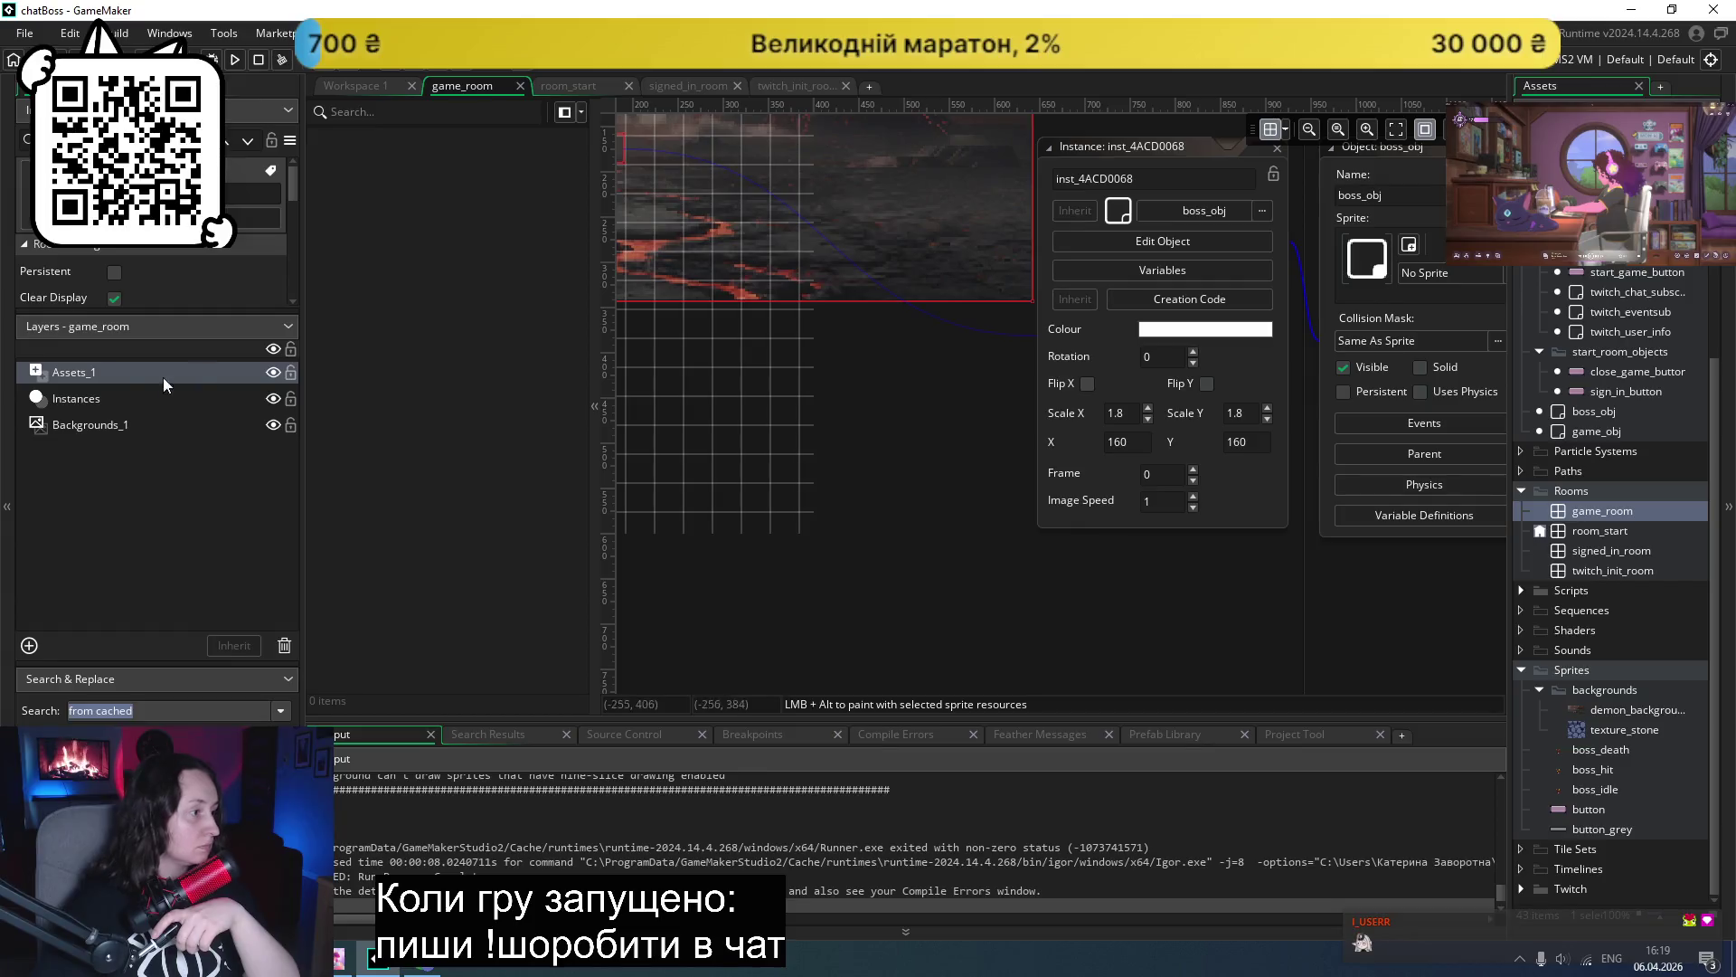
- Select game_room's Backgrounds_1 layer and set its sprite to No Sprite
left_click(73, 394)
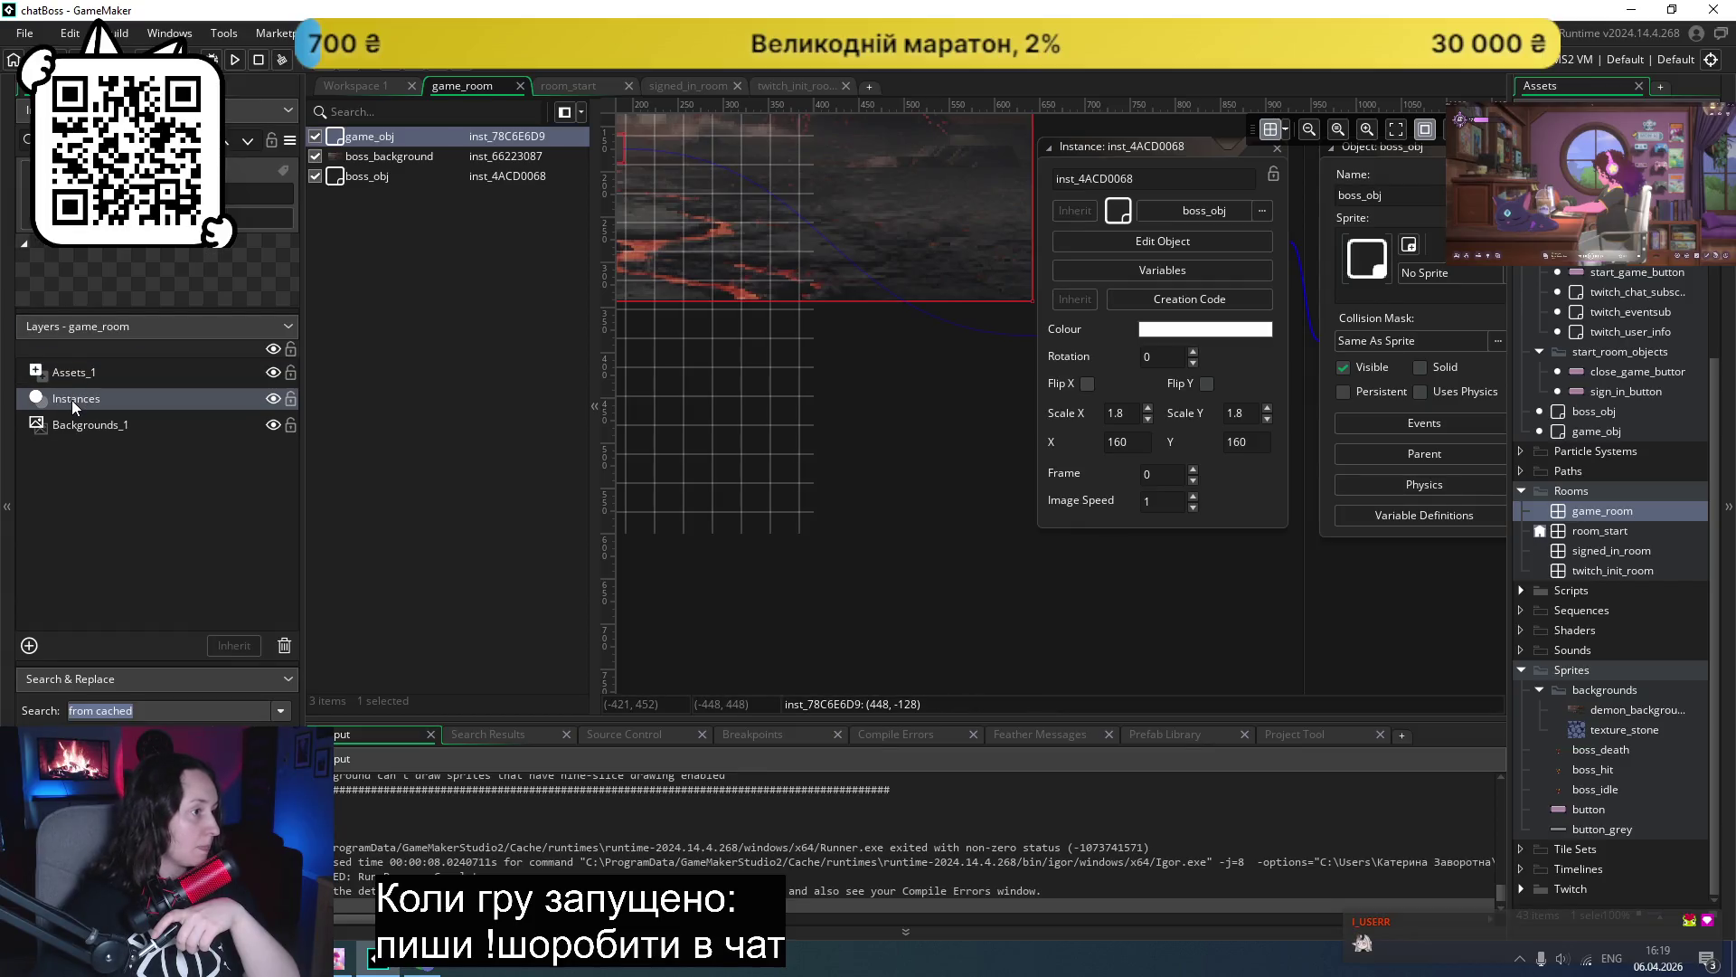
left_click(68, 425)
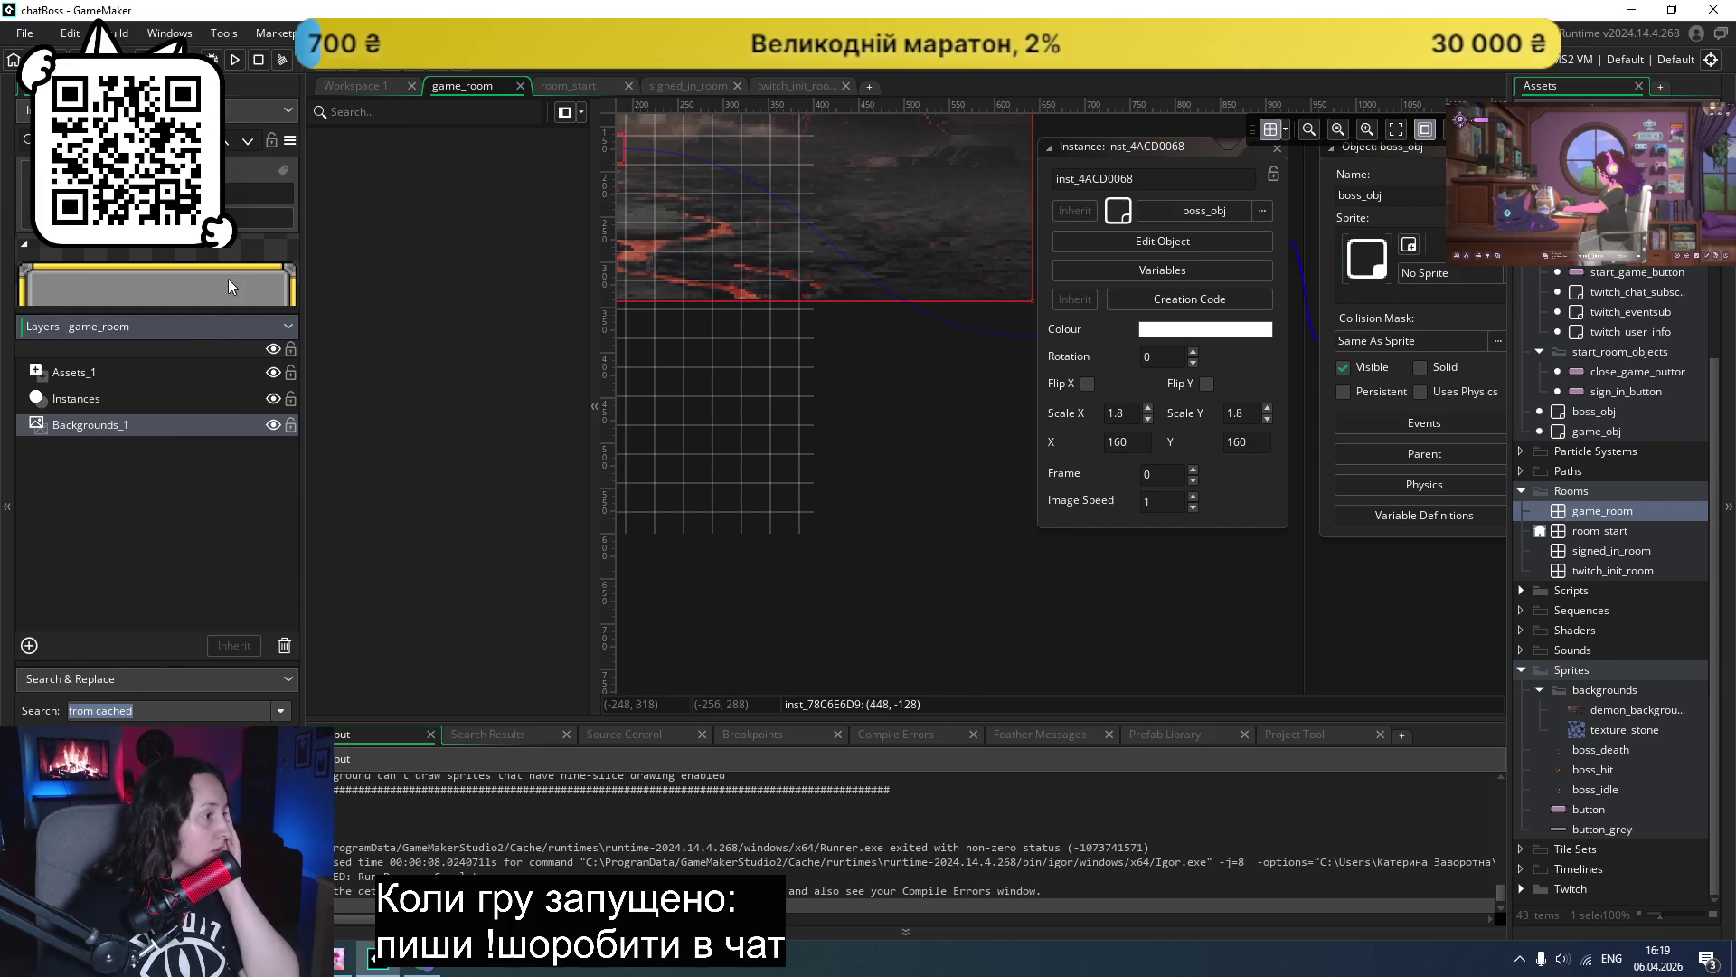
left_click(158, 246)
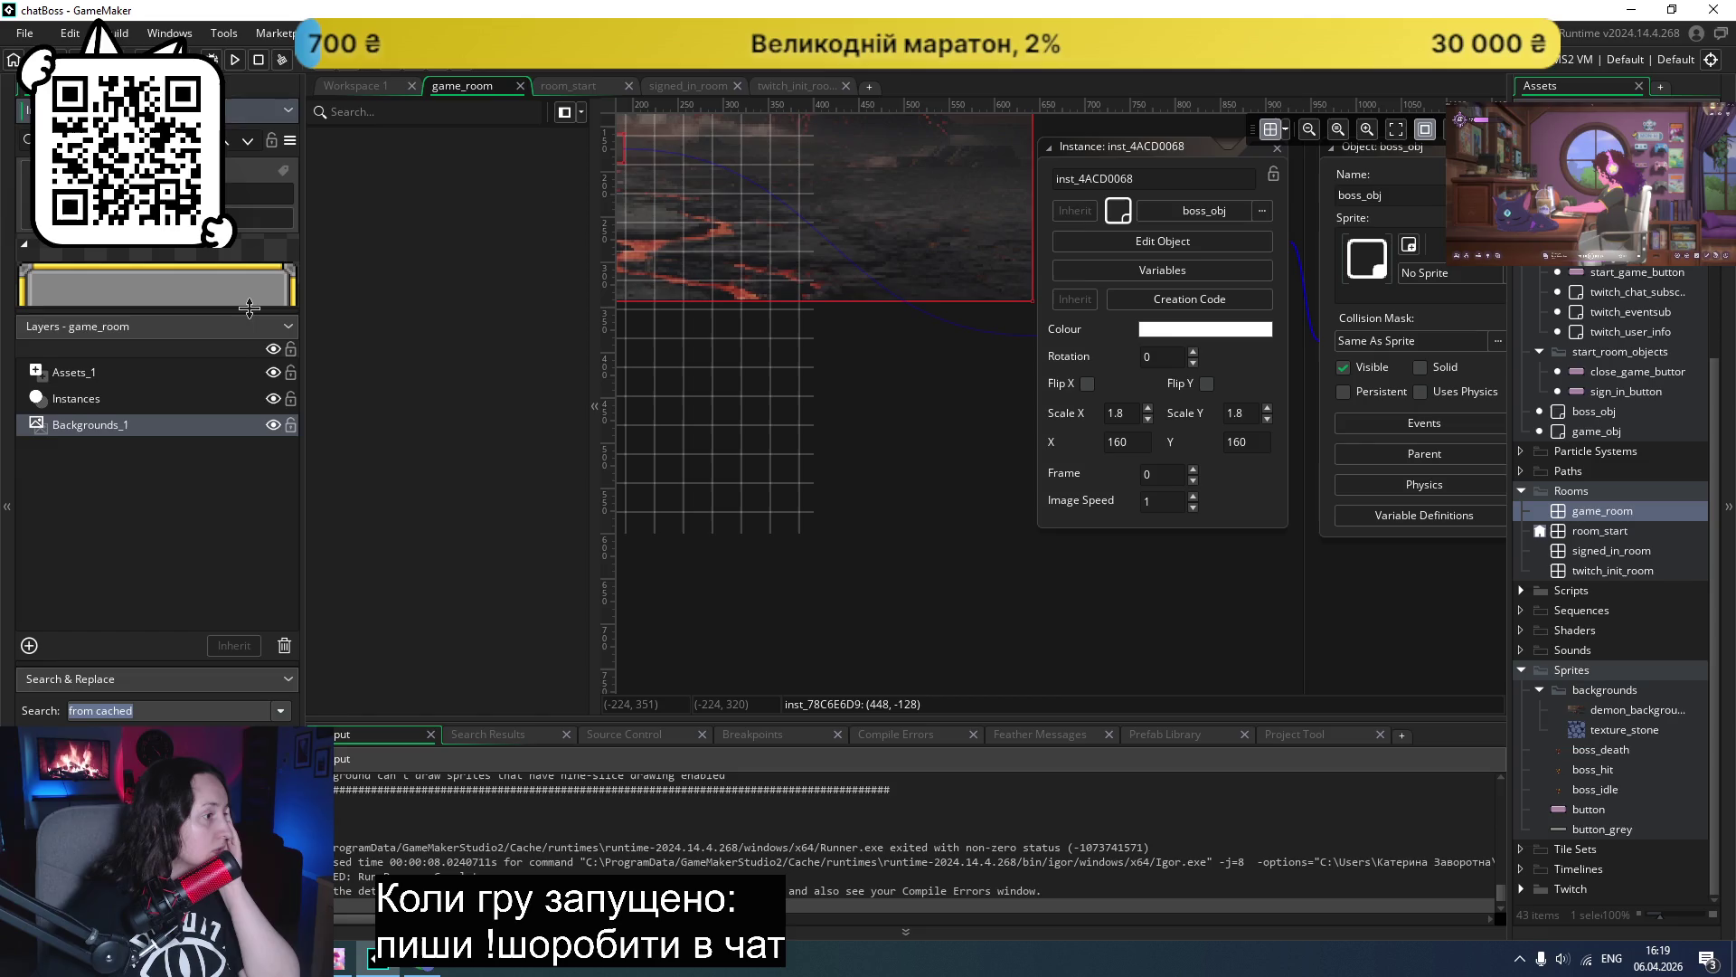
left_click_drag(249, 309, 211, 464)
left_click(276, 380)
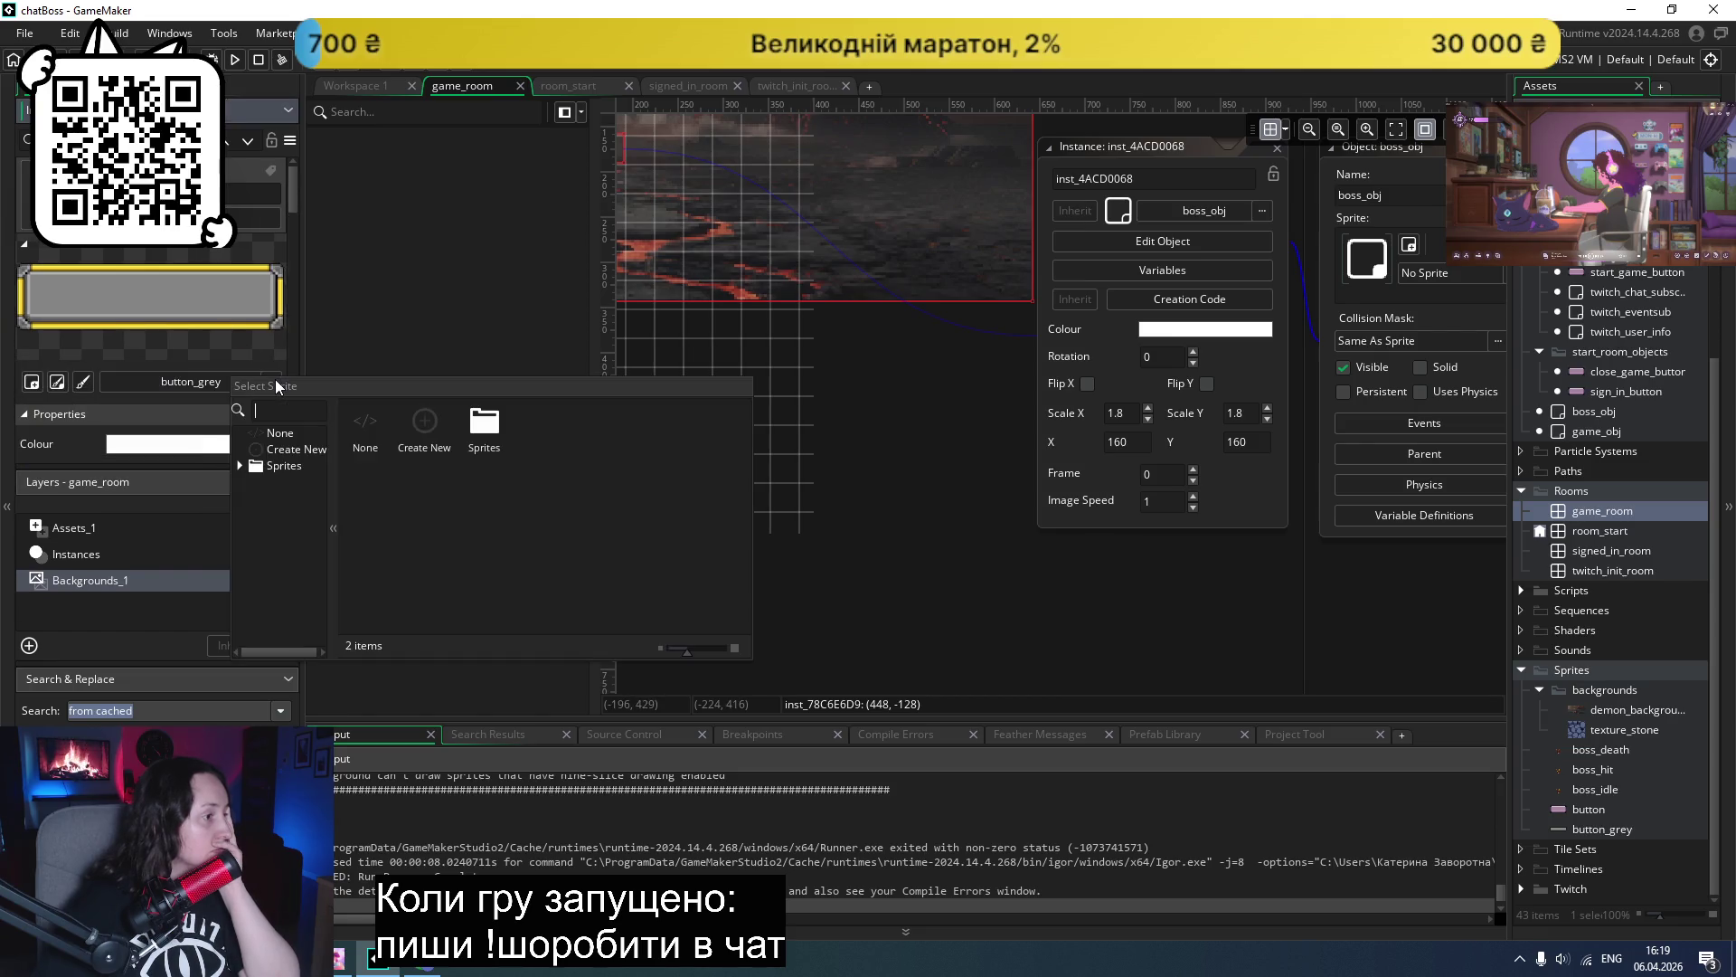
left_click(356, 416)
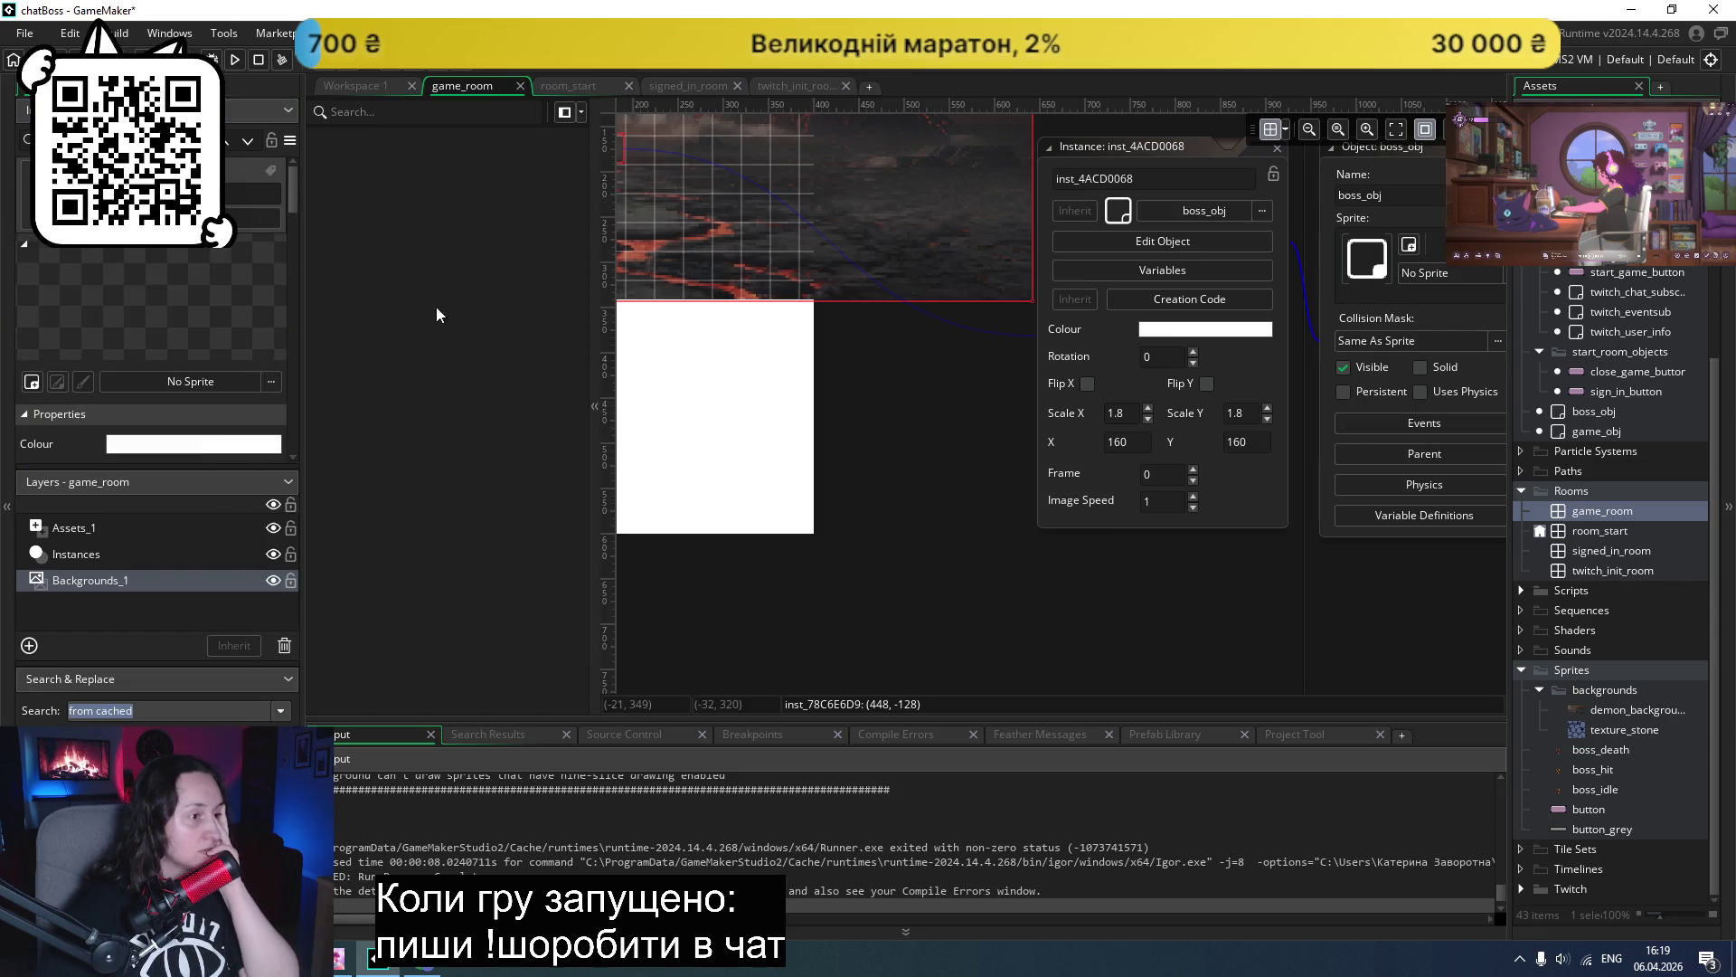
- Set the background layer colour to black (000000)
left_click(174, 384)
left_click(196, 443)
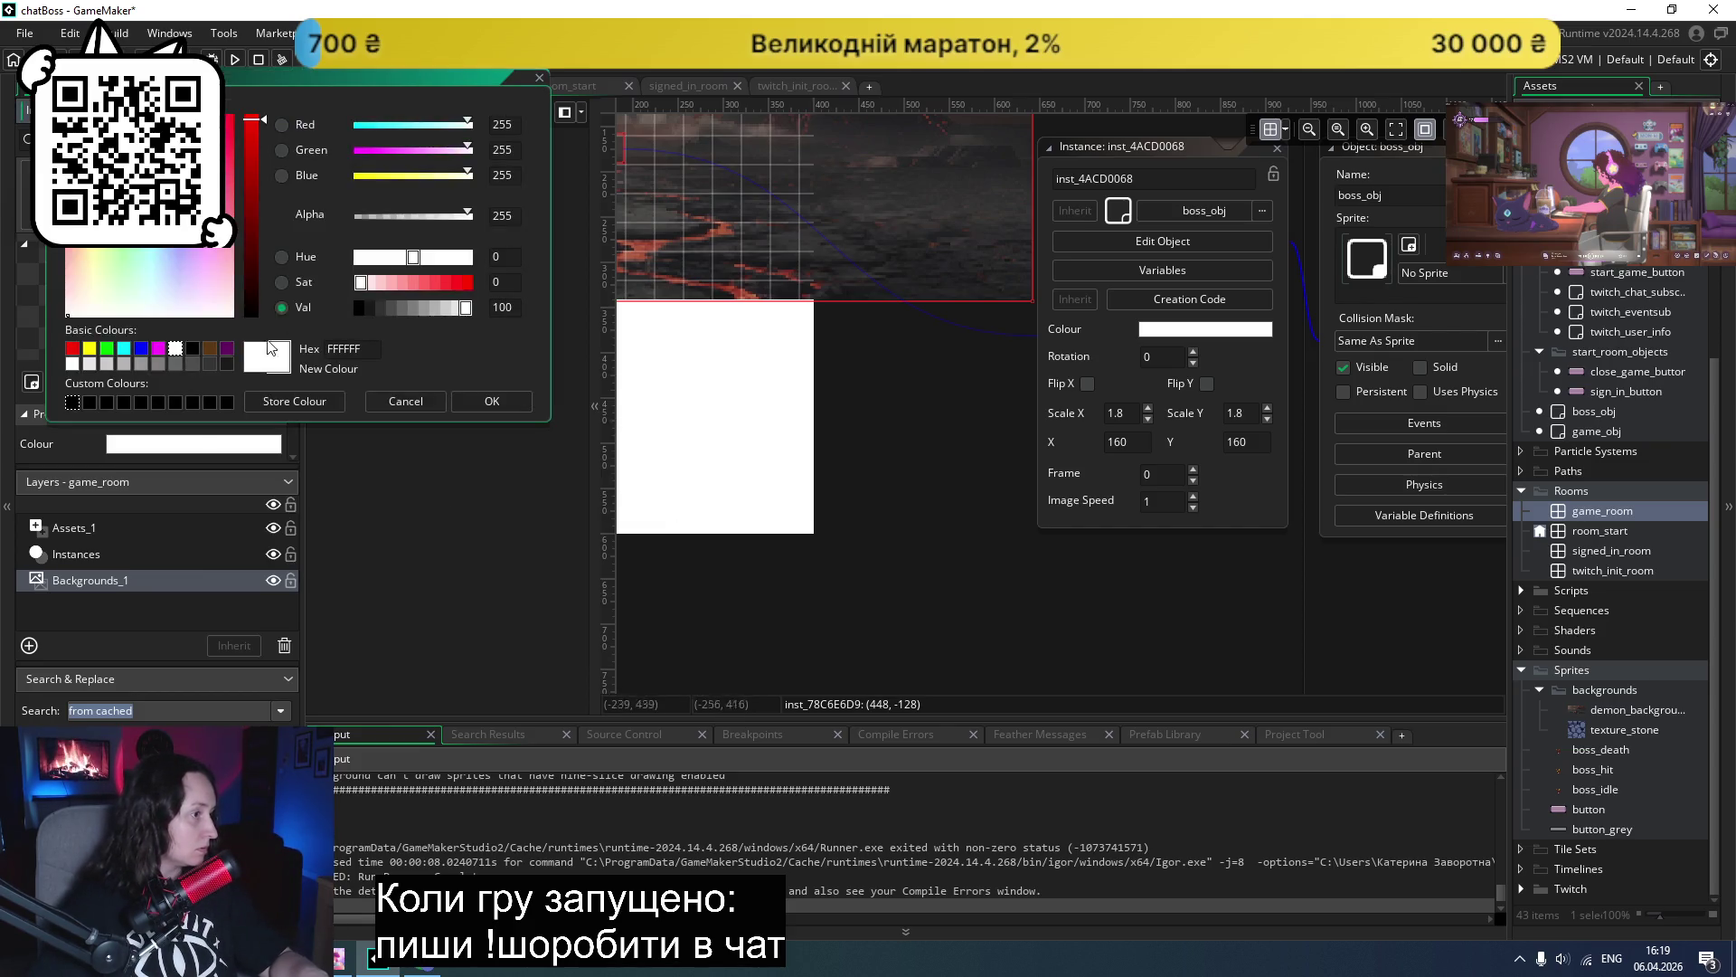
left_click(193, 349)
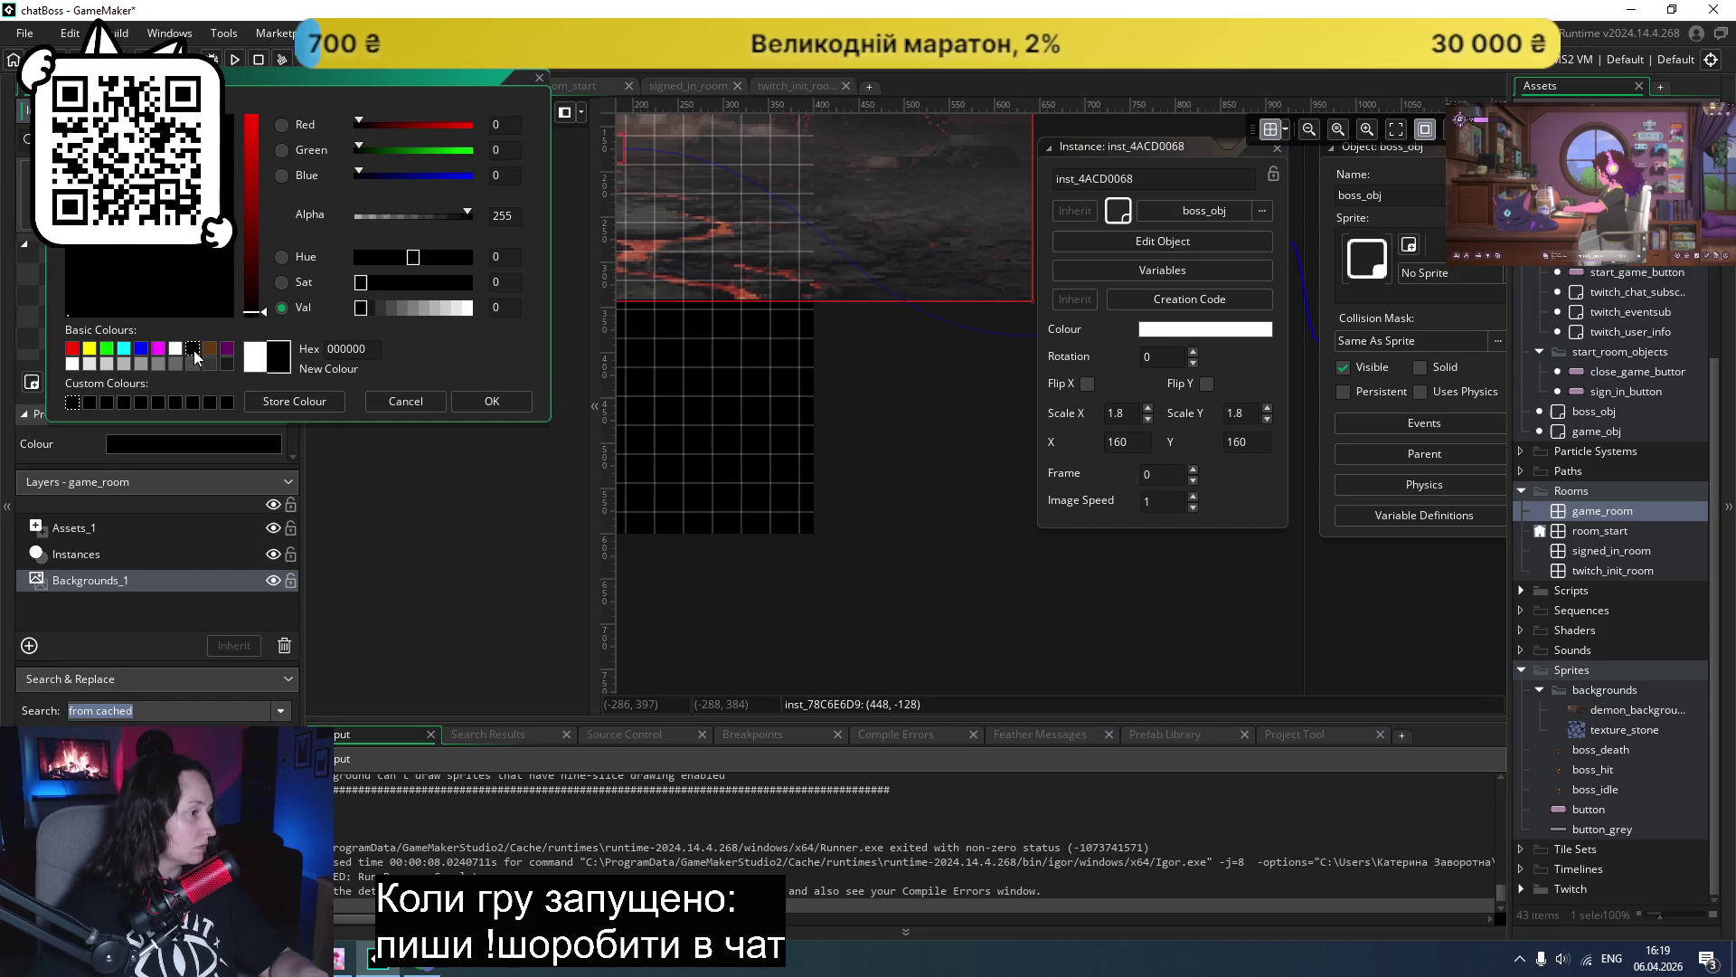
left_click(499, 403)
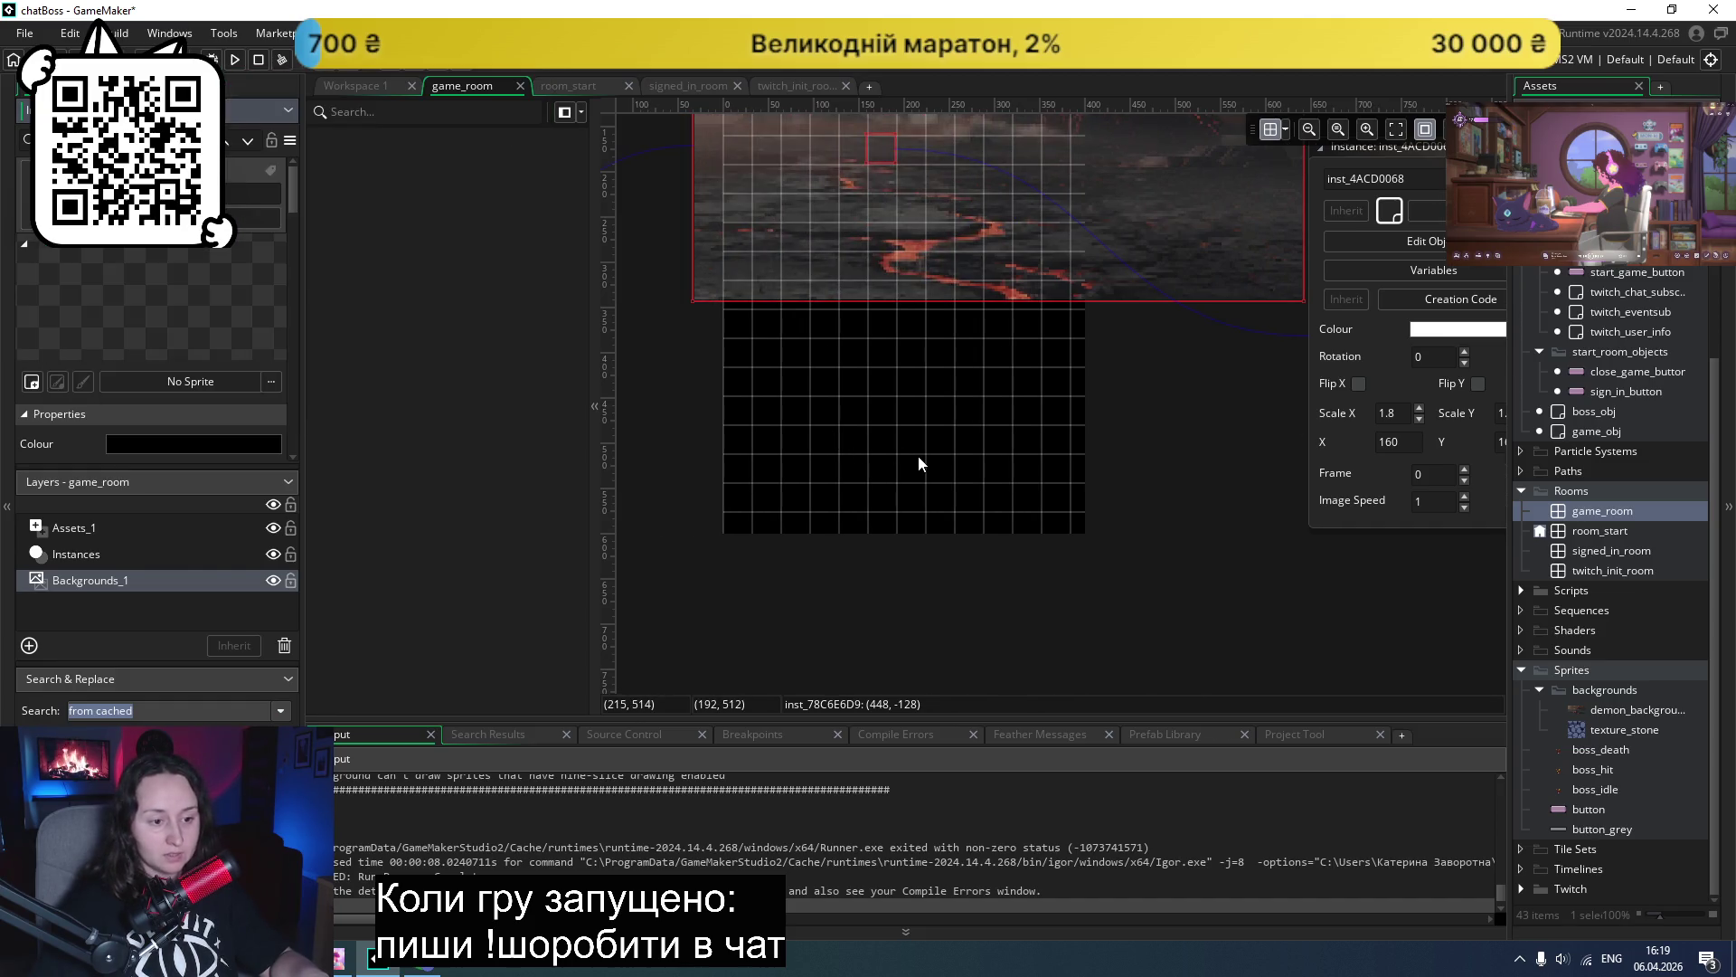
- Drop button_grey onto the Assets_1 layer, widen it across the black area, and run the game
scroll(1609, 226, "up", 2)
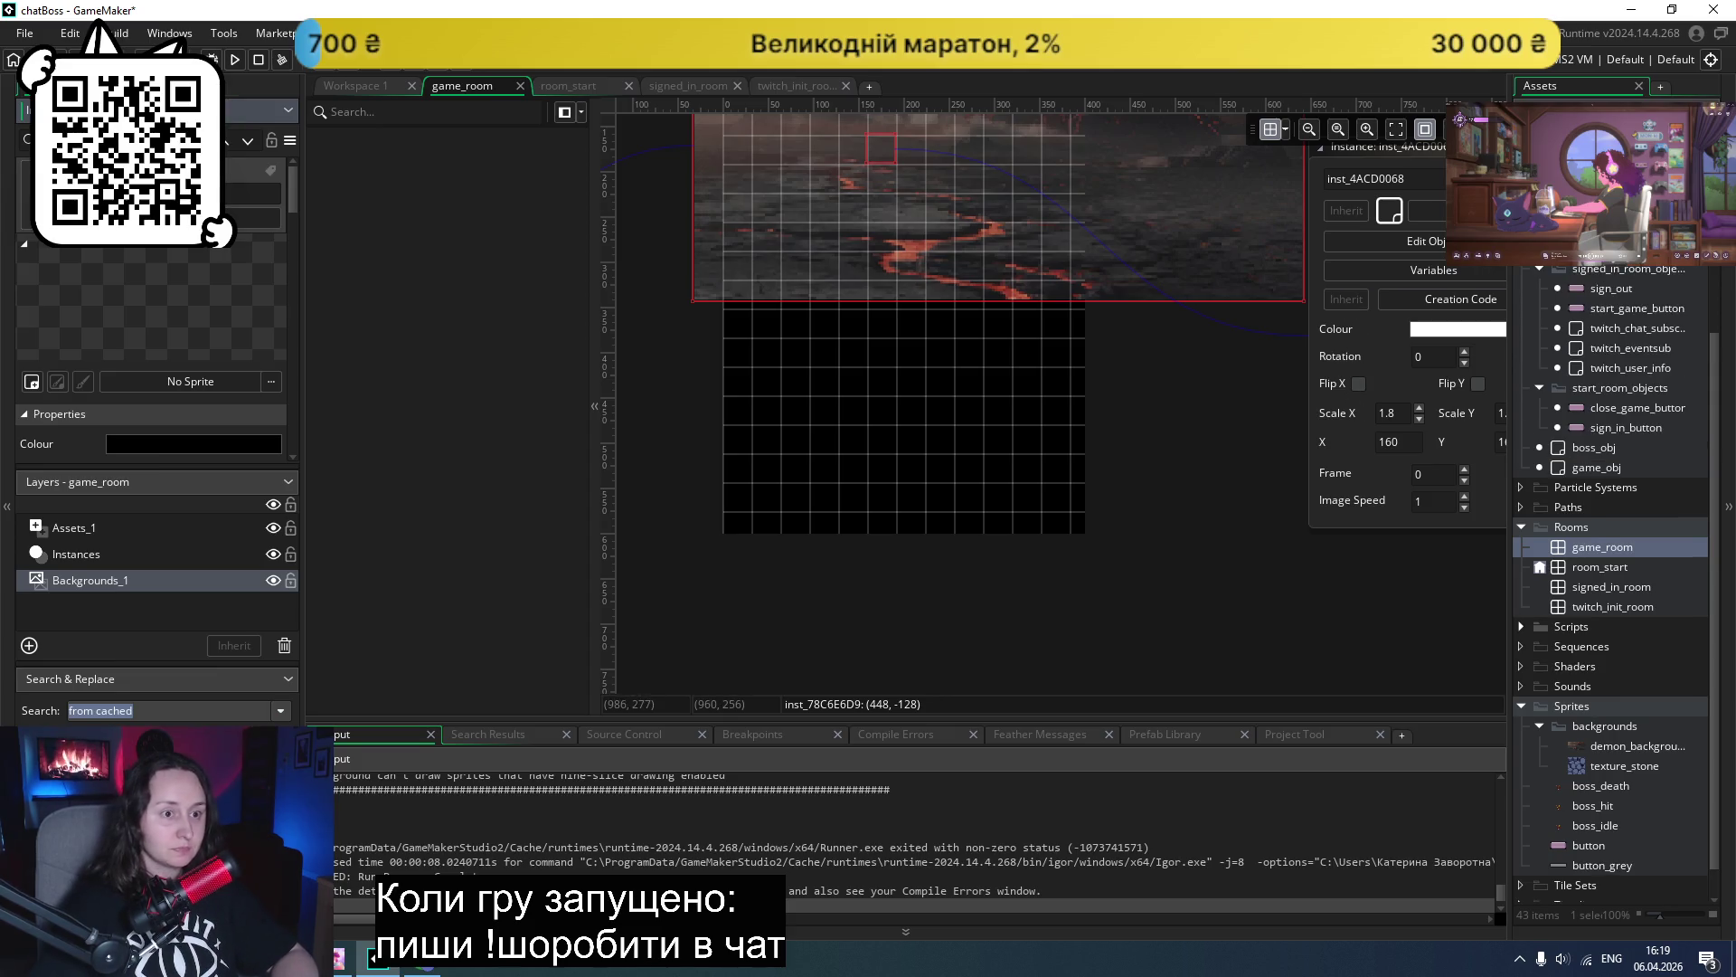
right_click(1606, 210)
mouse_move(1431, 217)
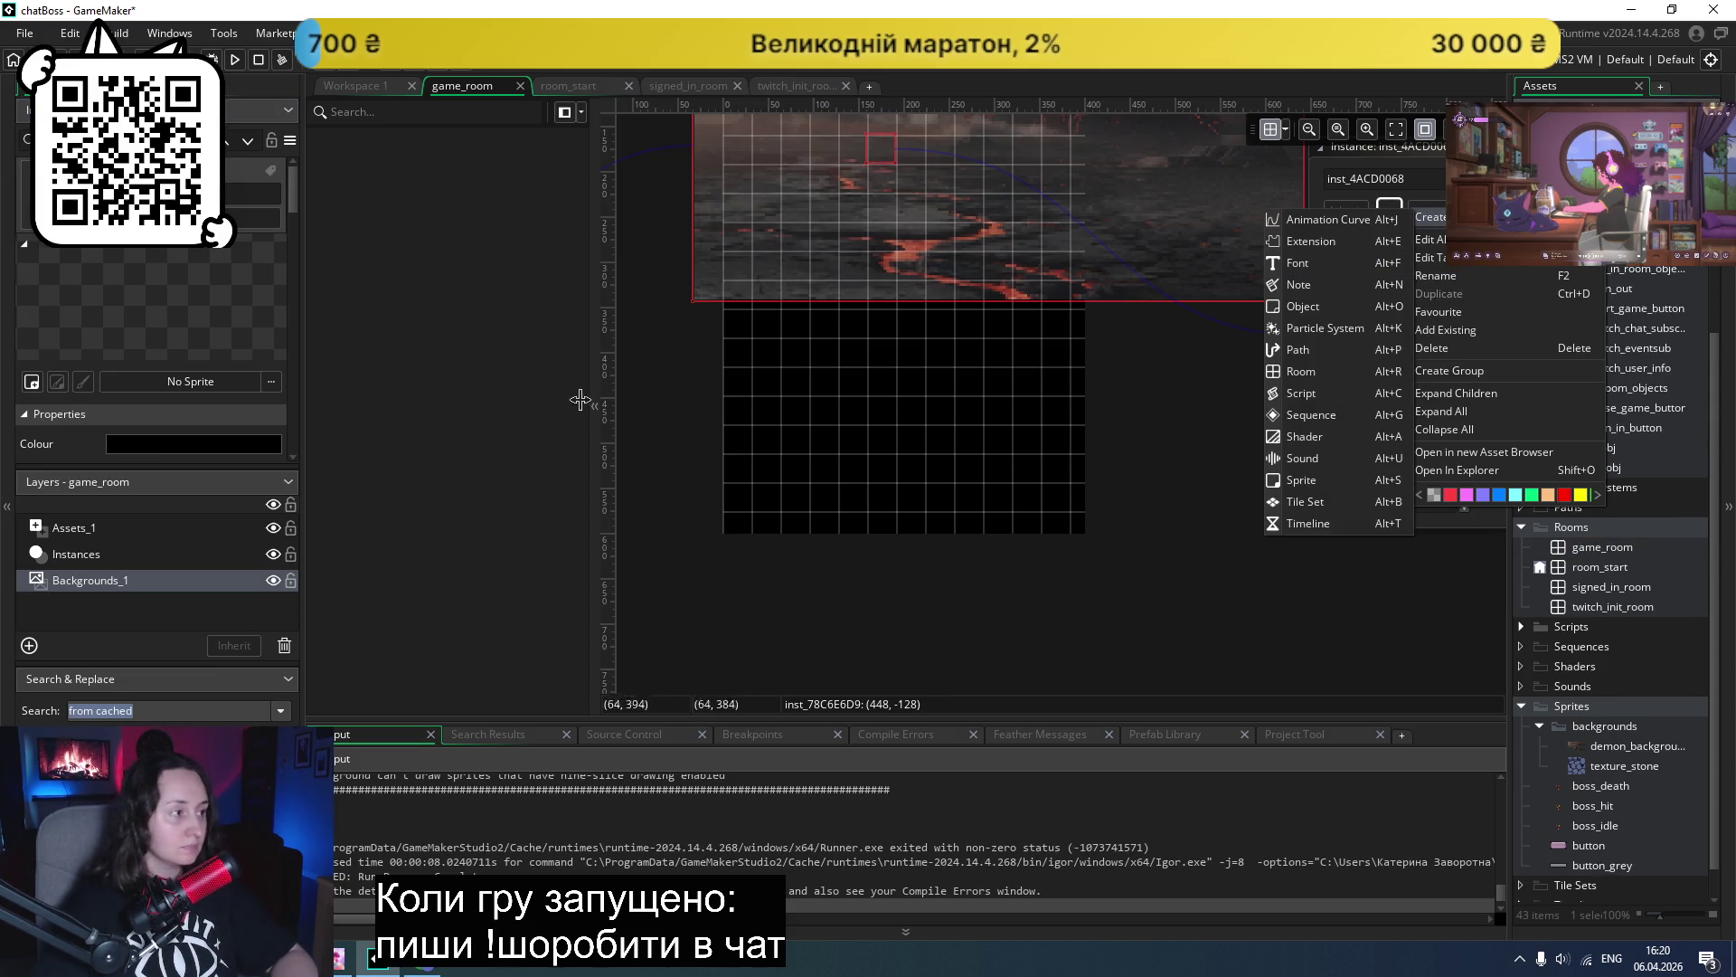
left_click(116, 528)
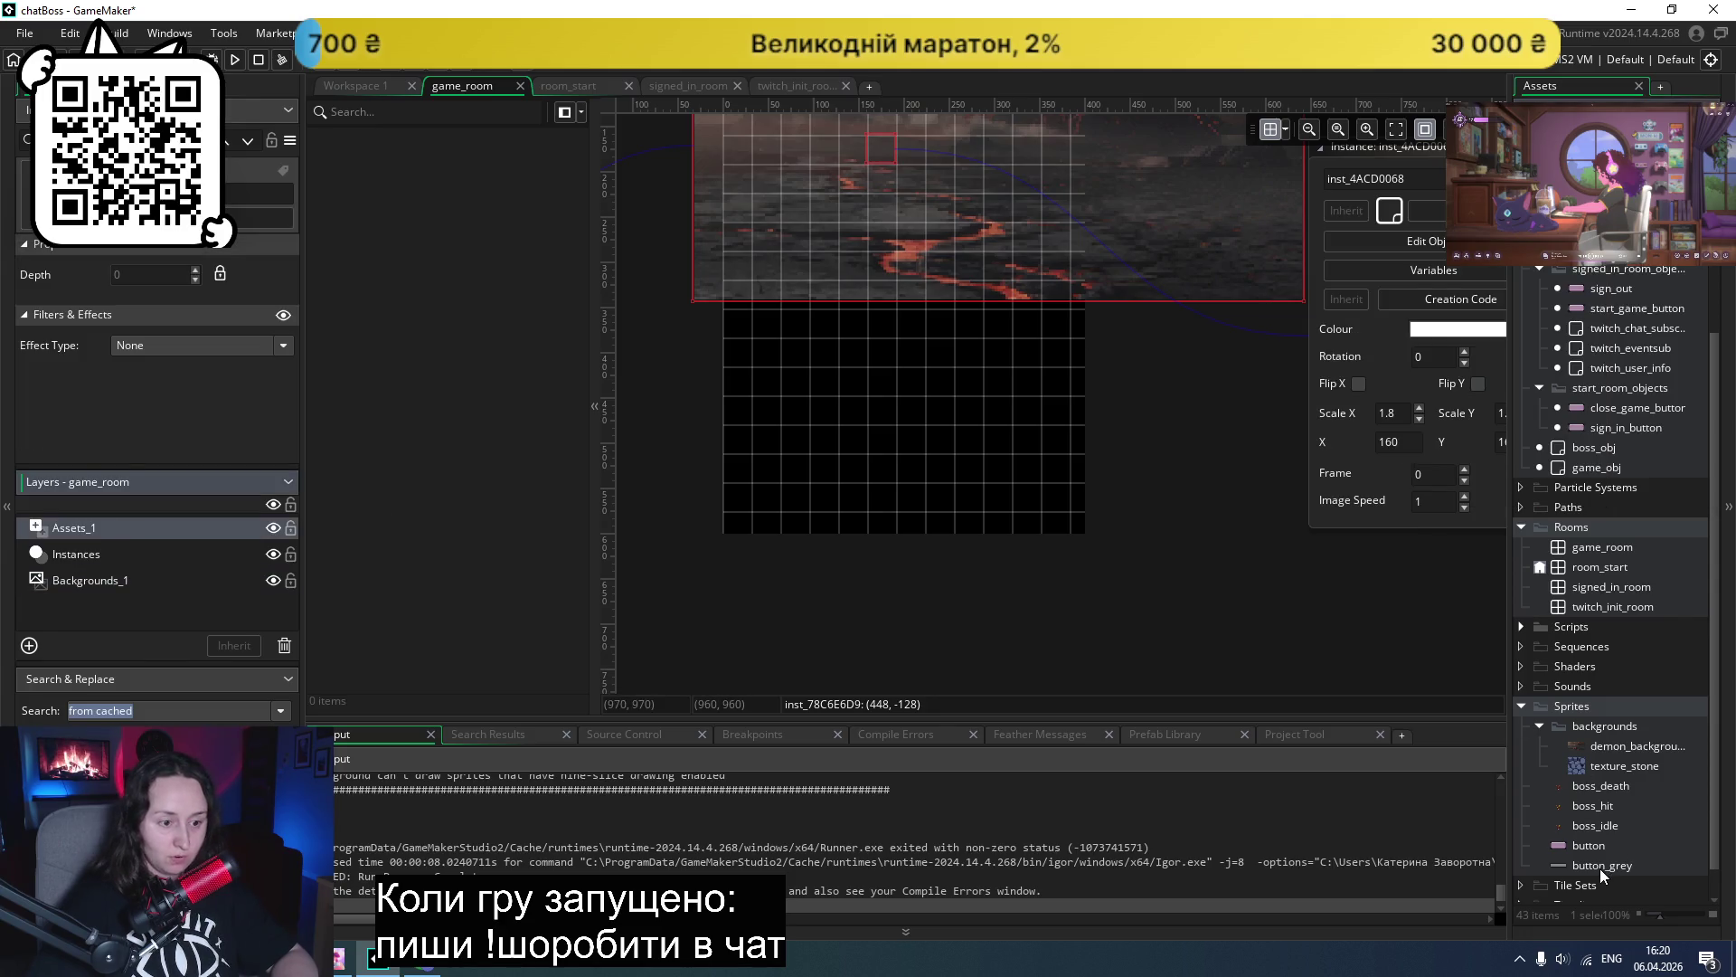
mouse_move(1598, 868)
left_mouse_down()
mouse_move(1157, 746)
mouse_move(745, 359)
mouse_move(745, 301)
mouse_move(822, 470)
mouse_move(809, 529)
left_mouse_up()
left_click(863, 312)
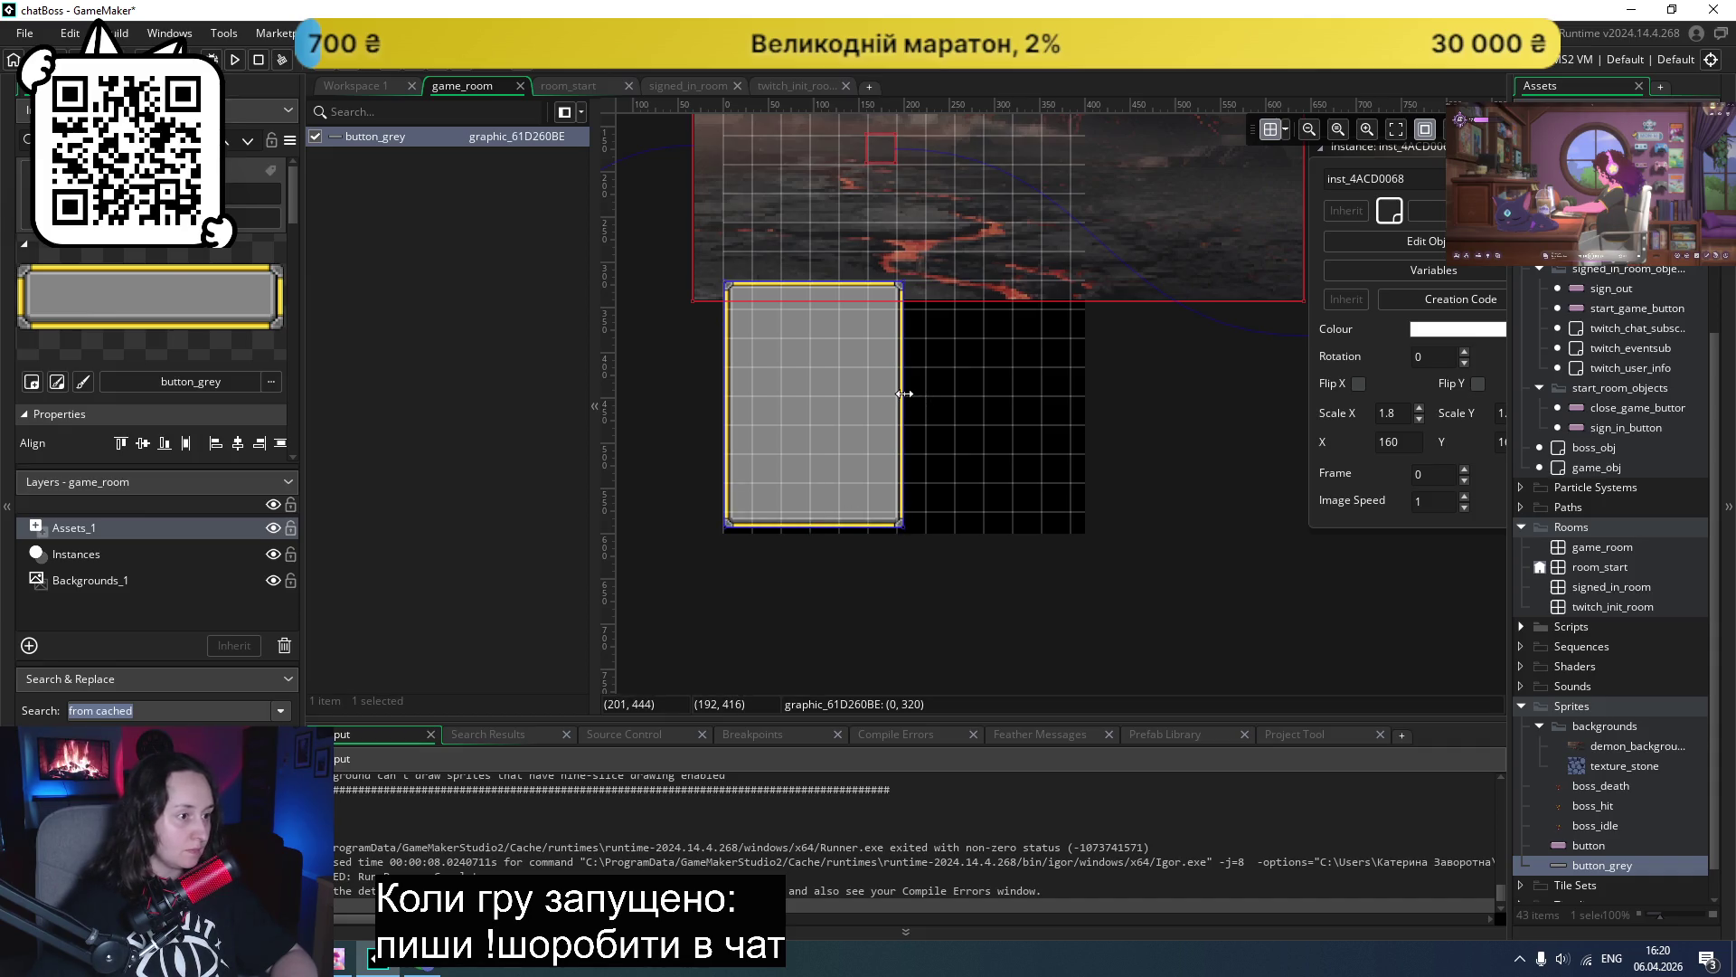
left_click_drag(902, 403, 1097, 404)
left_click(1125, 404)
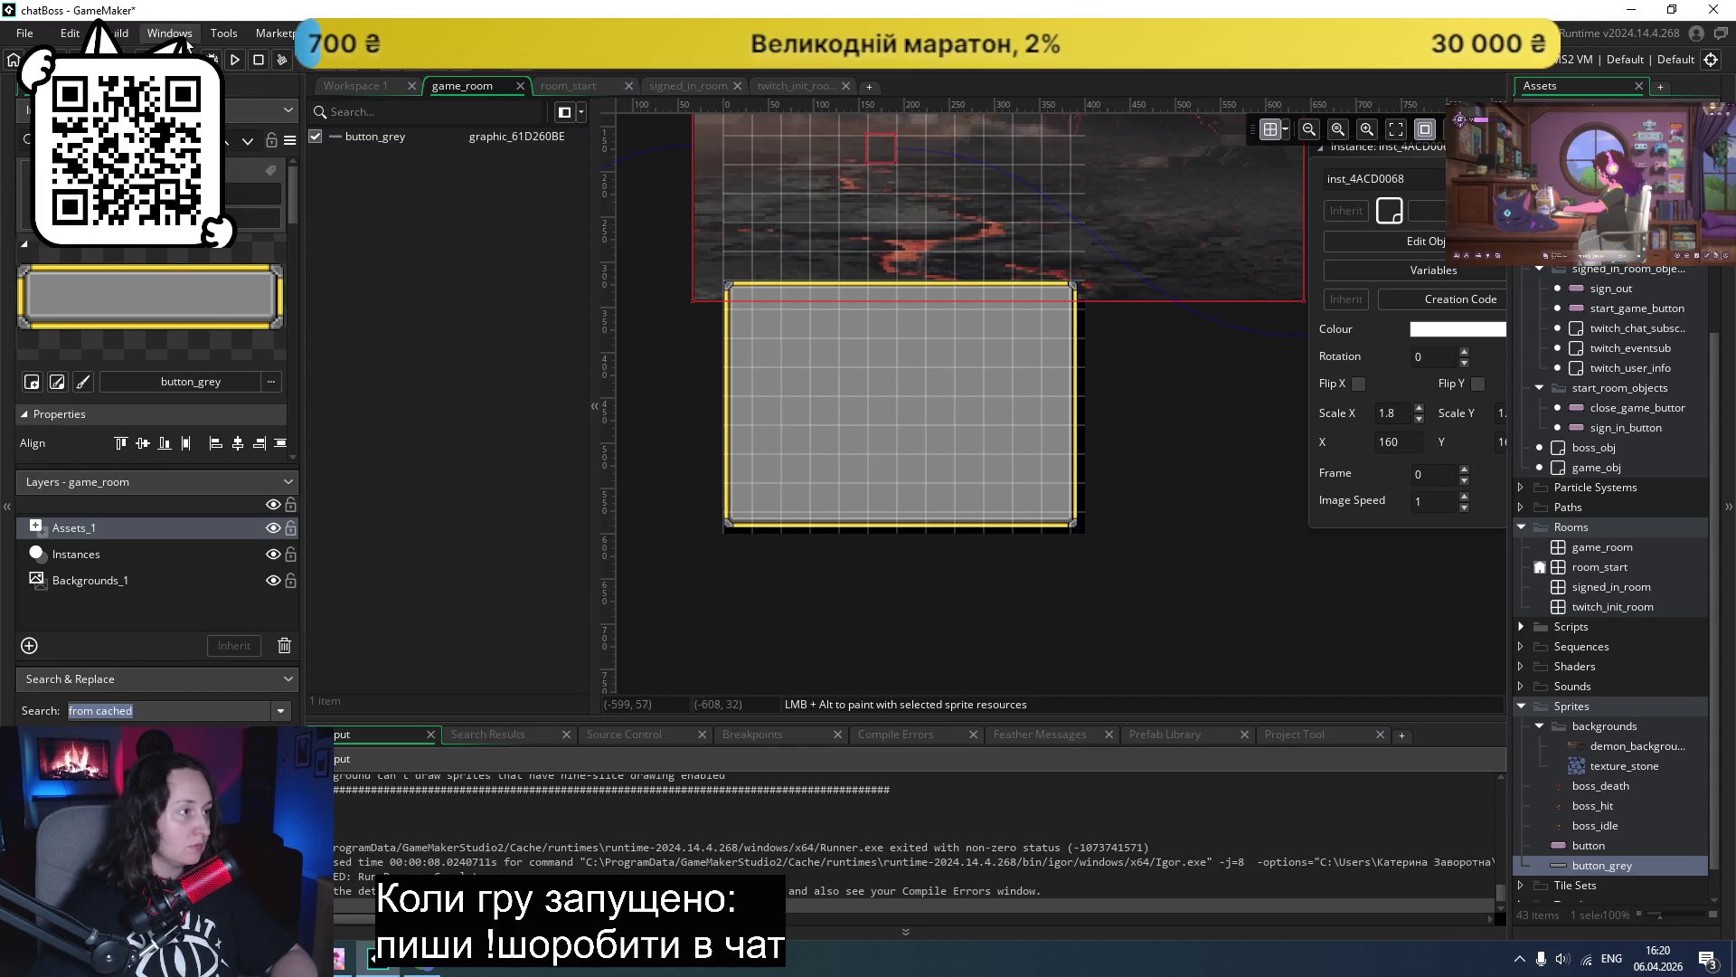
left_click(234, 60)
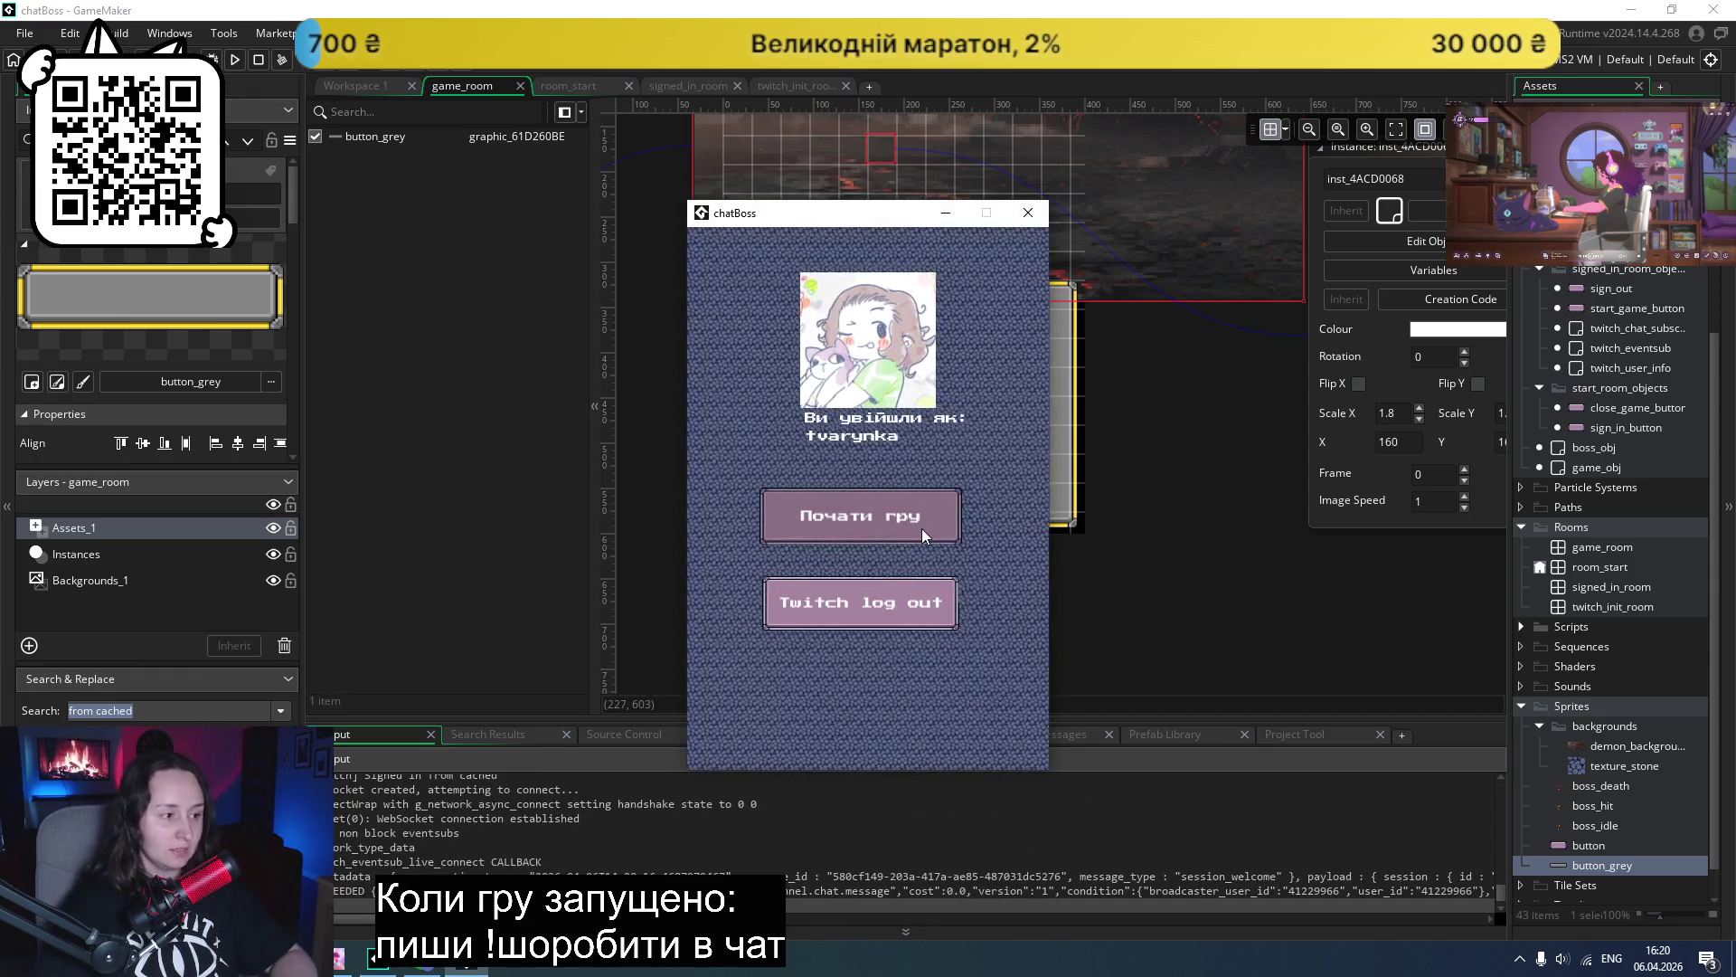
left_click(921, 529)
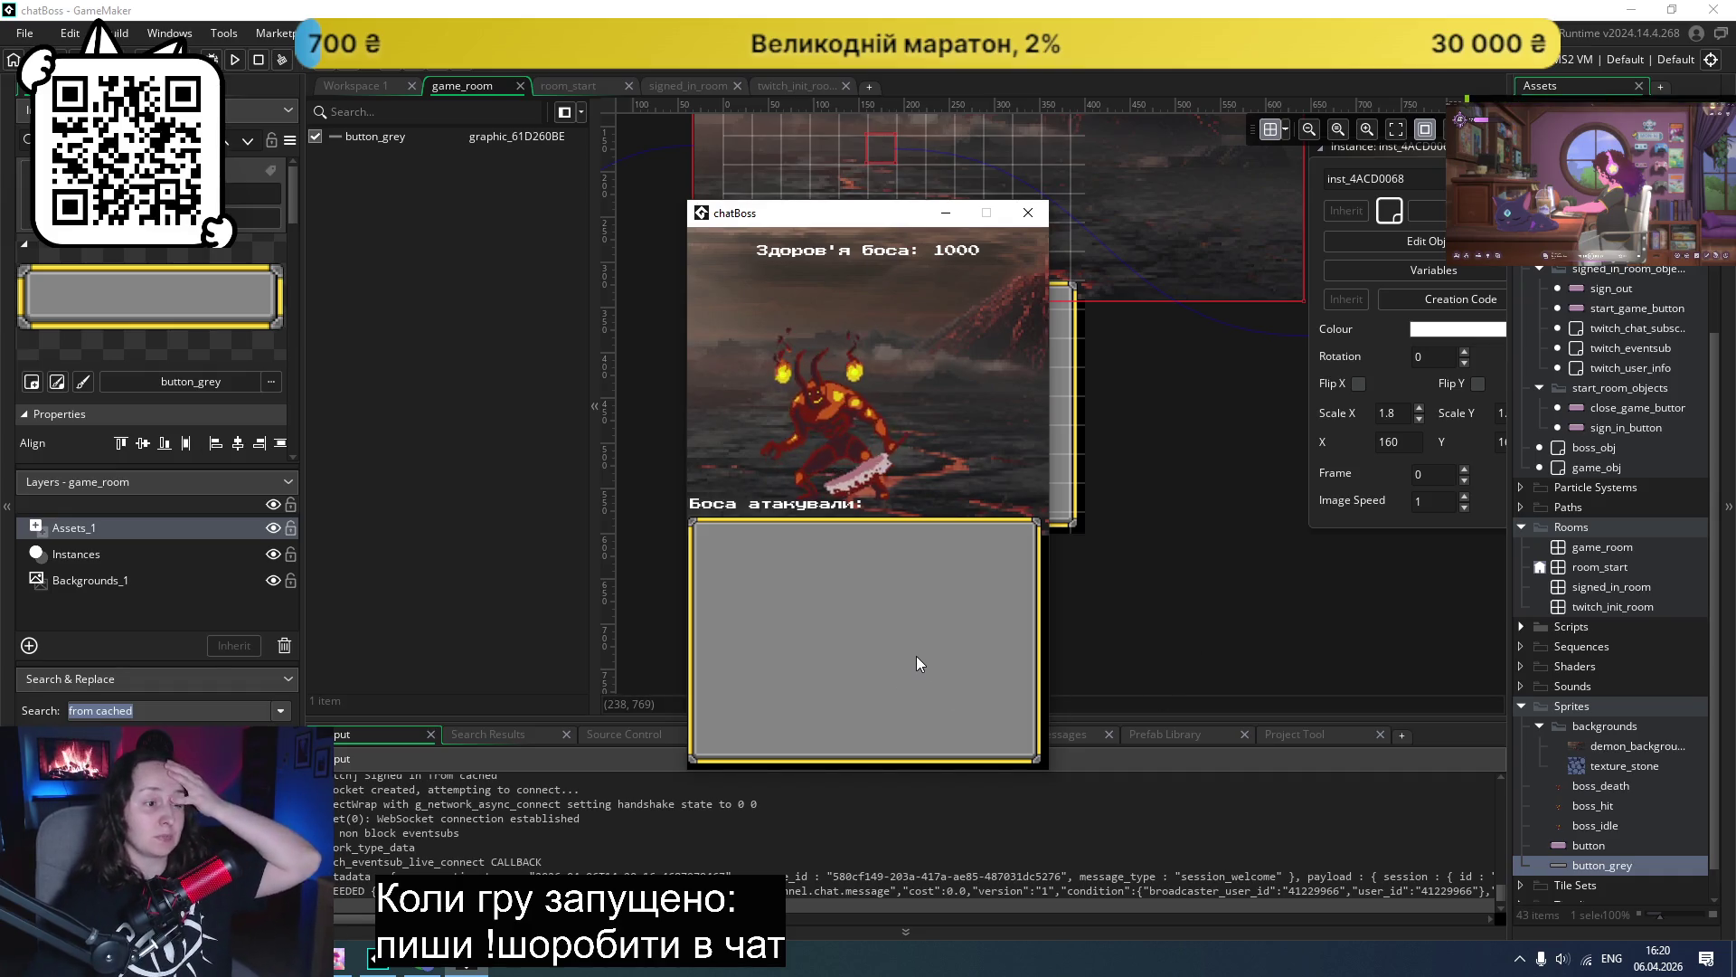
left_click(1158, 564)
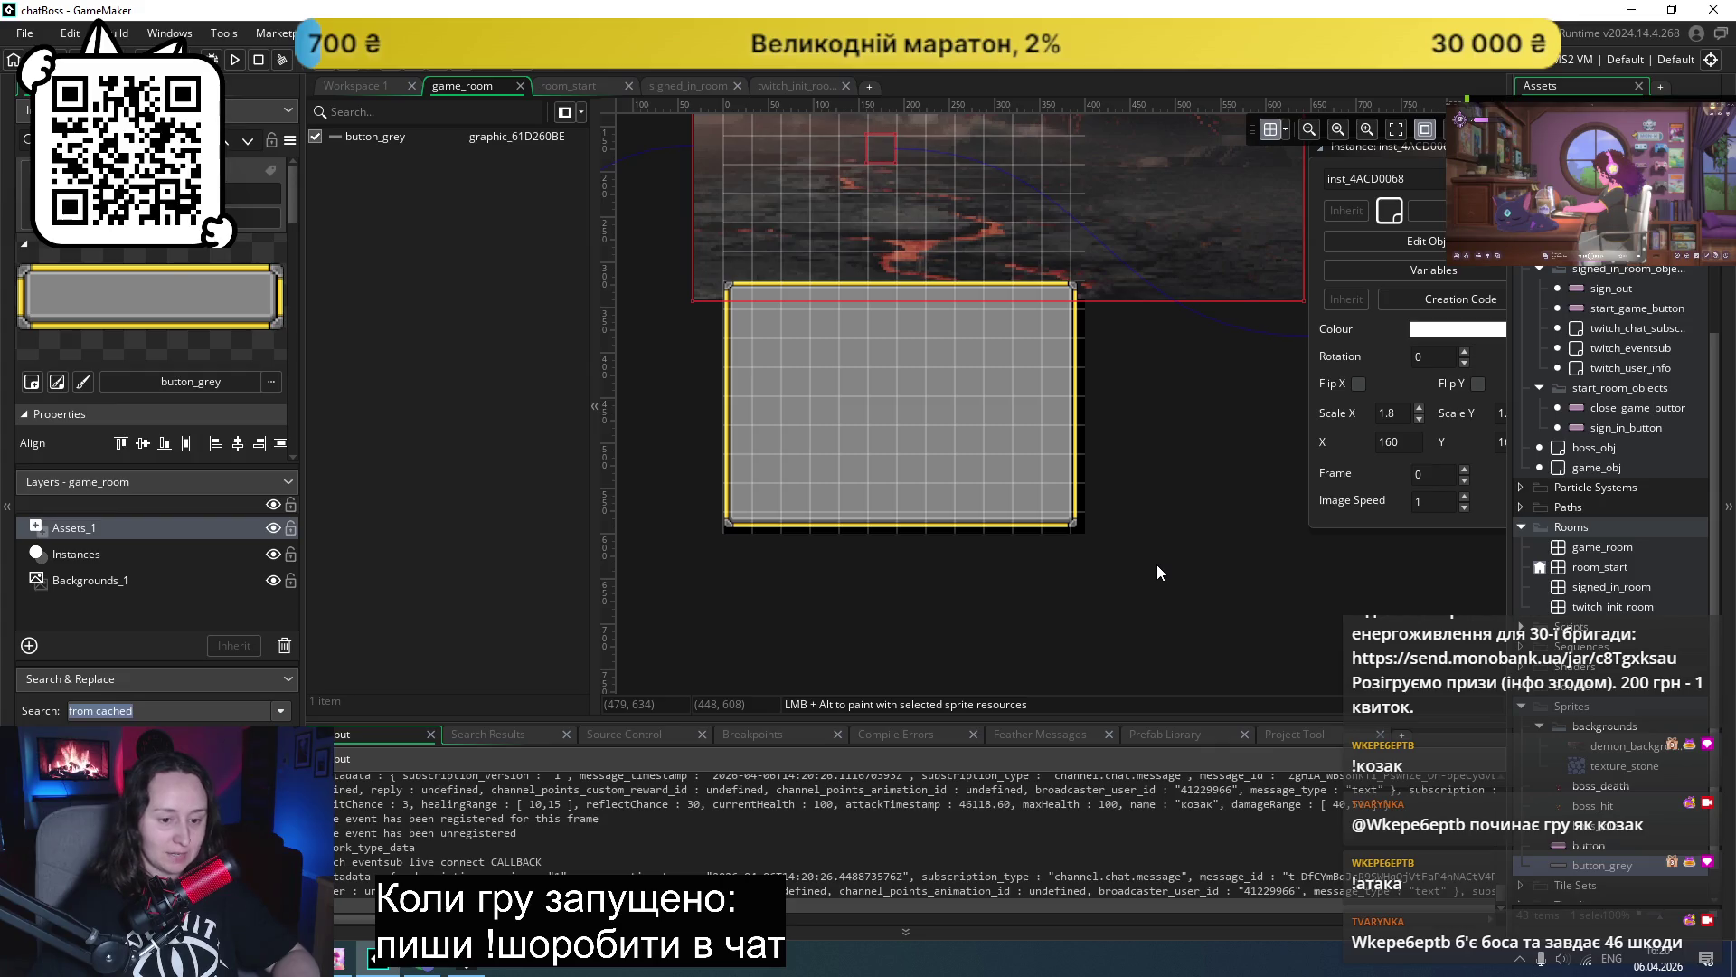
- Give the button_grey panel Scale X 2 and Scale Y 5.65, then zoom to check it
scroll(1168, 420, "up", 2)
left_click(913, 479)
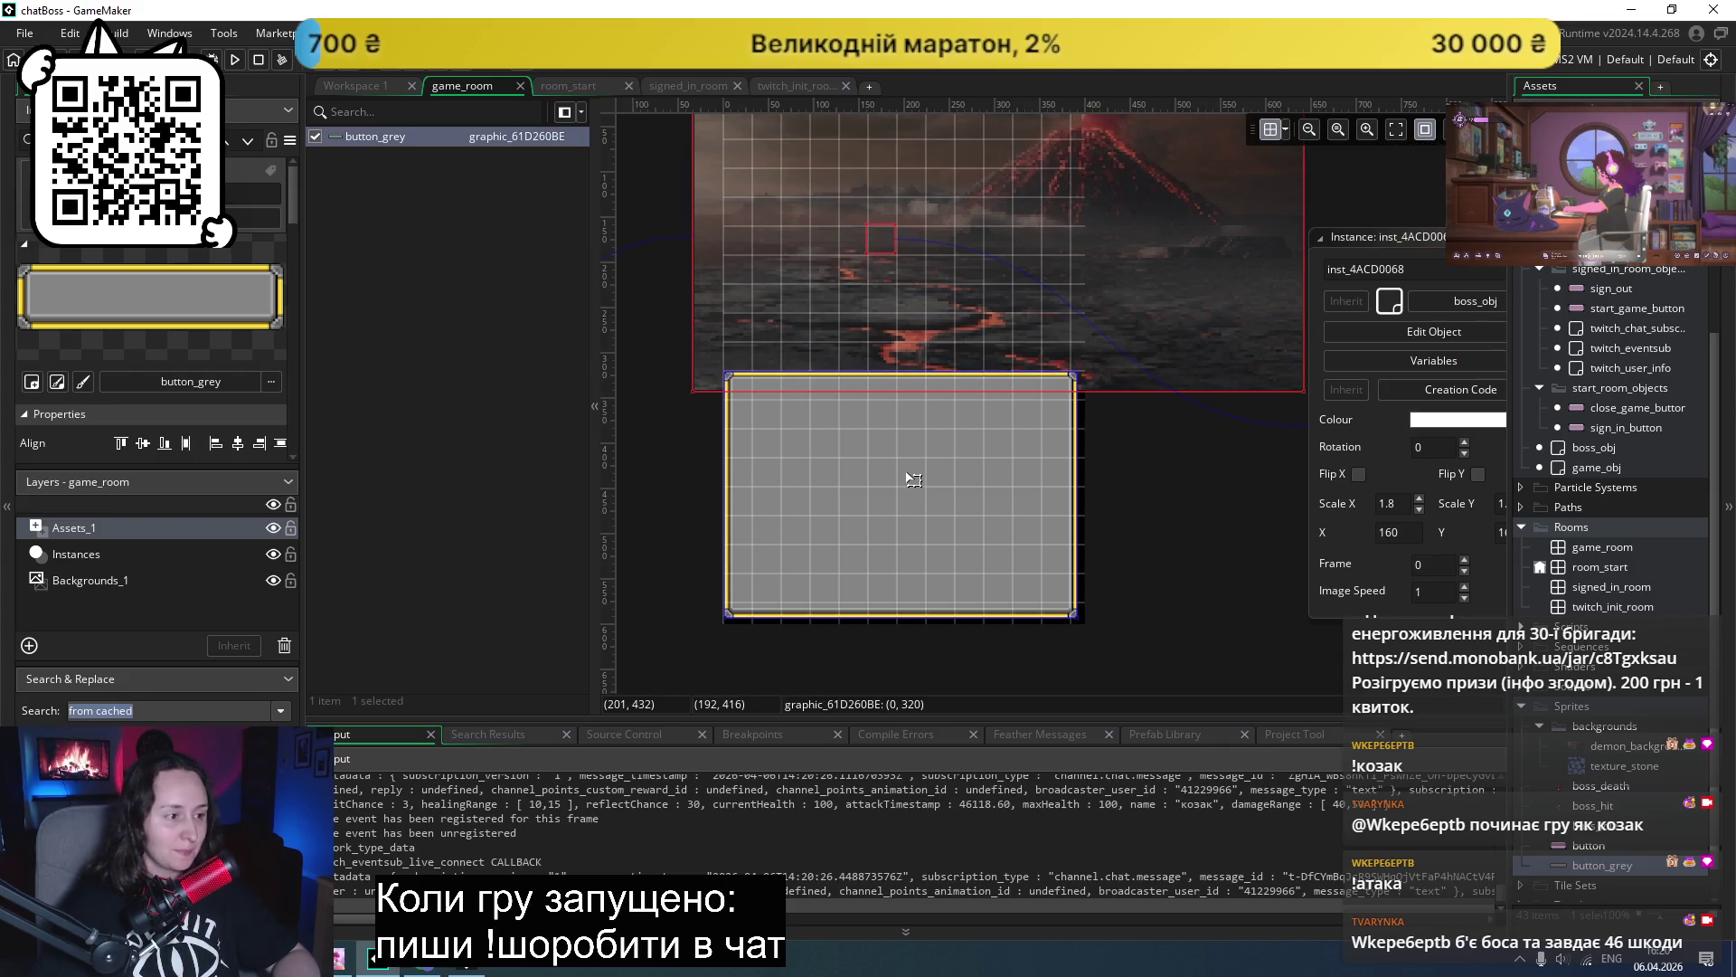
double_click(913, 479)
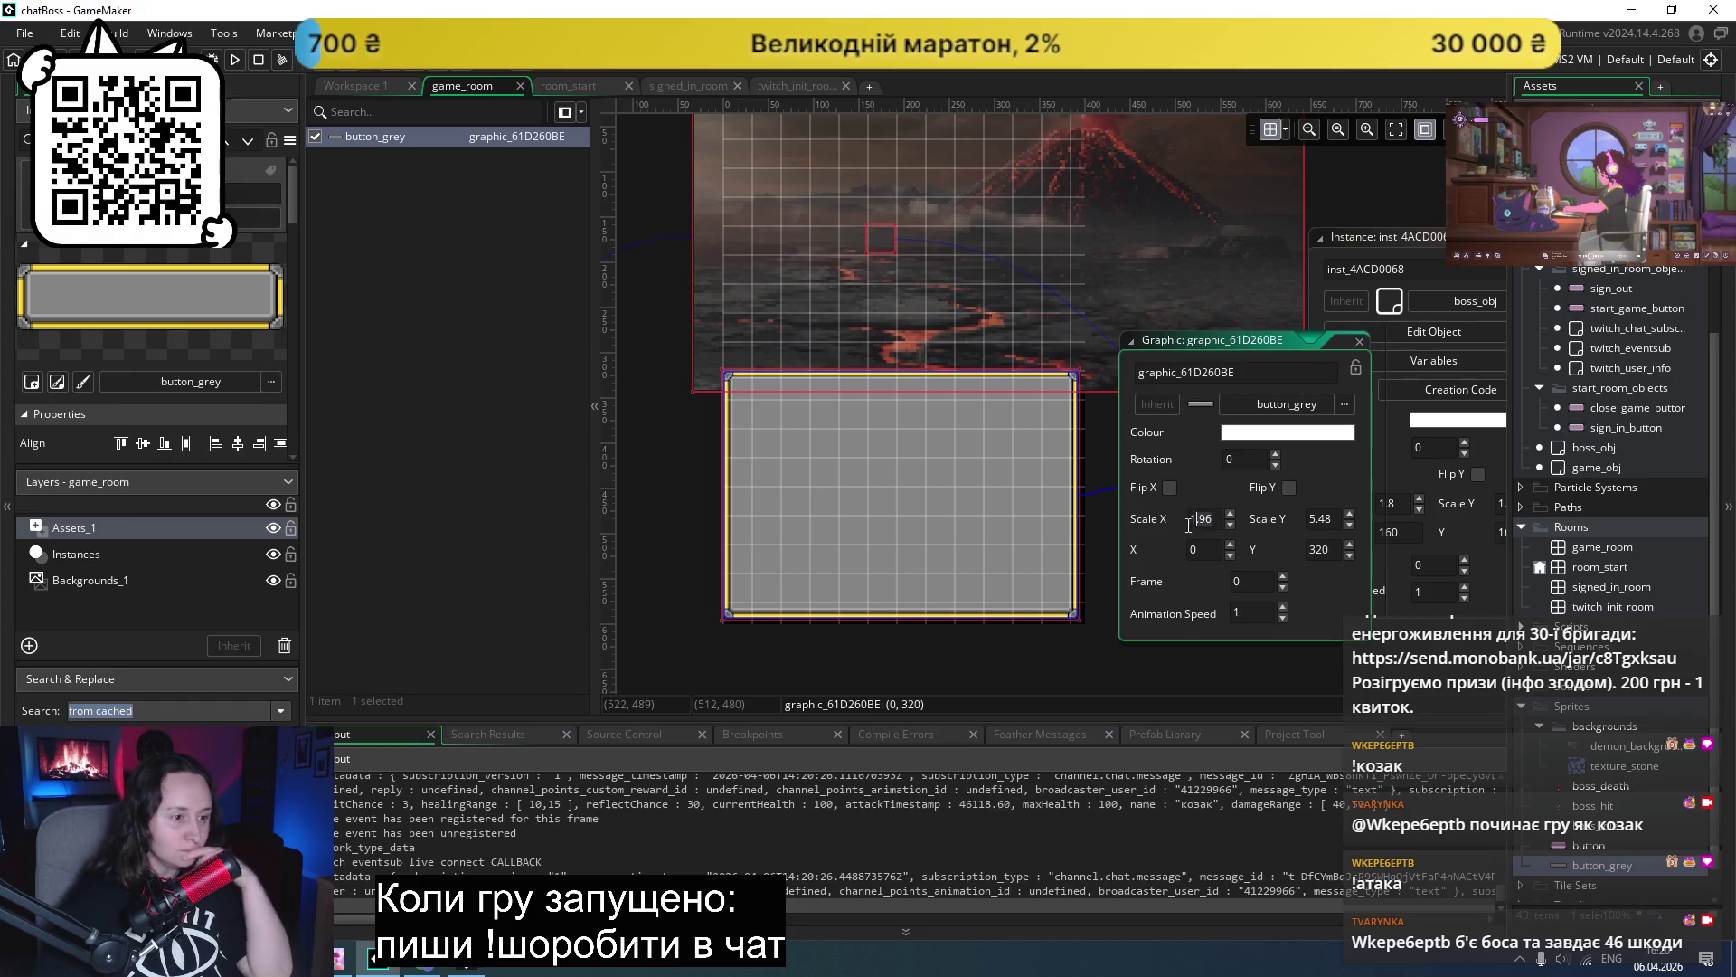
type("2")
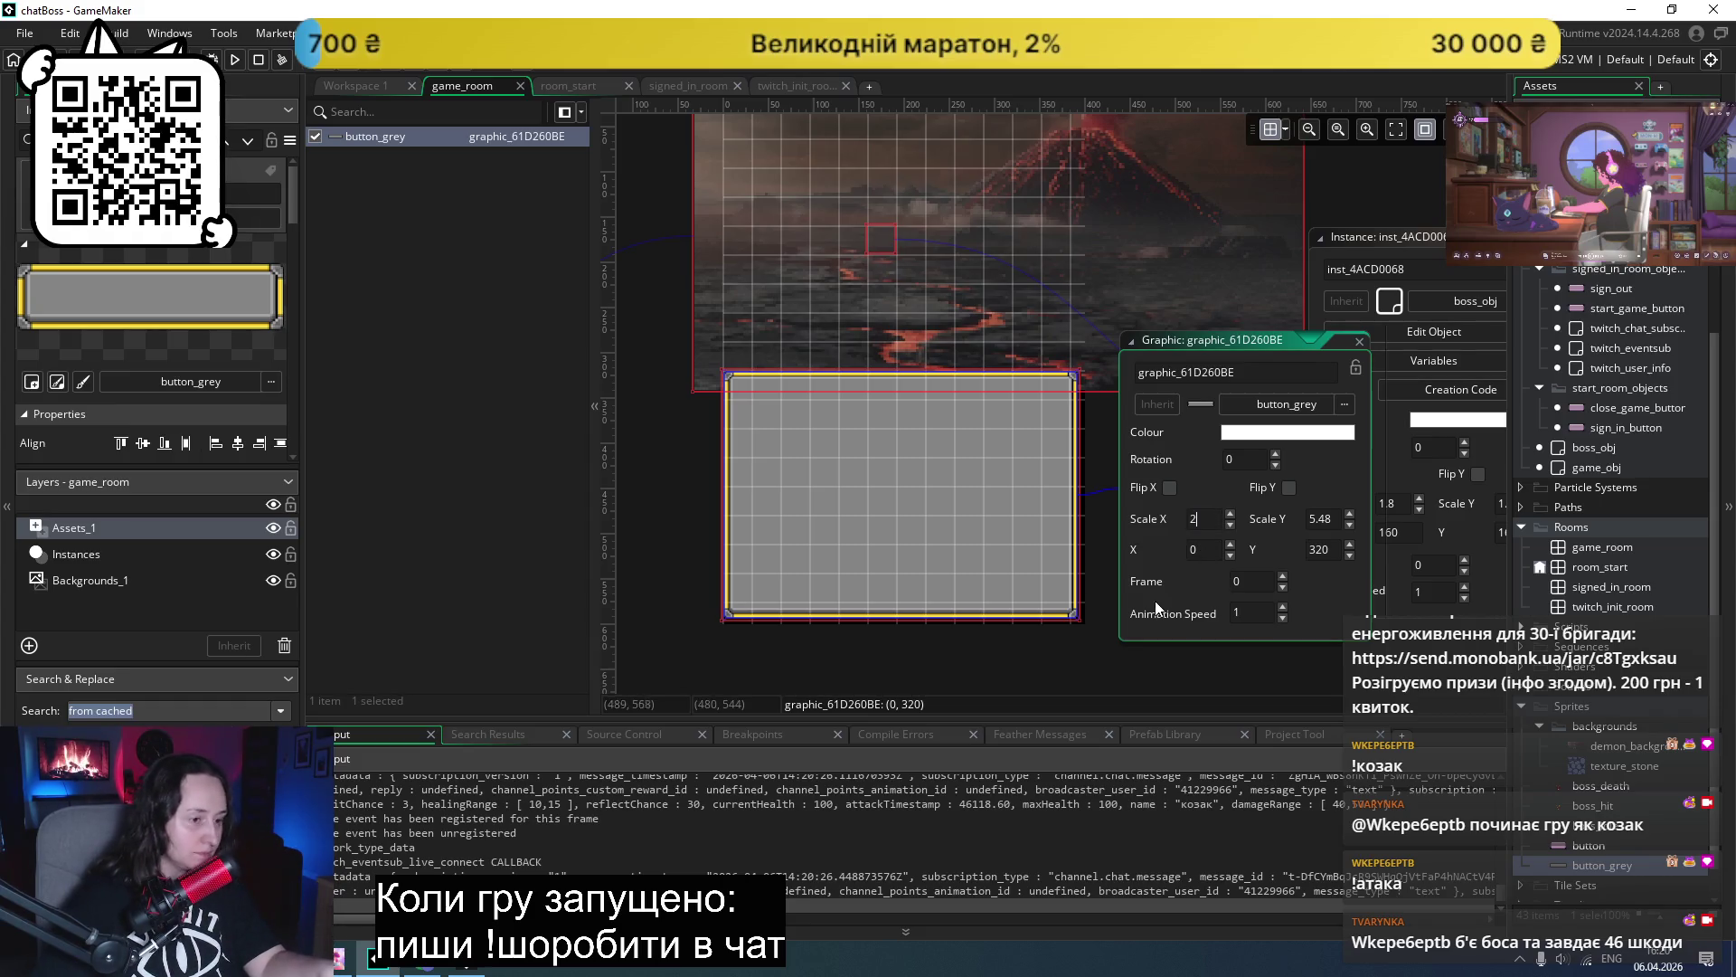
left_click(1061, 670)
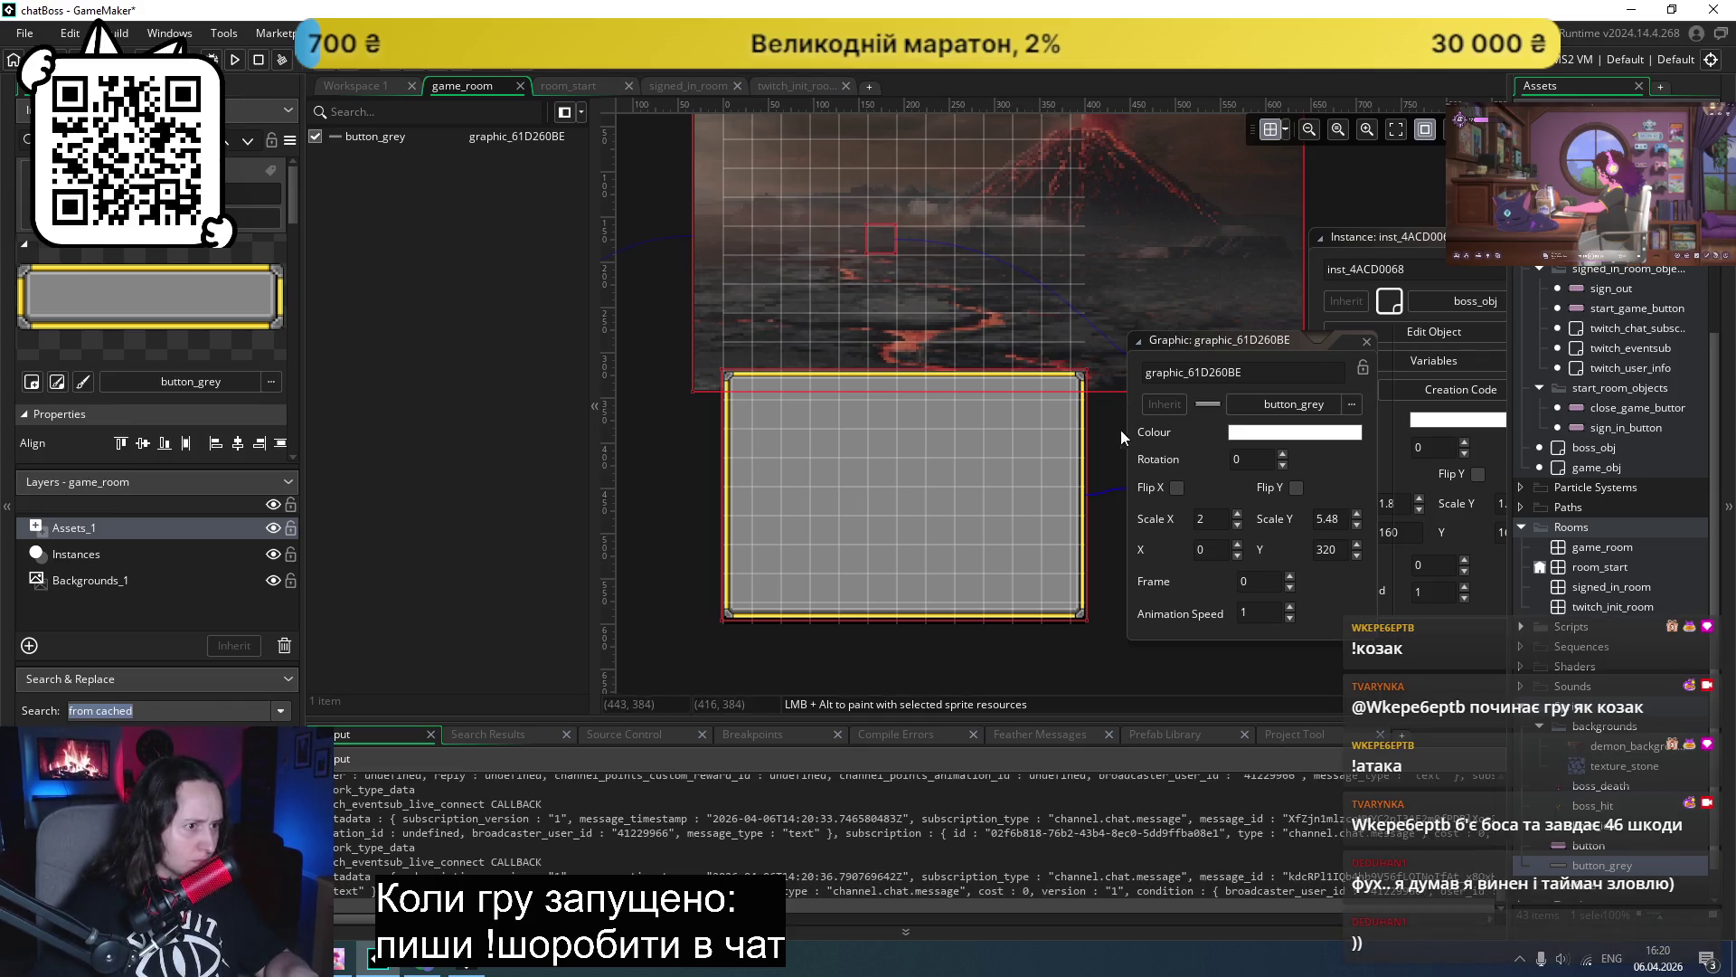
left_click(1330, 519)
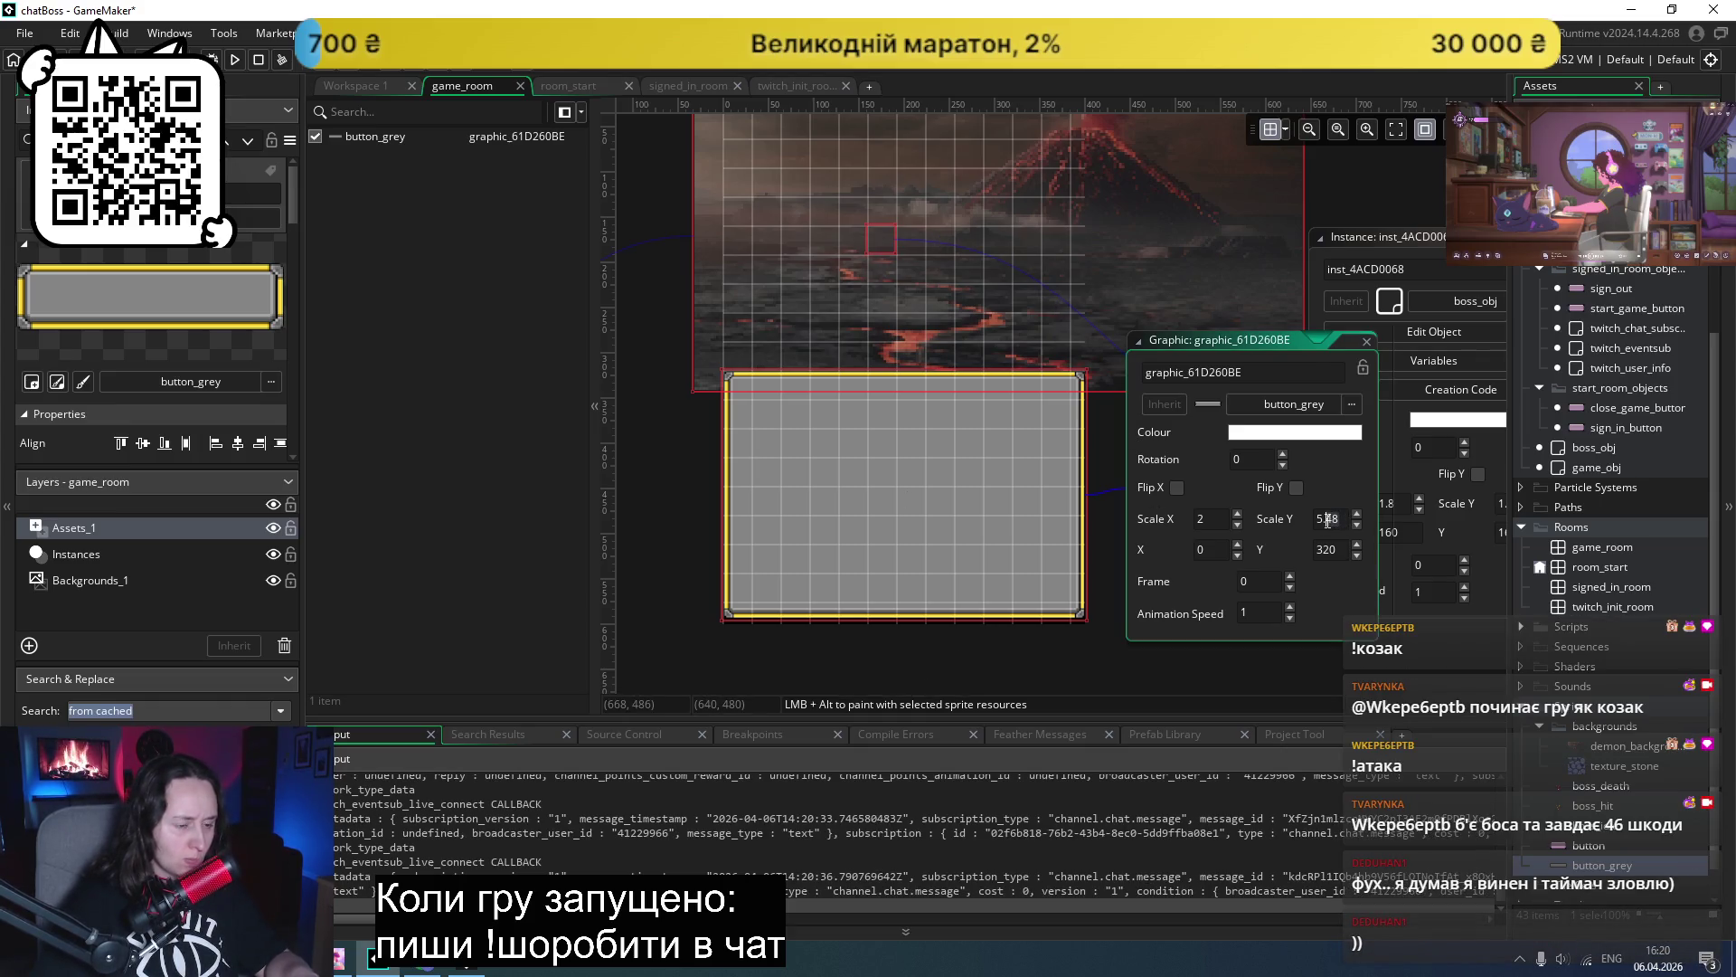
type("5.6")
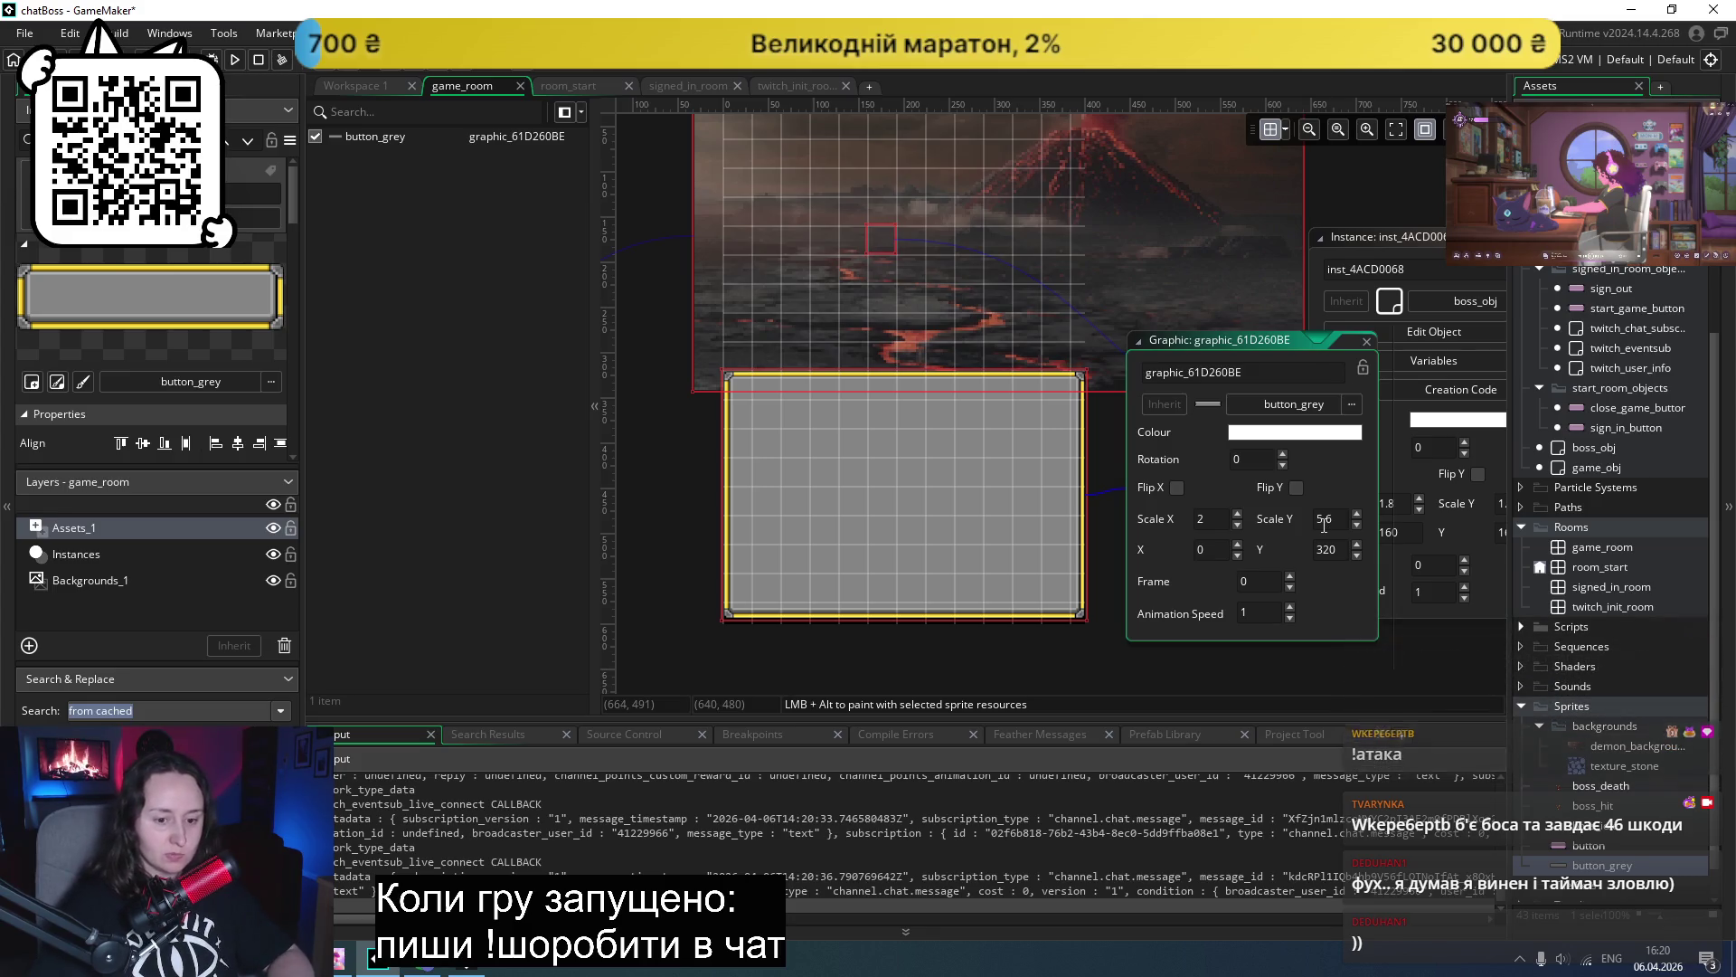
key("Return")
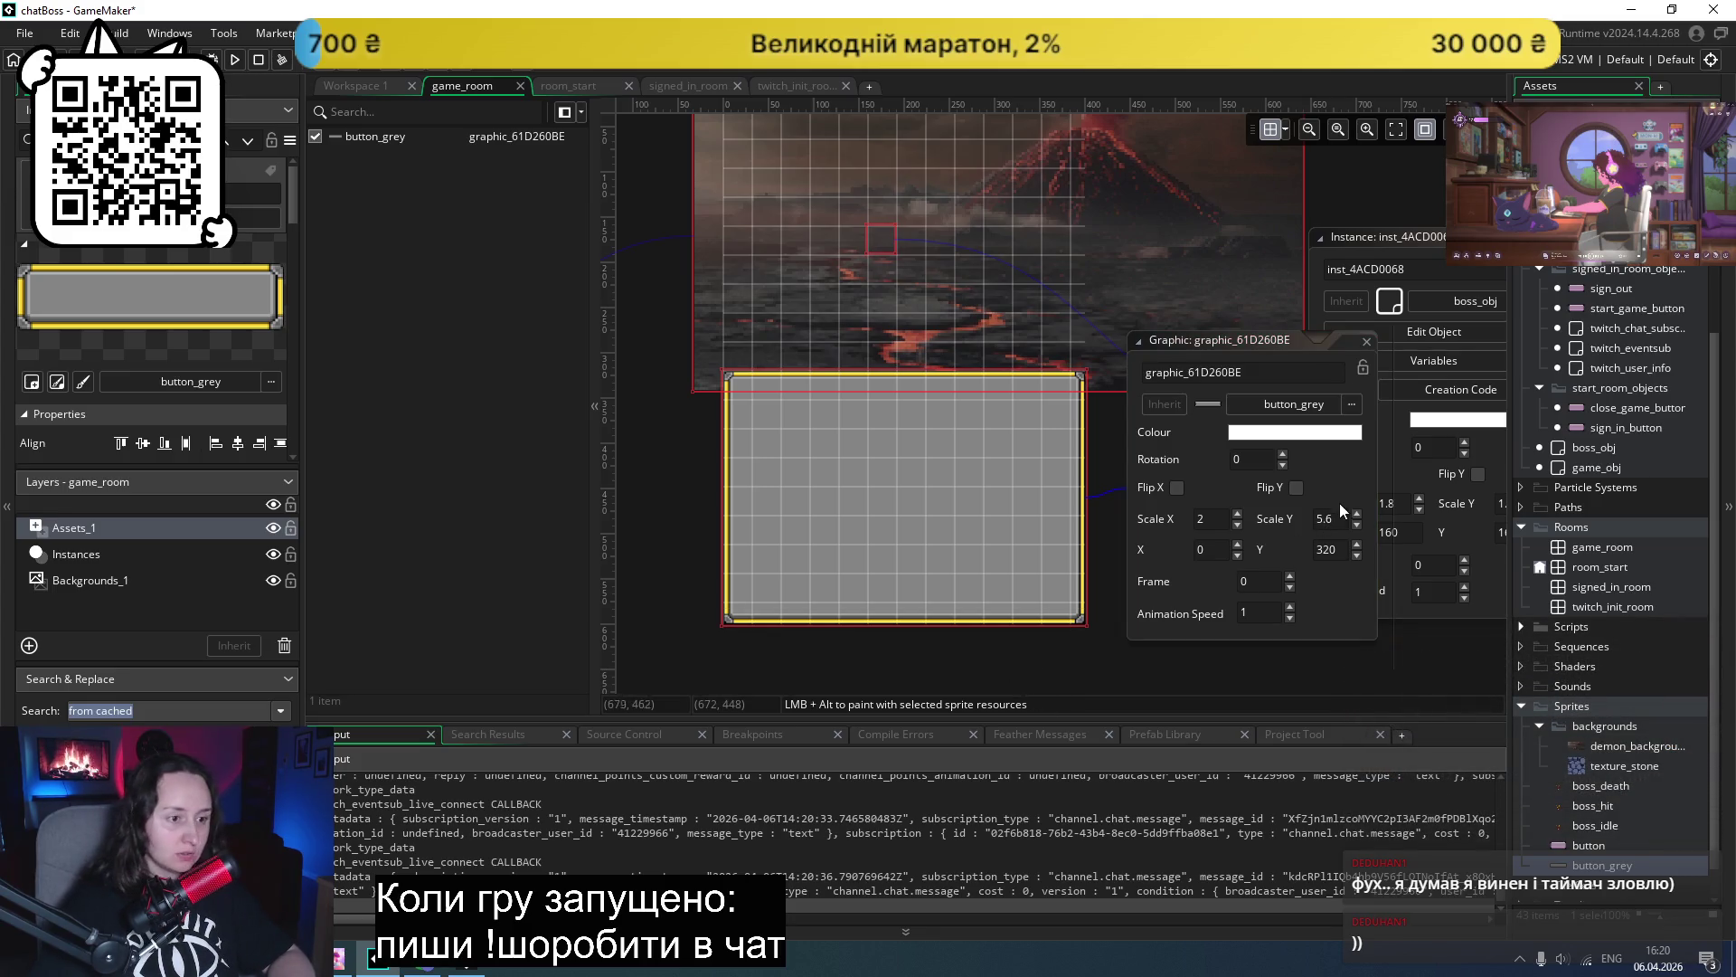
left_click(1338, 517)
type("5")
key("Return")
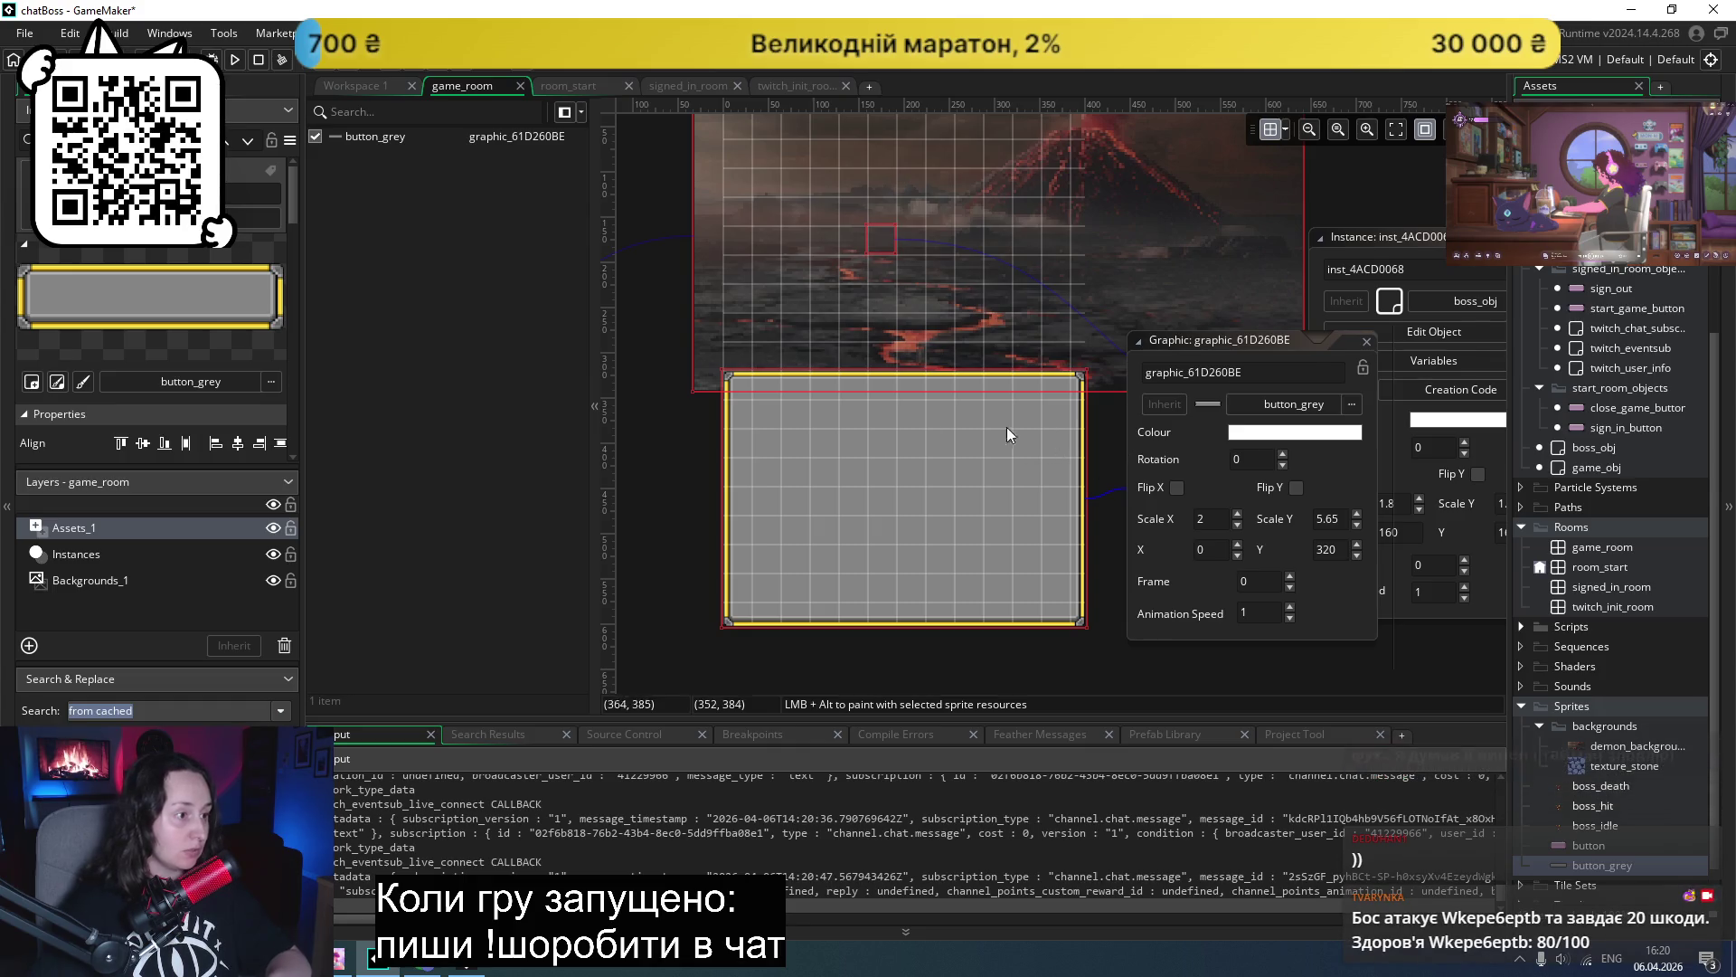
scroll(767, 405, "up", 3)
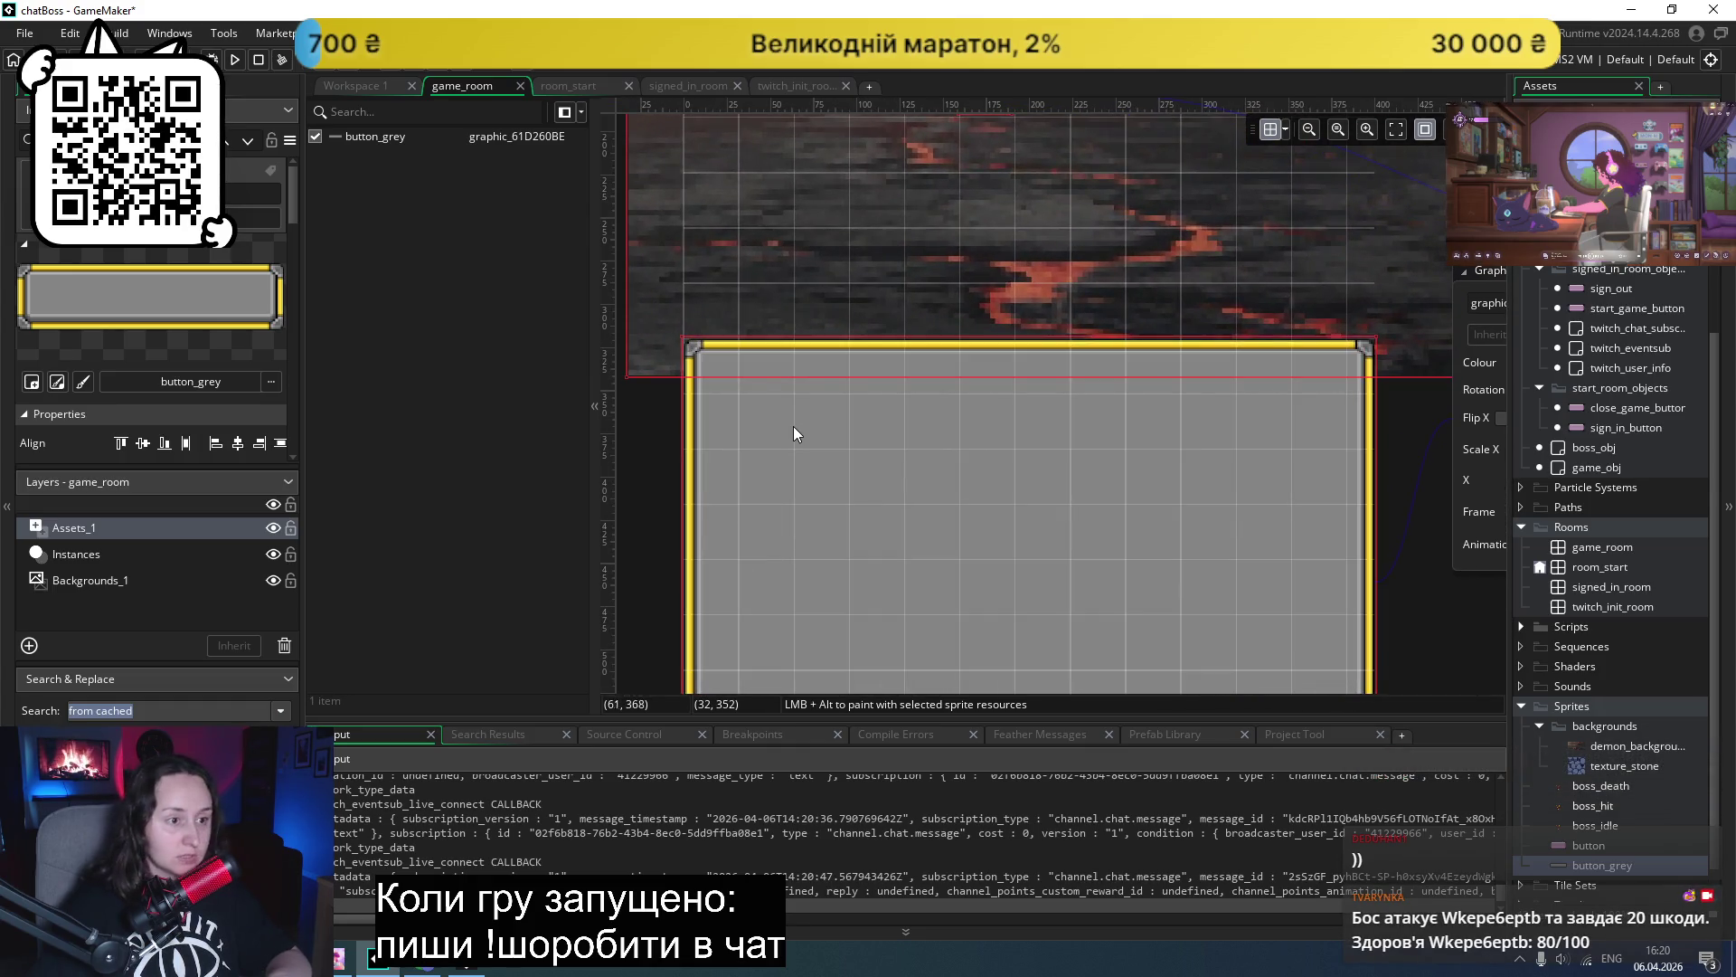
scroll(792, 432, "down", 3)
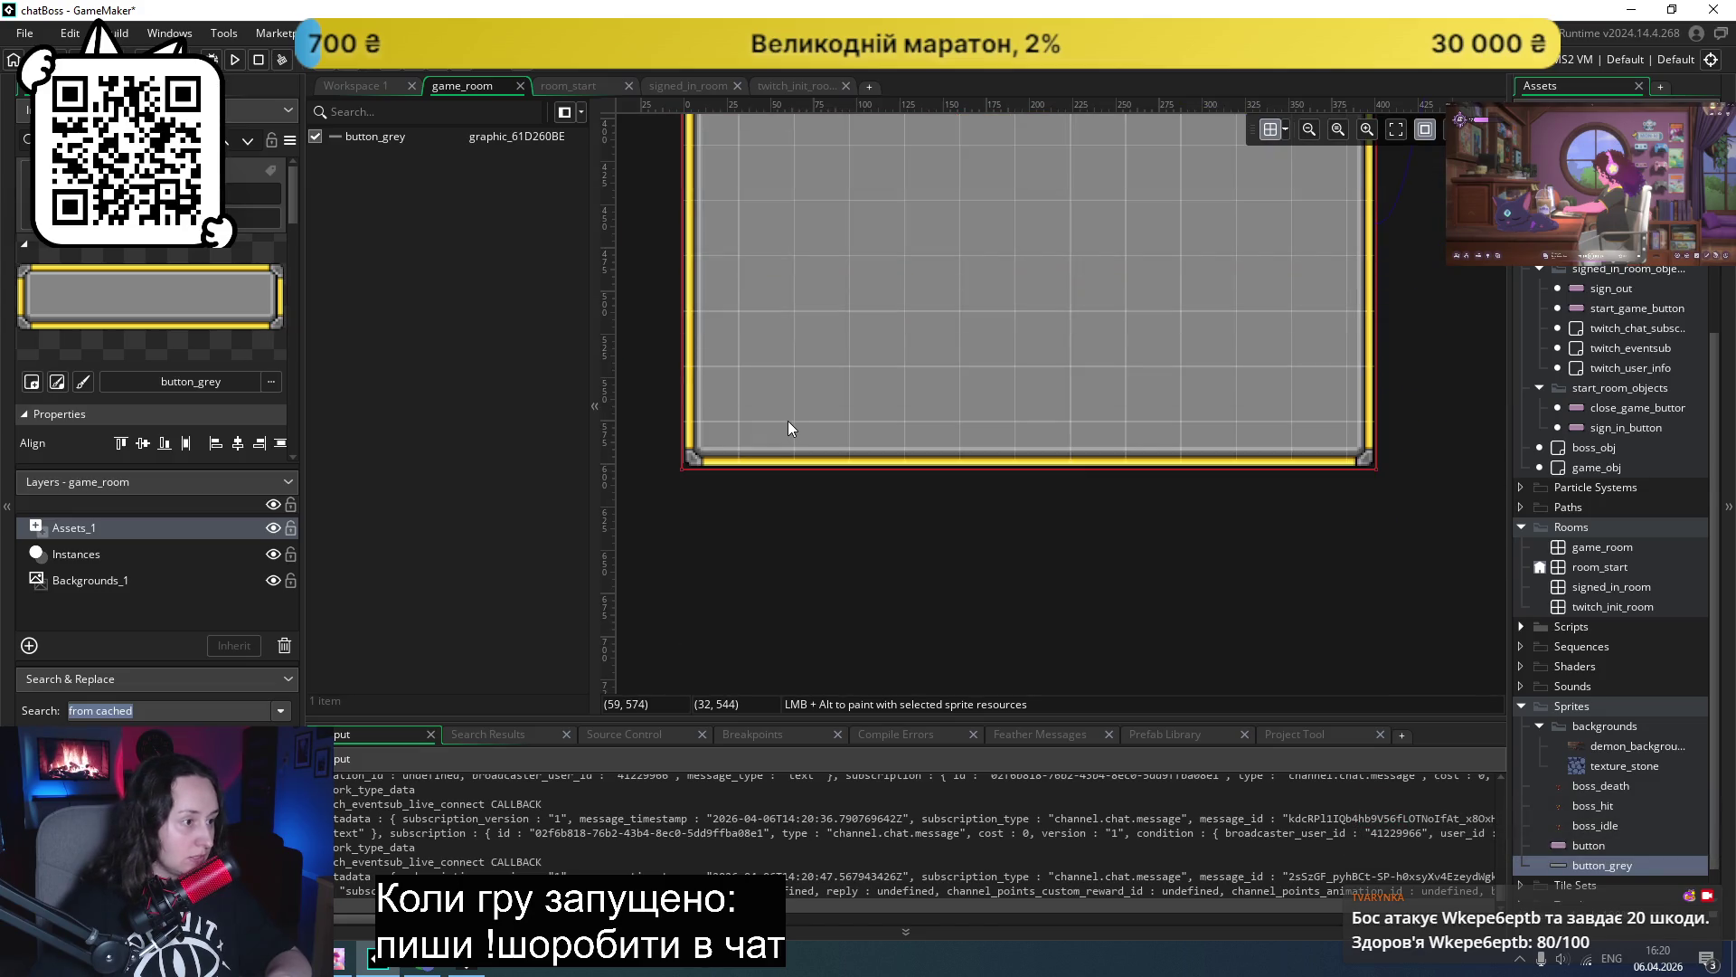
scroll(789, 421, "up", 2)
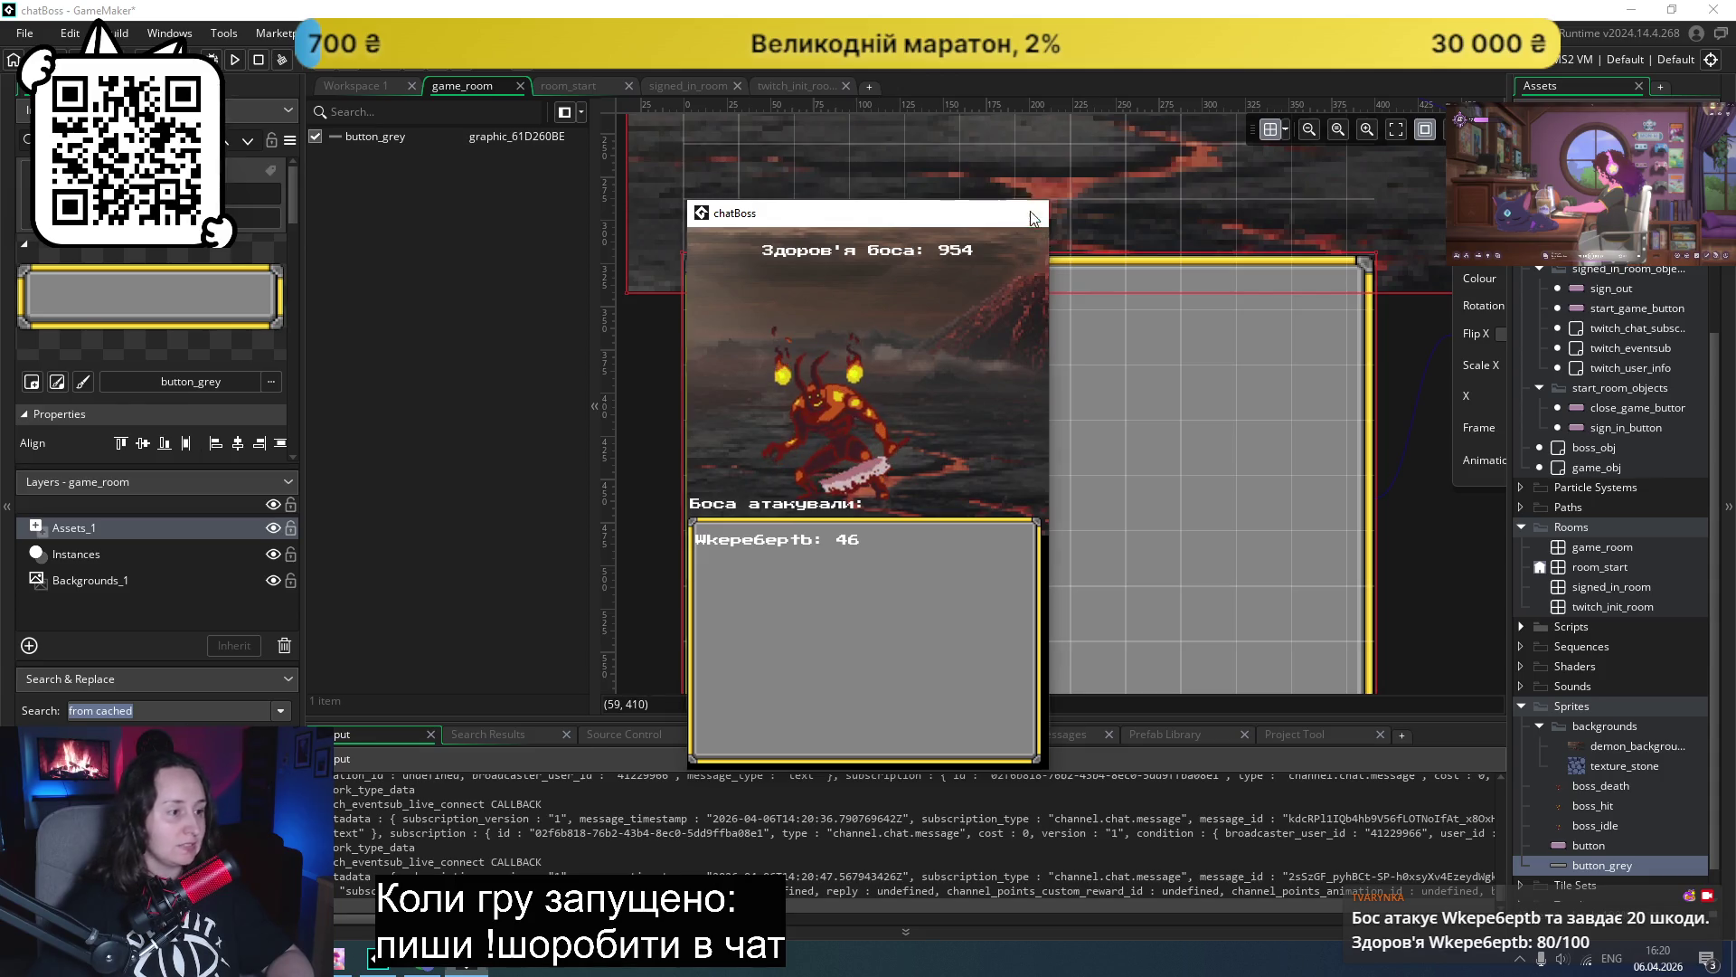
- Relaunch chatBoss and start the game with 'Почати гру' to view the boss screen
left_click(1032, 215)
left_click(235, 61)
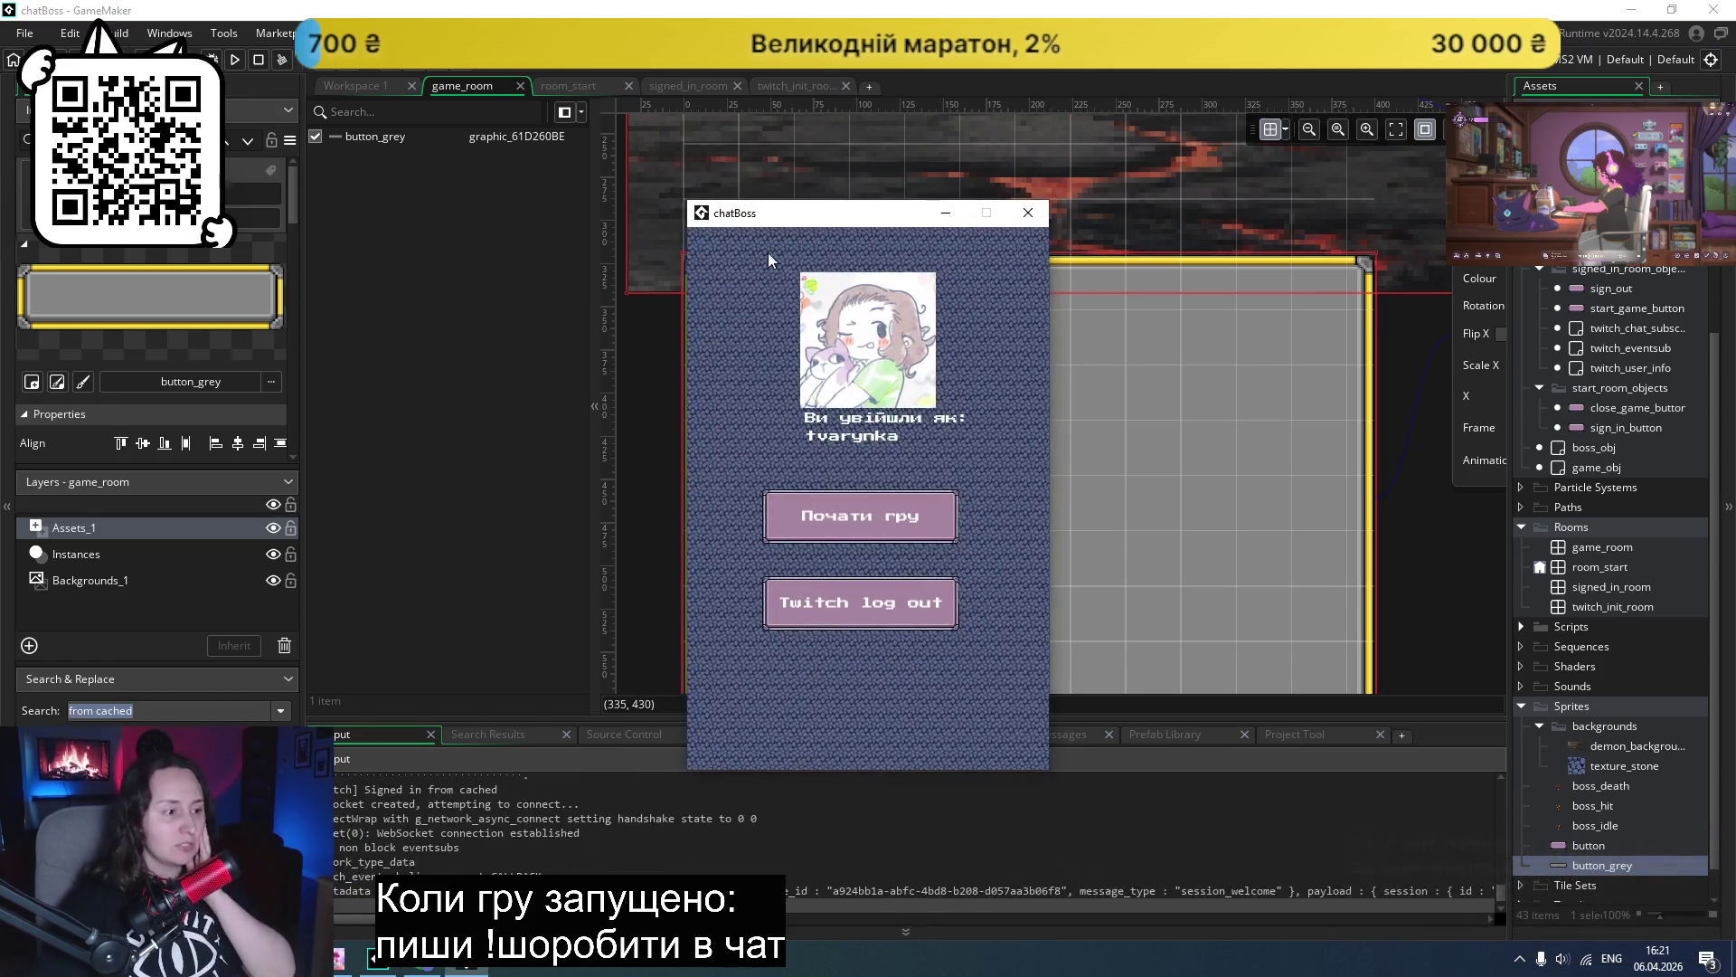
left_click(861, 518)
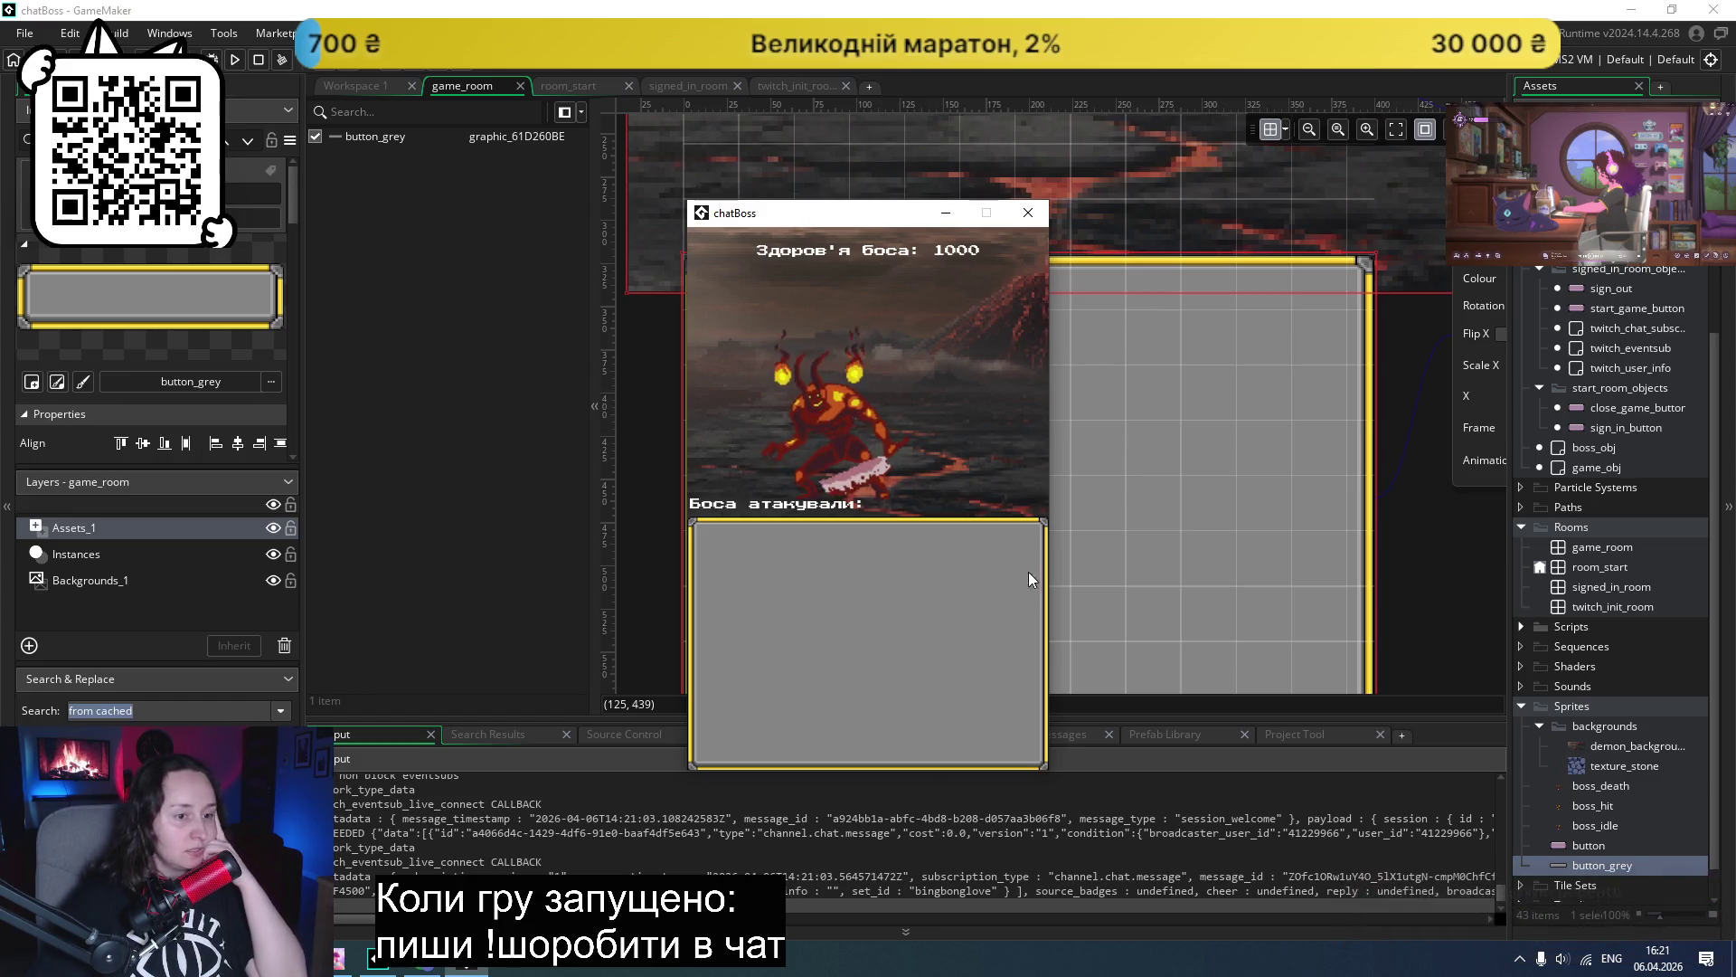
- Move the boss instance on the Instances layer up one grid cell and test-run the game
left_click(1613, 546)
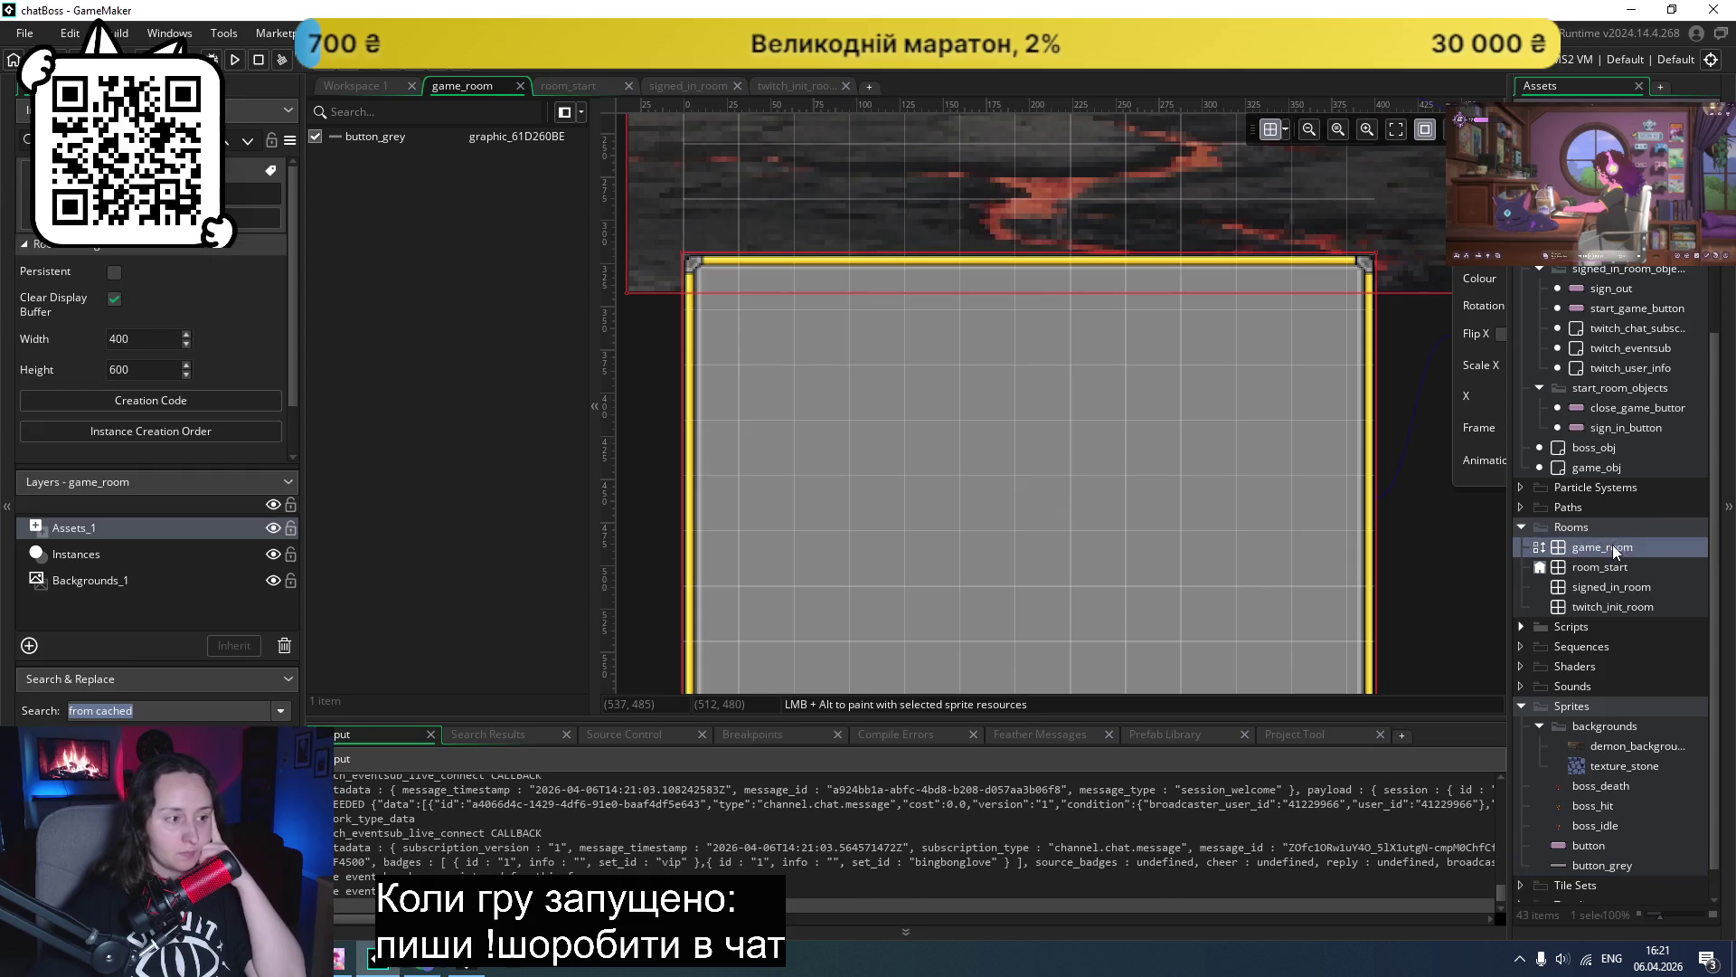
scroll(910, 339, "up", 5)
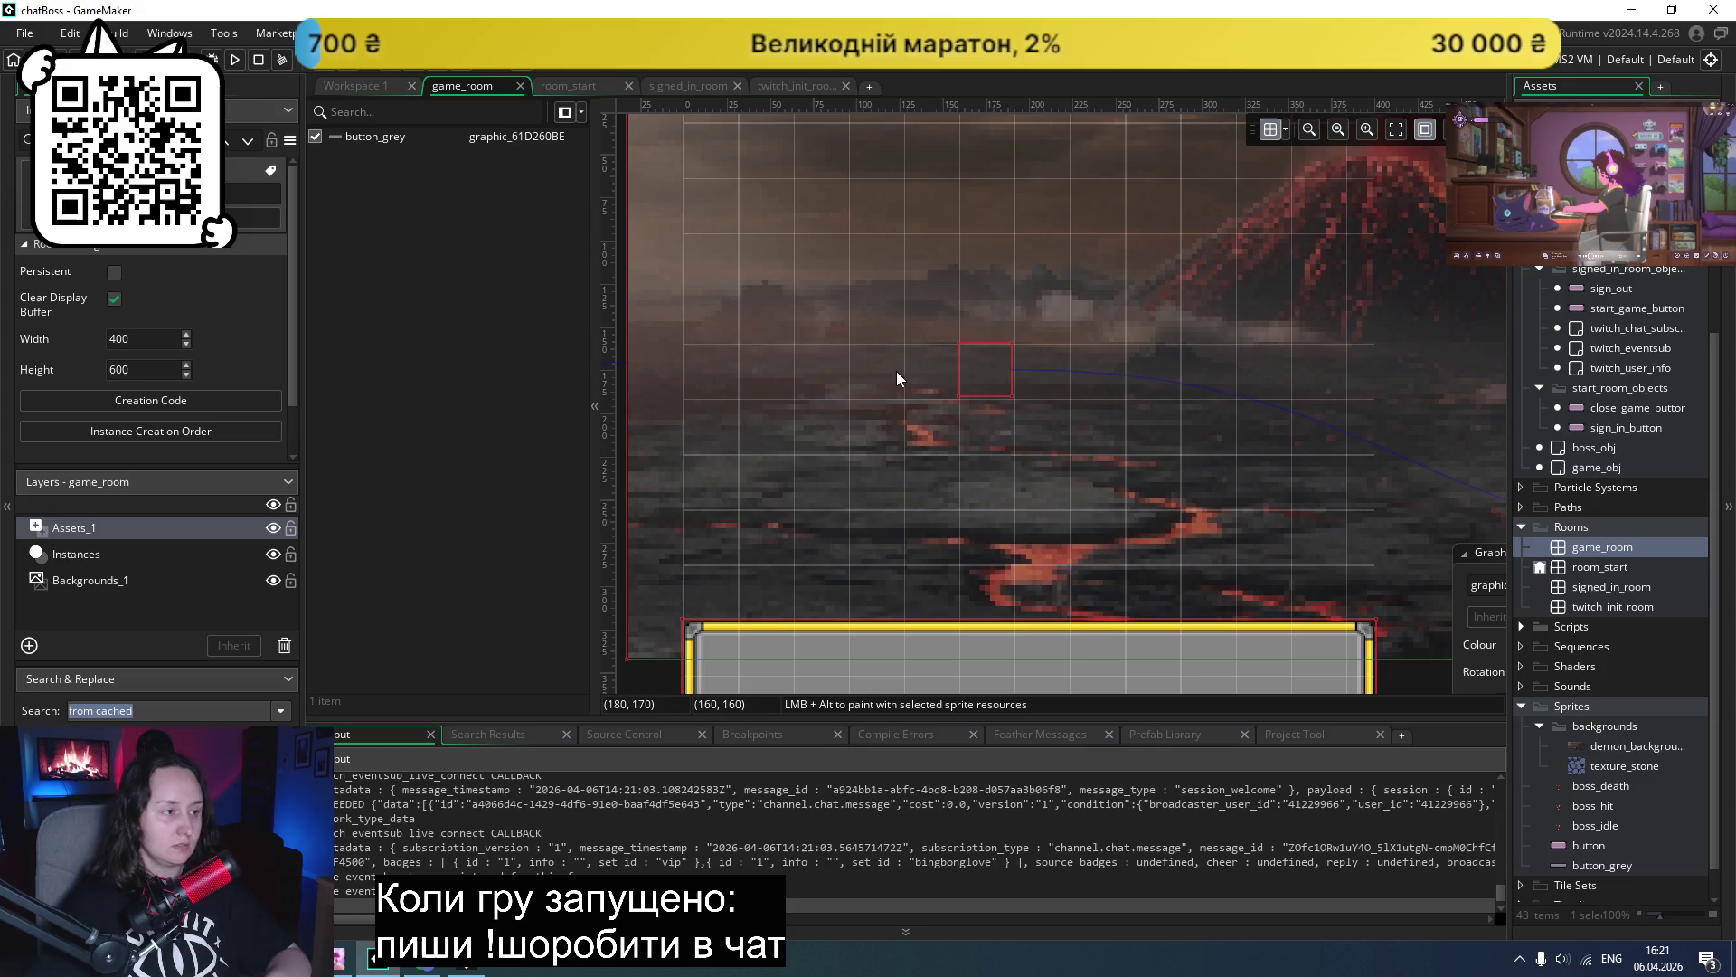
scroll(745, 387, "down", 2)
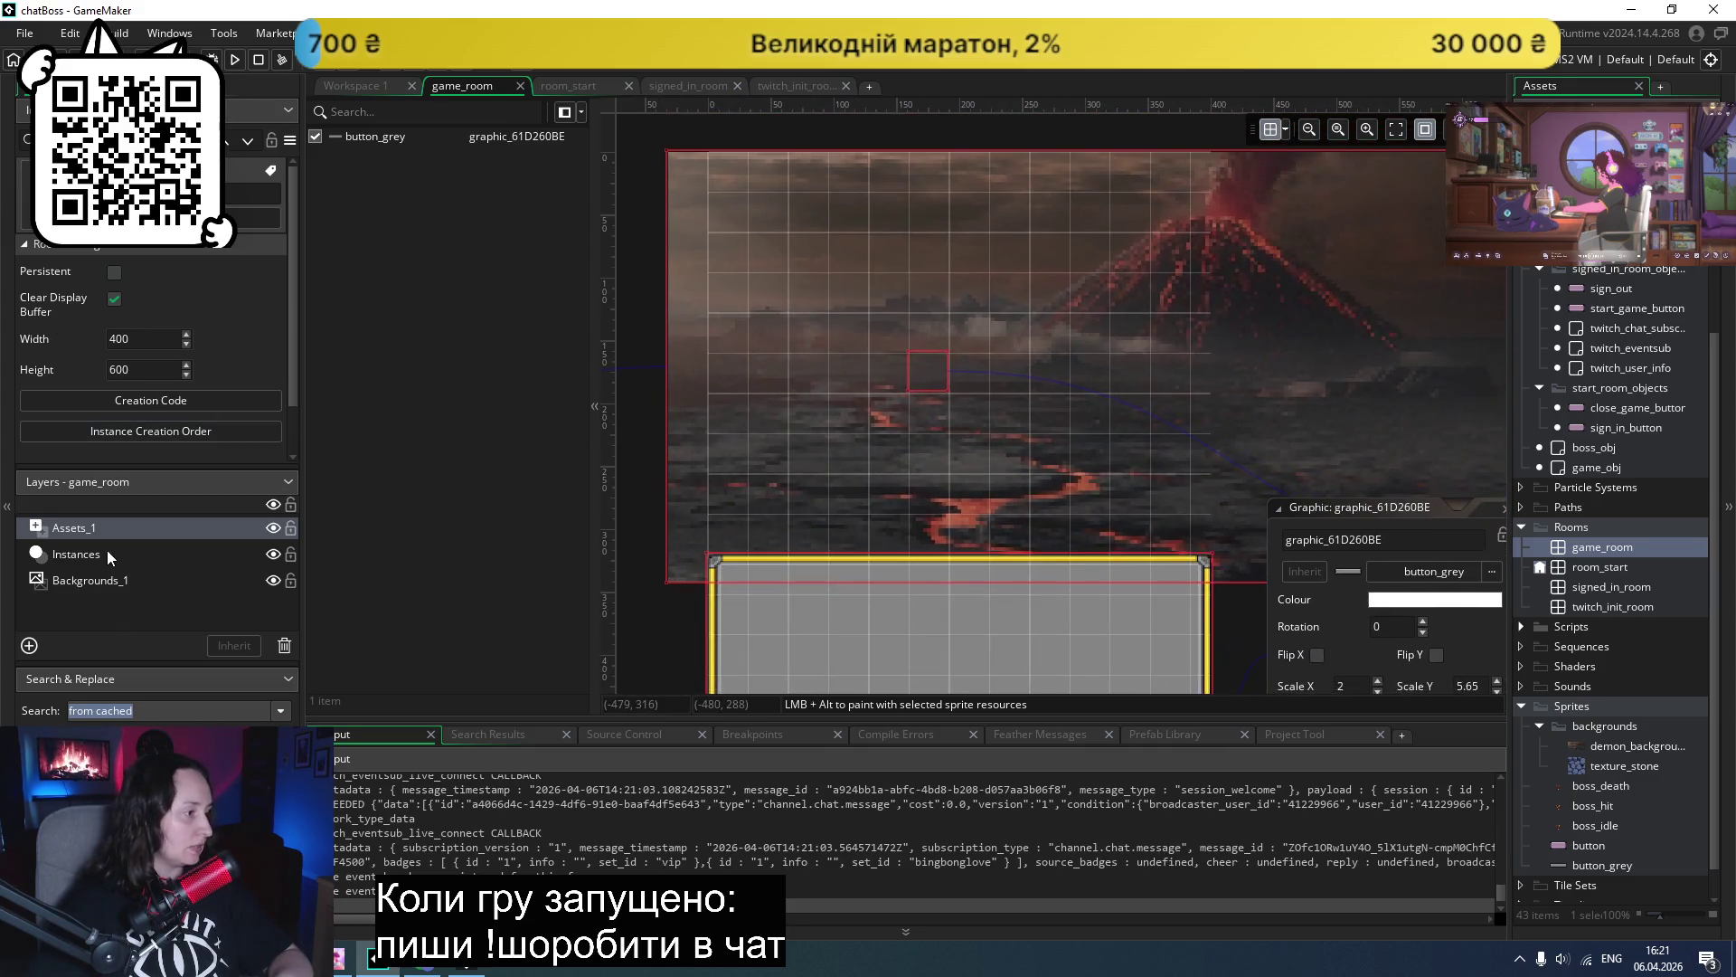
left_click(106, 551)
left_click_drag(935, 373, 933, 332)
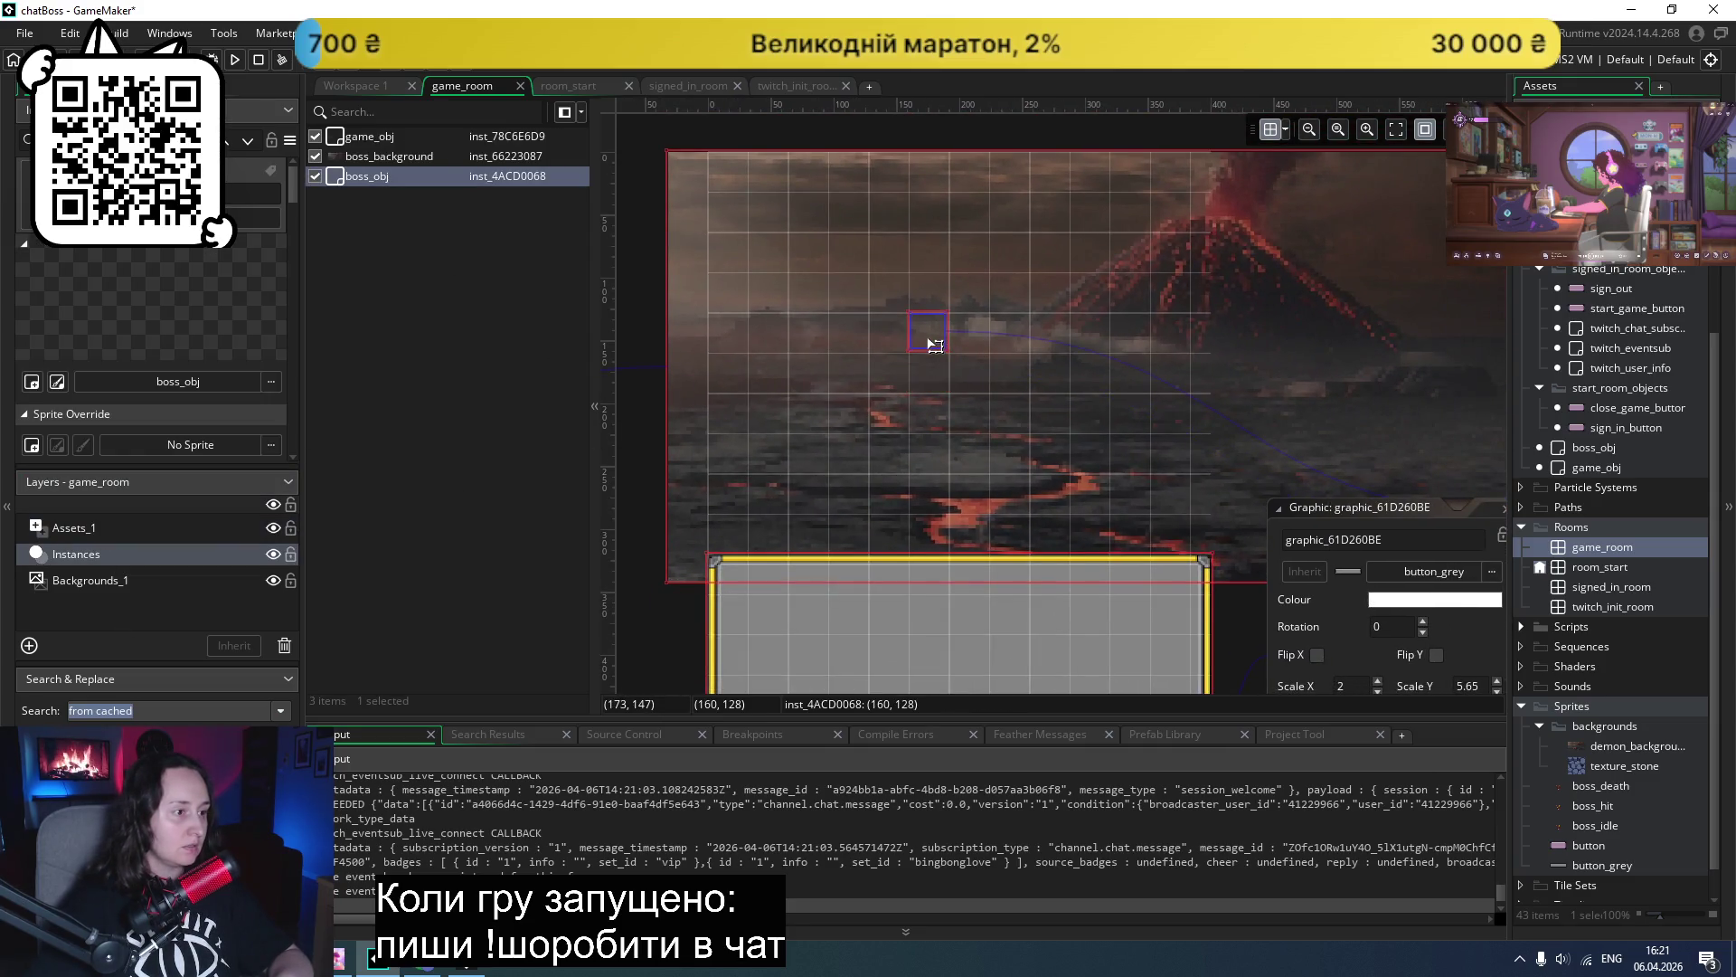
left_click(236, 63)
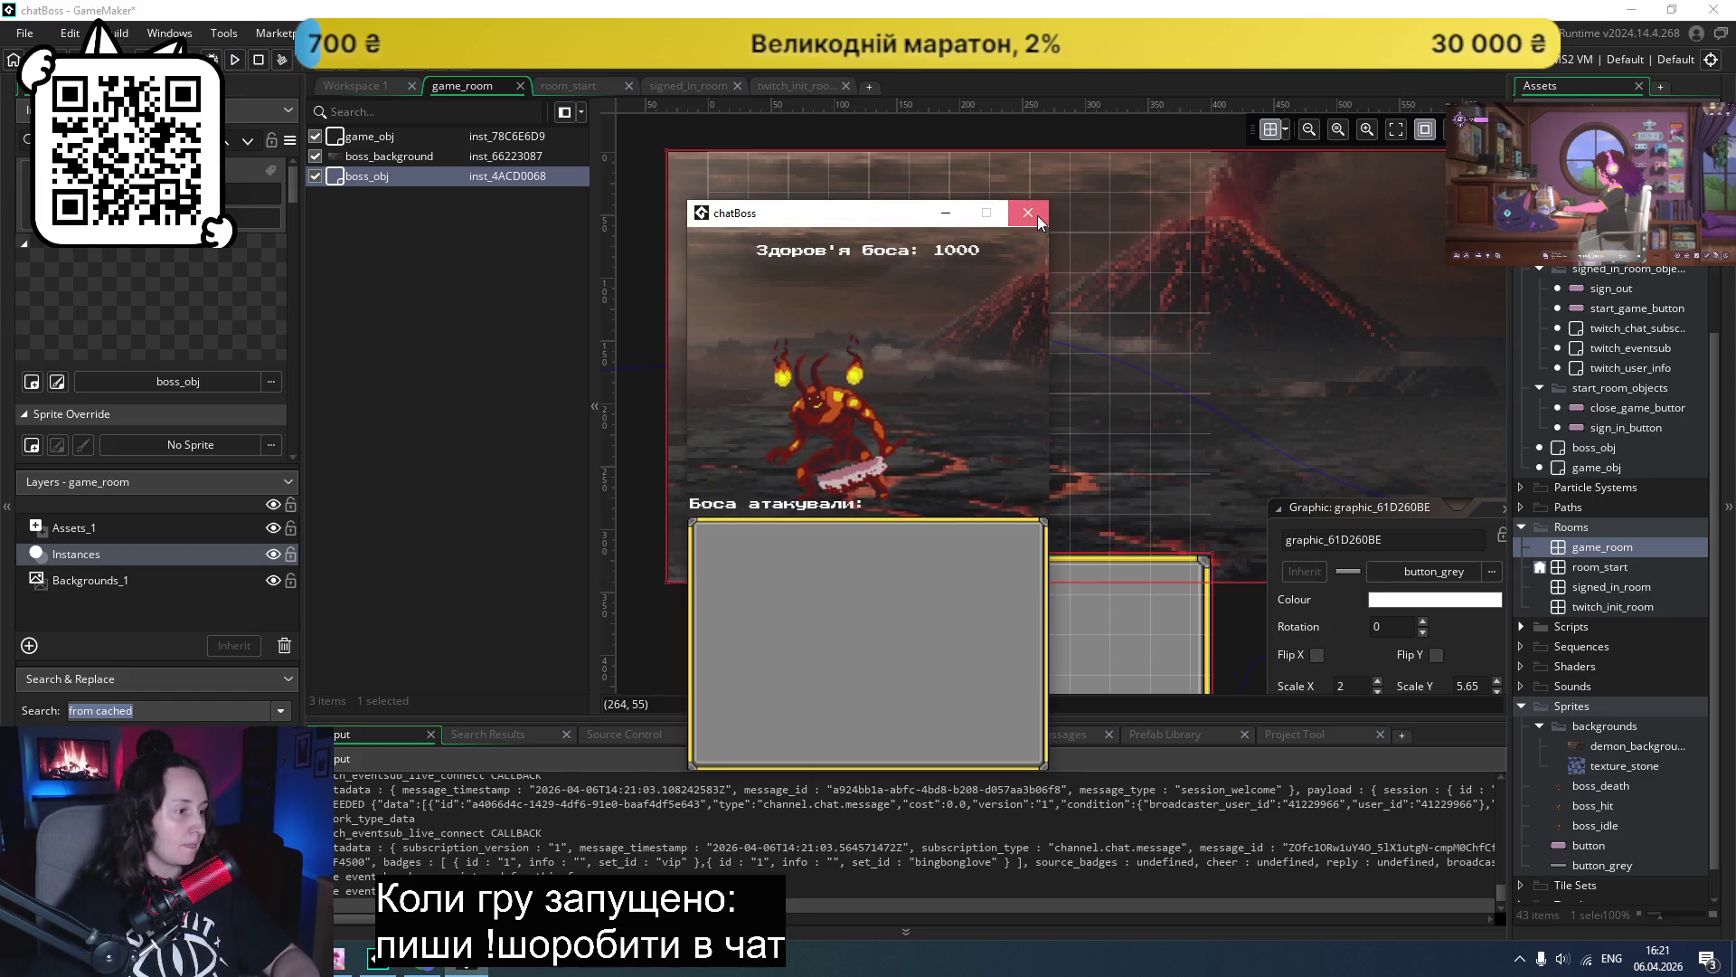
- Close the game, reopen game_room, and bring up boss_obj's instance properties and object editor
left_click(1038, 215)
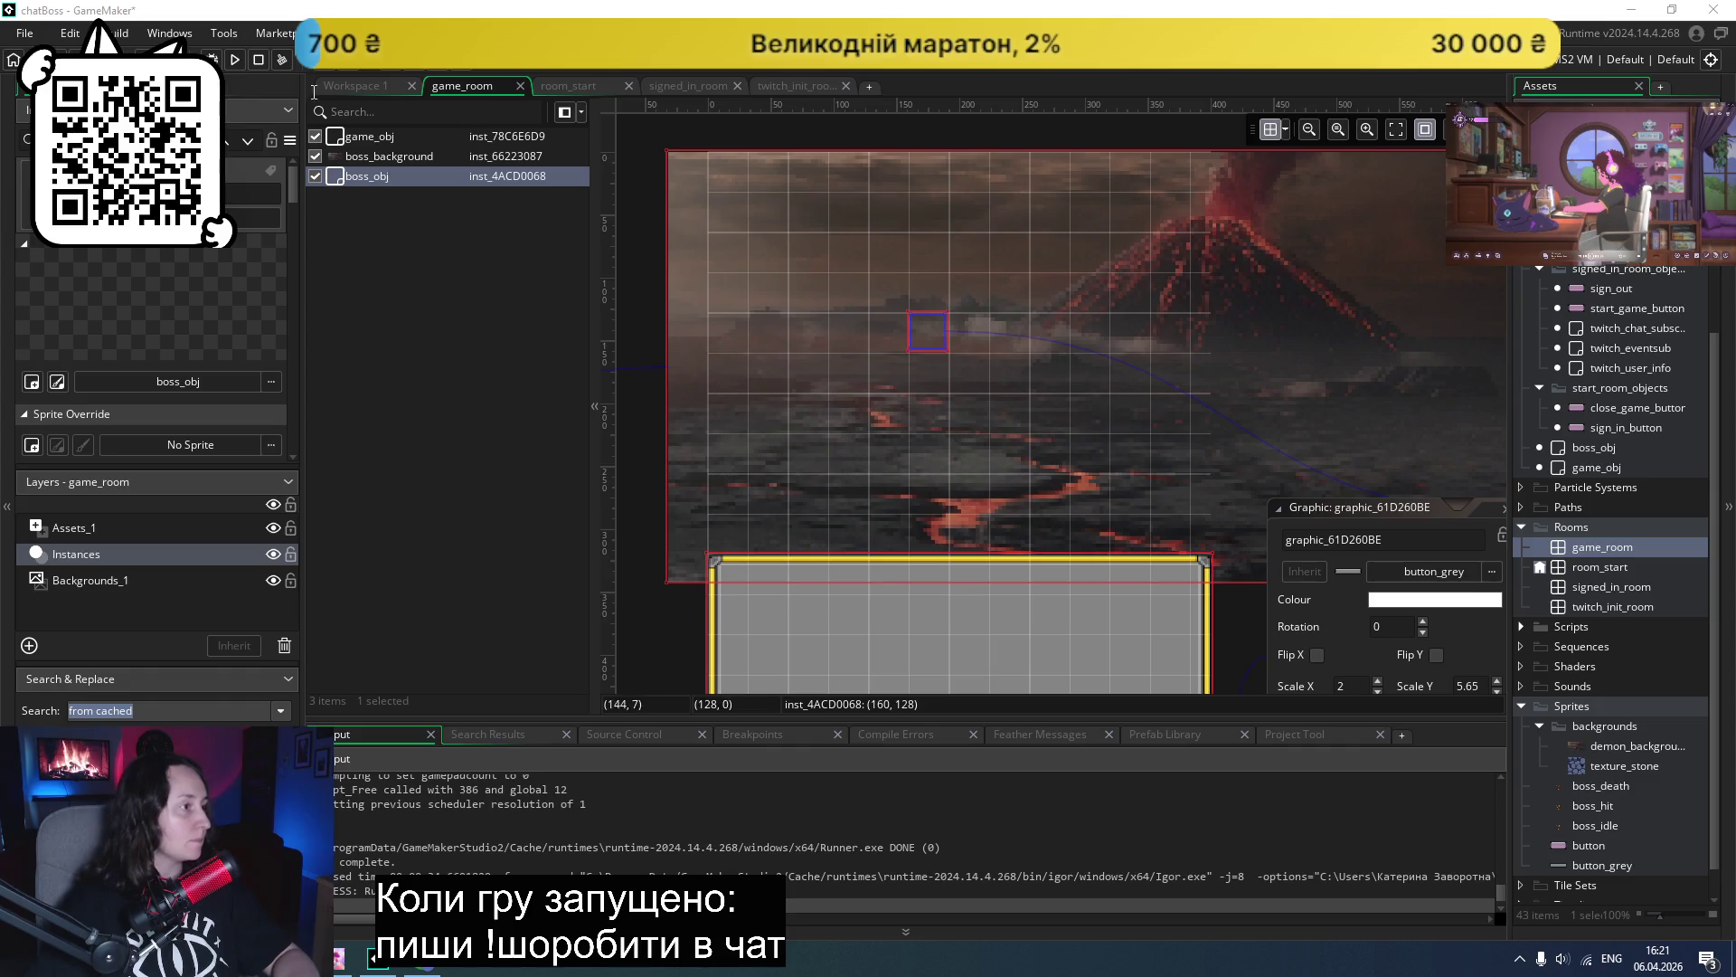
double_click(1608, 585)
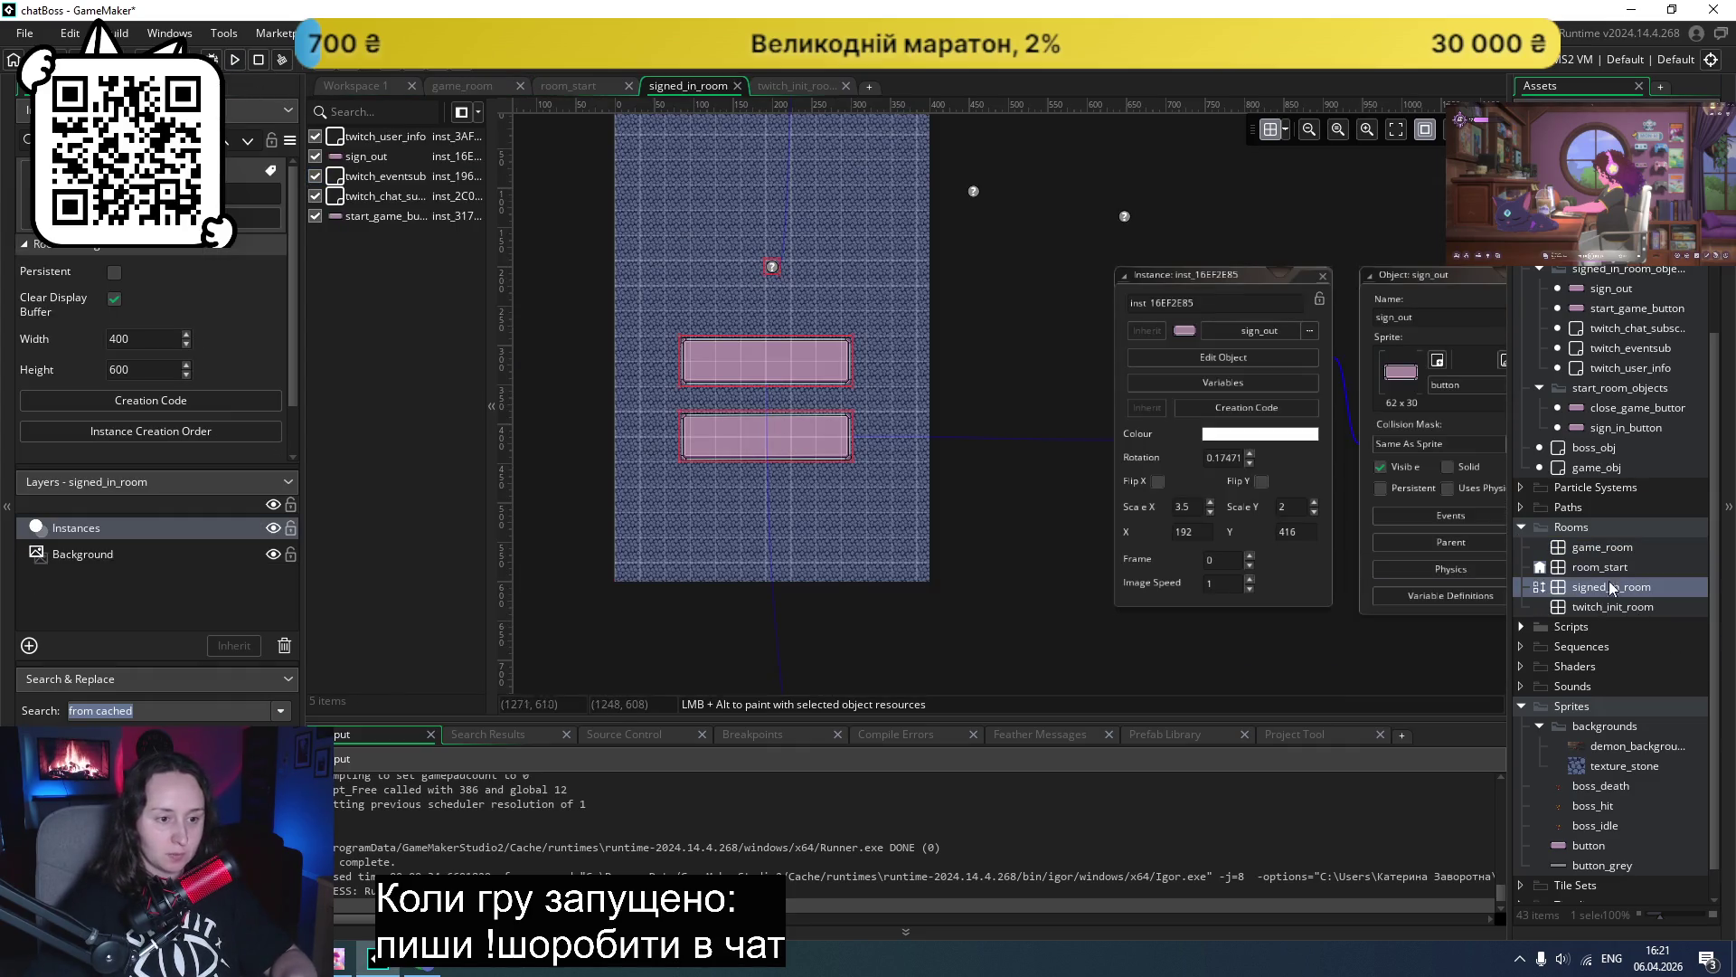
double_click(1595, 546)
scroll(1003, 516, "up", 2)
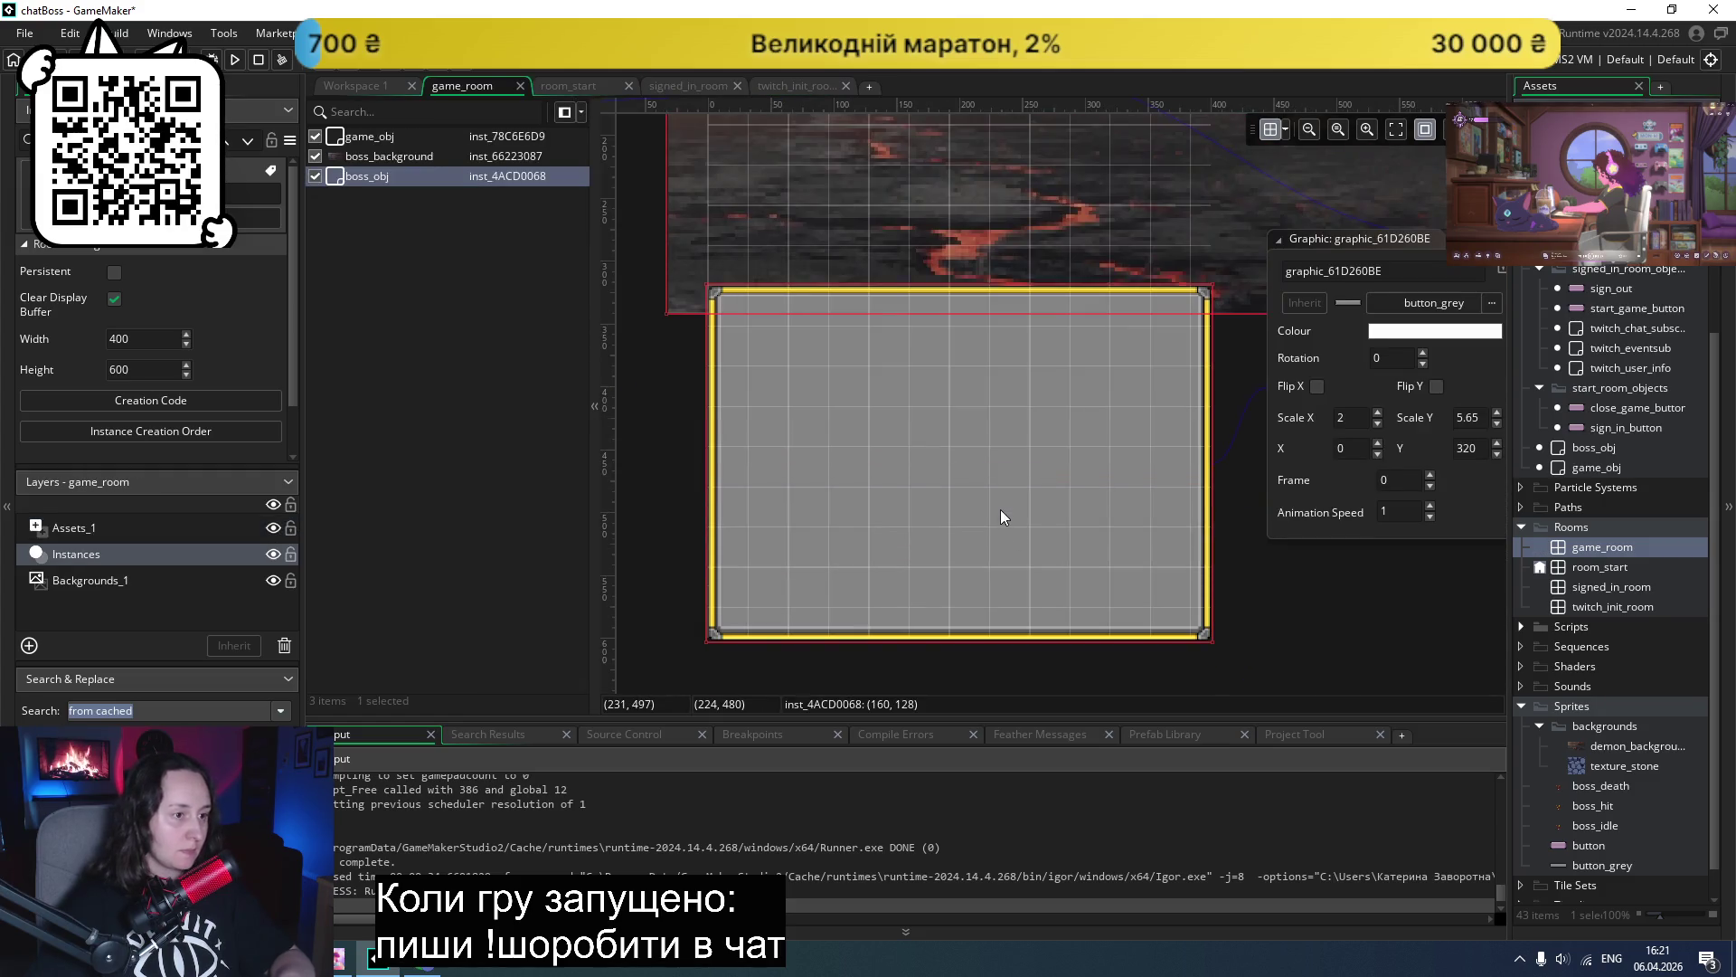
scroll(1000, 508, "down", 2)
left_click_drag(1270, 332, 693, 472)
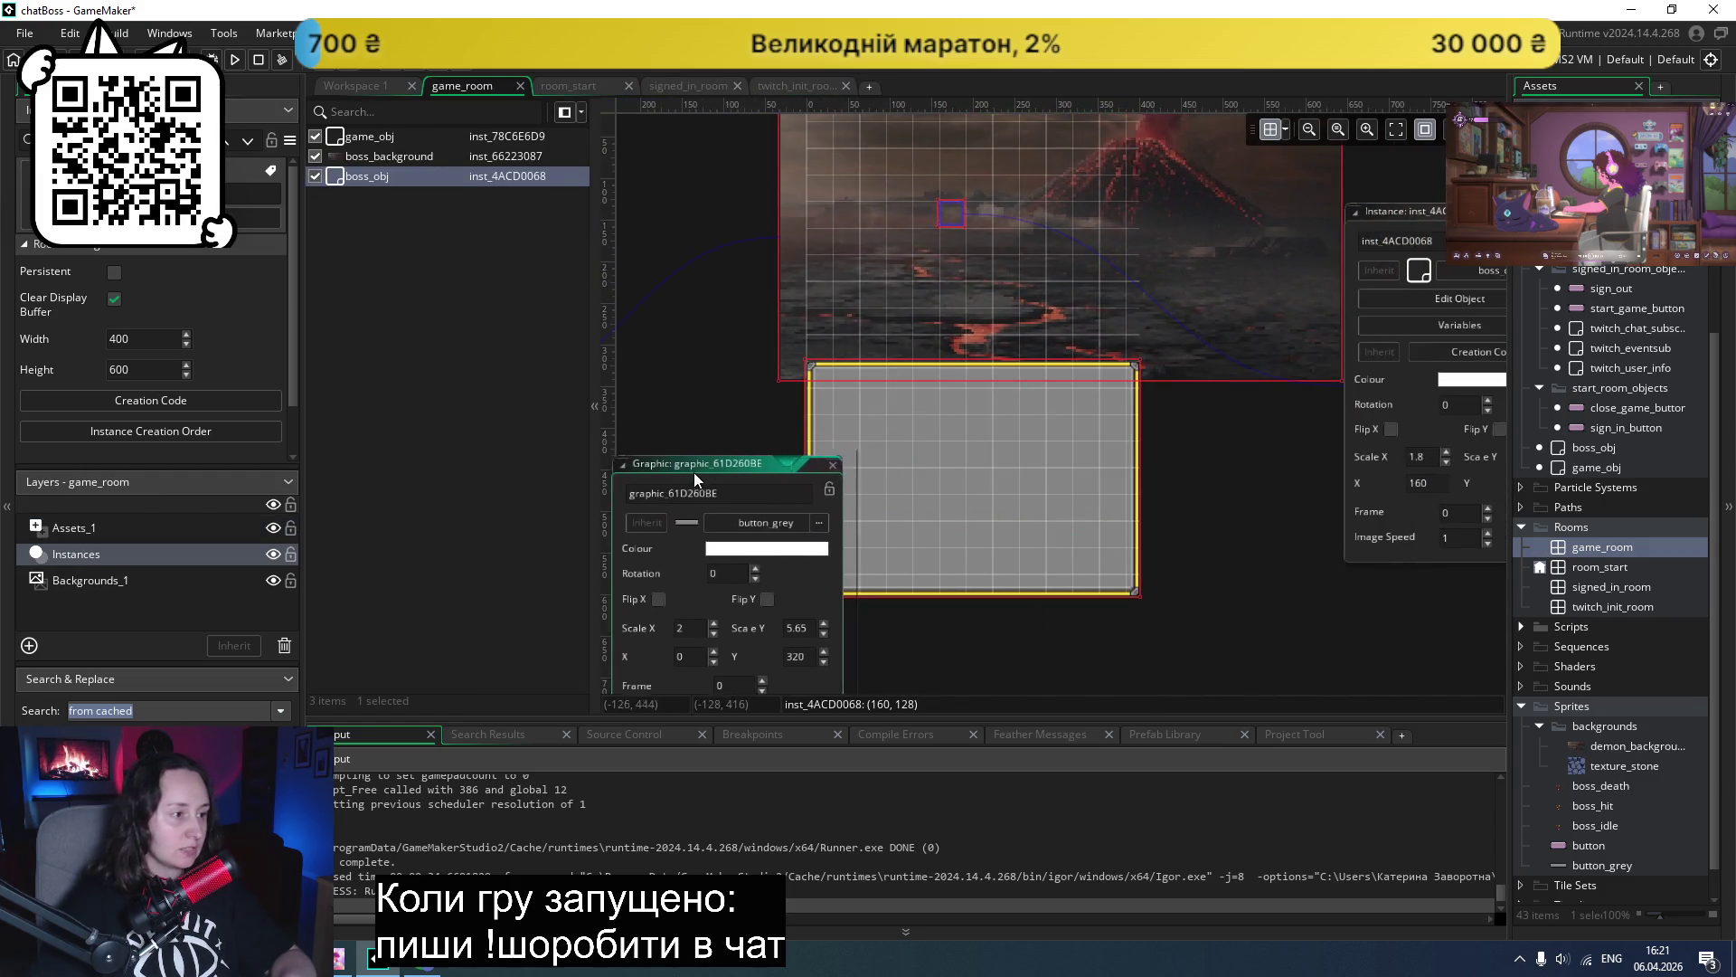
scroll(1202, 376, "right", 2)
- Review boss_obj's Step and Animation End code, then bring up the game_obj instance's properties
scroll(1203, 376, "right", 6)
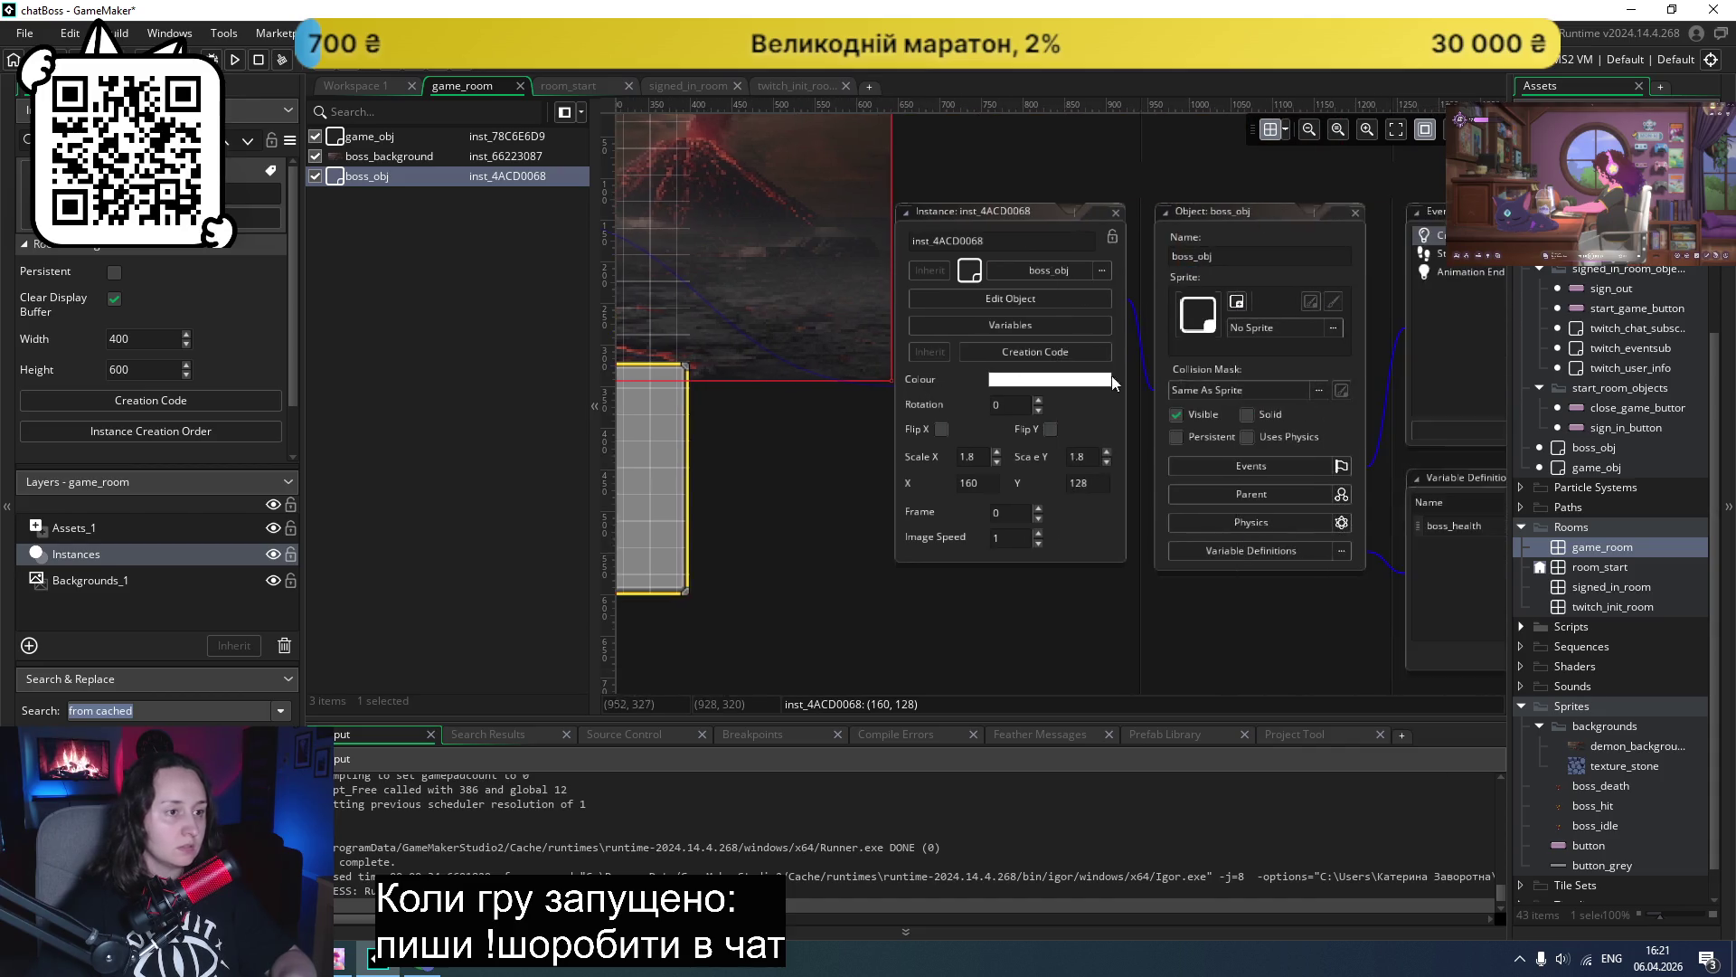
scroll(1184, 313, "right", 5)
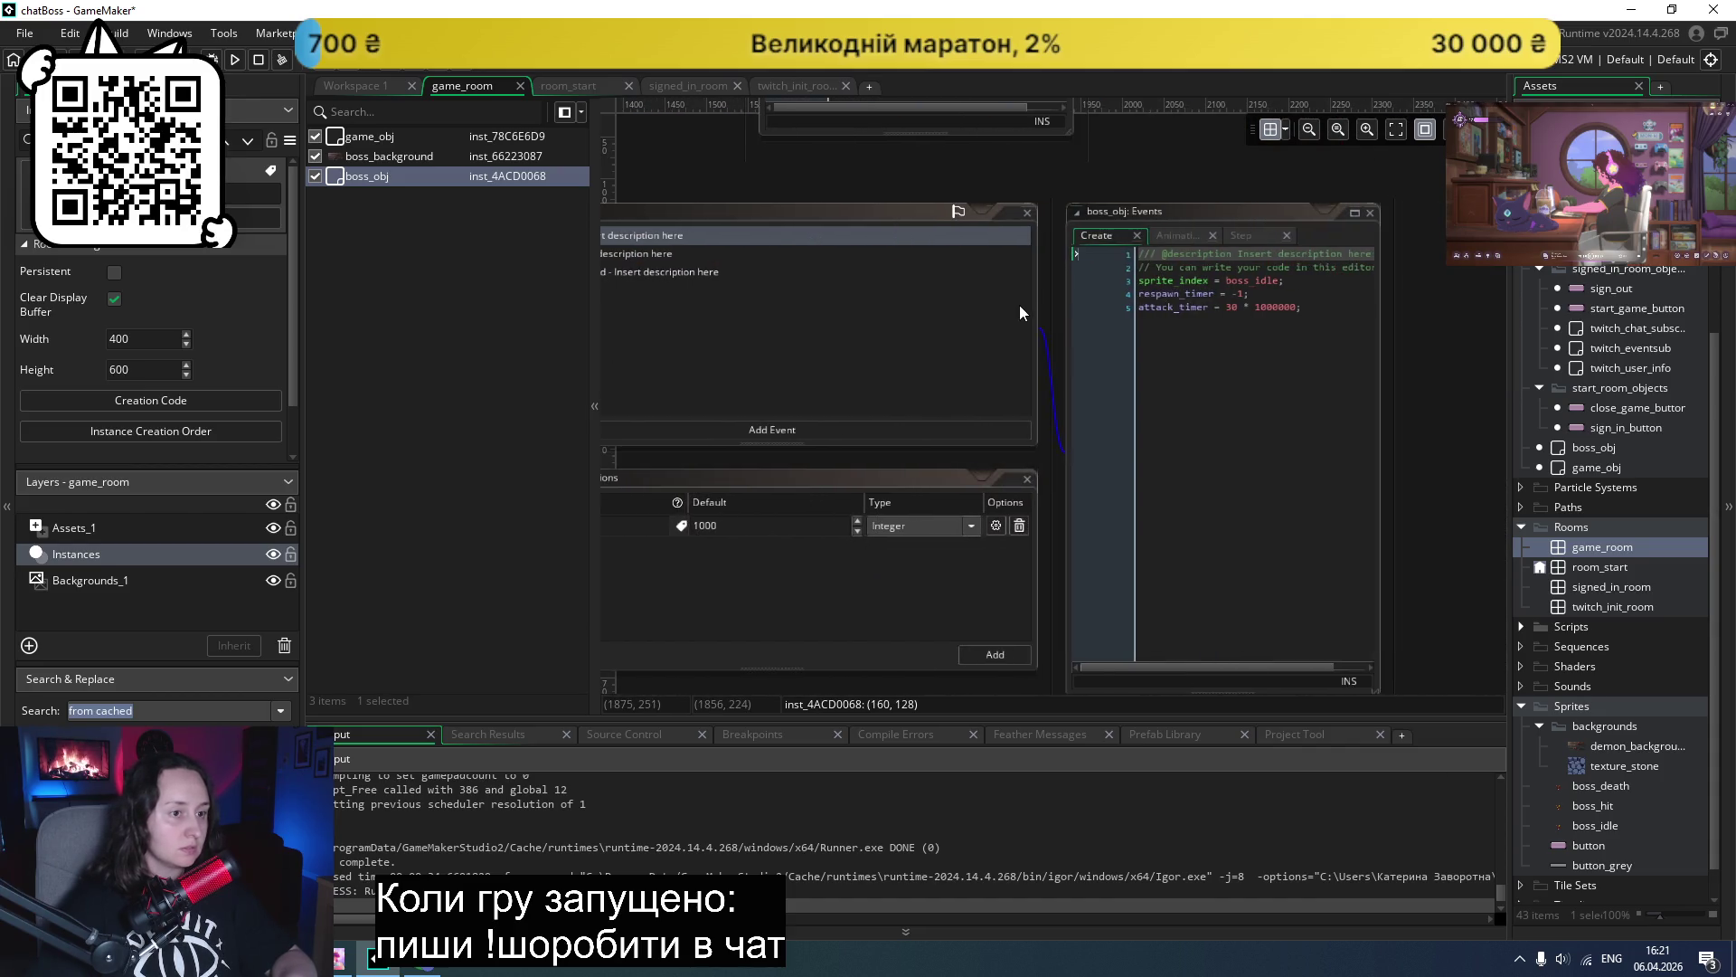
left_click(703, 255)
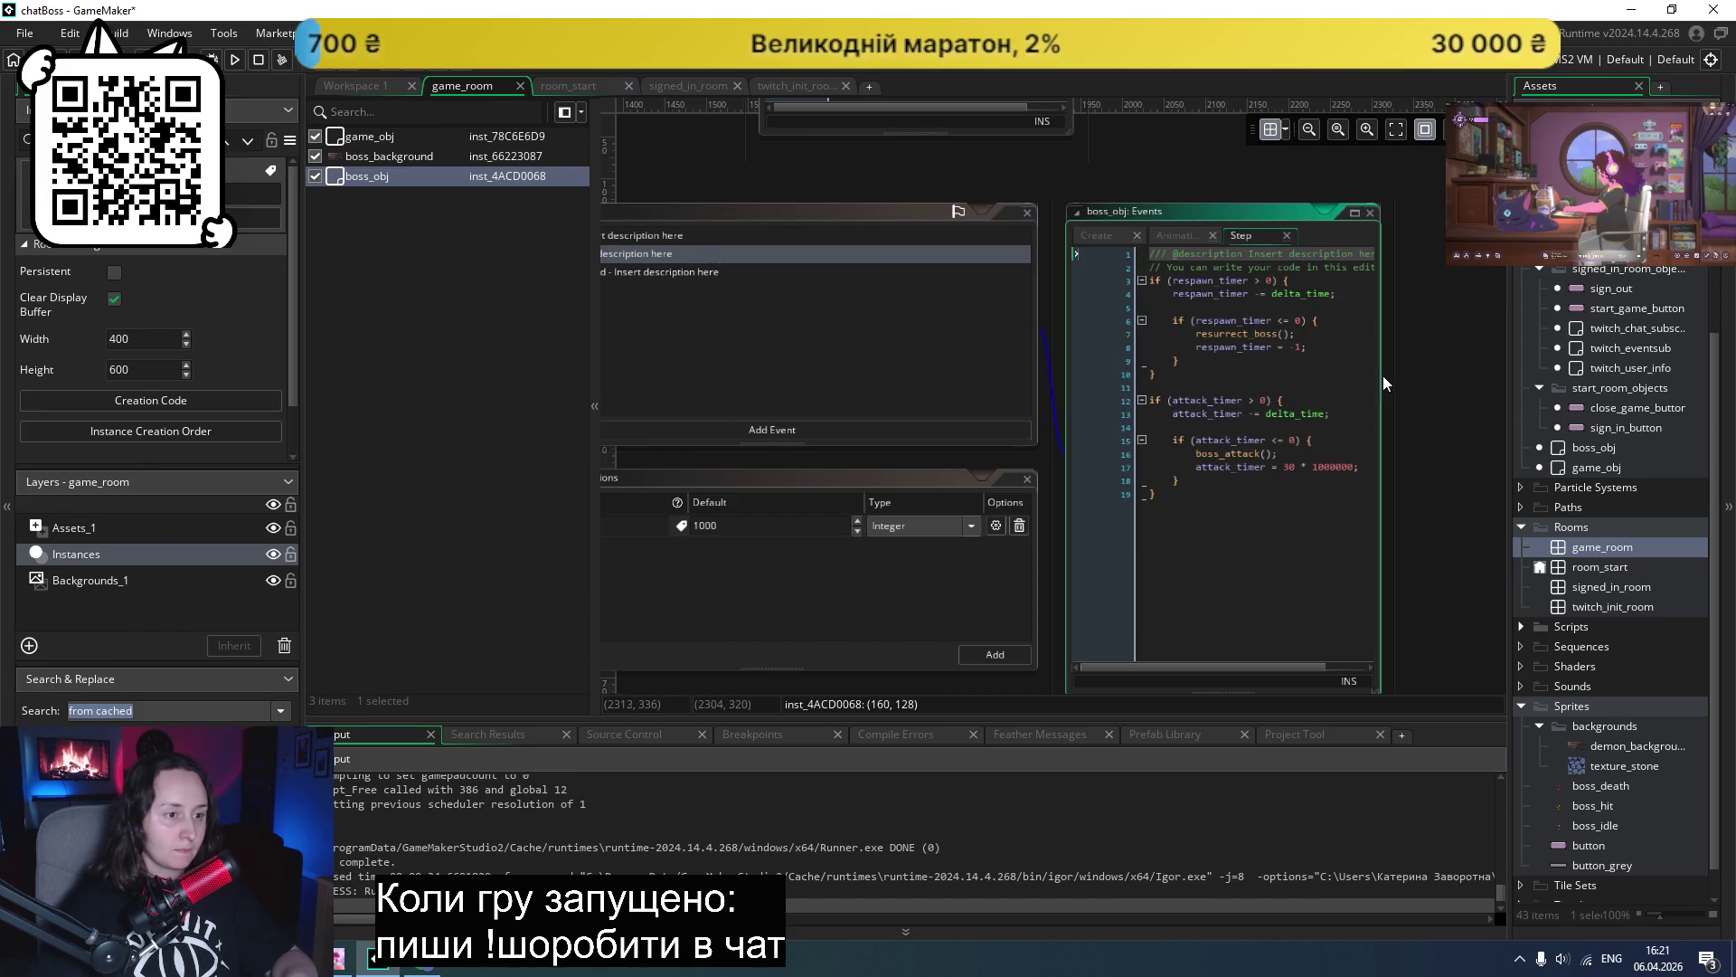
left_click_drag(1381, 376, 1491, 355)
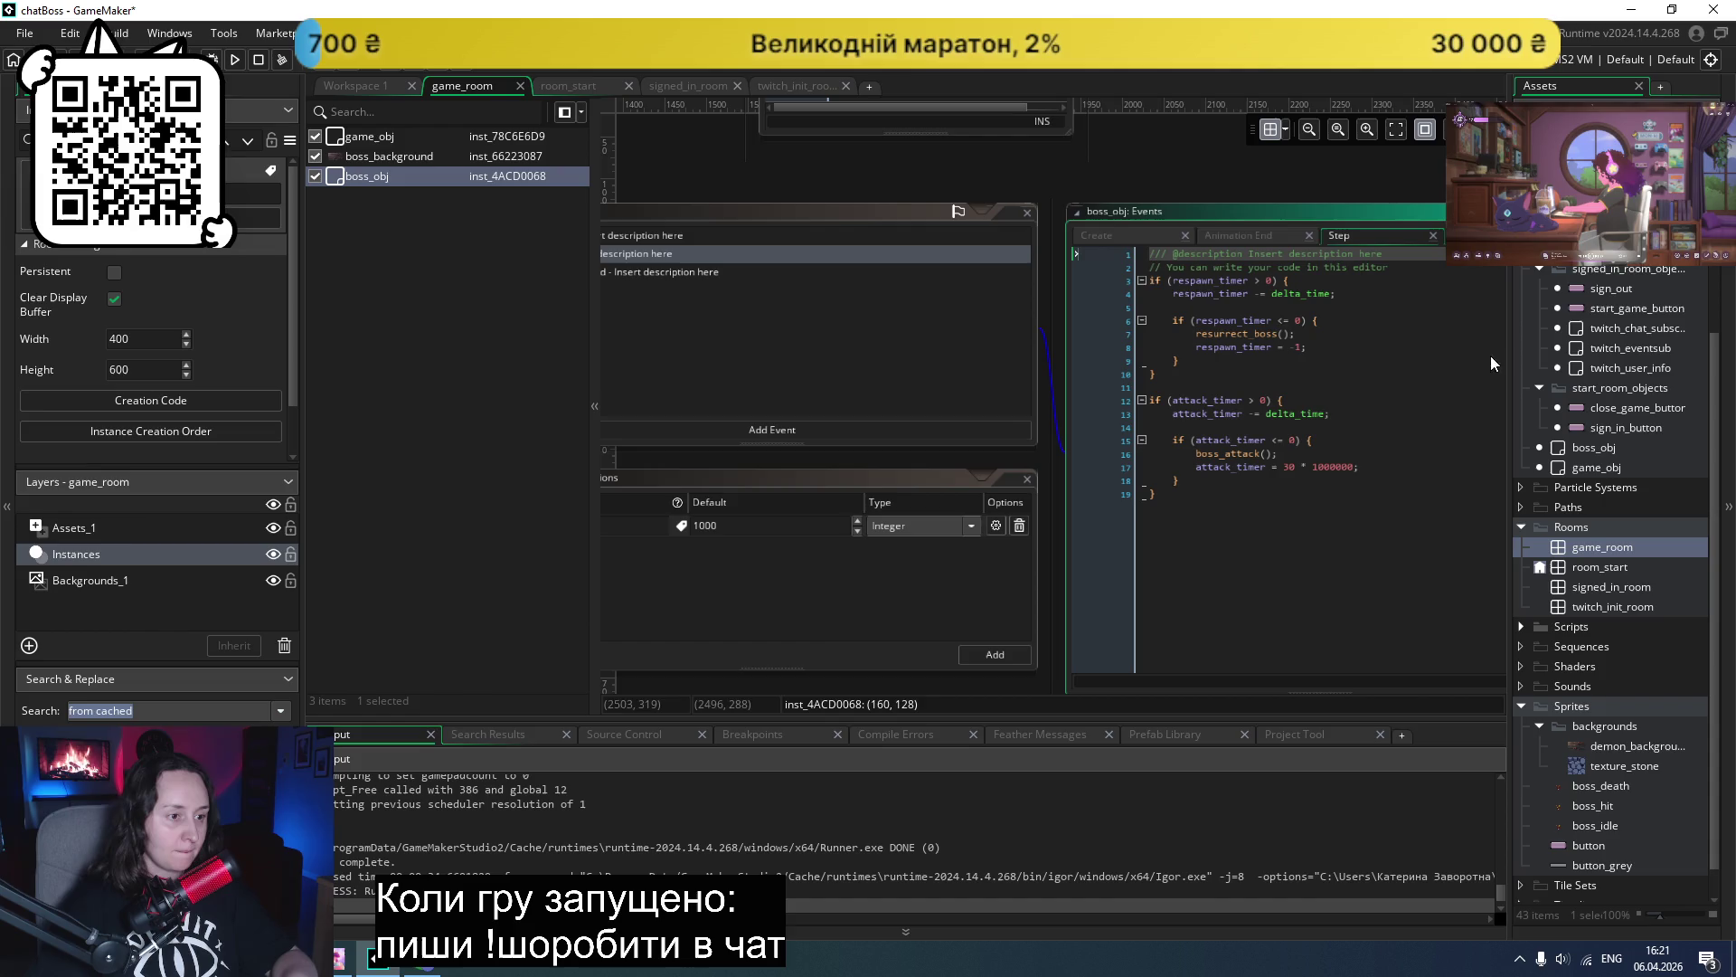
left_click(1219, 233)
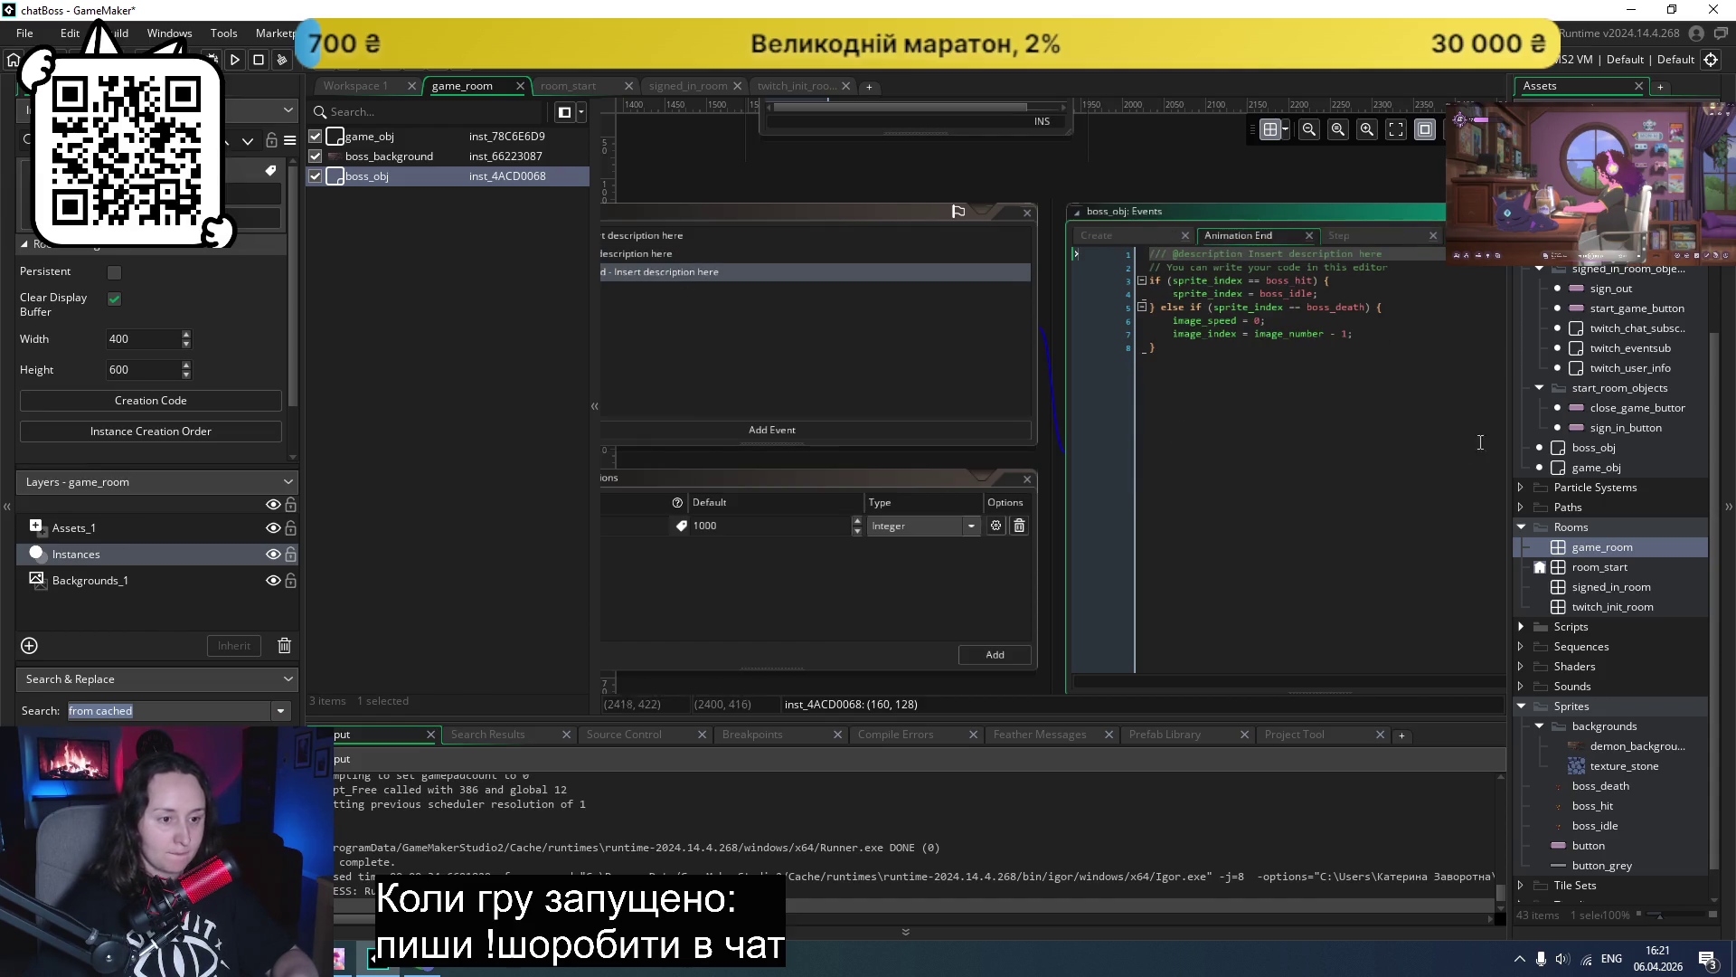
double_click(382, 138)
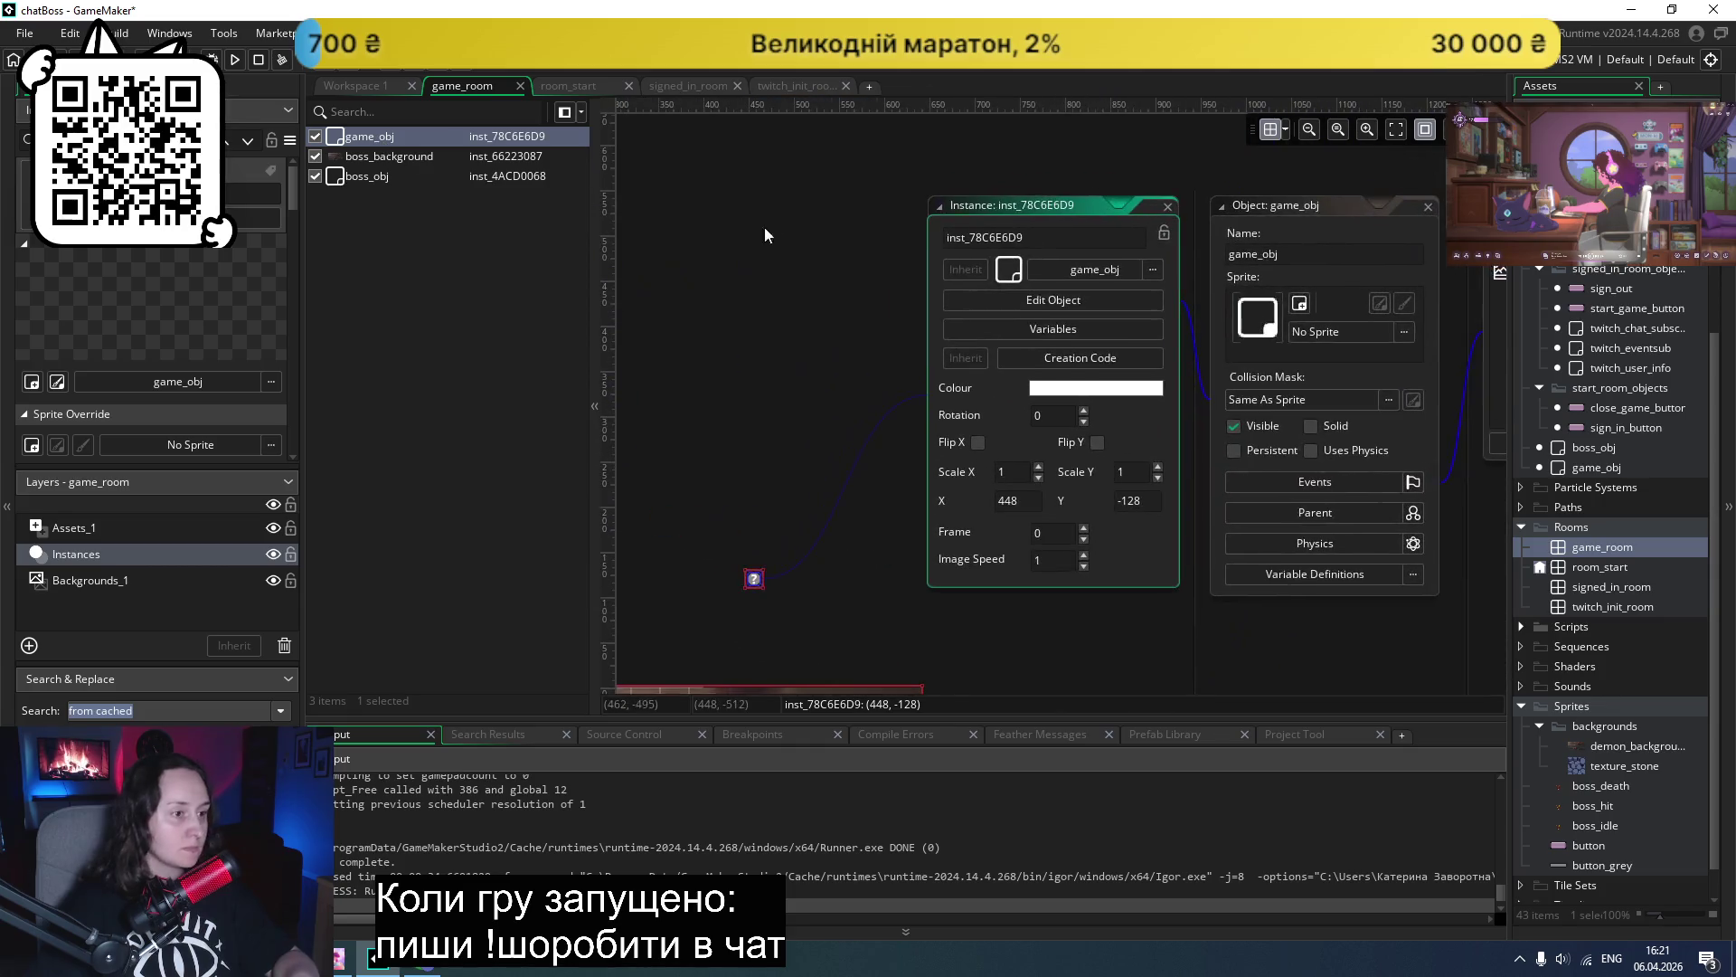
- Show game_obj's Create and Draw GUI event code in a widened editor
double_click(1262, 251)
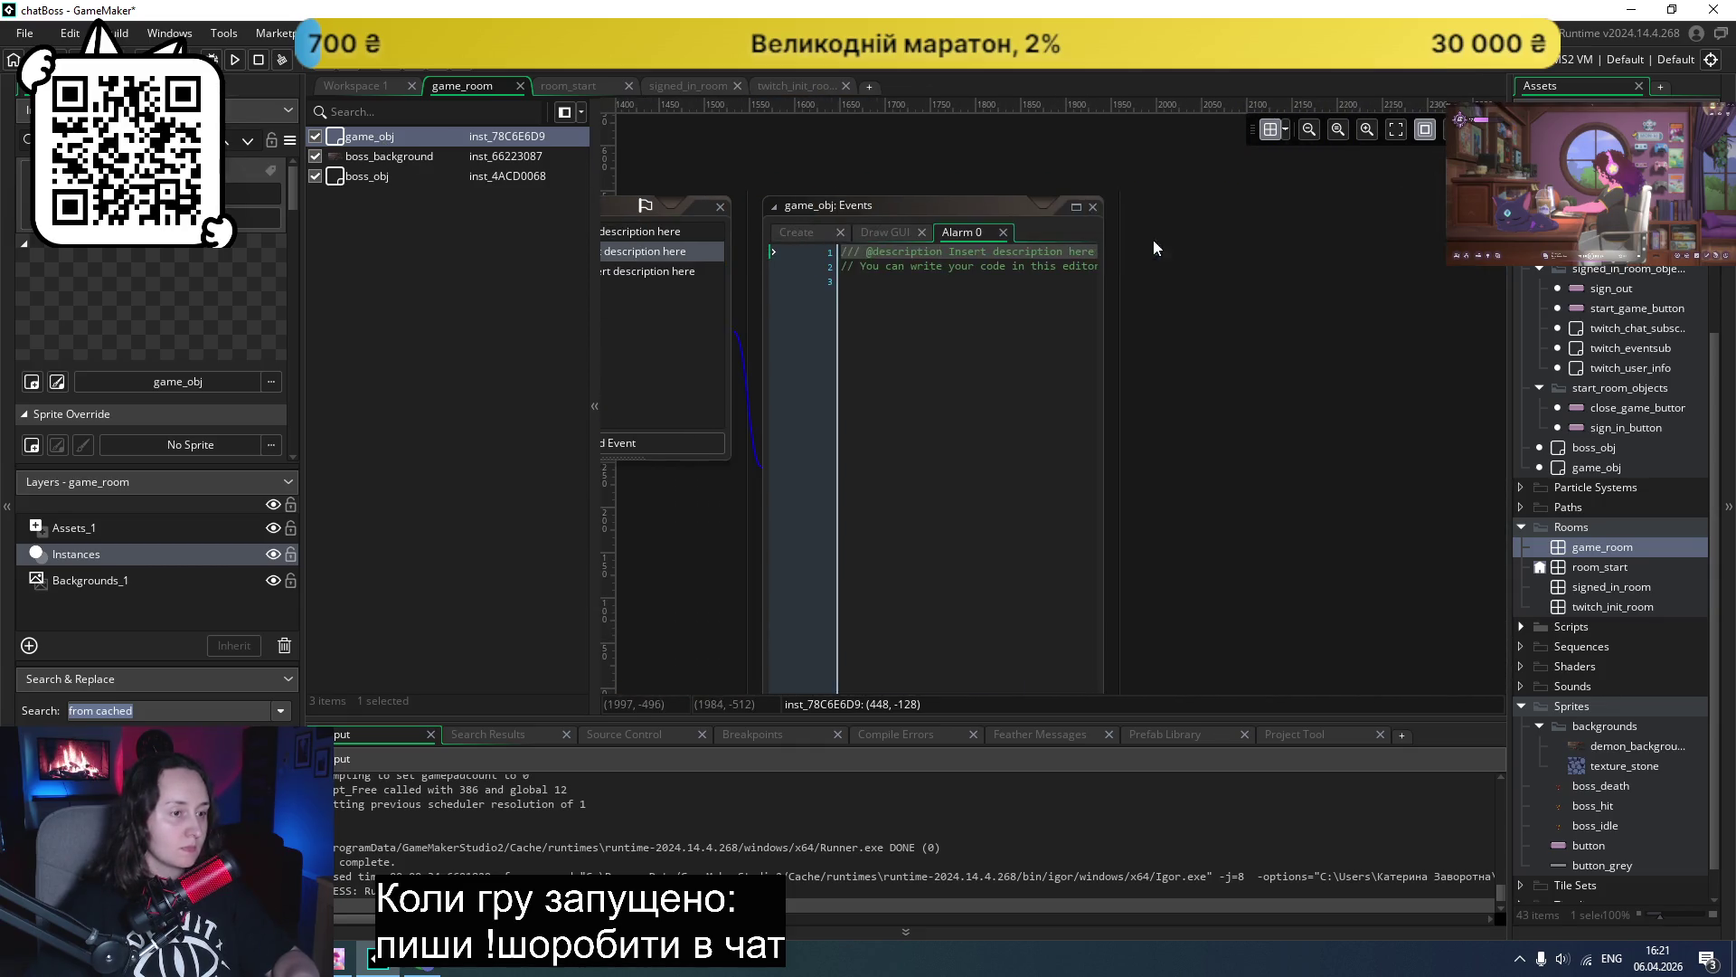
left_click(827, 234)
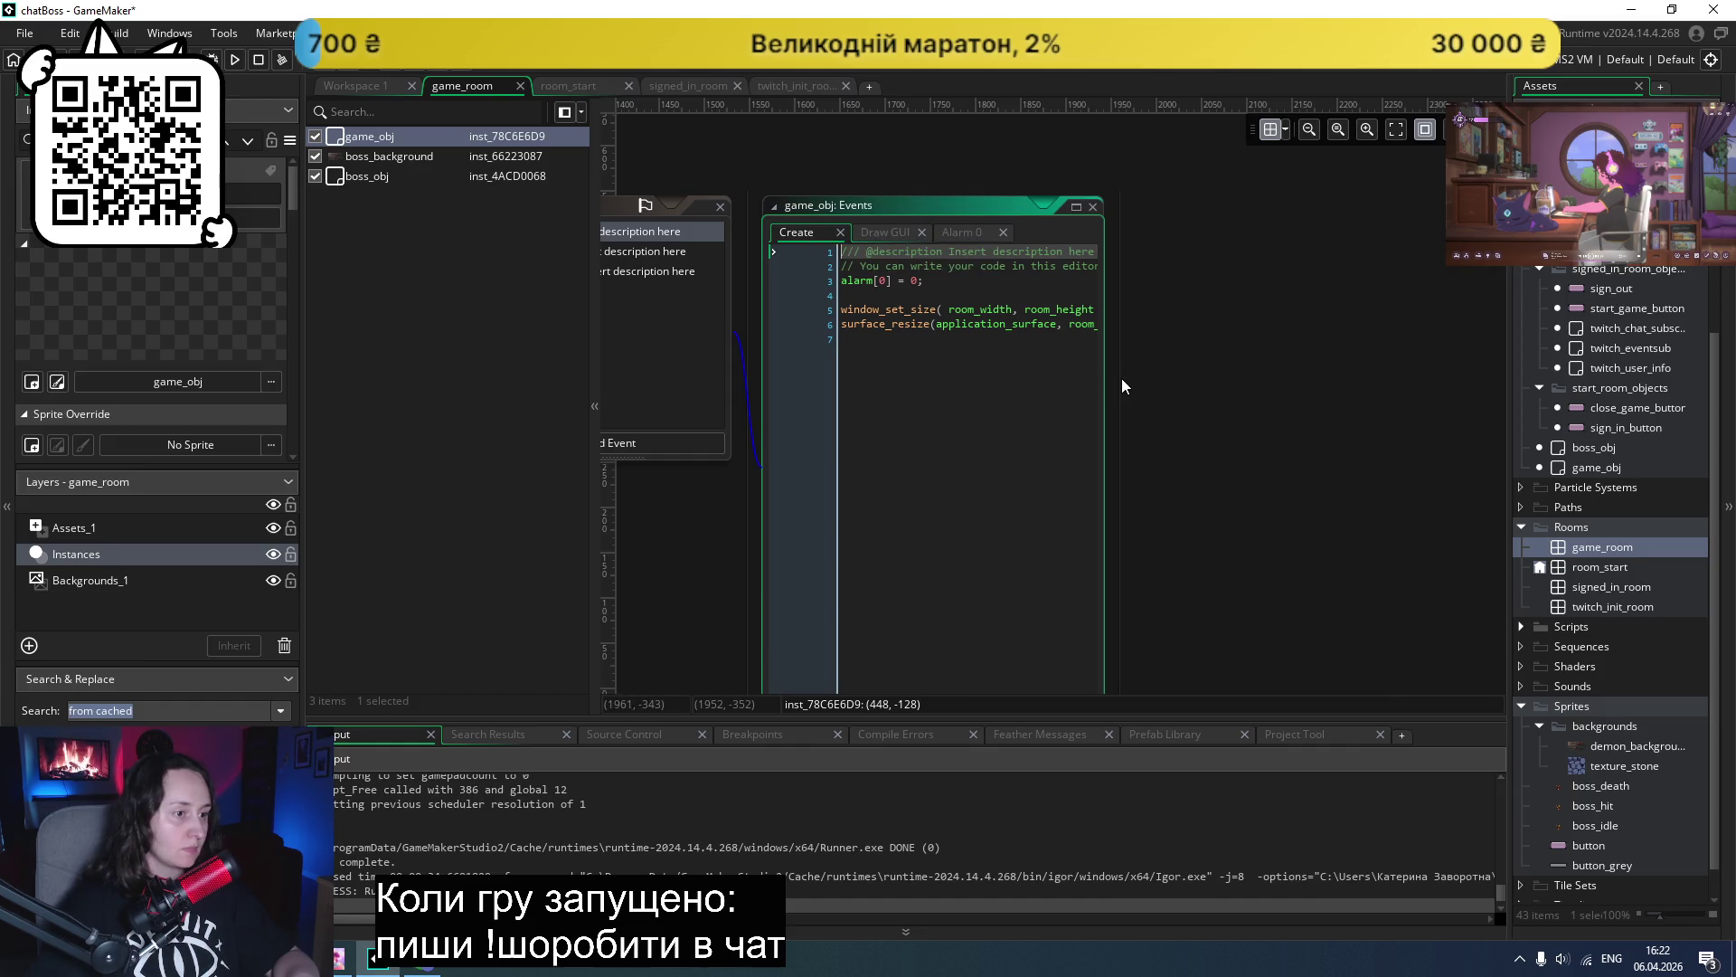
left_click_drag(1121, 378, 1539, 322)
left_click(977, 228)
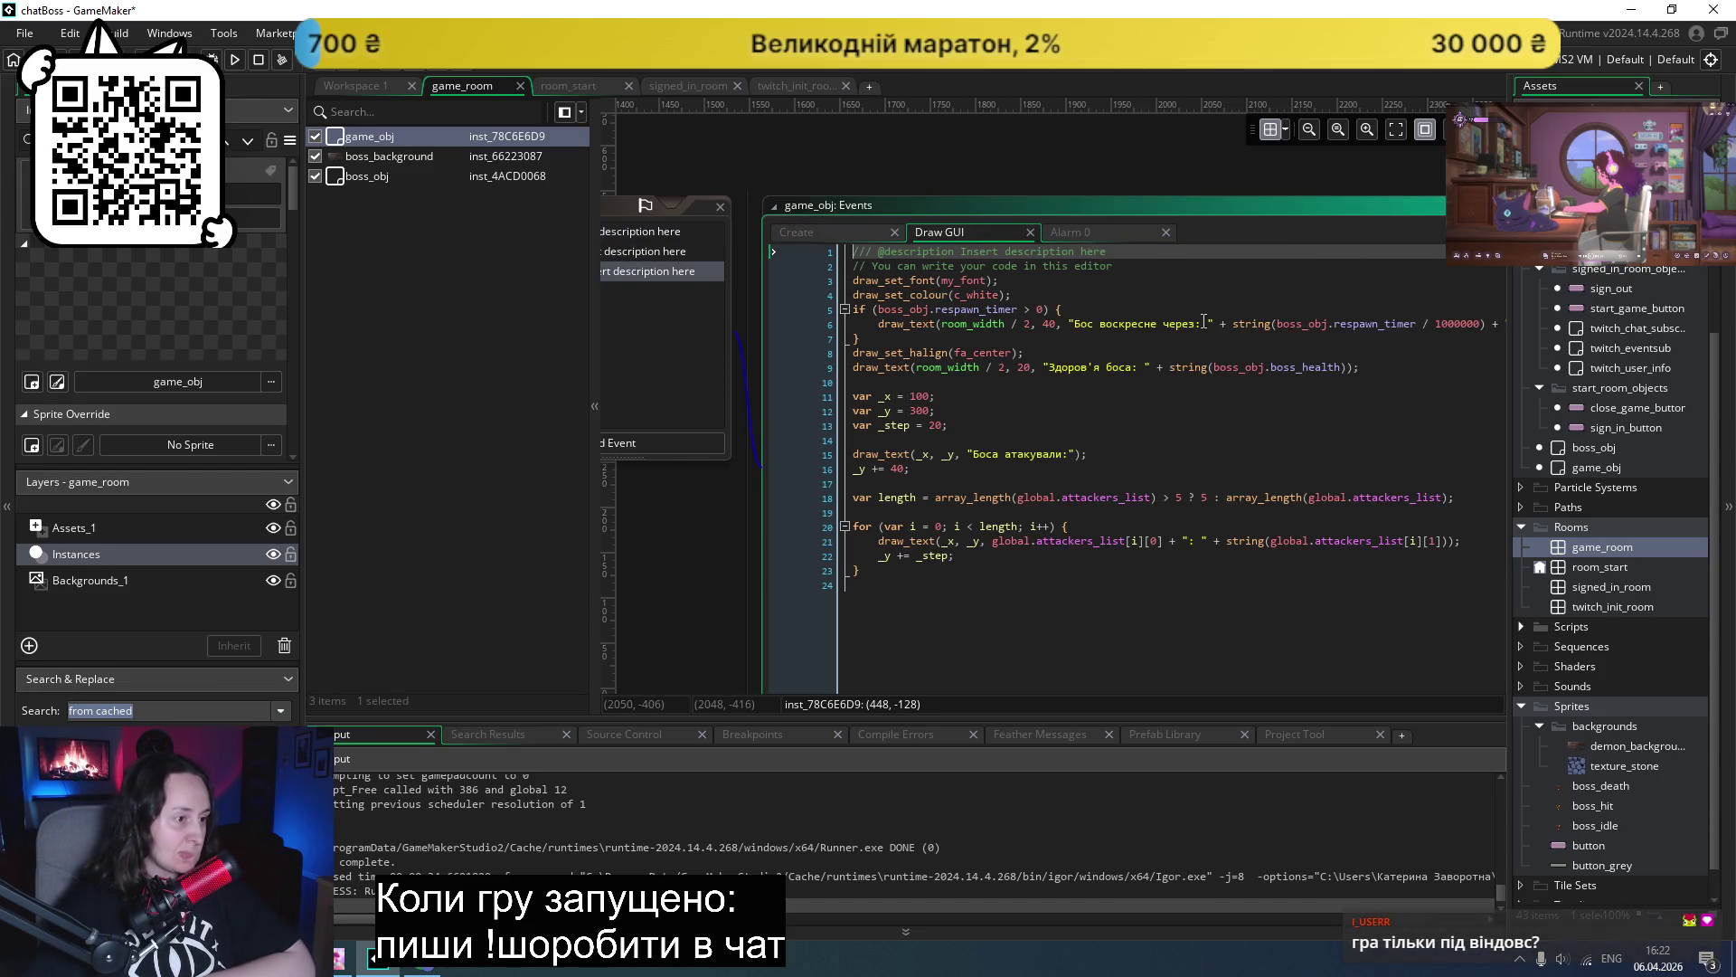
- Change line 12 of the Draw GUI code to var _y = 350 and run the game
left_click(922, 410)
key("BackSpace")
type("5")
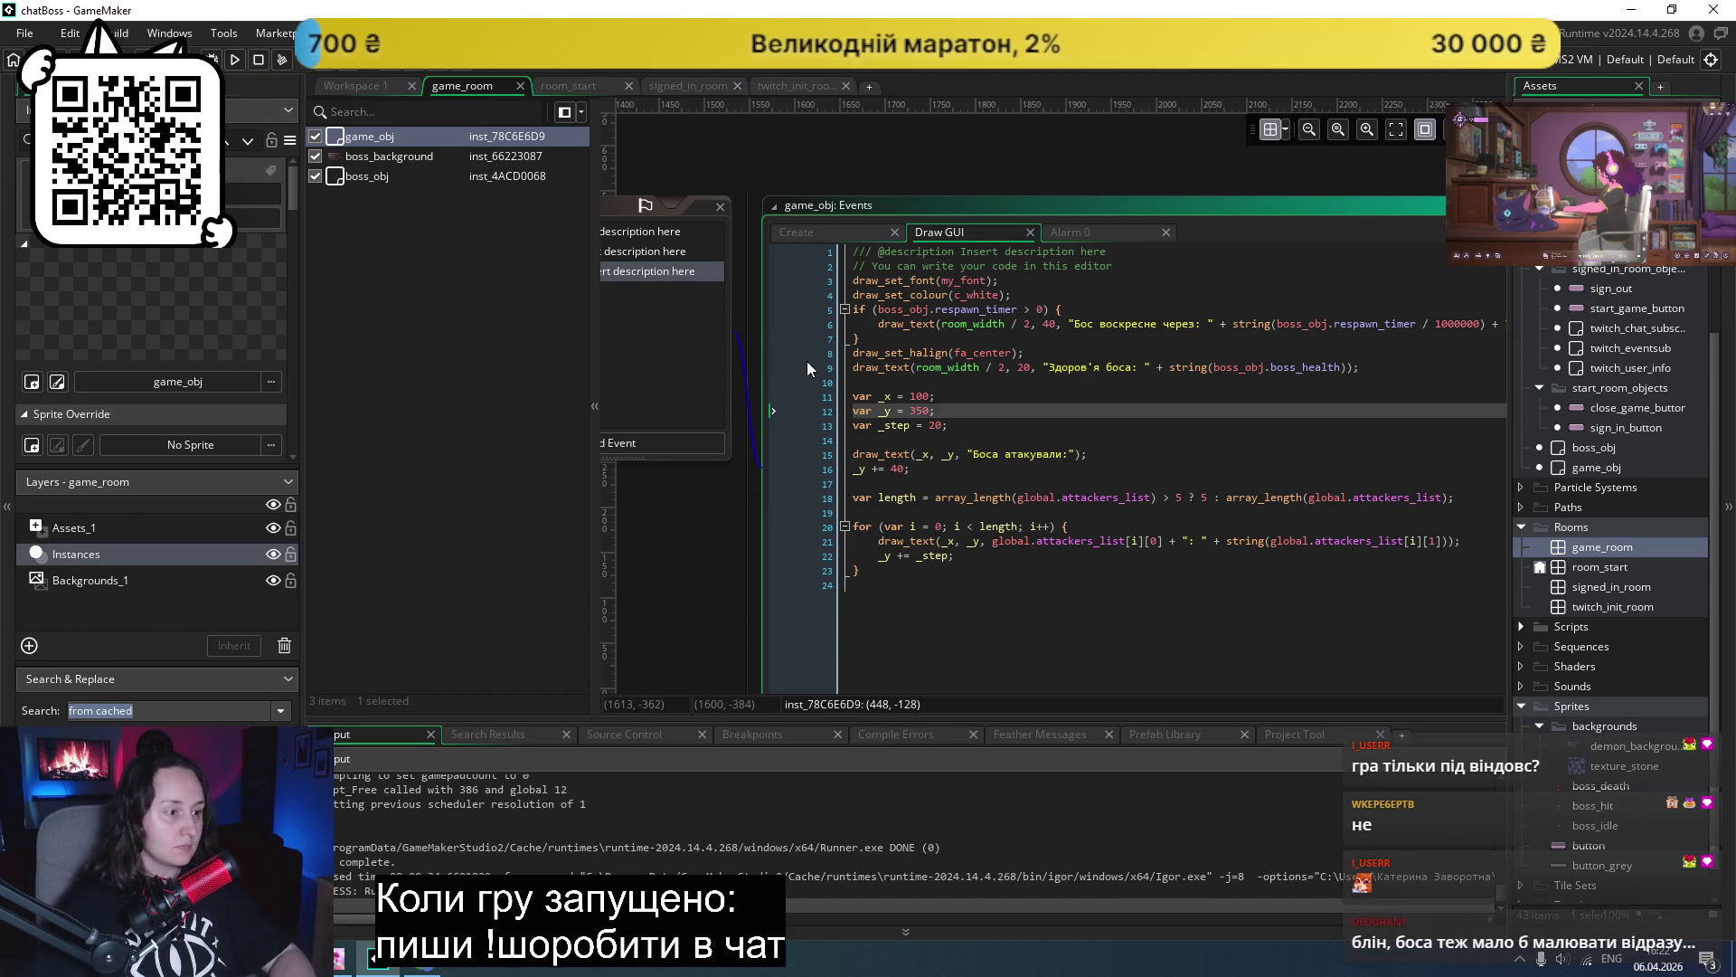
left_click(233, 61)
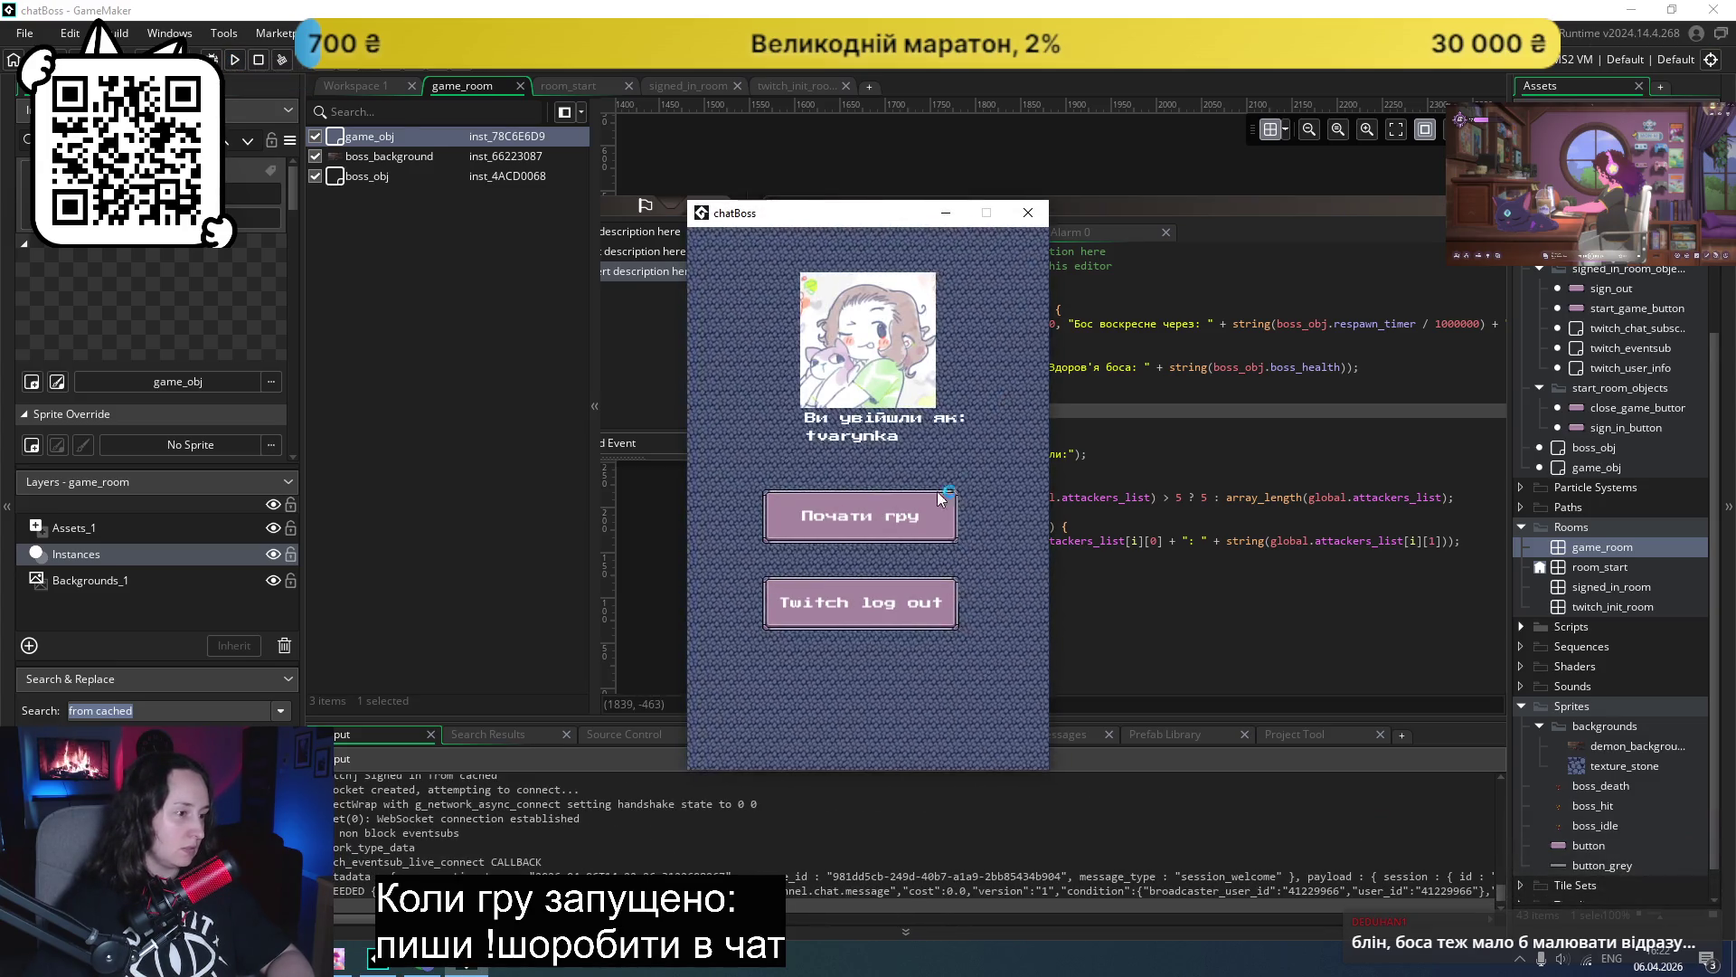
- Start the boss fight, then adjust the _y value on line 12 and rerun with F5
left_click(914, 517)
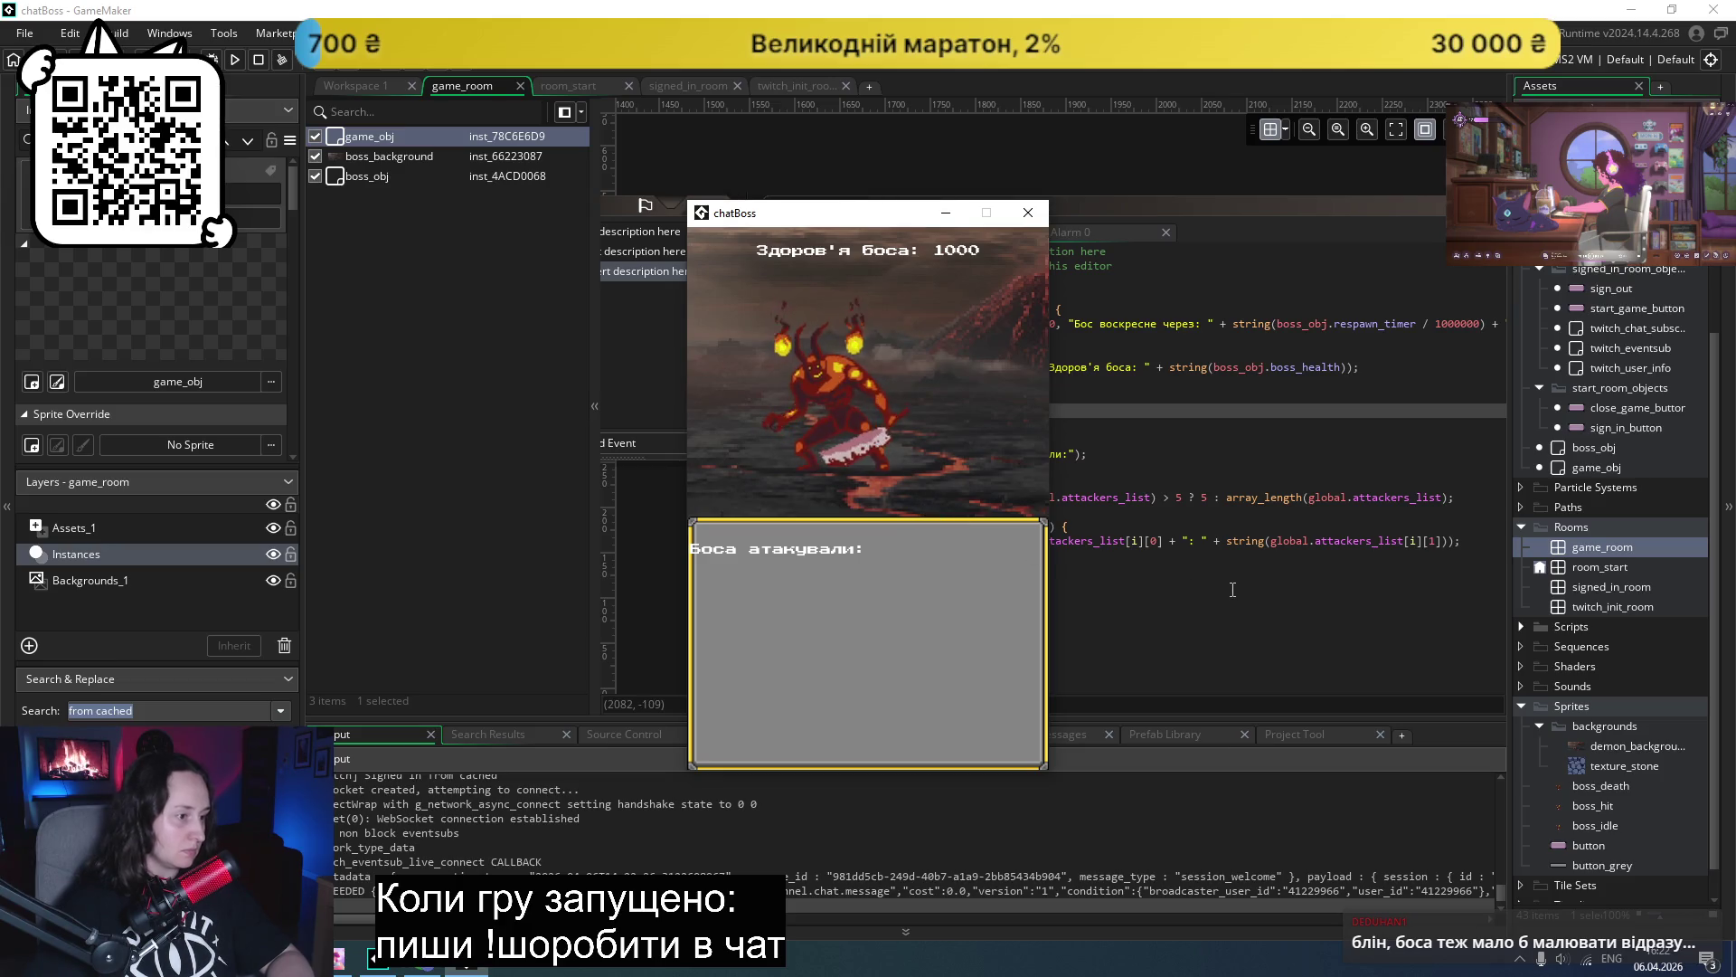
key("alt+Tab")
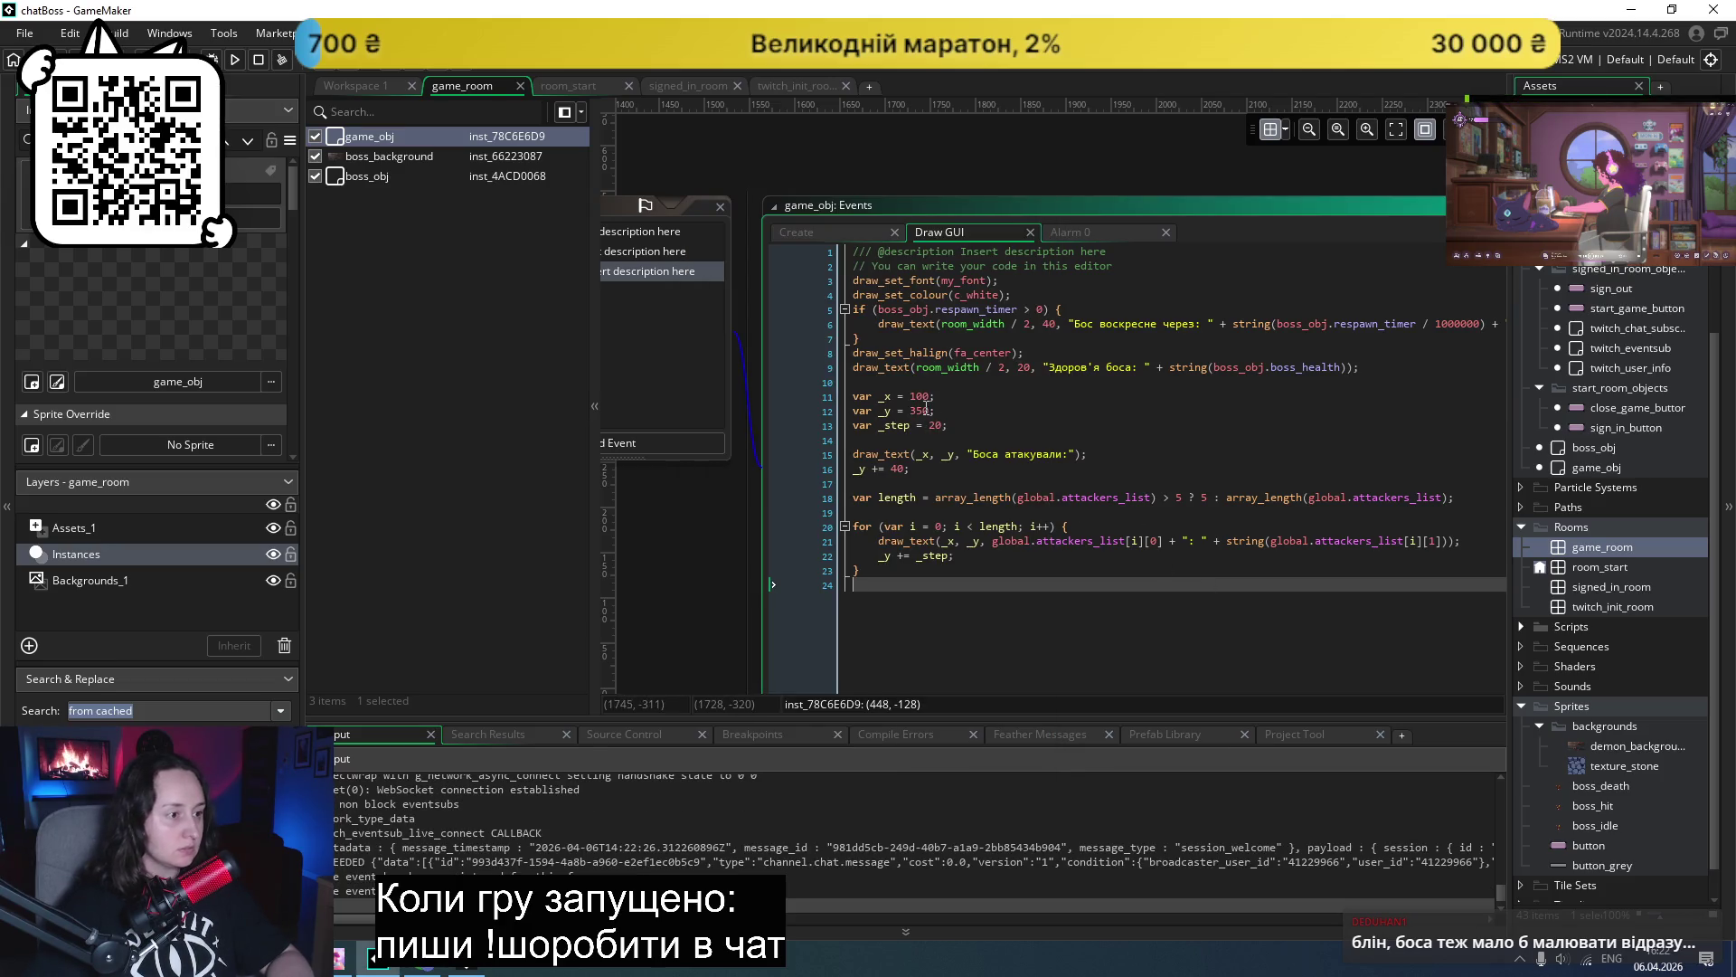
left_click(929, 411)
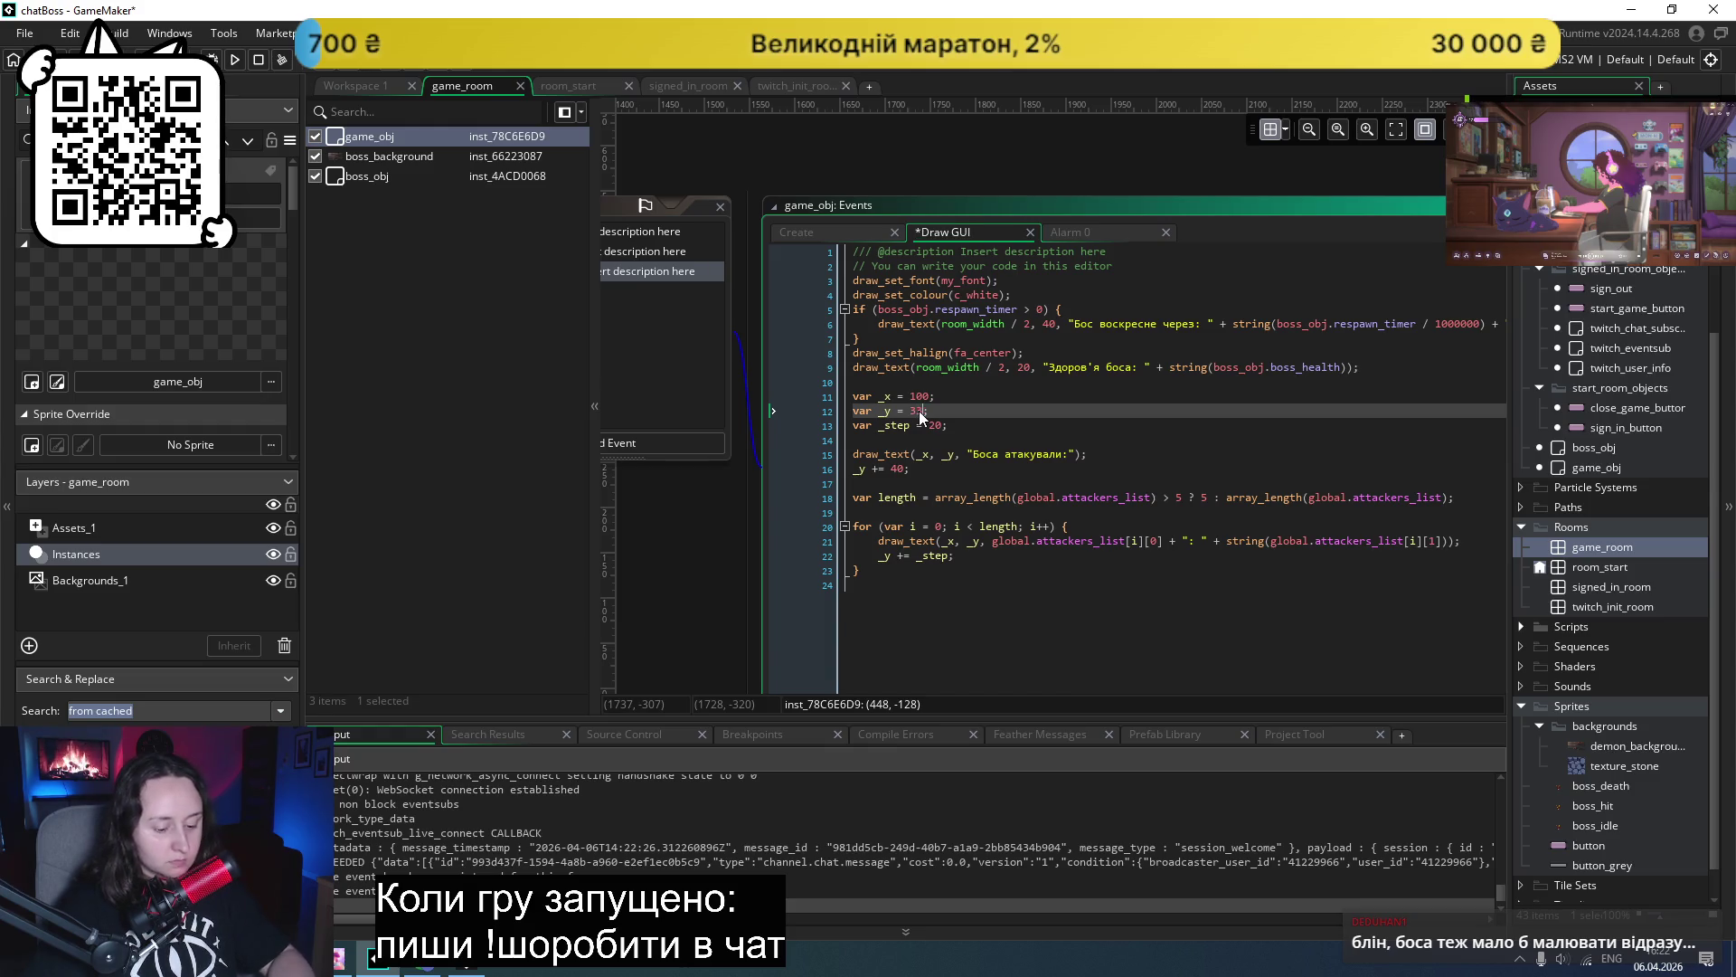
type("0")
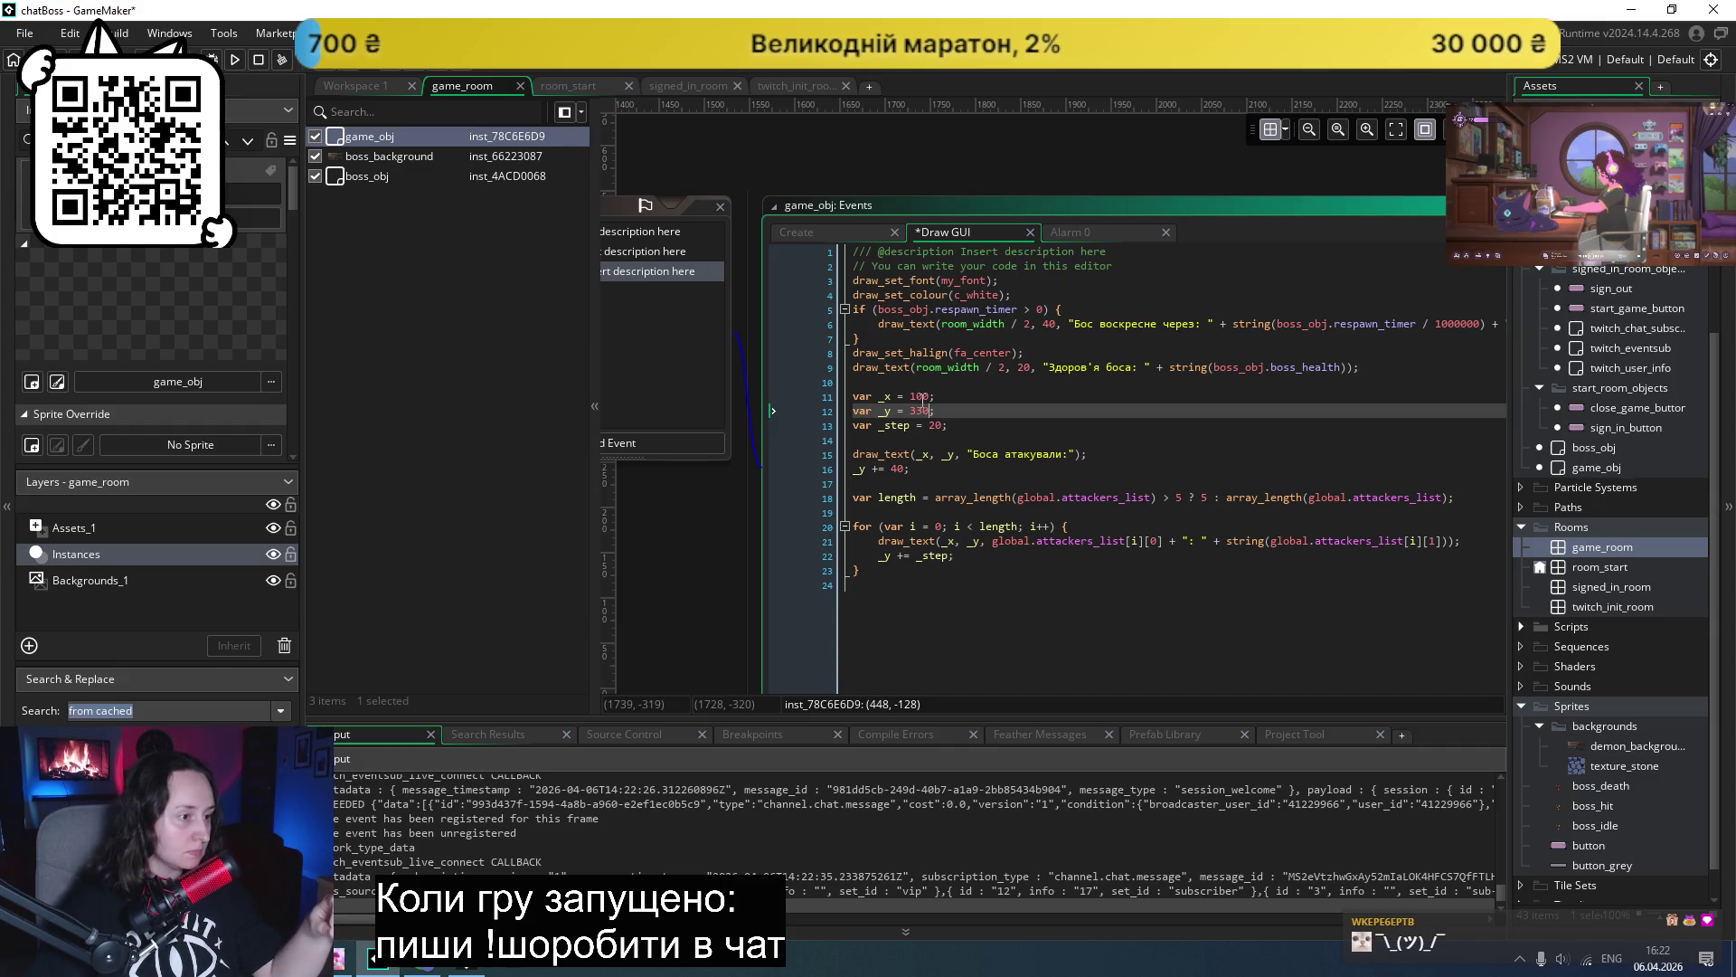
left_click(963, 399)
type("2")
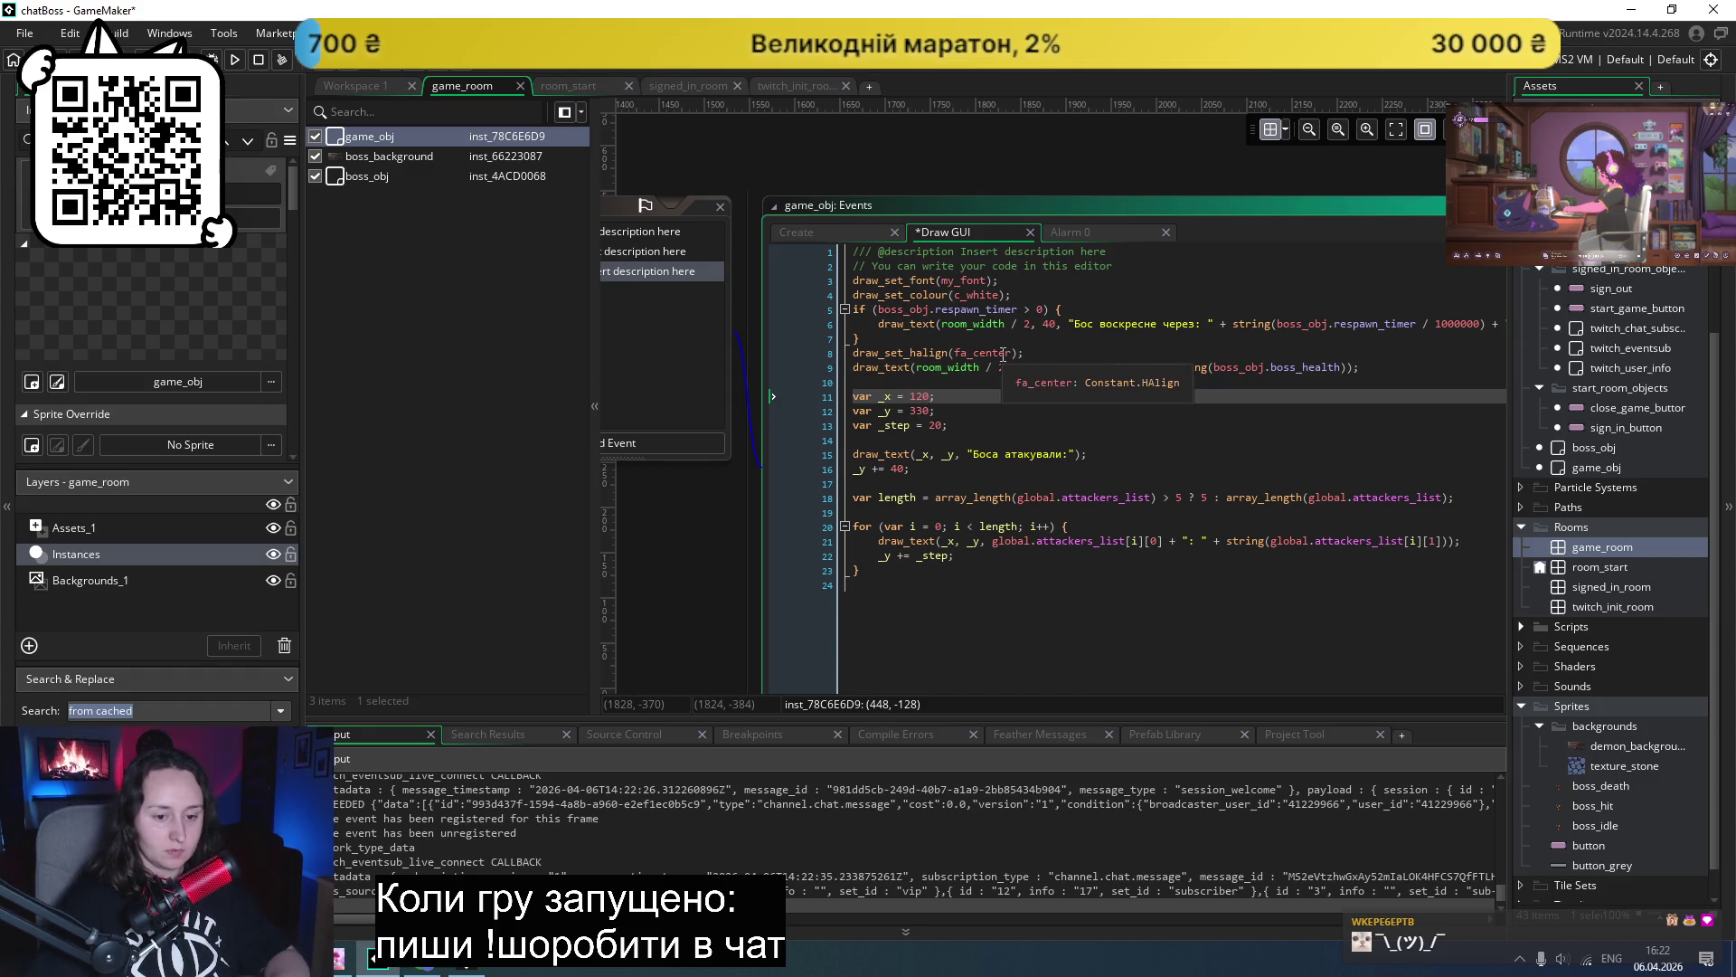
key("F5")
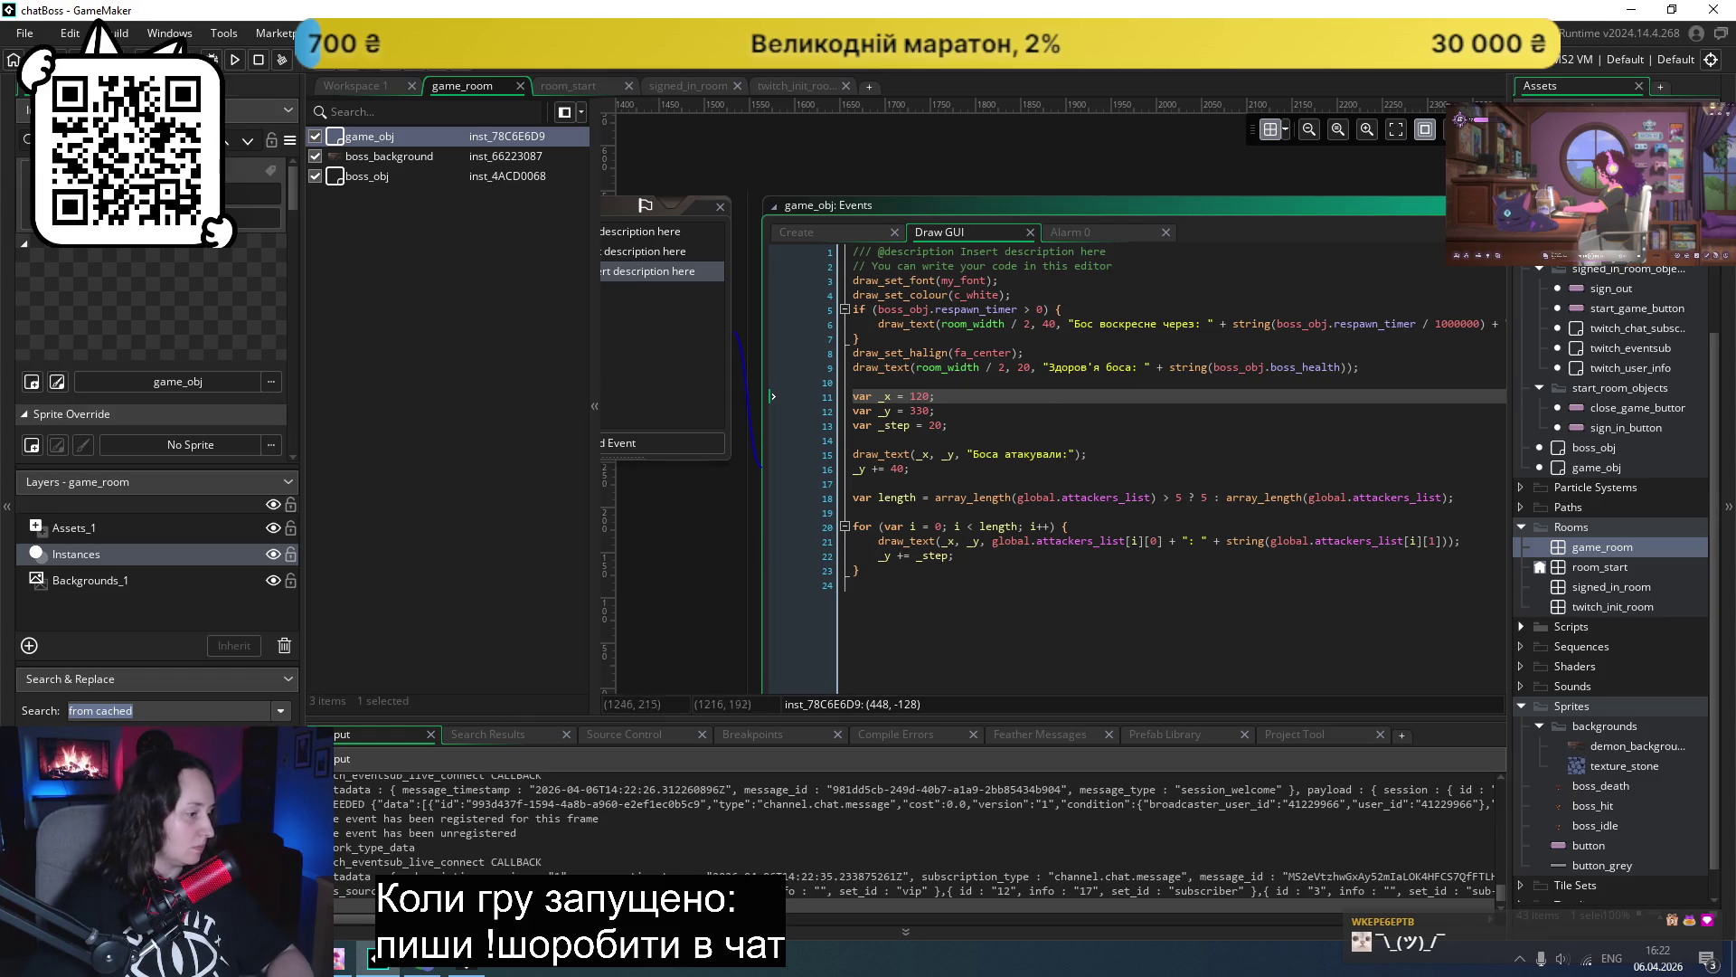
- Retest the boss screen, settle the attackers list at _y 340, rerun, and dock the game window right
left_click(1029, 217)
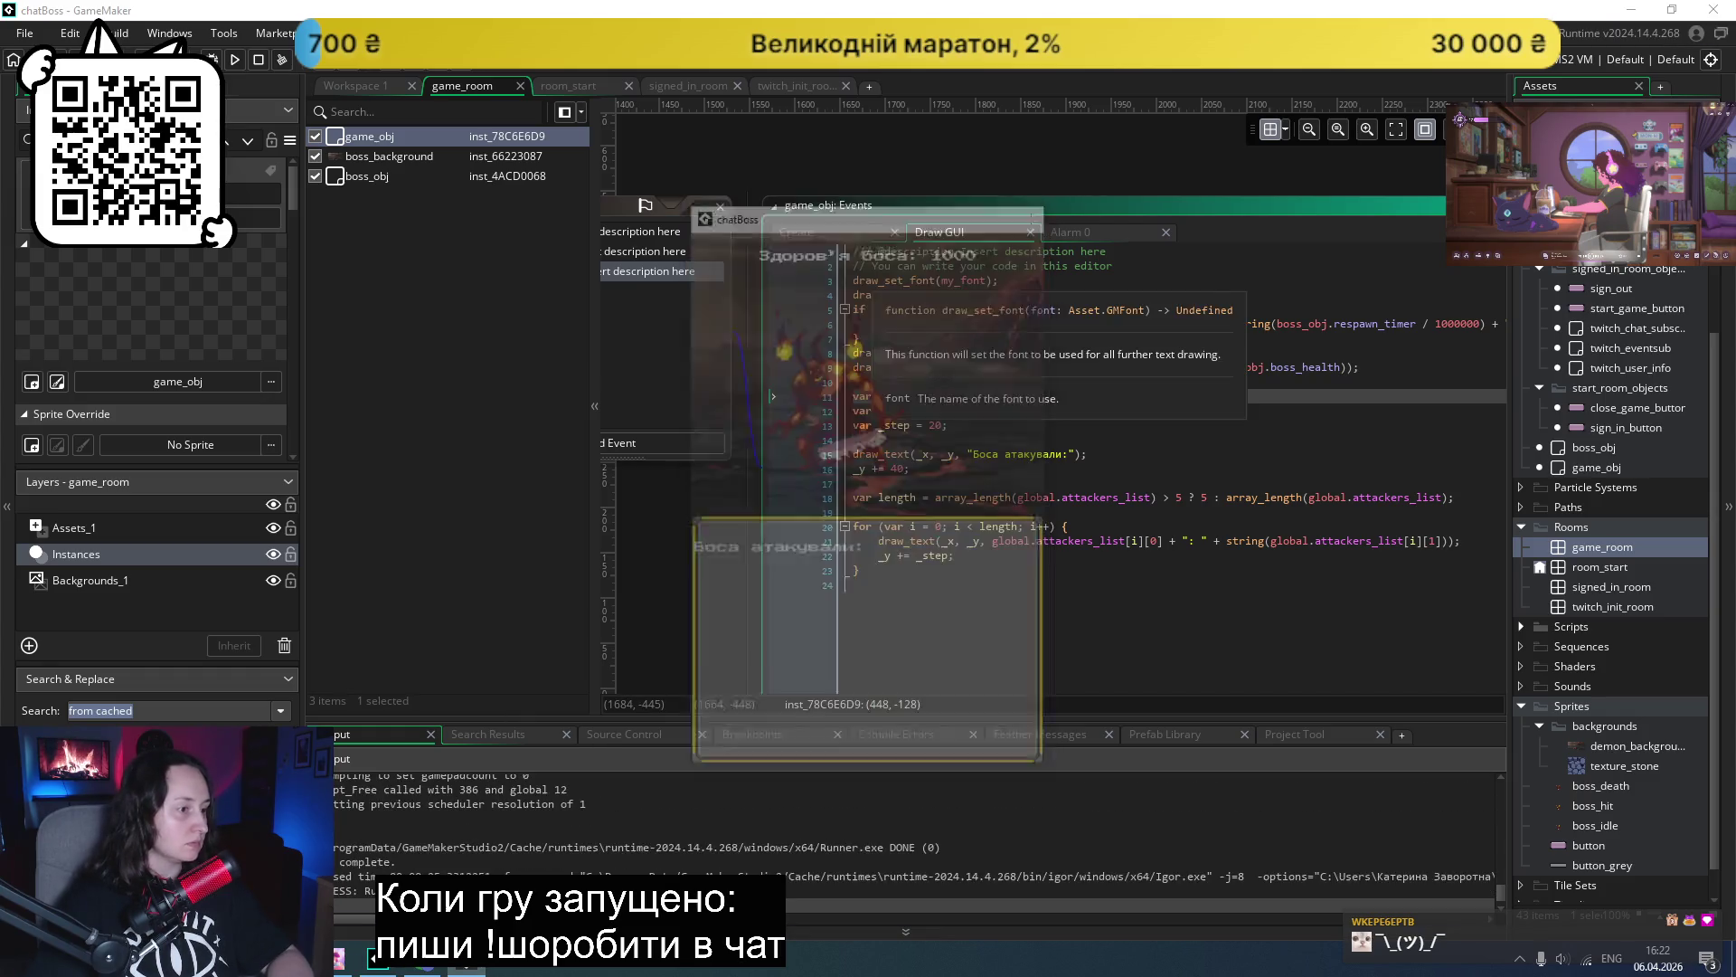
left_click(235, 61)
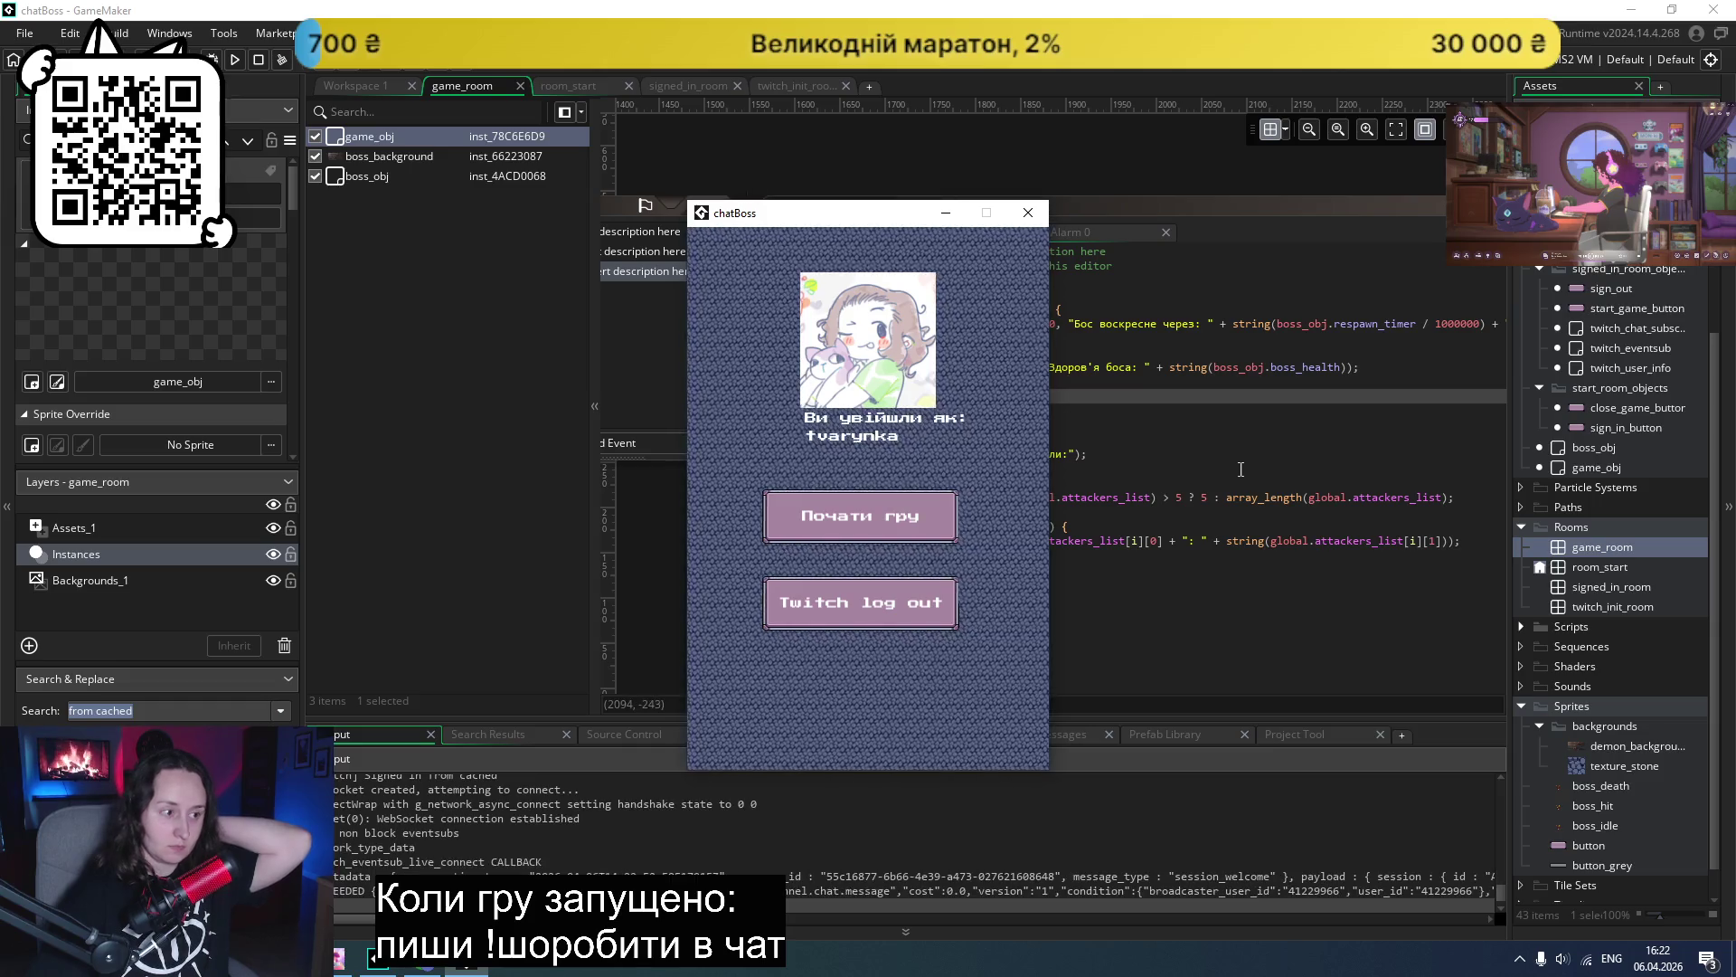
left_click(885, 508)
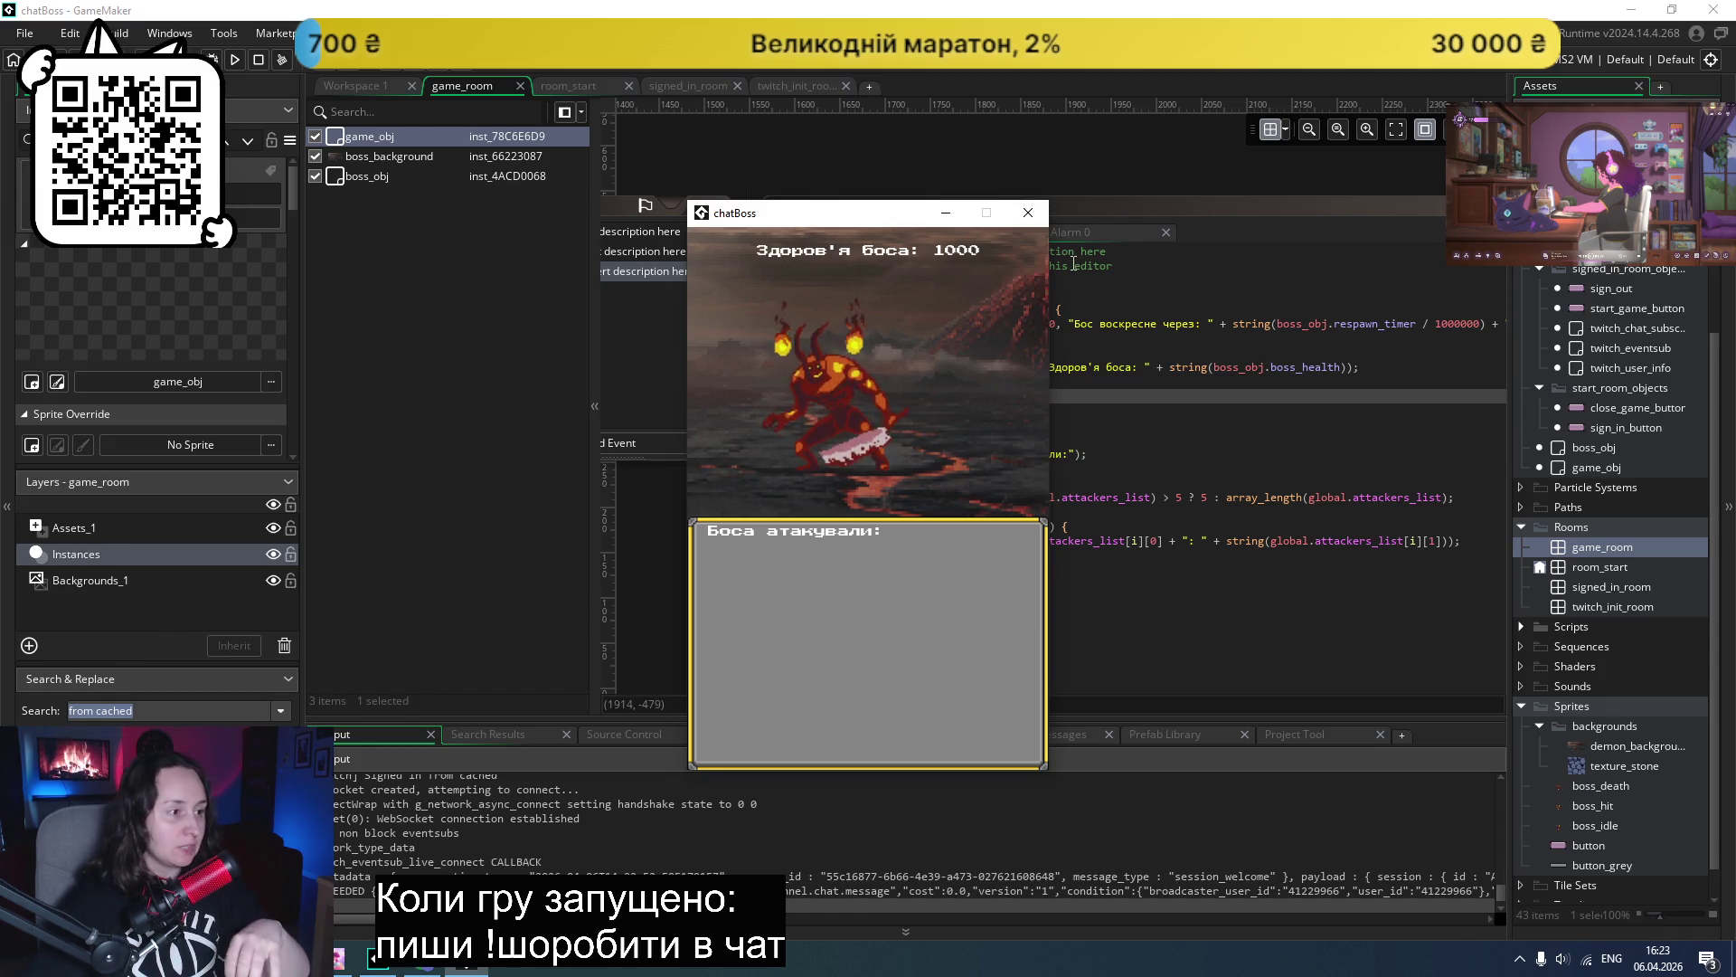
left_click(1039, 215)
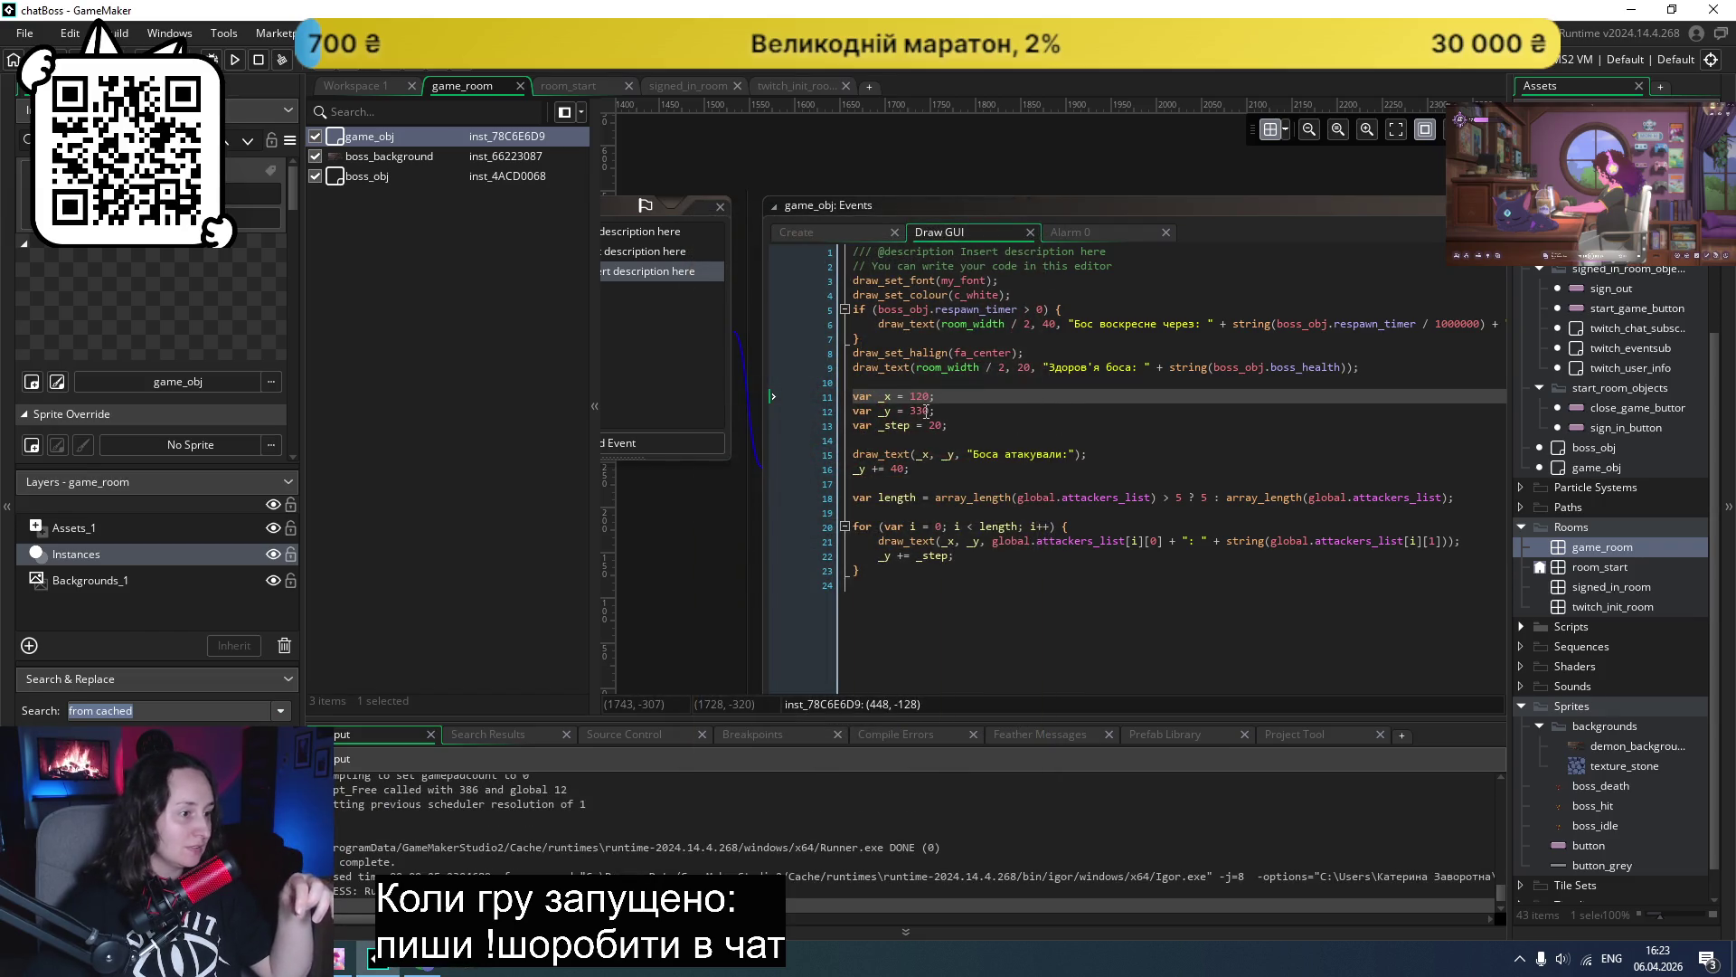
left_click(916, 410)
type("4")
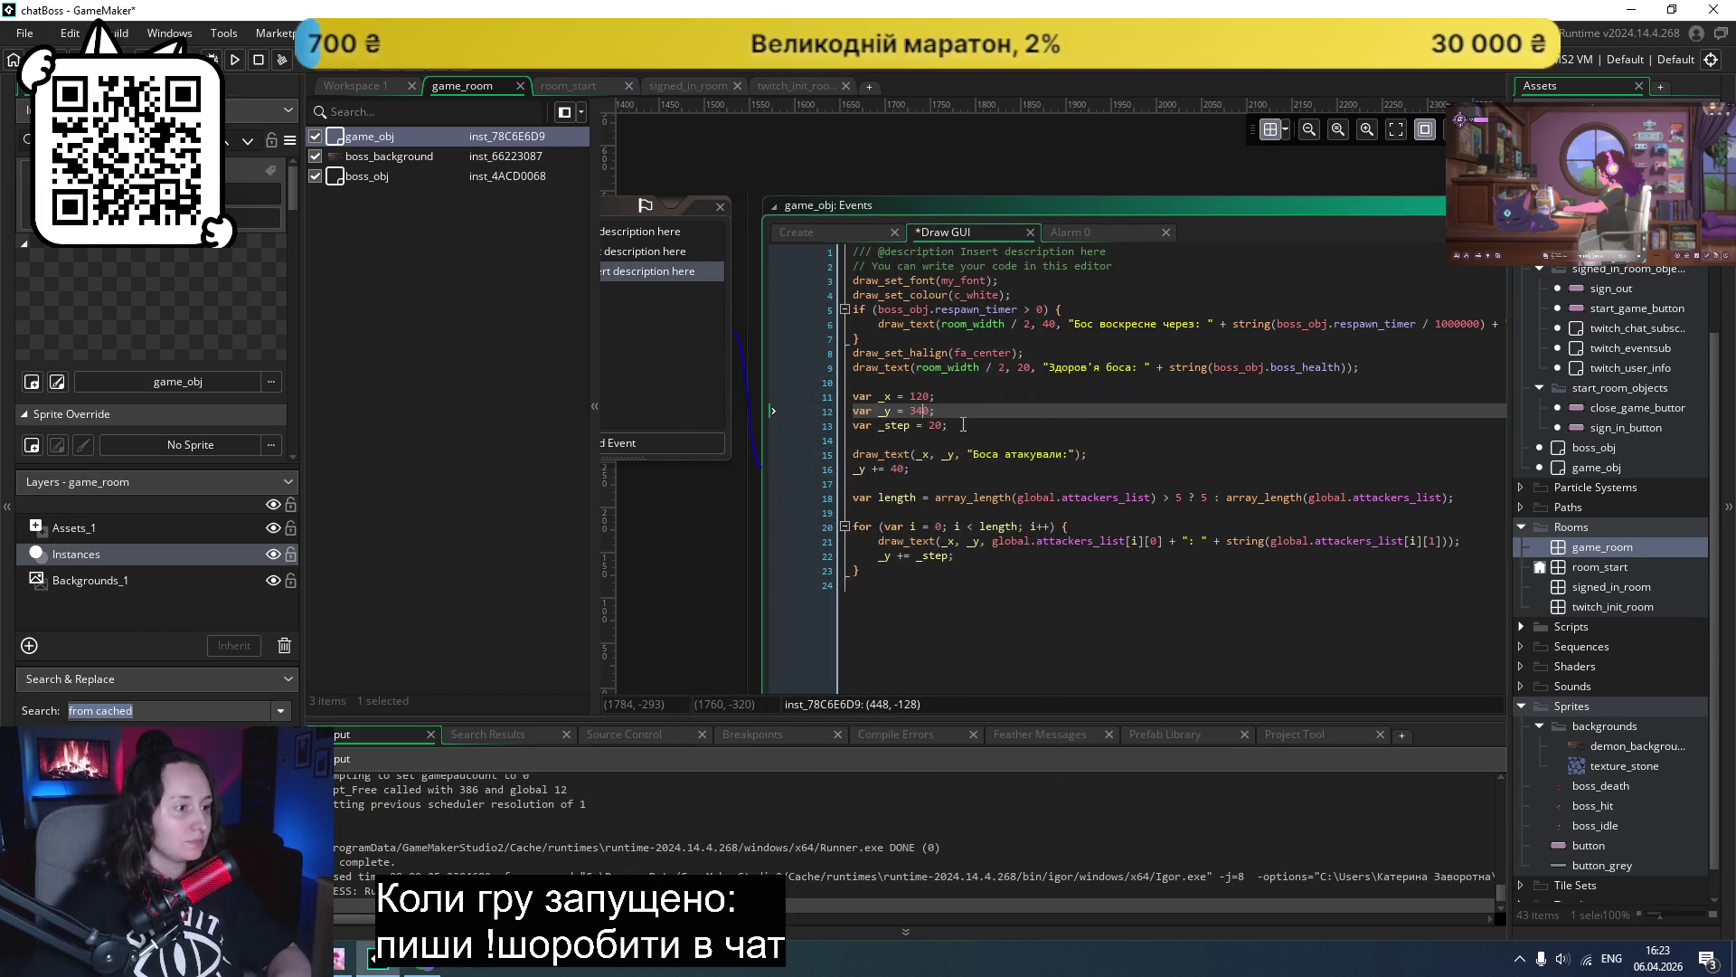
left_click(1039, 421)
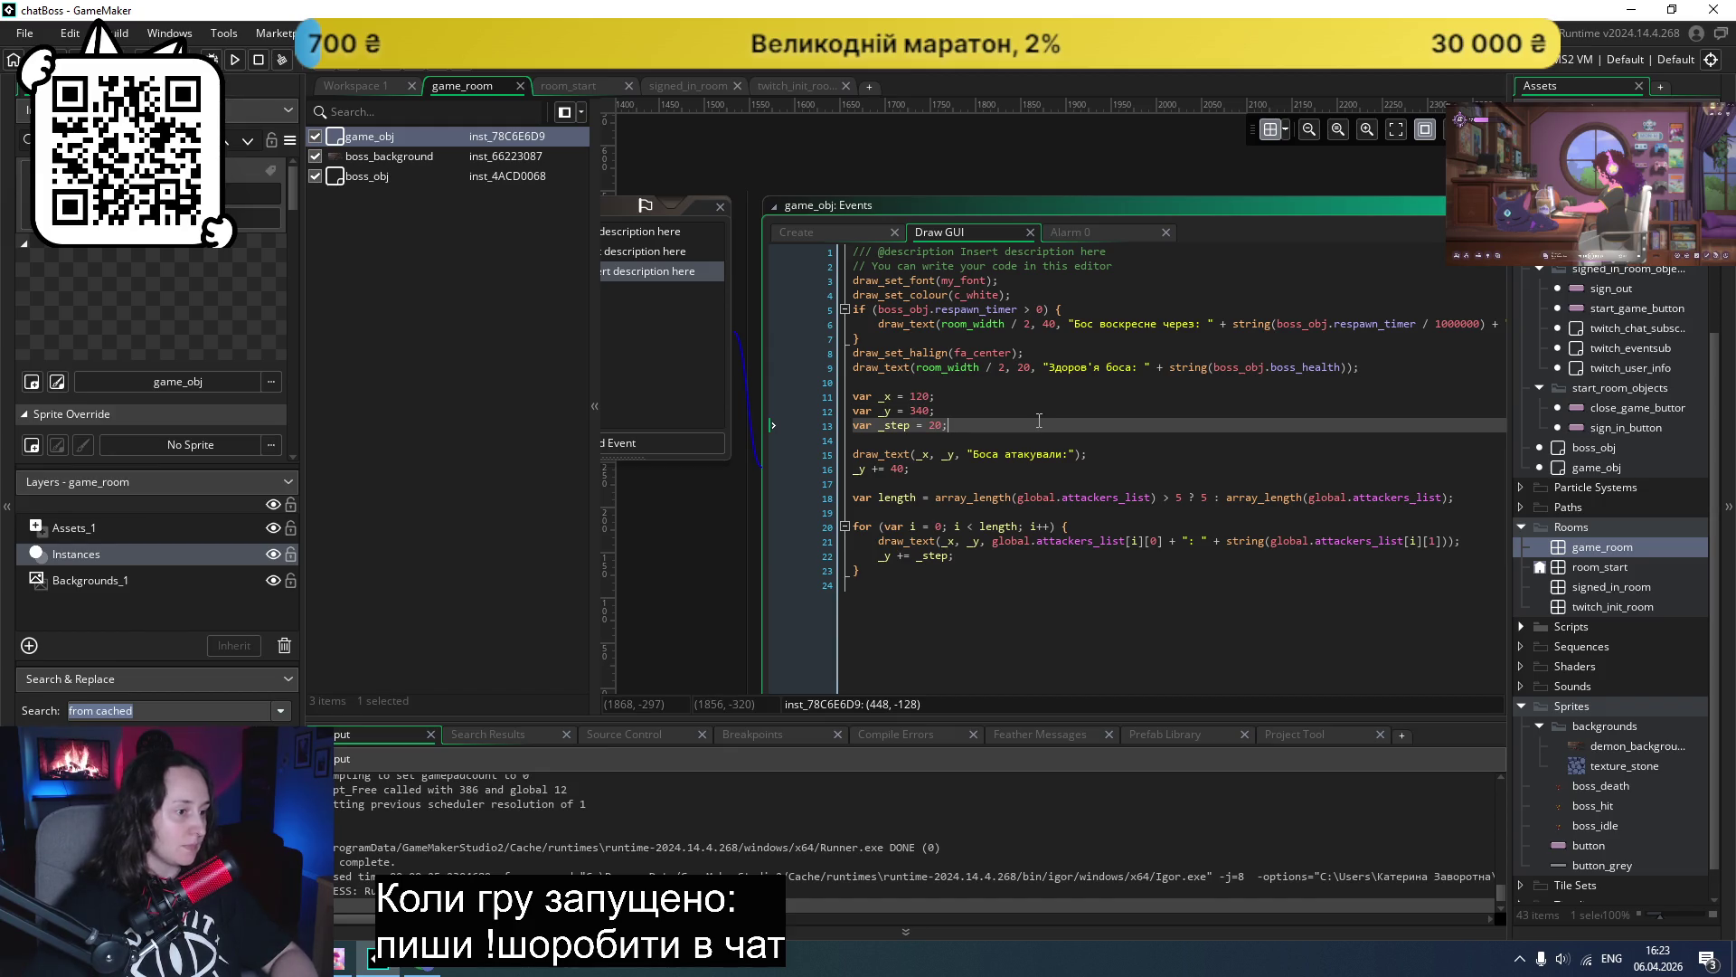
left_click(233, 61)
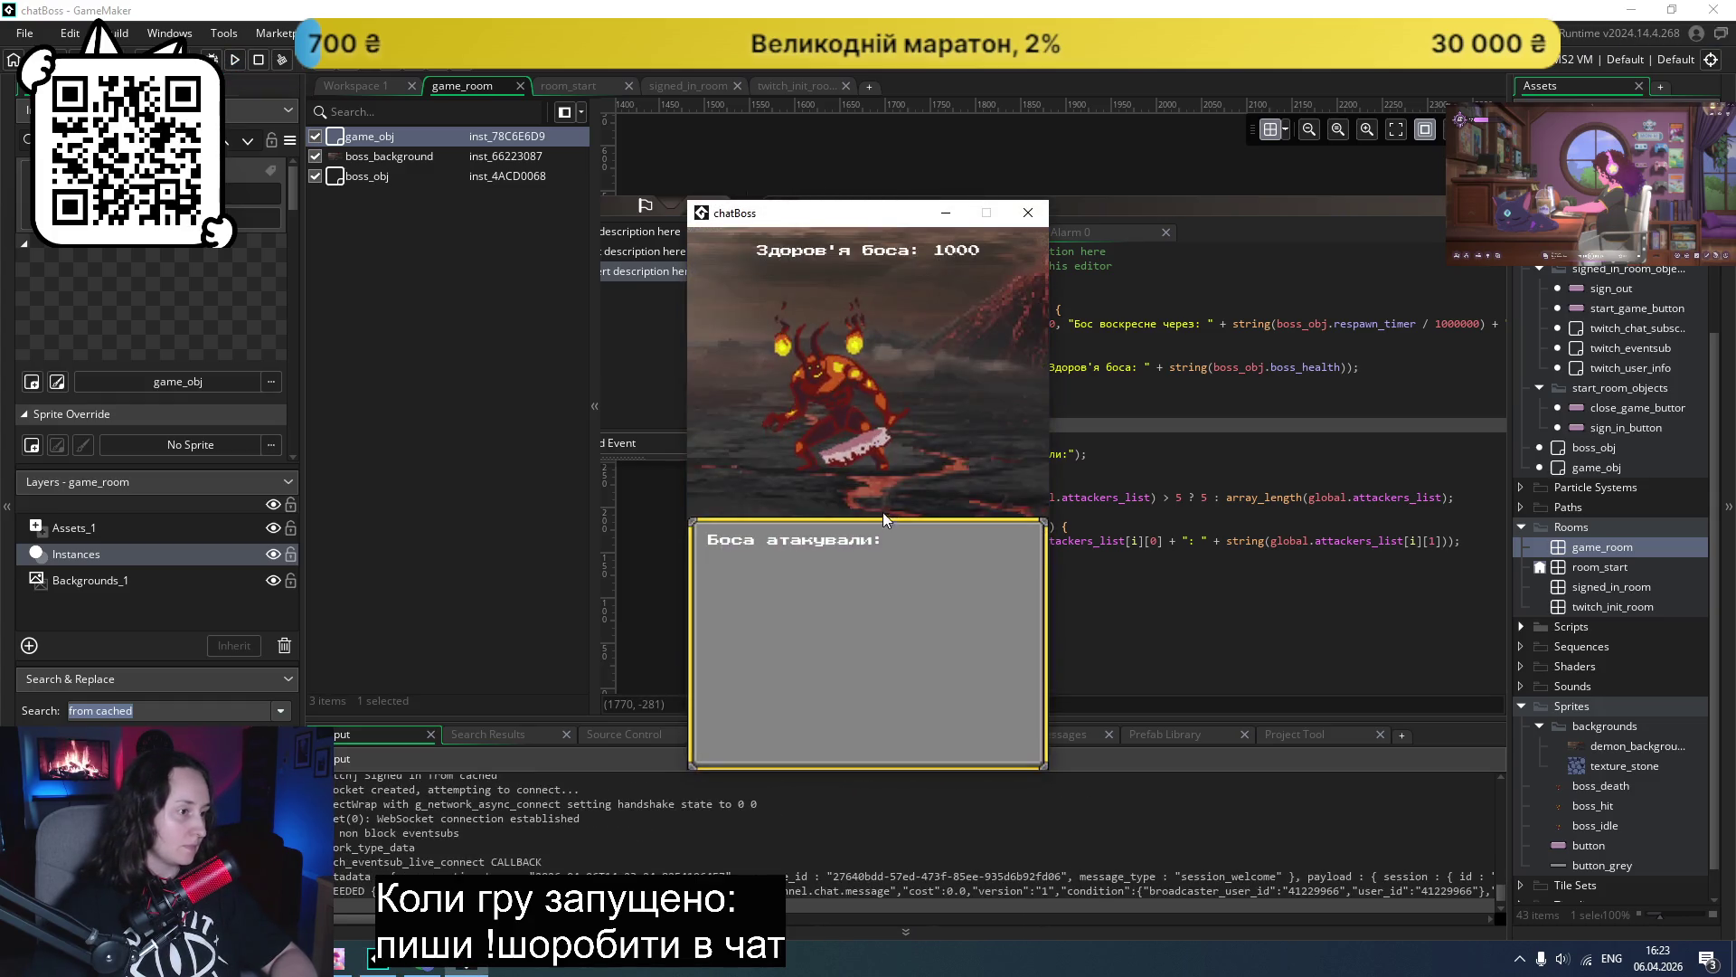
left_click_drag(850, 214, 1503, 224)
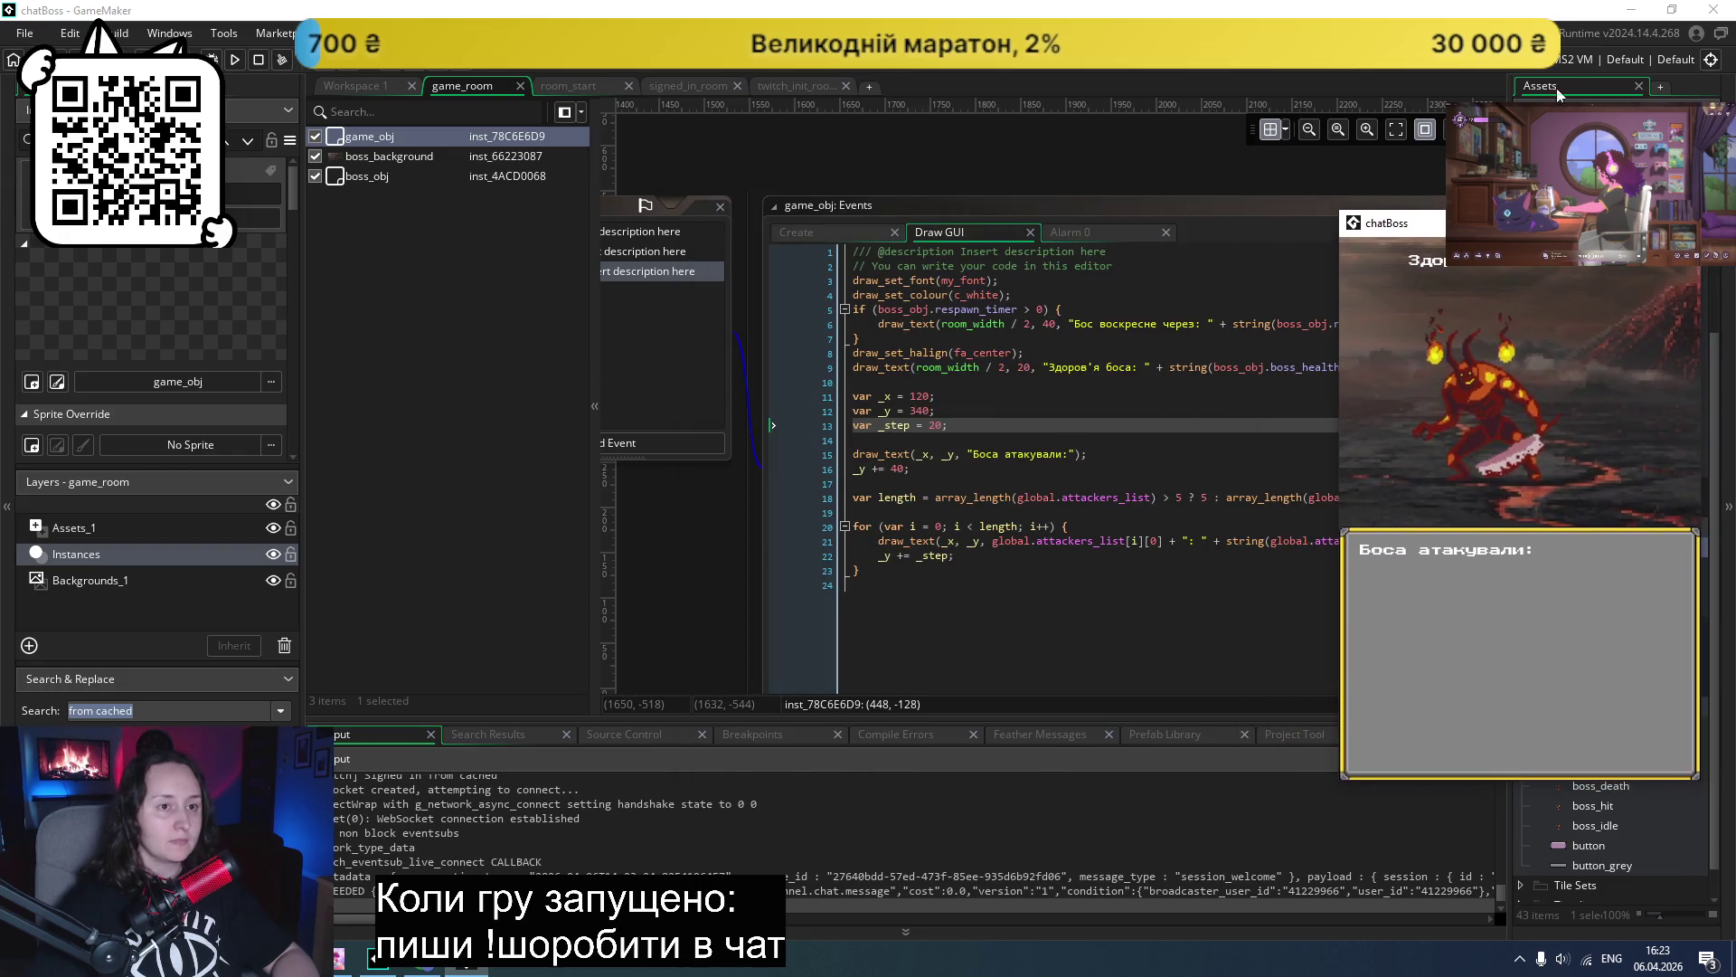
- Restore down the GameMaker editor to the top-left and lower the game window slightly
left_click(1672, 10)
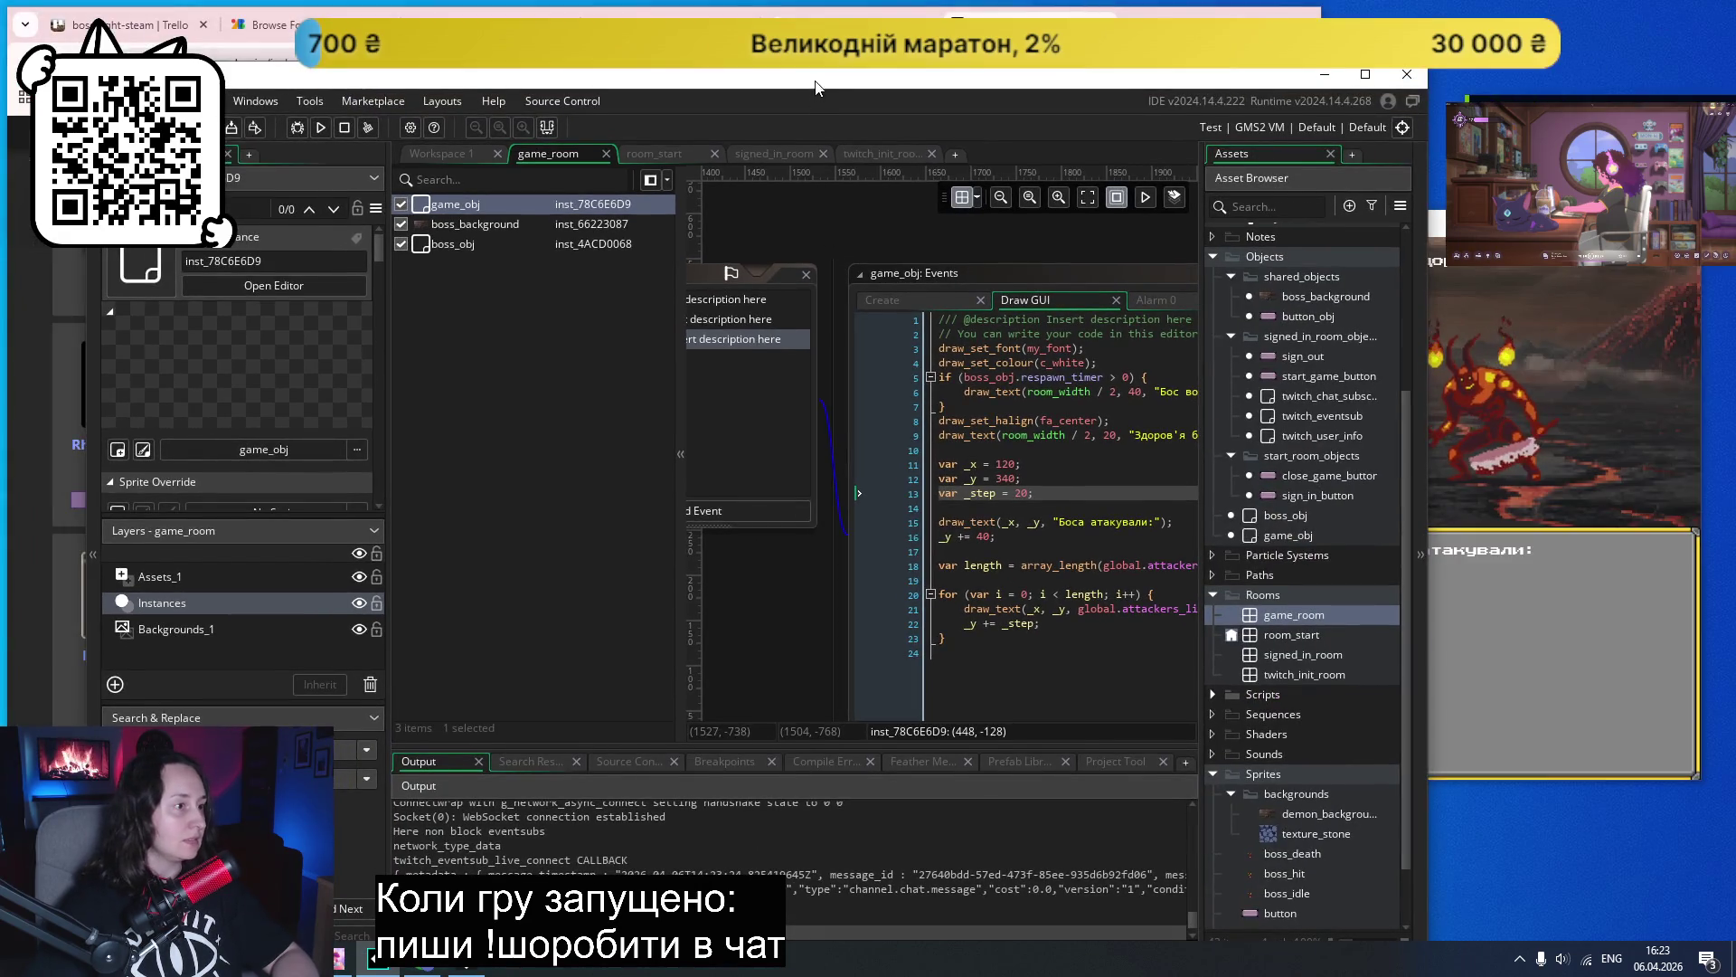
left_click_drag(1176, 82, 1062, 21)
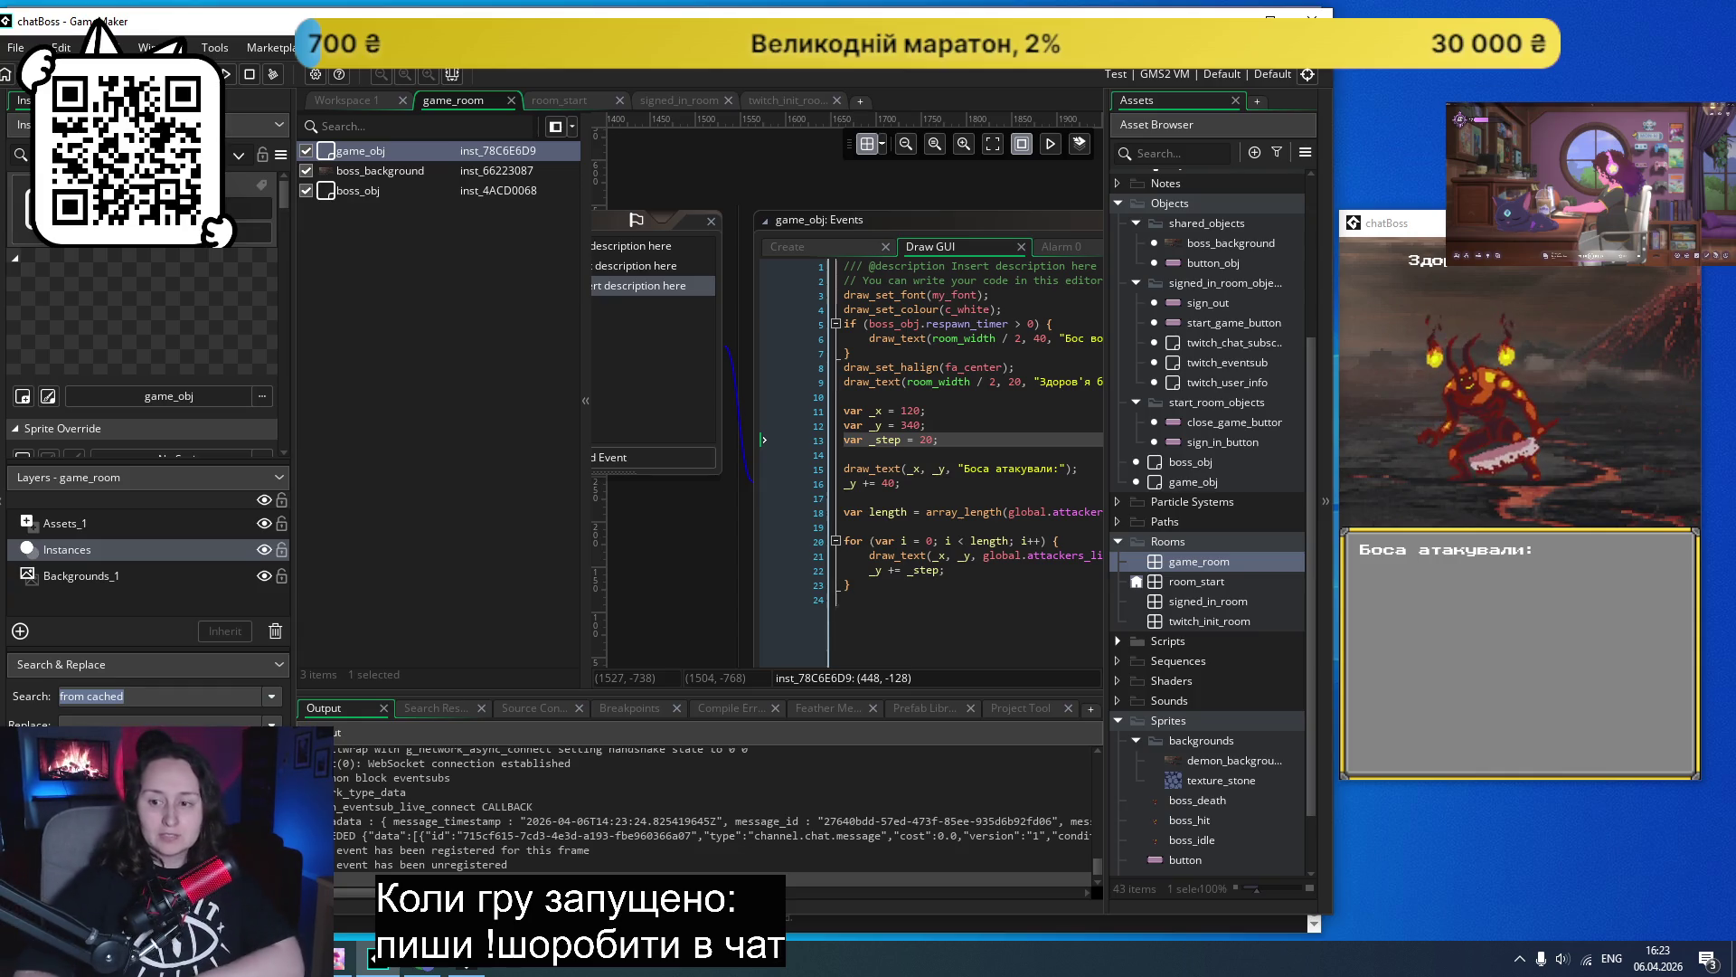
left_click_drag(1494, 223, 1494, 277)
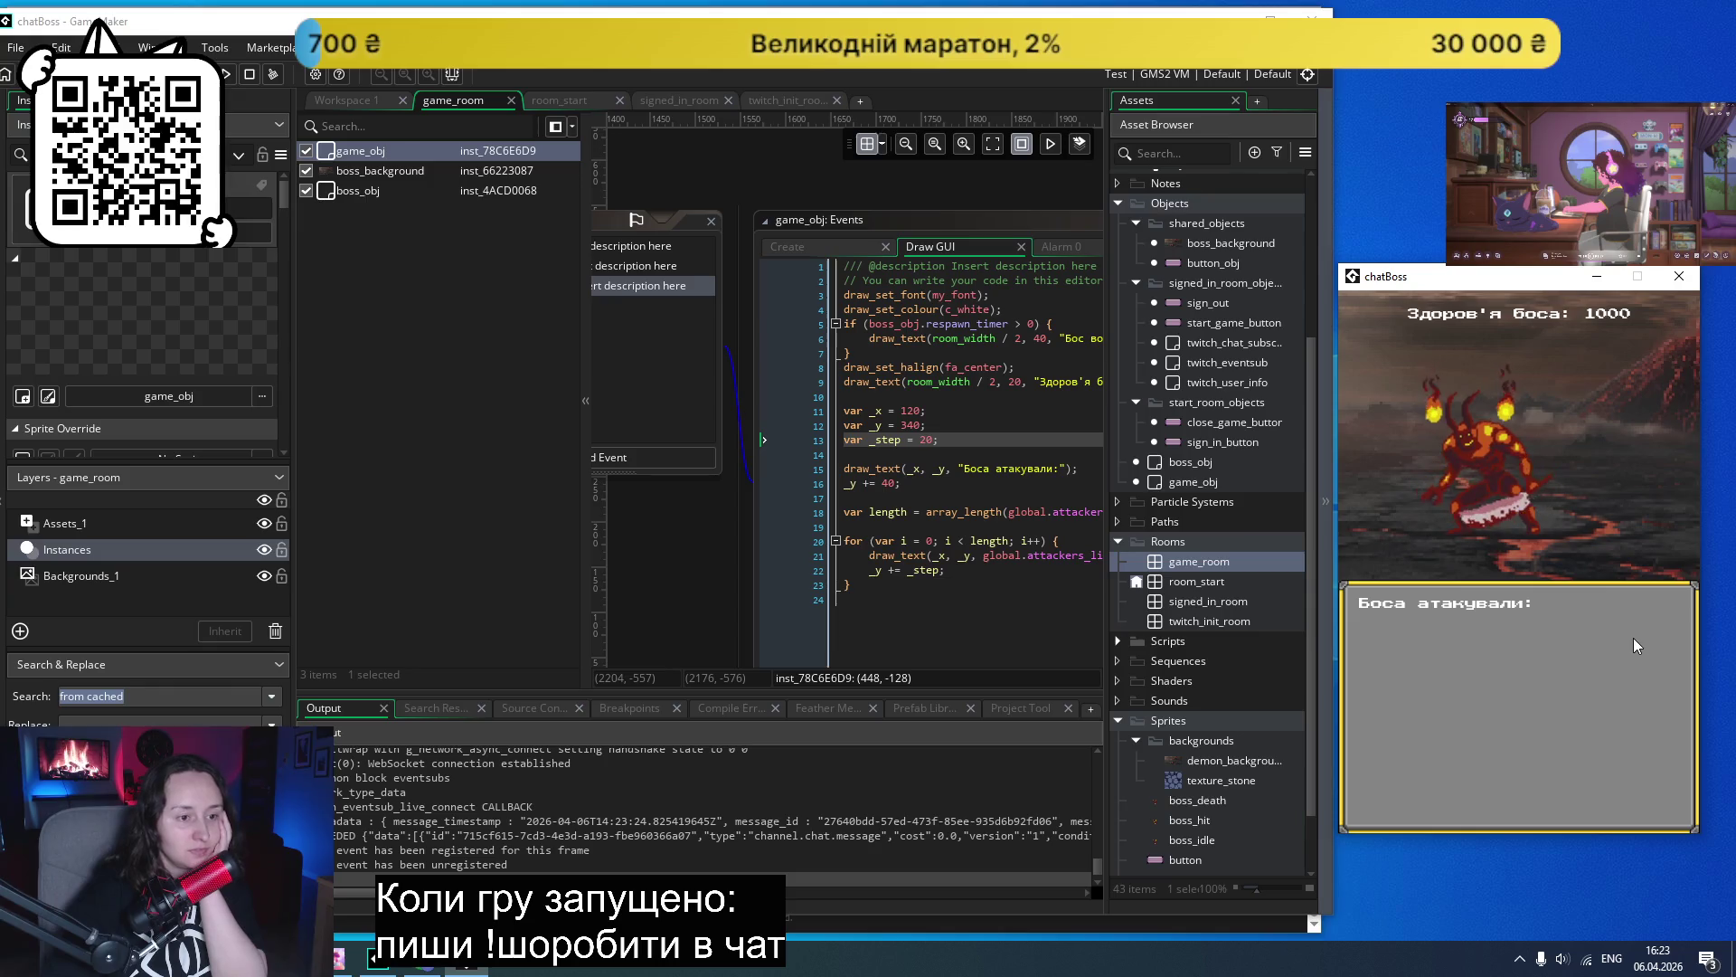
- Refocus the editor, then switch to the browser's GameMaker forum thread on nine slice backgrounds
mouse_move(424, 972)
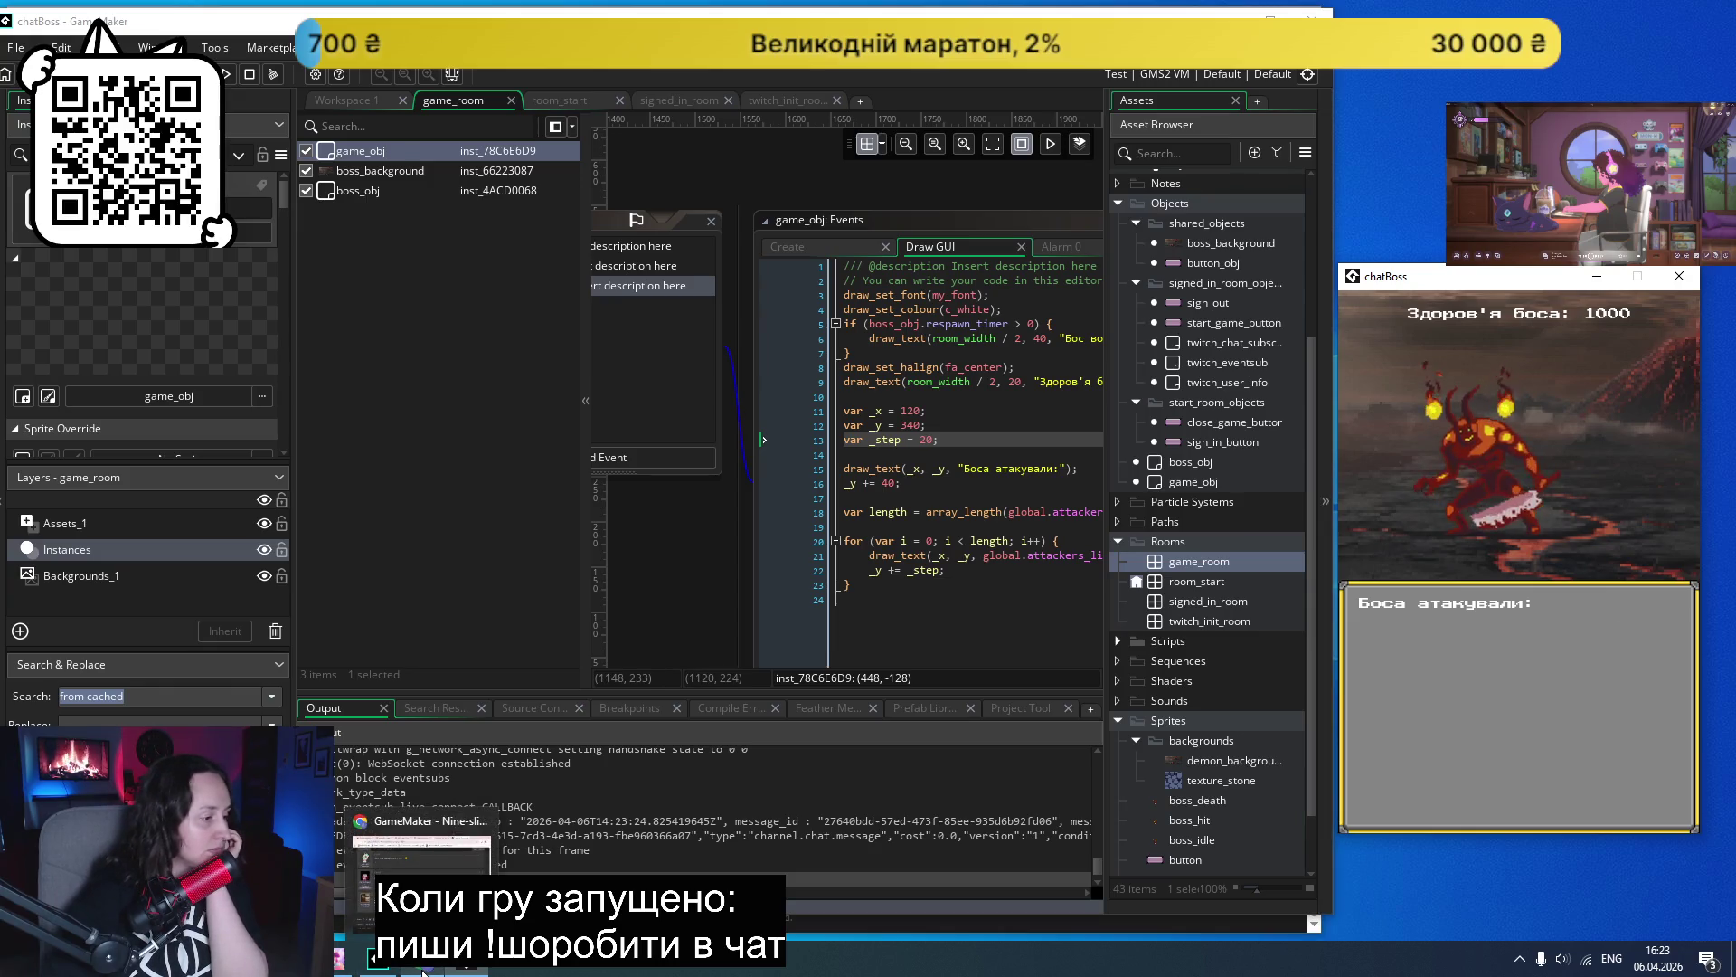
left_click(512, 446)
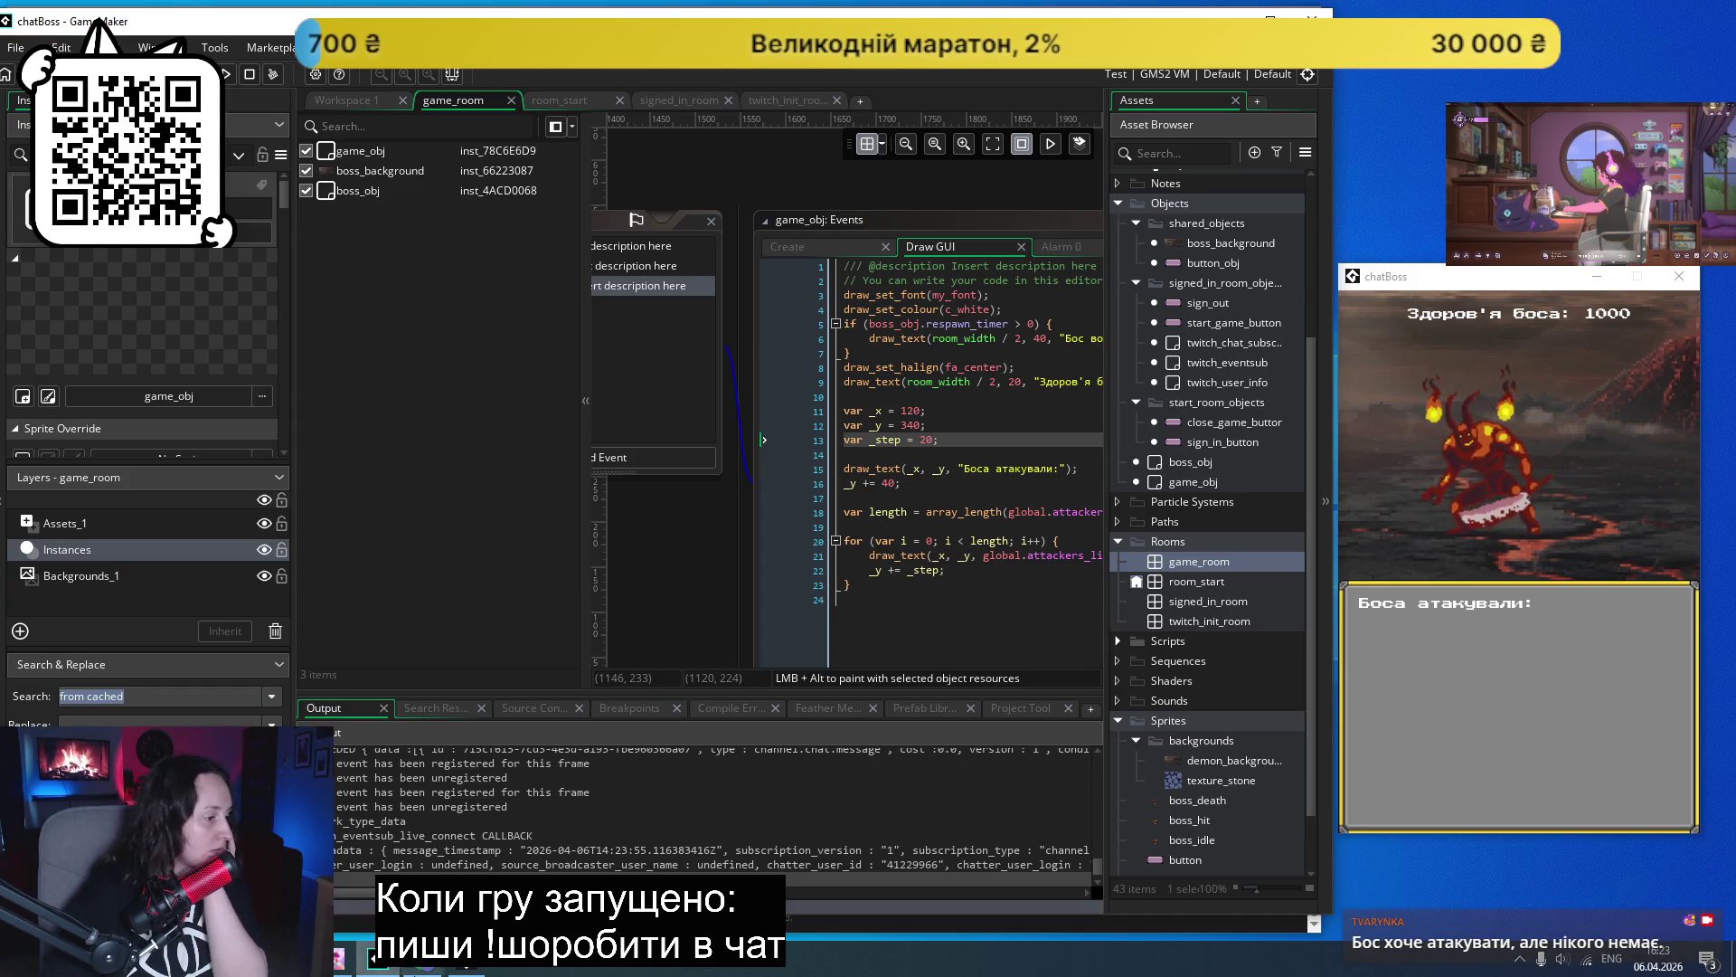
left_click(421, 960)
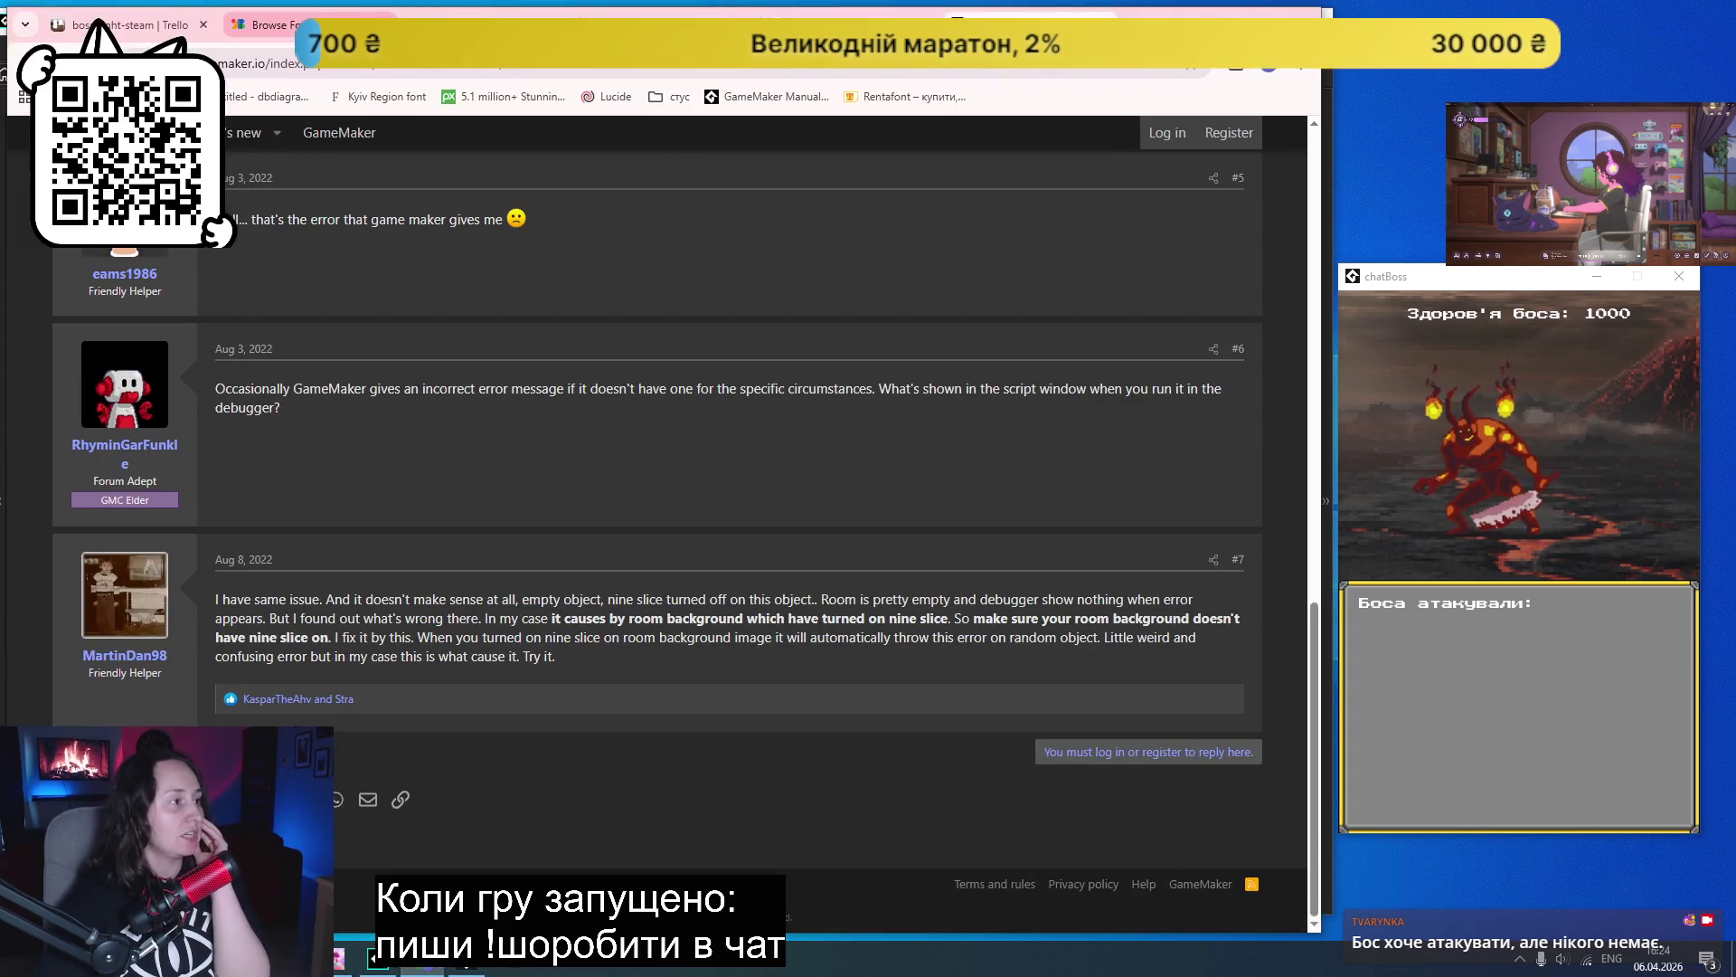
- Tick 'Адекватніше відображення таблиці лідерів' on the Зробити UI гарнішим card, bringing it to 5/7
left_click(384, 25)
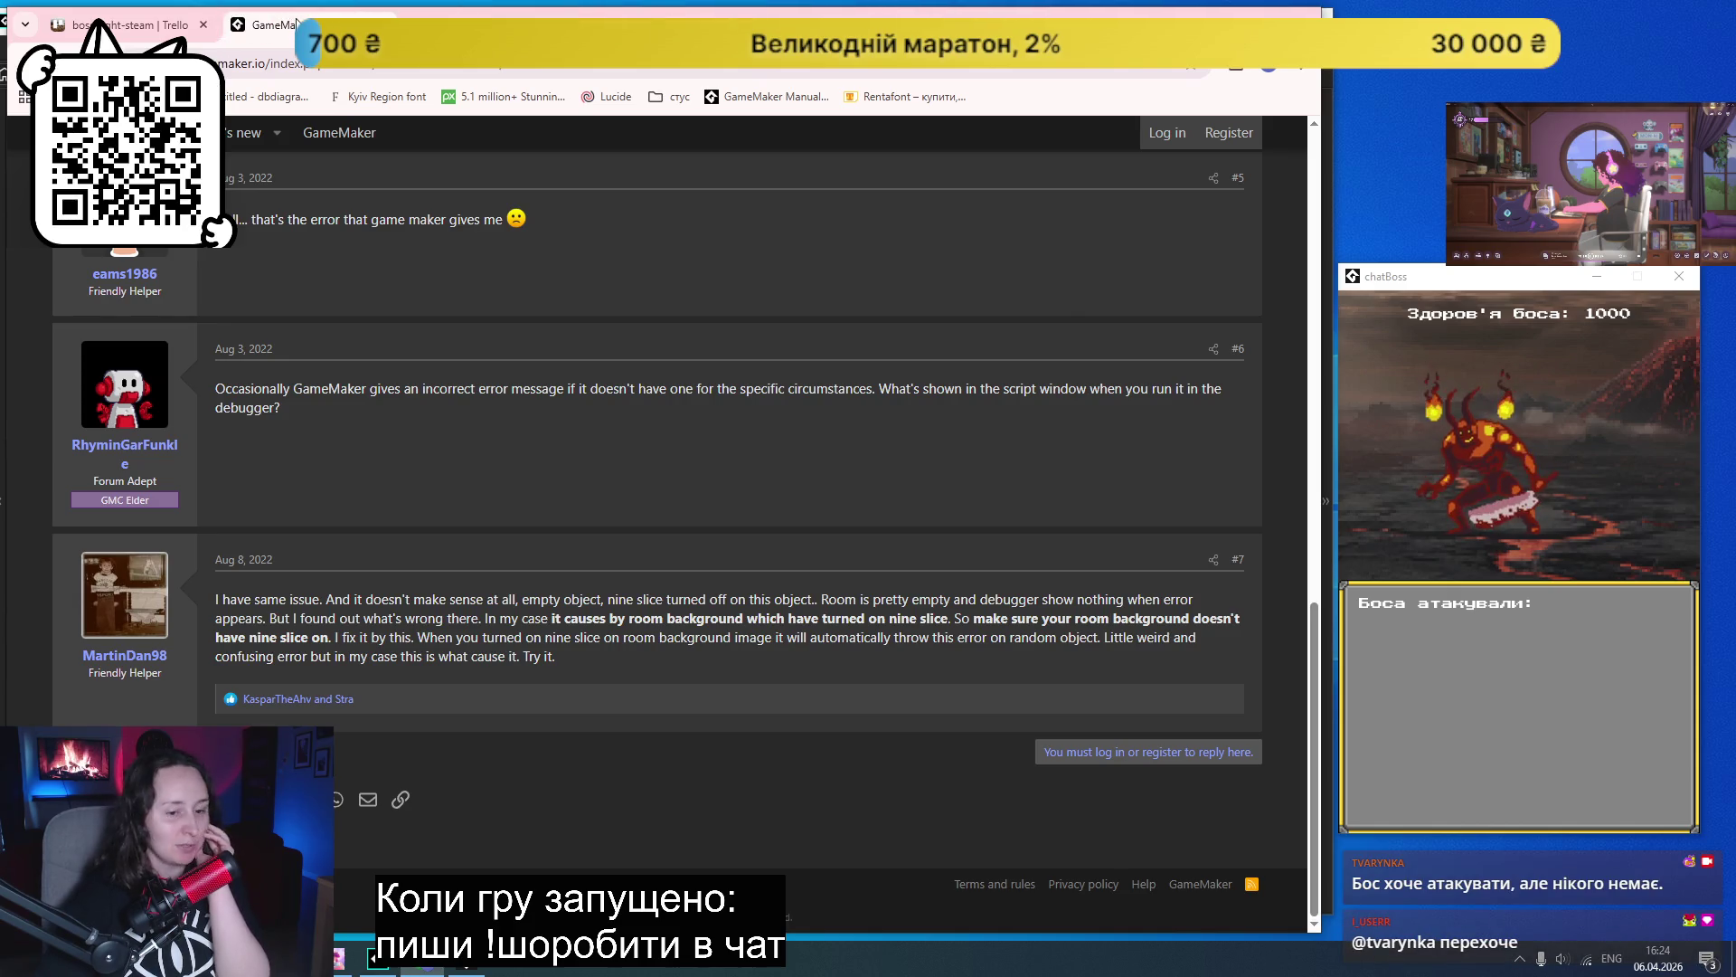
left_click(384, 24)
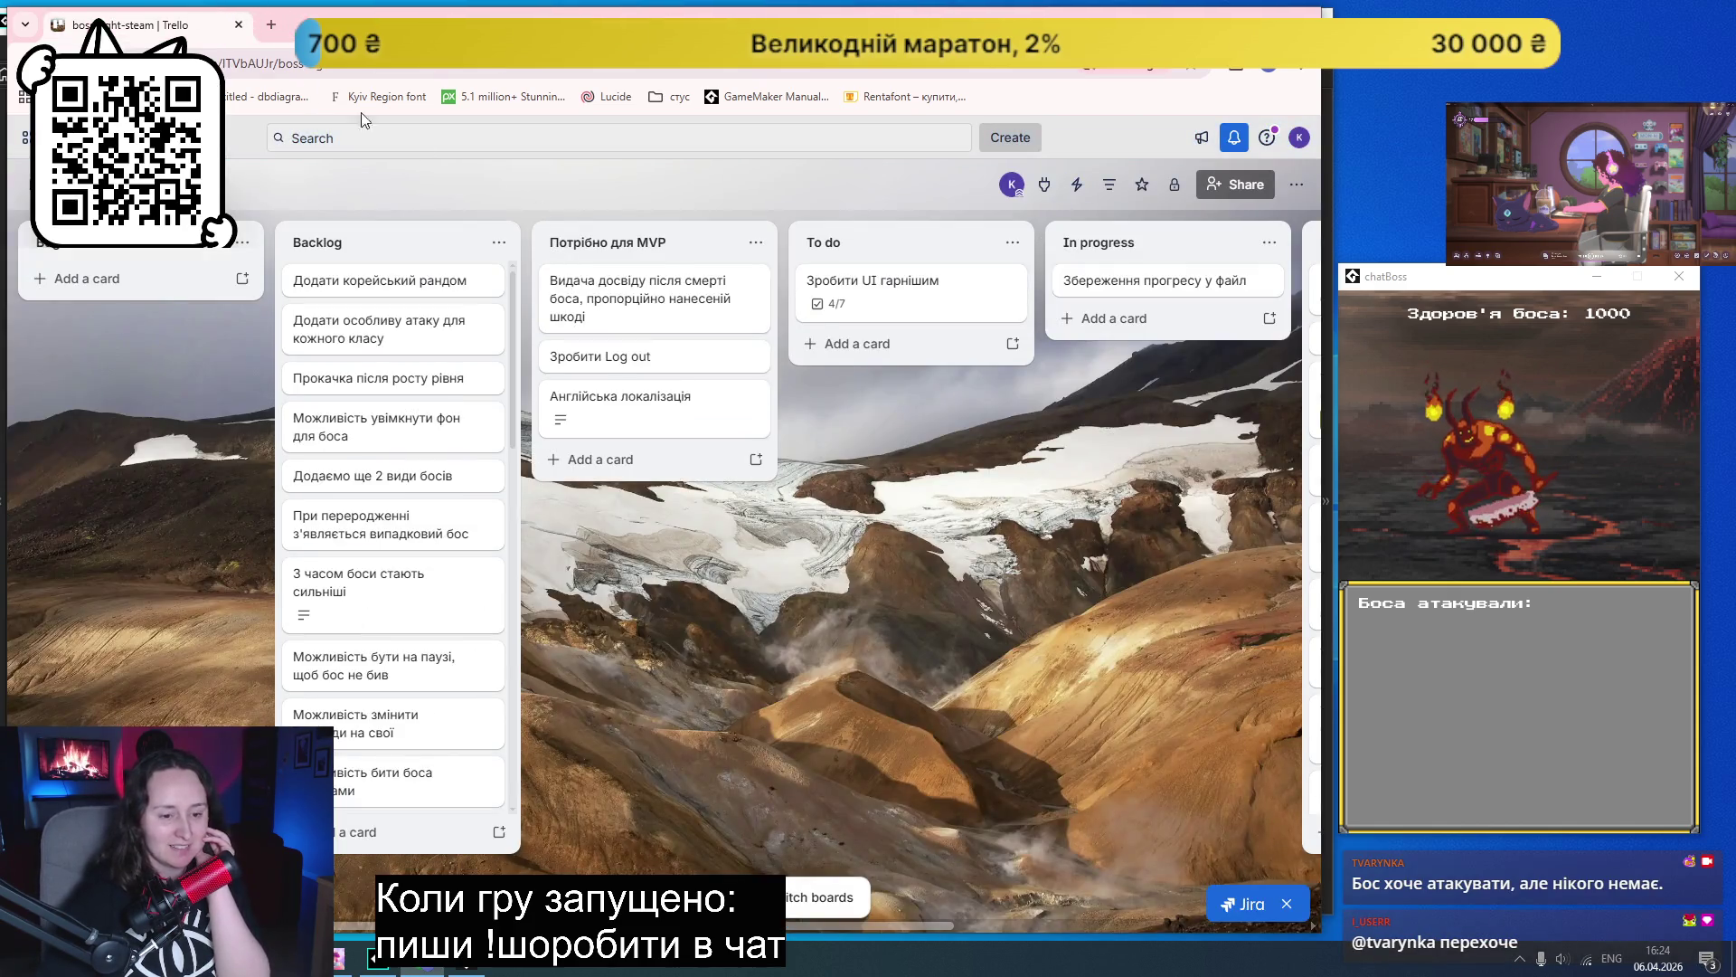
left_click(883, 298)
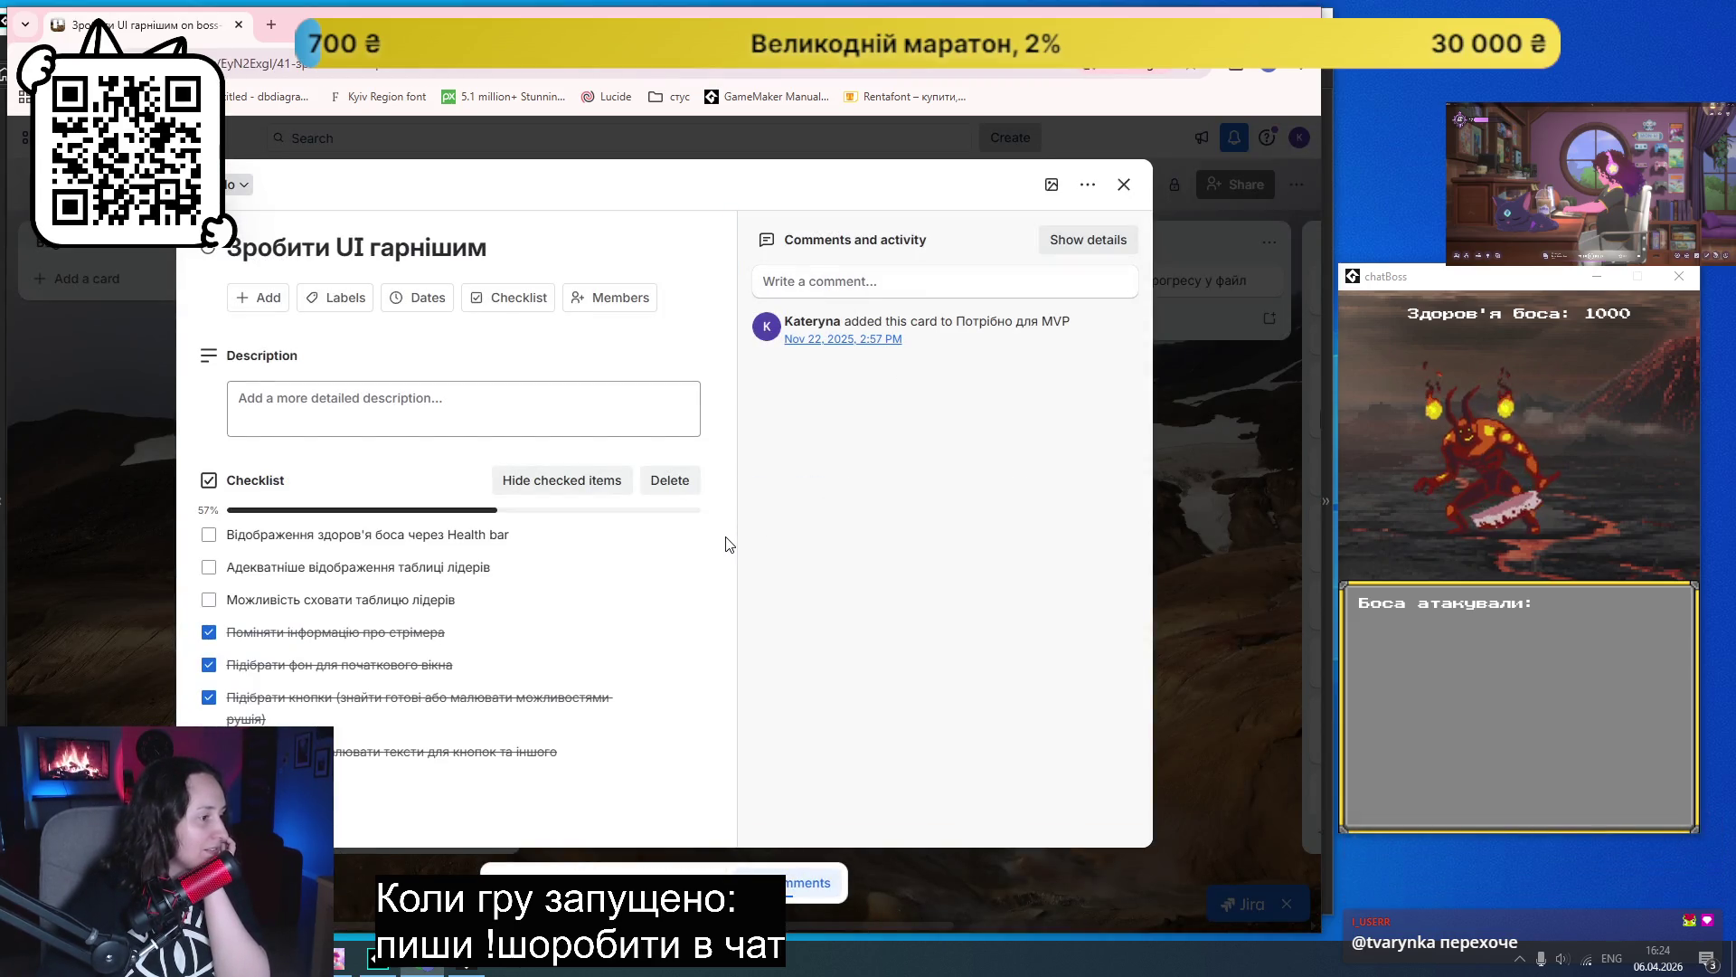
left_click(417, 567)
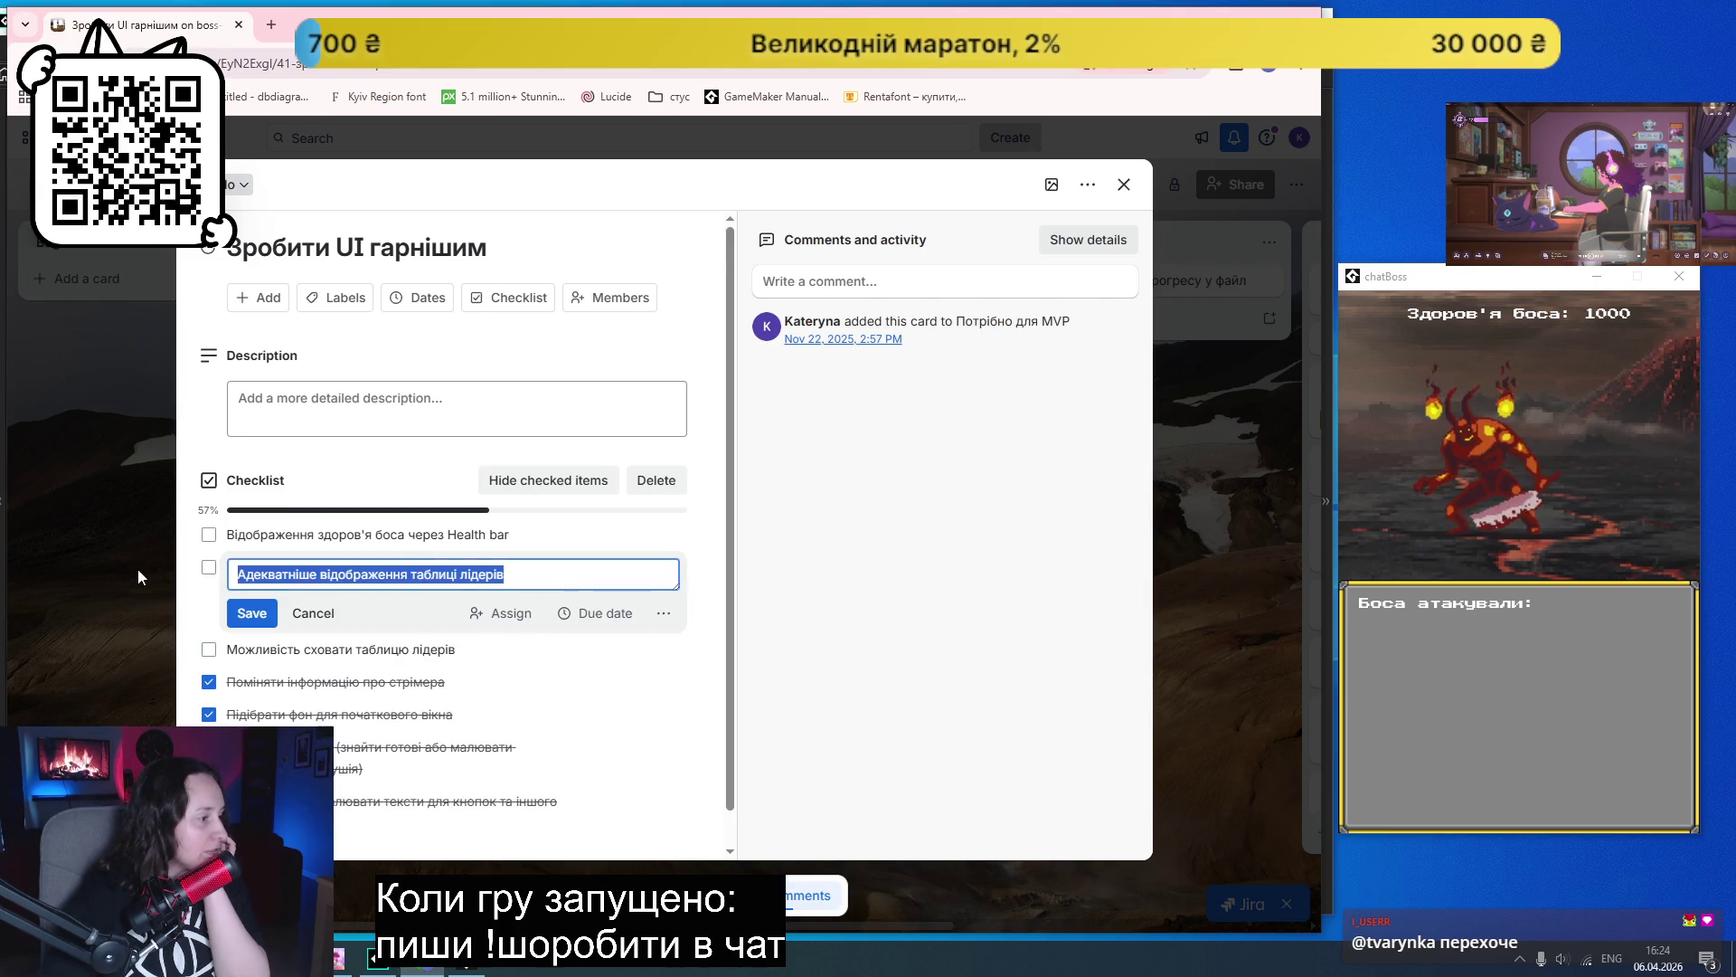
left_click(208, 567)
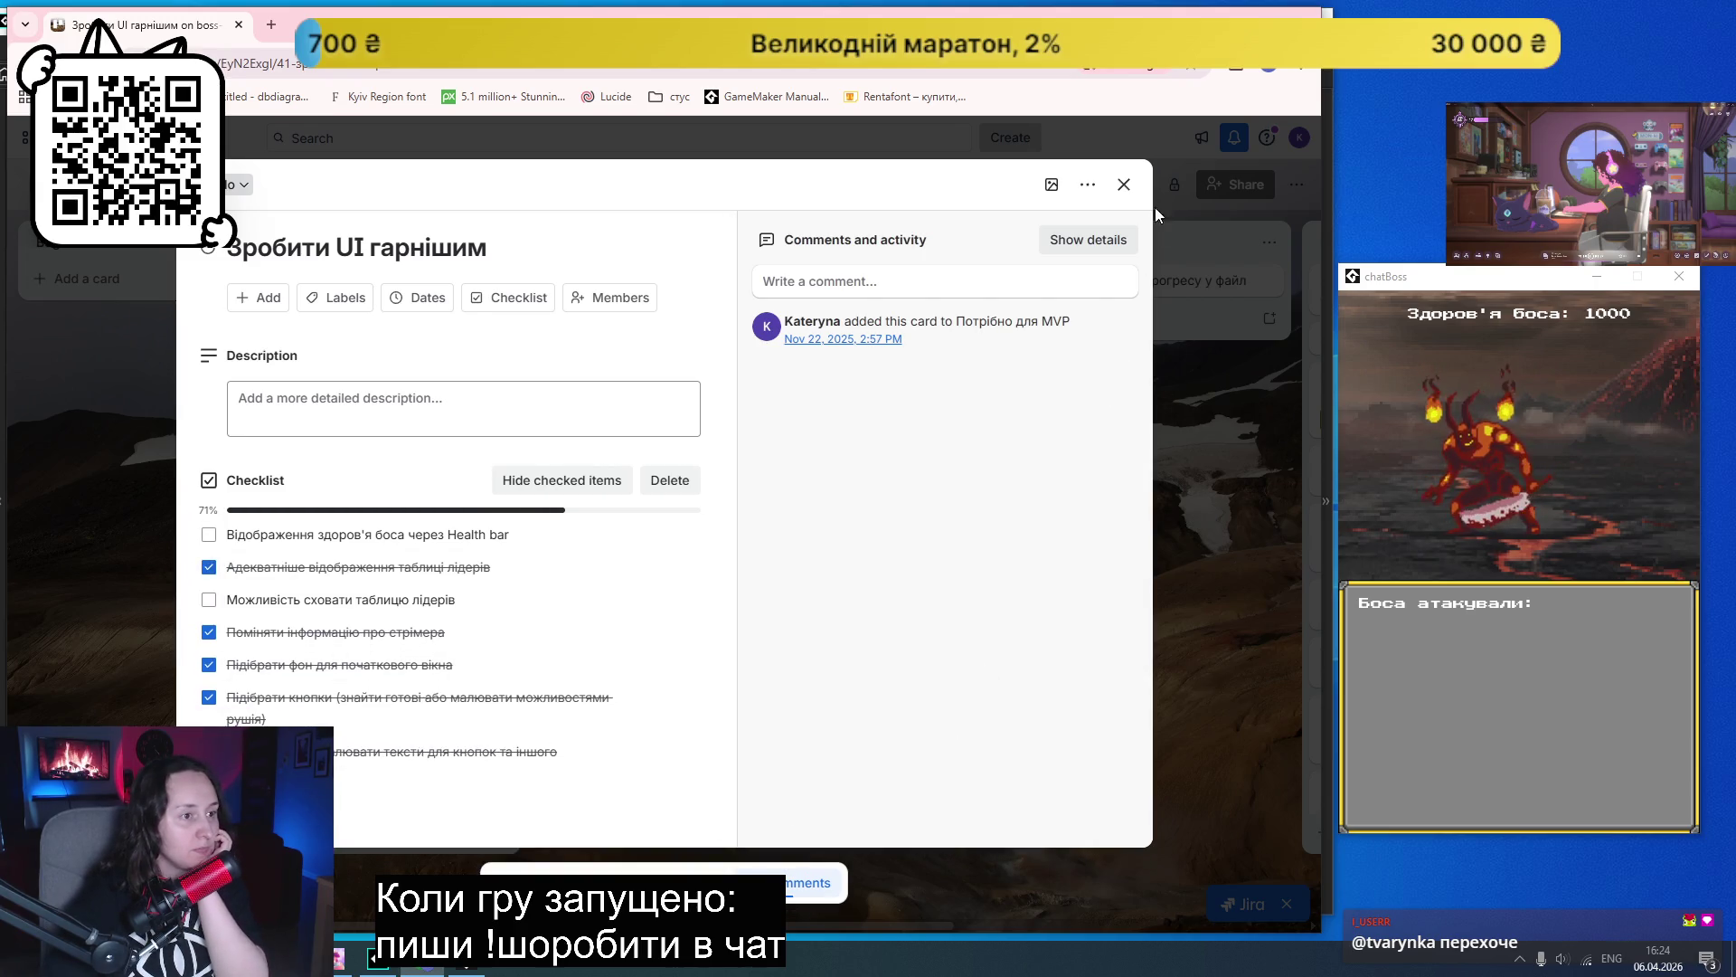
left_click(1124, 185)
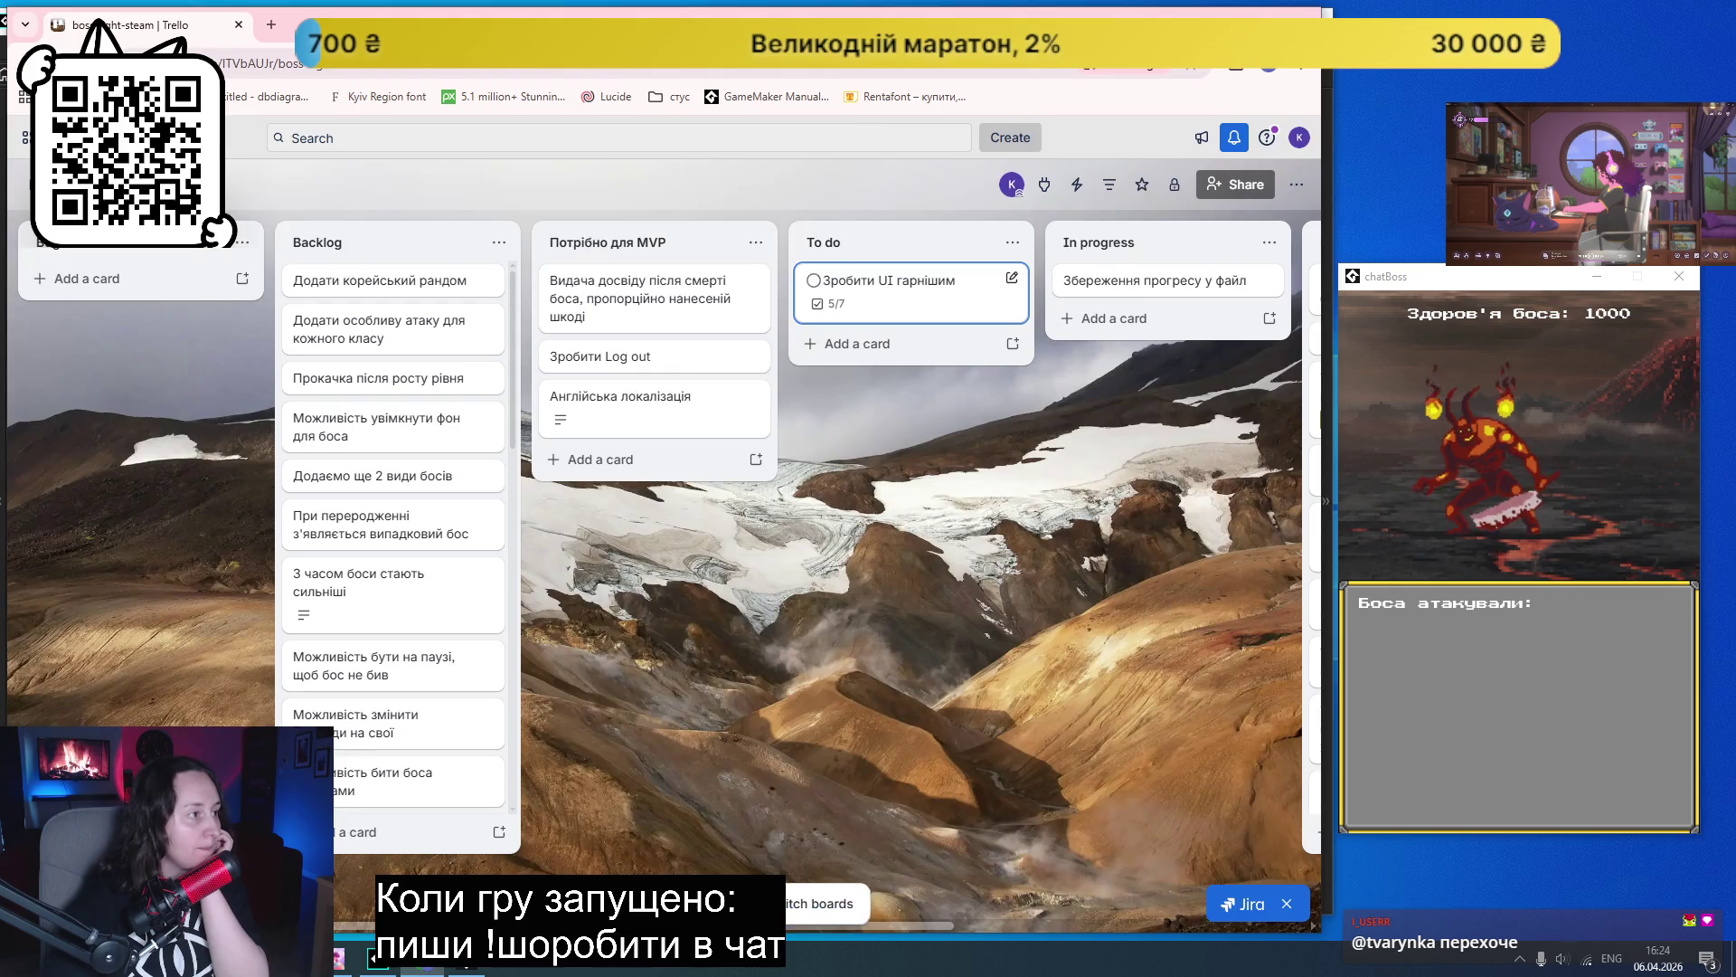
left_click(270, 27)
- Search Google for 'gamemaker health bar tutorial' and scroll to the draw_healthbar manual result
type("gamemak")
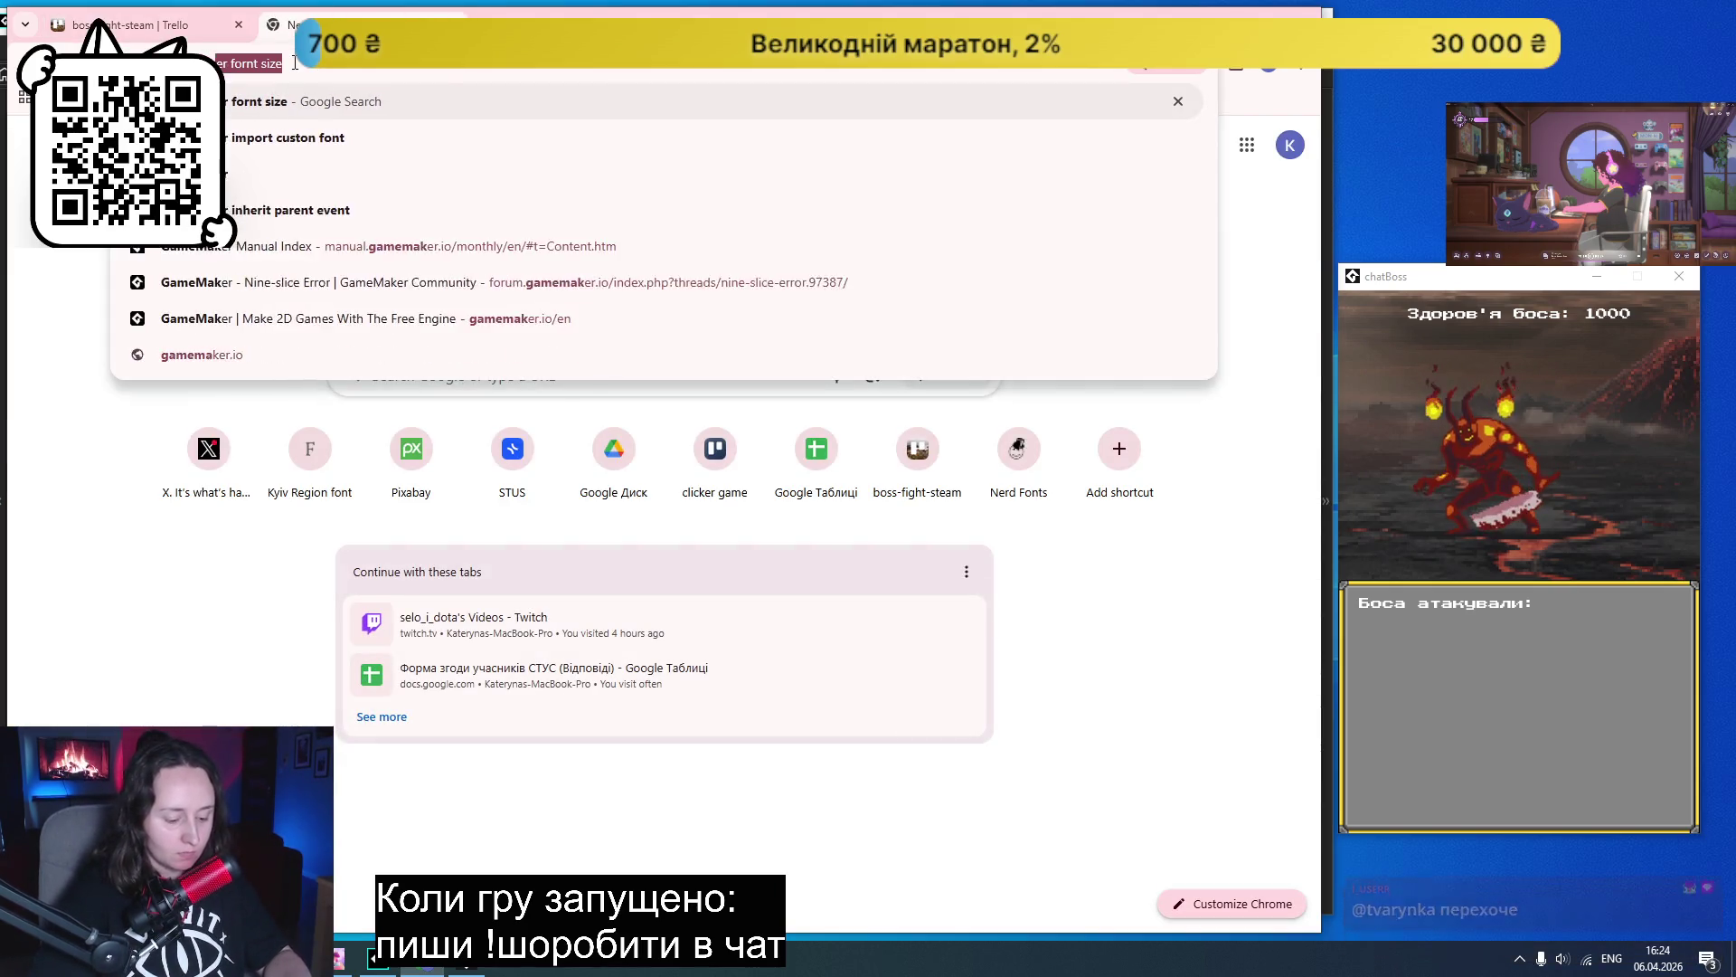
type("er health ba")
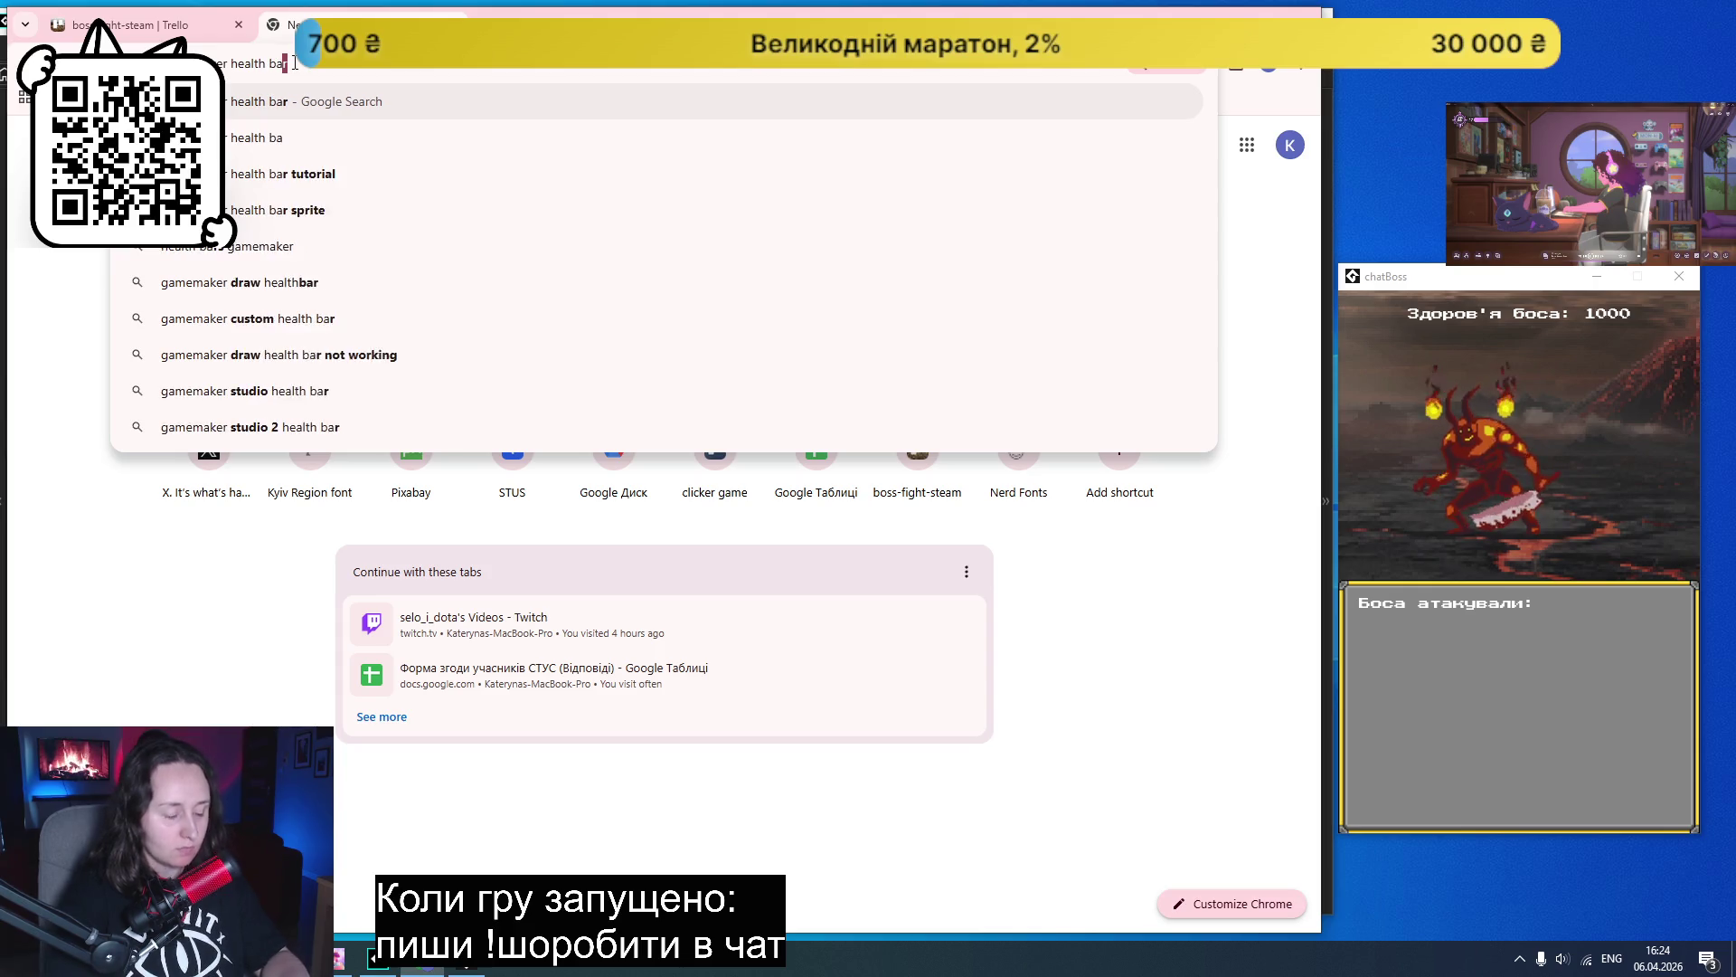
type("r")
key("Down")
key("Return")
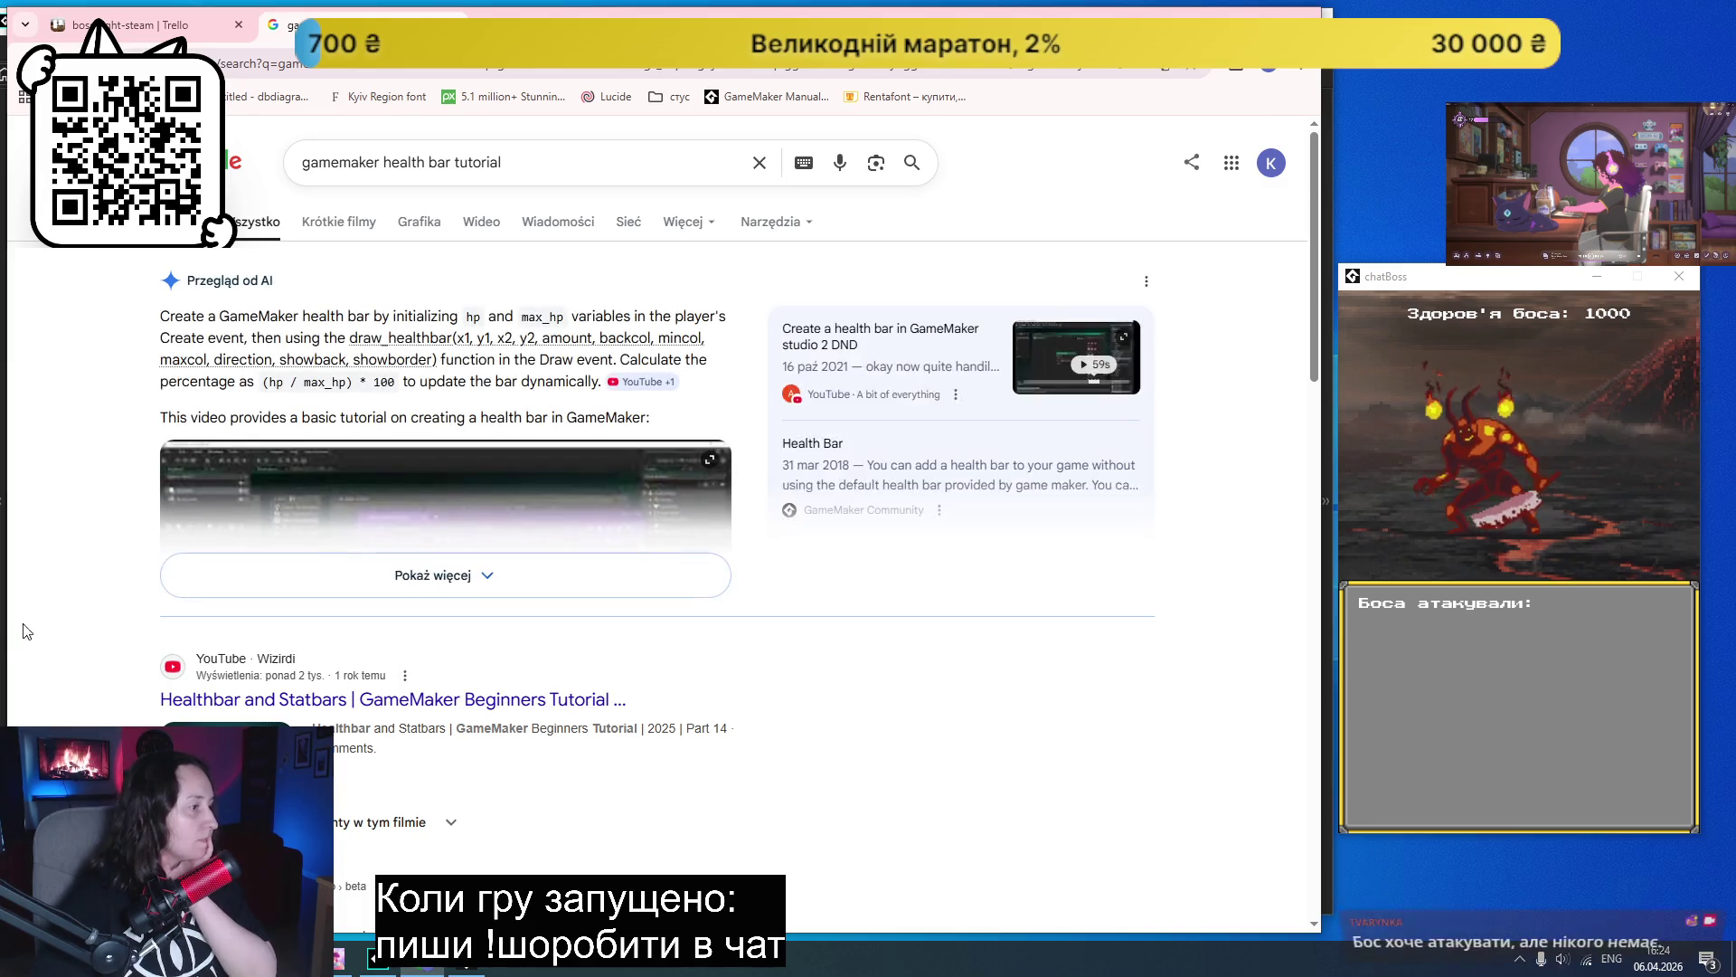
scroll(378, 571, "down", 4)
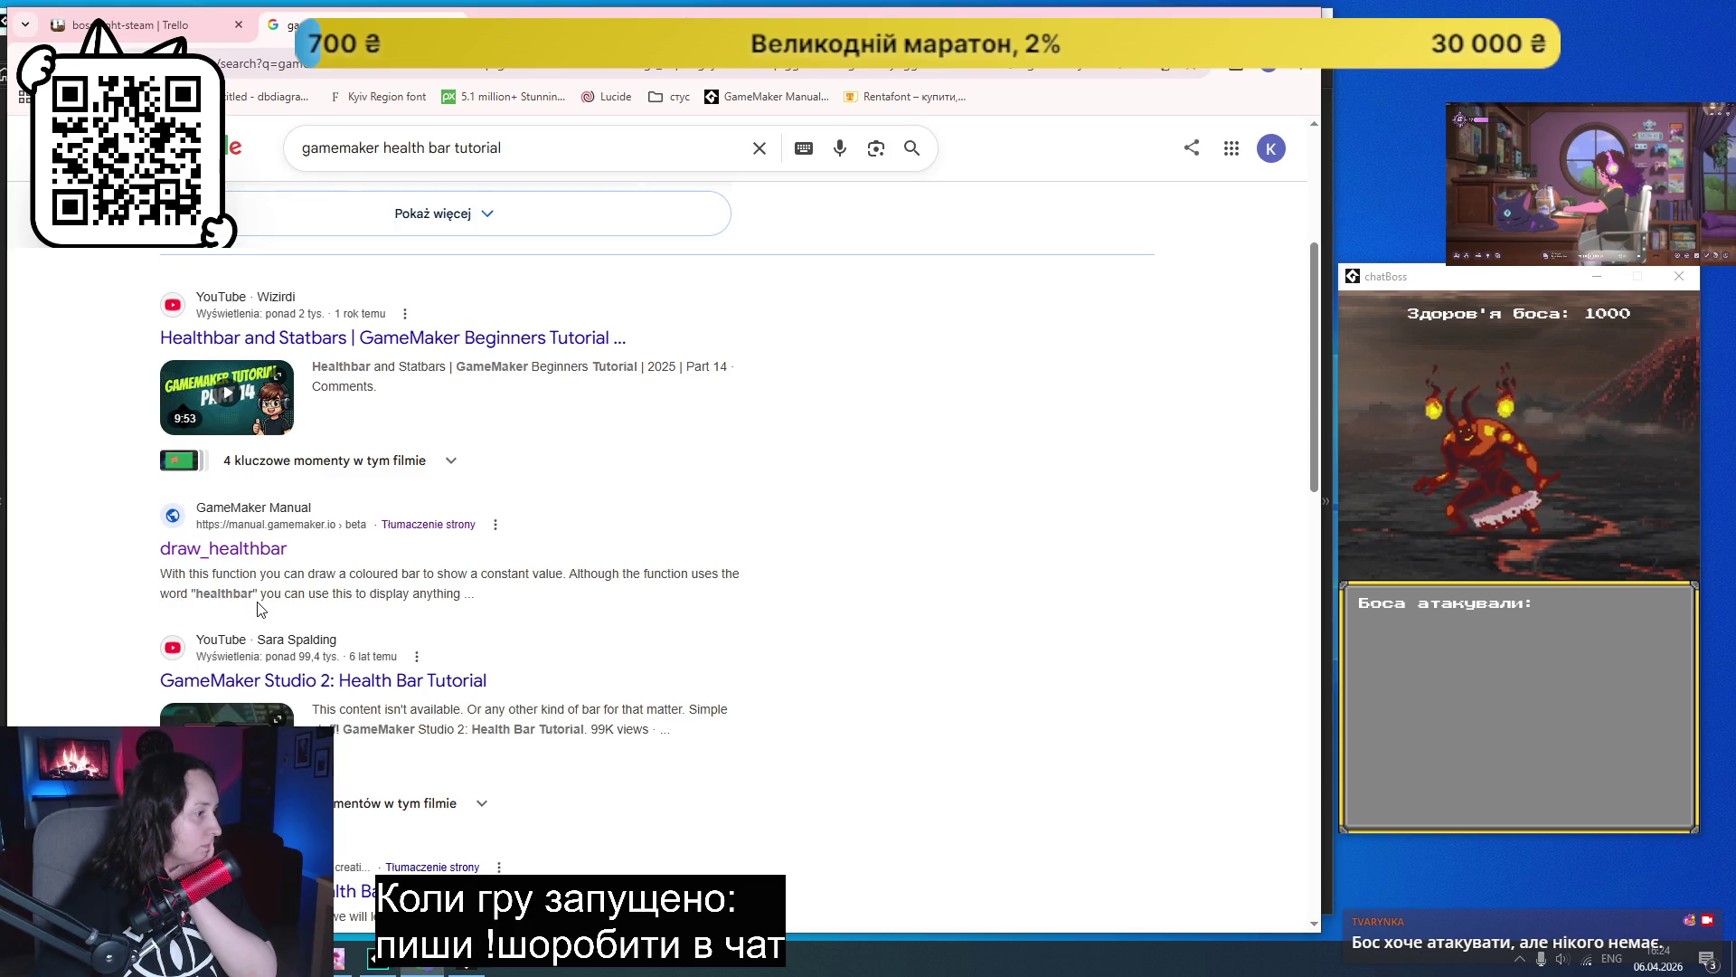
- Read the manual's draw_healthbar page, covering its syntax, argument table and example code
left_click(223, 548)
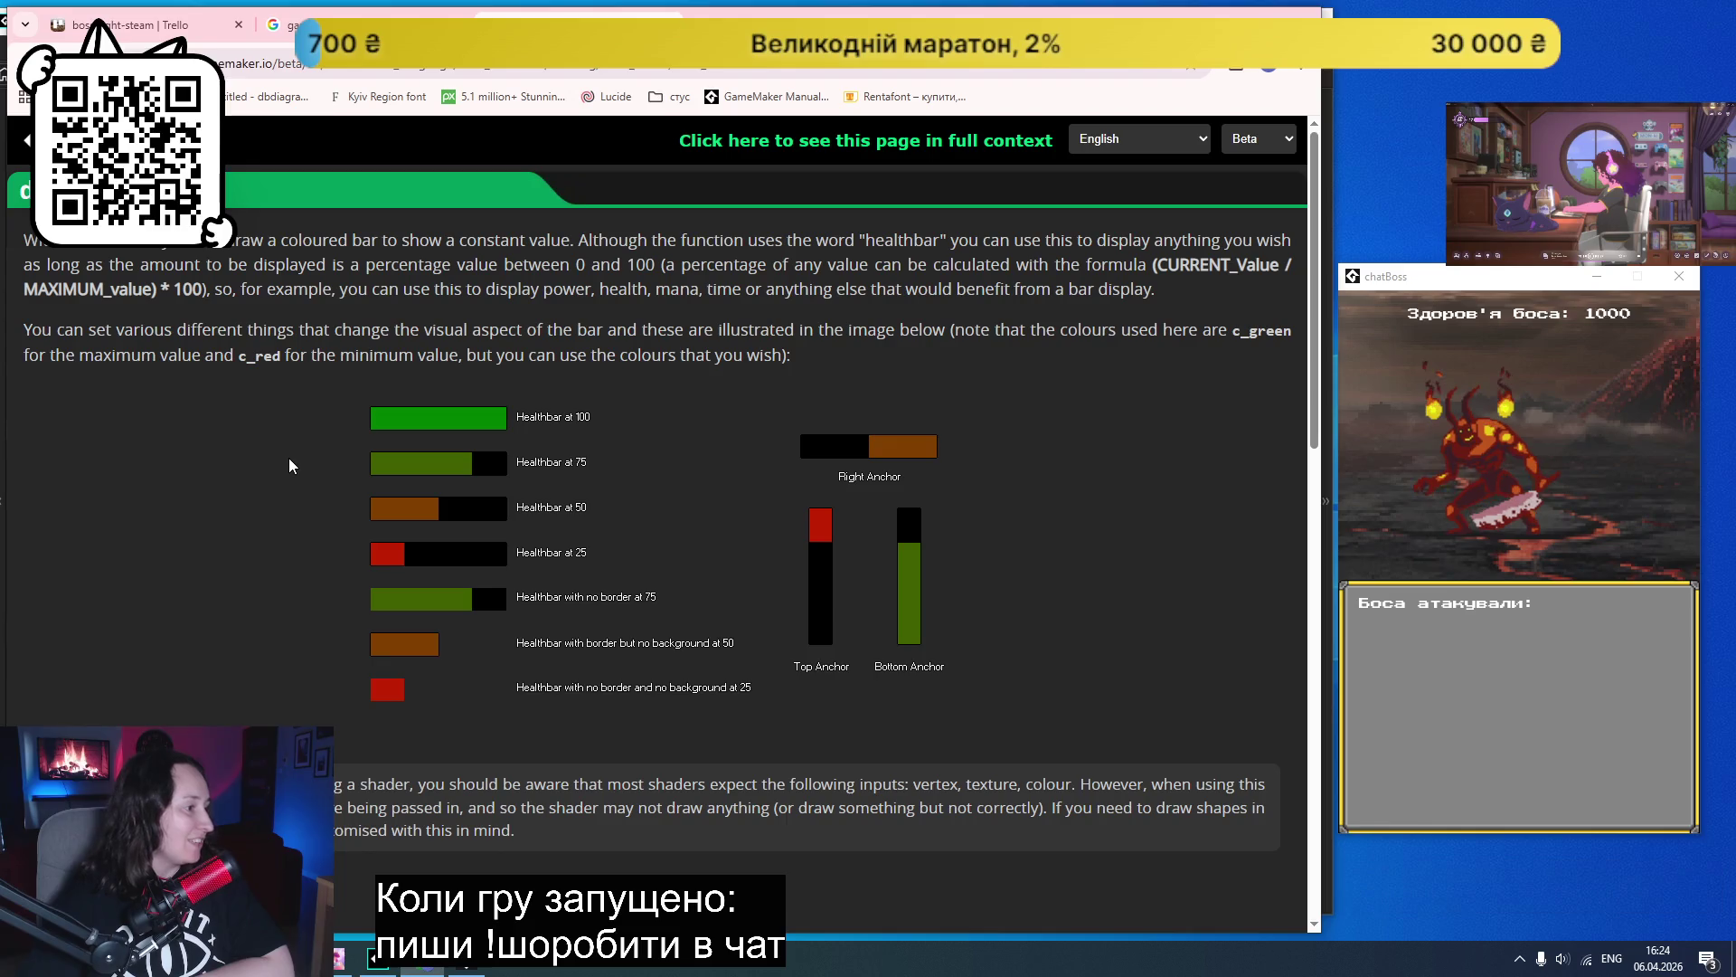
scroll(291, 469, "down", 1)
scroll(291, 543, "down", 5)
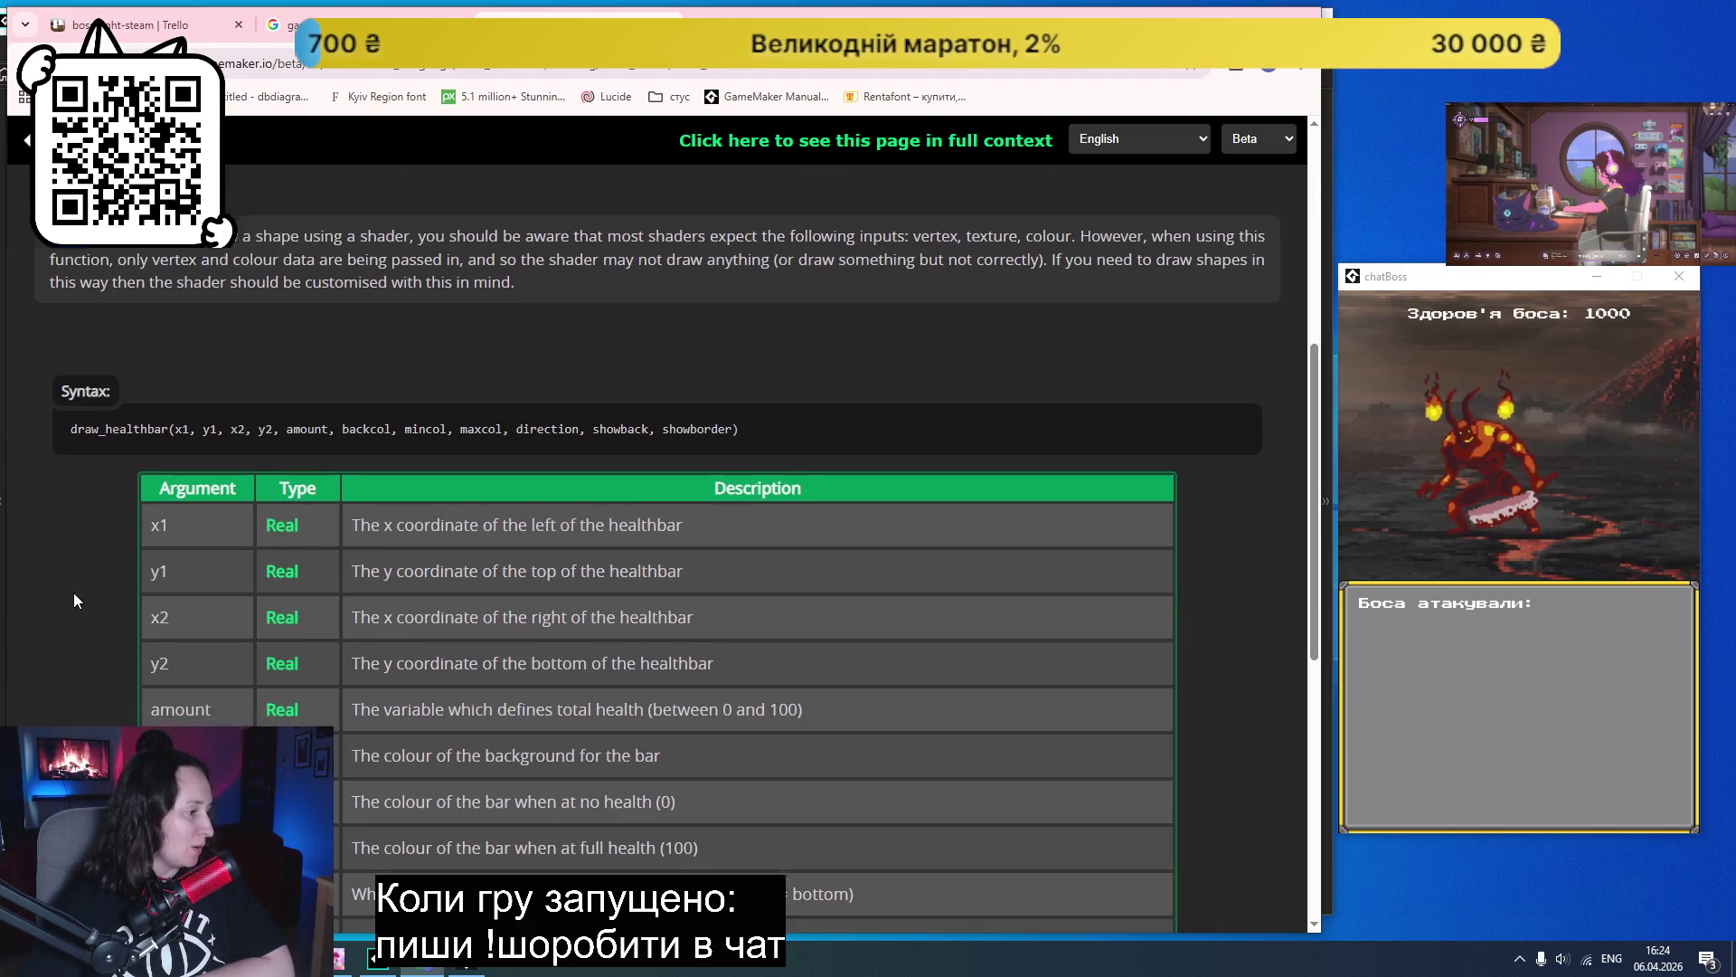
scroll(73, 593, "down", 2)
scroll(74, 594, "down", 5)
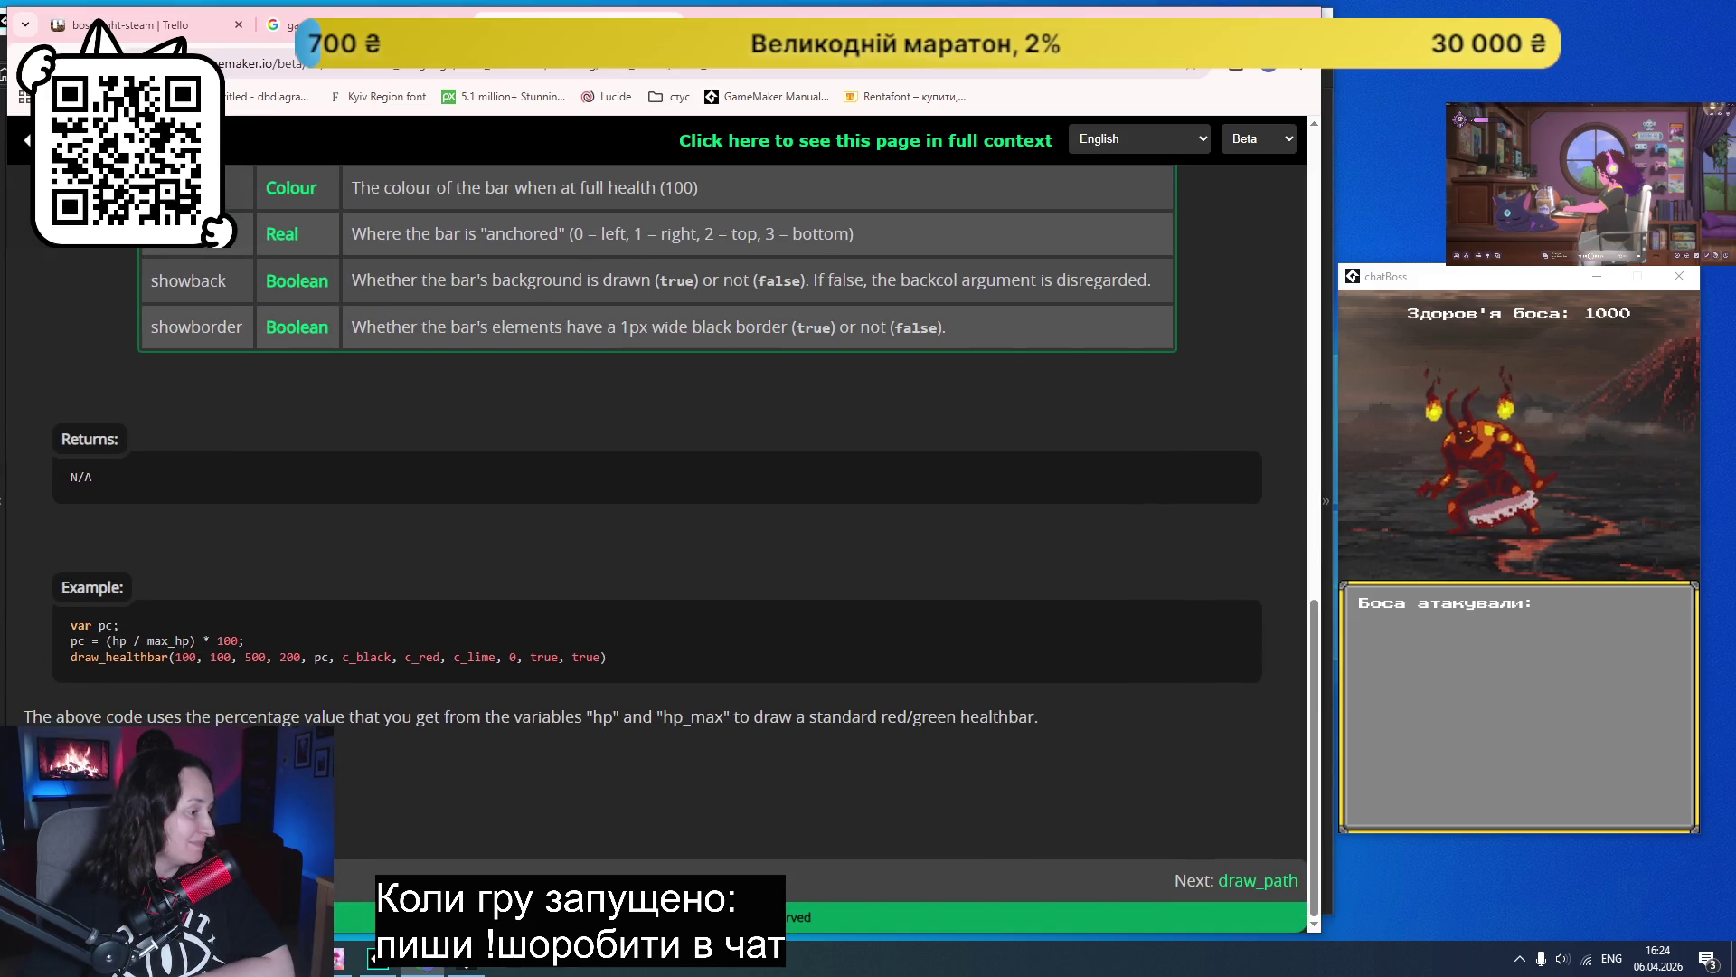
scroll(485, 427, "up", 10)
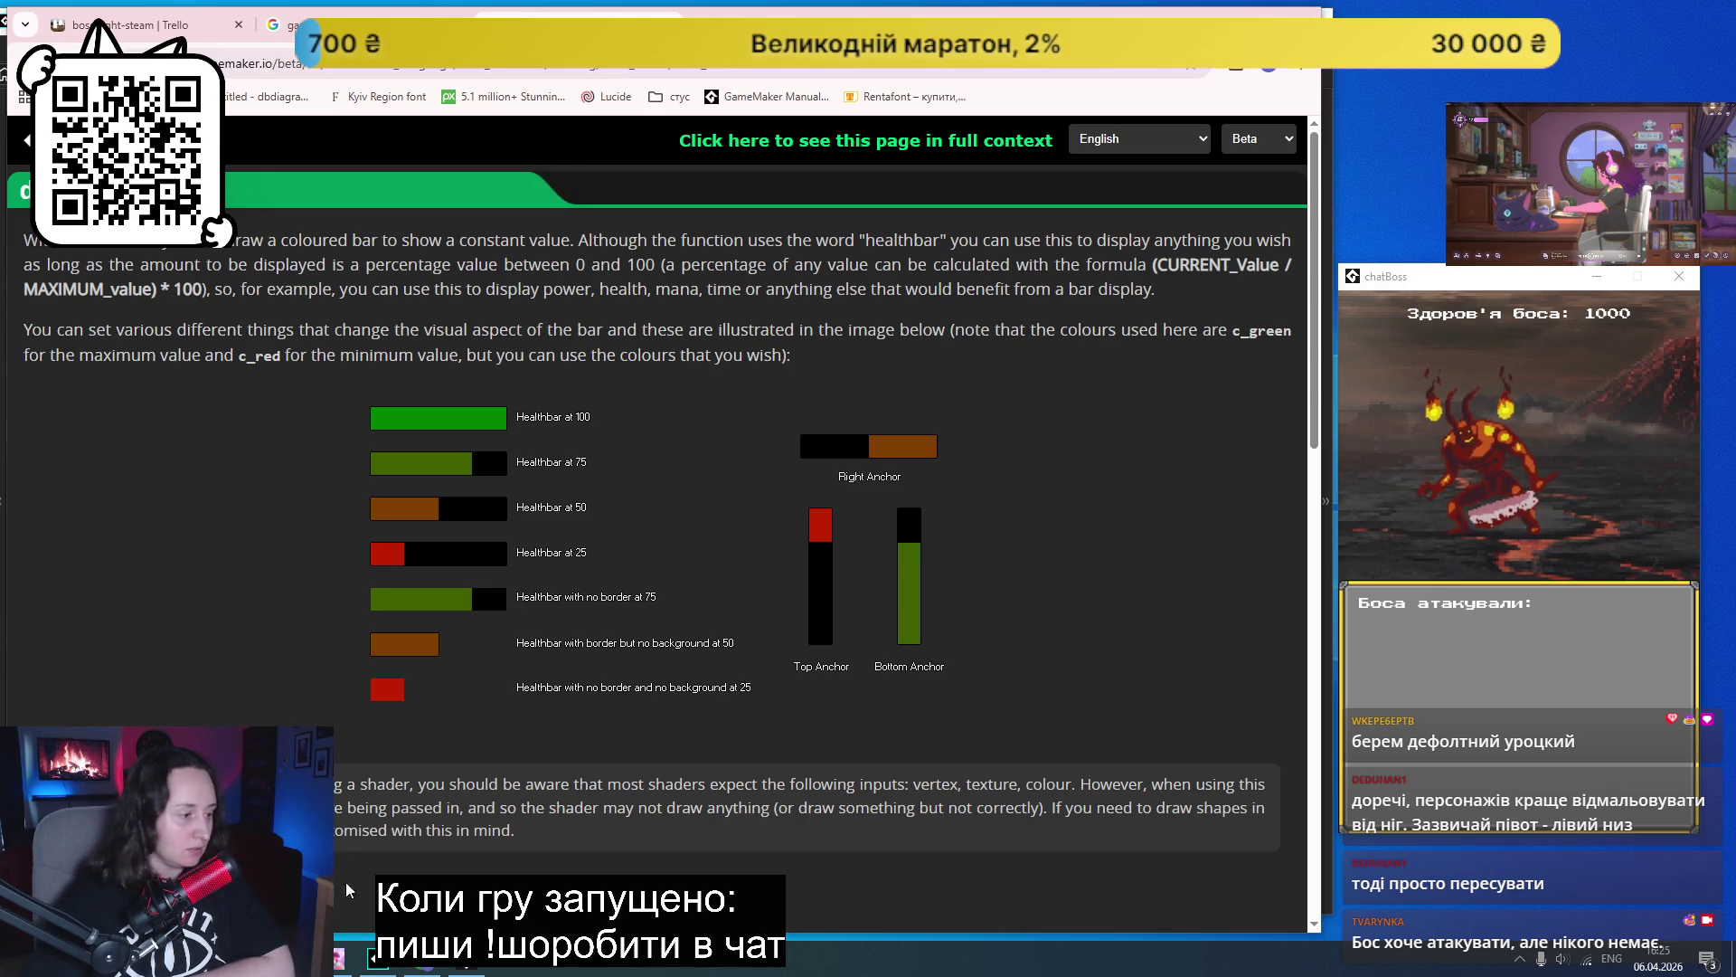
- Set the boss_idle sprite's origin to the Bottom Left preset
left_click(391, 964)
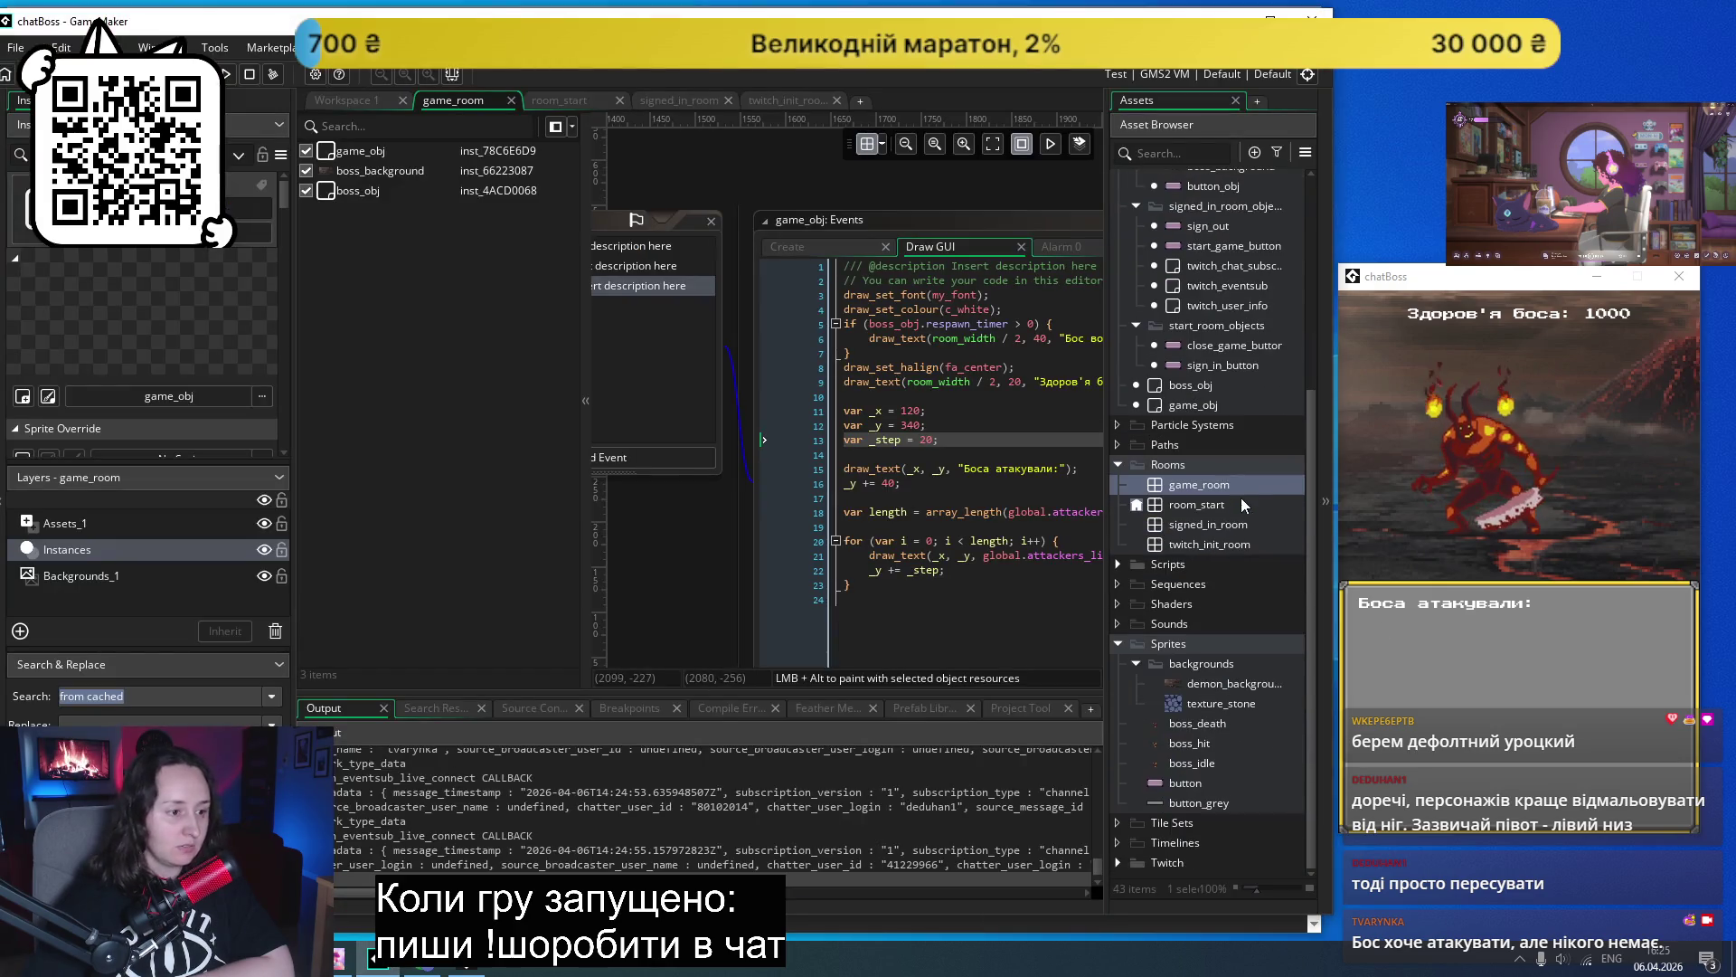
double_click(1185, 764)
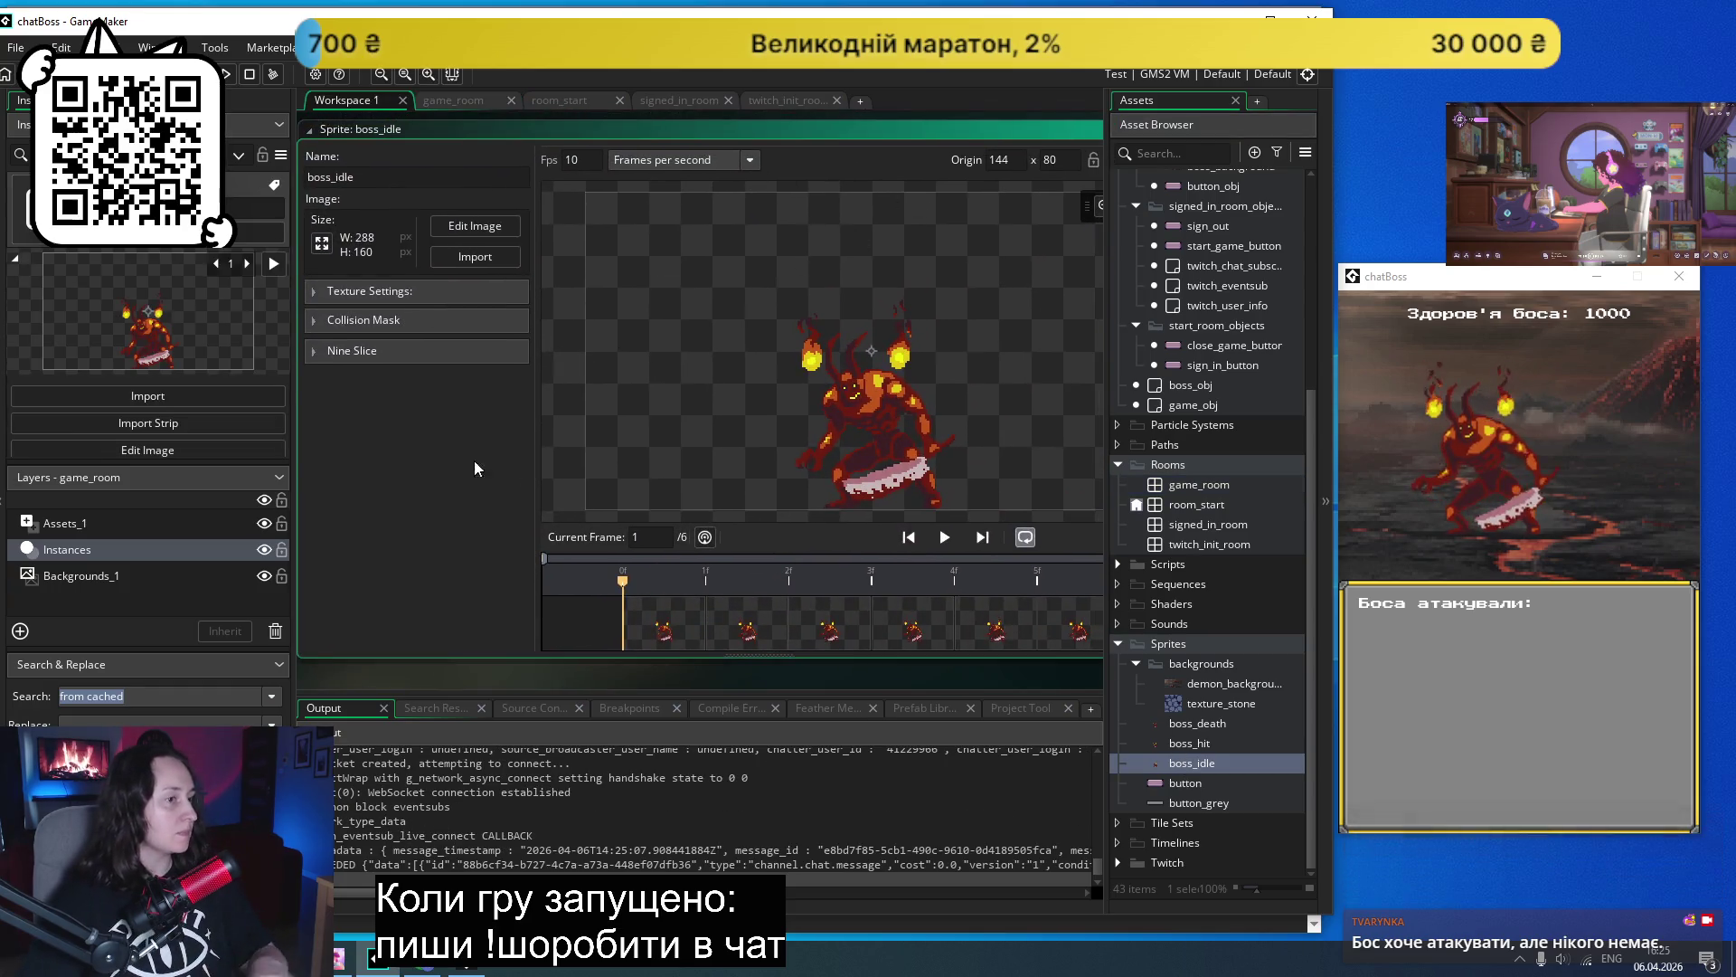
left_click(474, 465)
left_click(935, 159)
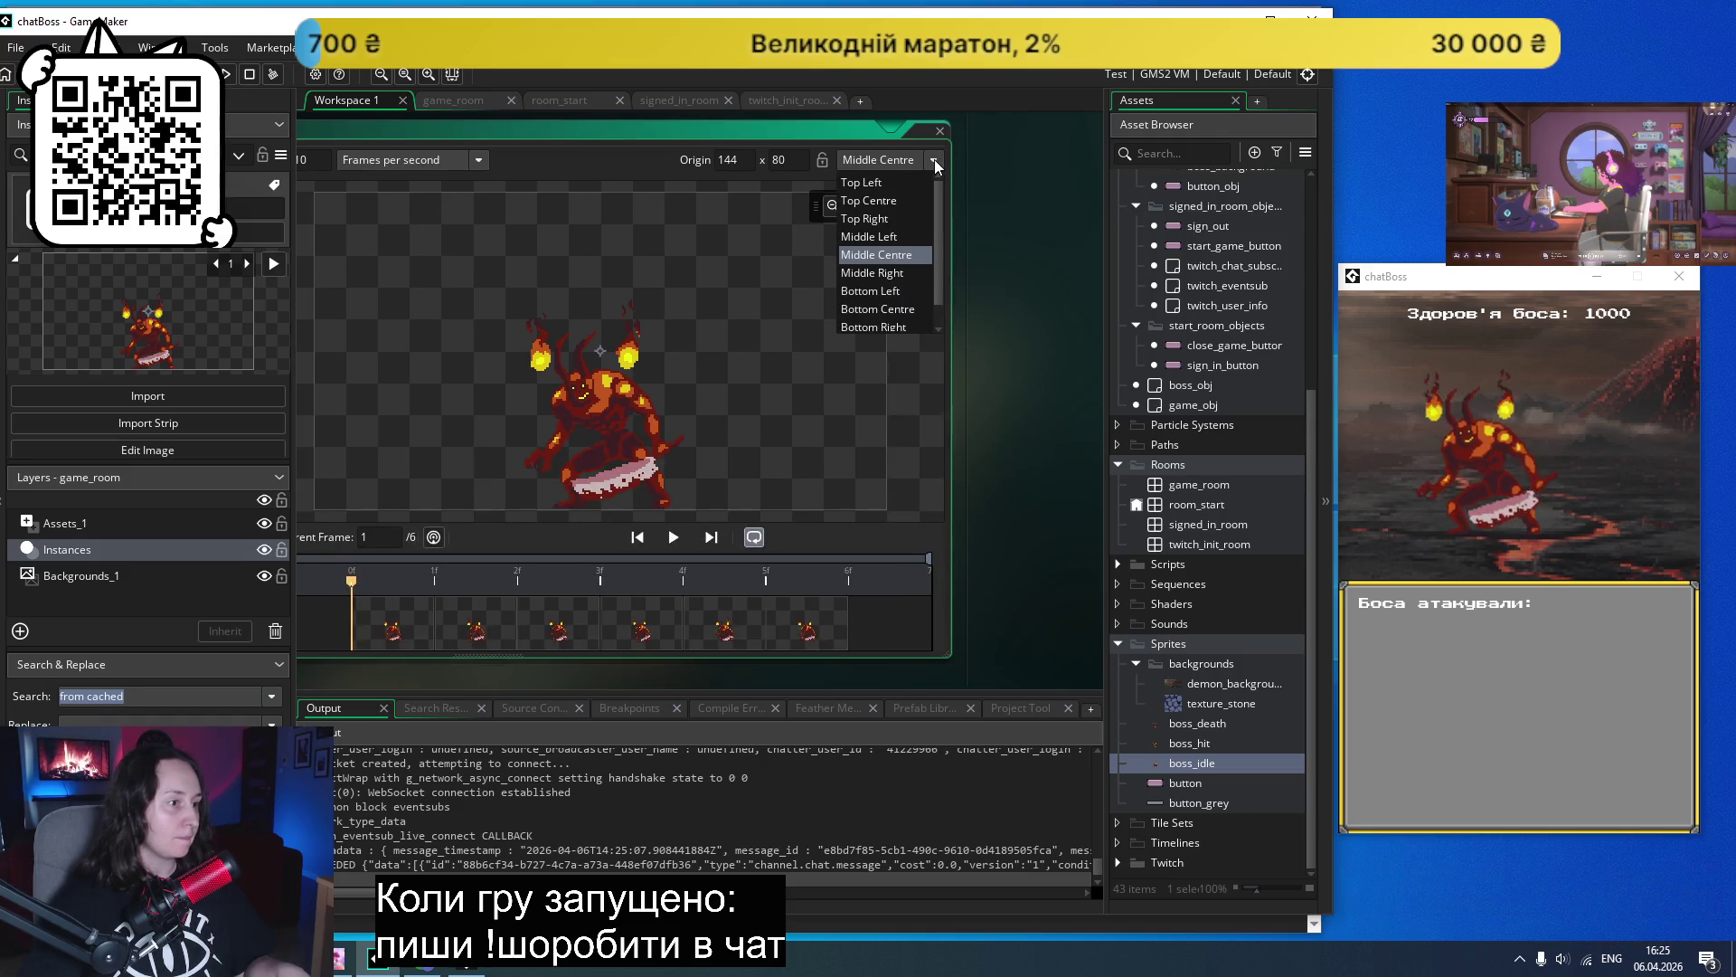
left_click(890, 291)
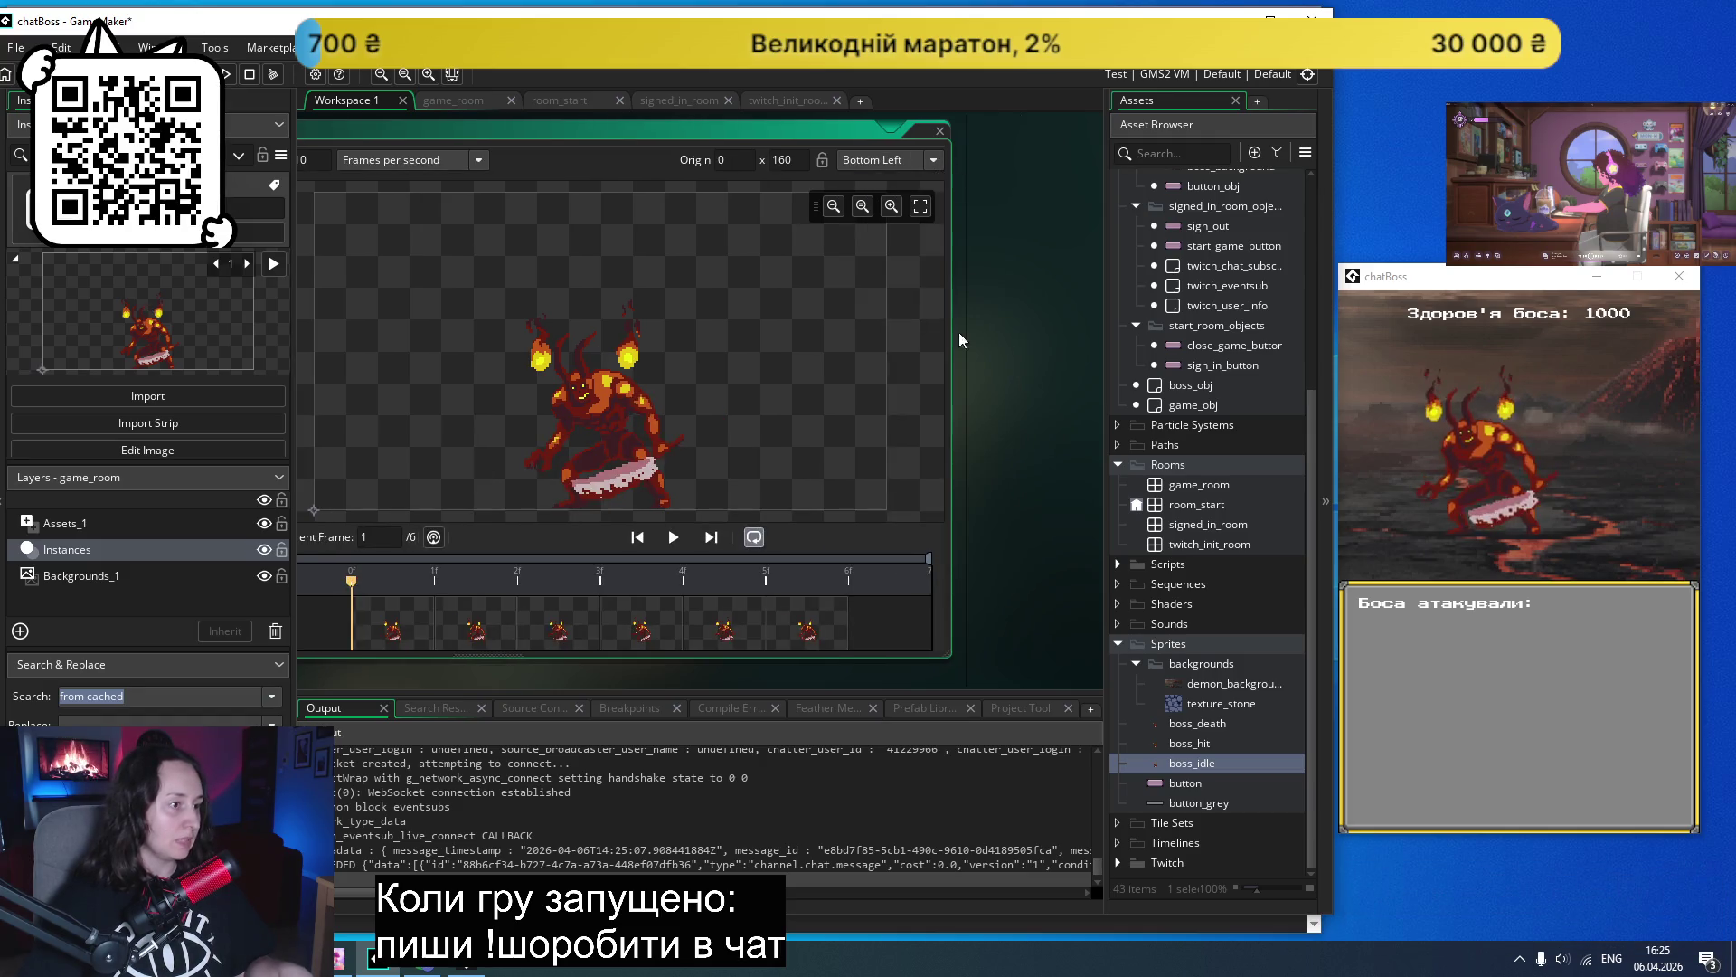
left_click(1027, 410)
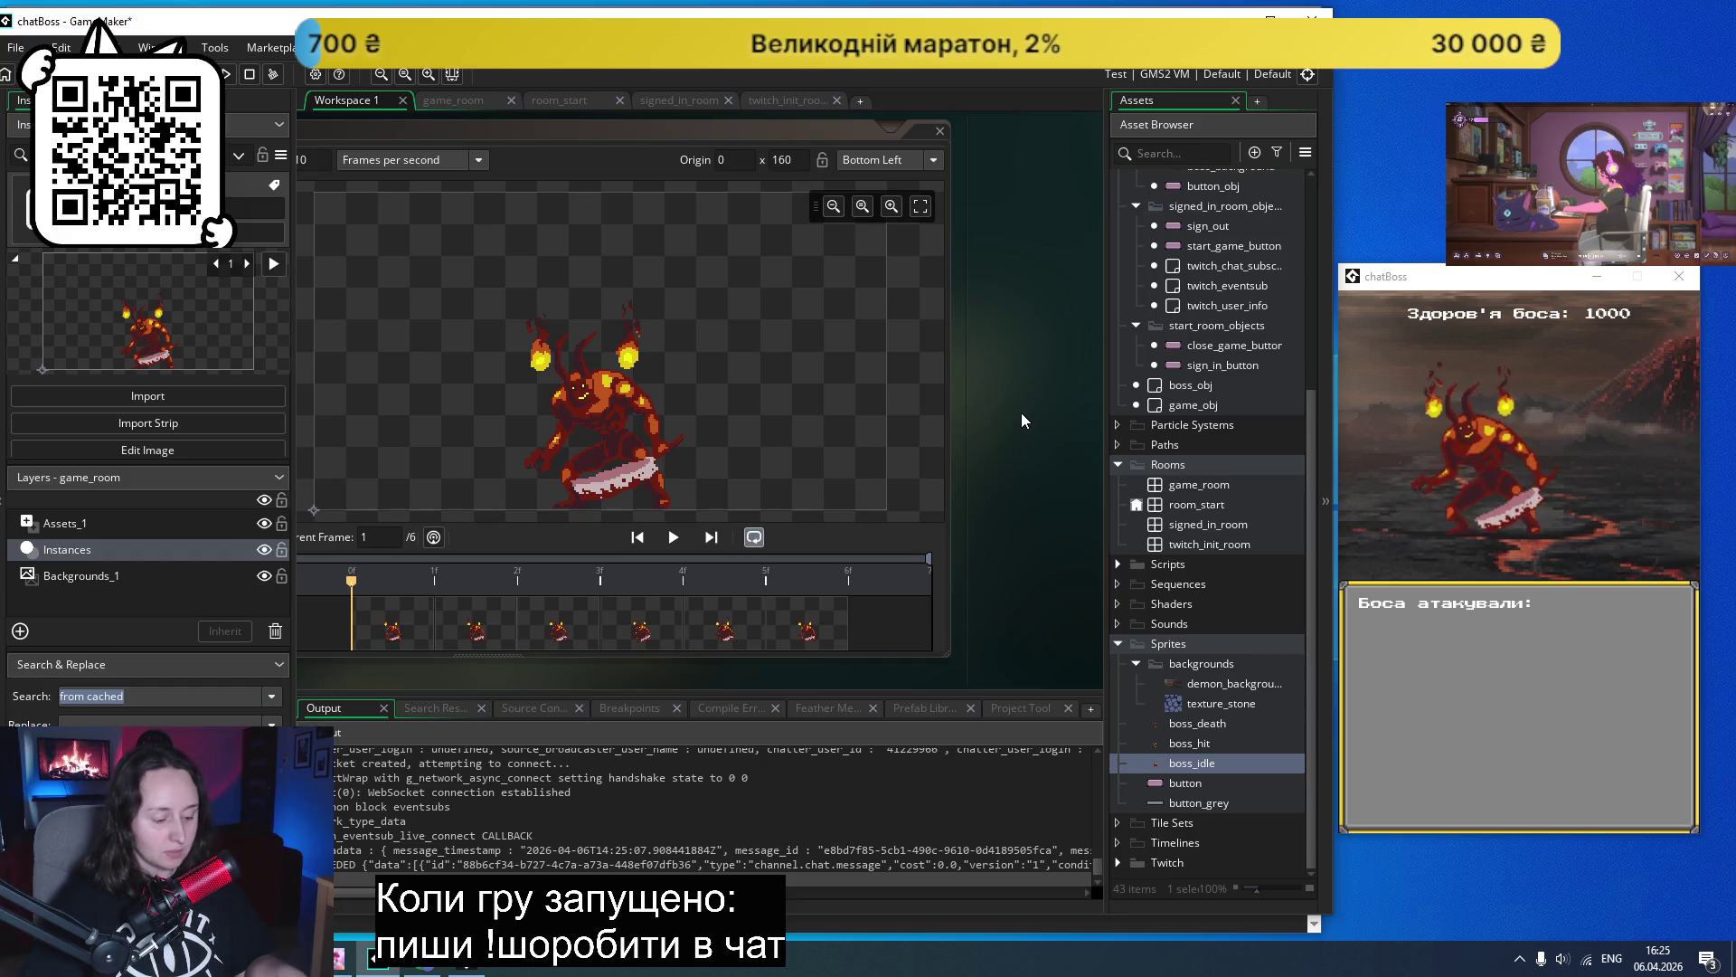
- Give boss_hit and boss_death a Bottom Left (0, 160) origin and close the running game
double_click(1190, 744)
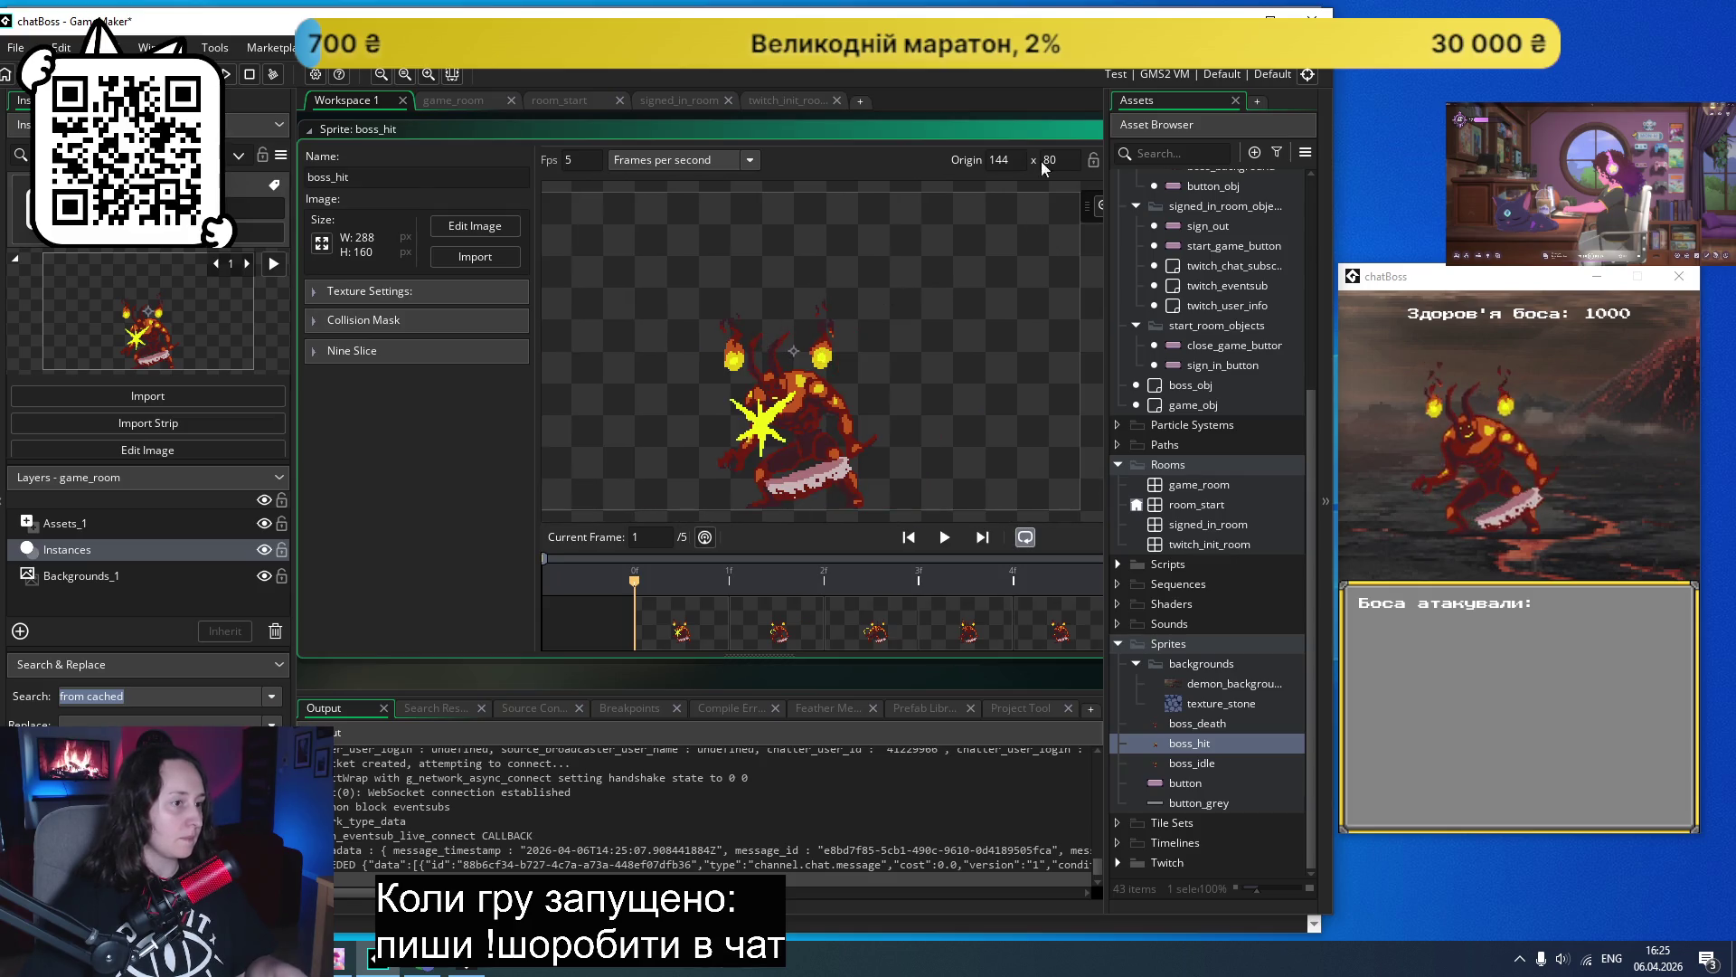
left_click(1004, 160)
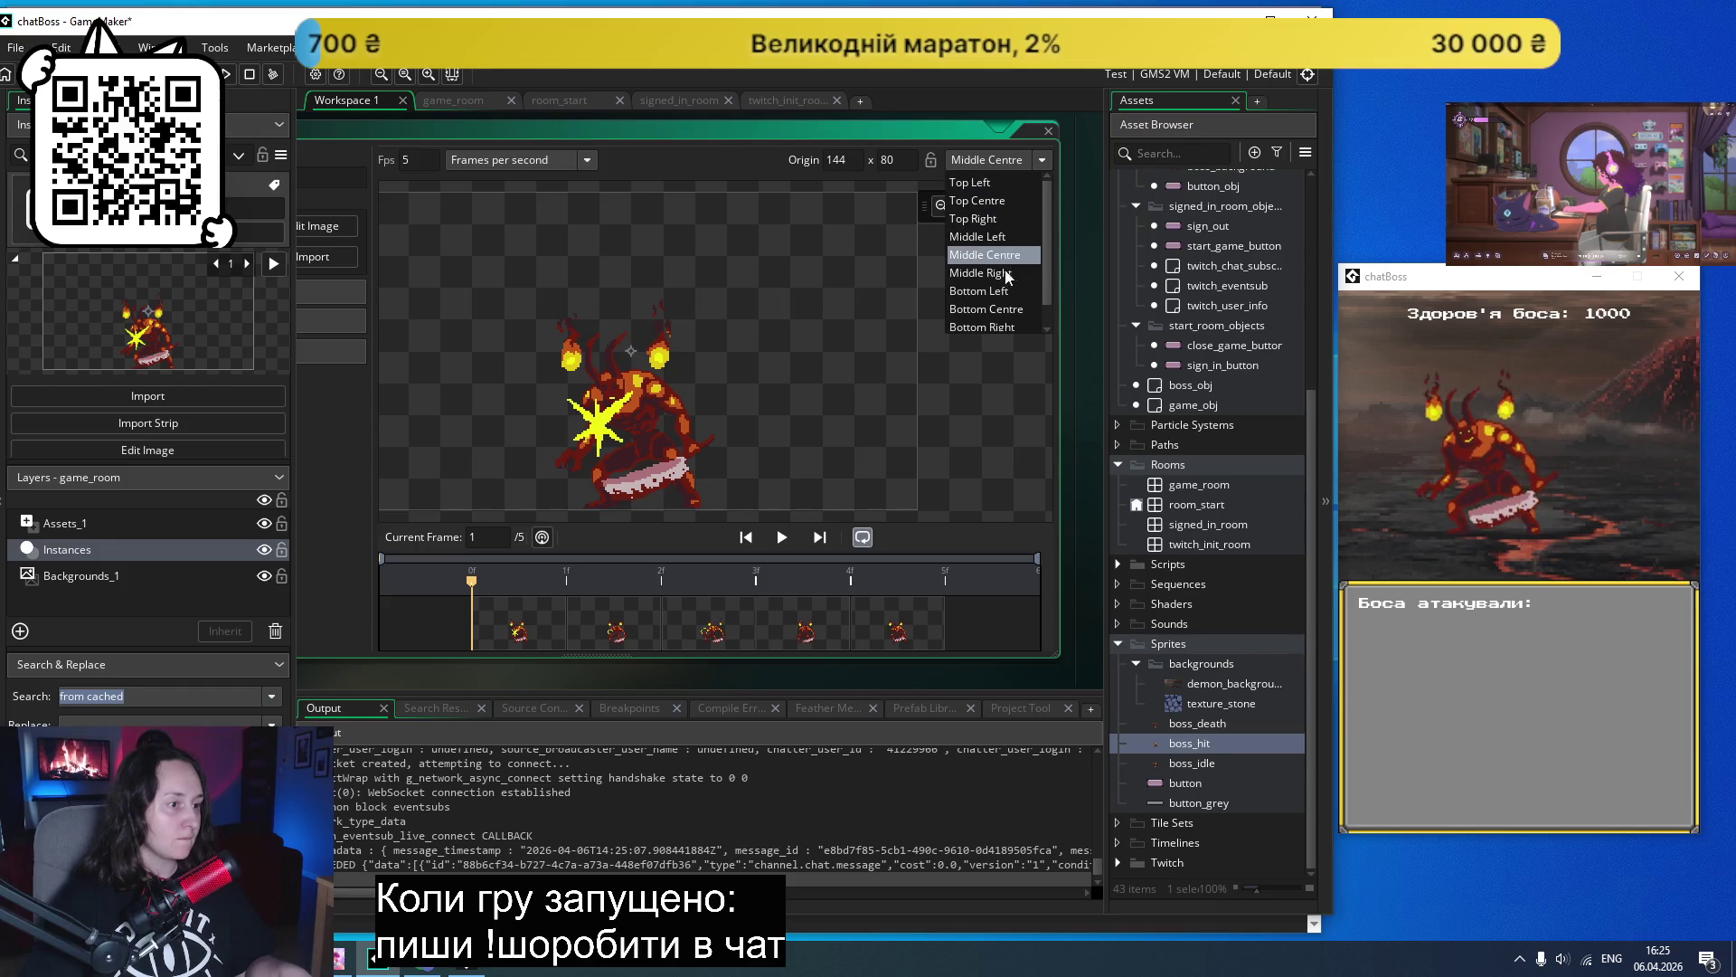
left_click(978, 290)
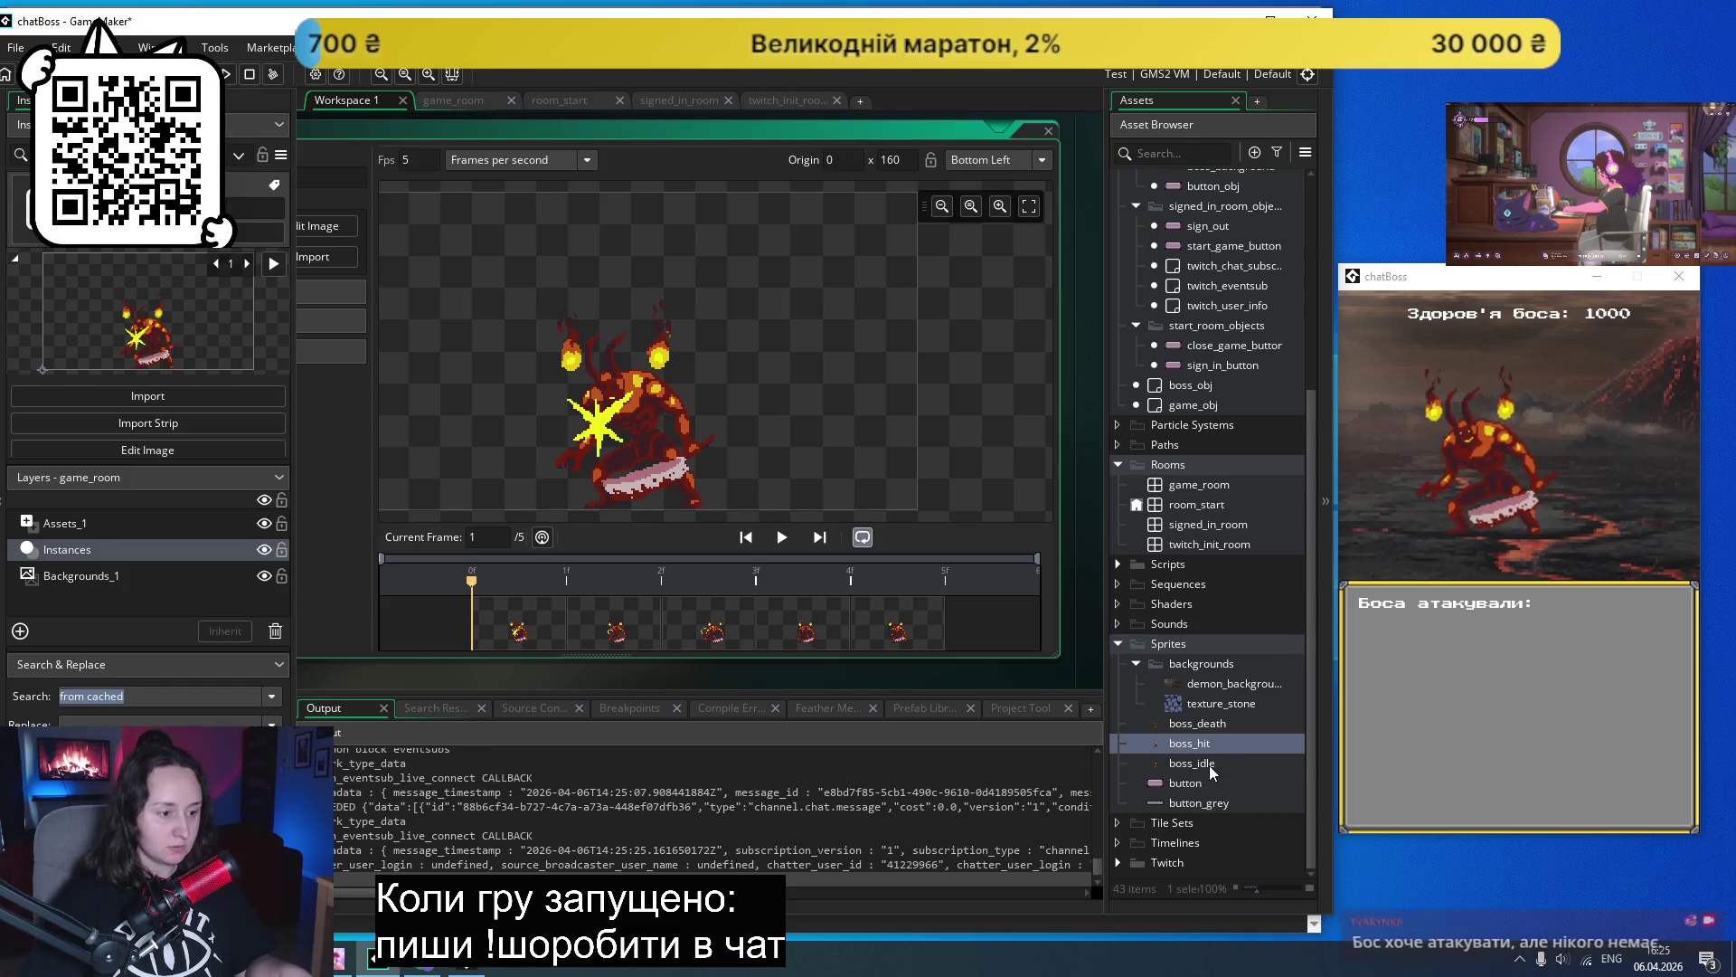
double_click(1198, 723)
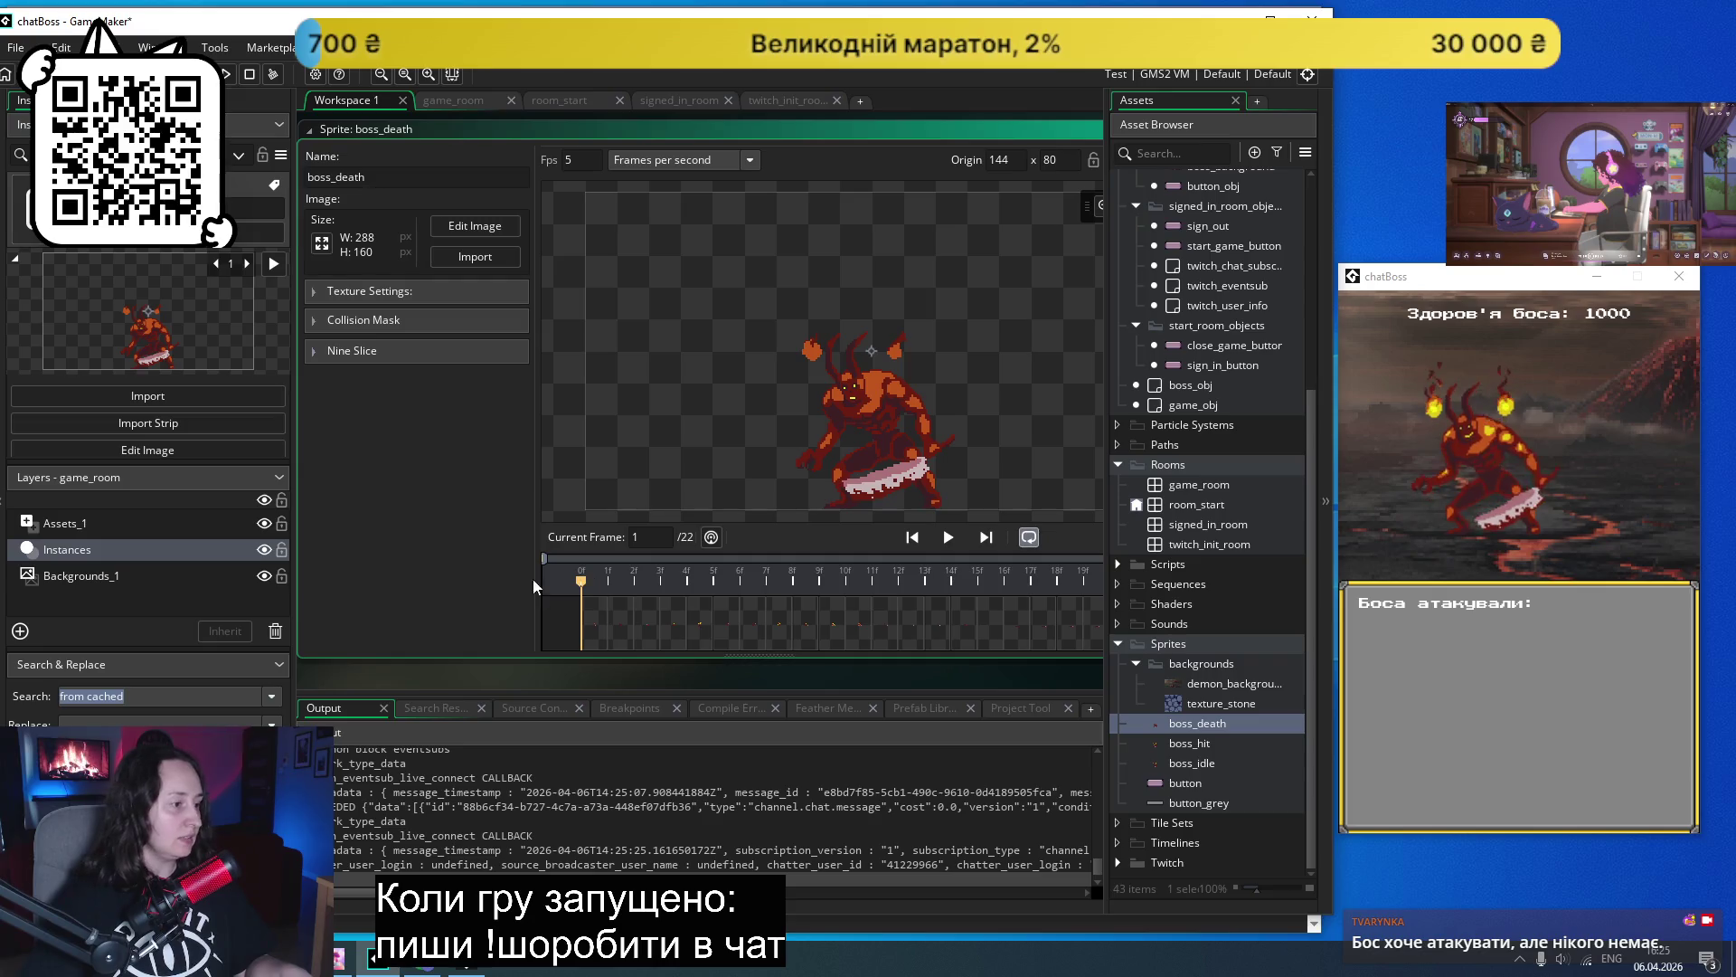
left_click(970, 160)
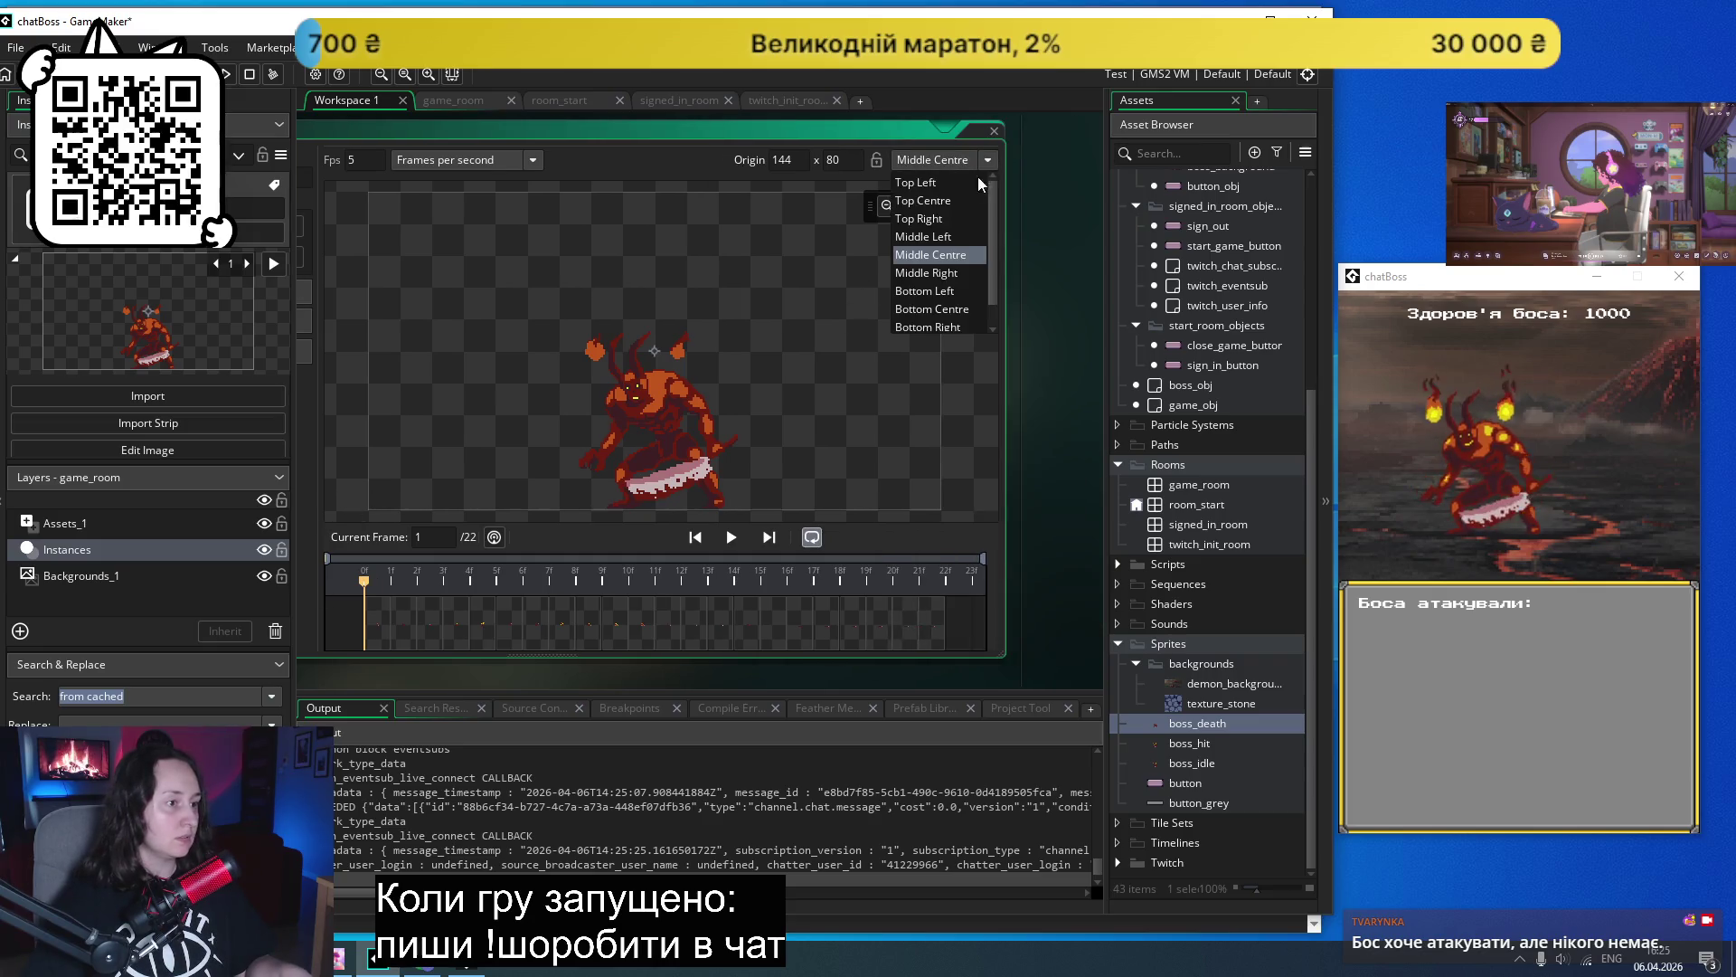
left_click(944, 293)
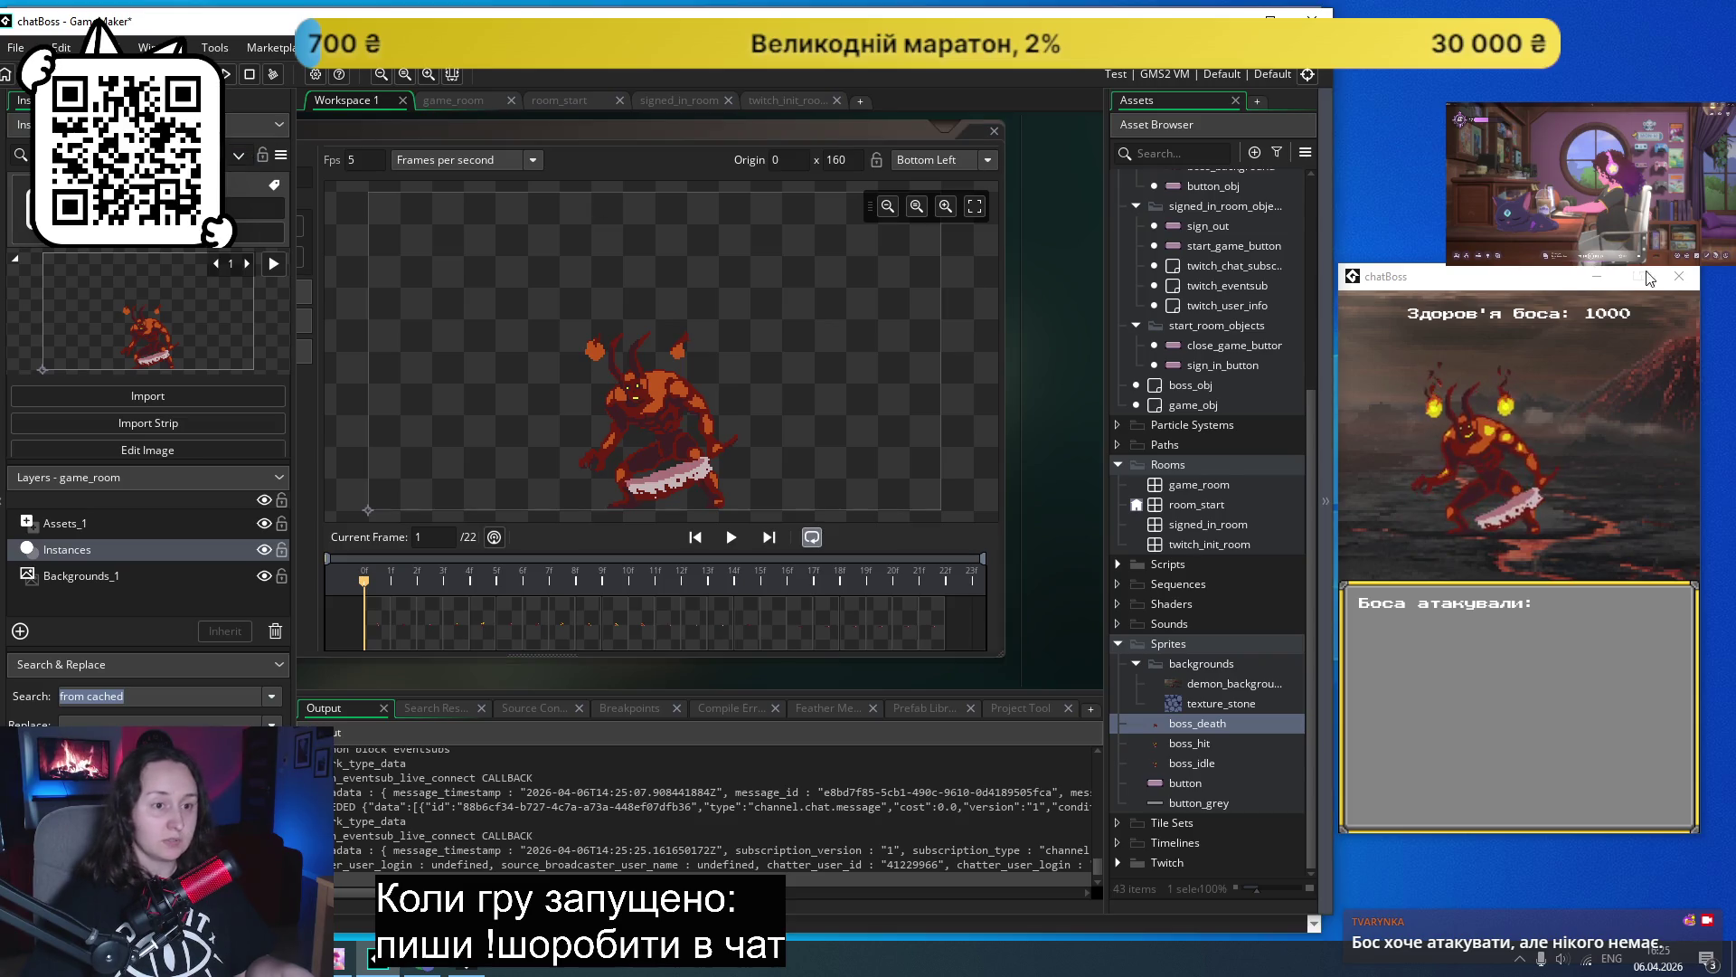
left_click(1680, 280)
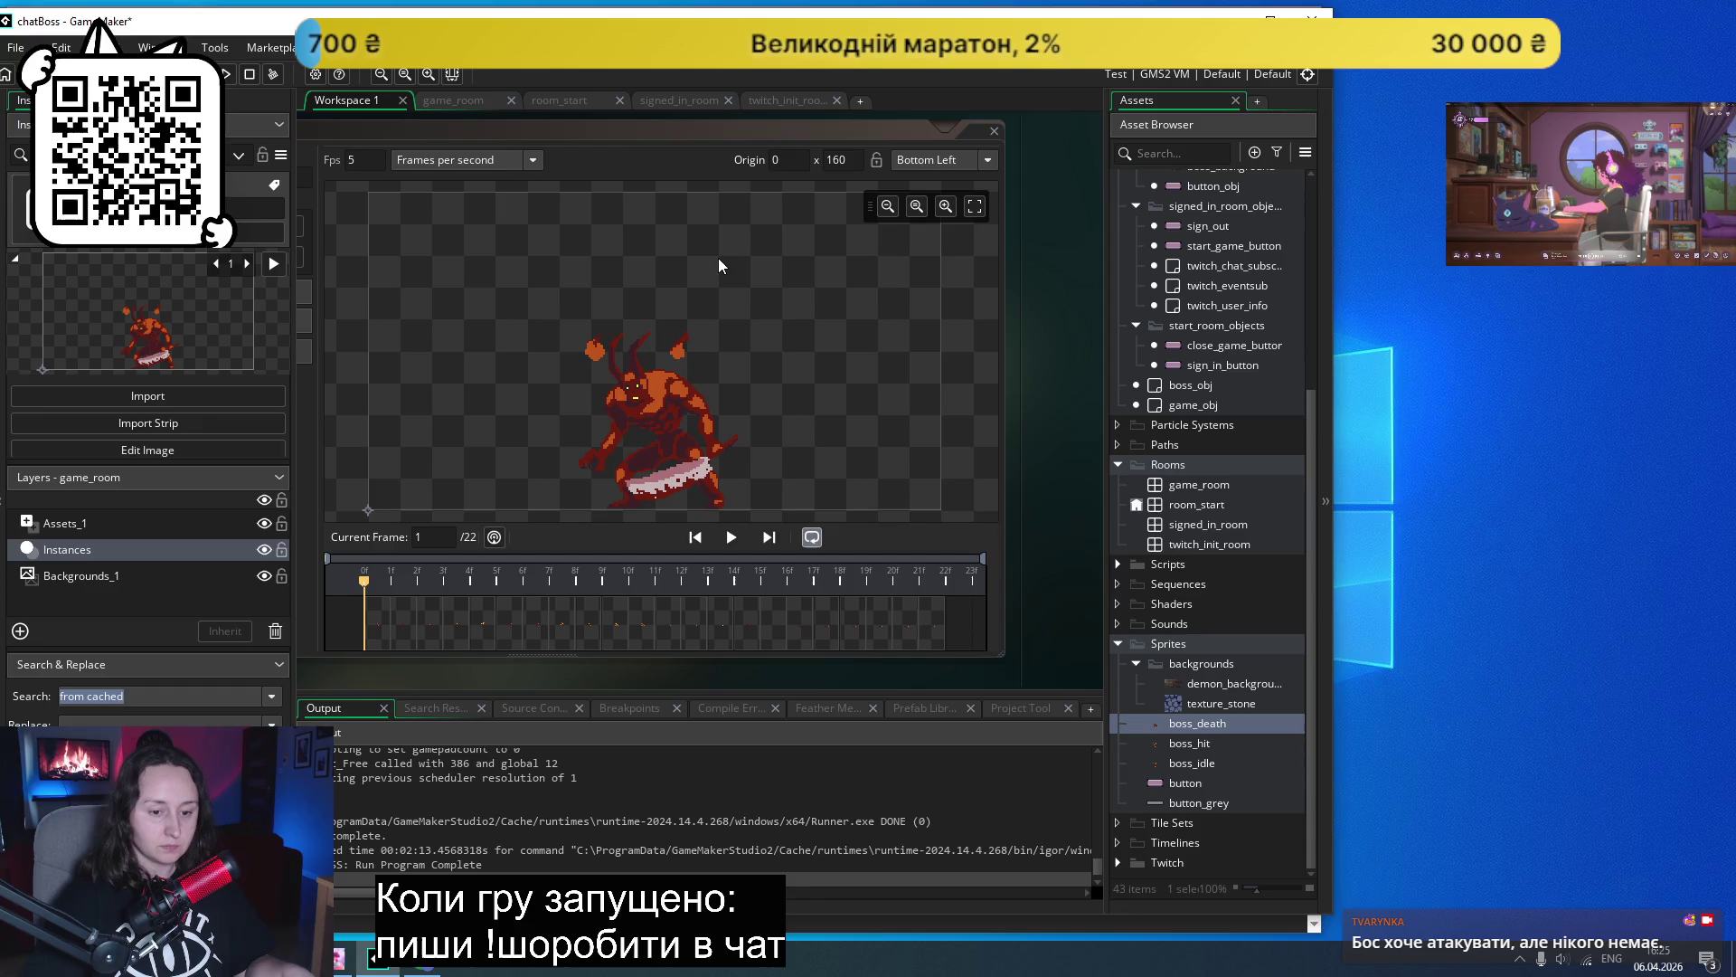
- Run the game, start the boss fight to check it, then close it
left_click(231, 75)
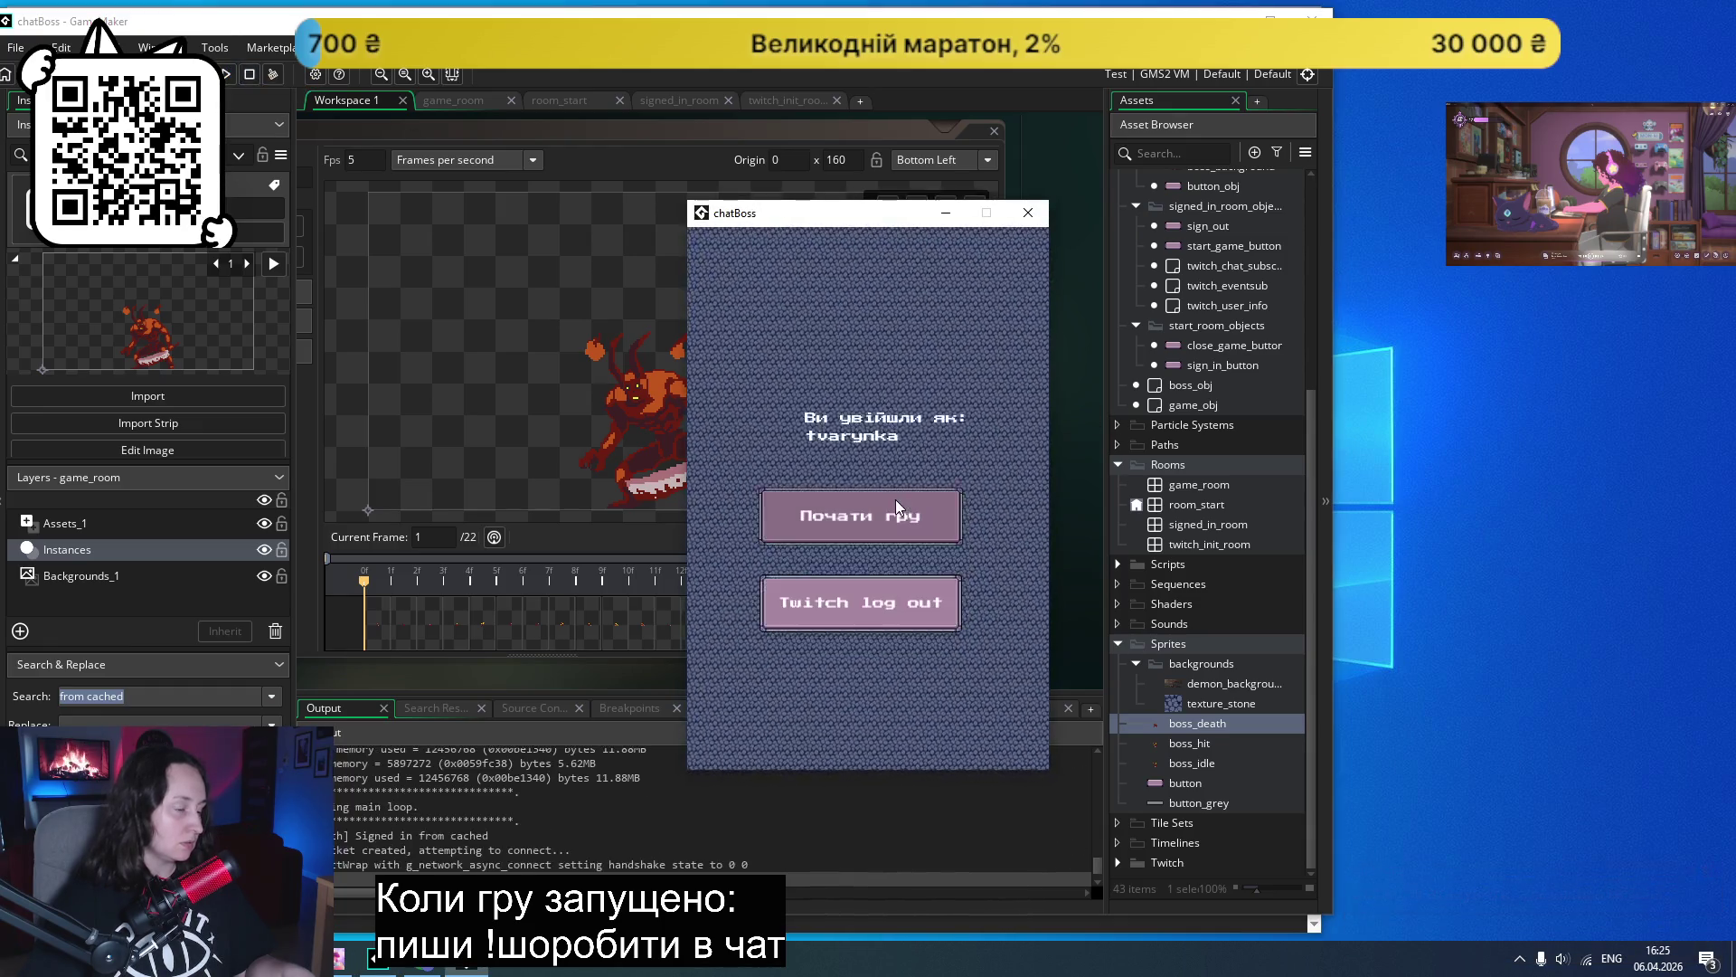
left_click(879, 511)
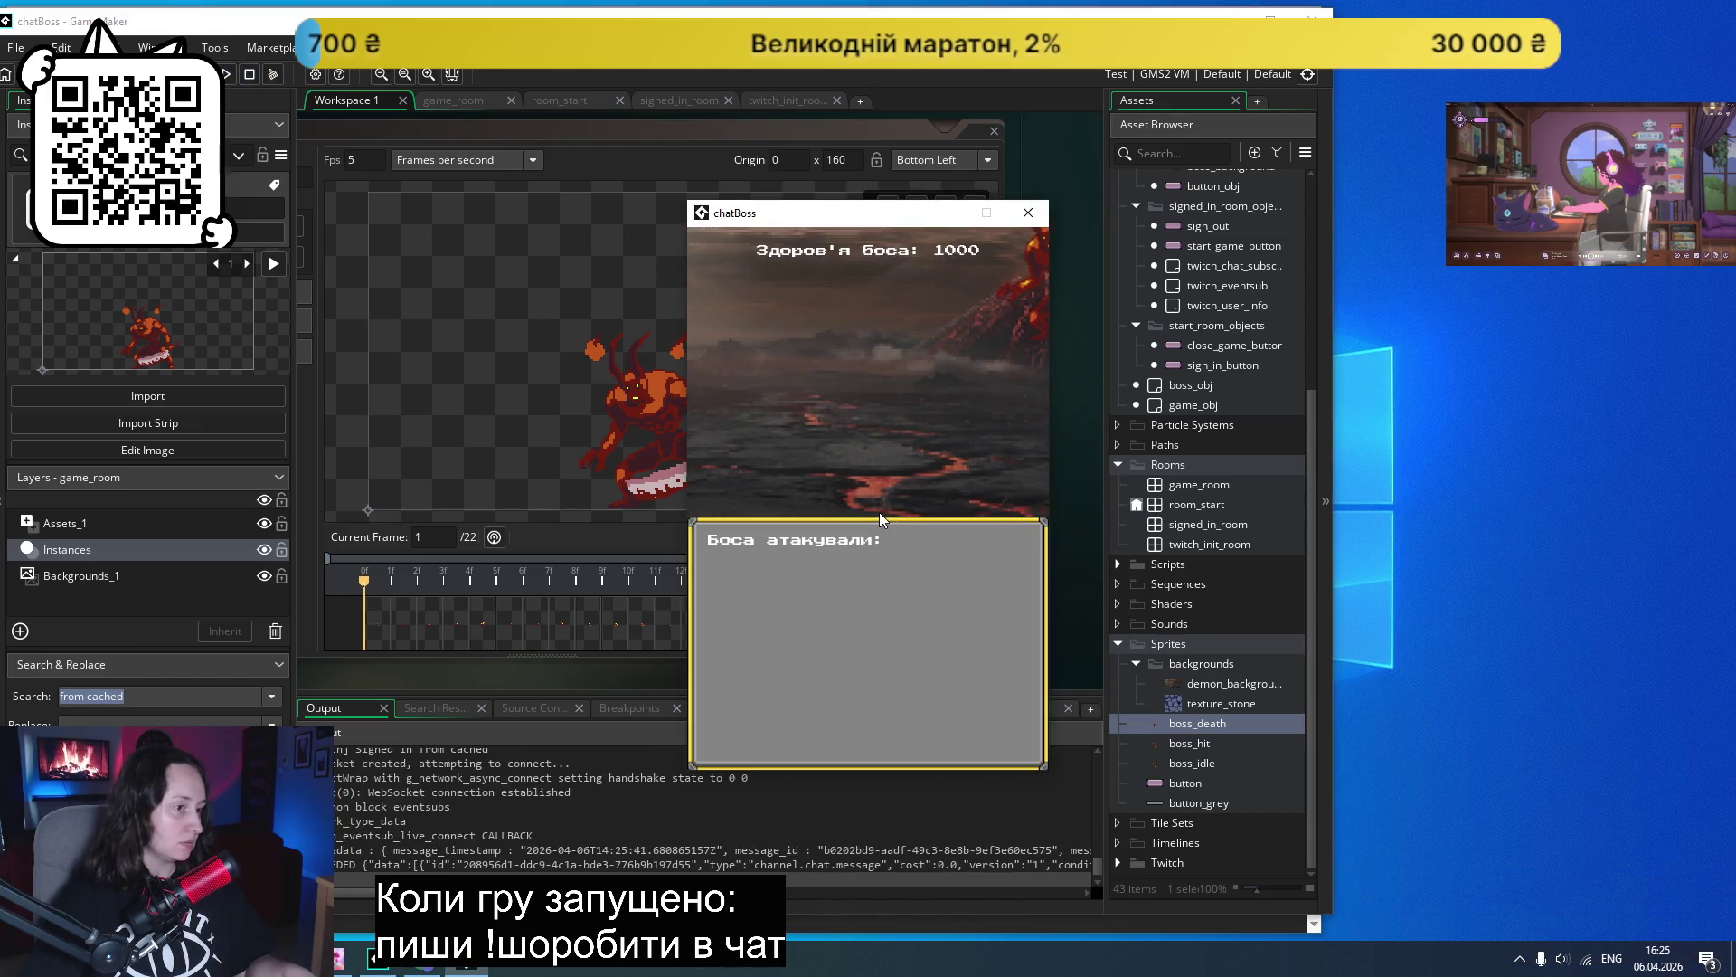
left_click(1027, 212)
- Move the boss_obj instance in game_room to (0, 256) and run the game again
scroll(1232, 685, "up", 1)
scroll(1230, 675, "up", 5)
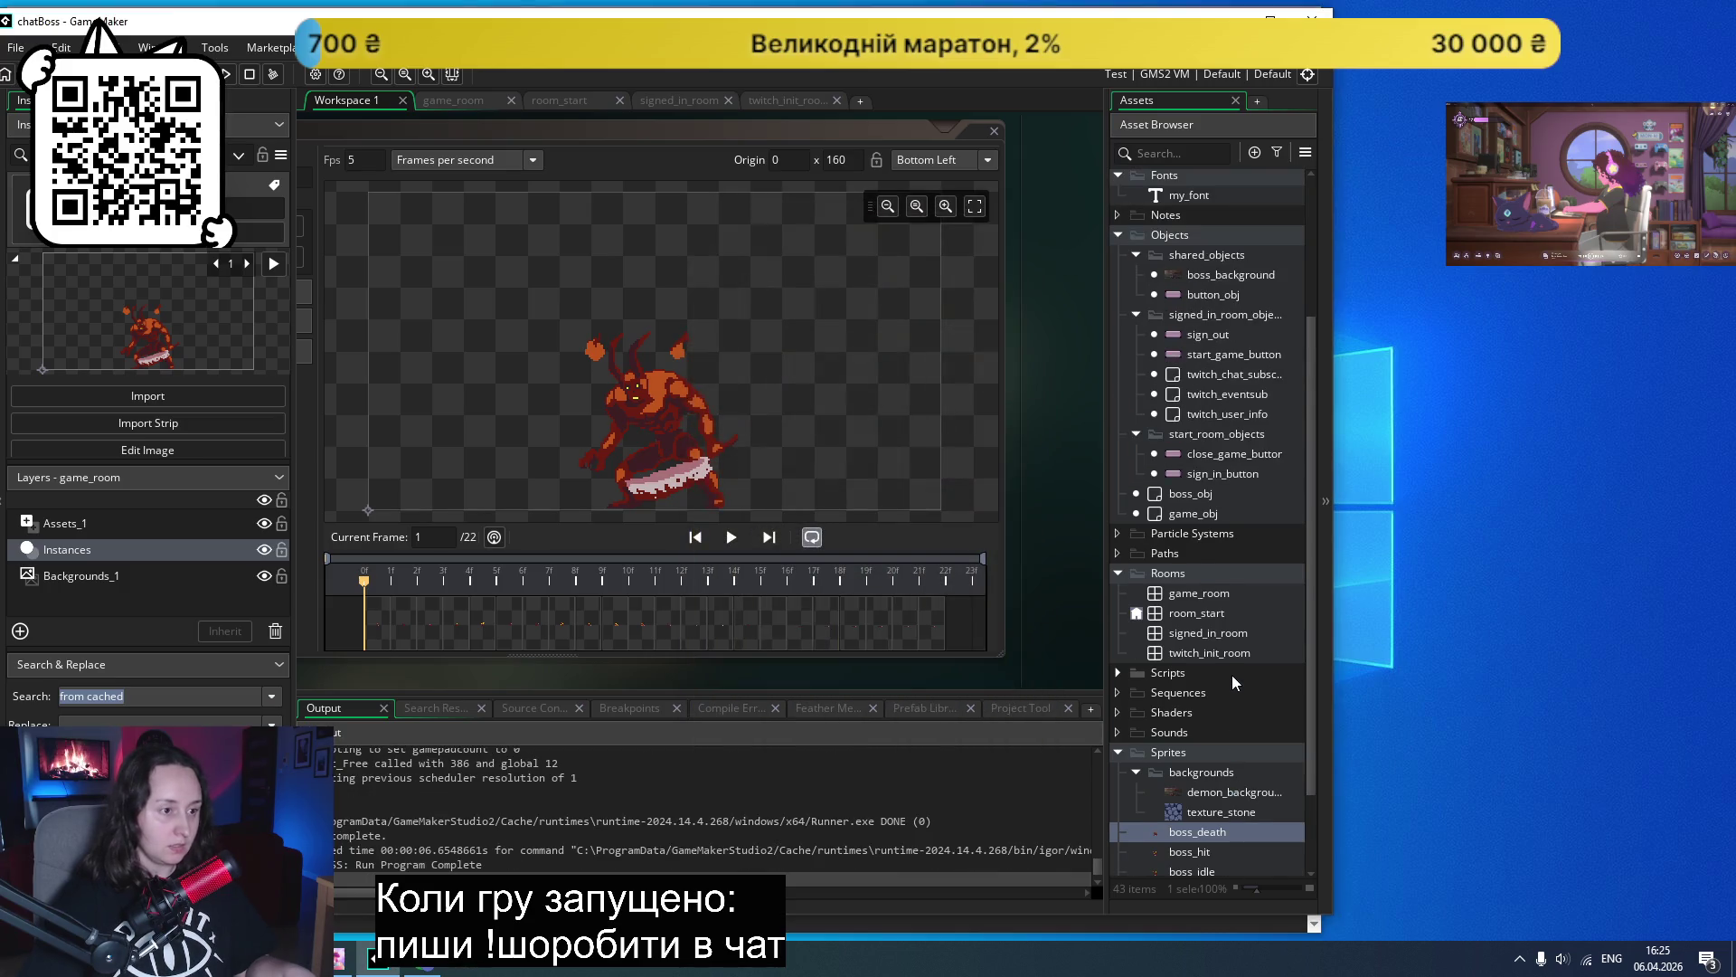
scroll(1224, 466, "down", 3)
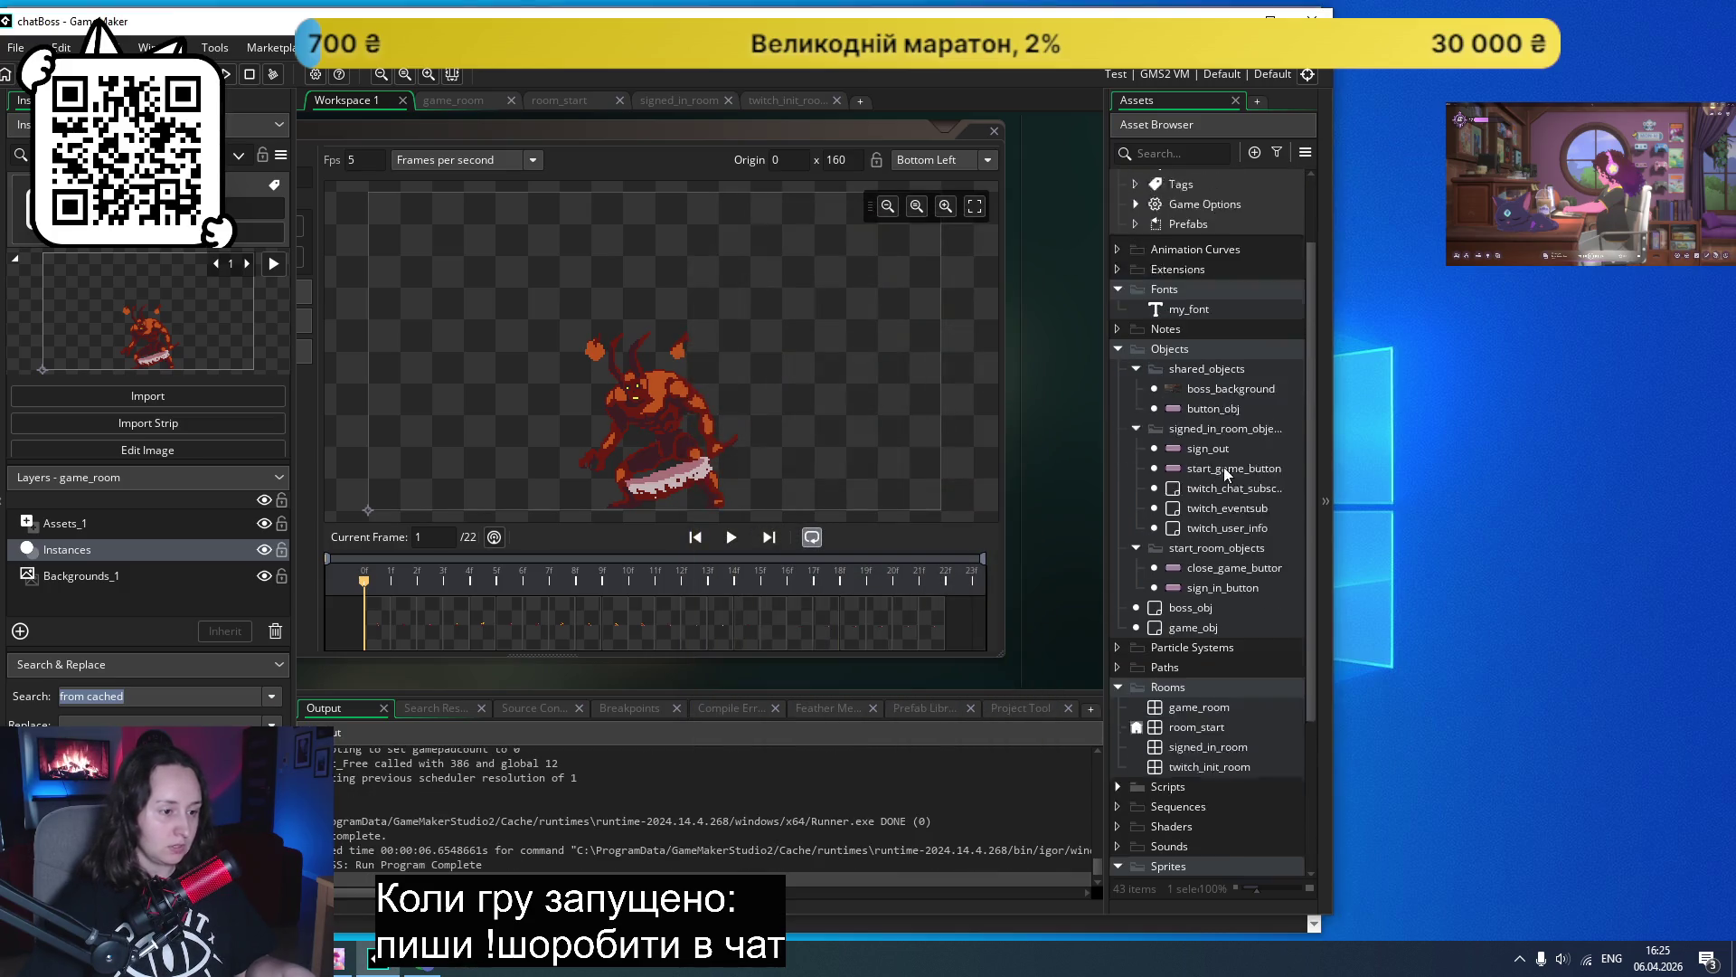
double_click(1212, 635)
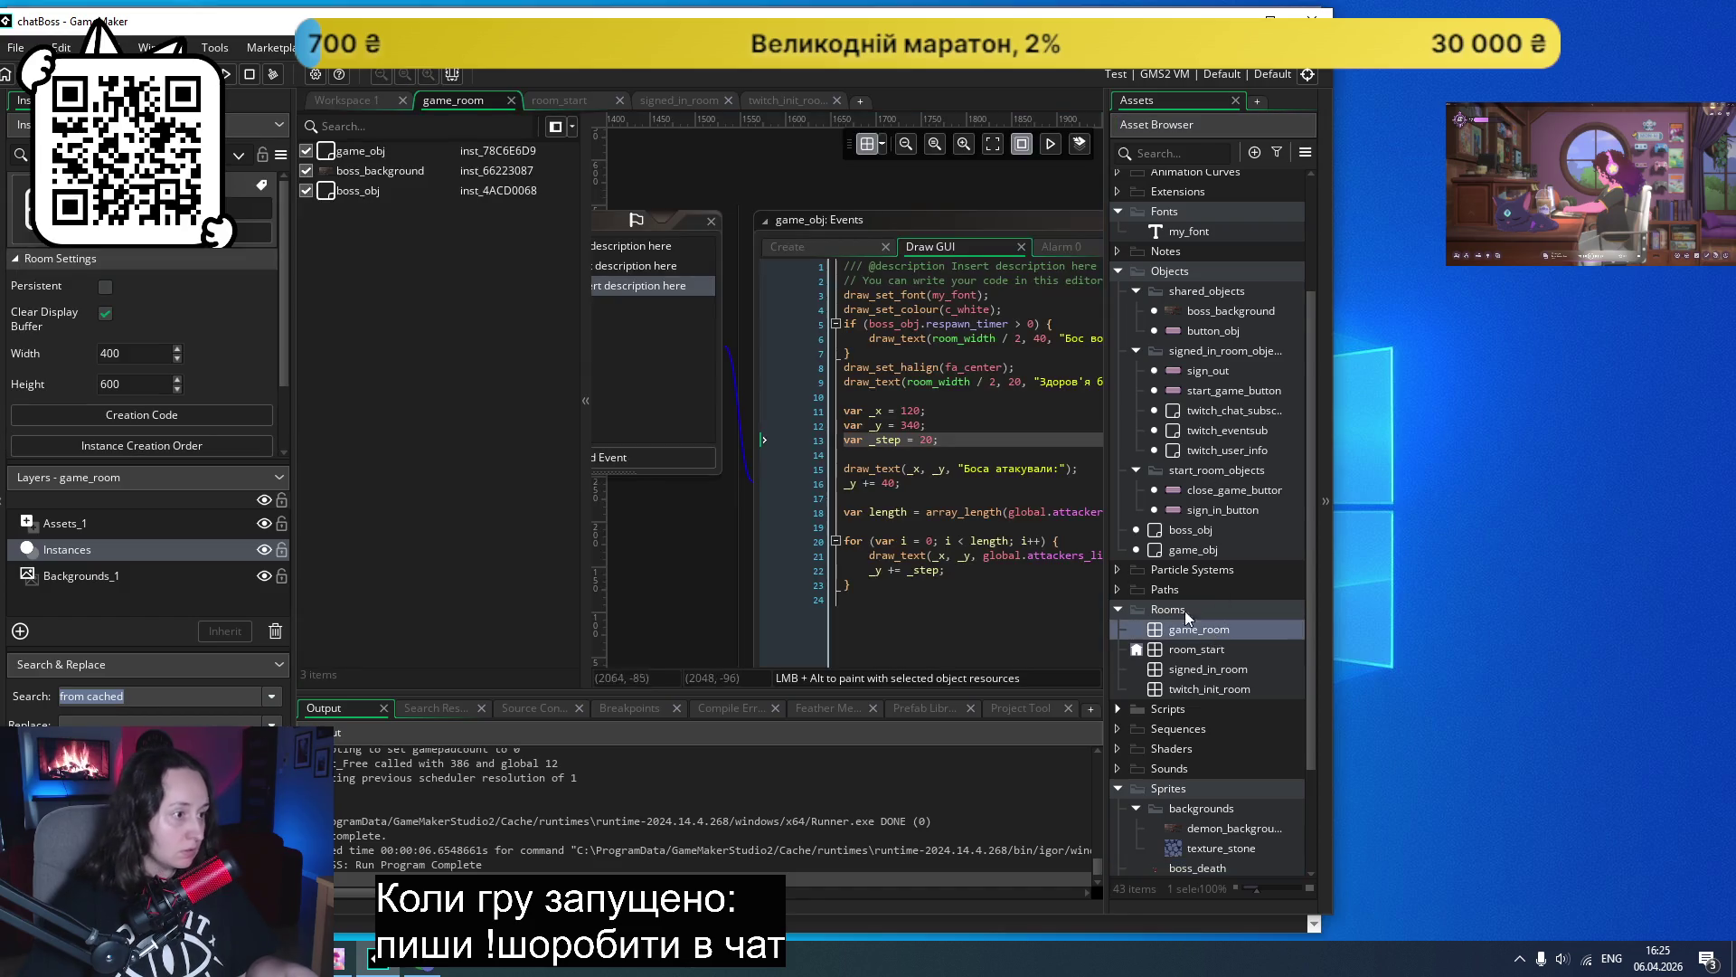
scroll(748, 203, "up", 1)
scroll(725, 219, "left", 10)
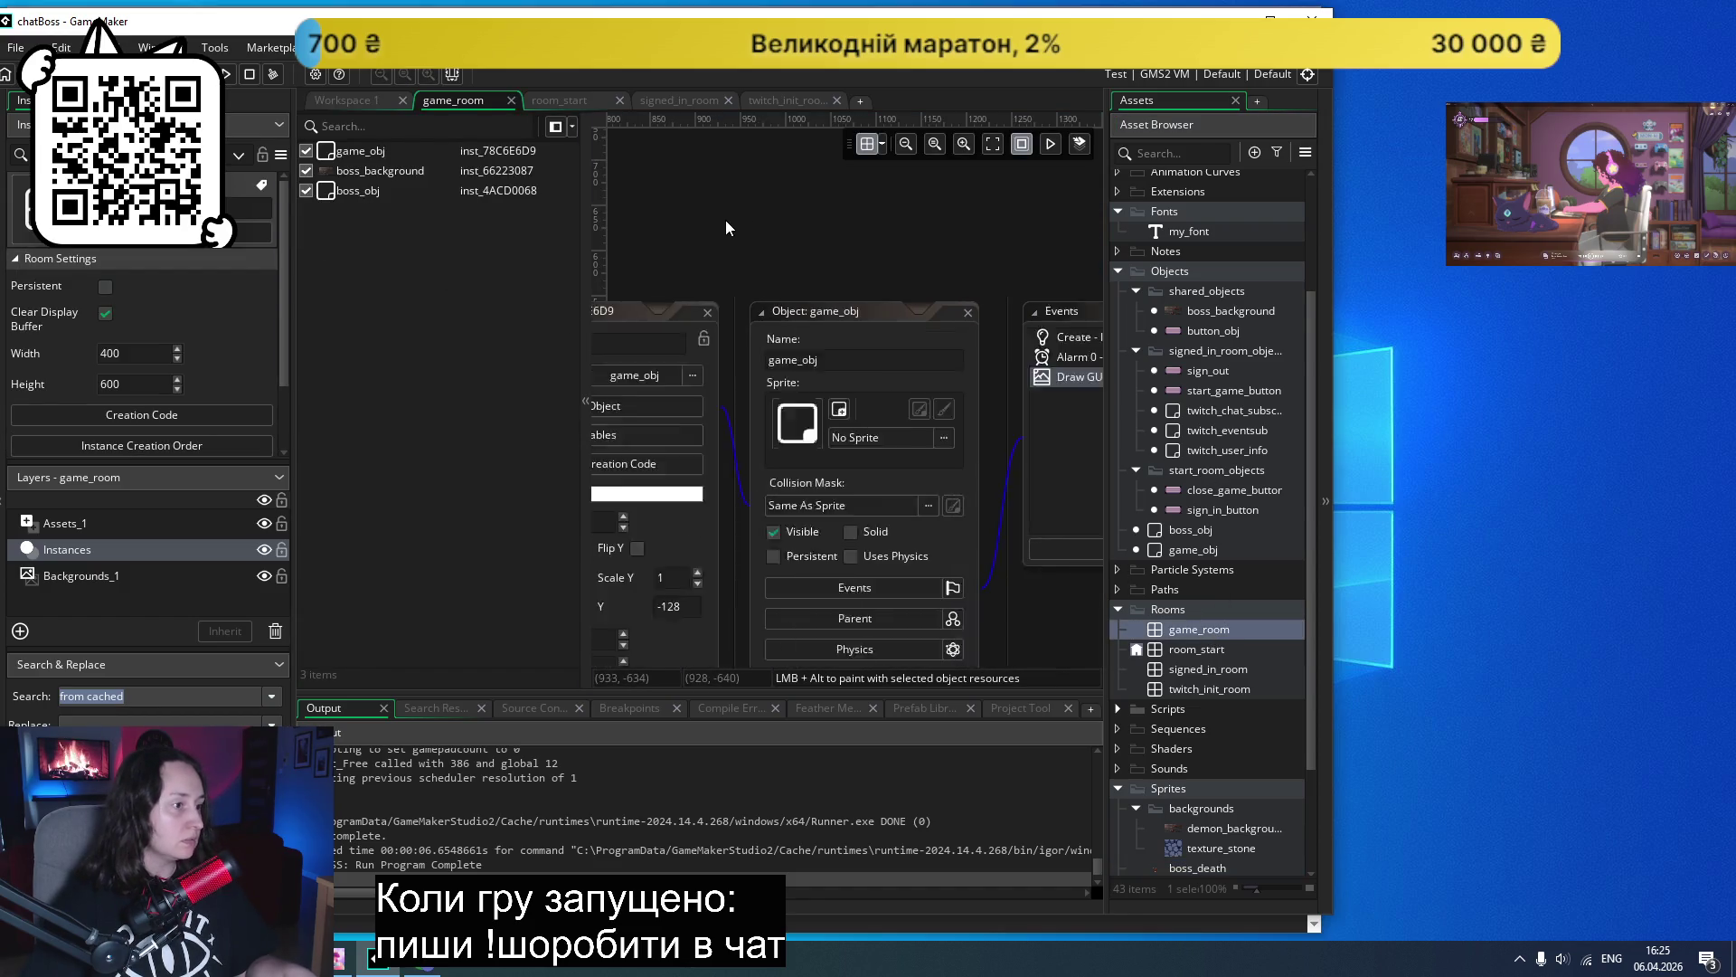
scroll(760, 466, "down", 3)
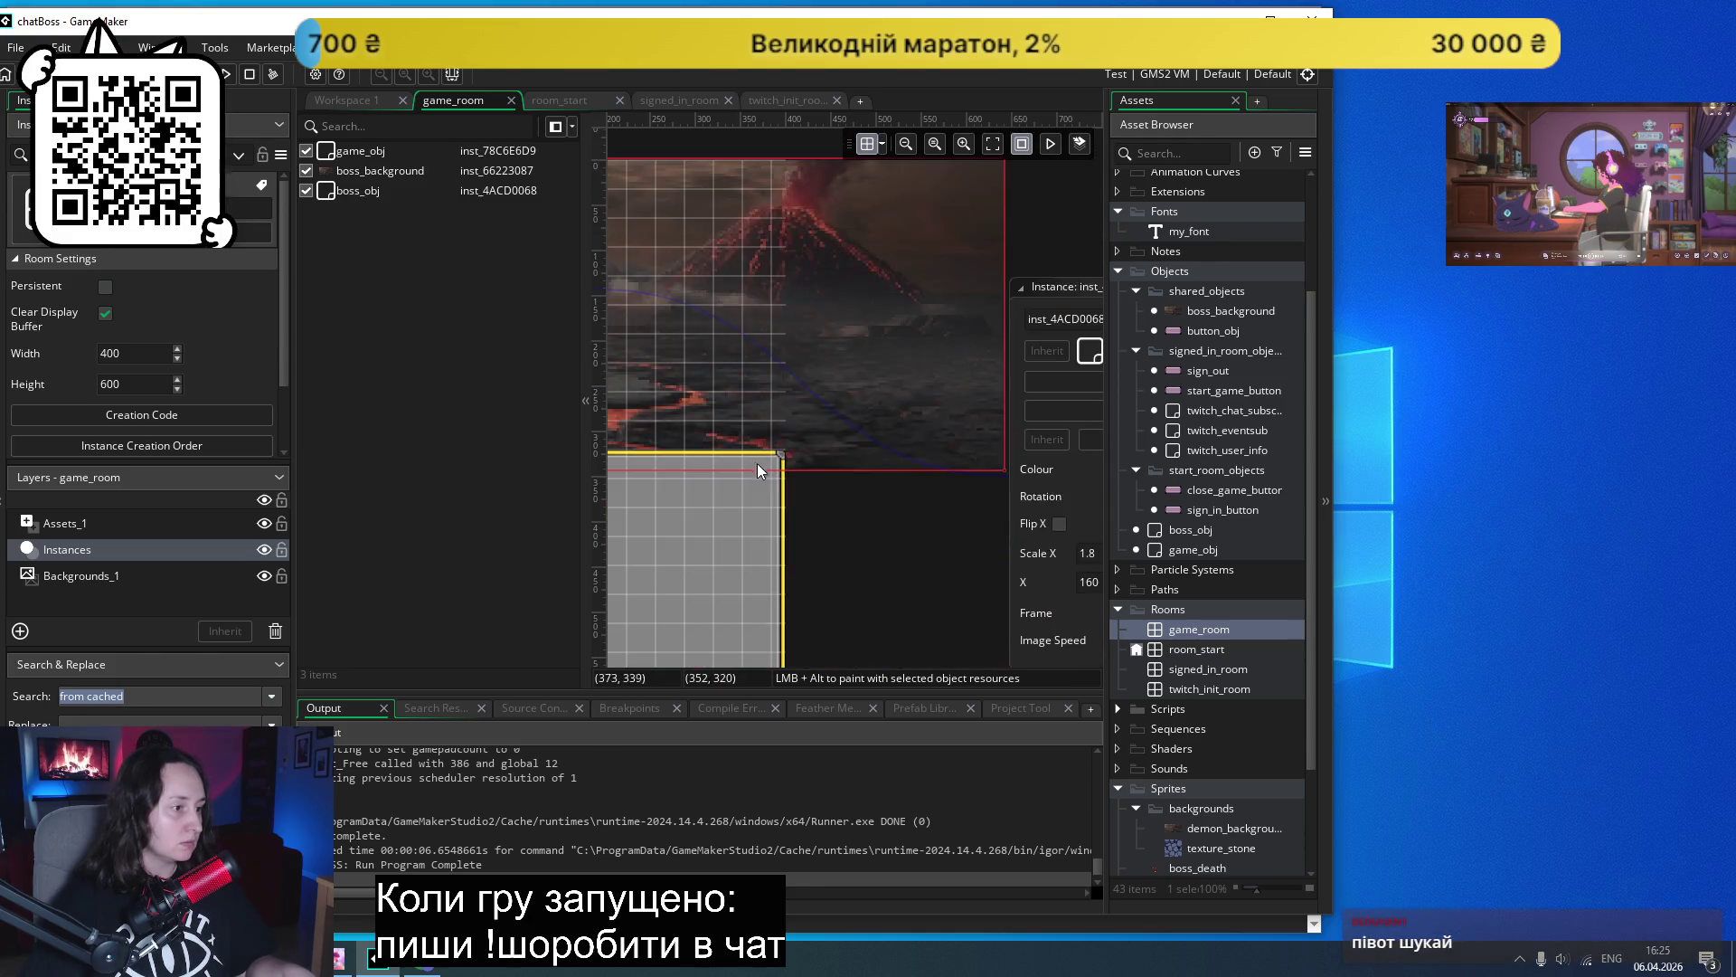
scroll(757, 463, "left", 2)
left_click(796, 393)
left_click_drag(802, 397, 722, 420)
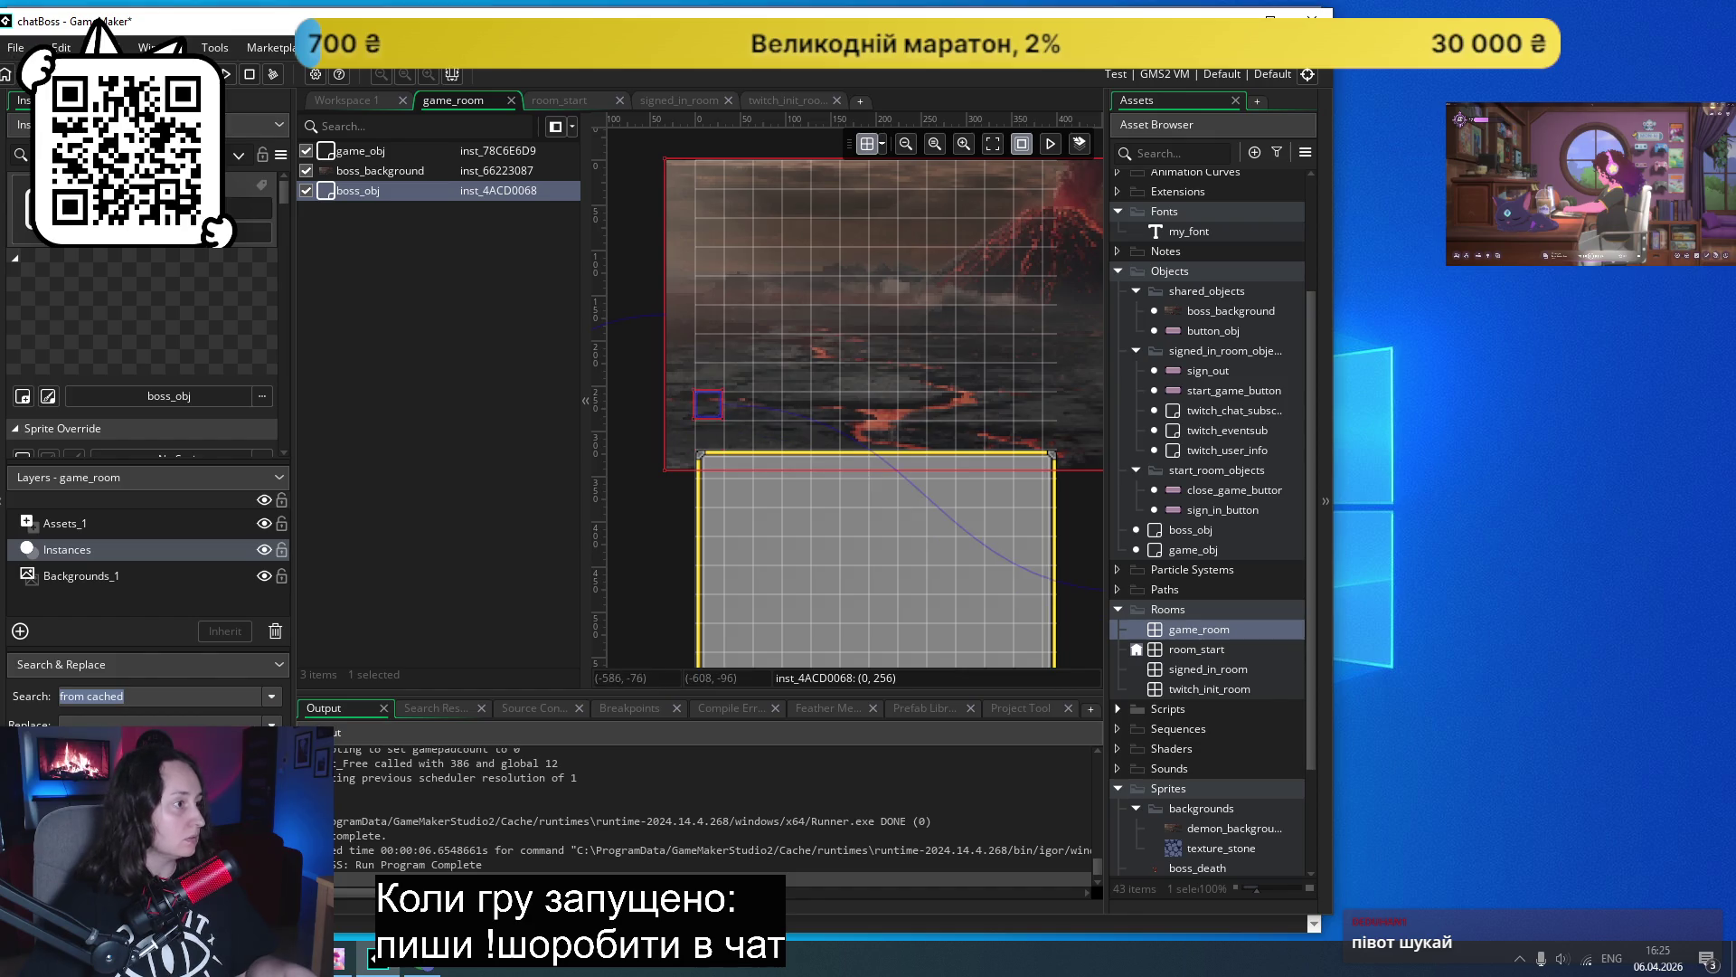
left_click(226, 75)
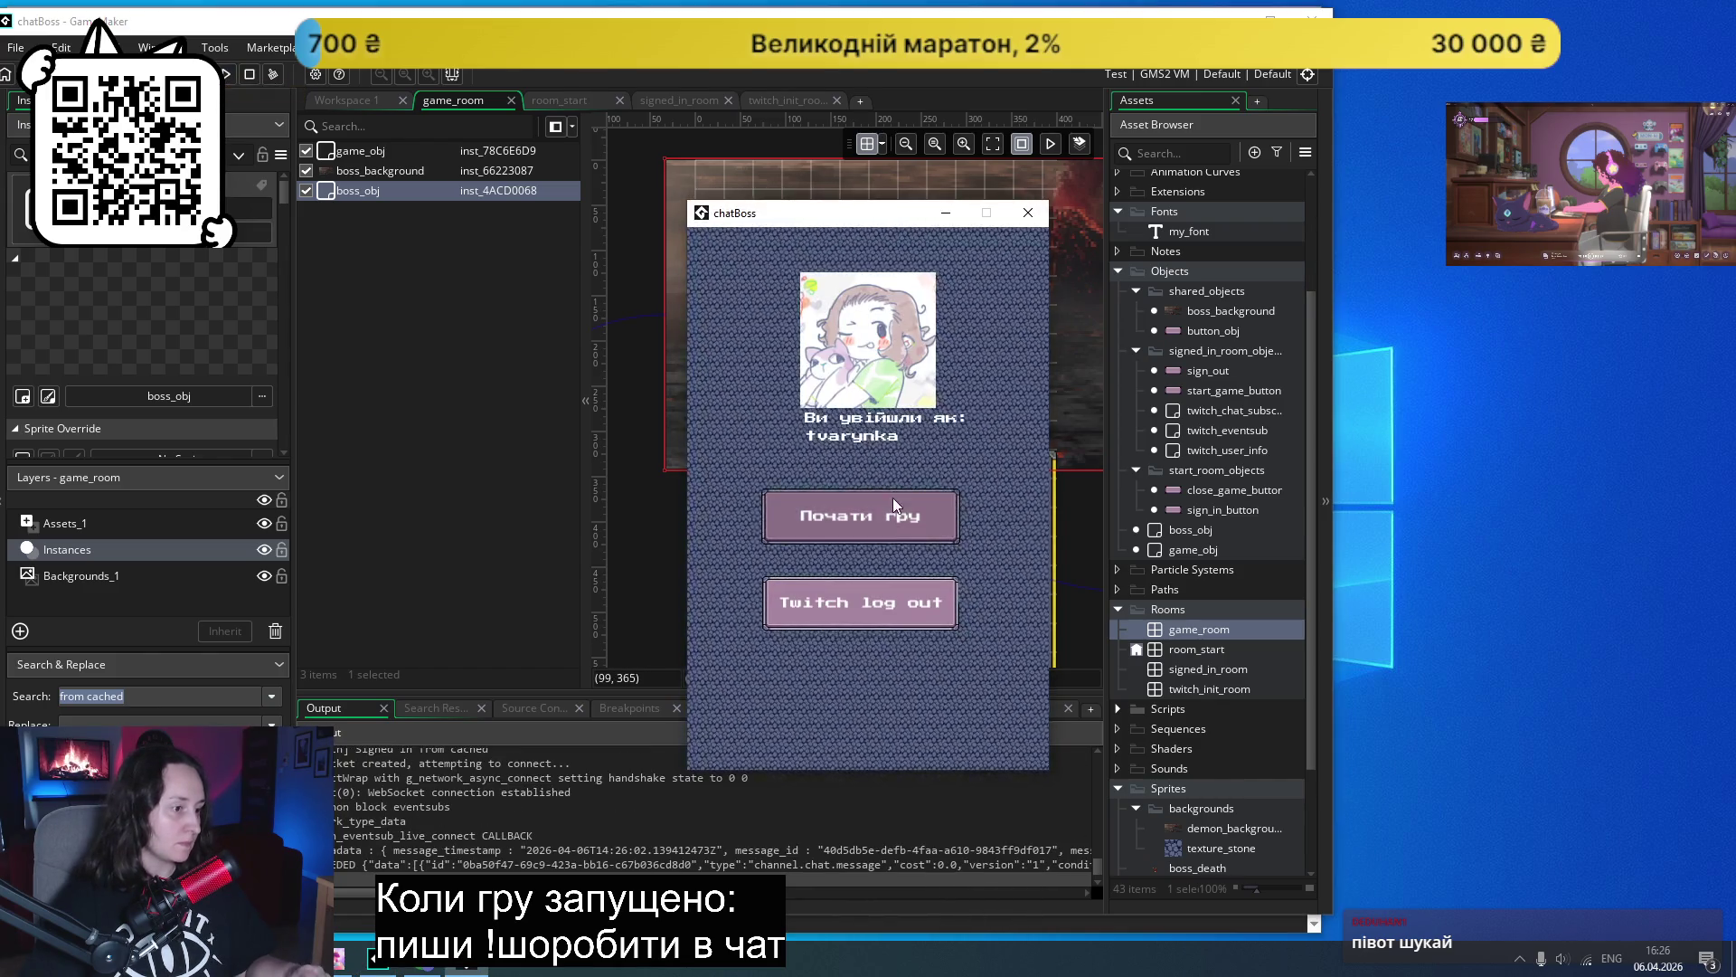
- Start the boss fight with Почати гру, then open the boss_idle sprite editor
left_click(876, 513)
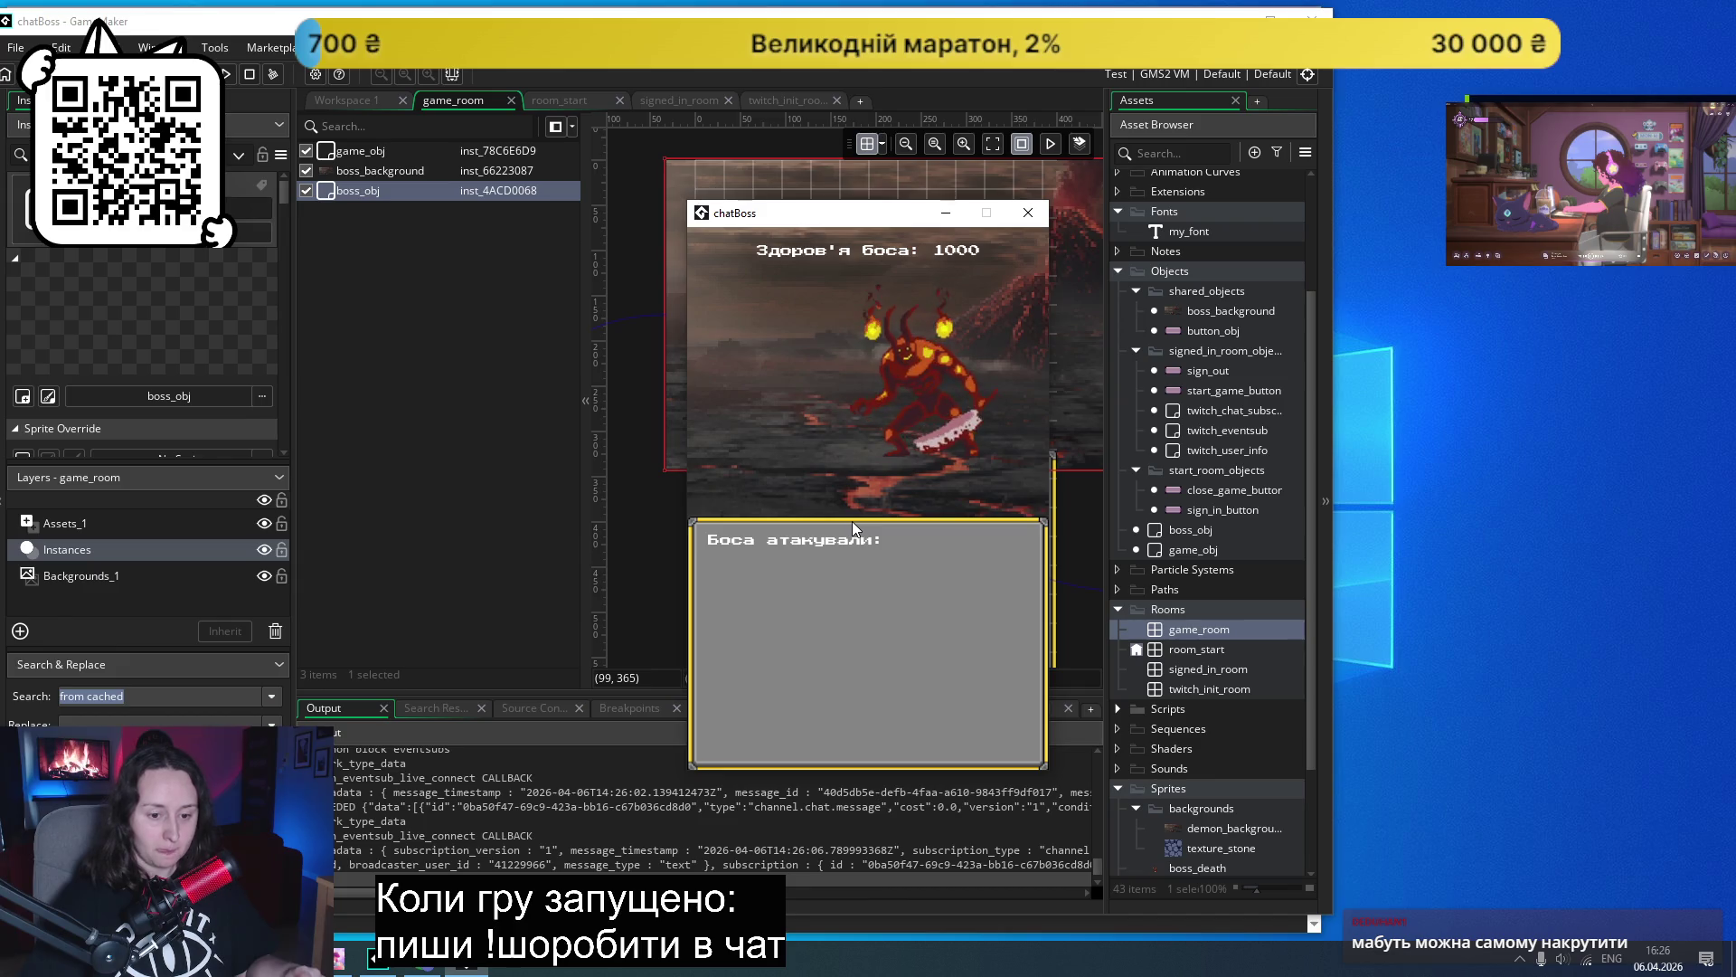
scroll(1219, 754, "down", 3)
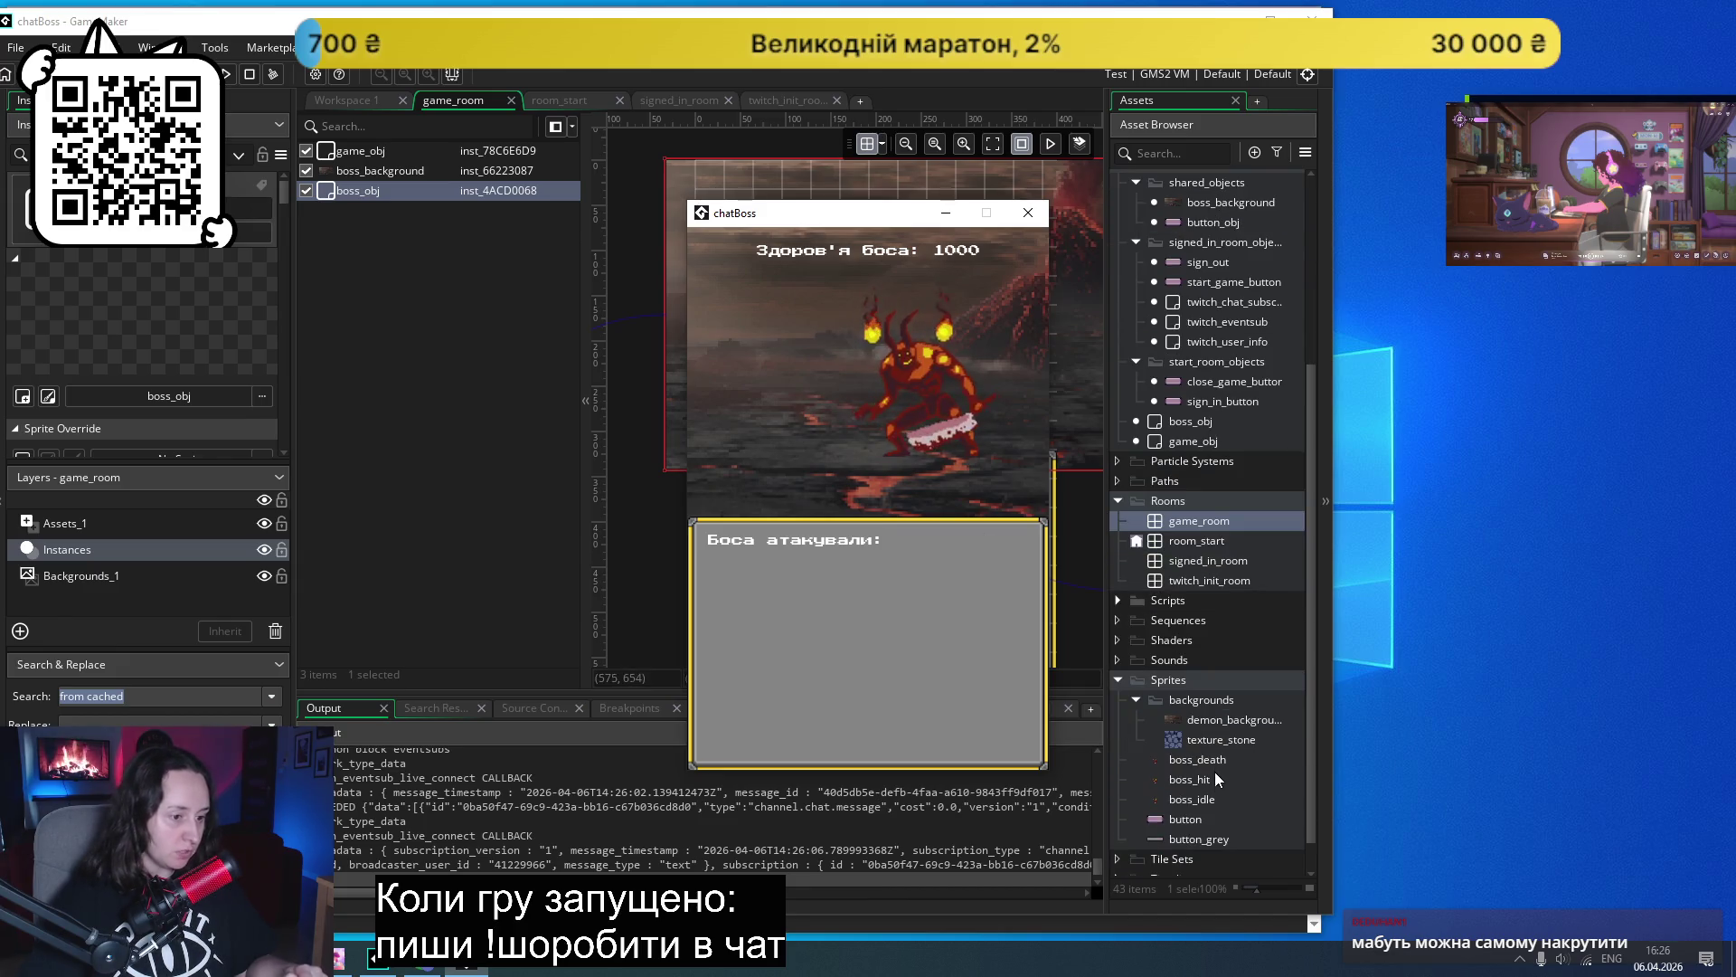
double_click(1191, 799)
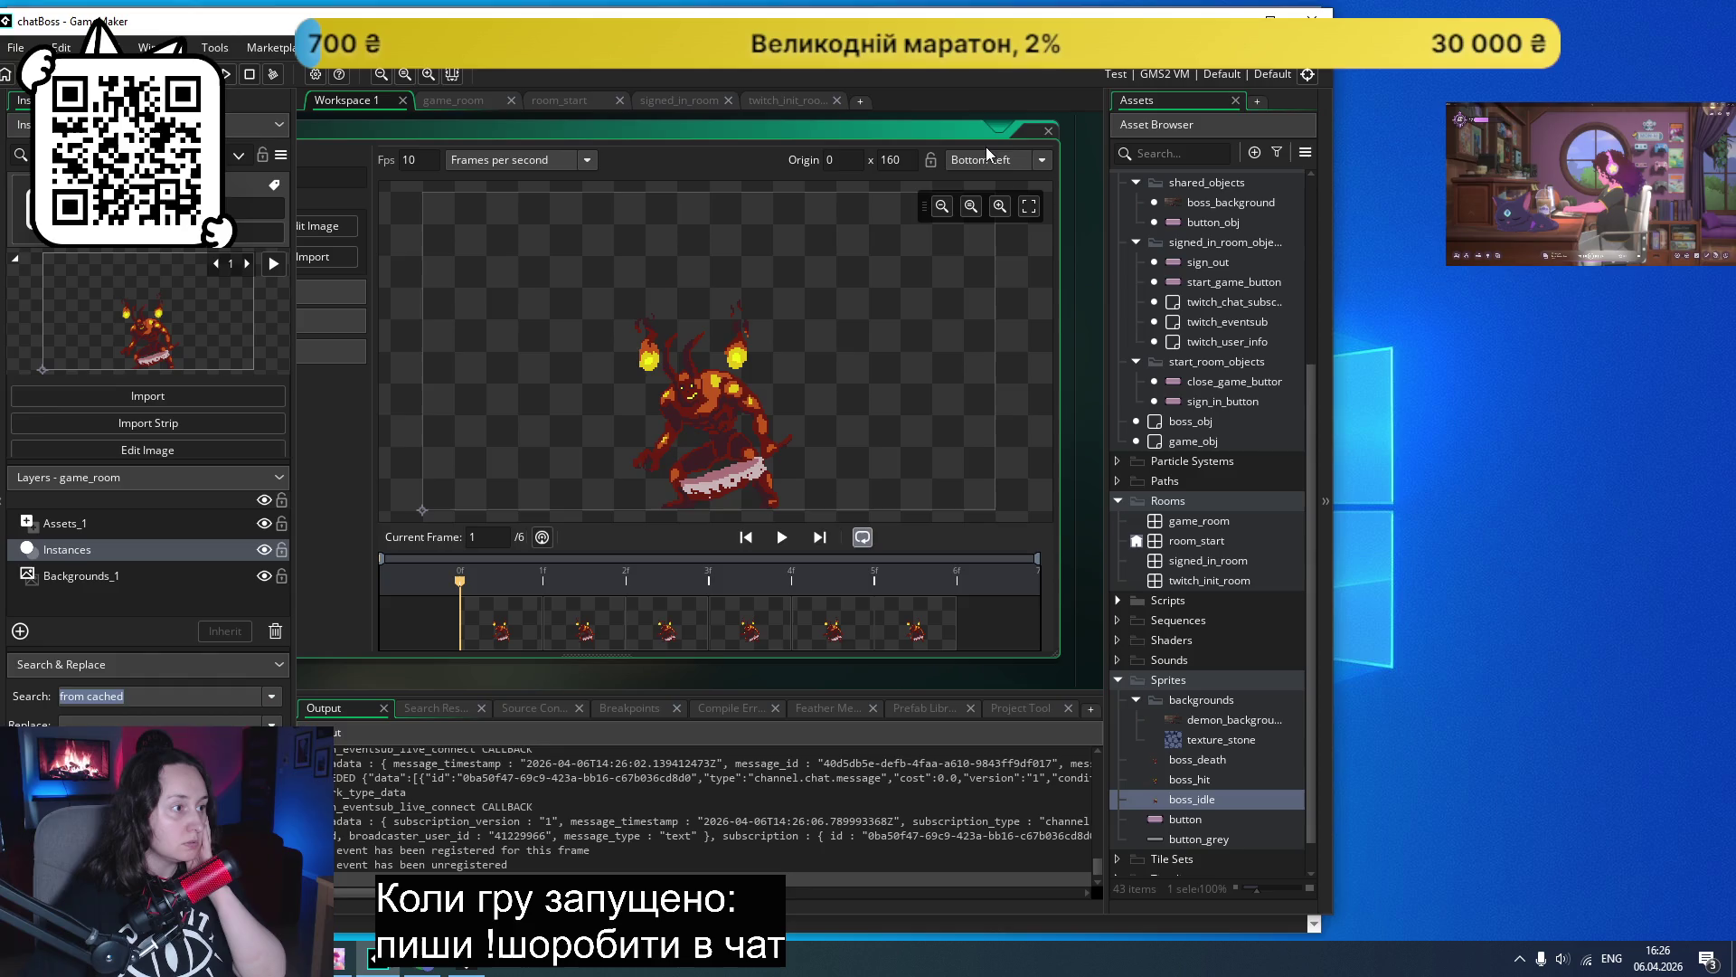
- Nudge the boss_obj instance in game_room one grid cell left to (-32, 256)
left_click(1047, 132)
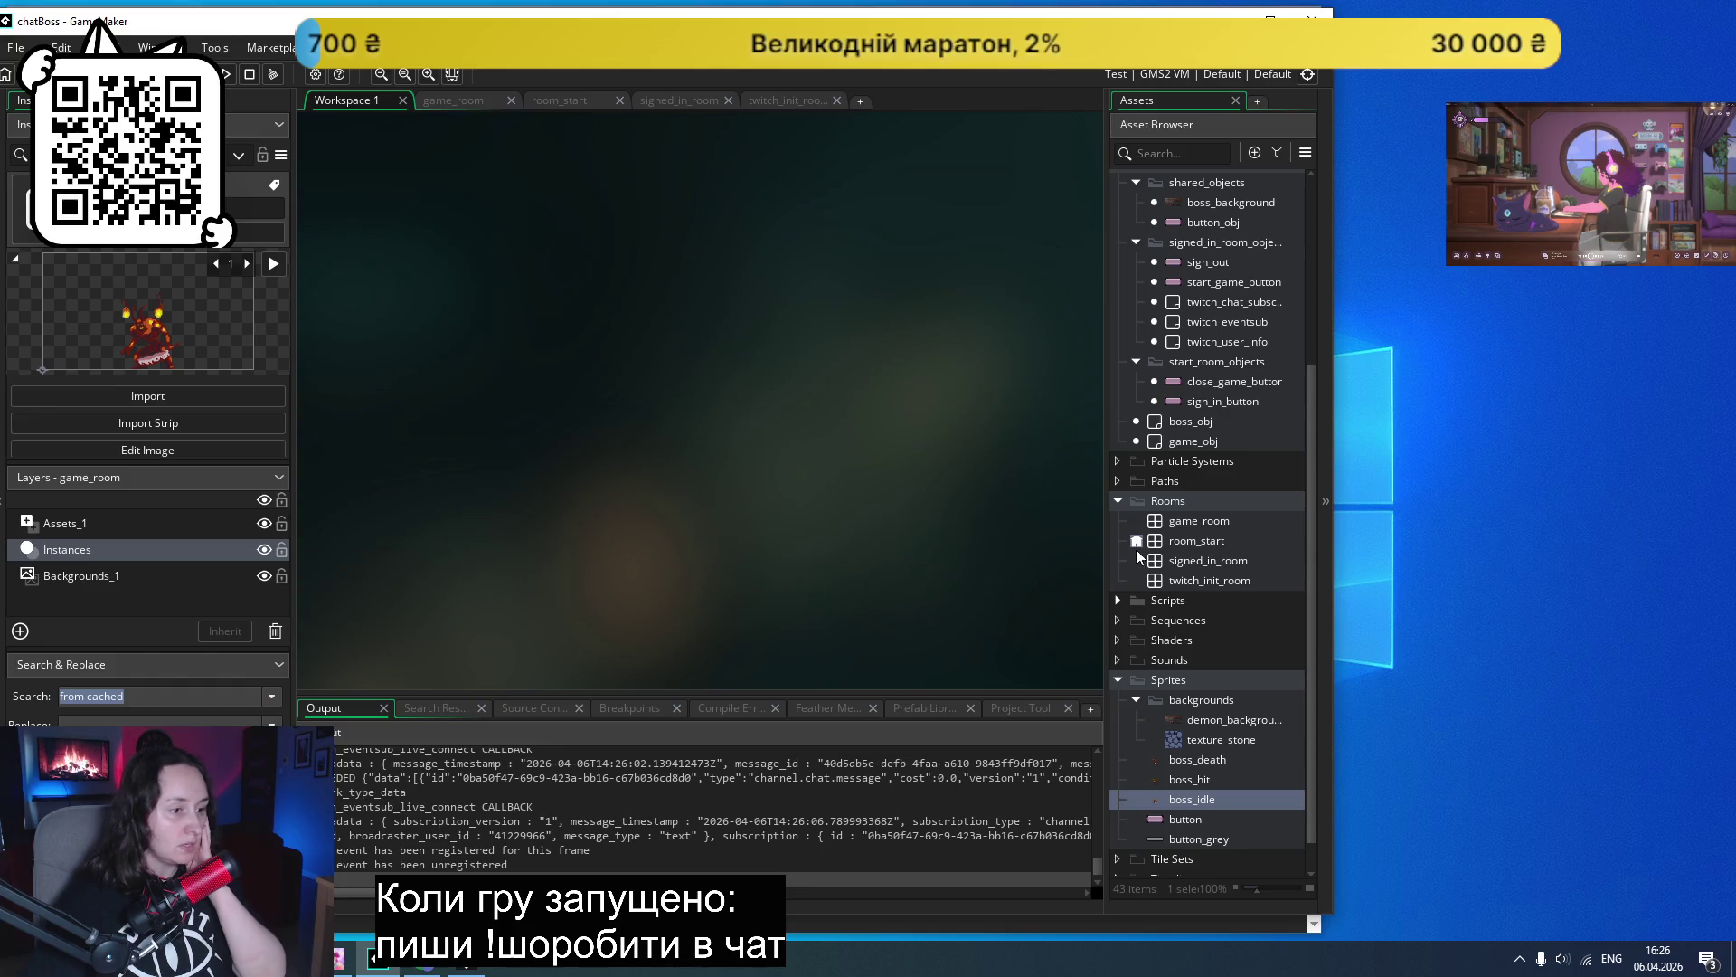
double_click(1200, 523)
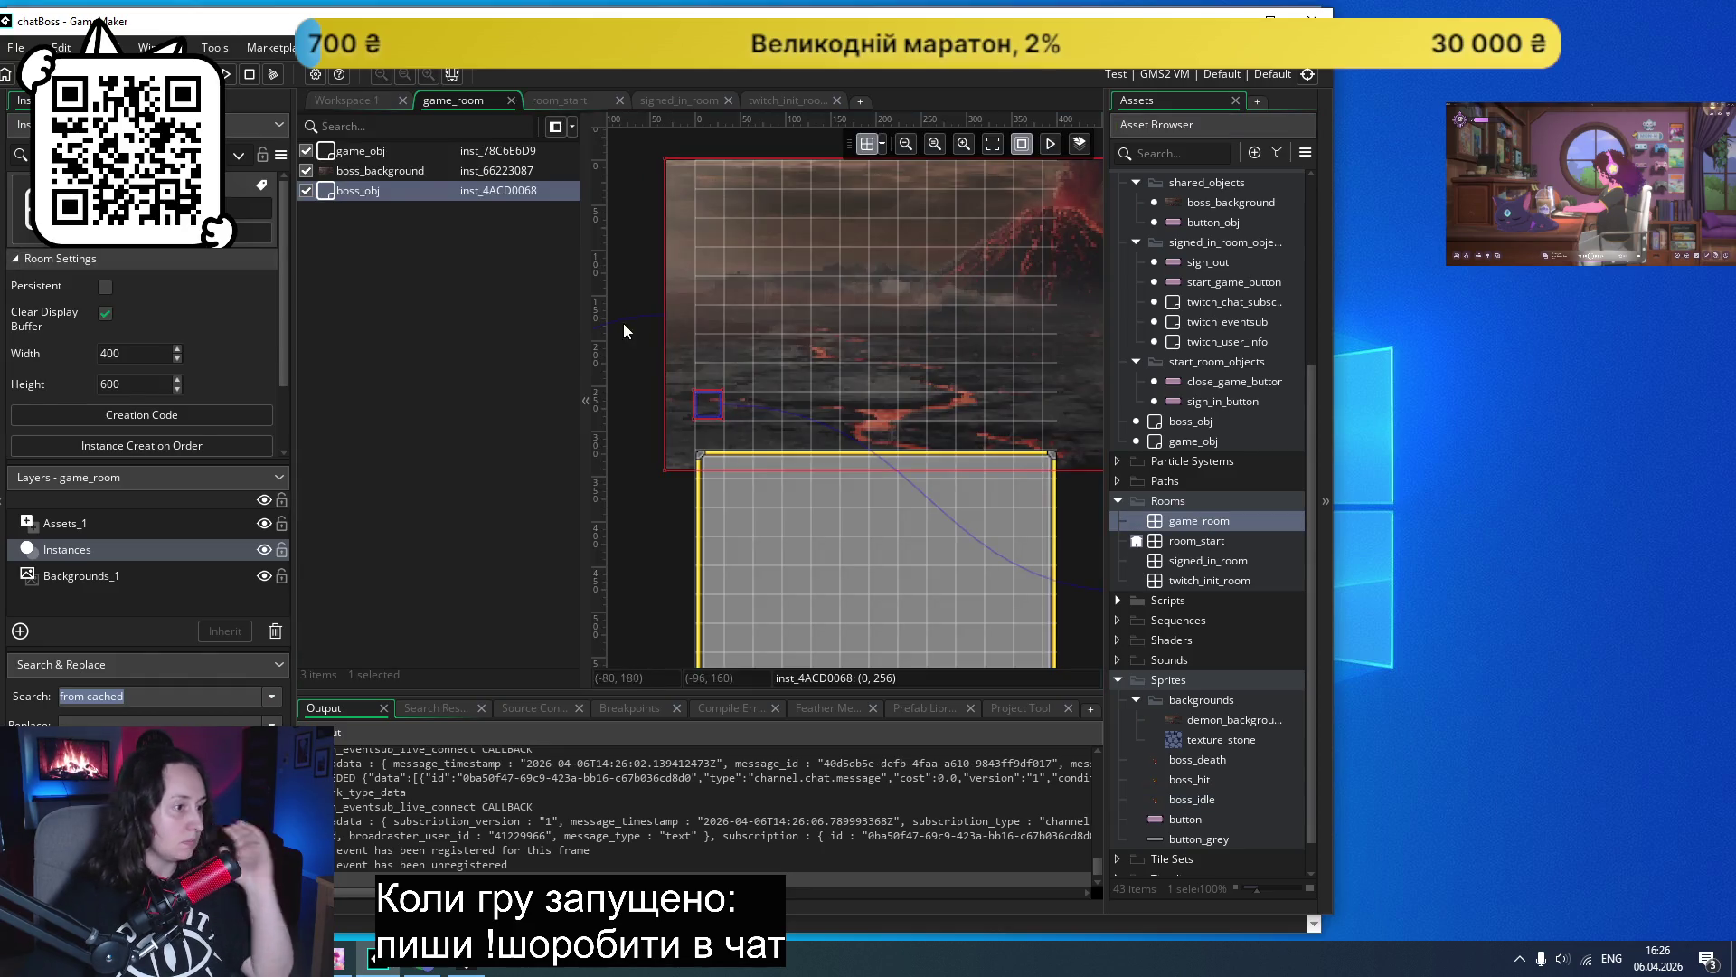
left_click(698, 414)
left_click_drag(694, 417, 684, 423)
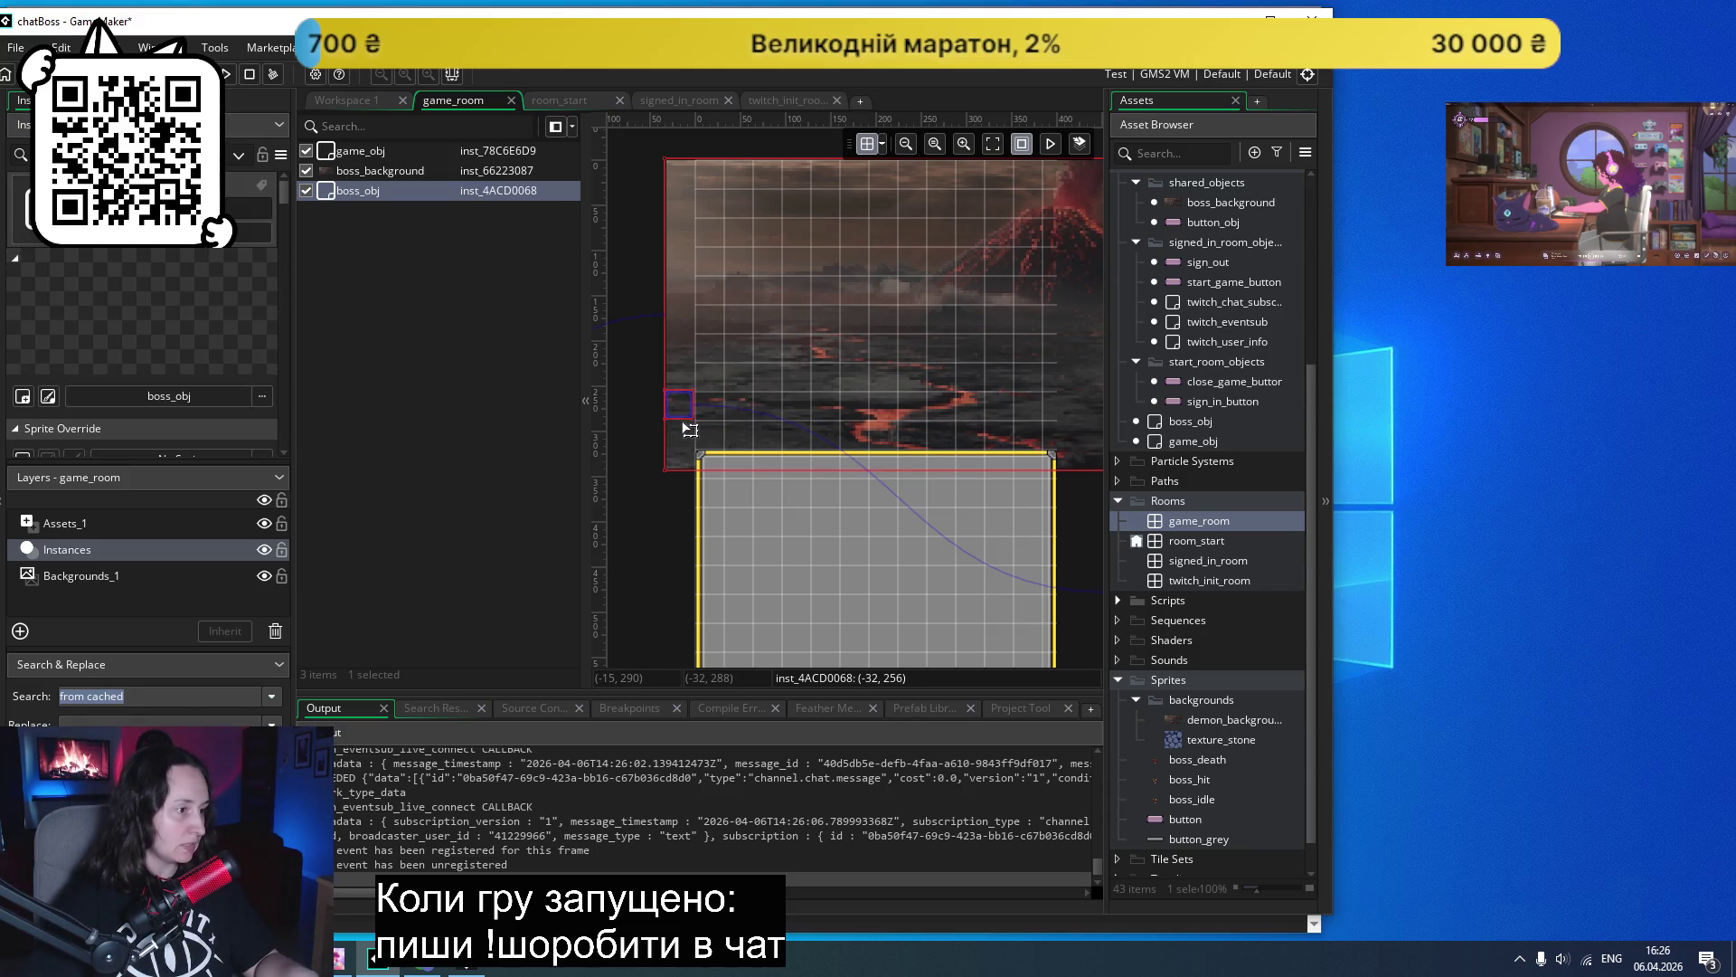
- Run the game, move its window aside, and start the boss fight
left_click(226, 74)
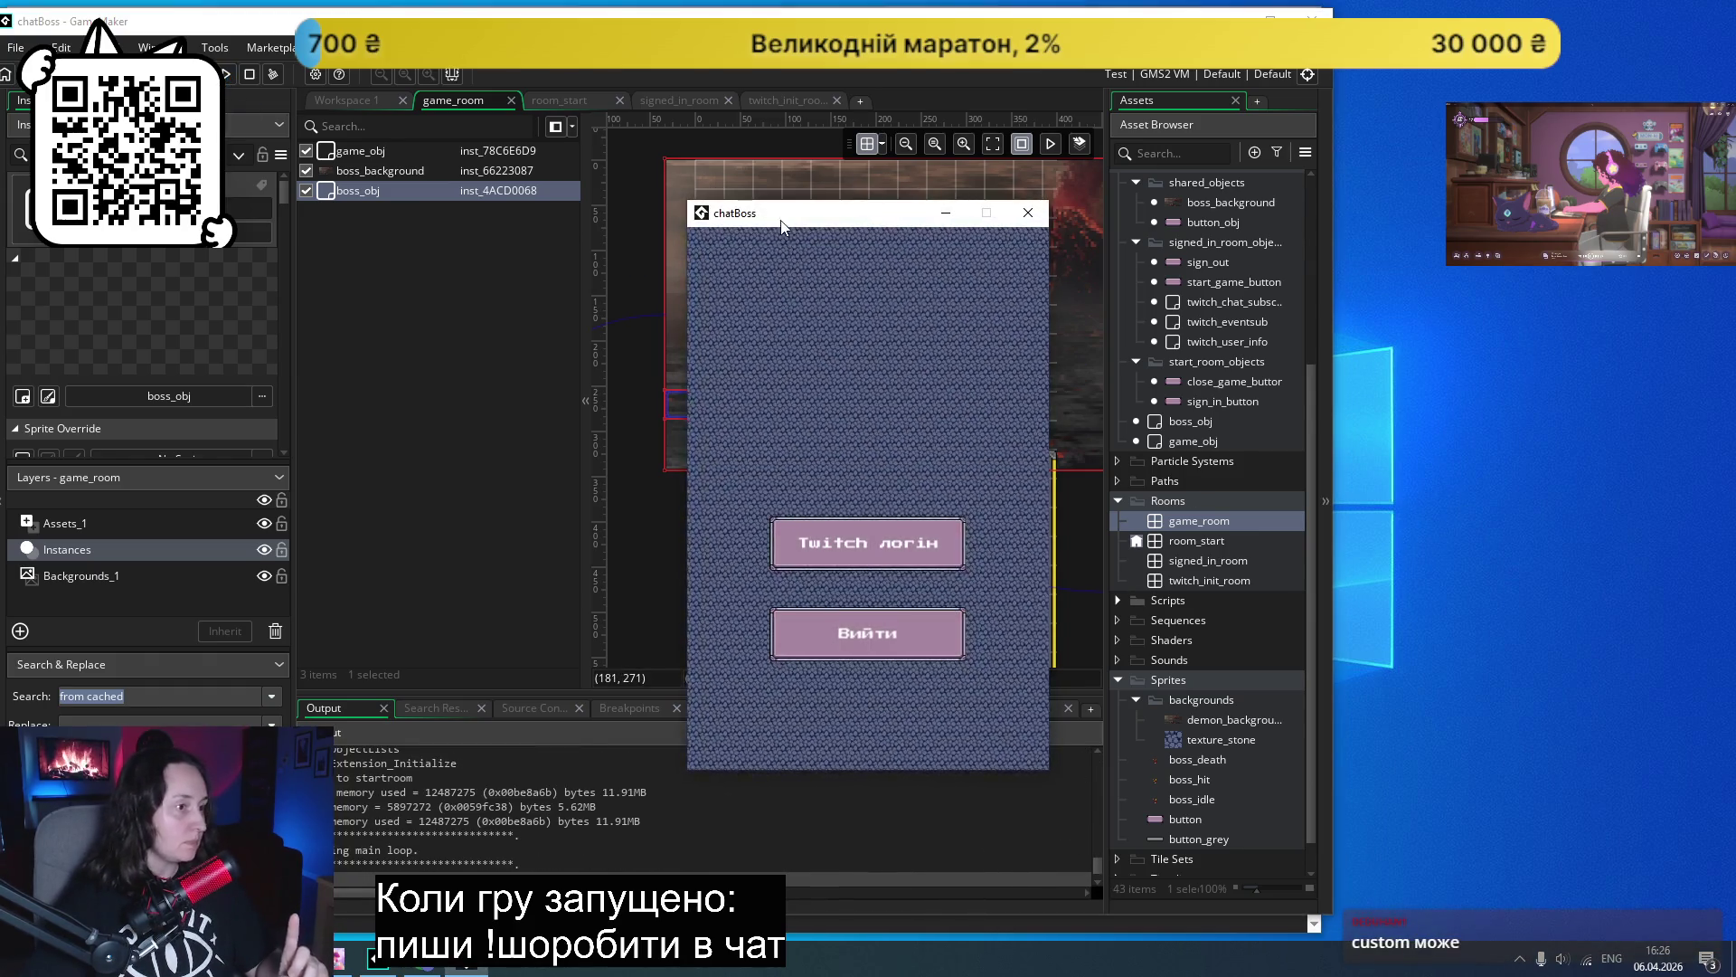
left_click_drag(787, 217, 1440, 153)
left_click(1492, 566)
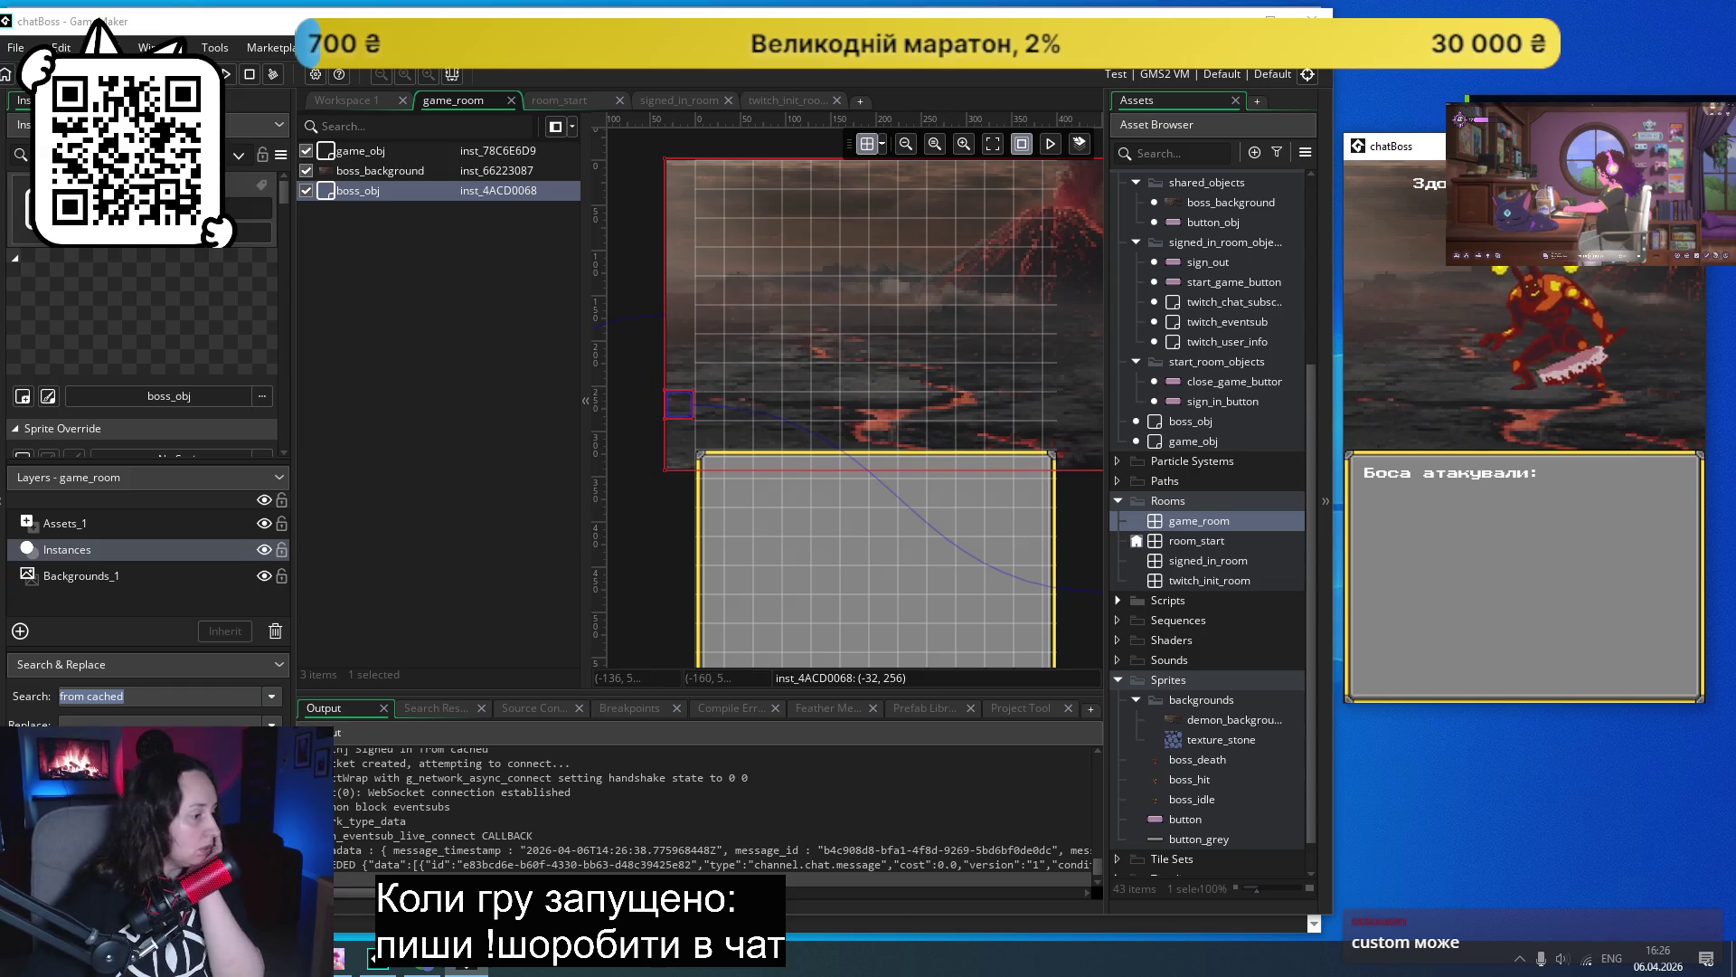
- Review the draw_healthbar manual page again, then close that tab
left_click(437, 964)
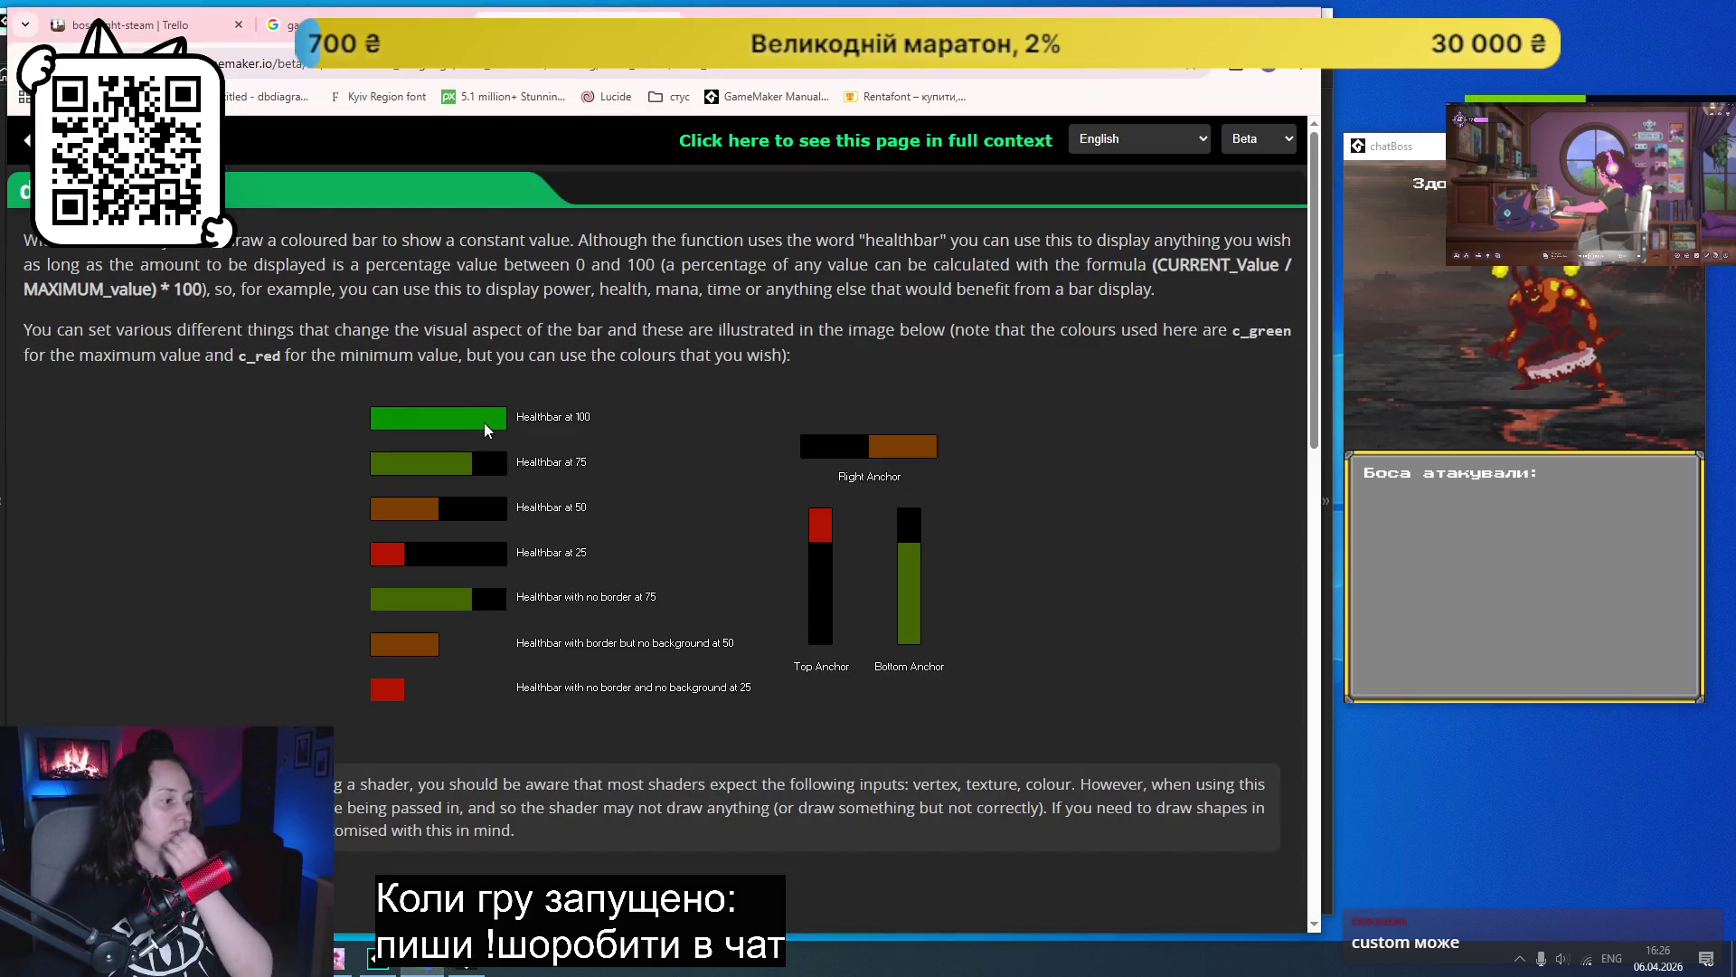
scroll(554, 488, "down", 2)
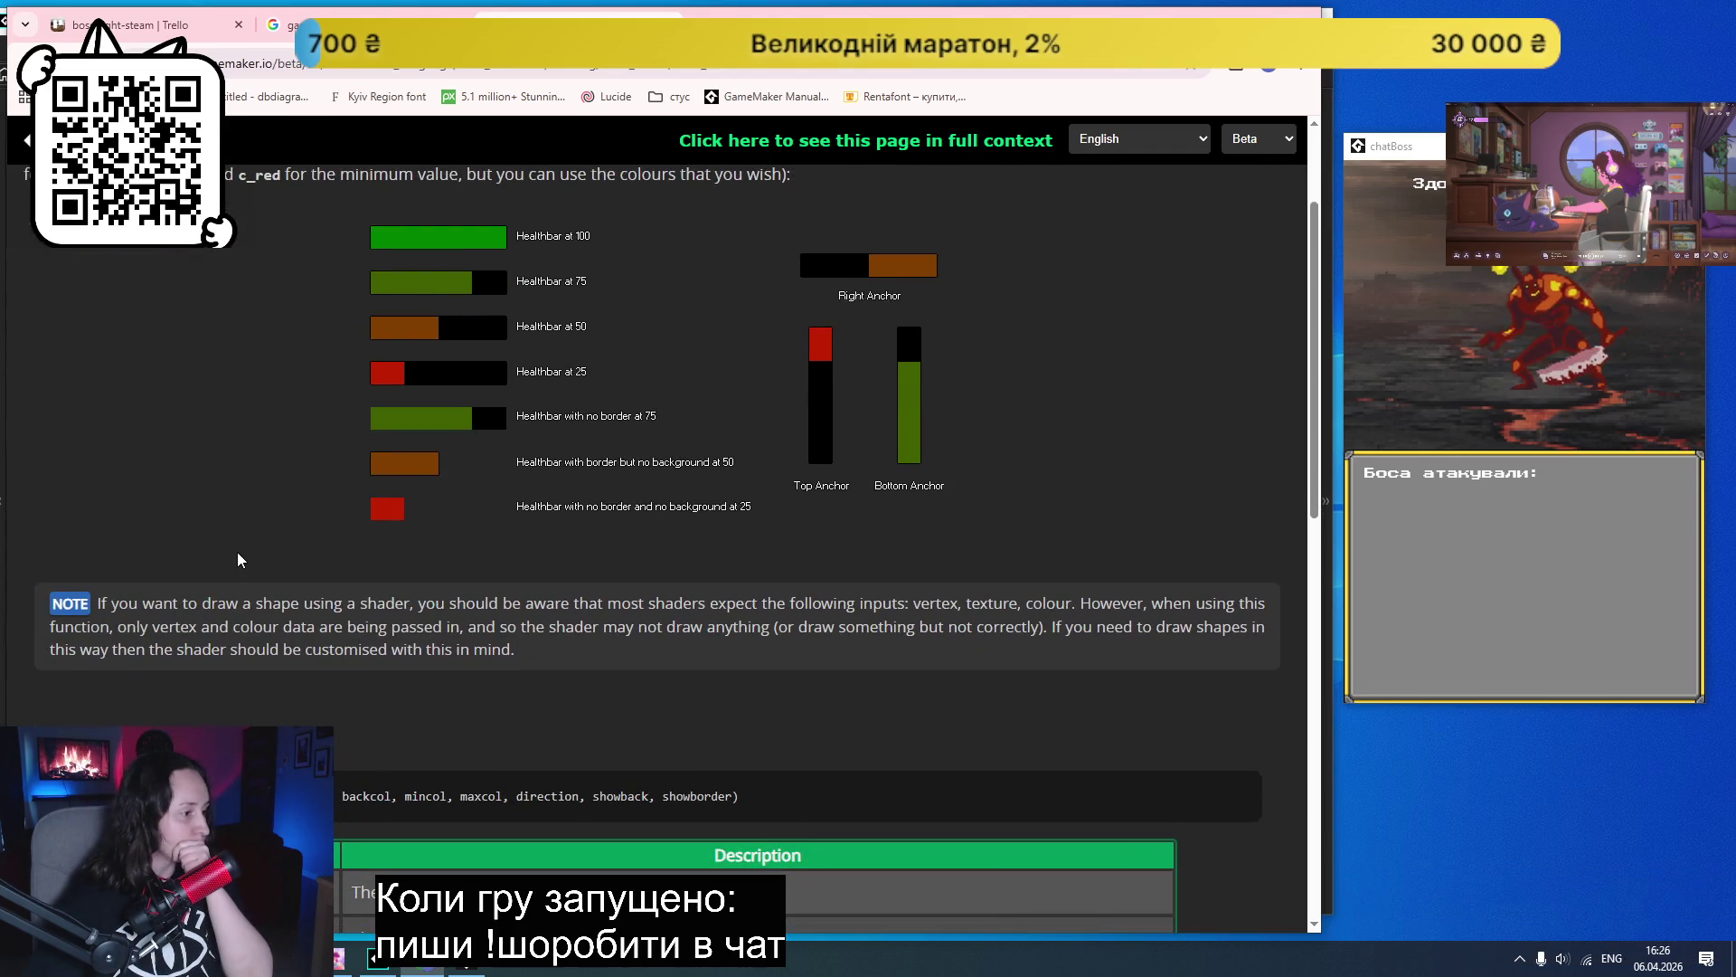
scroll(238, 553, "down", 3)
scroll(238, 554, "up", 3)
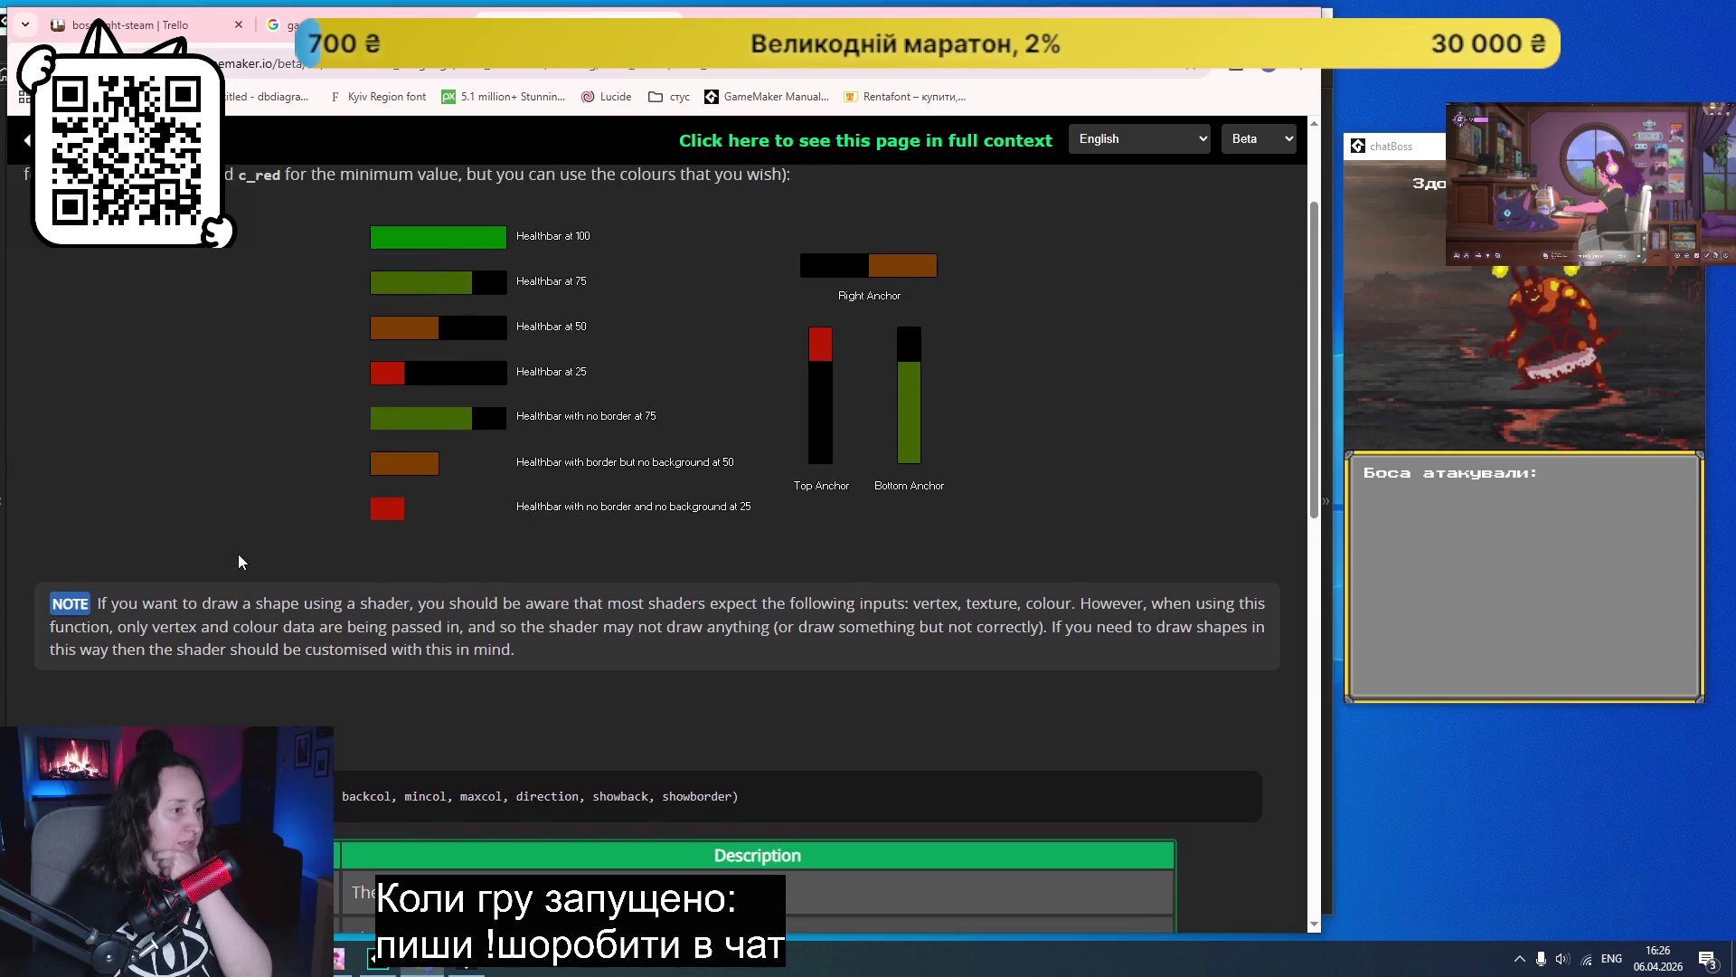
key("ctrl+w")
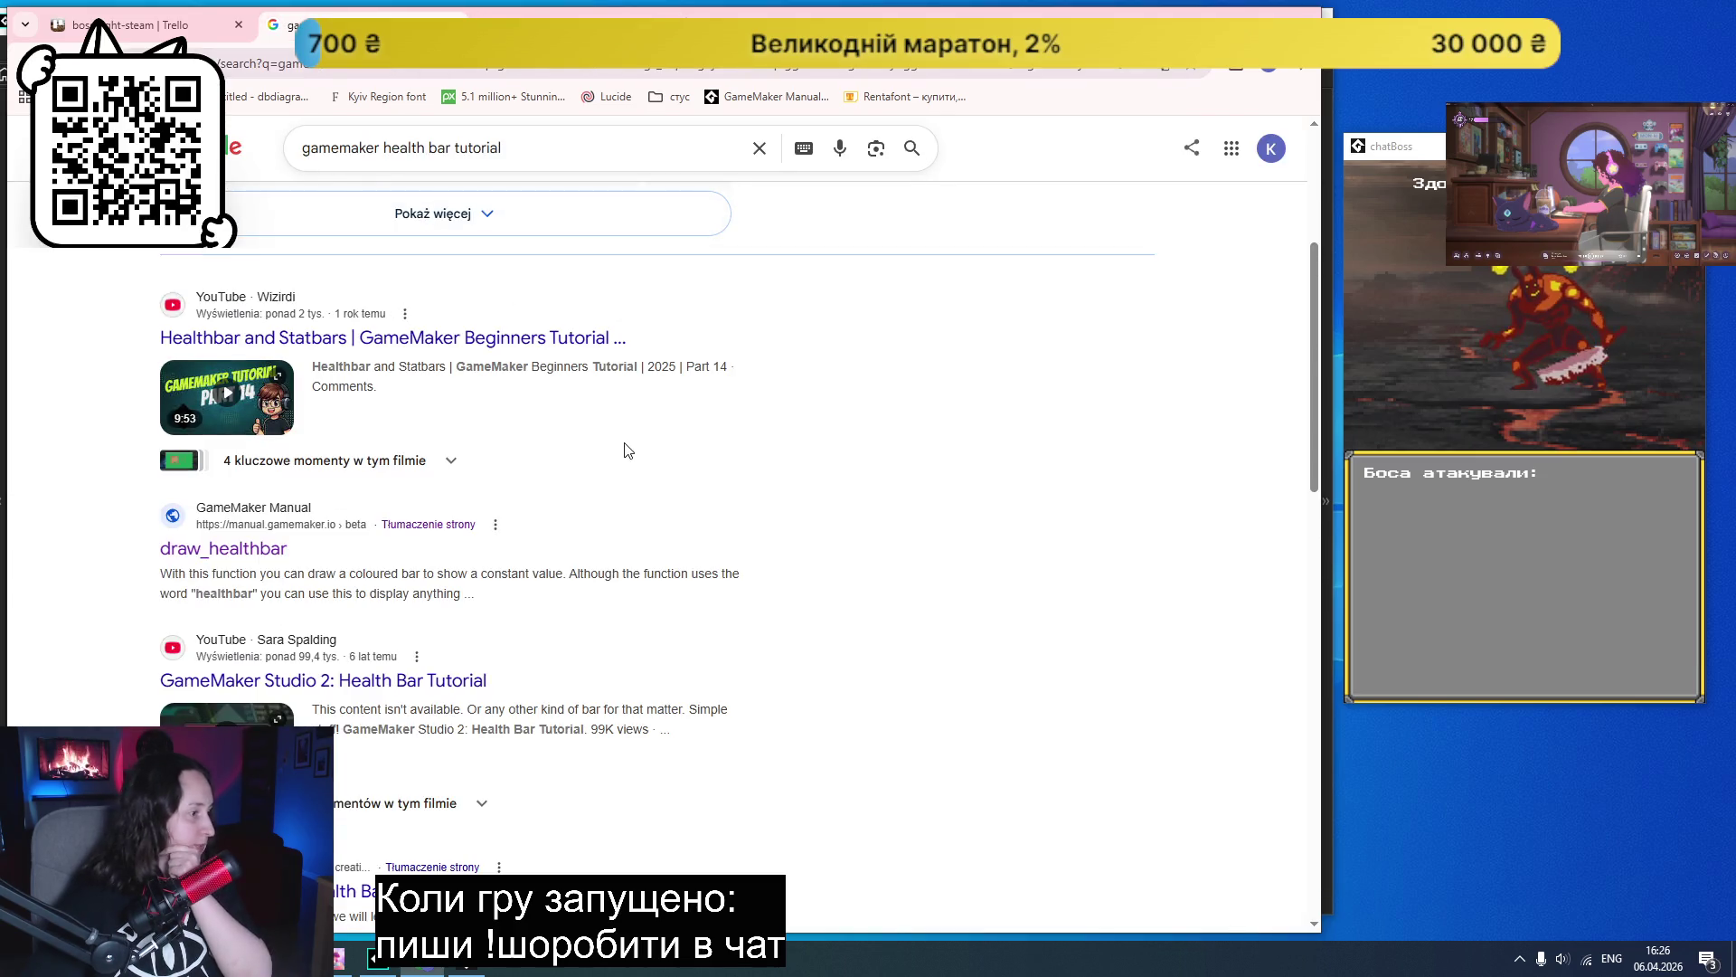
- Read the Code Create Play health bar tutorial through its camera-follow code, then return to GameMaker
scroll(593, 437, "down", 2)
scroll(593, 436, "down", 2)
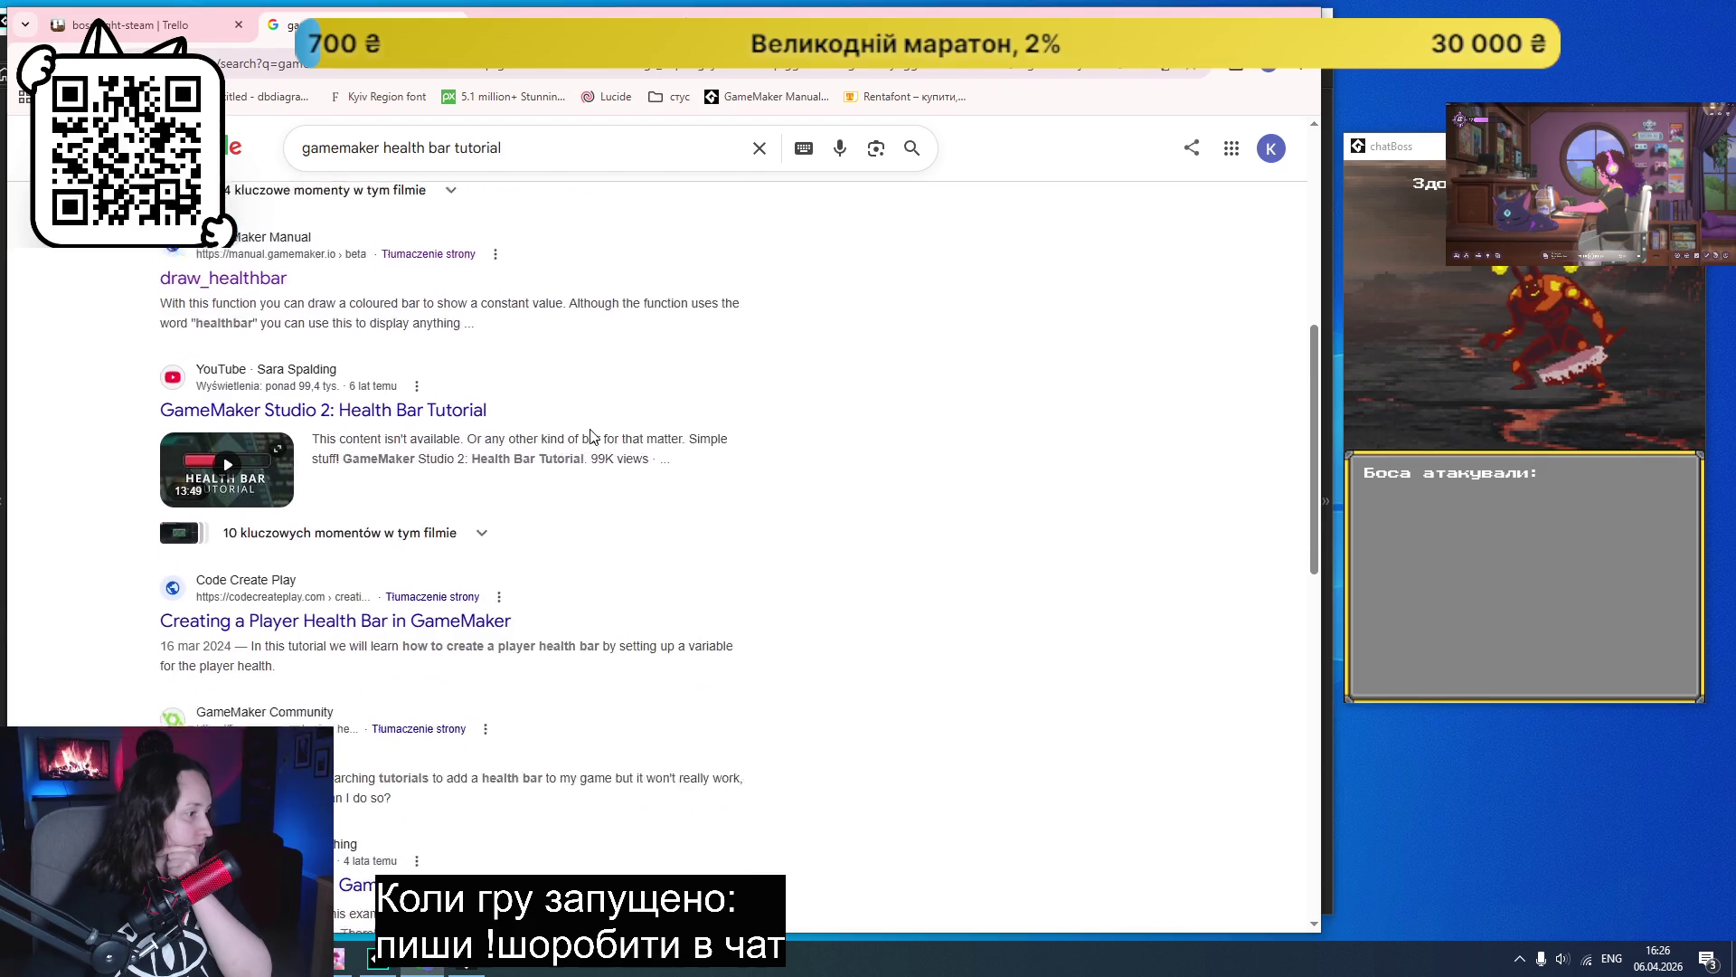
left_click(441, 530)
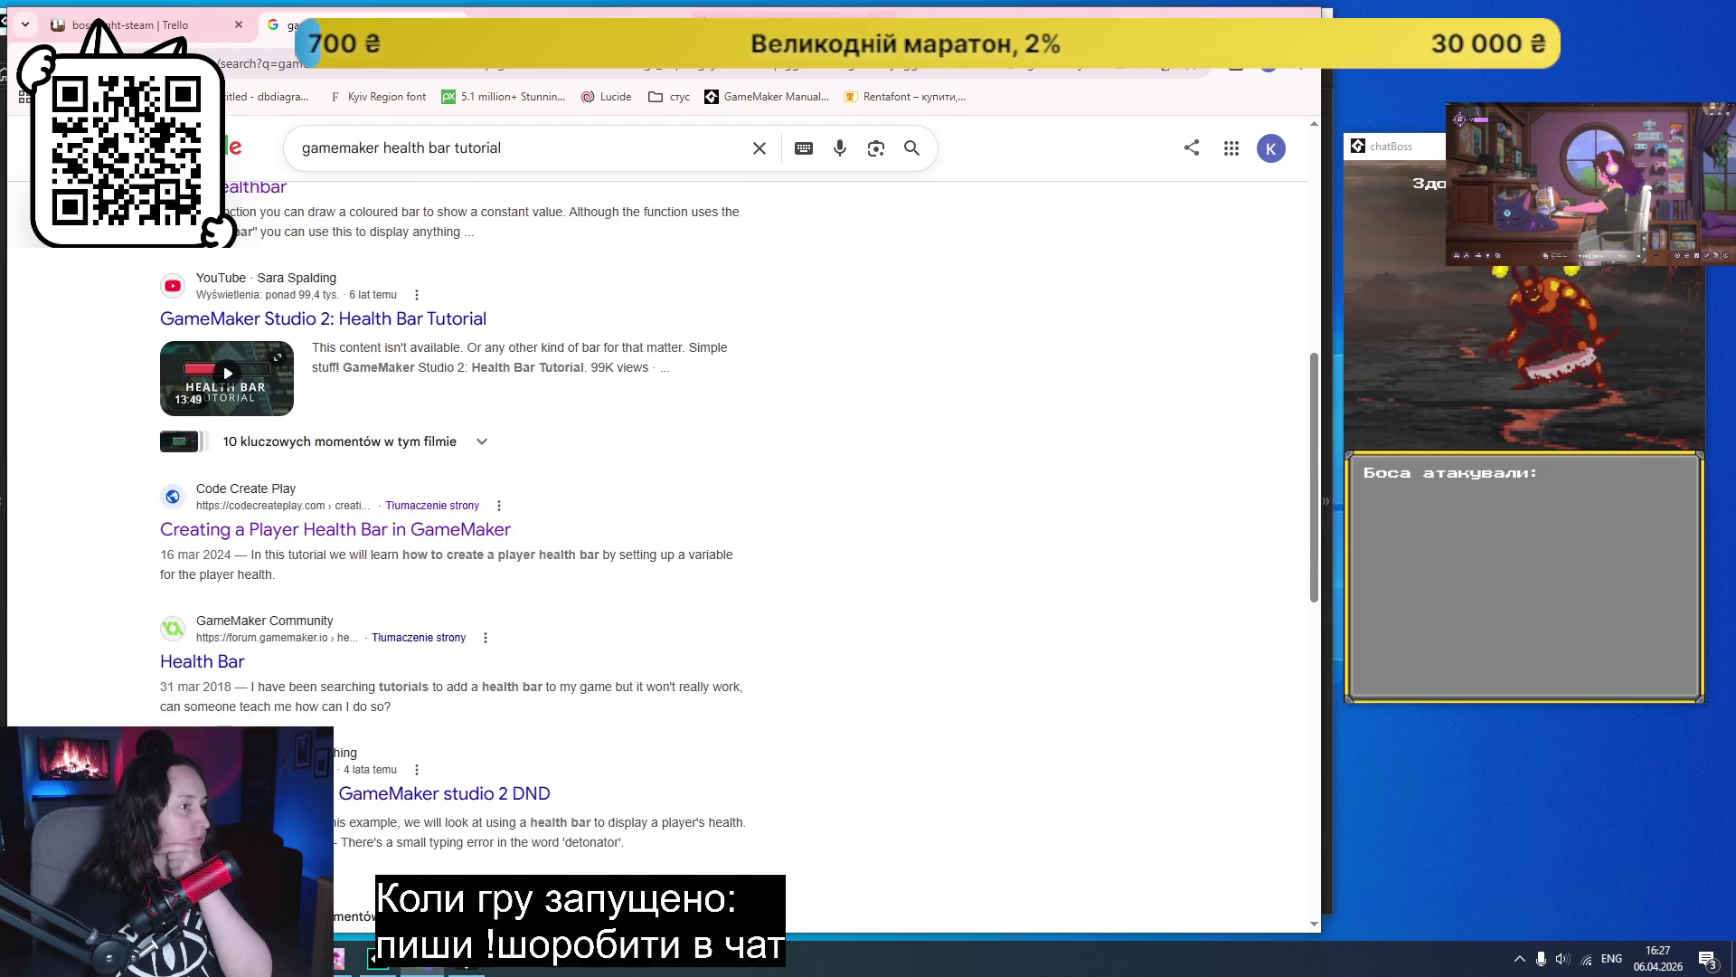
scroll(756, 461, "down", 1)
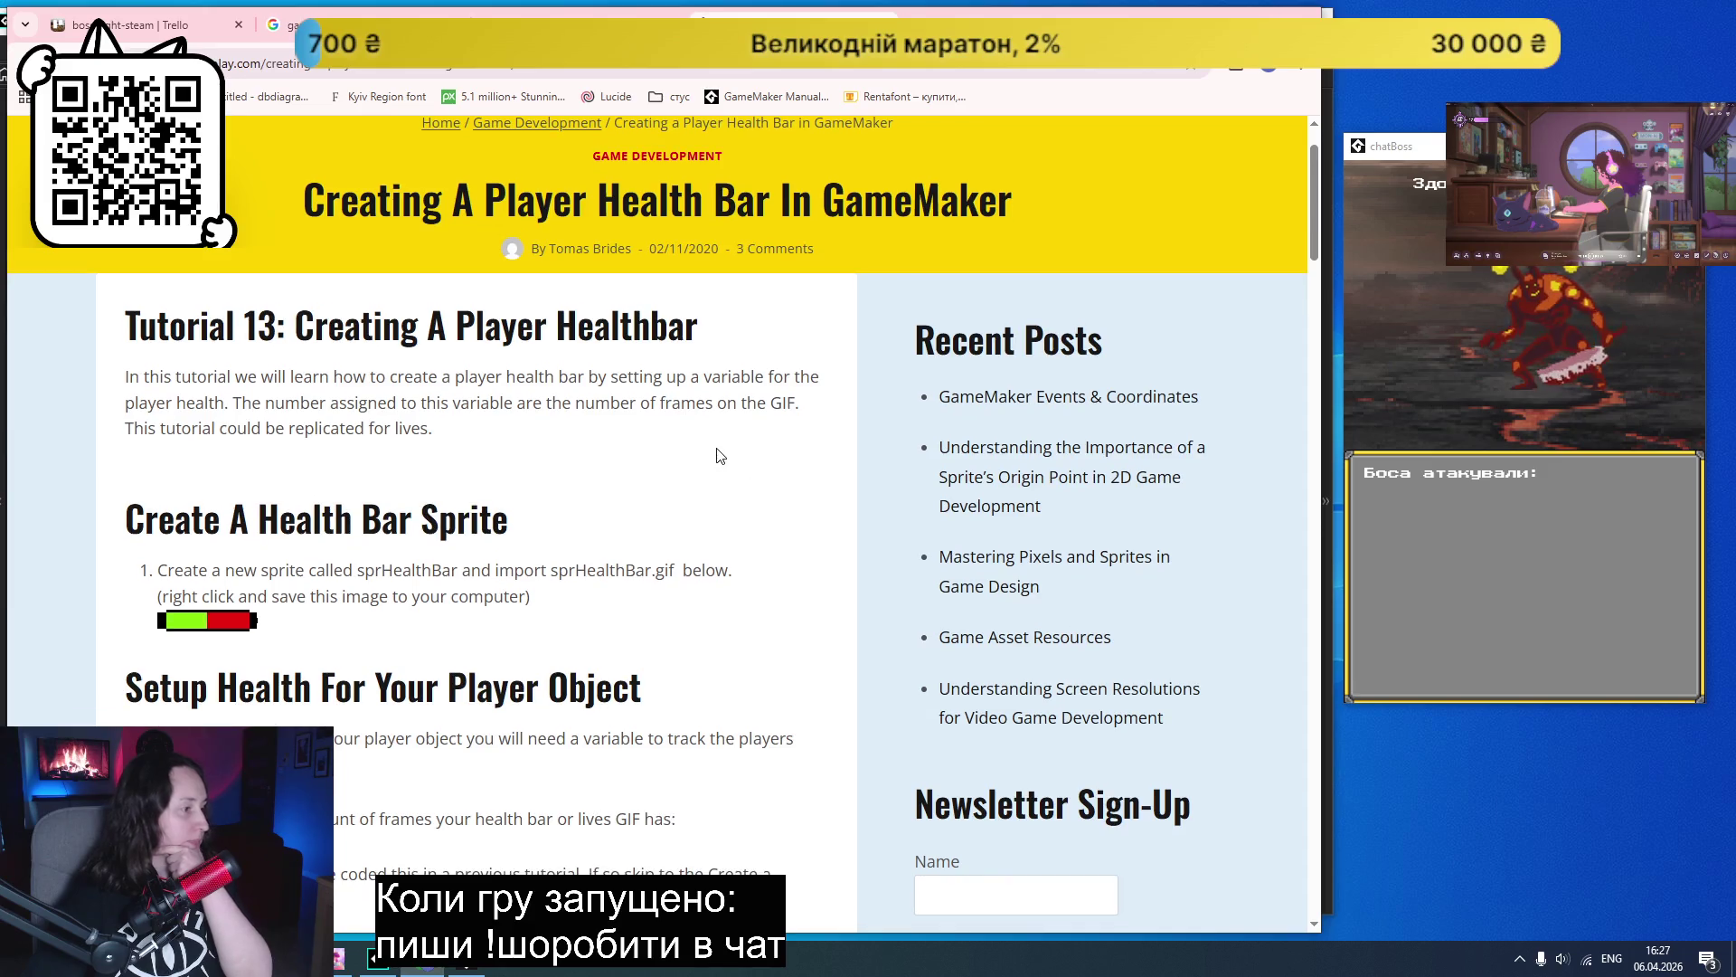
scroll(720, 455, "down", 2)
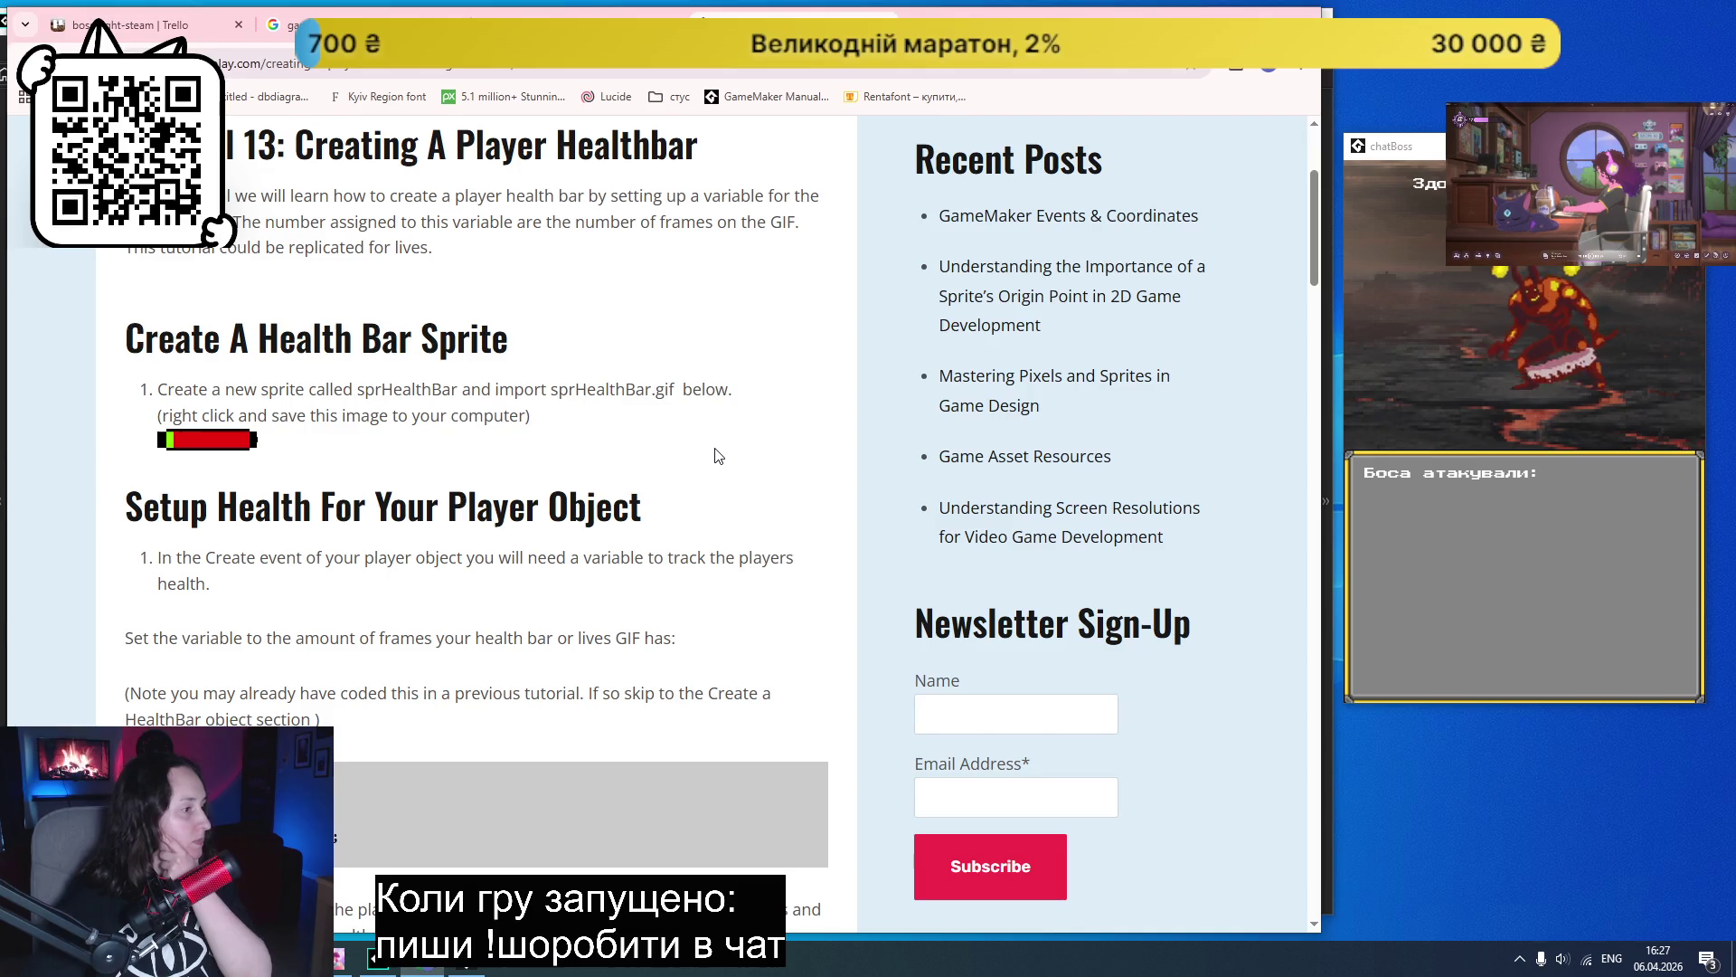
scroll(720, 455, "down", 2)
scroll(718, 454, "down", 6)
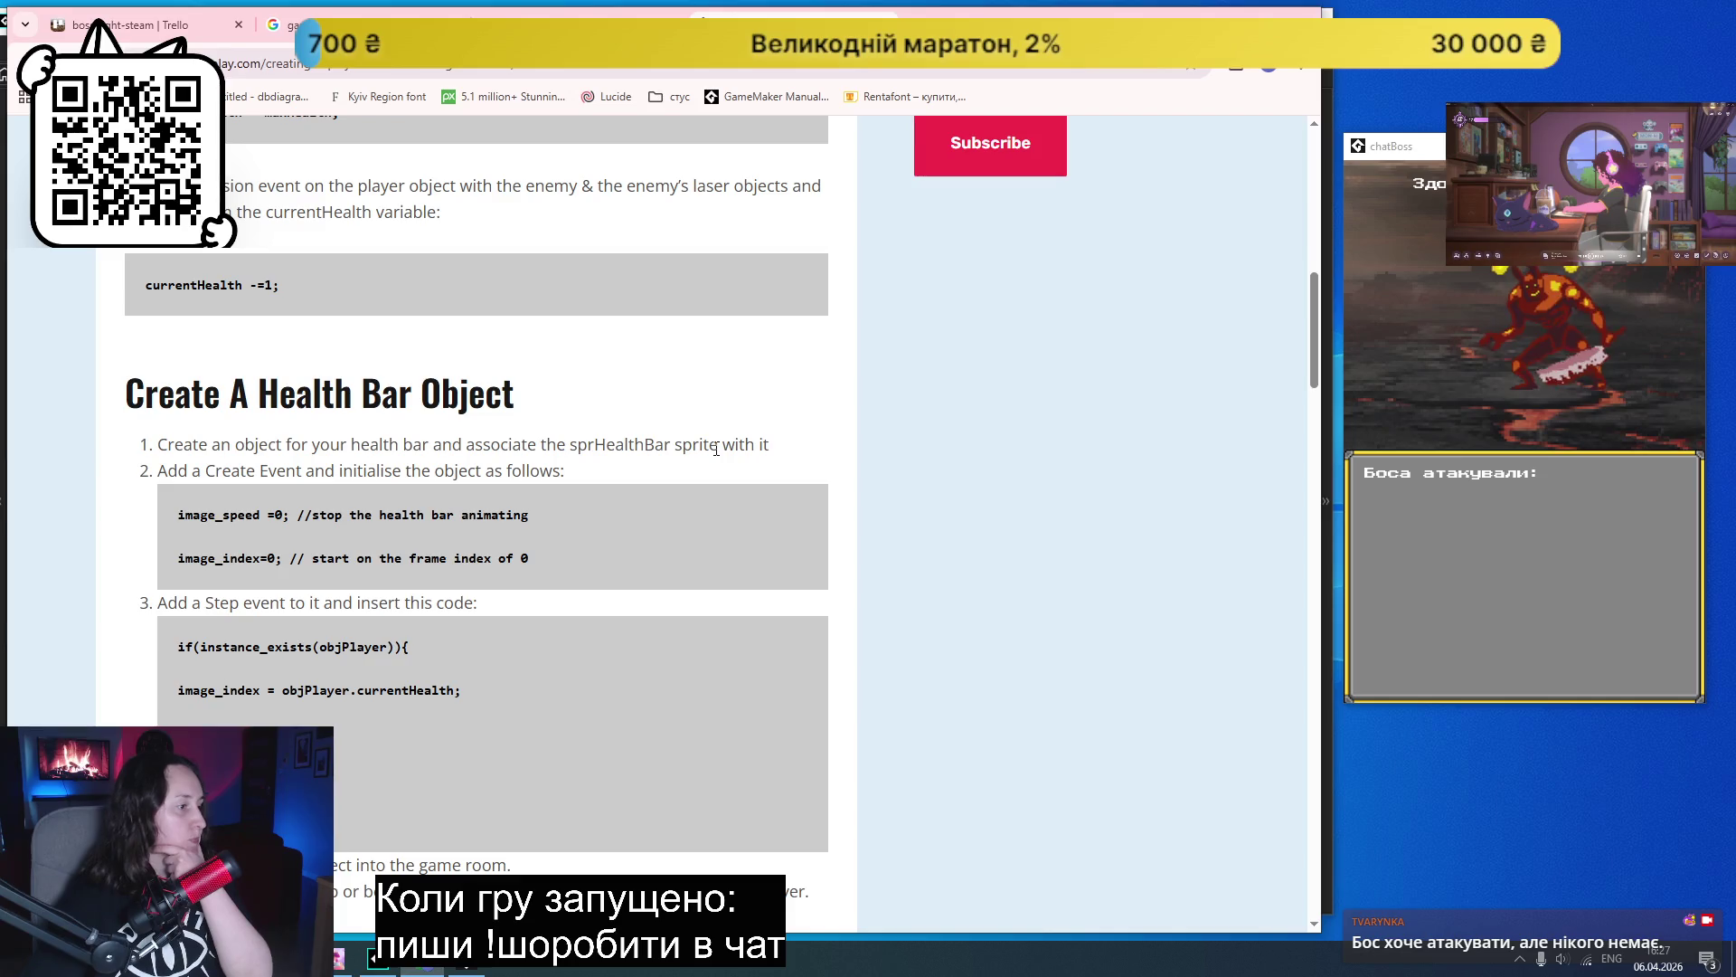
scroll(715, 449, "down", 4)
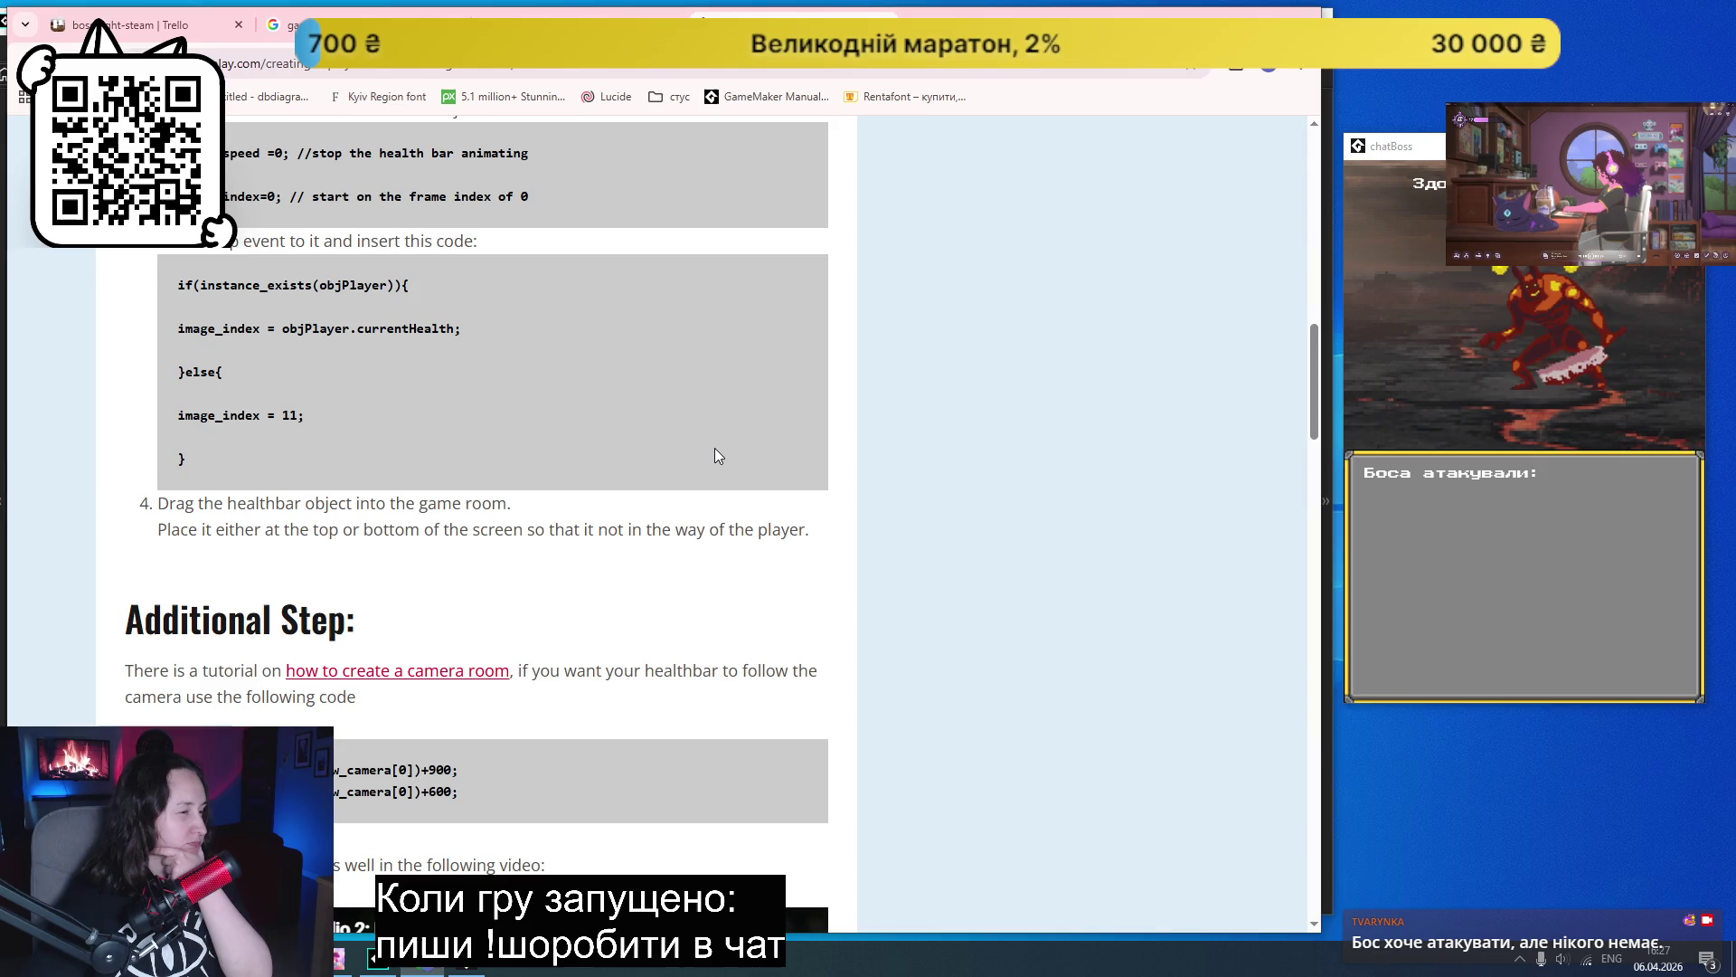
scroll(714, 455, "down", 1)
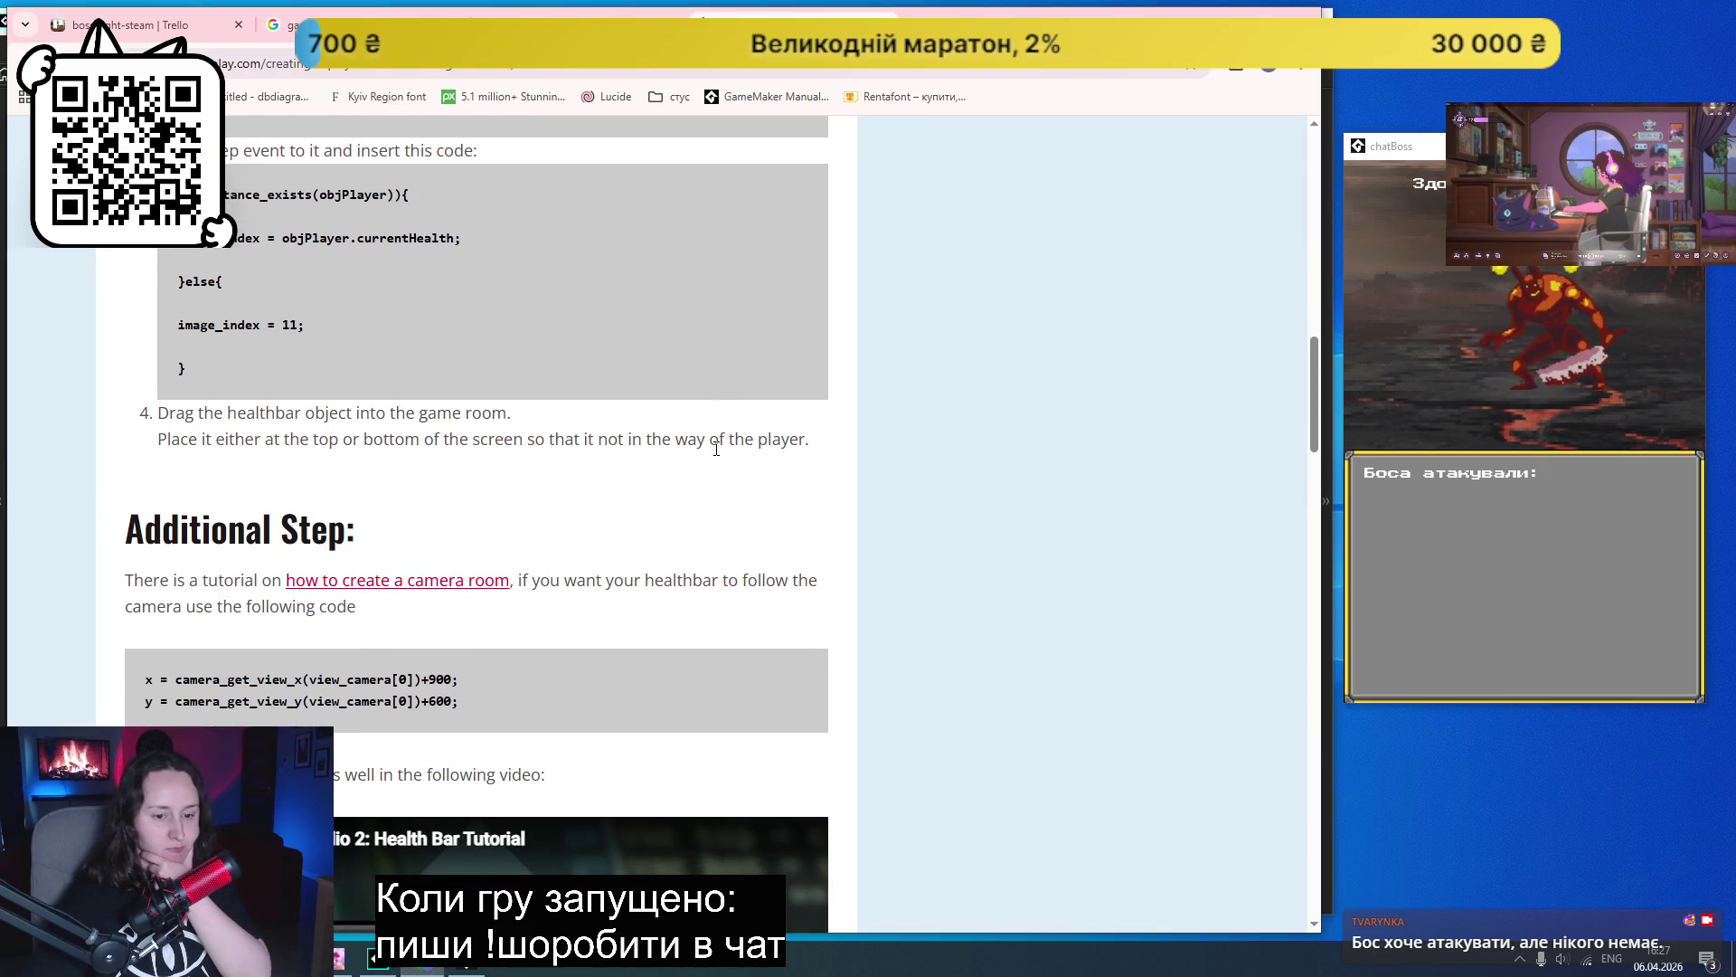
scroll(714, 449, "down", 1)
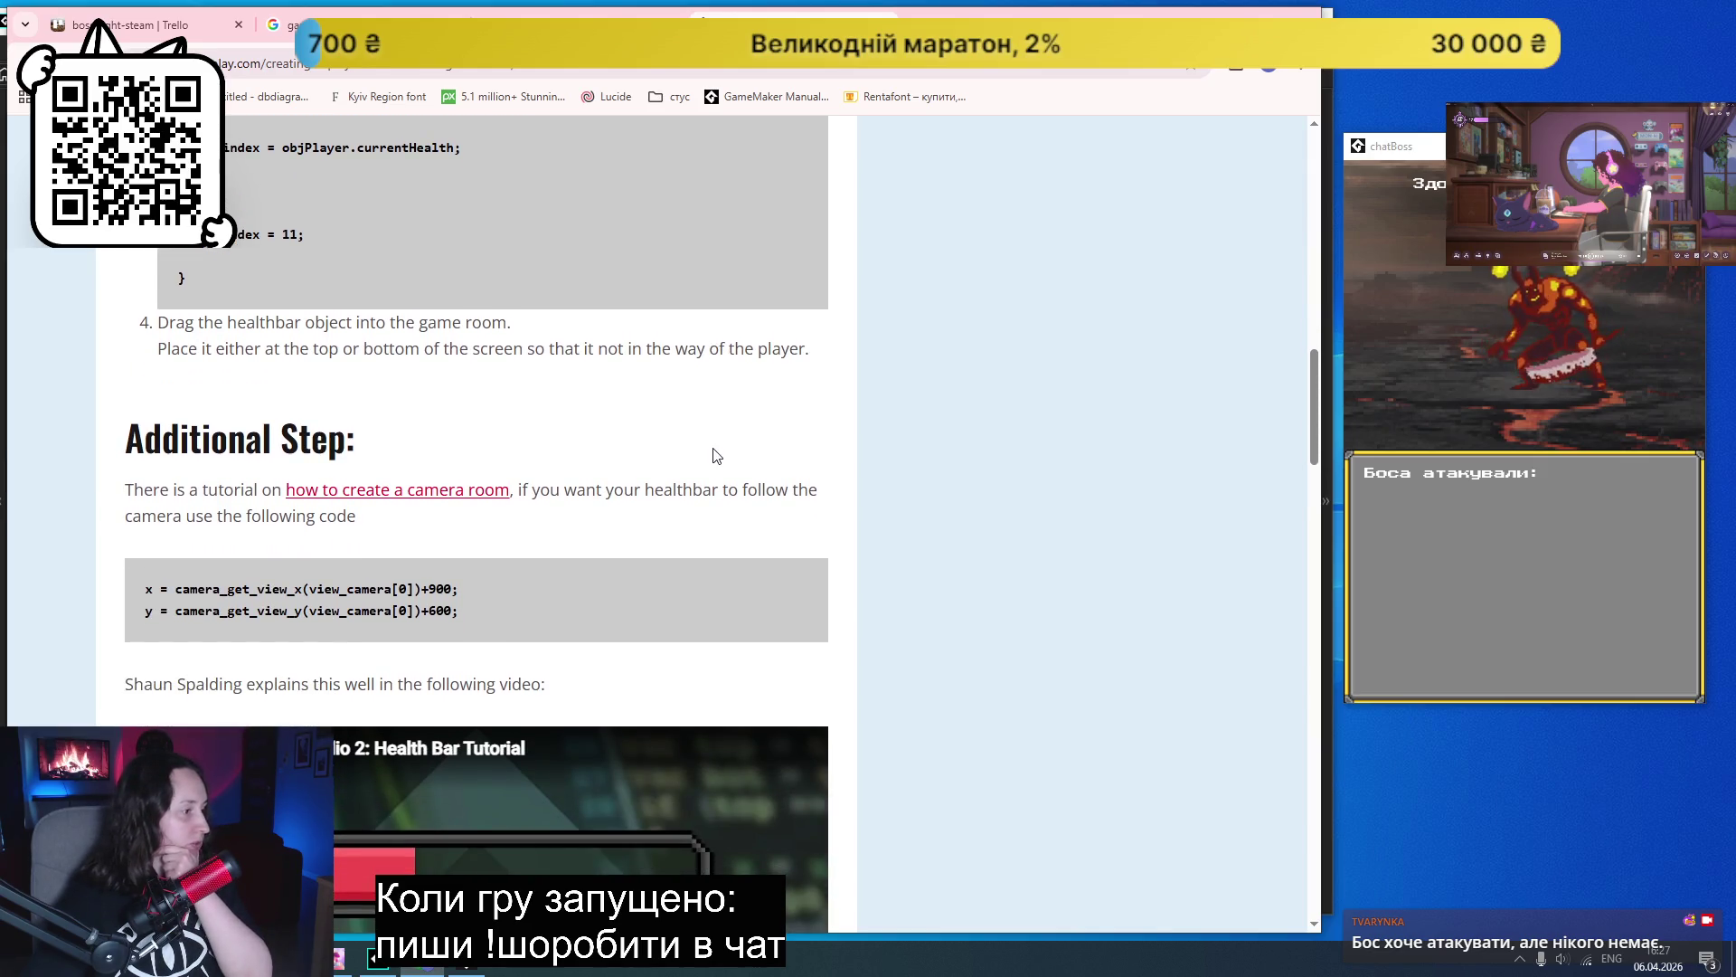
scroll(714, 455, "down", 2)
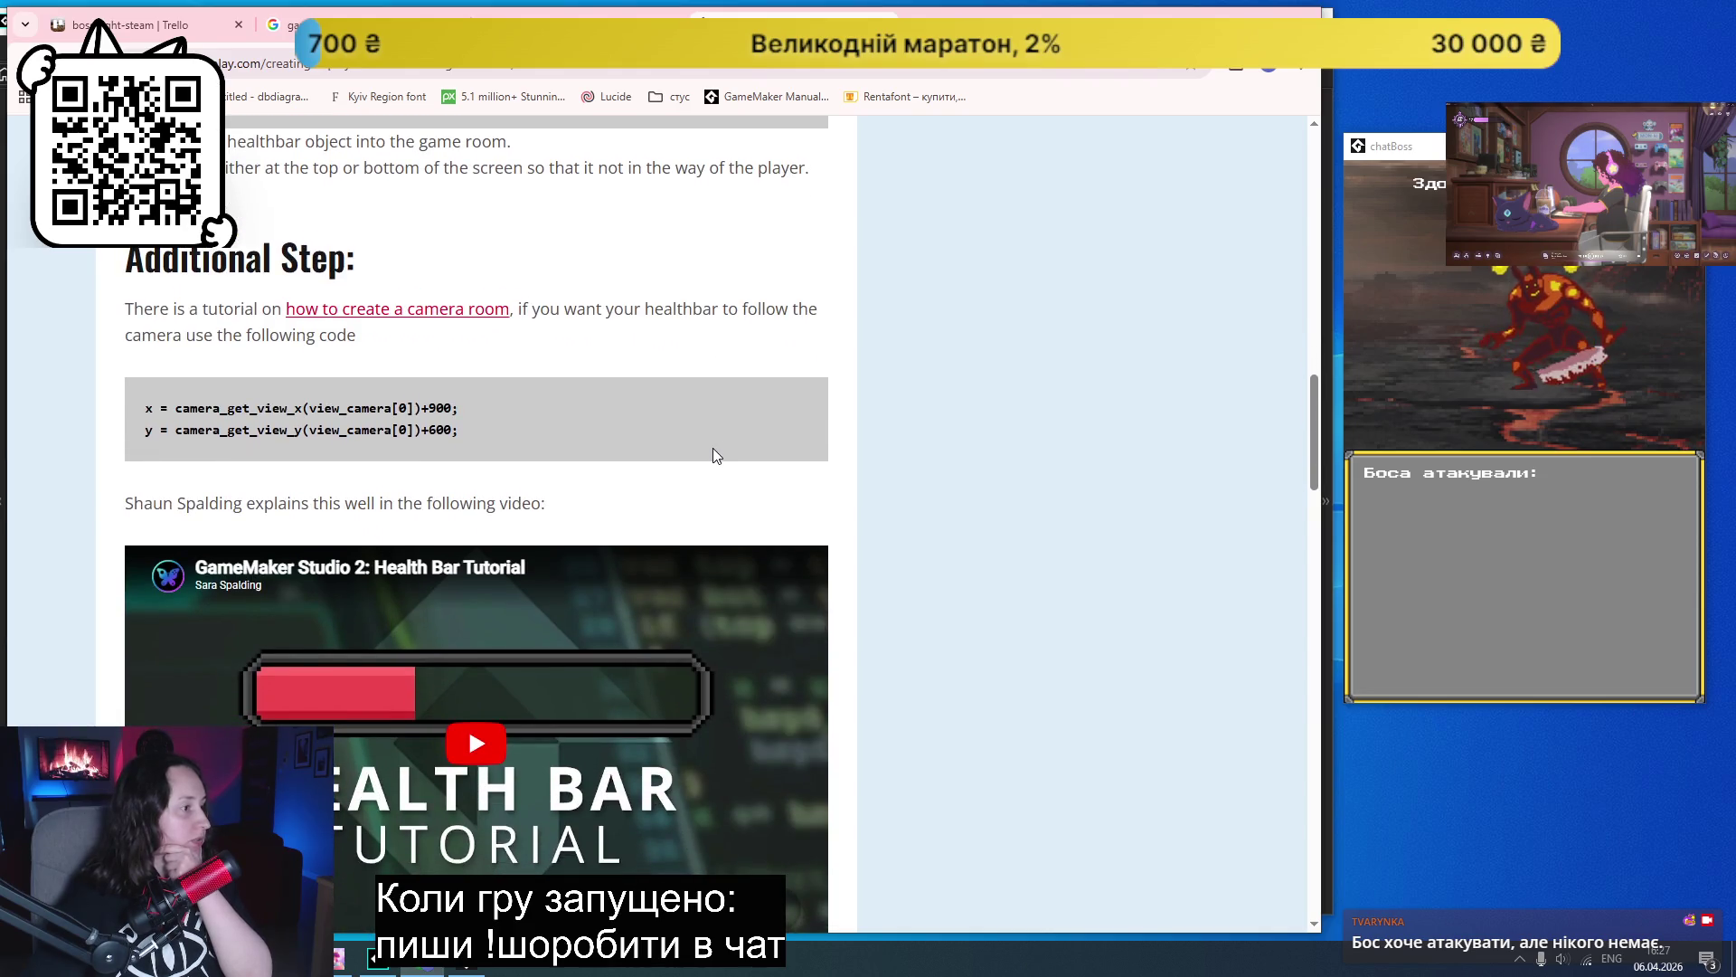
left_click(389, 960)
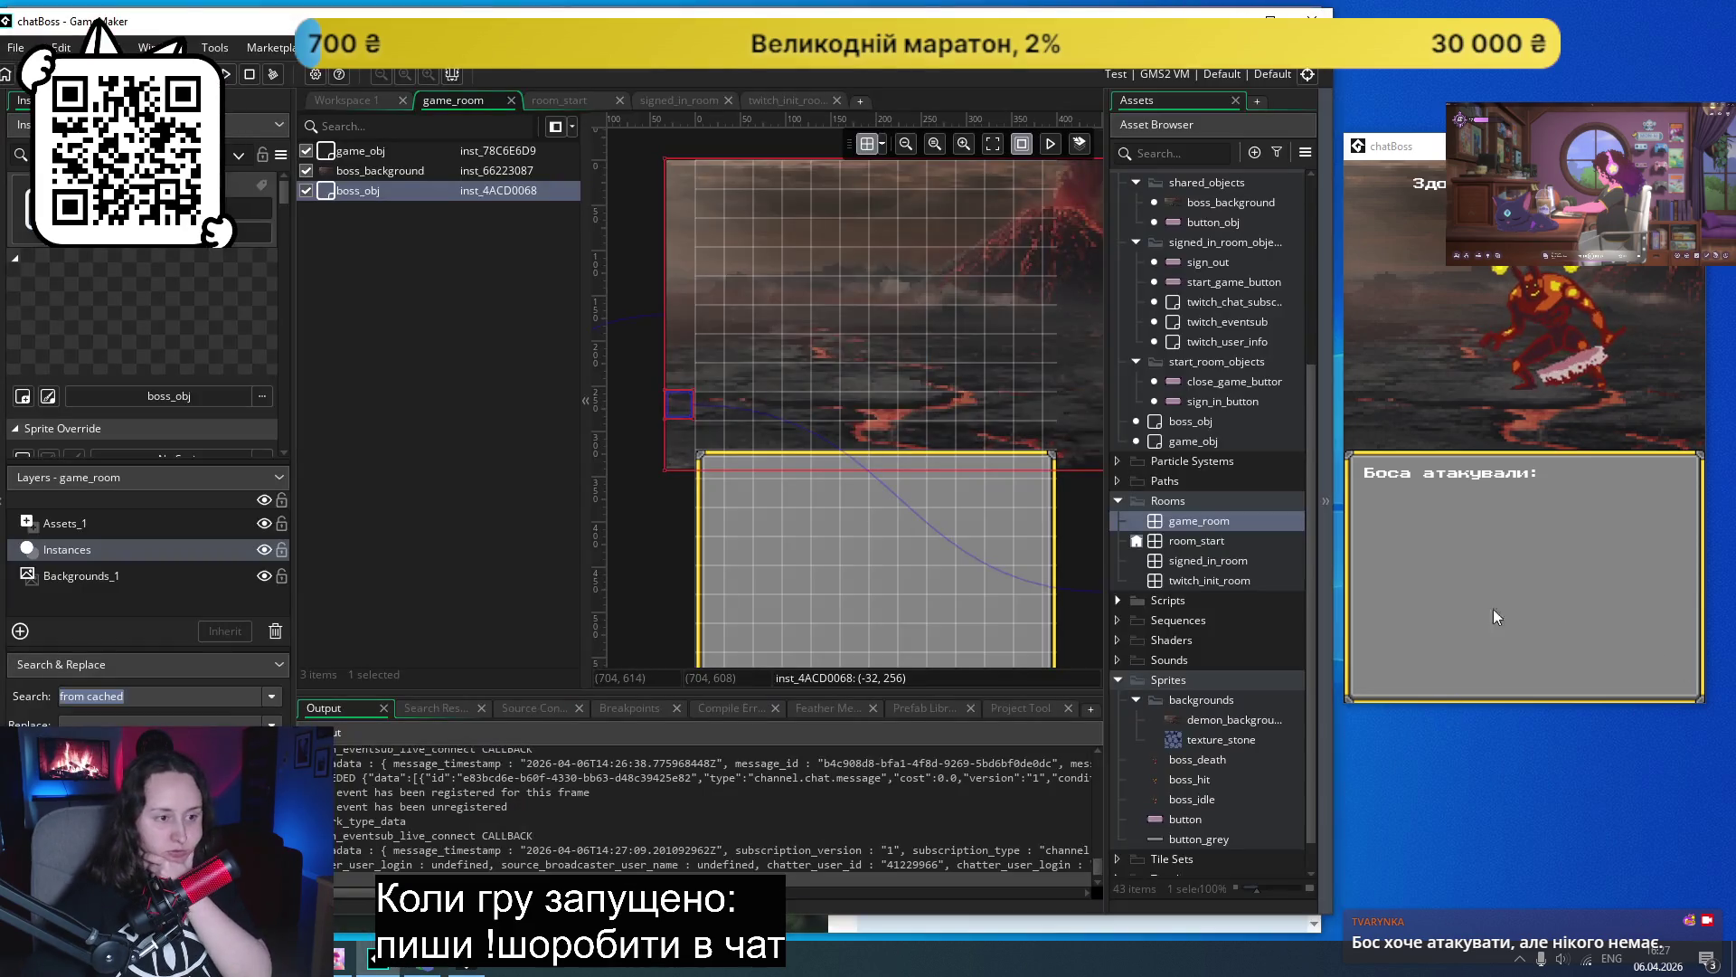
- Give the boss_idle sprite a Custom origin at its bottom centre (120, 160)
scroll(1211, 737, "down", 1)
left_click(1184, 771)
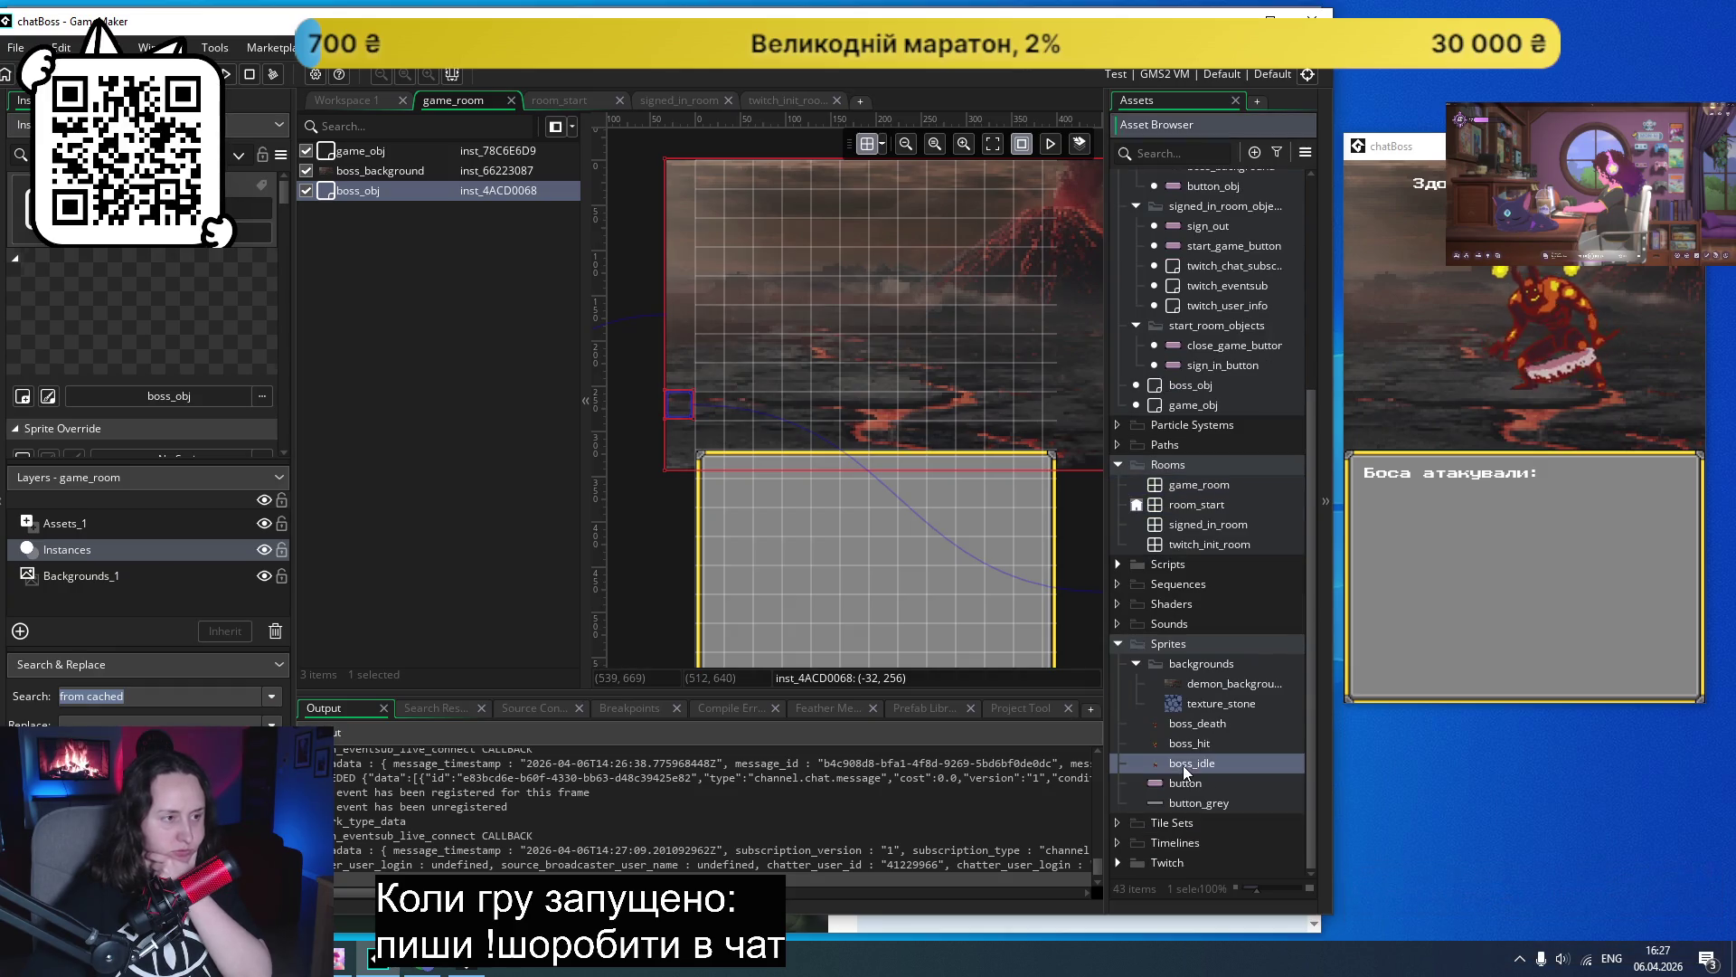
double_click(1185, 770)
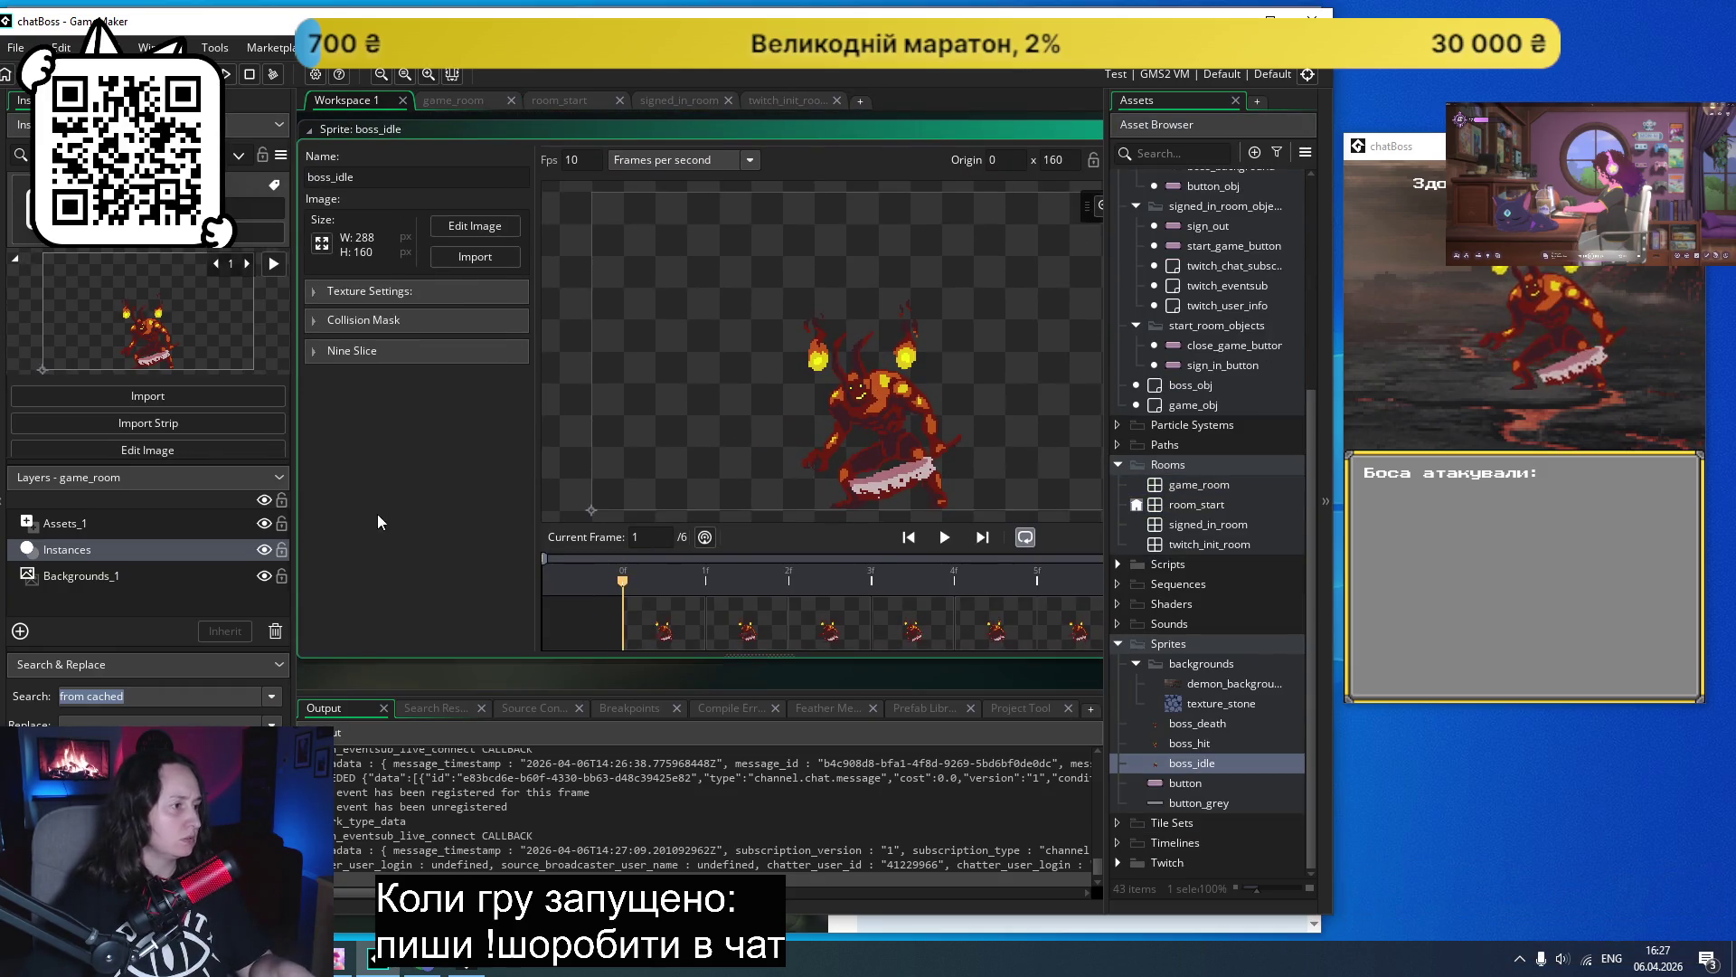
left_click(1041, 160)
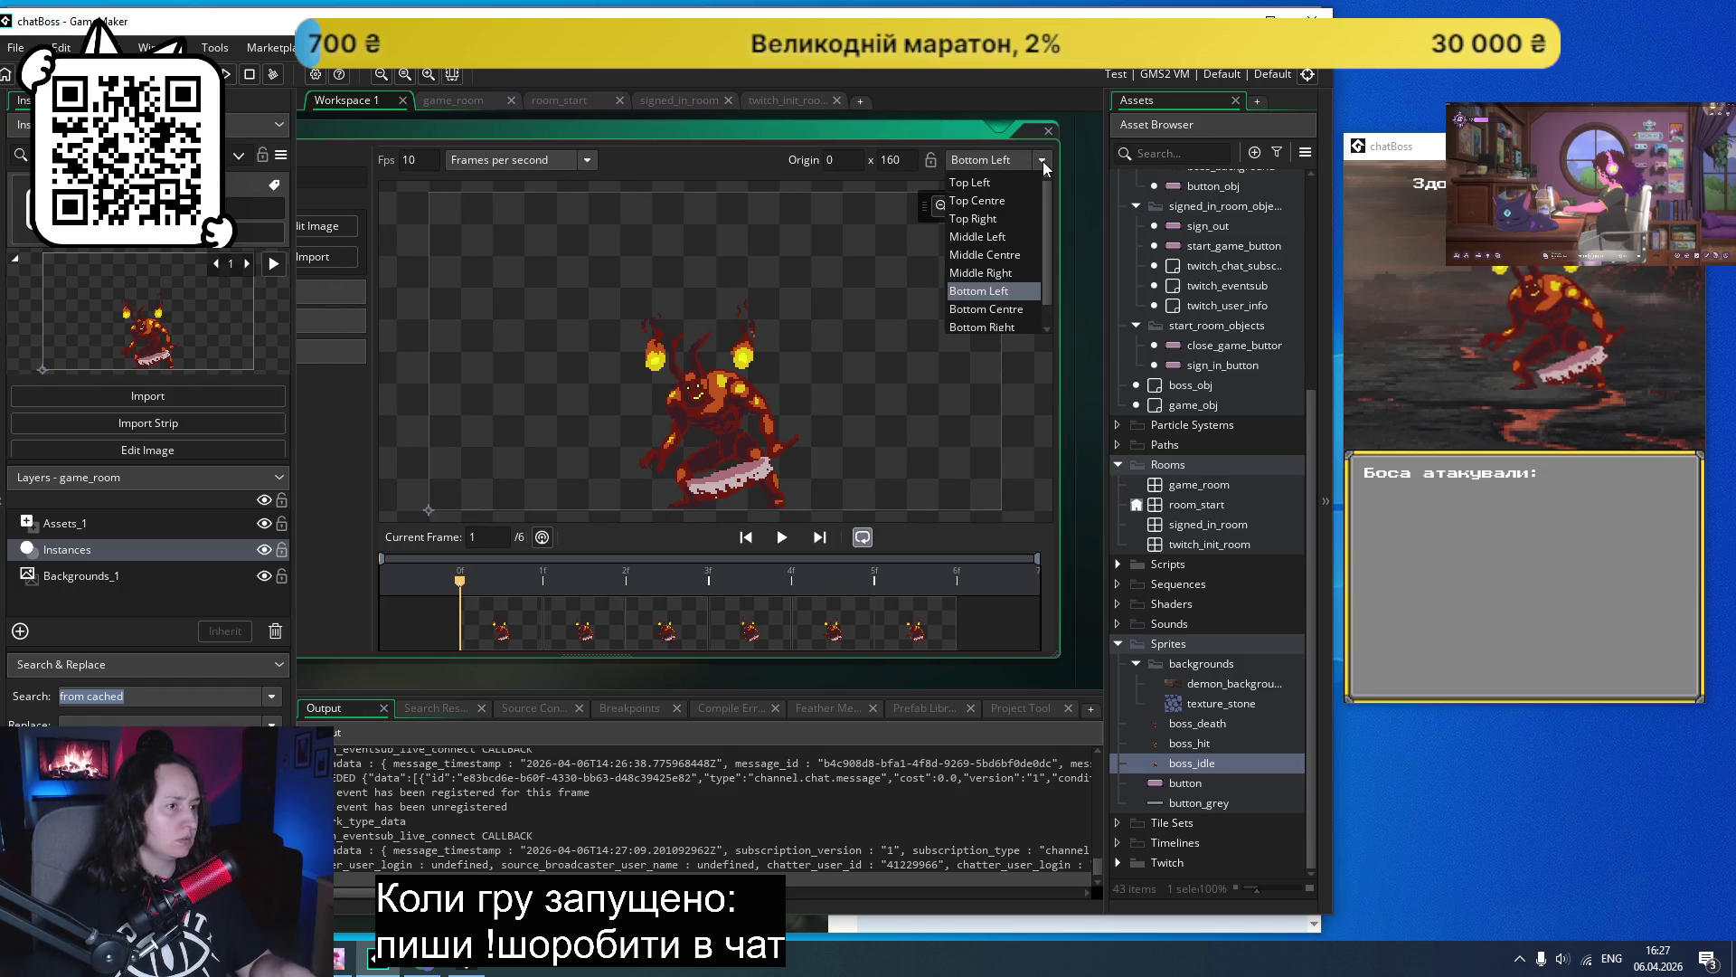
left_click(1005, 333)
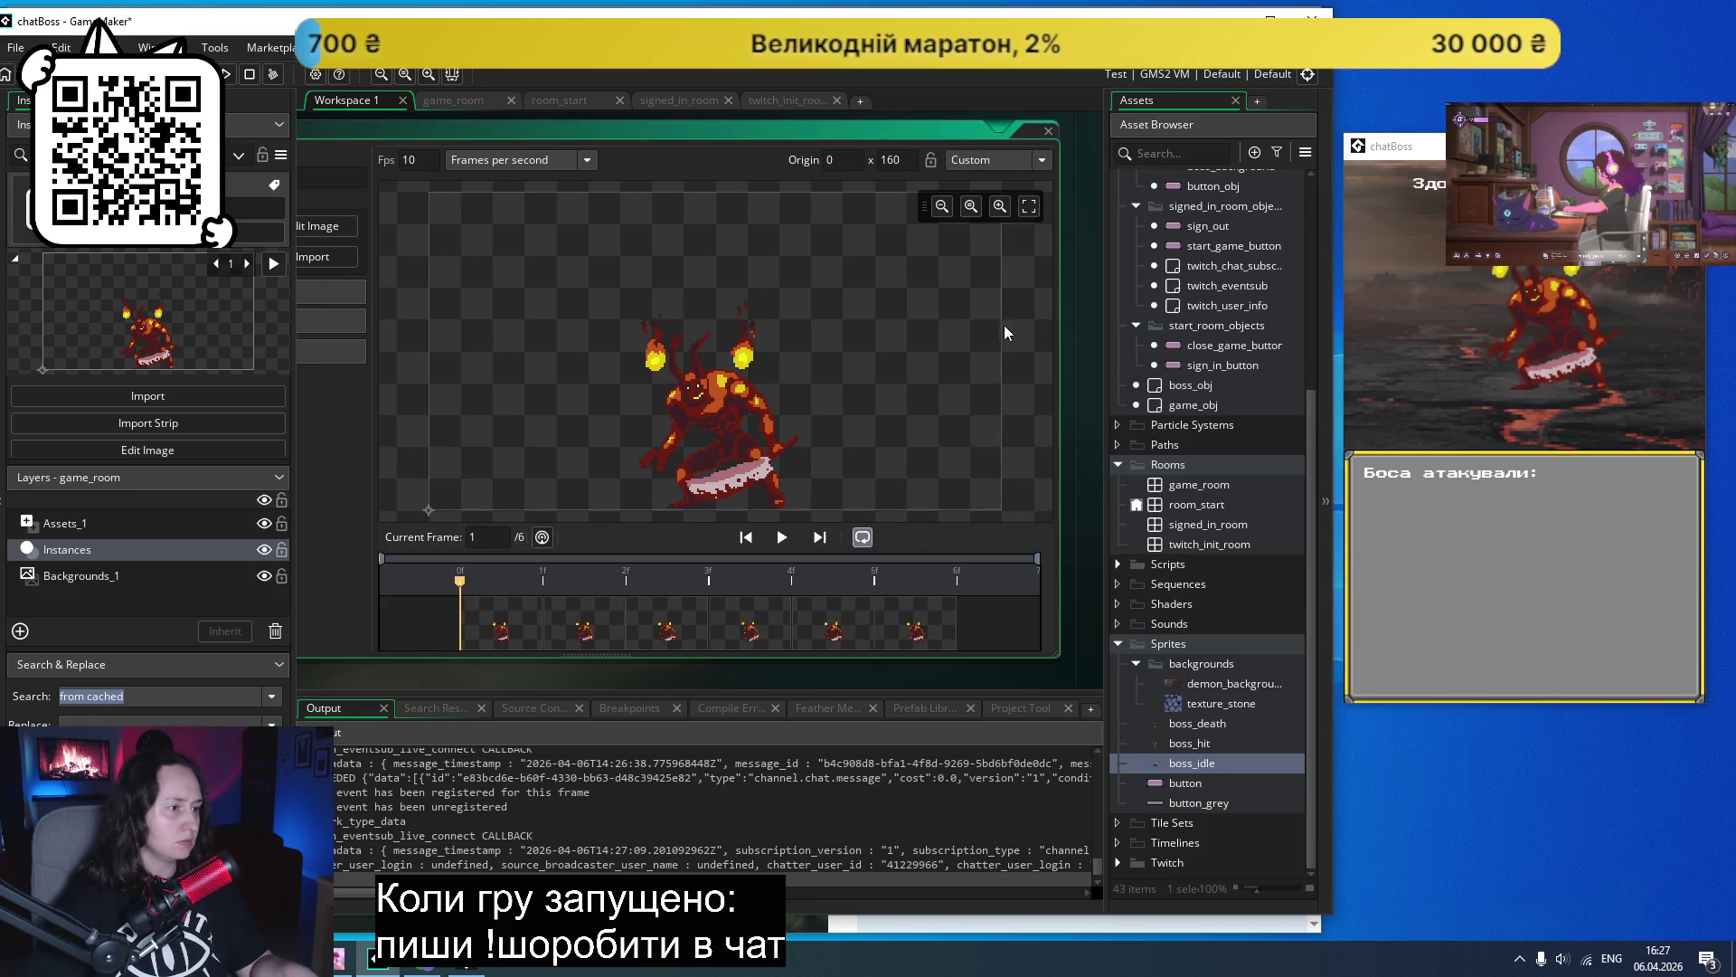
left_click_drag(450, 515, 652, 514)
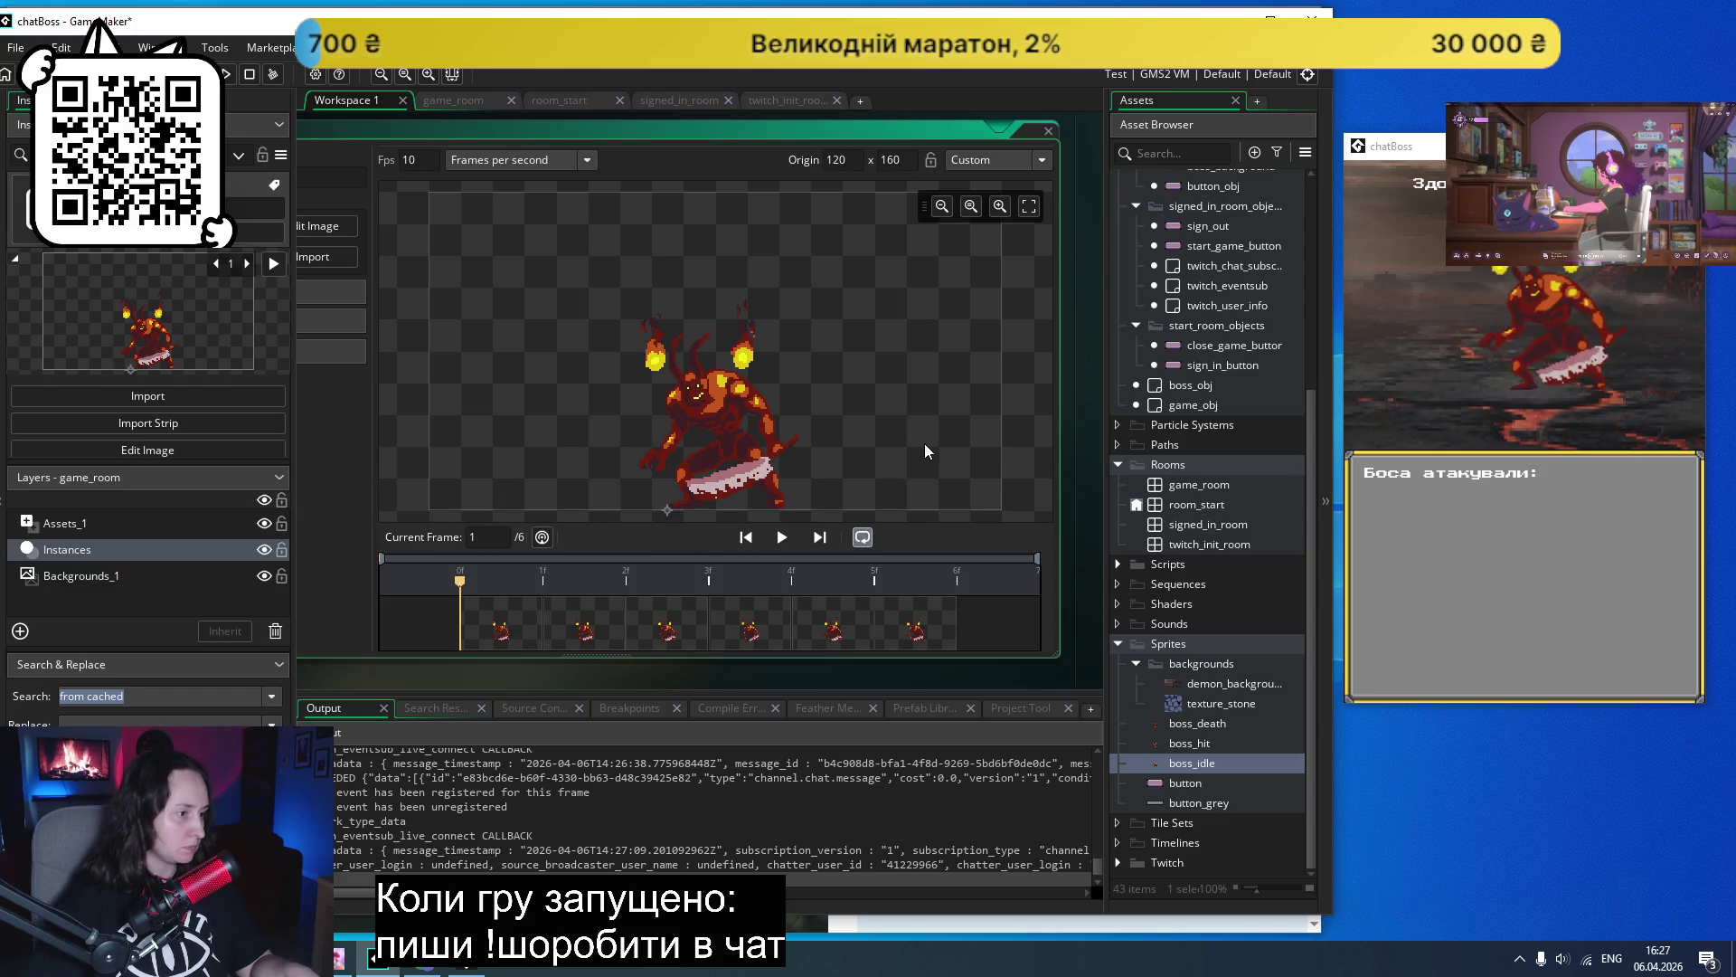
- Run the game, sign in, start it to reach the boss room, then close it
left_click(227, 75)
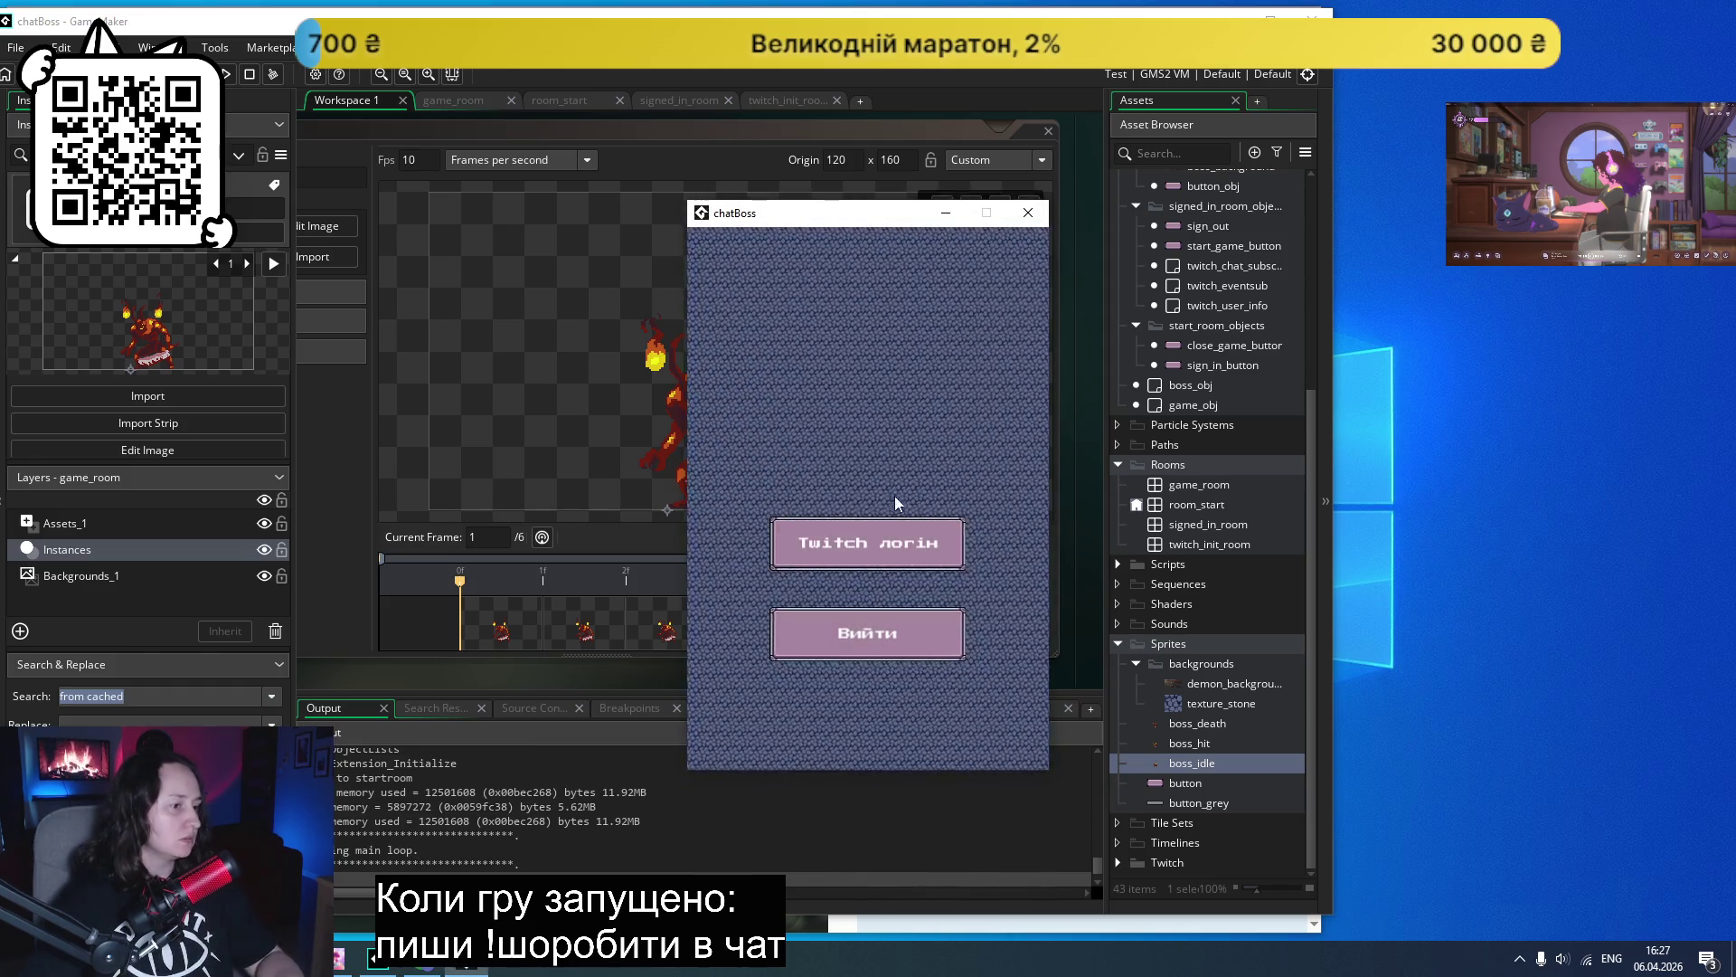
left_click(895, 543)
left_click(859, 511)
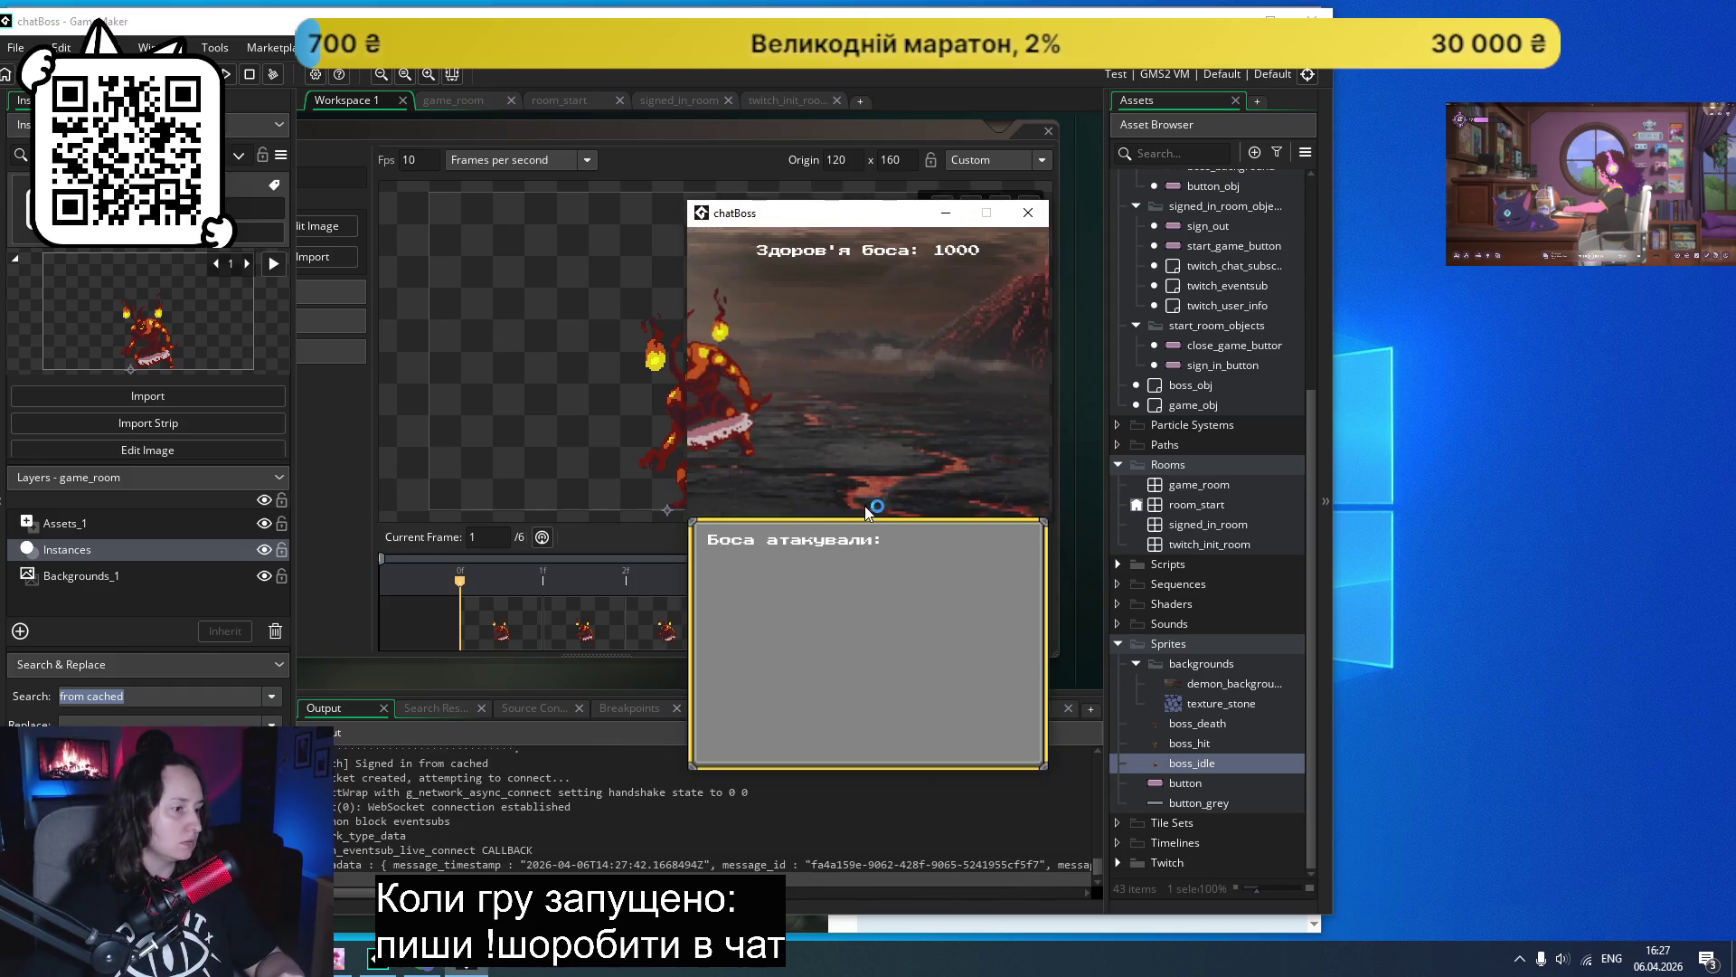
left_click(1028, 213)
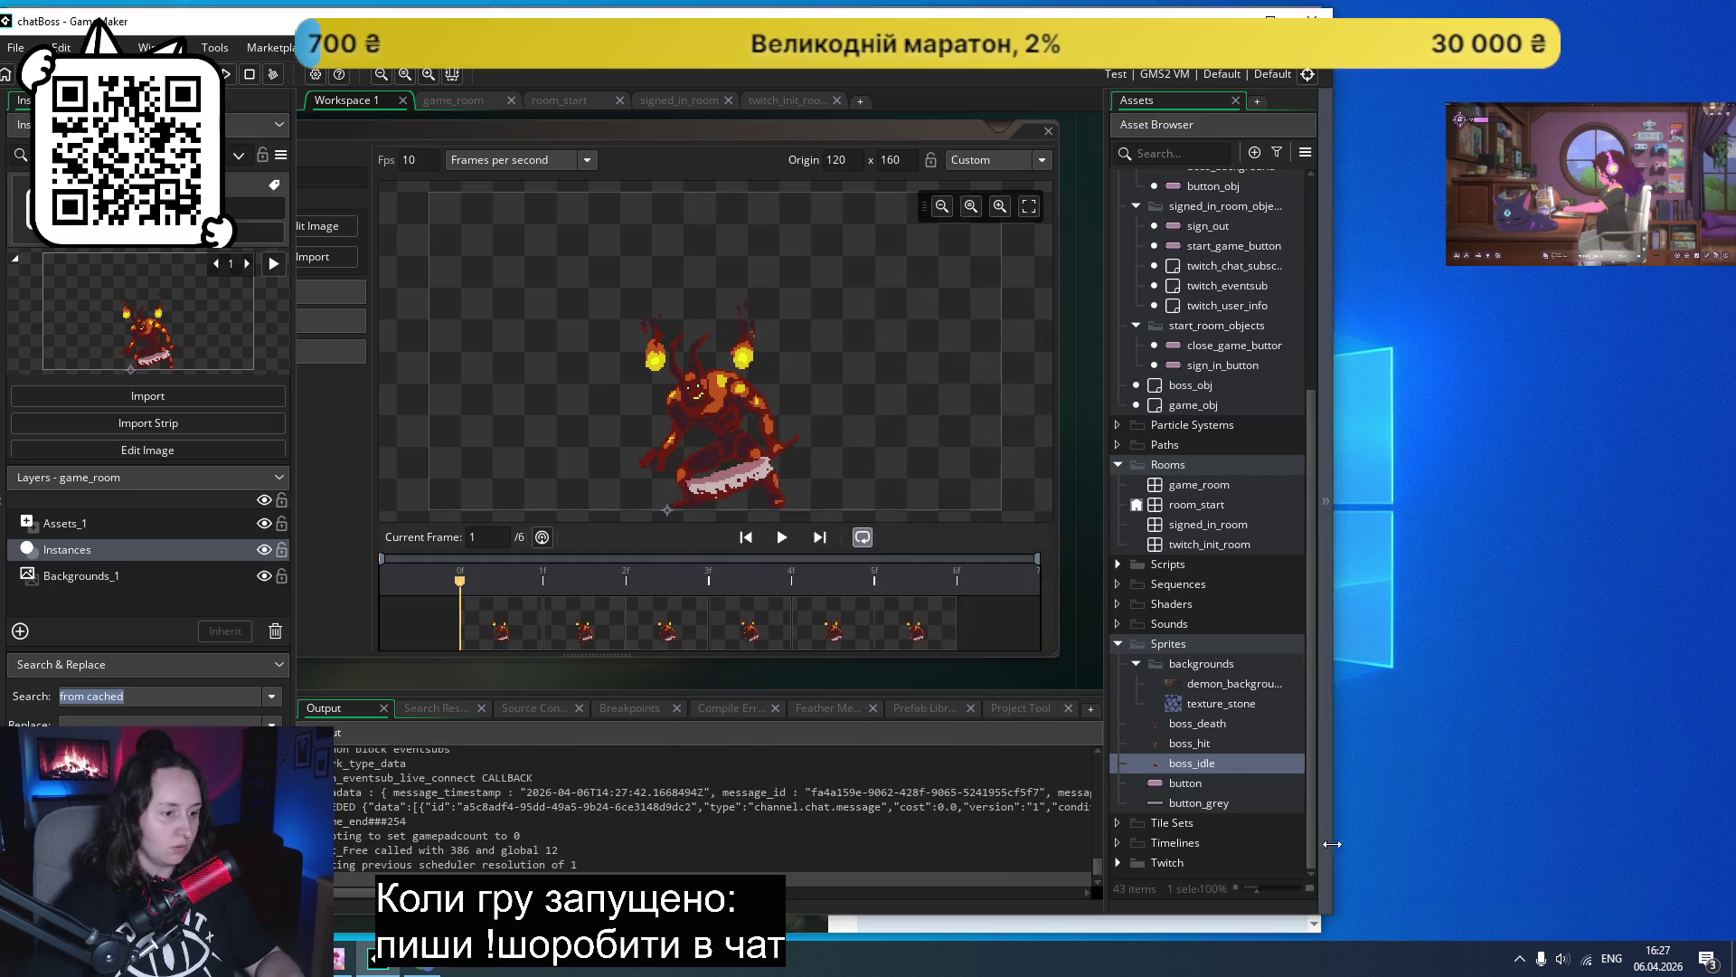
- Set the boss_hit sprite's origin to Custom at (120, 160)
double_click(1204, 742)
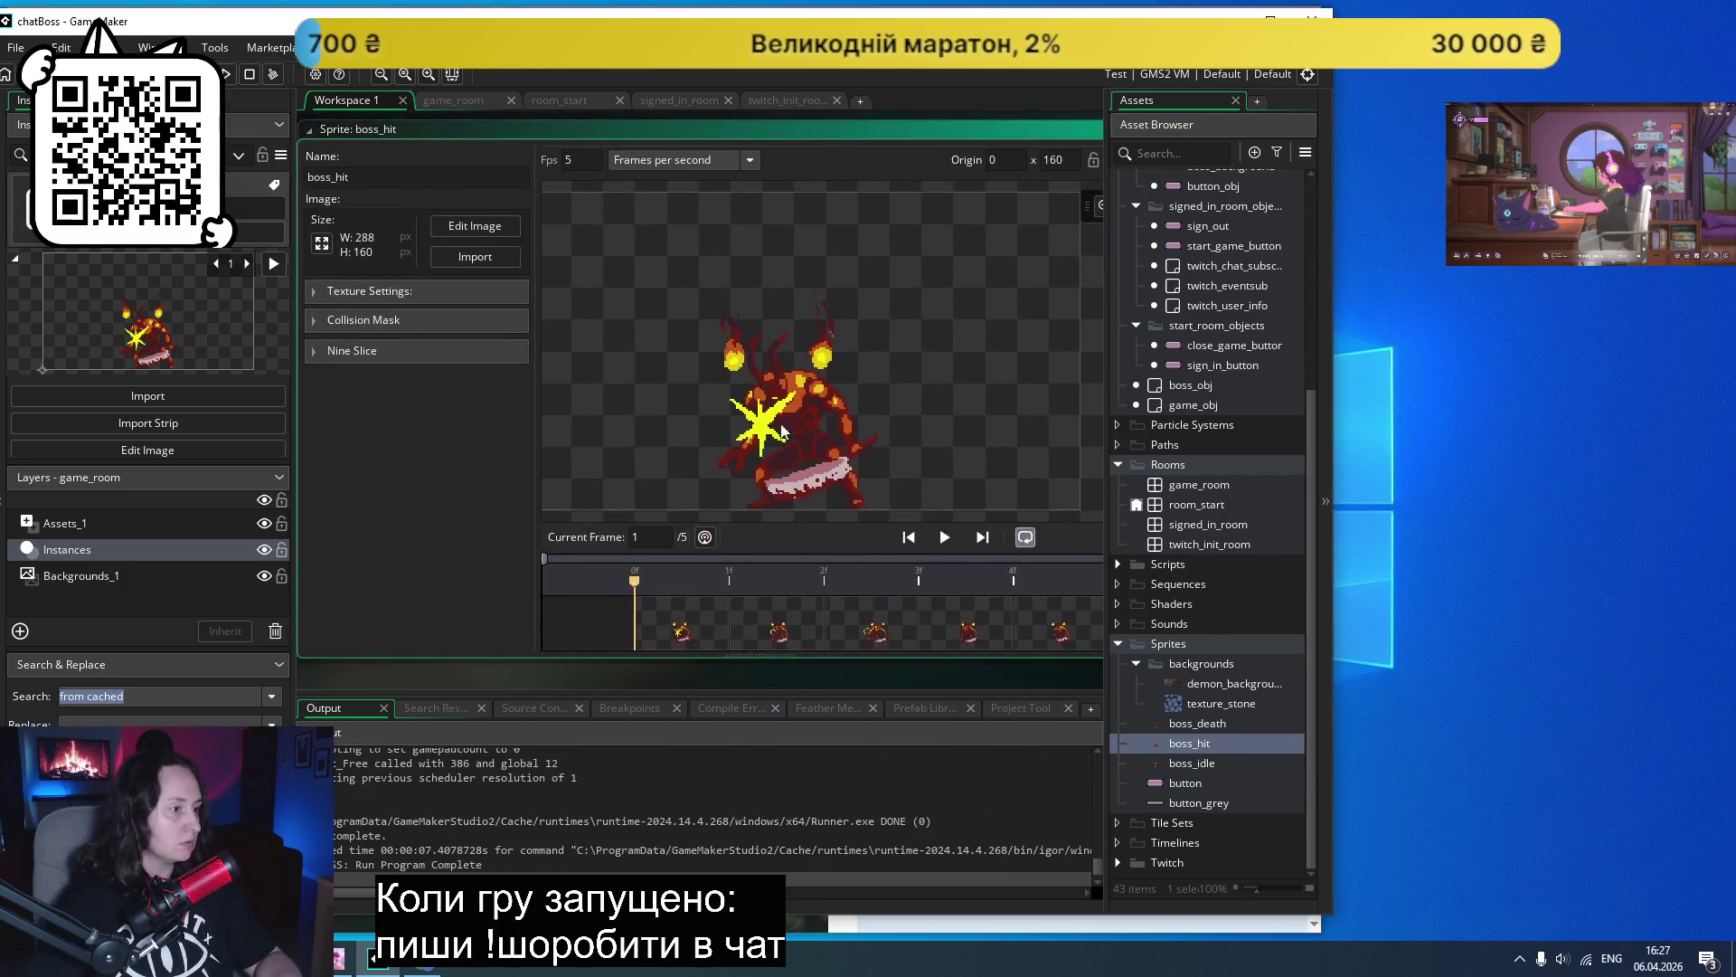
scroll(426, 488, "up", 2)
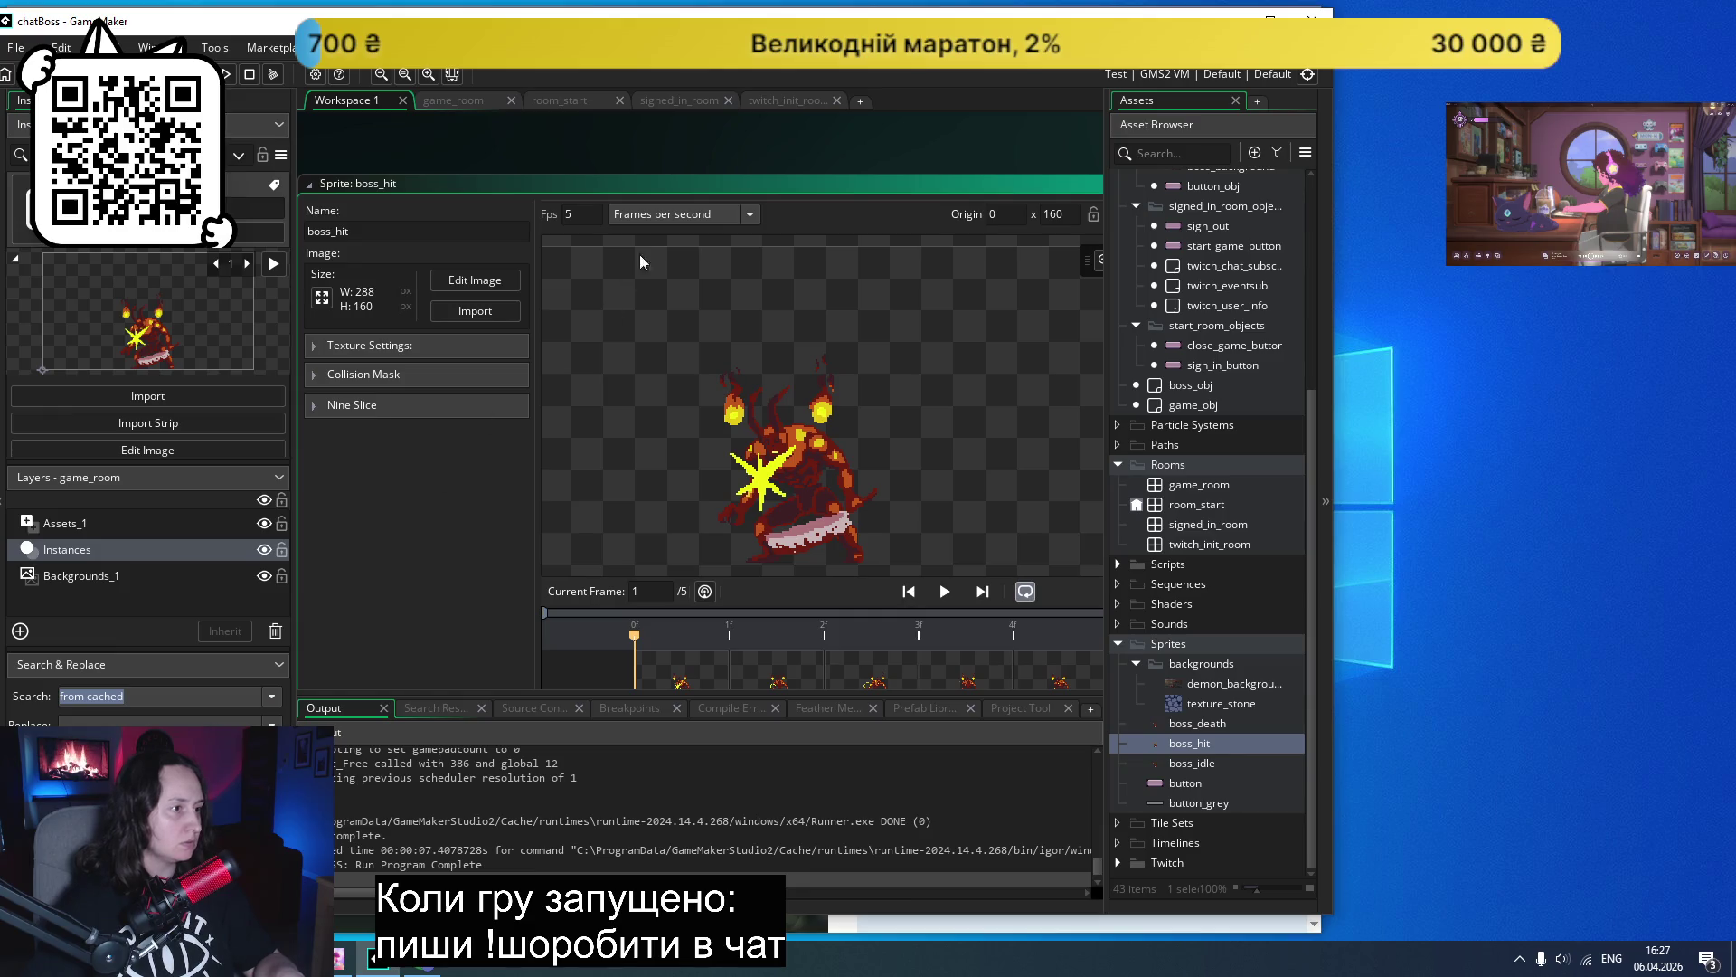
left_click(1271, 11)
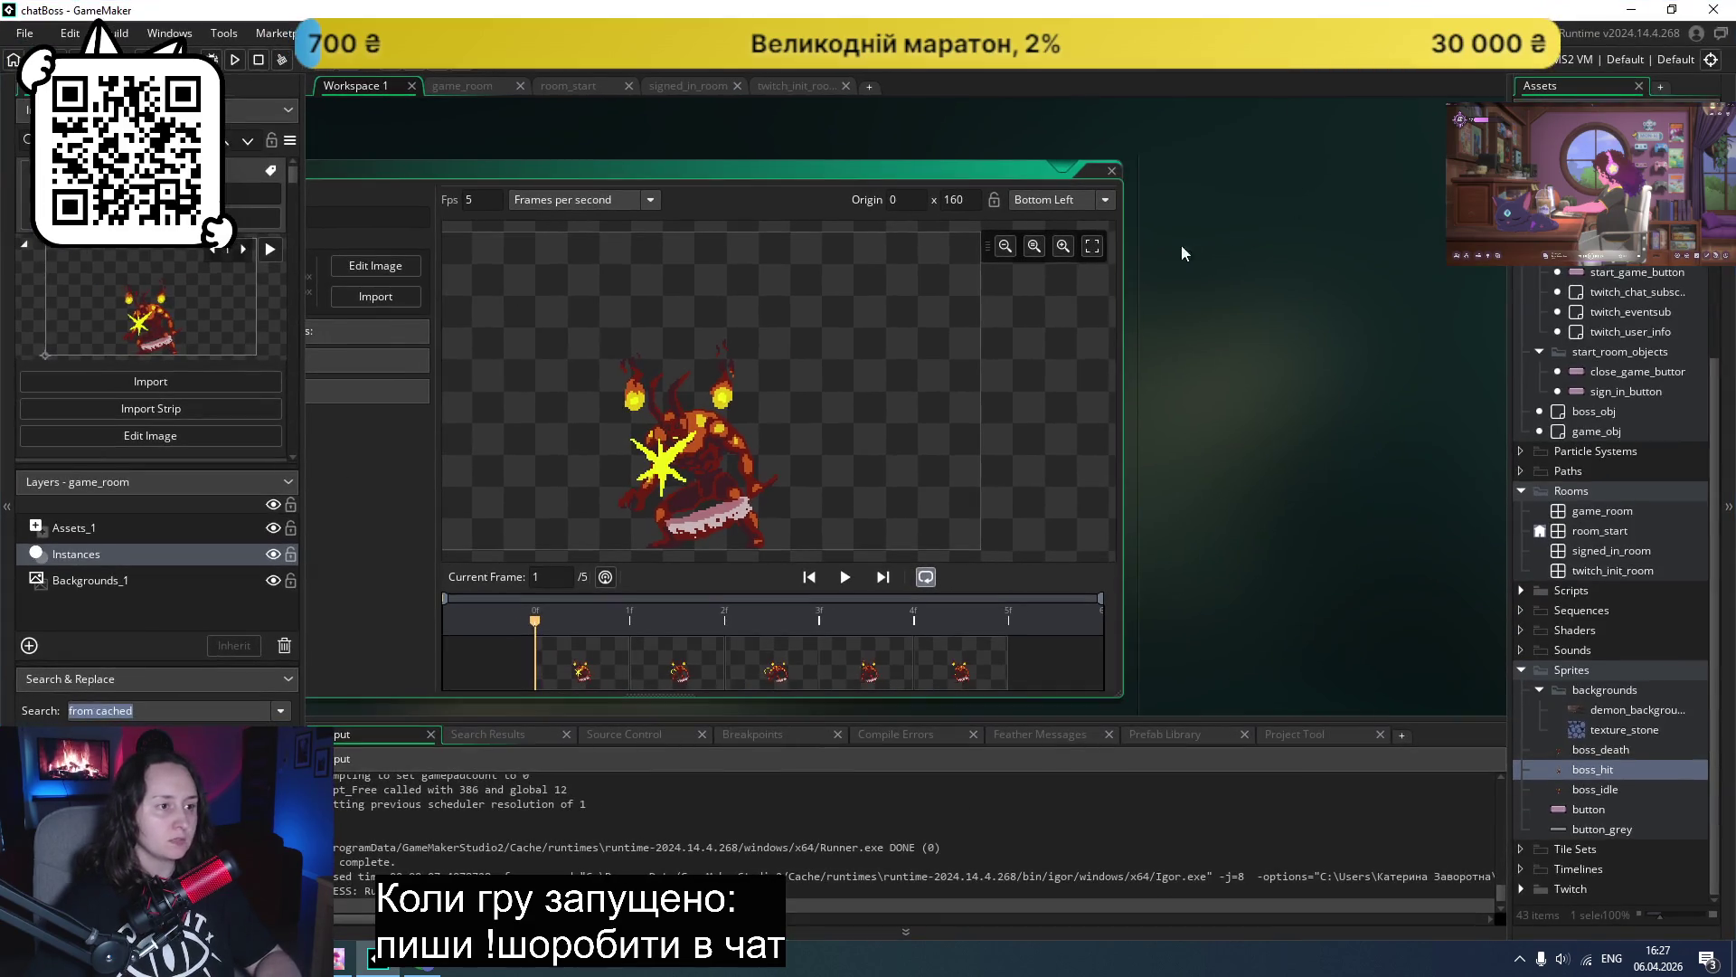
left_click(1083, 200)
left_click(1049, 372)
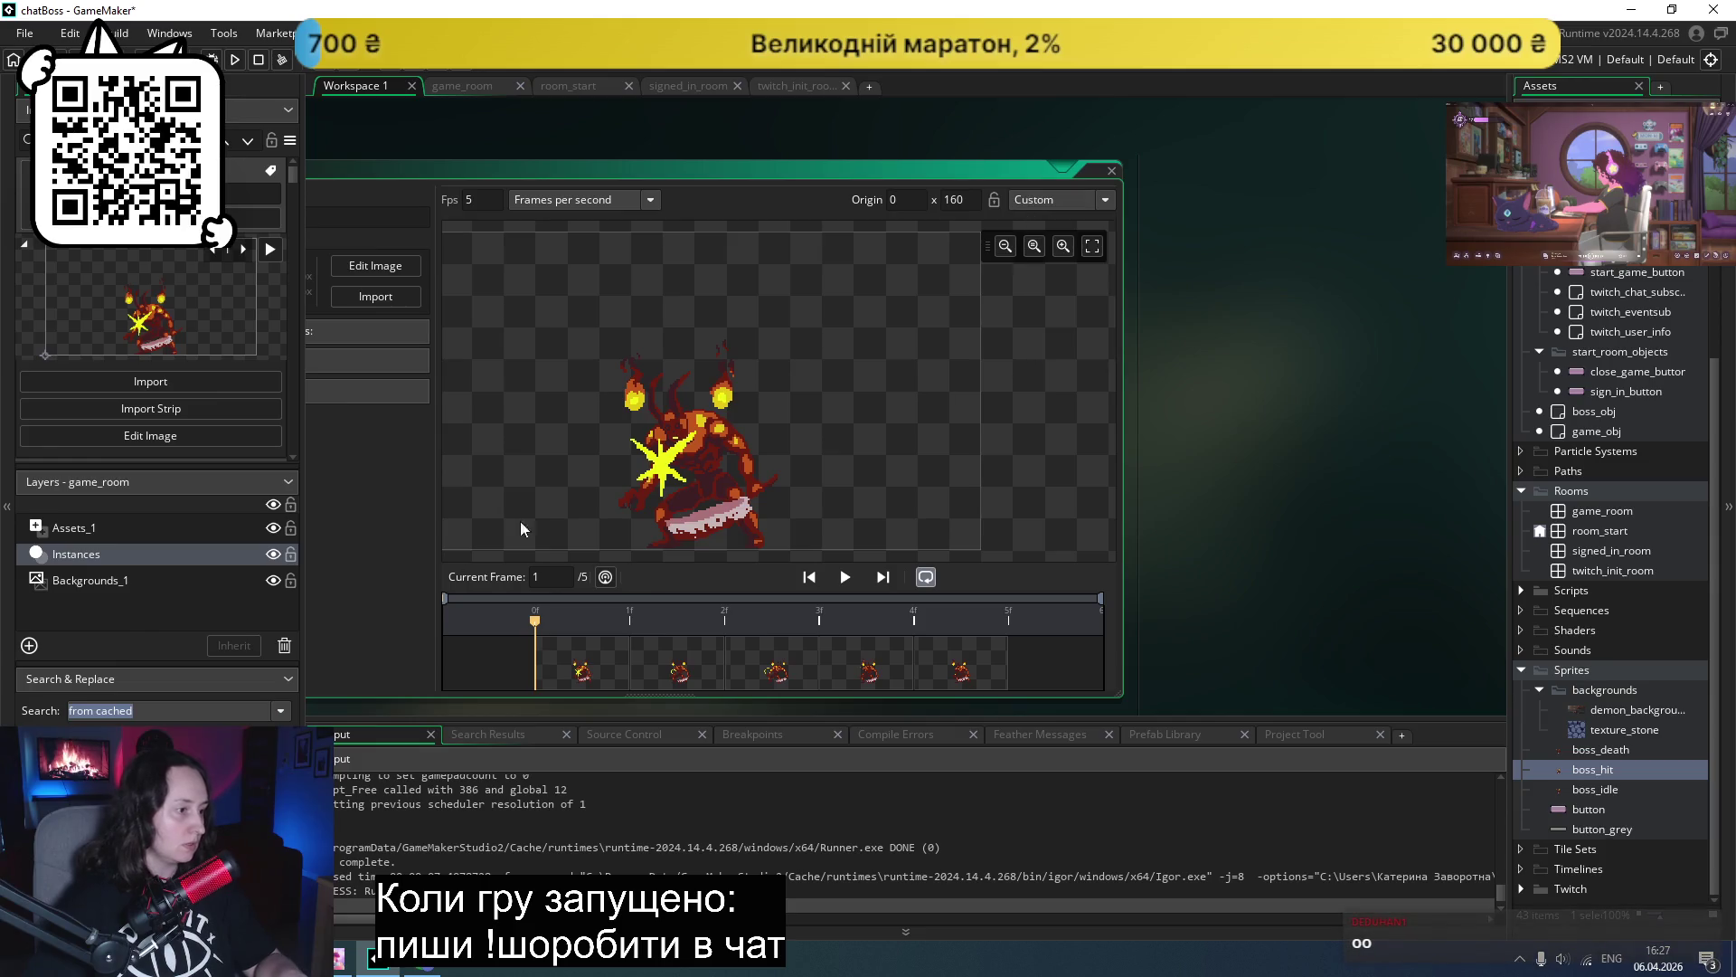
scroll(814, 506, "left", 2)
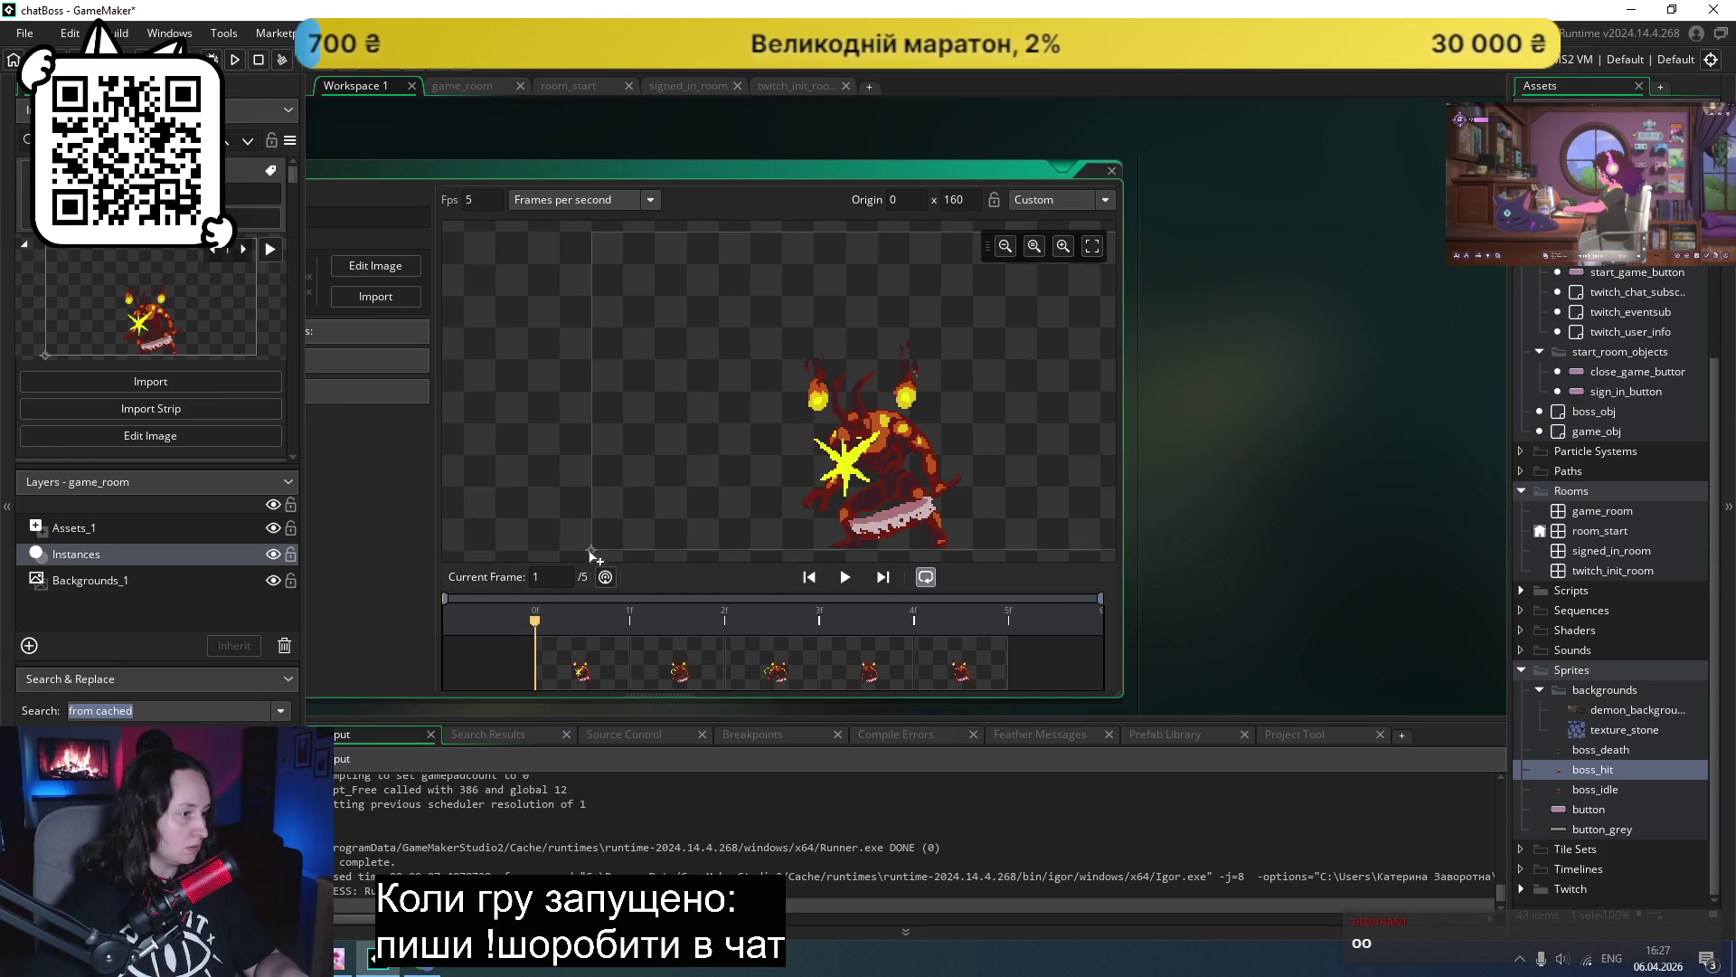
left_click_drag(813, 546, 830, 553)
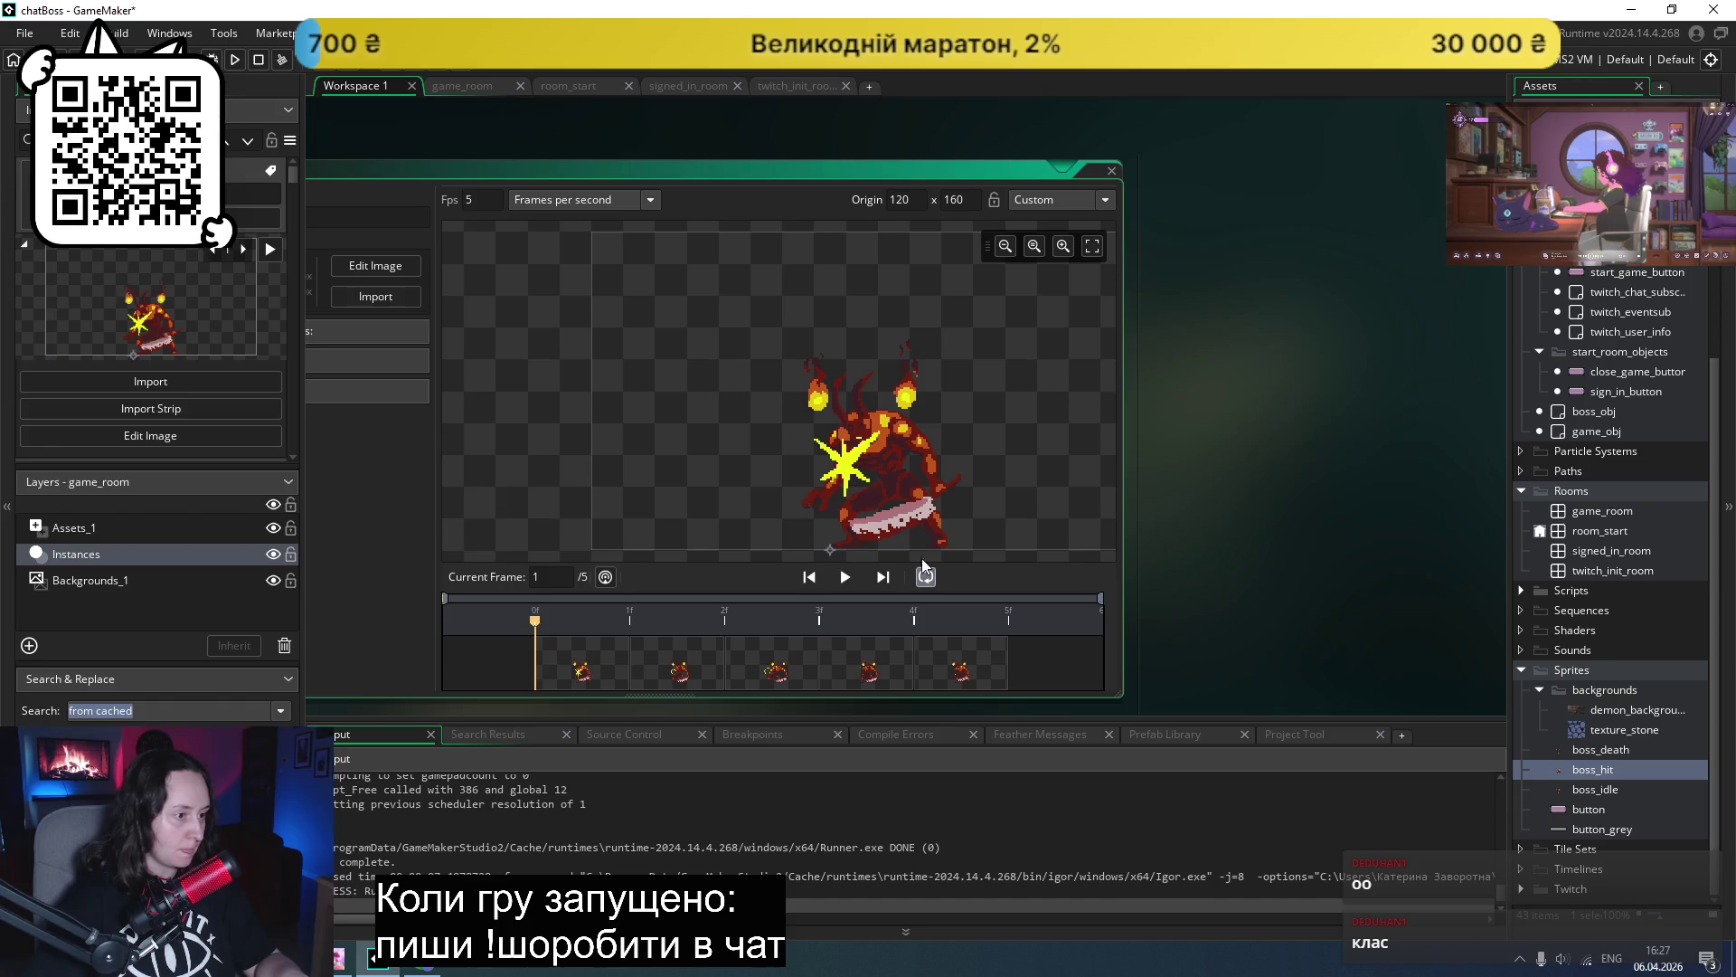
- Set the boss_death origin to Custom at (120, 160), then open game_room
double_click(1624, 751)
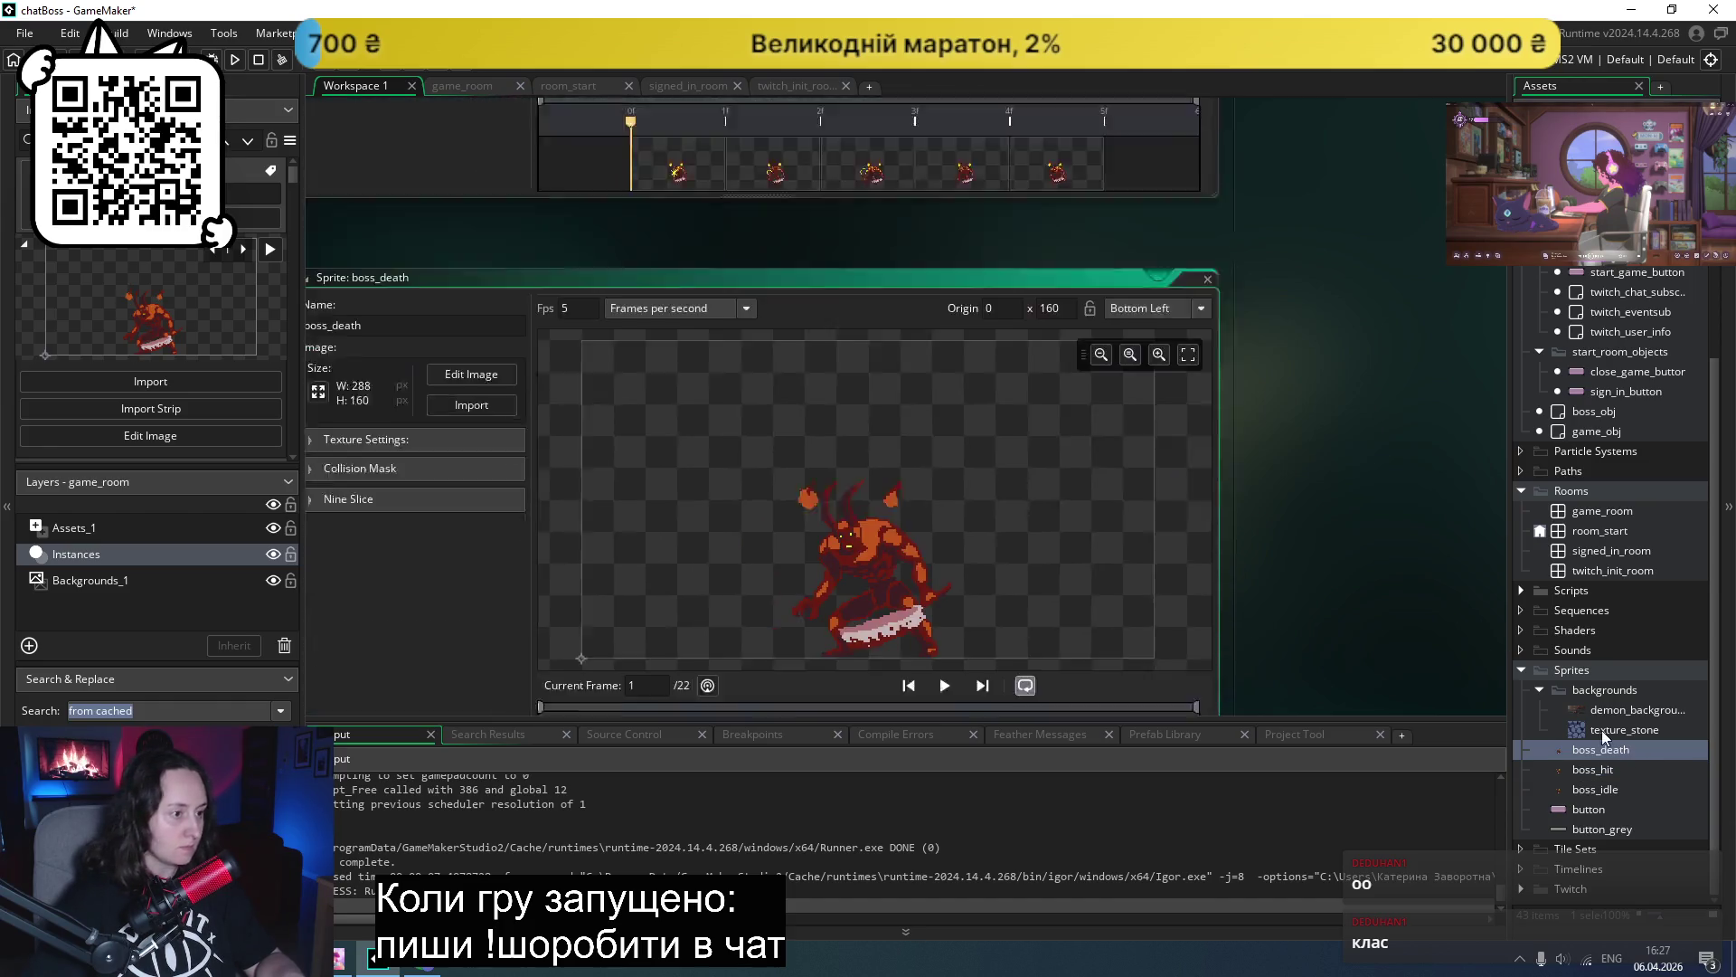
left_click(1223, 168)
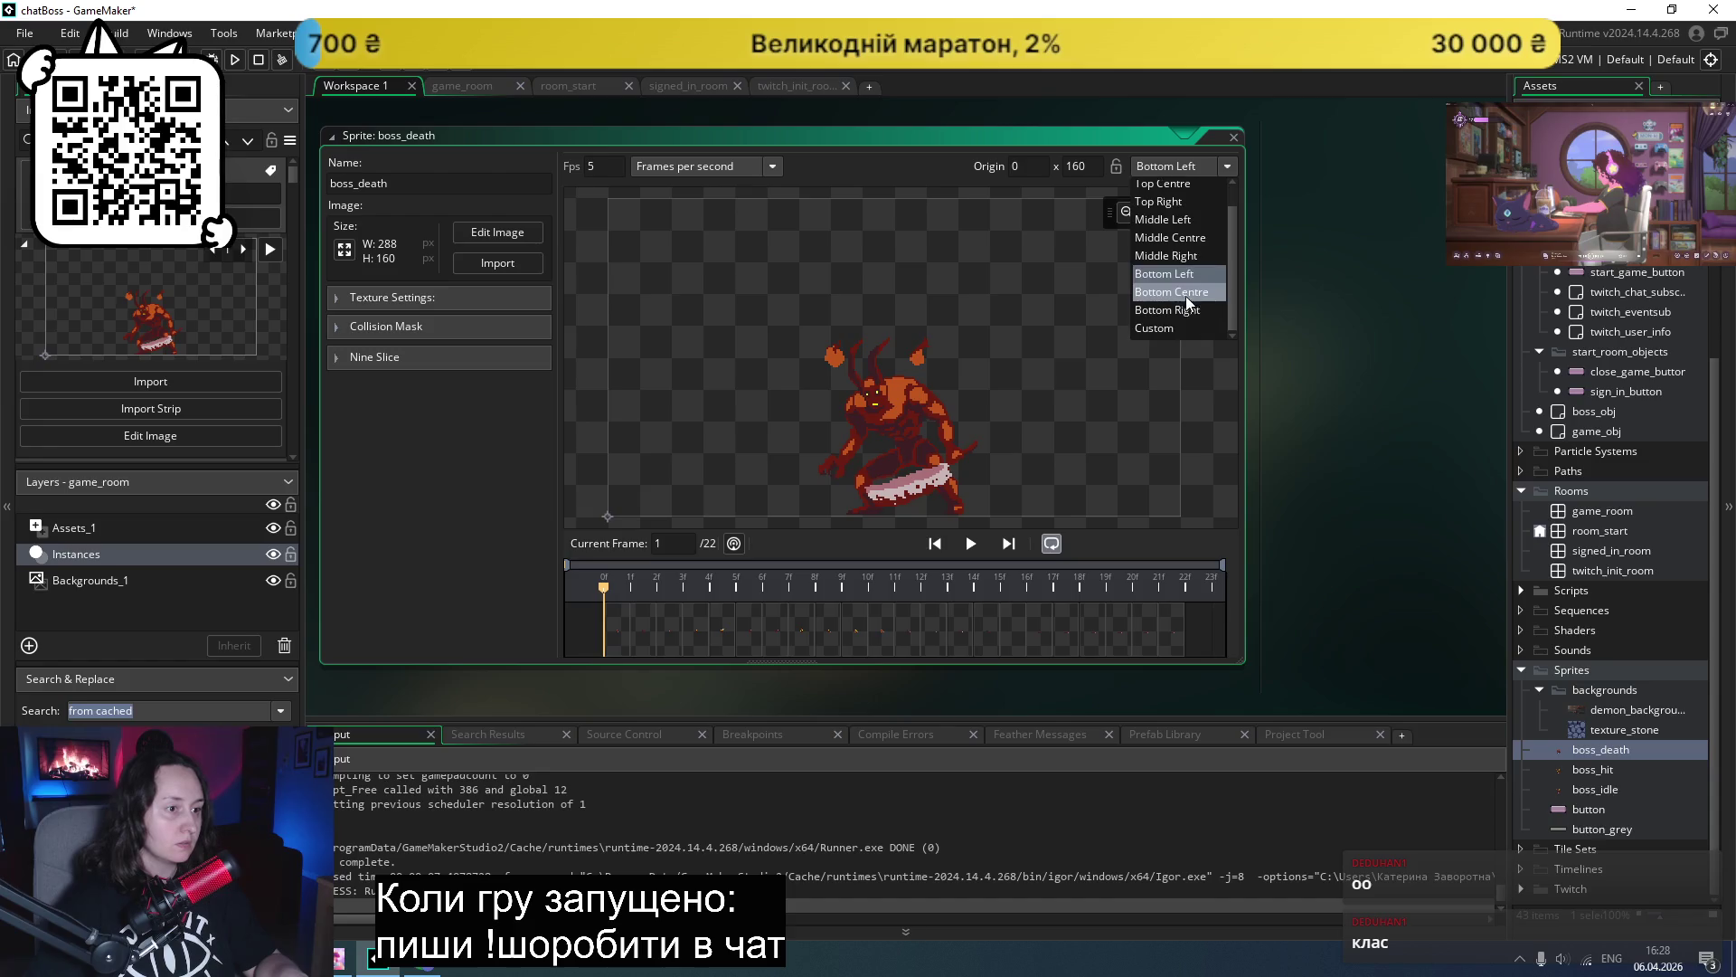
left_click(1166, 330)
left_click_drag(637, 523, 843, 520)
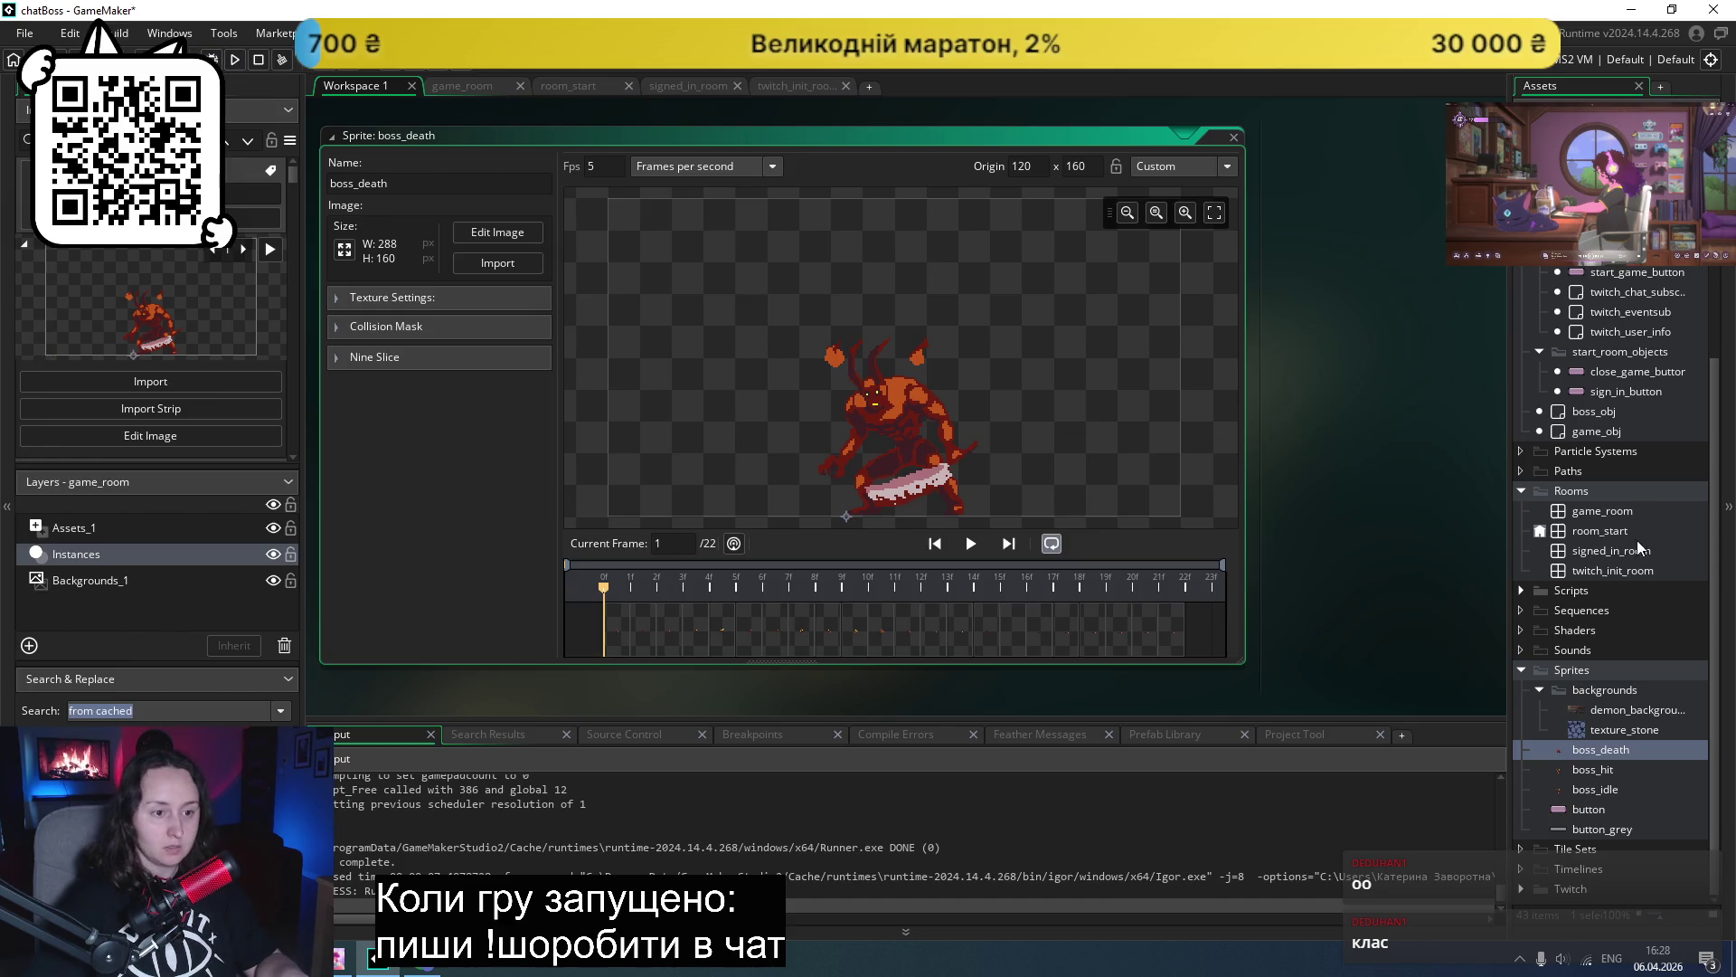
double_click(1602, 510)
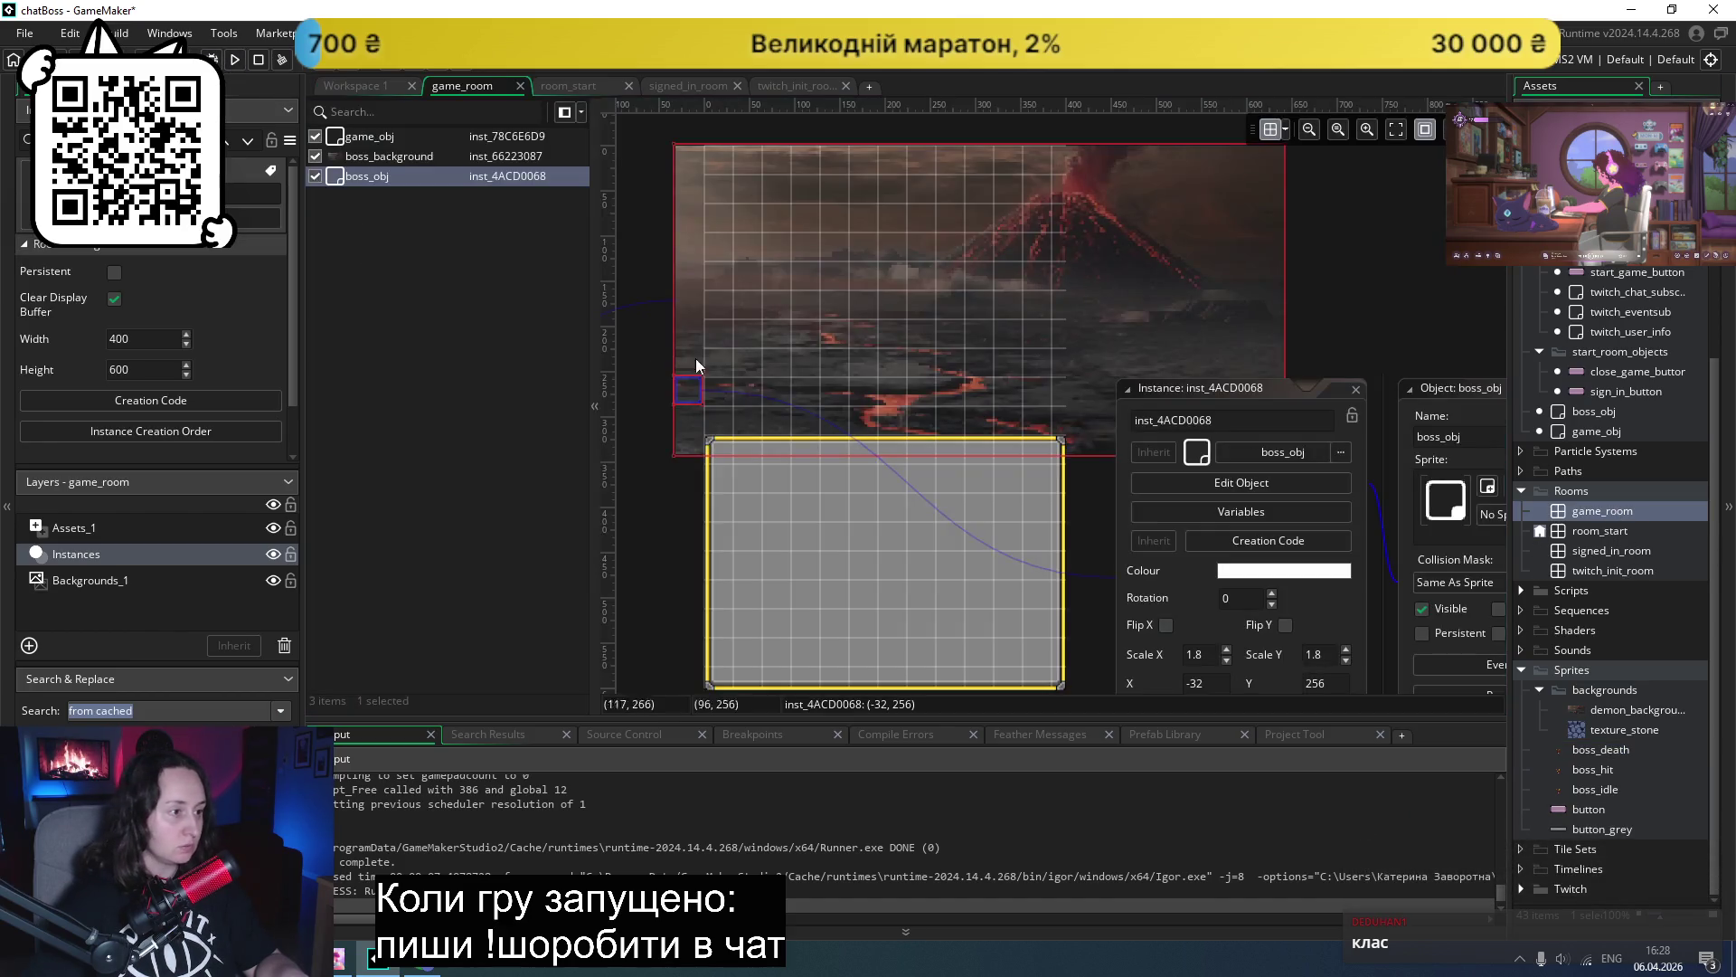
- Move the boss_obj instance in game_room to (128, 256) and run the game
left_click_drag(699, 396, 878, 396)
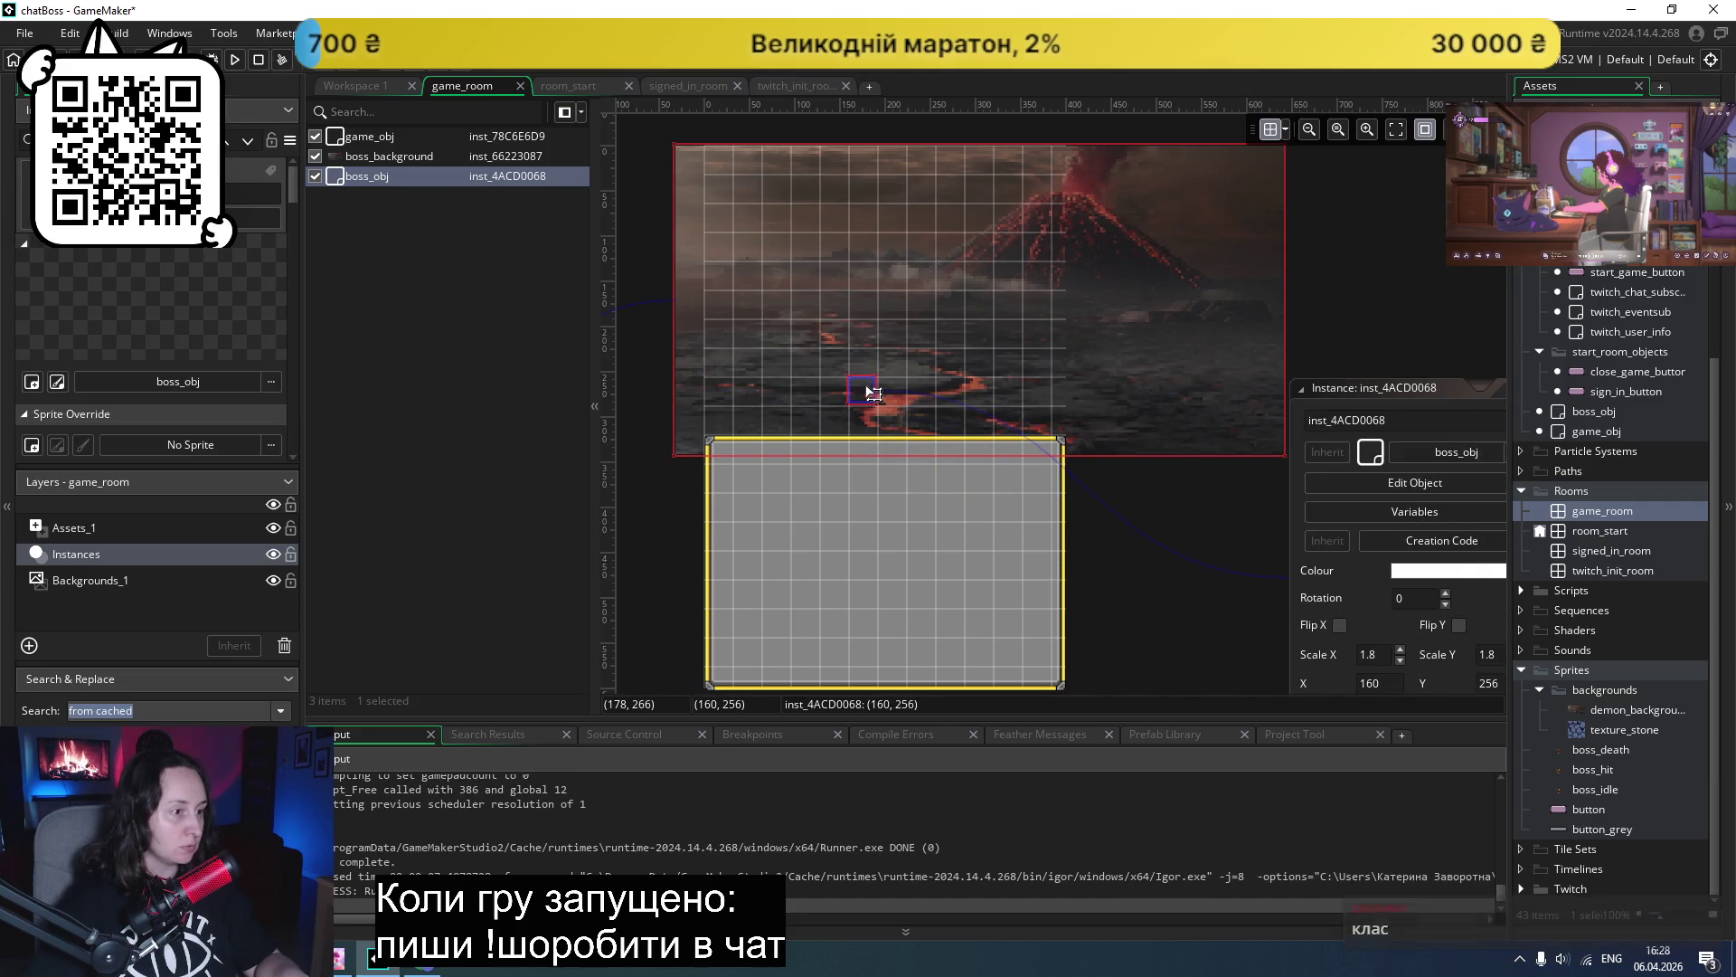
left_click_drag(866, 395, 838, 395)
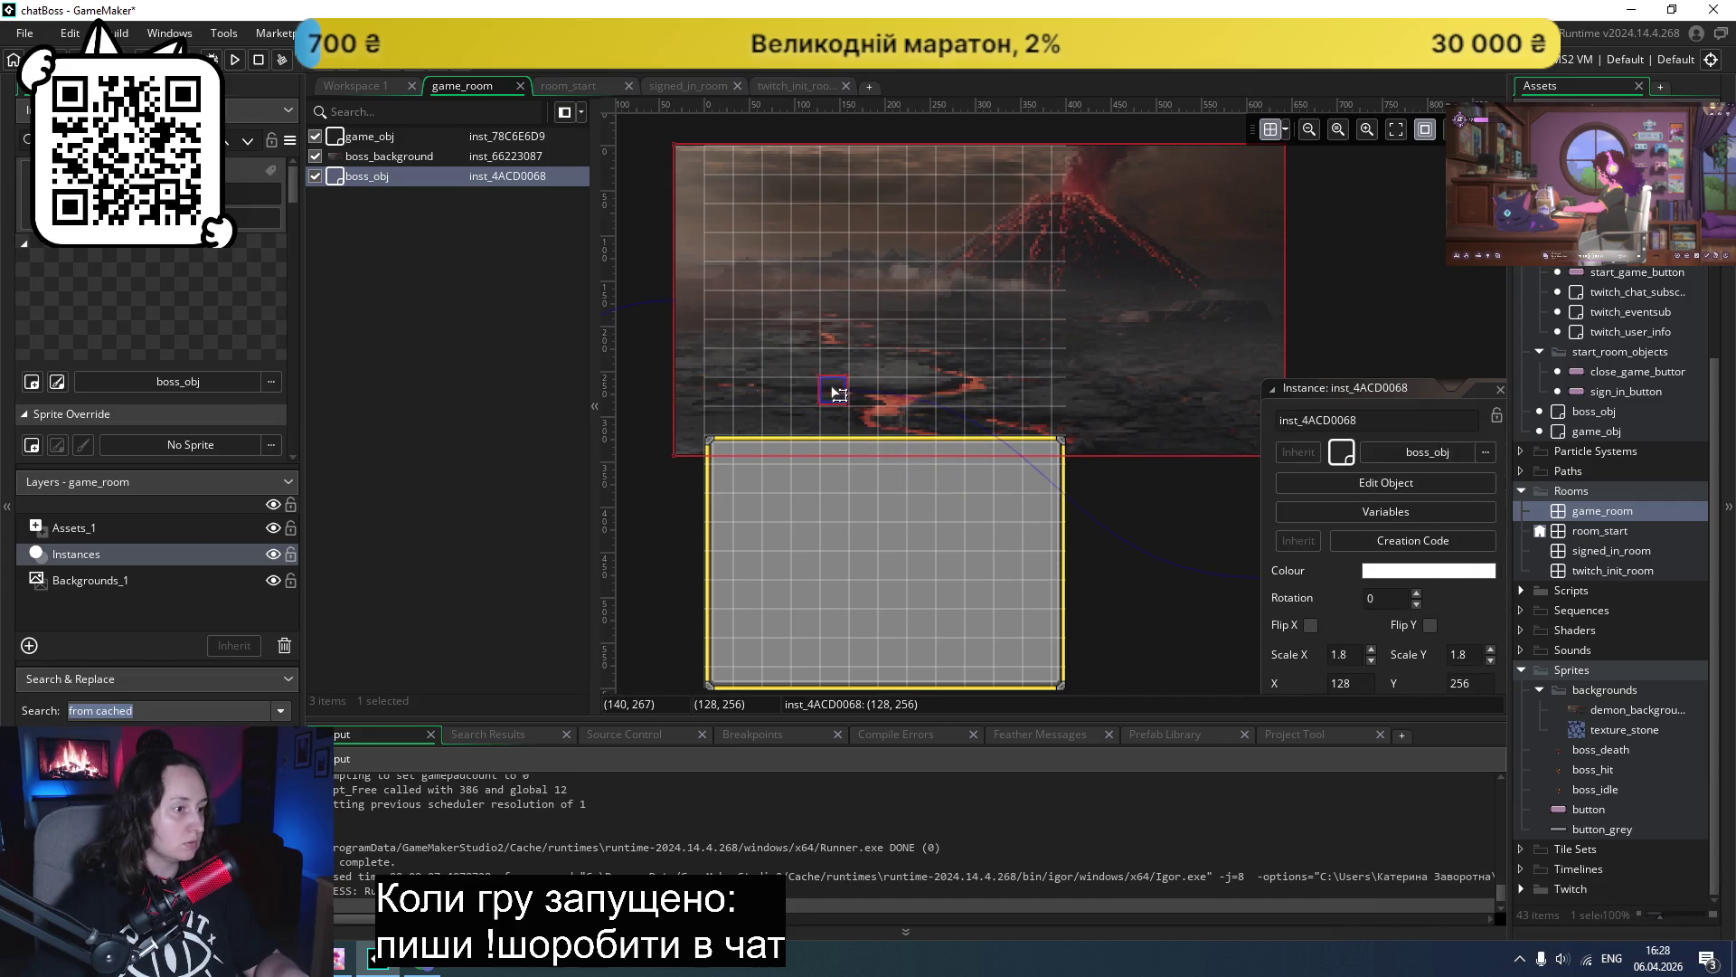
left_click(235, 60)
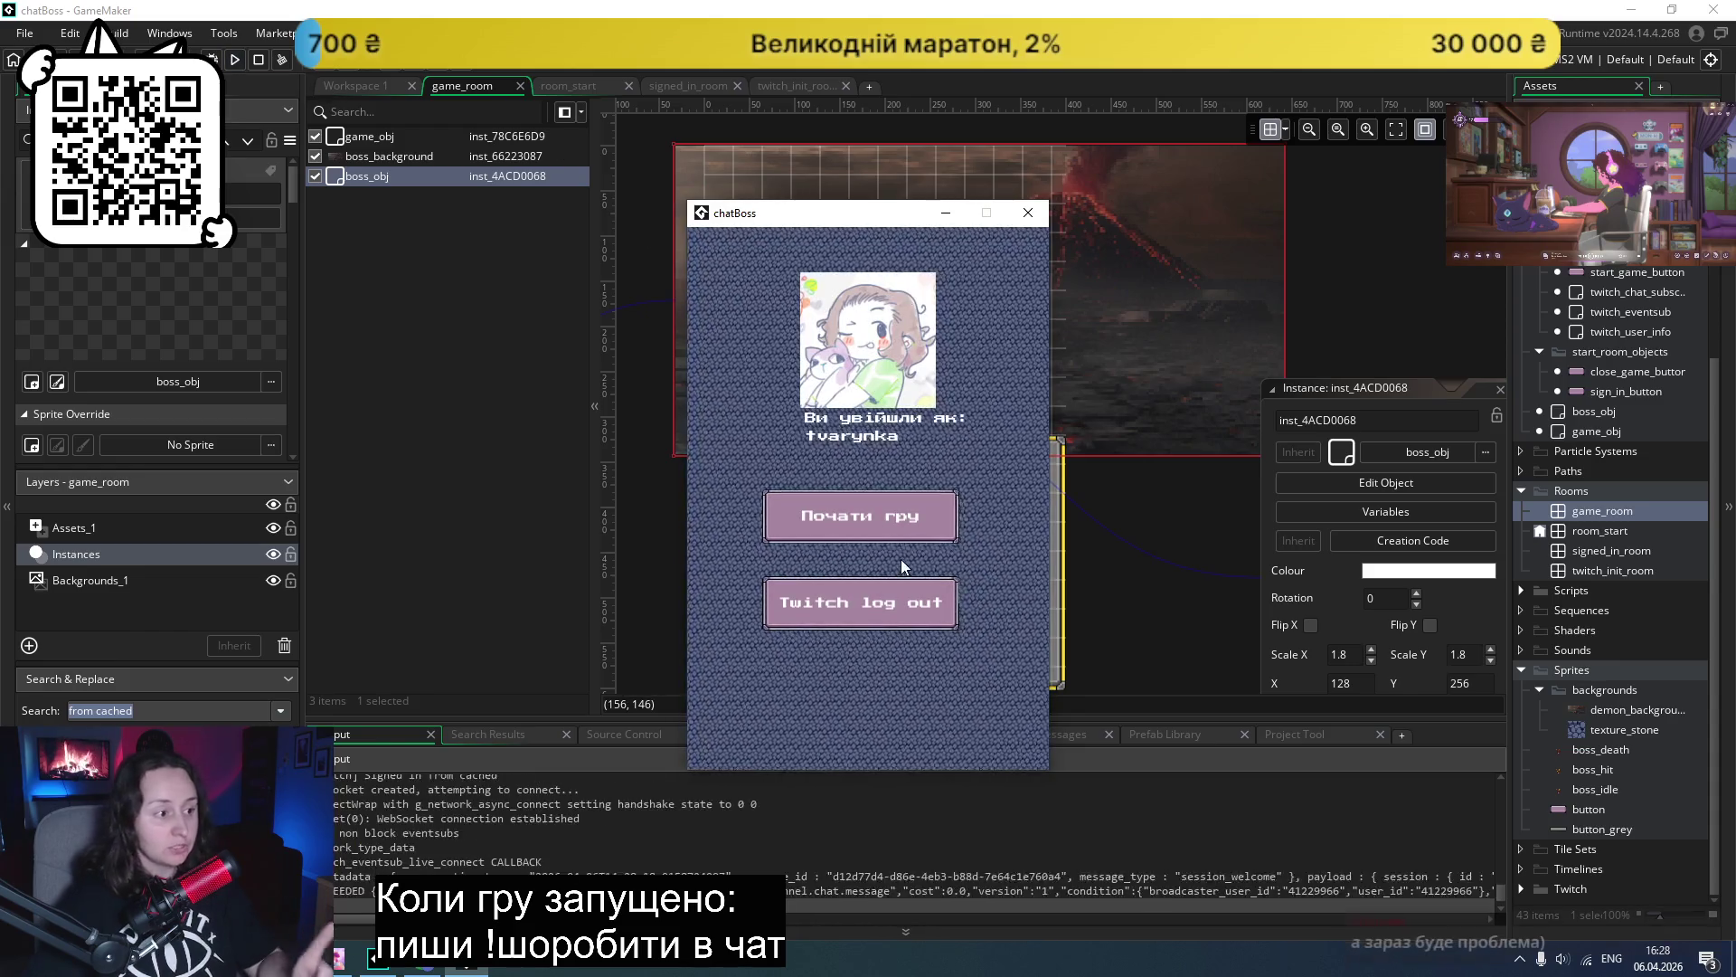
- Start the boss fight and watch a chat attack cut the boss's health to 954
left_click(898, 529)
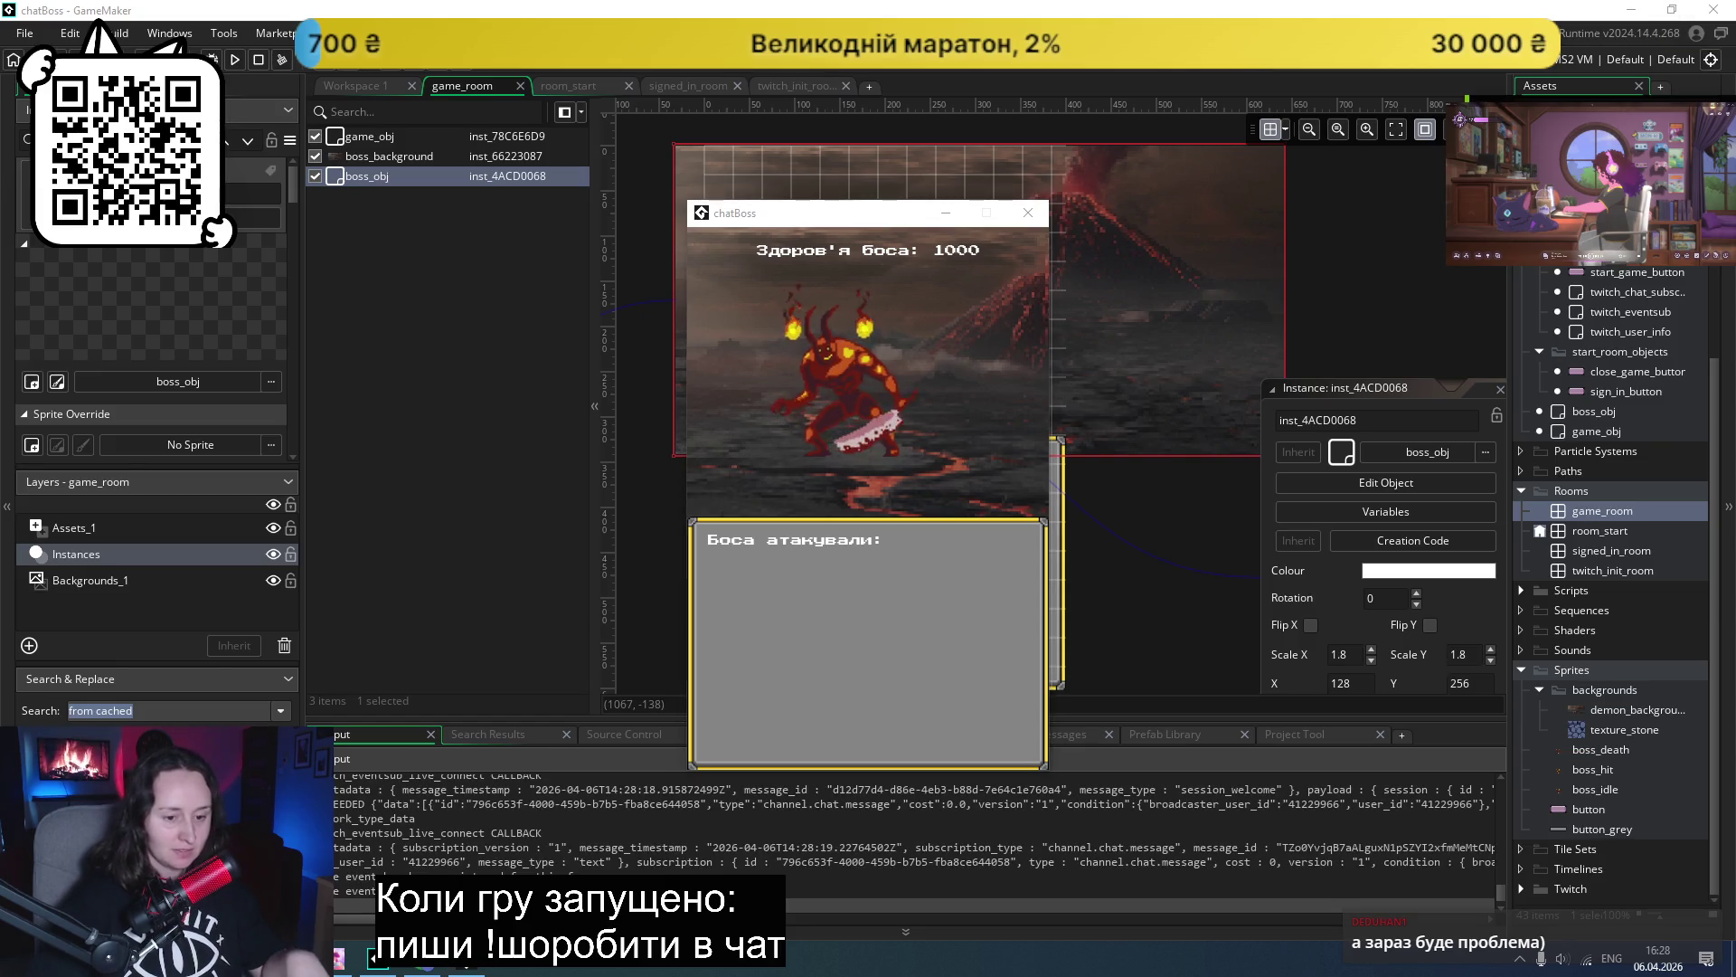
key("alt+shift")
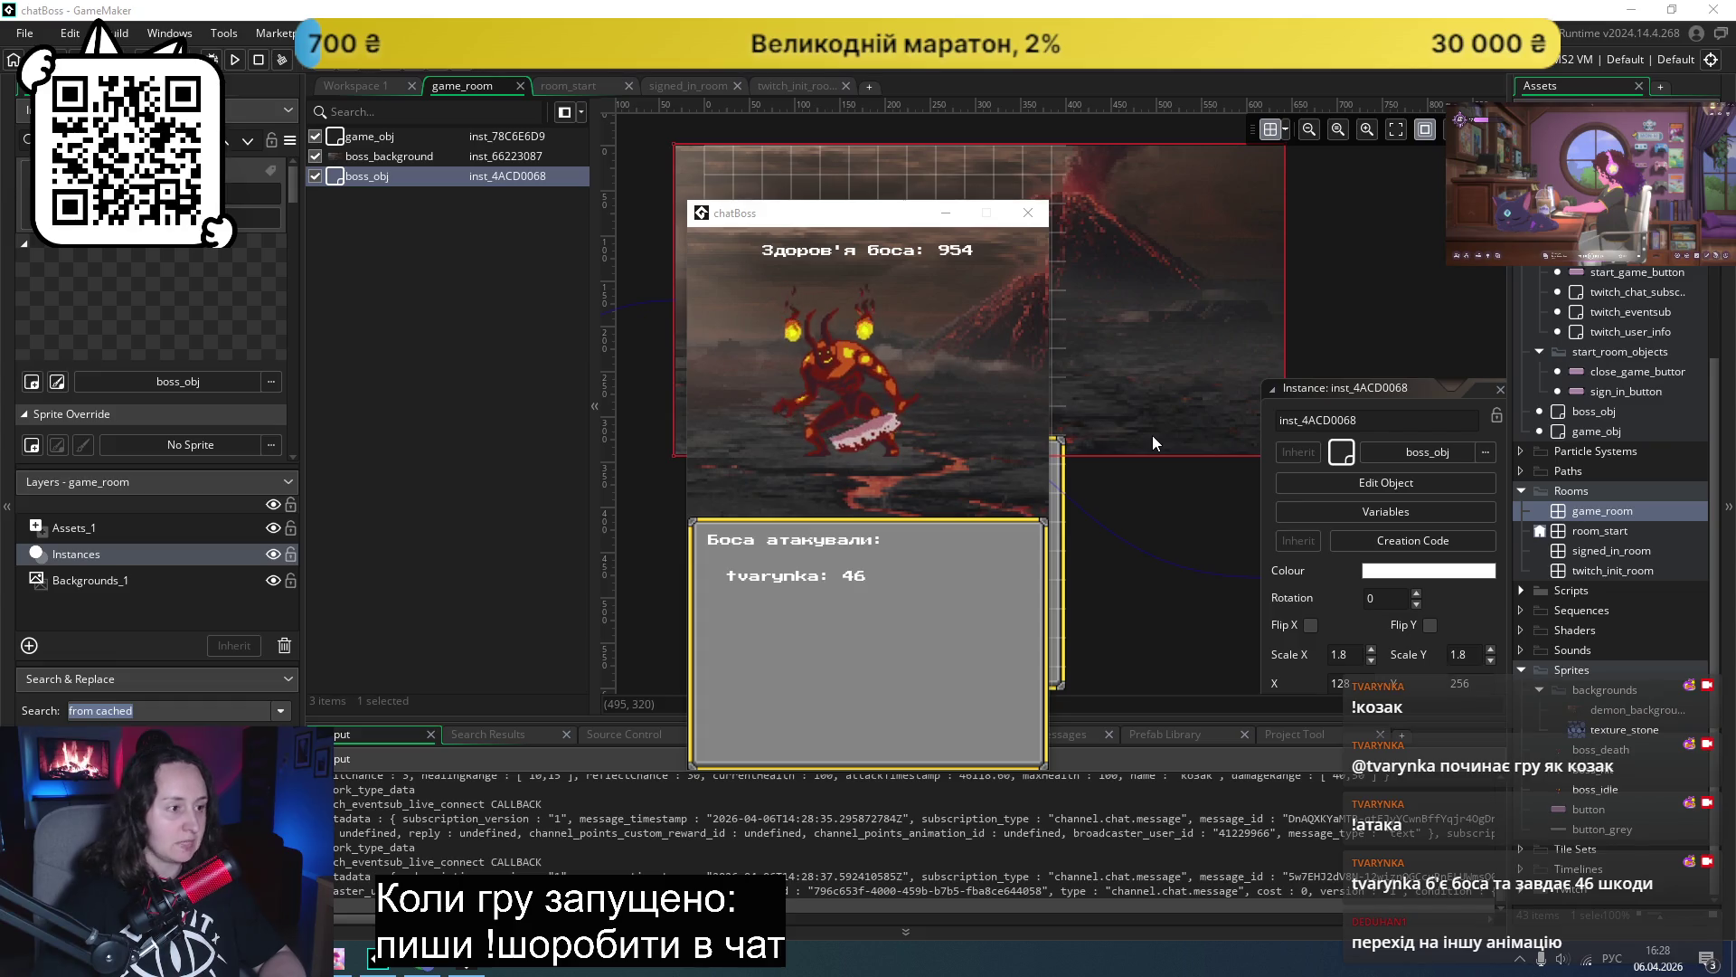
left_click(1028, 213)
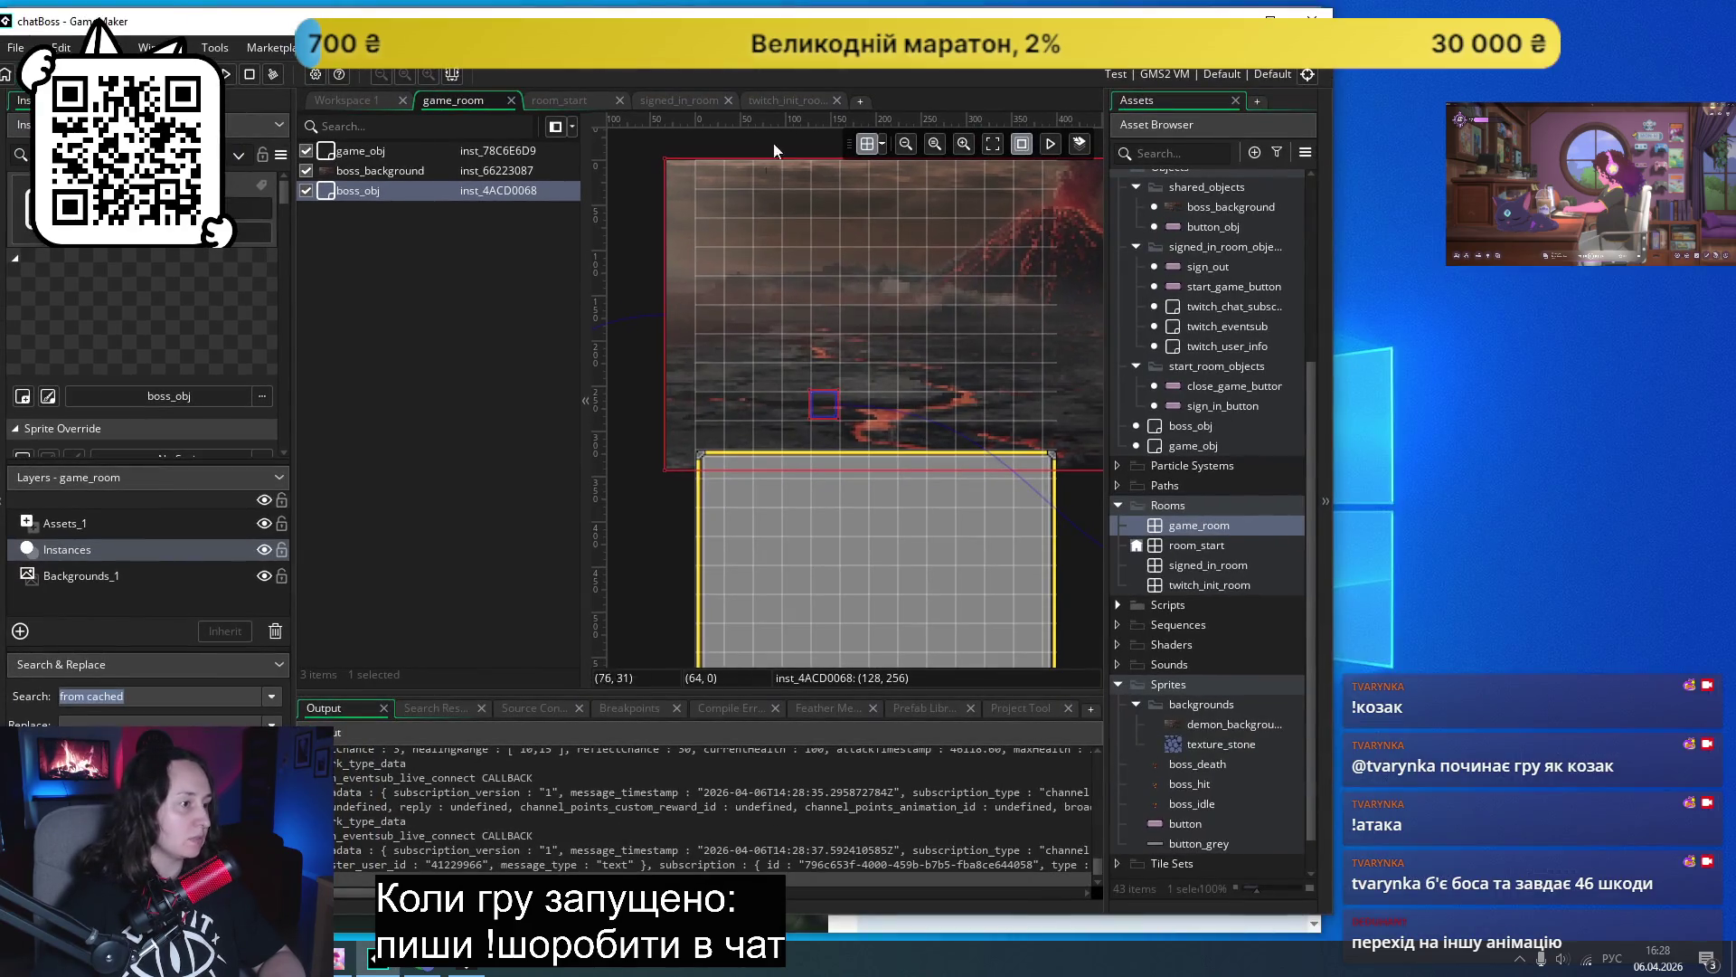
- Move the running chatBoss game window to the screen's right, deselect the boss, and reopen the tutorial
key("alt+Tab")
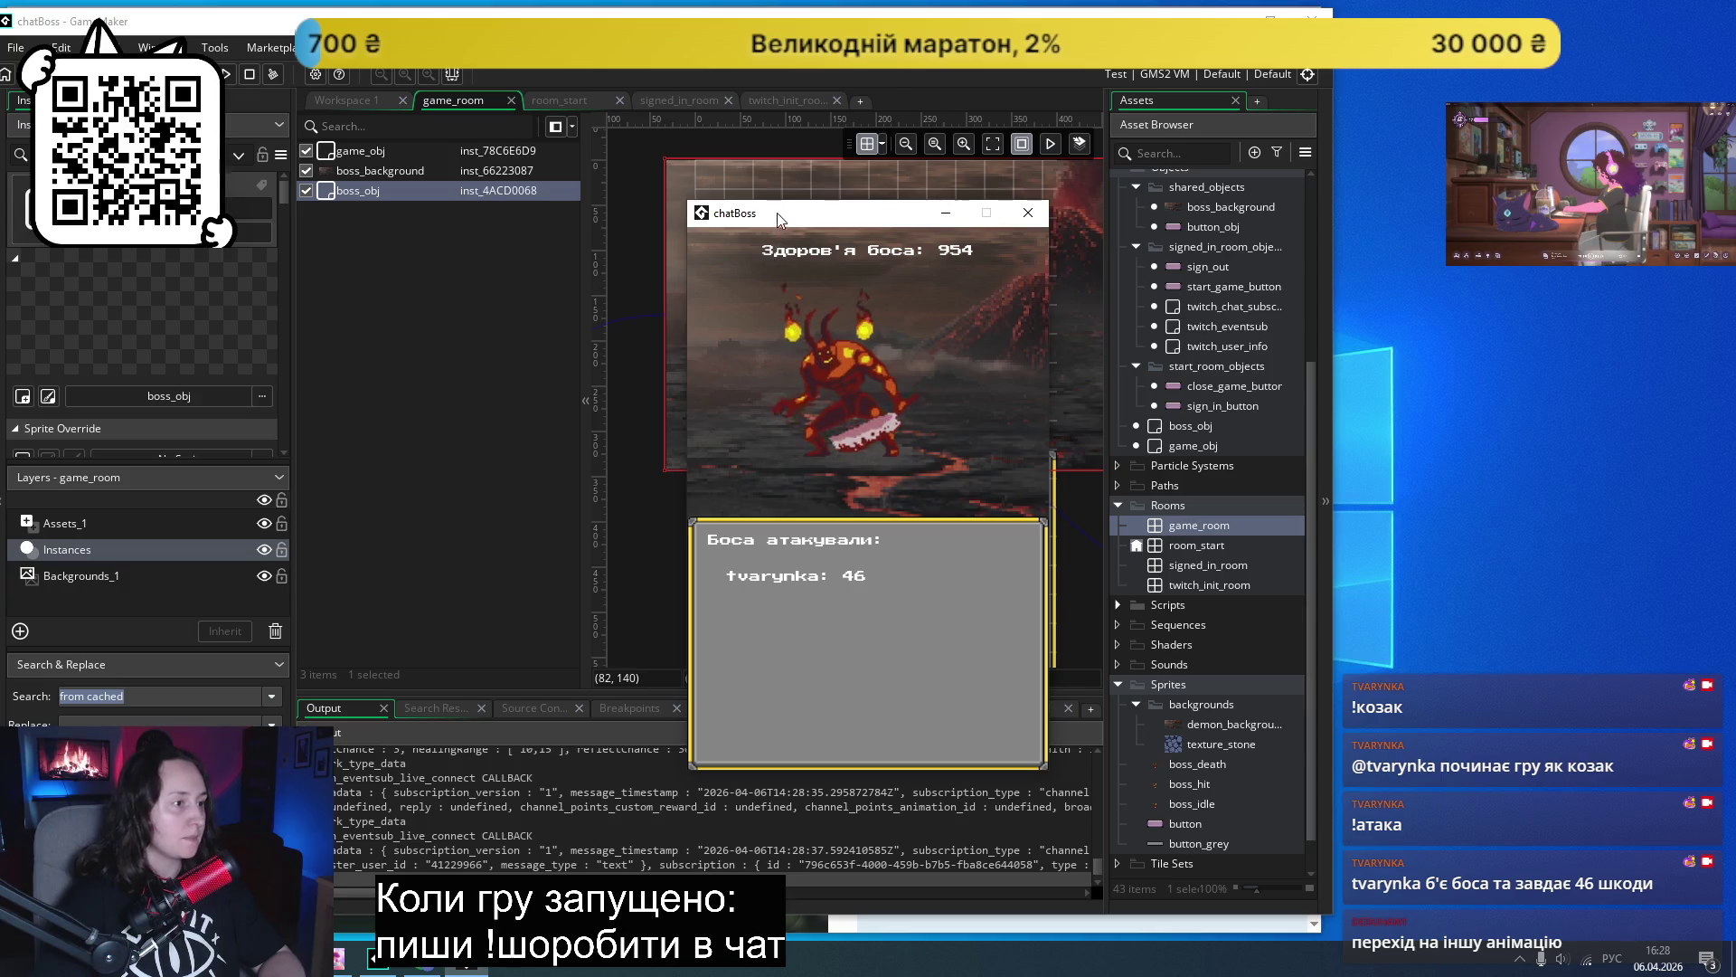
mouse_move(778, 215)
left_mouse_down()
mouse_move(1538, 326)
mouse_move(1444, 237)
left_mouse_up()
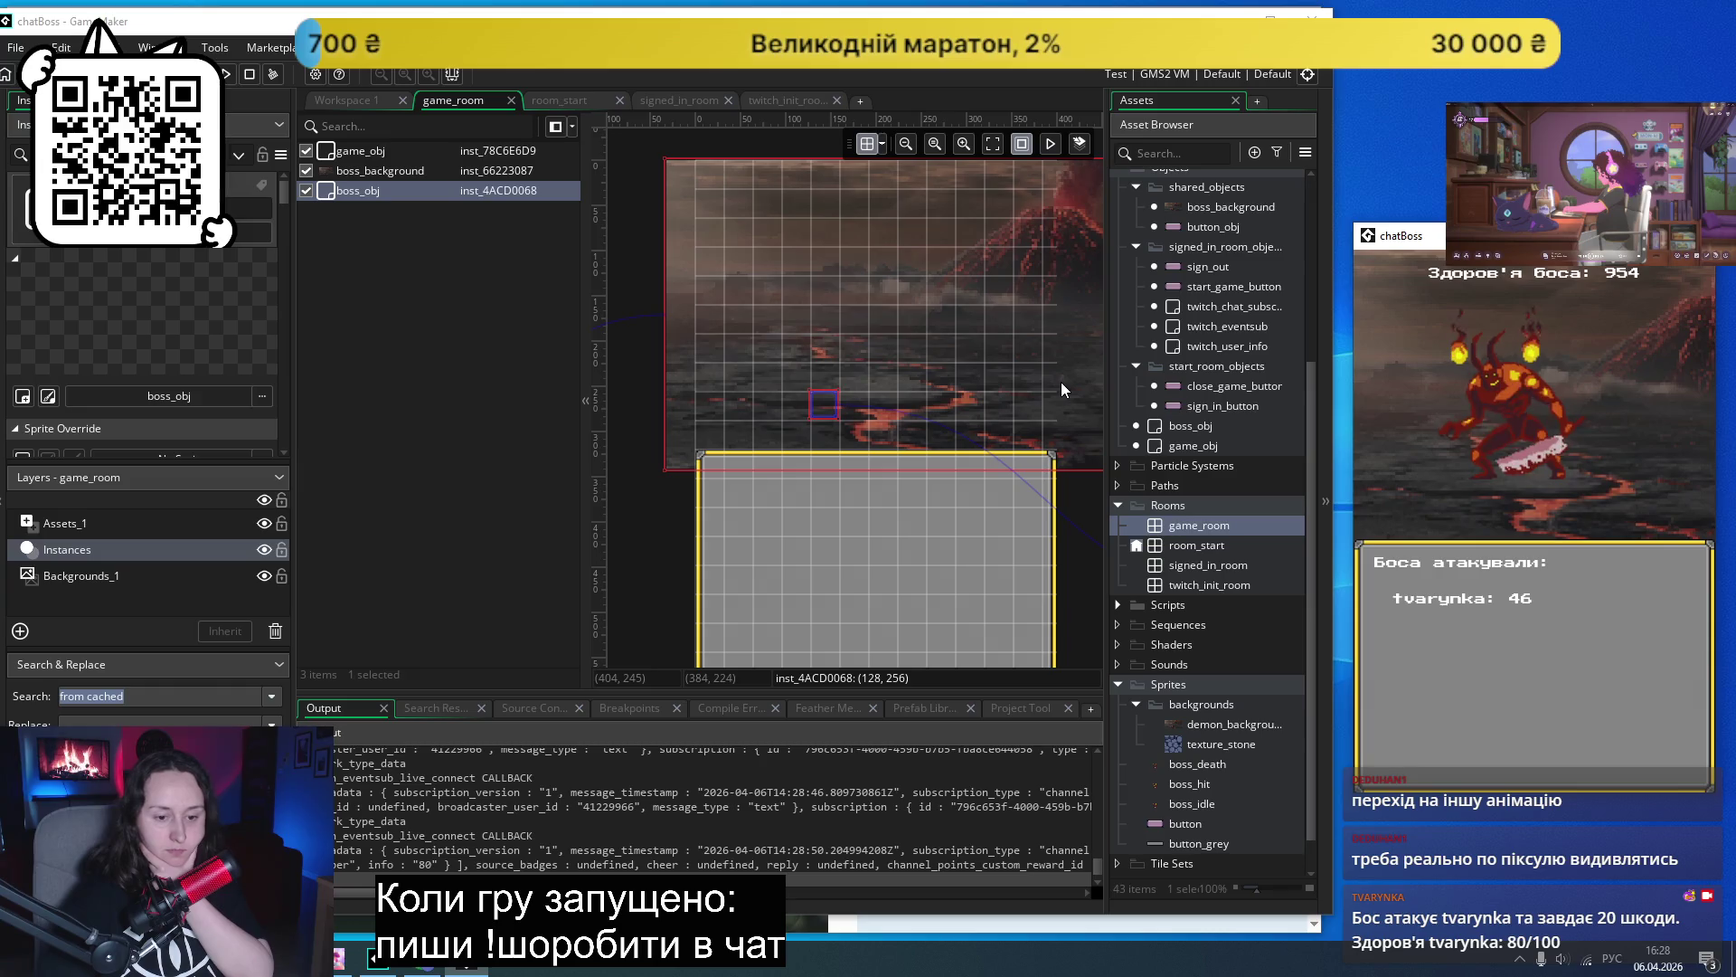
left_click(656, 508)
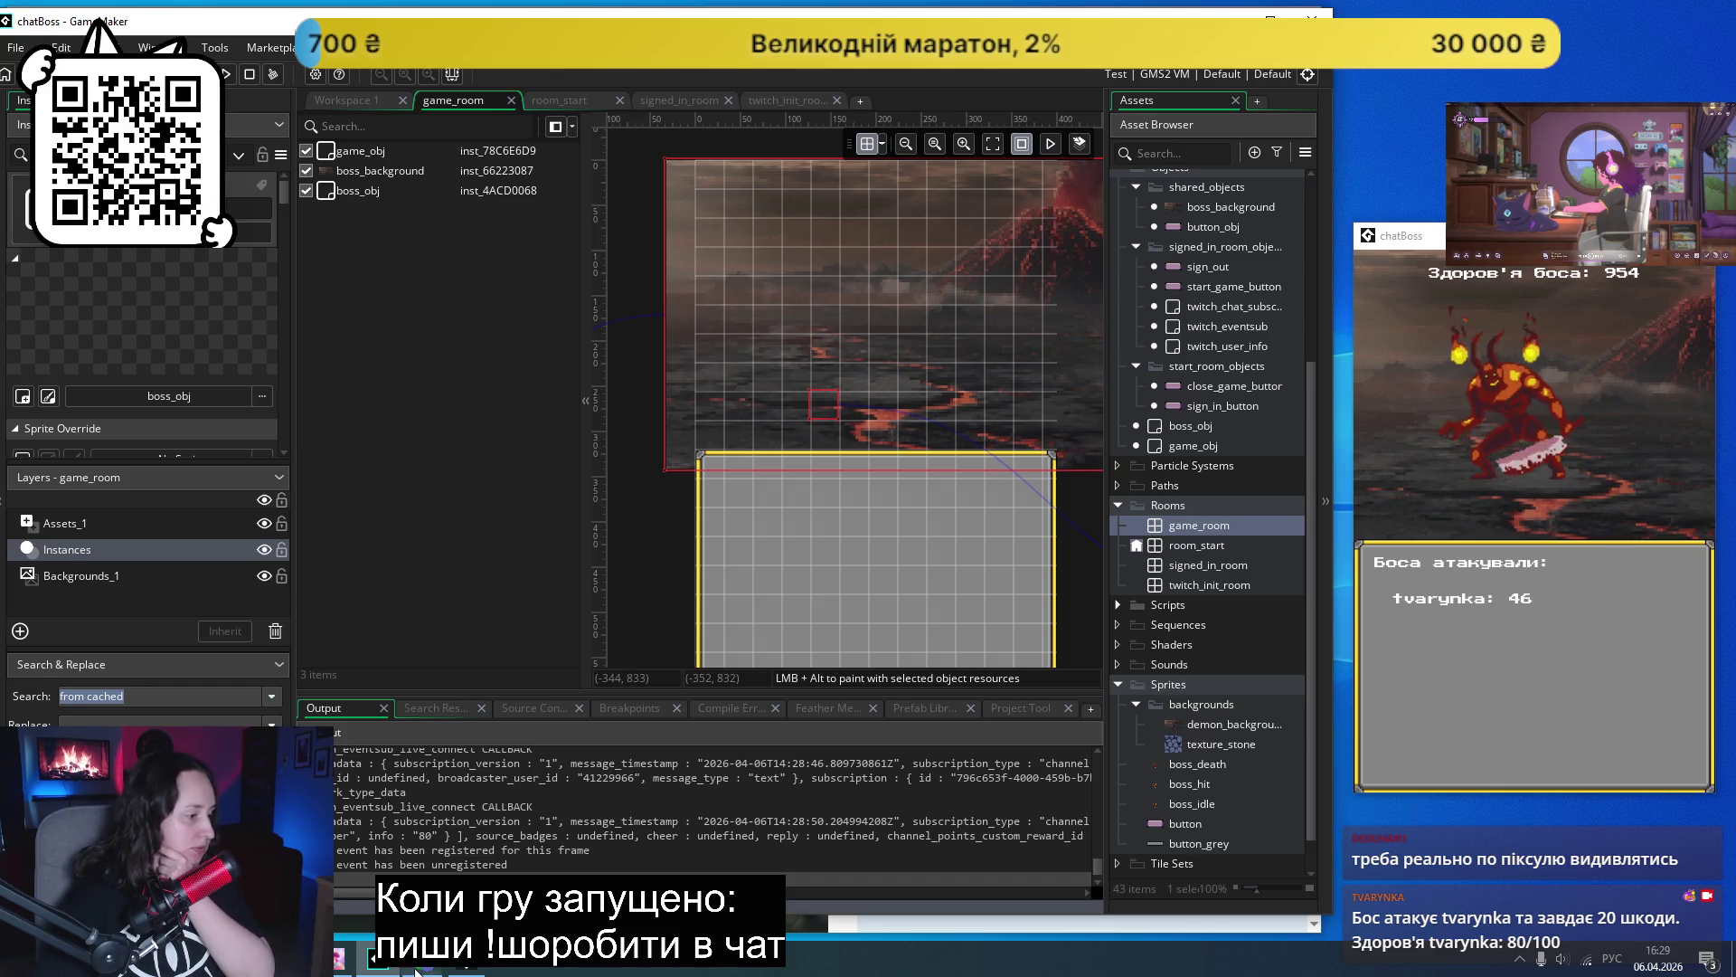
left_click(422, 960)
- Glance over the draw_healthbar manual page, then return to the health bar search results
scroll(967, 436, "down", 7)
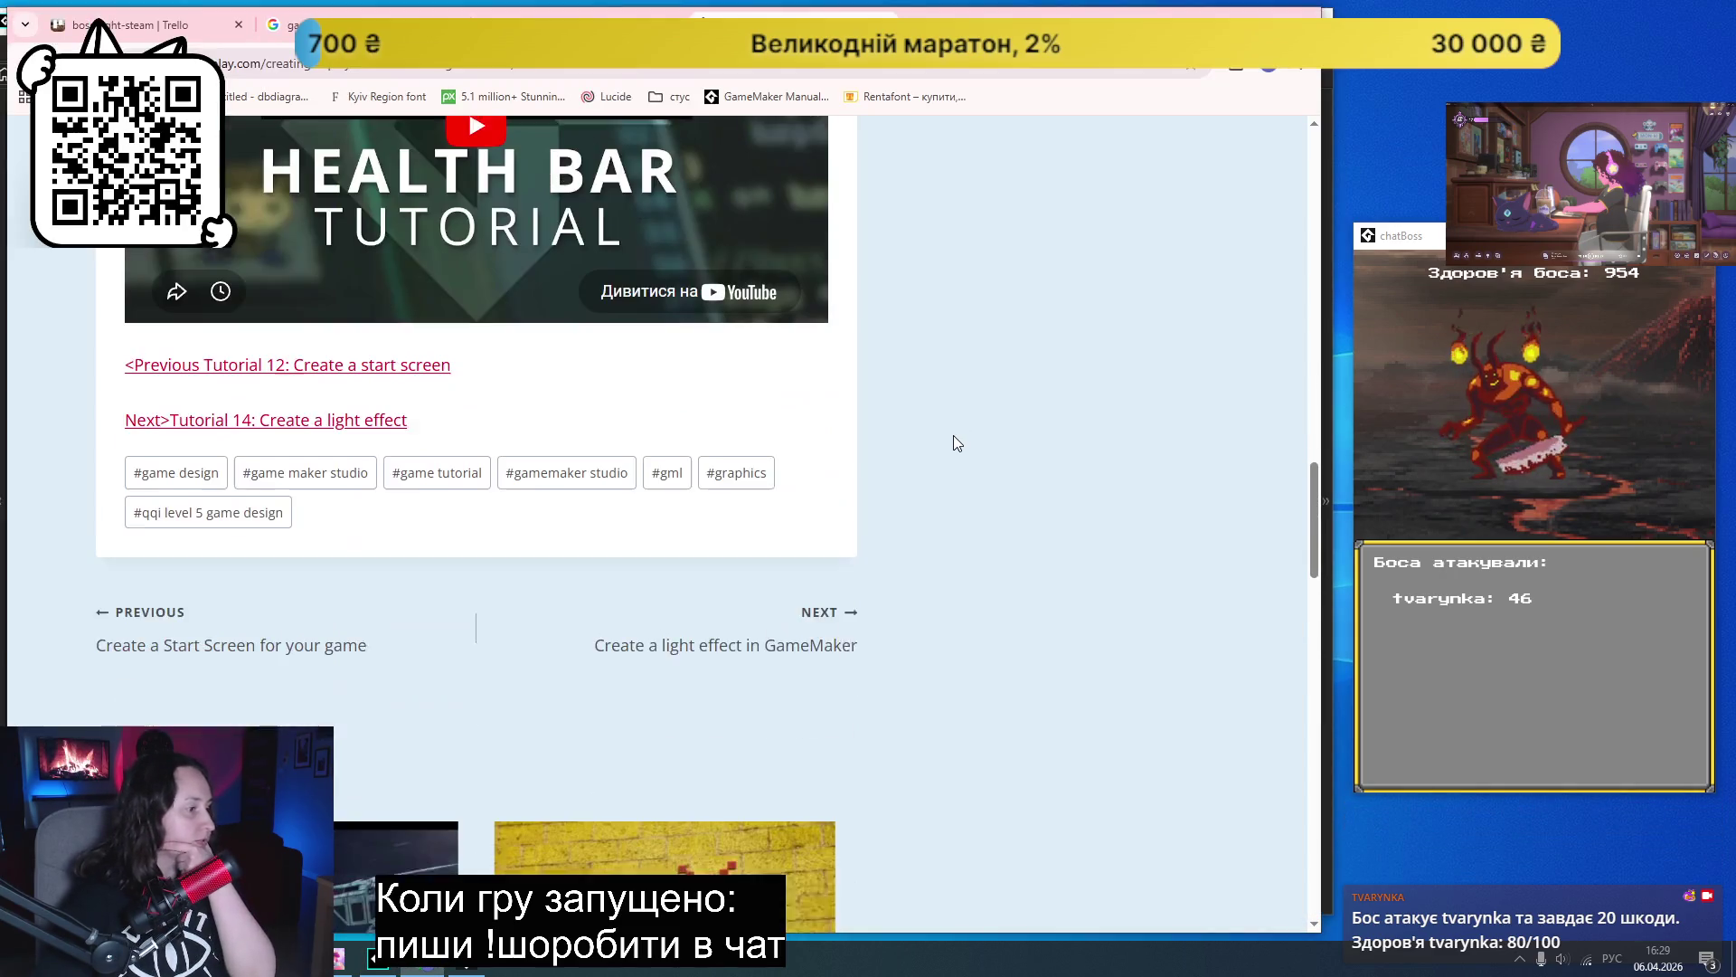
key("ctrl+Tab")
scroll(919, 479, "down", 1)
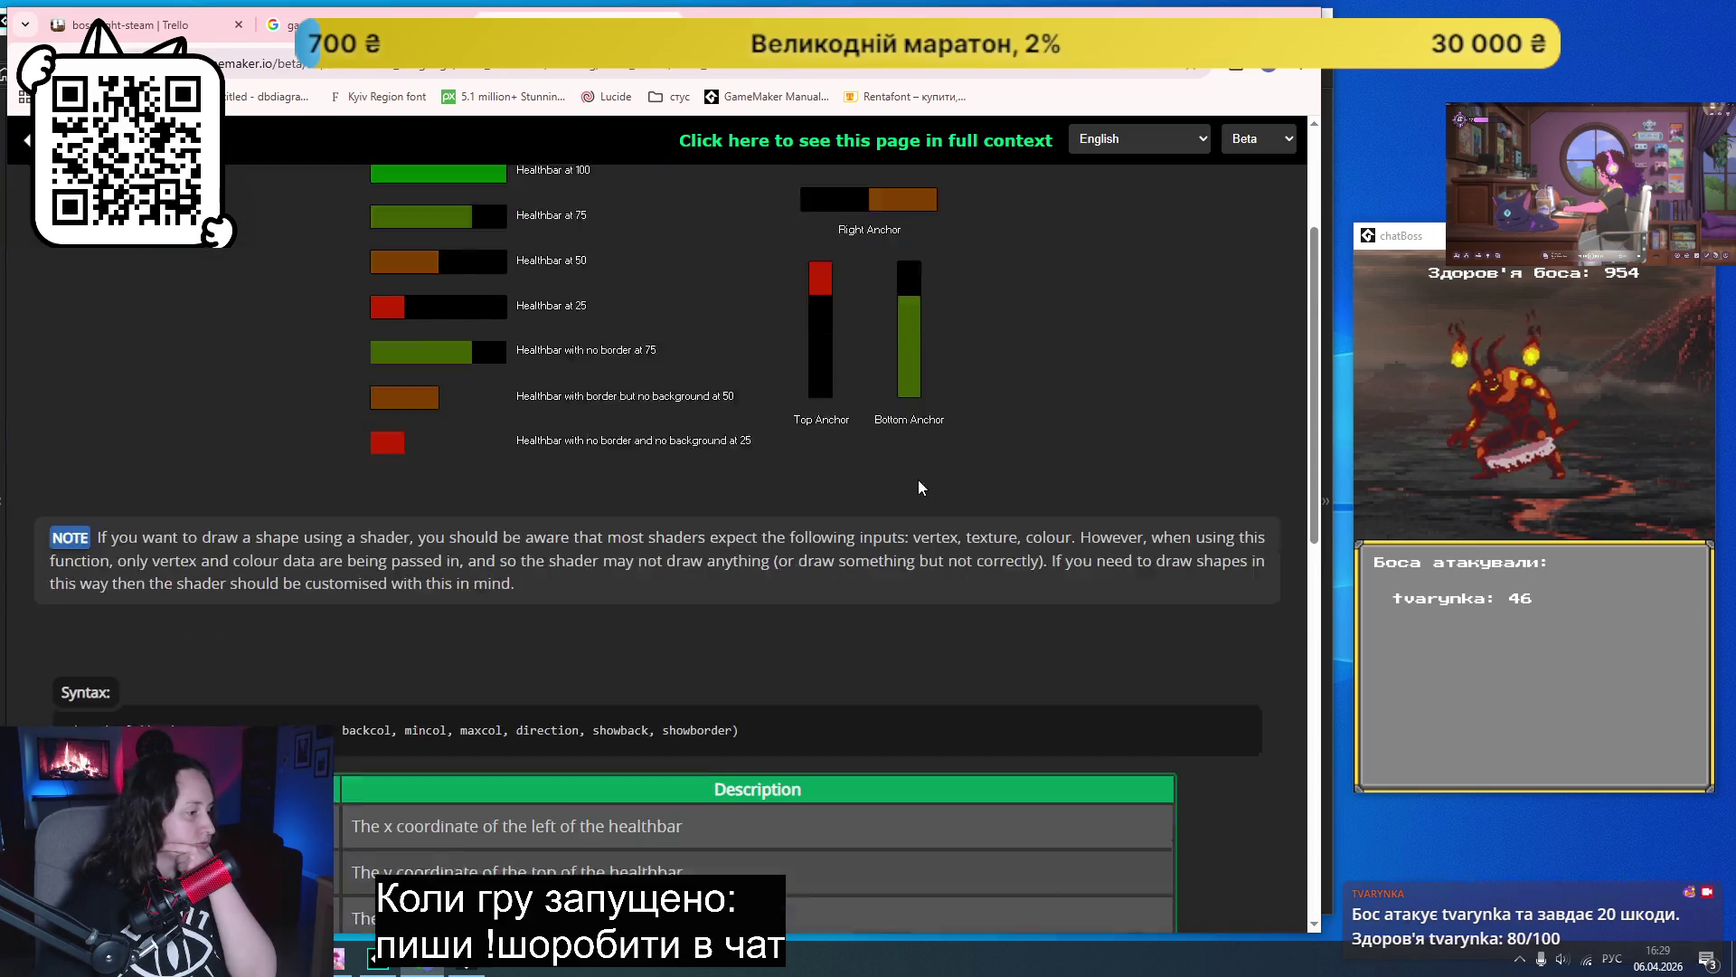
scroll(906, 464, "up", 2)
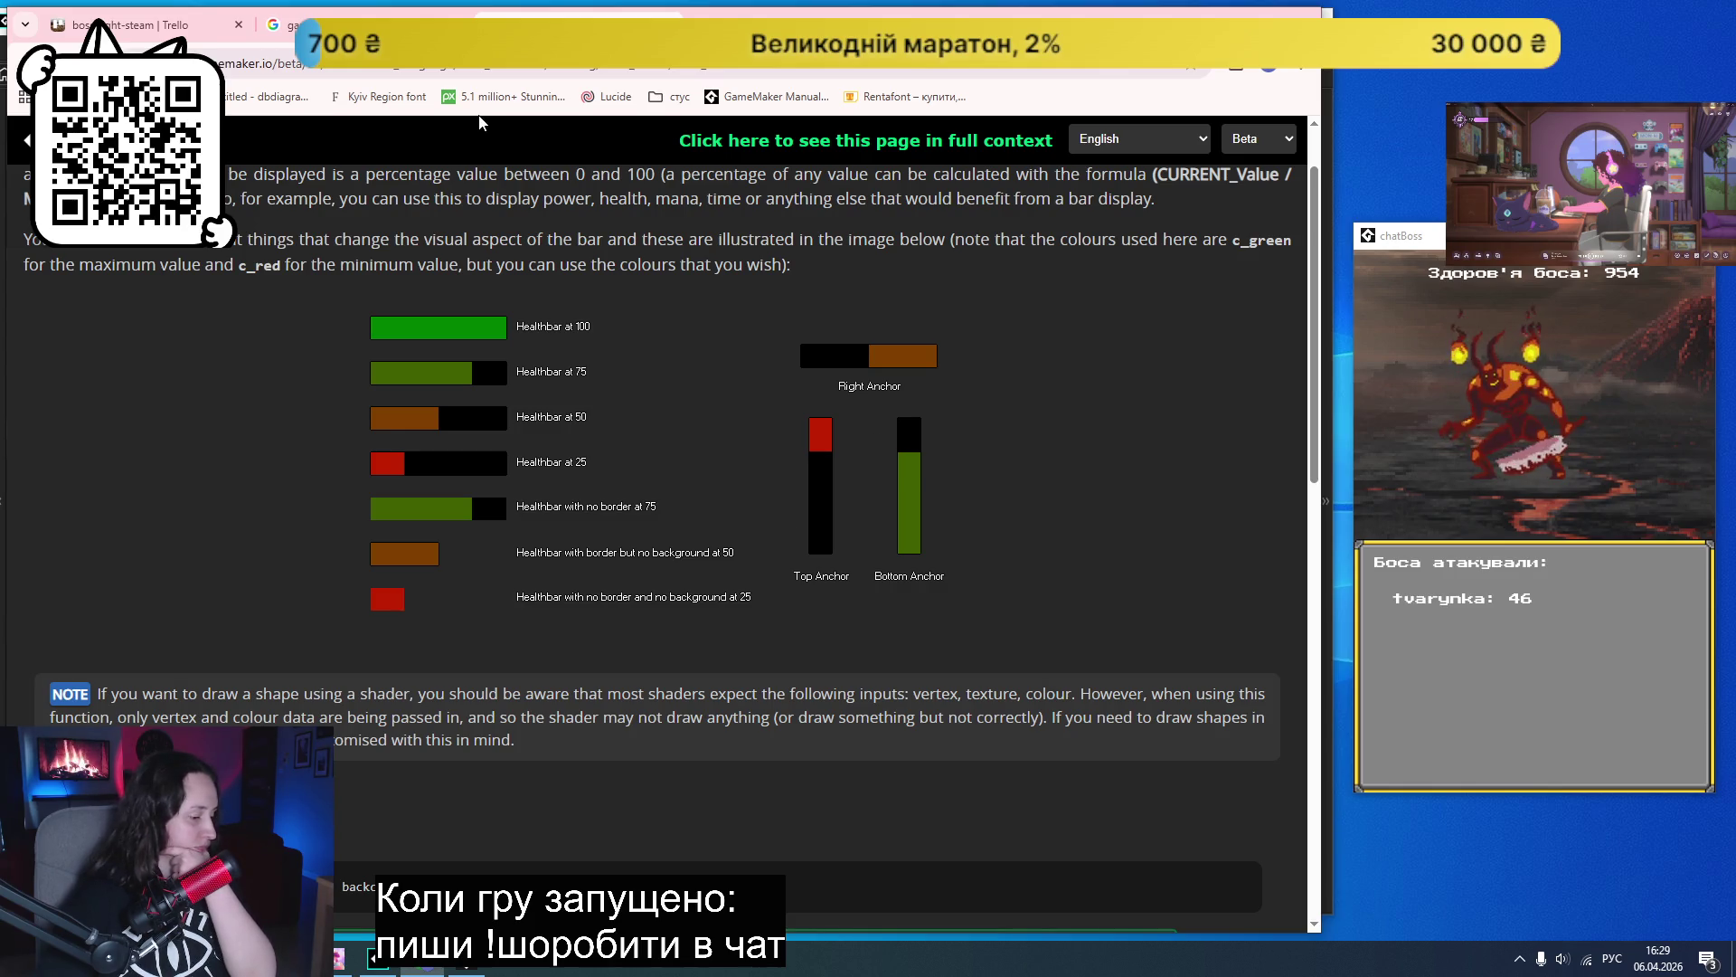
key("alt+Left")
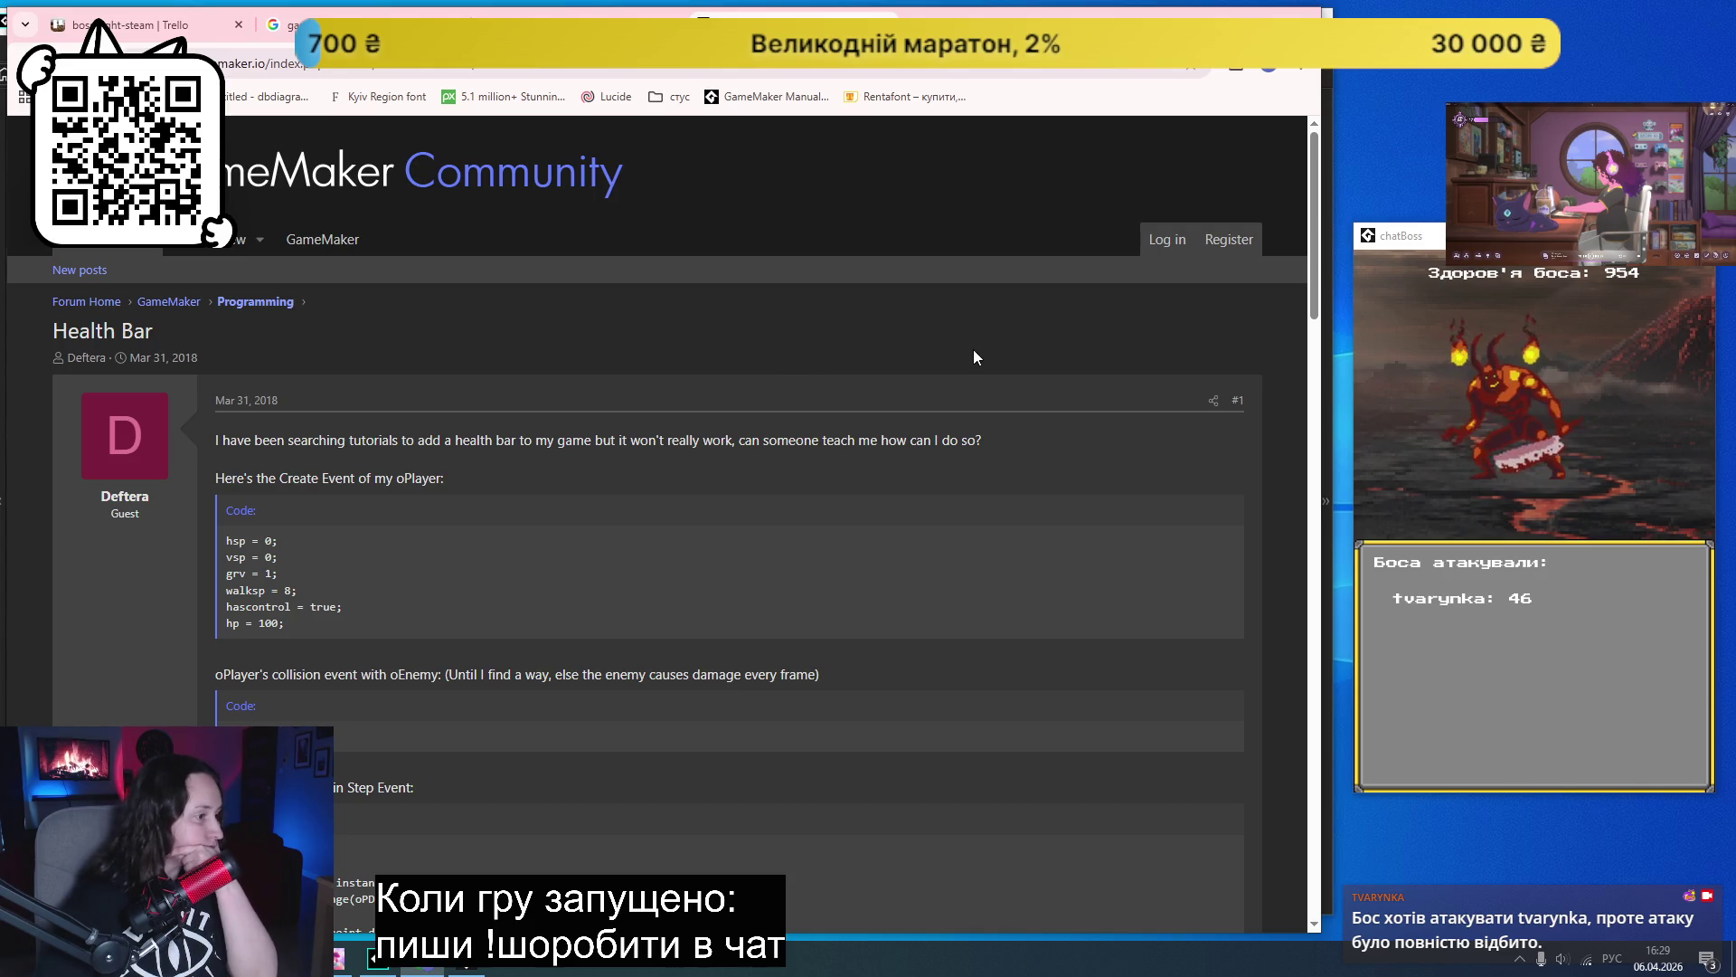
scroll(974, 353, "down", 2)
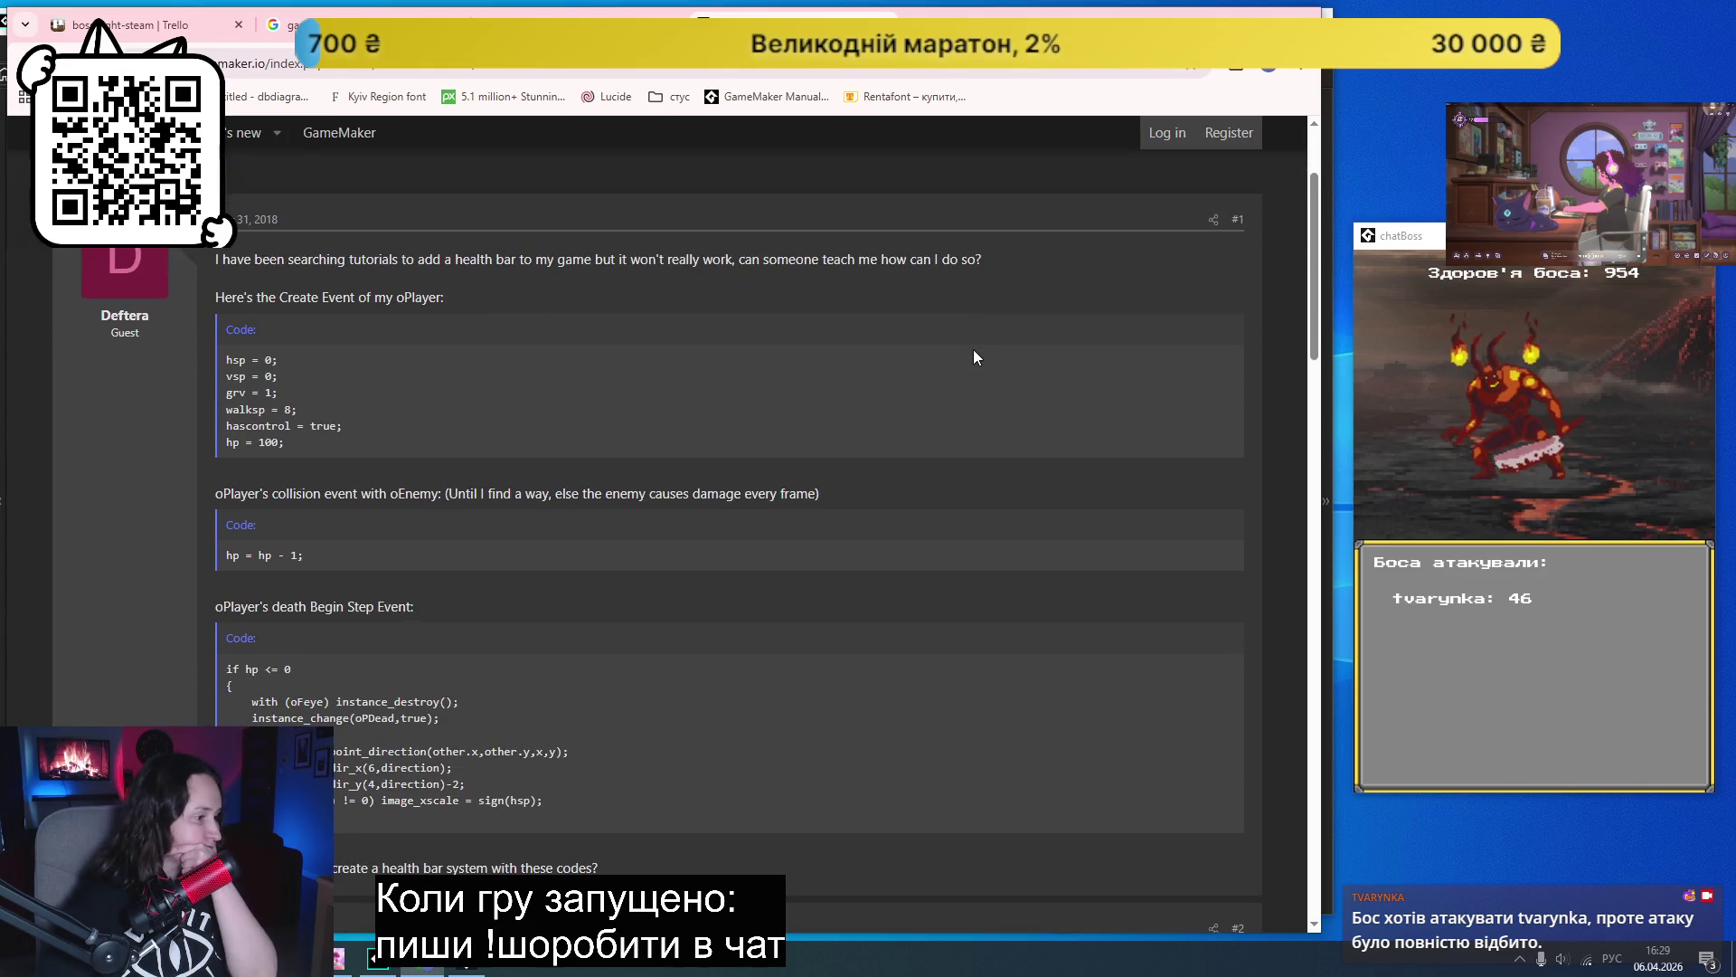
scroll(972, 357, "down", 5)
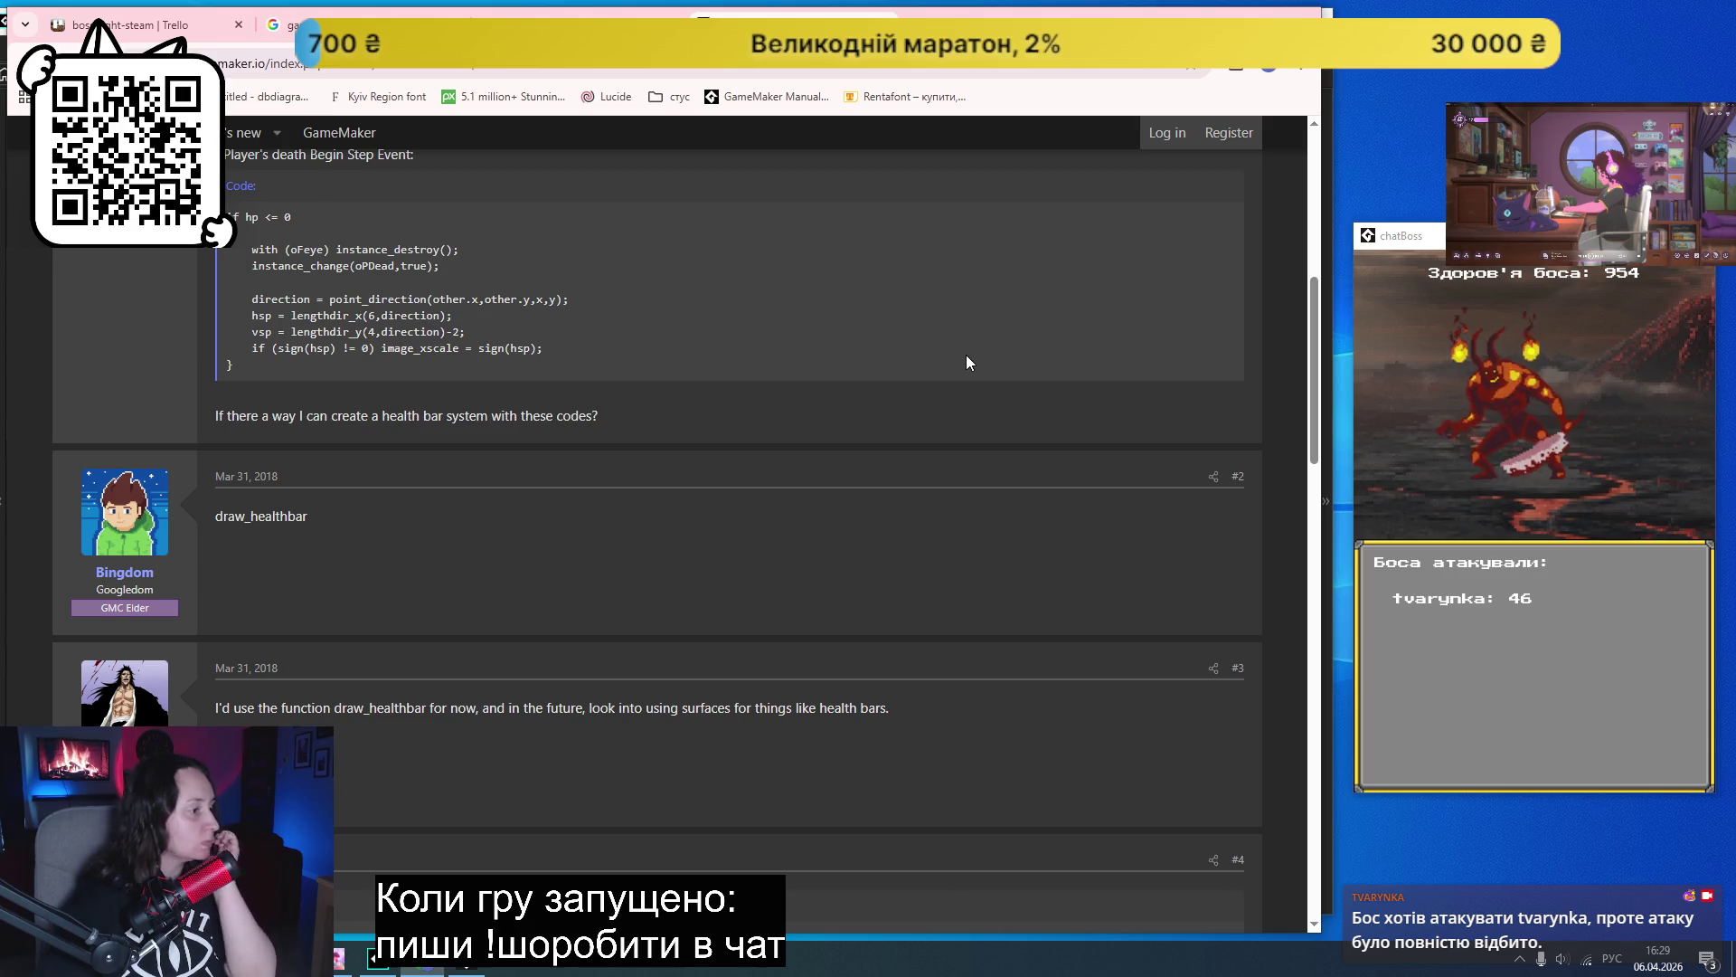
scroll(966, 363, "down", 2)
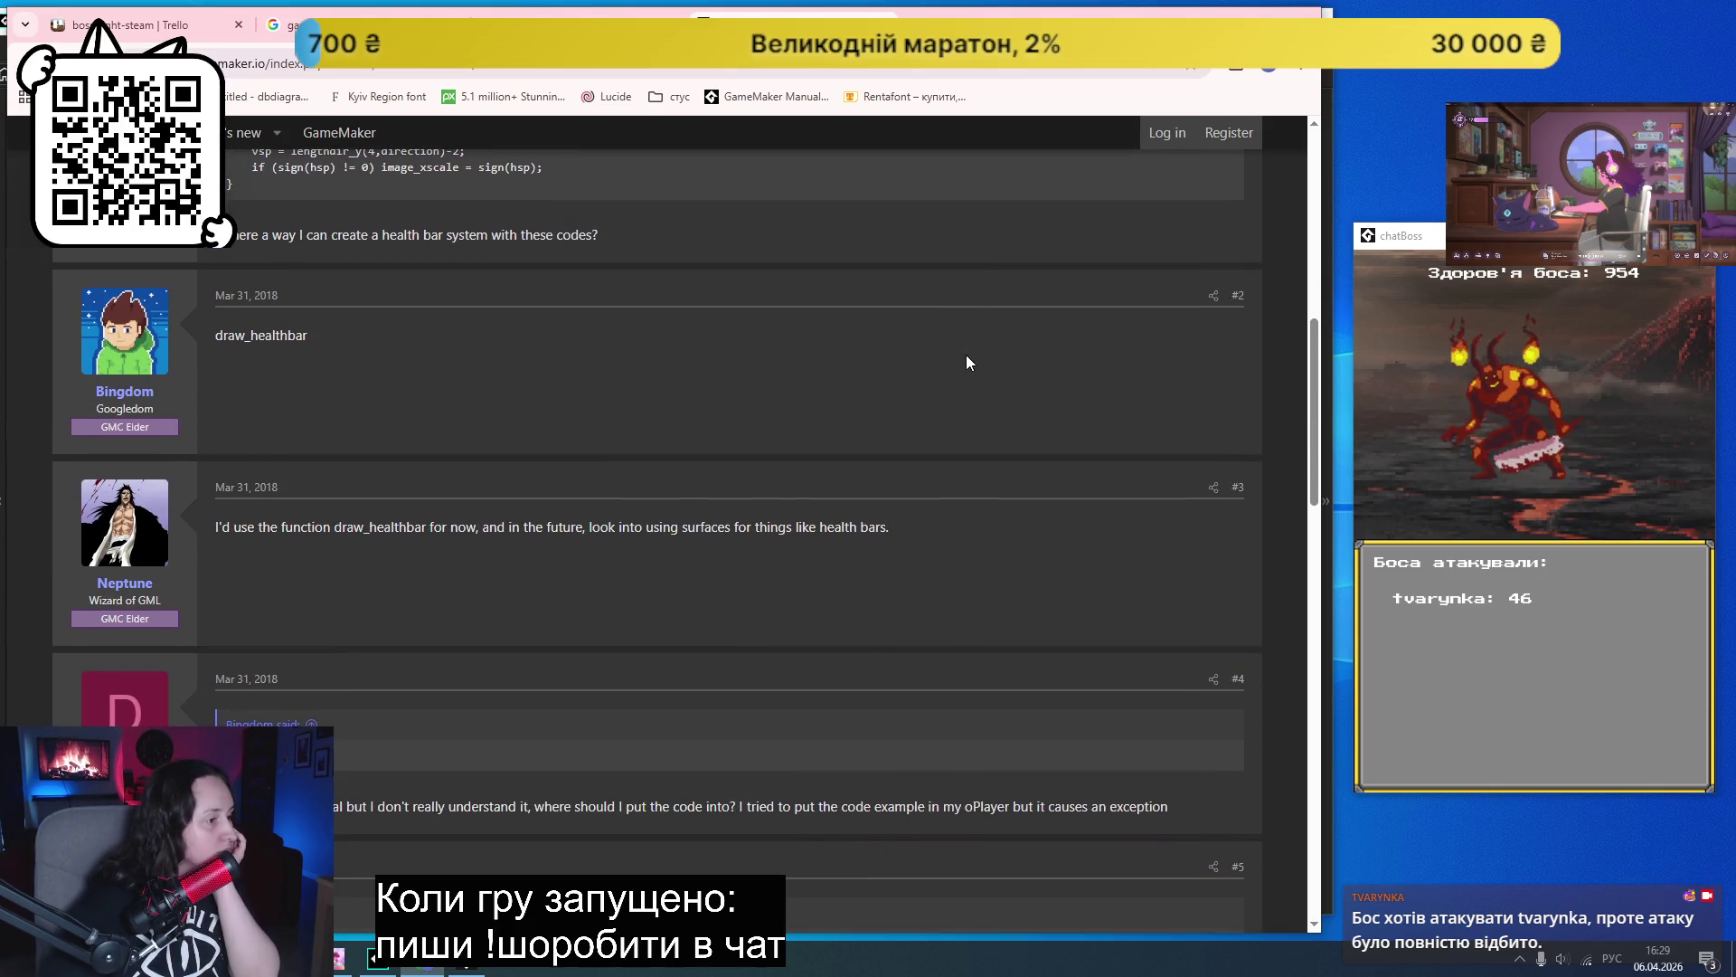
scroll(966, 363, "down", 3)
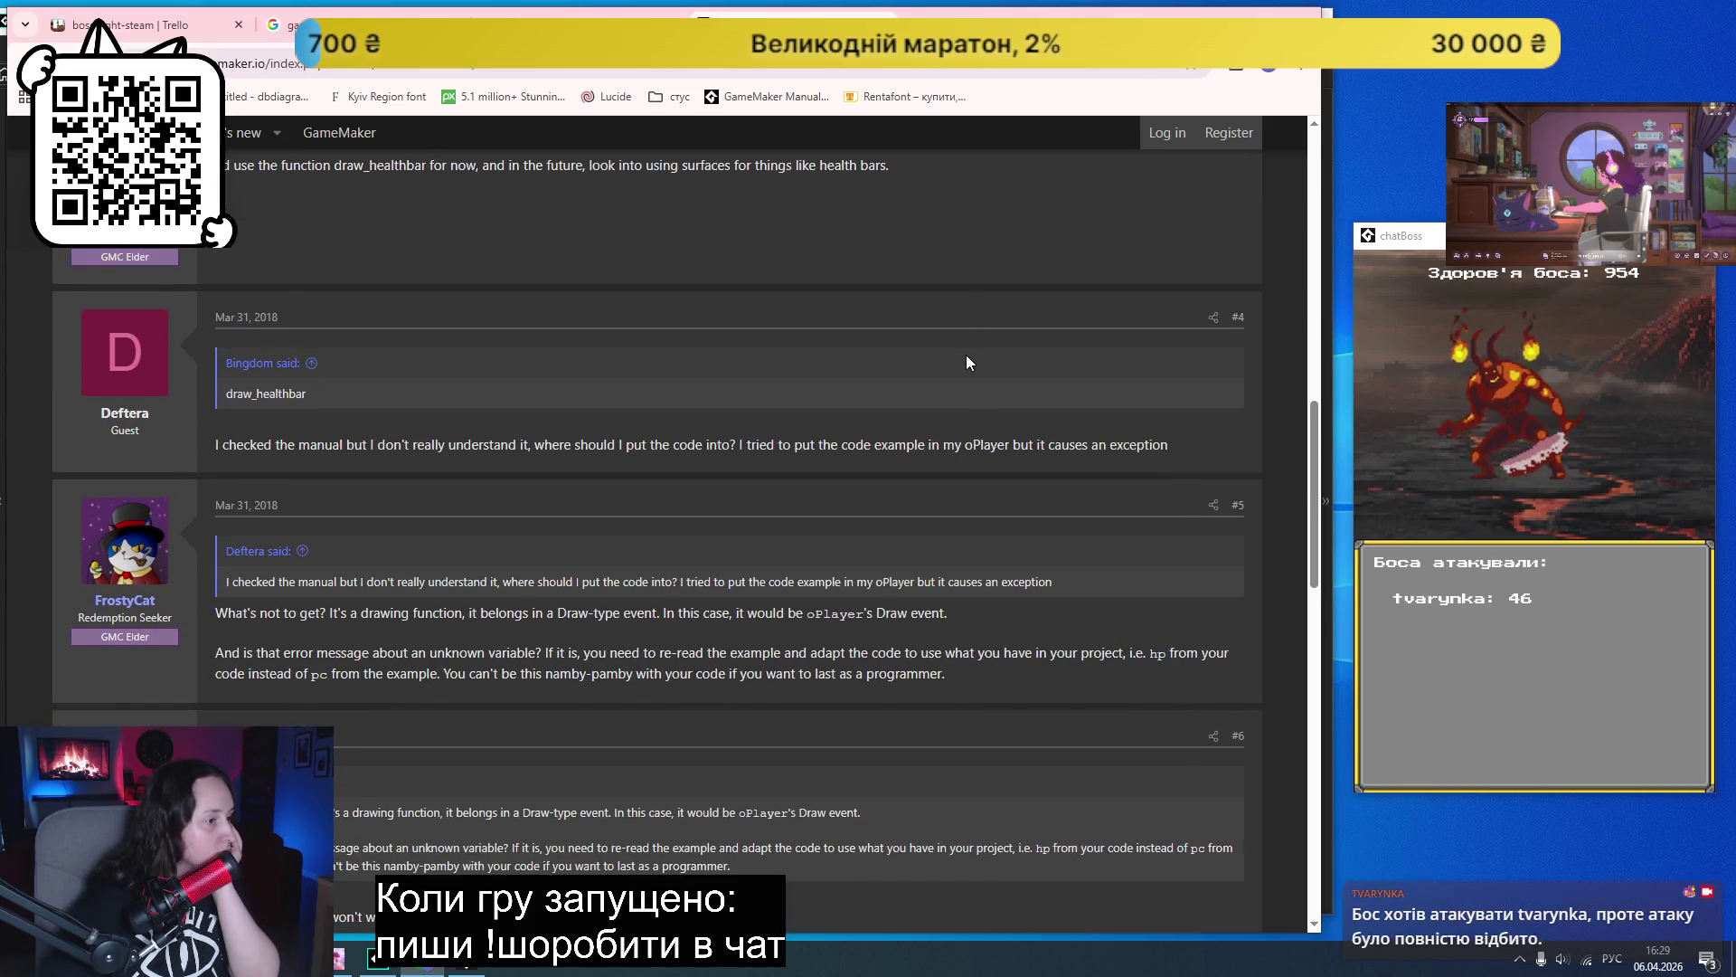
scroll(966, 362, "down", 2)
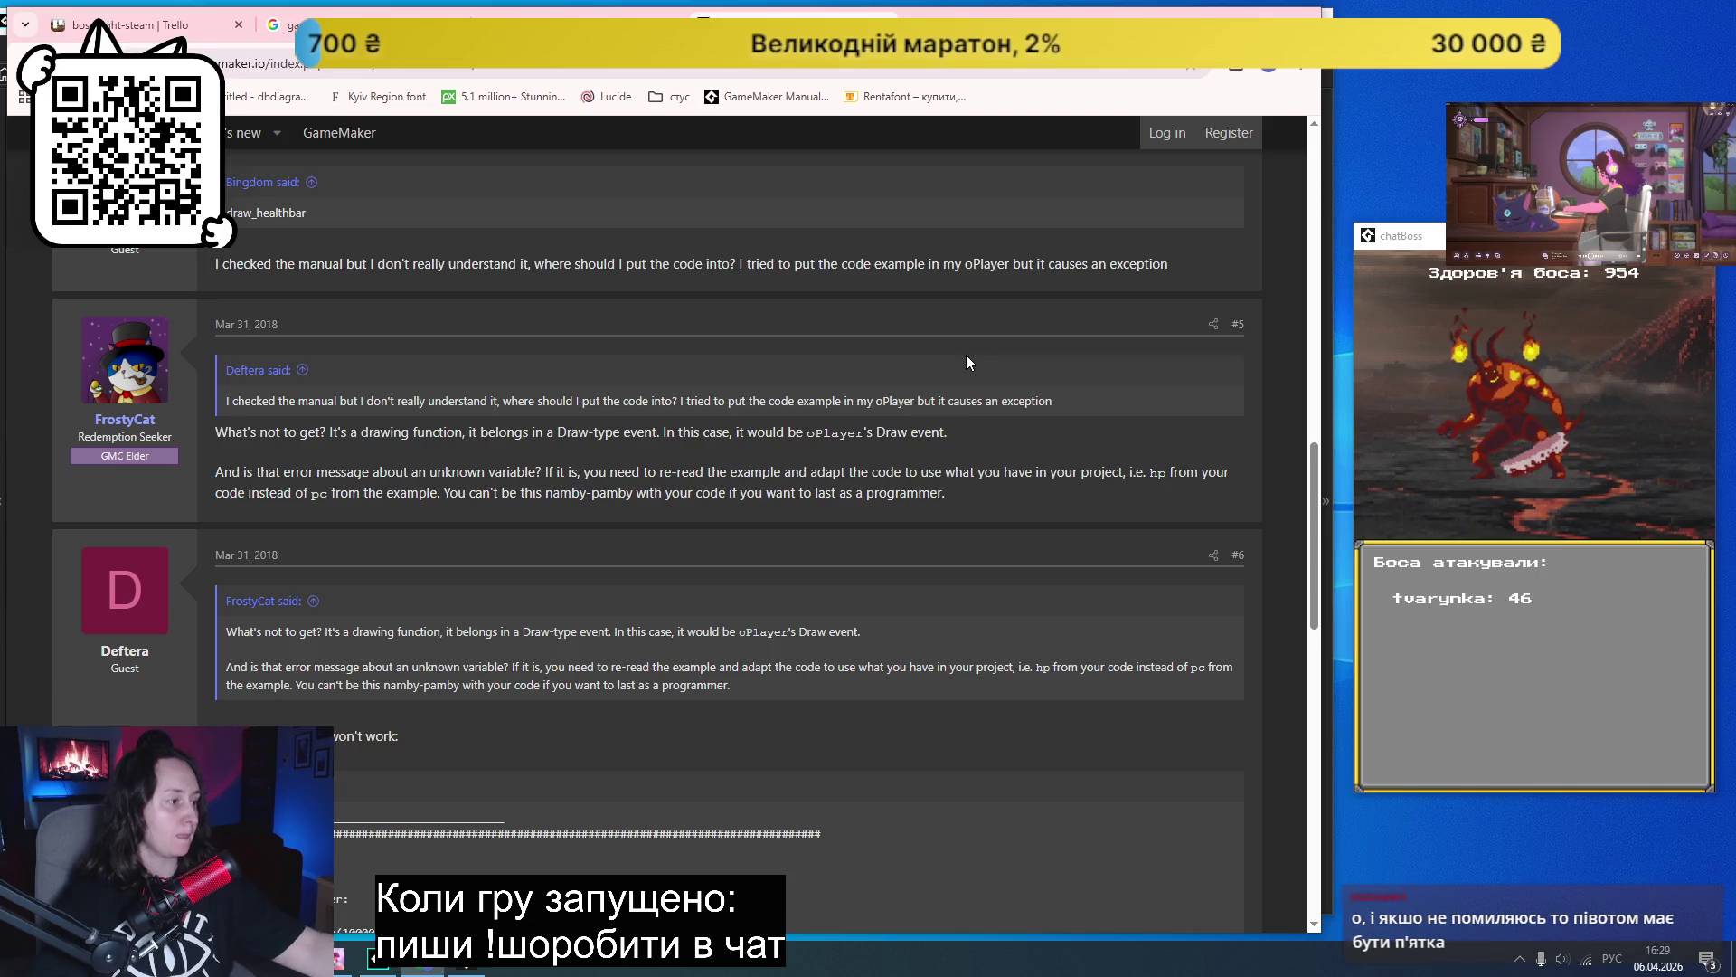
scroll(936, 376, "down", 4)
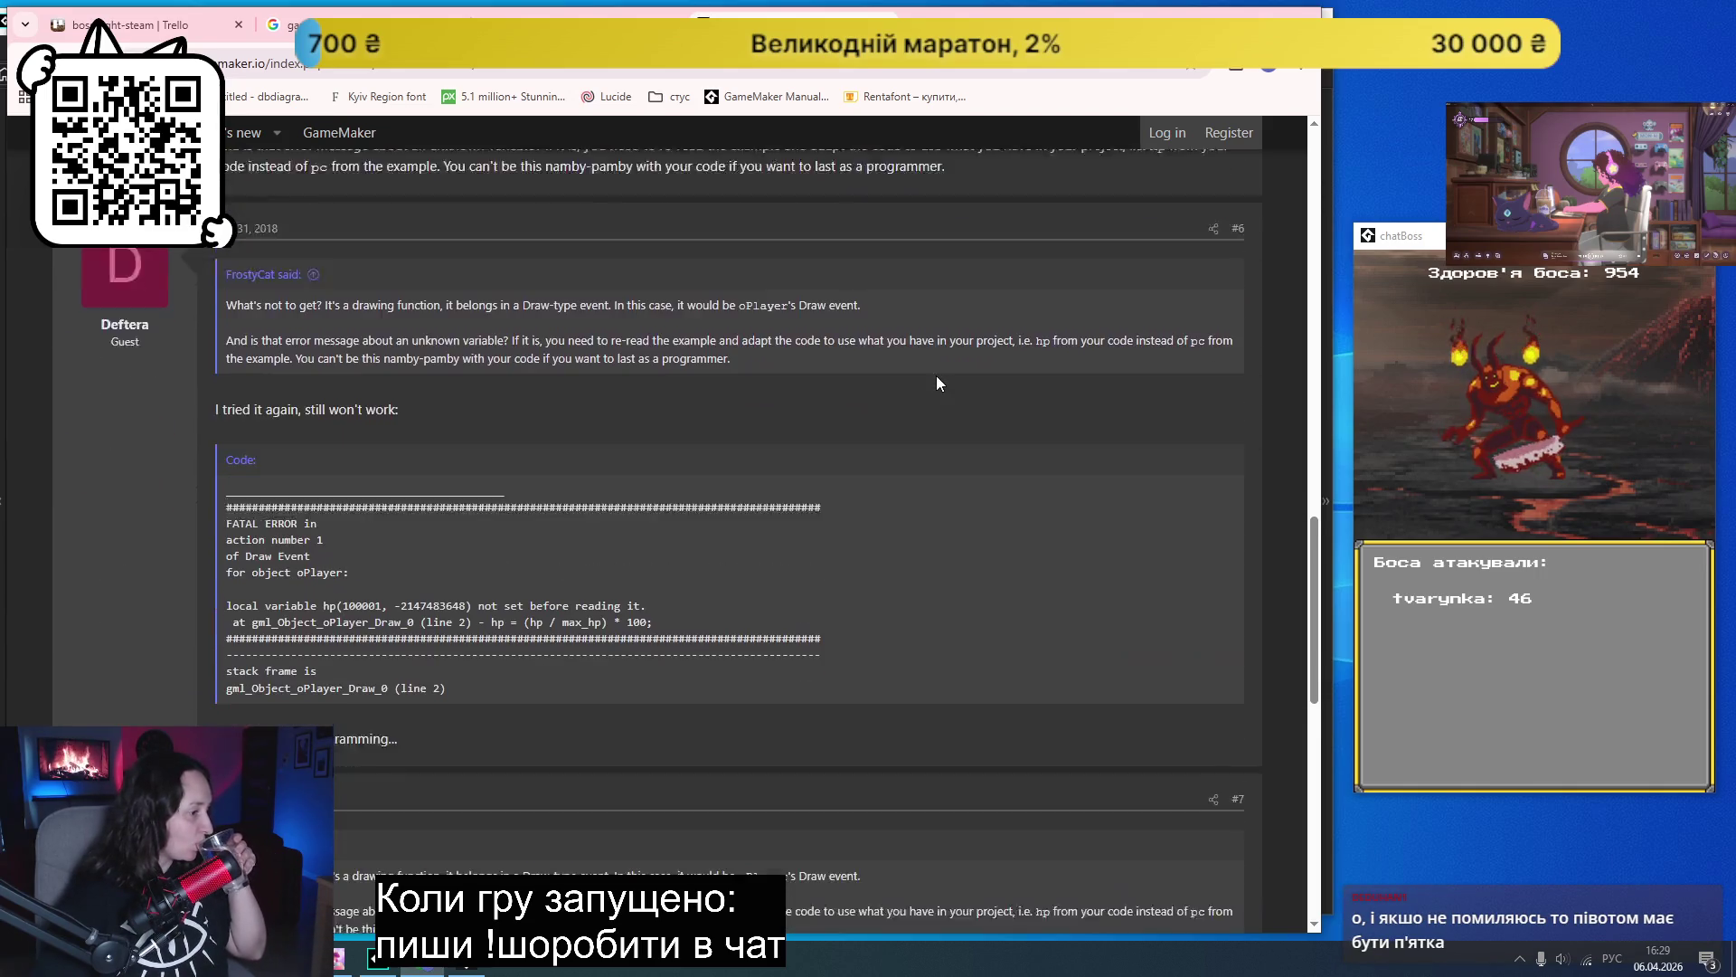
scroll(936, 376, "down", 1)
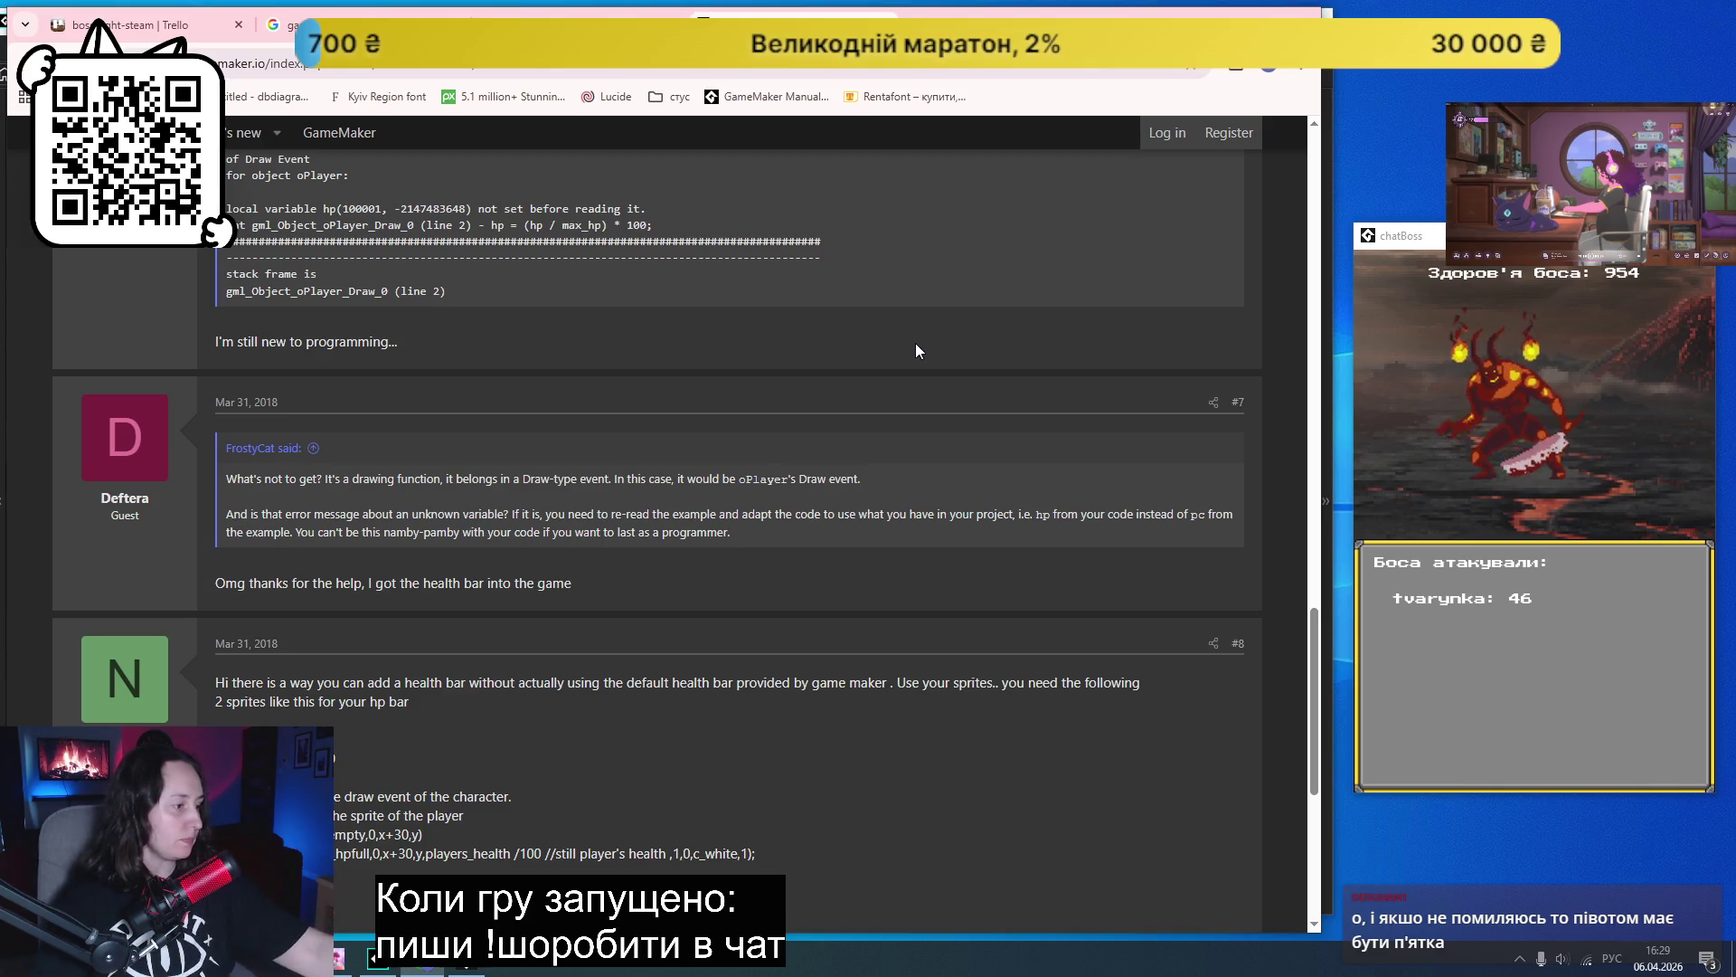
scroll(908, 352, "down", 3)
scroll(903, 355, "down", 2)
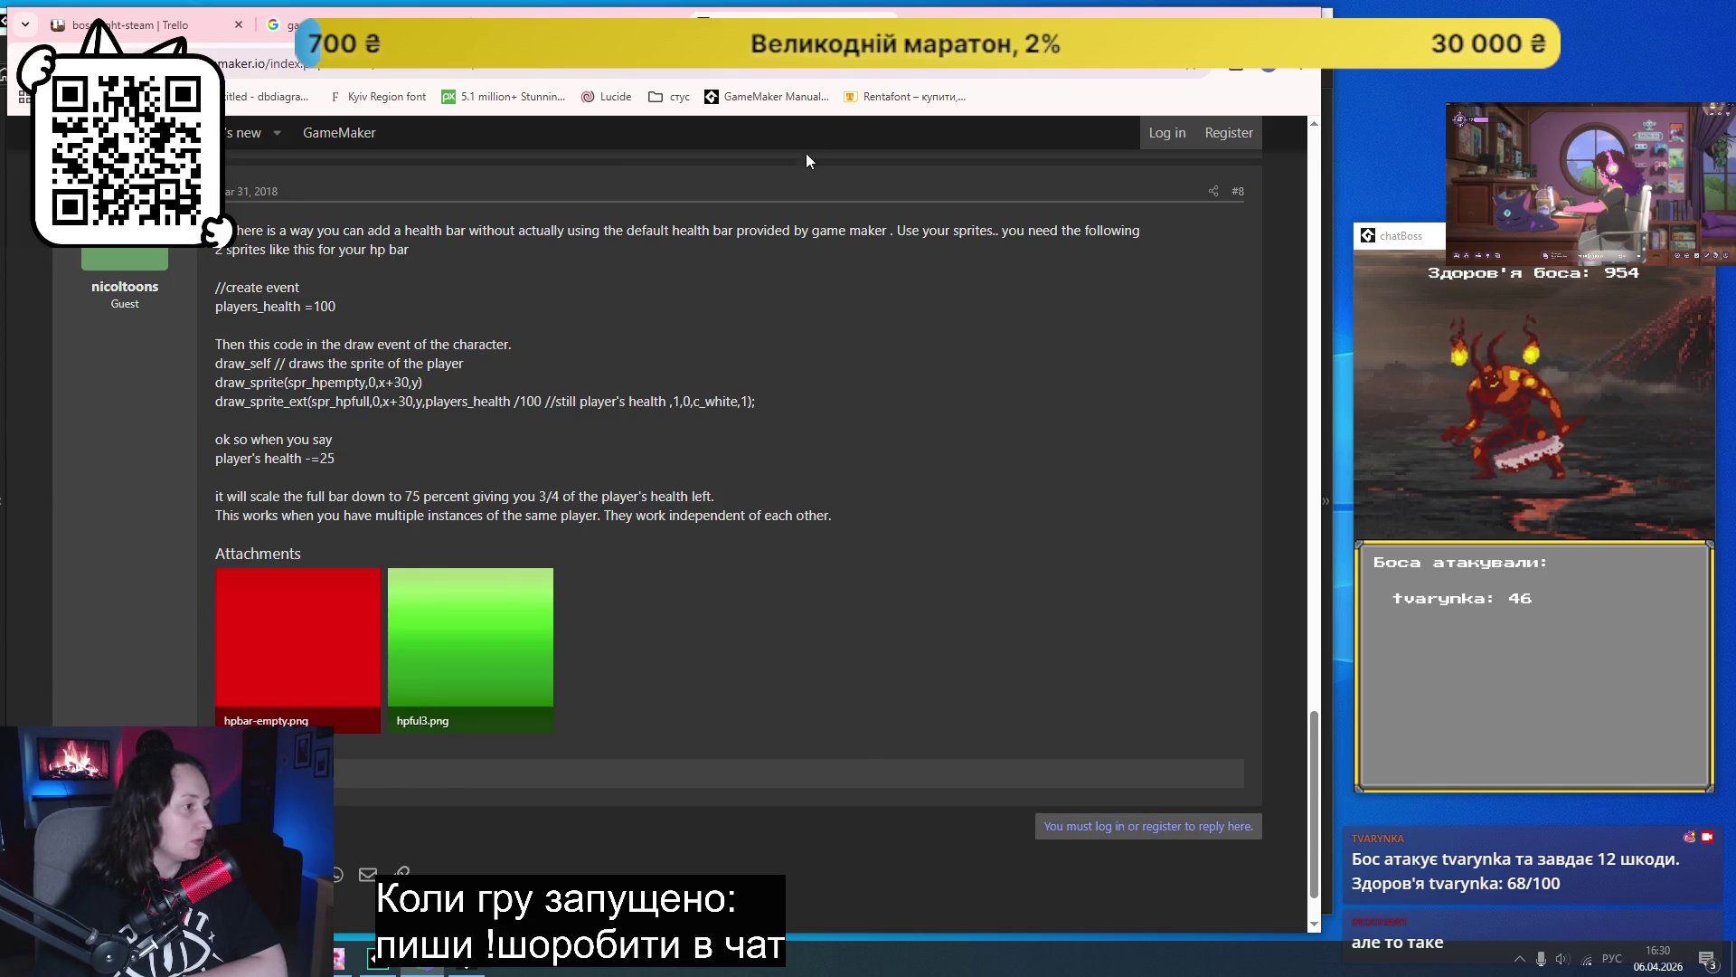
- Recheck the draw_healthbar manual page, then go back to the Google health bar results
left_click(588, 18)
scroll(467, 521, "down", 7)
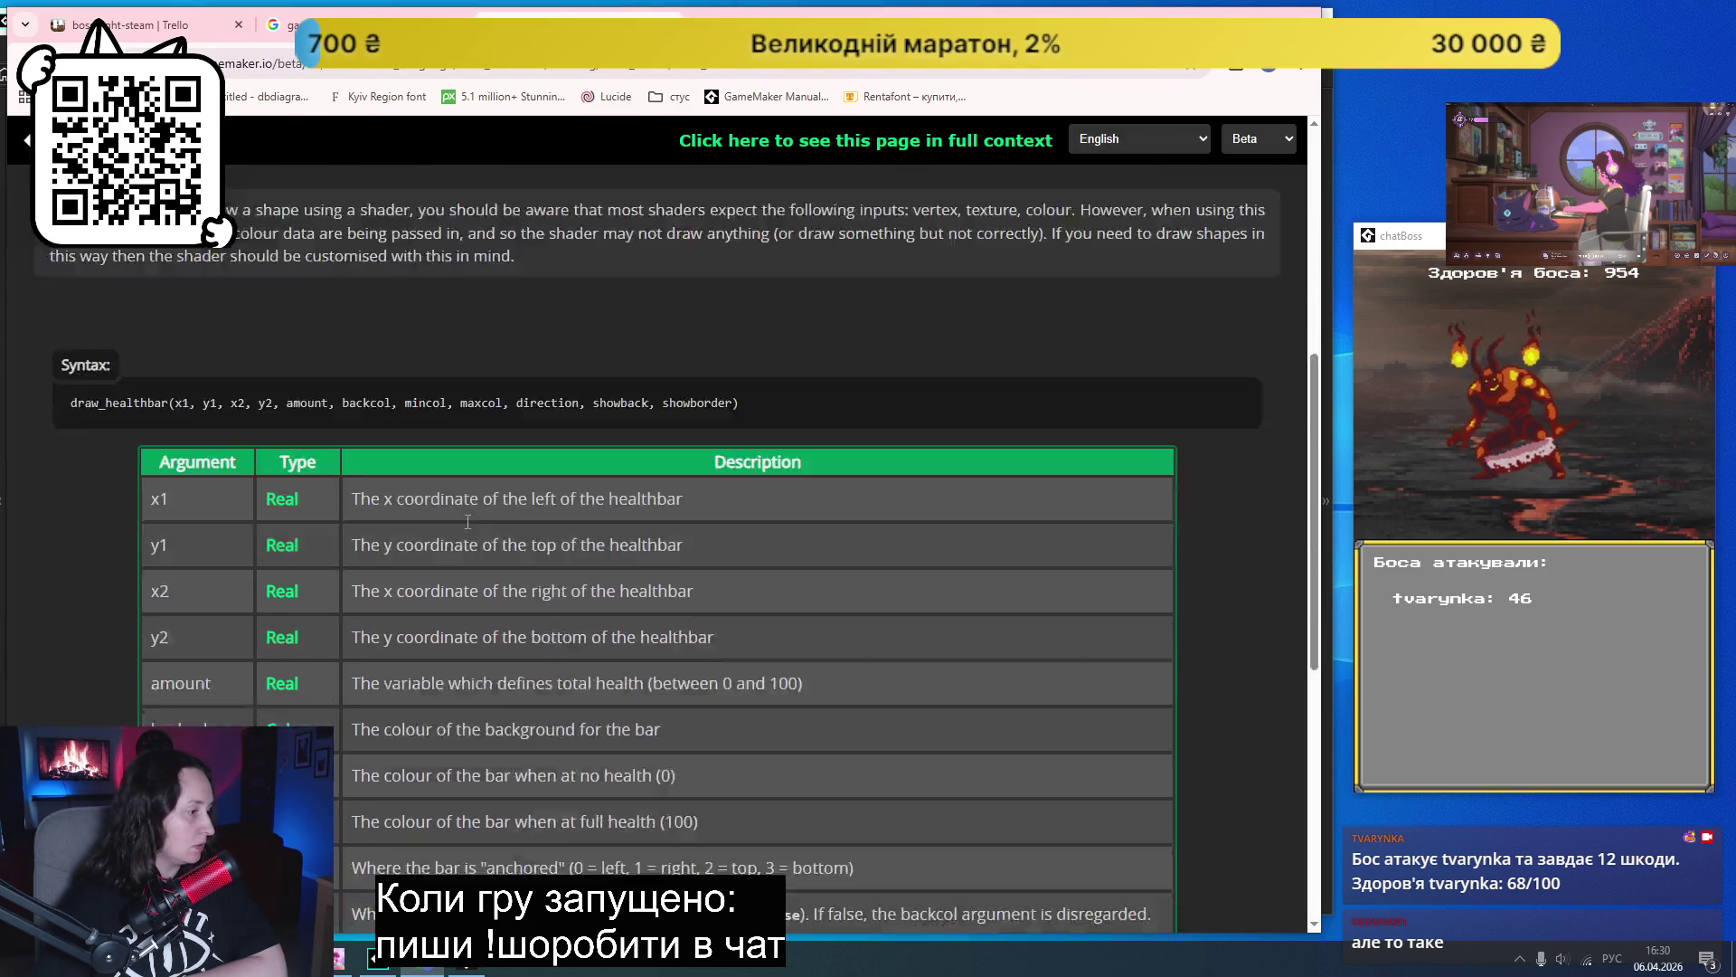
scroll(467, 522, "up", 6)
left_click(280, 25)
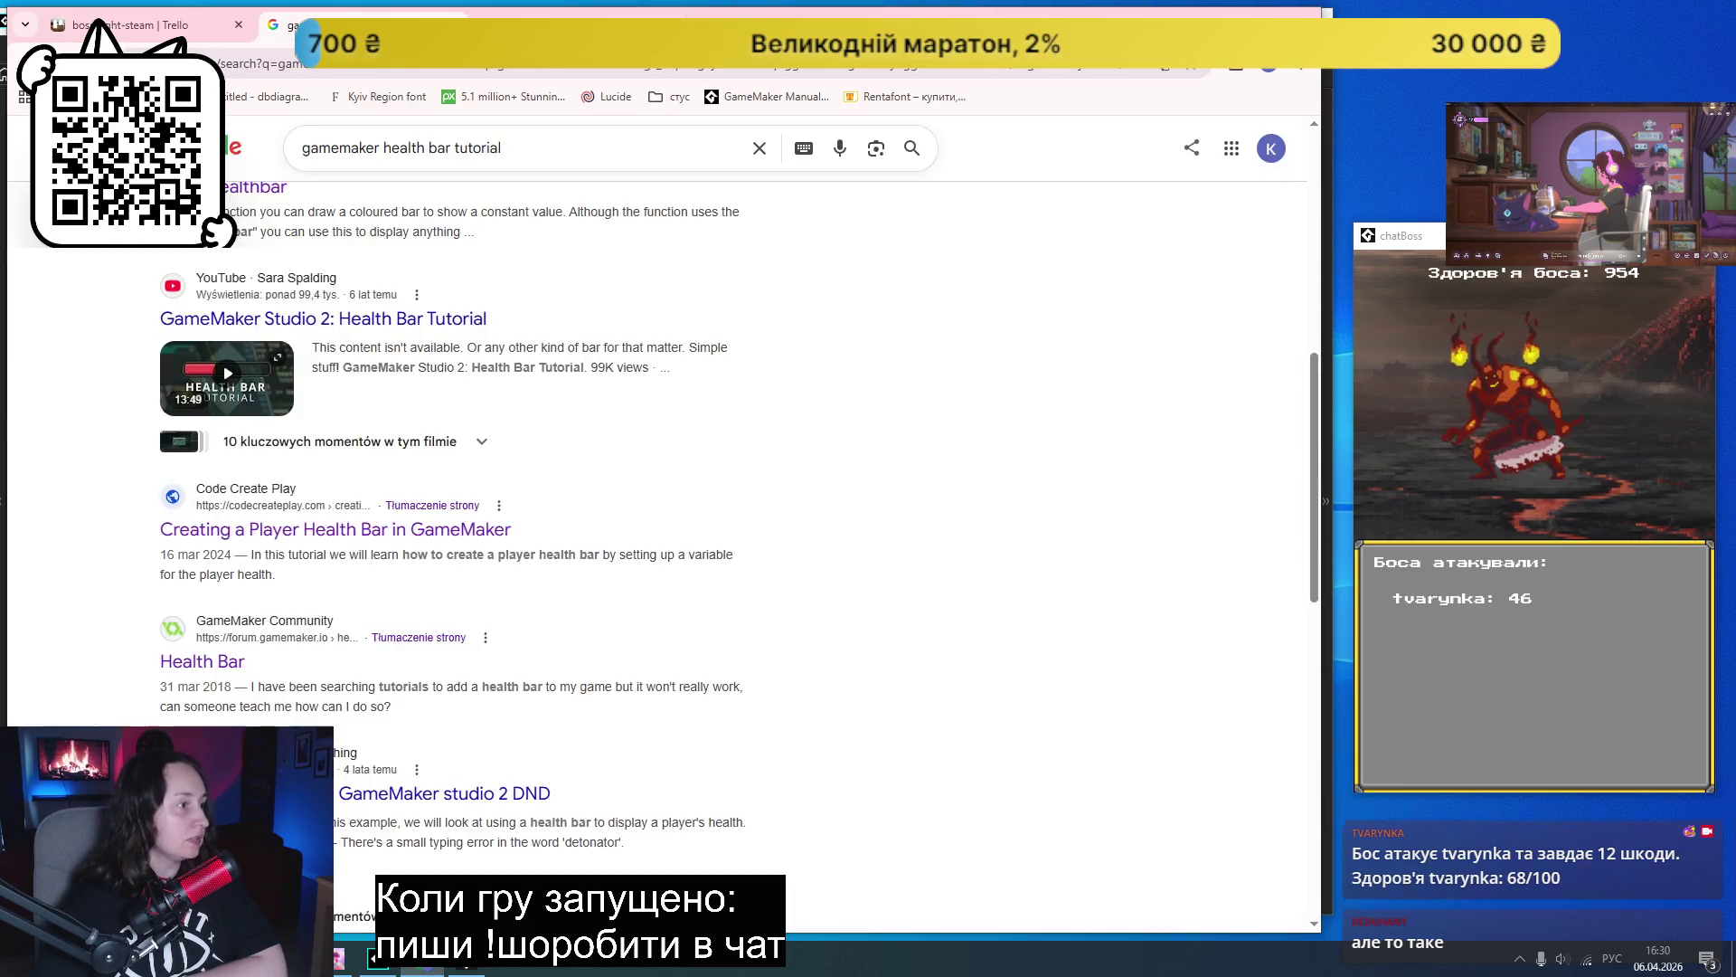
scroll(482, 545, "down", 3)
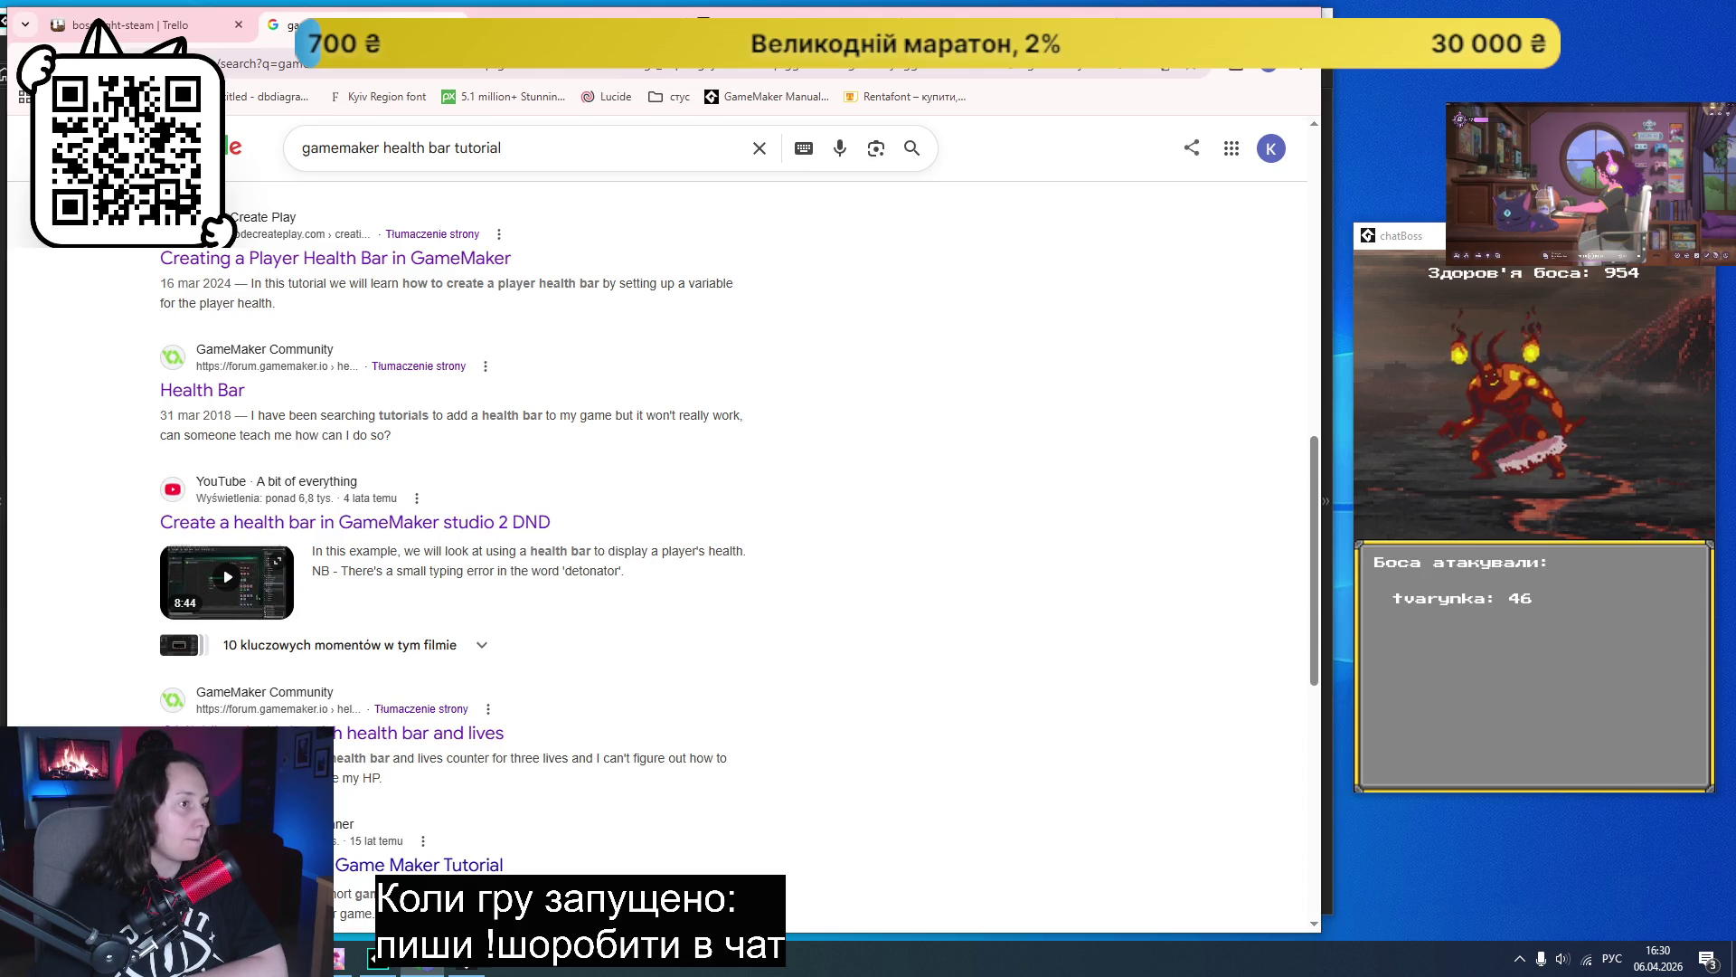
- Open the 'Help with health bar and lives' thread and follow its YouTube tutorial link
left_click(416, 733)
scroll(847, 459, "down", 10)
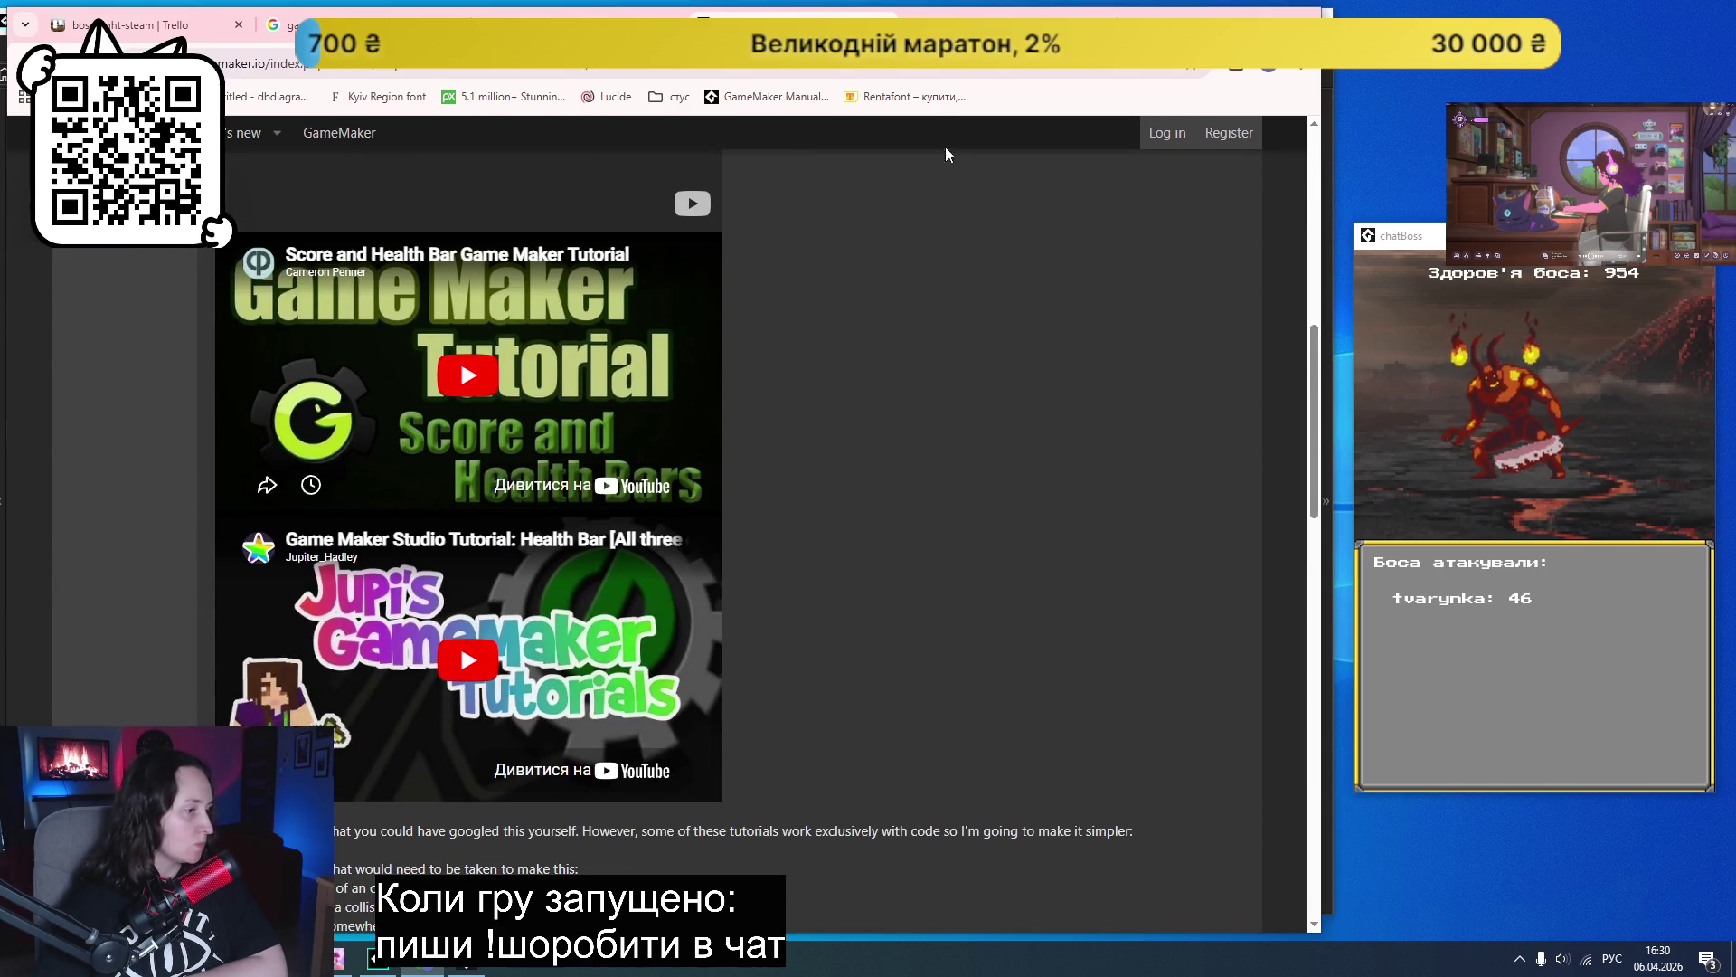
left_click(457, 254)
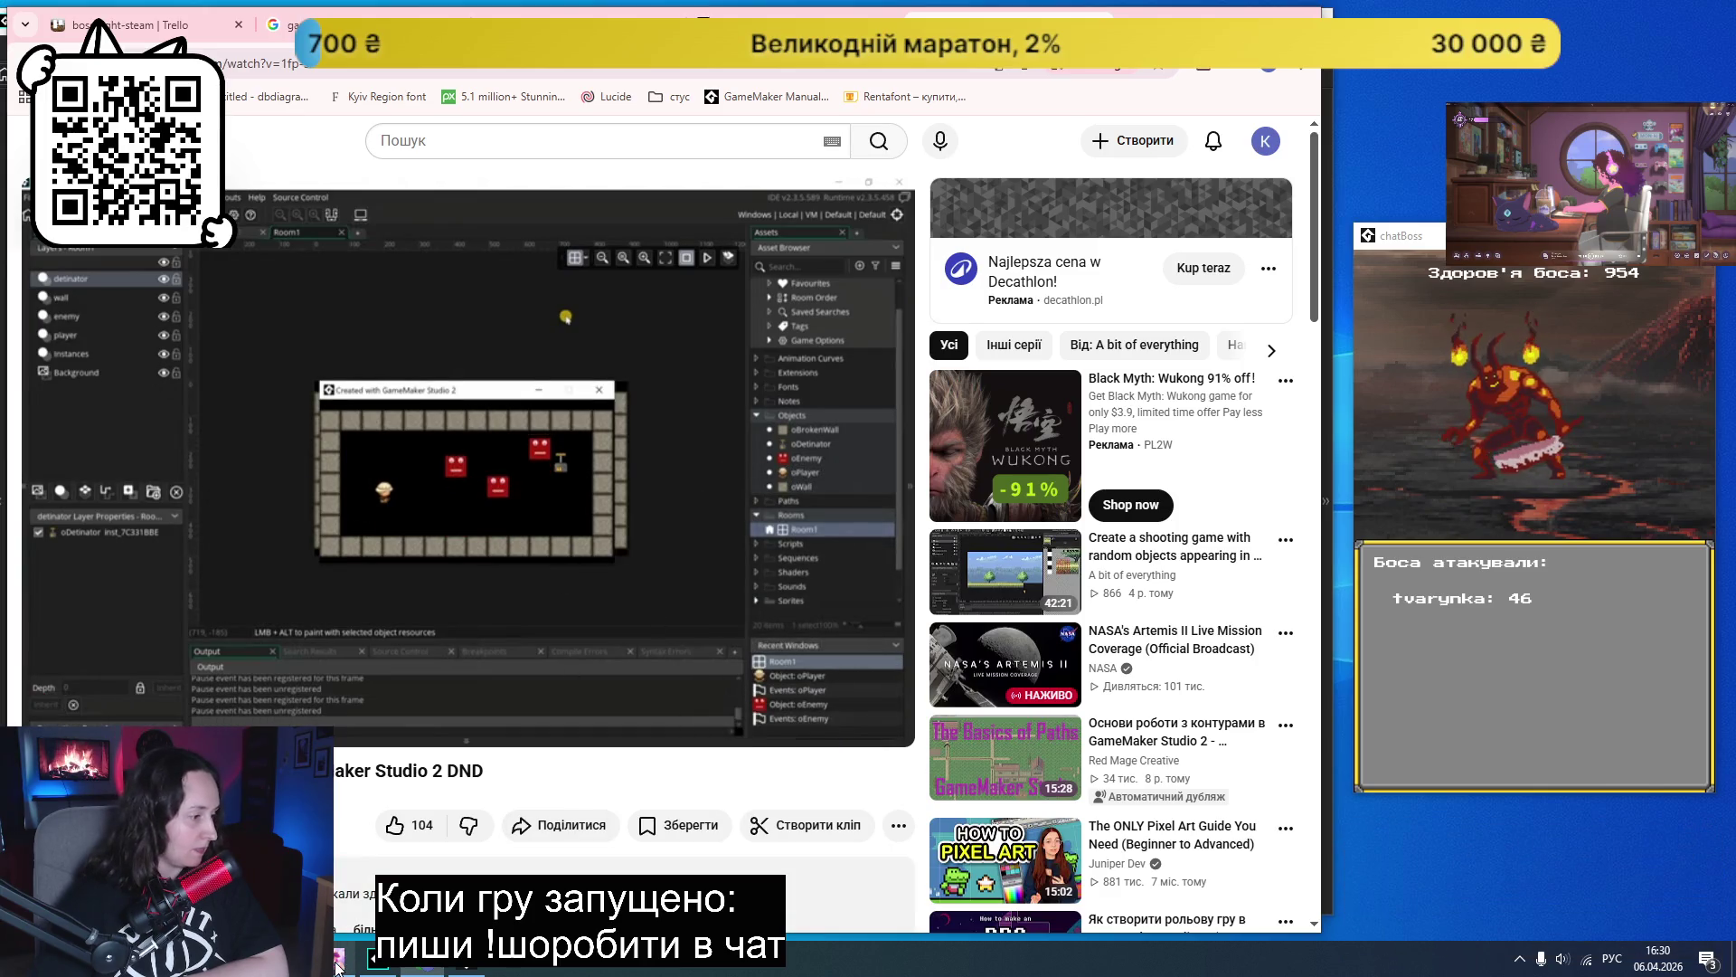
- Start the DND health bar tutorial, check its audio track options, and briefly show the music player
left_click(534, 536)
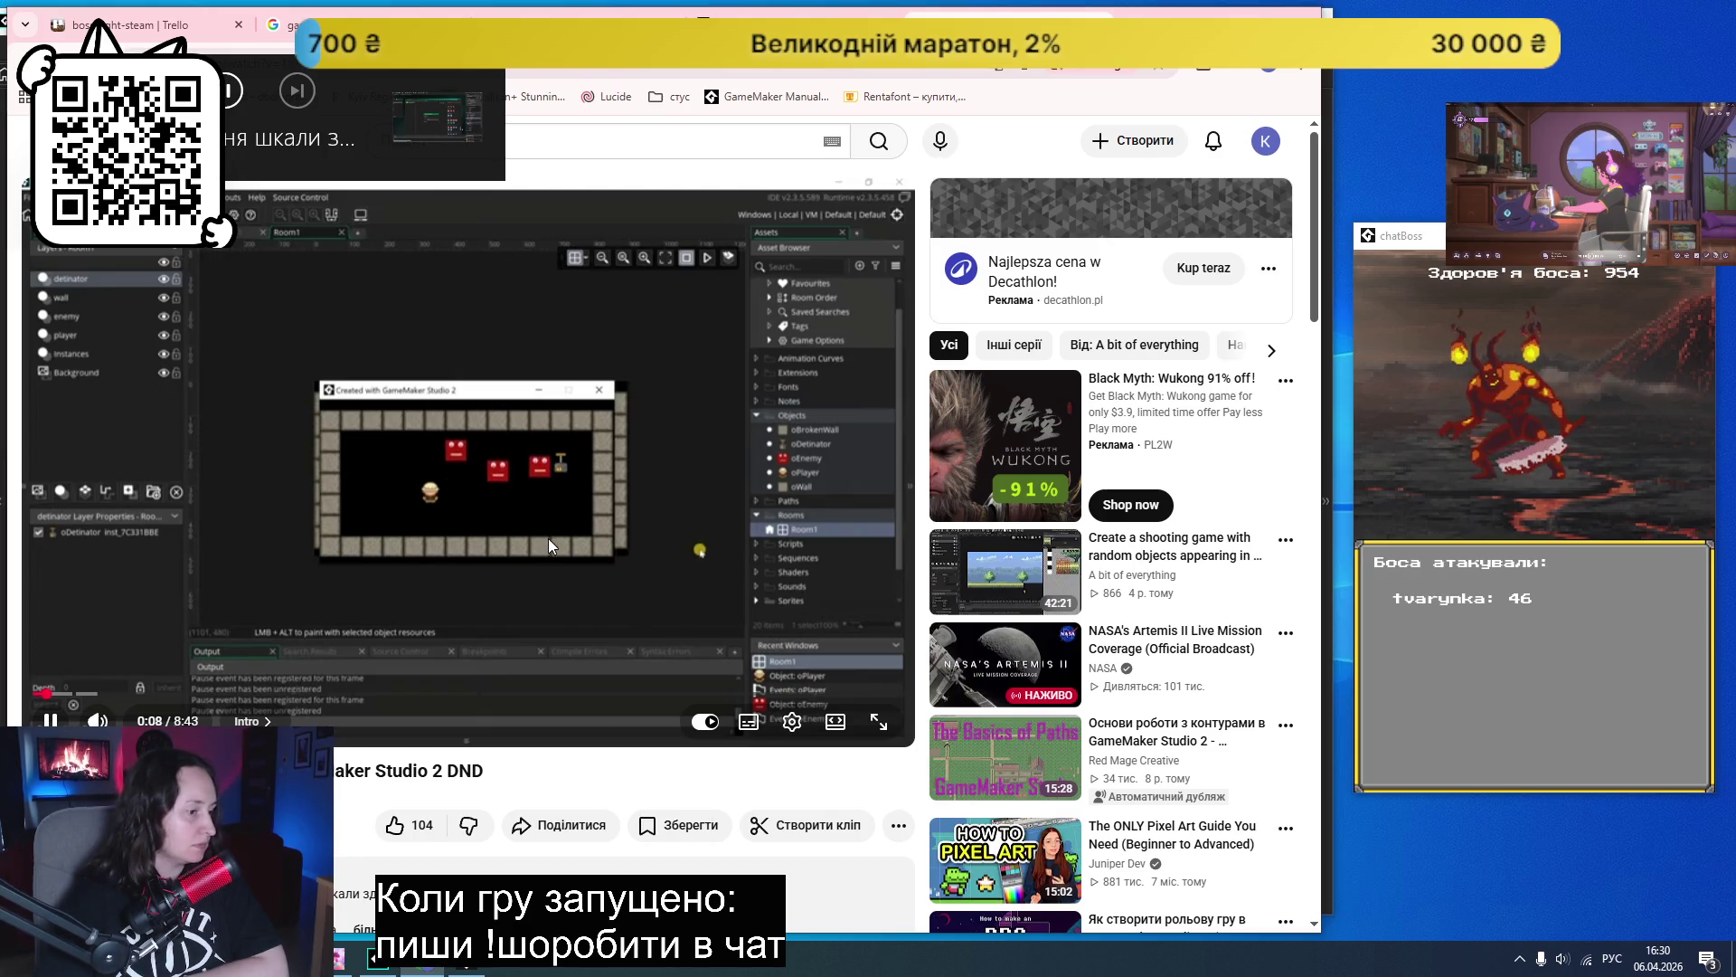
left_click(792, 721)
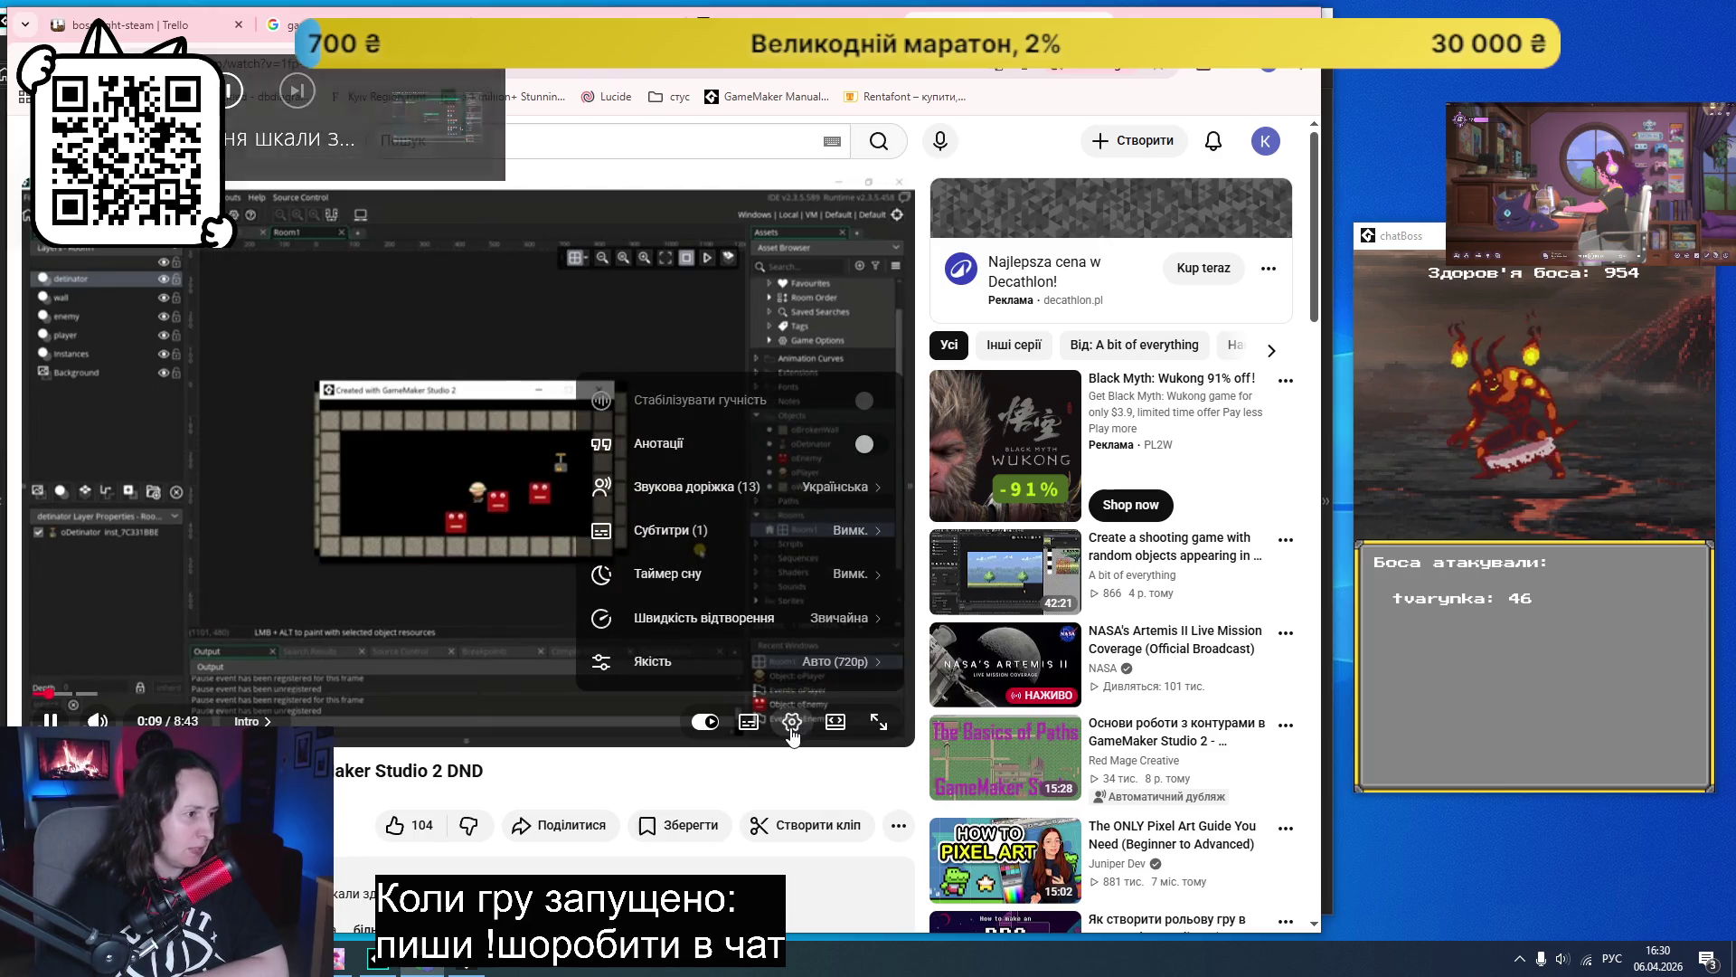
left_click(748, 493)
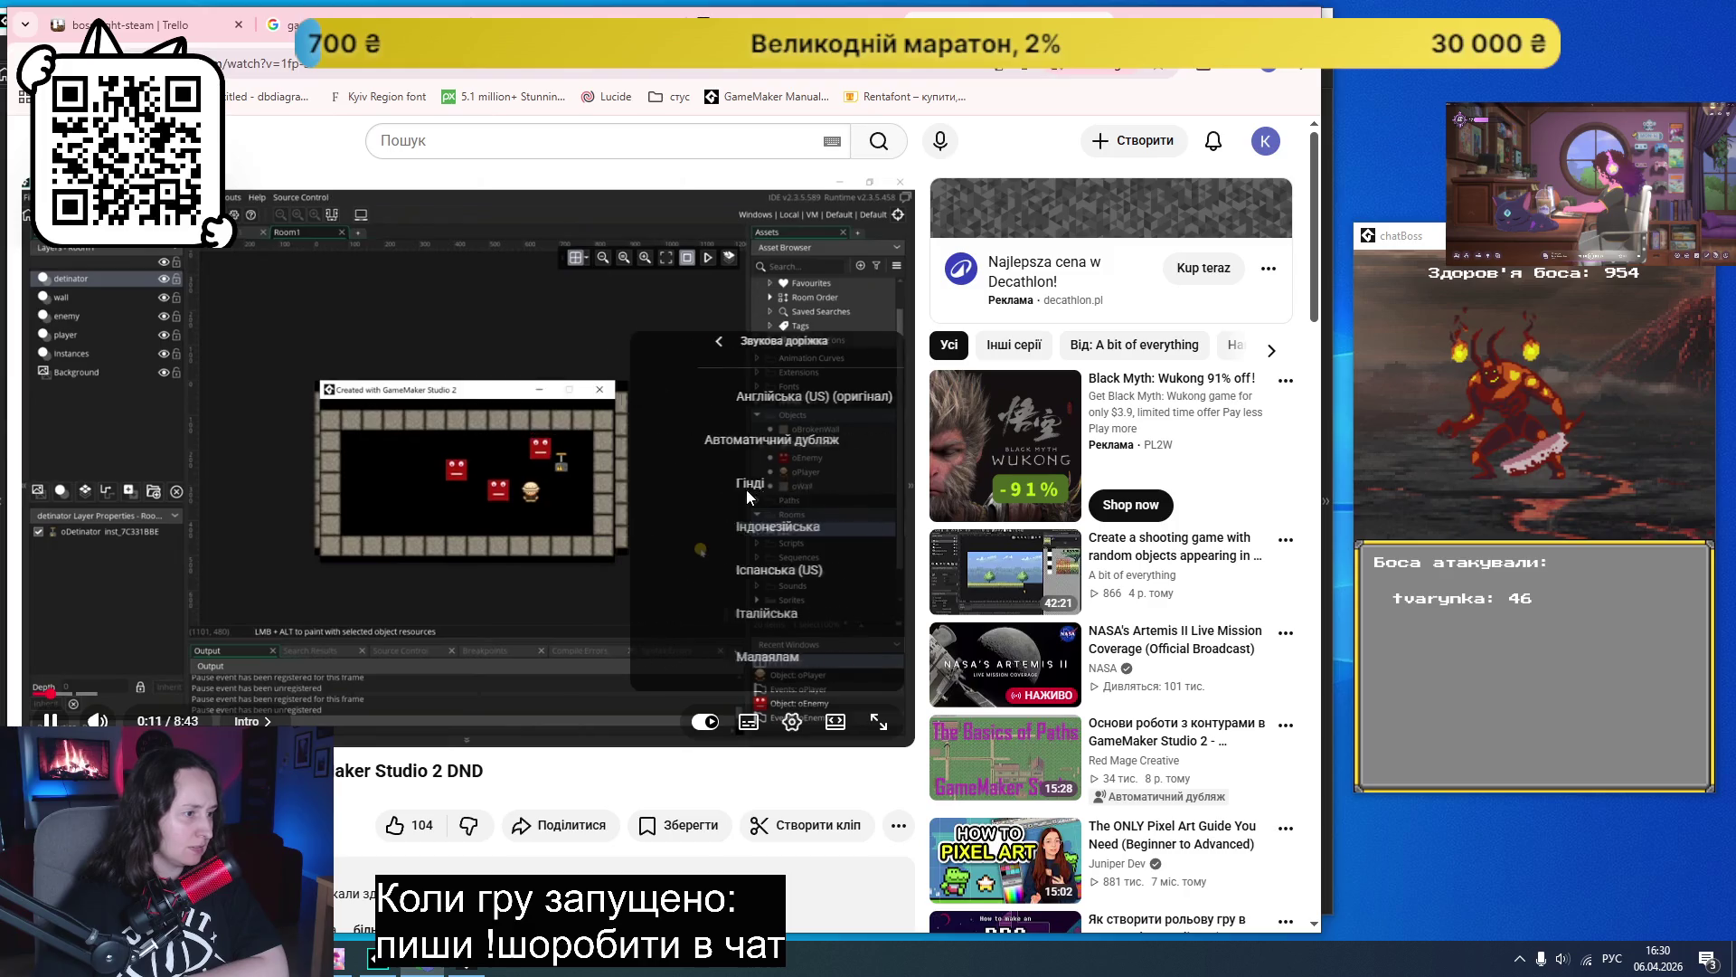
left_click(814, 608)
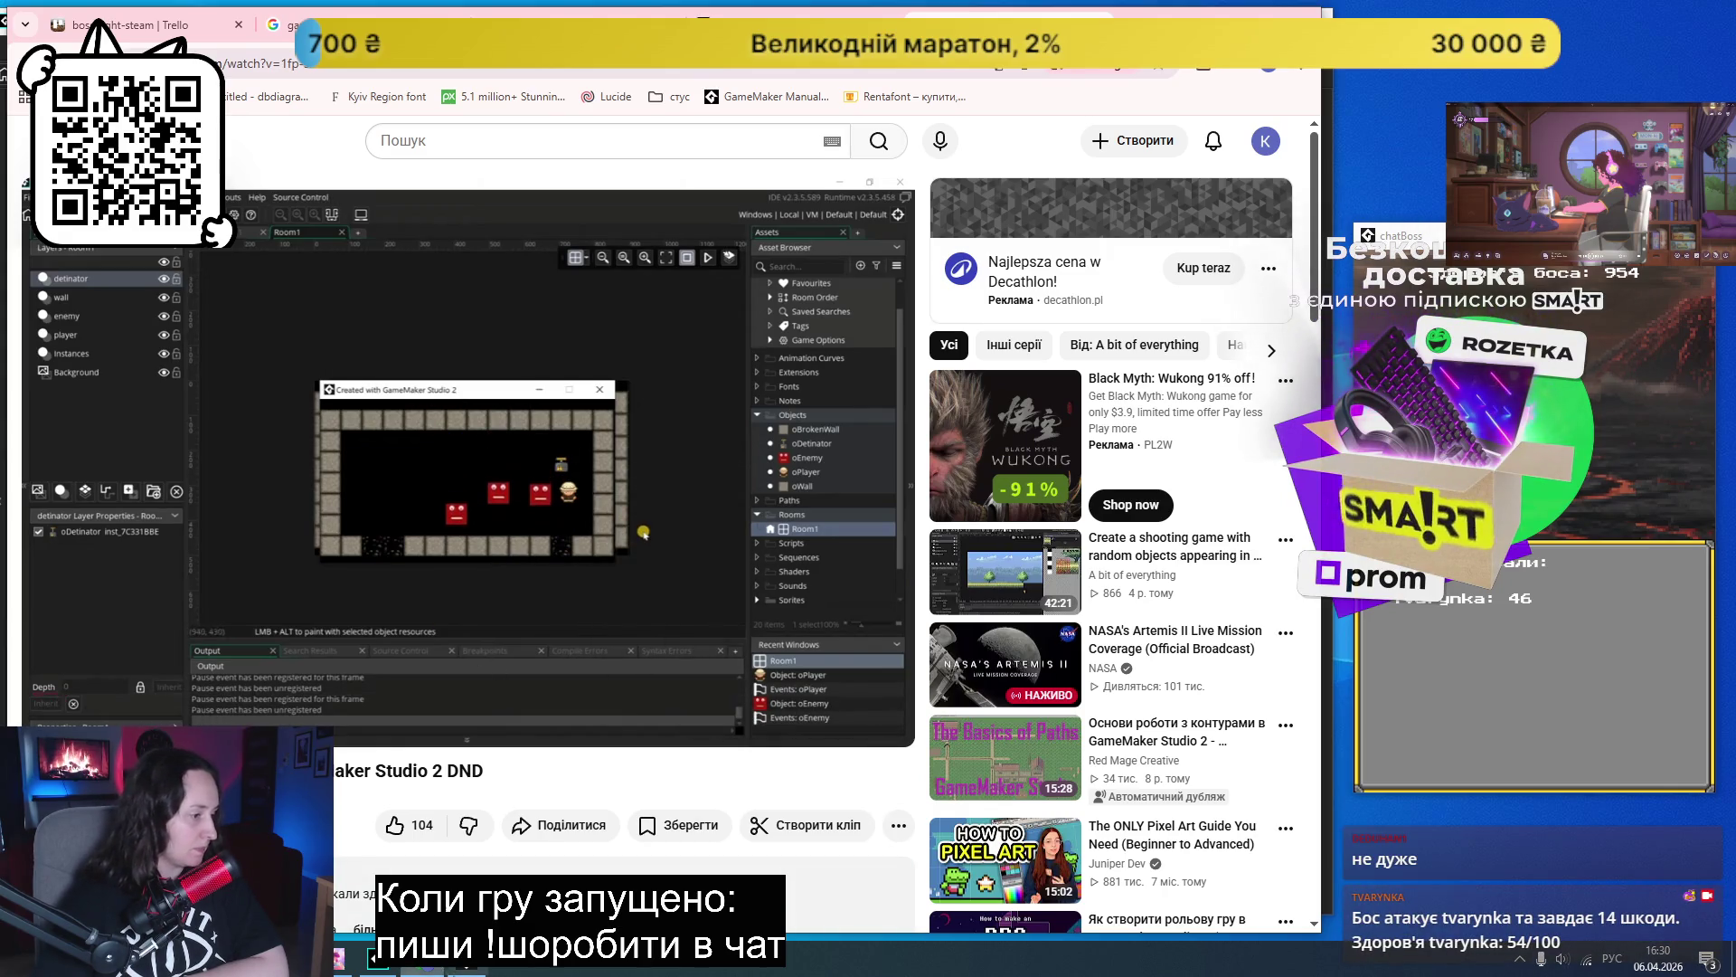
key("alt+Tab")
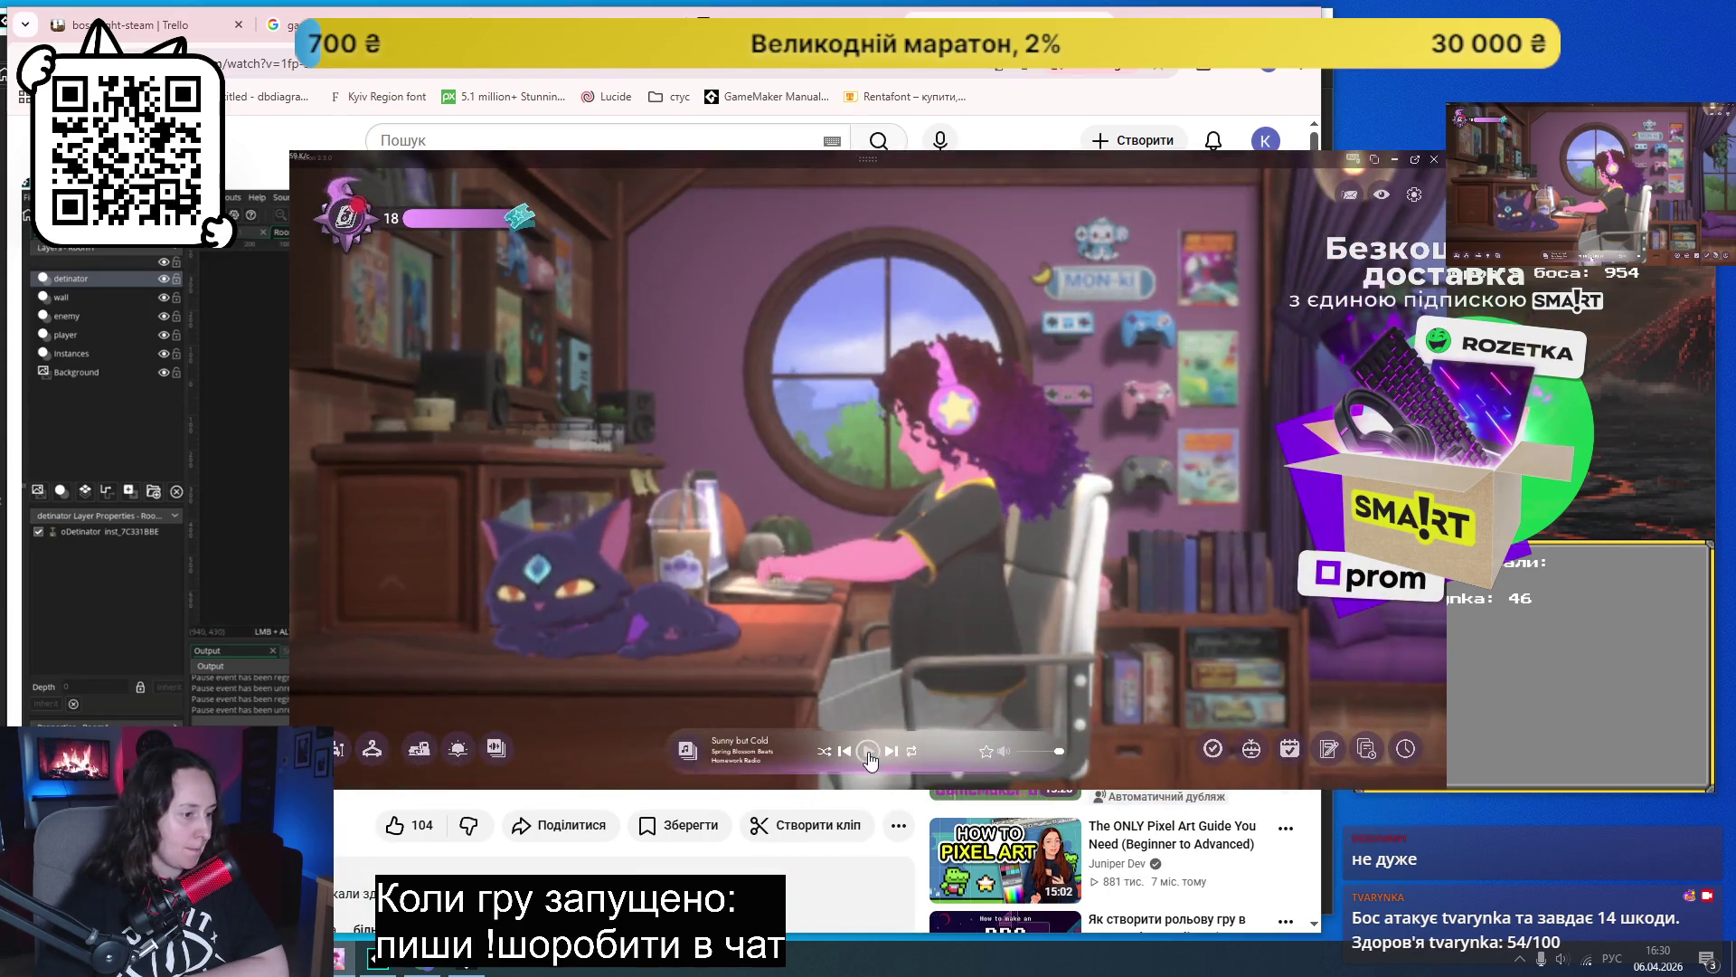
key("alt+Tab")
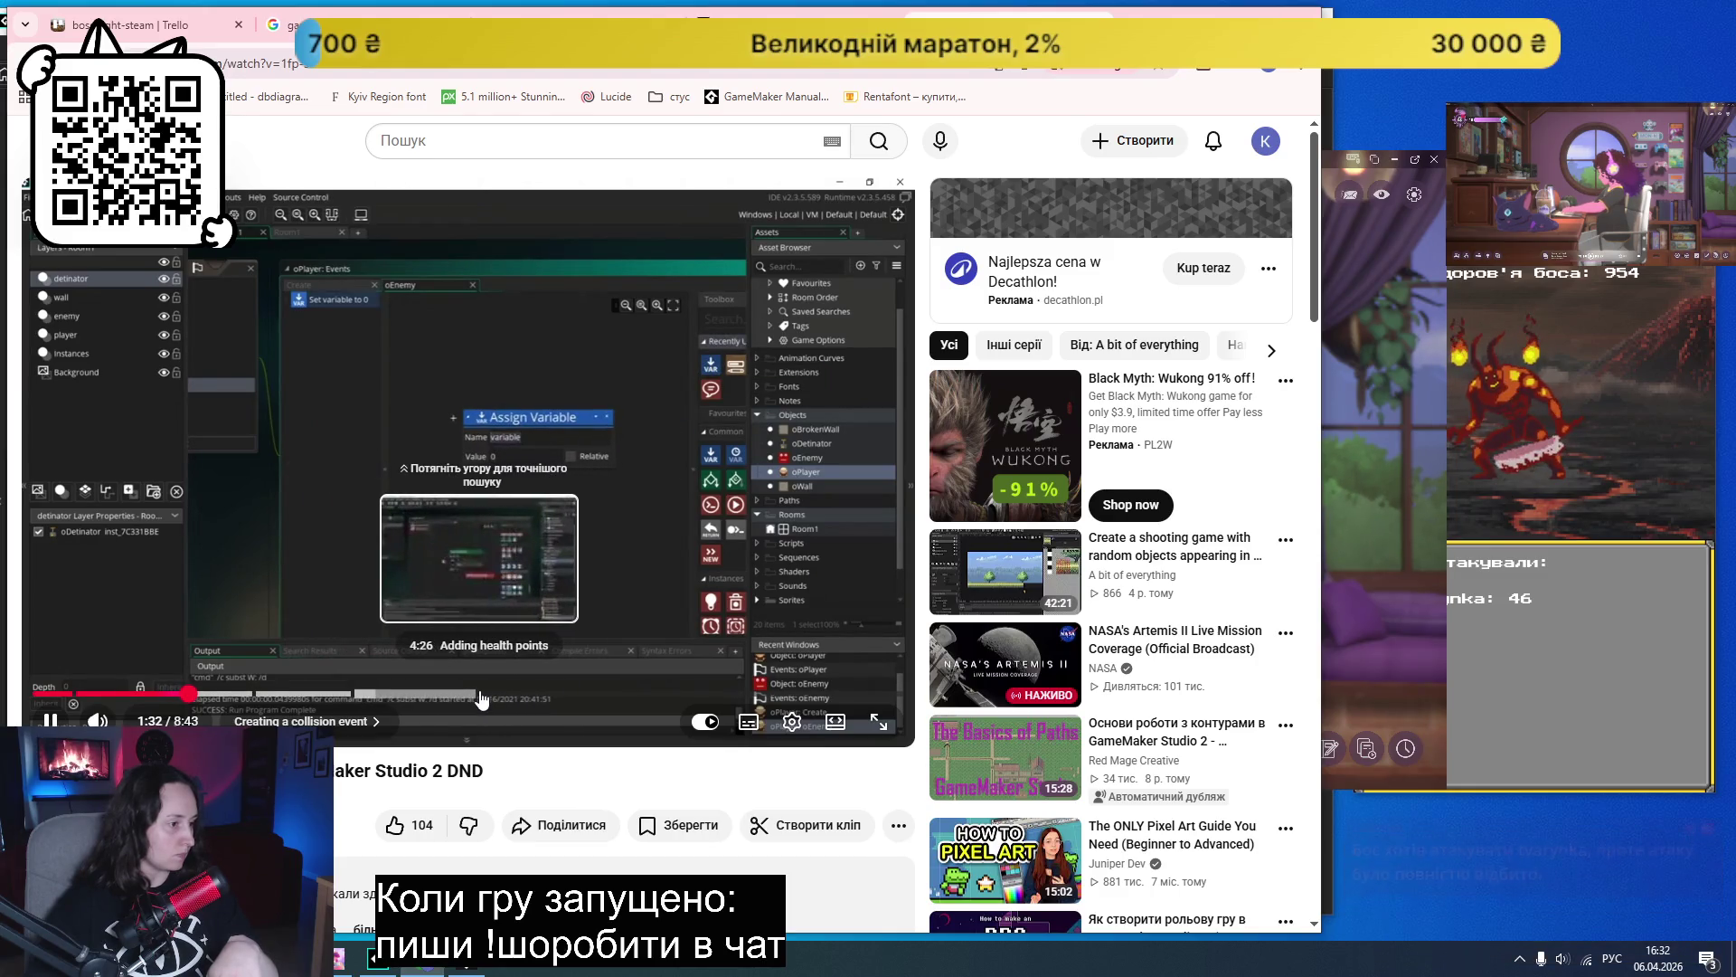
- Jump to the Adding health points chapter, then briefly play and pause the Score and Health Bar tutorial
left_click(485, 697)
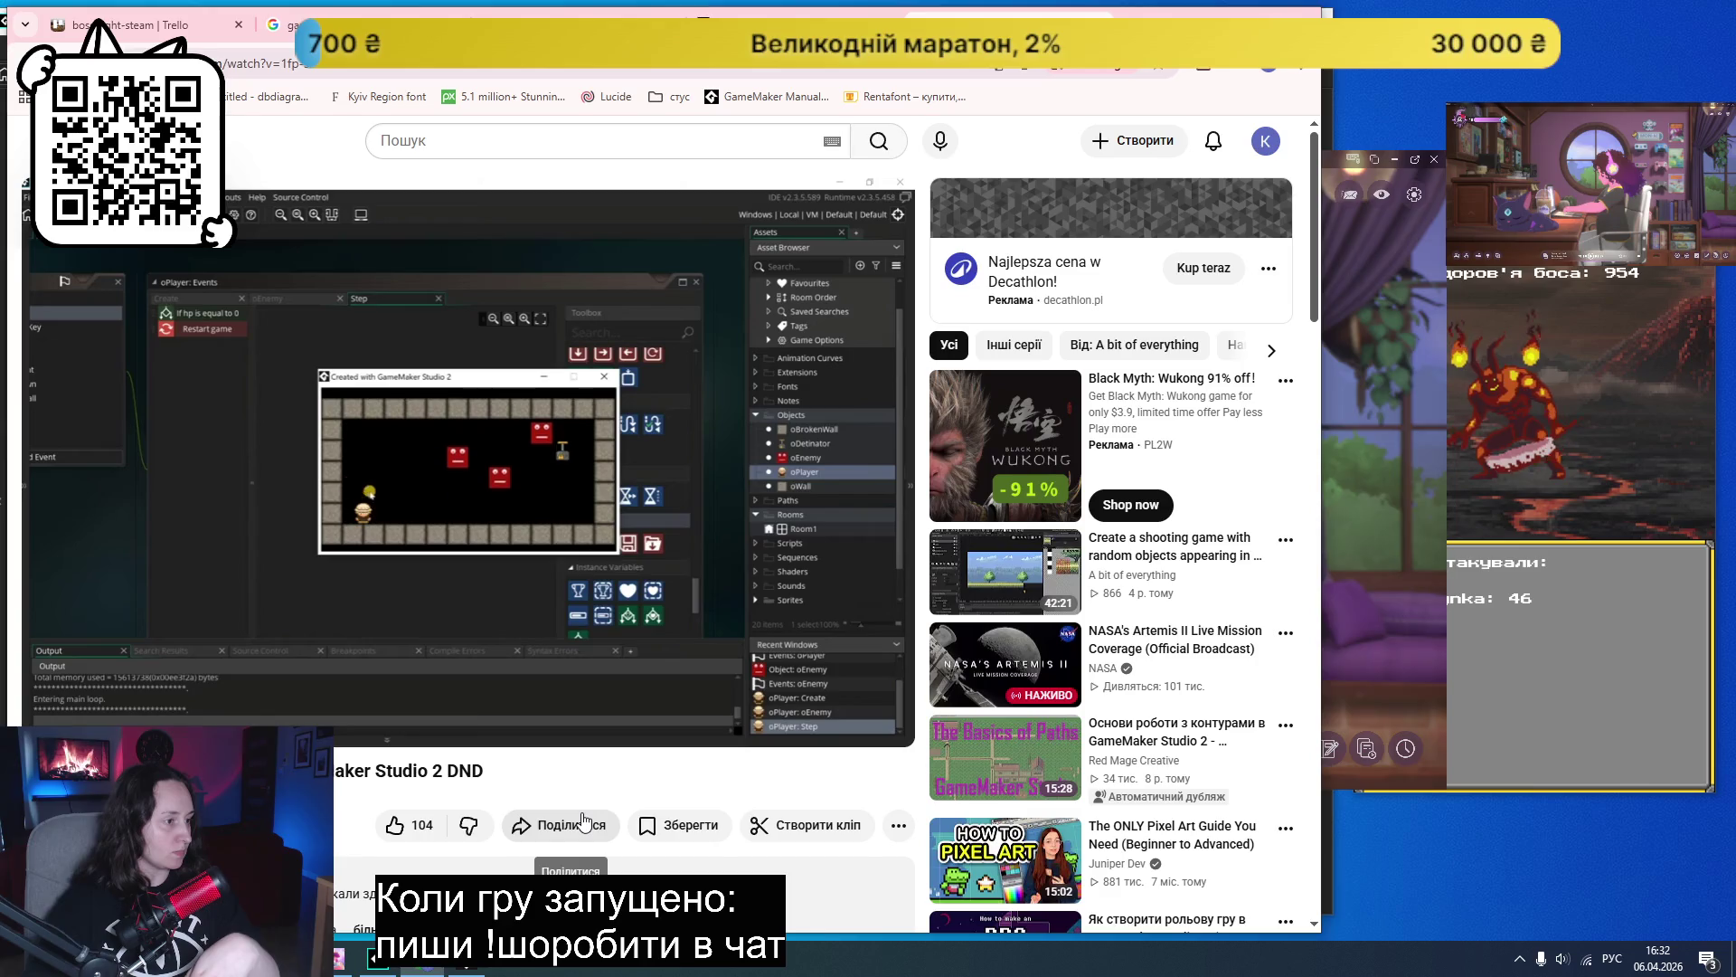
mouse_move(619, 618)
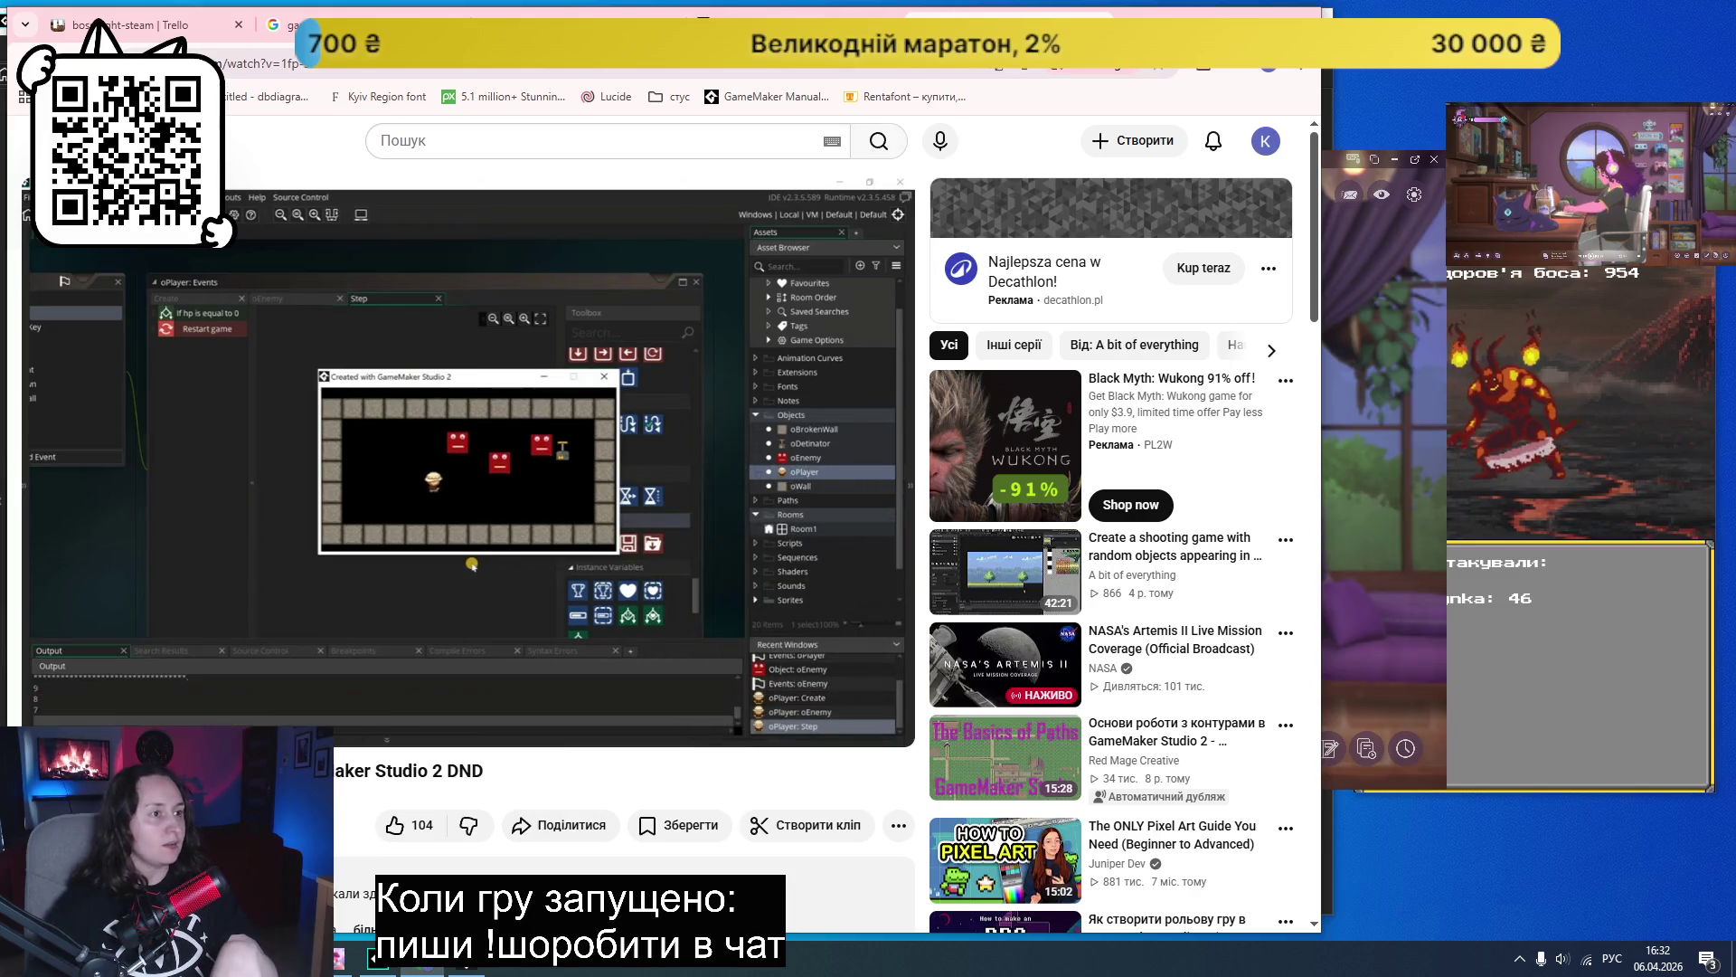
key("ctrl+shift+Tab")
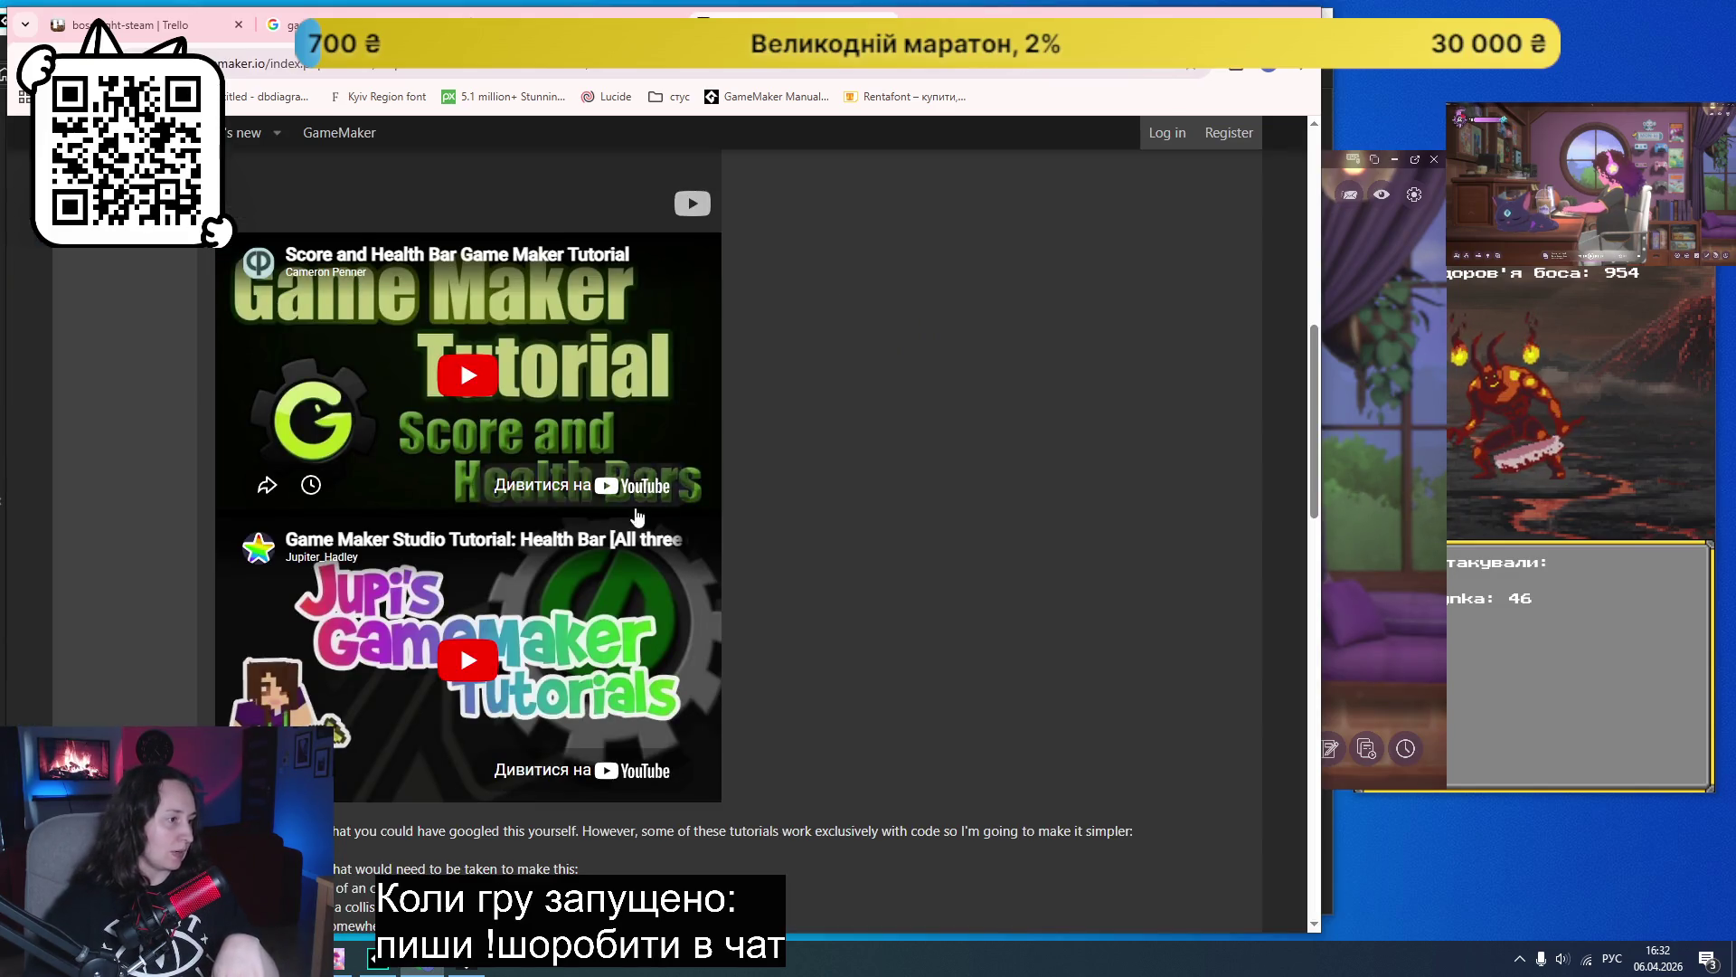
left_click(653, 489)
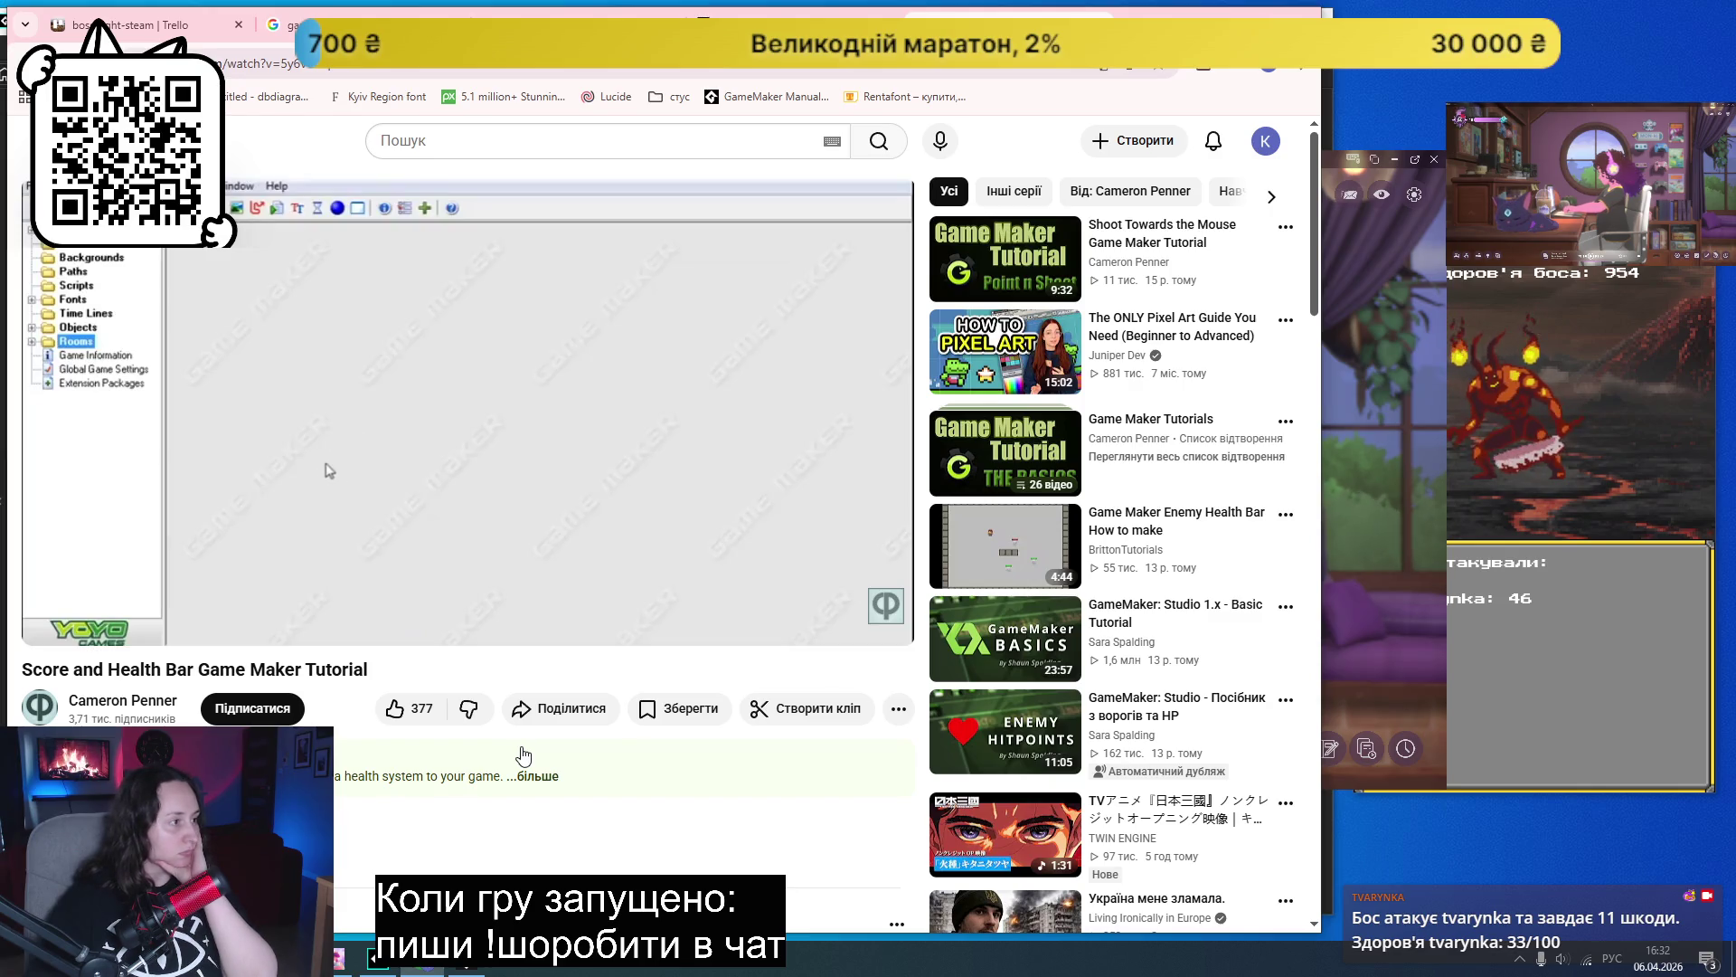
key("XF86AudioLowerVolume")
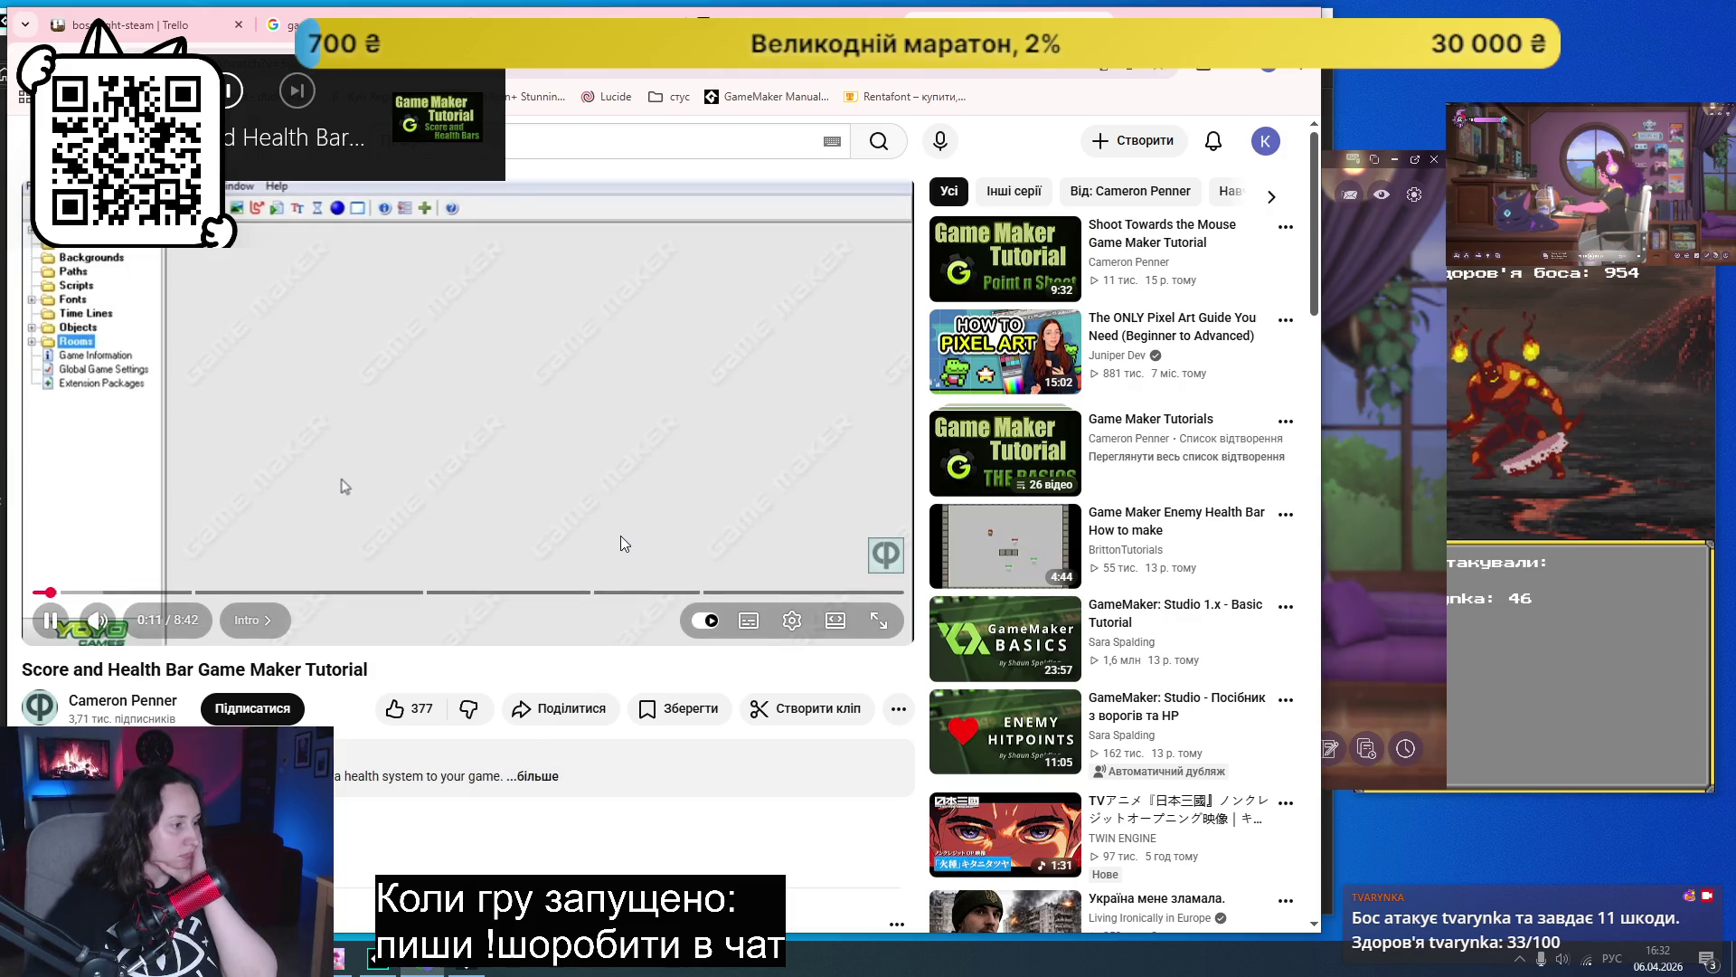
left_click(652, 494)
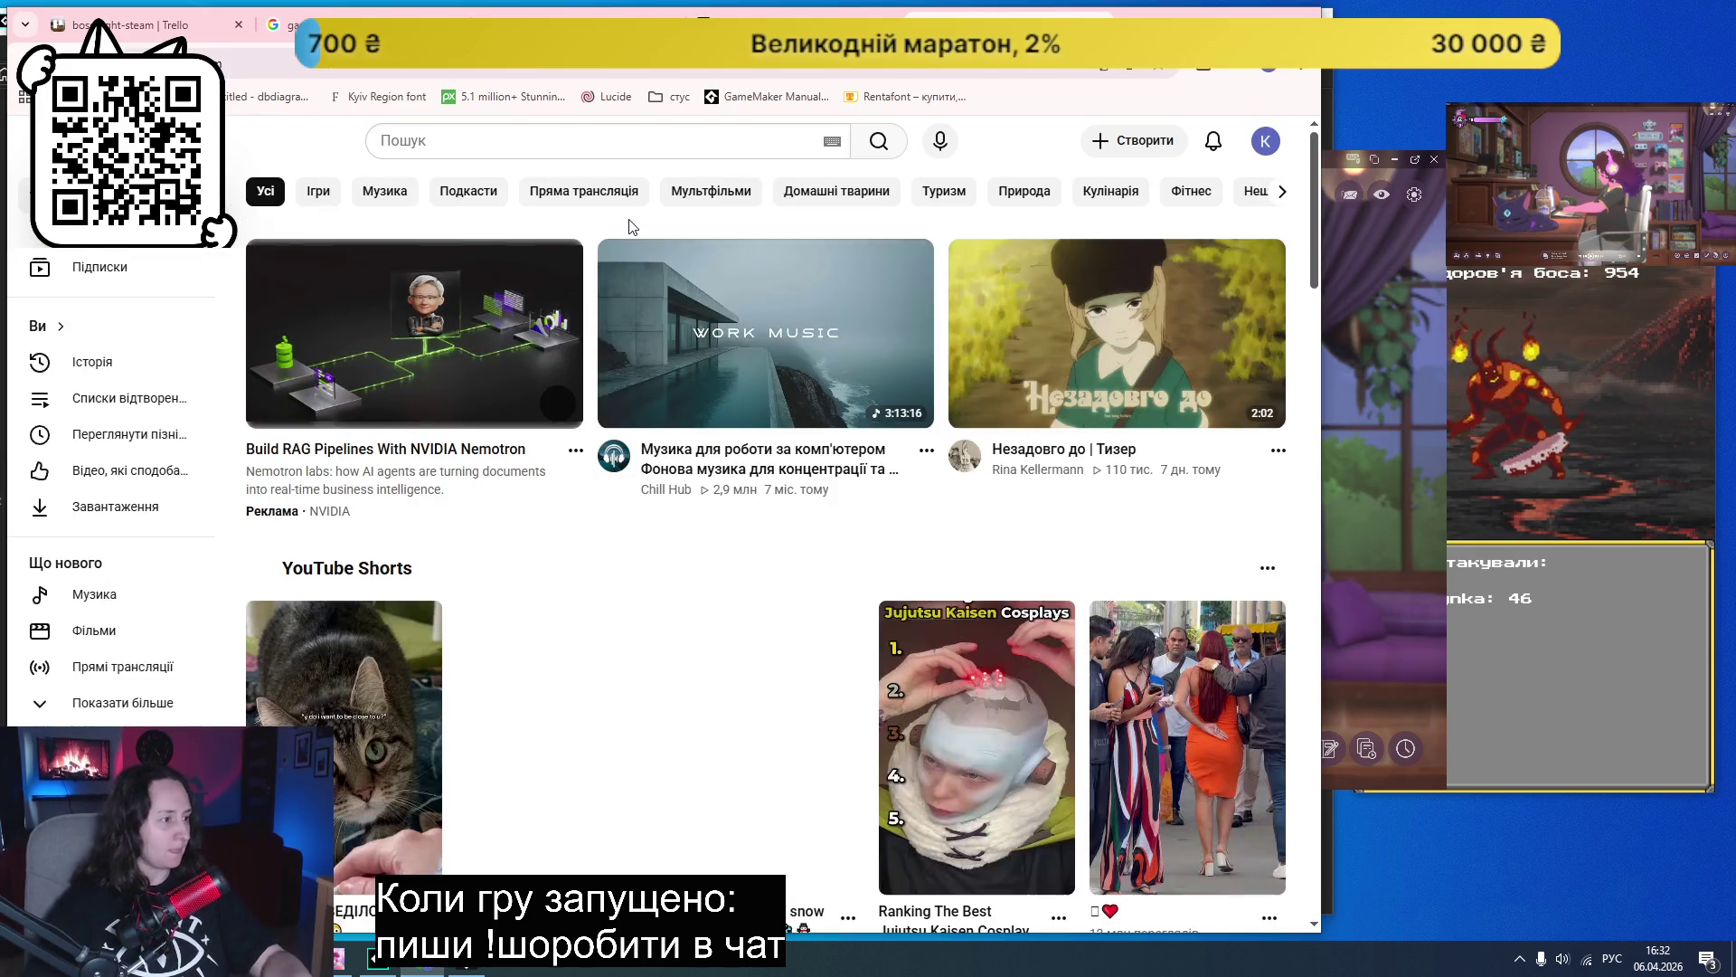
- Search YouTube for 'gamemaker health bar tutorial' using the search suggestion
left_click(601, 142)
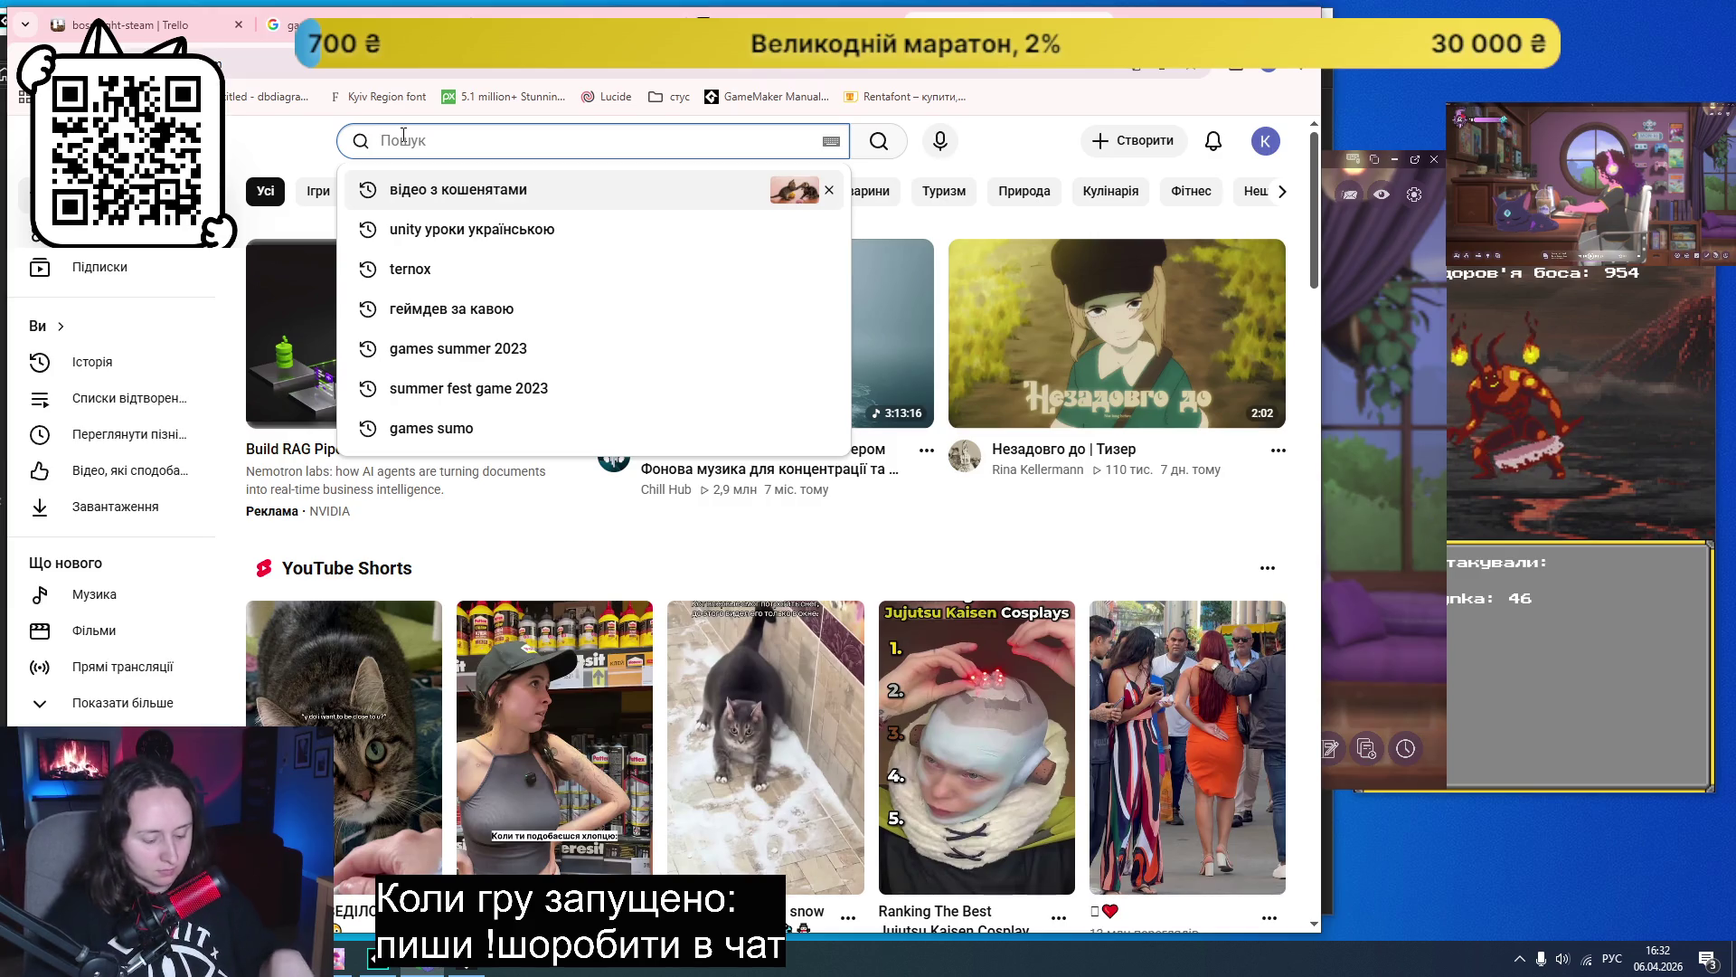
type("game")
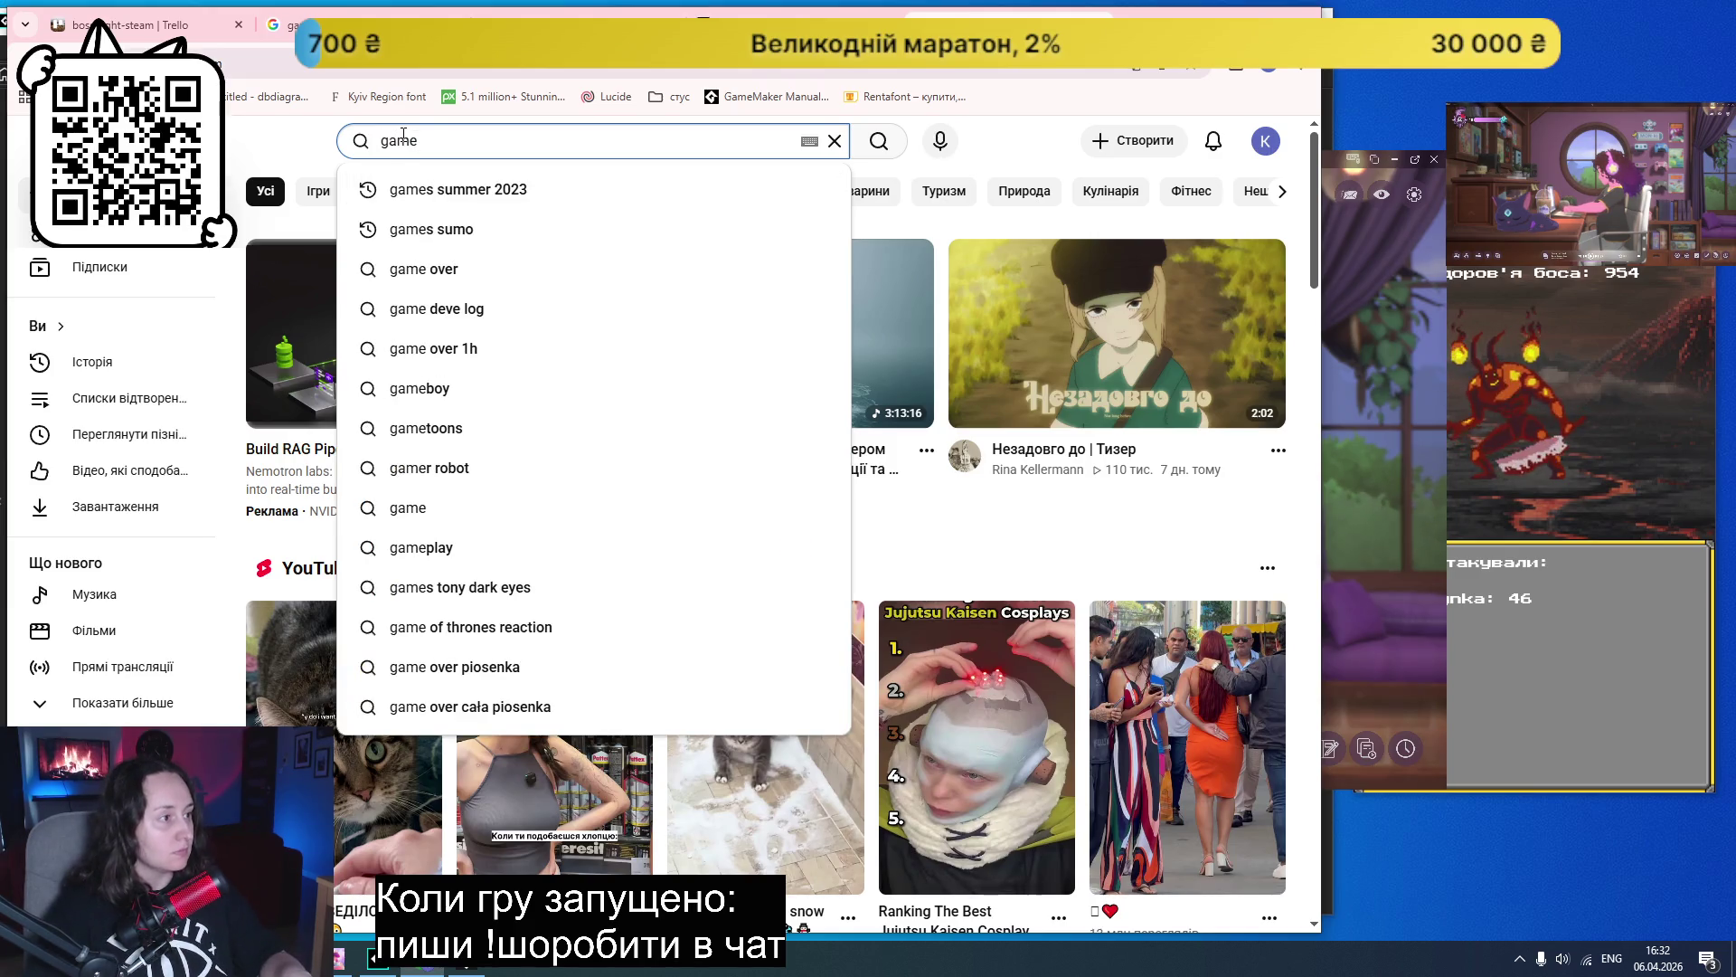
type("maker h")
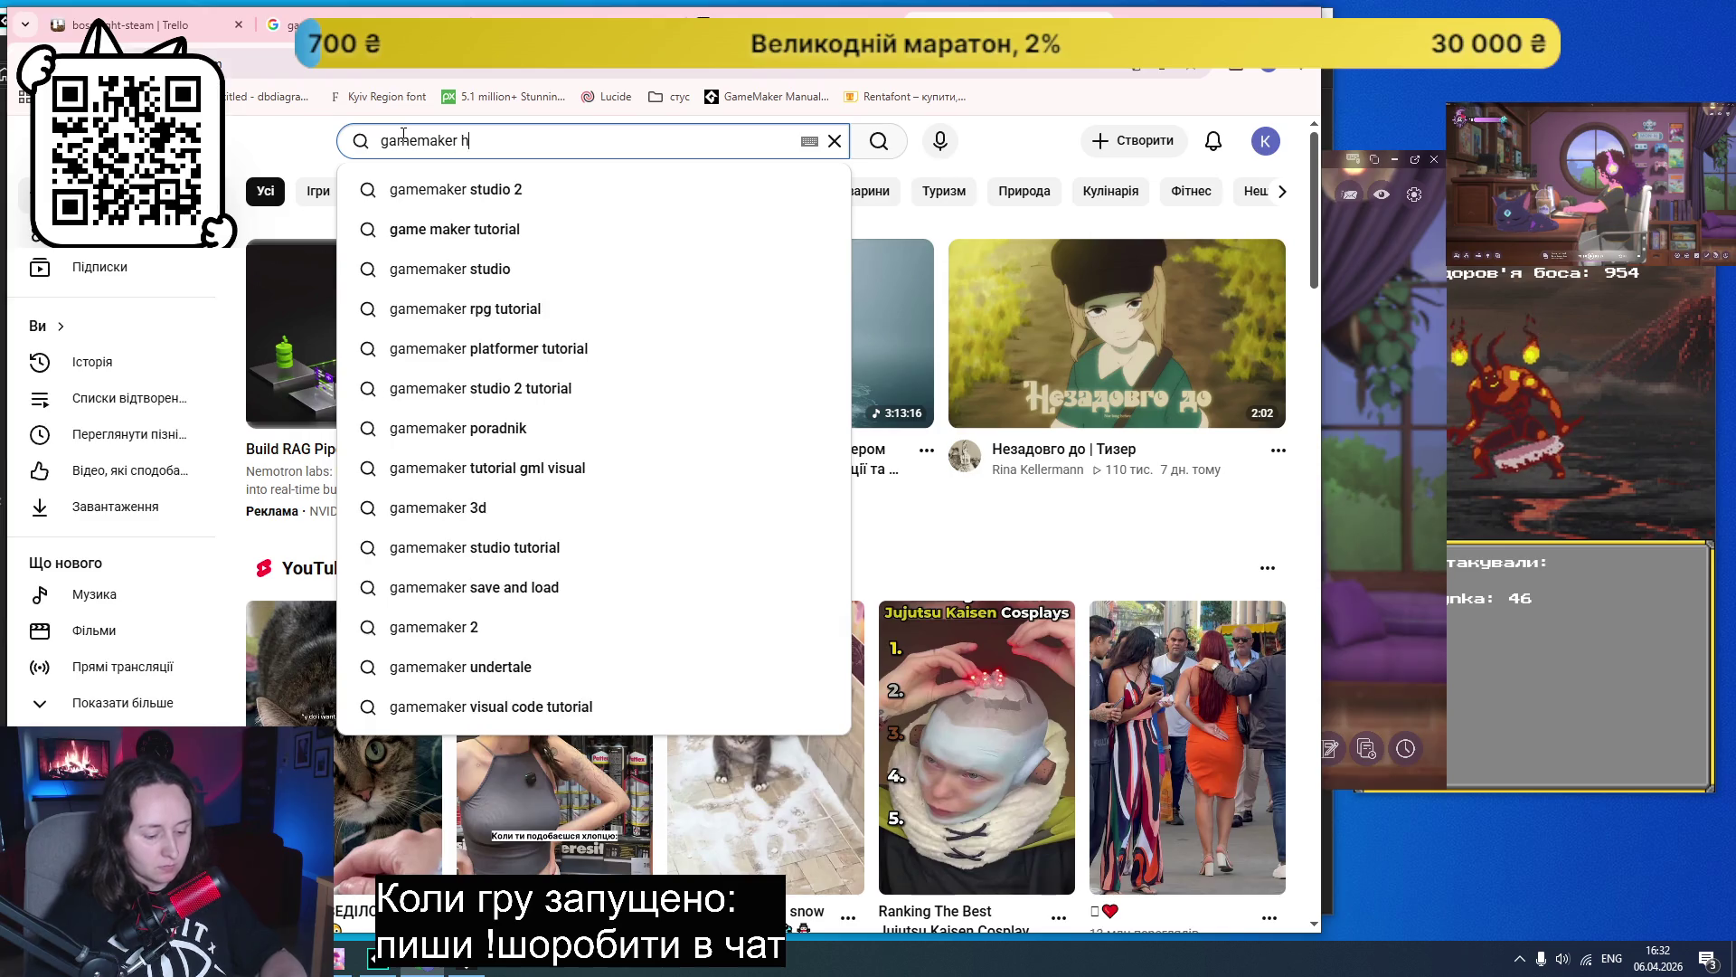
type("ealth")
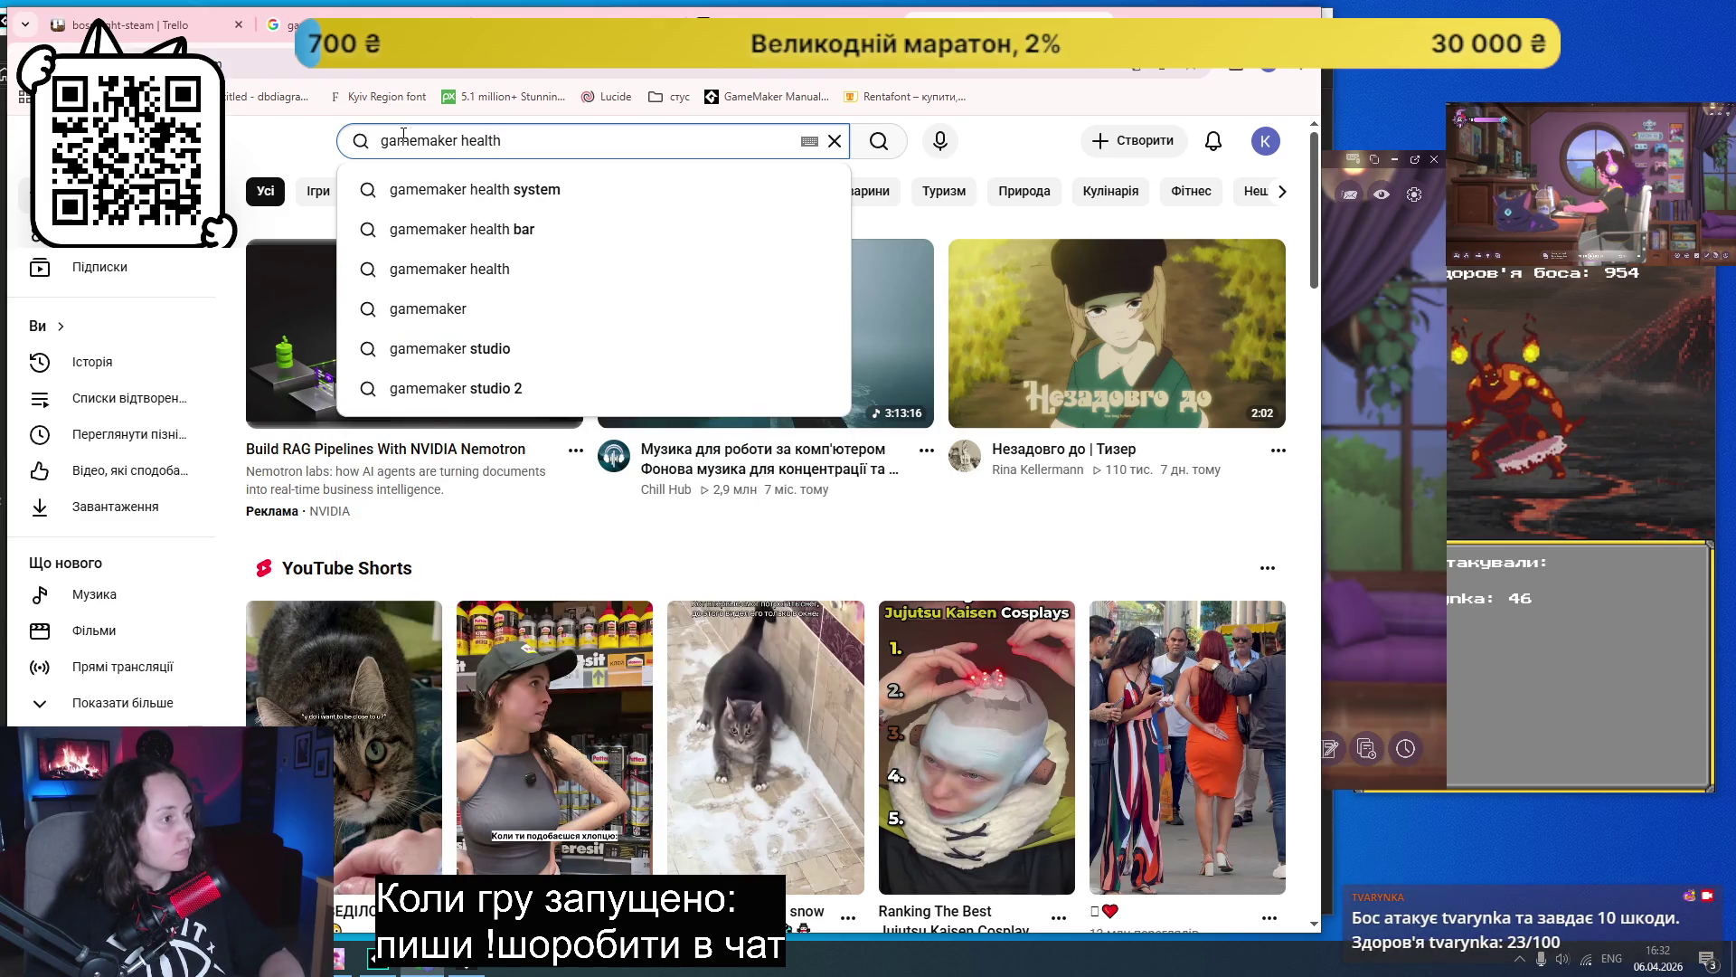
key("Down")
key("Down")
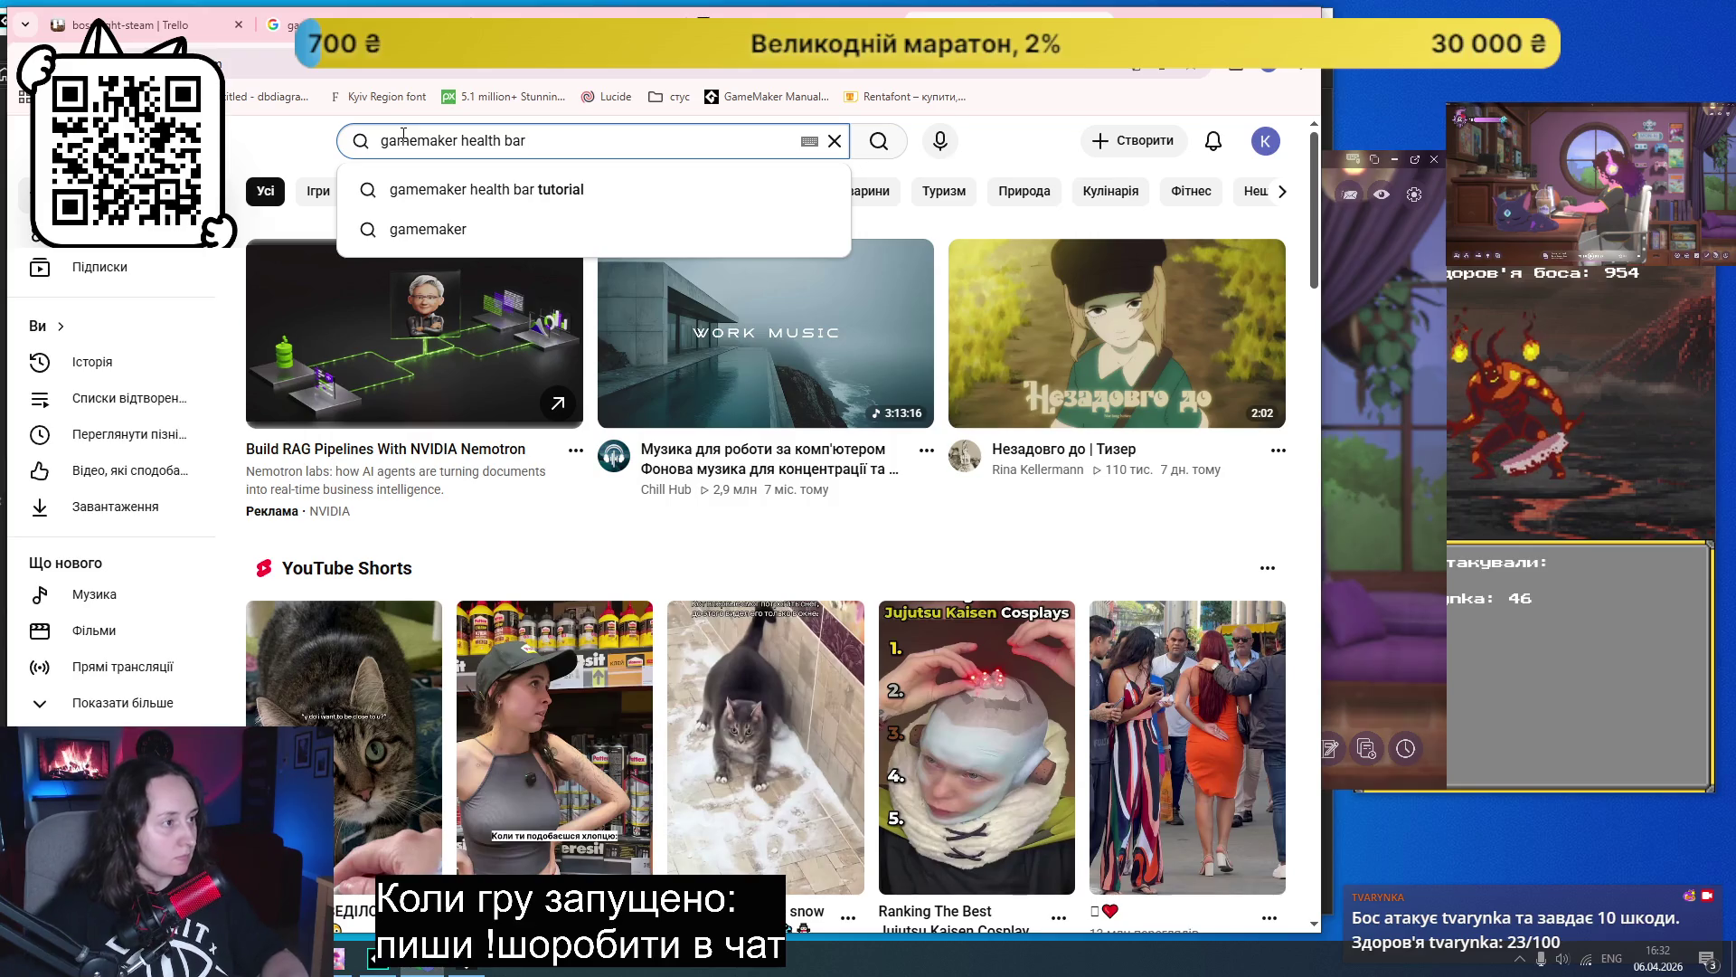
key("Down")
key("Return")
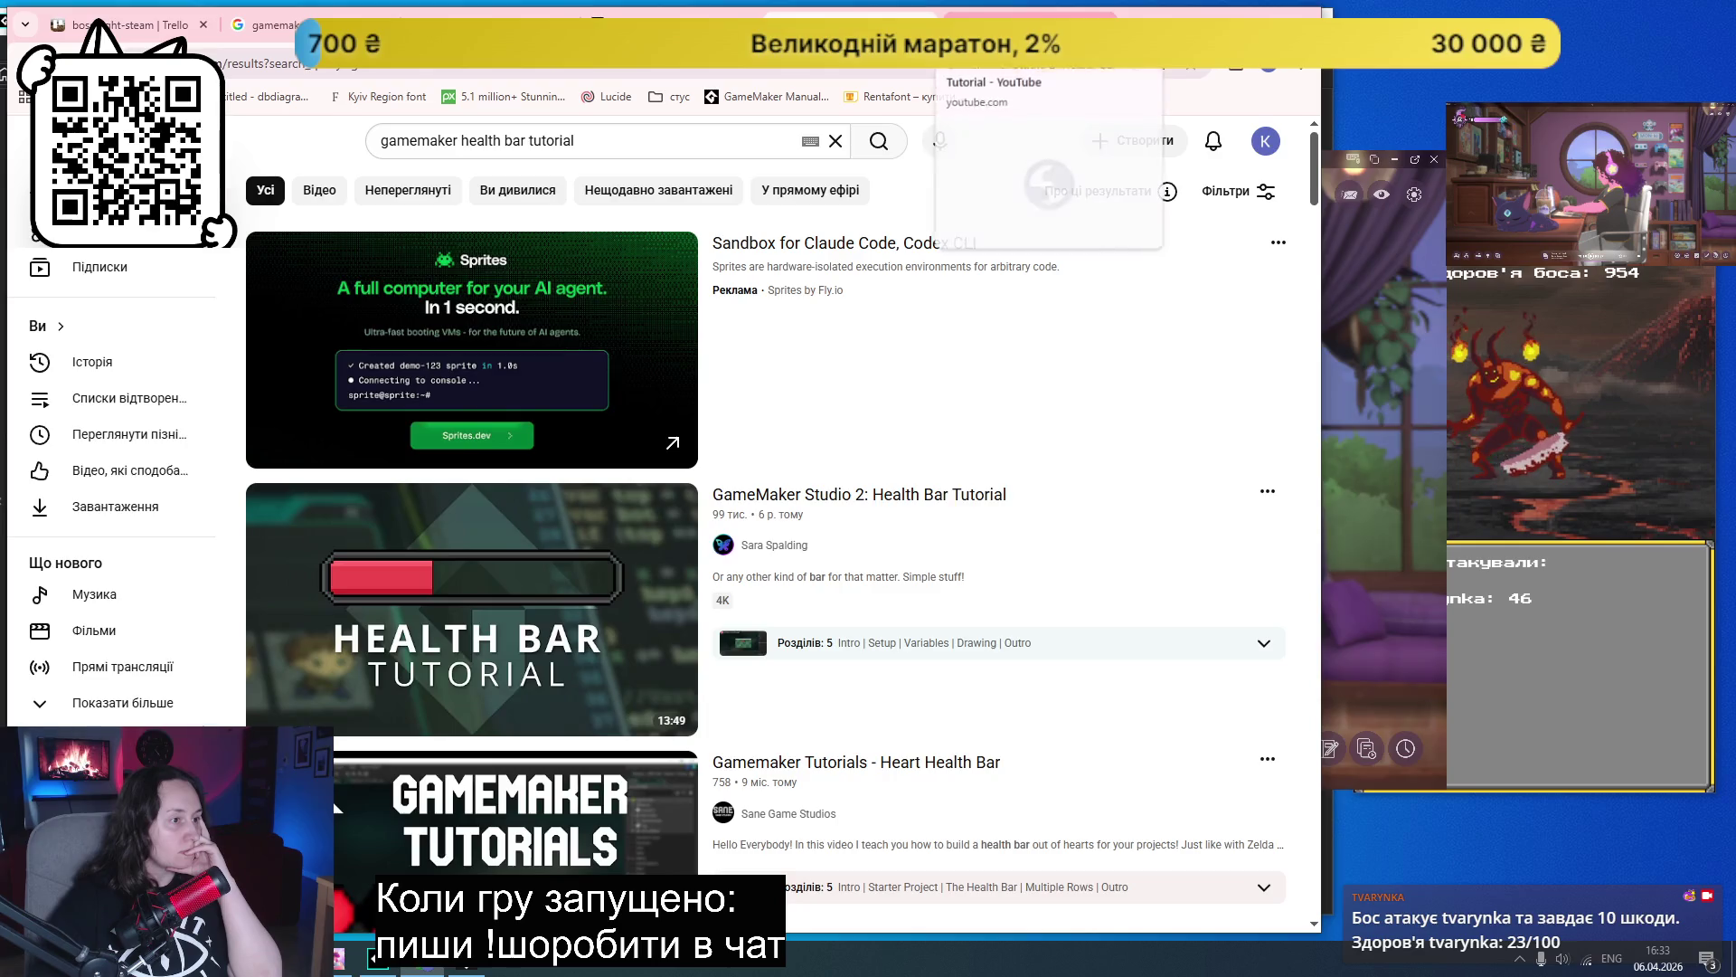
- Open 'GameMaker Studio 2: Health Bar Tutorial' and drag past its intro to the hp setup code
left_click(742, 656)
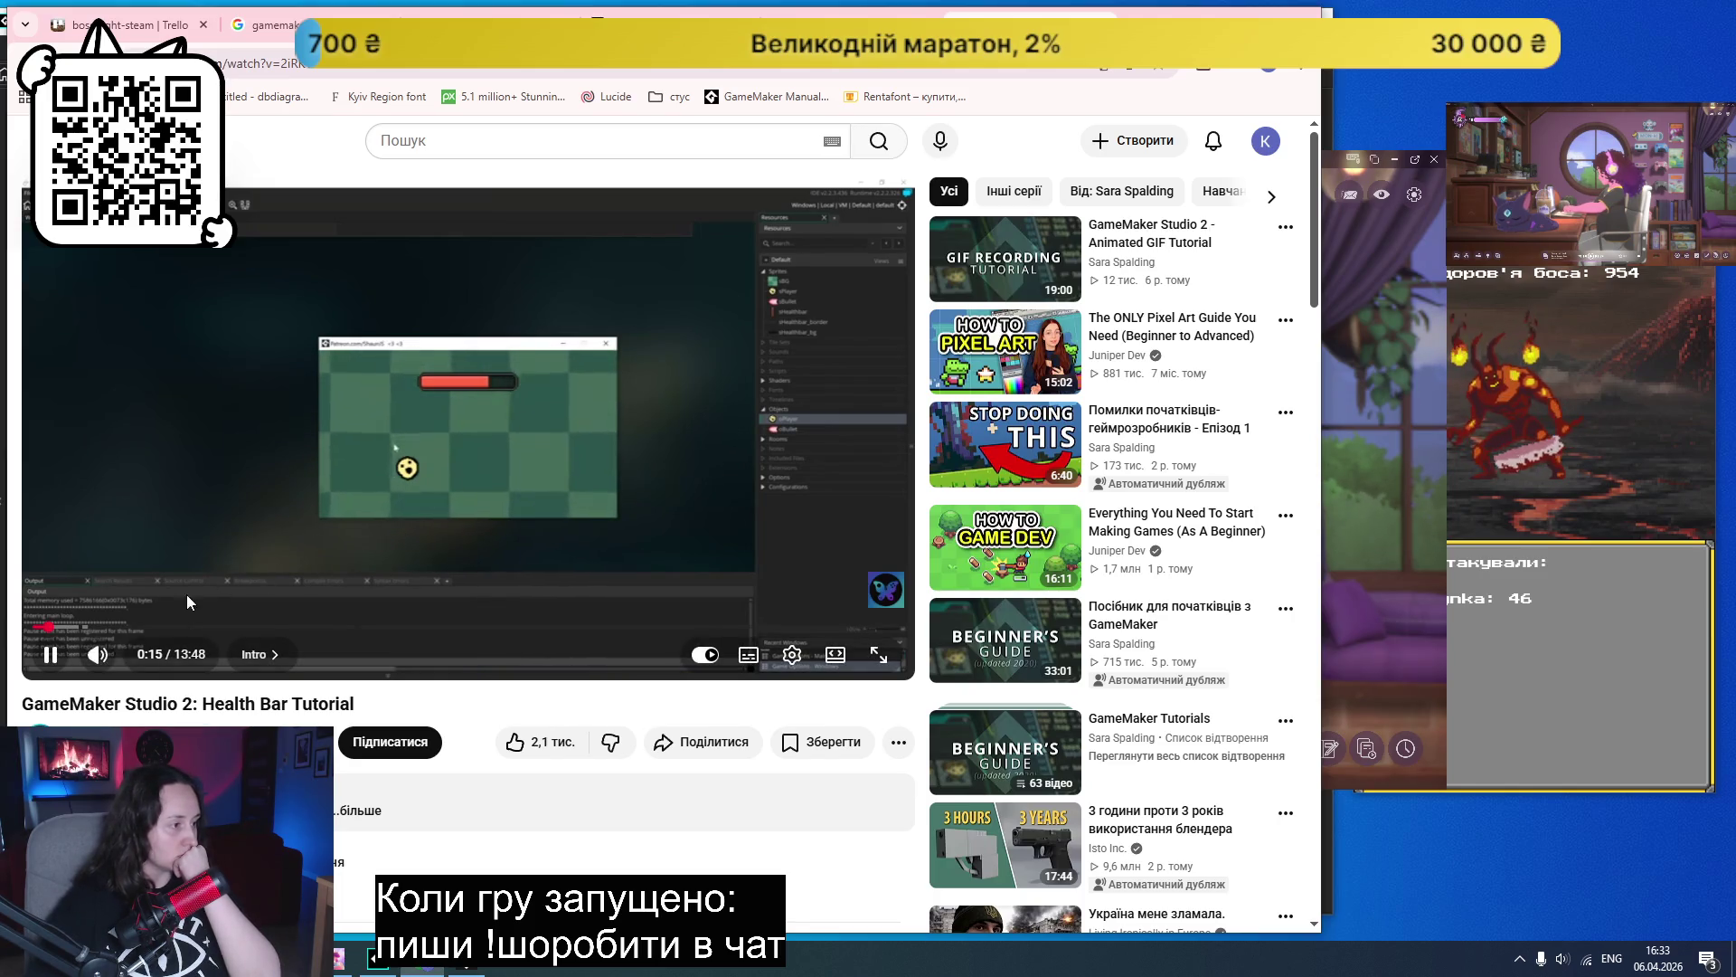
left_click_drag(86, 628, 82, 627)
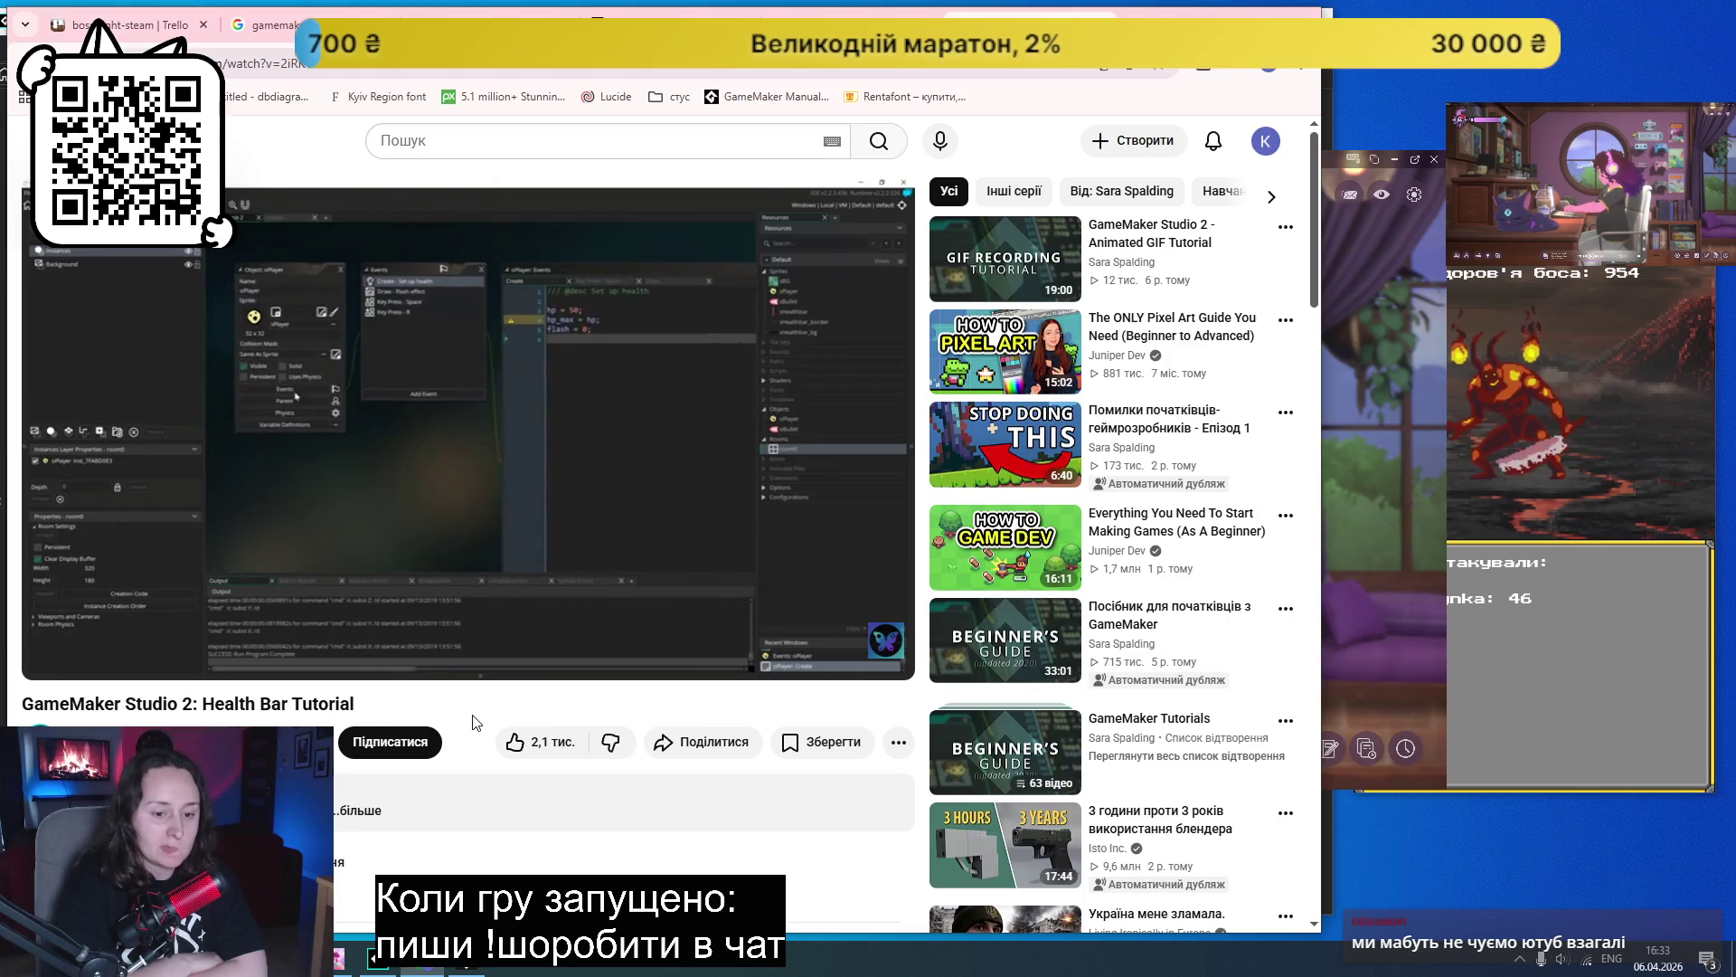
- Watch the tutorial, pausing to read its code, and stop at 4:30 on the health bar width setup
left_click(450, 449)
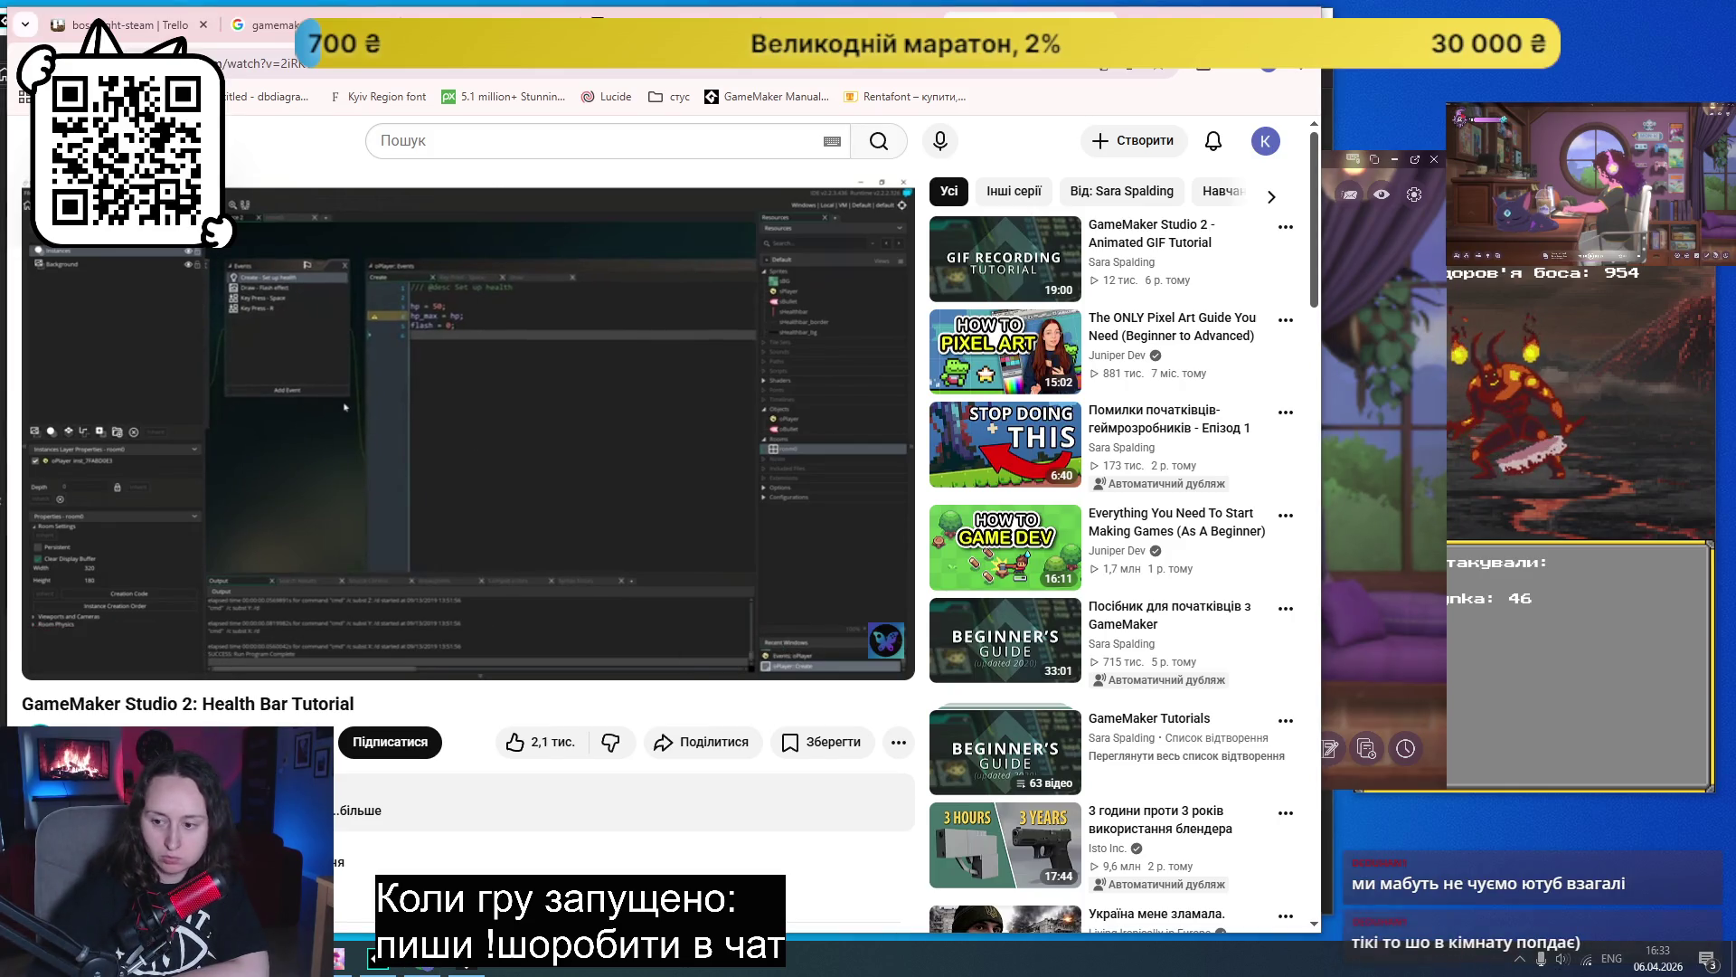
left_click(714, 463)
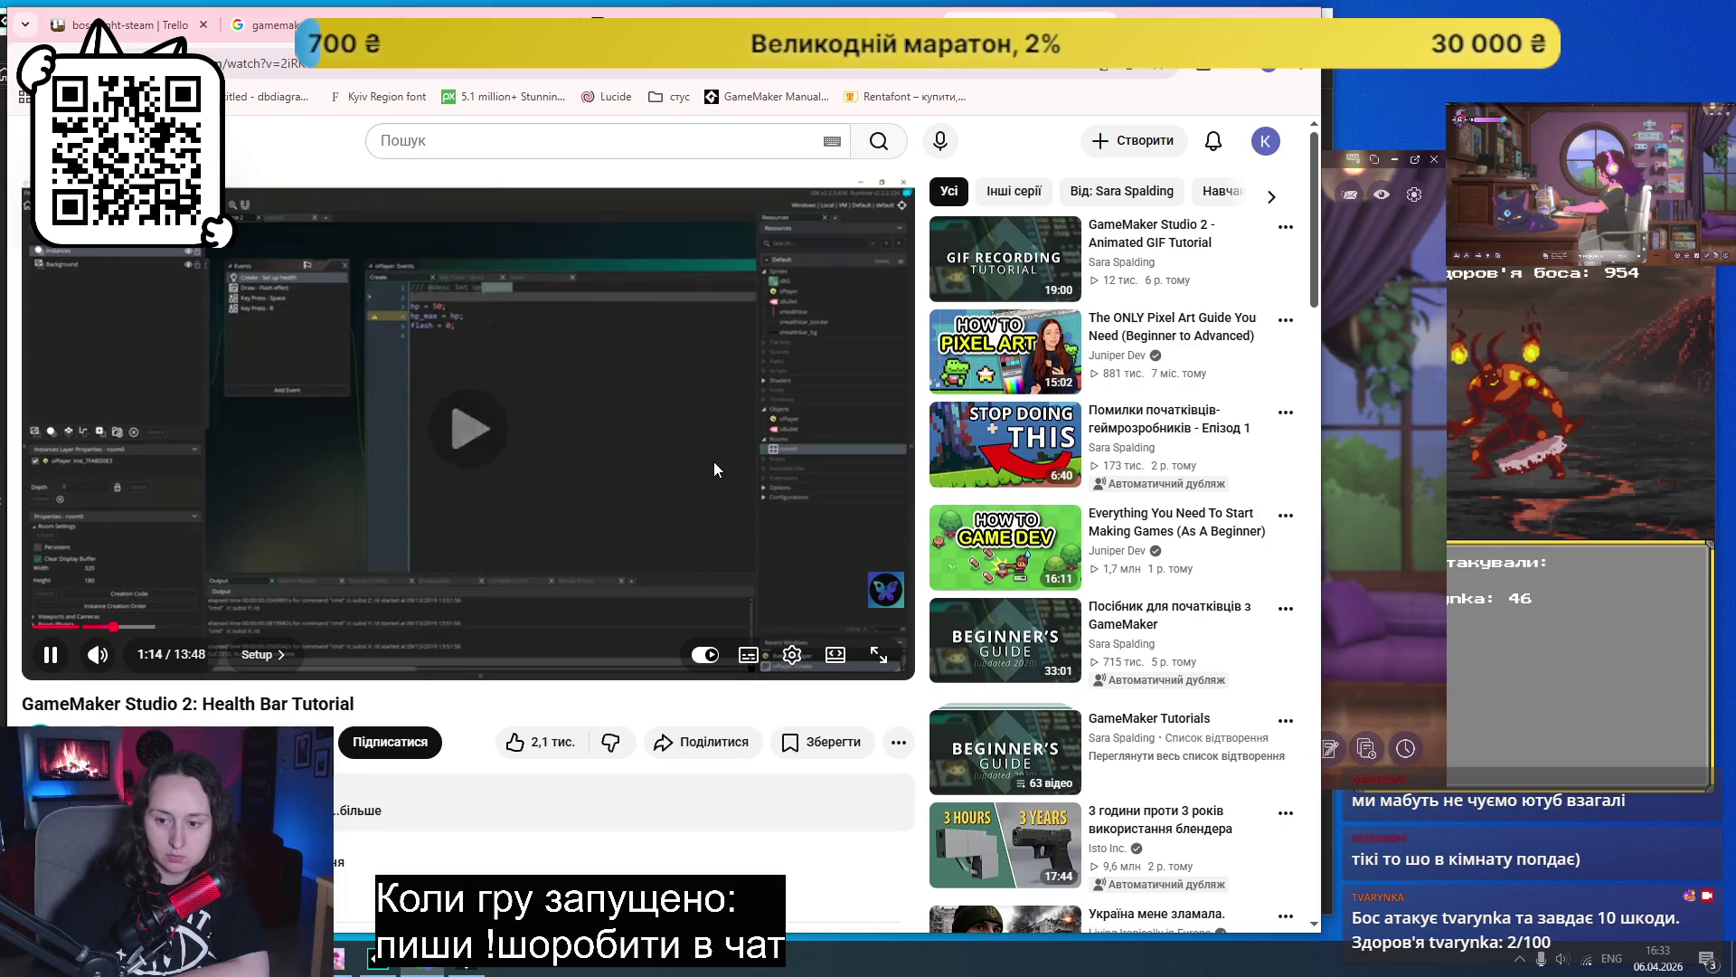
left_click(713, 468)
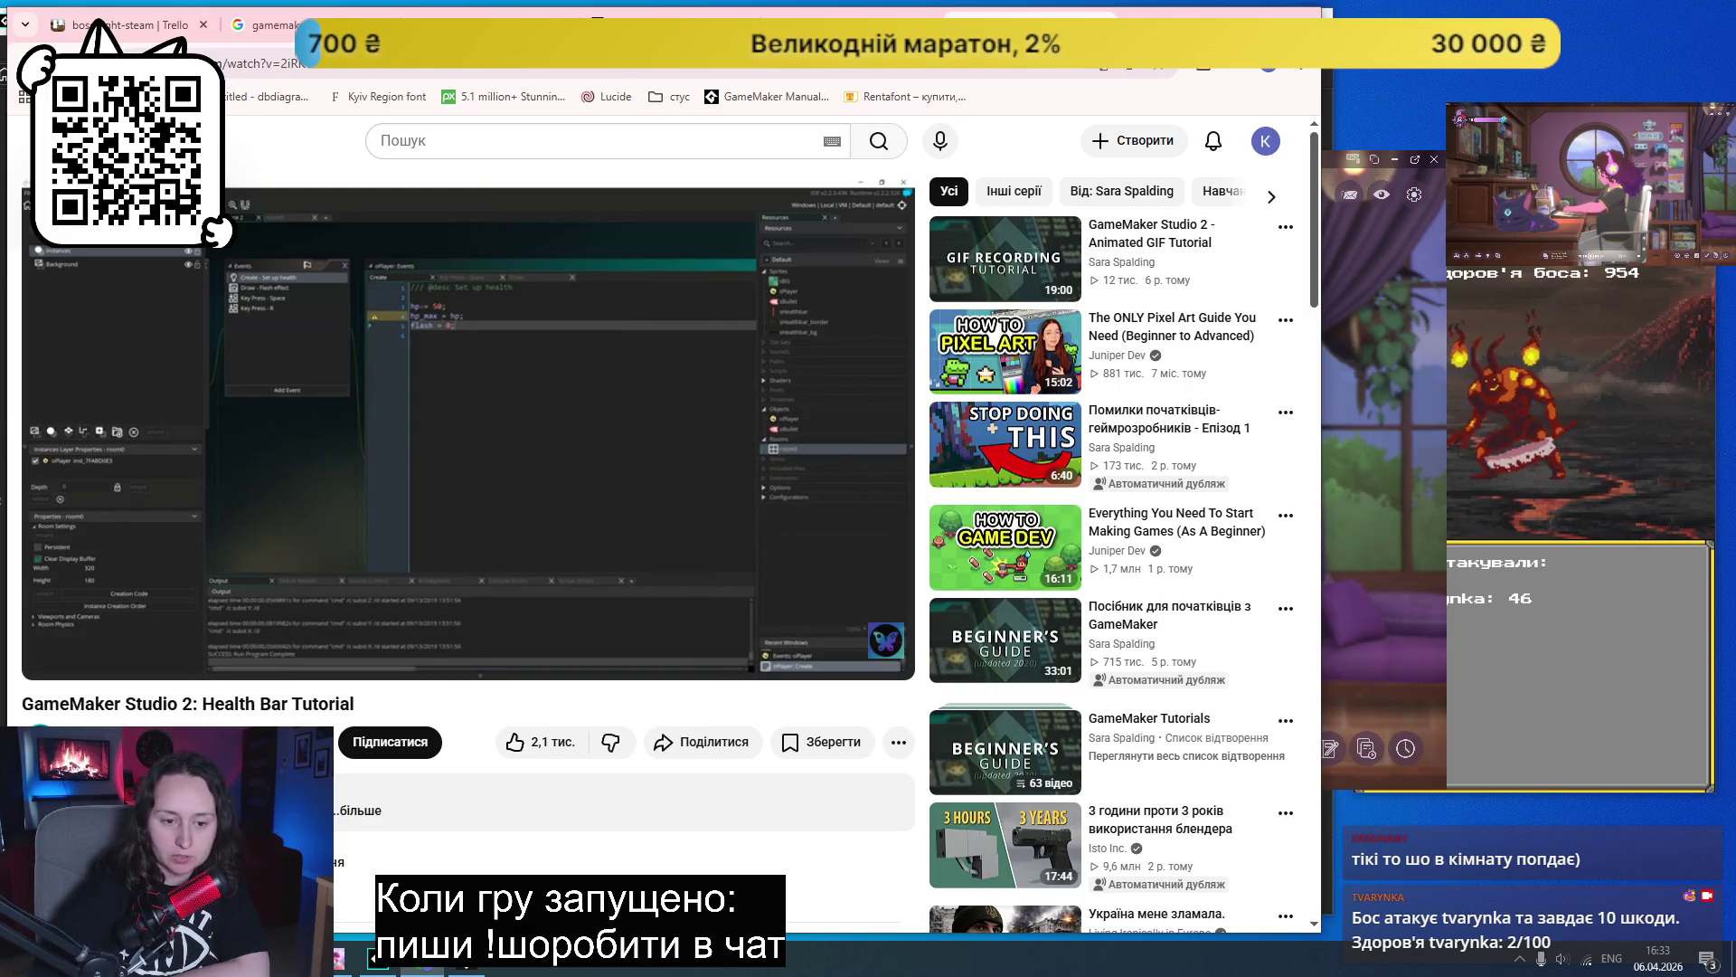
left_click(480, 422)
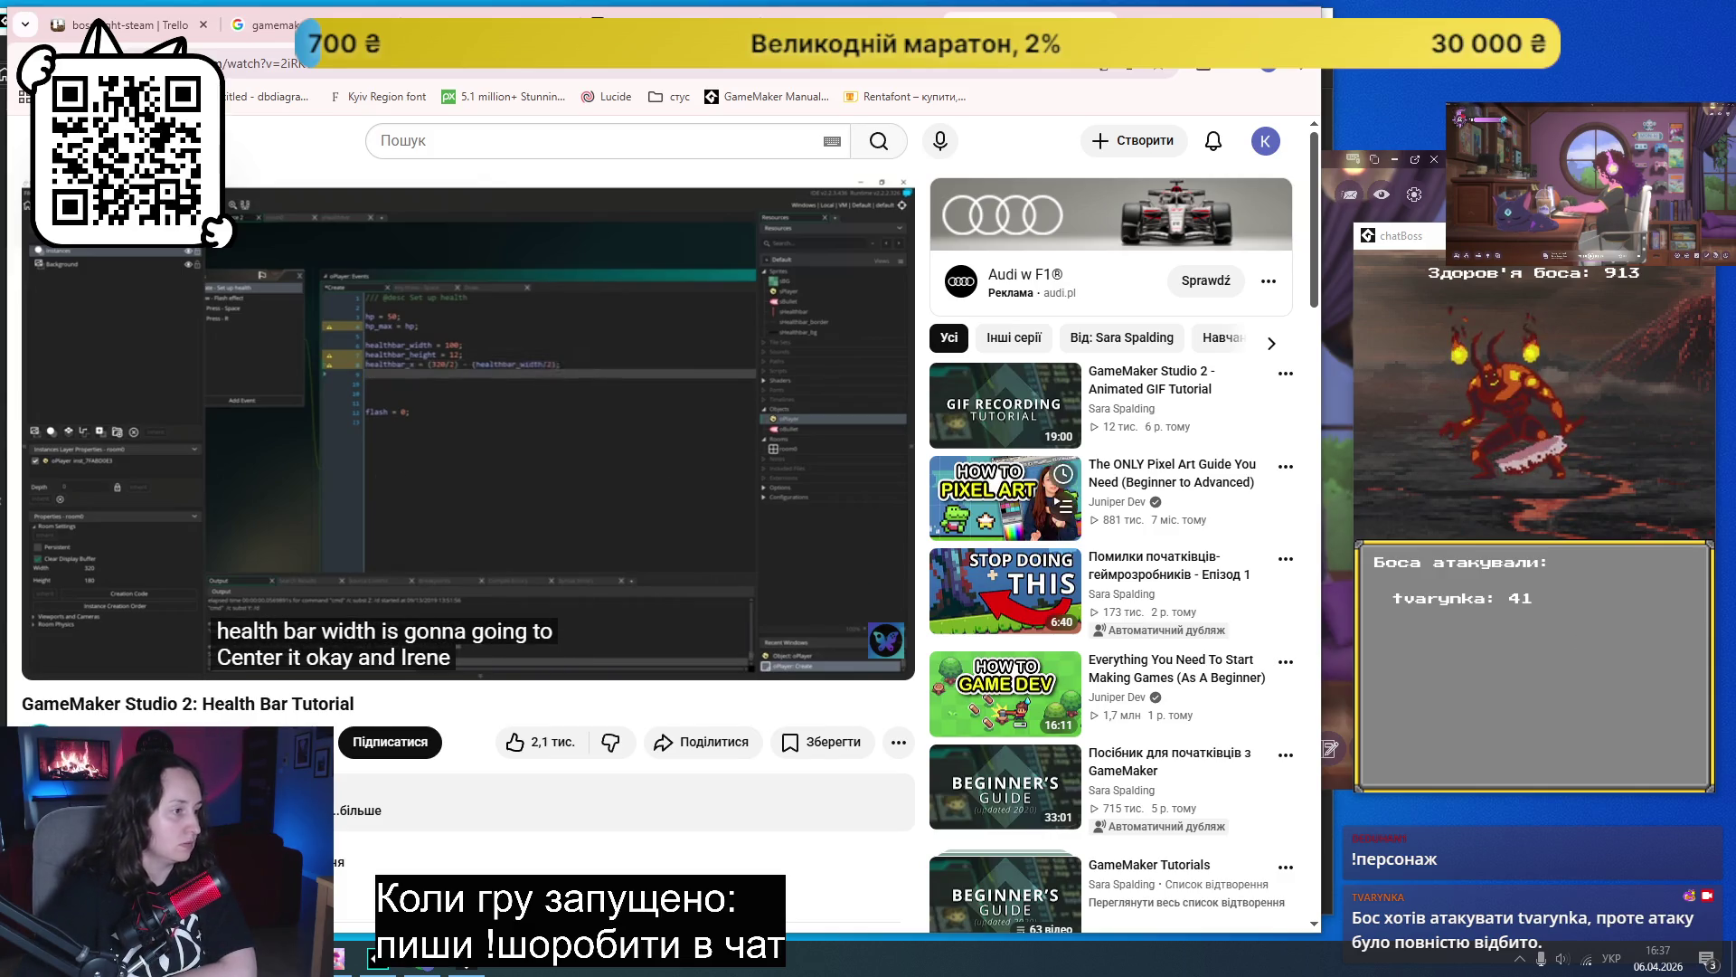
key("space")
- In GameMaker, expand the Scripts folder and open the process_chat_message script
key("alt+Tab")
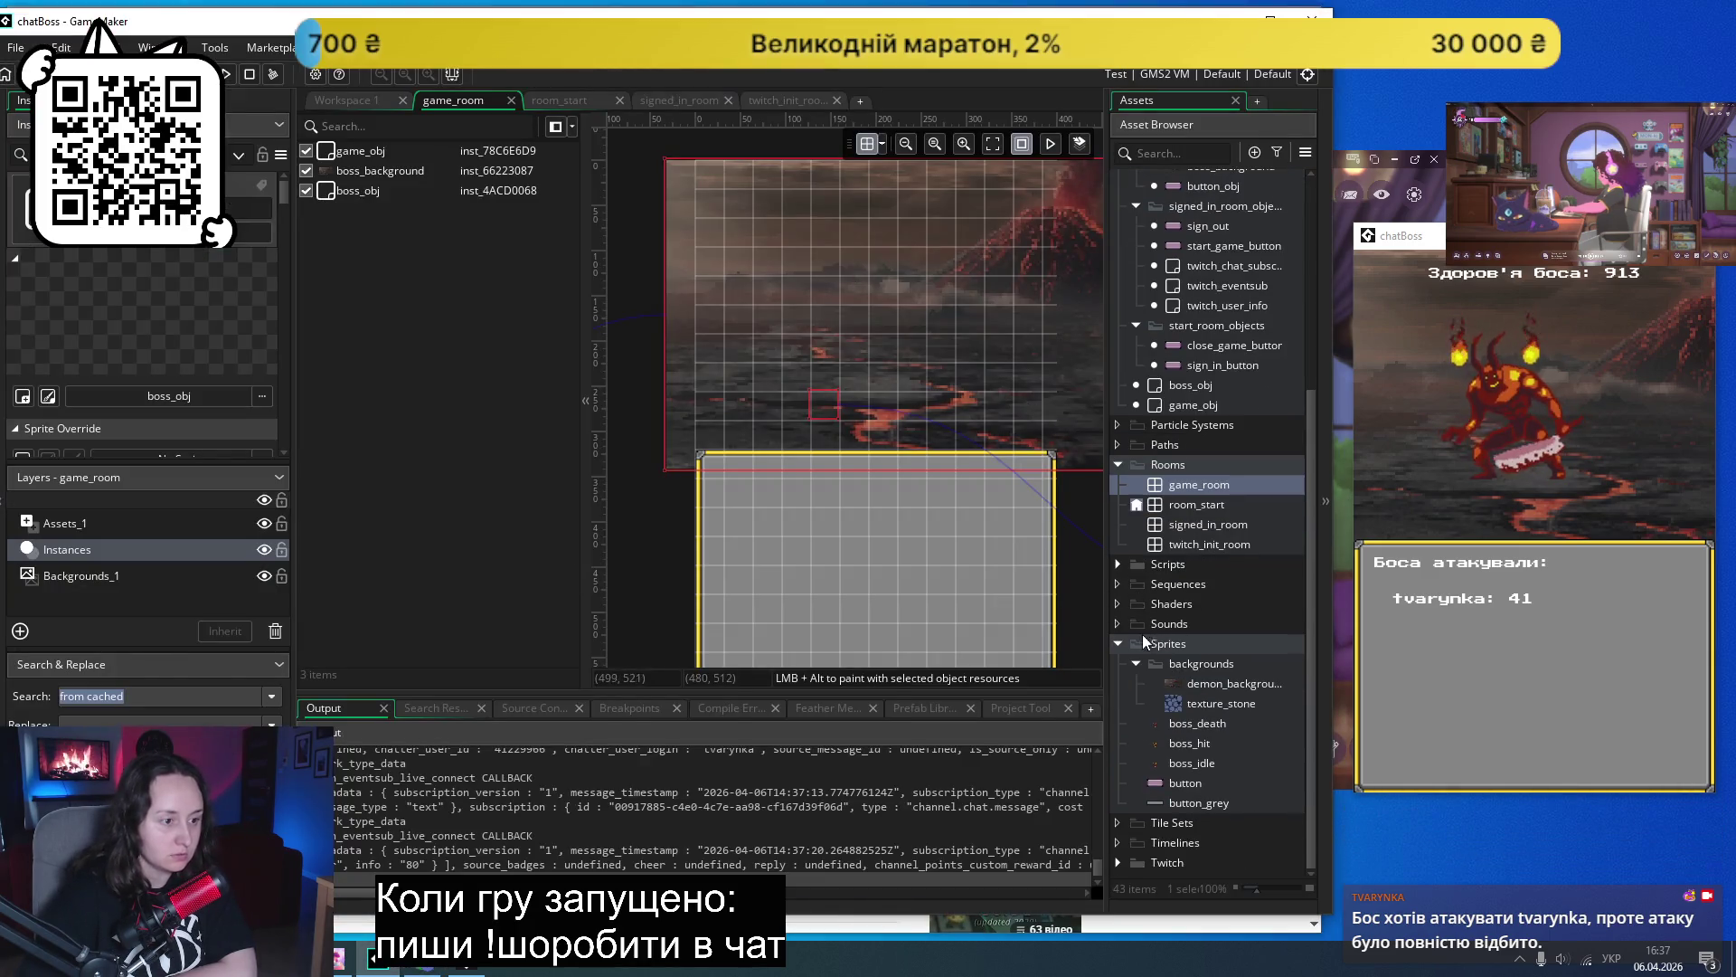
left_click(1118, 565)
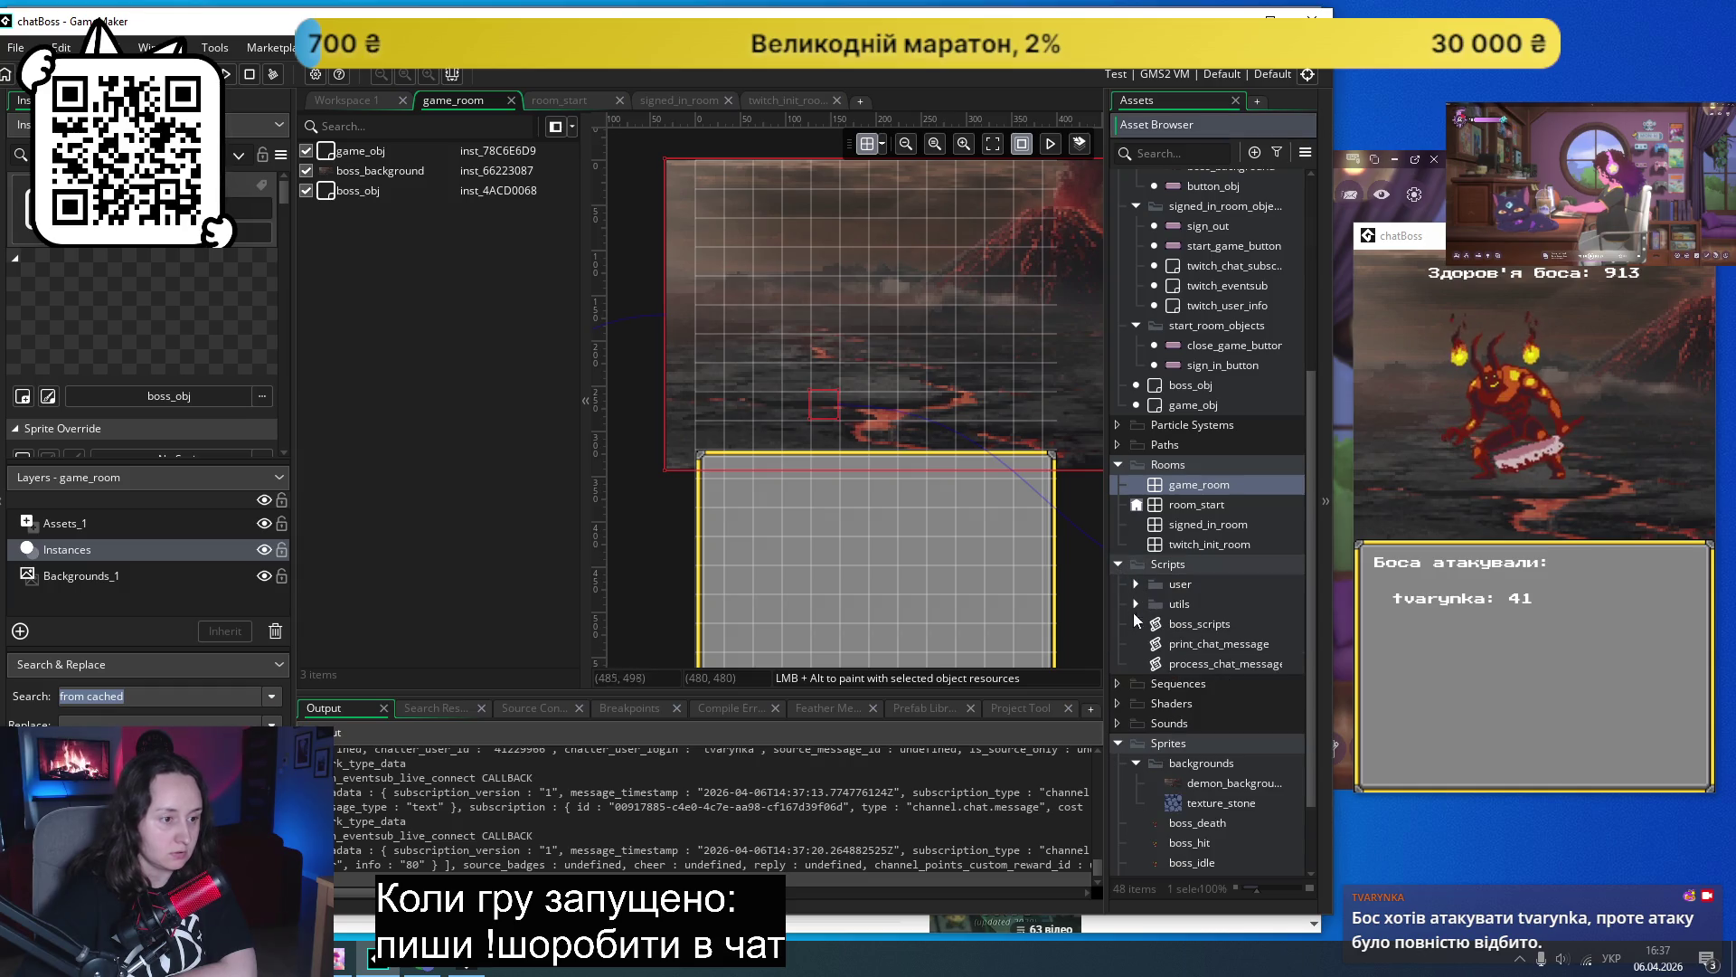
double_click(1225, 663)
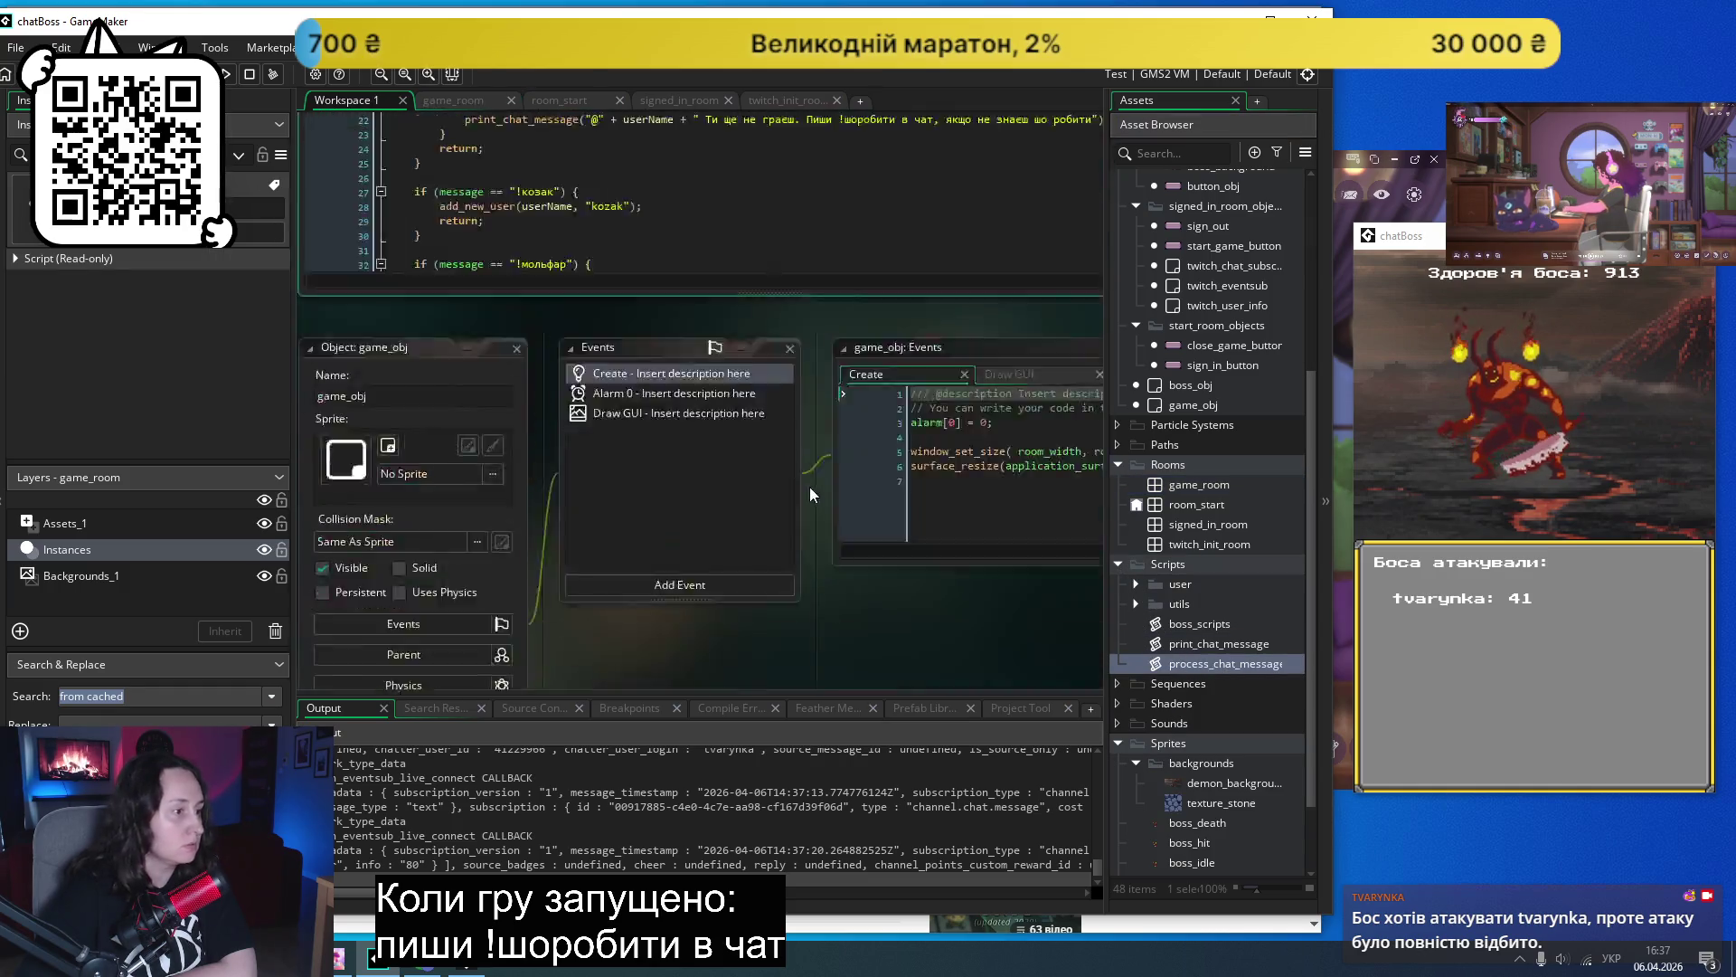
- Scroll through the process_chat_message code to review its chat commands
scroll(810, 489, "down", 7)
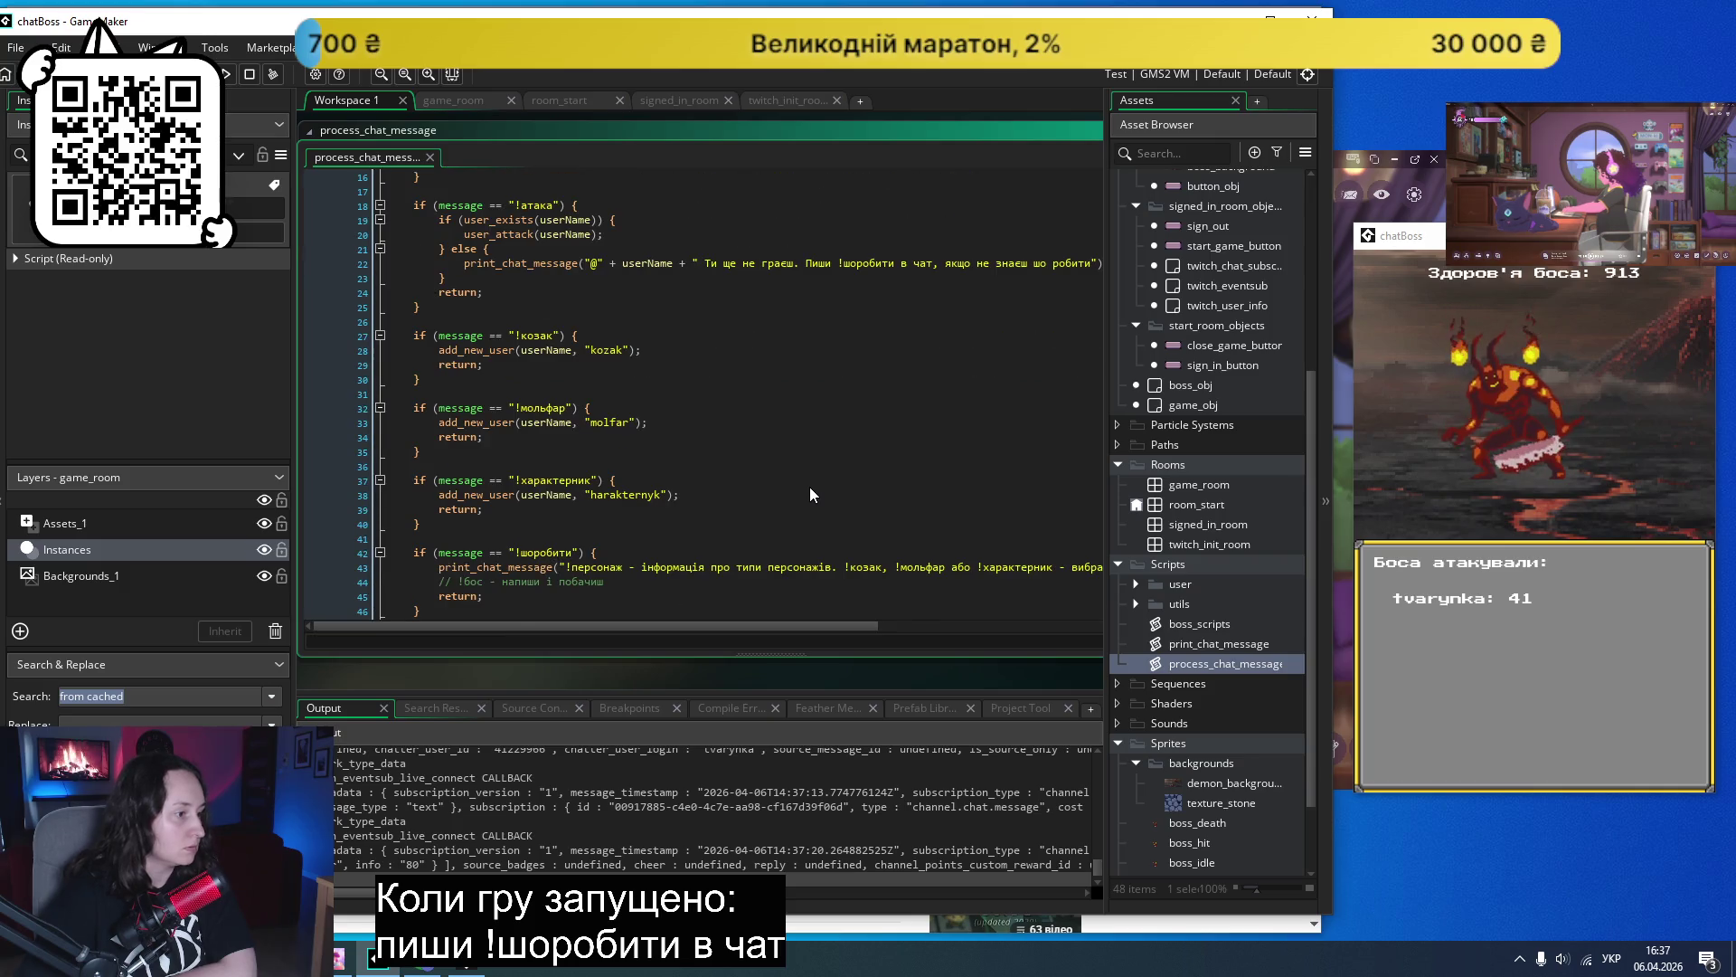
scroll(810, 494, "down", 2)
scroll(810, 494, "up", 6)
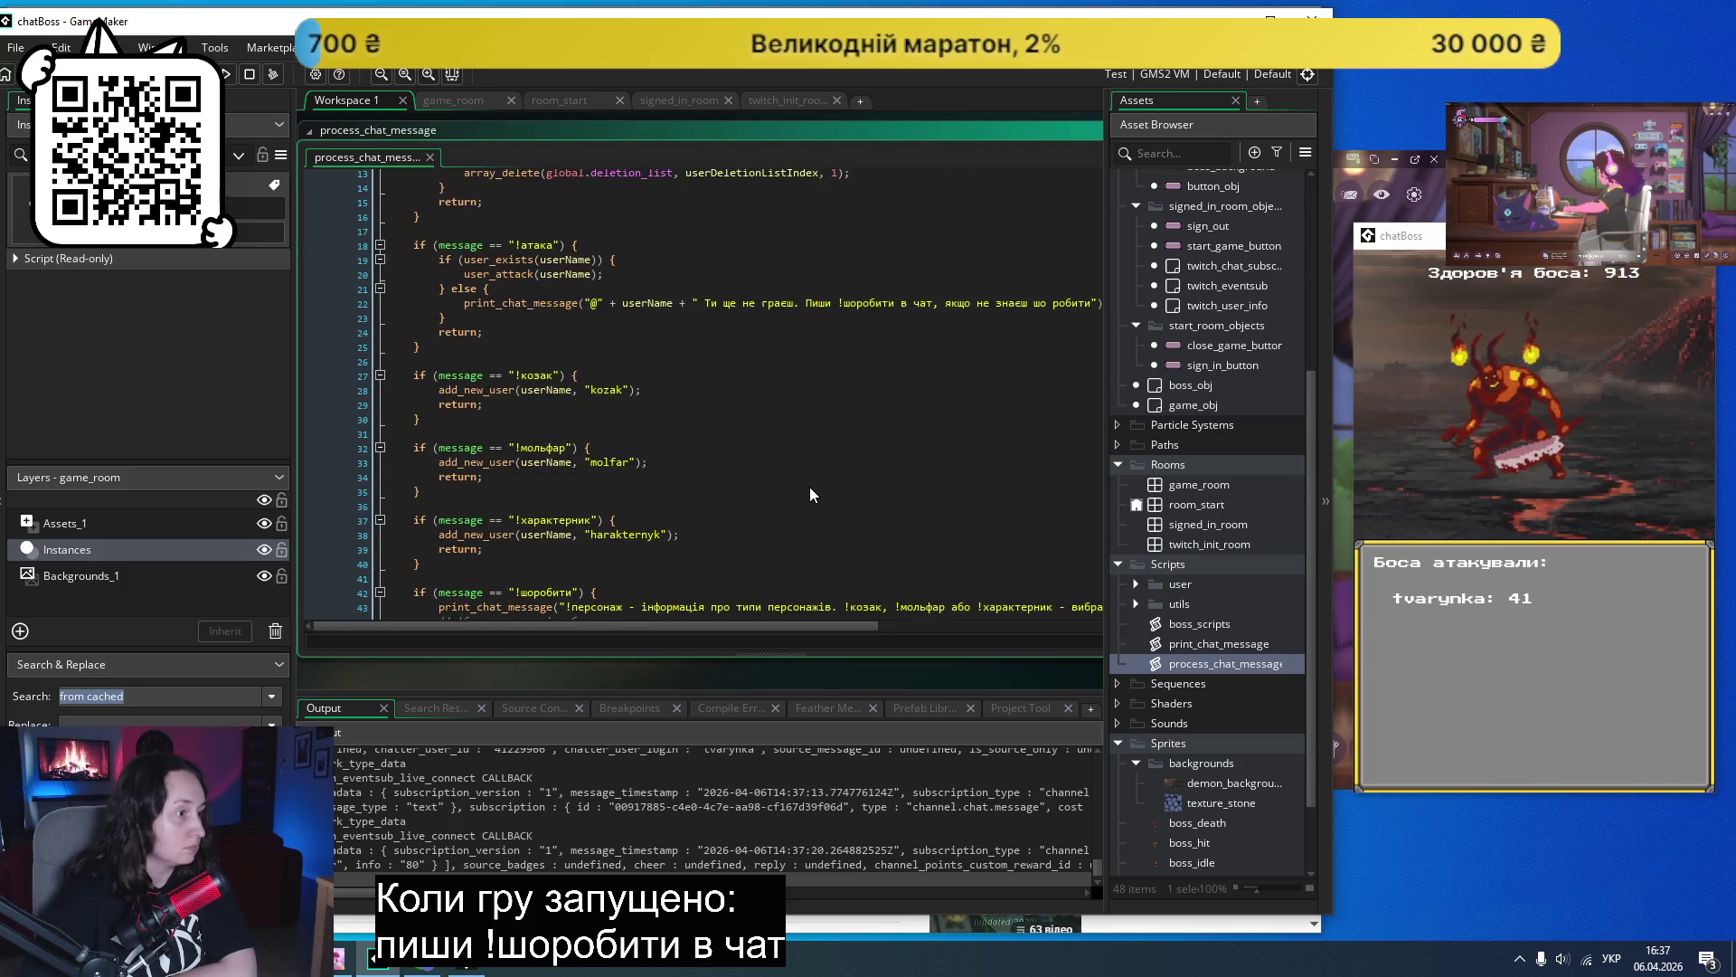
scroll(810, 489, "up", 4)
scroll(811, 494, "down", 7)
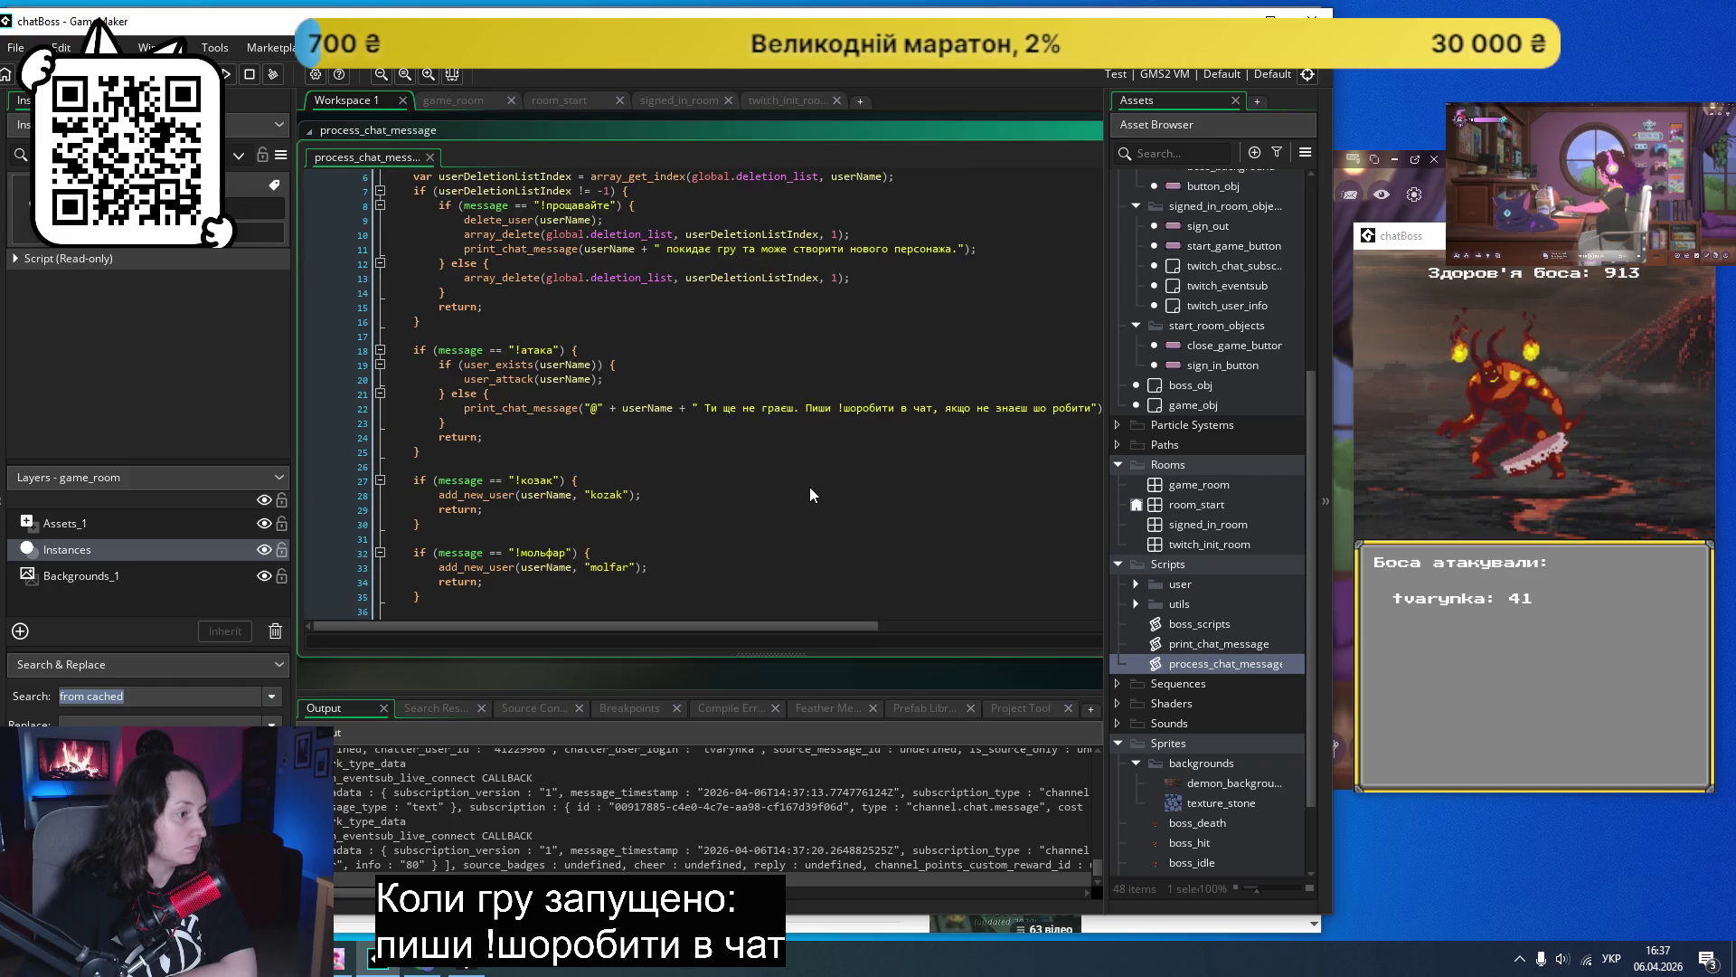
scroll(810, 488, "down", 5)
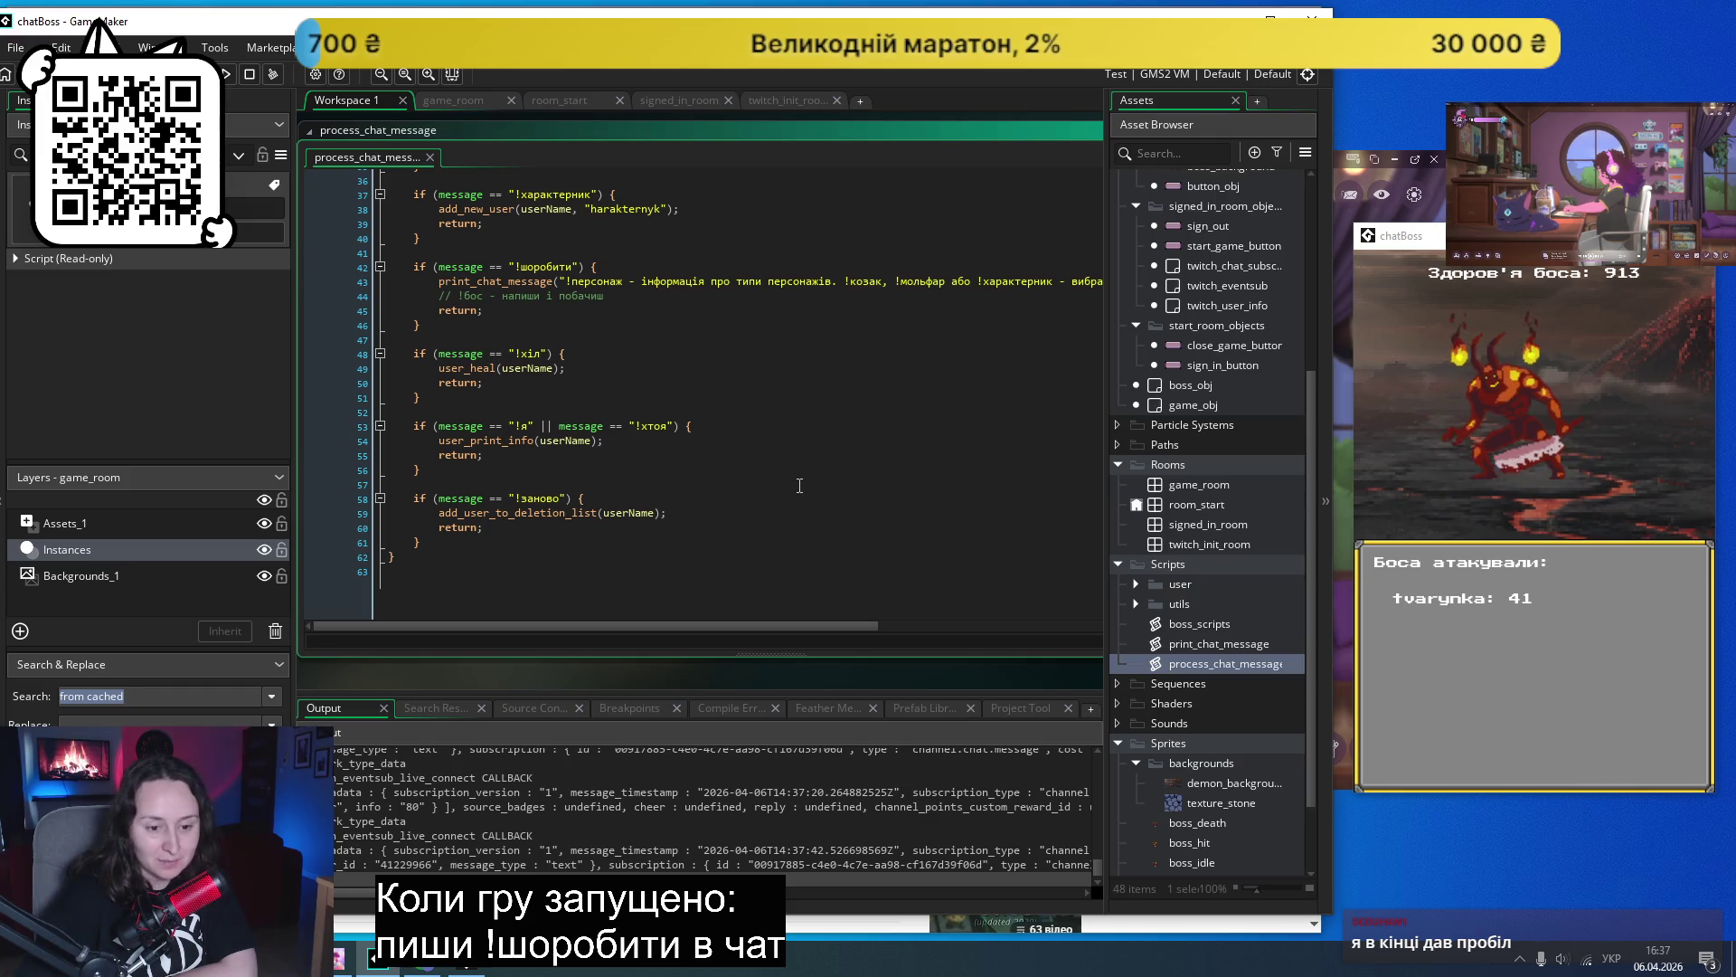
scroll(799, 486, "up", 12)
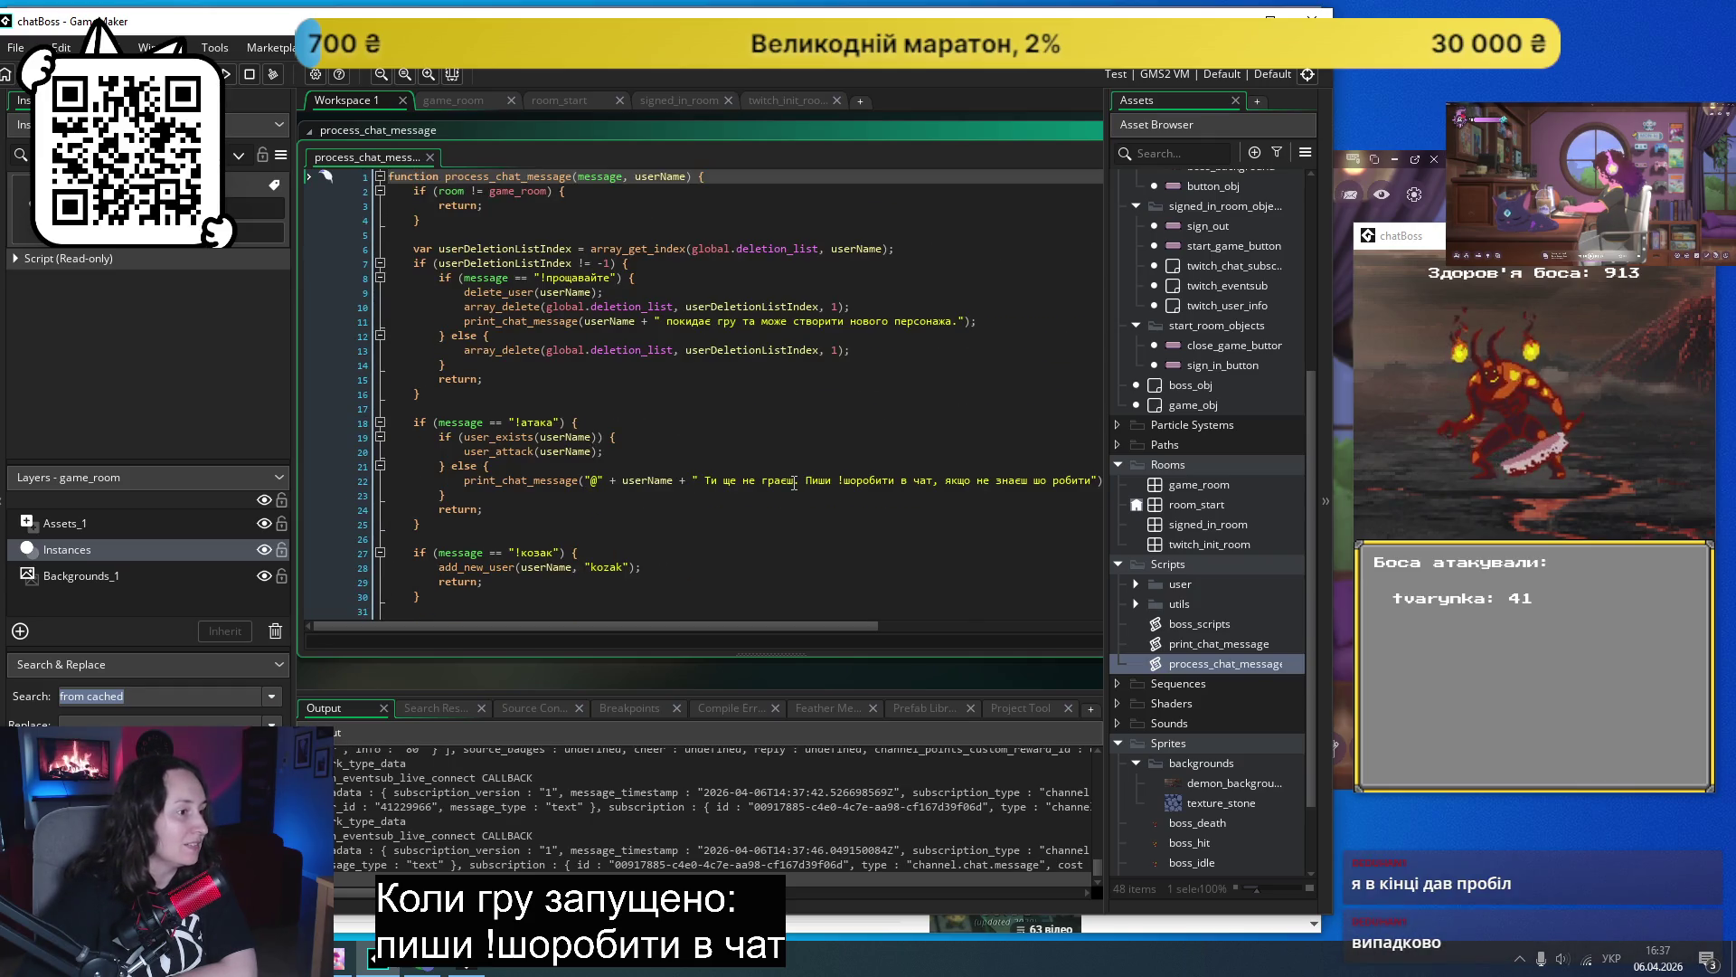
mouse_move(605, 628)
left_mouse_down()
mouse_move(805, 611)
mouse_move(484, 600)
left_mouse_up()
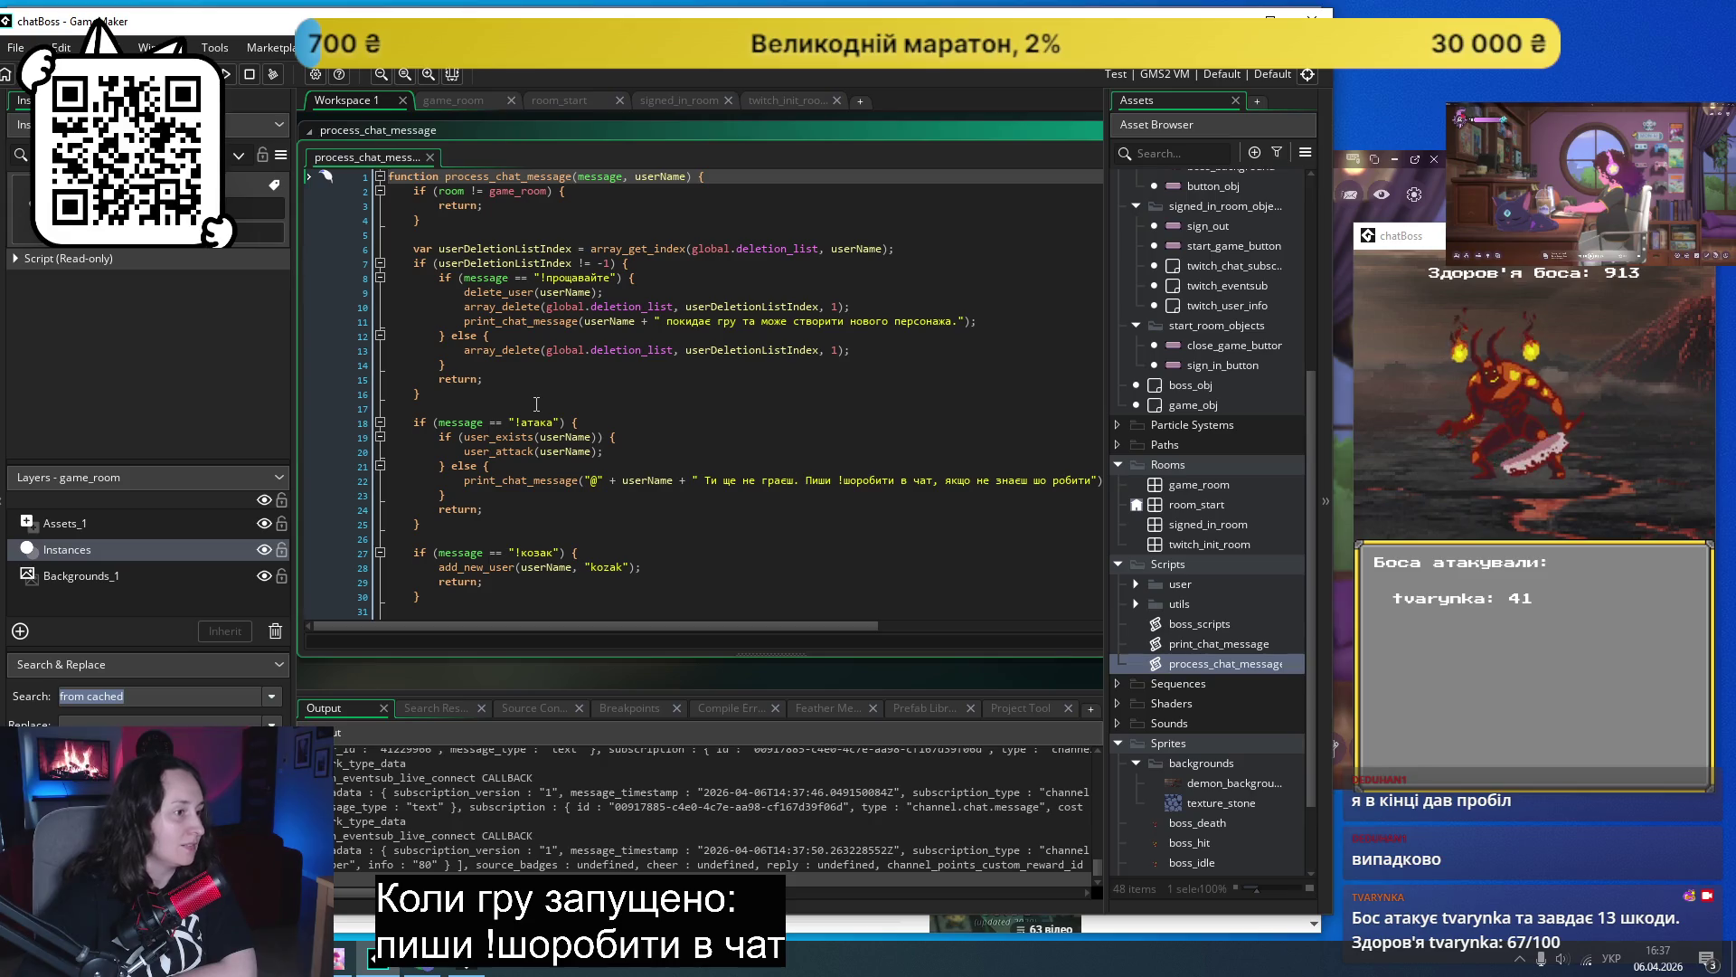
- Inspect the user_attack line and lines 20 and 16, then bring the YouTube tutorial forward
left_click(568, 285)
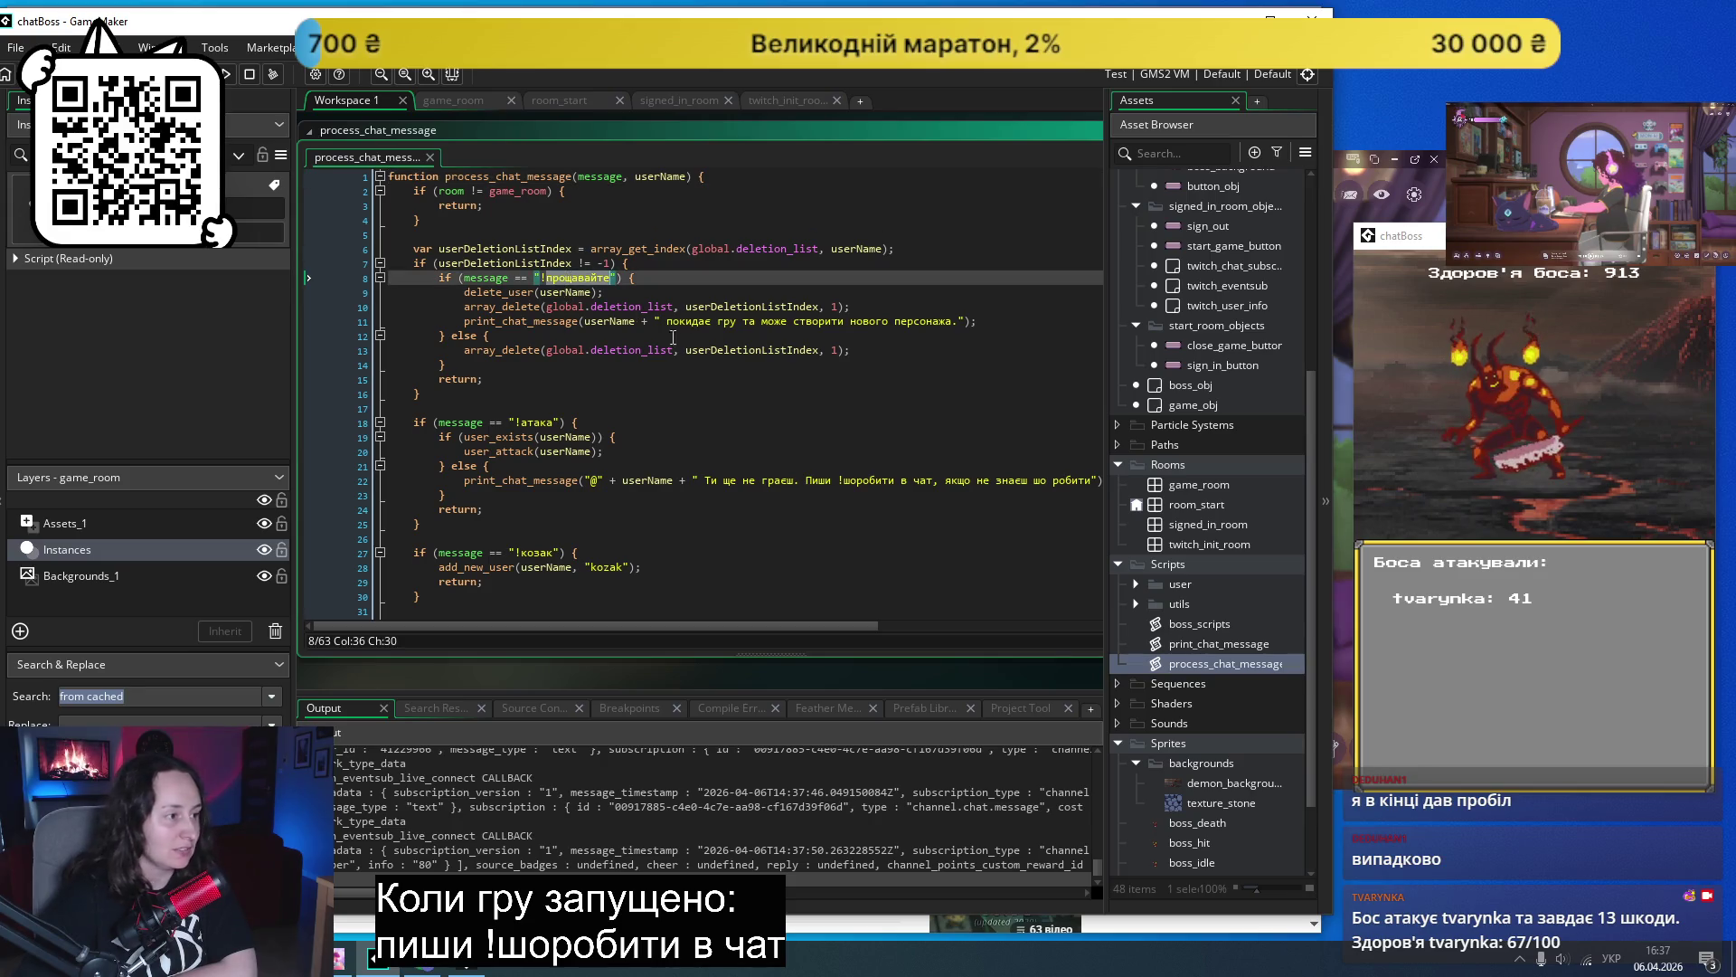
left_click(702, 455)
scroll(615, 396, "down", 2)
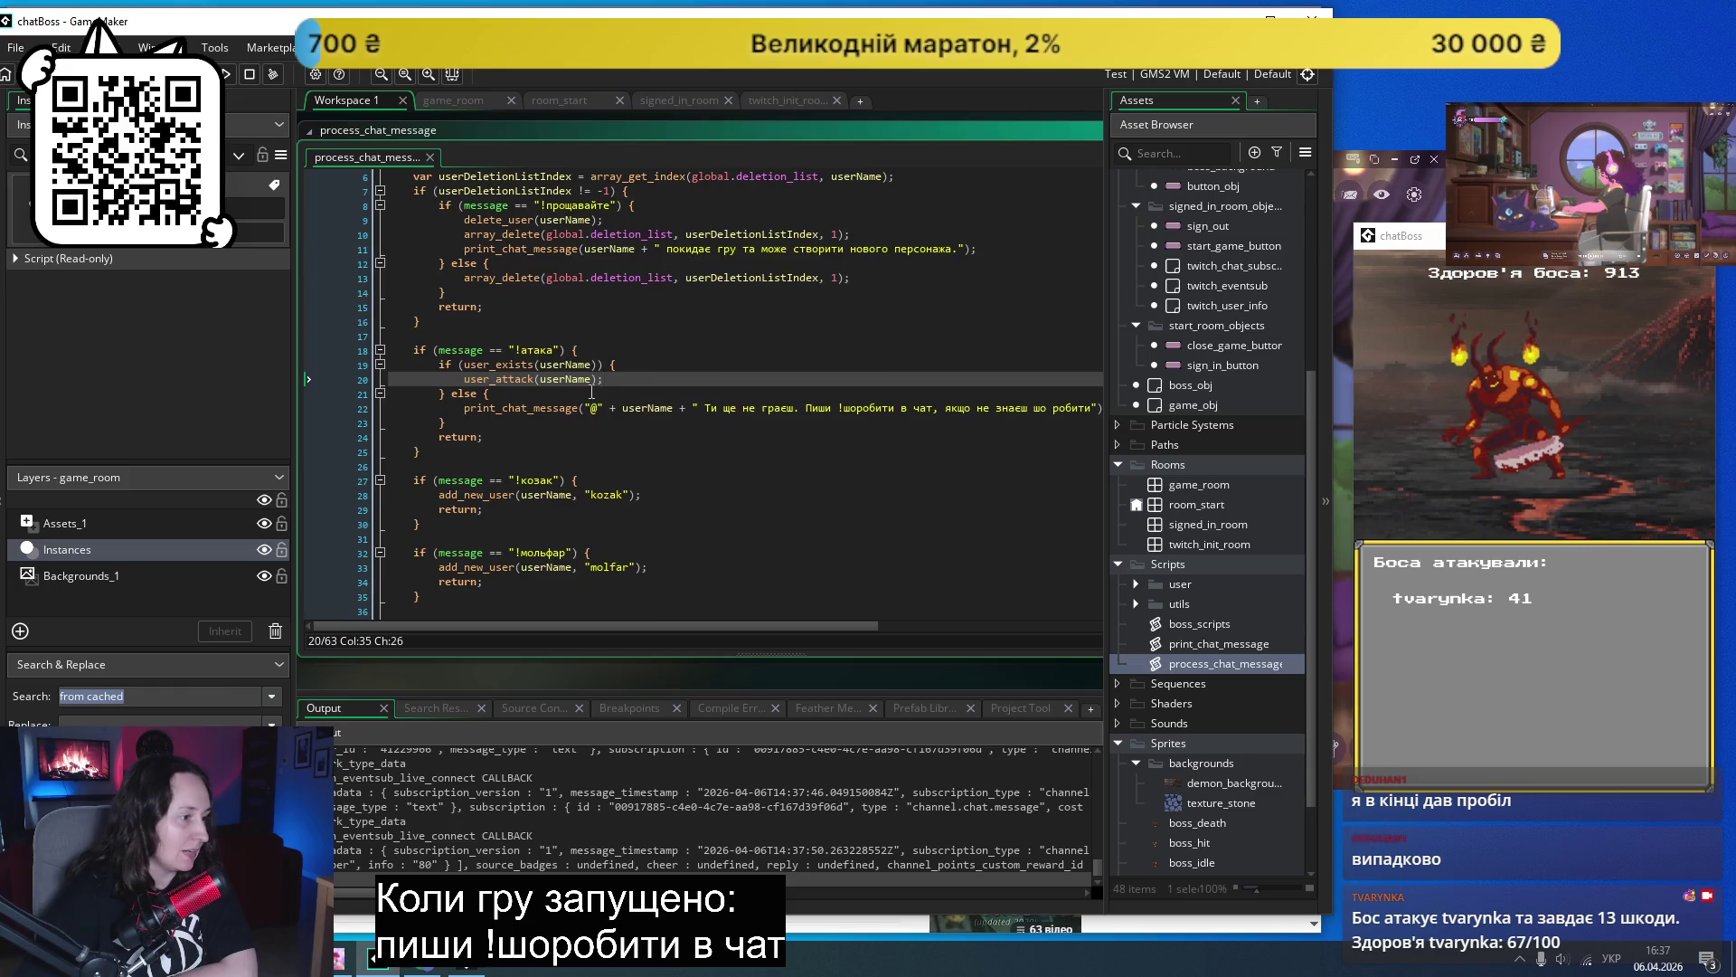
scroll(591, 392, "down", 7)
scroll(585, 388, "down", 3)
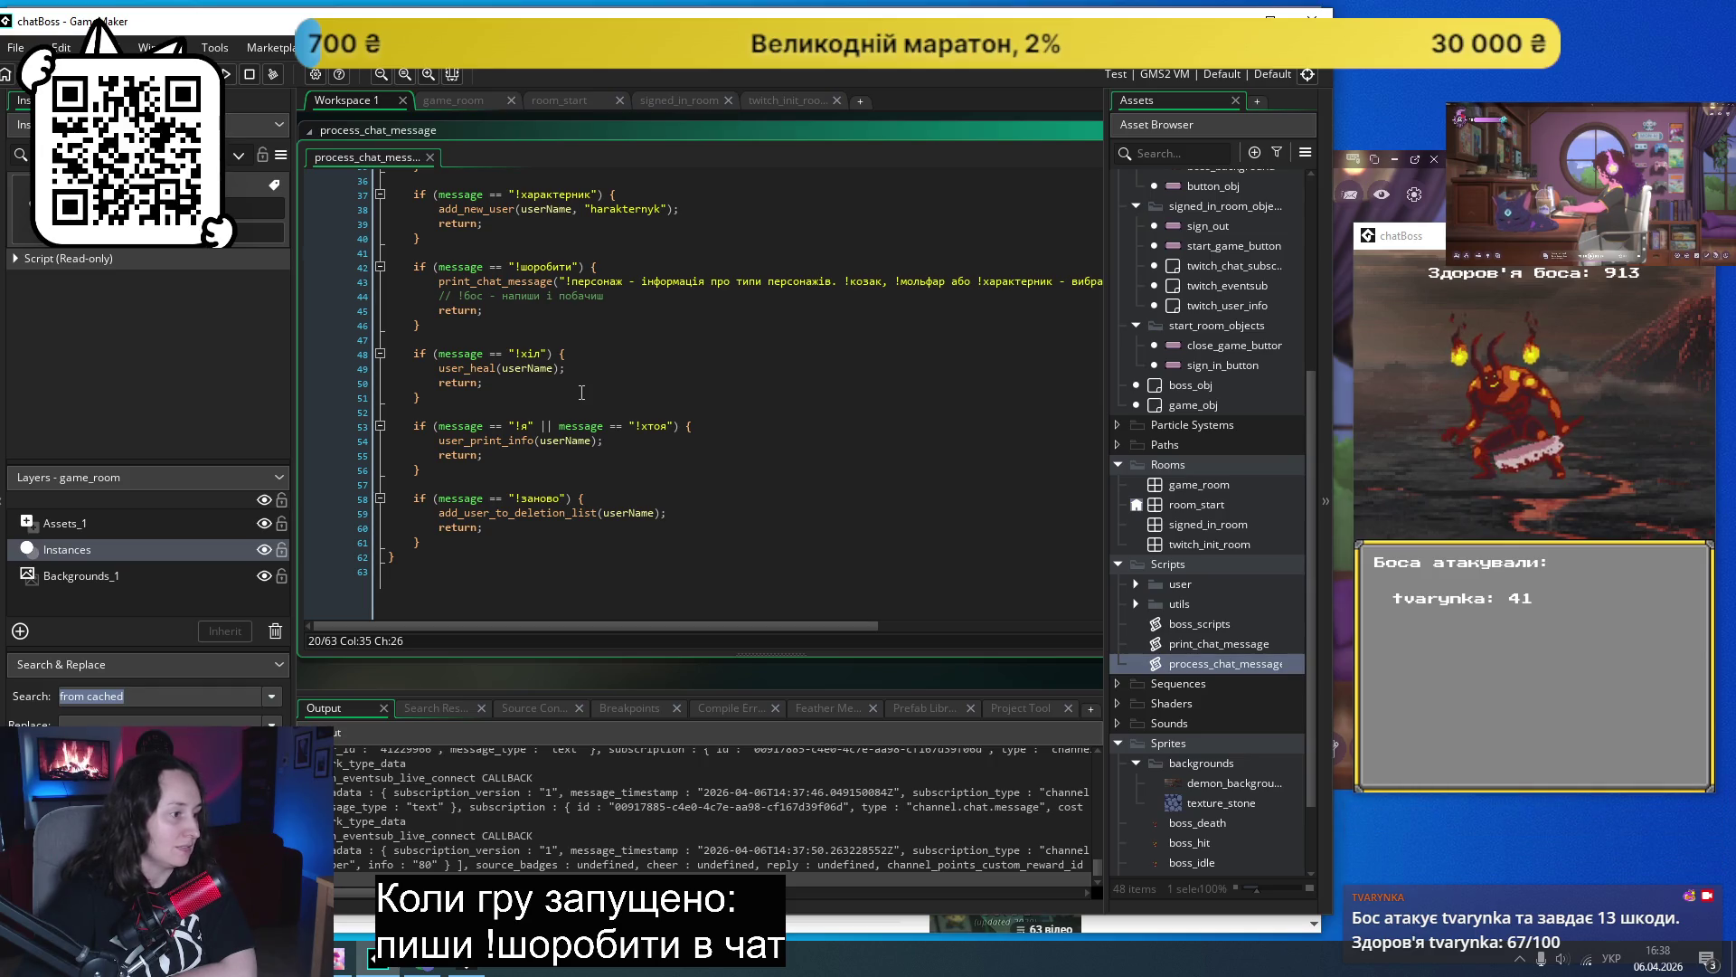
scroll(582, 392, "up", 12)
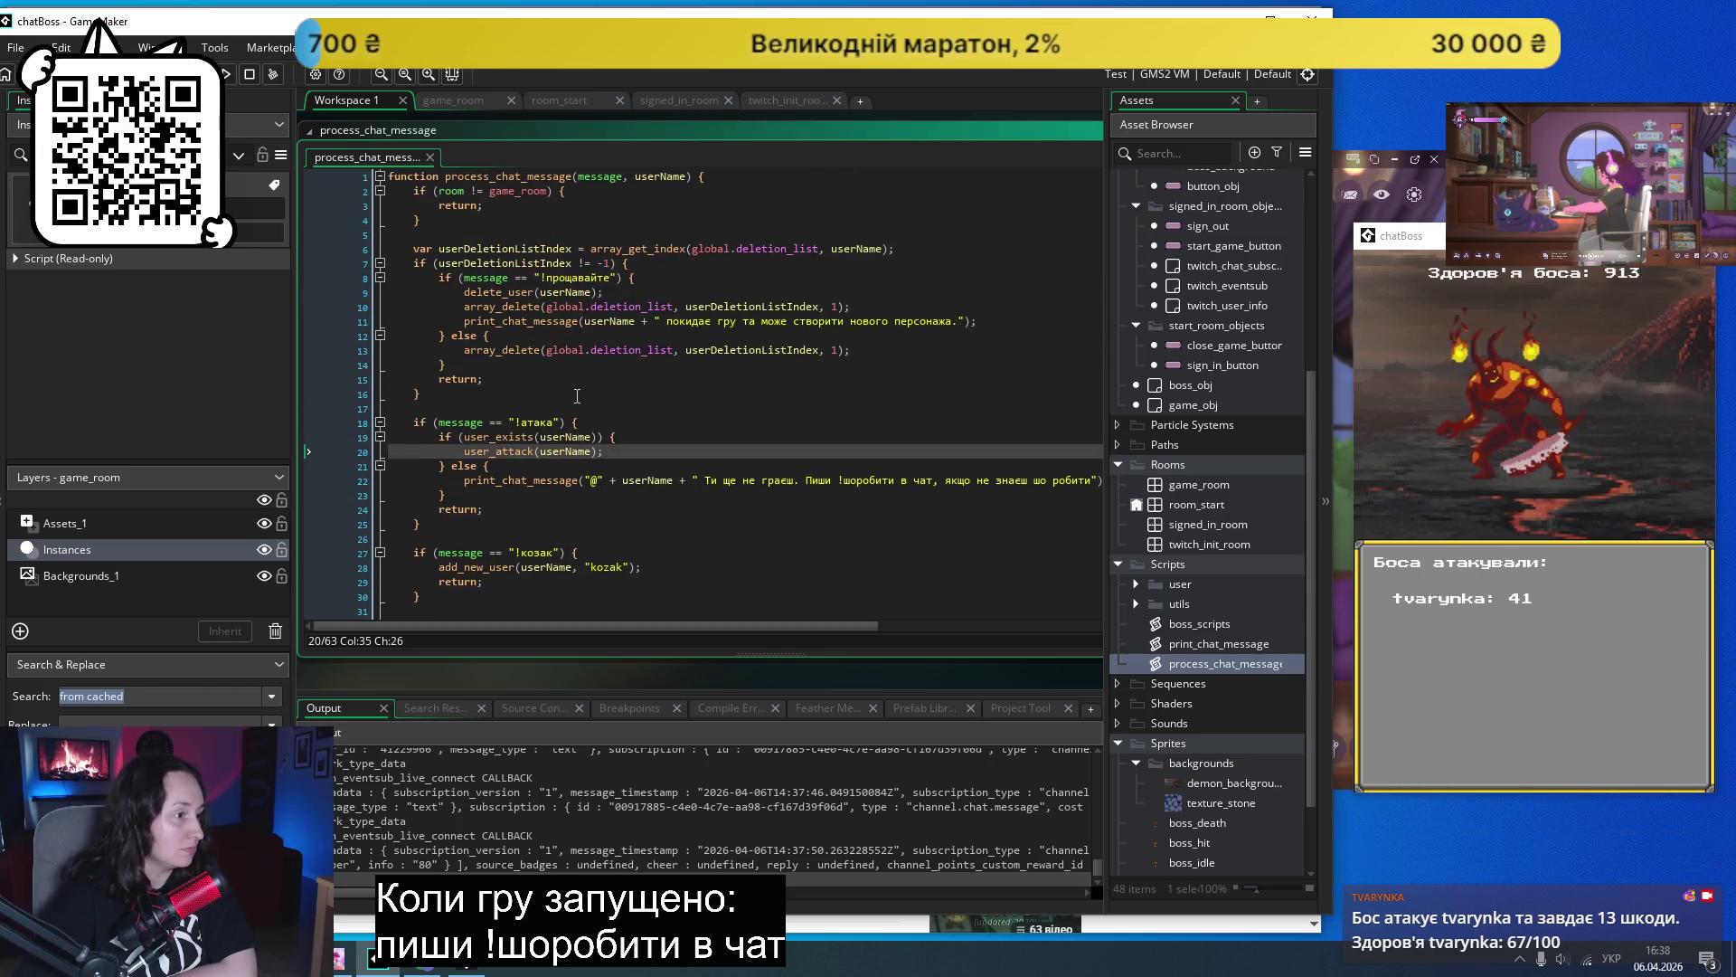
left_click(569, 395)
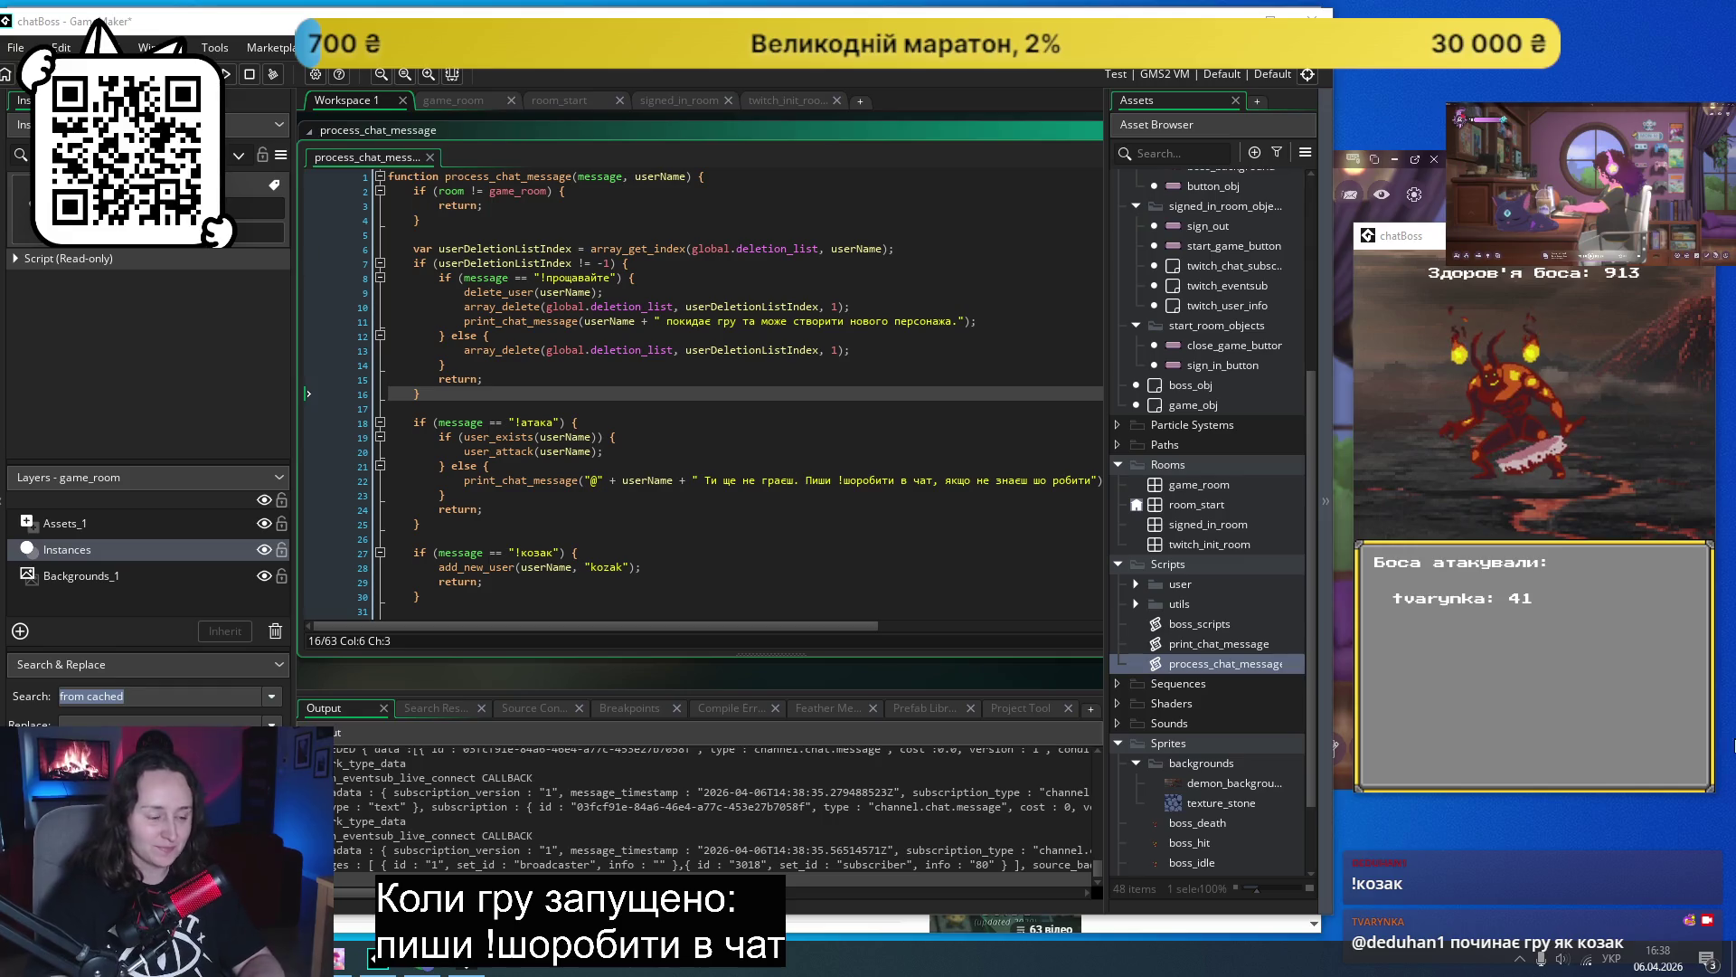
left_click(1006, 921)
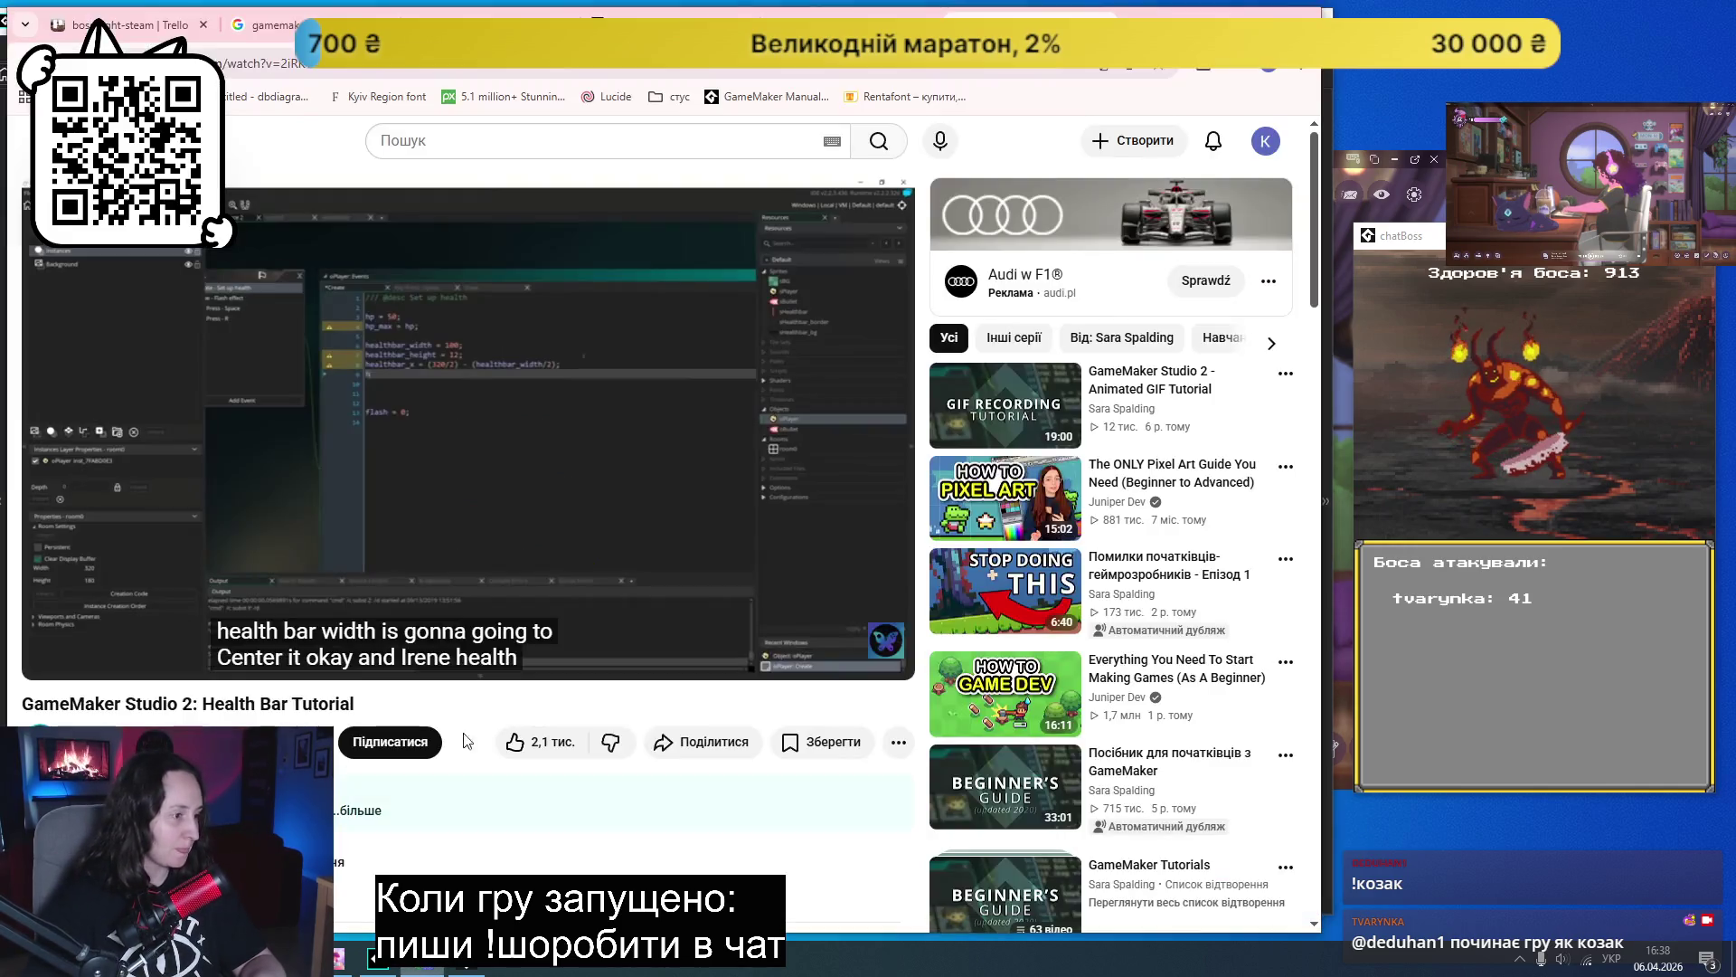
- Keep watching the Health Bar Tutorial past 4:30, then return to the 'gamemaker health bar tutorial' results
left_click(535, 482)
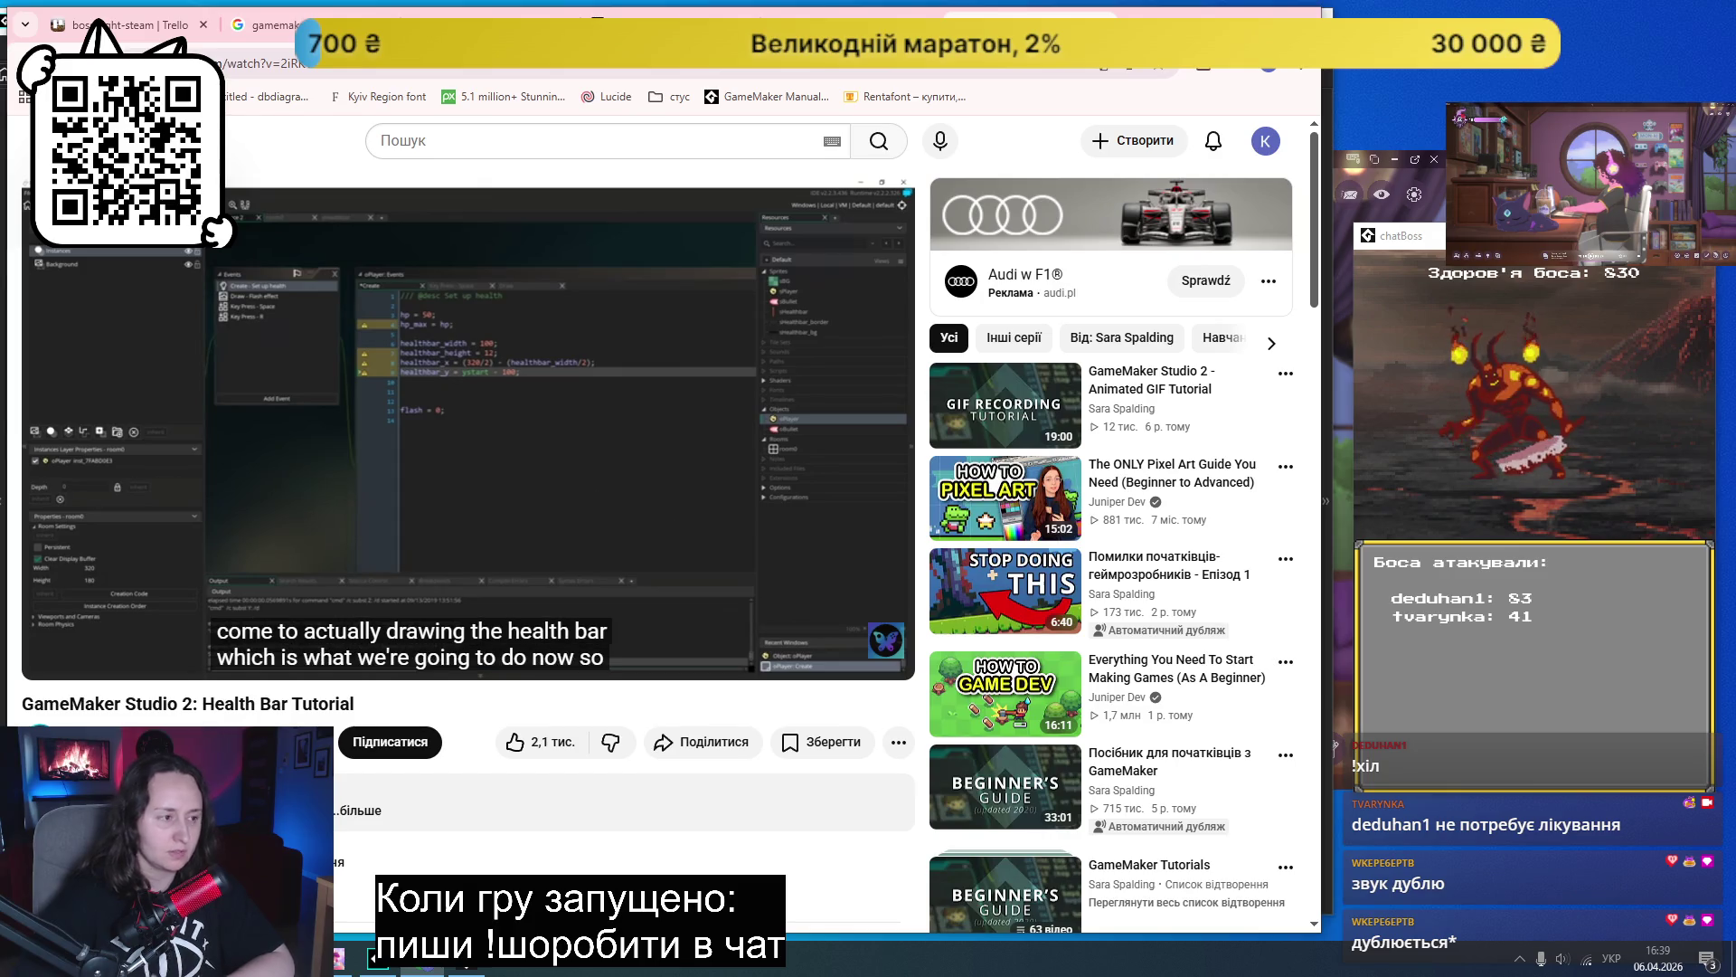
key("space")
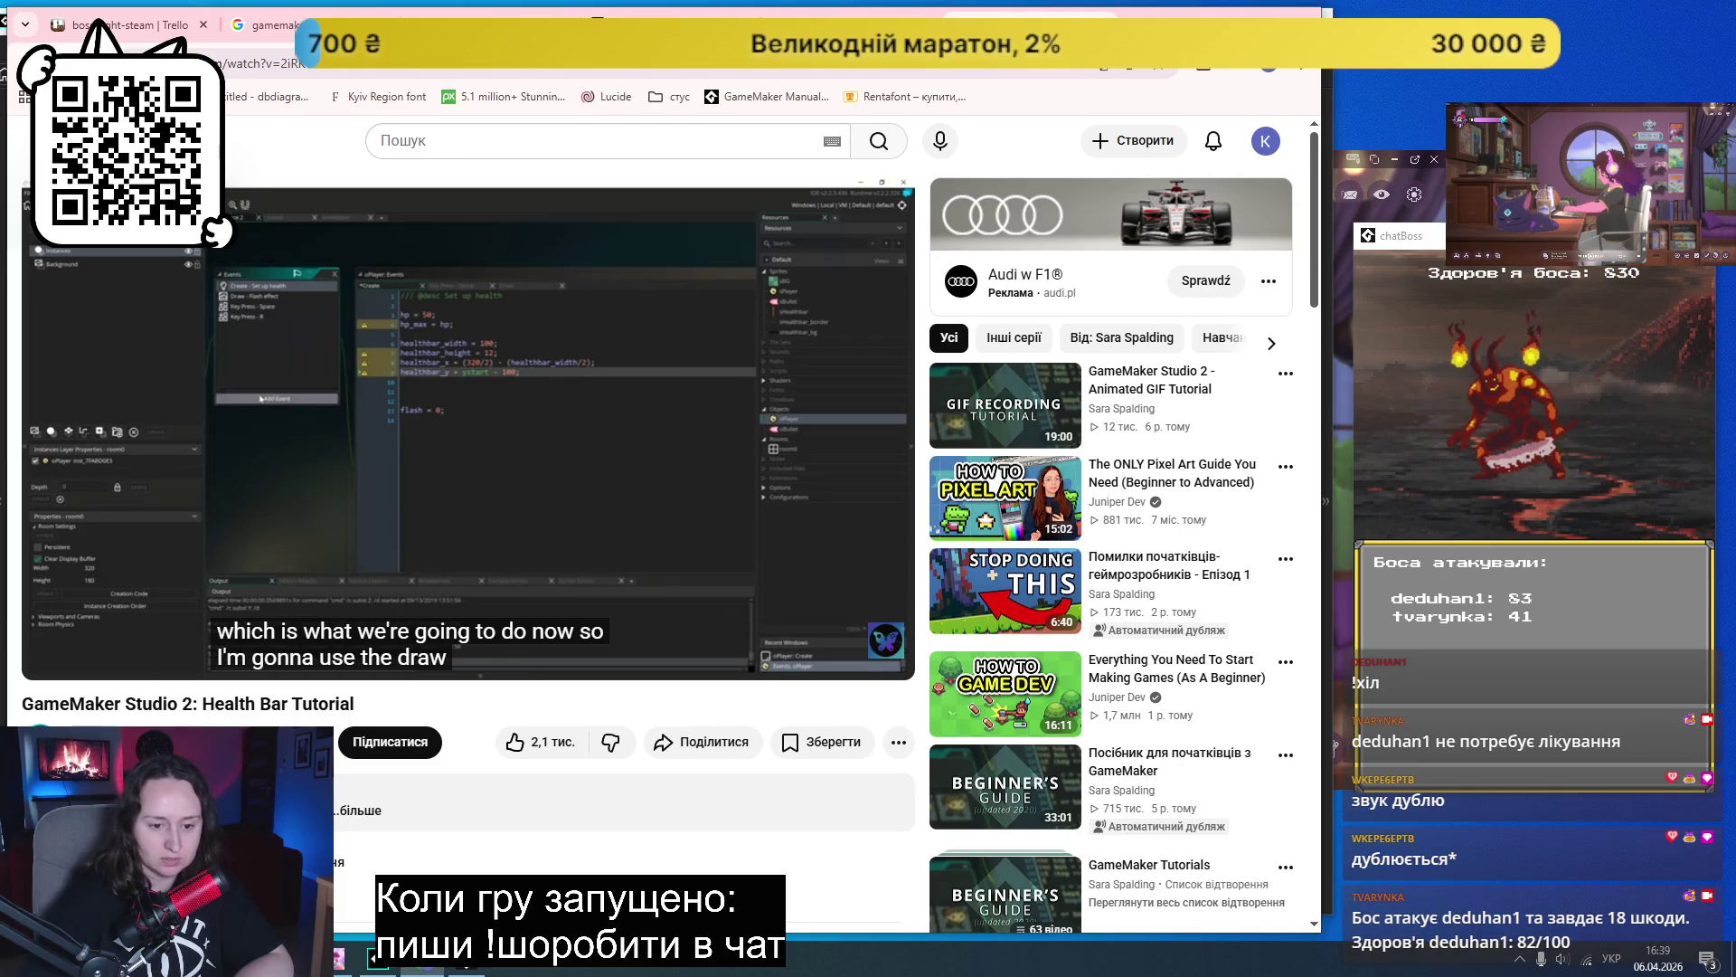
left_click(642, 526)
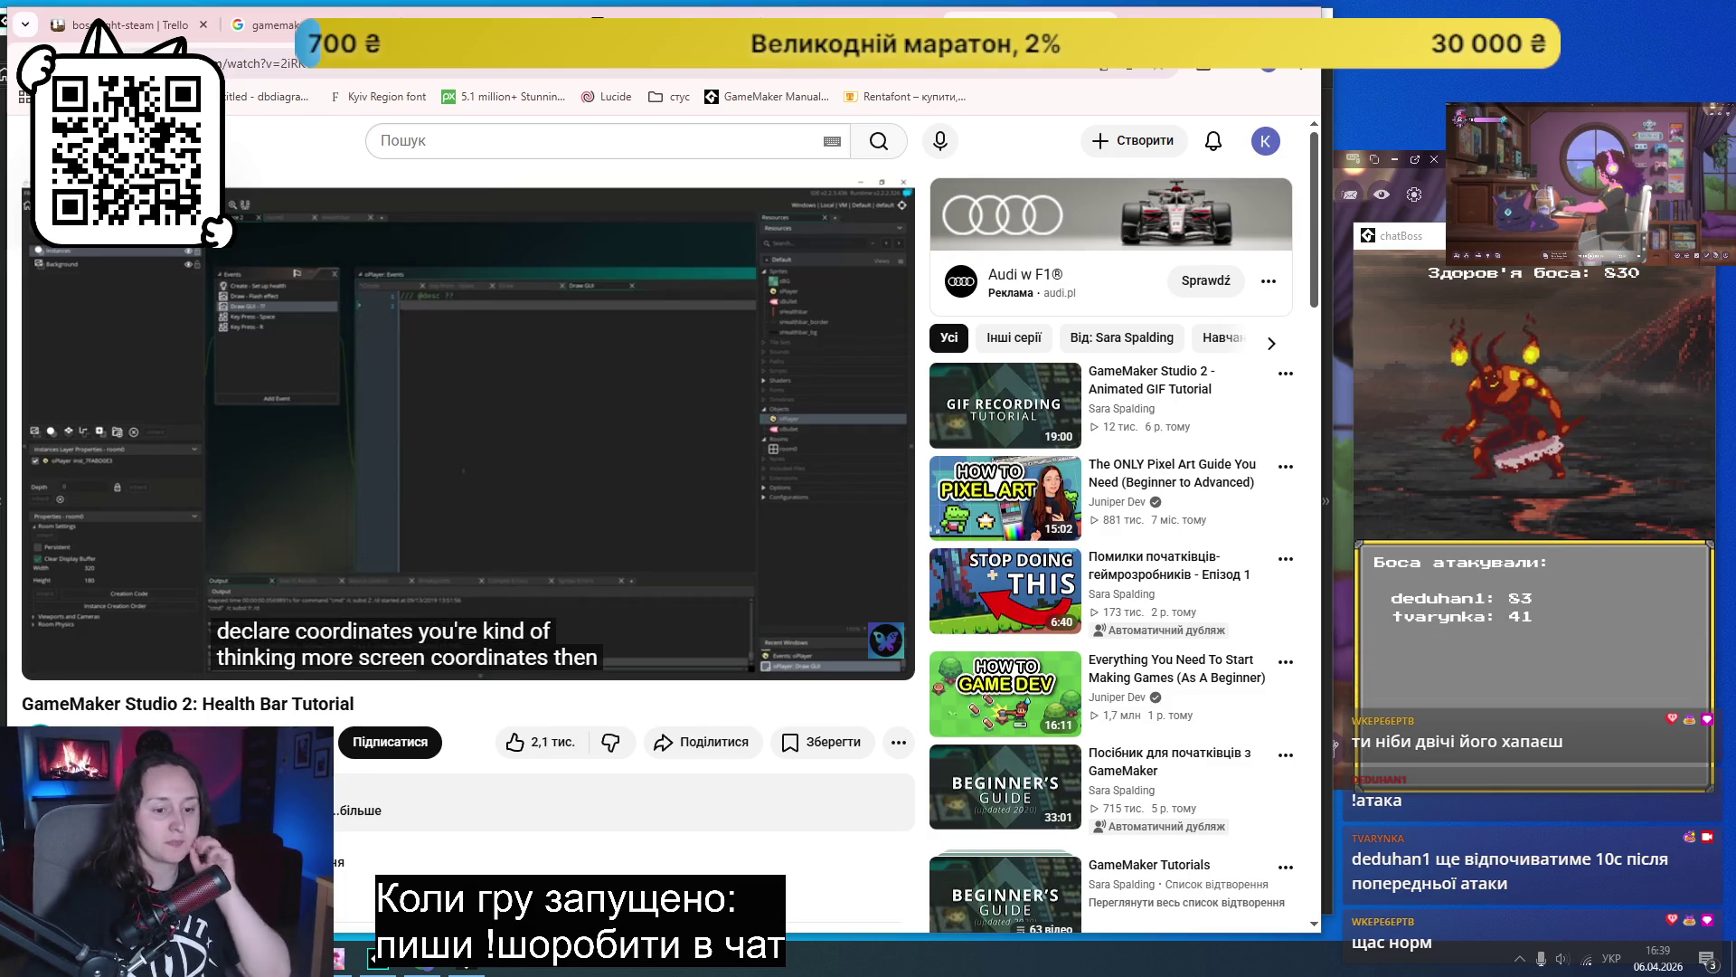
key("XF86AudioLowerVolume")
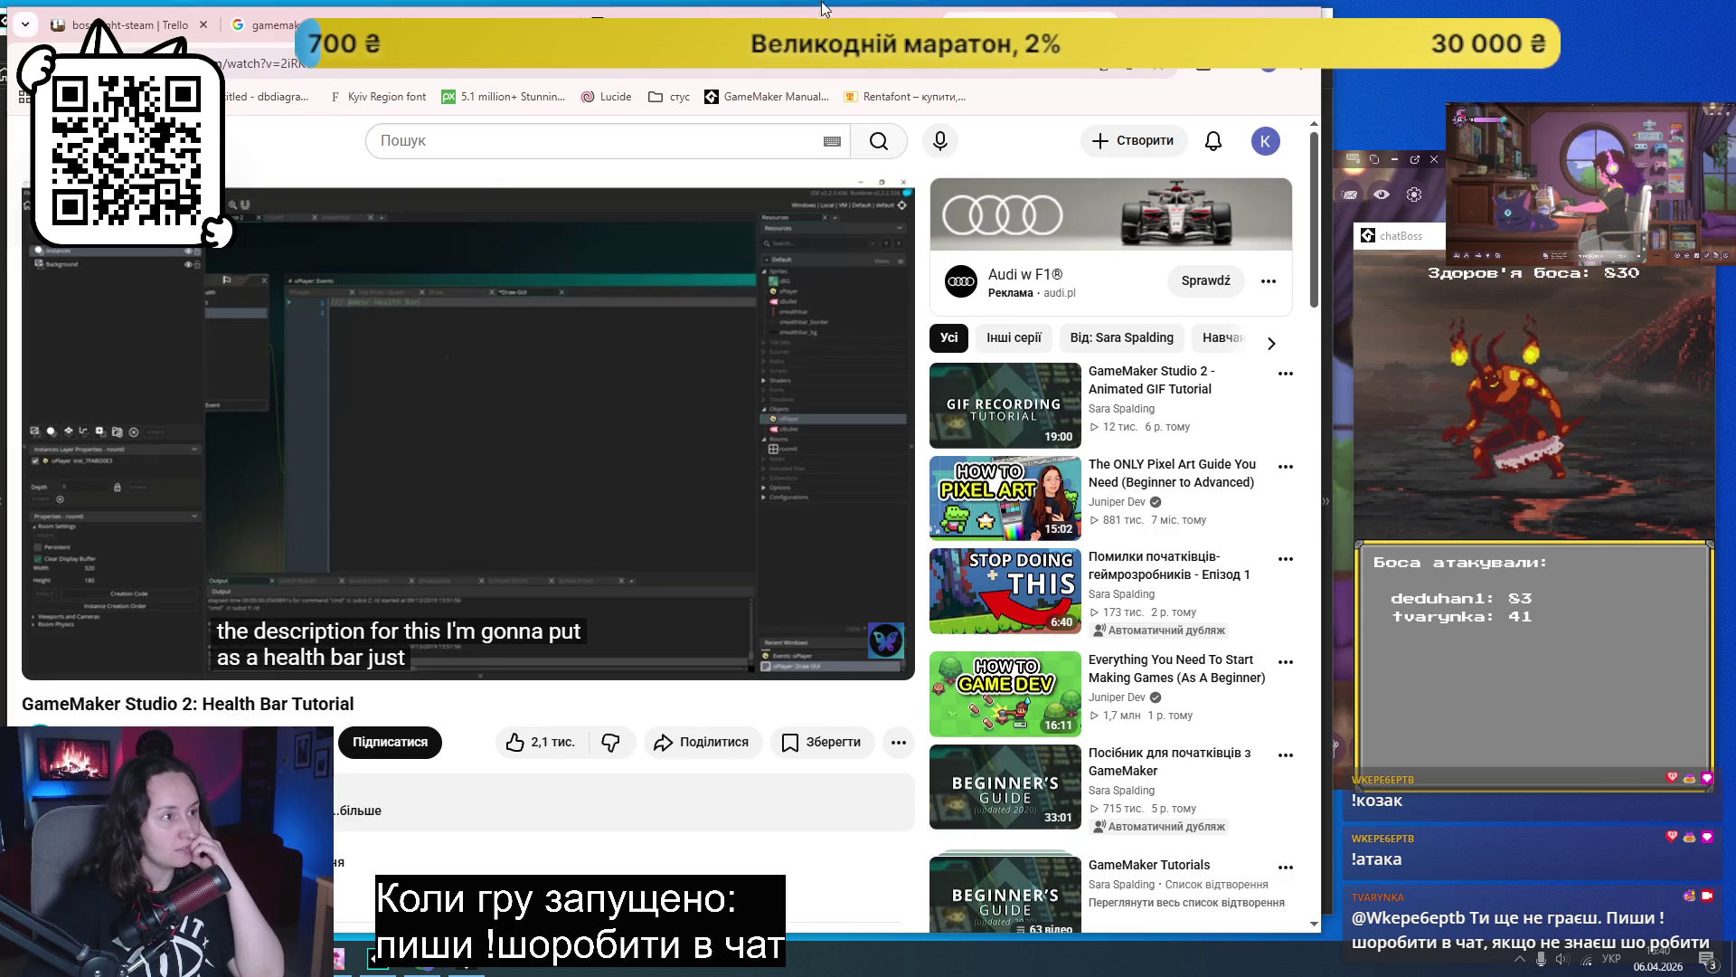
key("alt+Left")
scroll(1102, 416, "down", 5)
scroll(1101, 416, "down", 9)
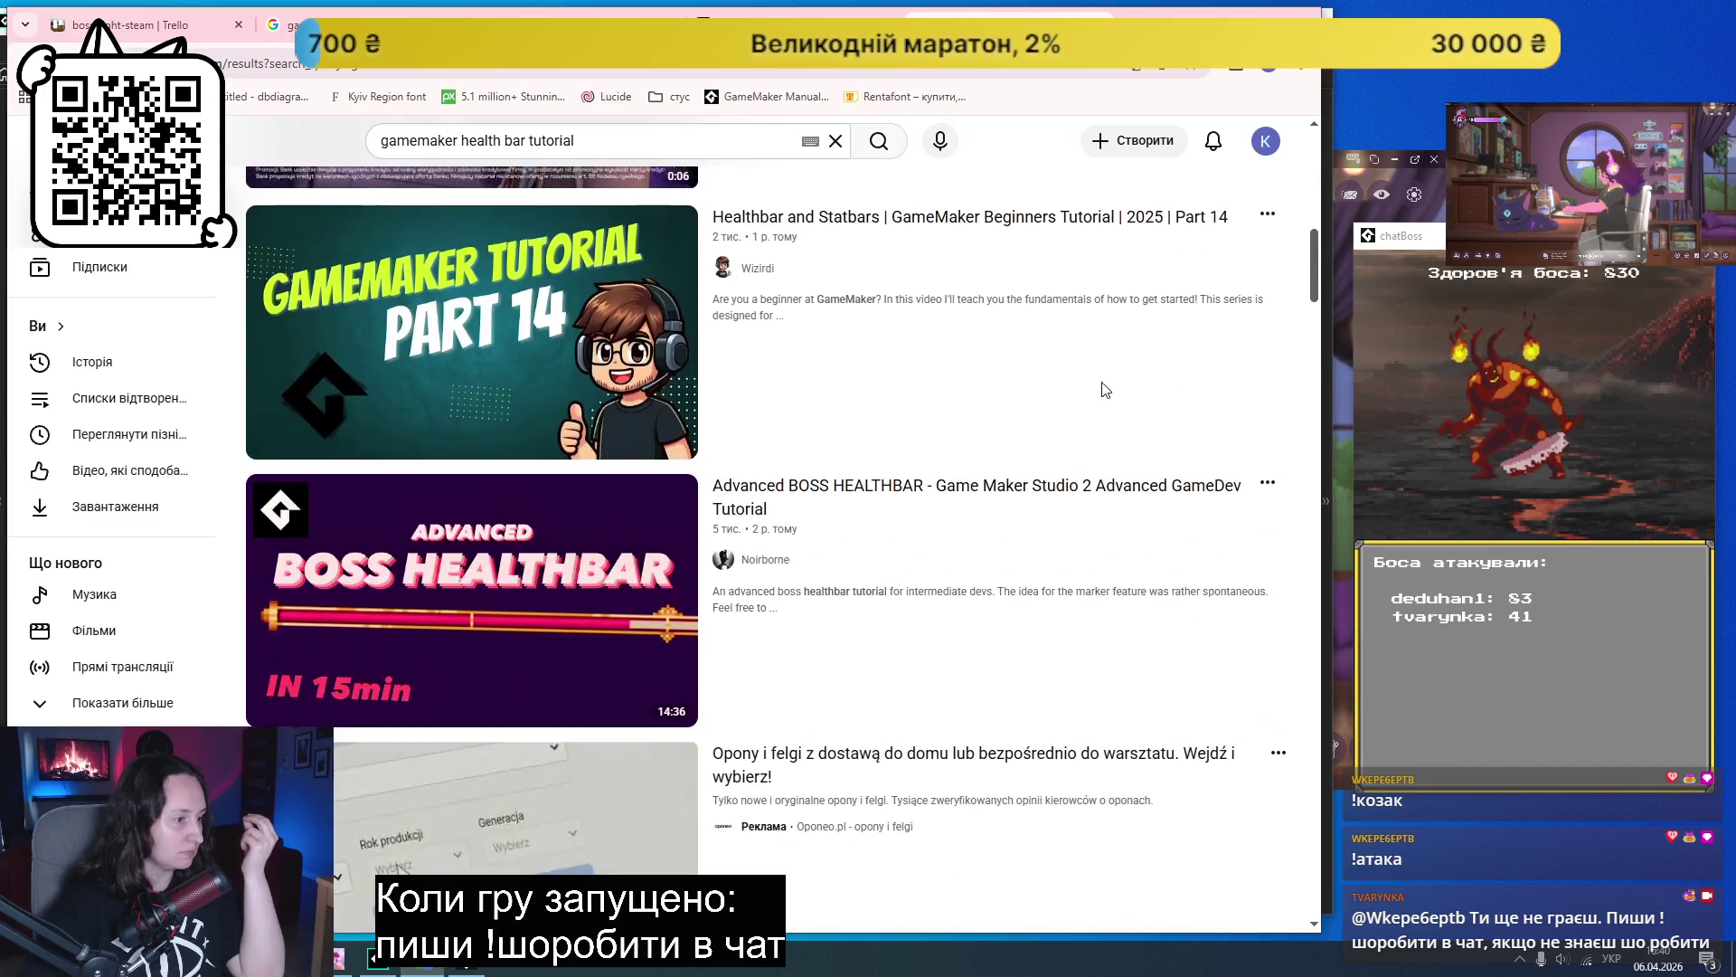
- Scroll through the YouTube health bar results, then go back to the GameMaker forum thread
scroll(1102, 390, "down", 6)
scroll(1102, 389, "down", 4)
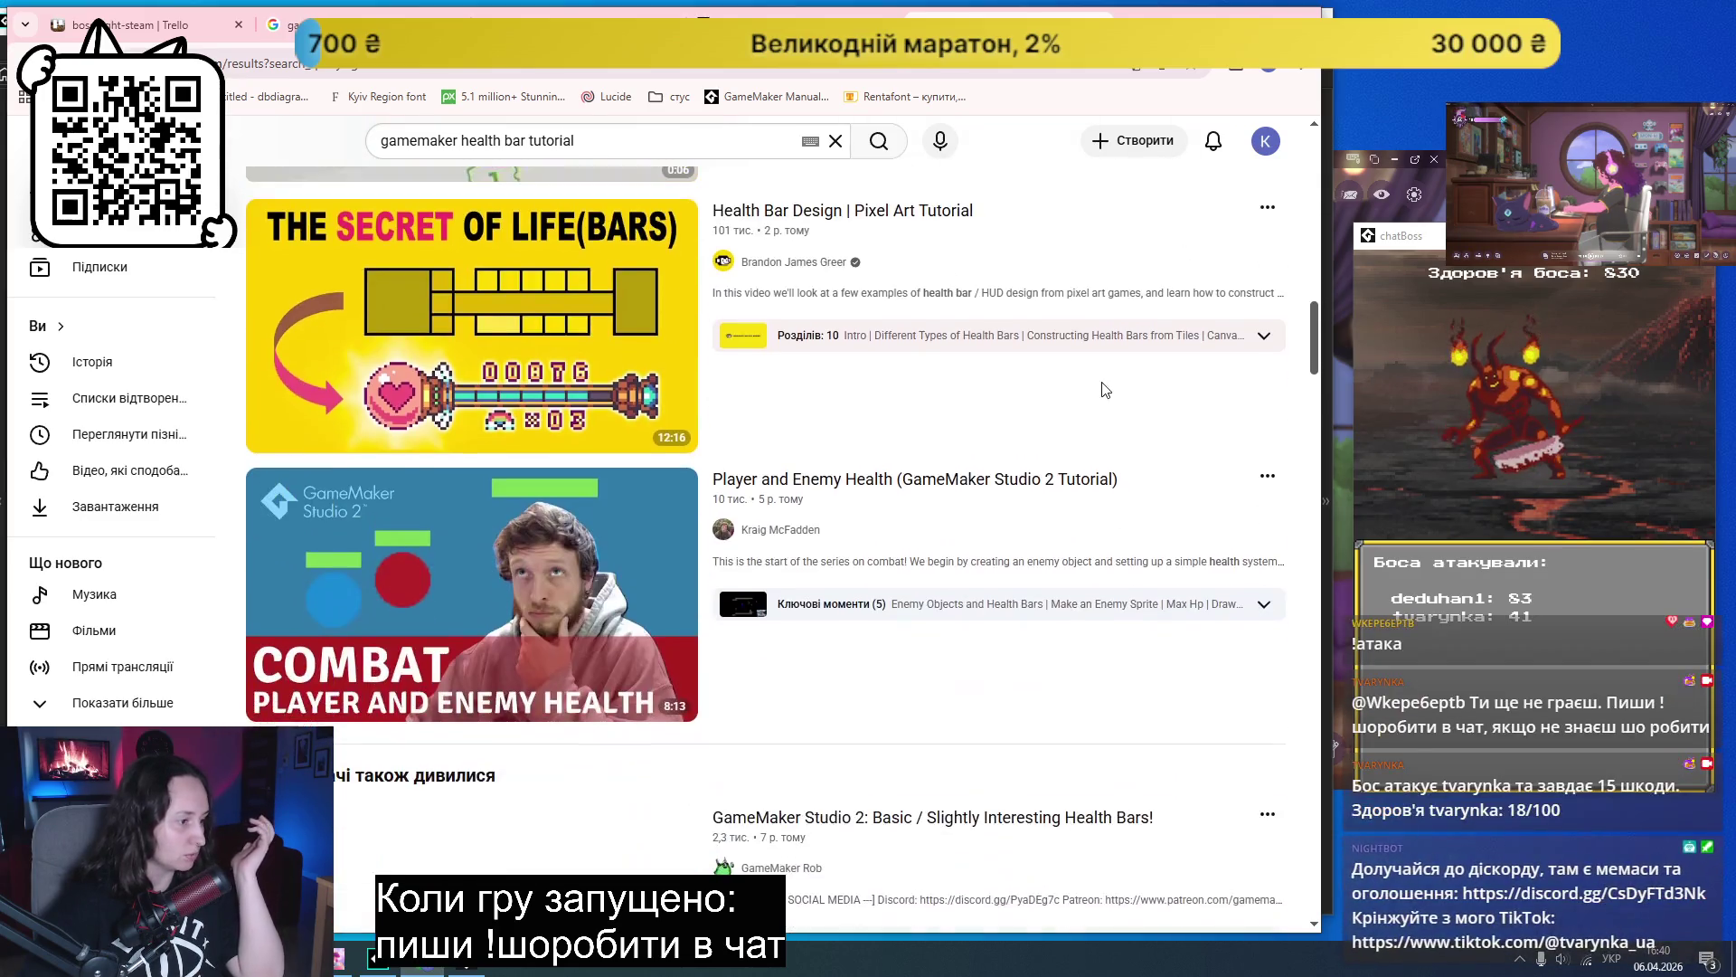
mouse_move(1101, 390)
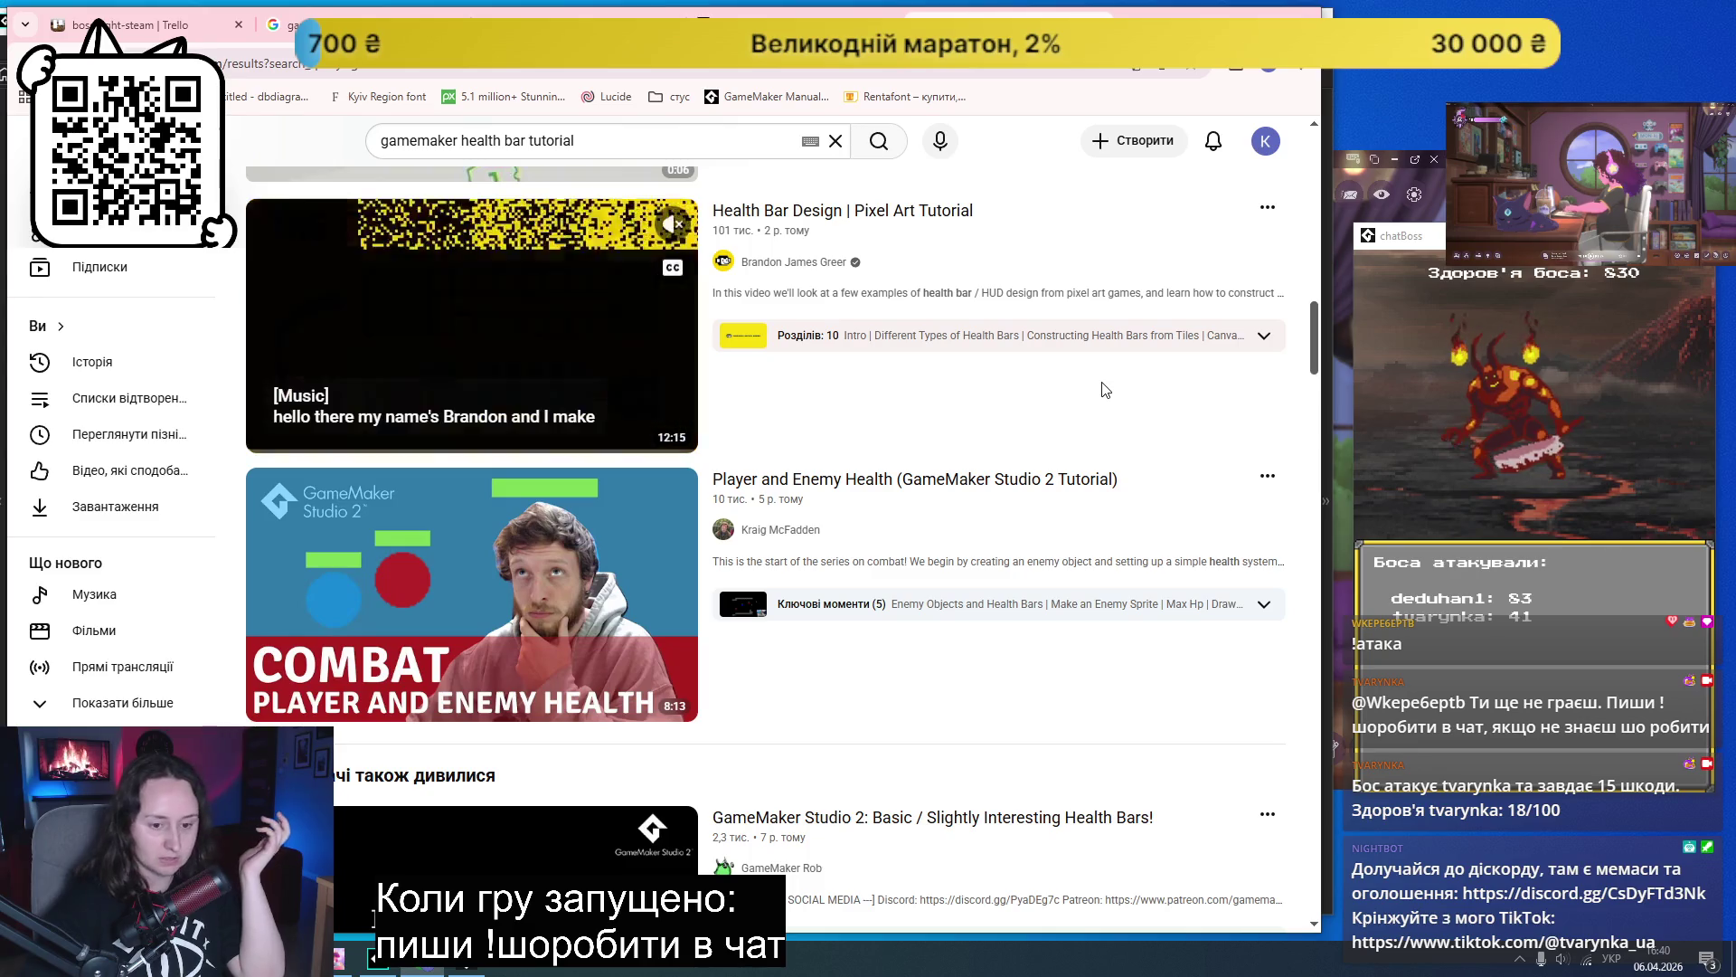
scroll(1102, 389, "down", 15)
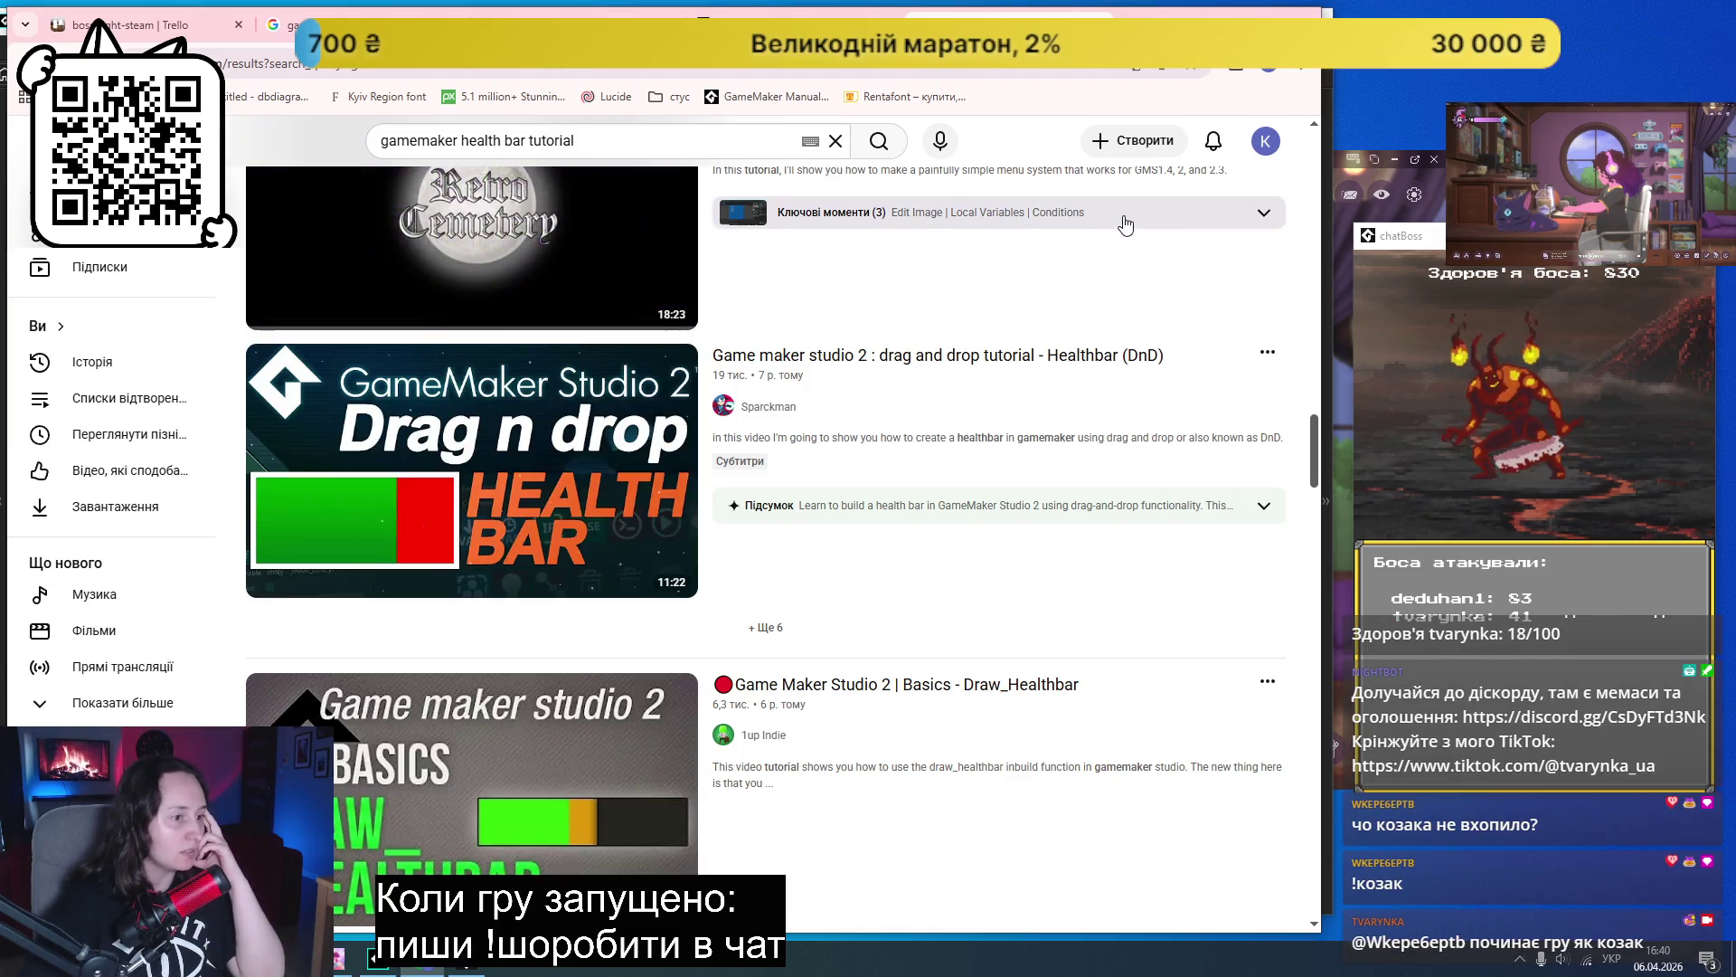
scroll(1126, 224, "down", 12)
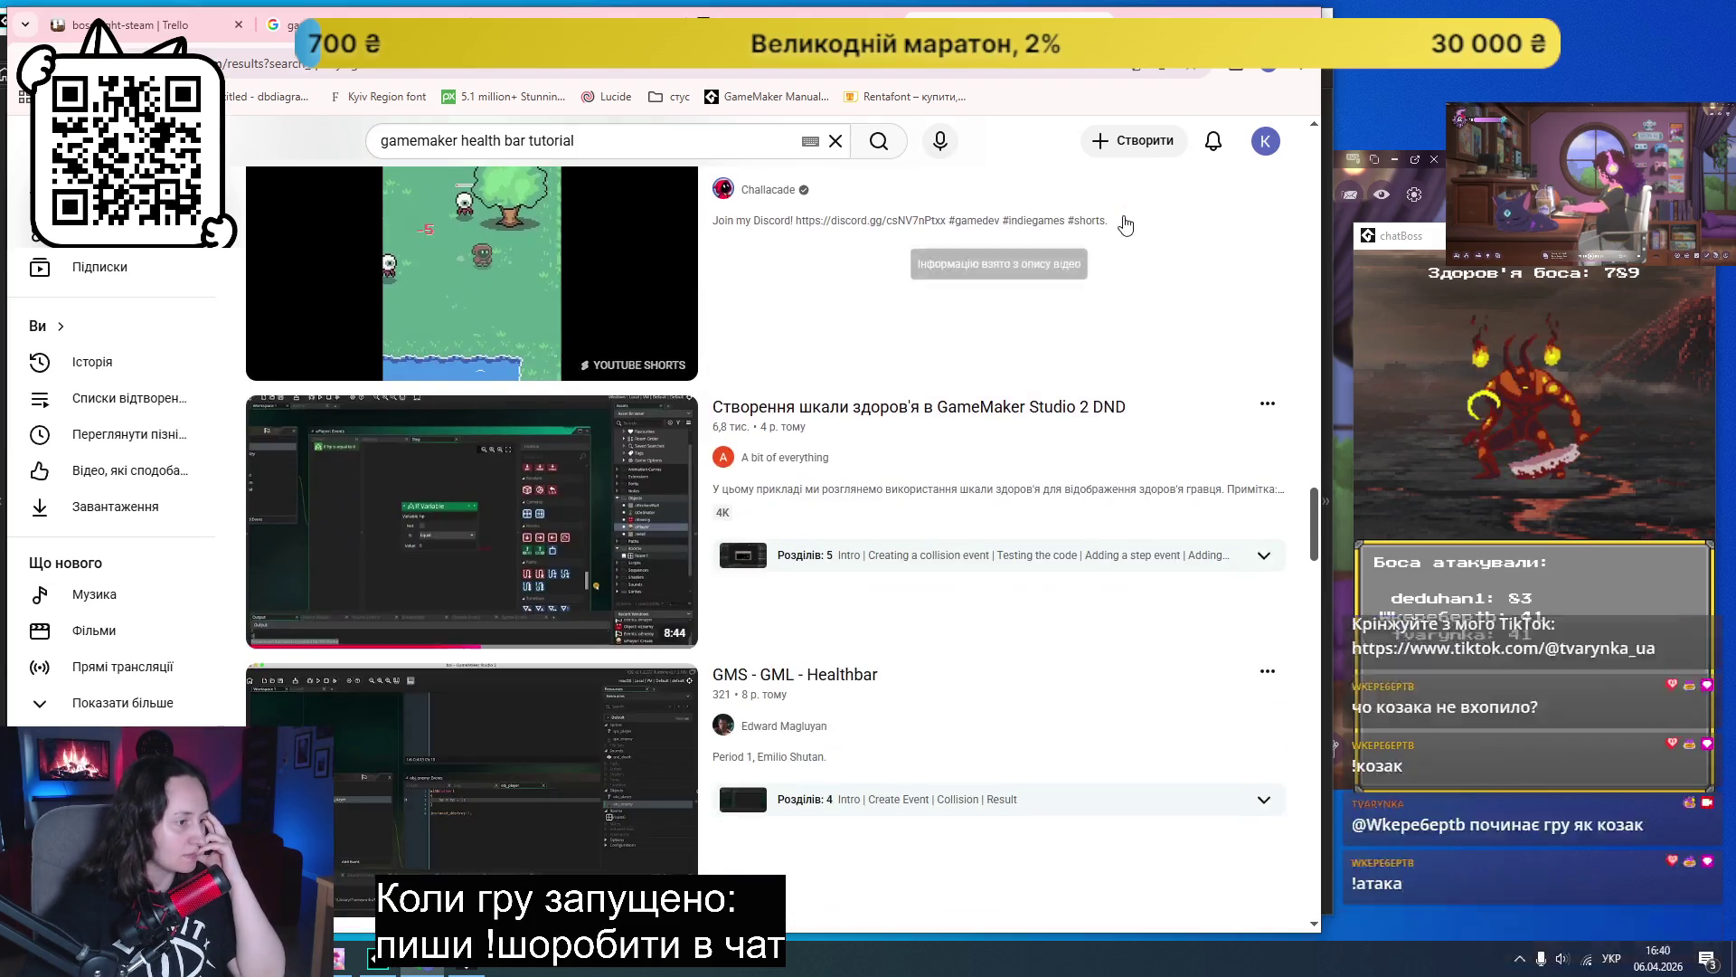
key("alt+Left")
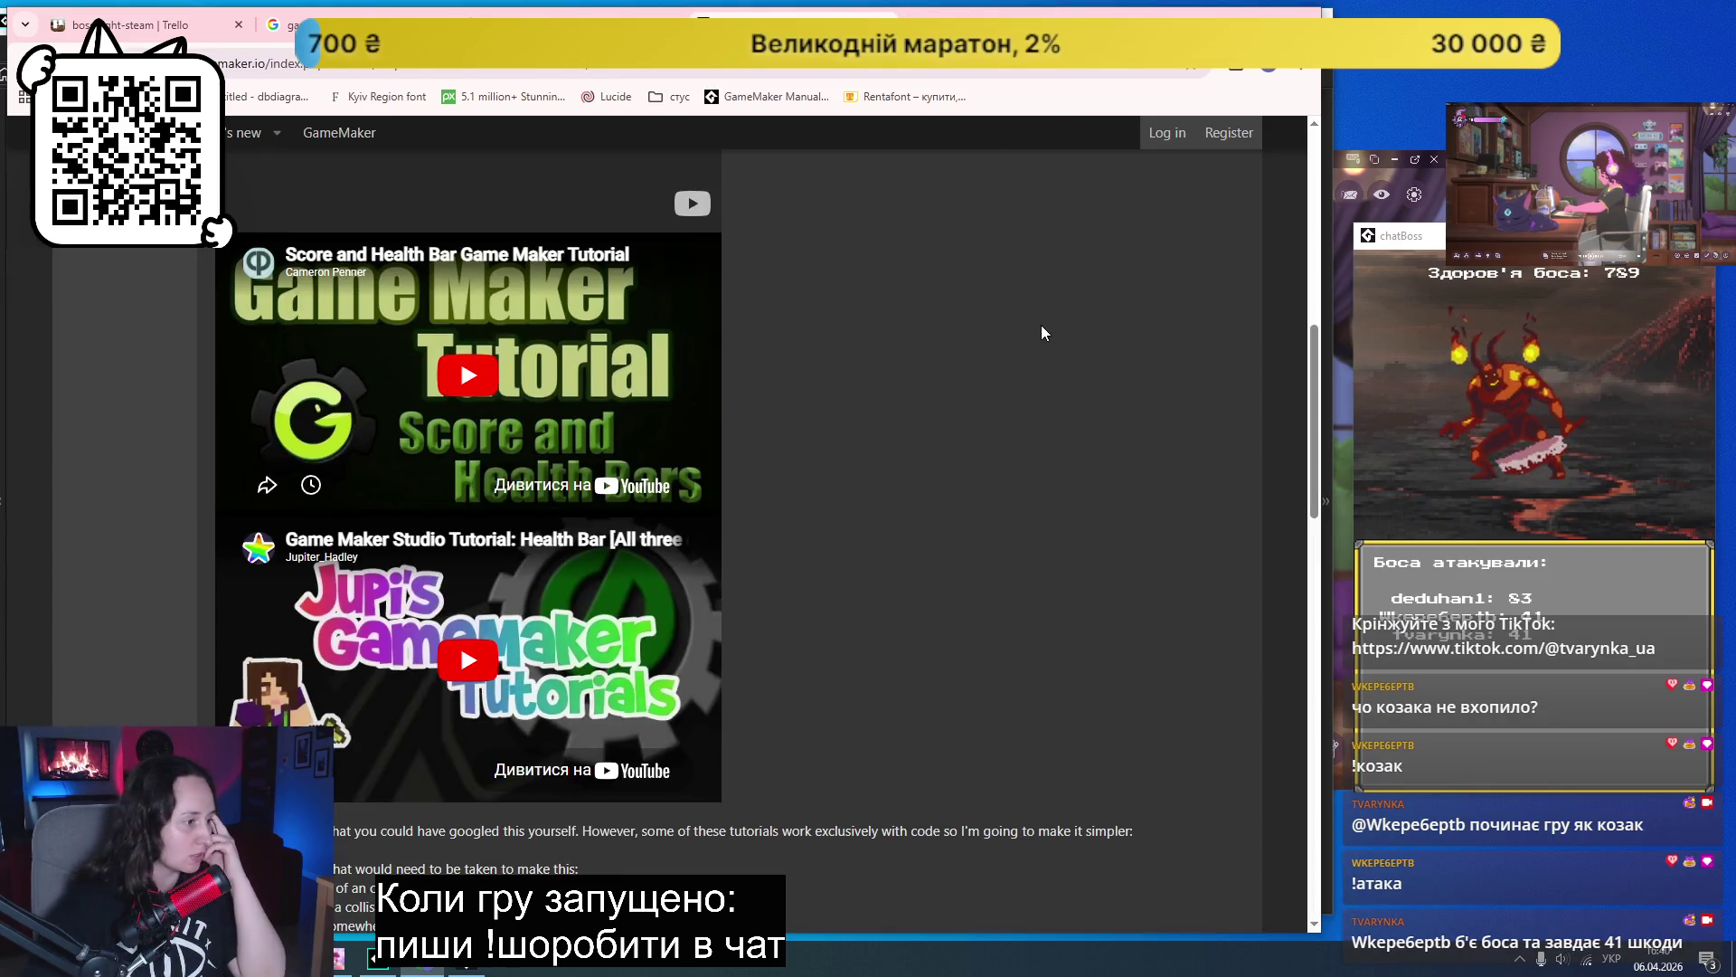
- Scroll to the bottom of the health bar forum thread, then switch to the draw_healthbar manual tab
scroll(1039, 325, "down", 5)
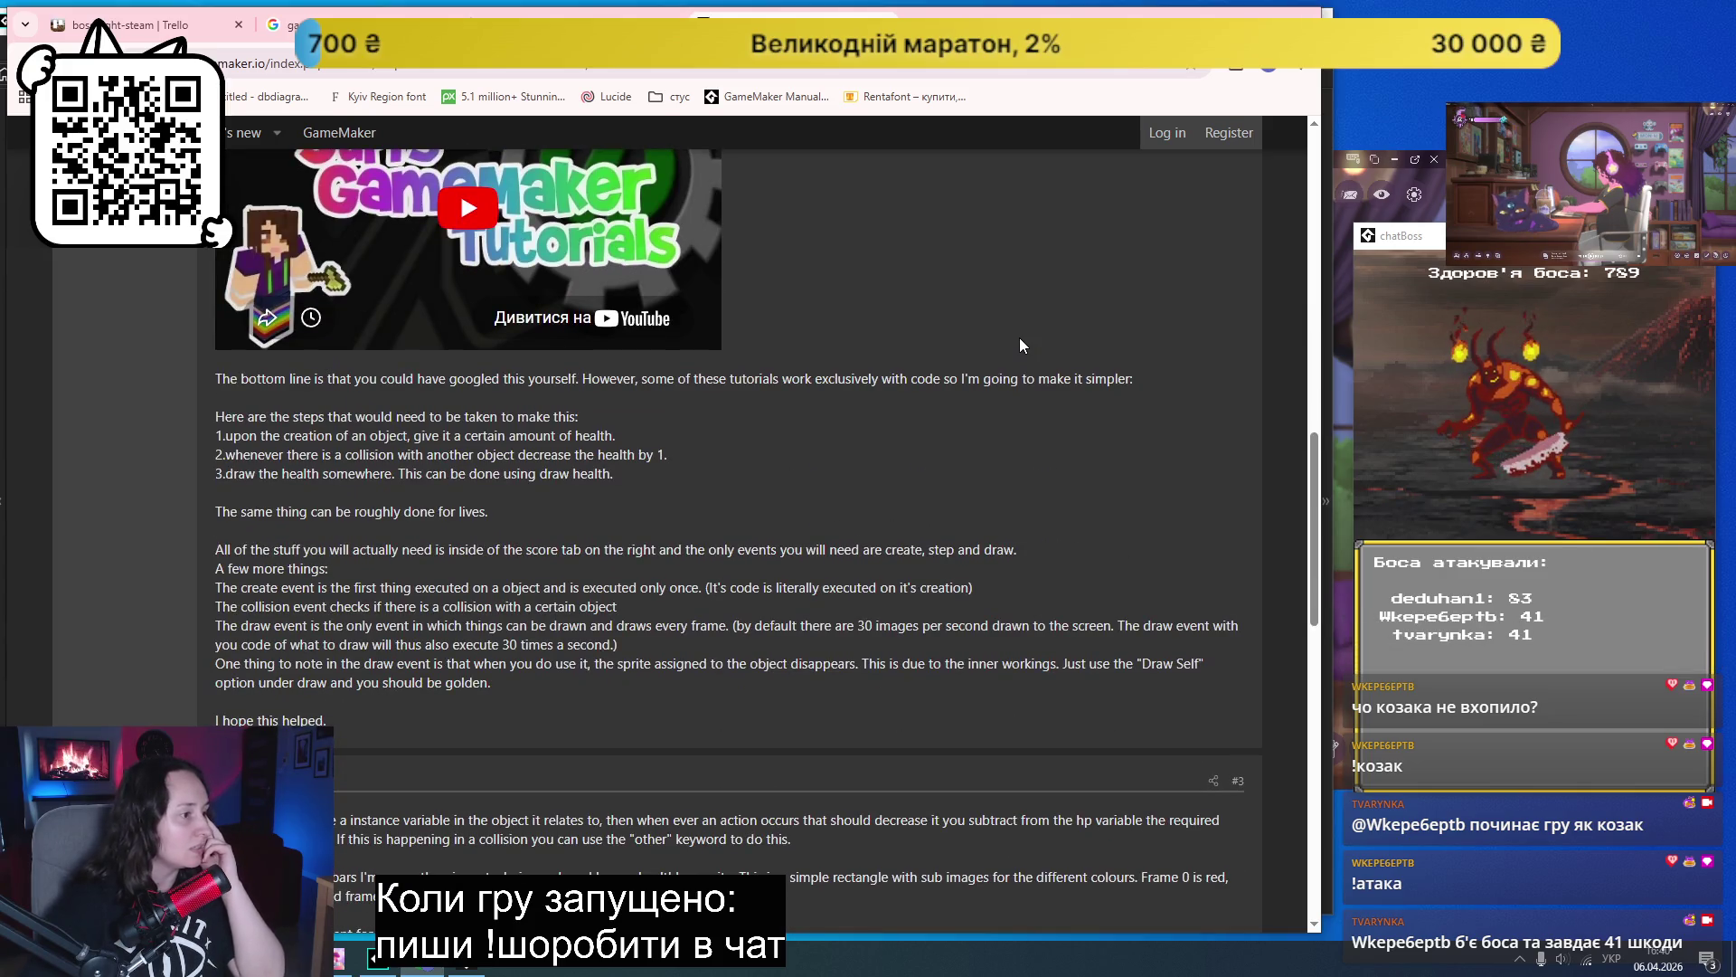
scroll(971, 421, "down", 6)
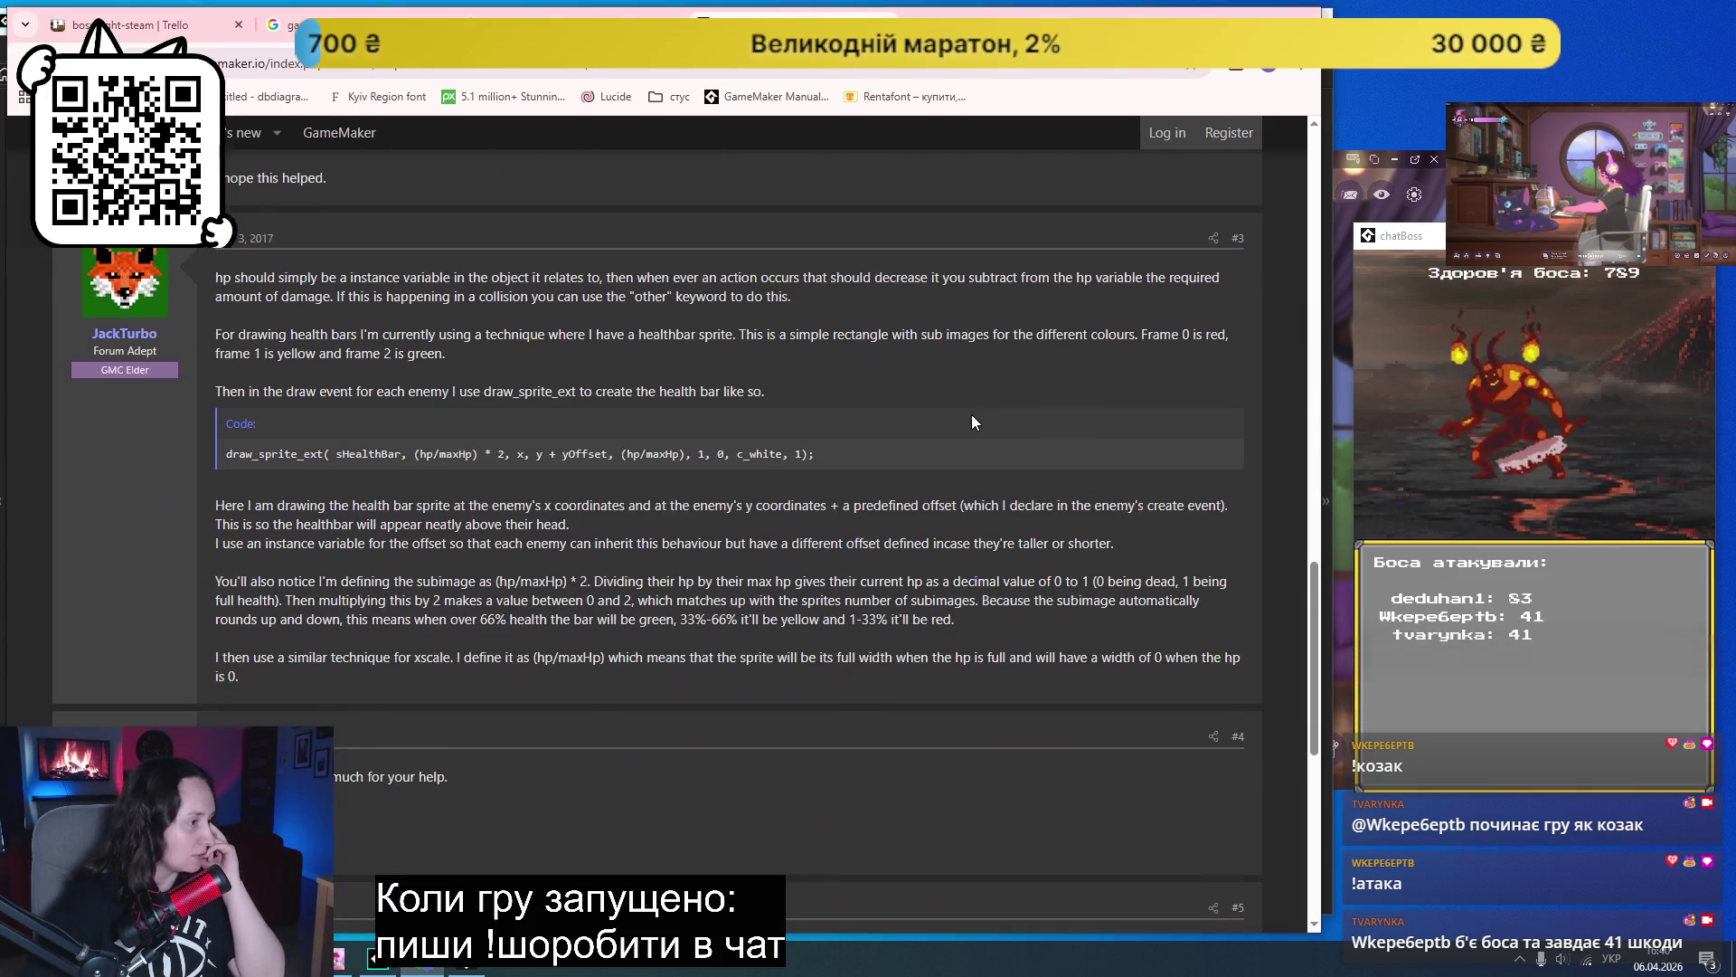
scroll(971, 421, "down", 8)
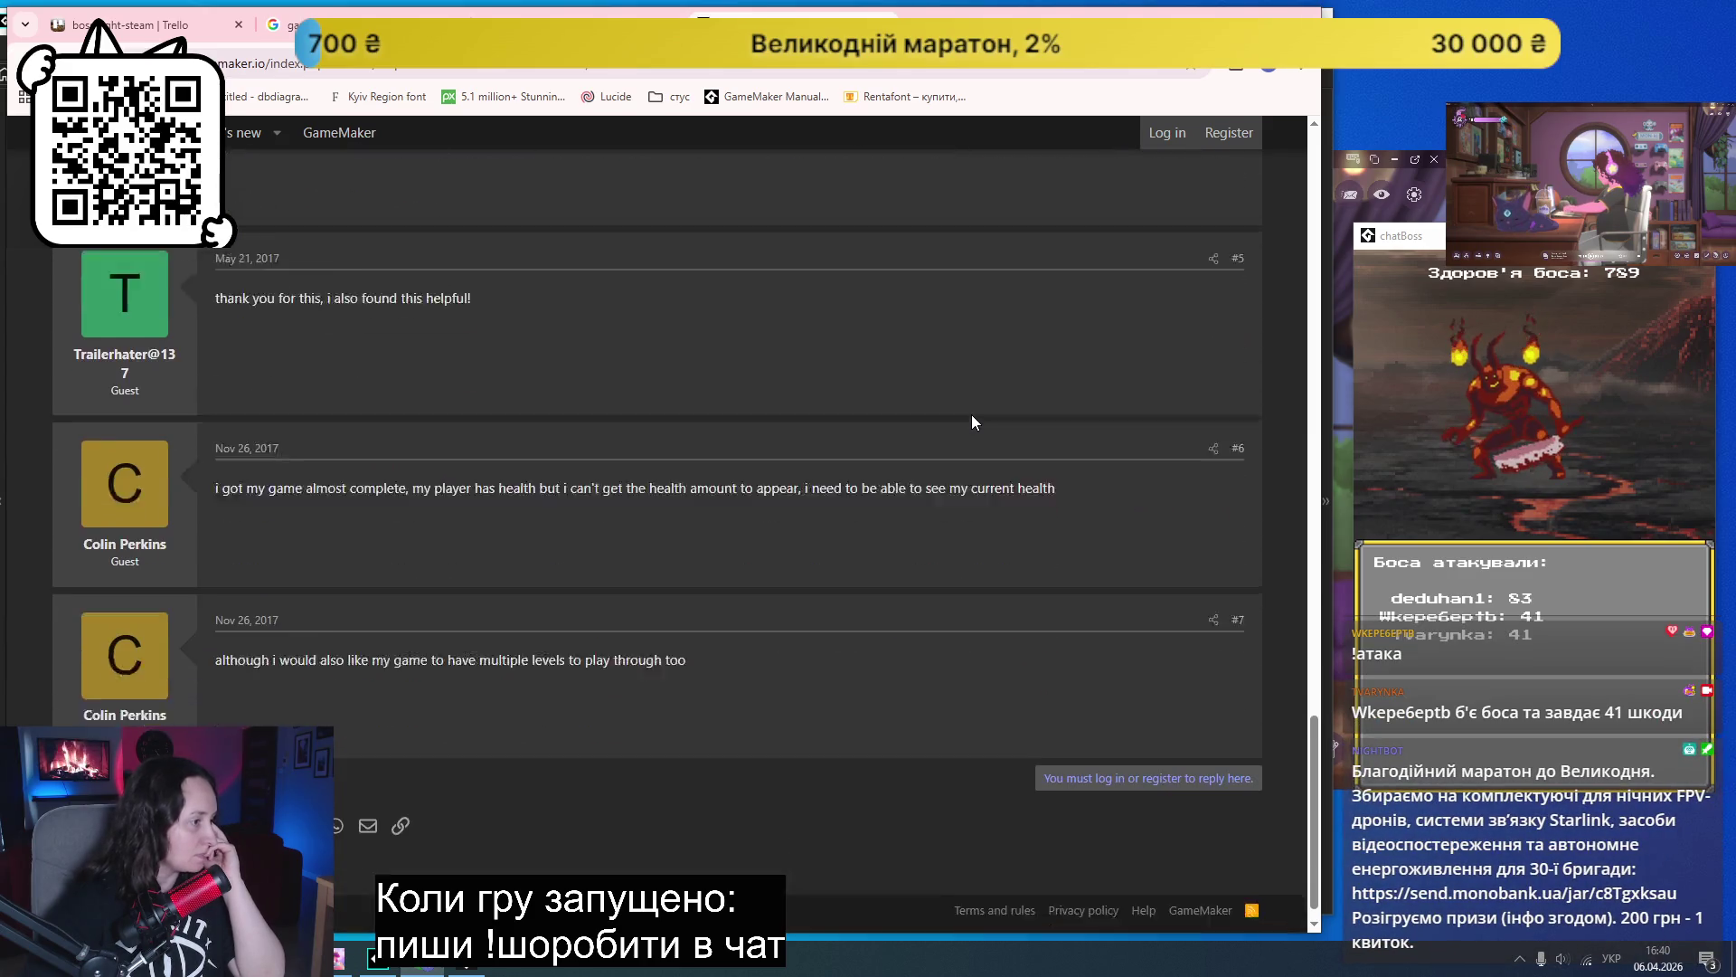
left_click(592, 13)
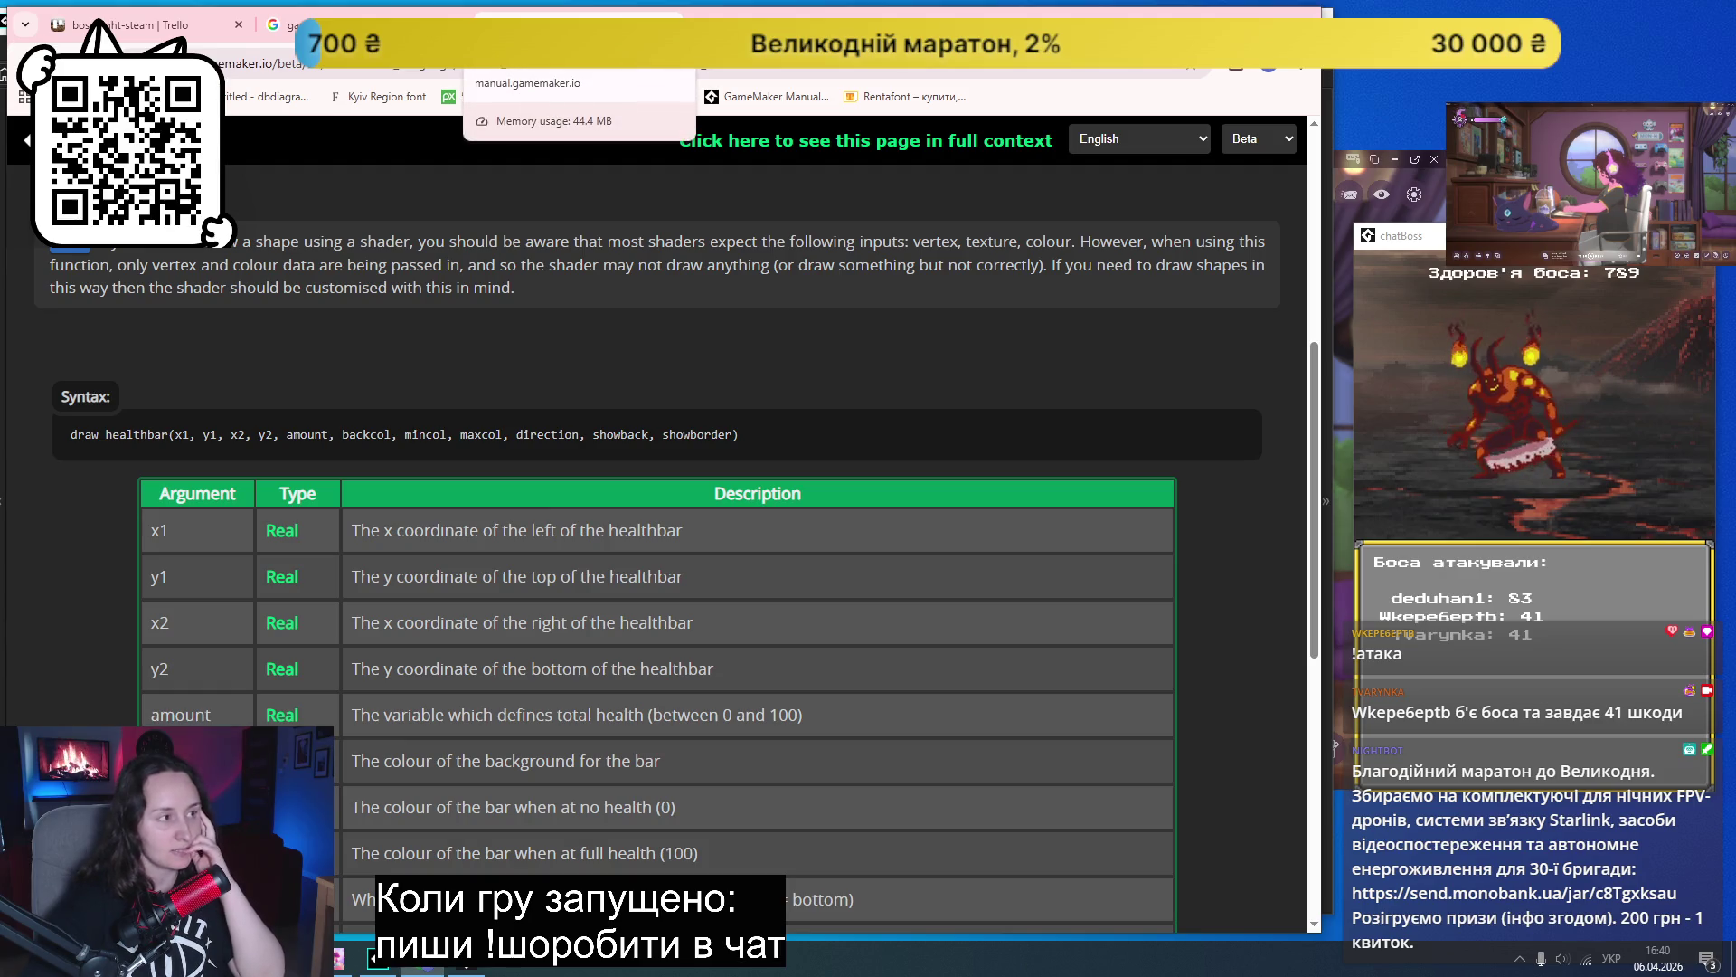
- Copy the draw_healthbar(...) syntax line from the manual and return to the chatBoss project
scroll(629, 478, "up", 6)
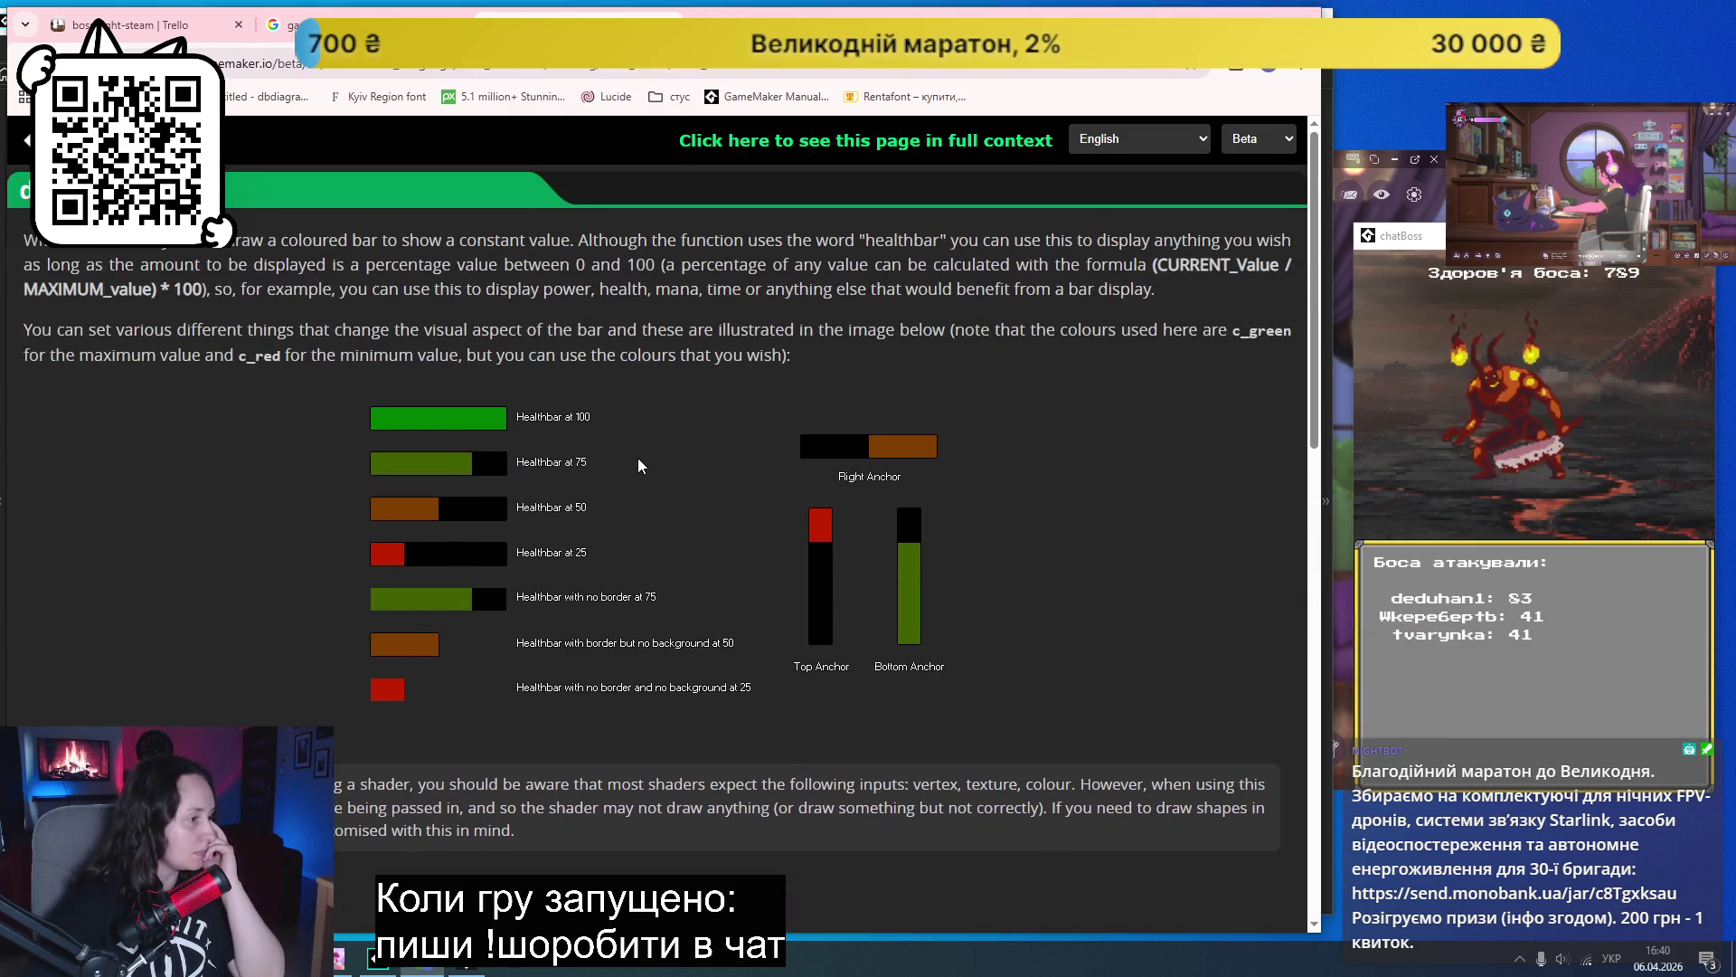
scroll(614, 492, "down", 6)
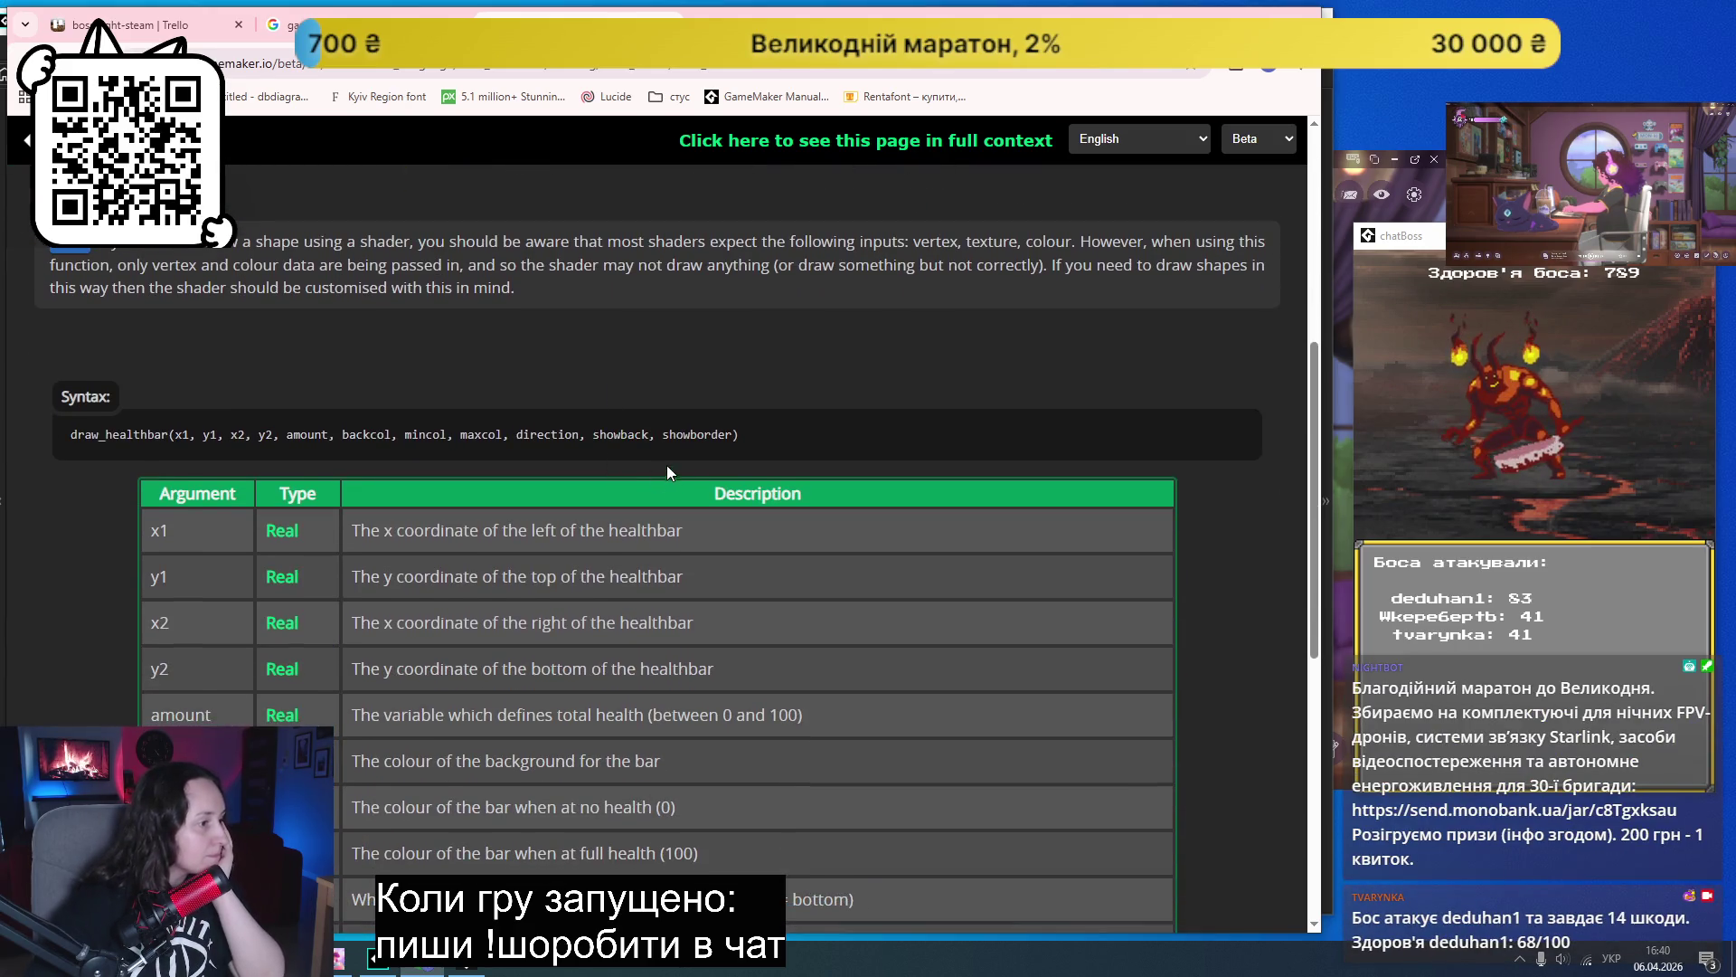
mouse_move(797, 432)
left_mouse_down()
mouse_move(232, 458)
mouse_move(68, 441)
left_mouse_up()
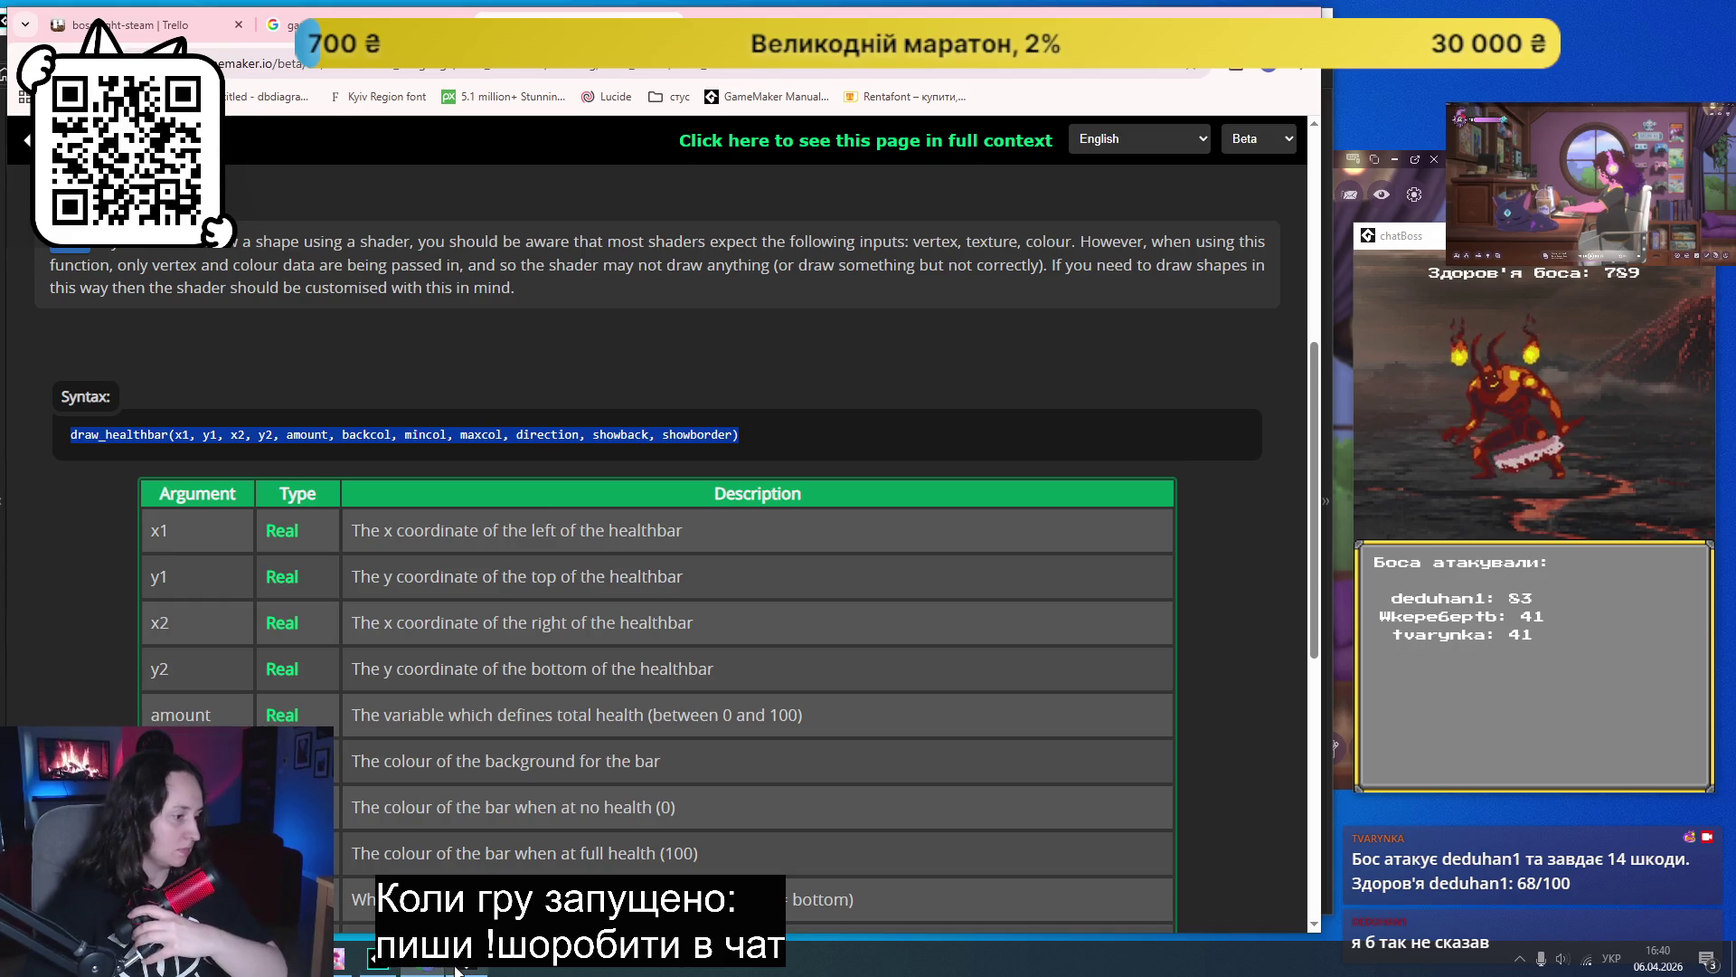
left_click(378, 961)
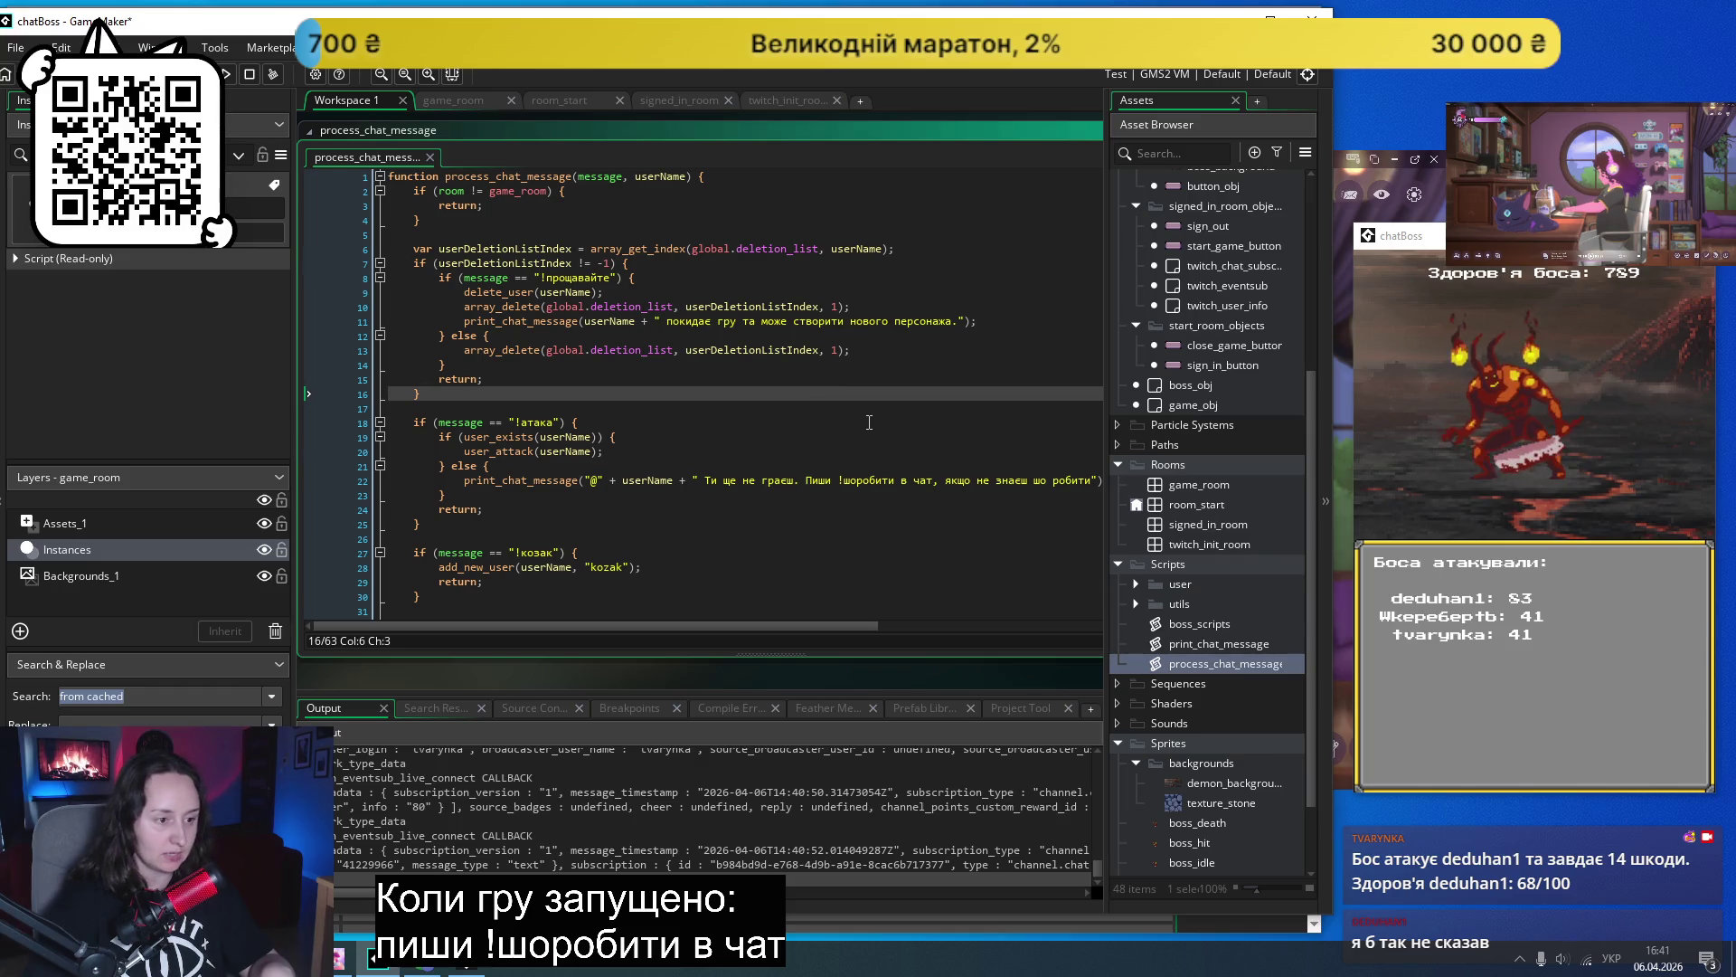
- Open game_room from the Rooms folder of the Asset Browser
scroll(1213, 463, "up", 2)
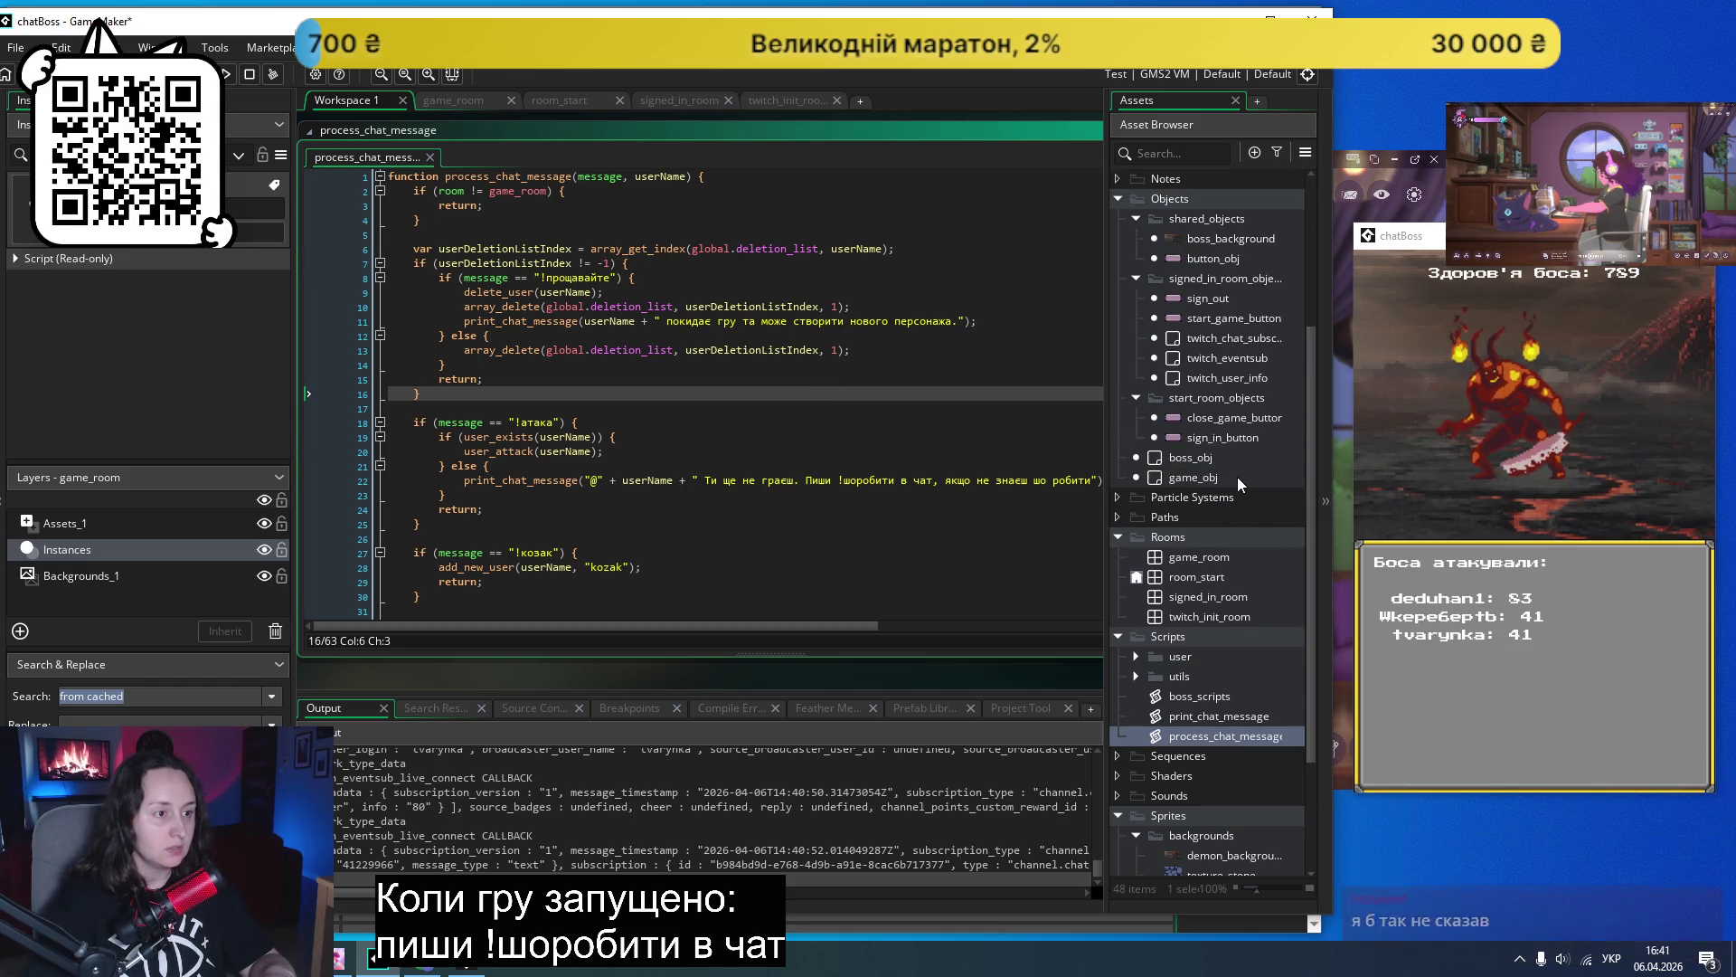
scroll(1208, 459, "up", 3)
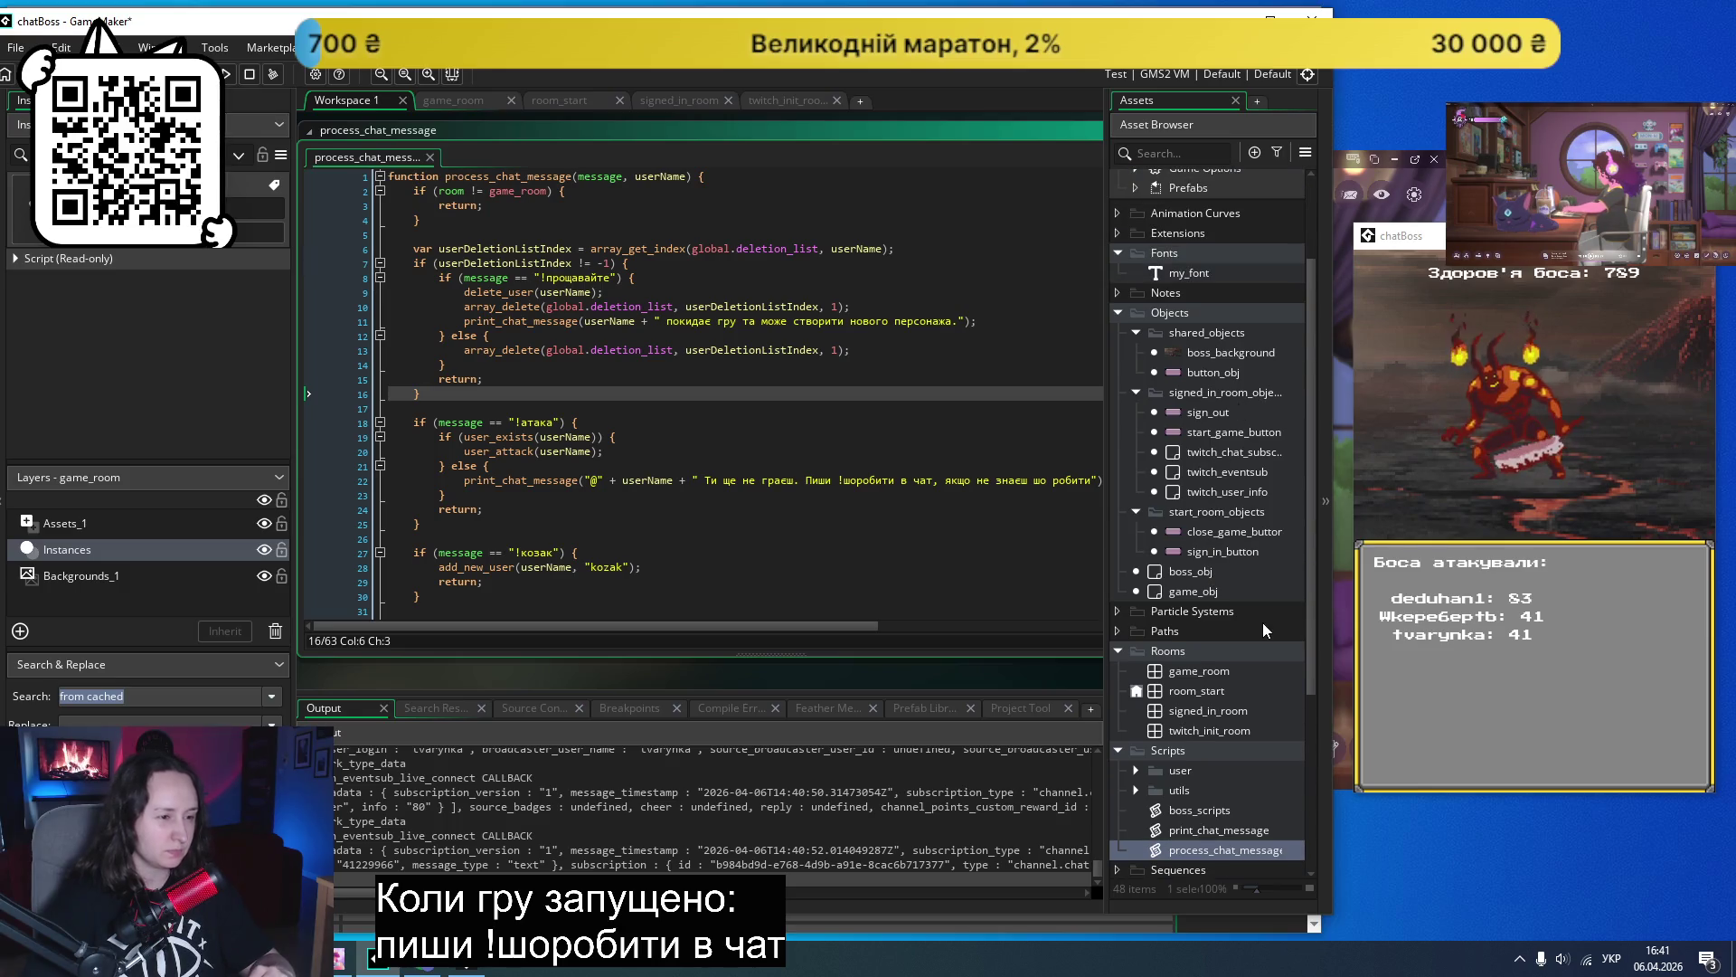
double_click(1201, 671)
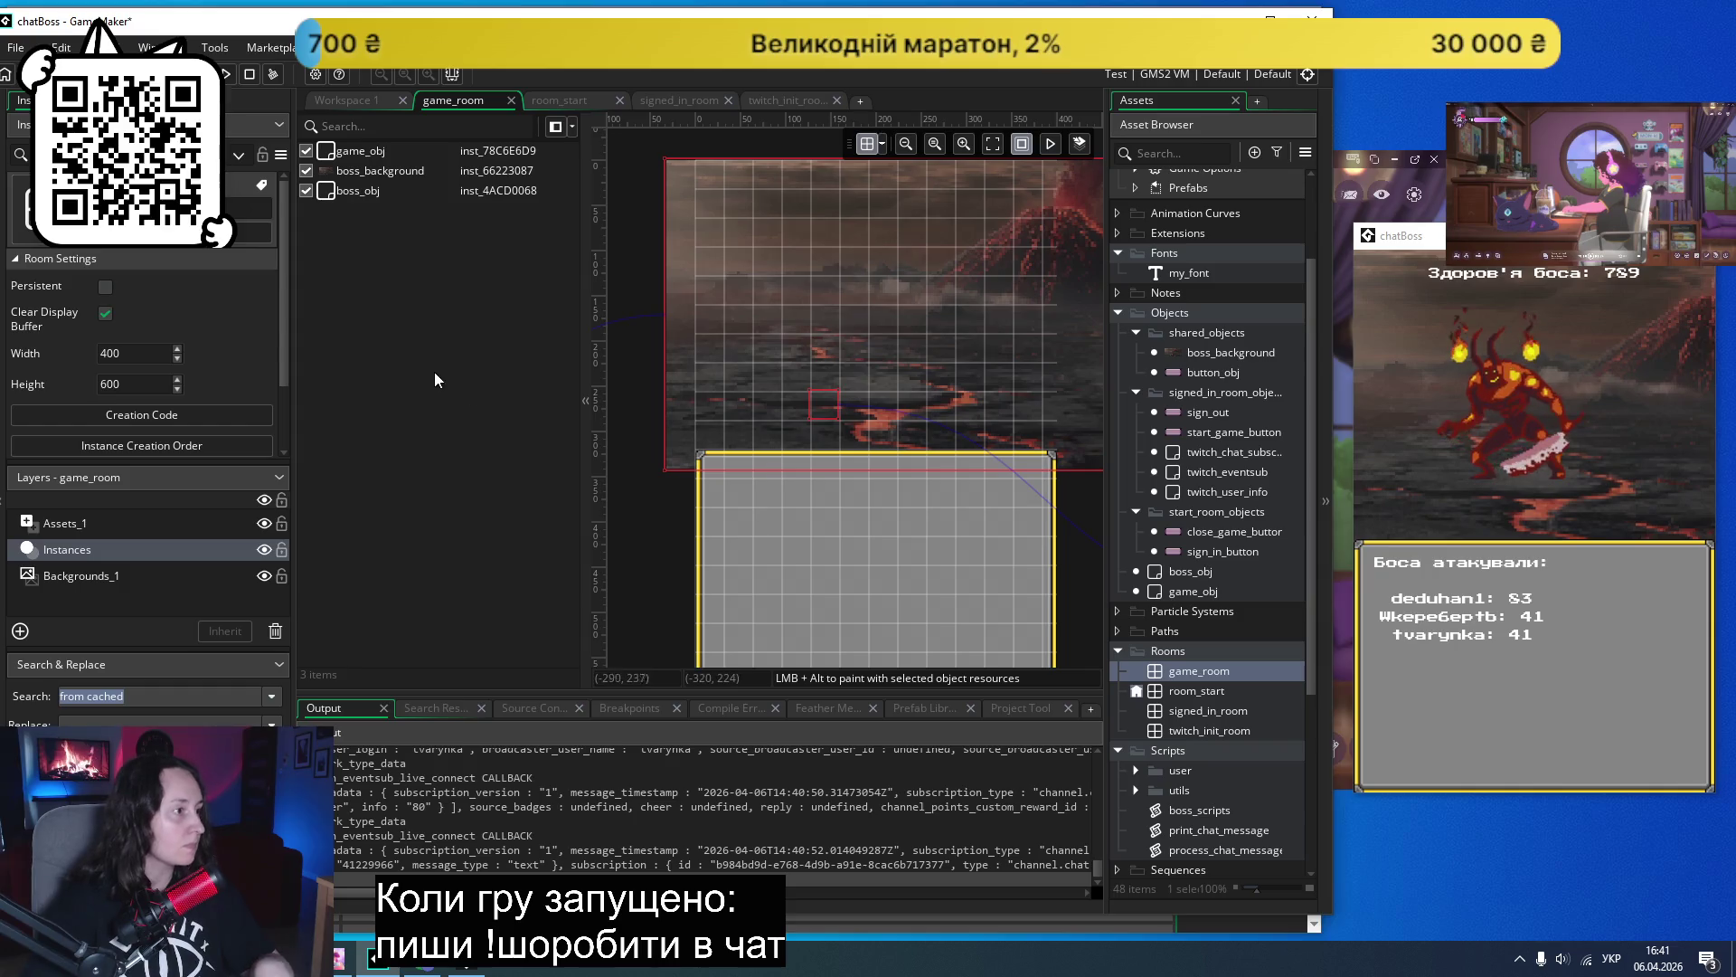
- Open the game_obj instance's object from game_room and show its Draw GUI event code
double_click(653, 398)
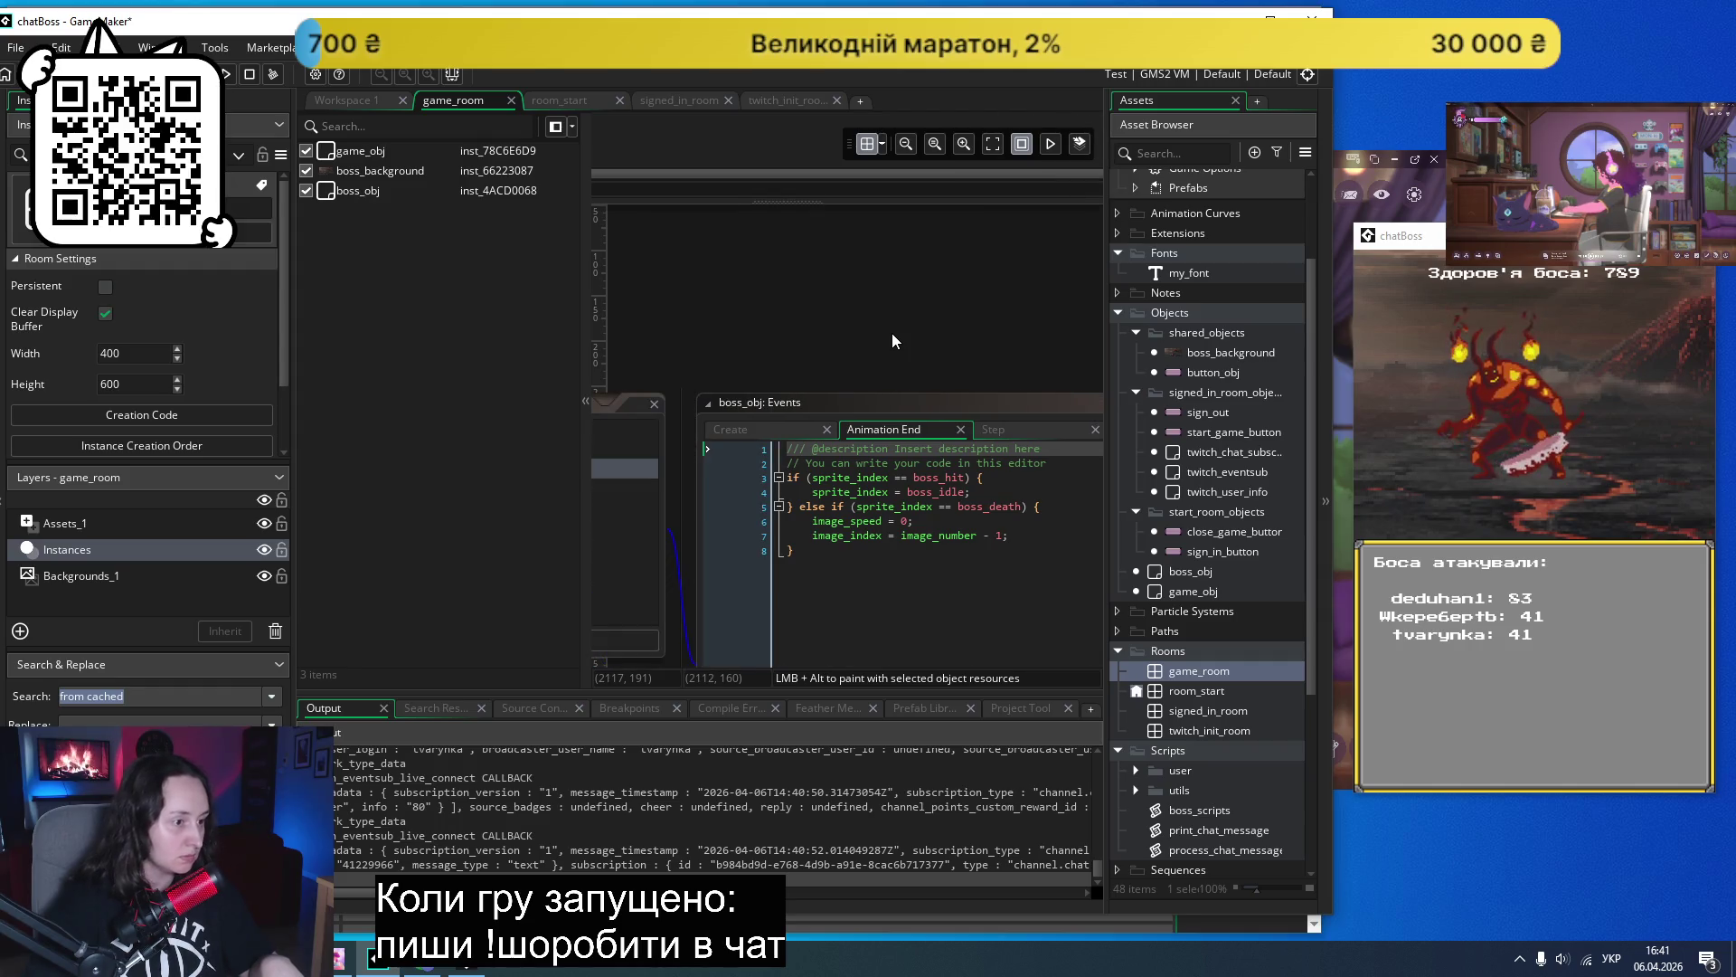
left_click(764, 433)
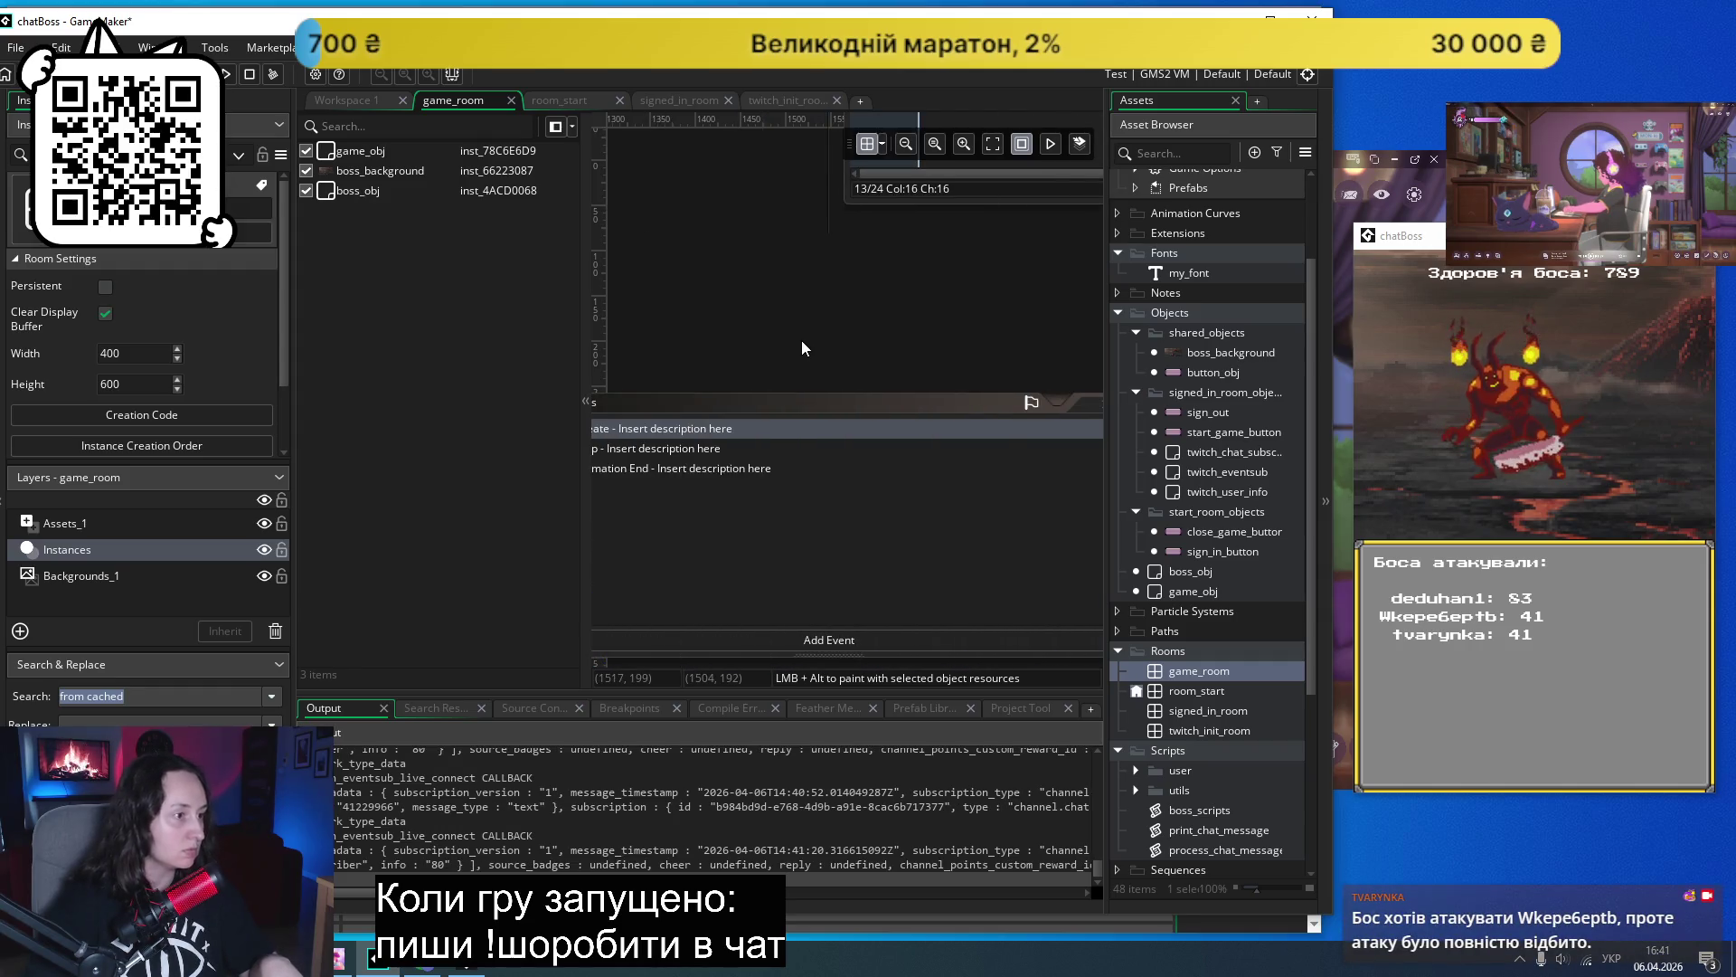
double_click(361, 154)
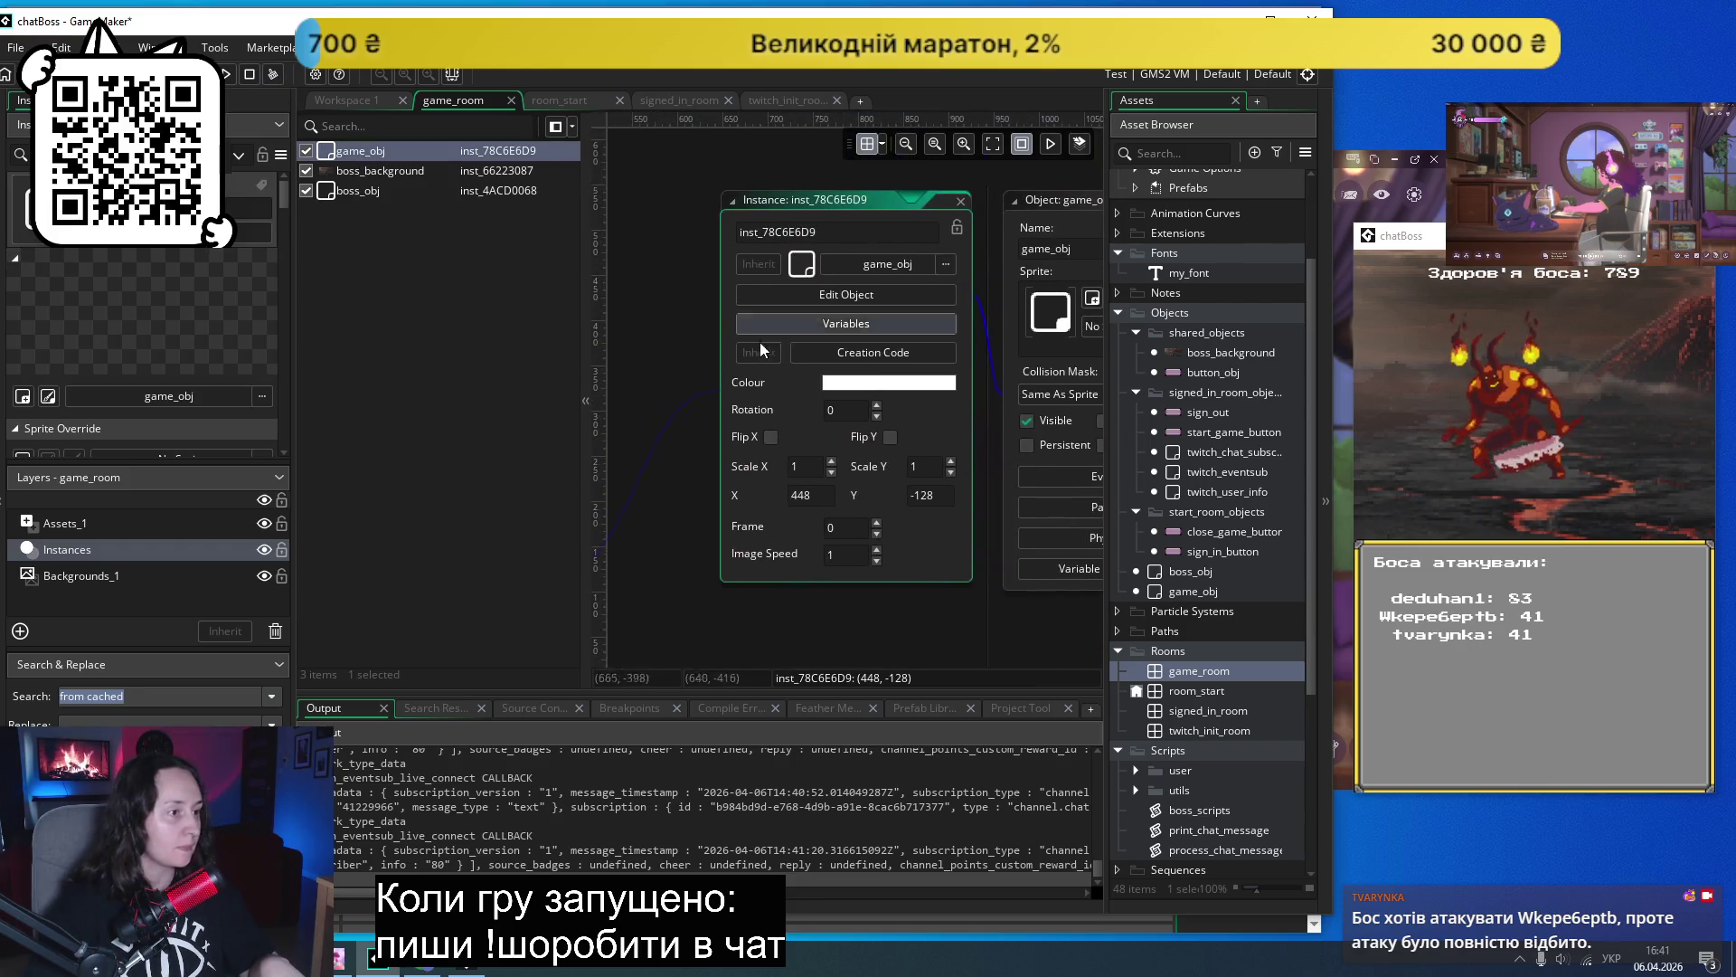
left_click(740, 287)
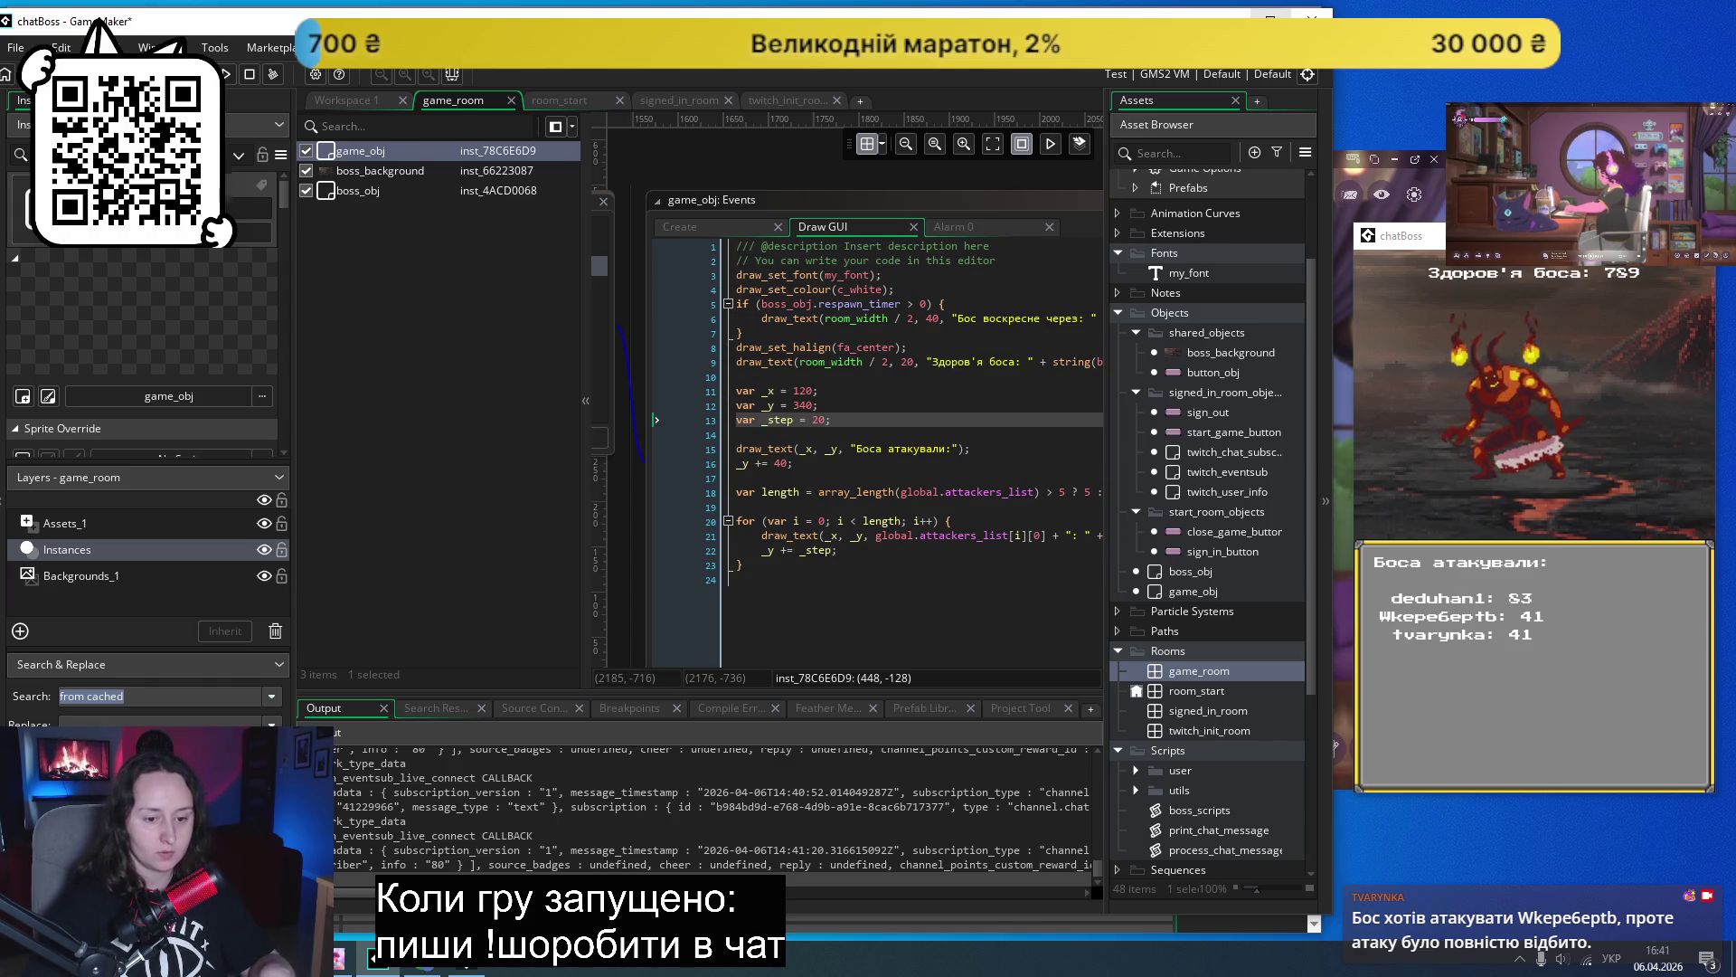
- Paste the draw_healthbar call on a new line 10 below the boss health text line
left_click_drag(291, 475, 106, 474)
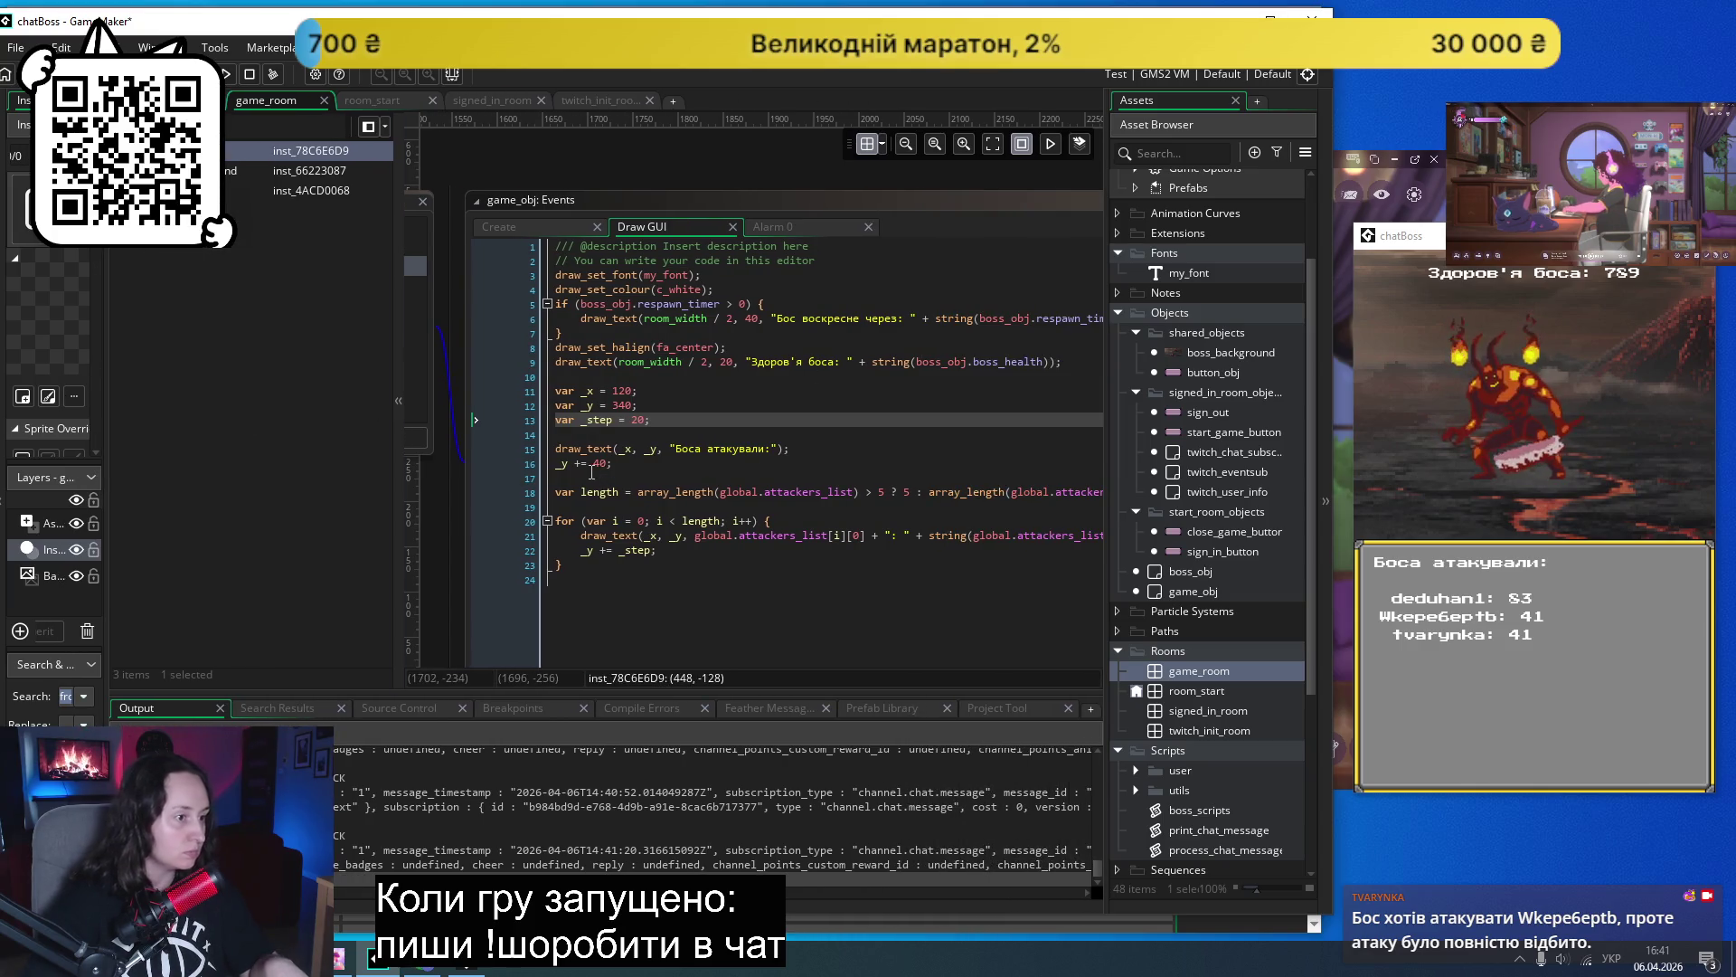
left_click(1075, 361)
key("Return")
key("ctrl+v")
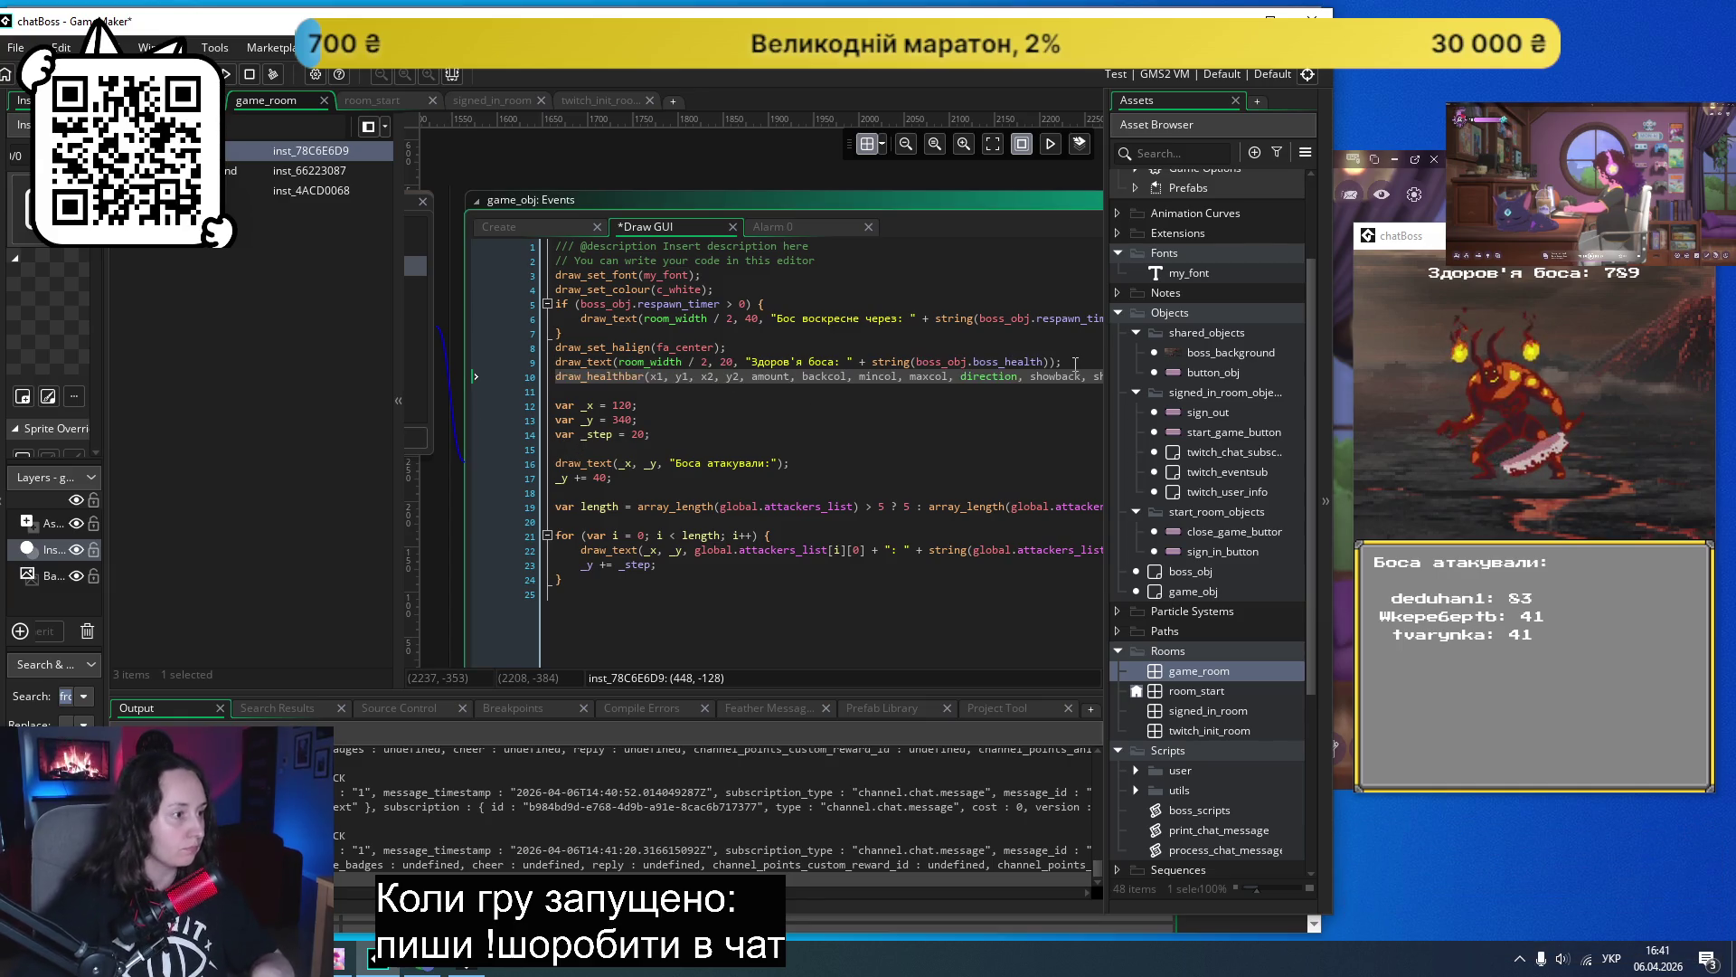
- Set the health bar coordinates to 20, 20, 580, 40
left_click(714, 405)
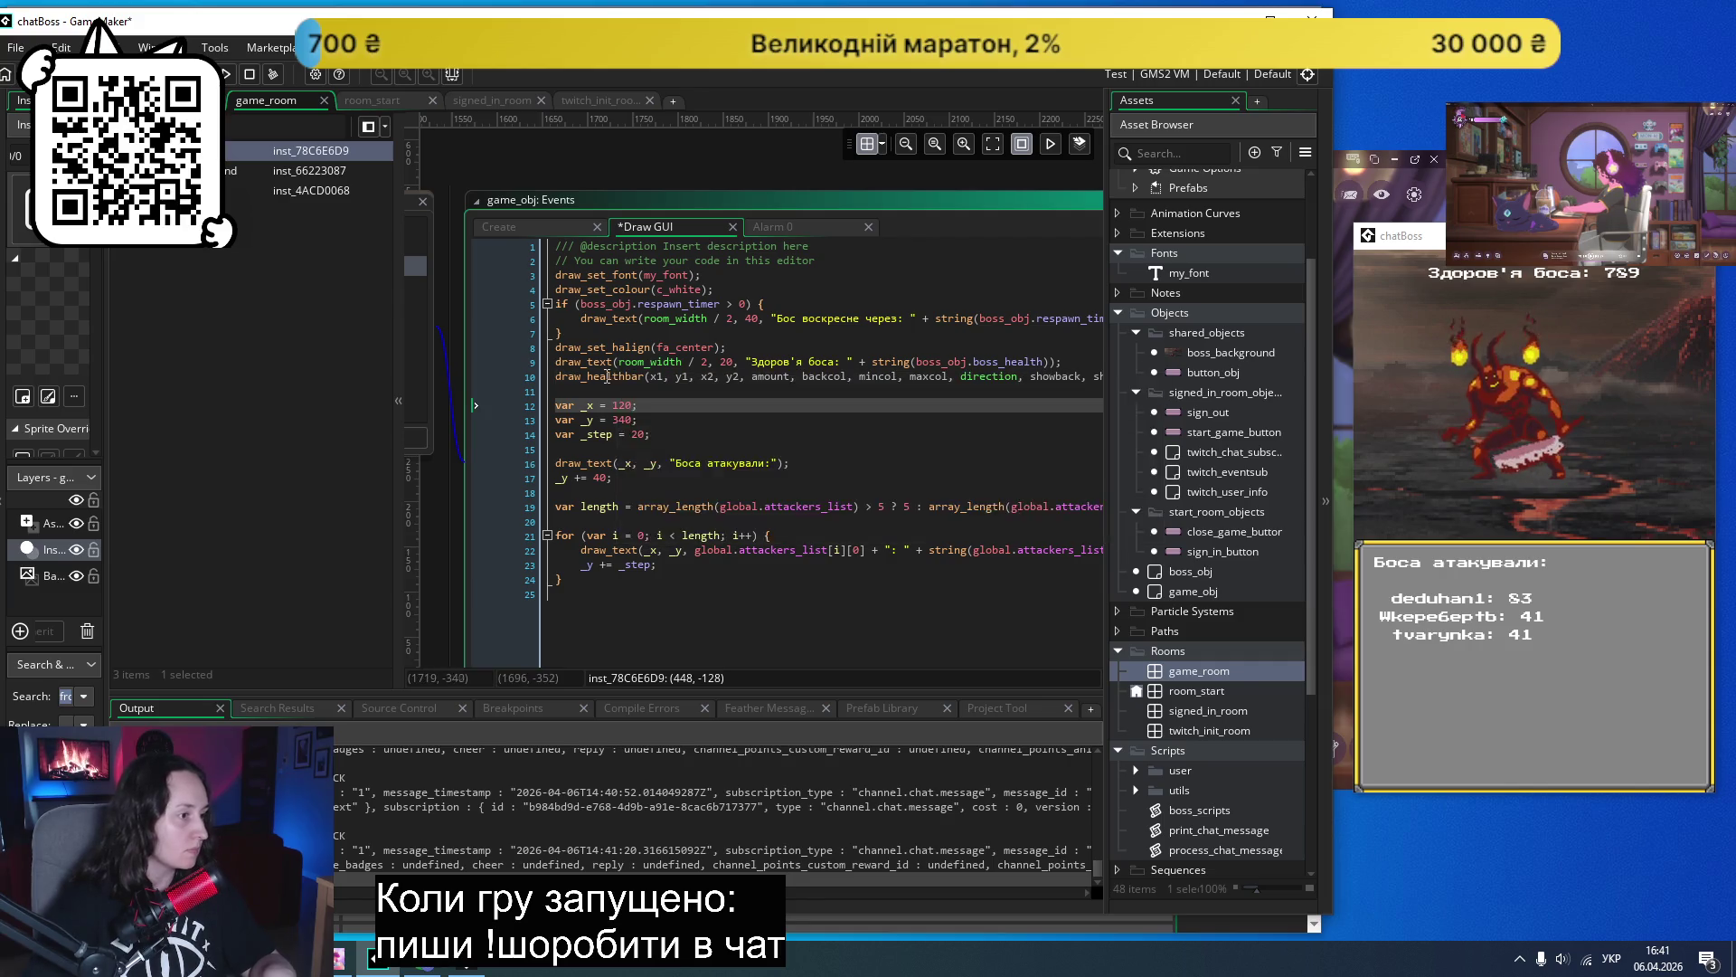
mouse_move(604, 380)
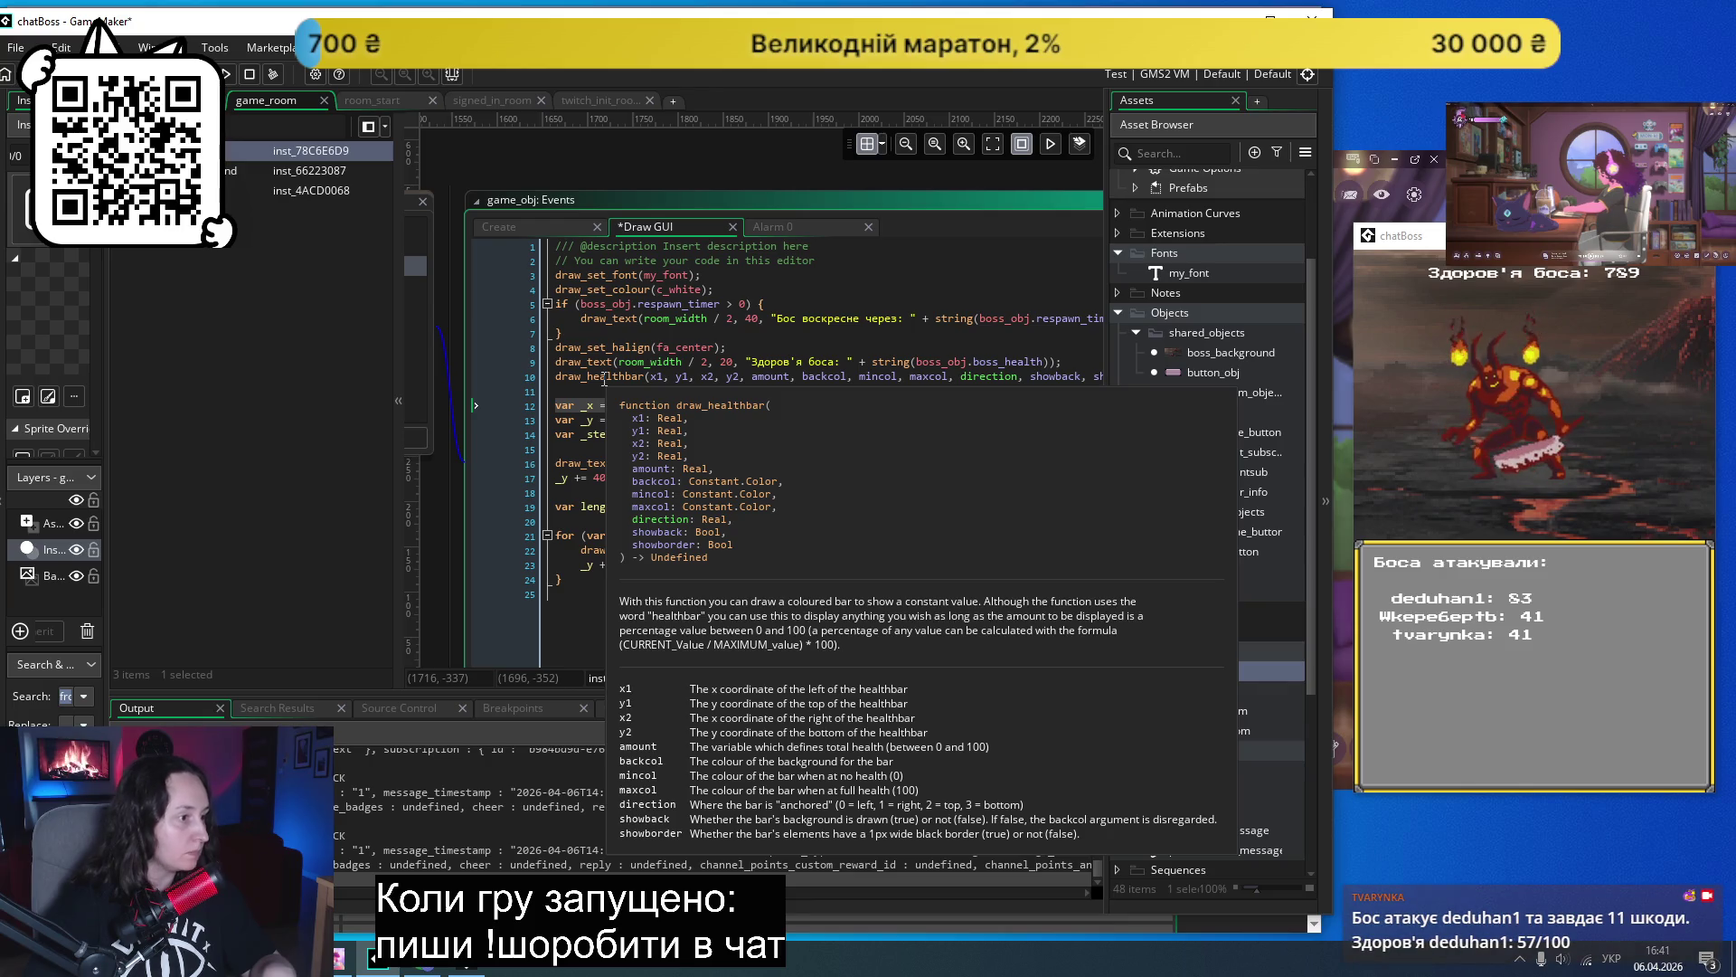
double_click(664, 377)
type("20")
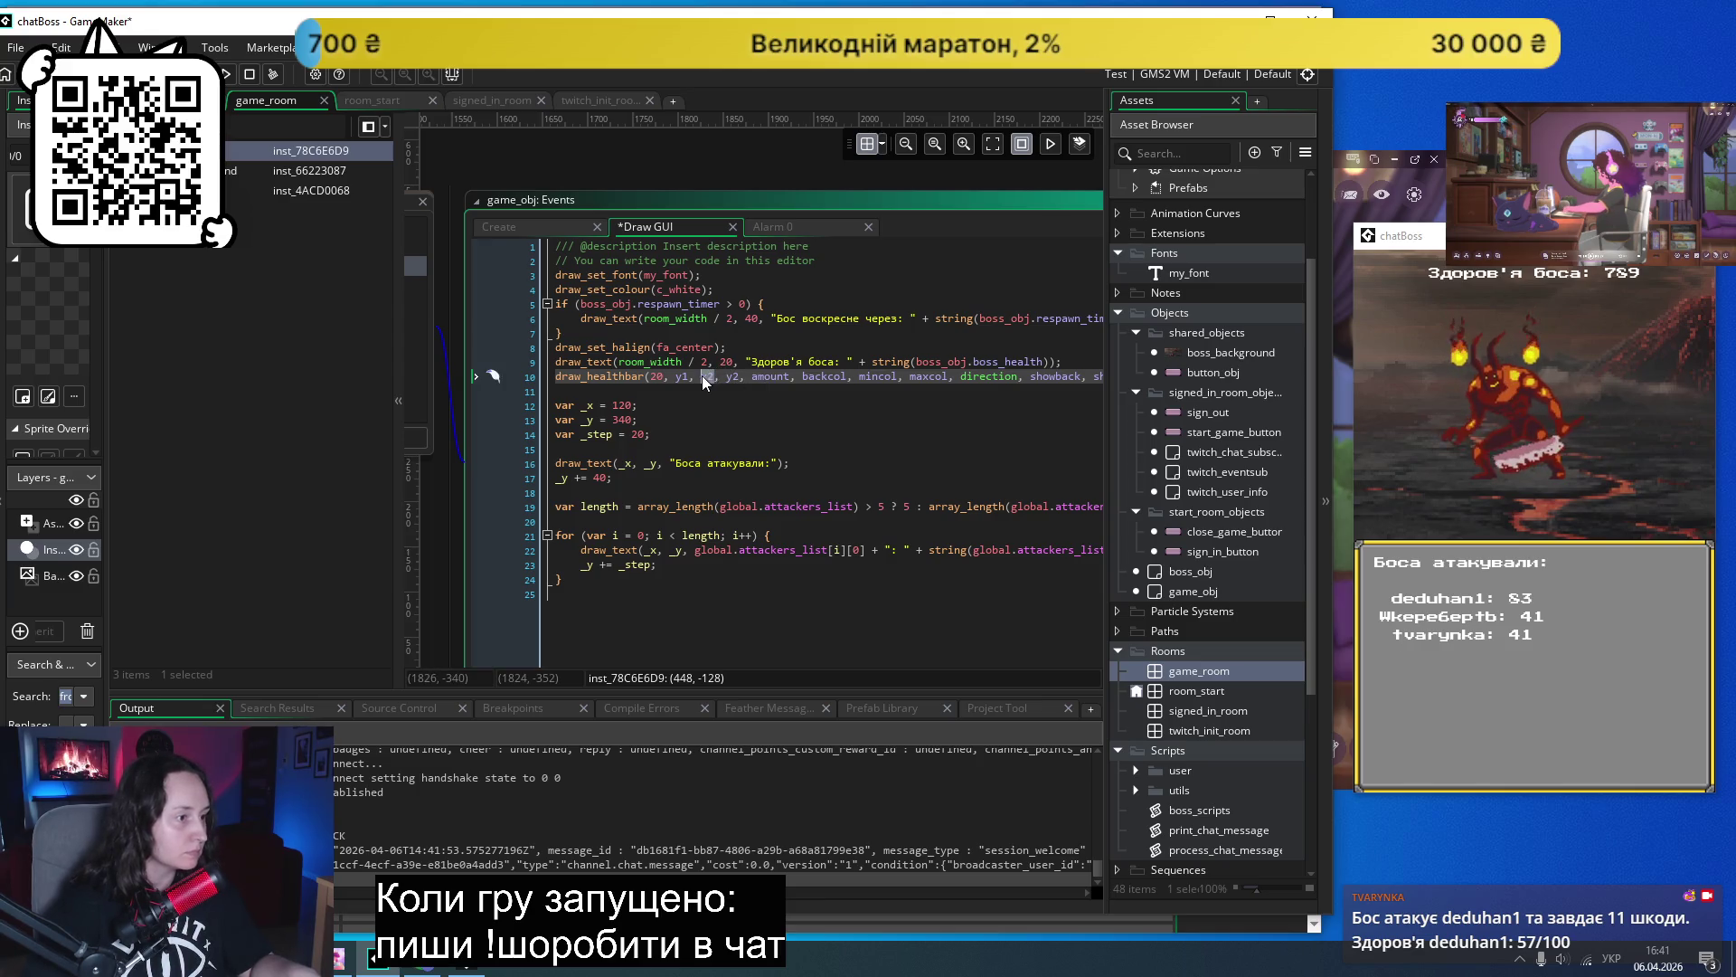
type("580")
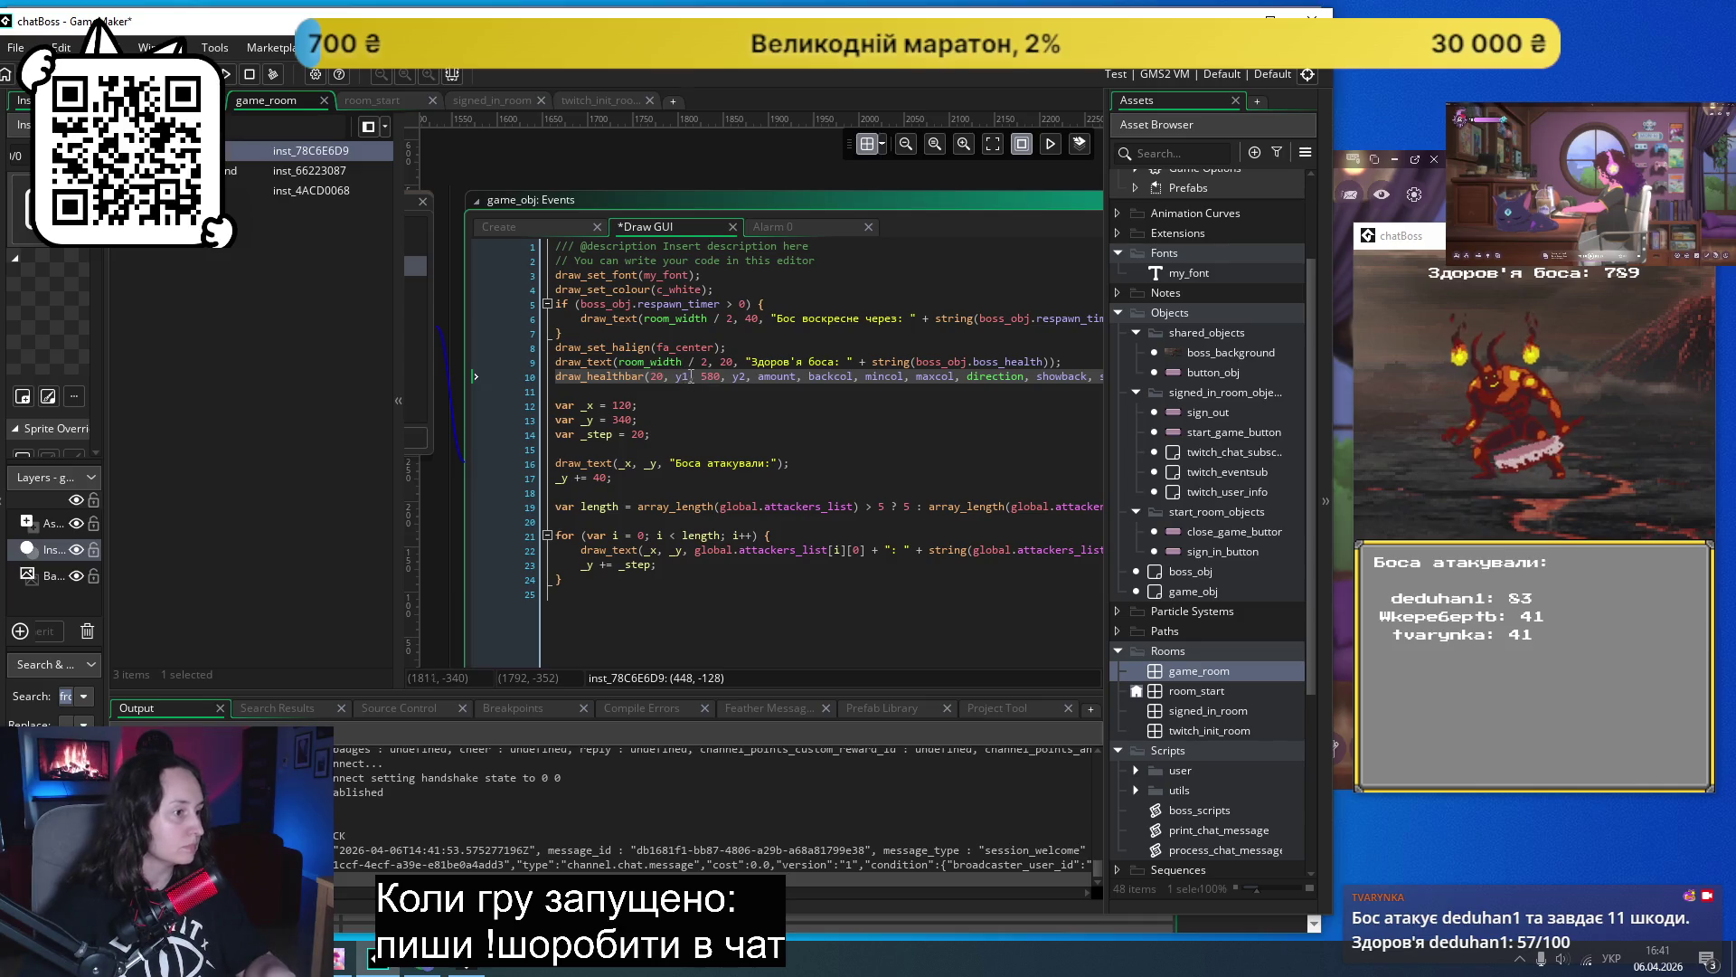
double_click(683, 378)
type("20")
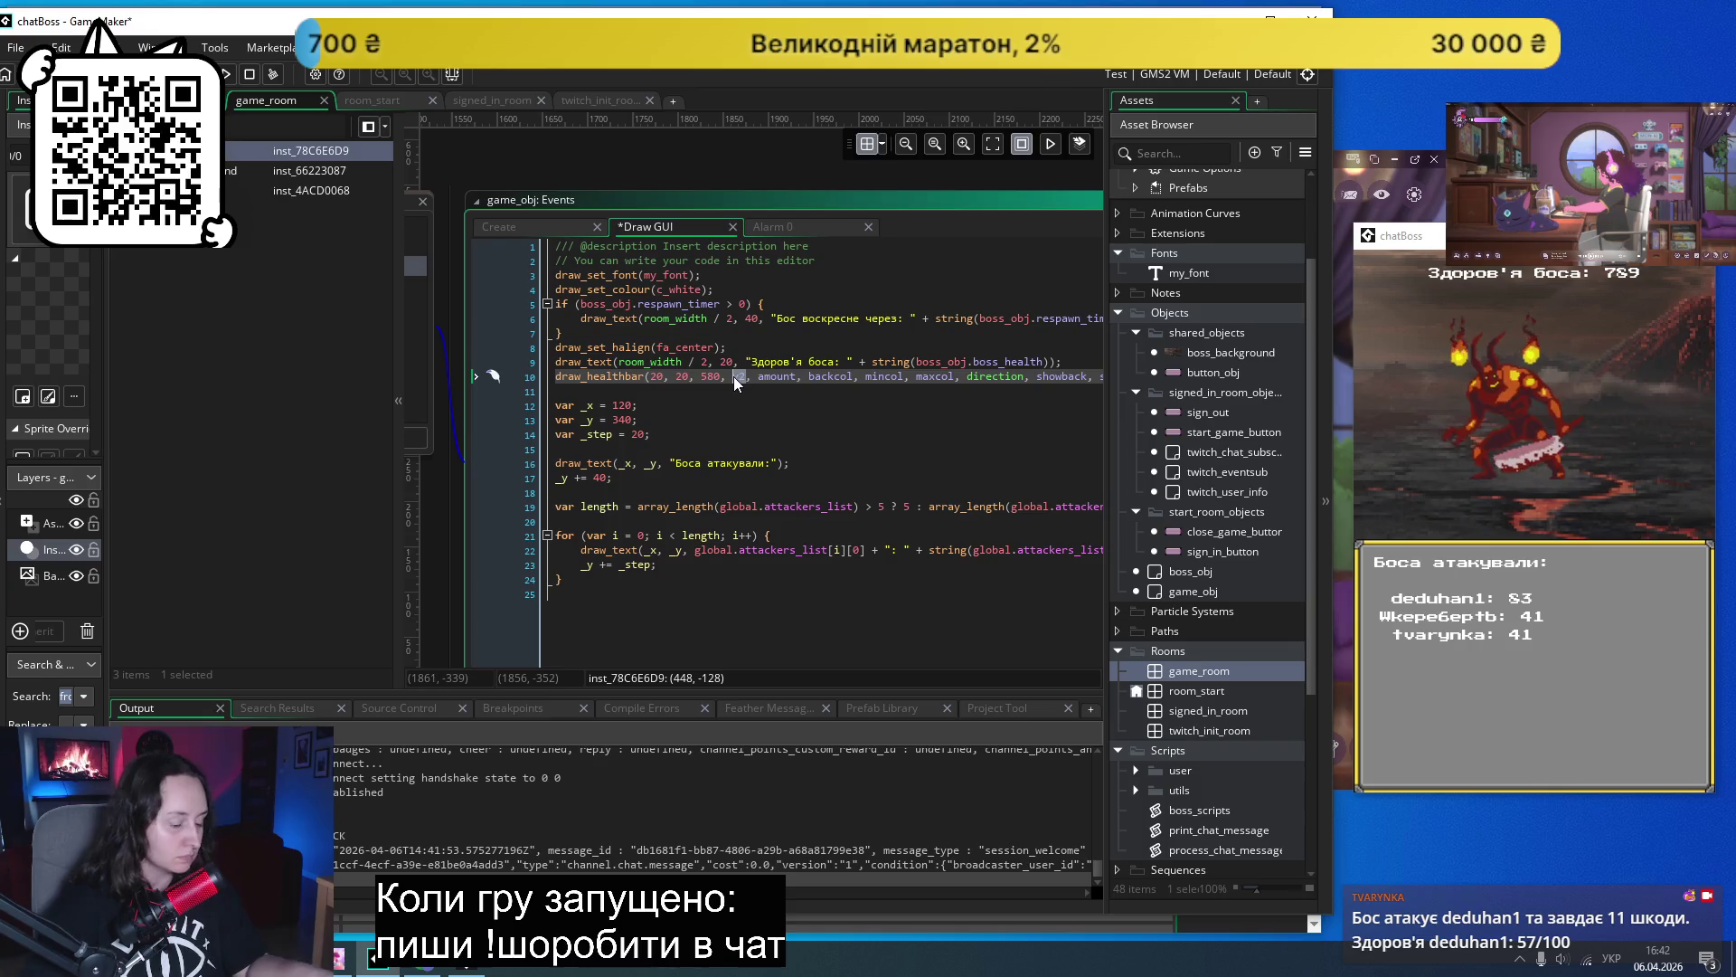
type("40")
left_click(815, 418)
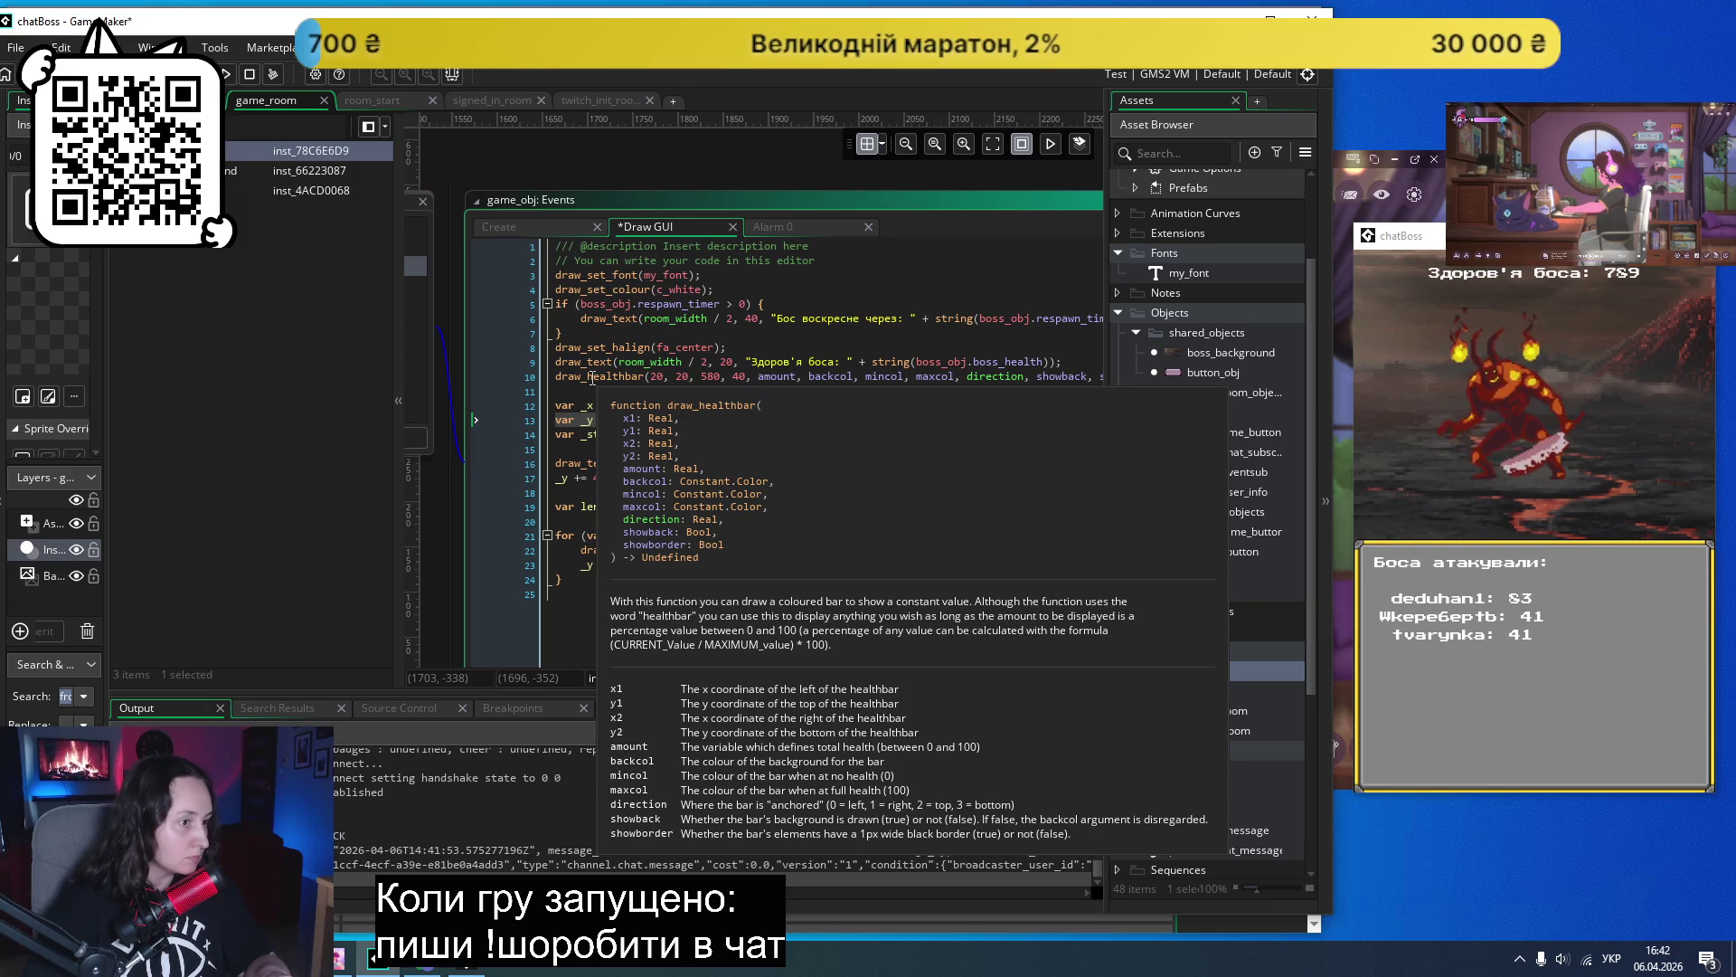
- Start the amount argument as boss_obj. using autocomplete
double_click(774, 380)
type("иш")
key("BackSpace")
key("BackSpace")
key("alt+shift")
type("b")
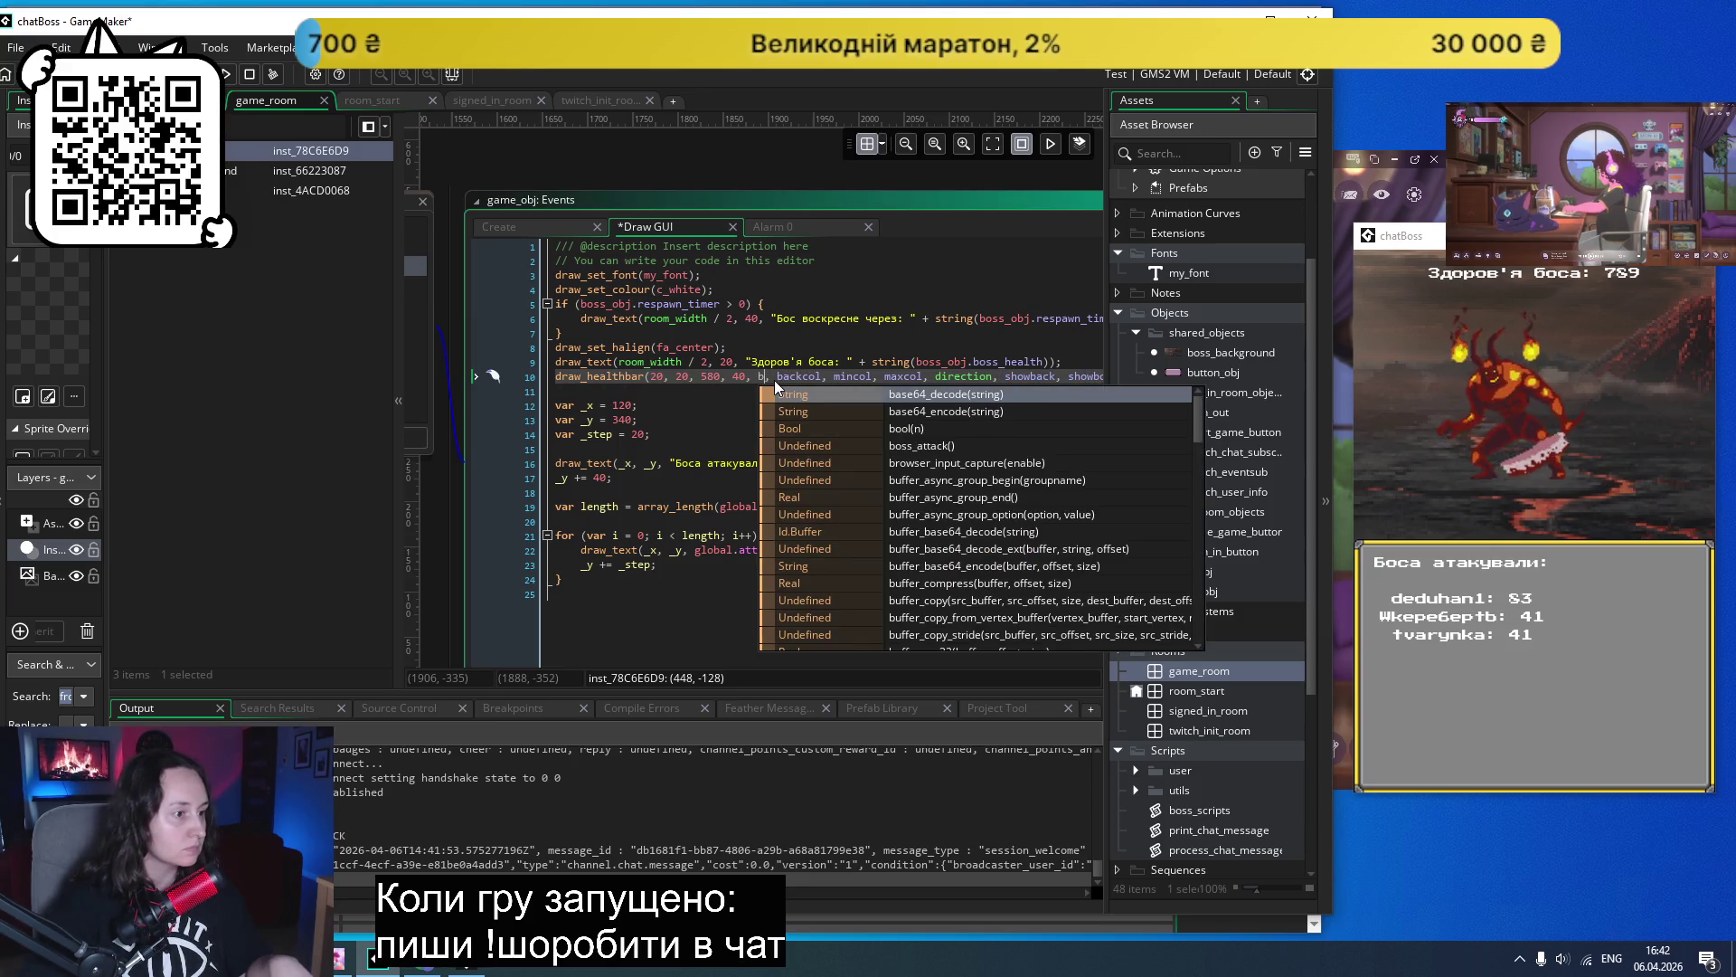
type("s")
key("BackSpace")
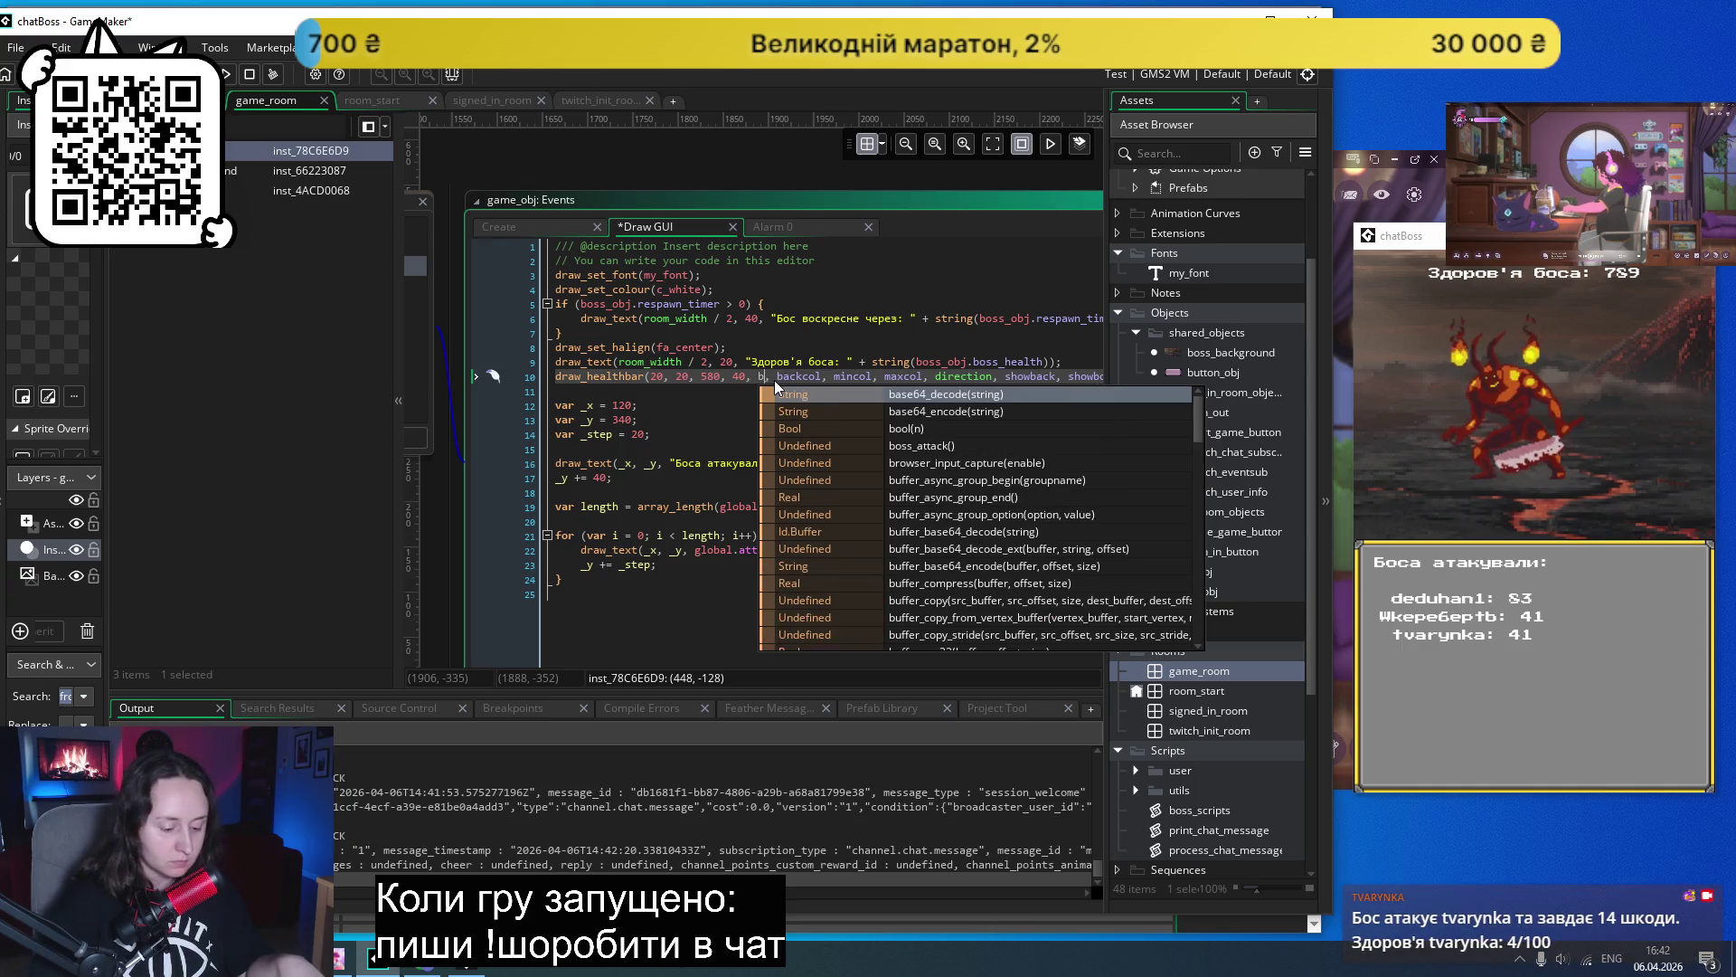
type("oss_")
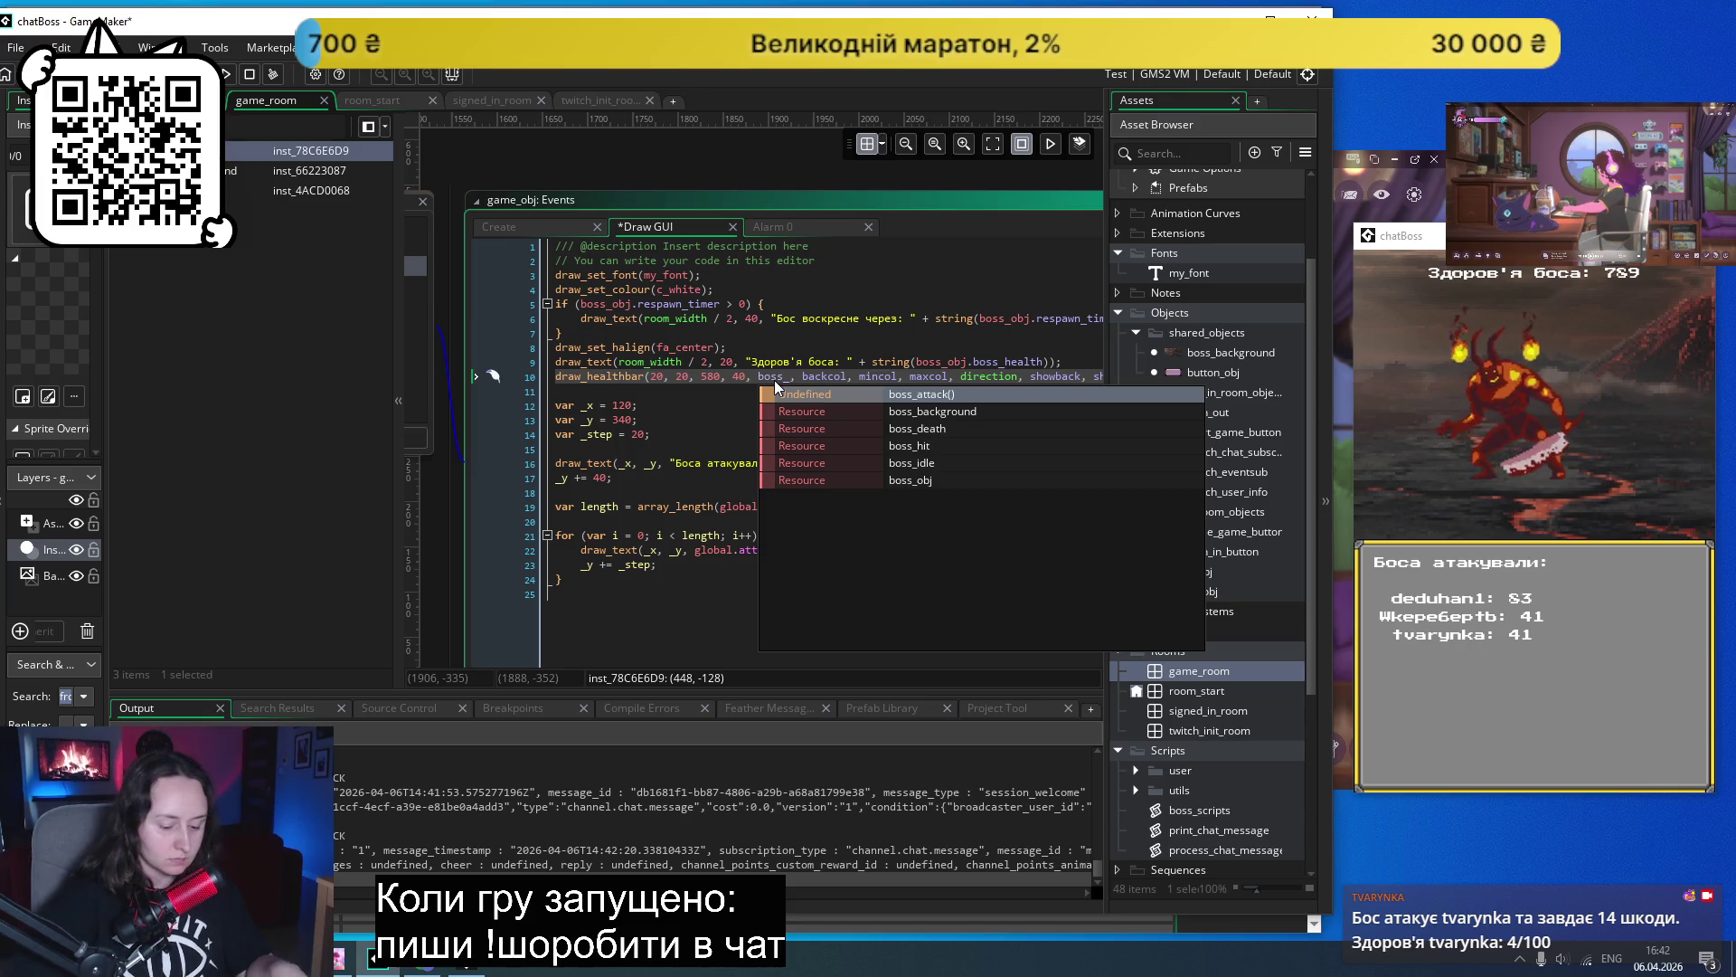
type("o")
key("Return")
type(".")
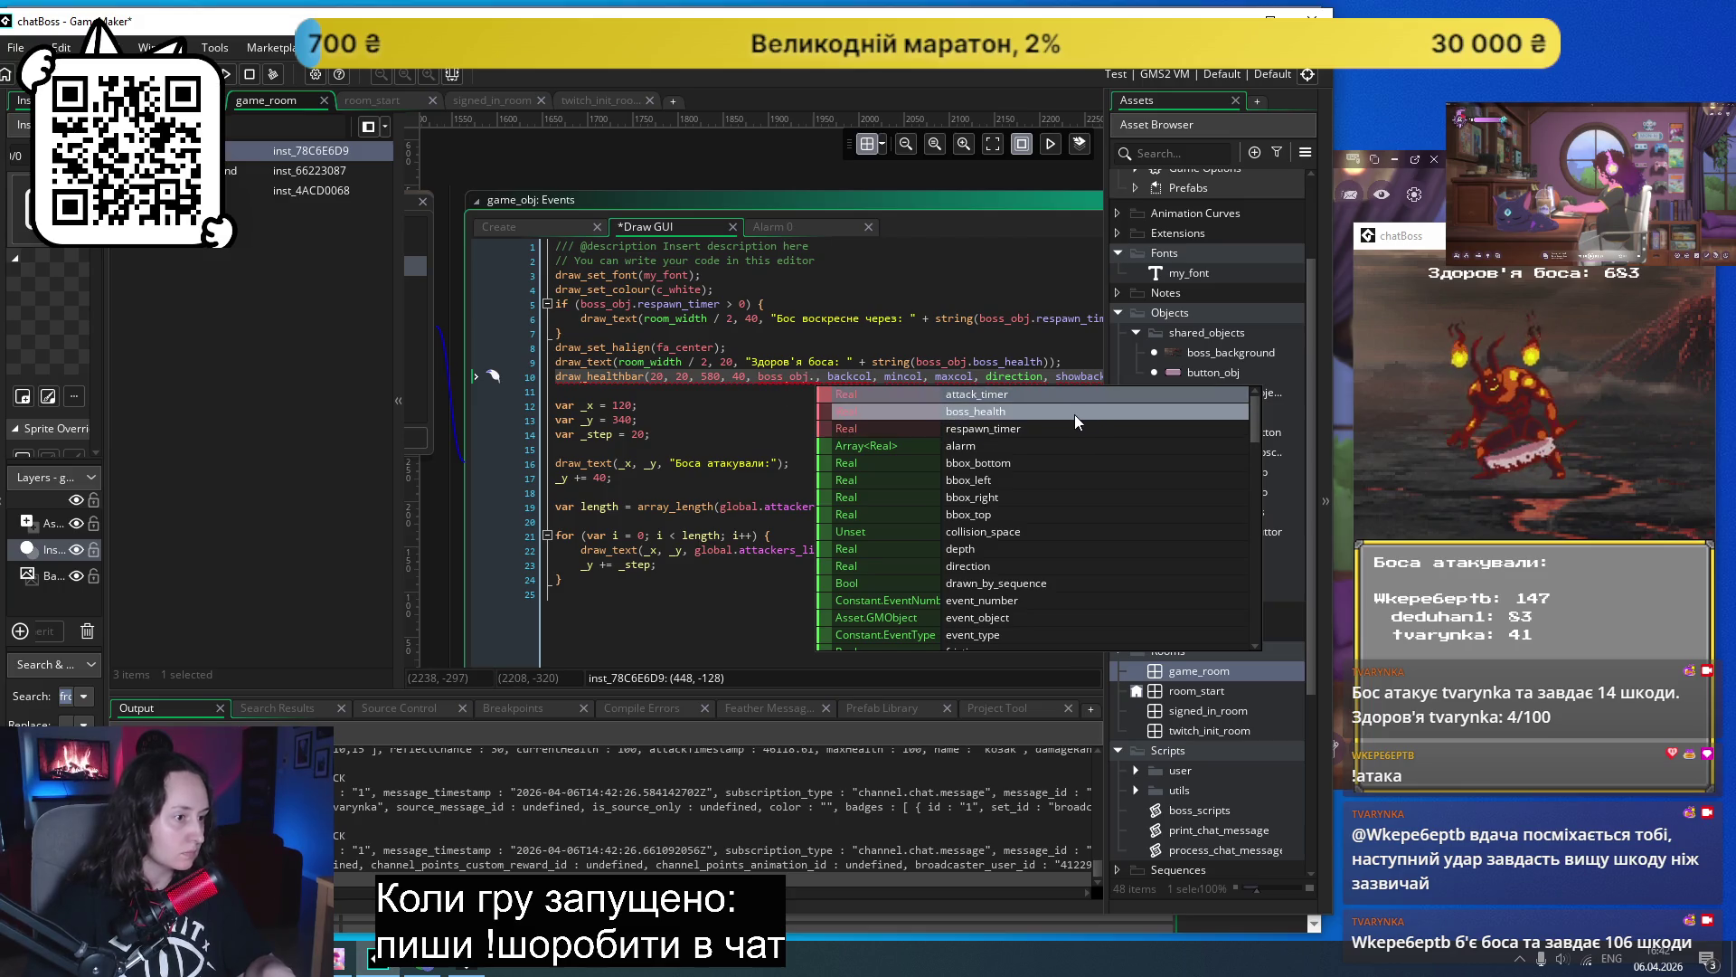
scroll(1085, 443, "down", 3)
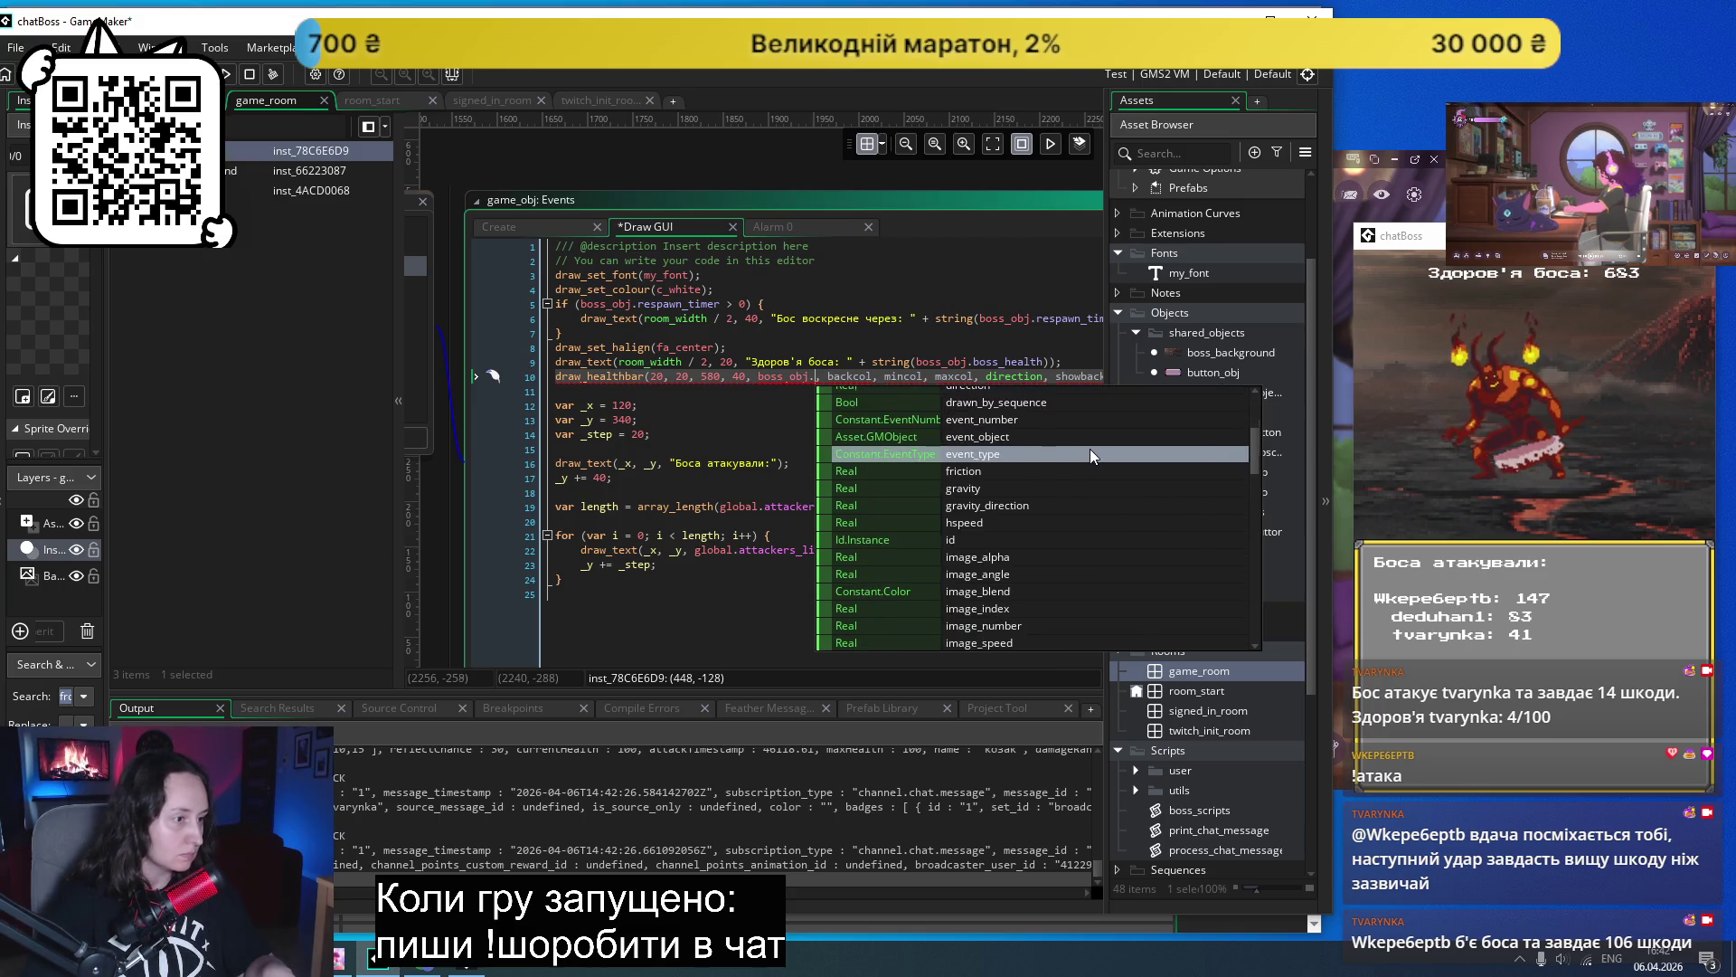
scroll(1088, 449, "up", 2)
left_click(745, 409)
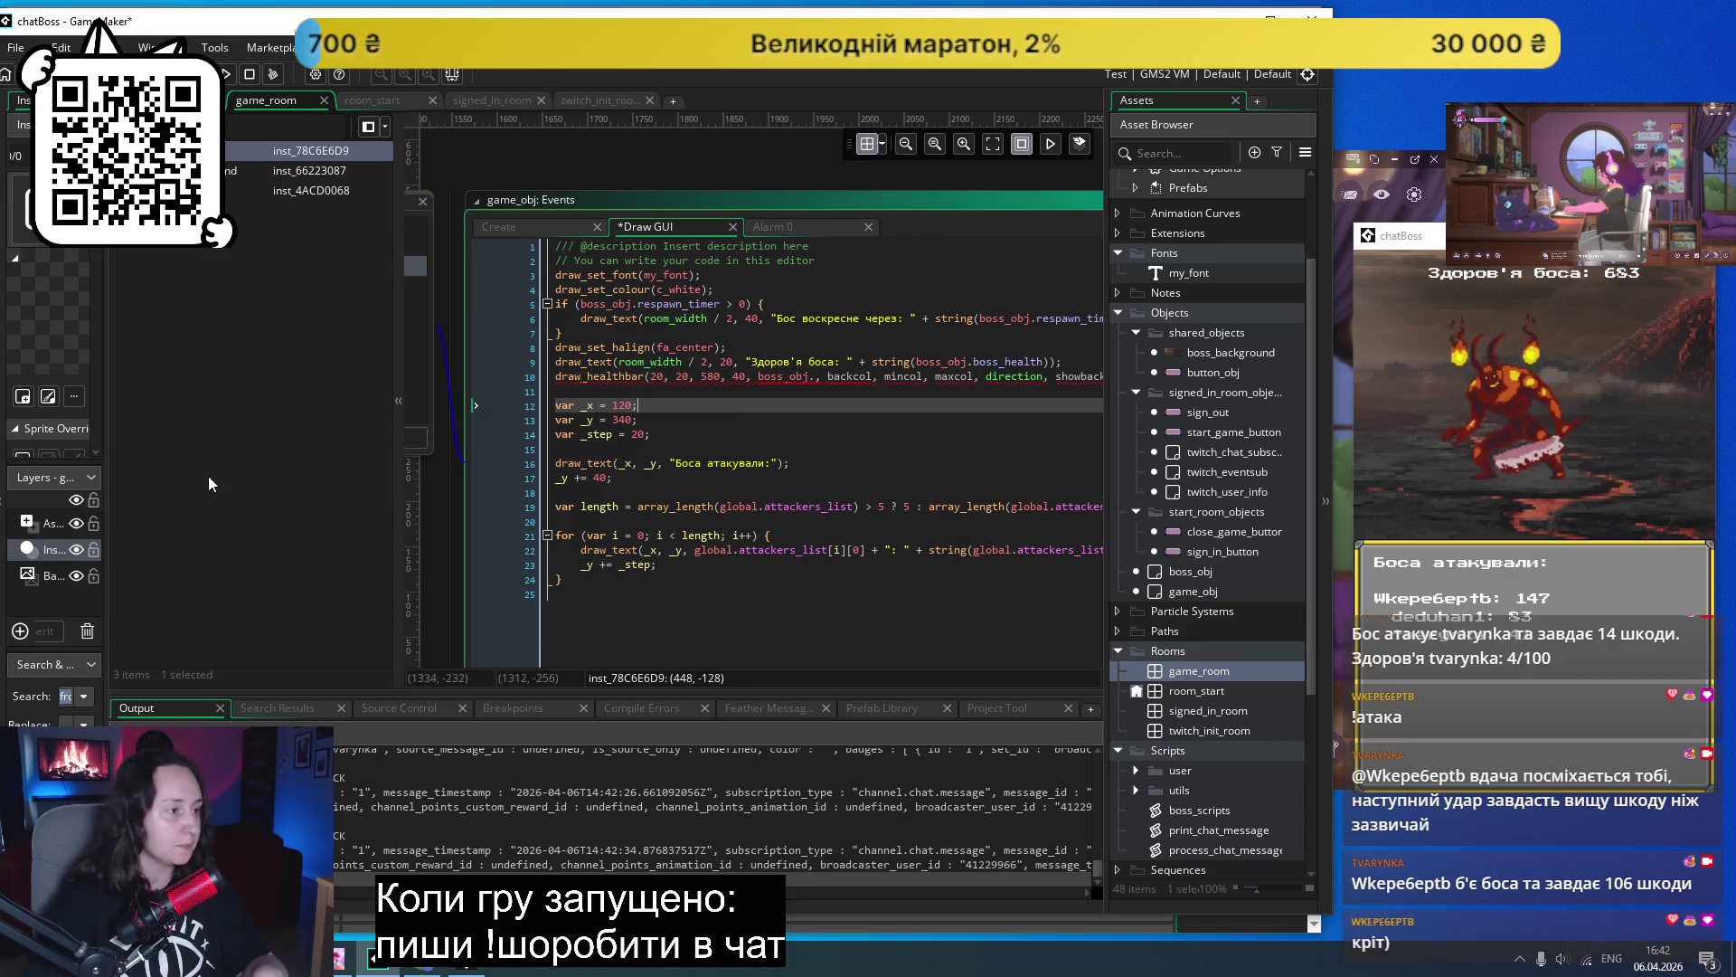
scroll(1204, 549, "down", 2)
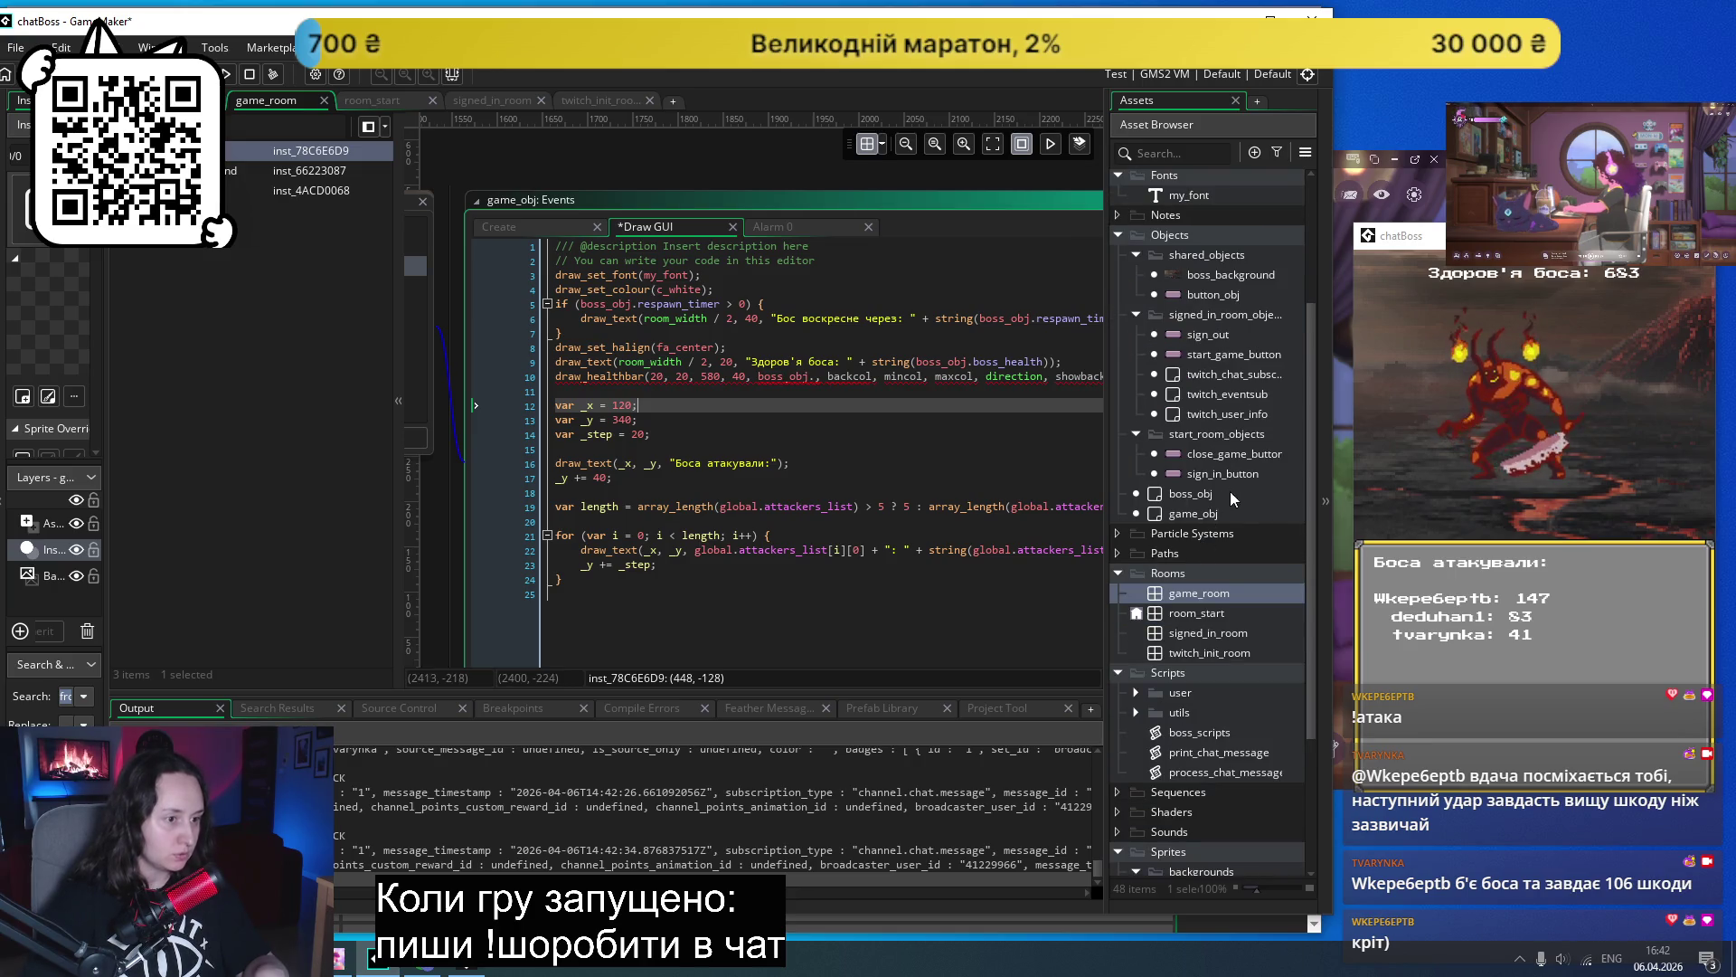
- Add an Integer variable definition boss_max_health to boss_obj
double_click(1121, 493)
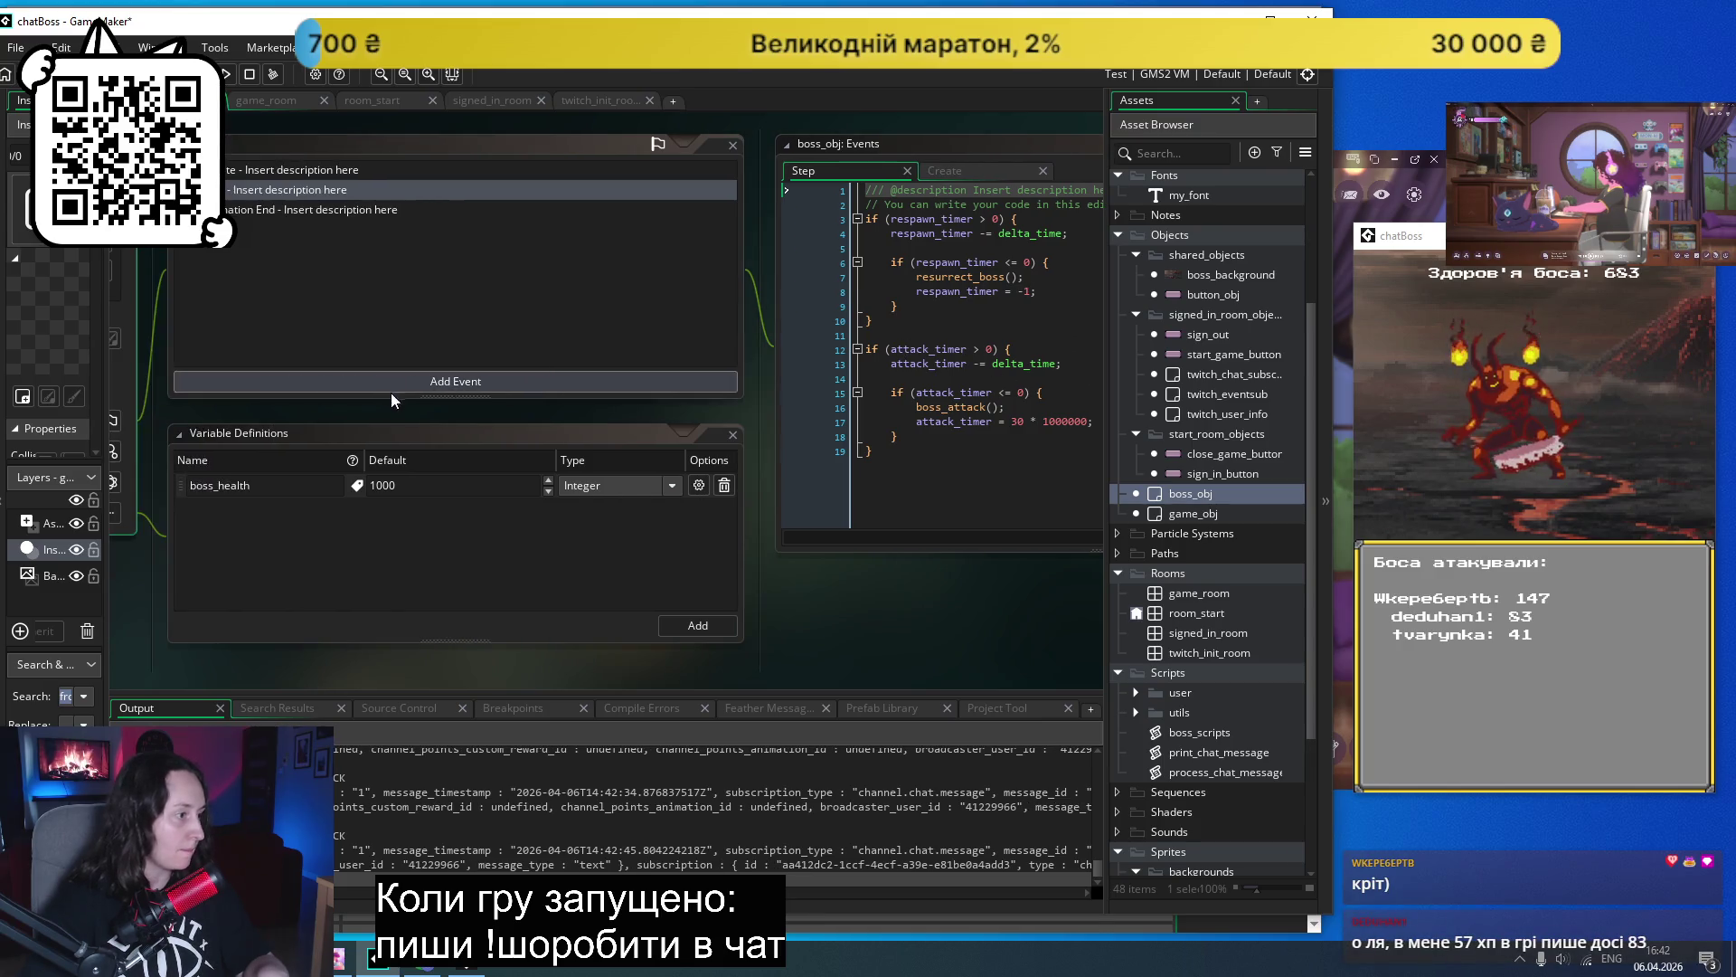
left_click(689, 627)
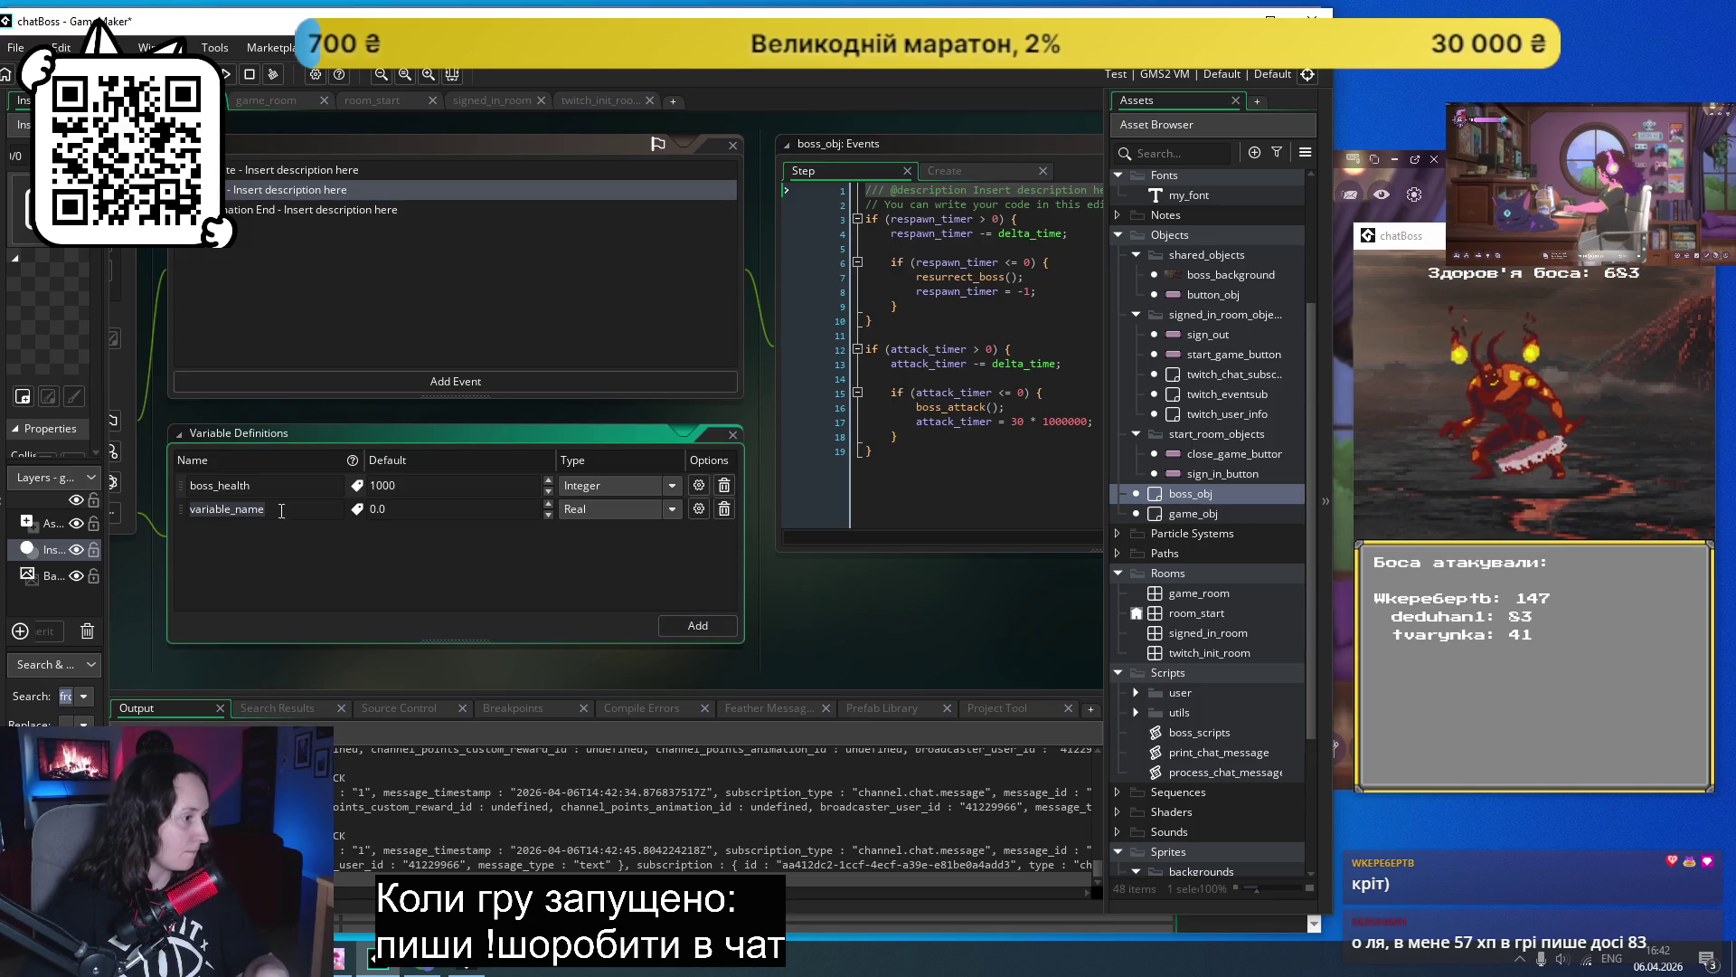
type("boss_max_hea")
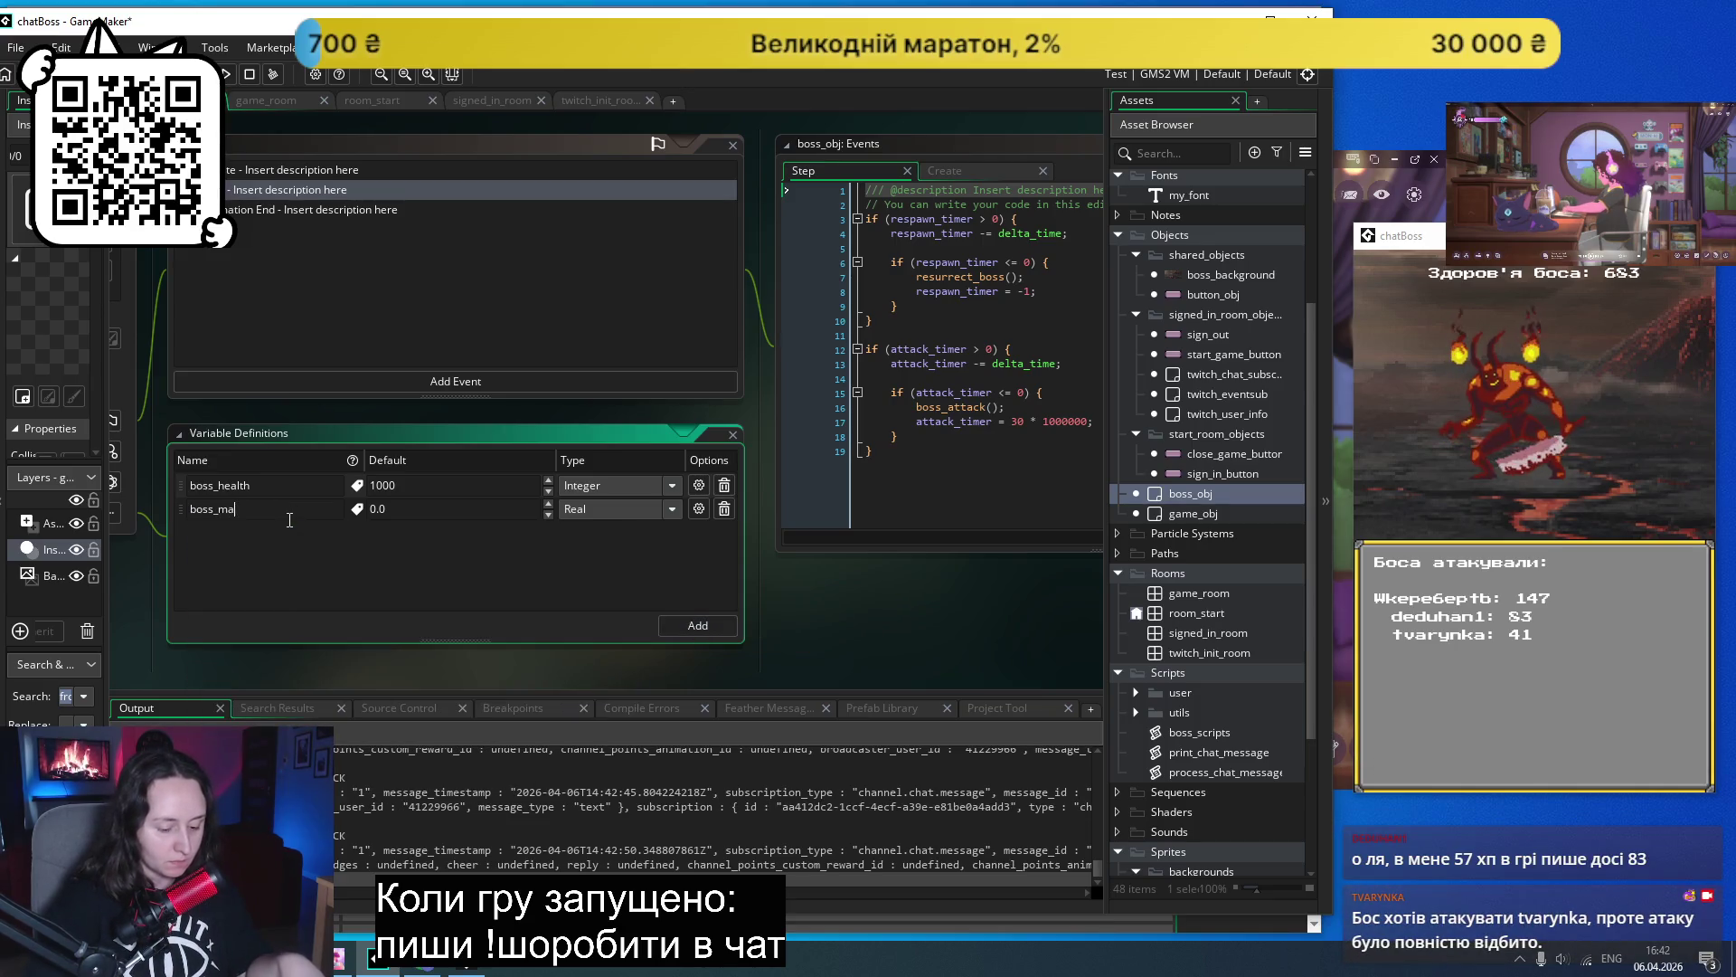
type("lth")
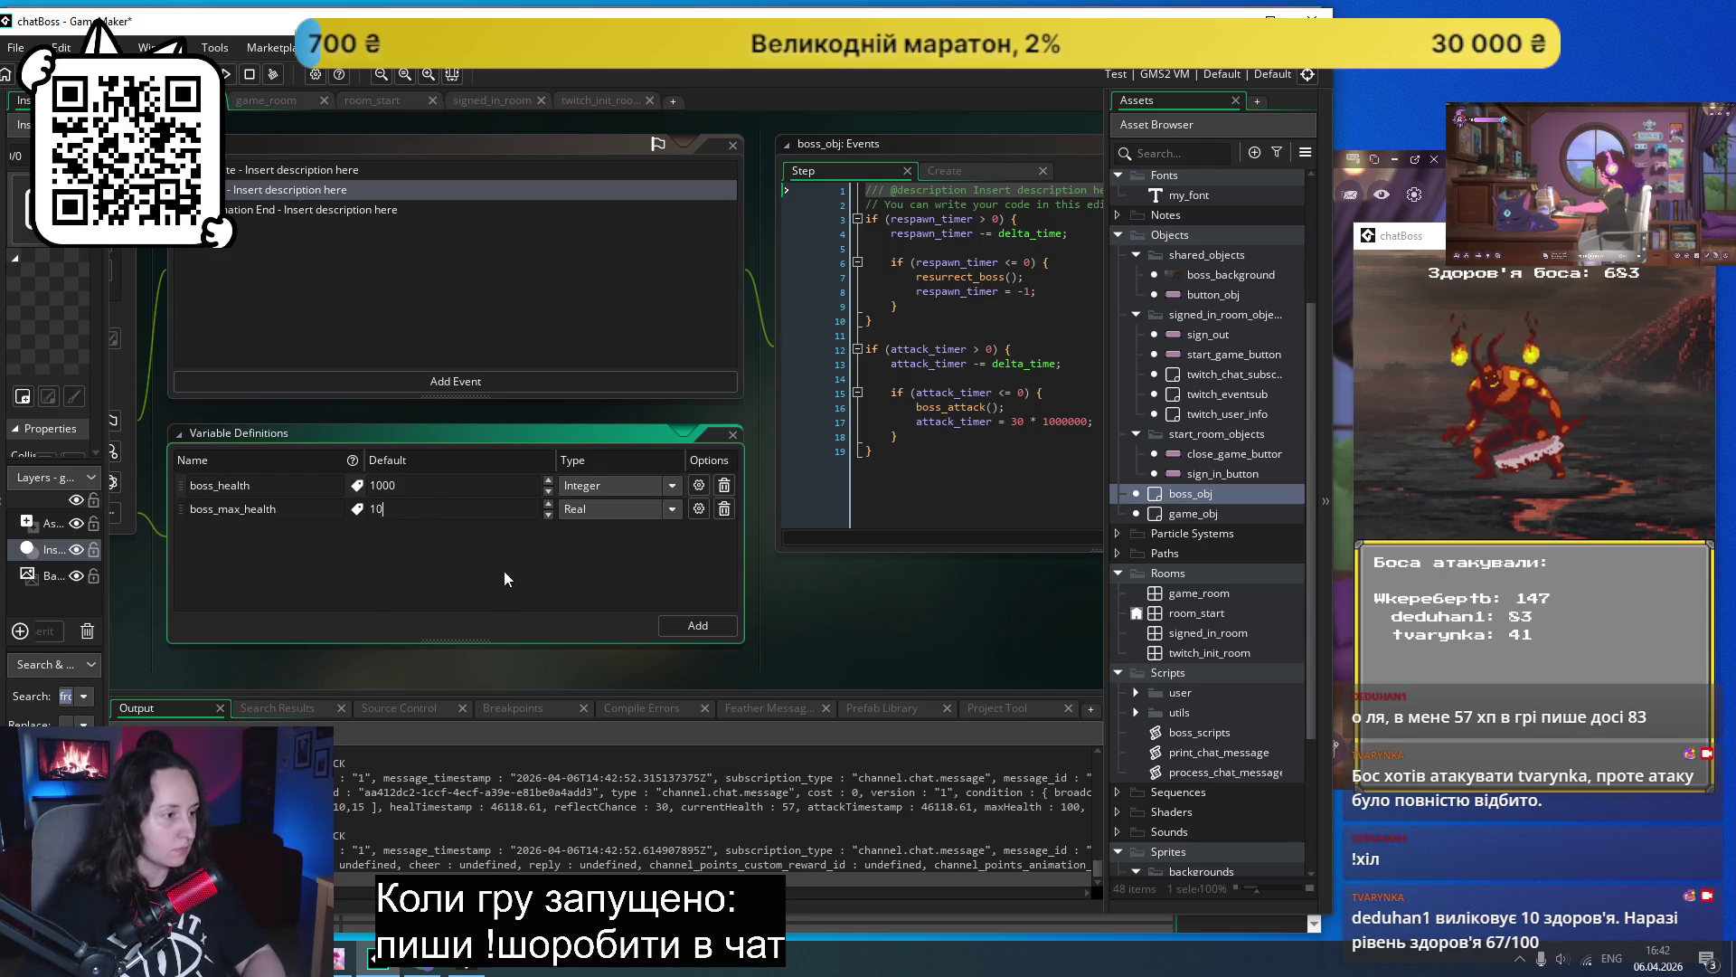
left_click(619, 507)
left_click(611, 548)
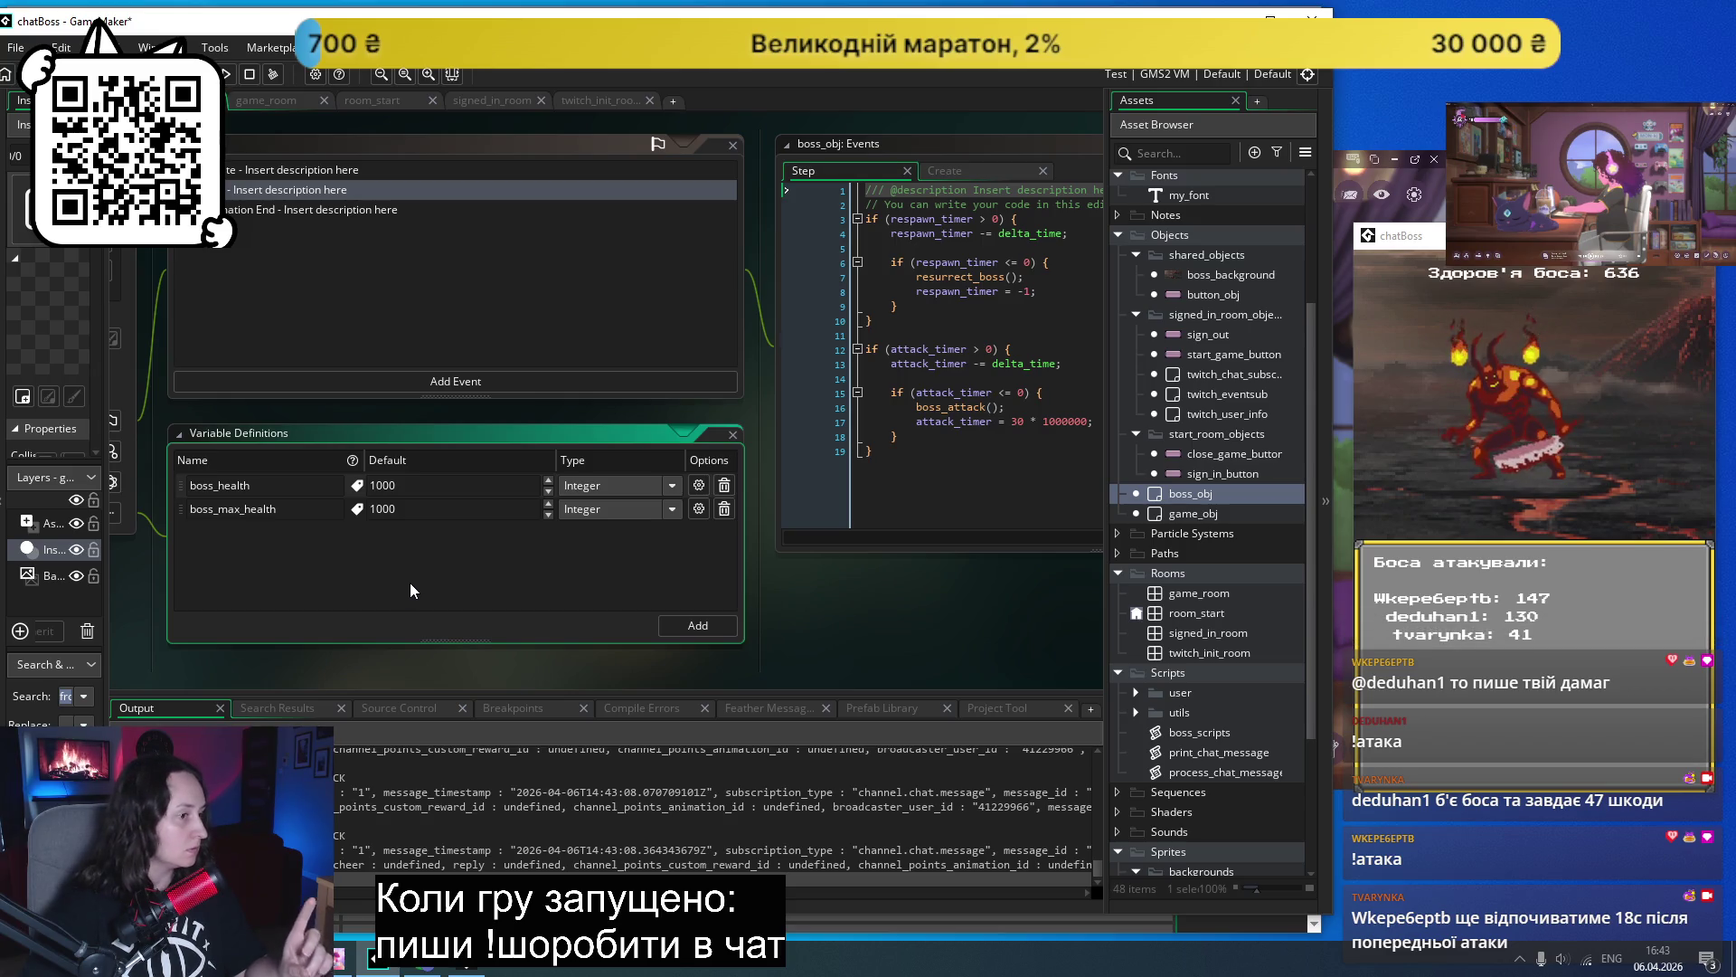
- Review boss_obj's Step and Animation End event code, then open the boss_scripts script
left_click(875, 470)
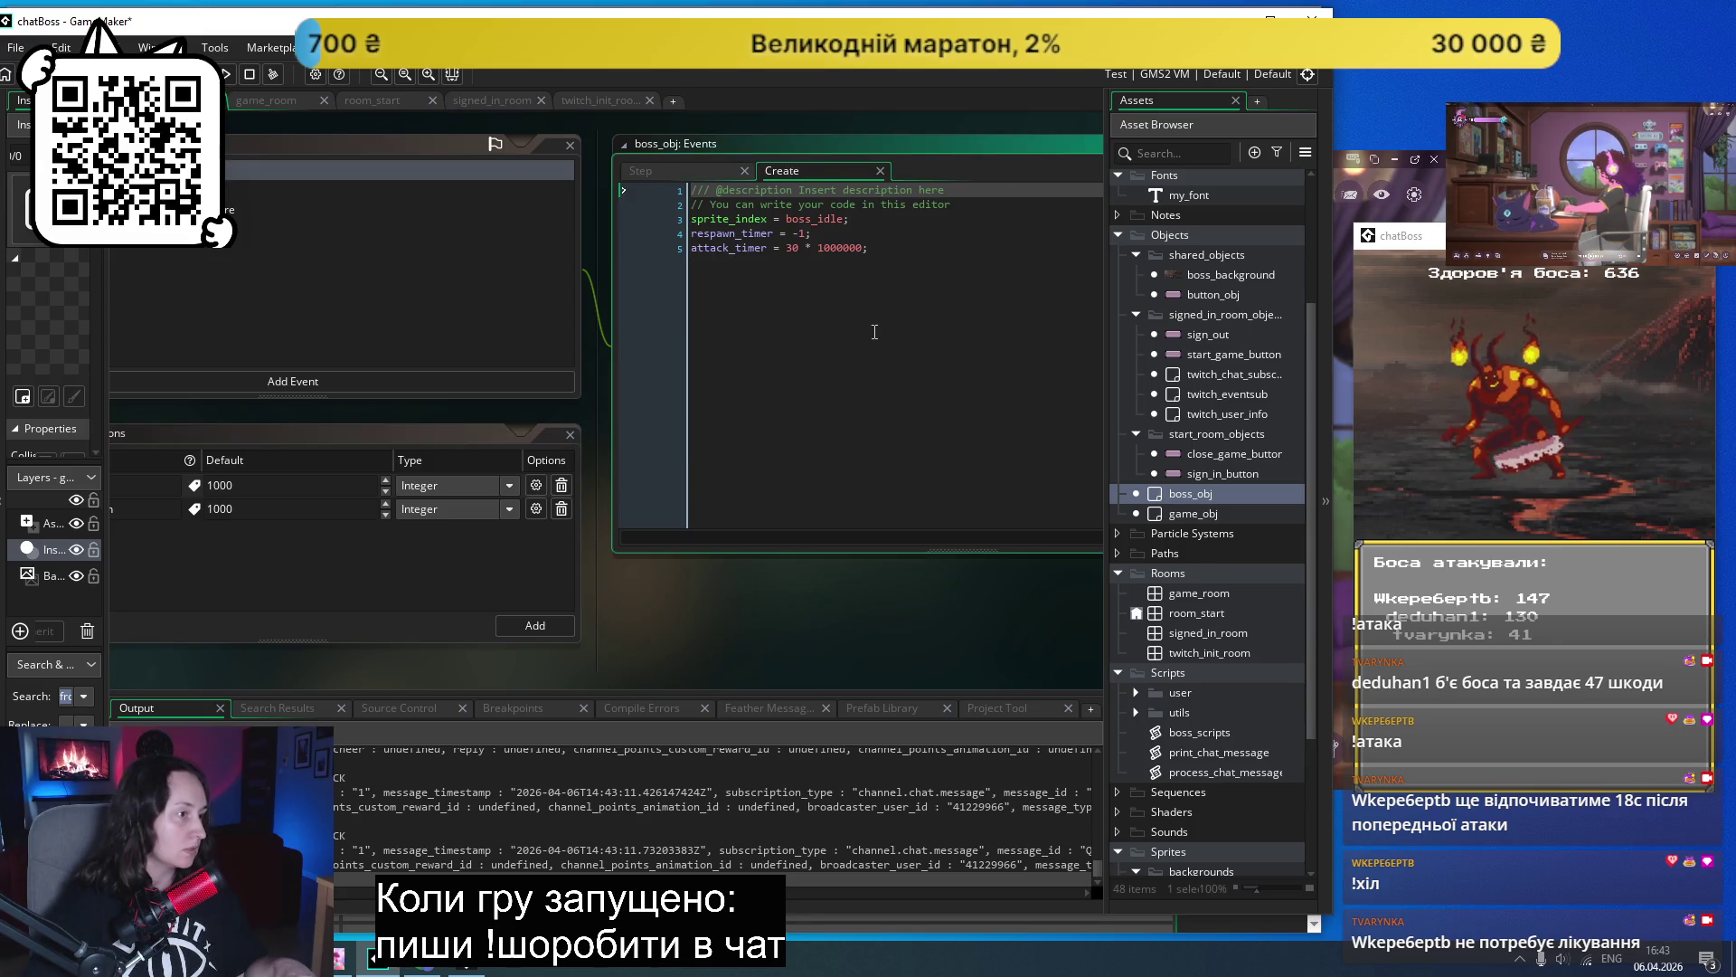
left_click(660, 177)
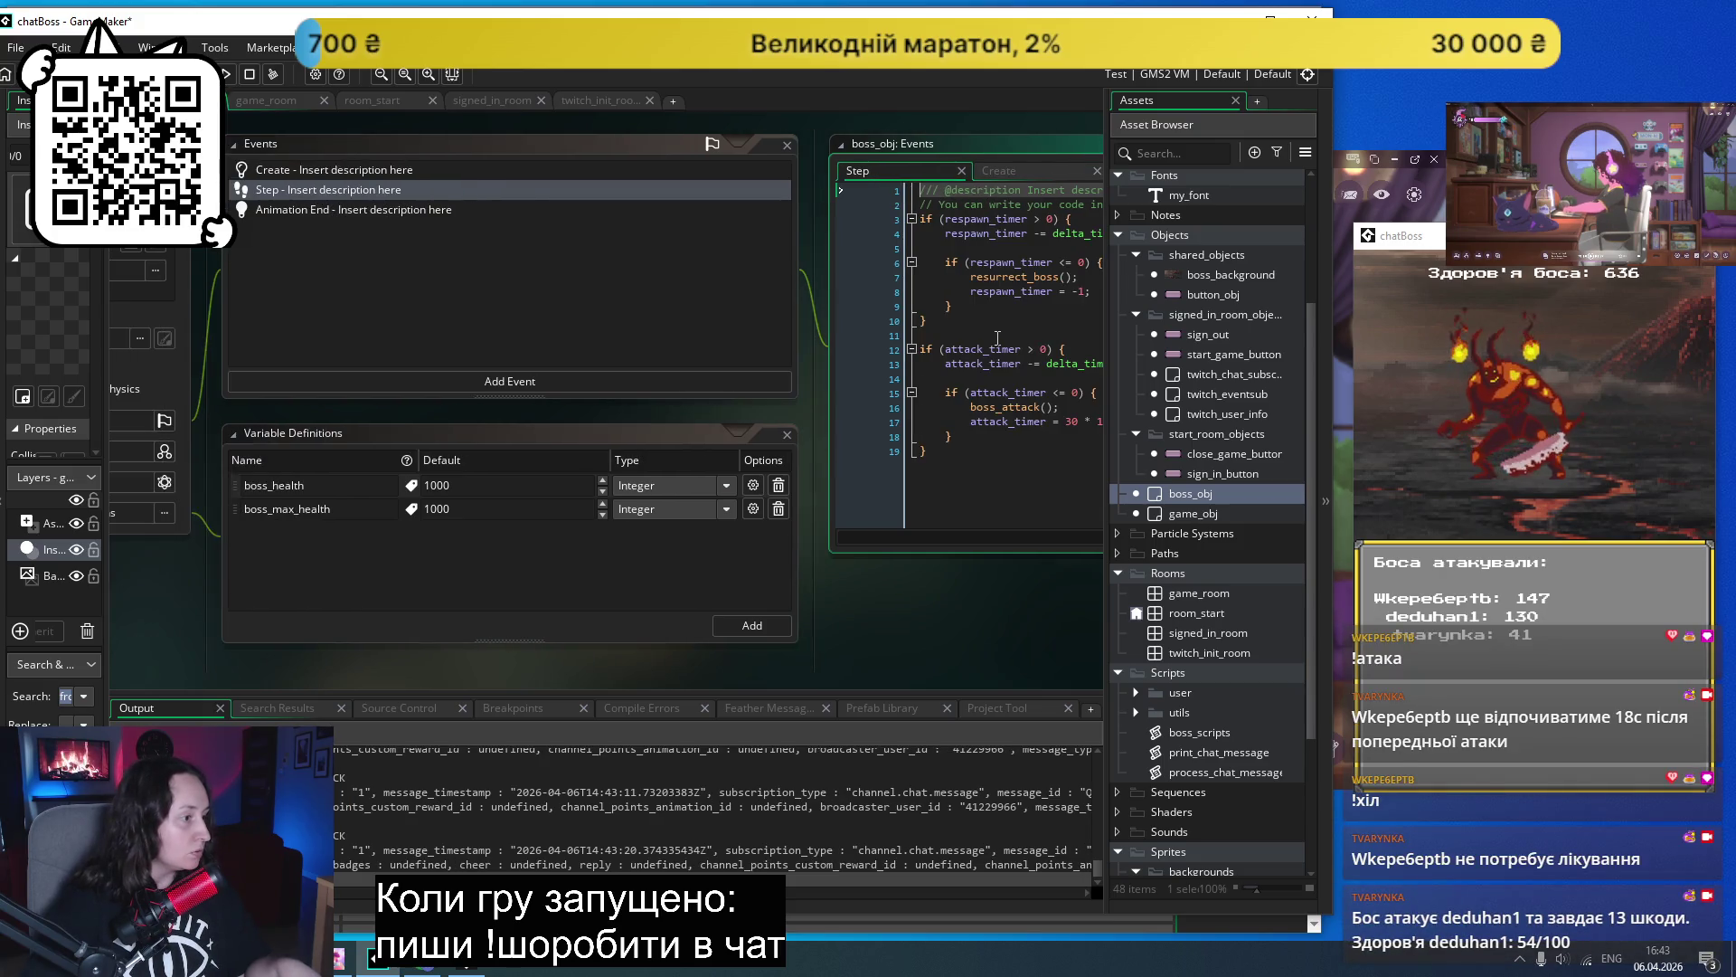
left_click(387, 212)
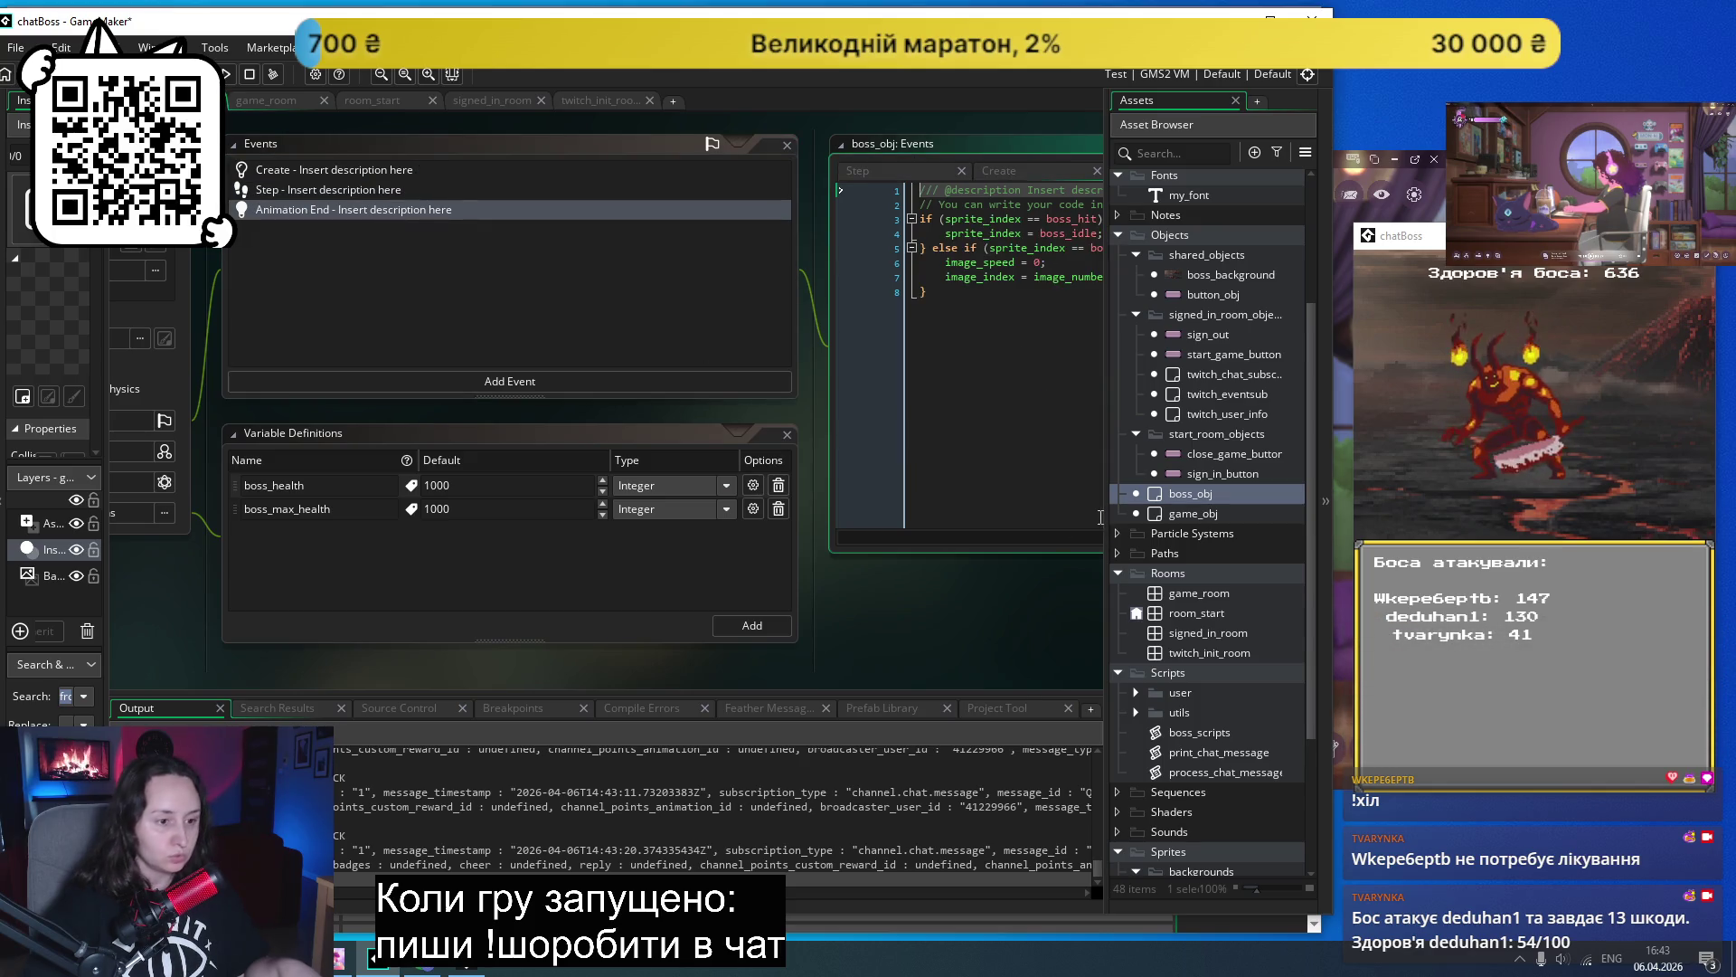
scroll(1257, 680, "down", 3)
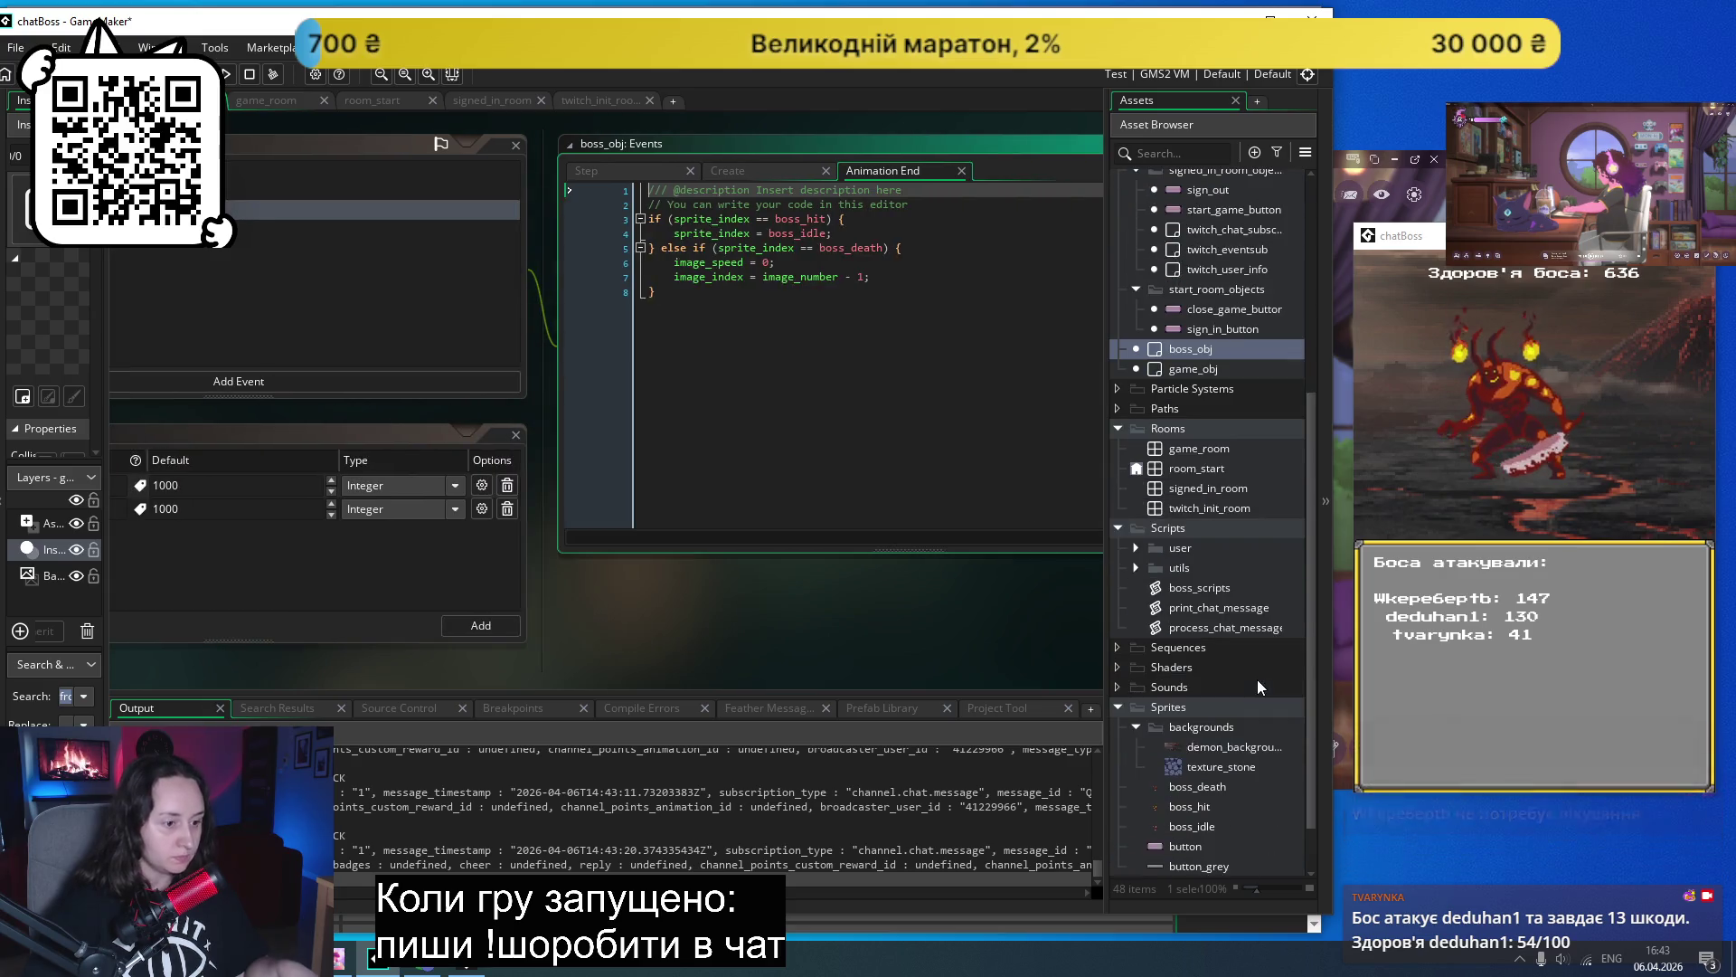
double_click(1184, 534)
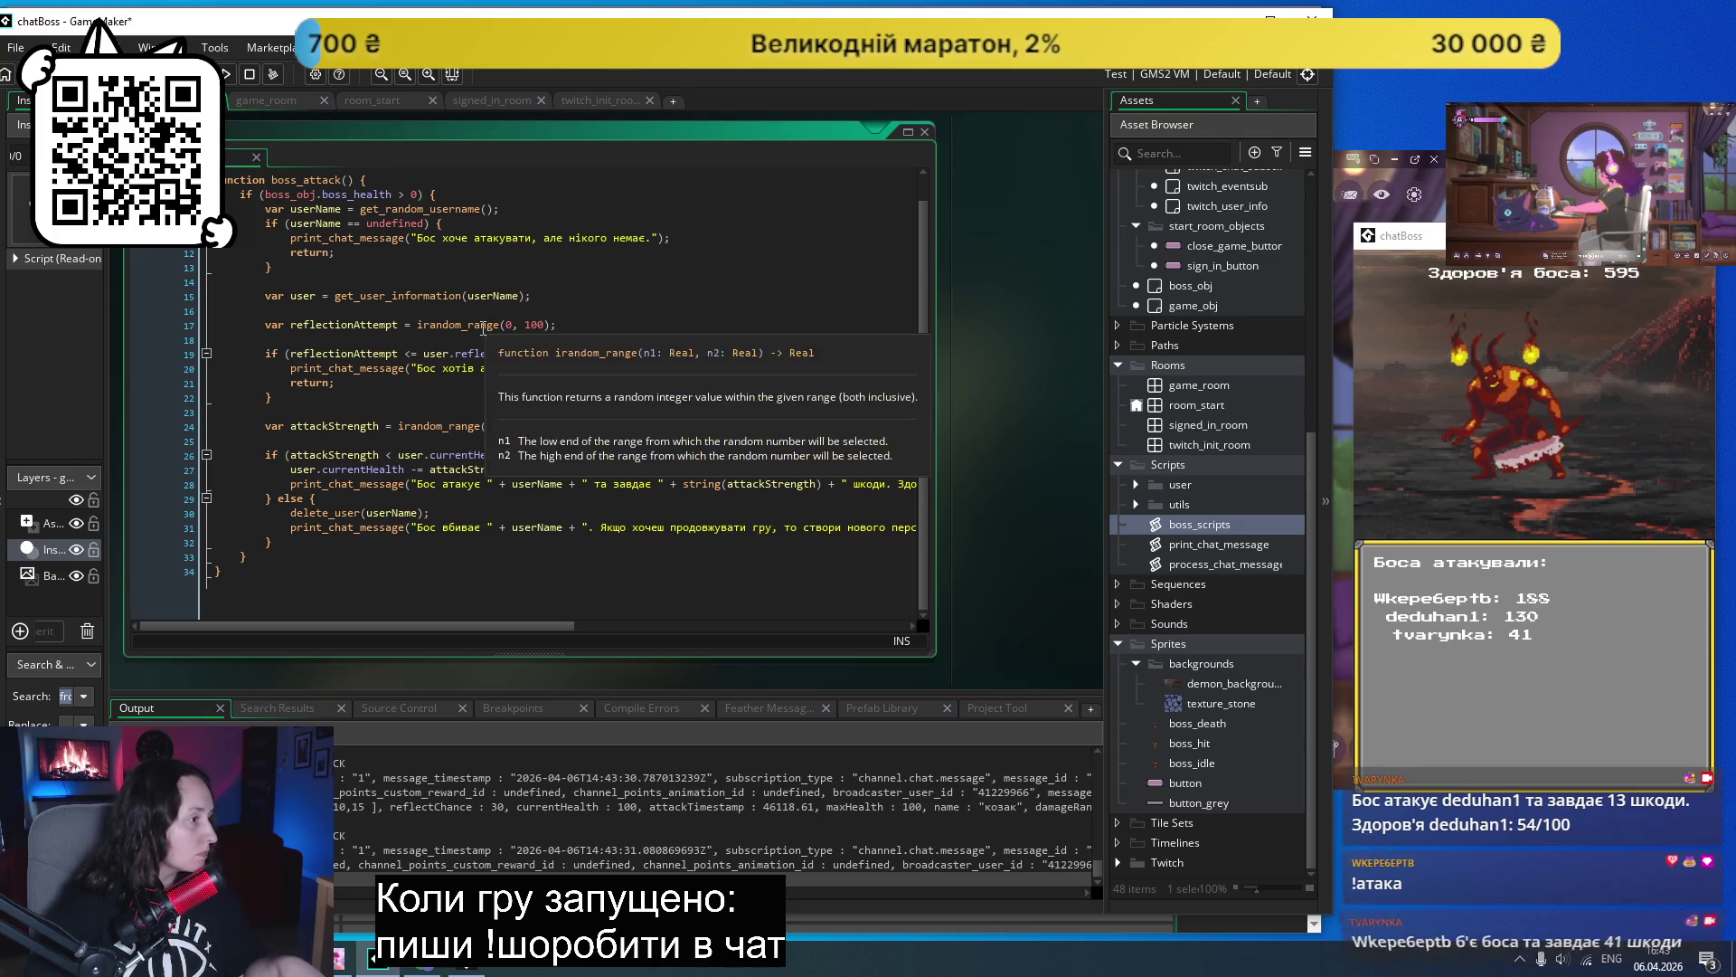
- In resurrect_boss, replace boss_health = 100 with boss_obj.boss_max_health
scroll(696, 291, "up", 1)
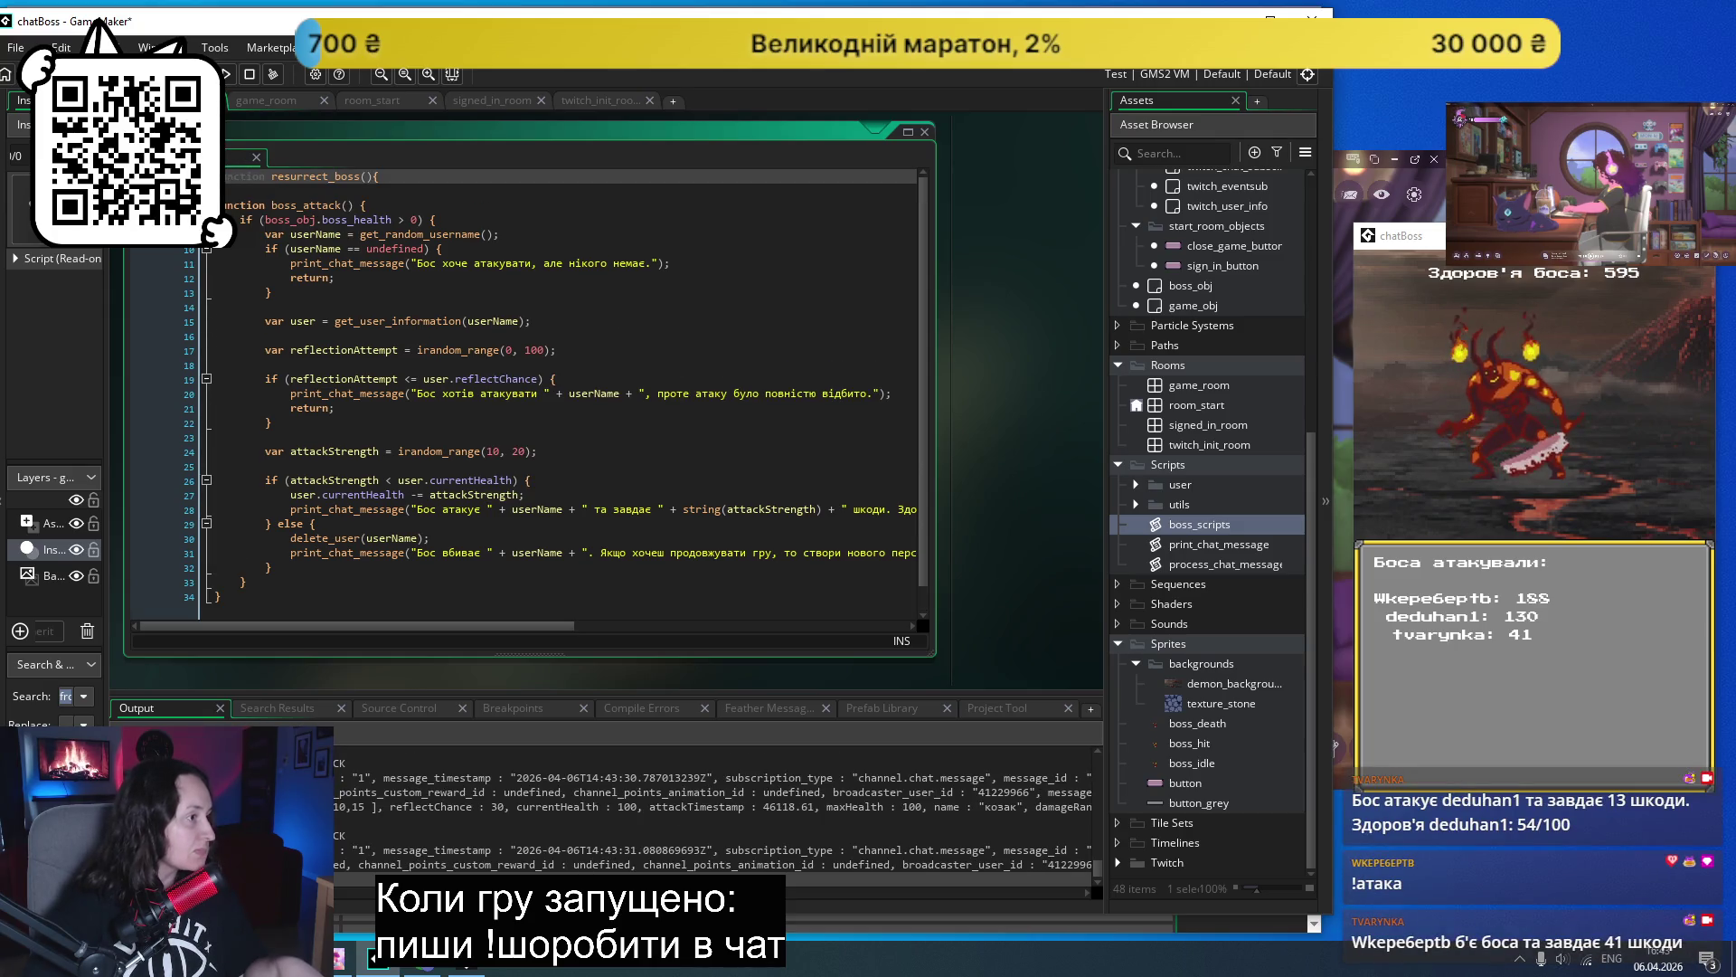
left_click(206, 206)
left_click(207, 176)
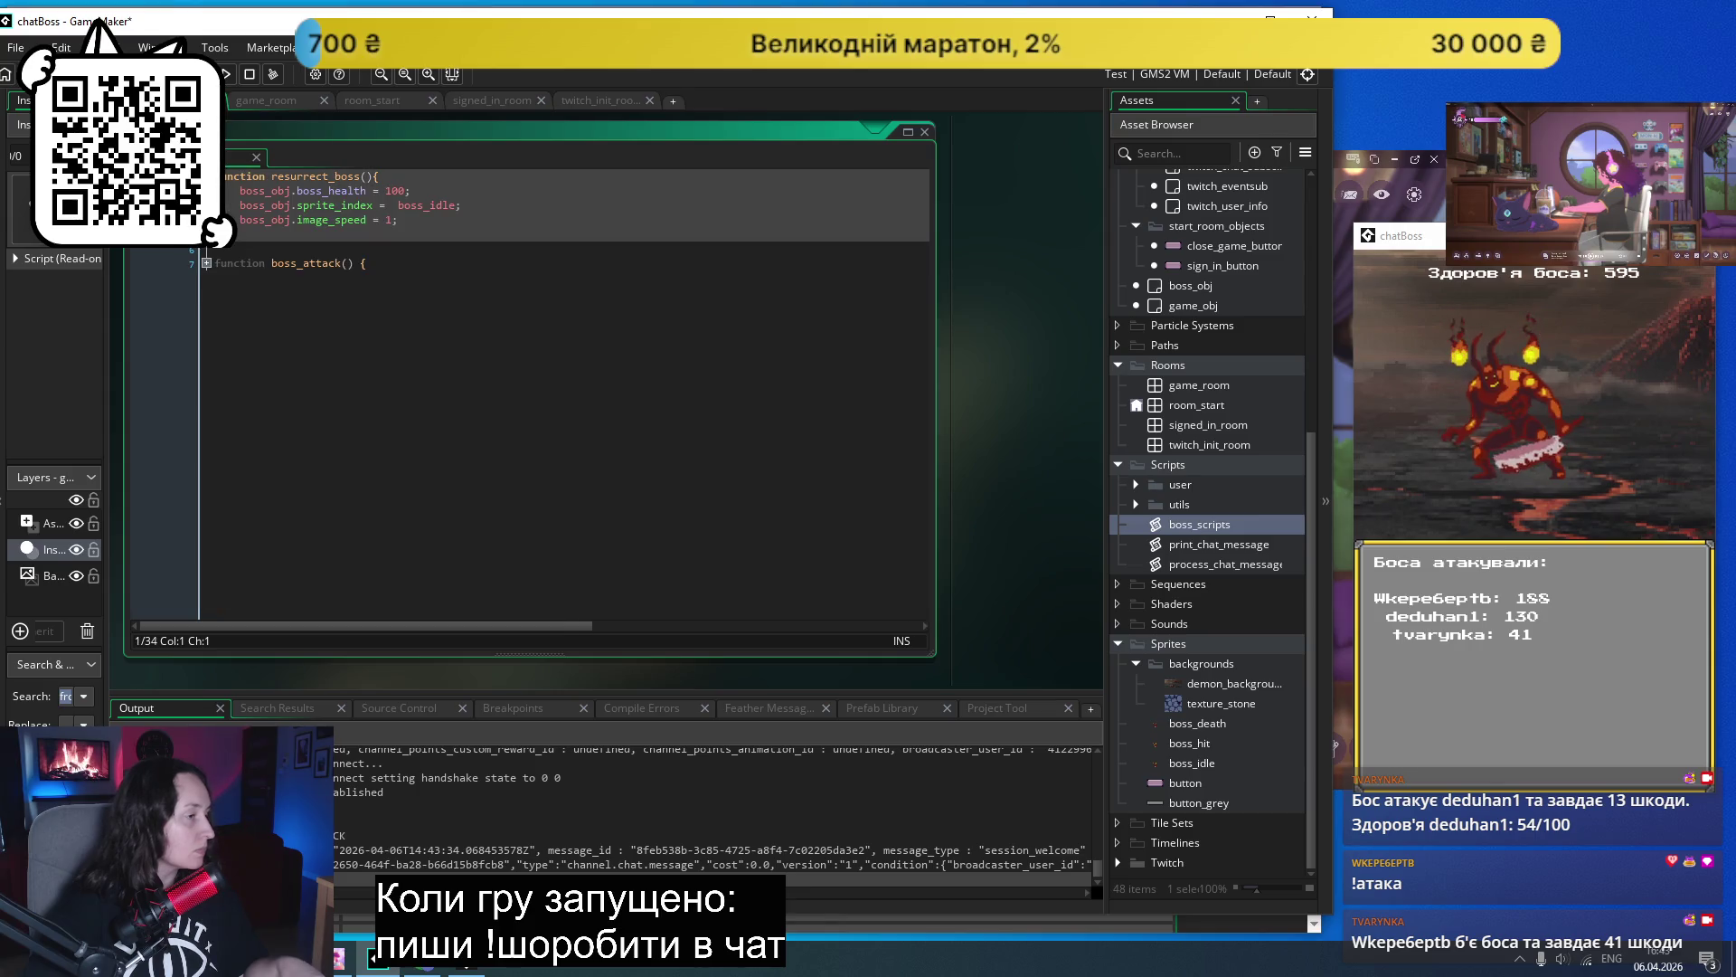
left_click(482, 190)
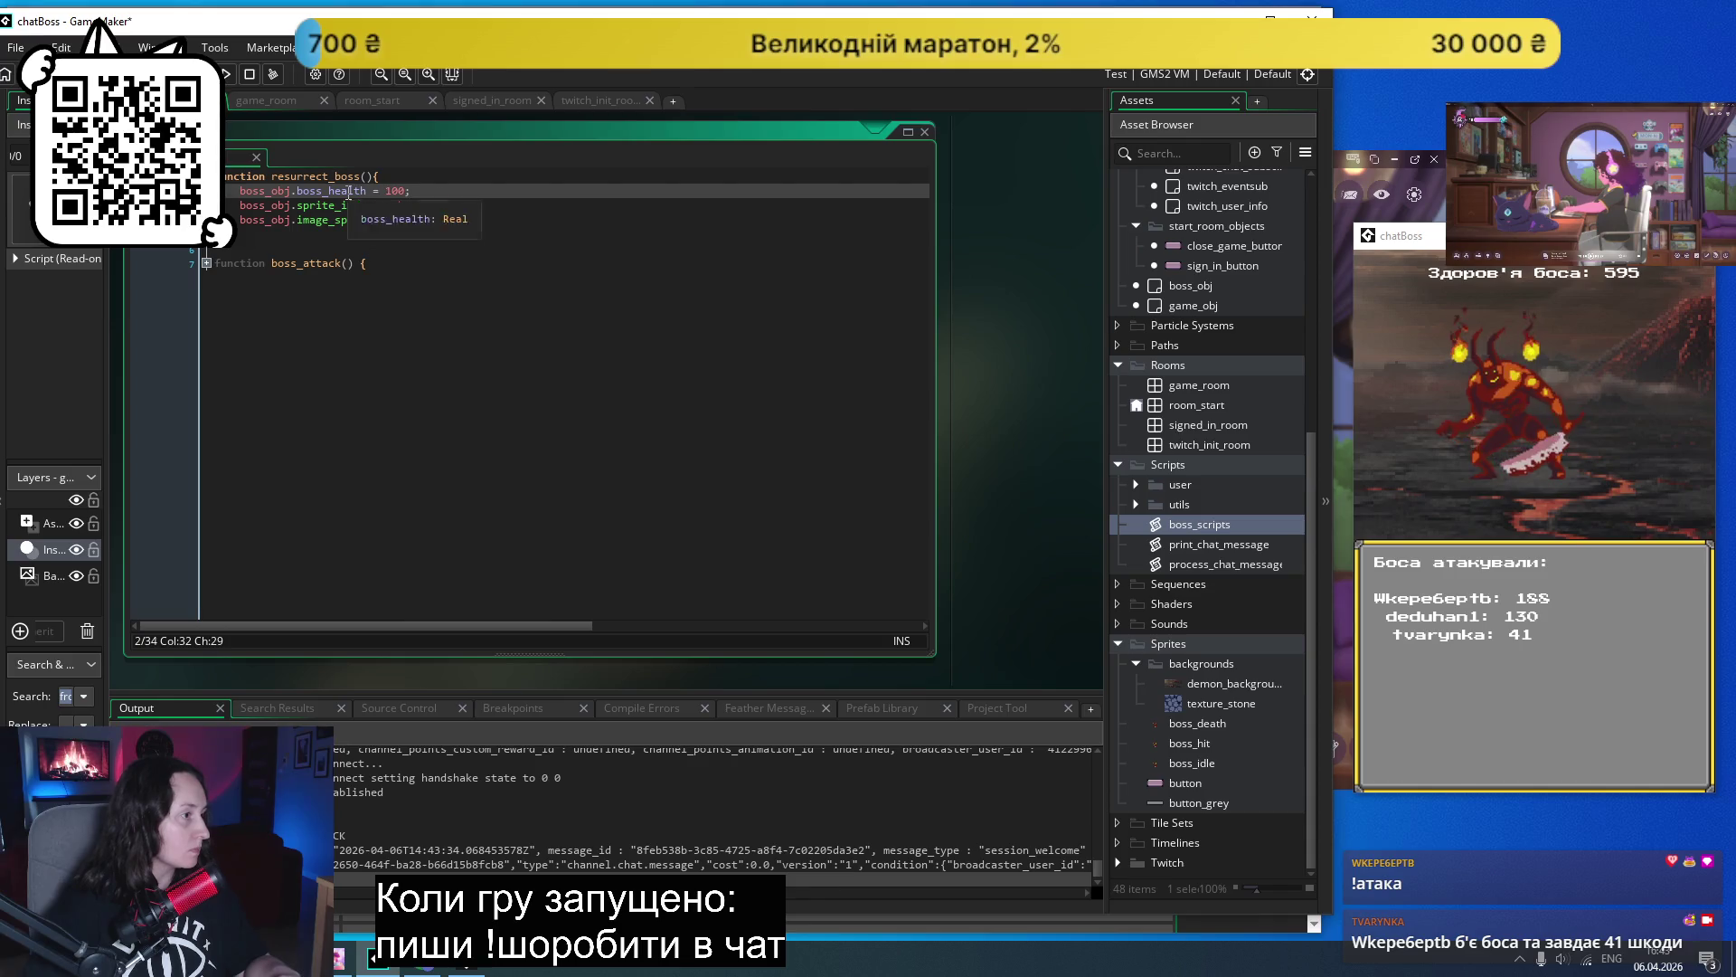
double_click(395, 190)
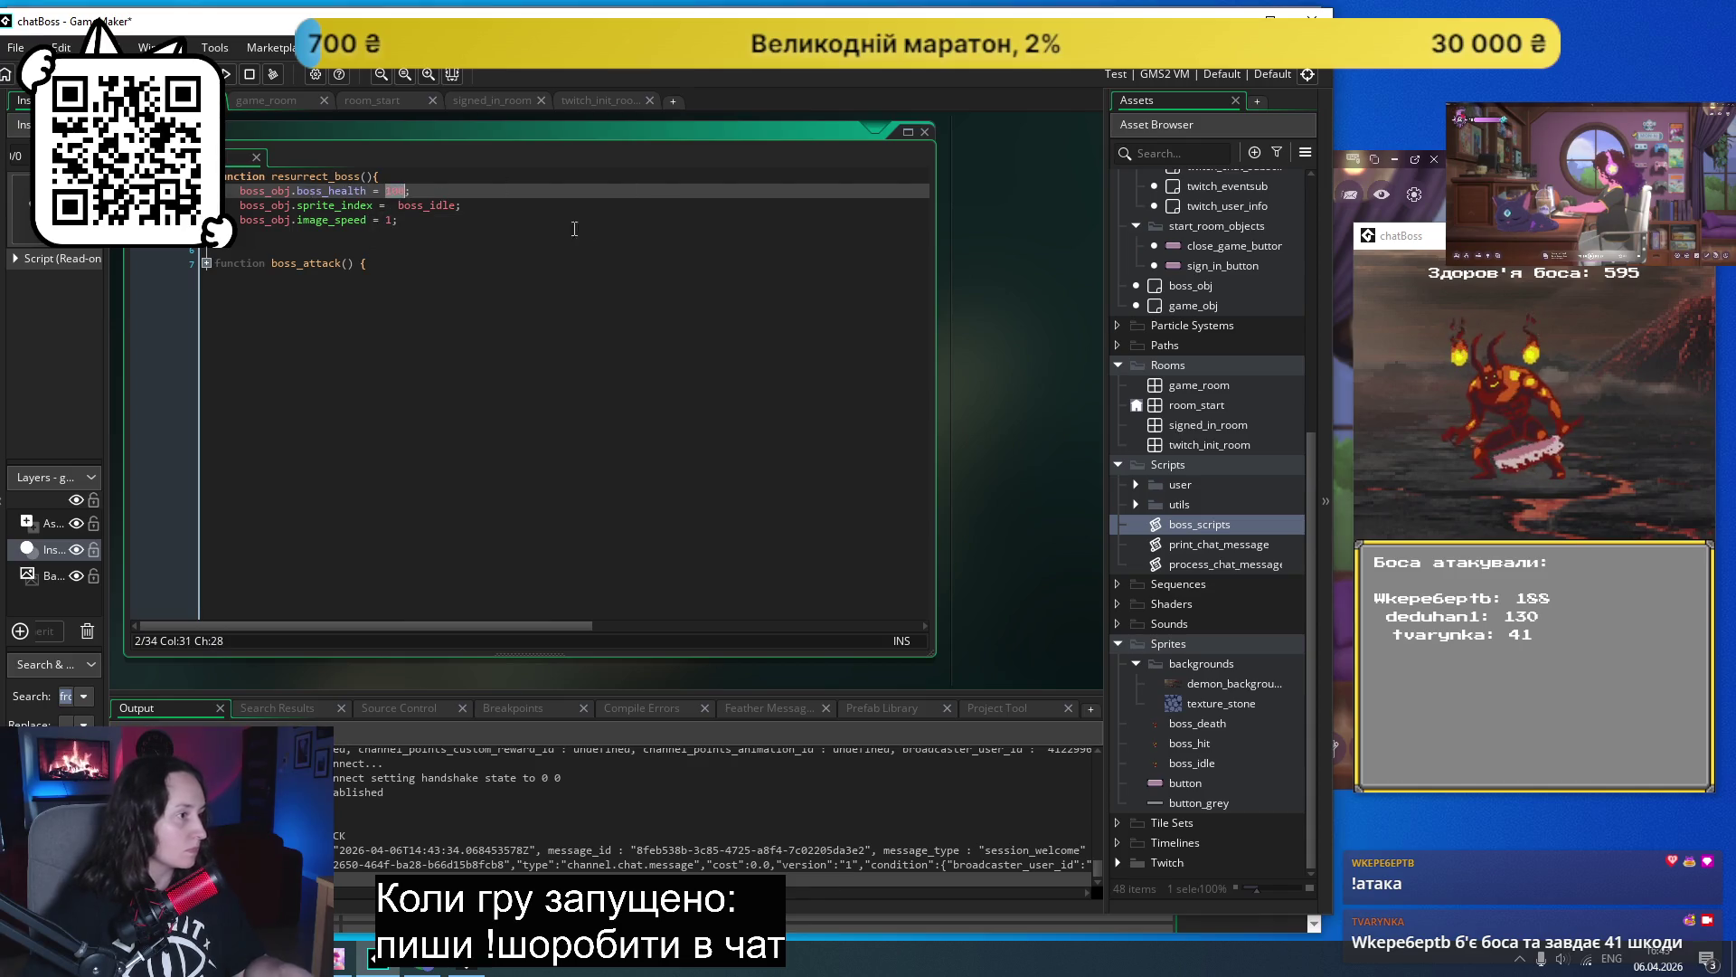
type("boss_obj.")
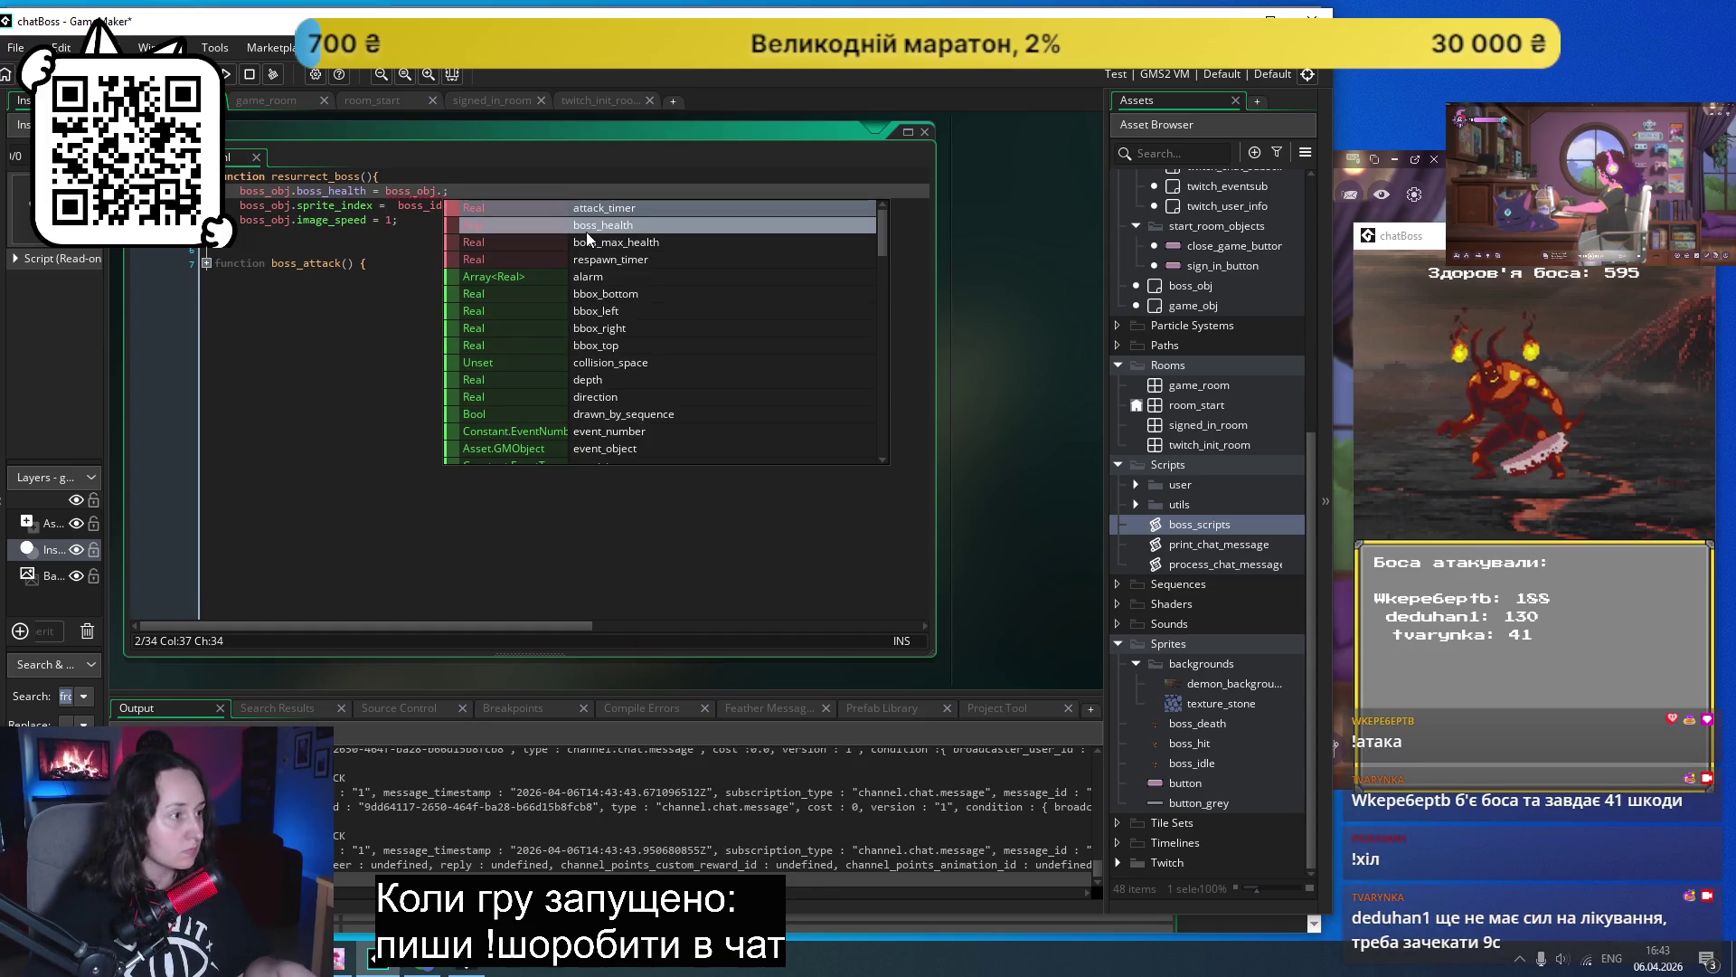
left_click(600, 241)
left_click(639, 259)
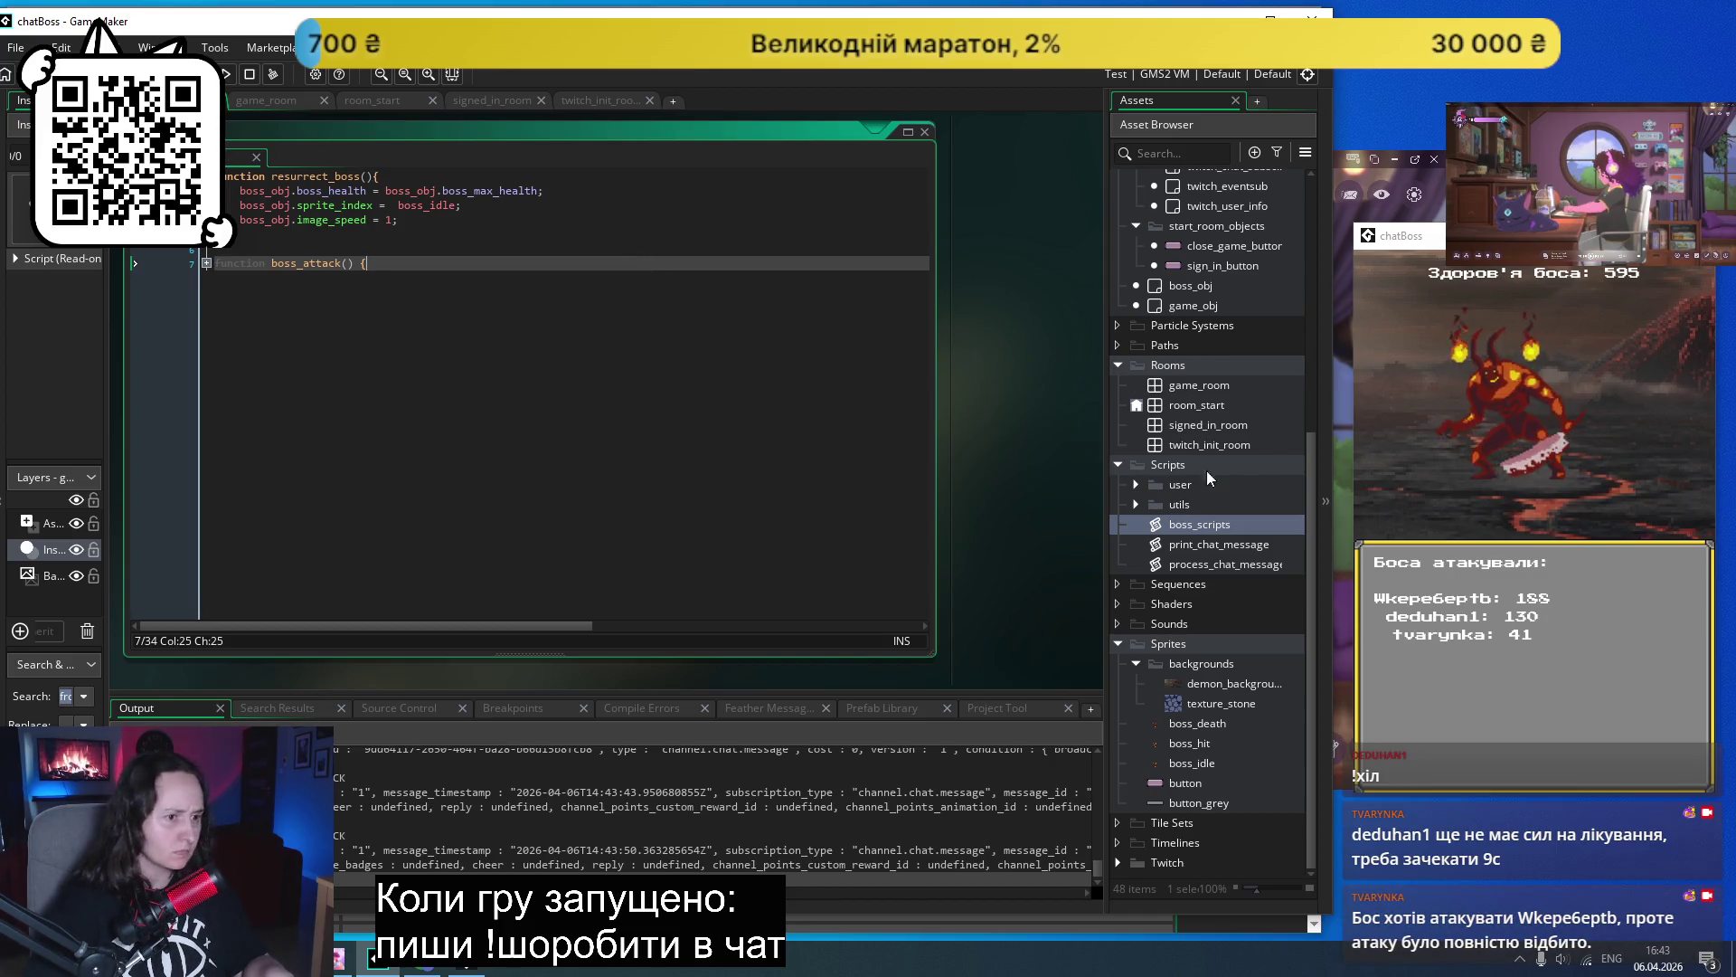
double_click(1190, 383)
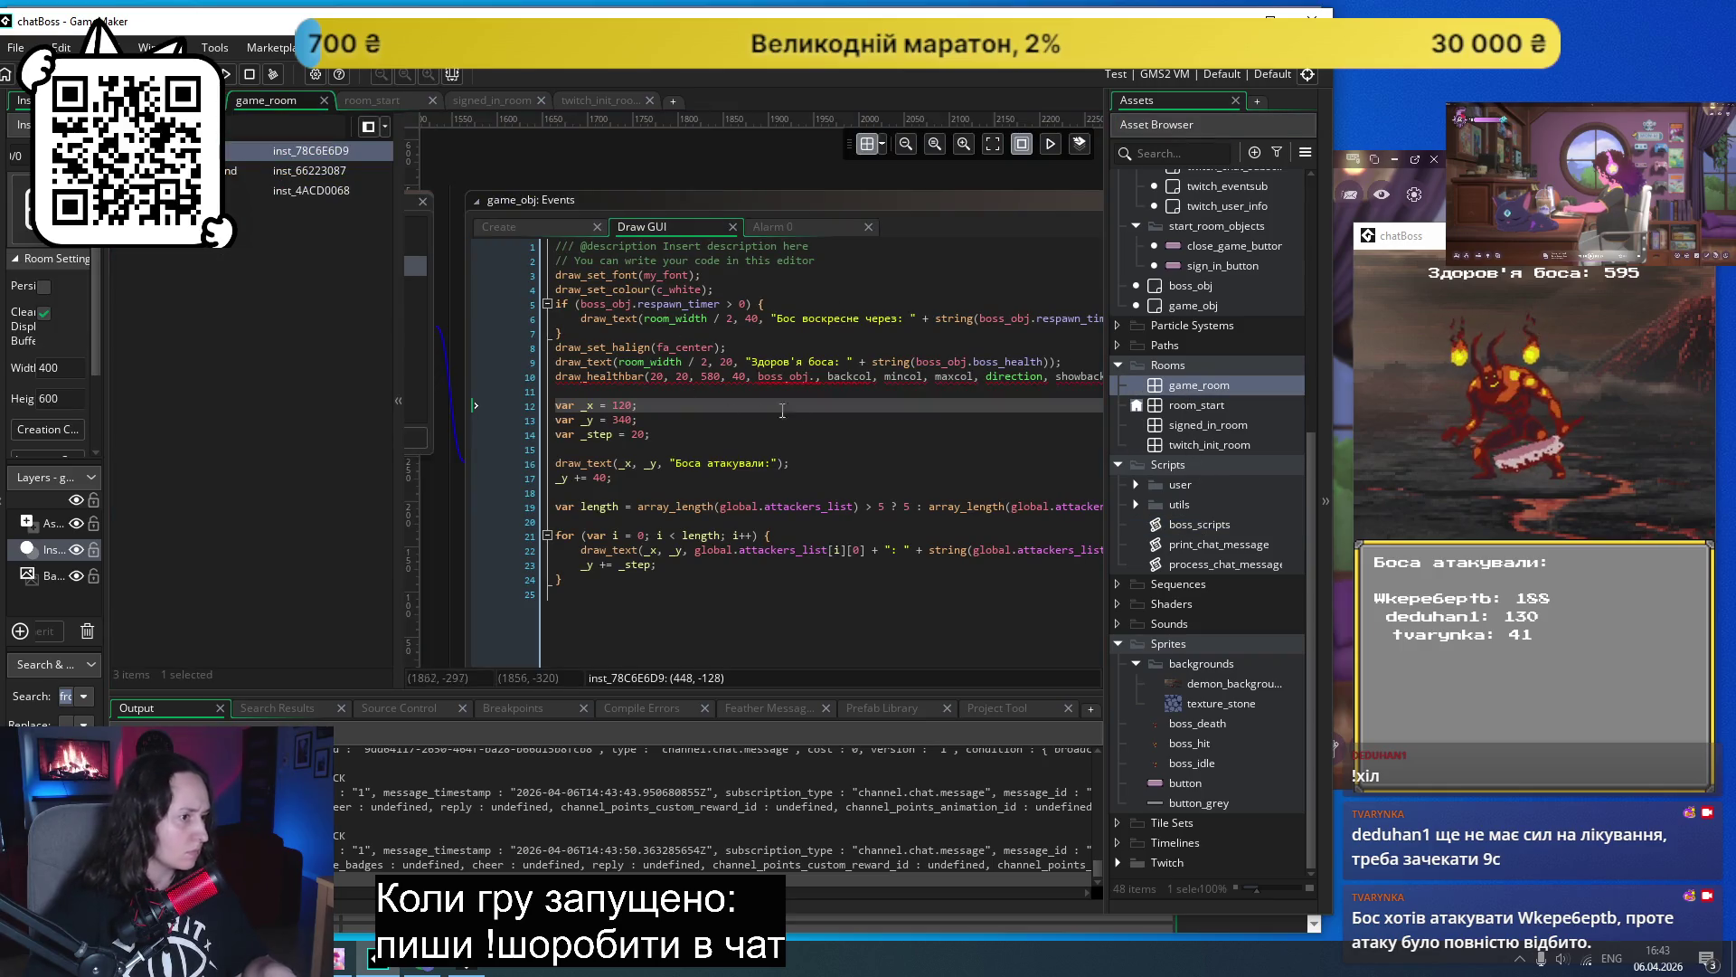
- Finish the draw_healthbar amount as boss_obj.boss_max_health by picking it from autocomplete
left_click(814, 375)
type("bos")
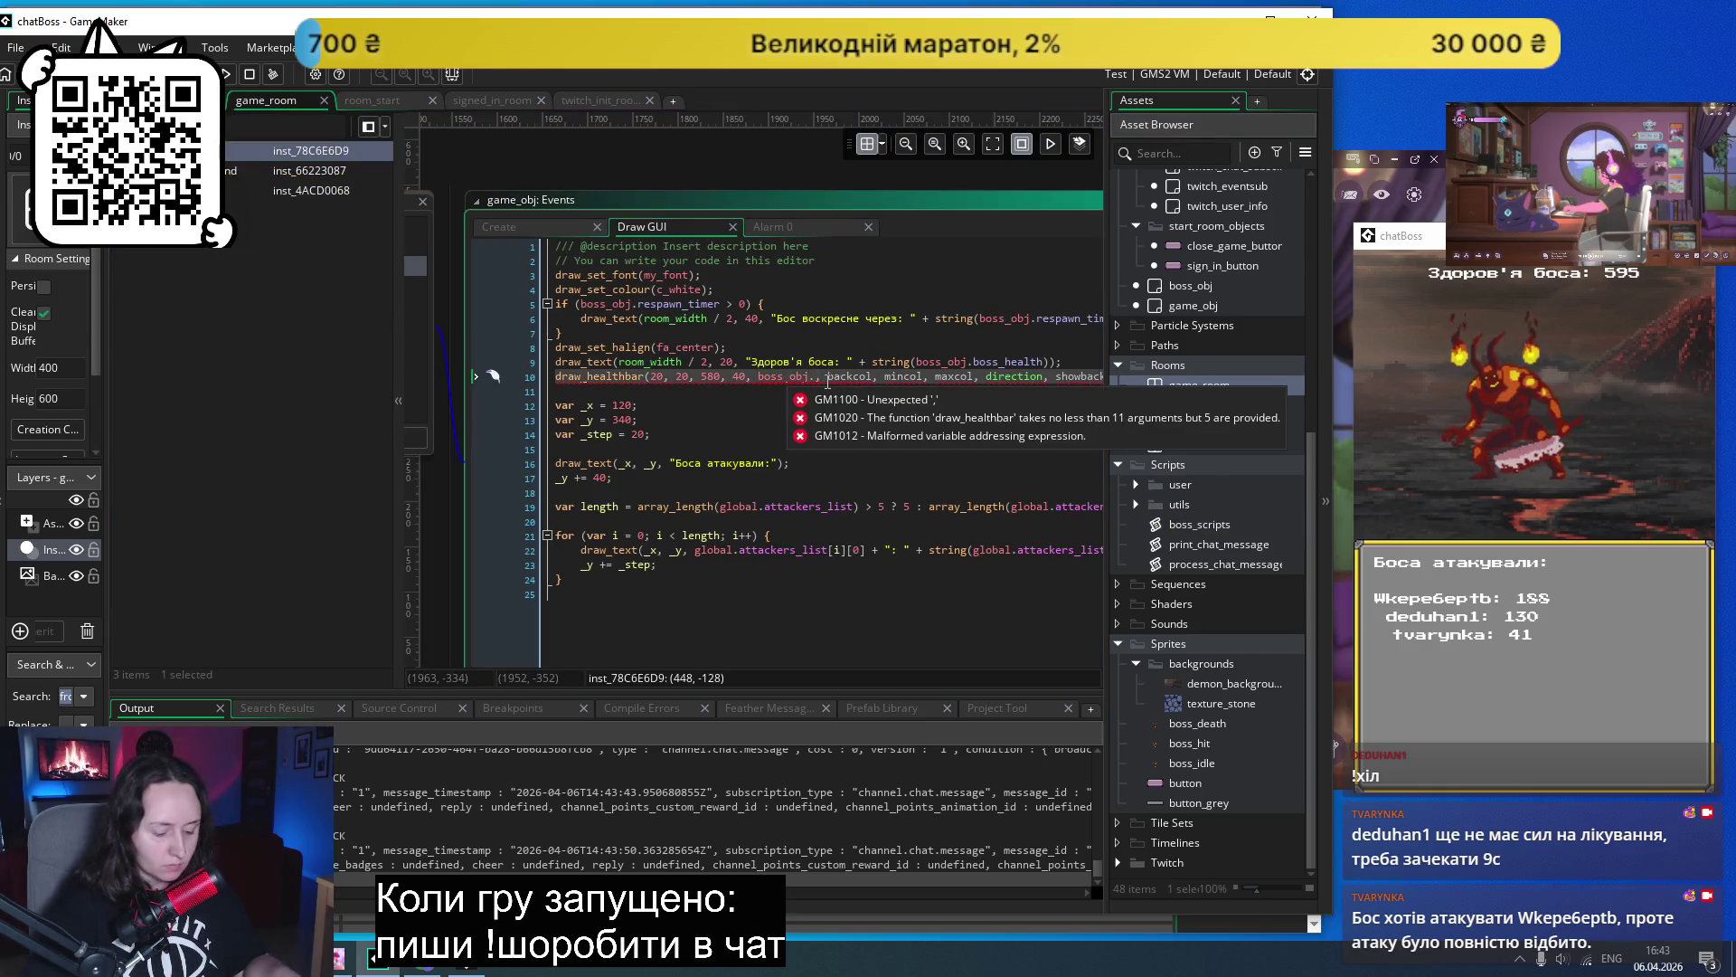
key("Down")
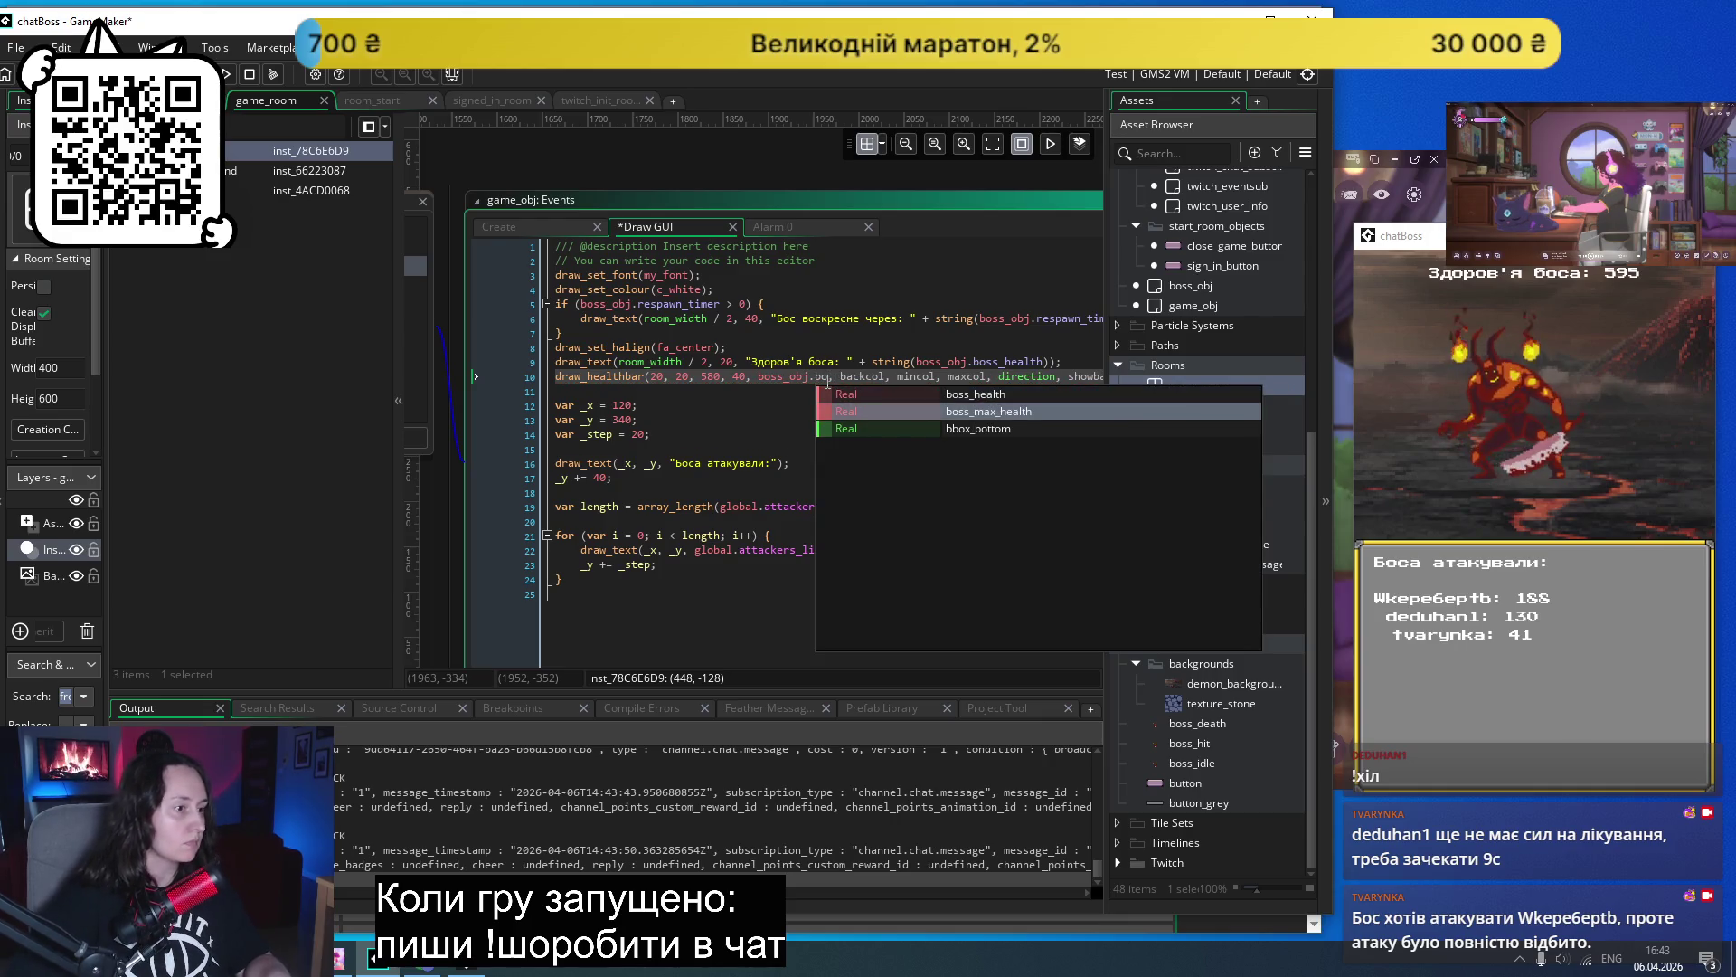
key("Return")
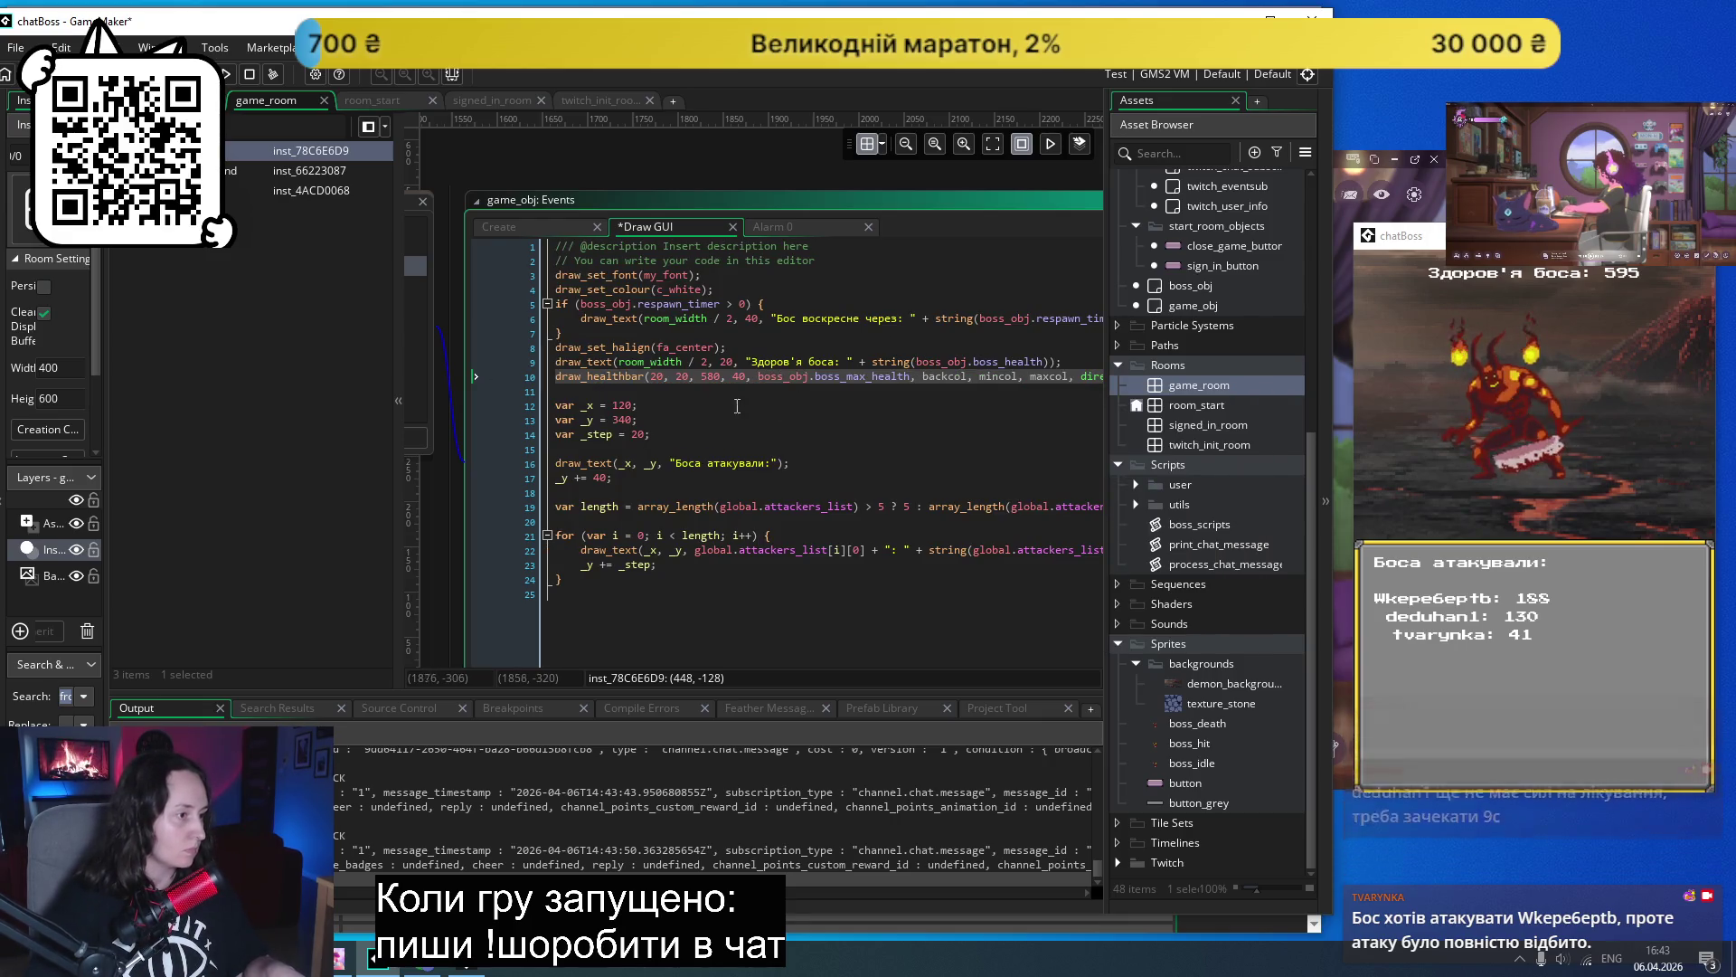
mouse_move(623, 374)
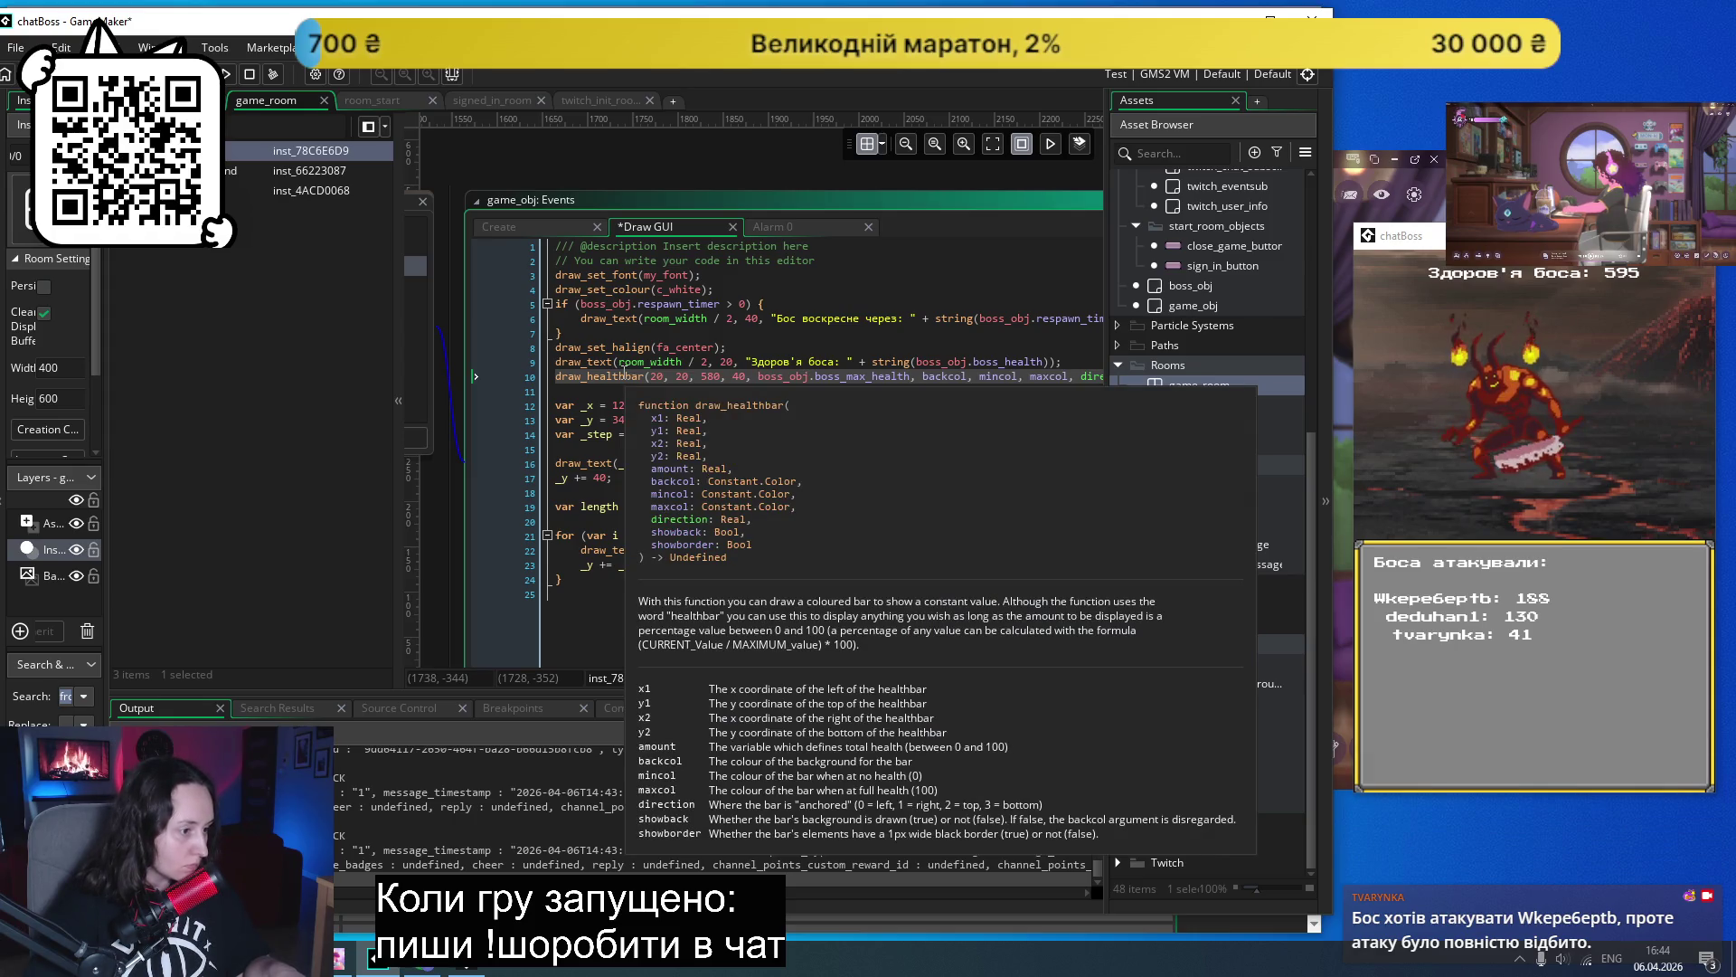
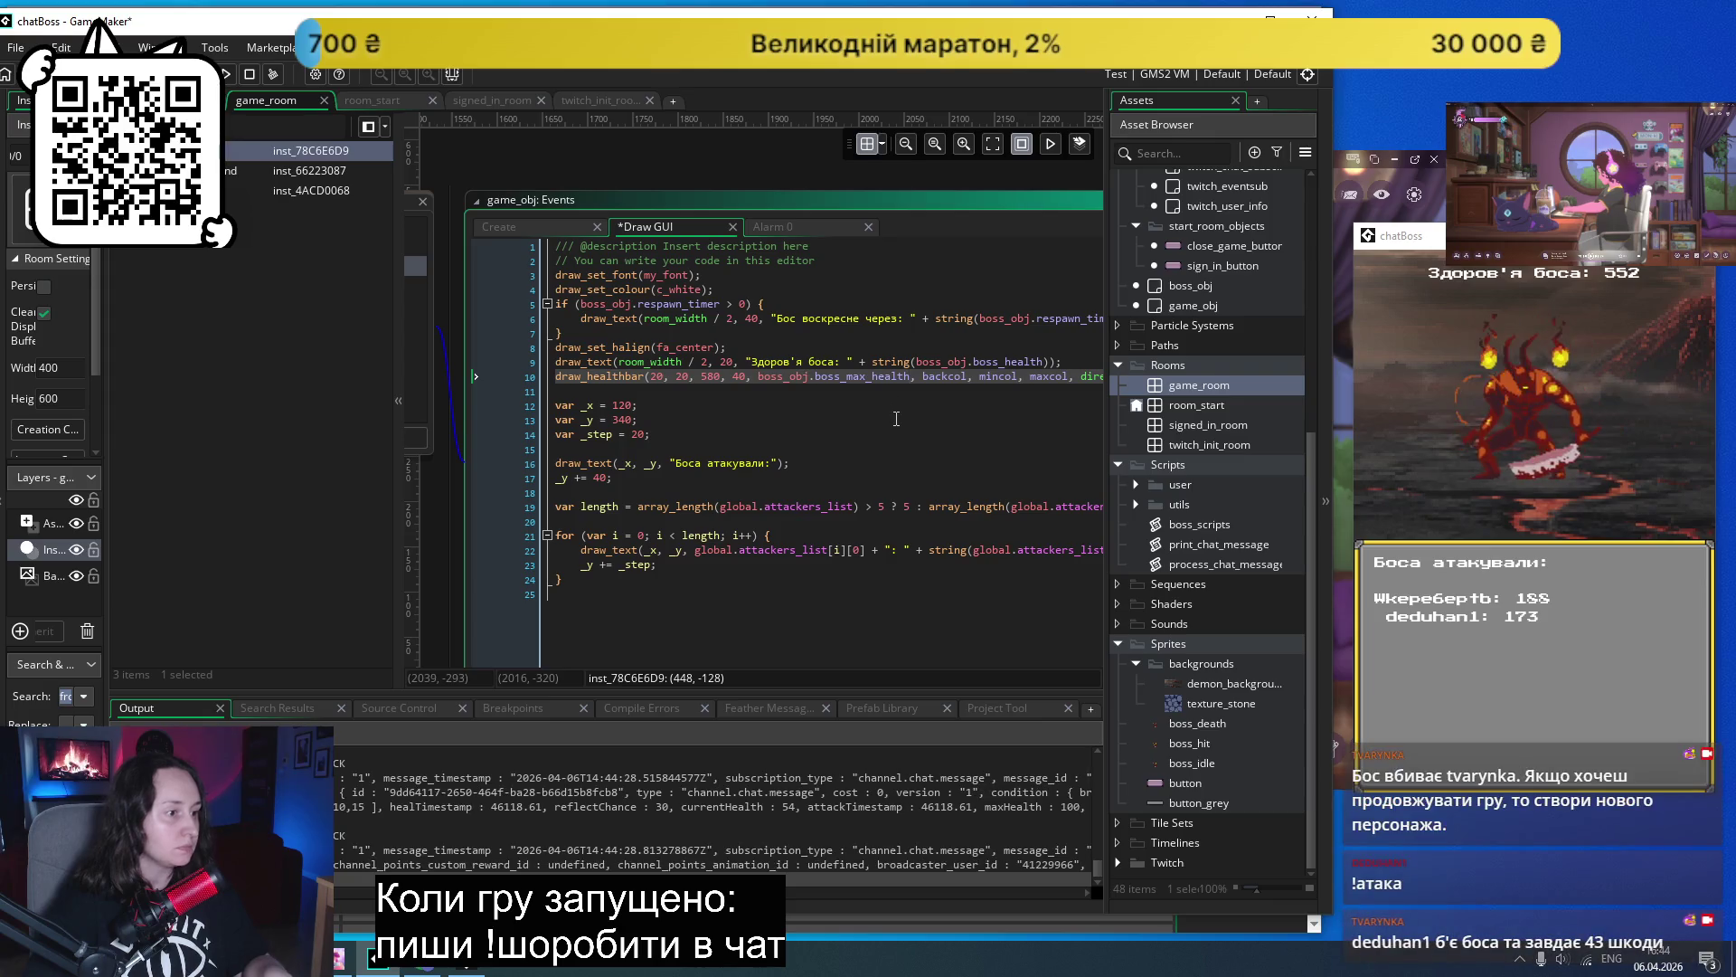
- Set the health bar amount to boss_obj.boss_health * 100 / boss_obj.boss_max_health
left_click(895, 418)
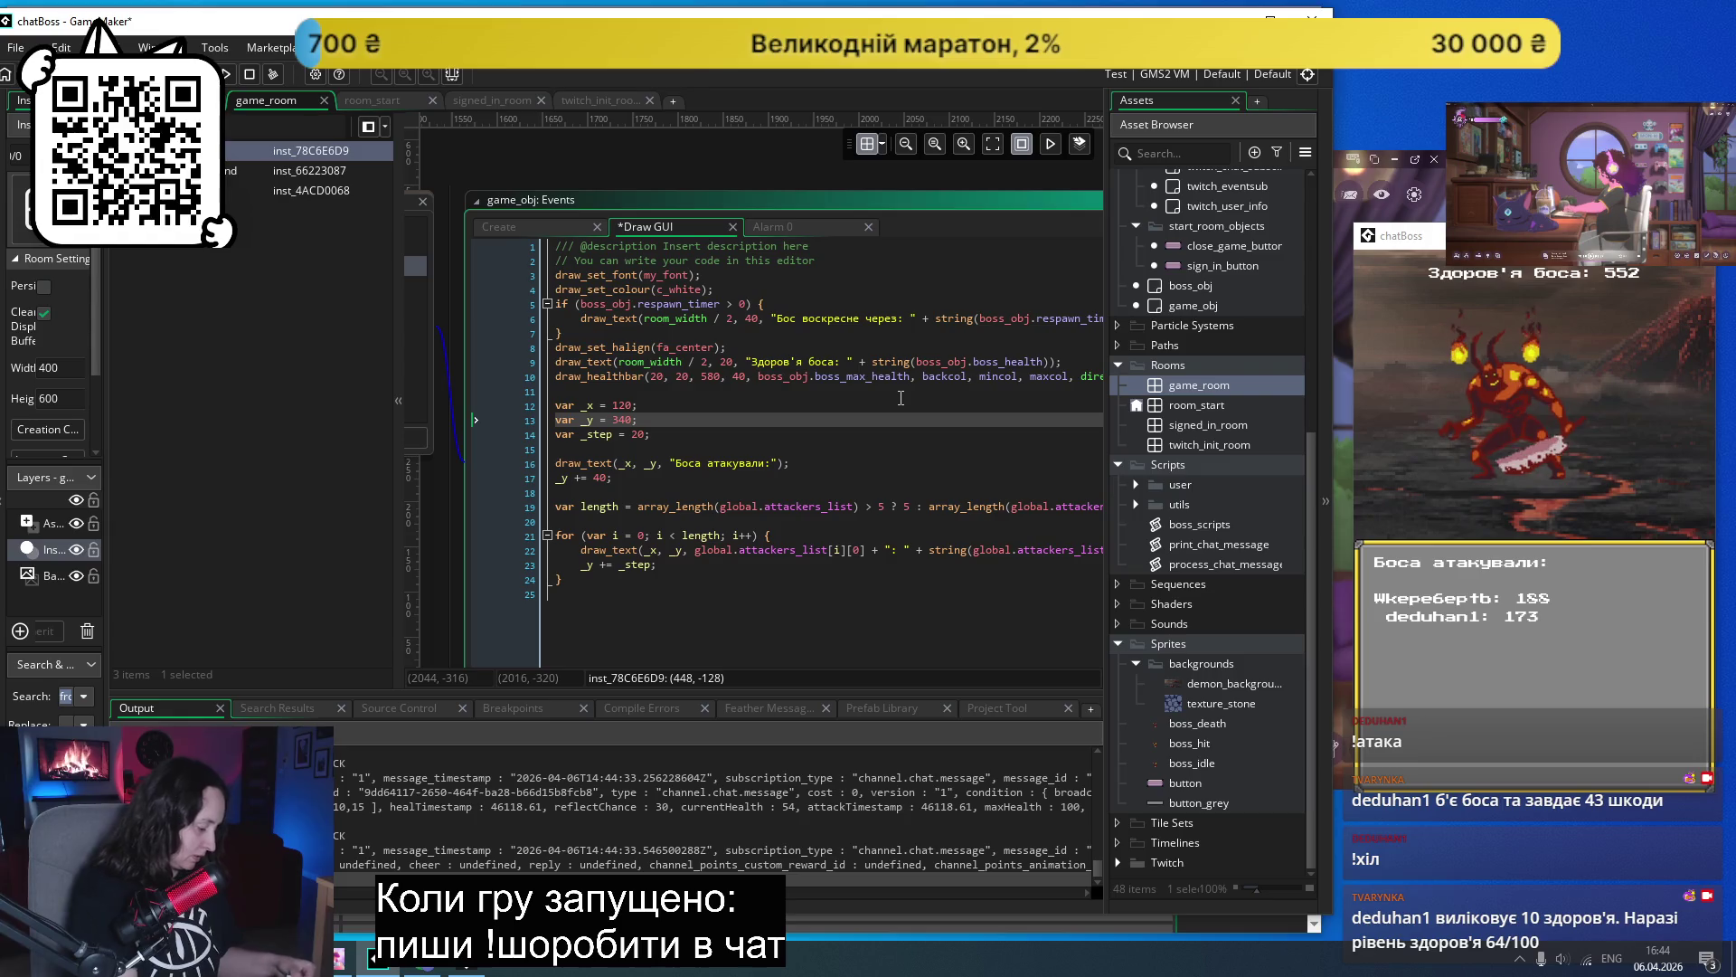
double_click(863, 376)
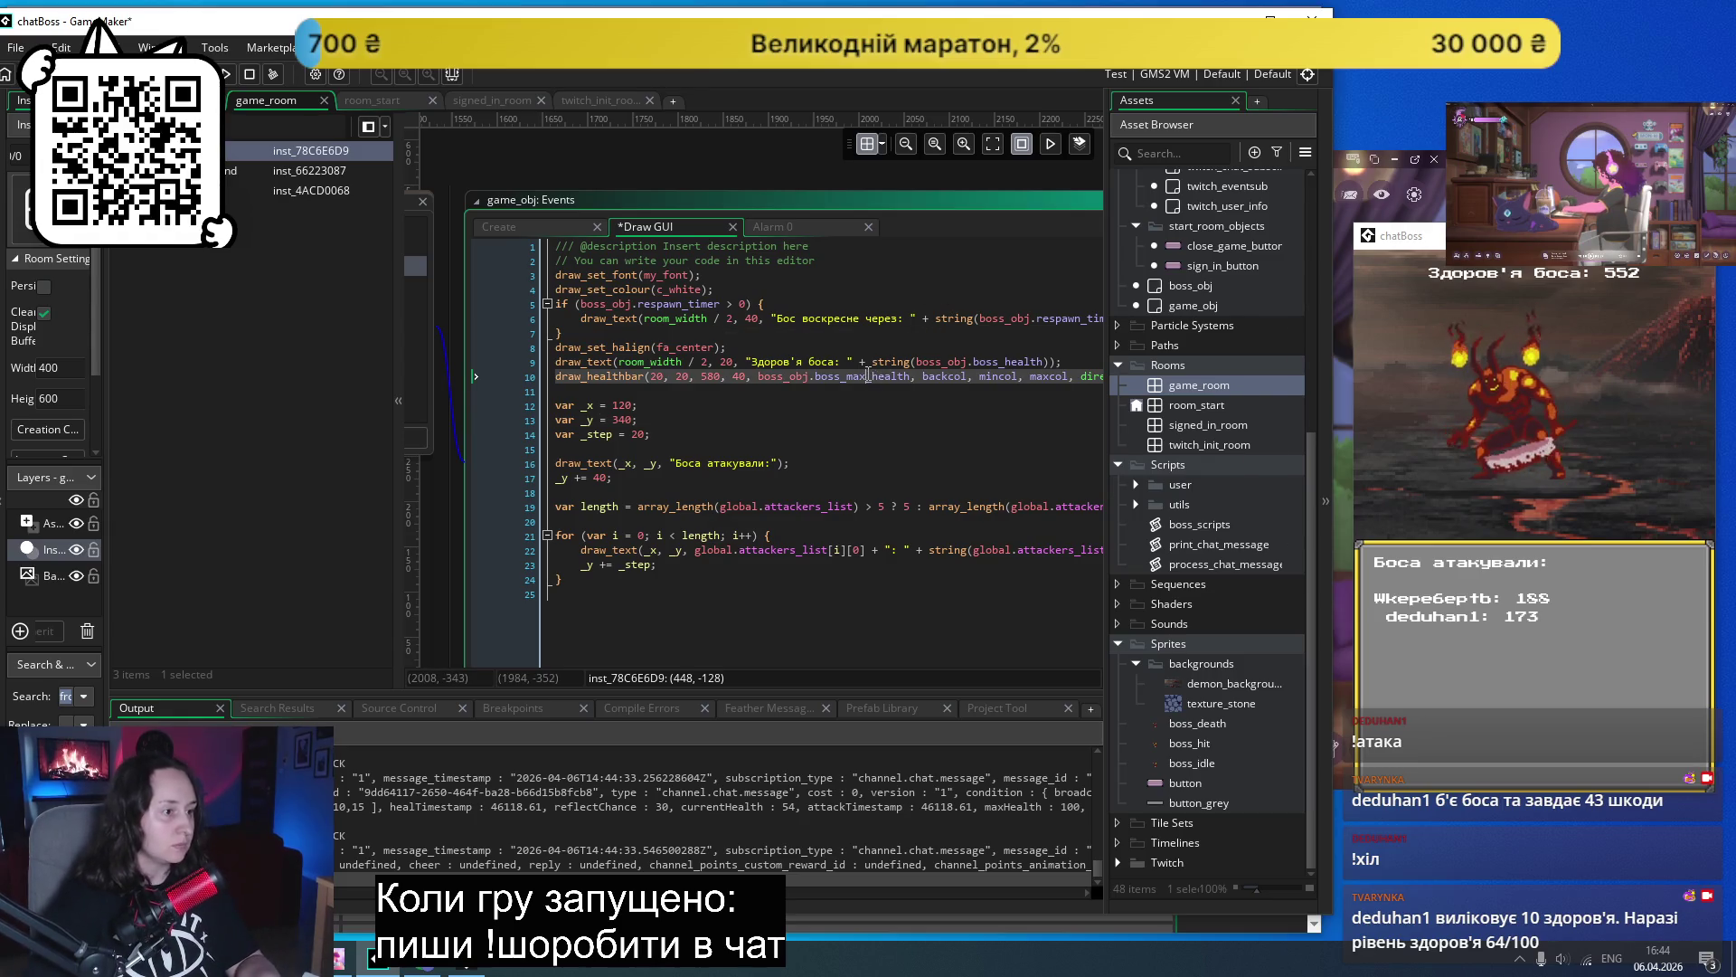
type("bo")
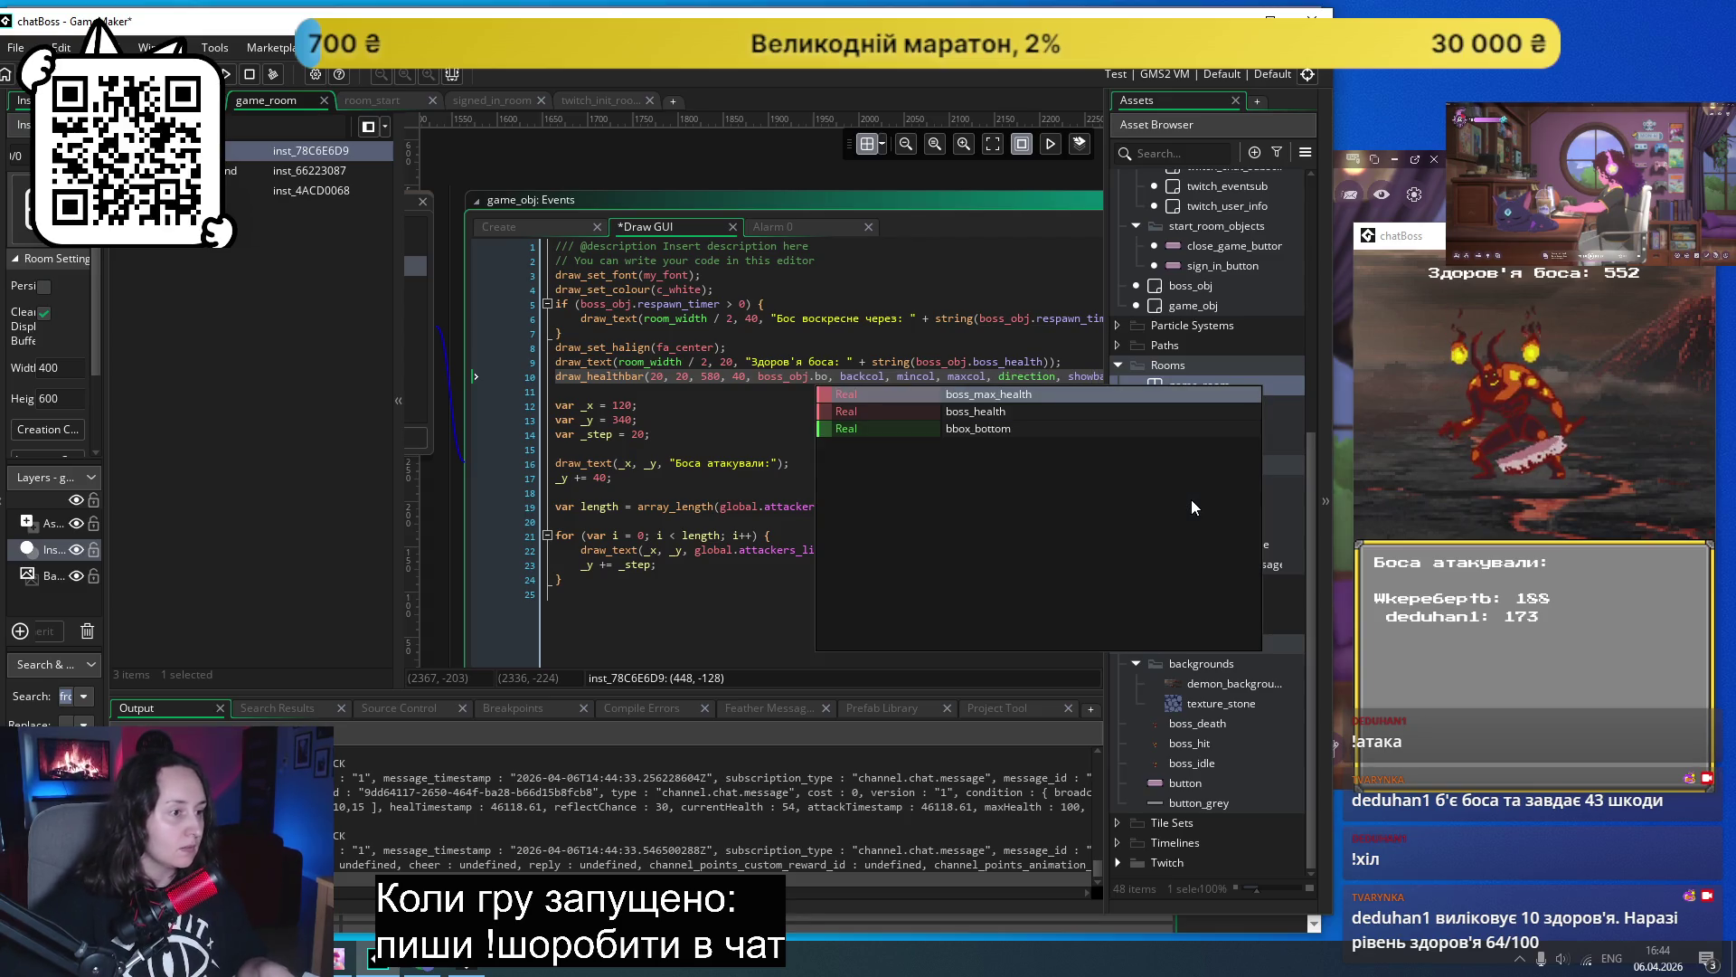
key("Down")
key("Return")
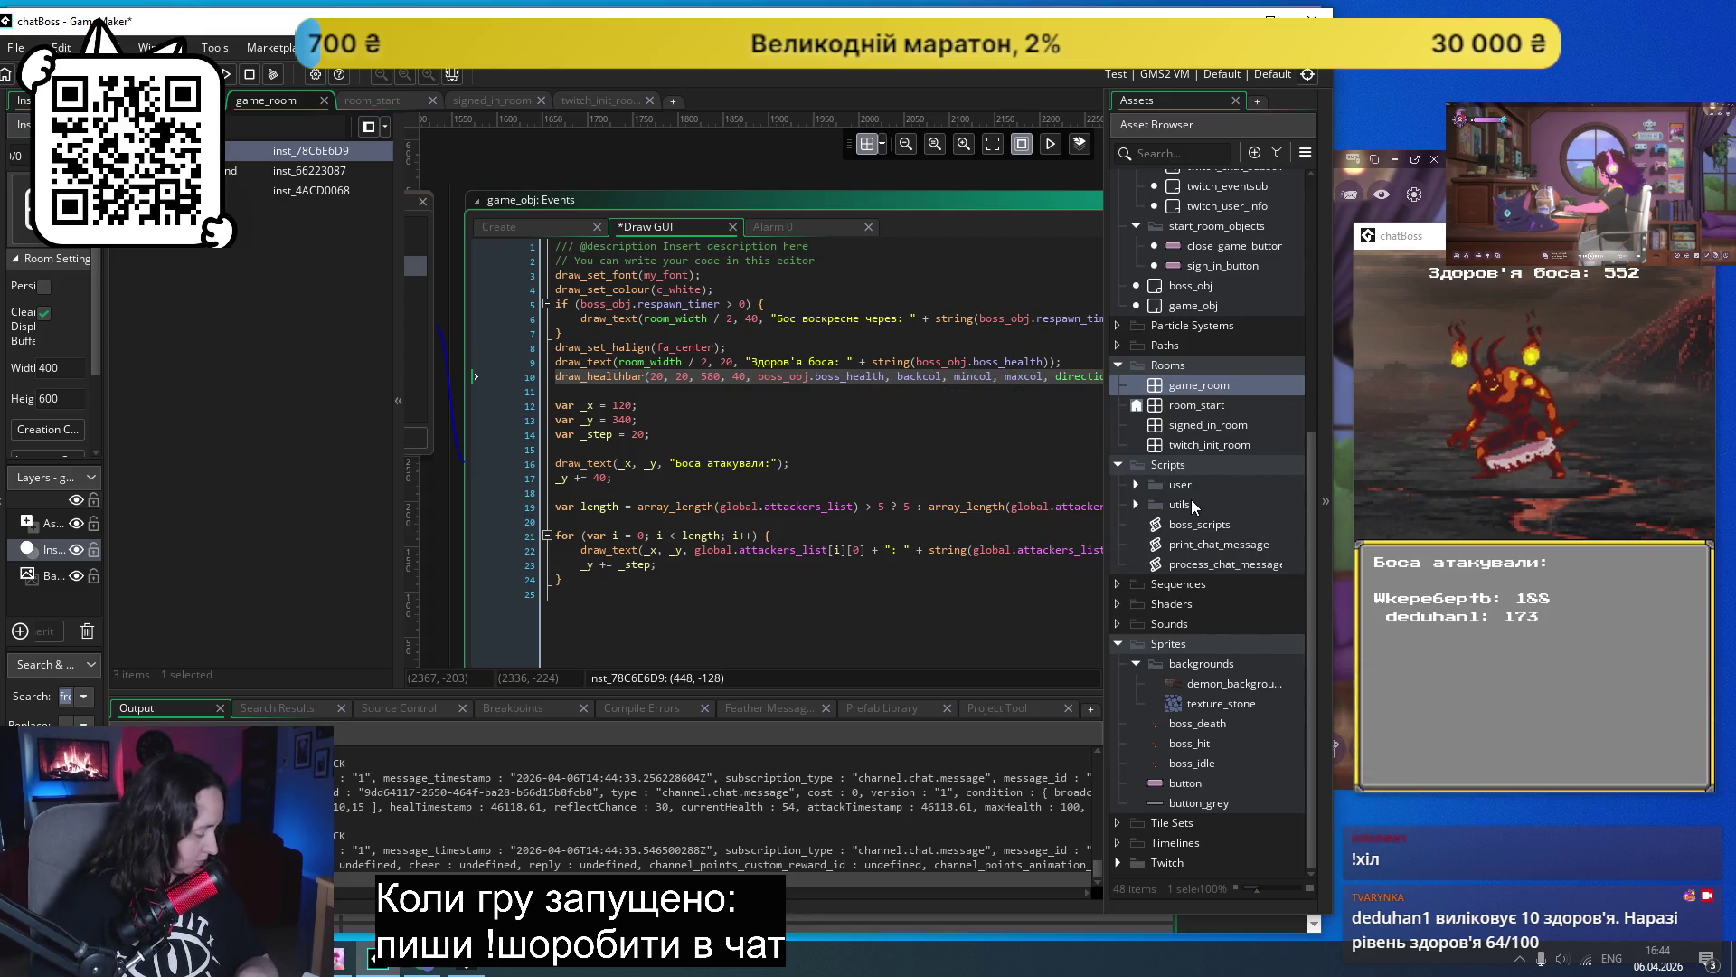
type("* 100 /")
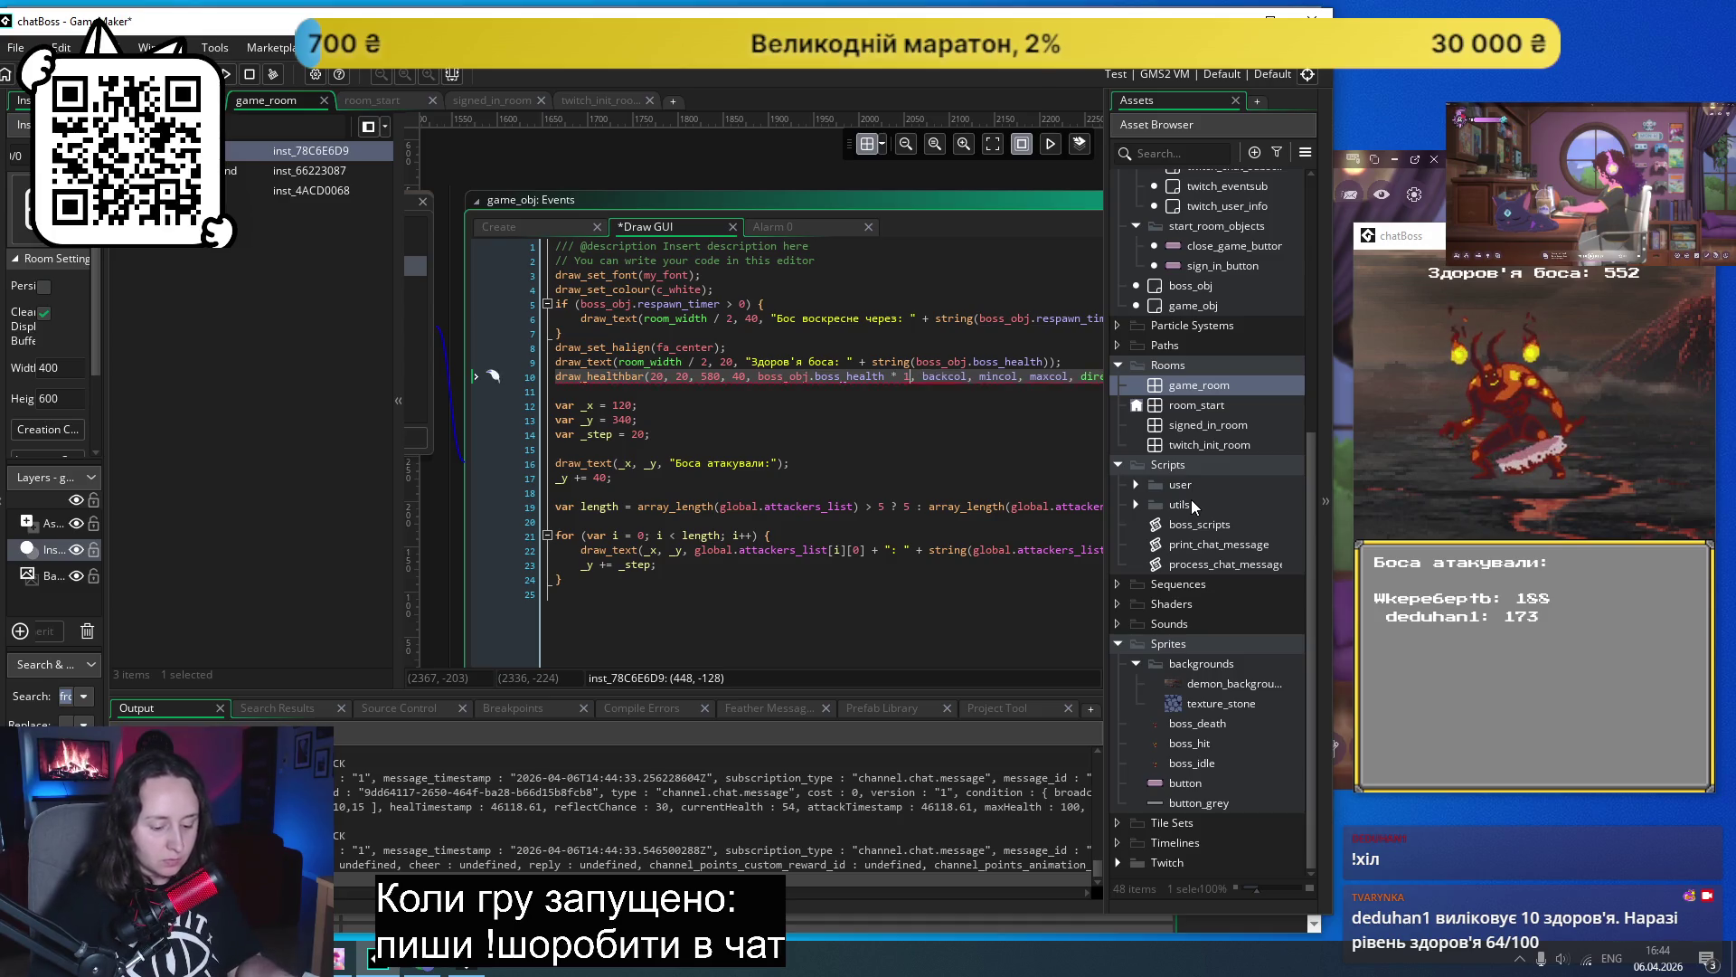
type(" bo")
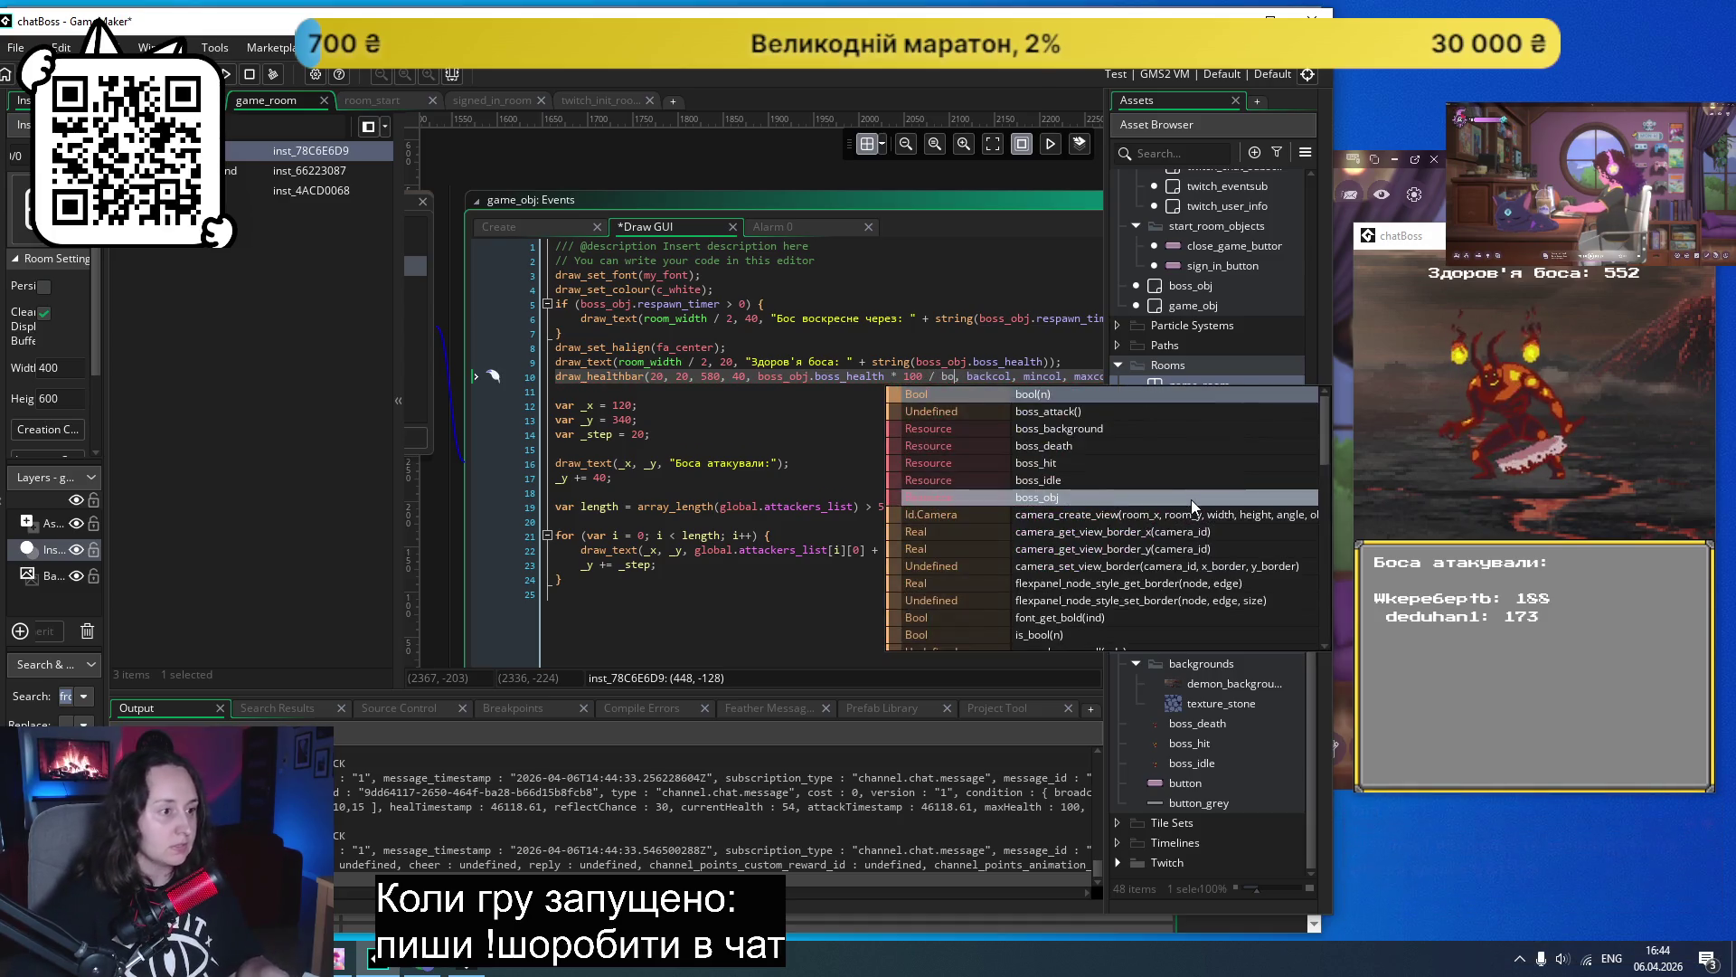
type("ss")
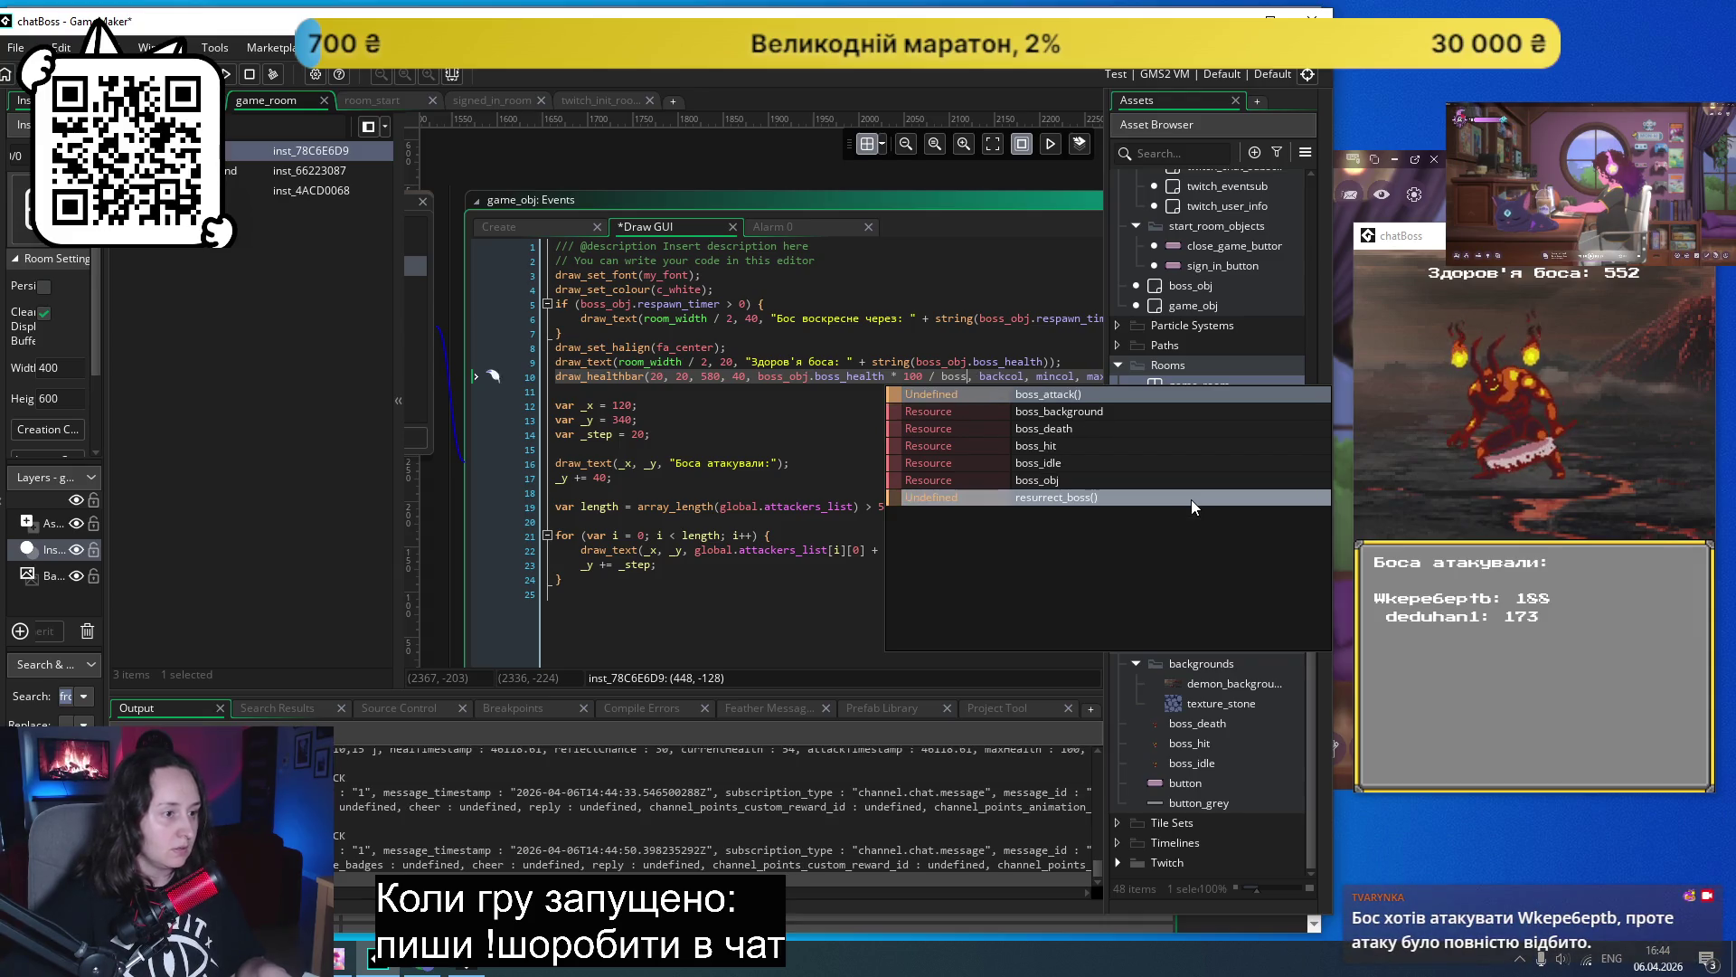
type("_obj.bo")
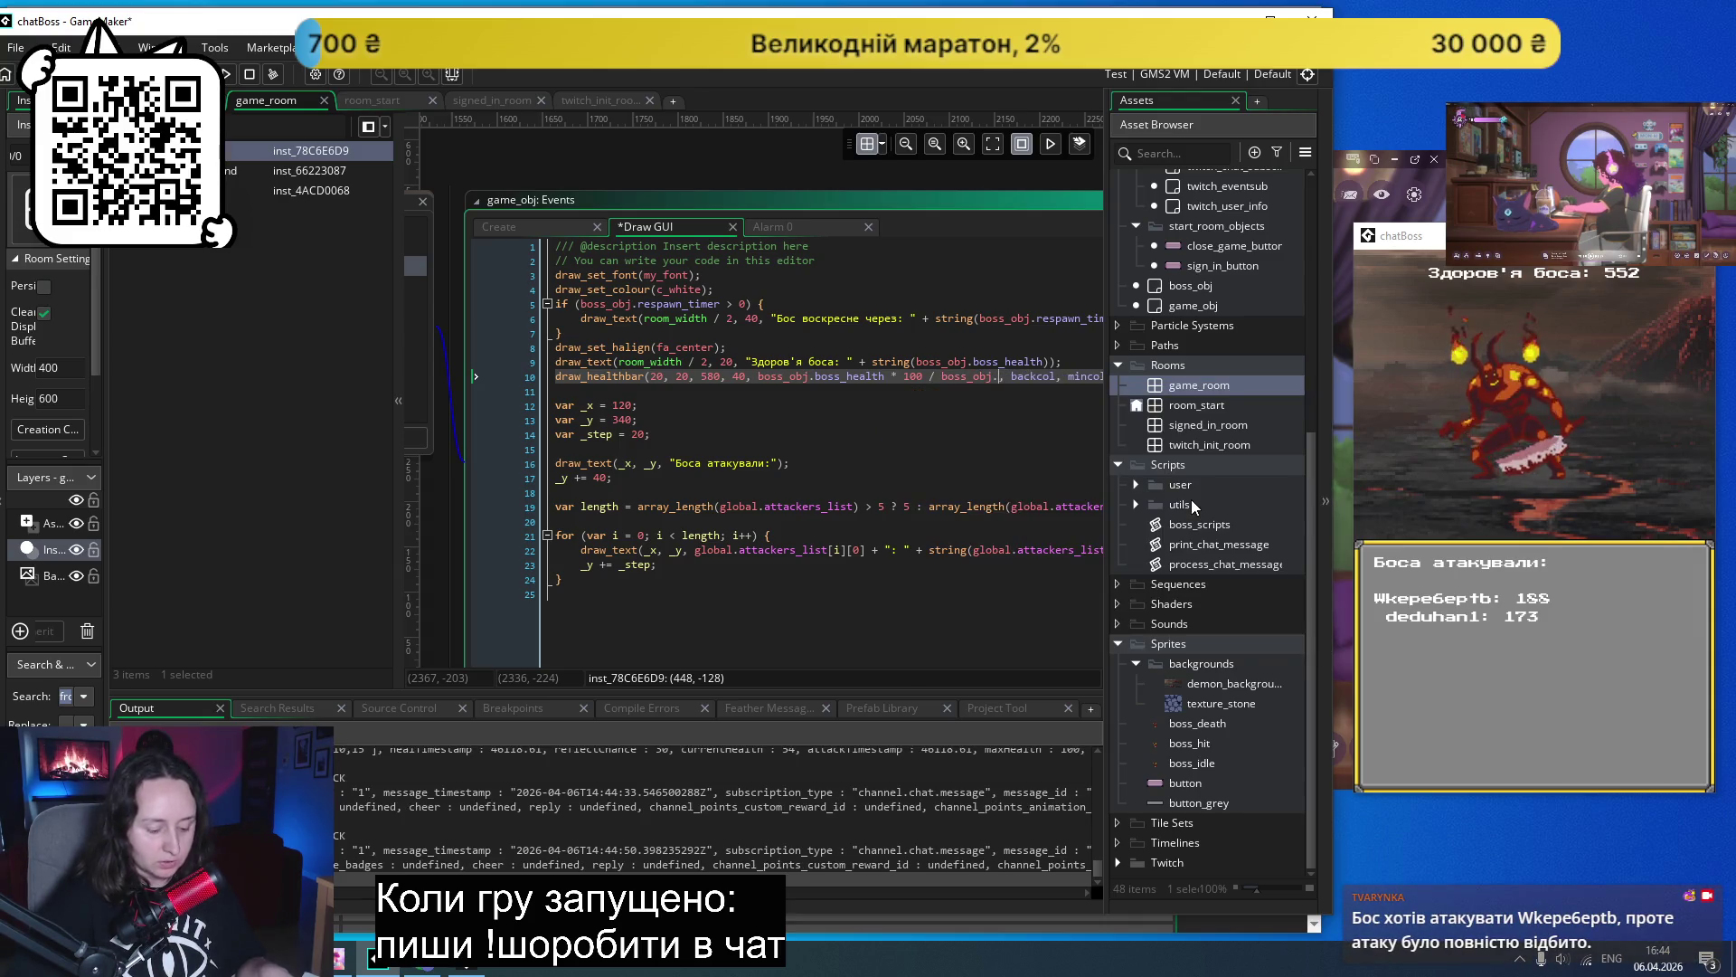
key("Down")
key("Return")
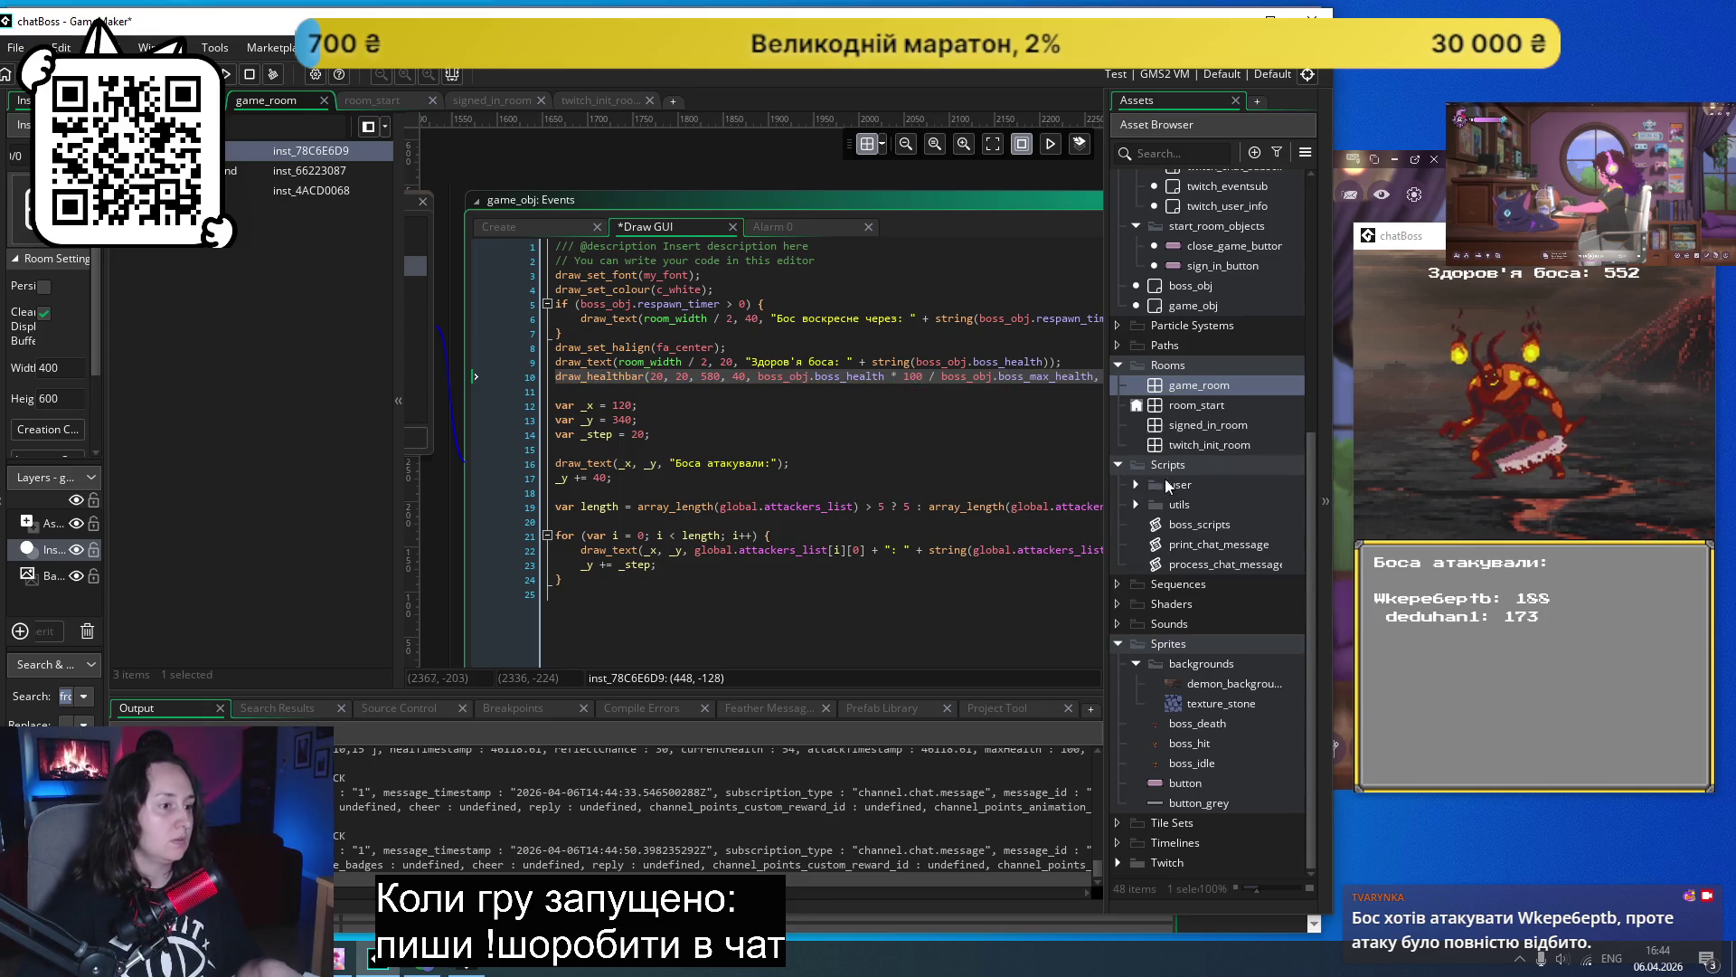
- Replace the backcol argument with c_black
type("backc")
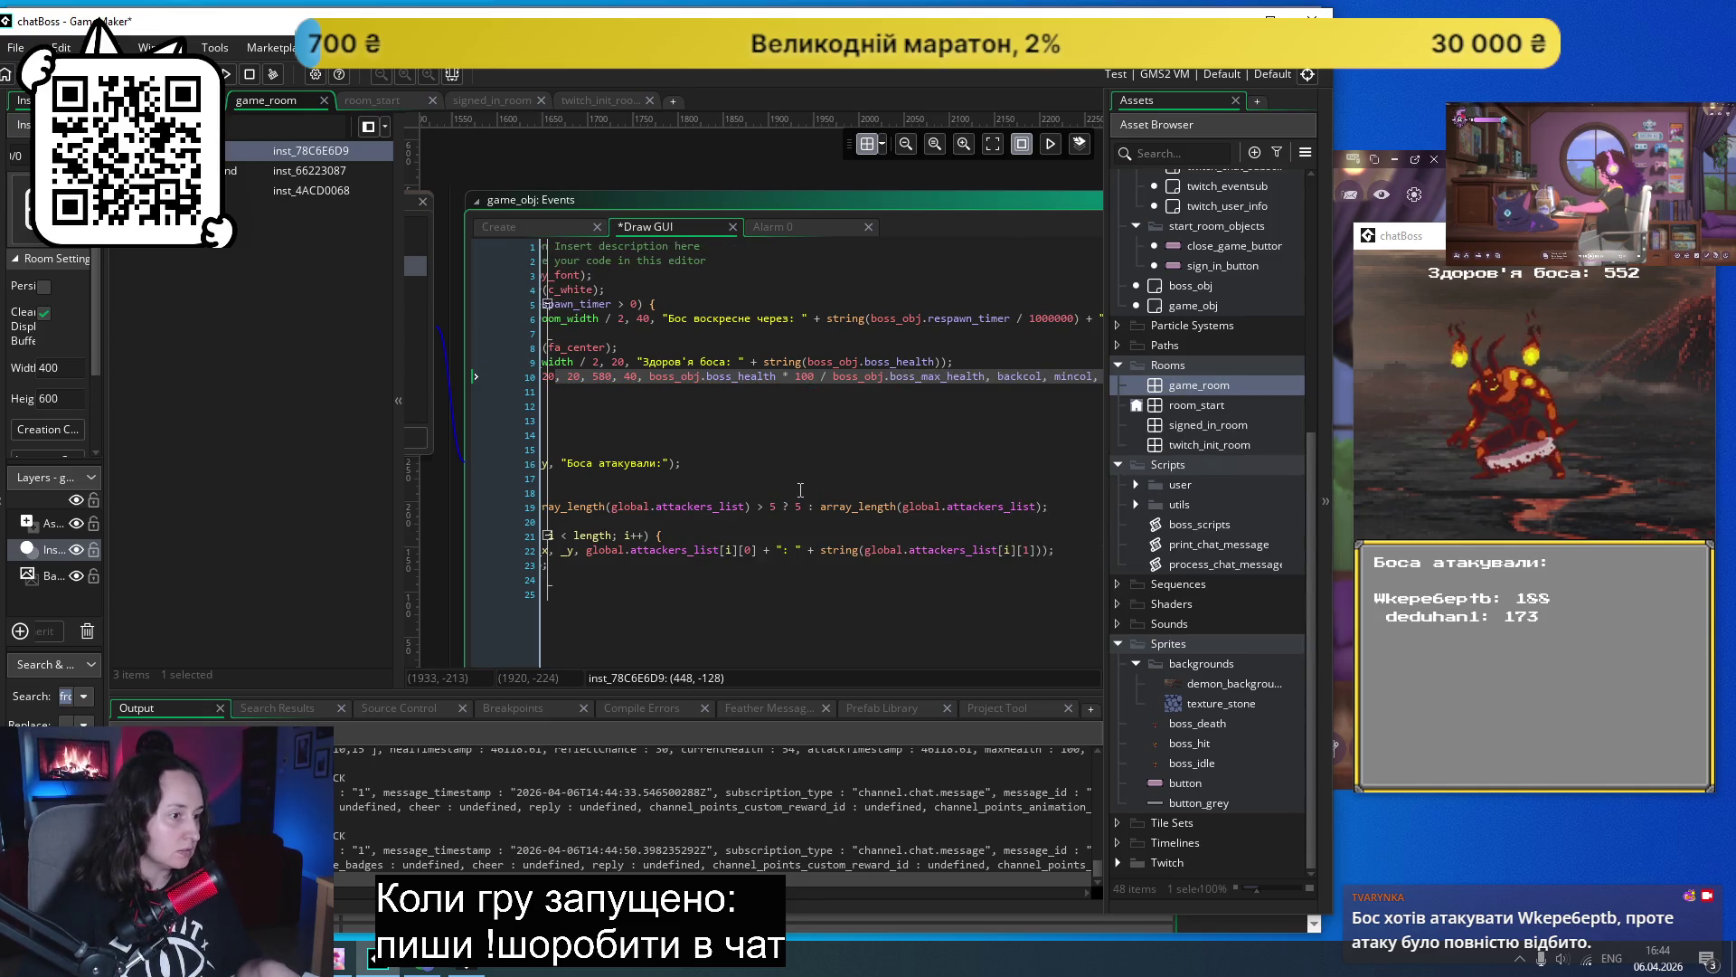
key("ctrl+BackSpace")
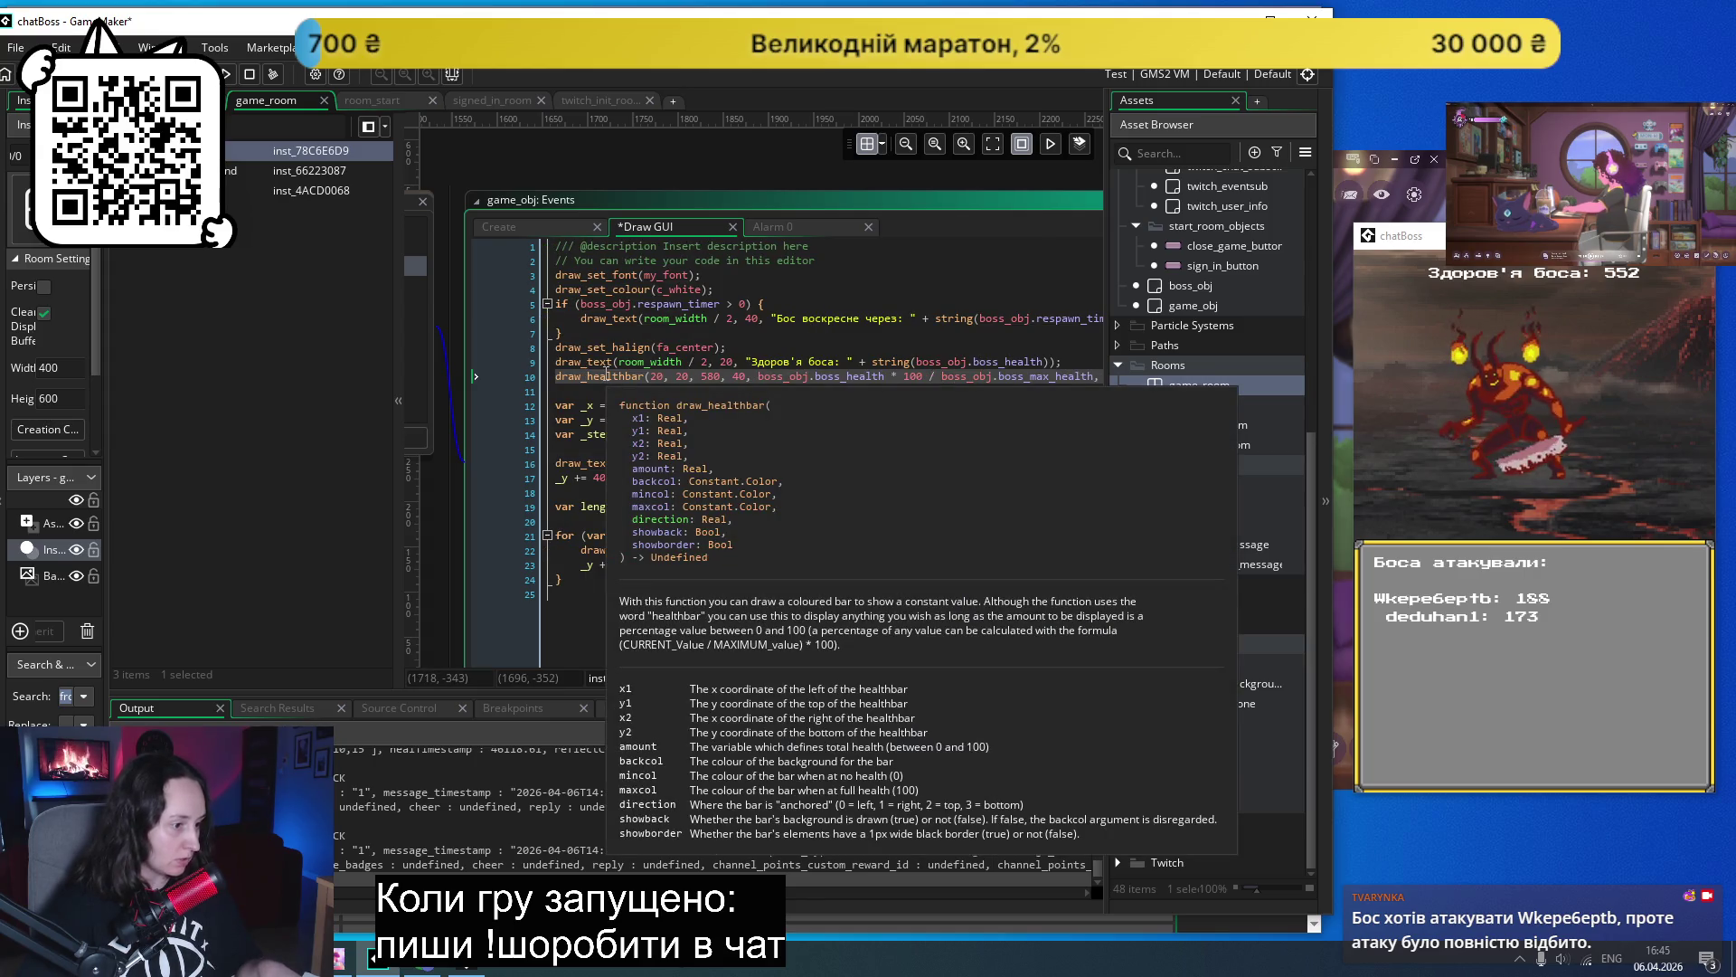
type("backcol, mincol,")
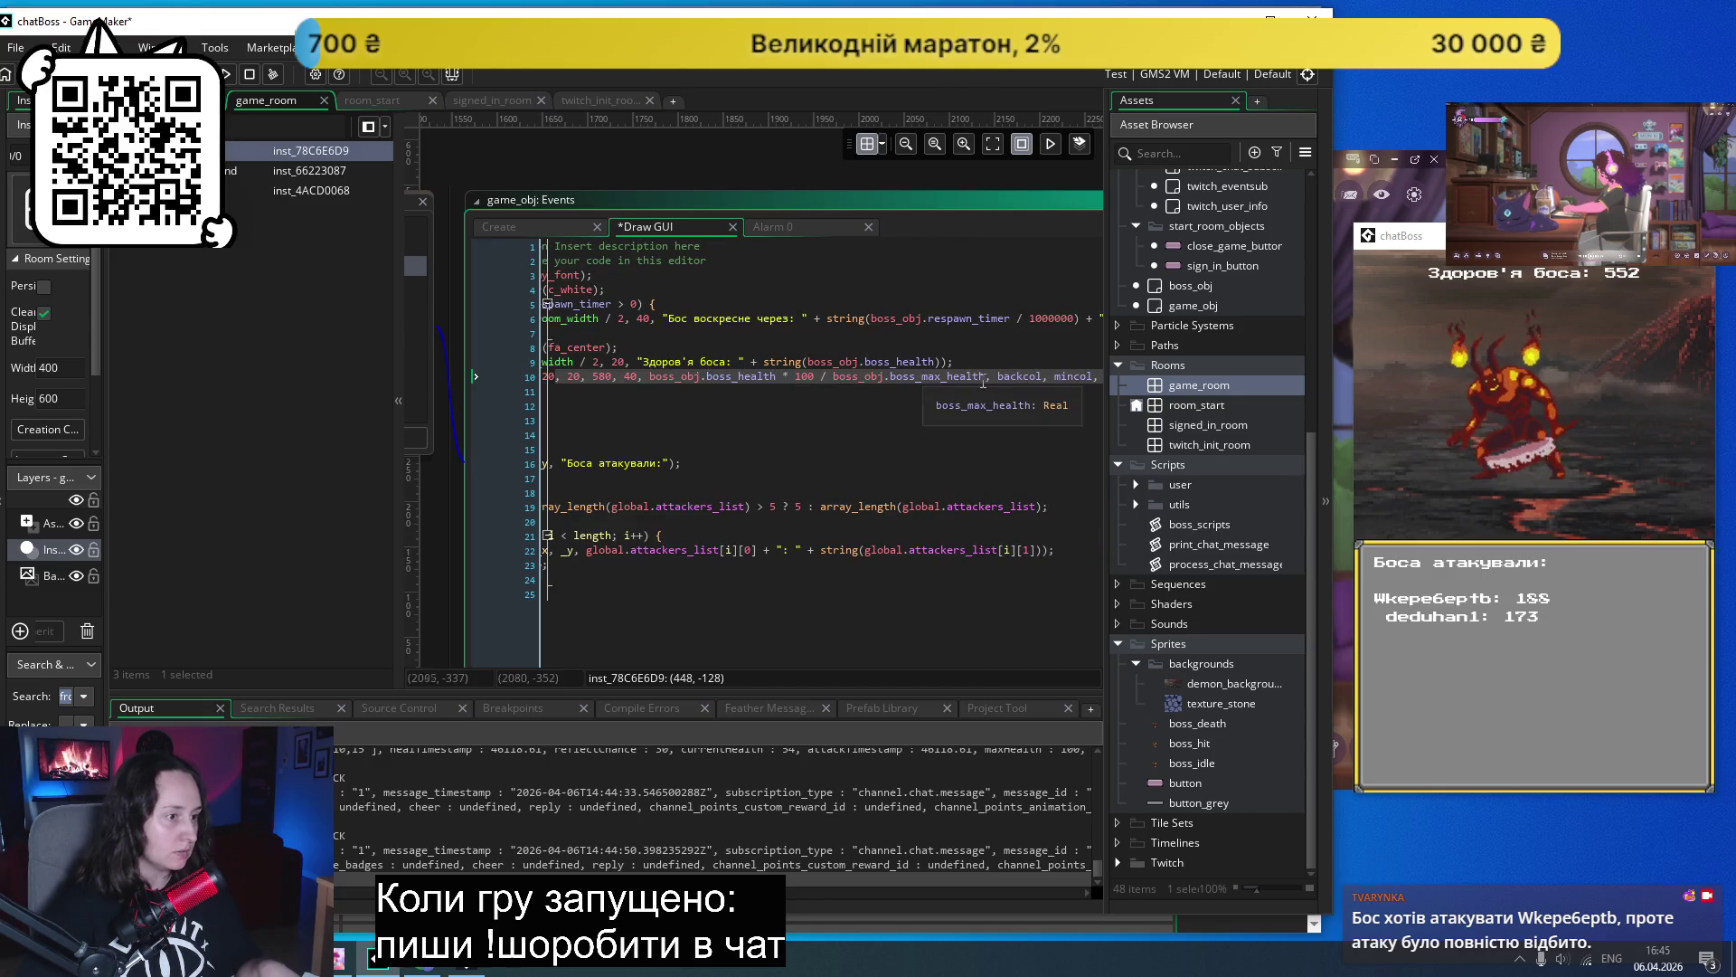
double_click(1004, 378)
type("c_")
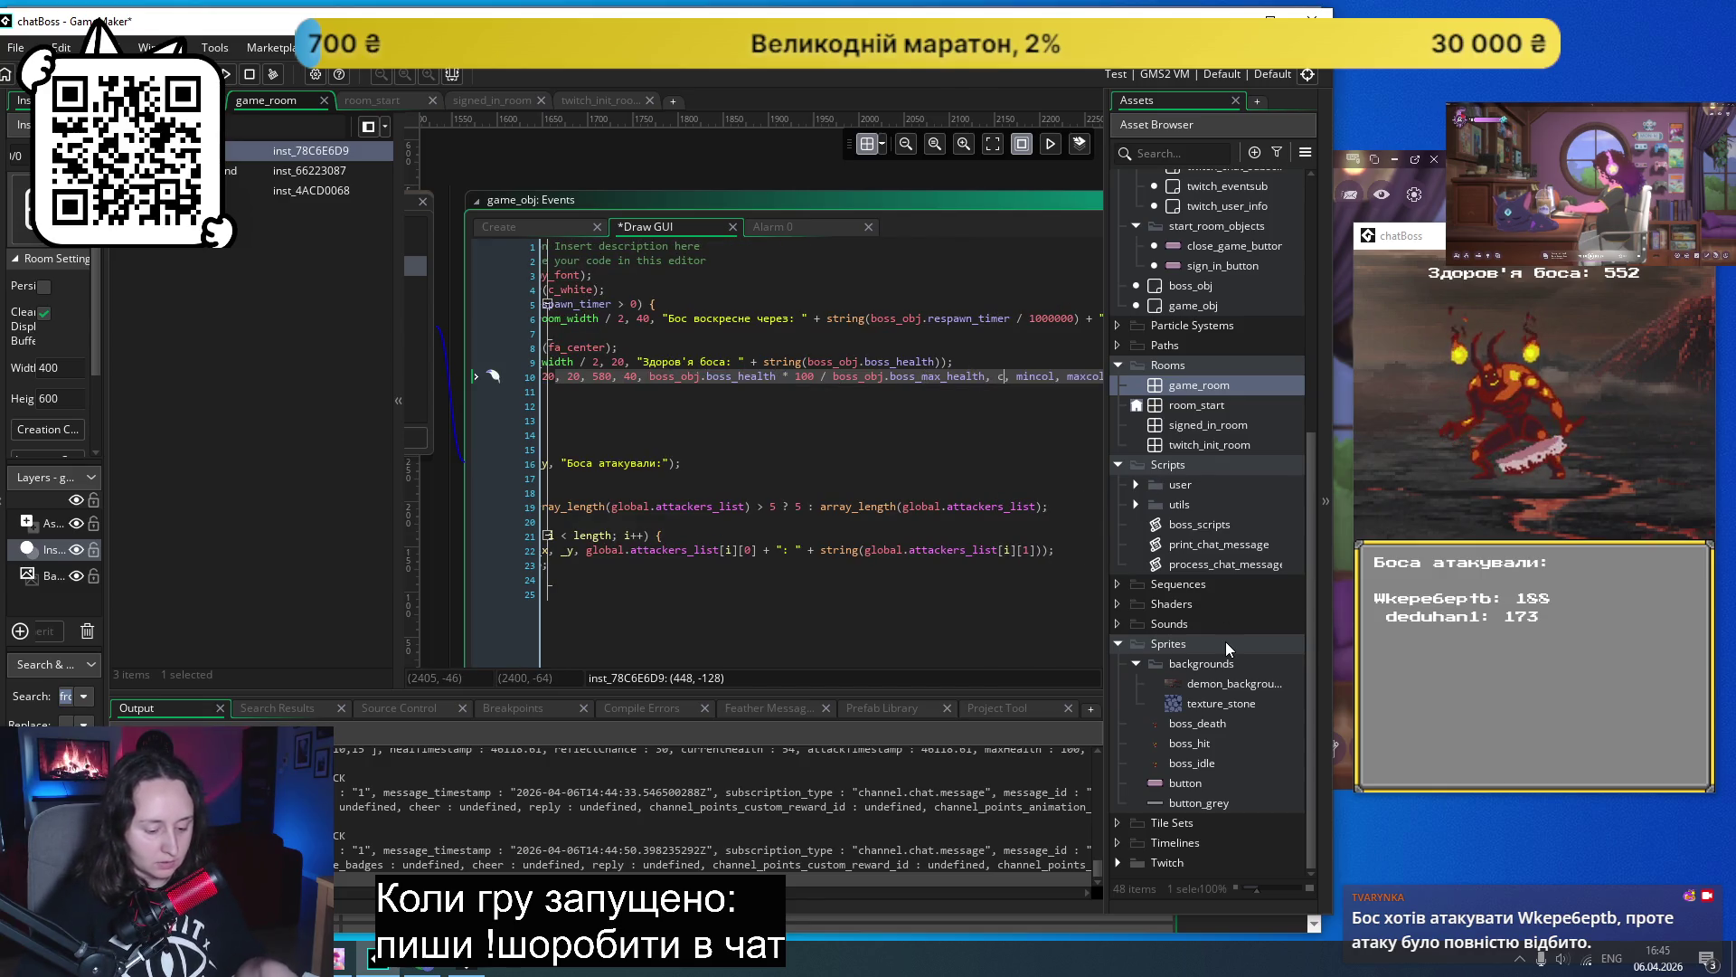
type("b")
key("Return")
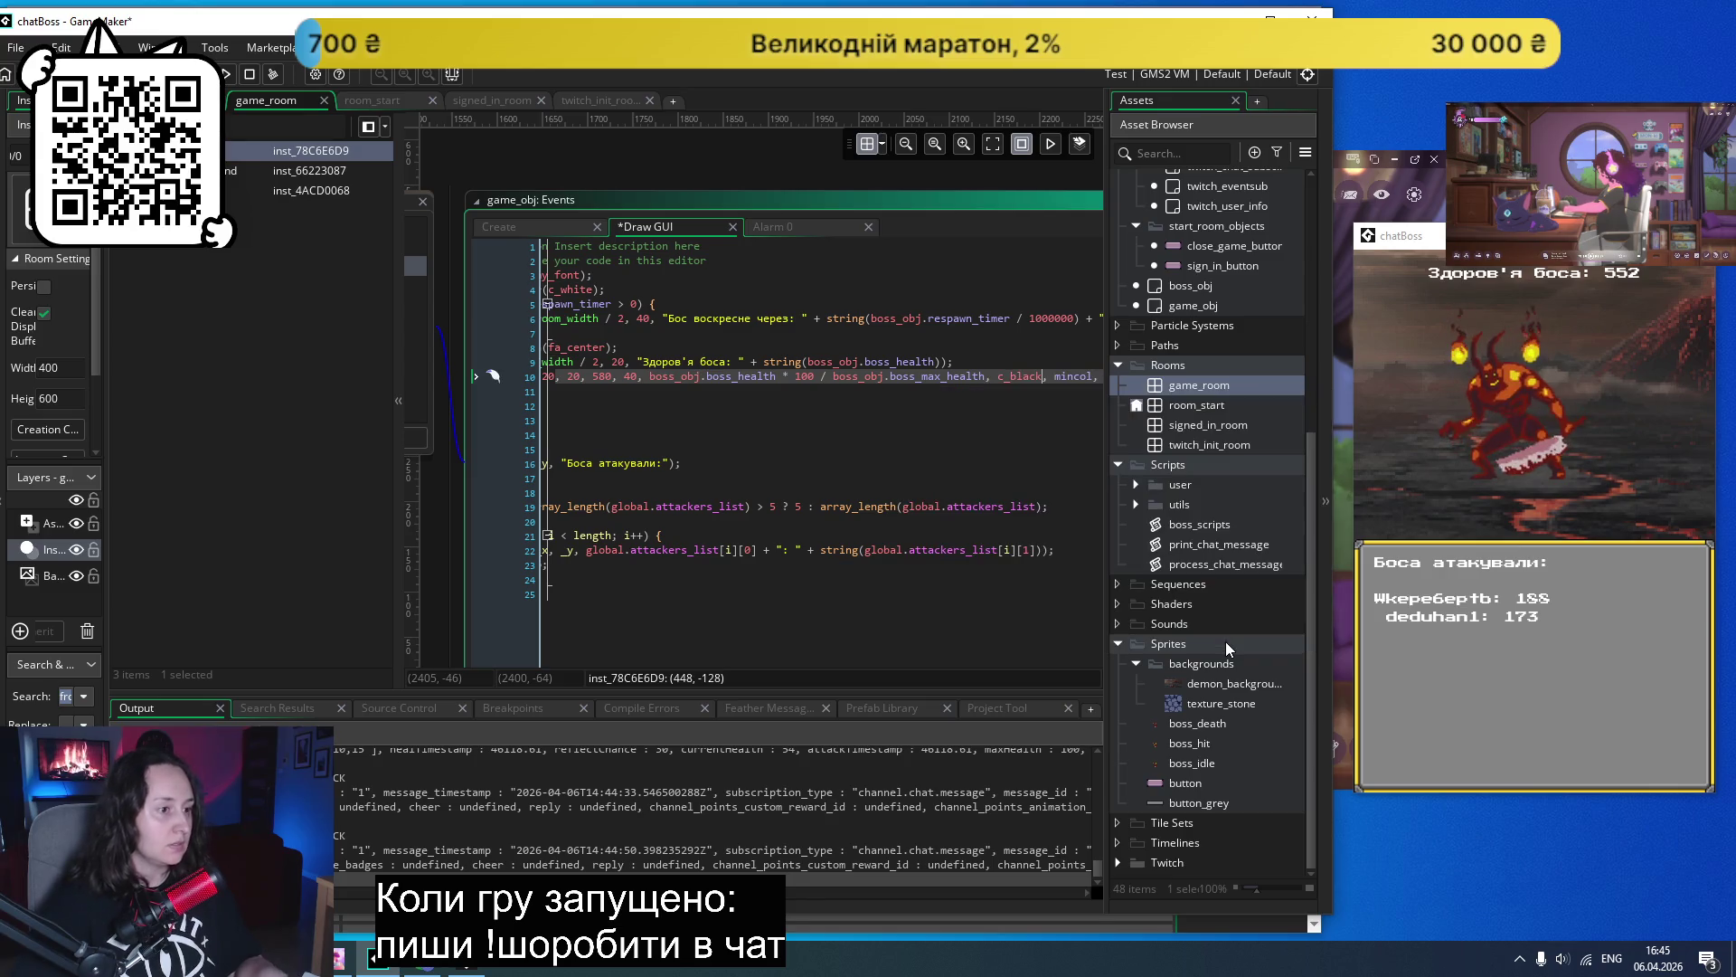
left_click(653, 454)
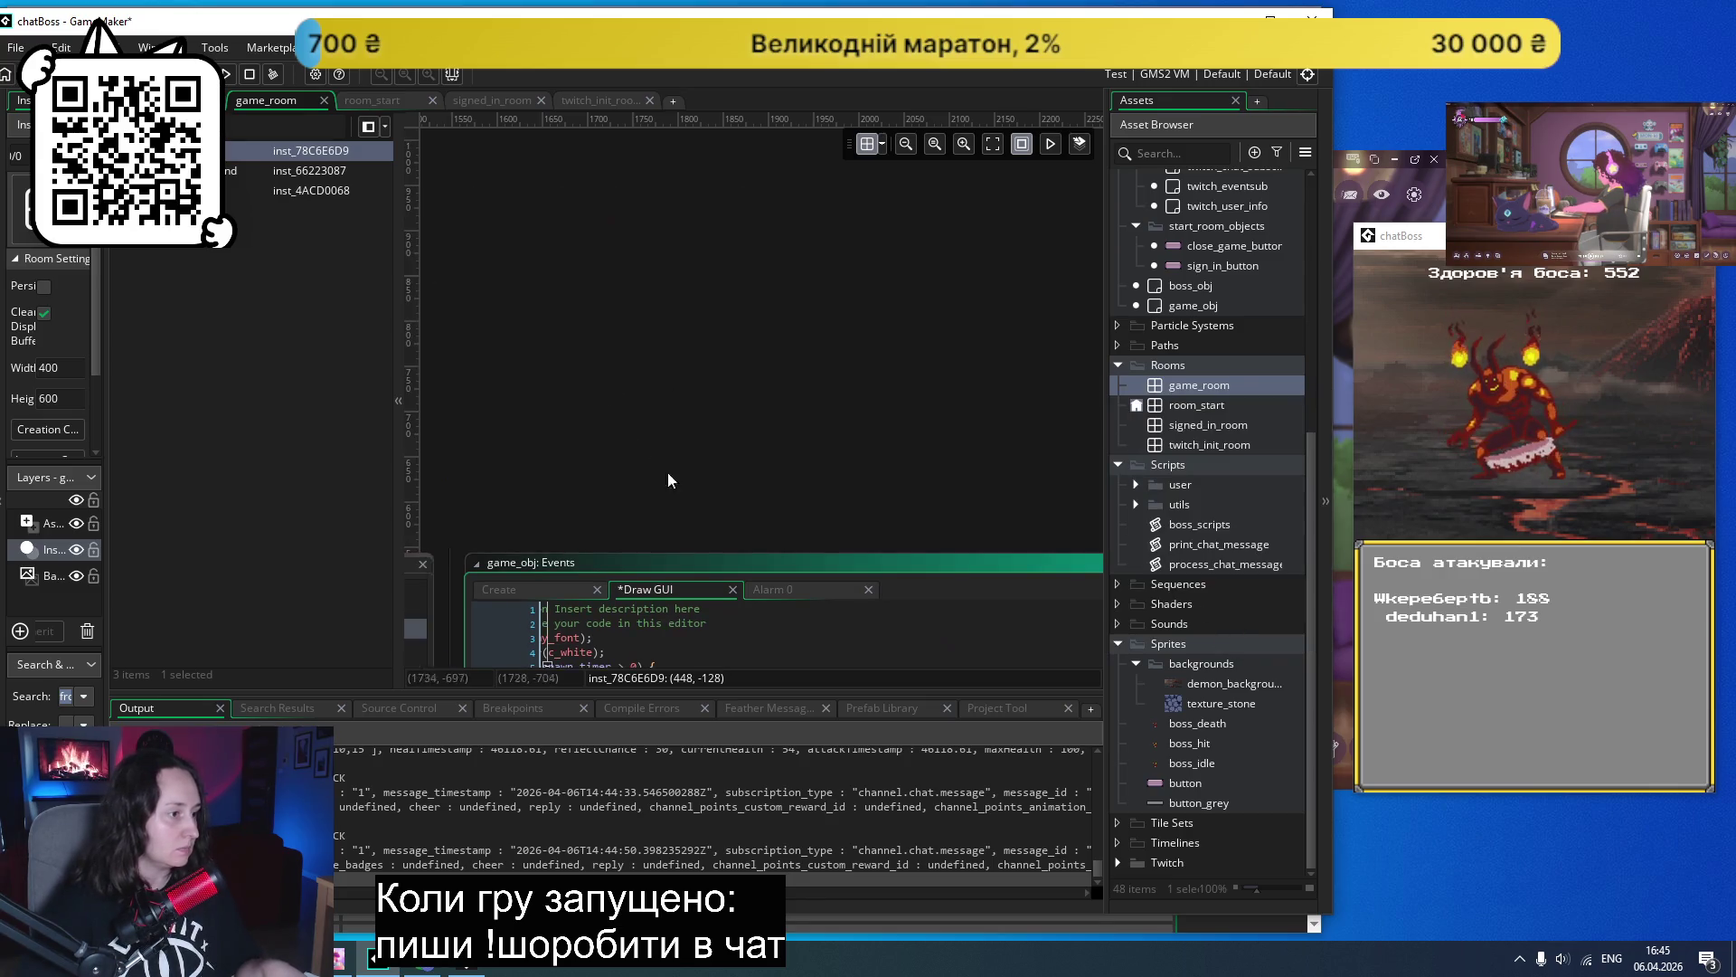
- Set the bar's empty colour to c_black and full colour to c_red
mouse_move(585, 379)
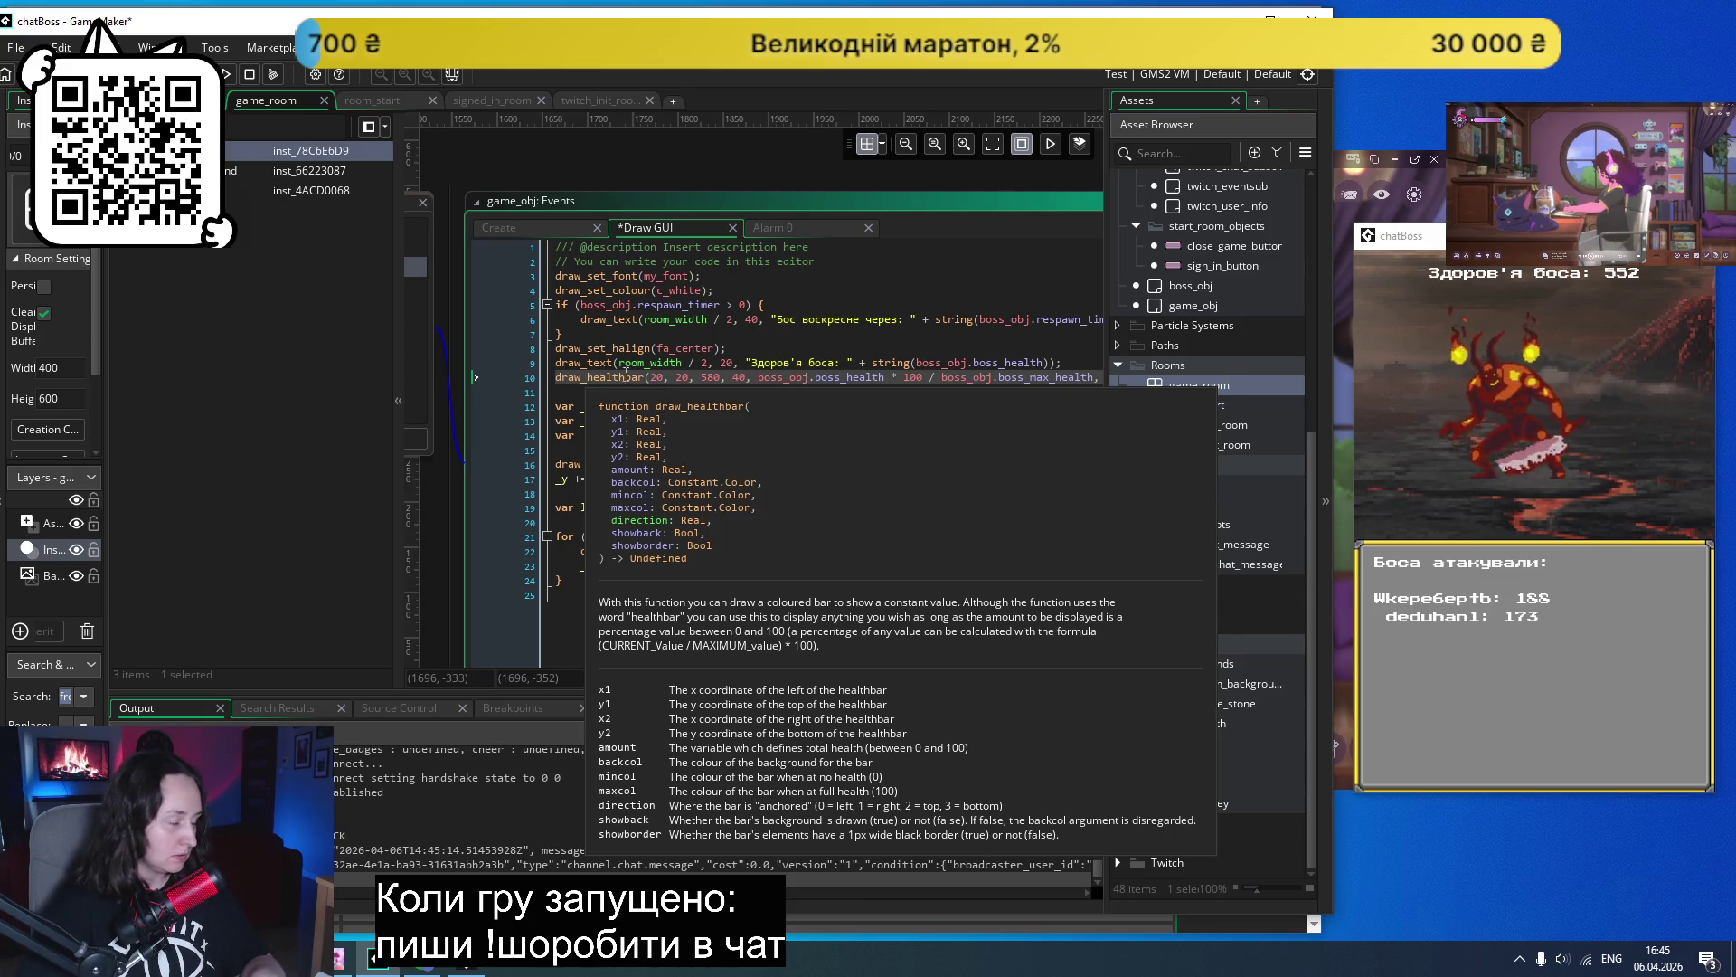
left_click(1021, 378)
type("c_black, mincol, maxco")
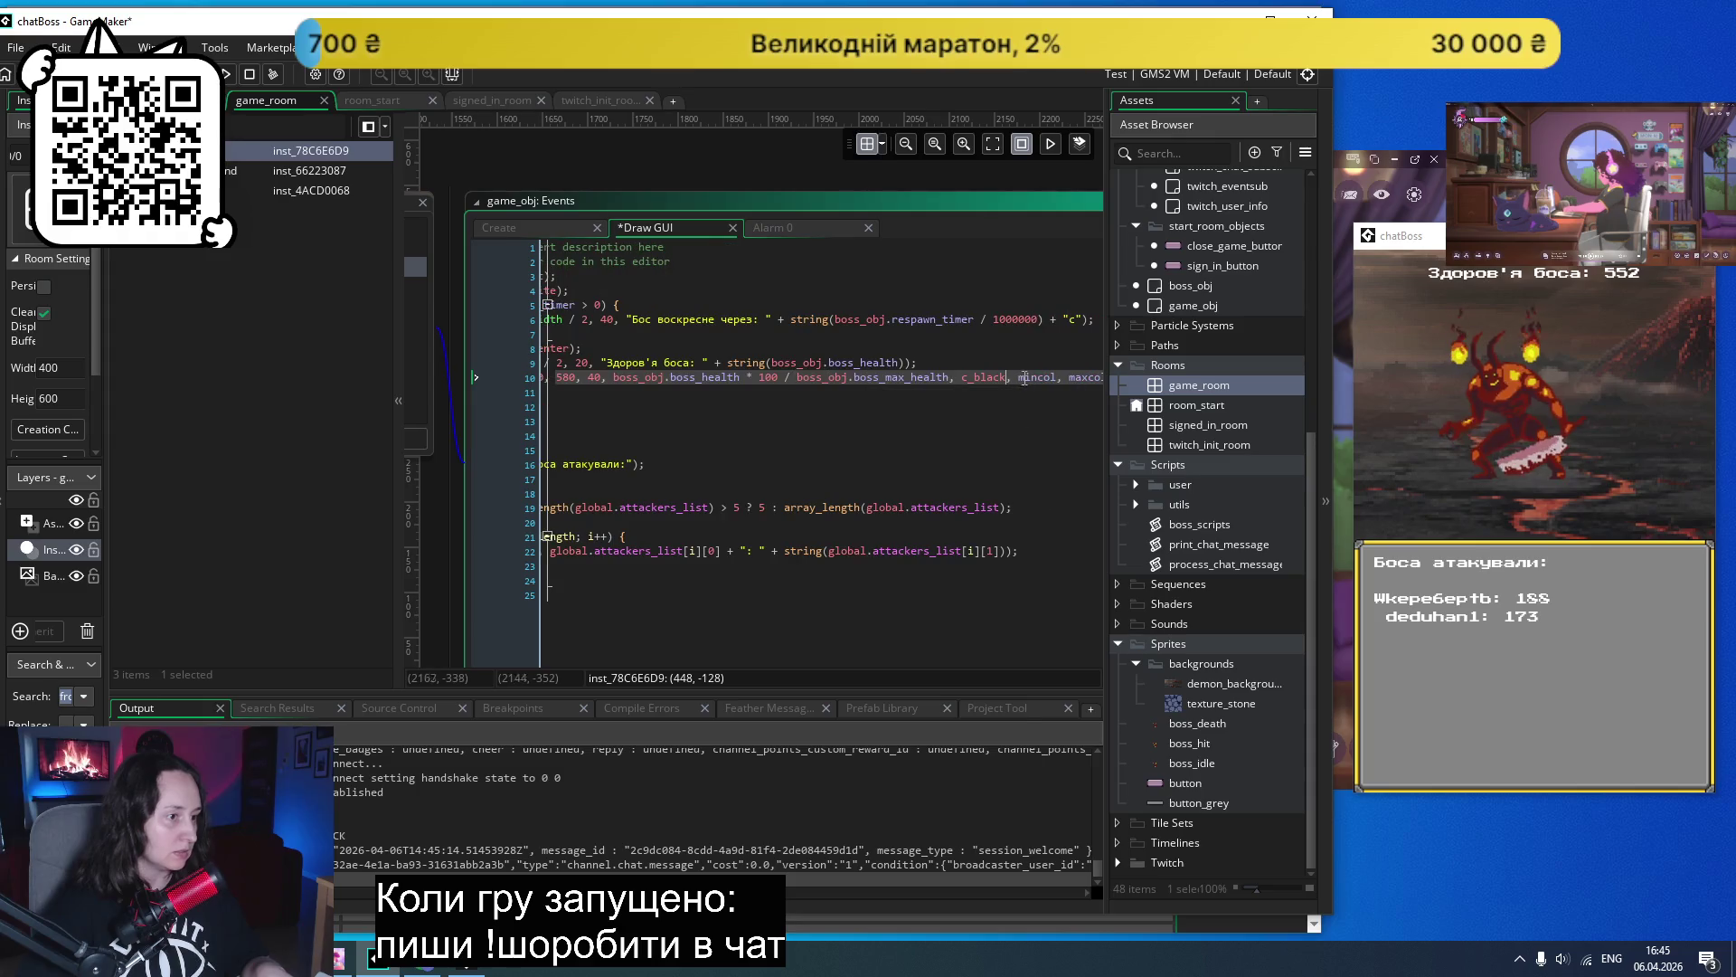
double_click(1037, 378)
type("c_")
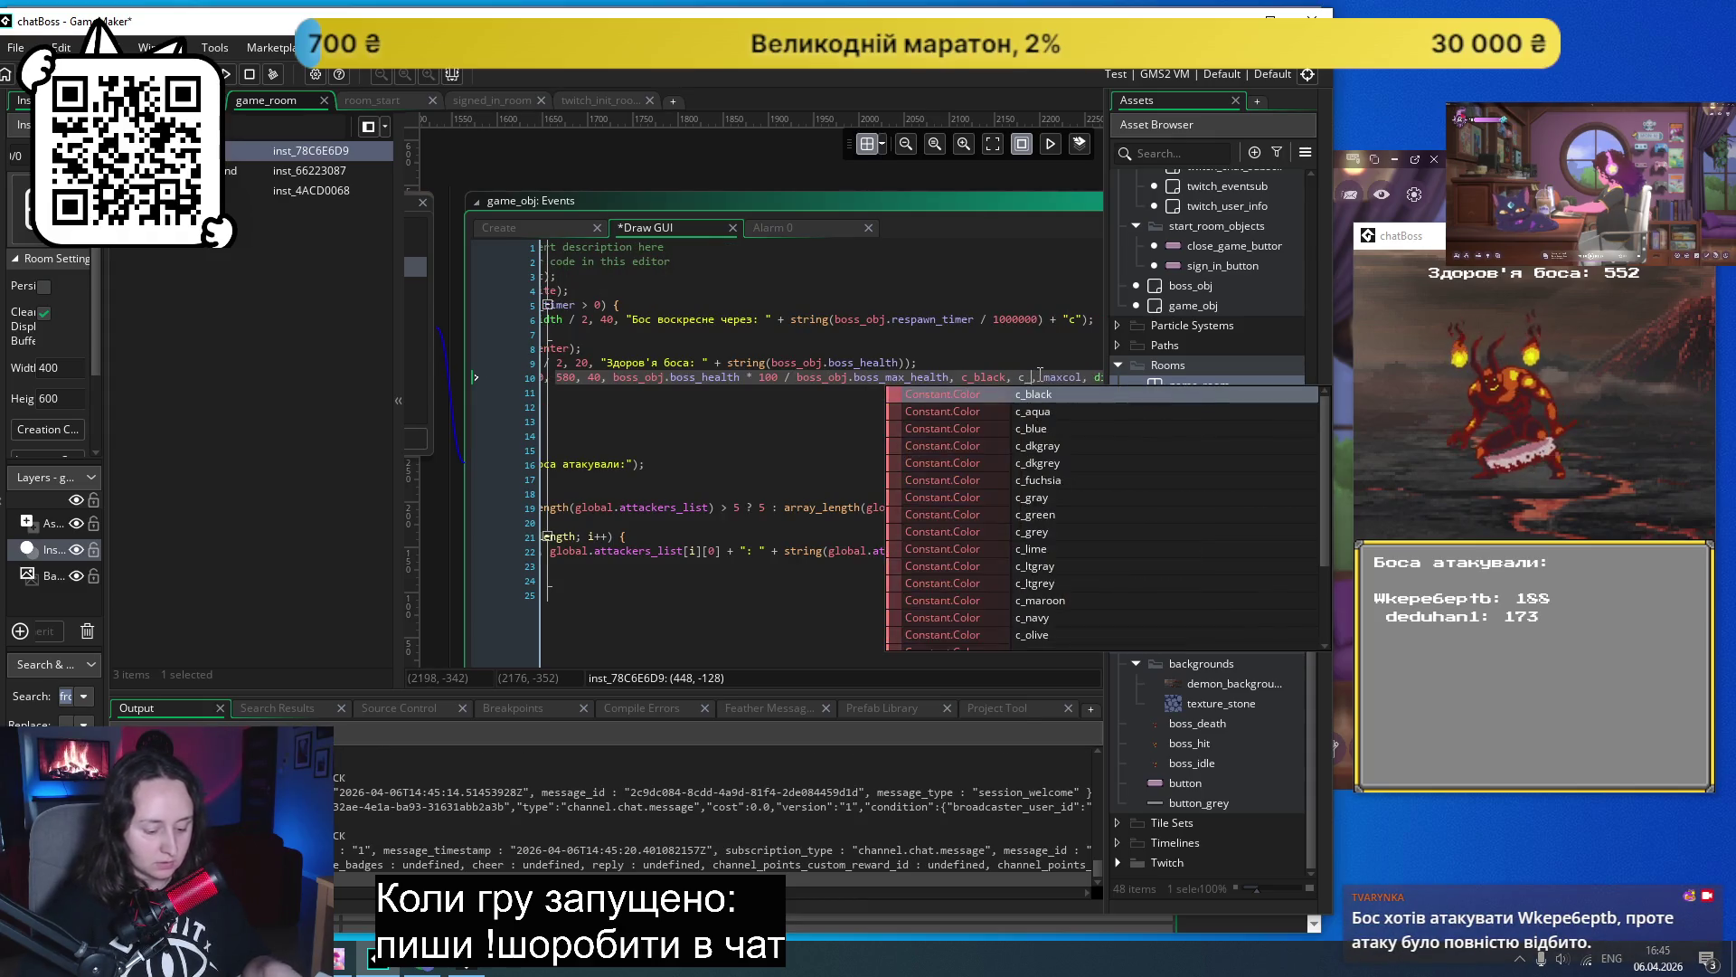
type("bl")
key("Return")
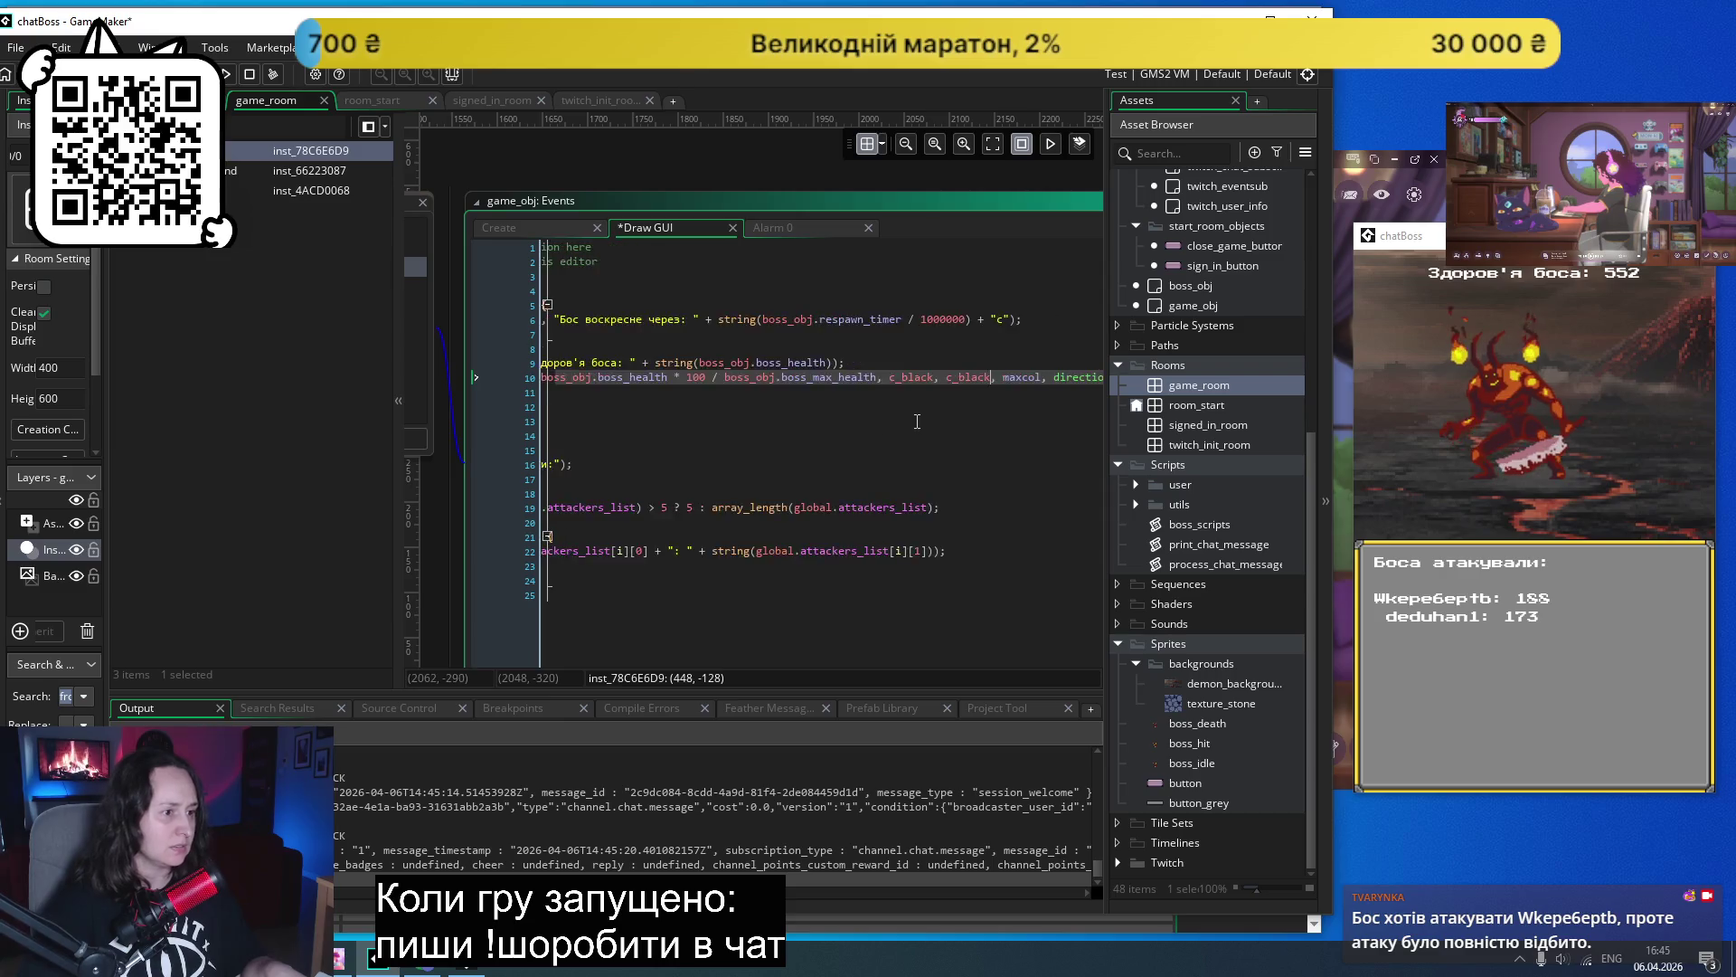
double_click(969, 377)
type("c_r")
key("Return")
key("Down")
key("Down")
key("Down")
- Set direction 1, showback true and showborder false, then save the code
scroll(843, 410, "up", 1)
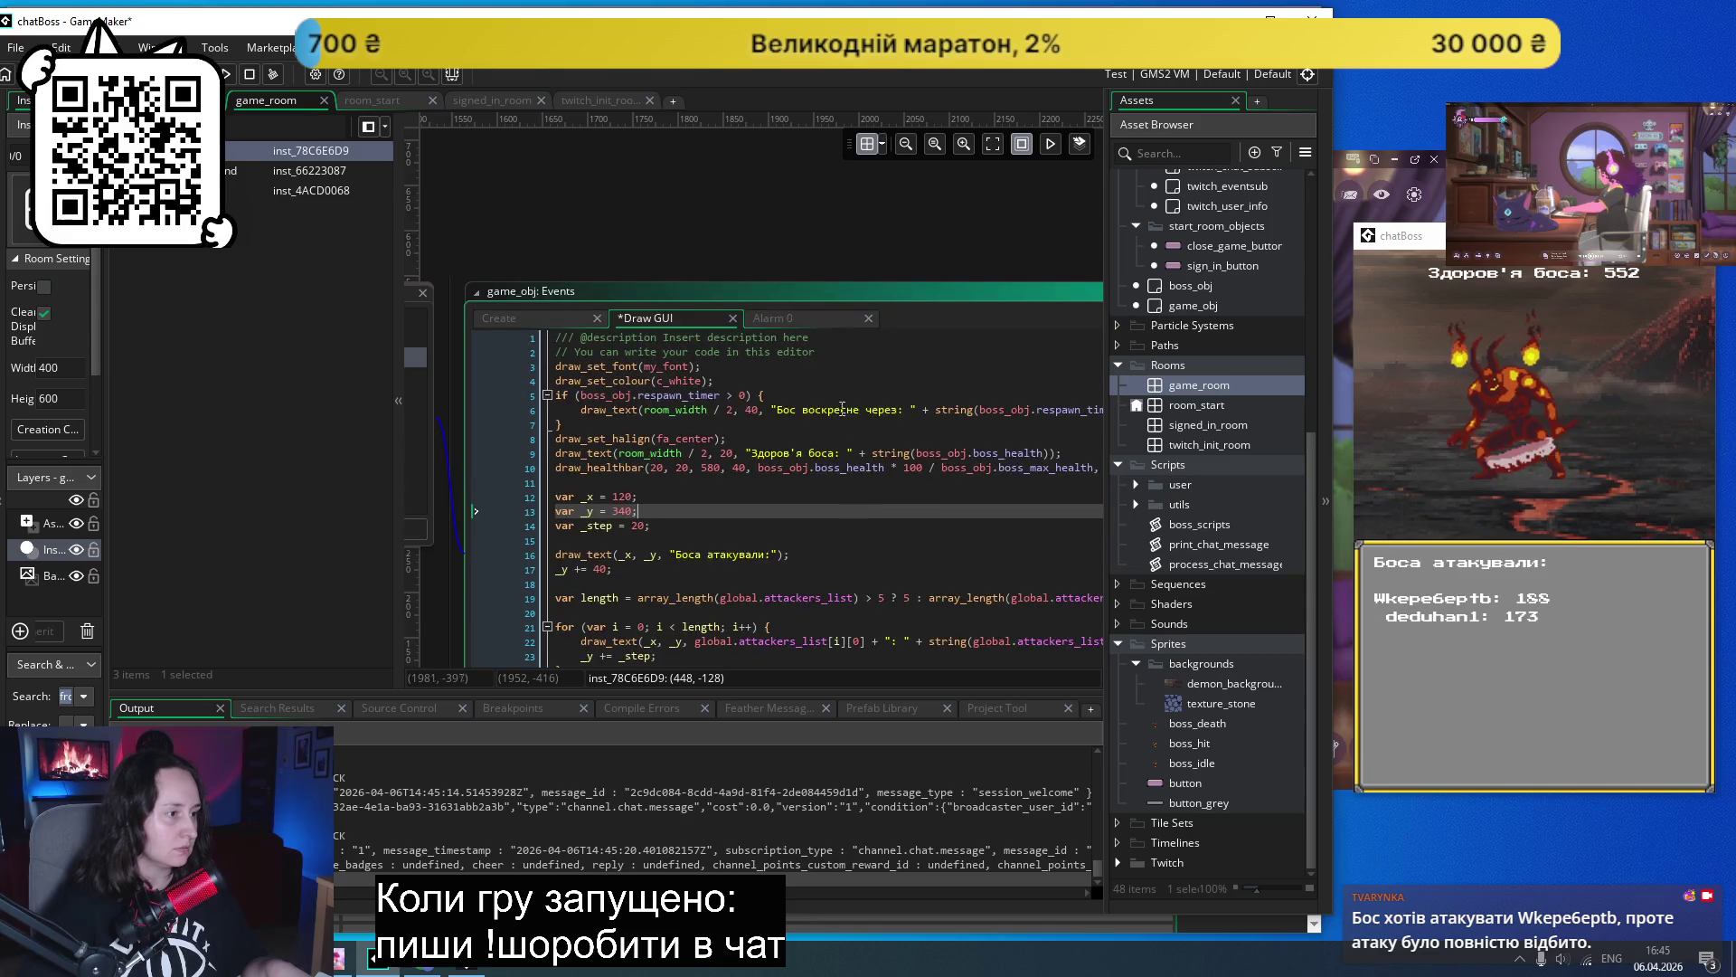
mouse_move(610, 471)
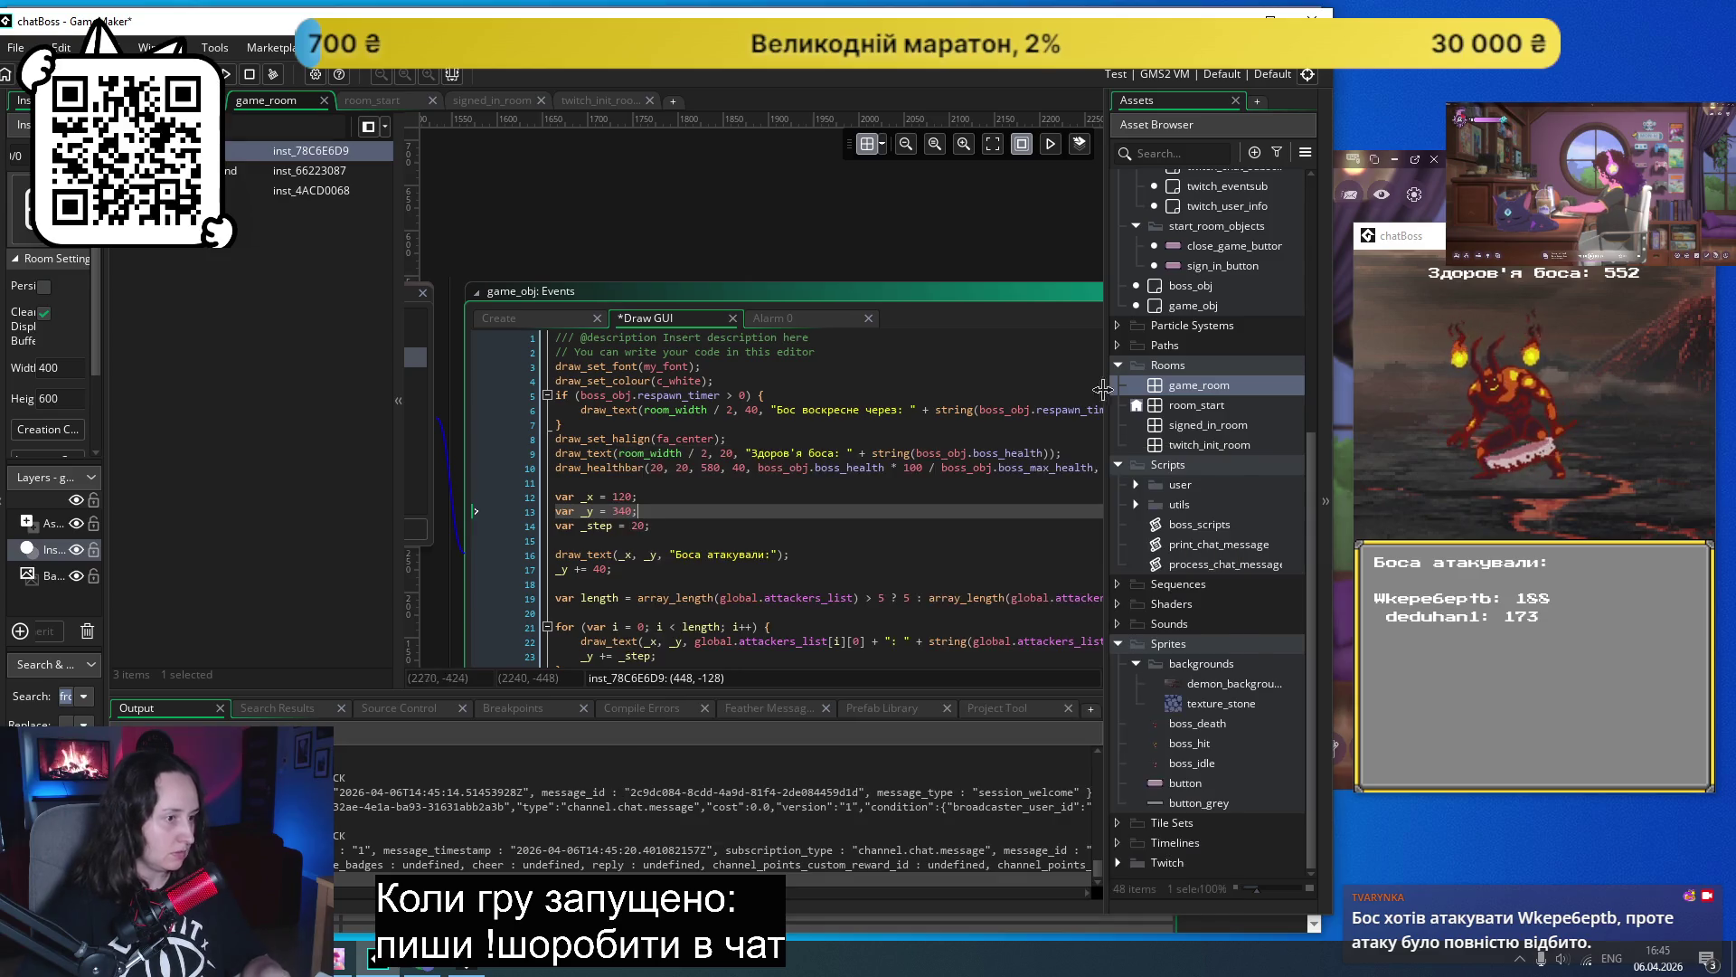
scroll(918, 407, "down", 1)
scroll(918, 408, "right", 5)
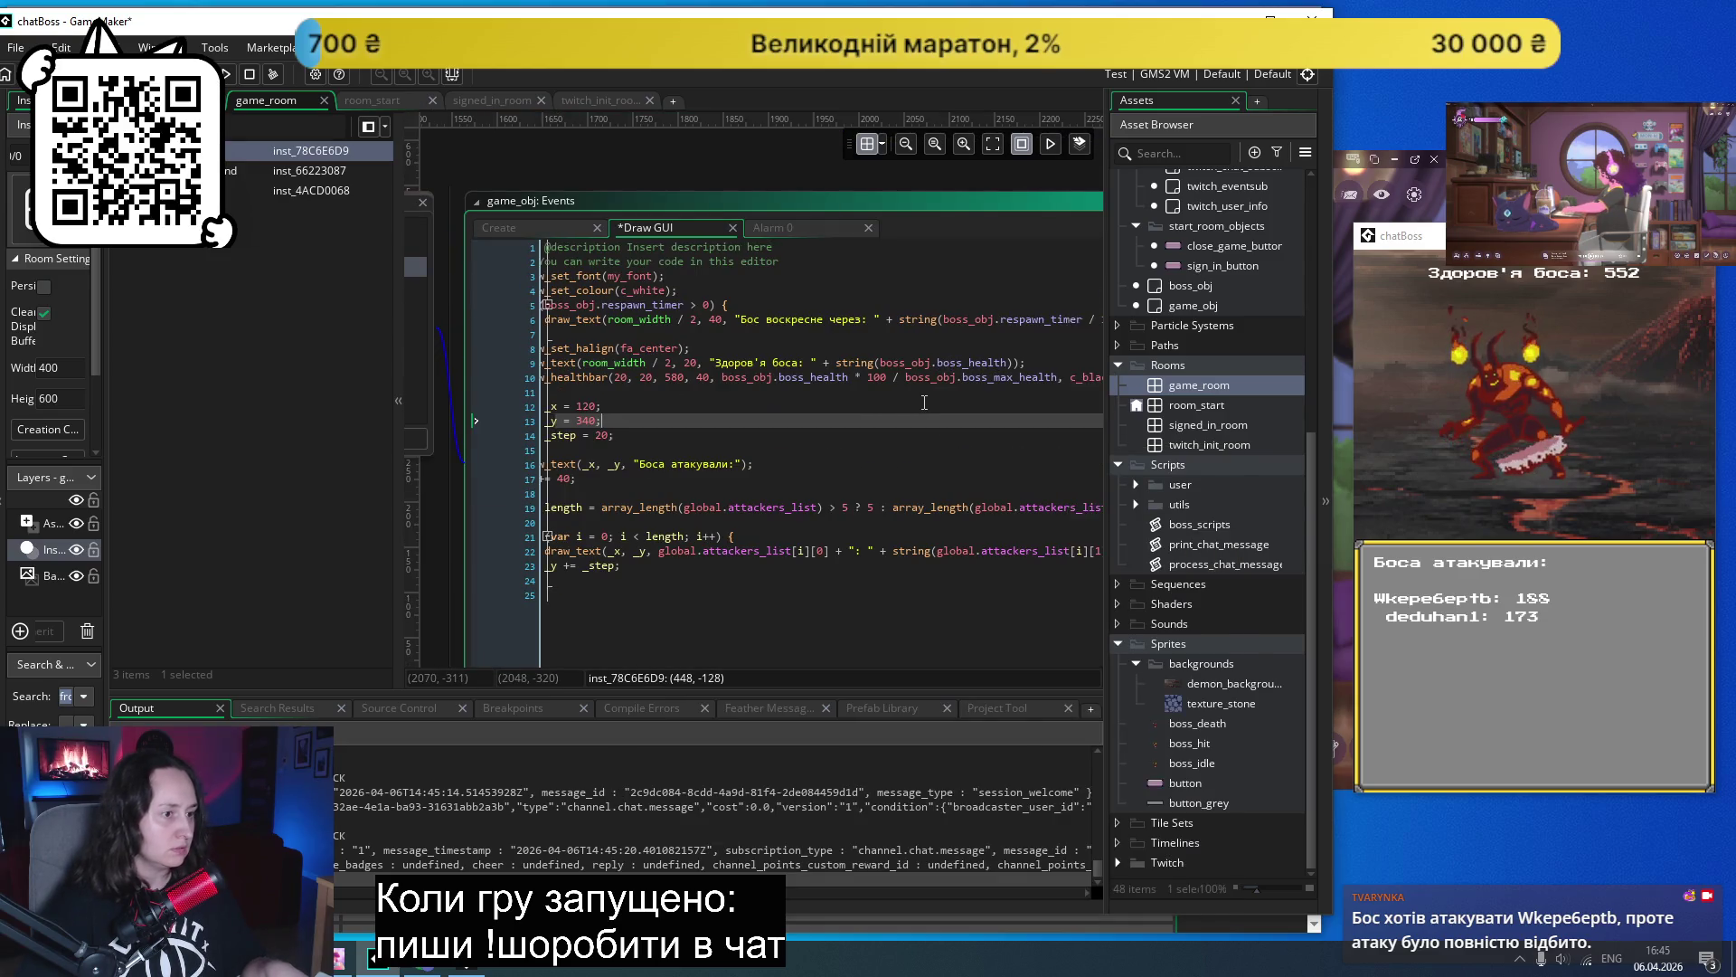
double_click(1038, 376)
scroll(748, 387, "left", 5)
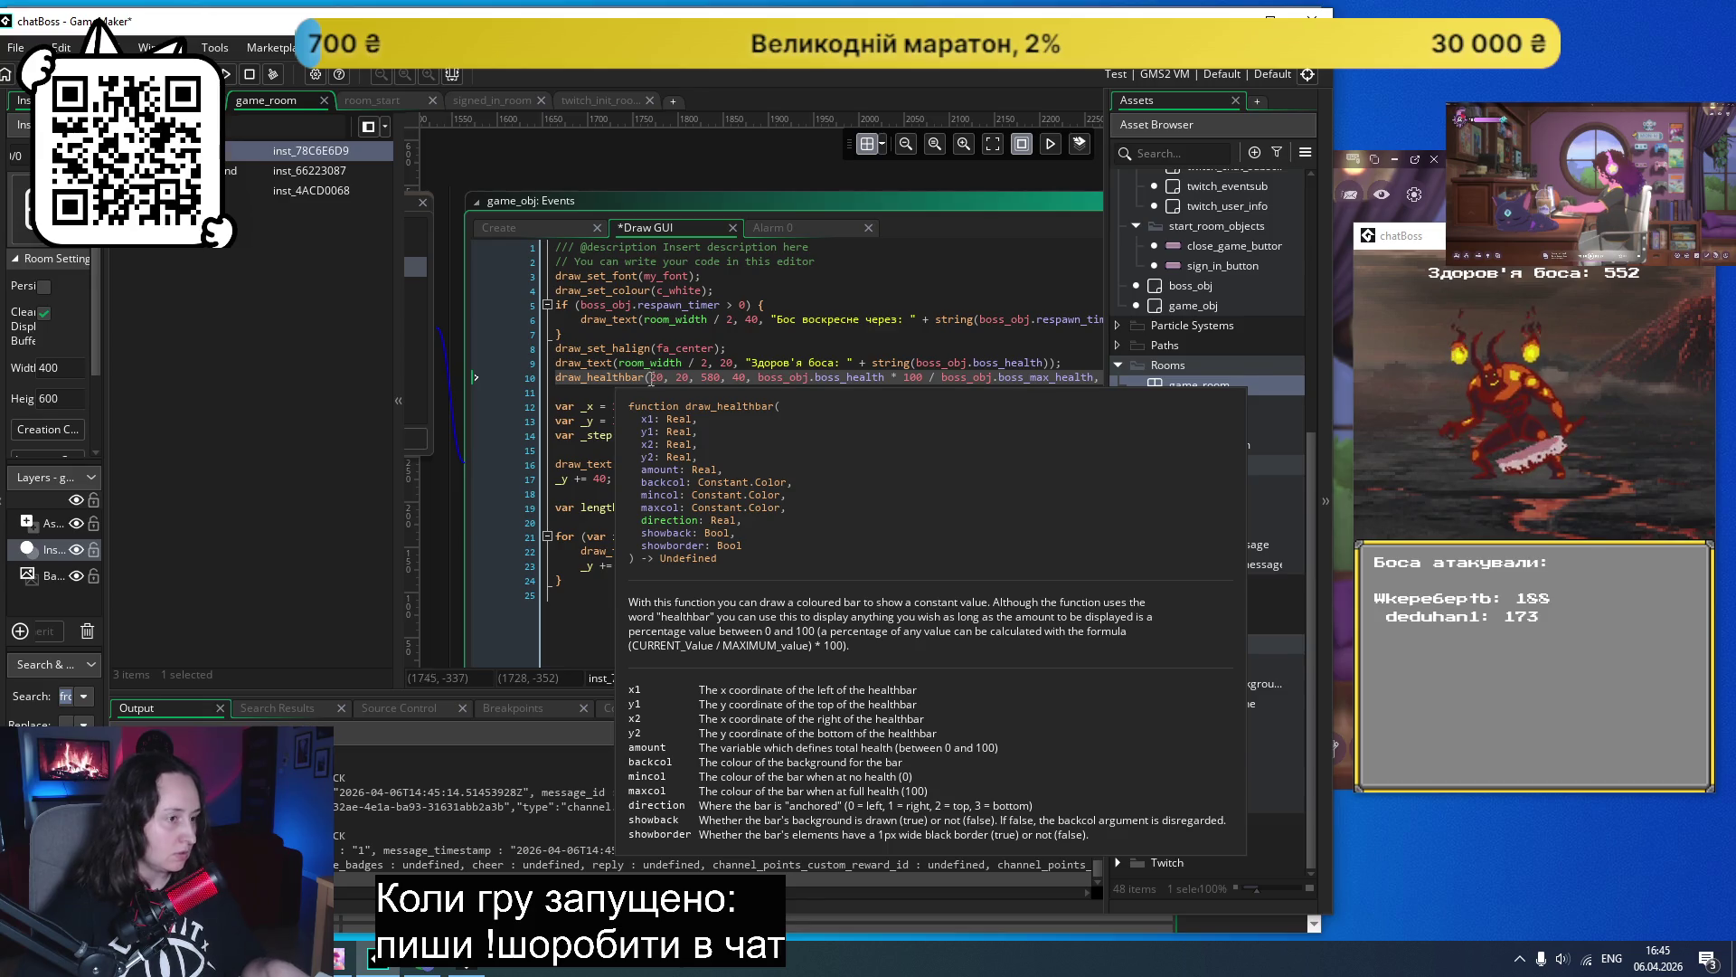
scroll(814, 375, "right", 4)
scroll(952, 374, "down", 2)
scroll(952, 373, "up", 2)
scroll(936, 377, "right", 2)
double_click(932, 379)
type("true, showborder")
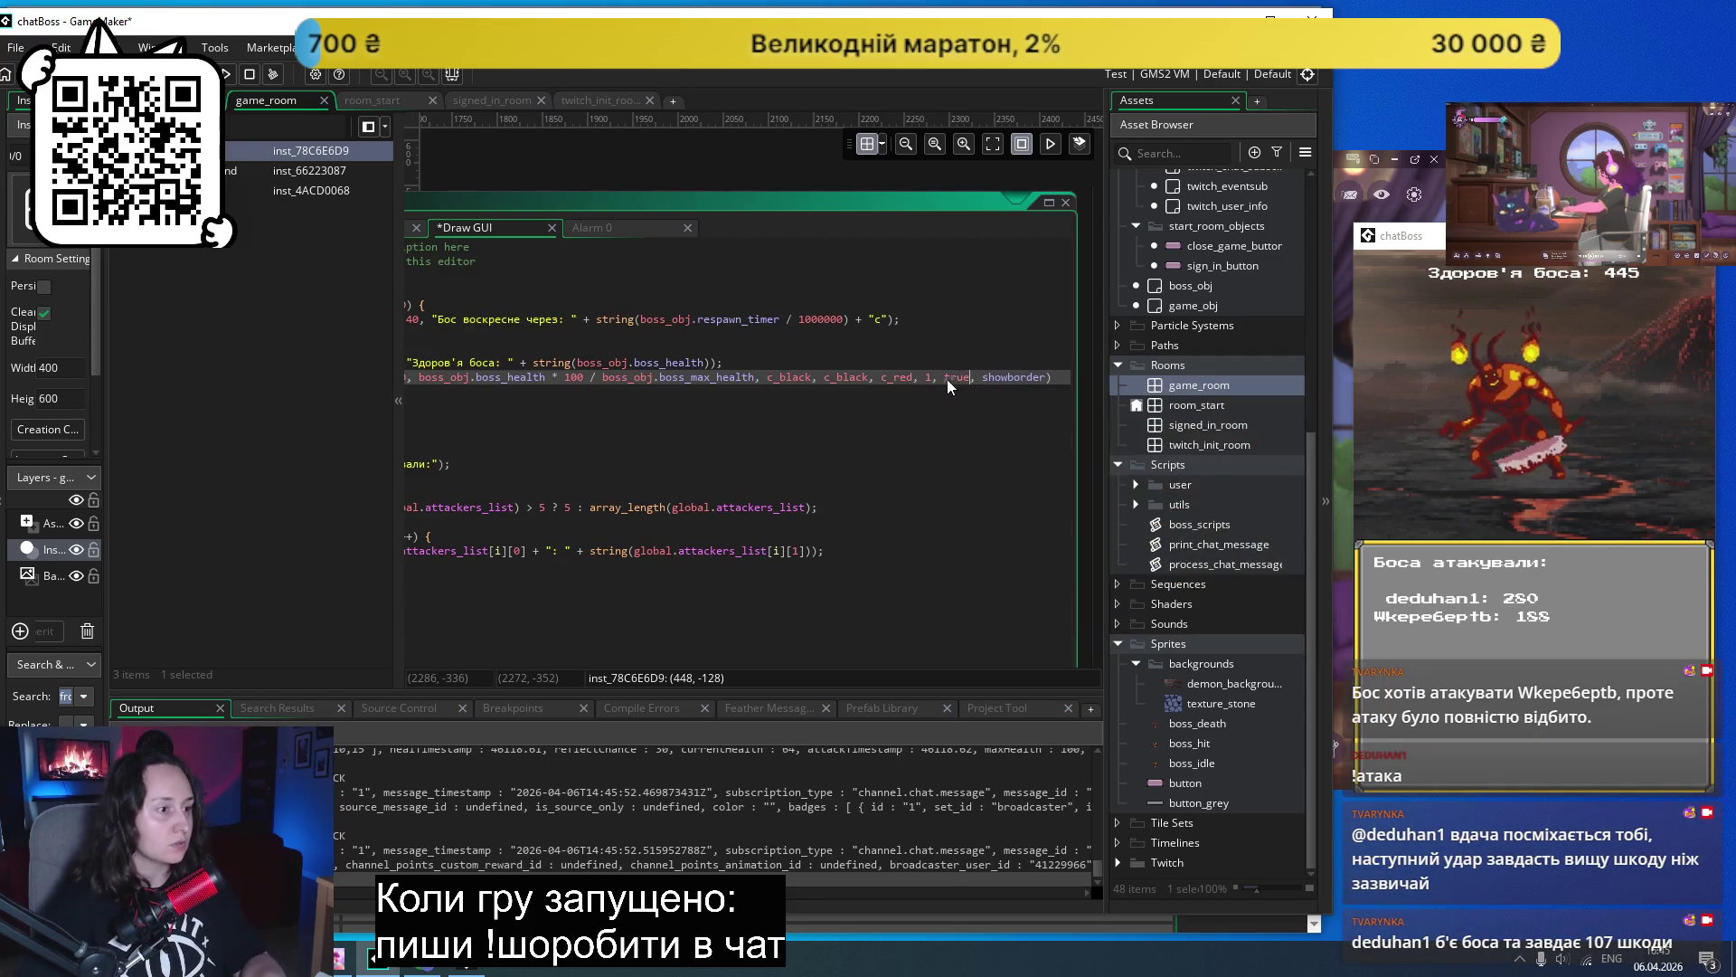
double_click(1015, 376)
type("false")
key("ctrl+s")
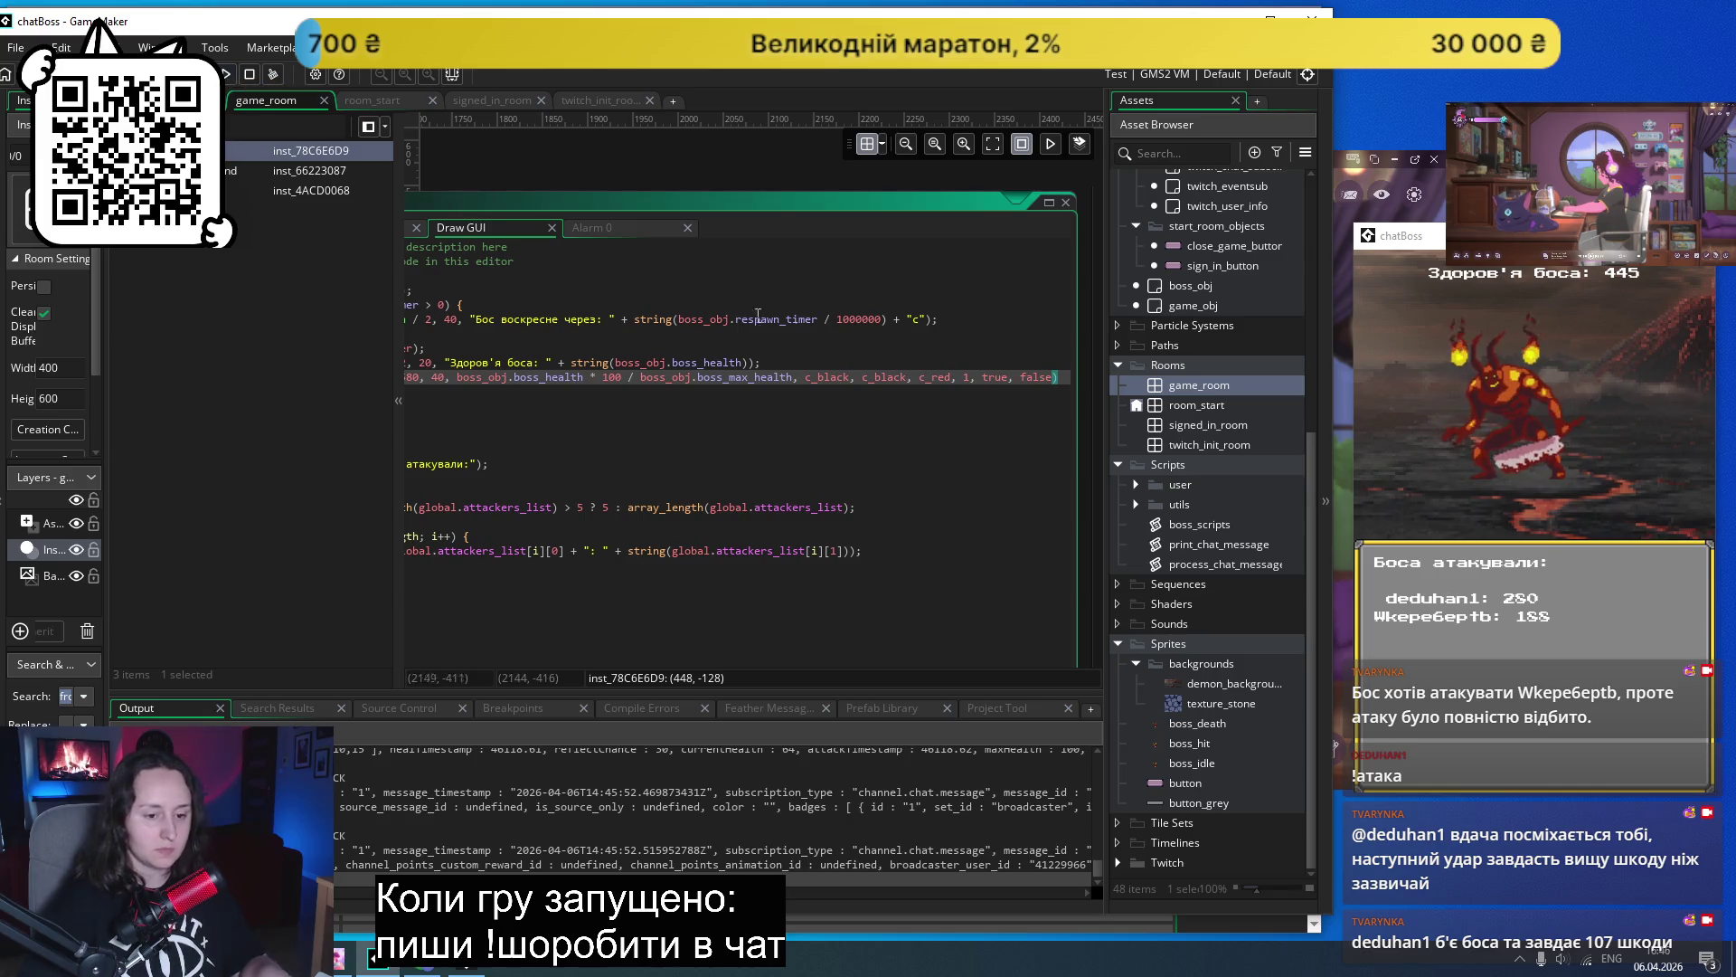
scroll(759, 339, "left", 2)
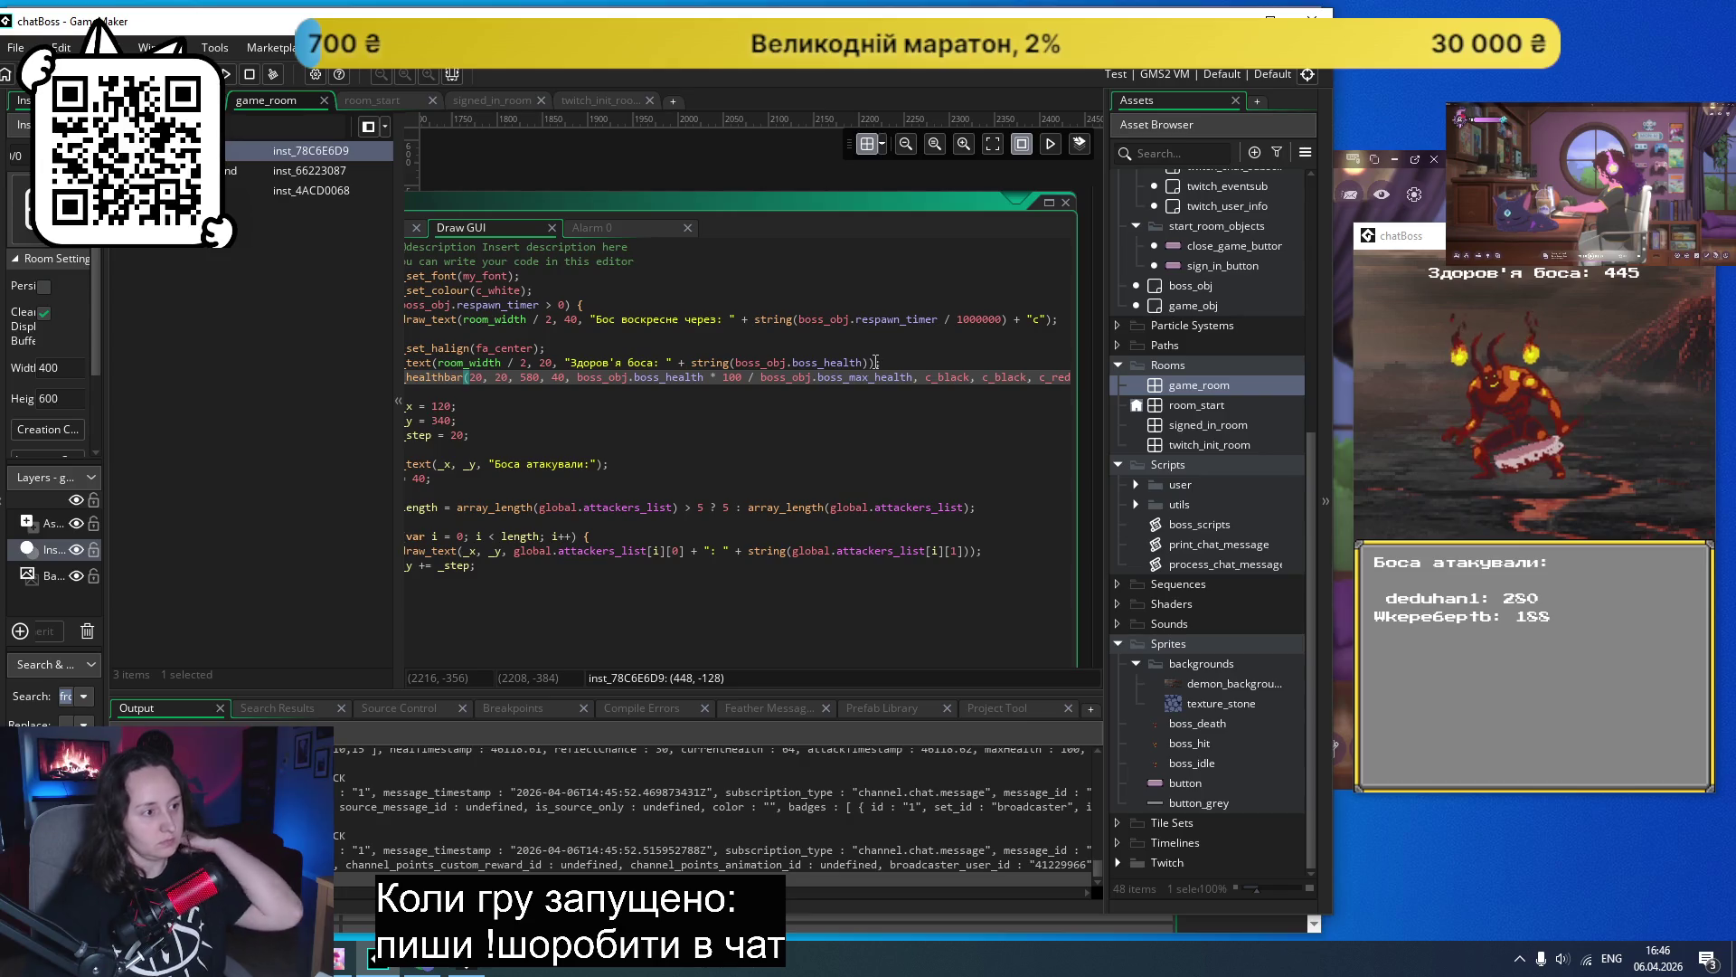
left_click(871, 361)
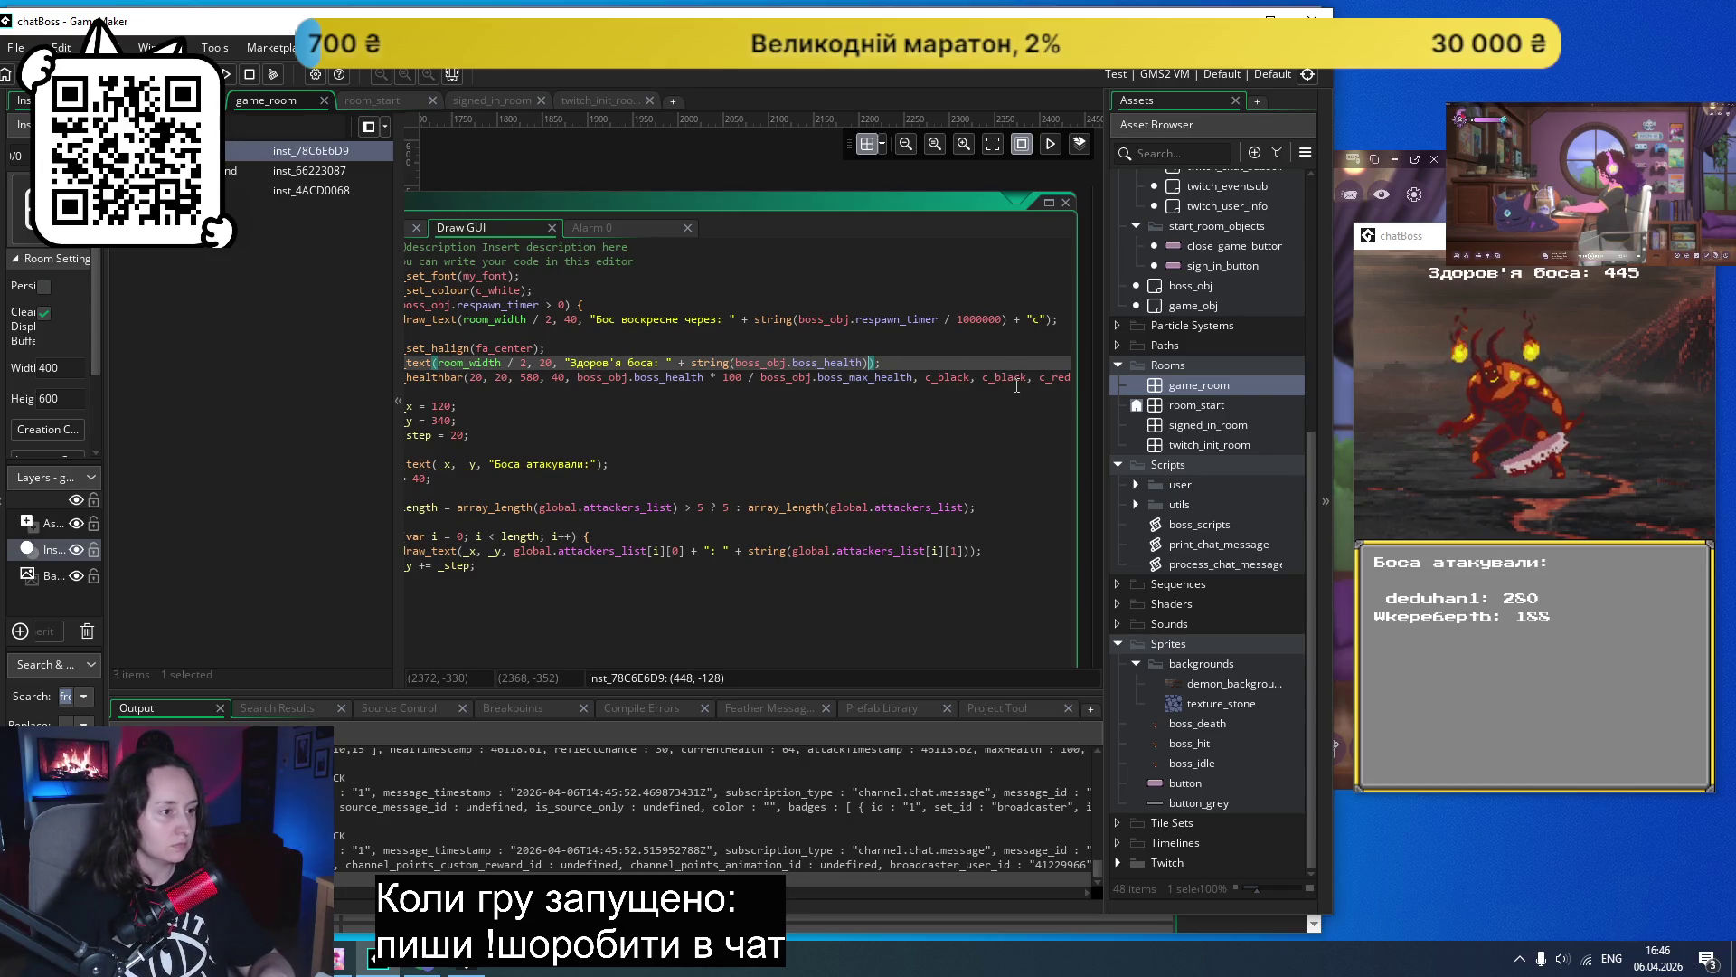
- Append + "/" + string(boss_obj.boss_max_health) to the boss health label and save
type("+ ")
type("\"/")
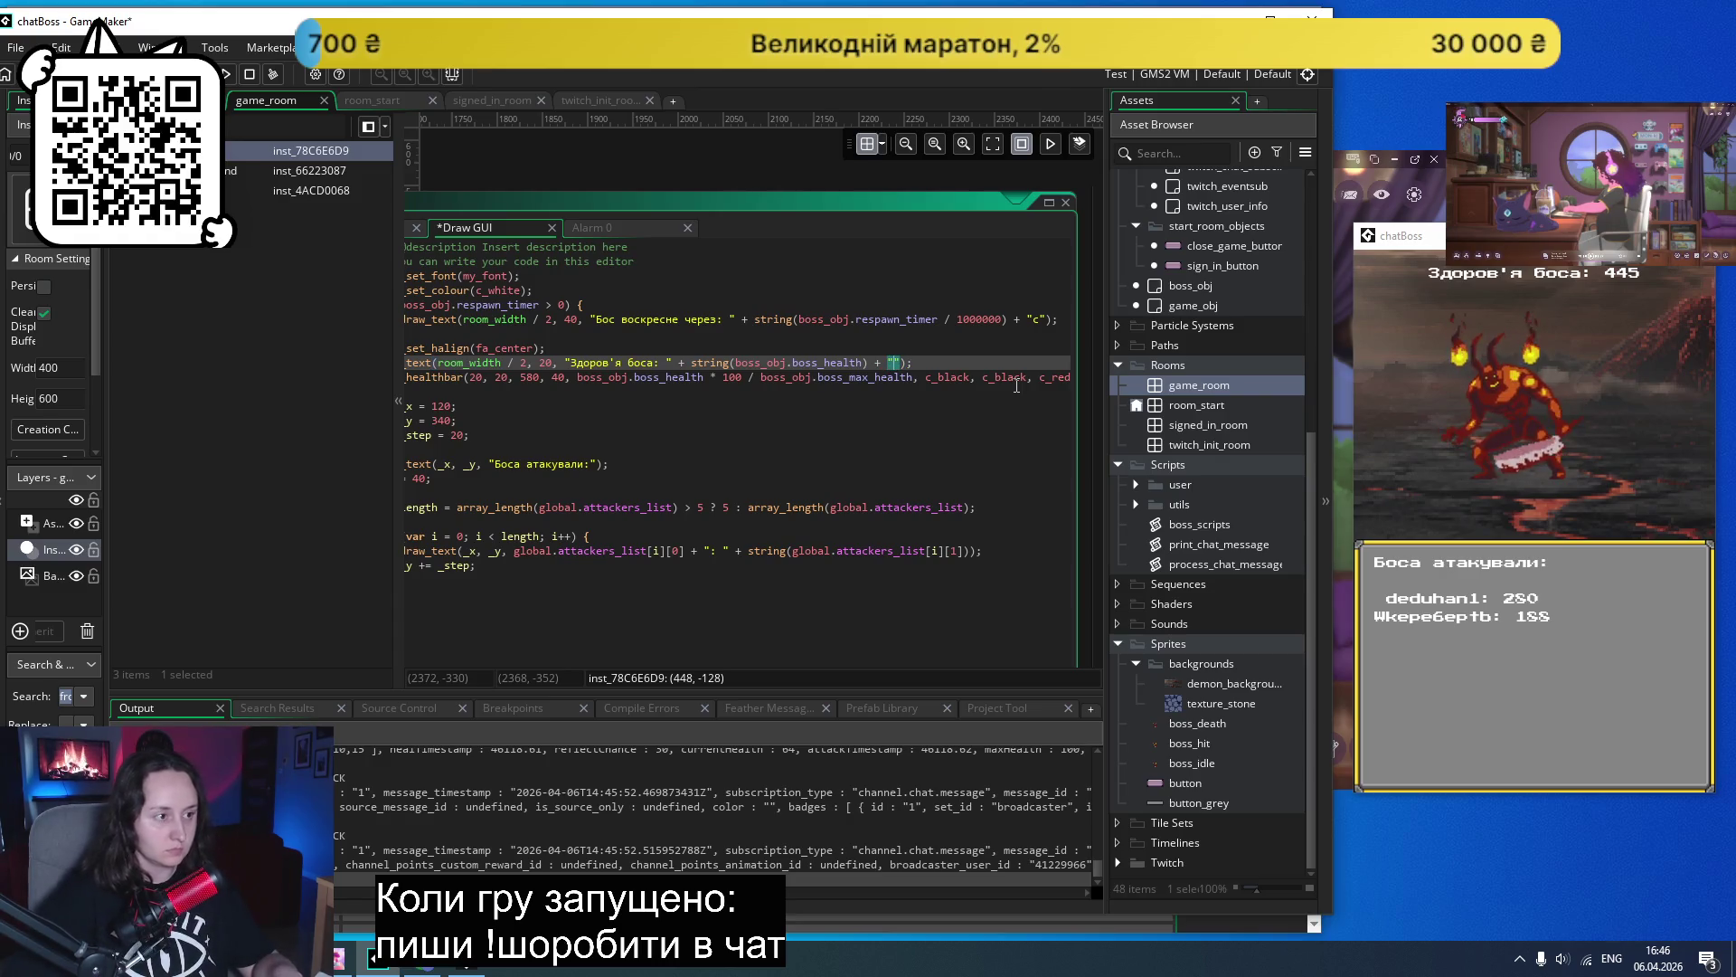
type("\" +")
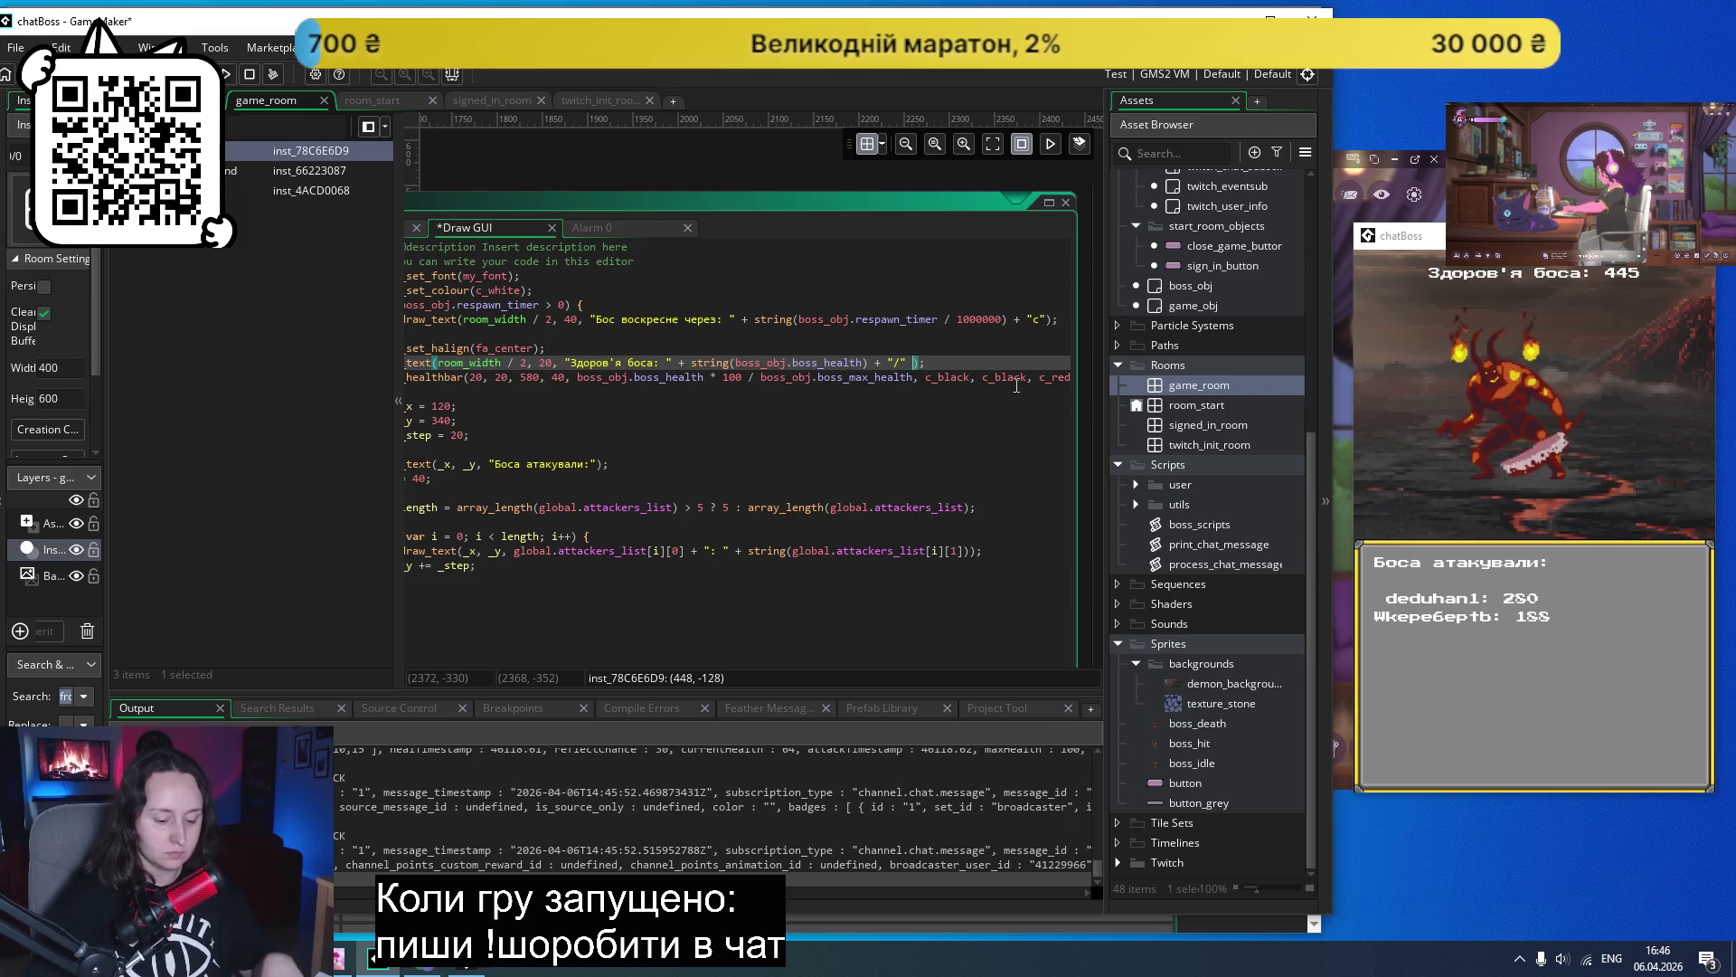
mouse_move(929, 363)
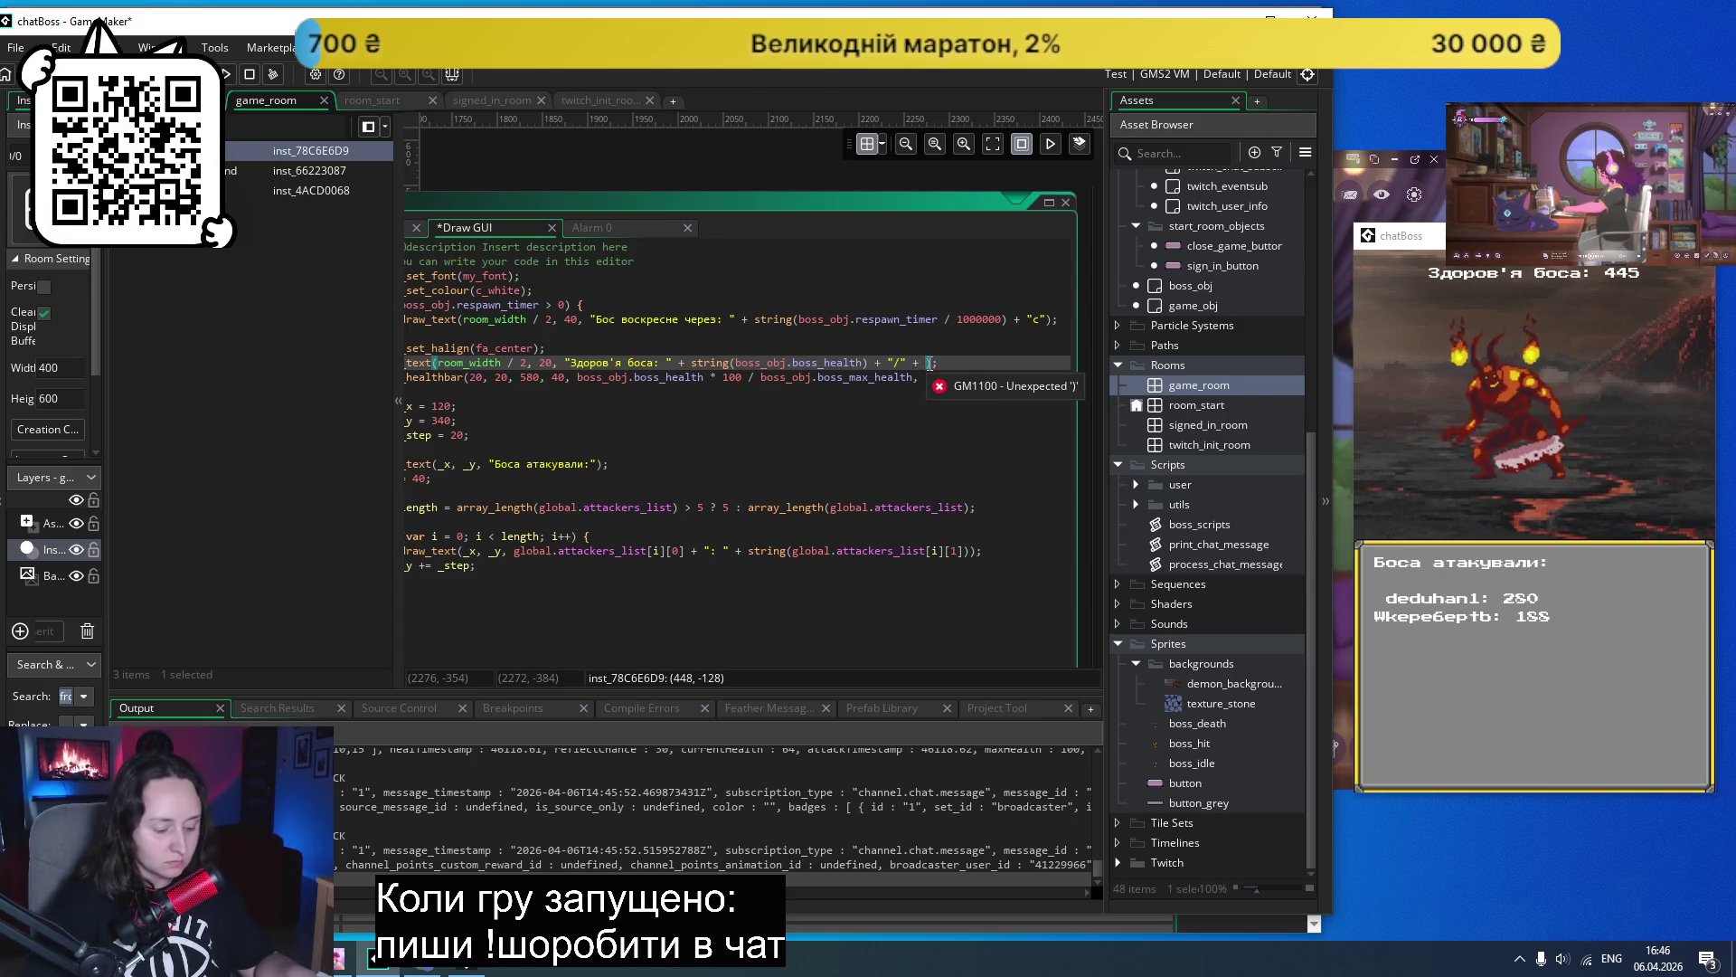
type("string(")
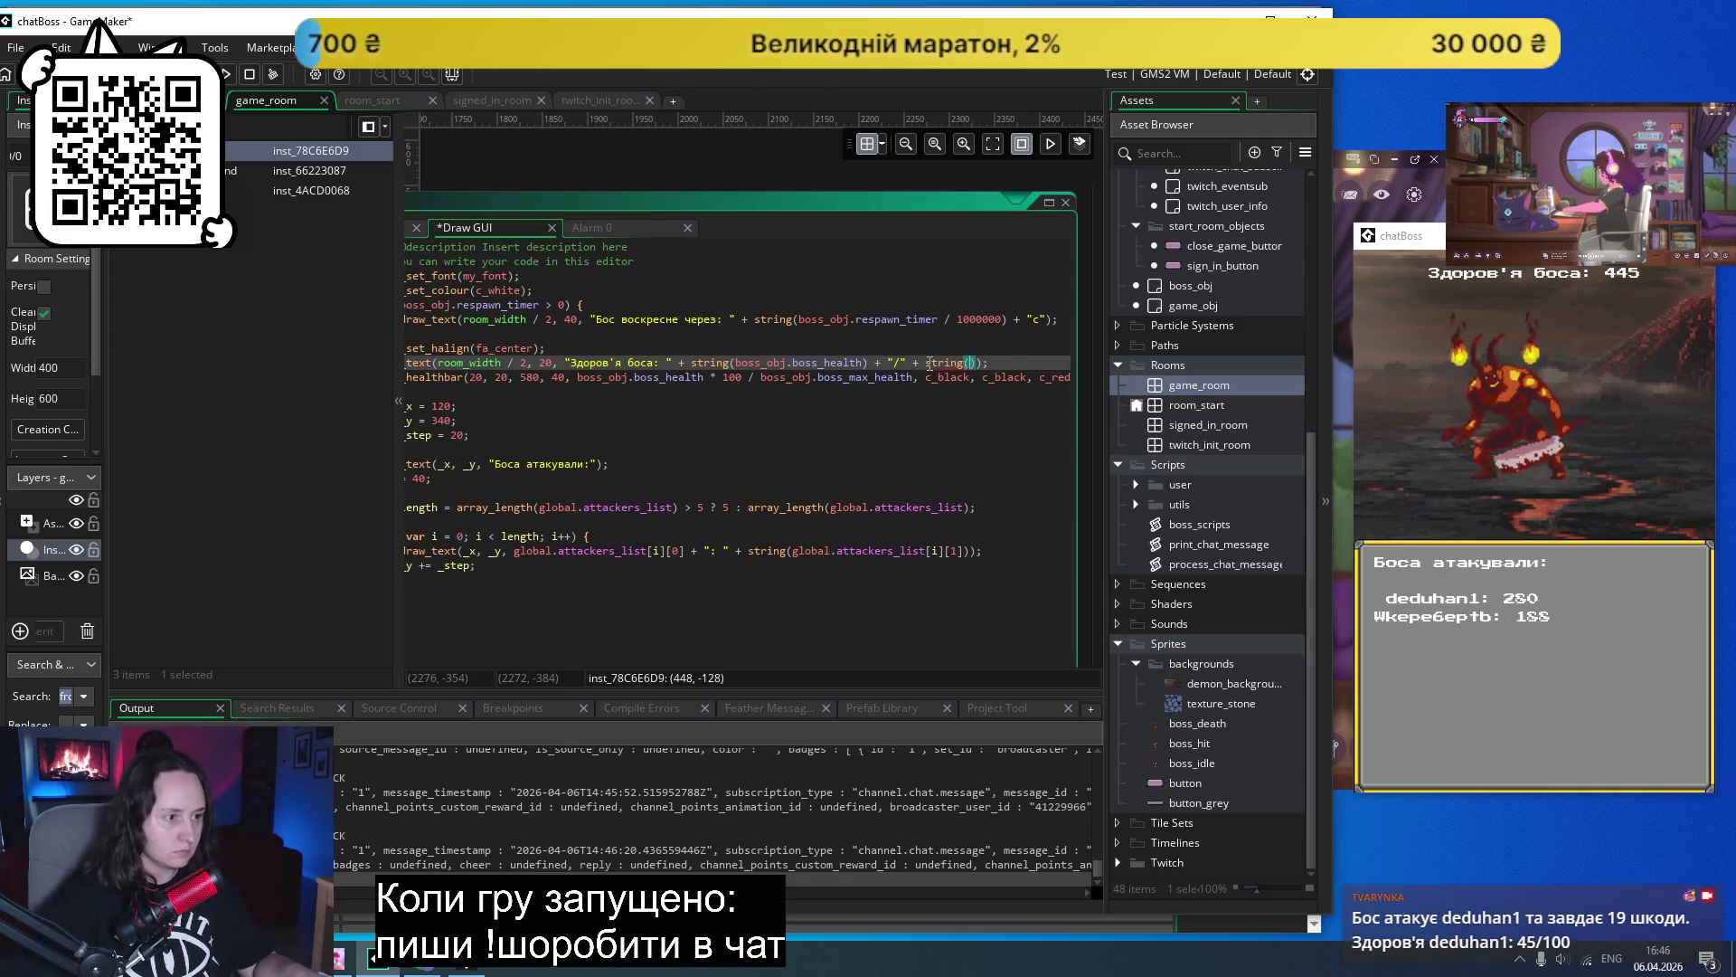
type("boxx")
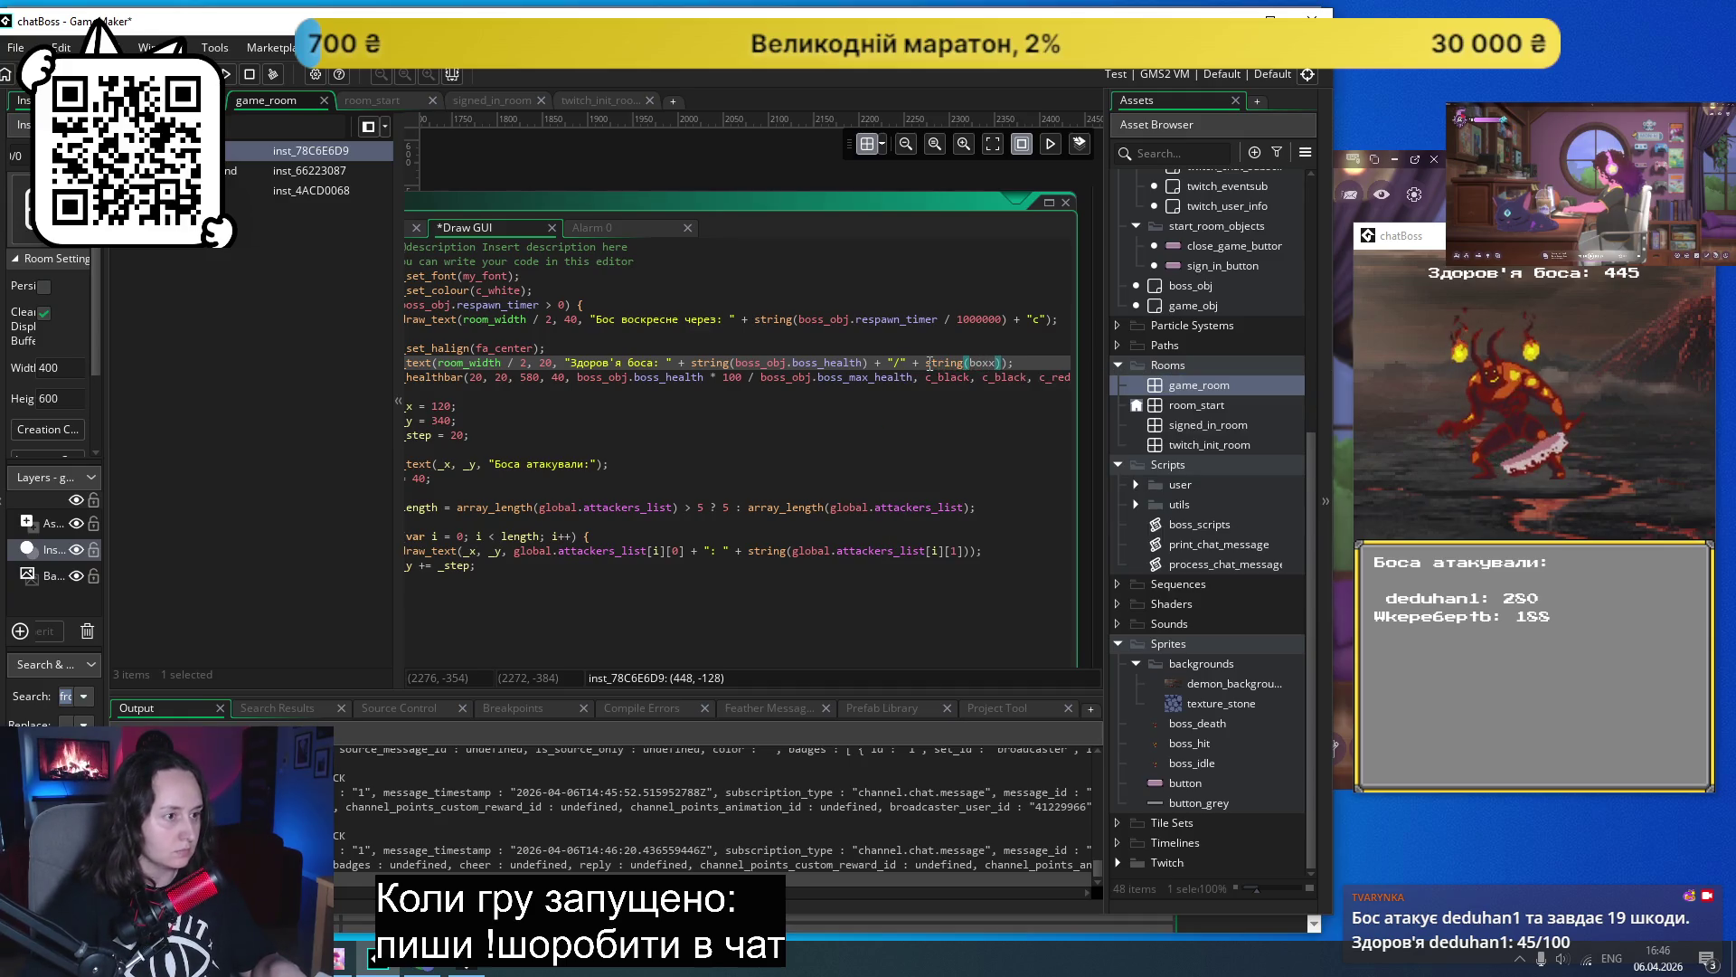
key("BackSpace")
key("BackSpace")
type("ss")
key("Return")
type(".")
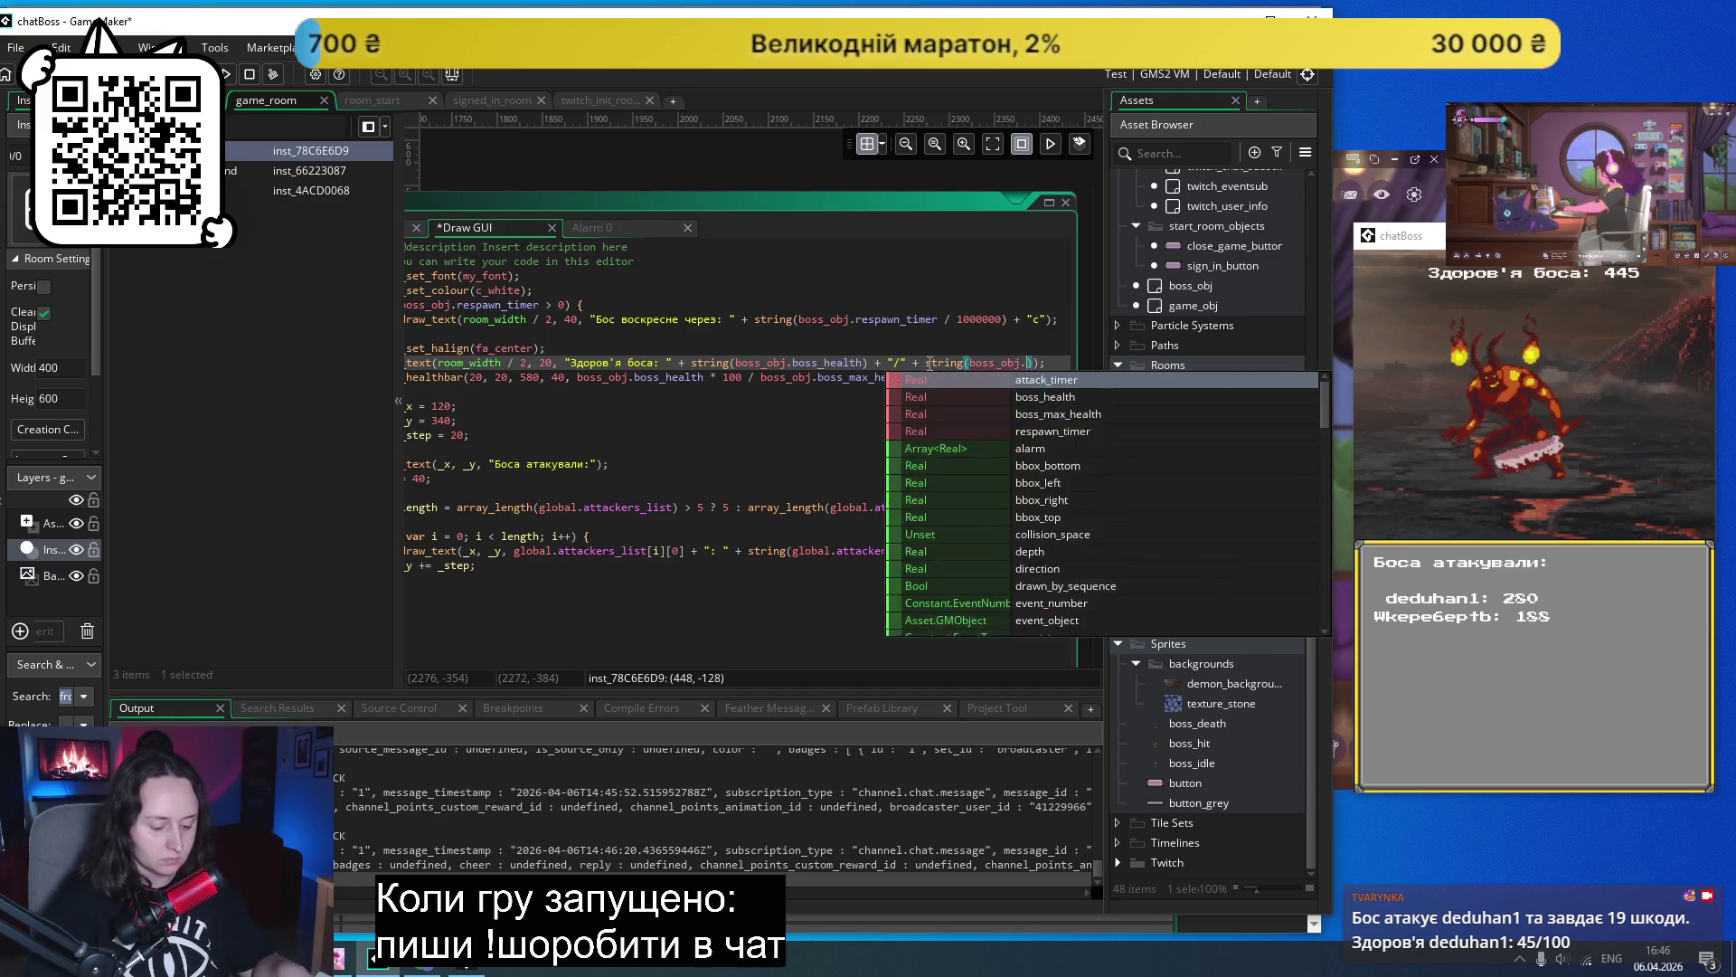
type("m")
key("Down")
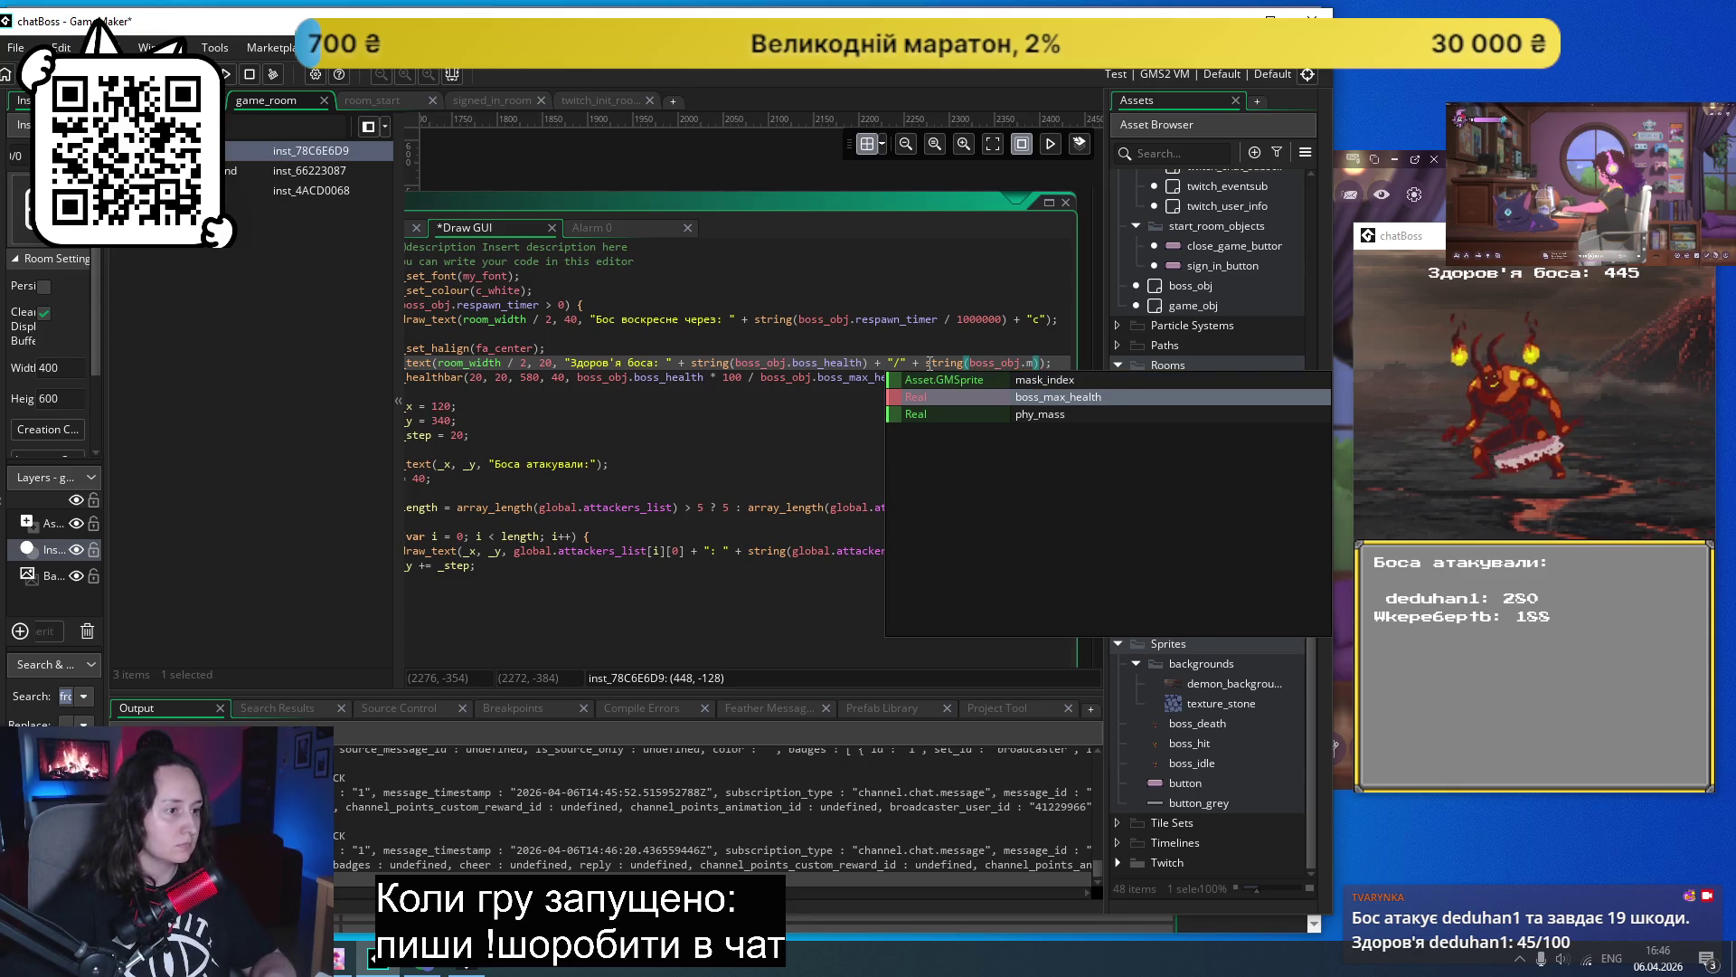
key("BackSpace")
type("m")
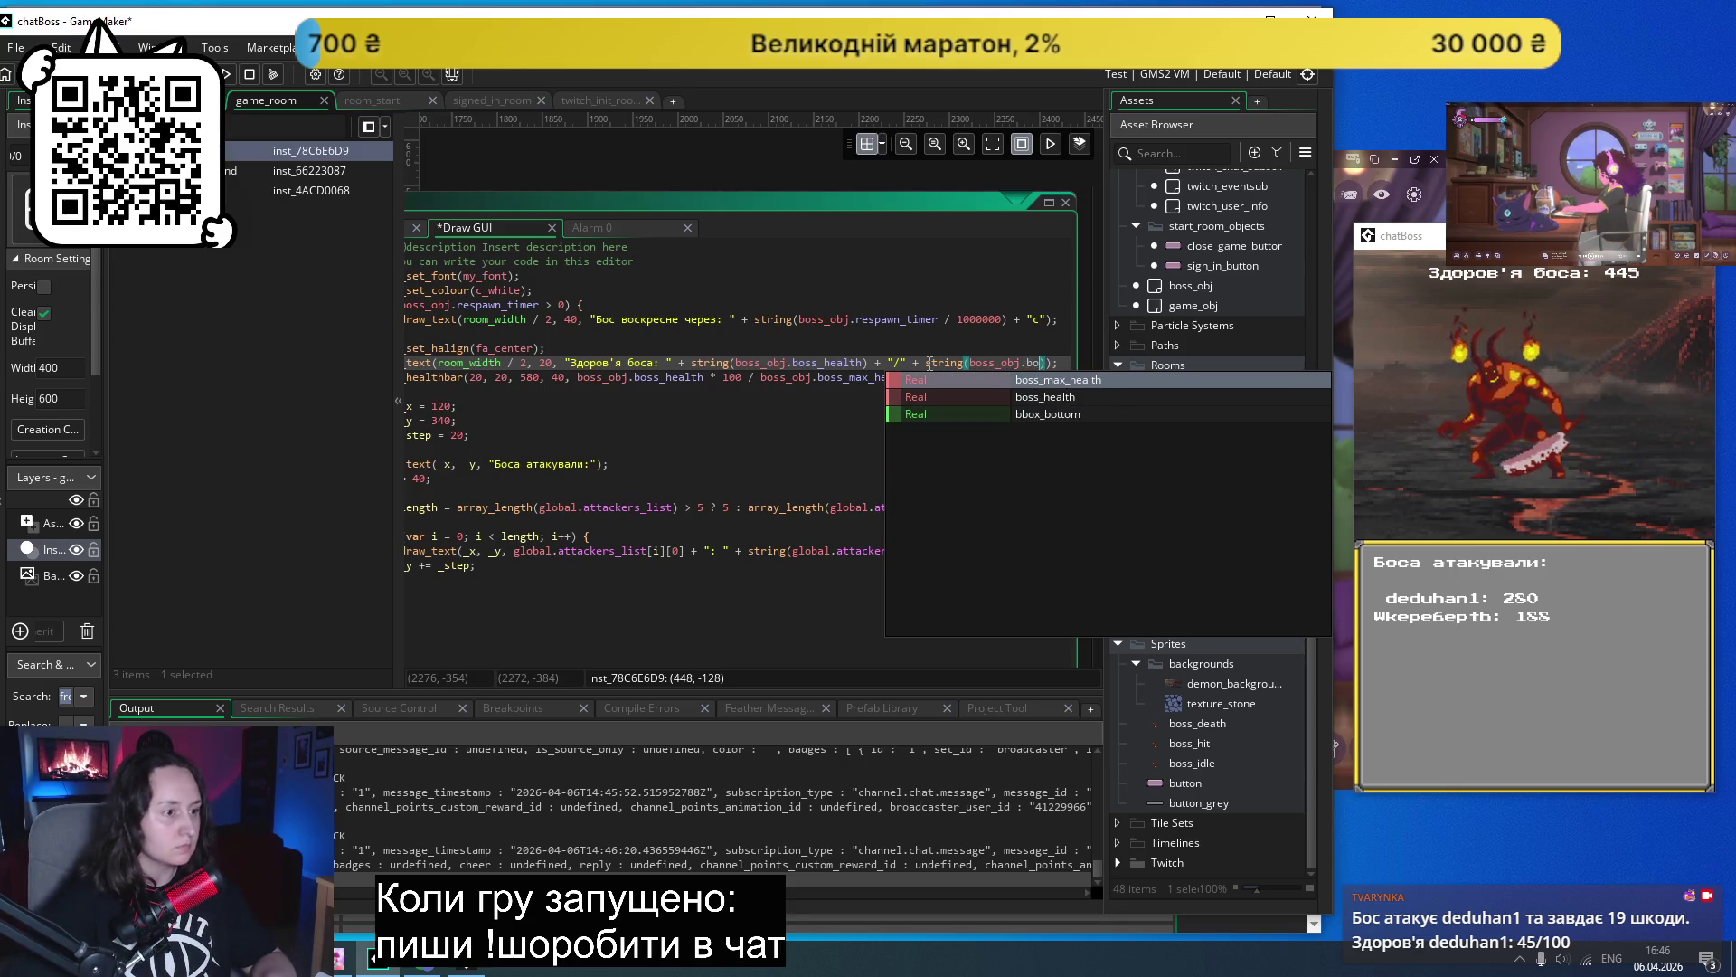
key("Down")
key("Return")
key("ctrl+s")
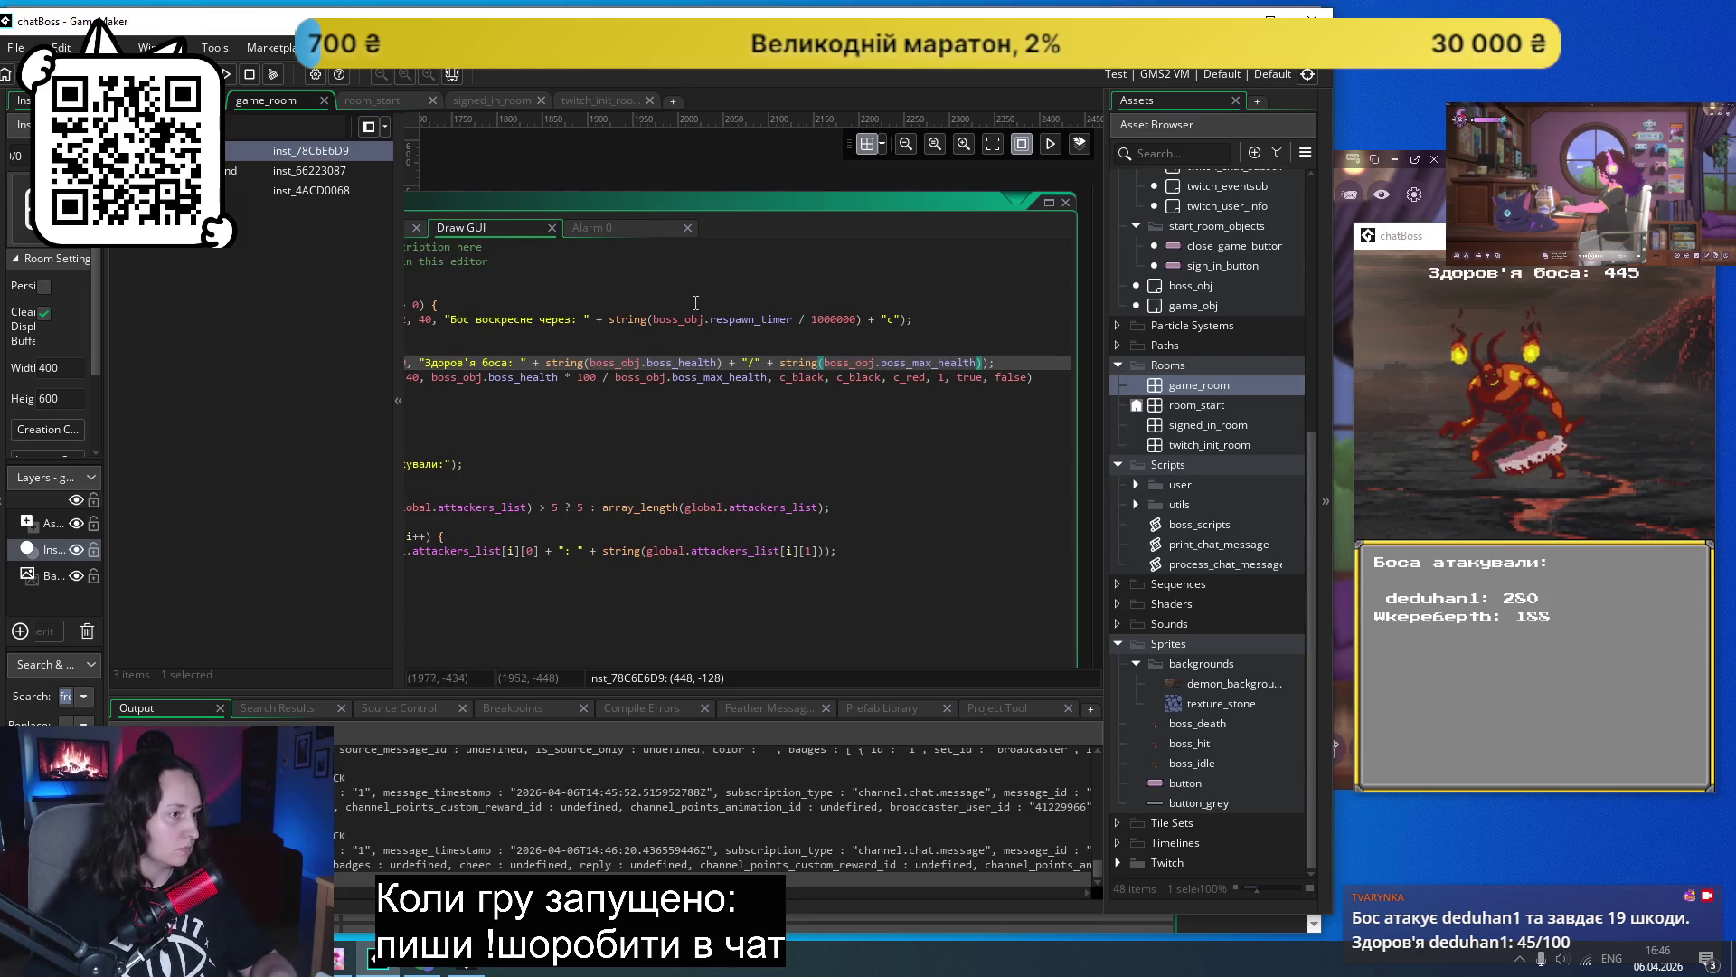
scroll(636, 342, "left", 3)
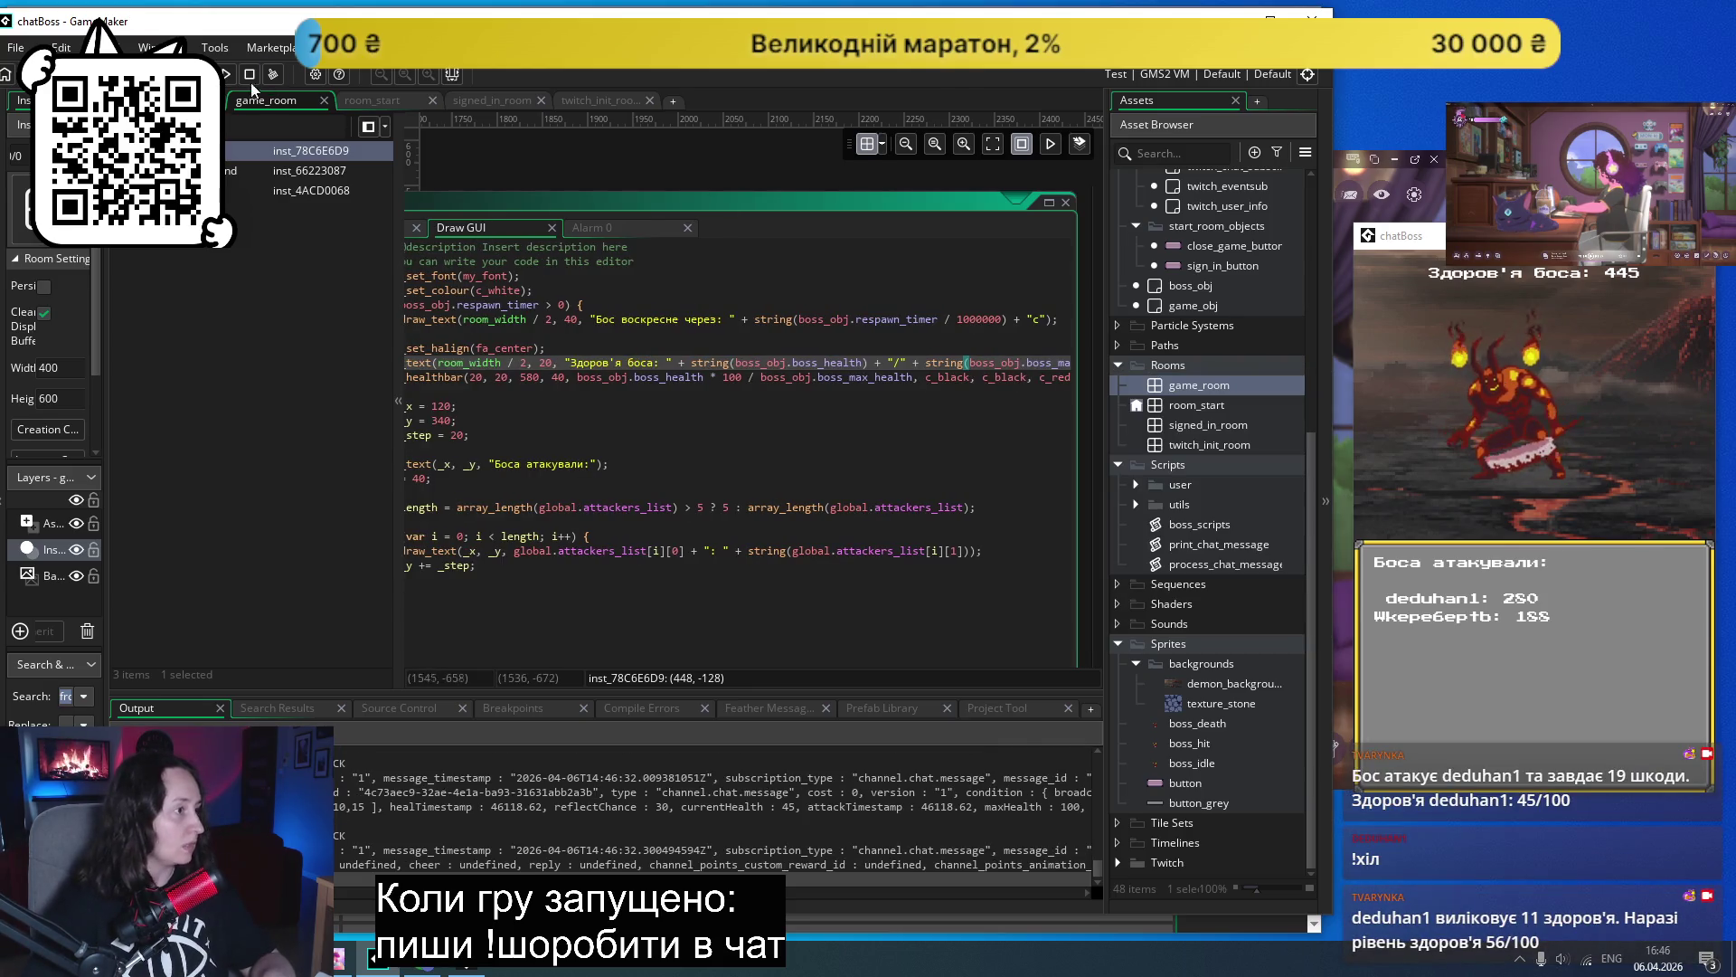
- Run chatBoss, start the game to view the boss health bar, then close it
left_click(226, 74)
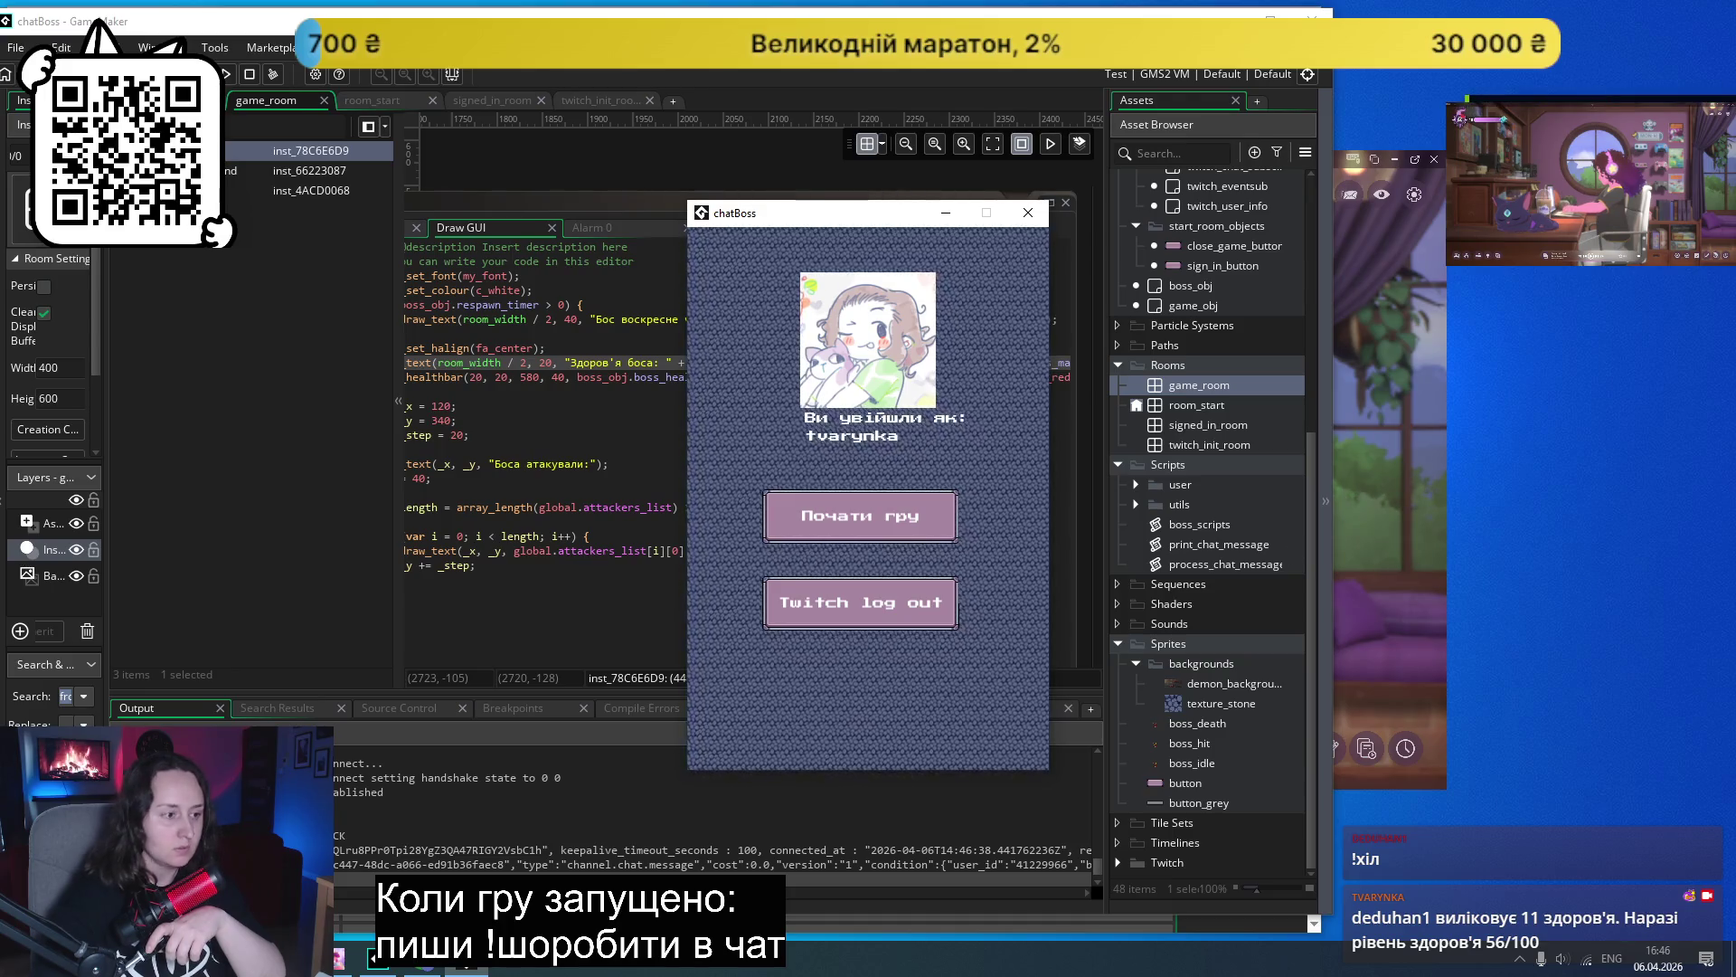
left_click(870, 517)
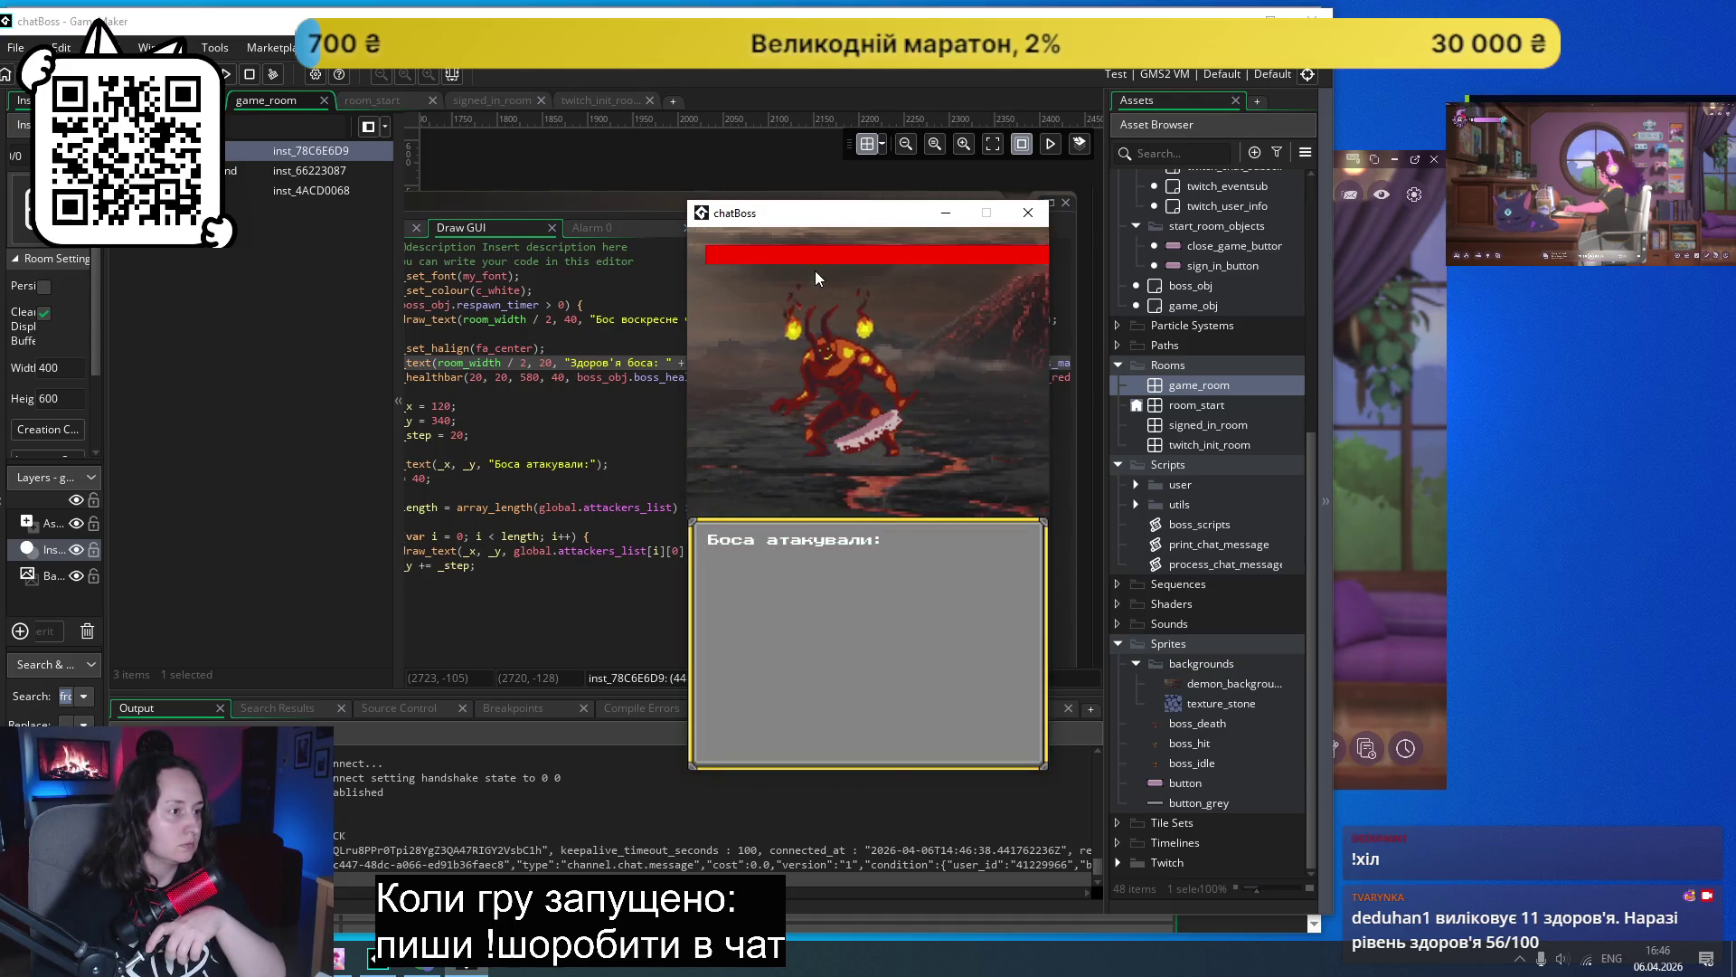
left_click(1026, 217)
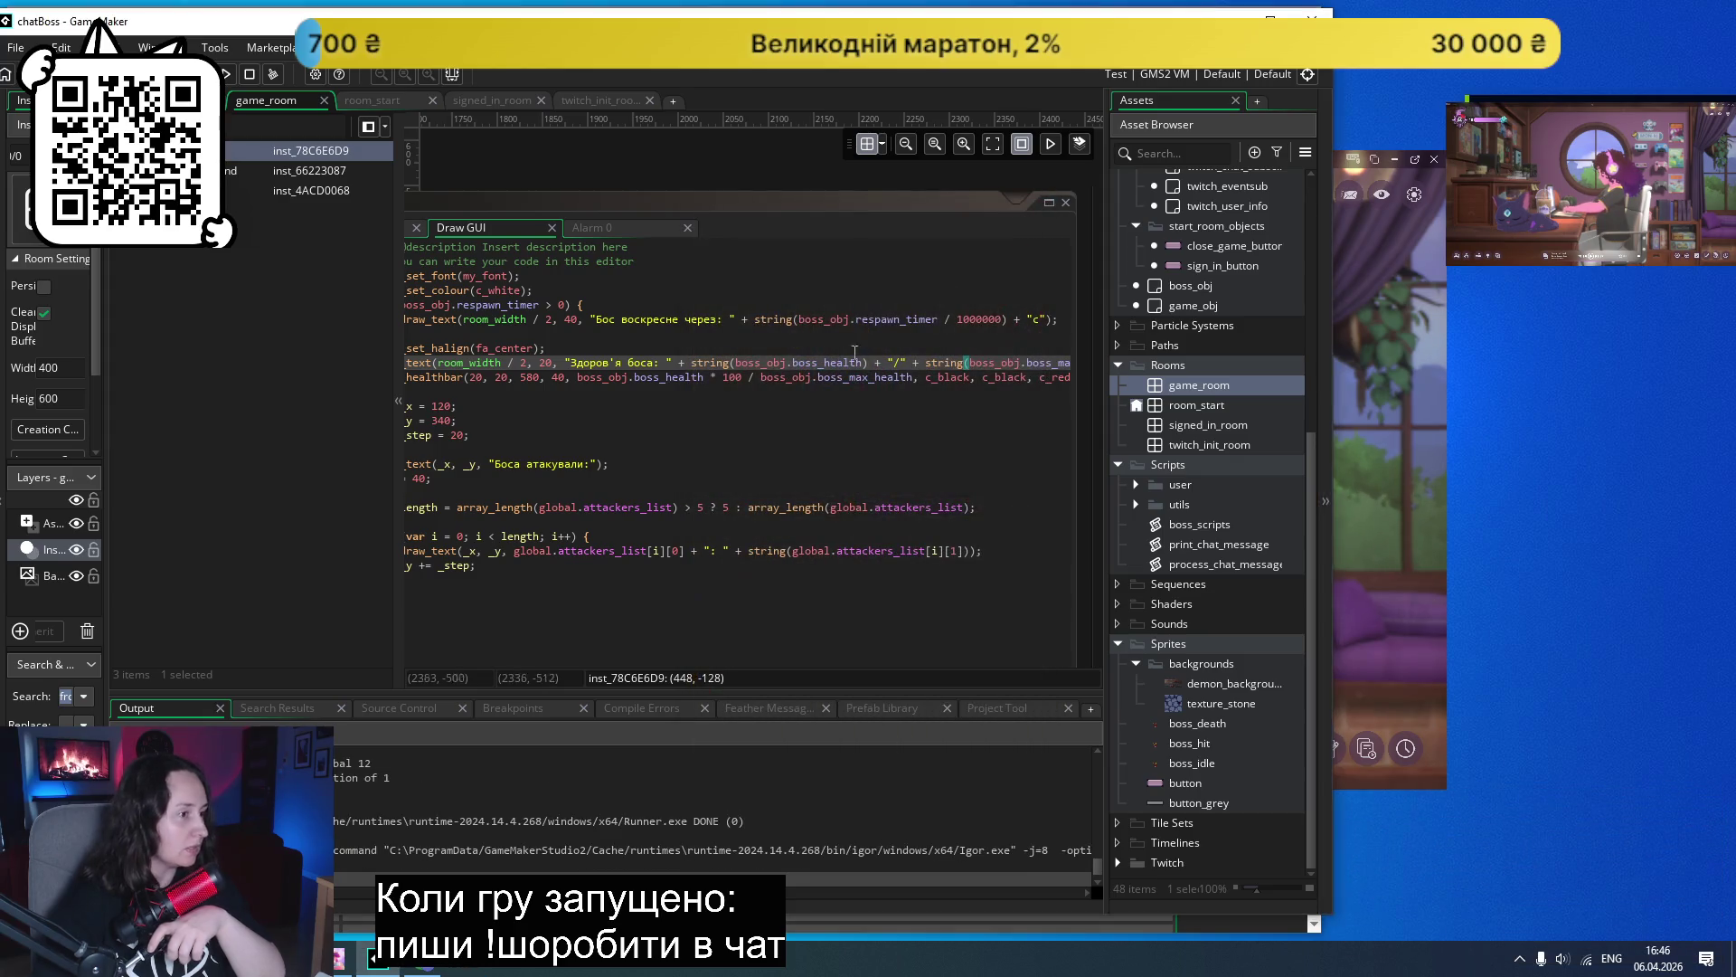
scroll(714, 403, "left", 3)
scroll(686, 407, "right", 3)
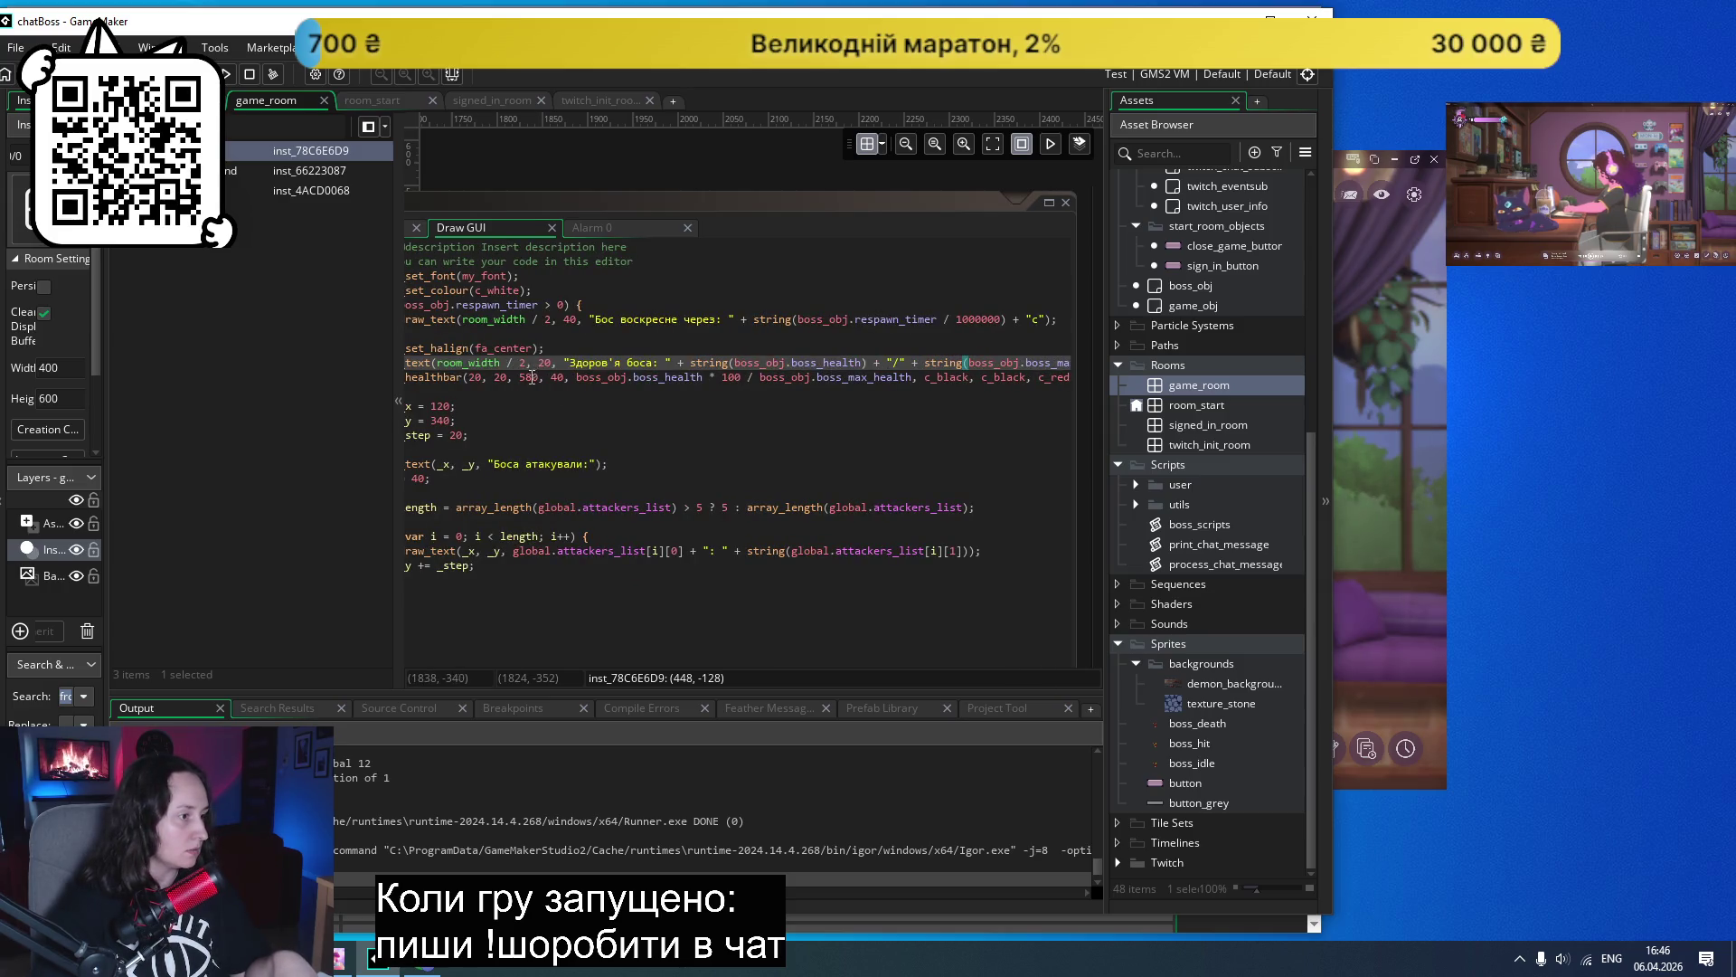
left_click(522, 377)
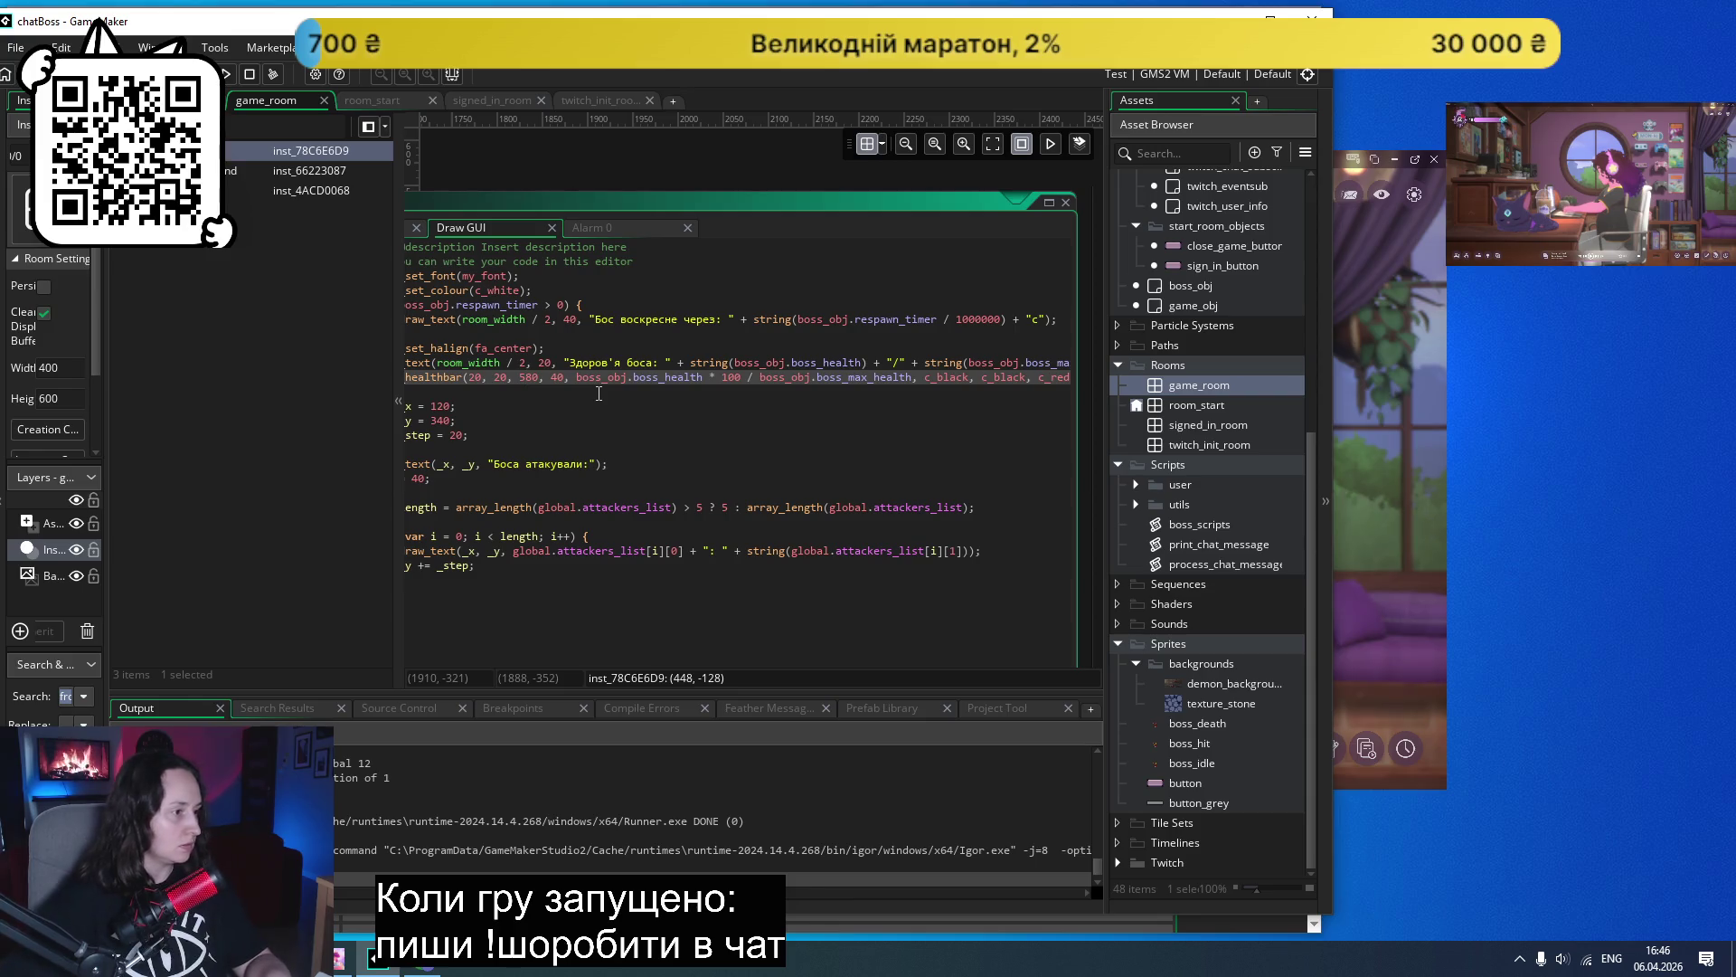
- Change the health bar's right edge from 580 to 380
key("BackSpace")
key("BackSpace")
key("BackSpace")
type("380")
left_click(602, 395)
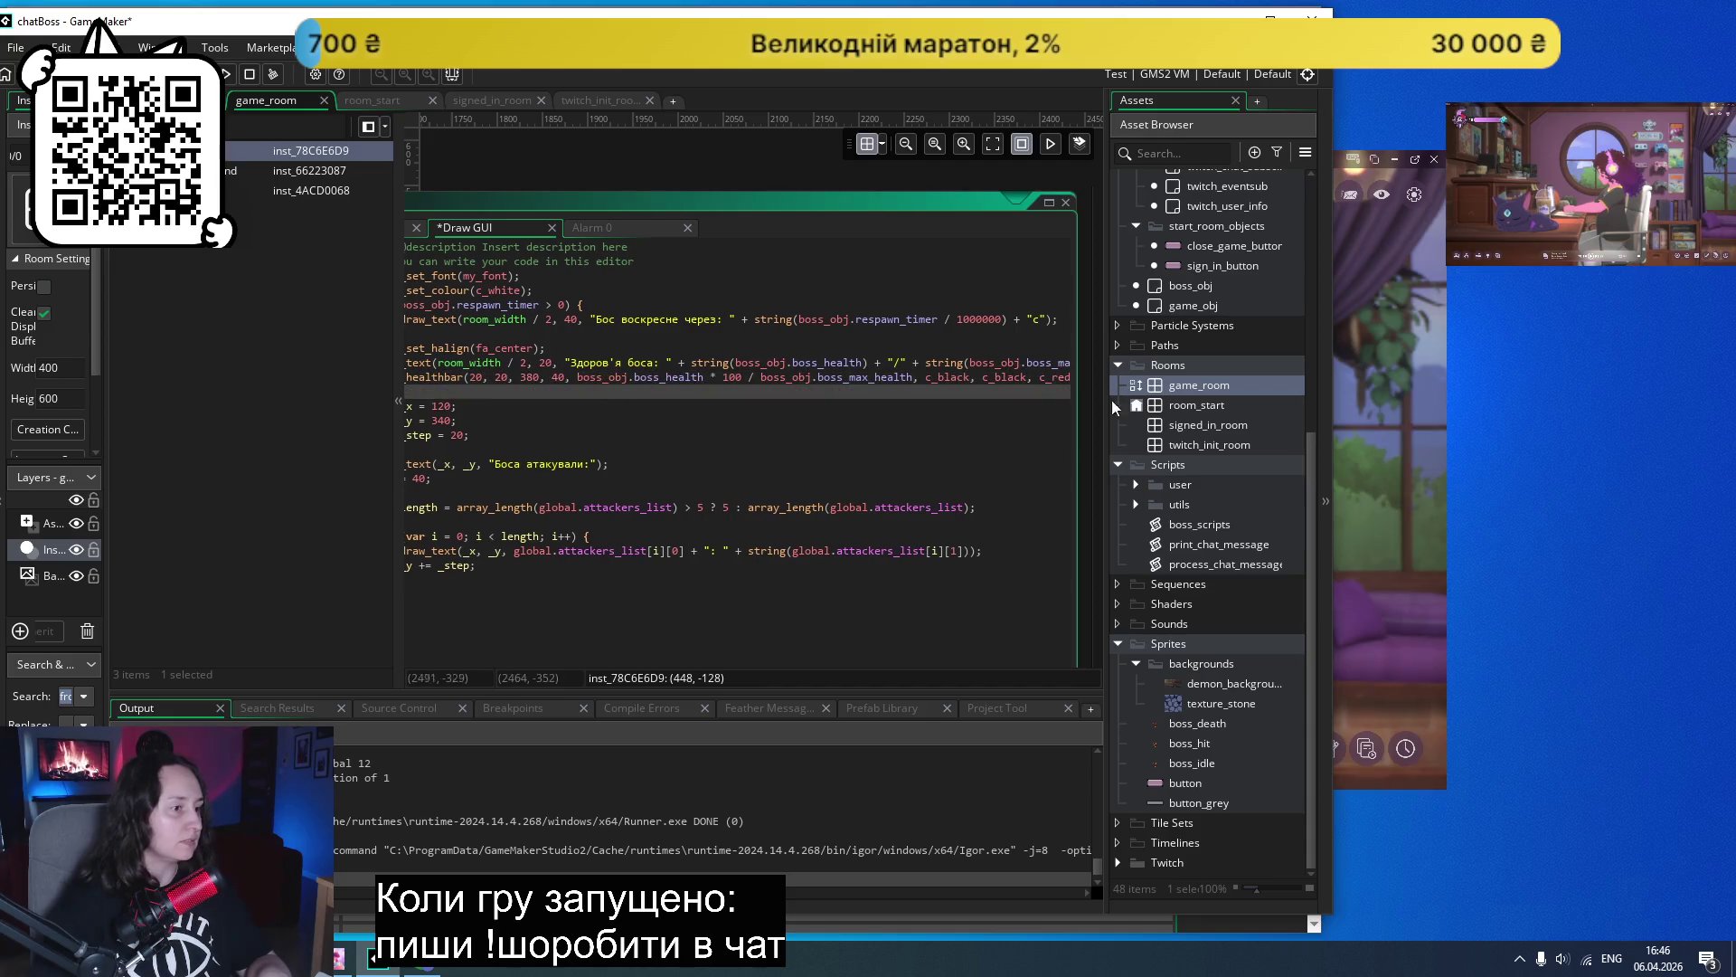
- Move the boss health draw_text line below draw_healthbar, save, and run the game
scroll(804, 456, "right", 3)
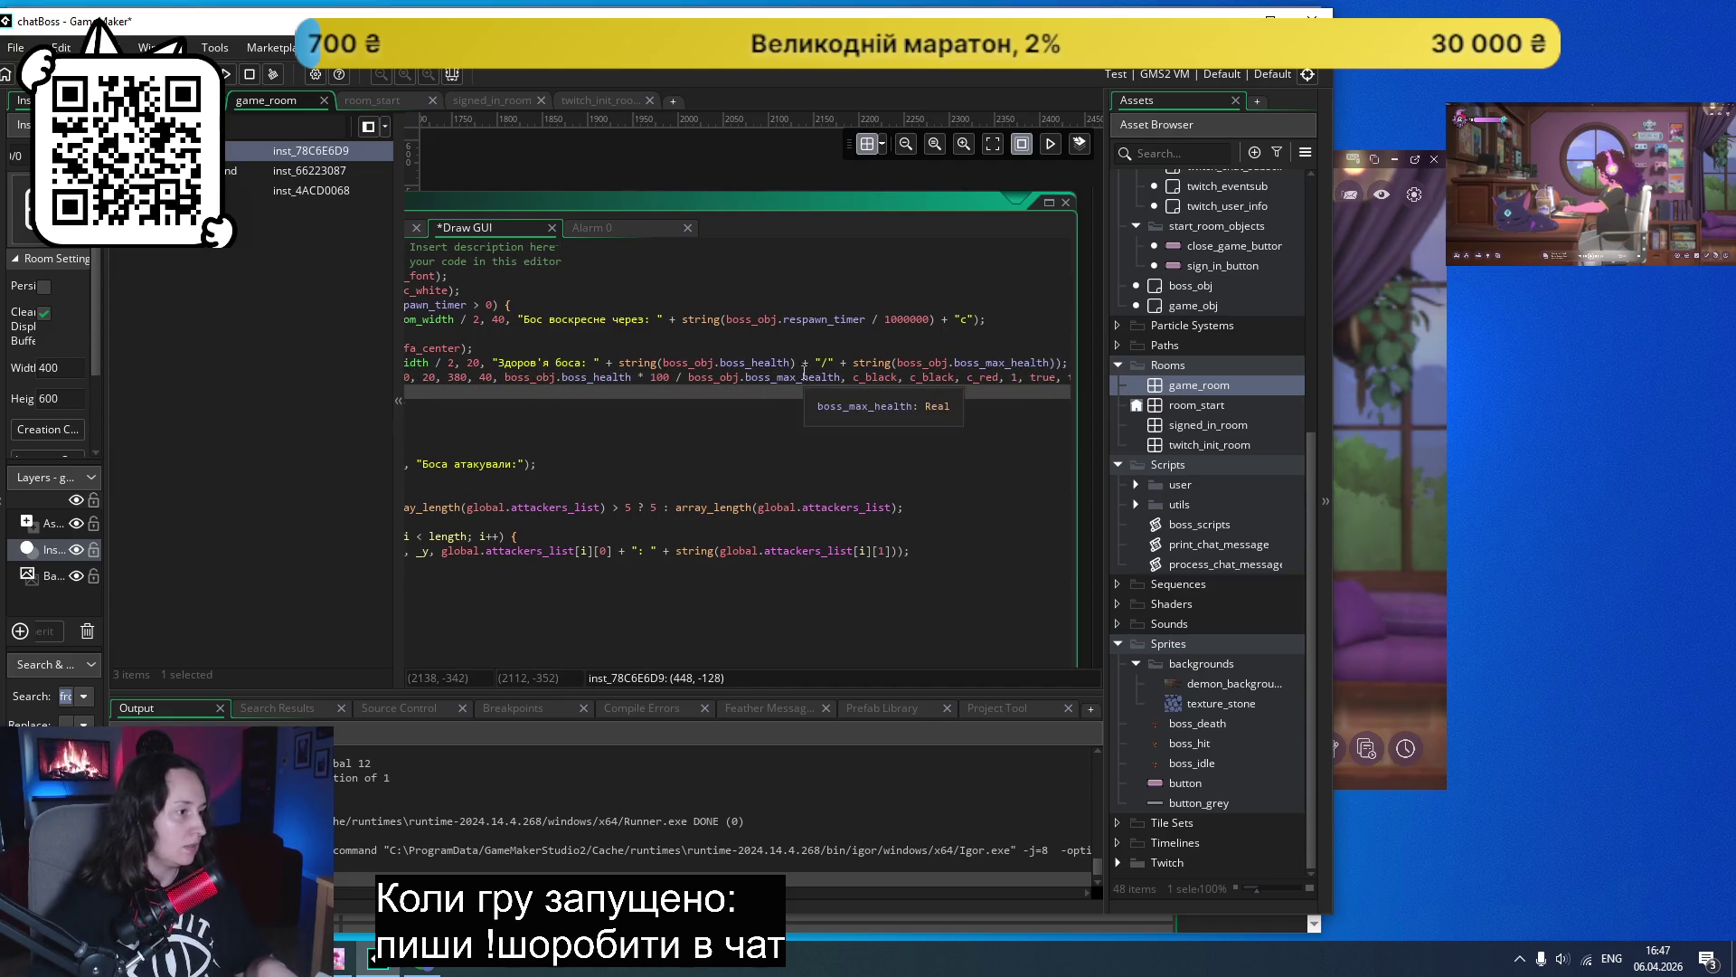
left_click_drag(1067, 363, 337, 363)
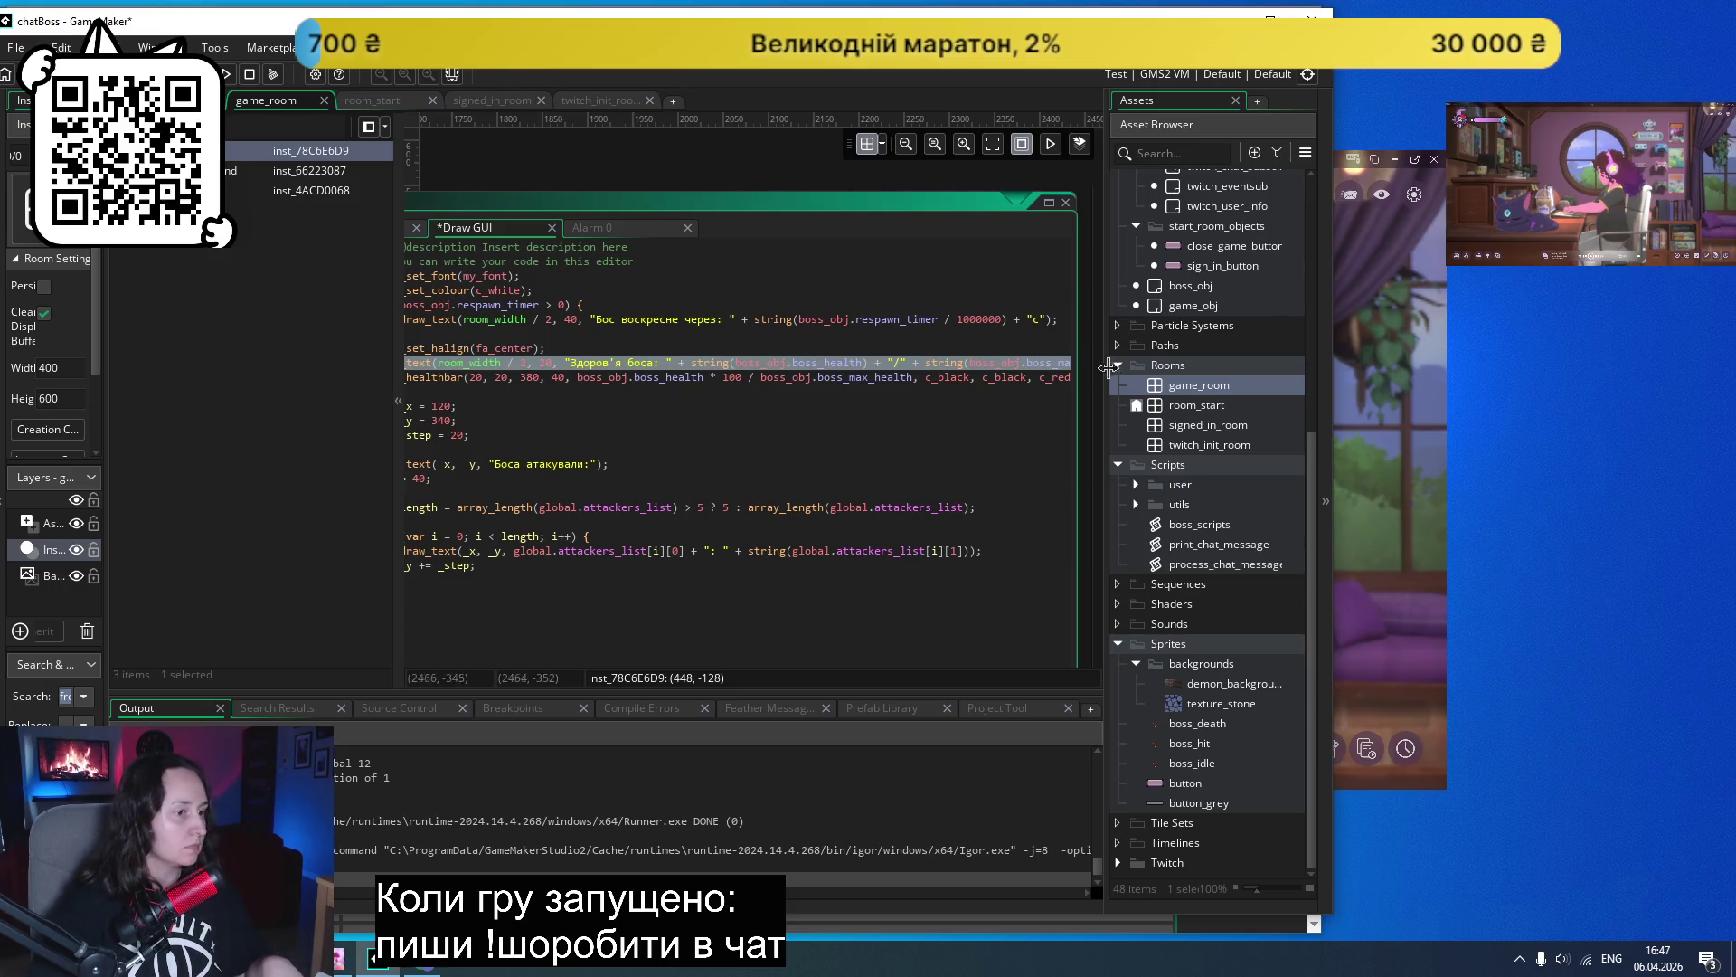
left_click(1271, 16)
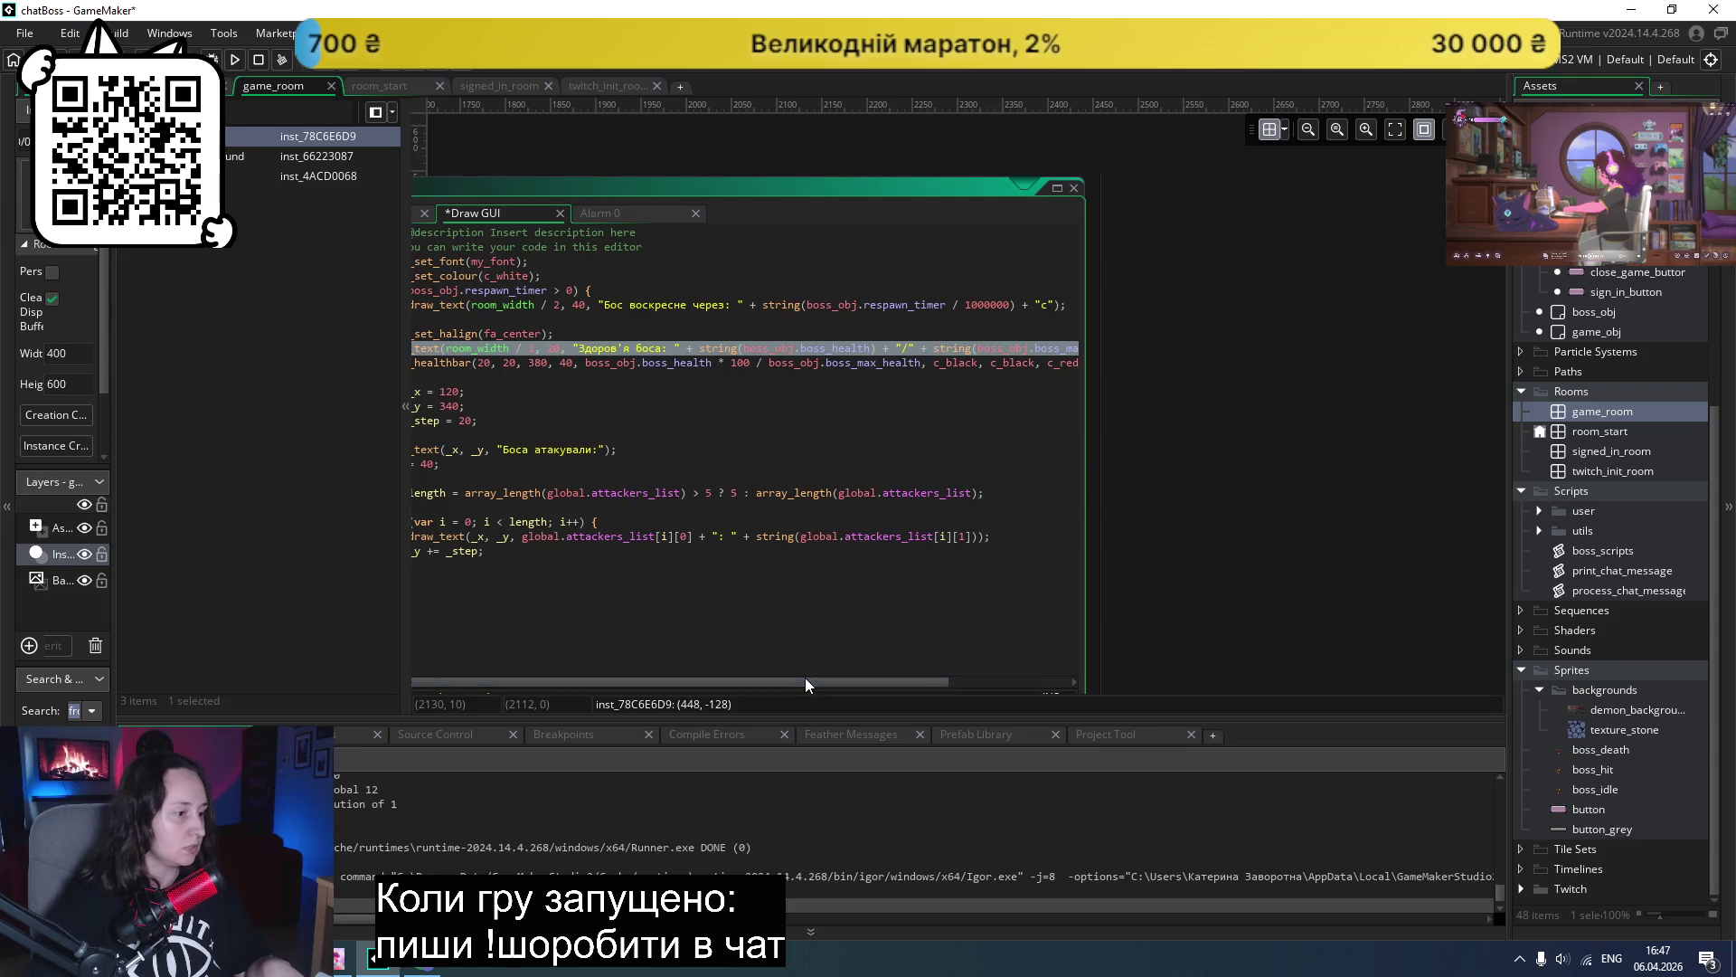
scroll(807, 685, "right", 3)
left_click_drag(1040, 349, 470, 347)
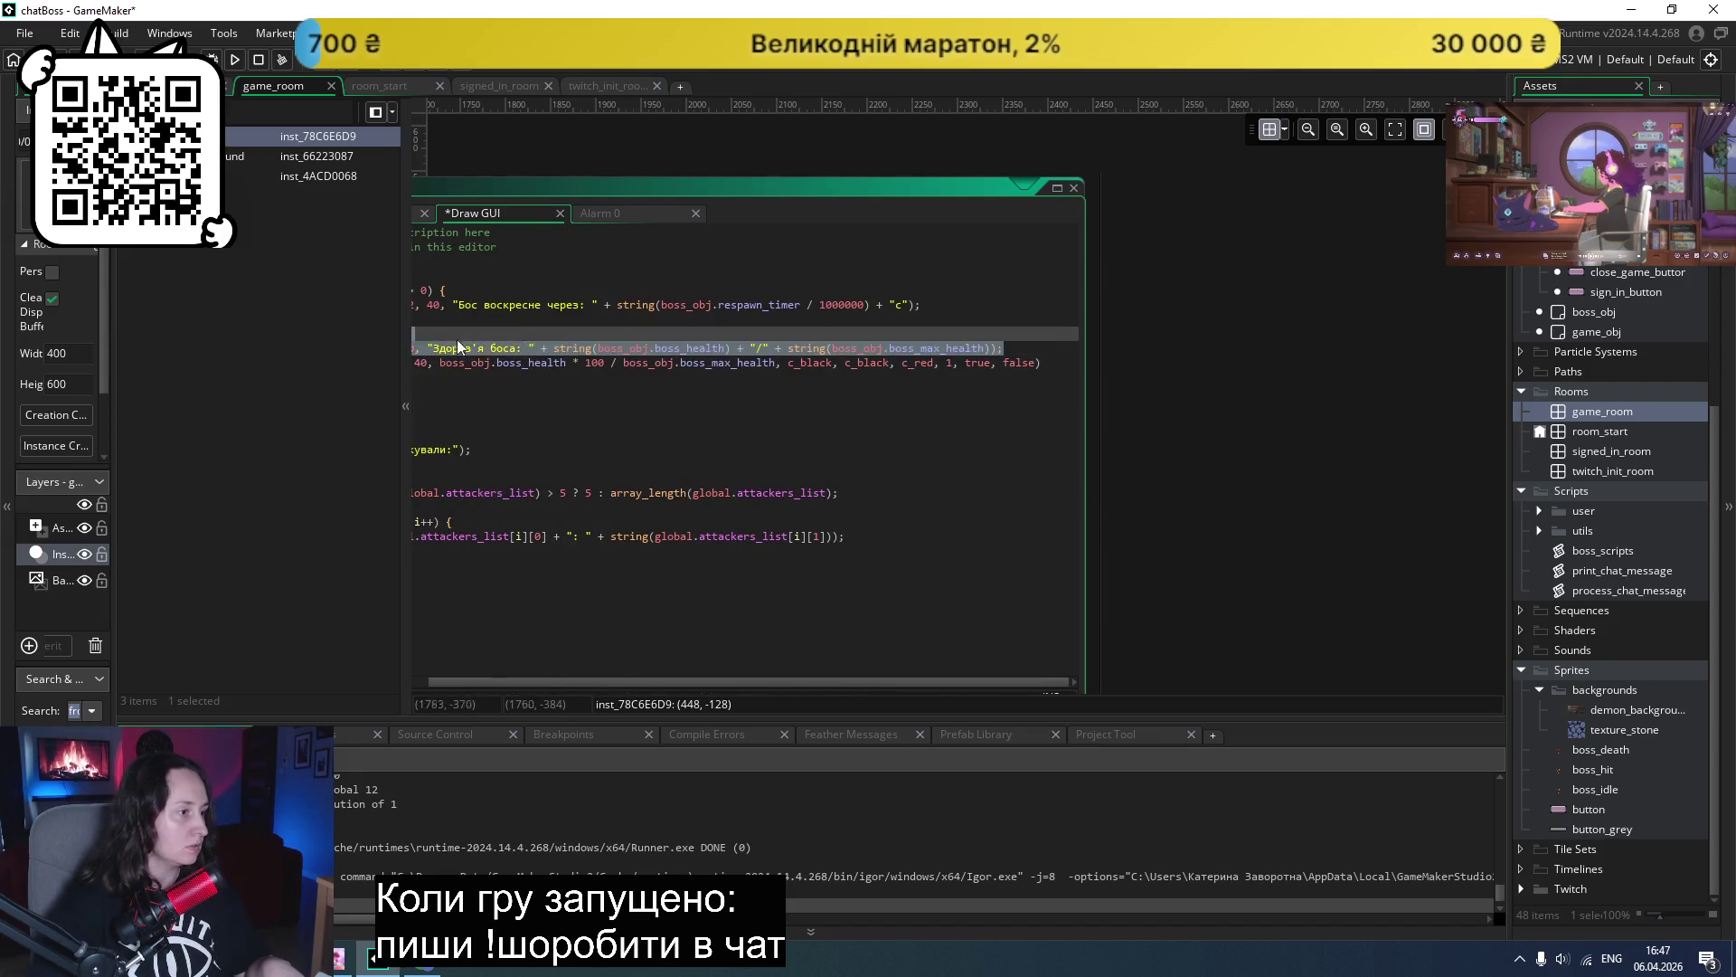
left_click_drag(1304, 340, 491, 354)
key("Delete")
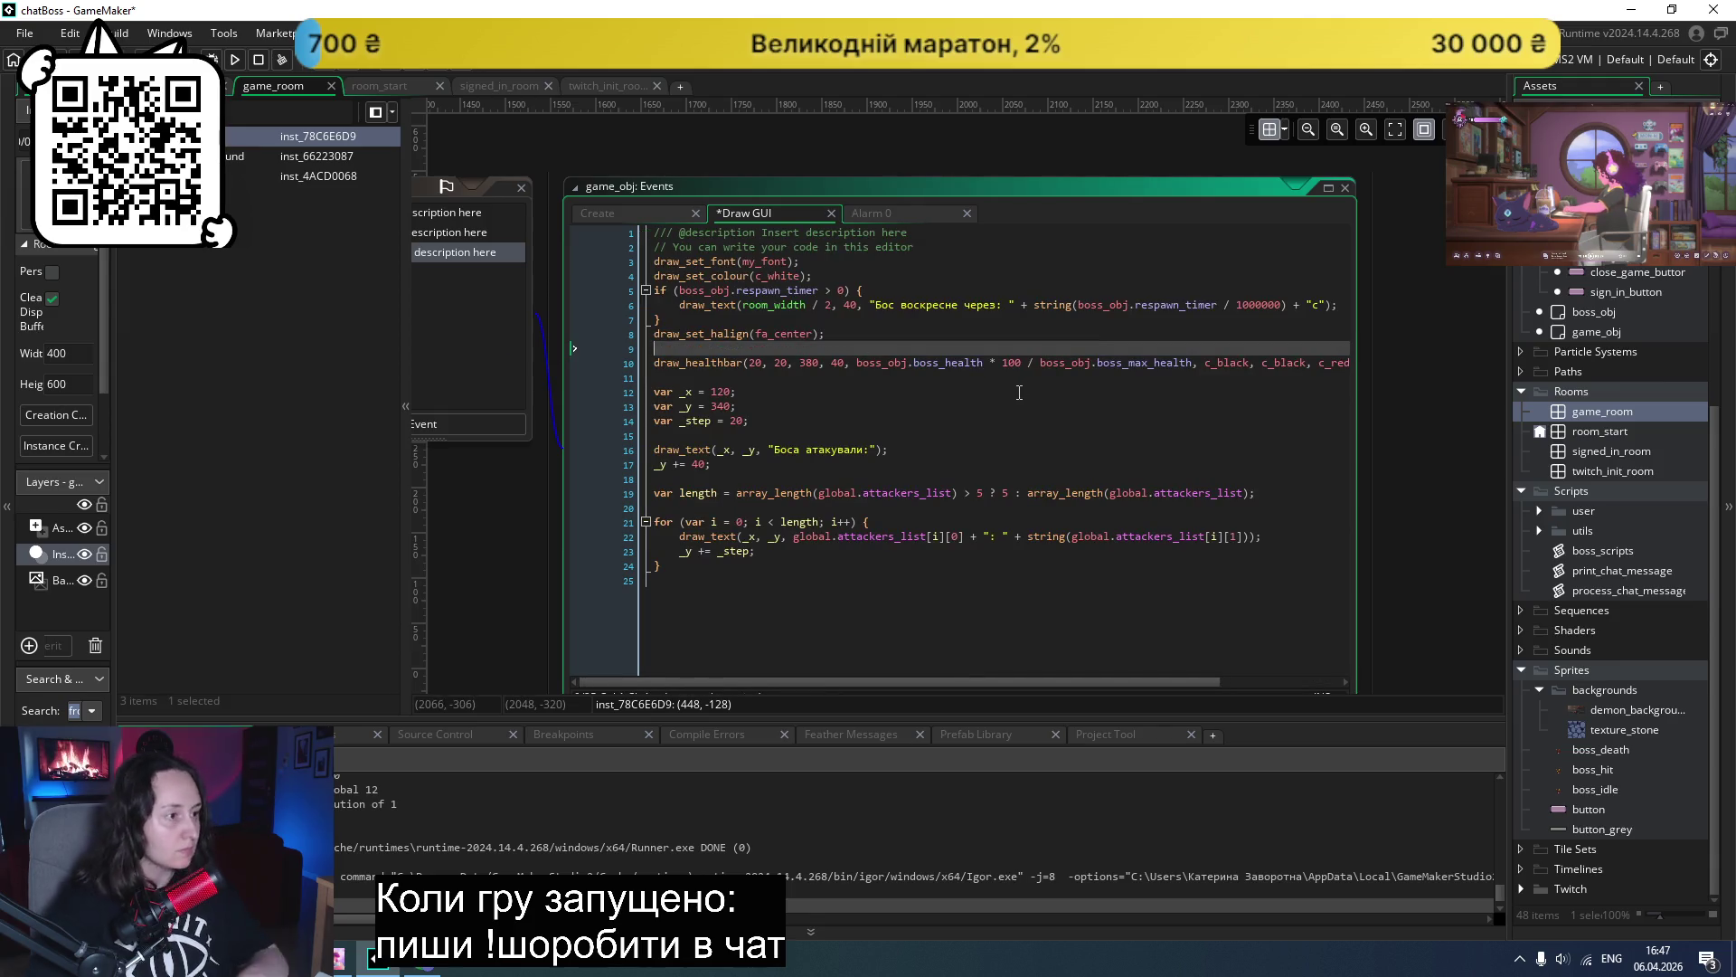
key("Delete")
key("End")
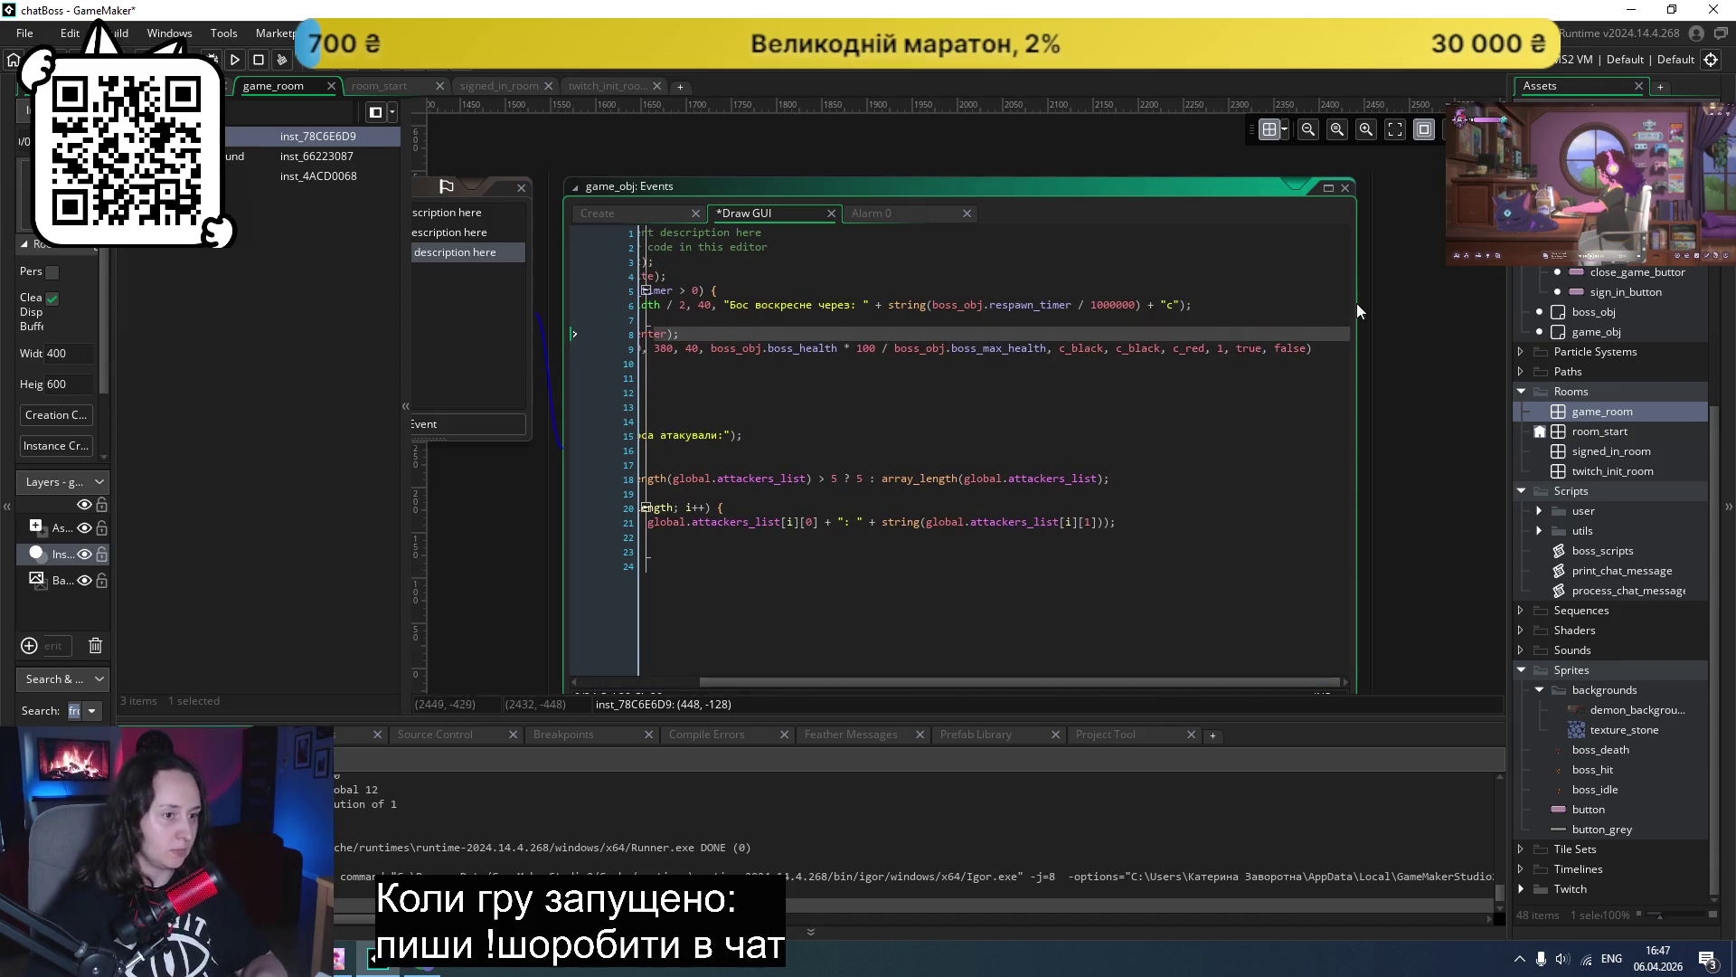
key("Return")
key("ctrl+v")
key("ctrl+s")
left_click(234, 60)
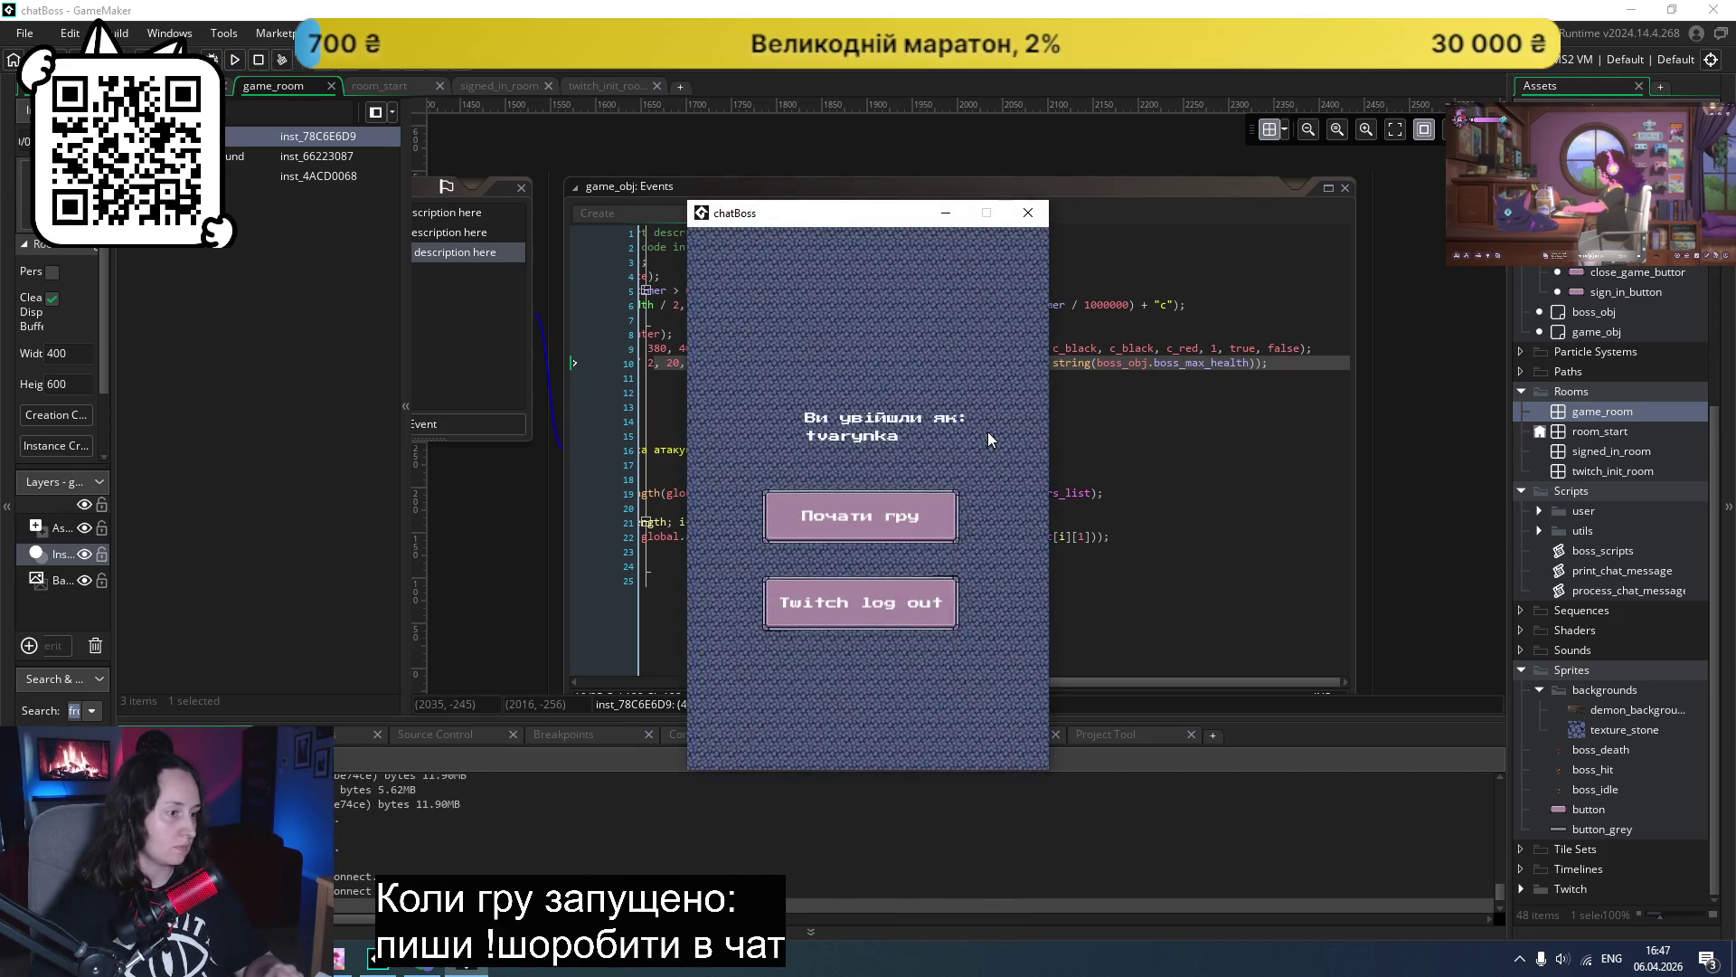
left_click(854, 519)
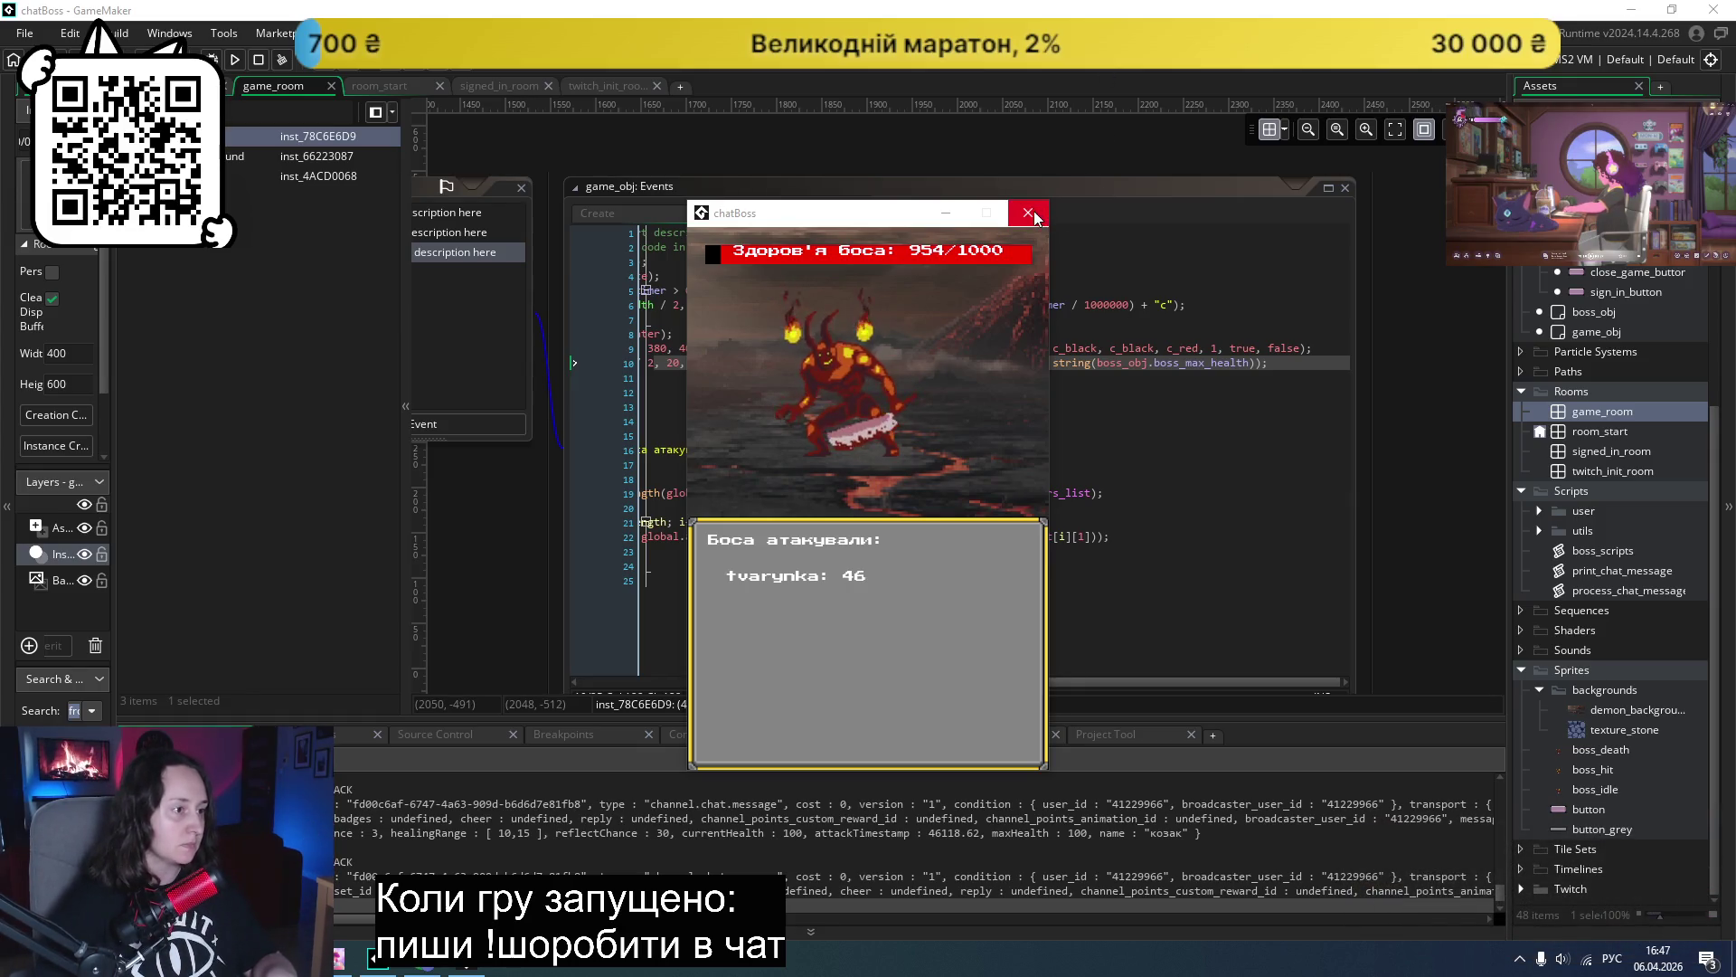
left_click(1029, 214)
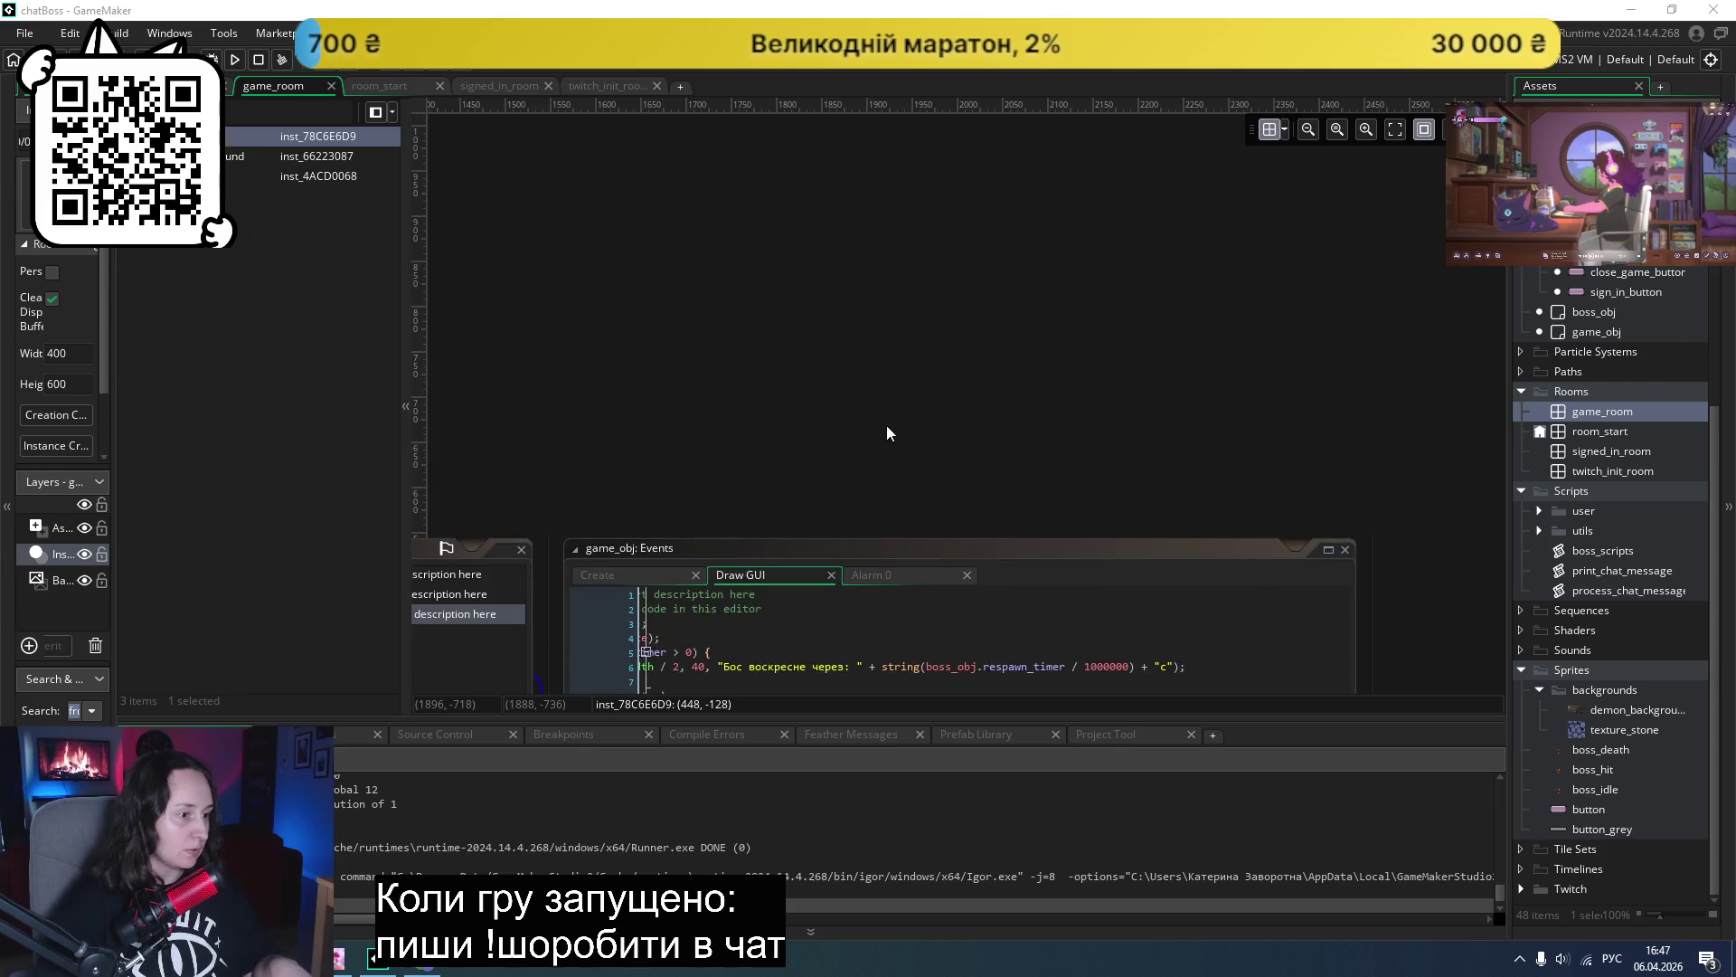
- Change the bar's y coordinates to 10 and 30 and direction to 0, then rerun
scroll(891, 376, "up", 3)
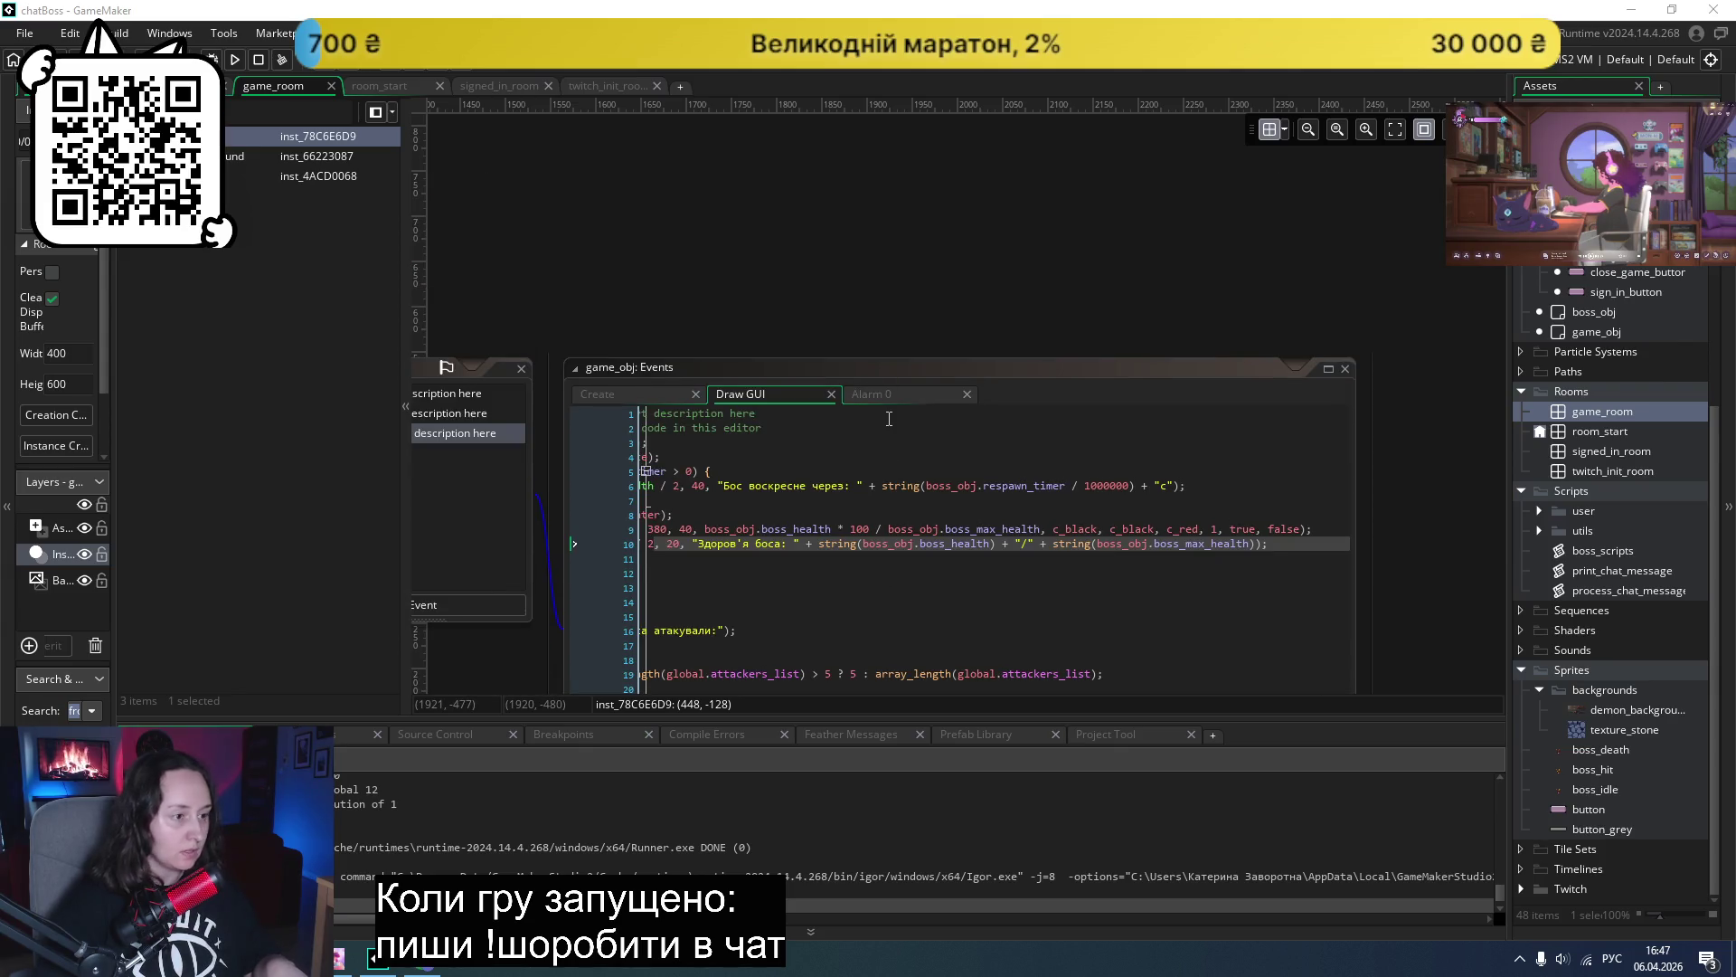
scroll(947, 437, "down", 3)
left_click(812, 664)
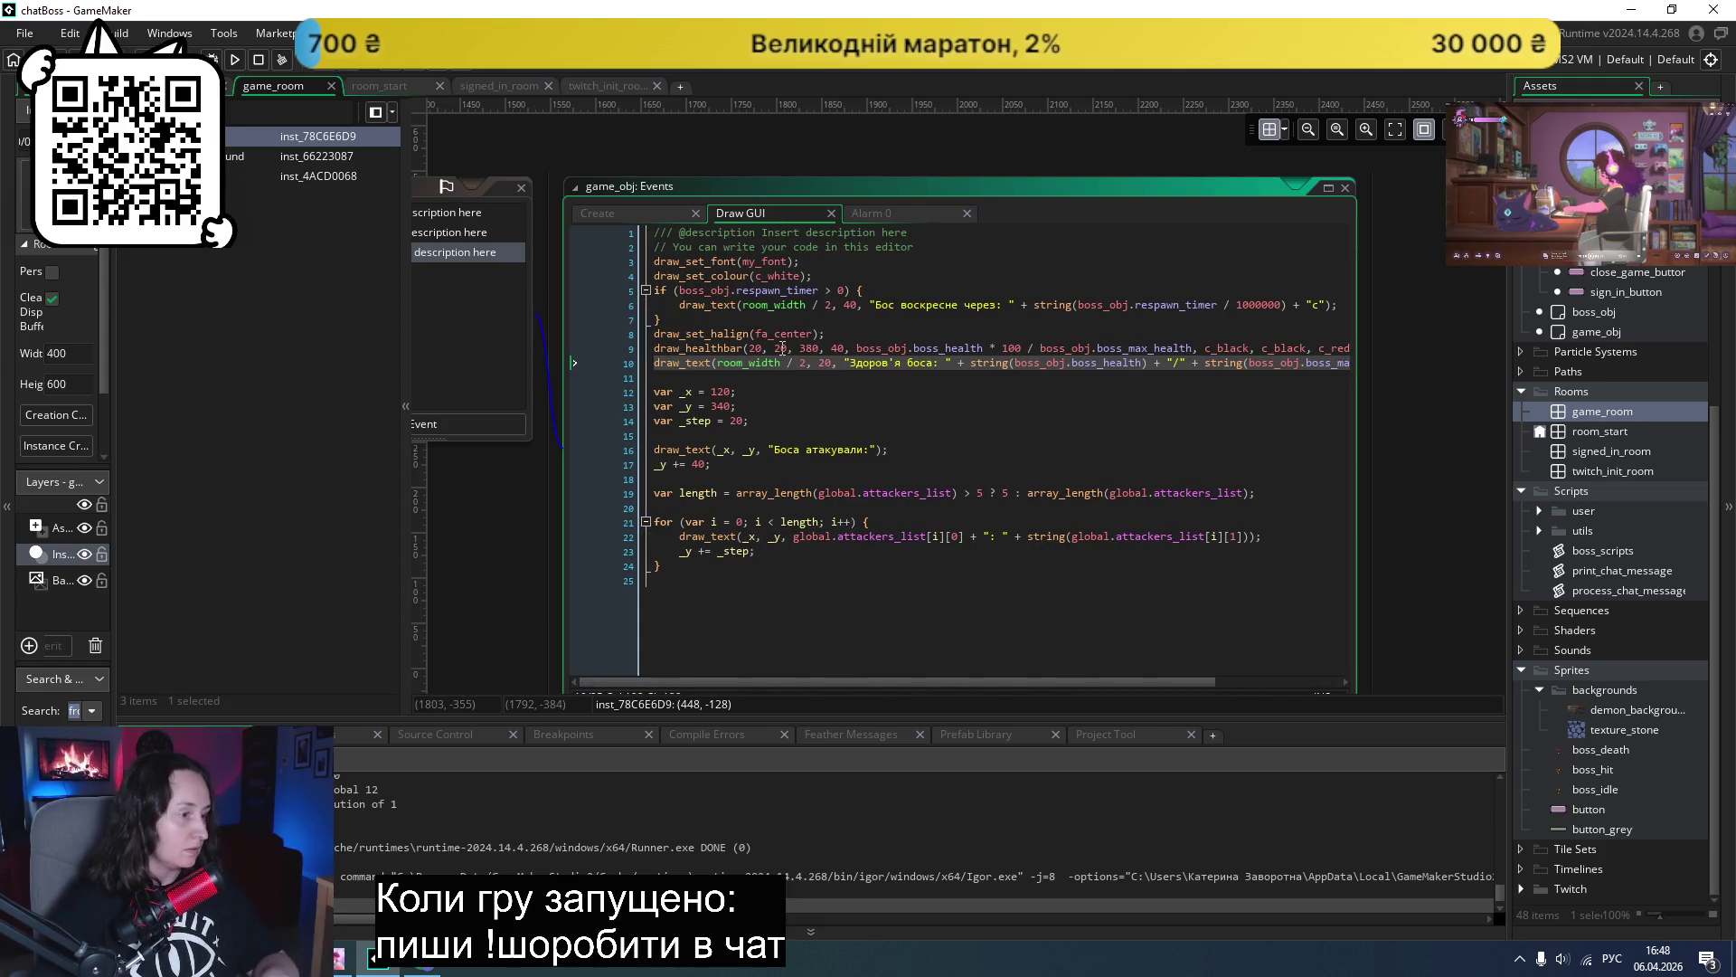
mouse_move(725, 355)
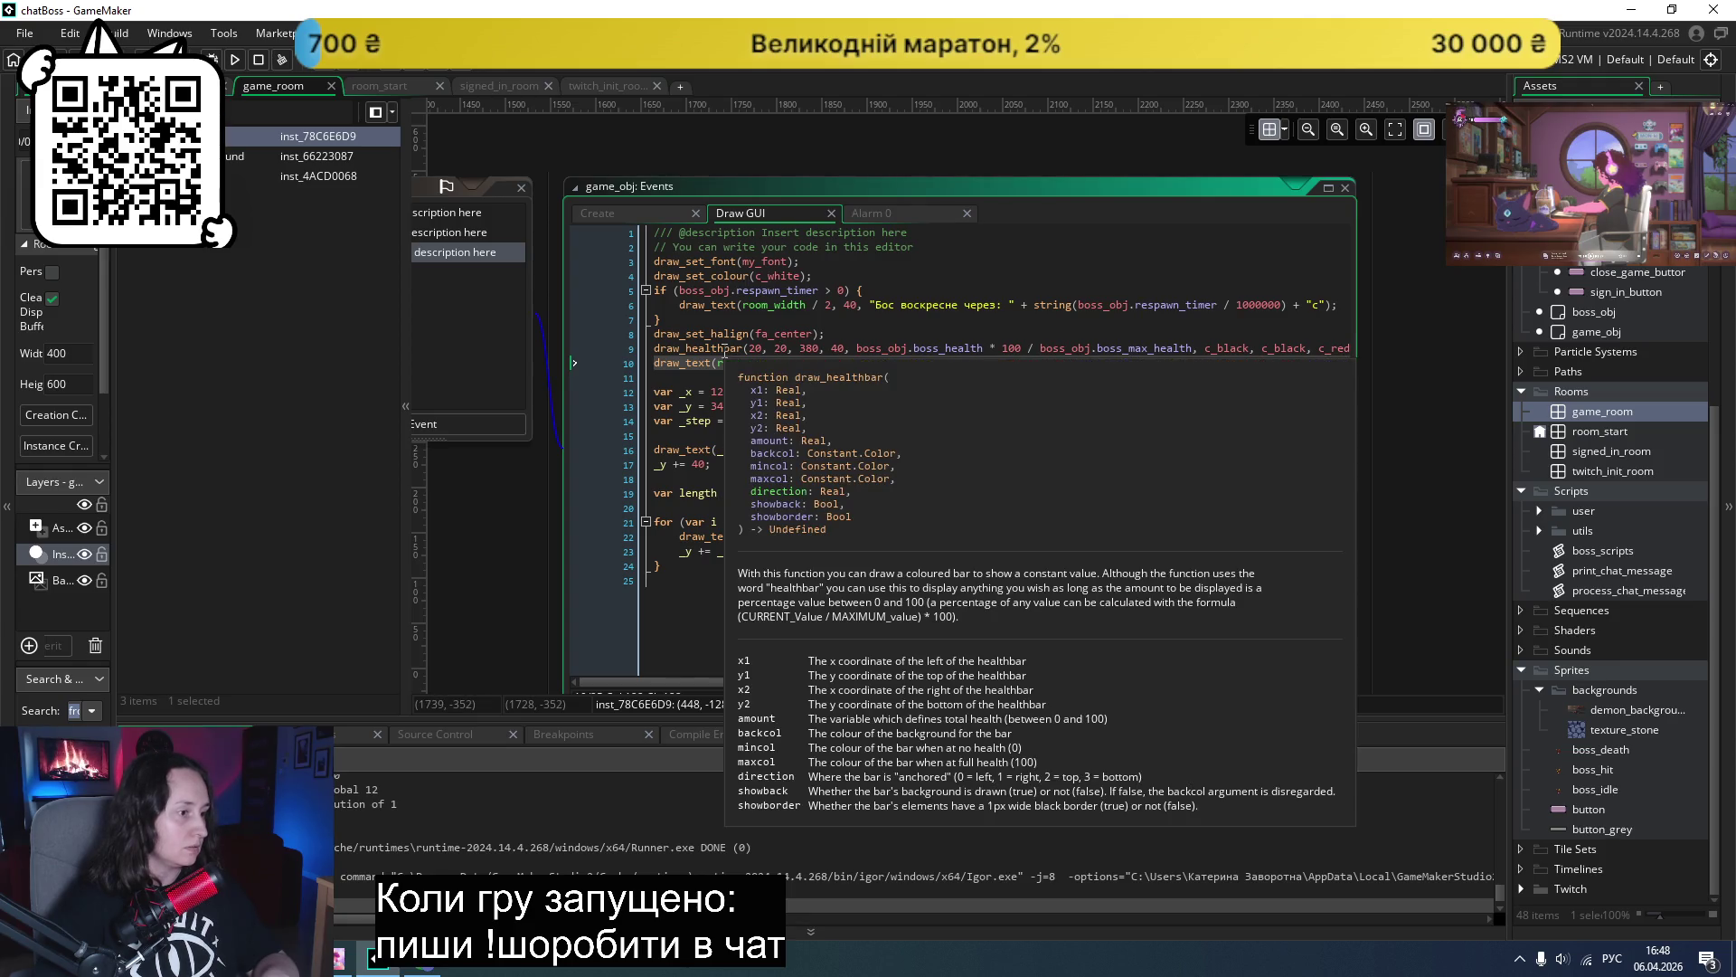
left_click(781, 349)
key("BackSpace")
type("1")
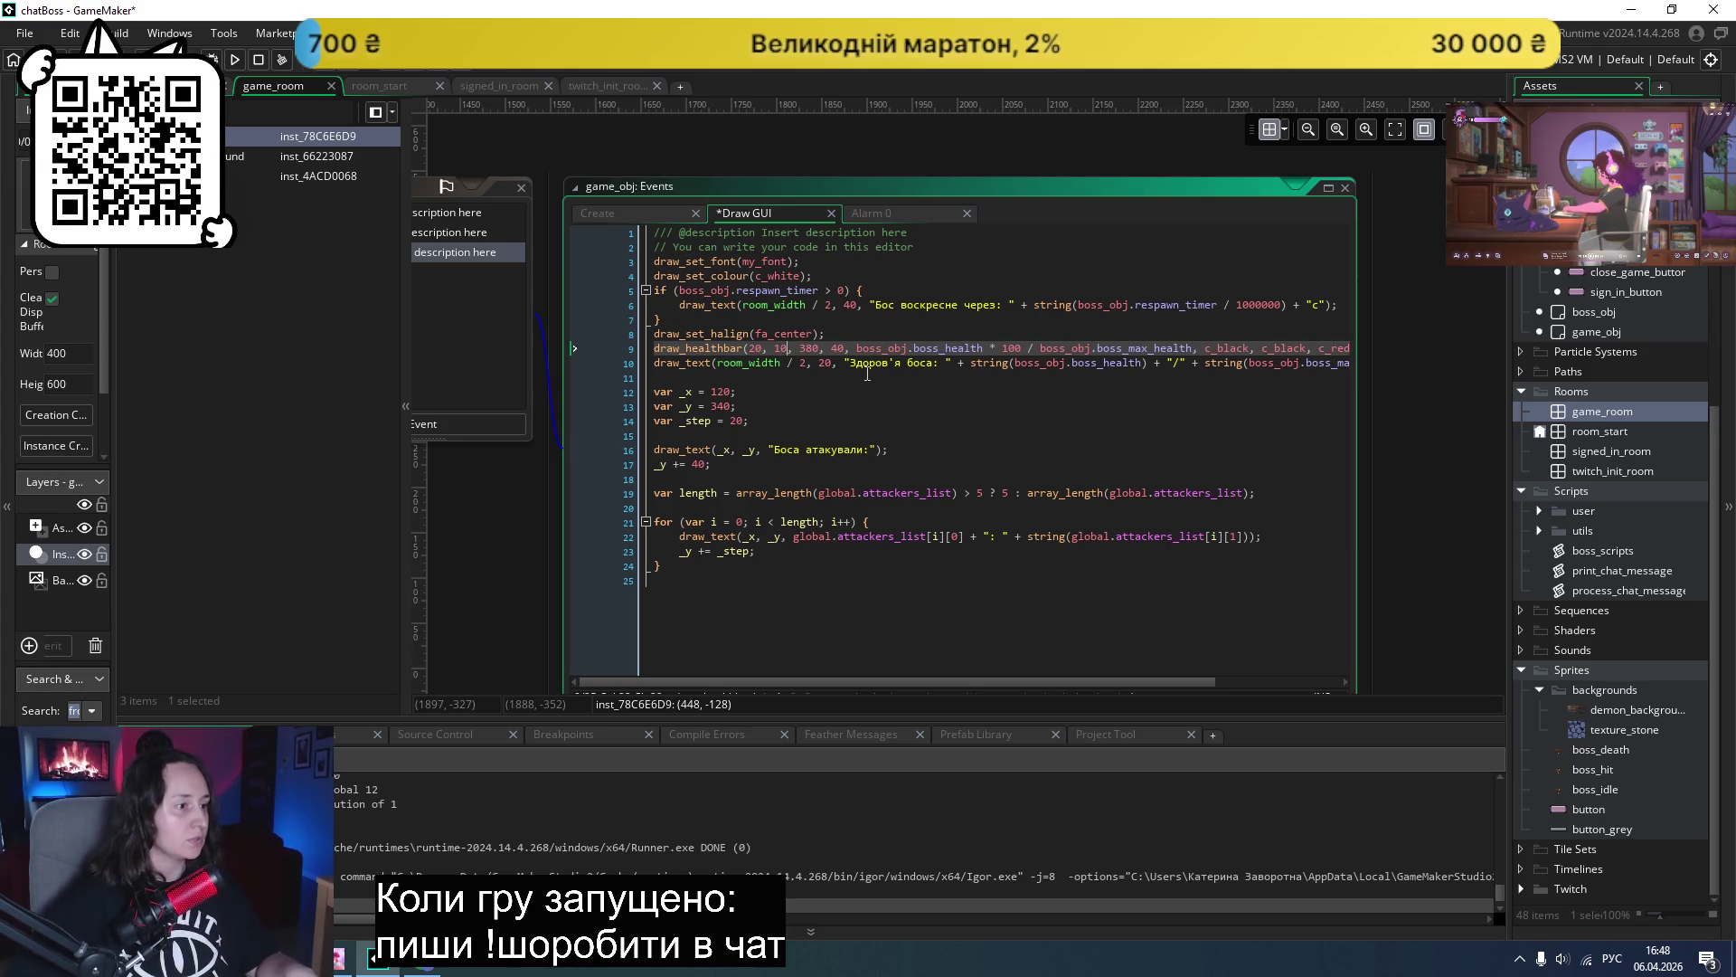
key("BackSpace")
type("3")
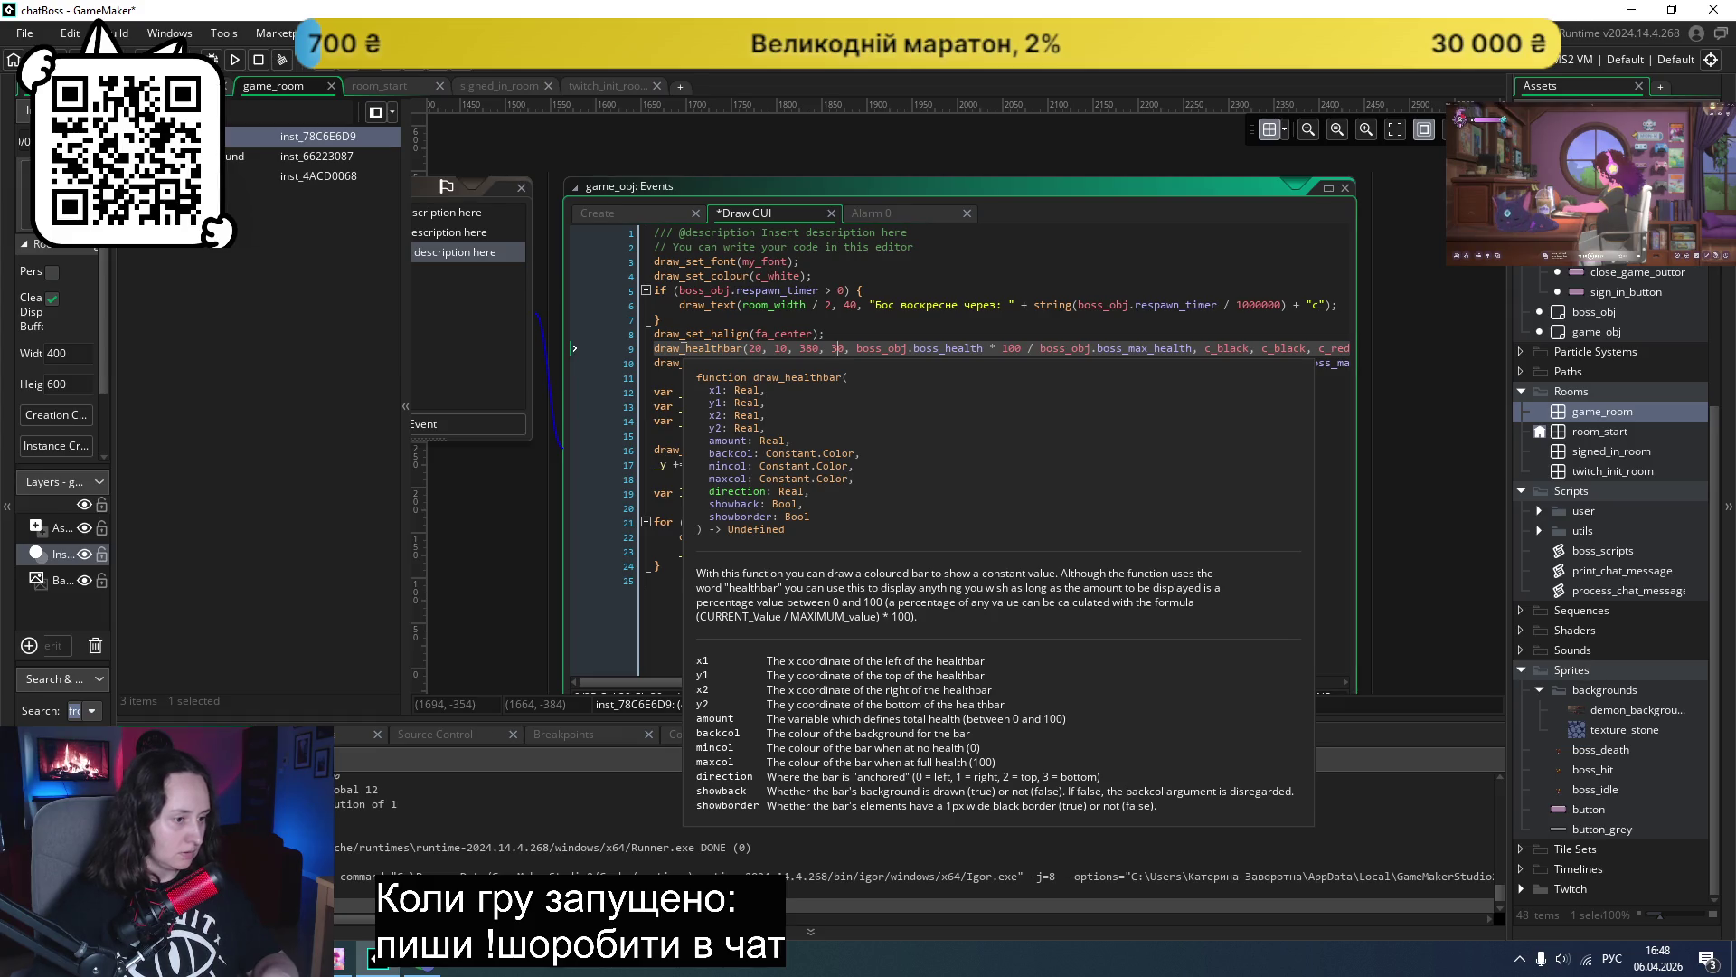
left_click_drag(1025, 683, 1149, 682)
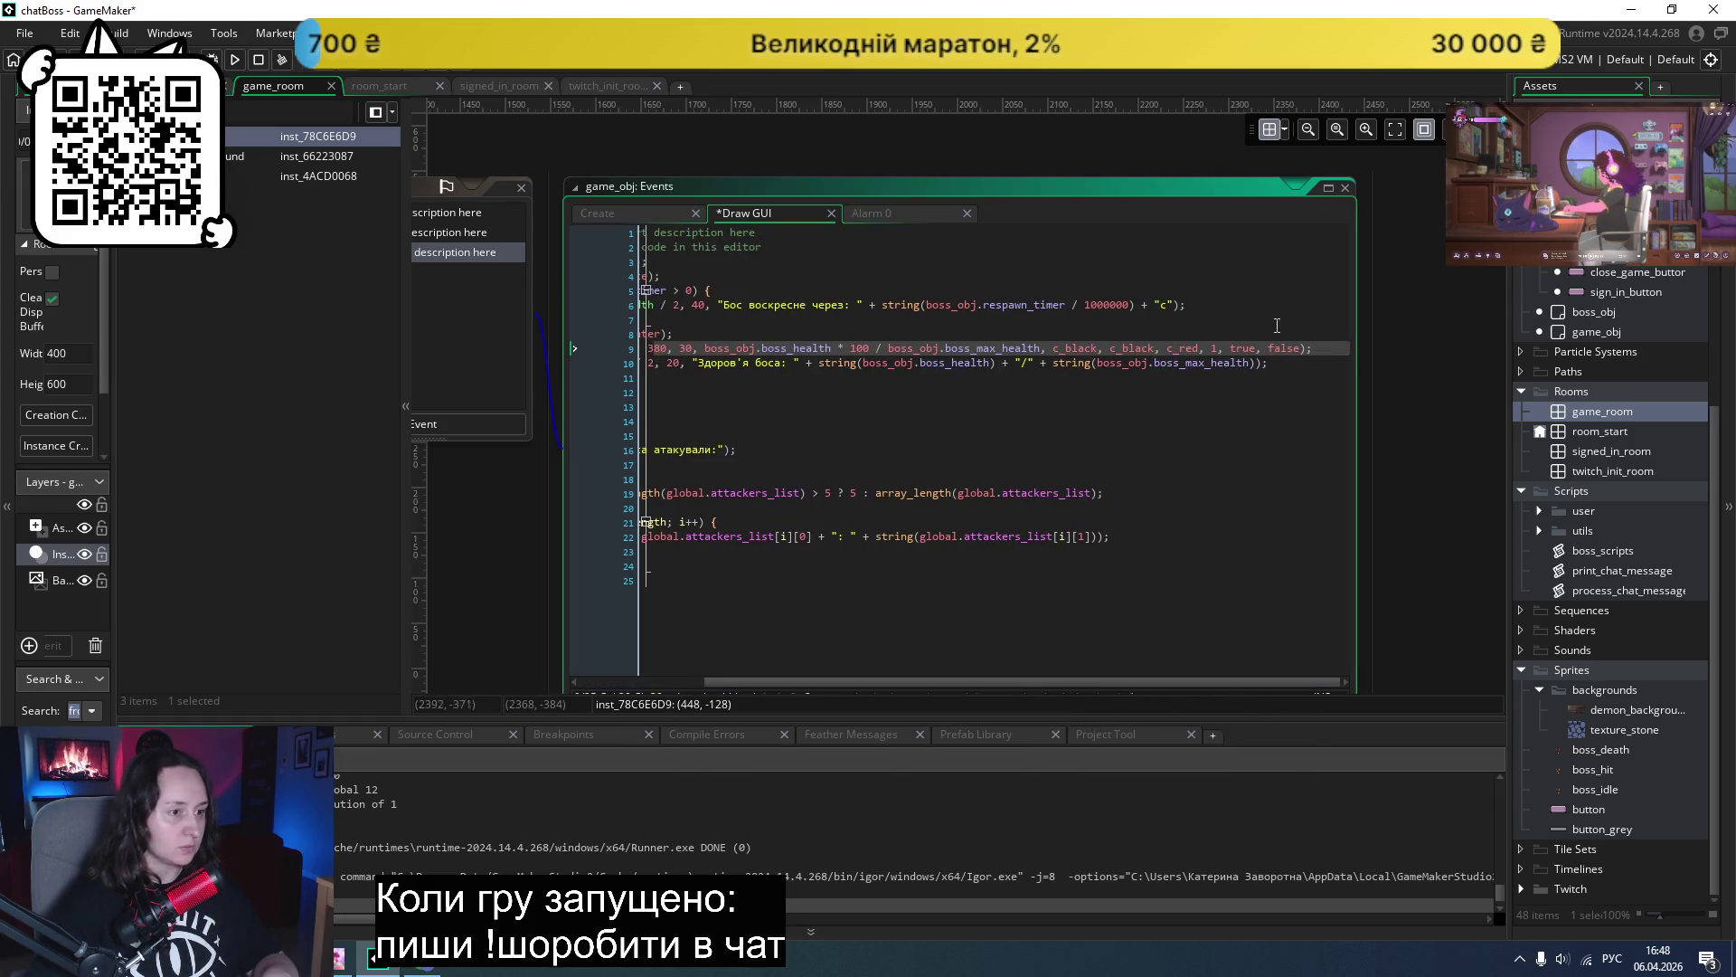
key("BackSpace")
type("0")
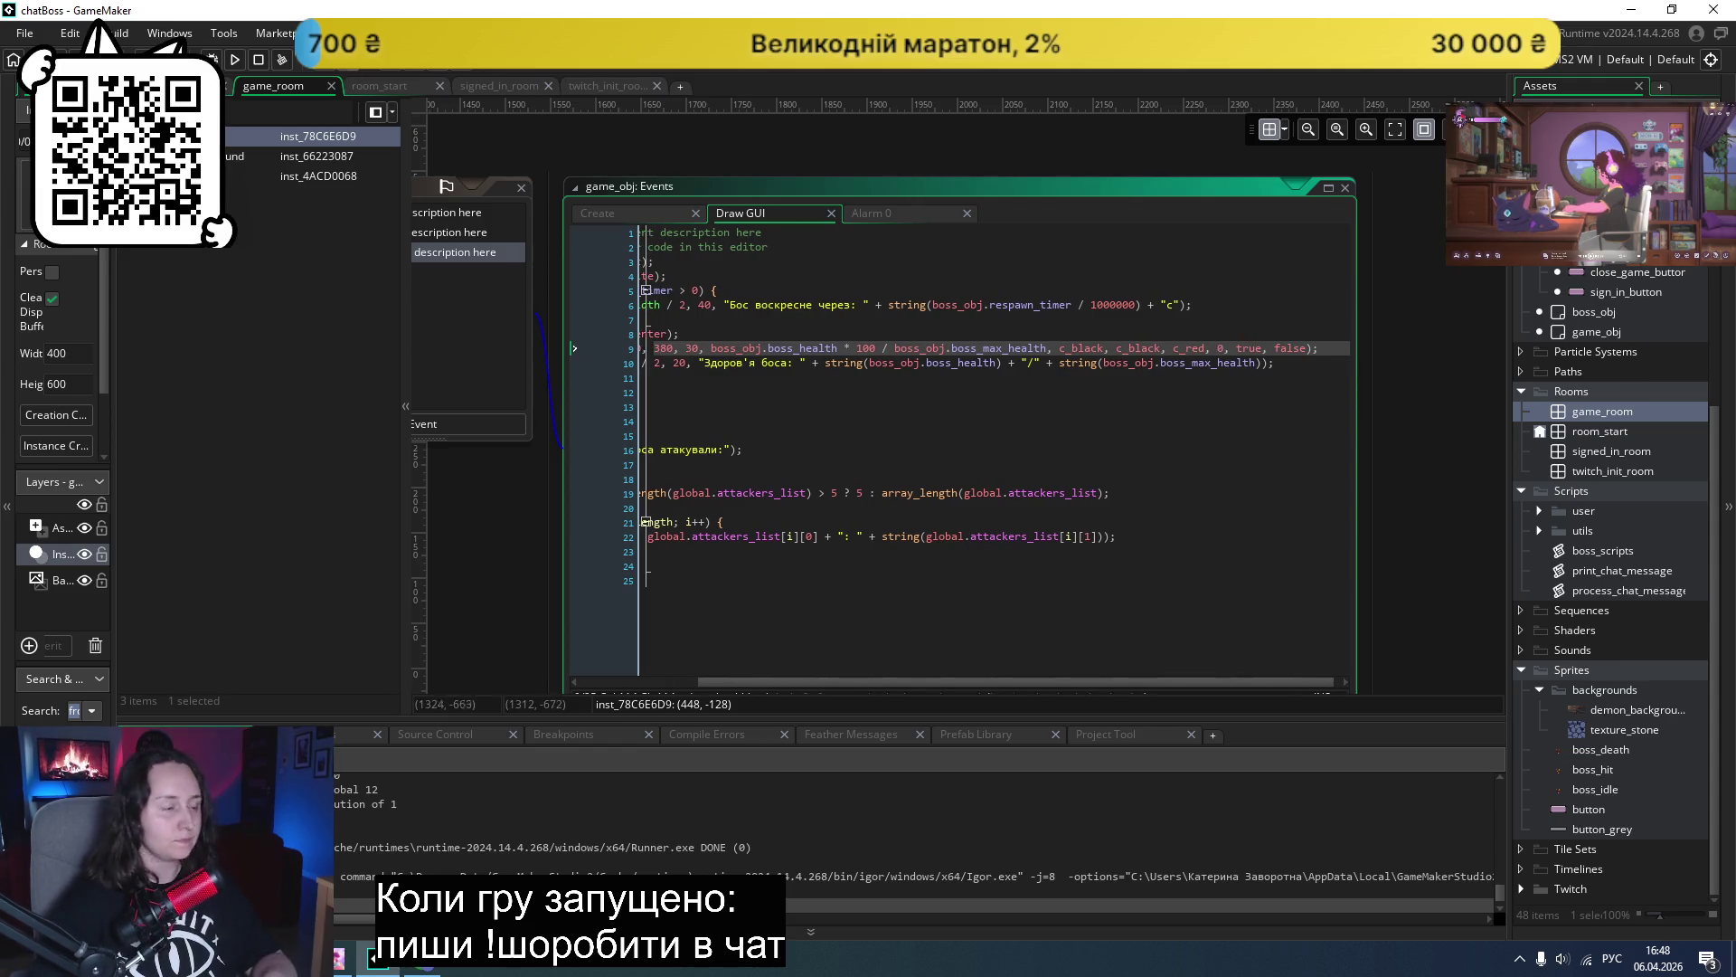
left_click(234, 60)
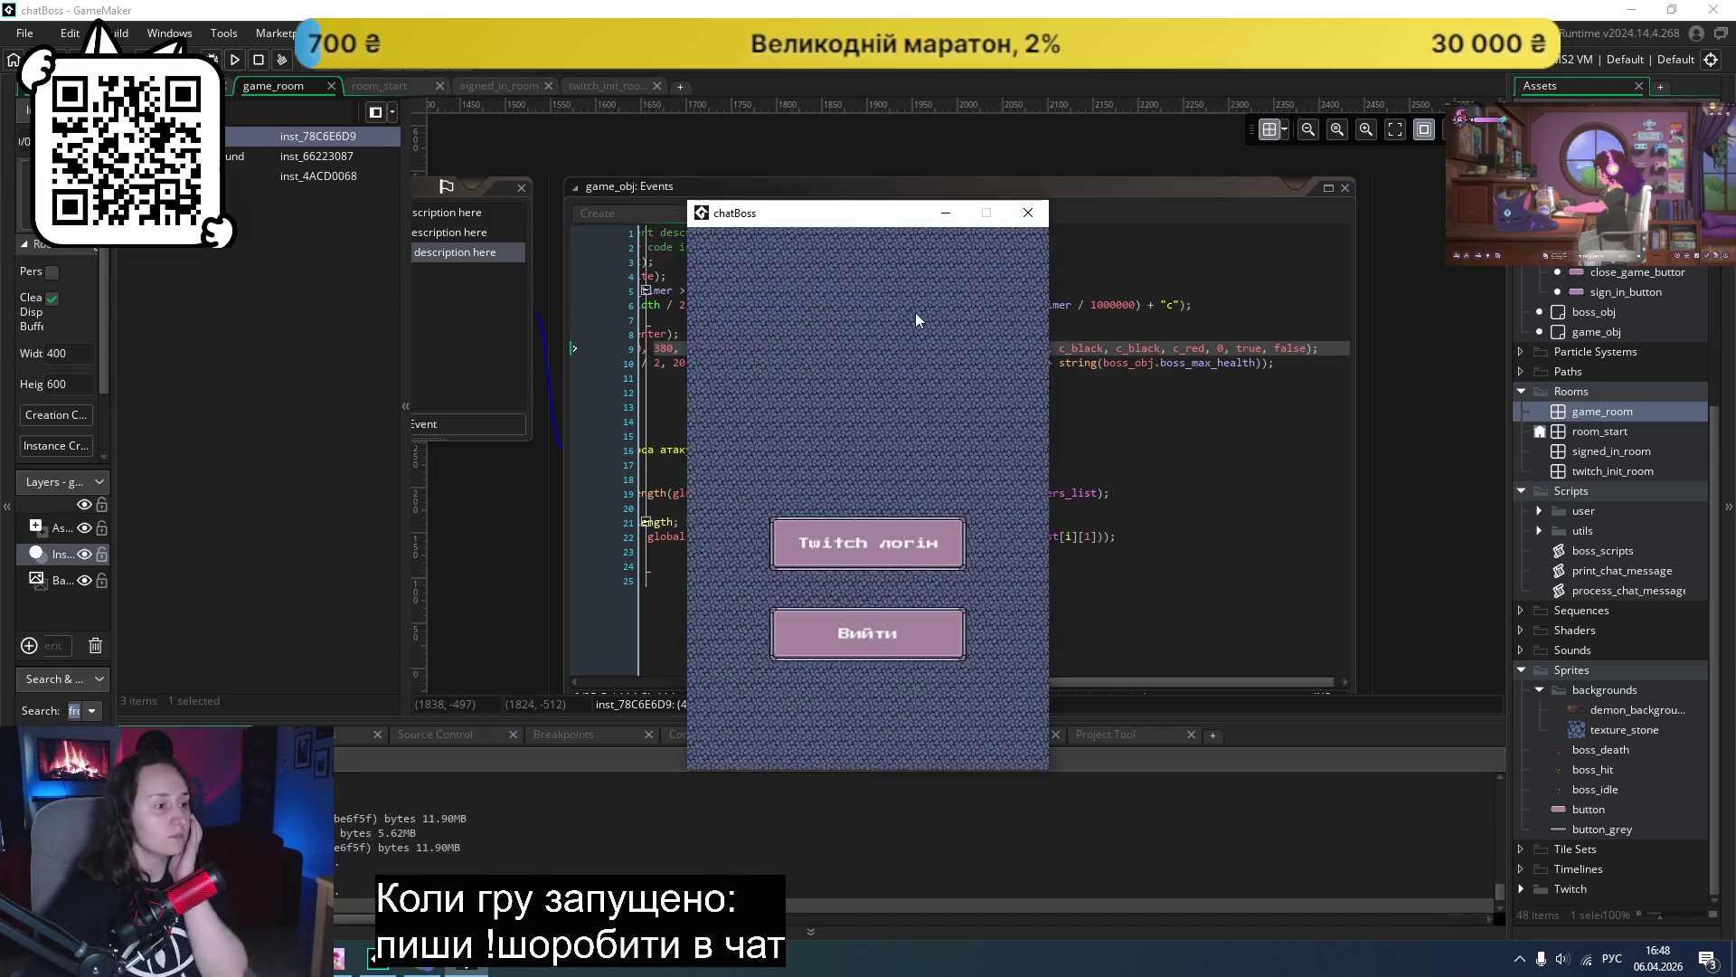
- Sign in and start the boss fight to check the repositioned bar, then close it
left_click(895, 543)
left_click(904, 508)
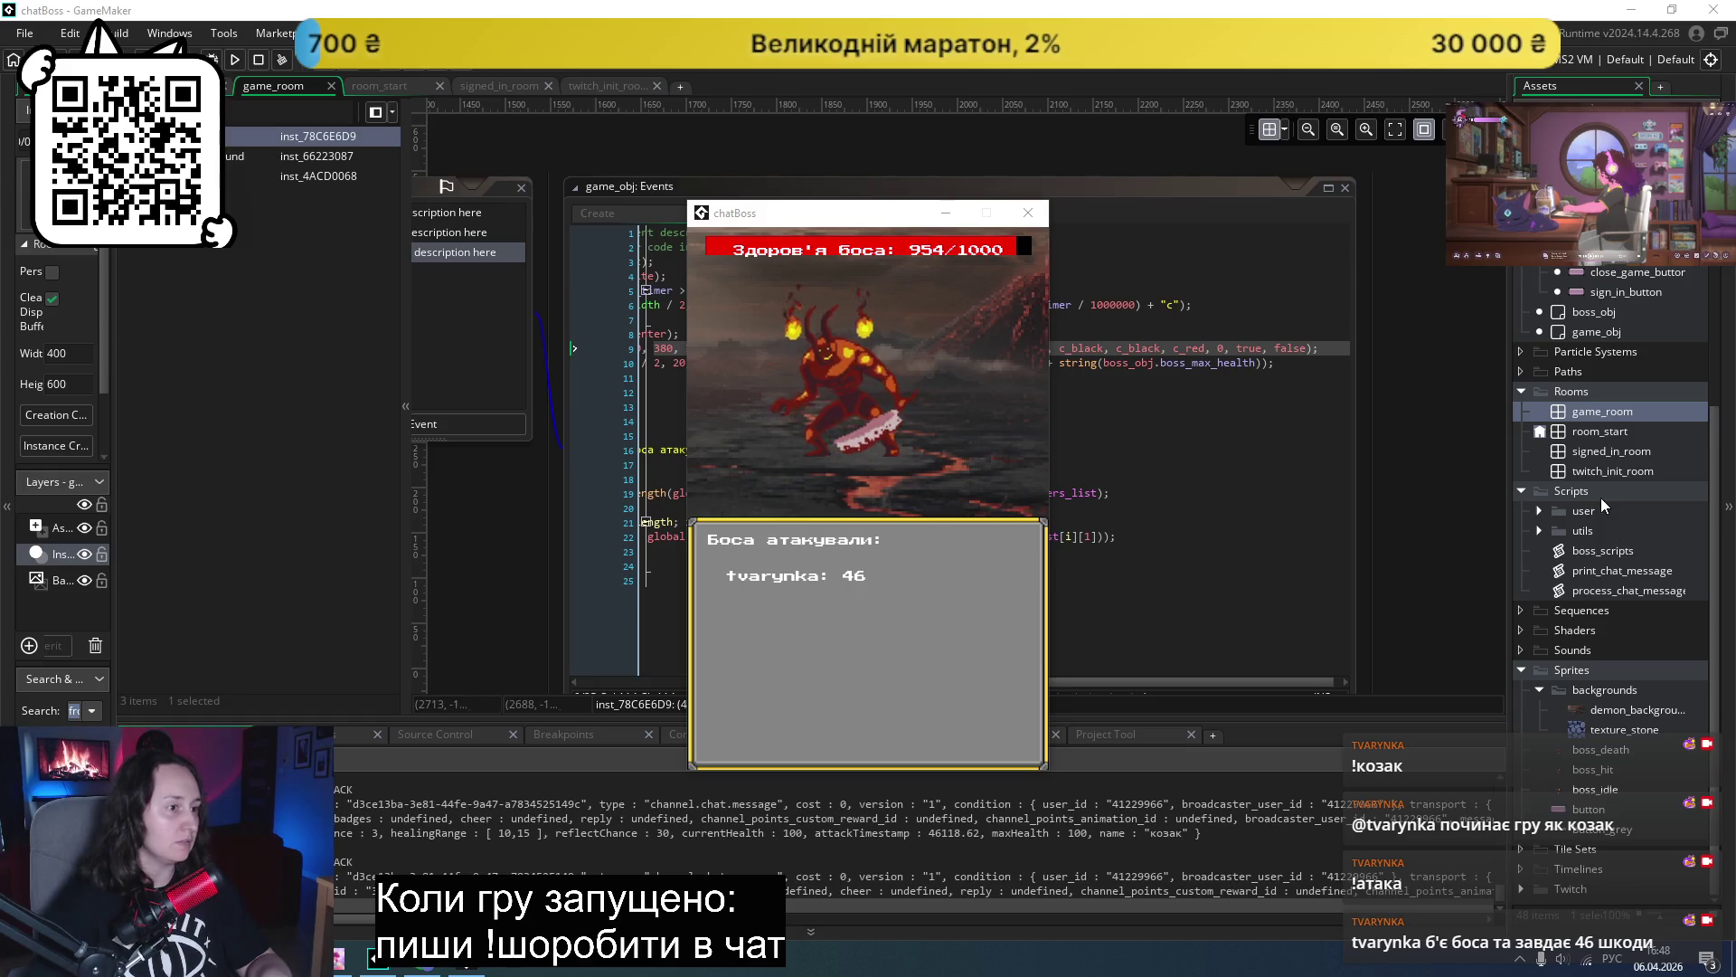
left_click(1034, 216)
- Change the health label's y from 20 to 10 and test-run the game
scroll(862, 376, "up", 2)
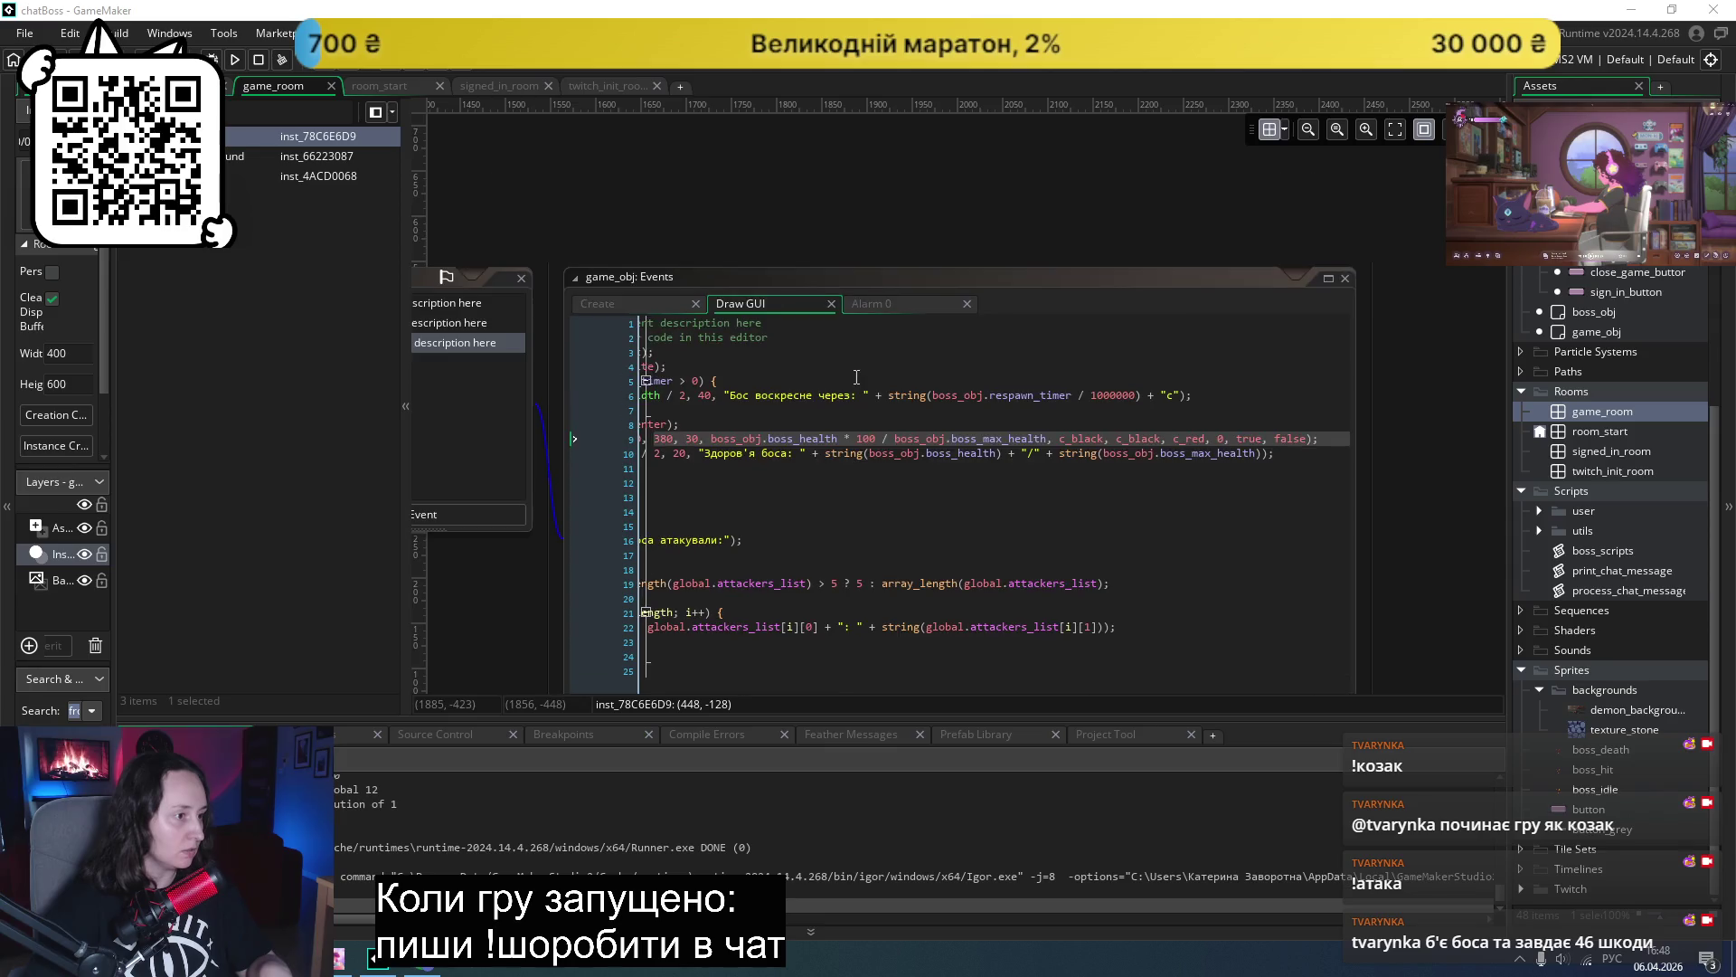
left_click(789, 643)
scroll(831, 578, "down", 2)
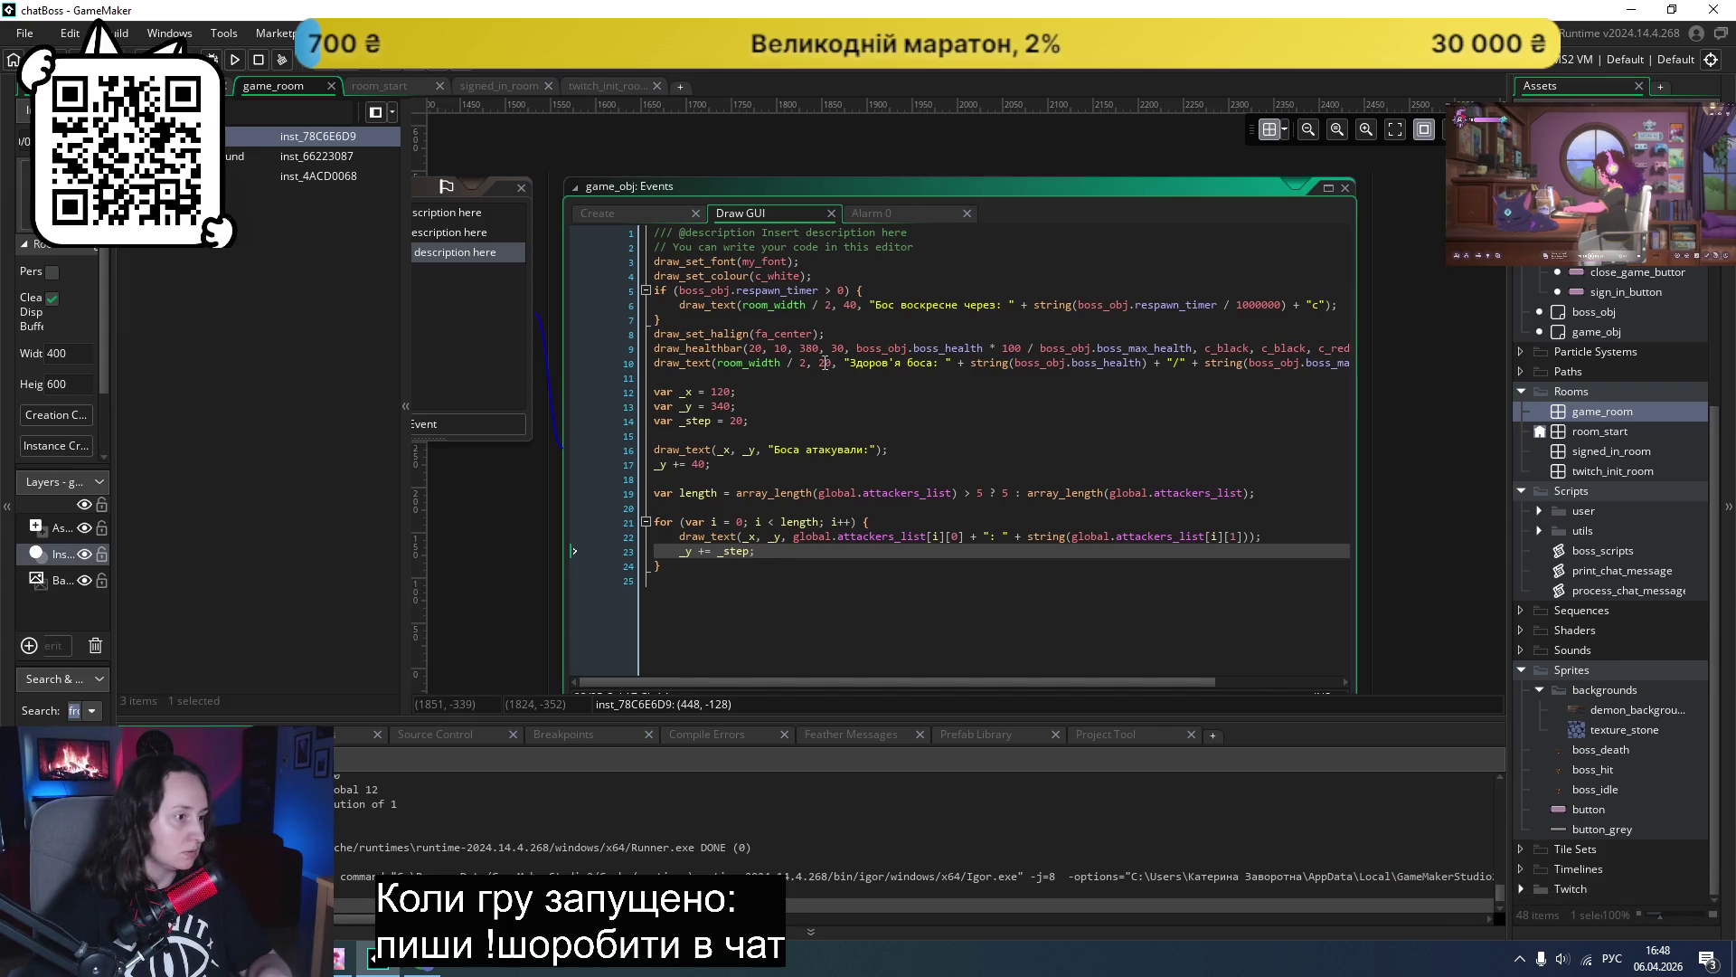
left_click(825, 363)
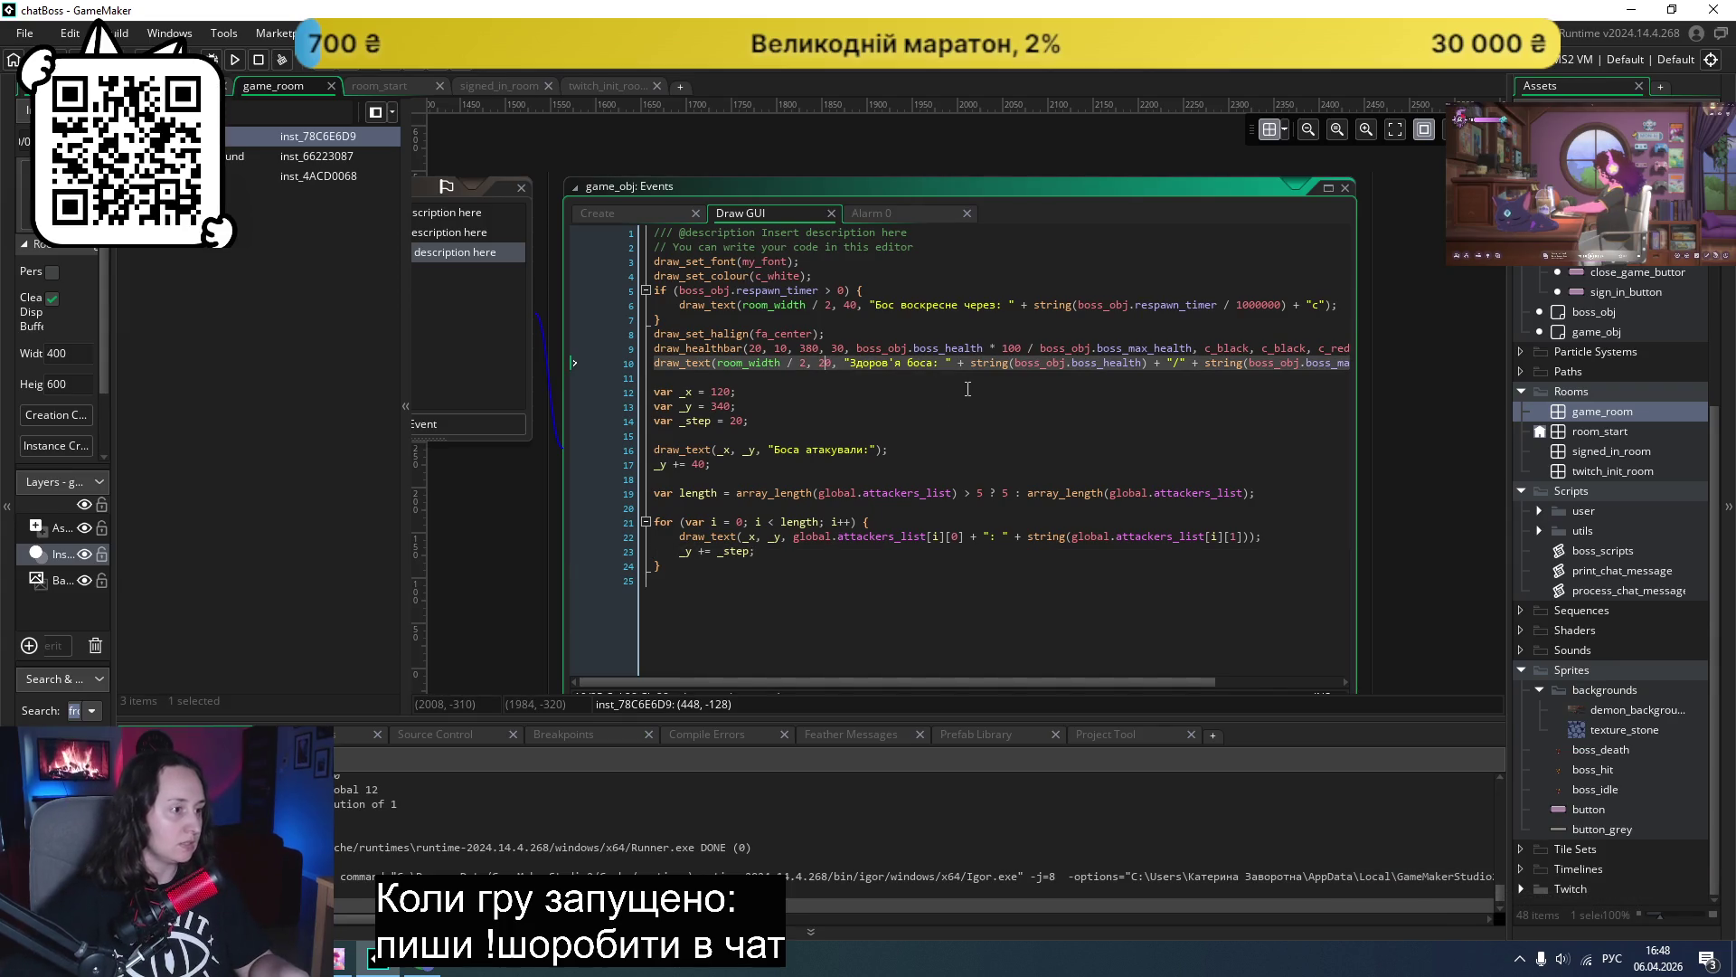
key("BackSpace")
type("1")
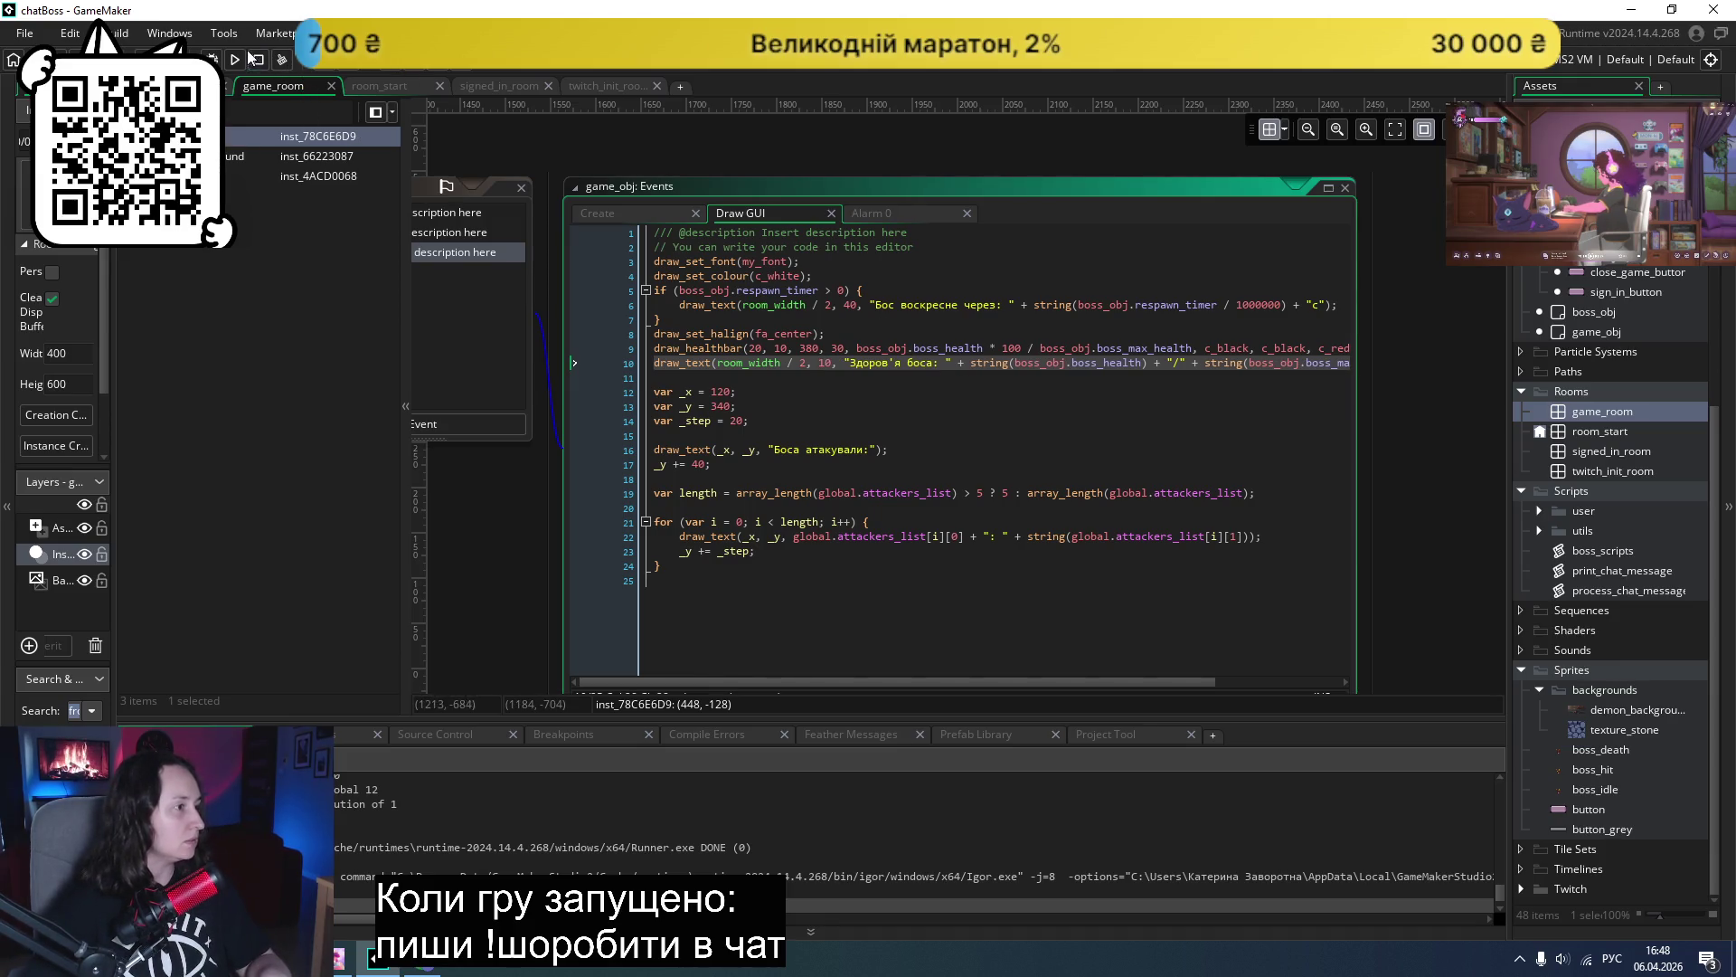
left_click(235, 59)
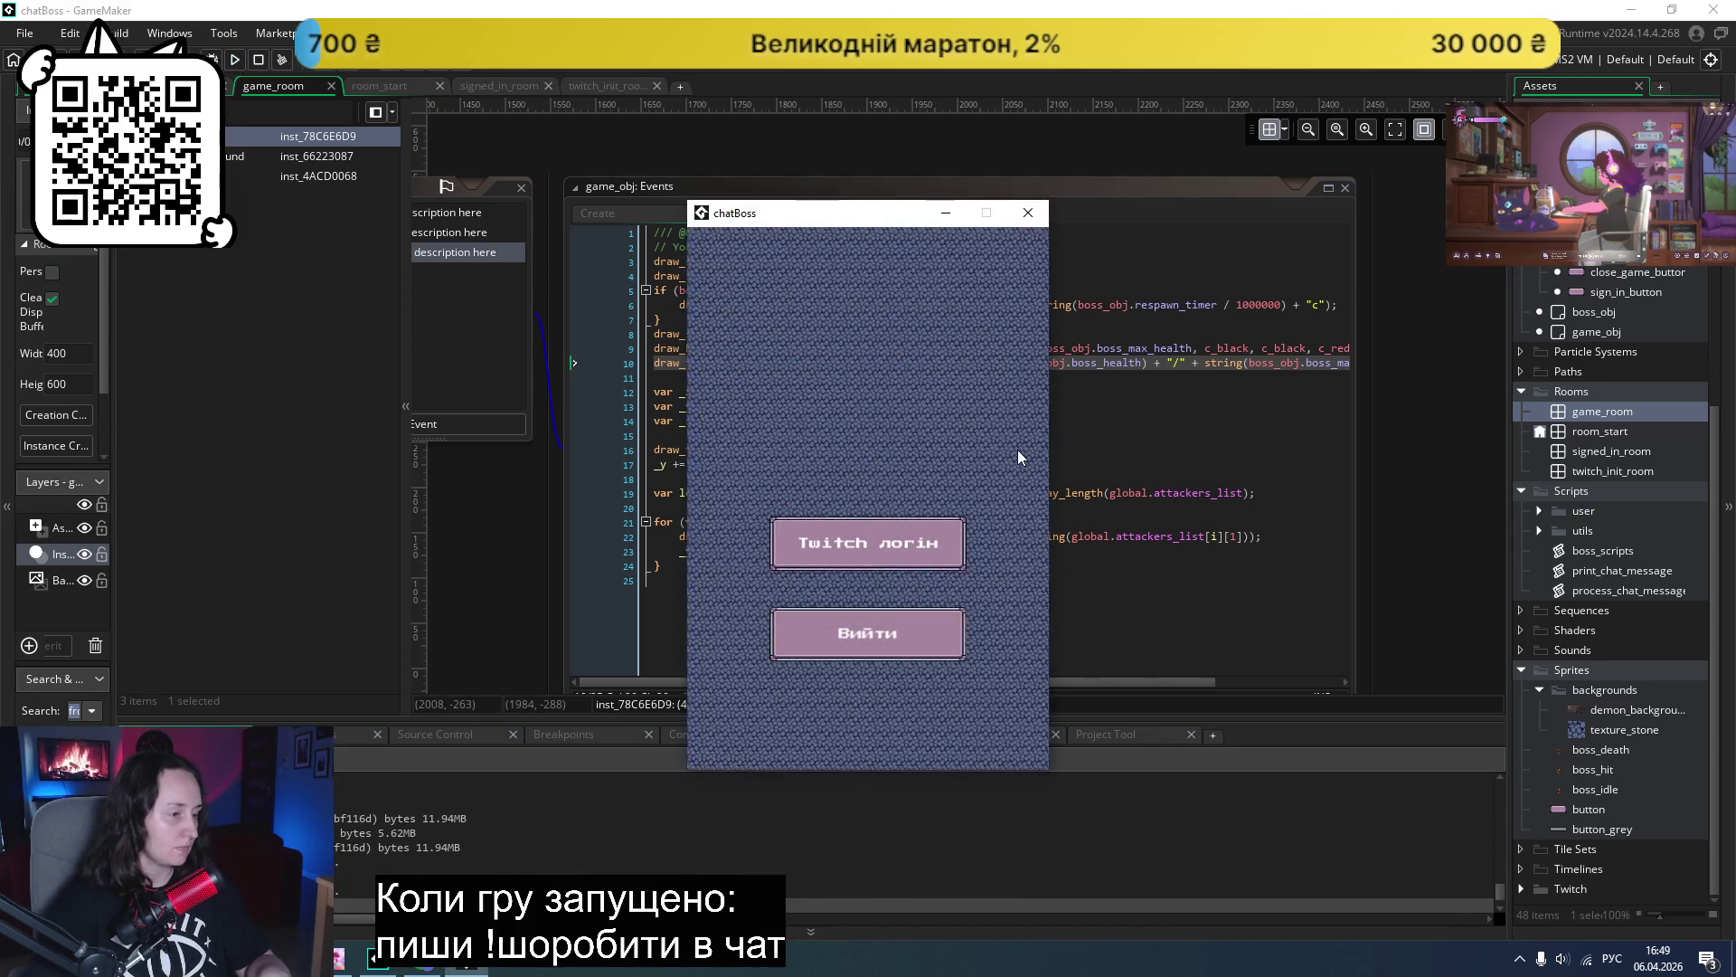
left_click(913, 507)
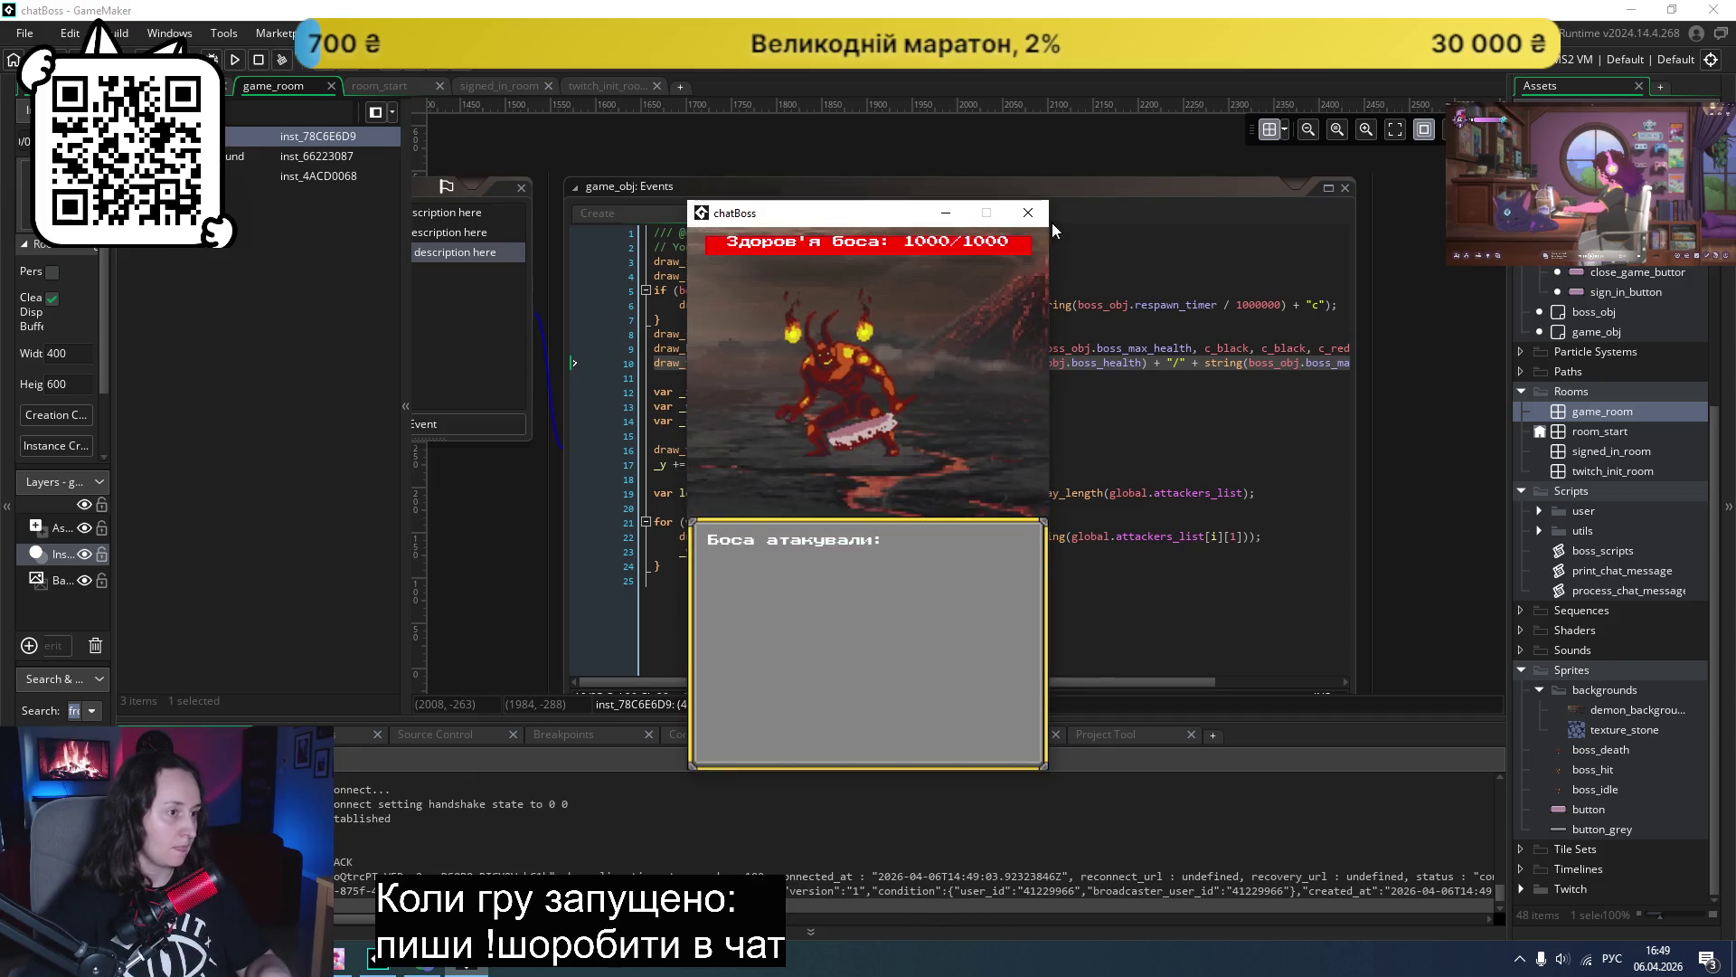
left_click(1029, 213)
- Set the health label's y value to 15
left_click(833, 363)
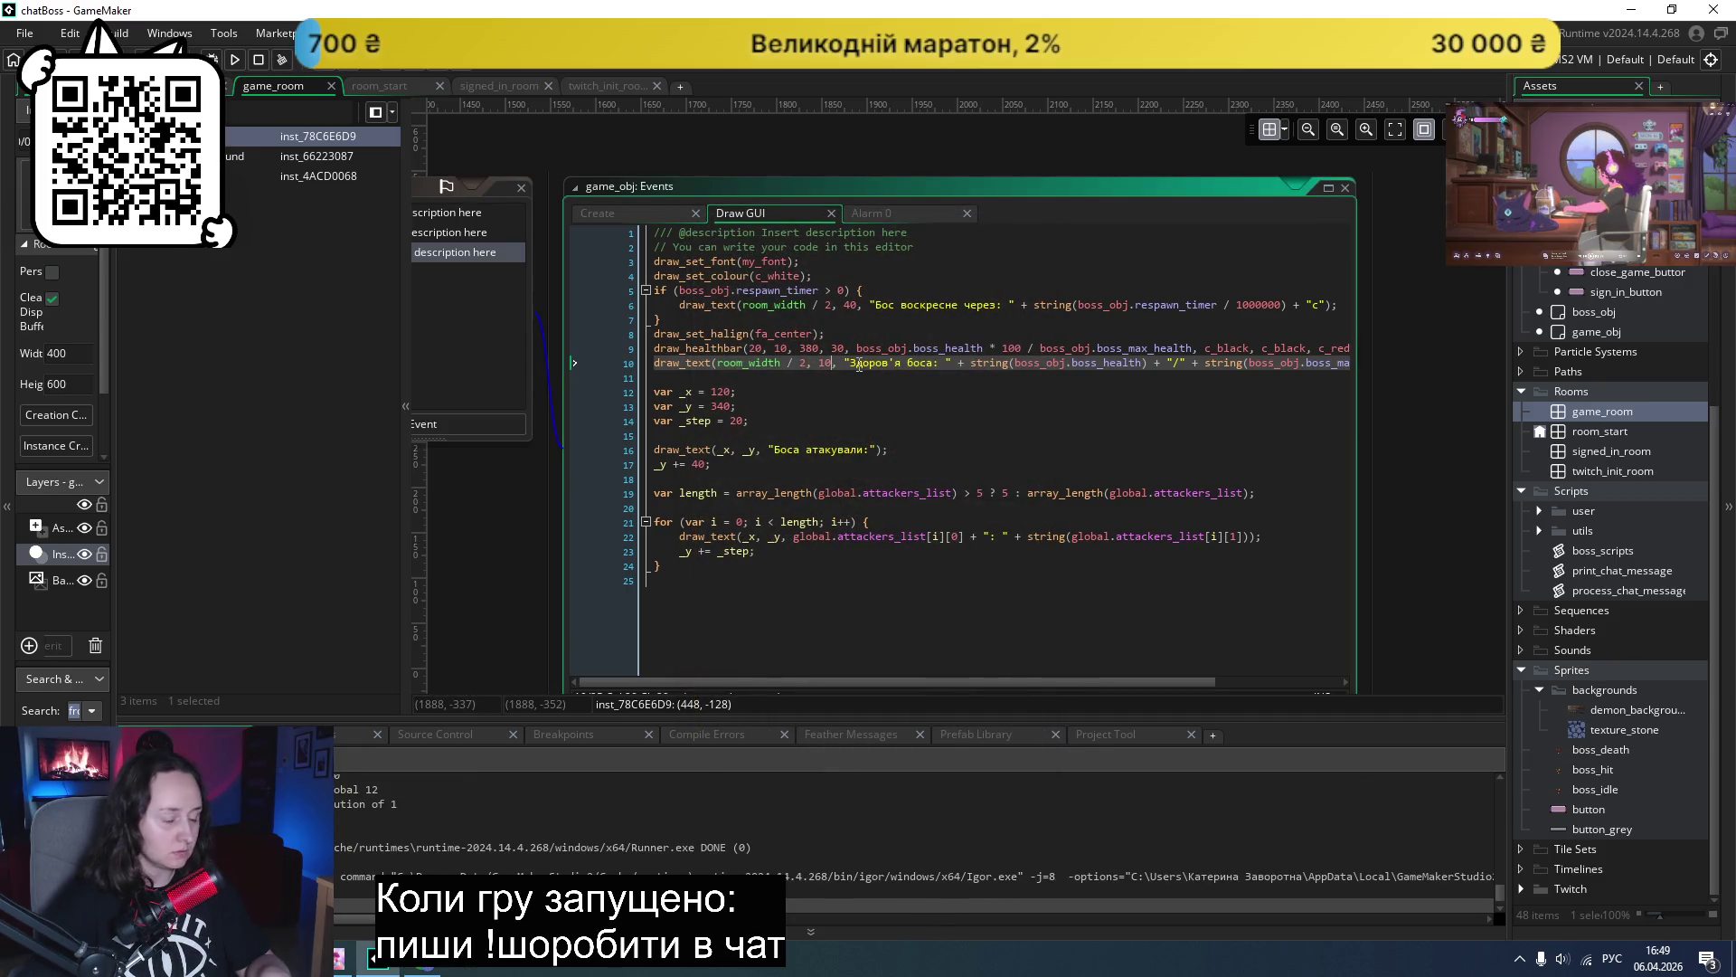
key("BackSpace")
type("5")
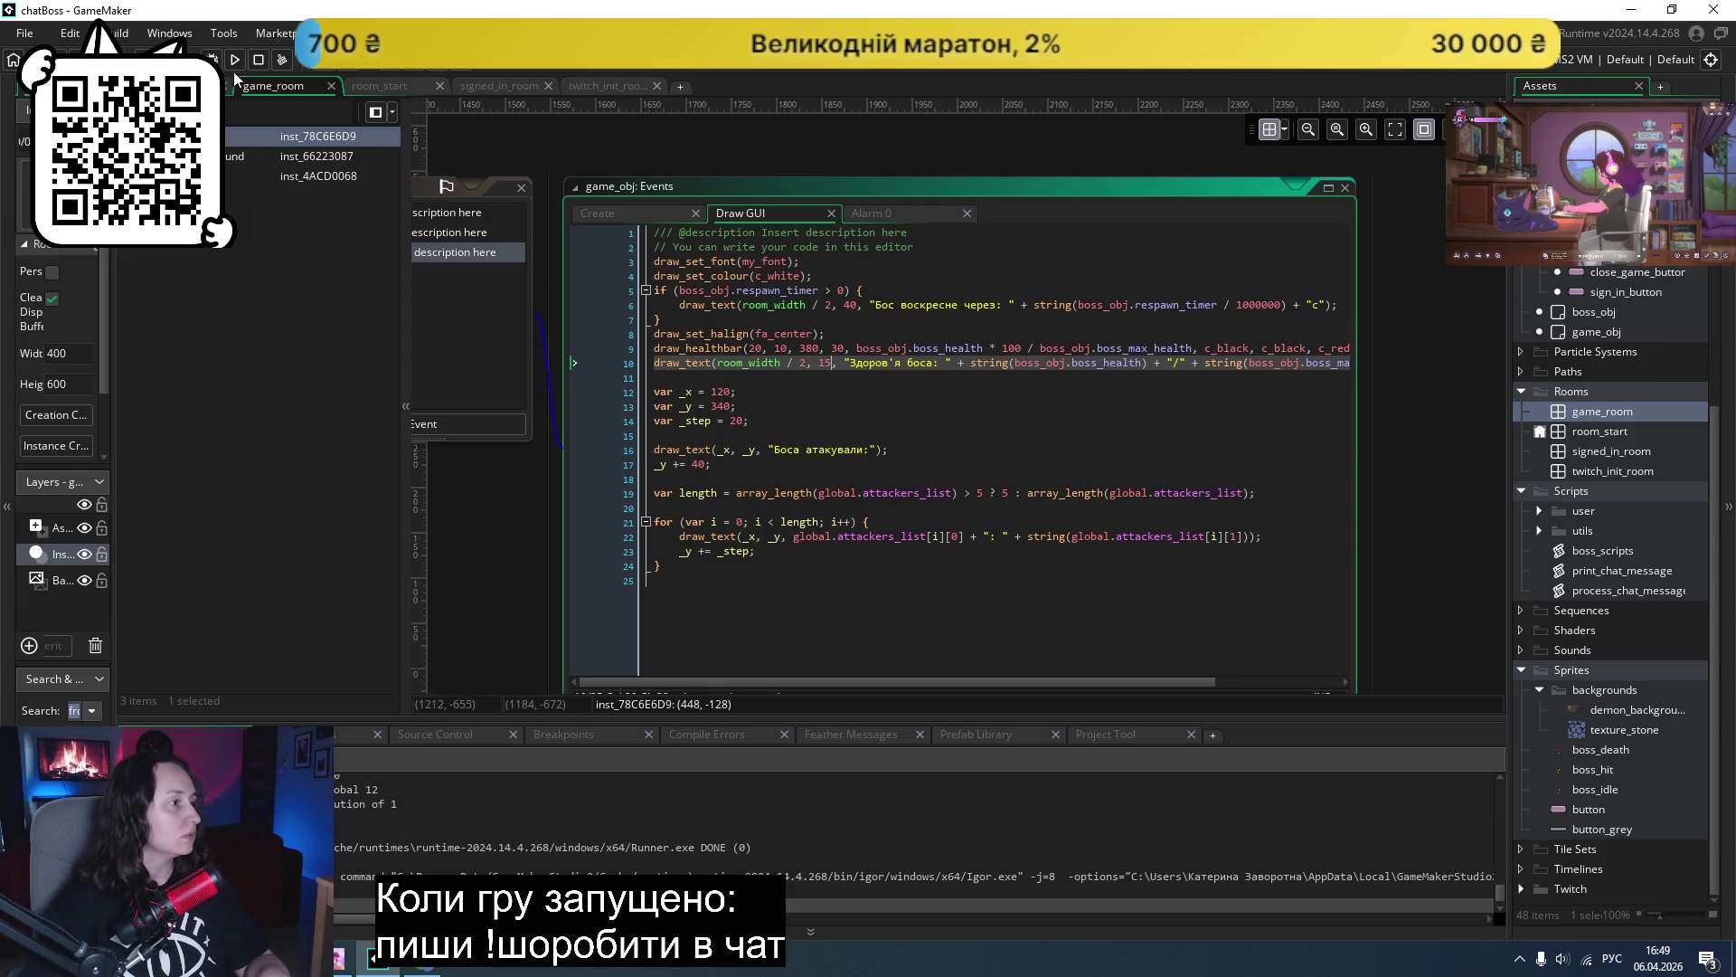
left_click(234, 60)
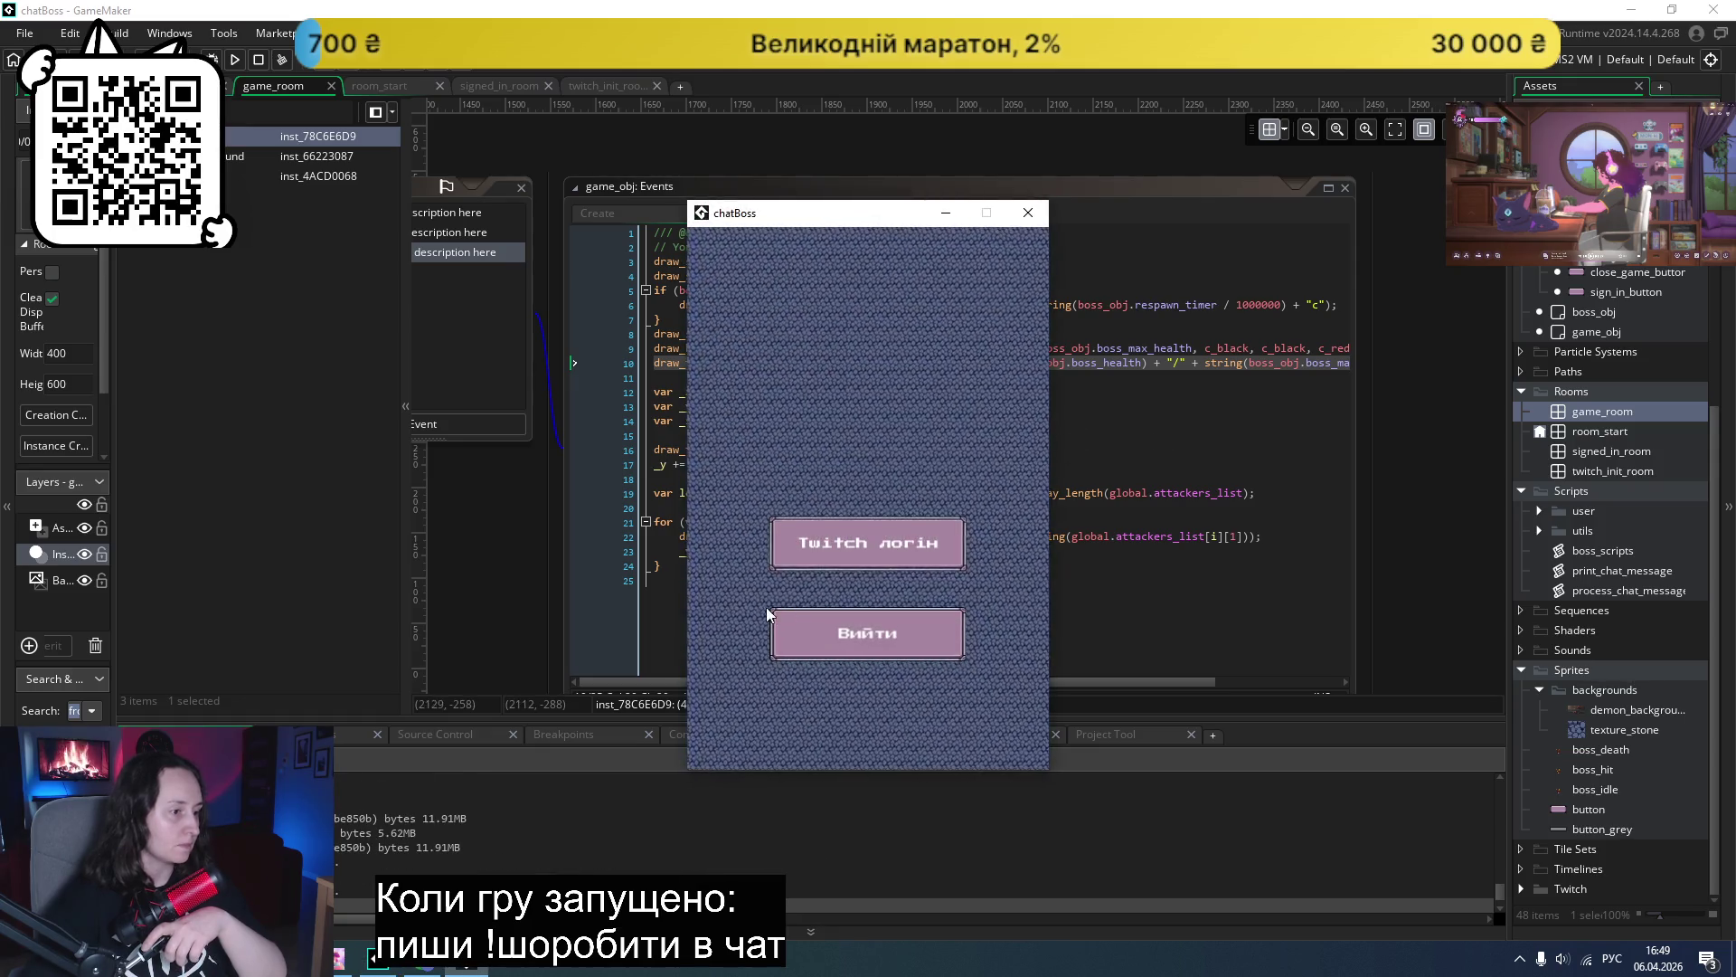
left_click(899, 520)
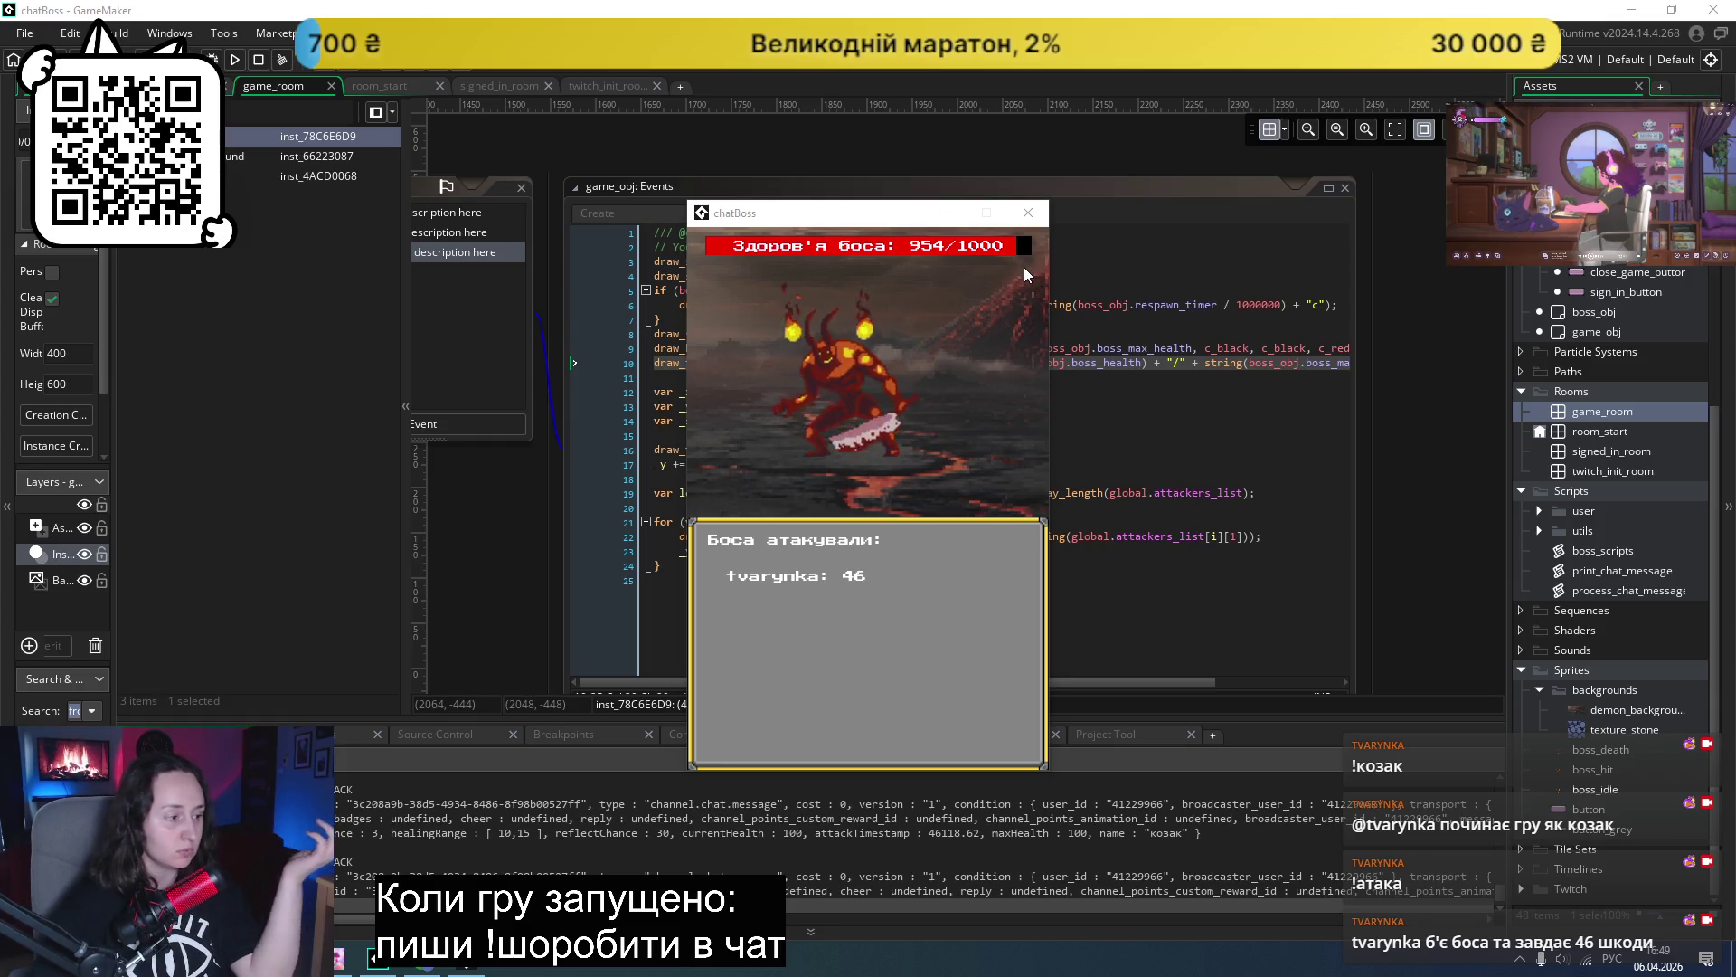
left_click(1032, 214)
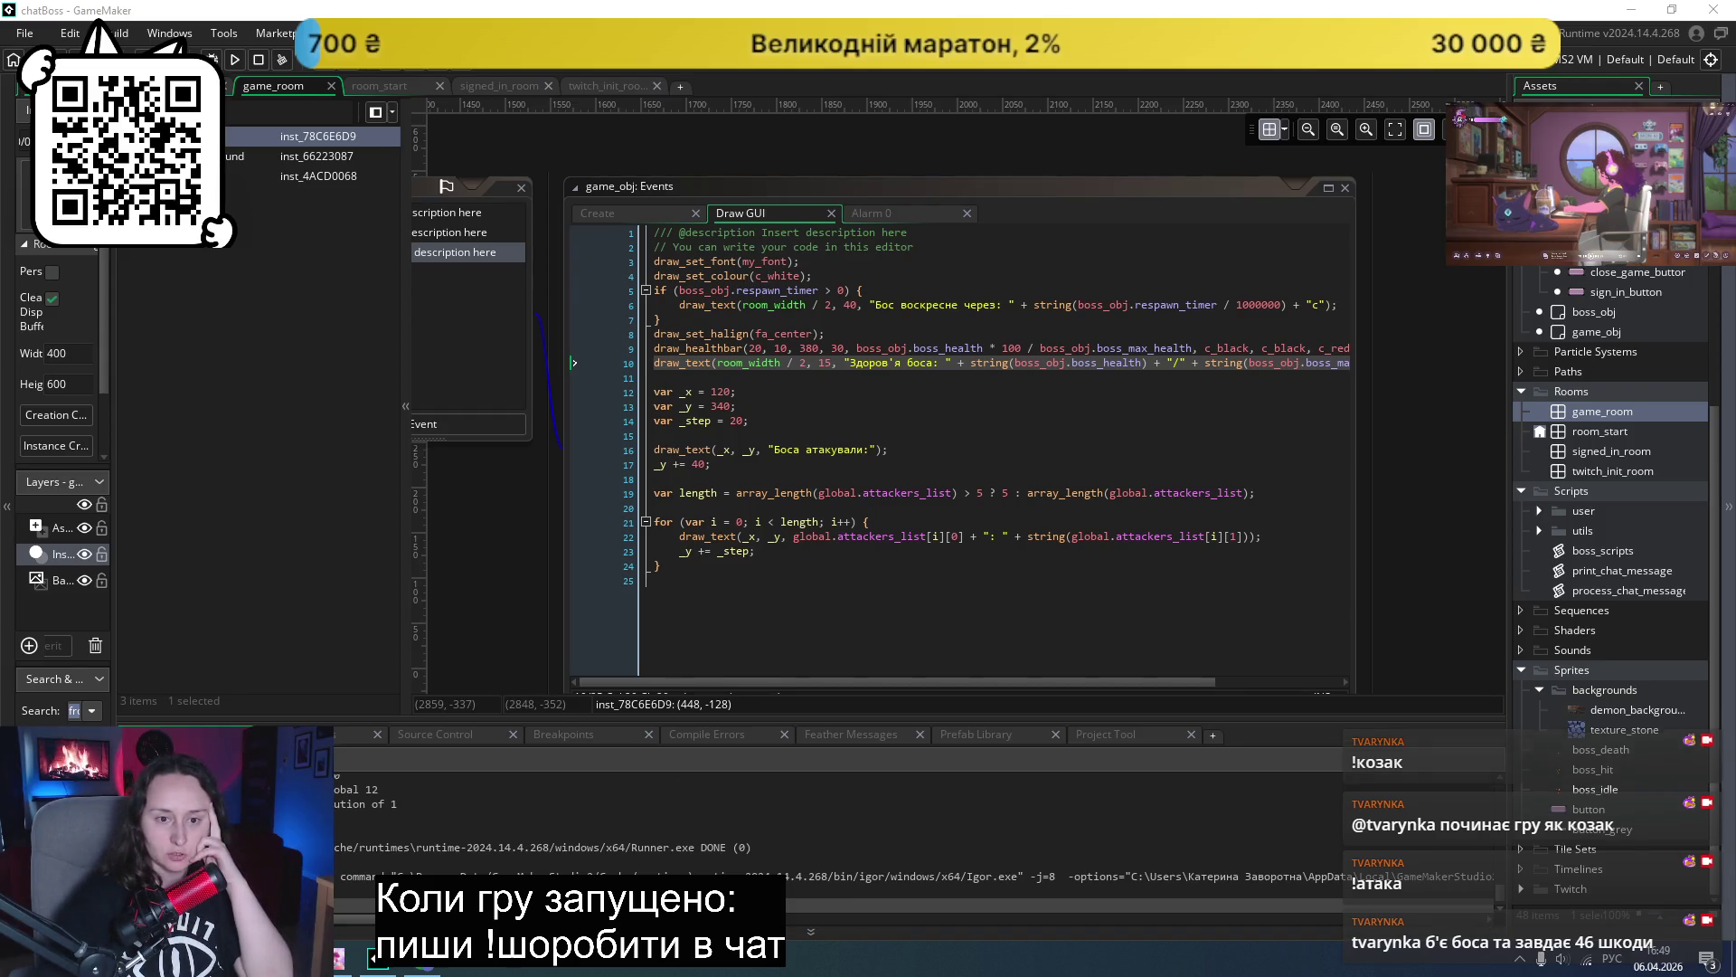
key("alt+Tab")
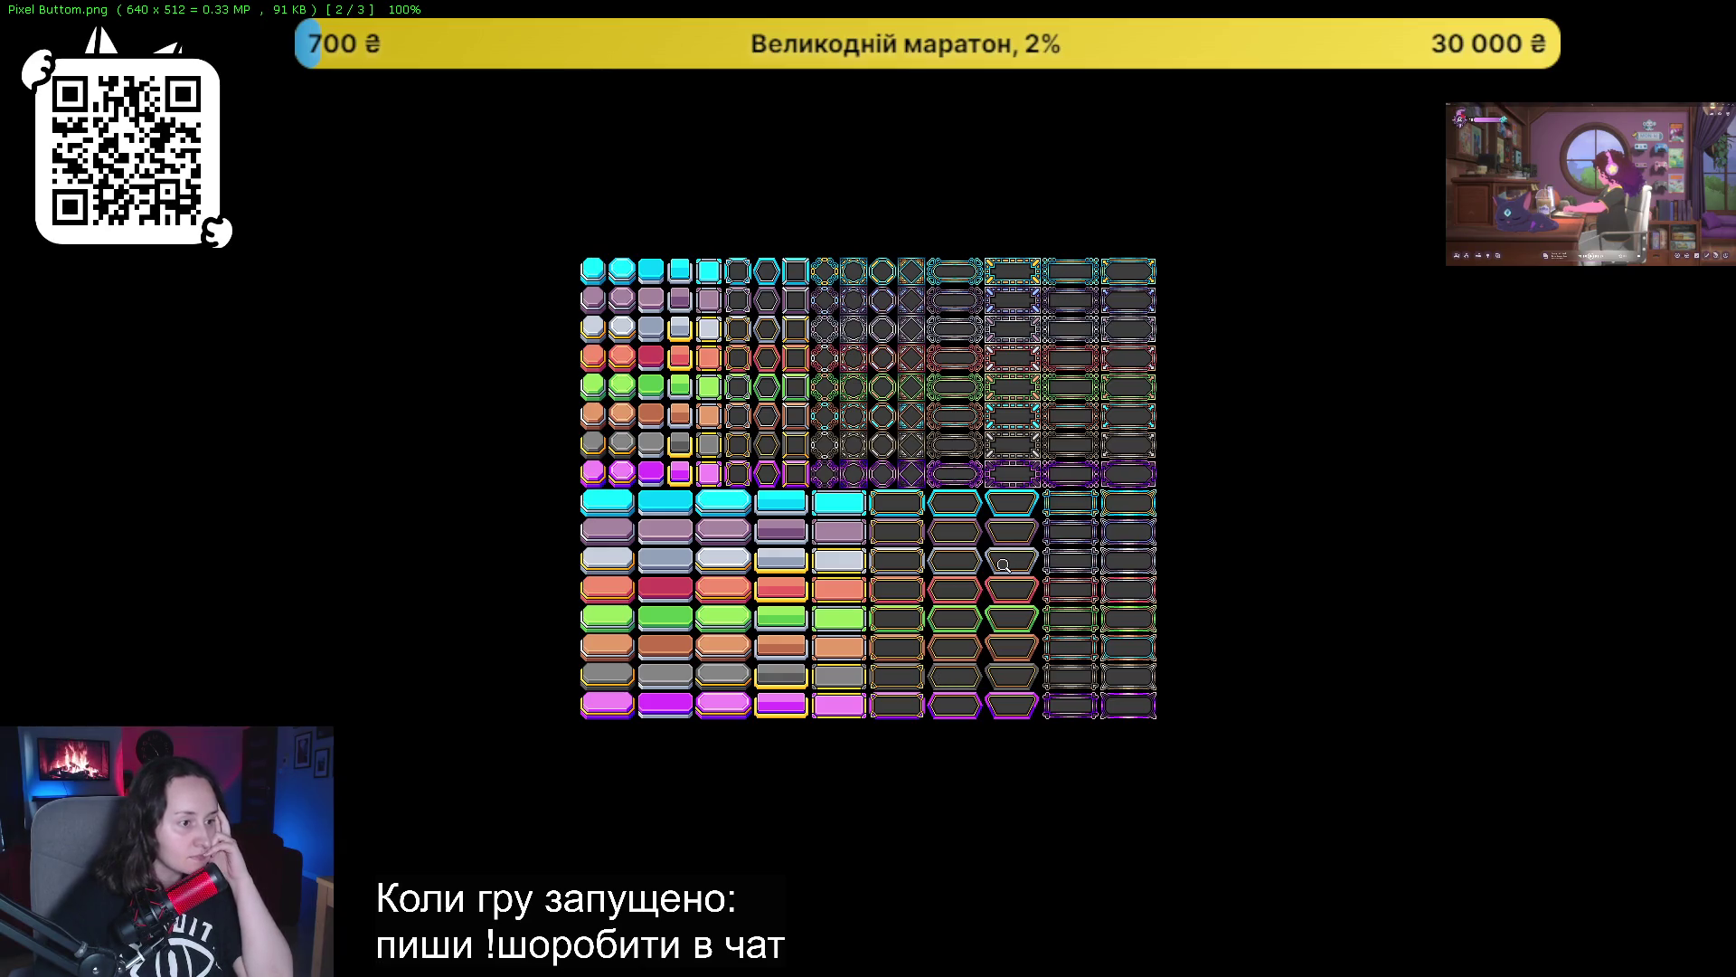
scroll(957, 576, "up", 2)
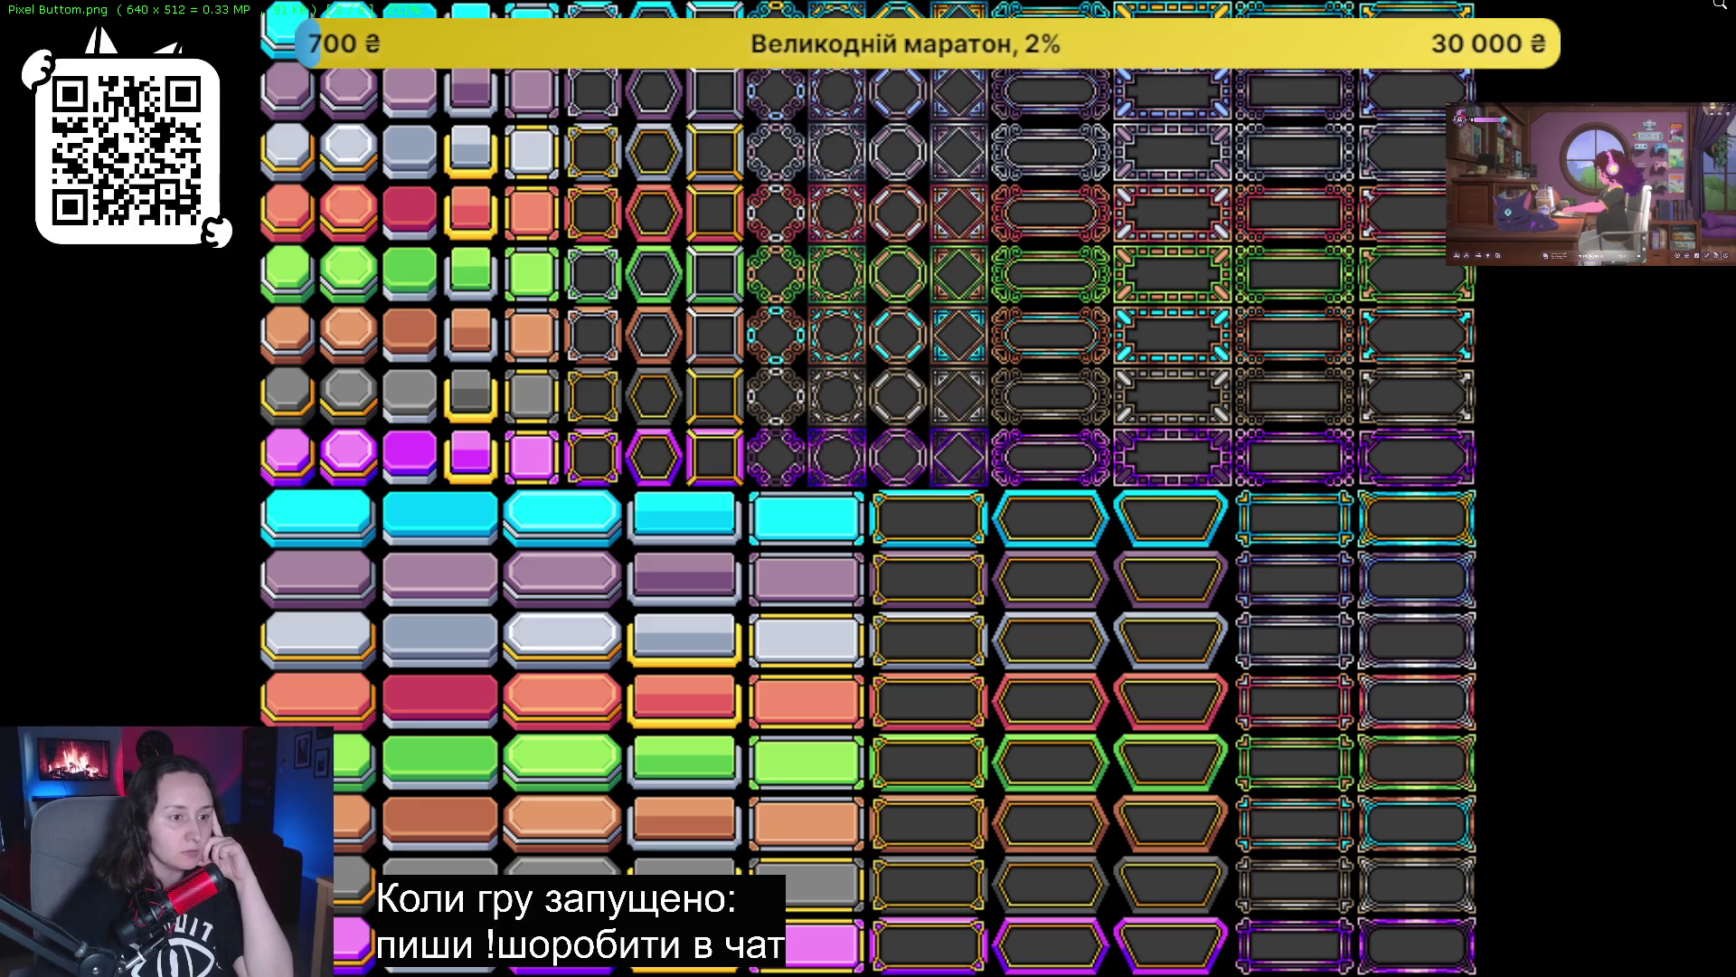
key("Escape")
key("alt+F4")
key("super")
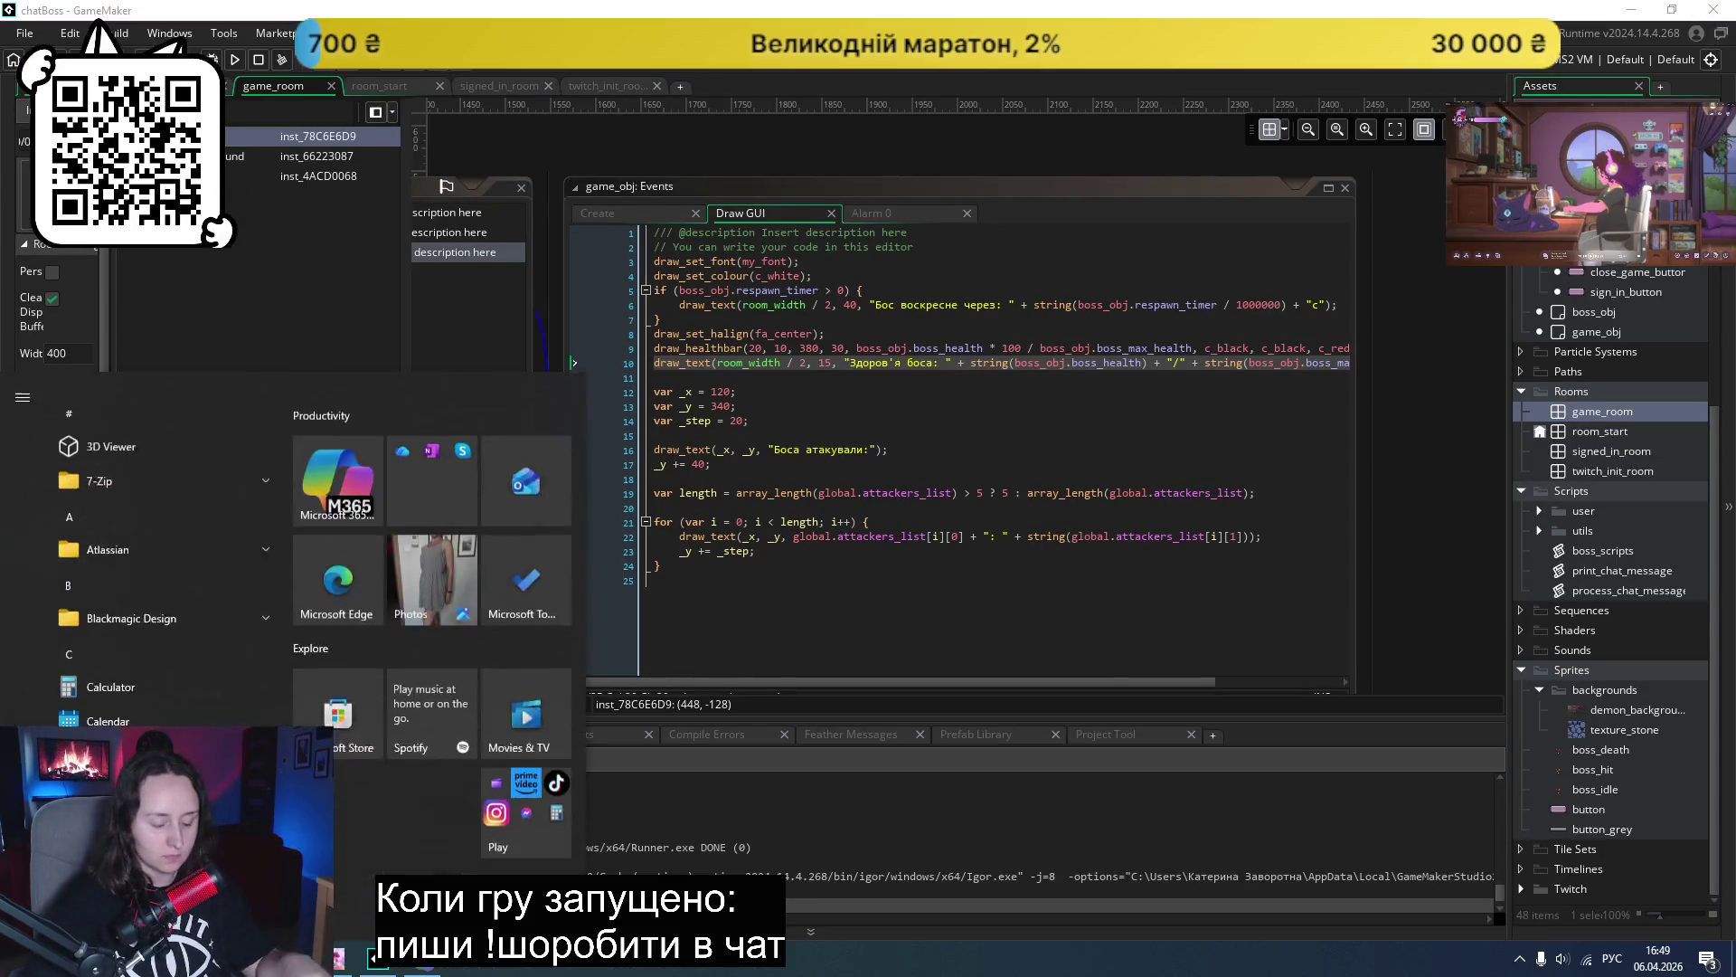
- Launch GIMP 2.10.34 from the Start menu search and dismiss the About dialog
key("alt+shift")
type("gimp")
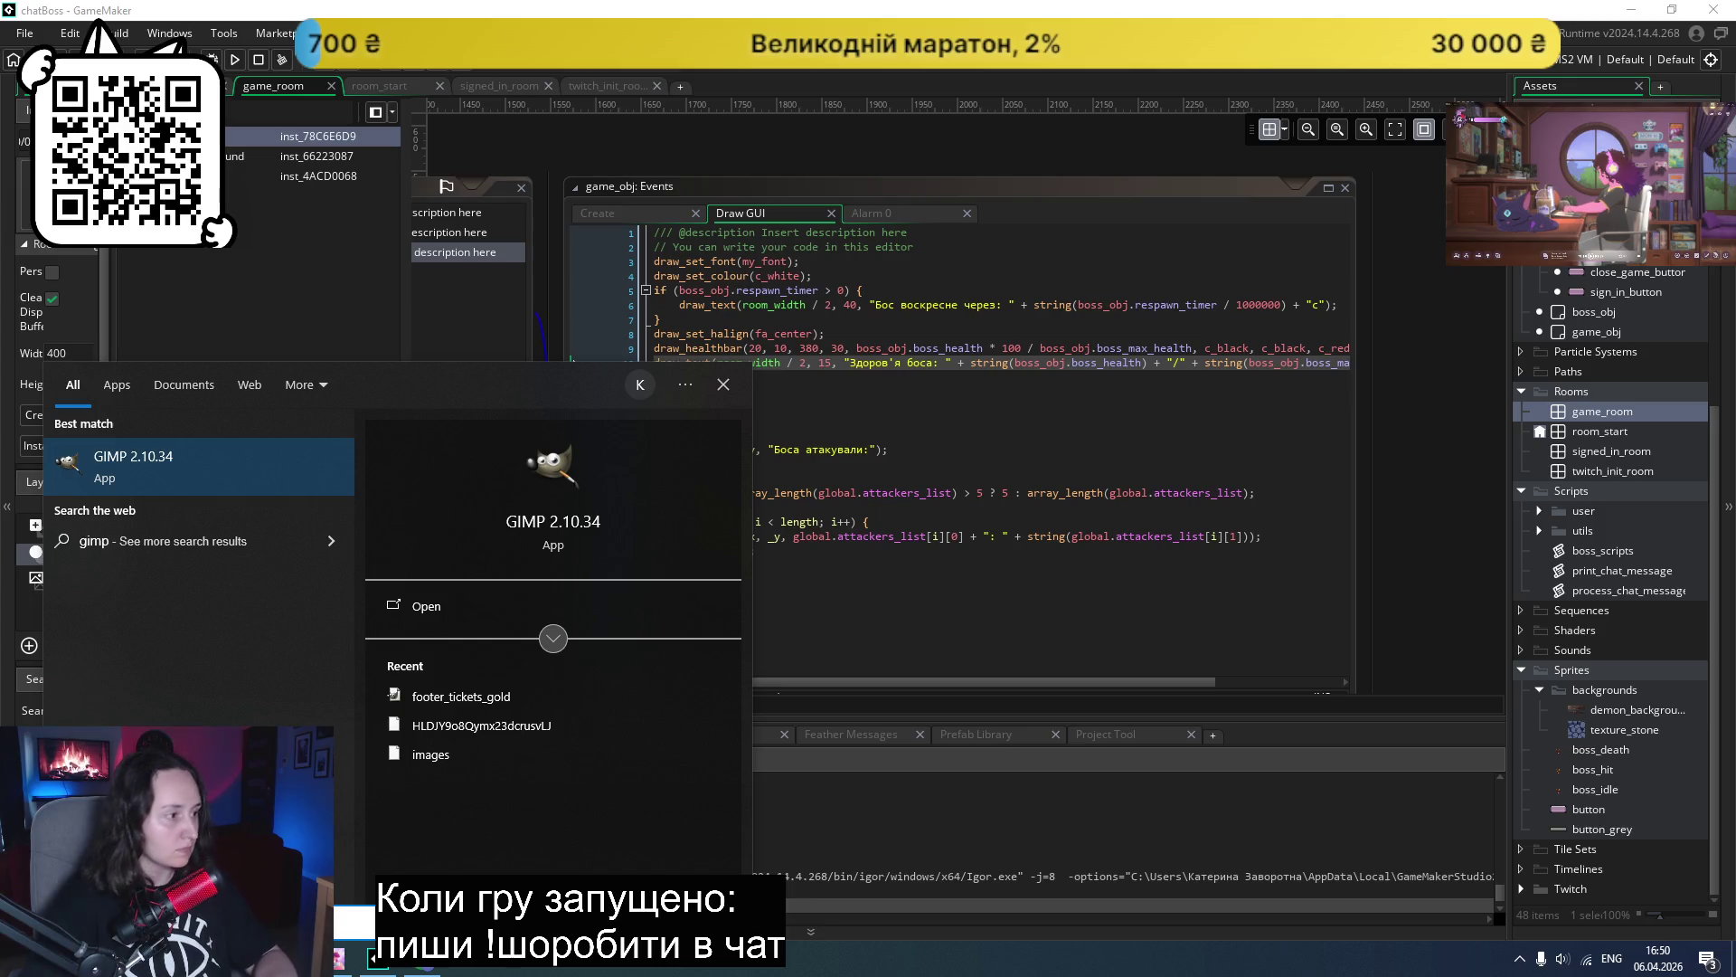
key("Return")
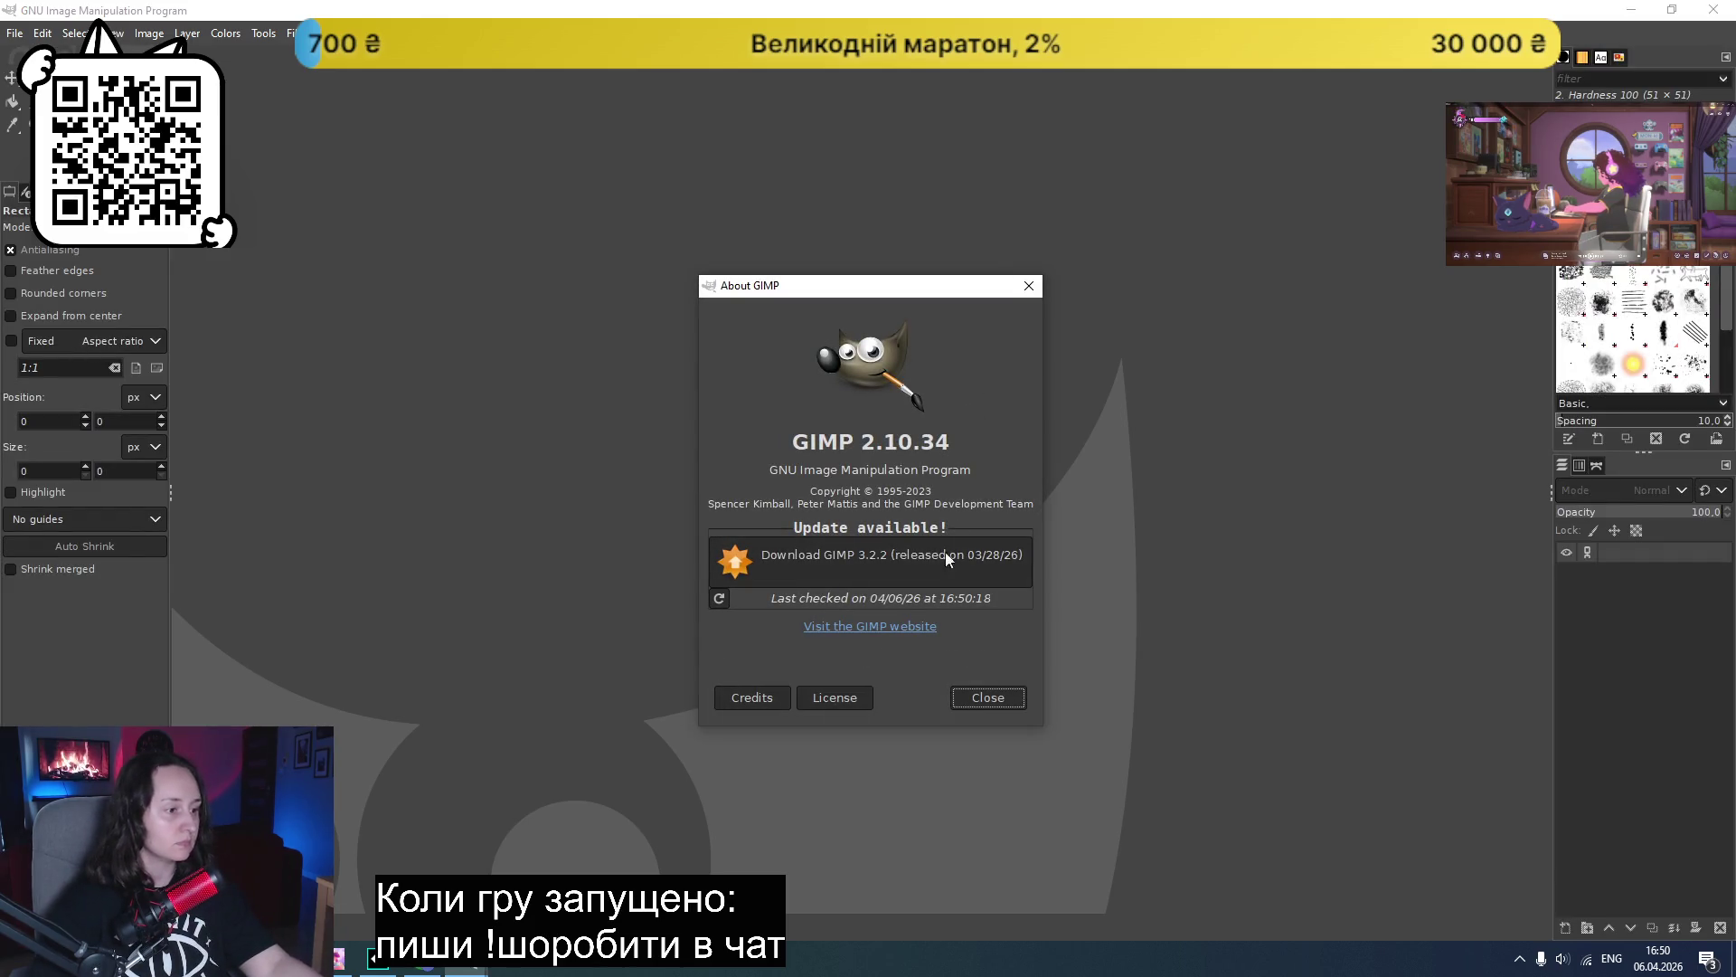
left_click(1029, 286)
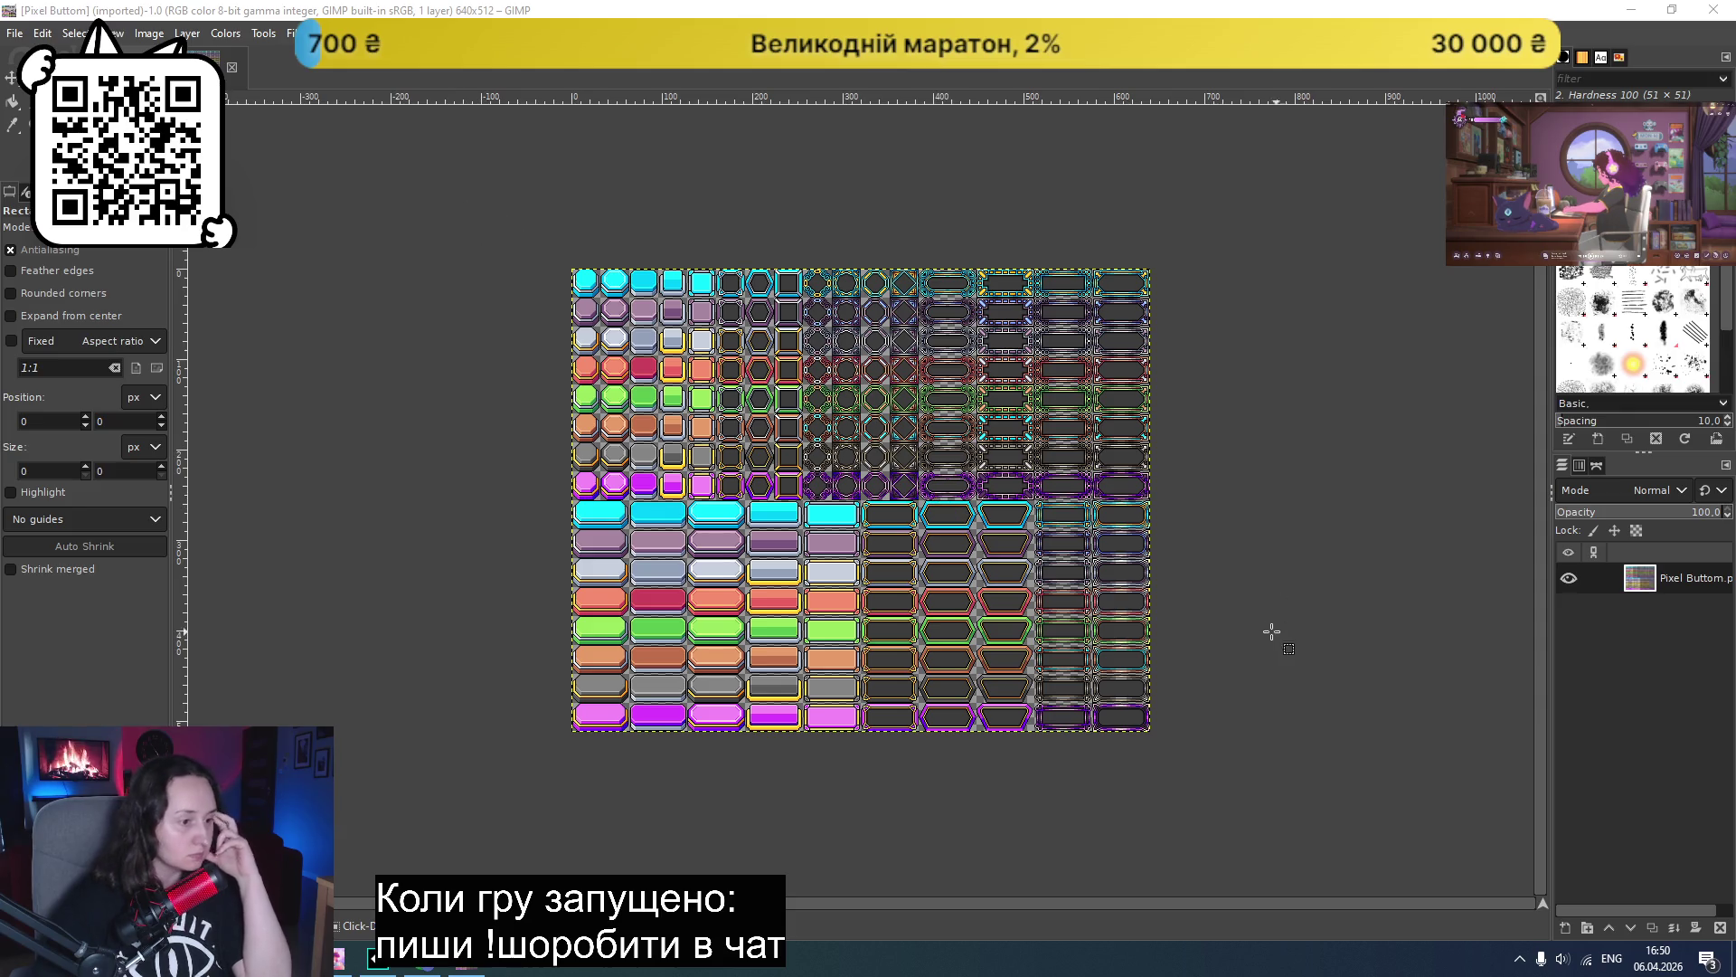
- Zoom into the Pixel Buttom sheet and select one frame tile, about 65×30 px
left_click(578, 245)
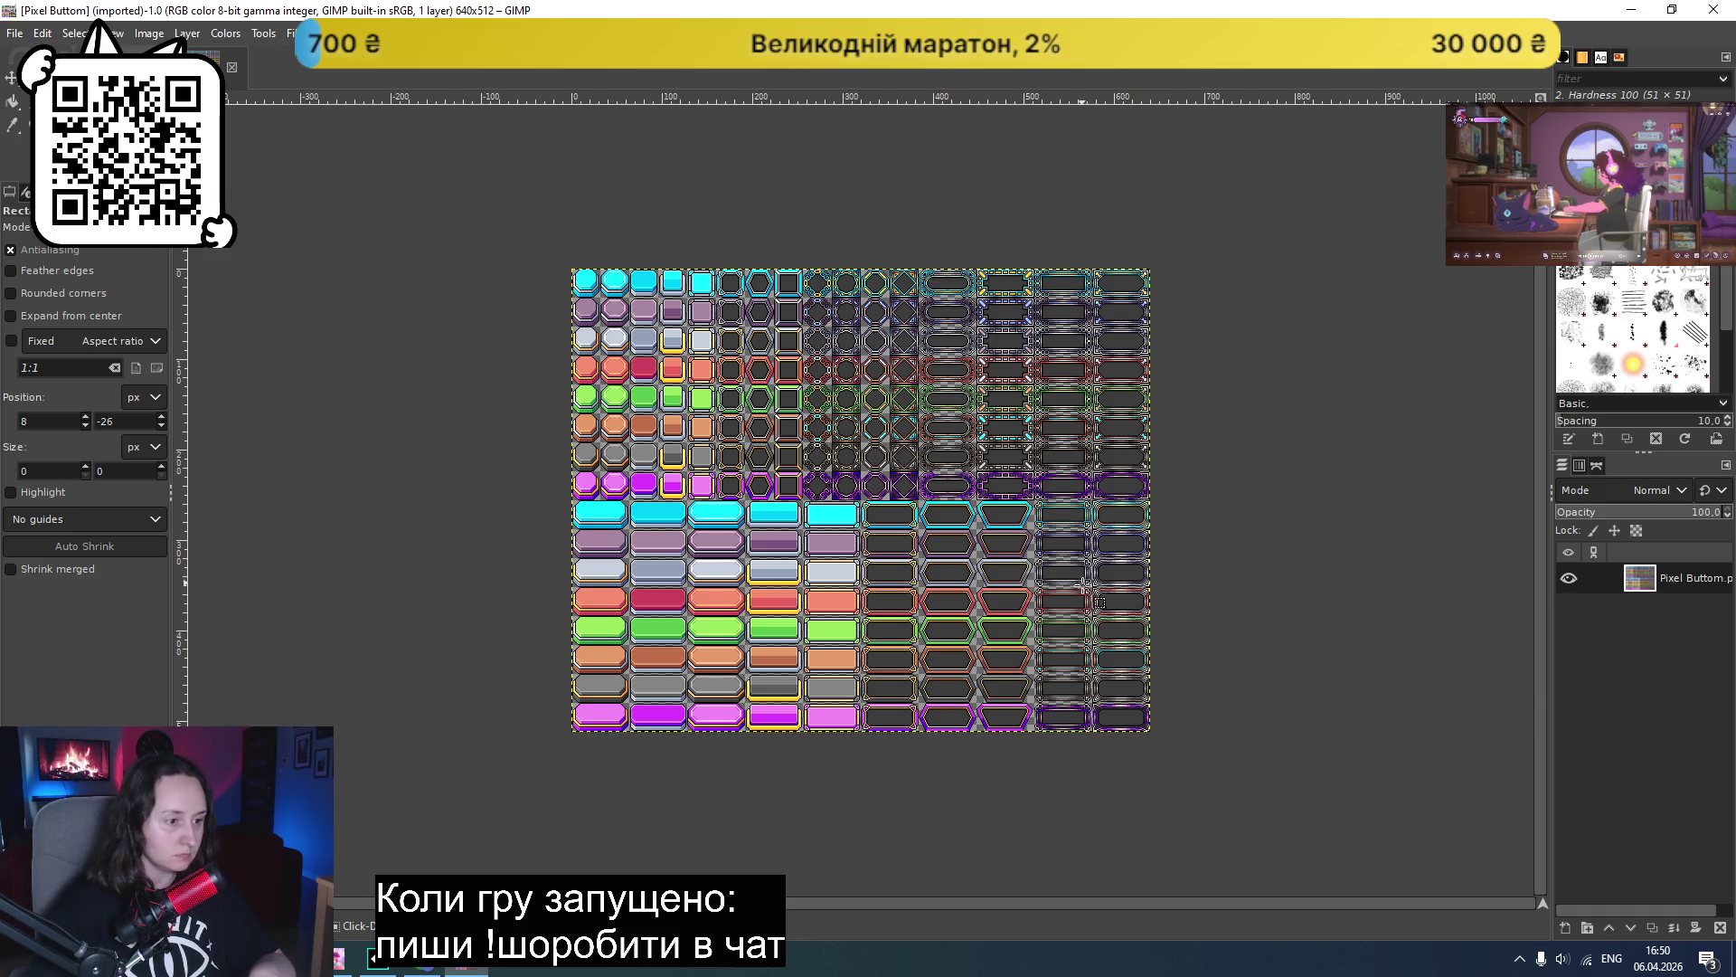
scroll(1128, 395, "up", 3)
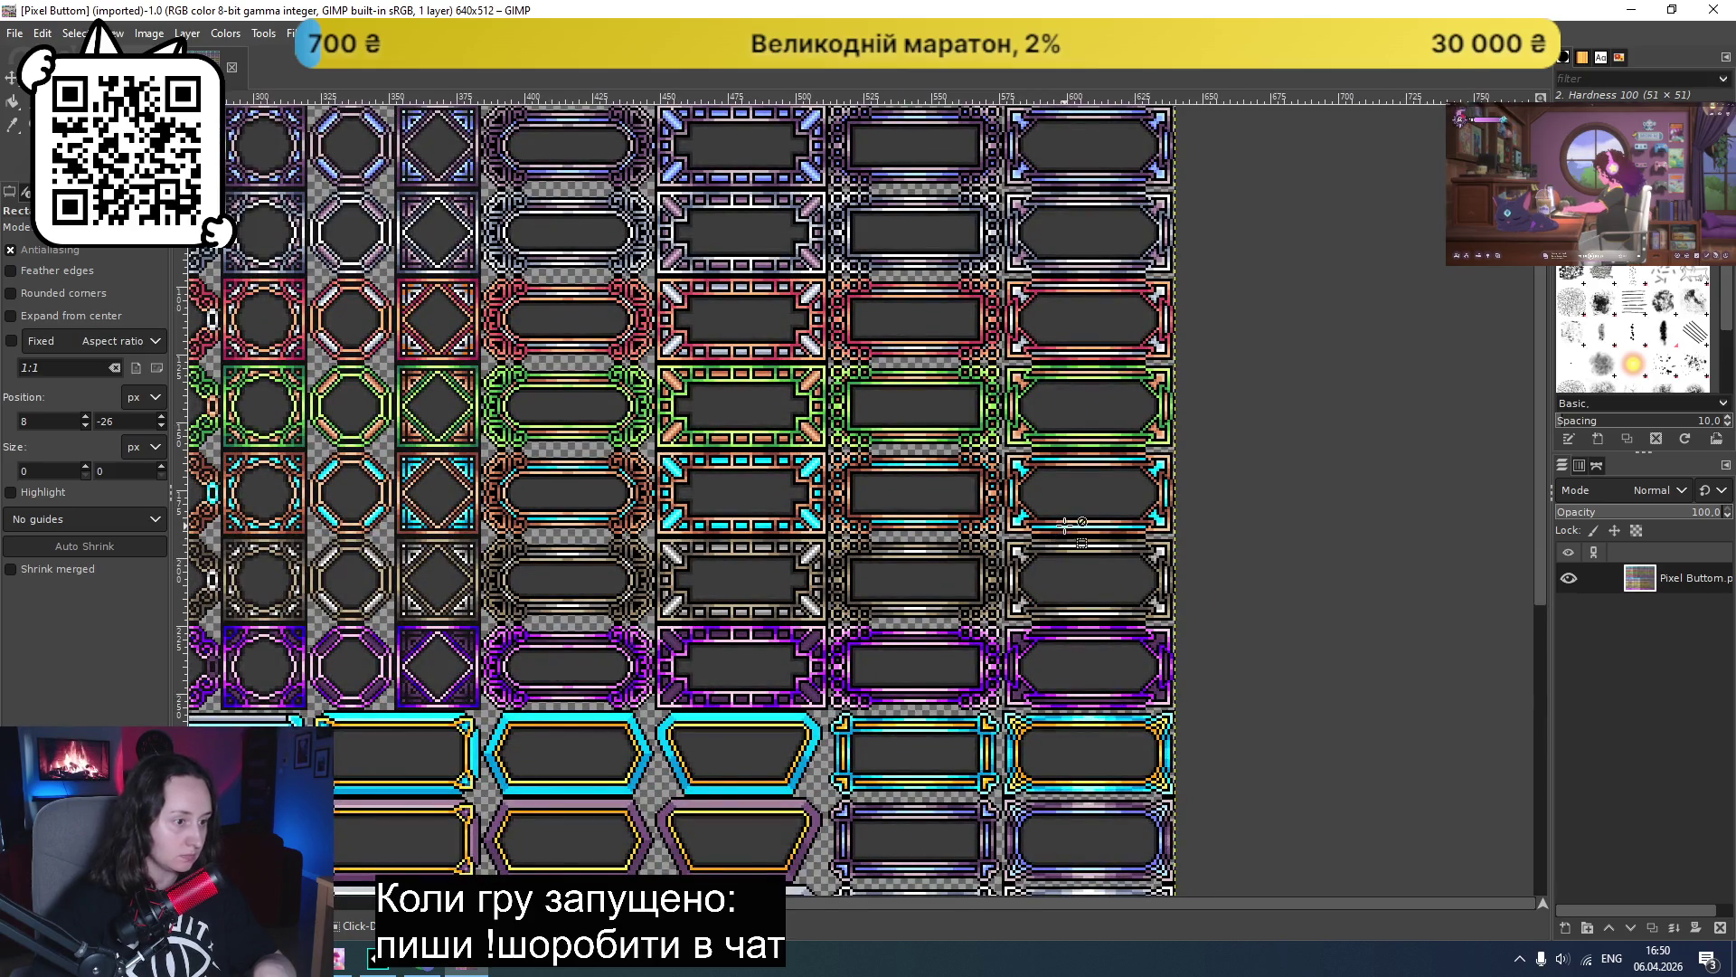
scroll(1067, 525, "up", 1)
scroll(1069, 515, "up", 3)
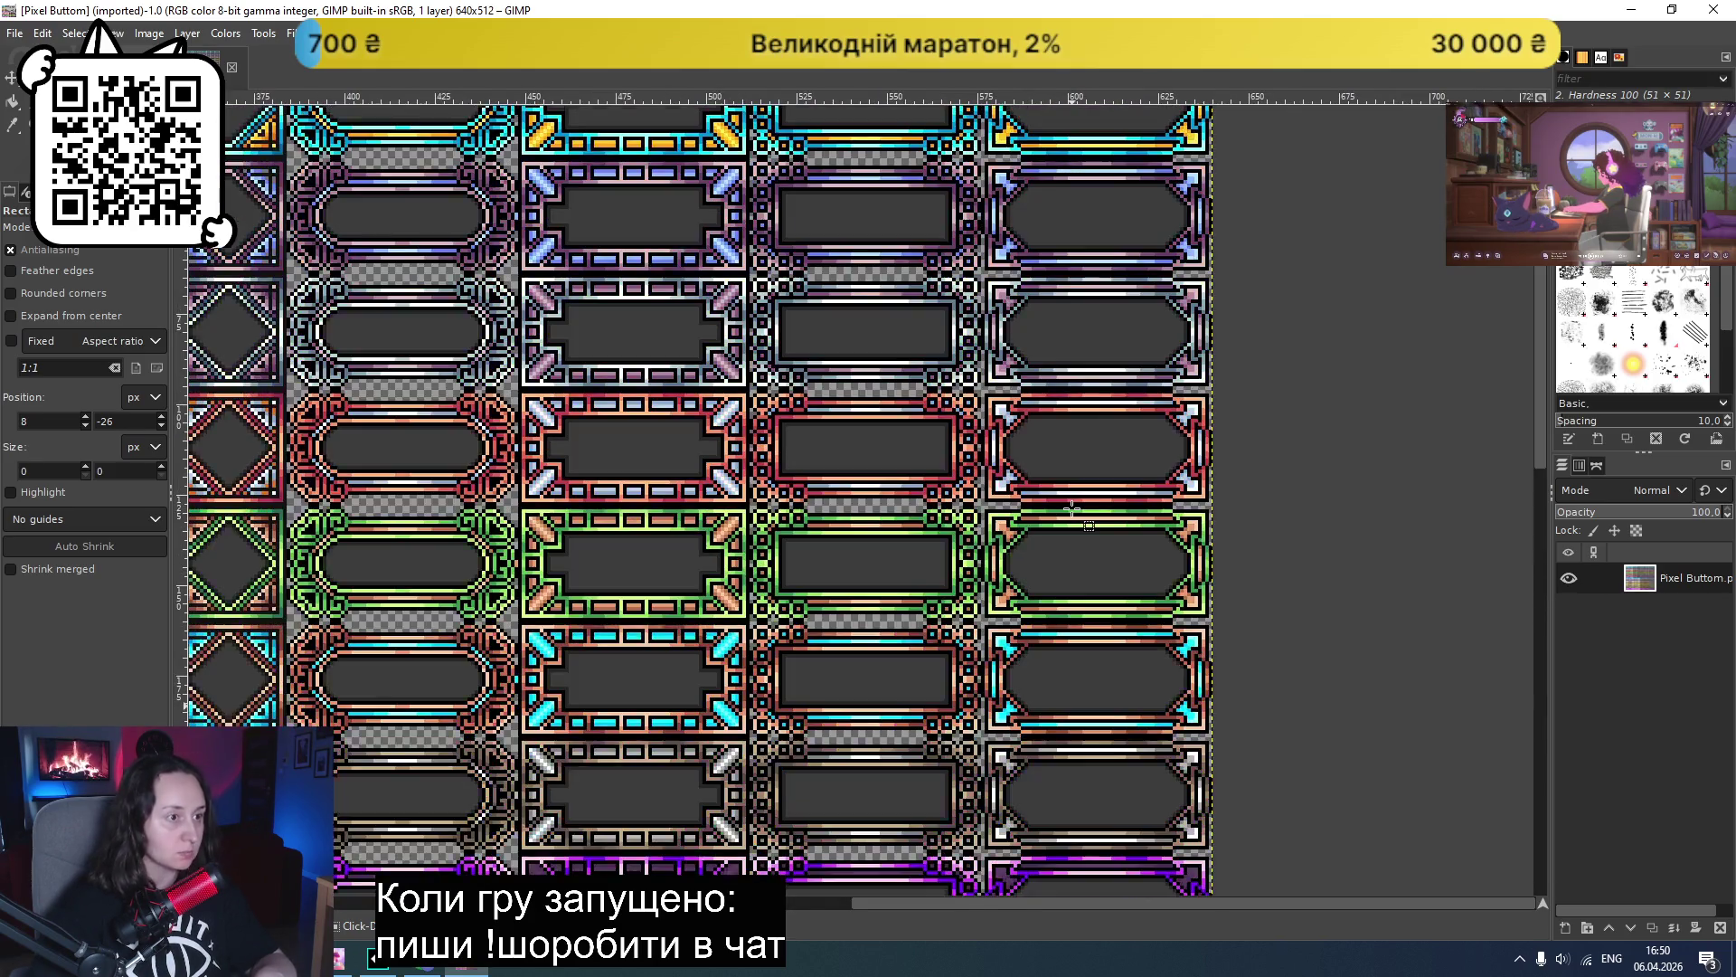
scroll(1072, 509, "up", 1)
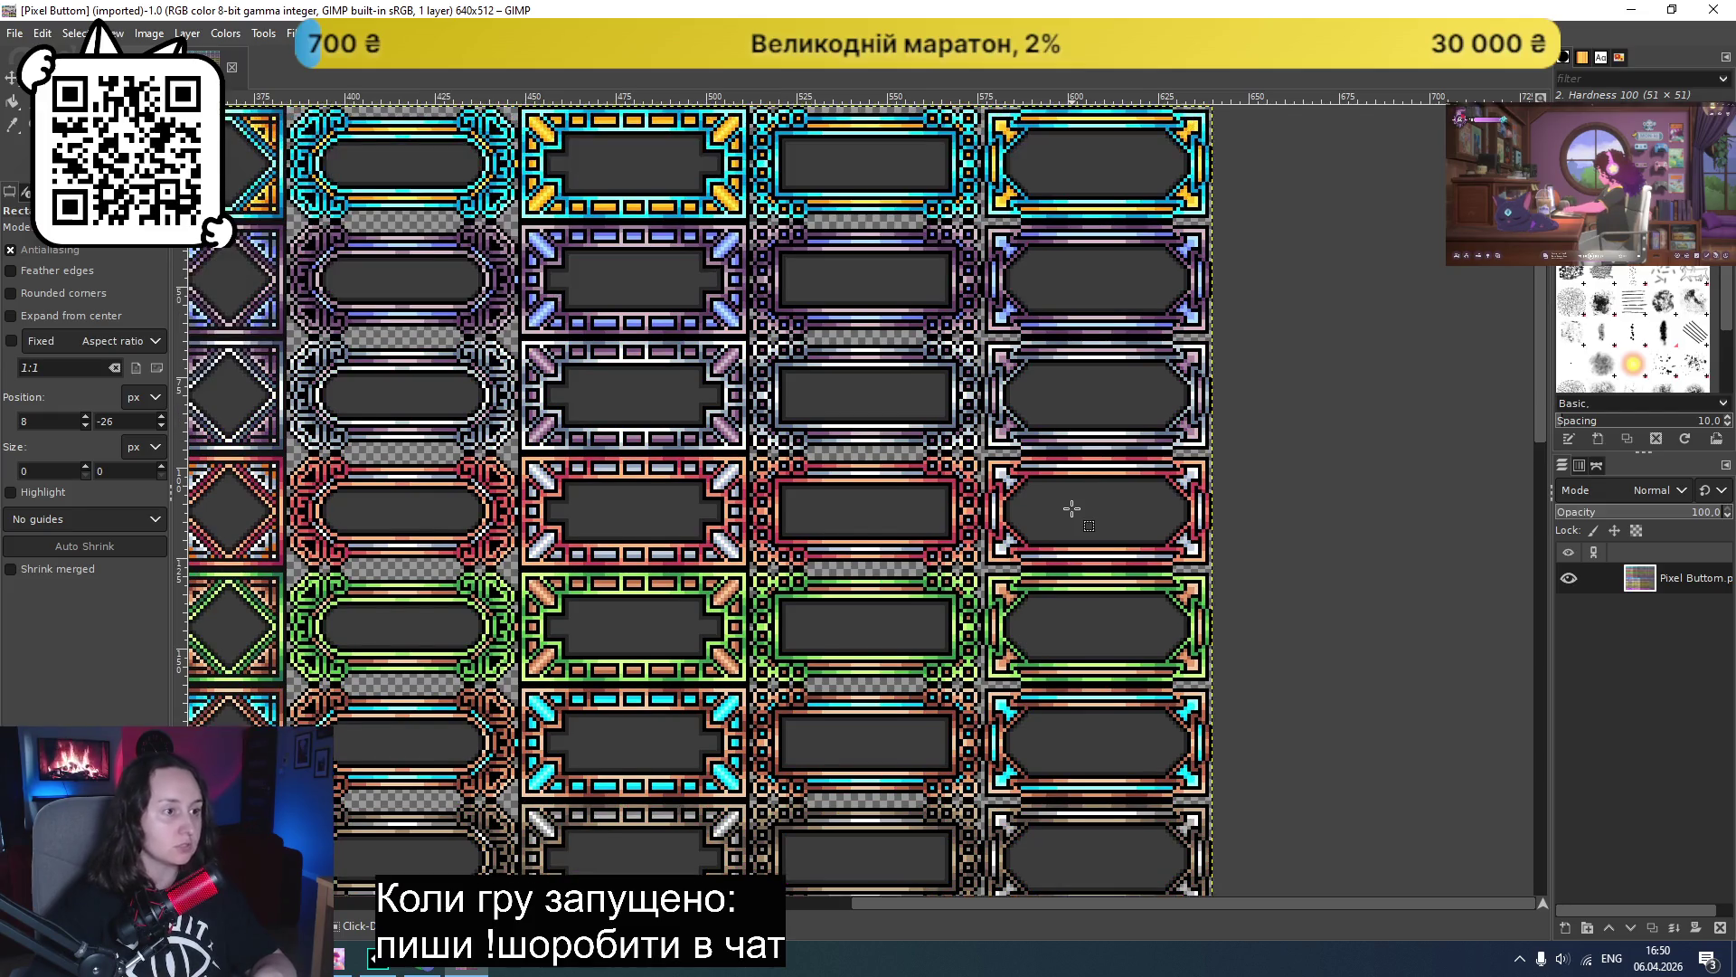
scroll(1071, 509, "down", 6)
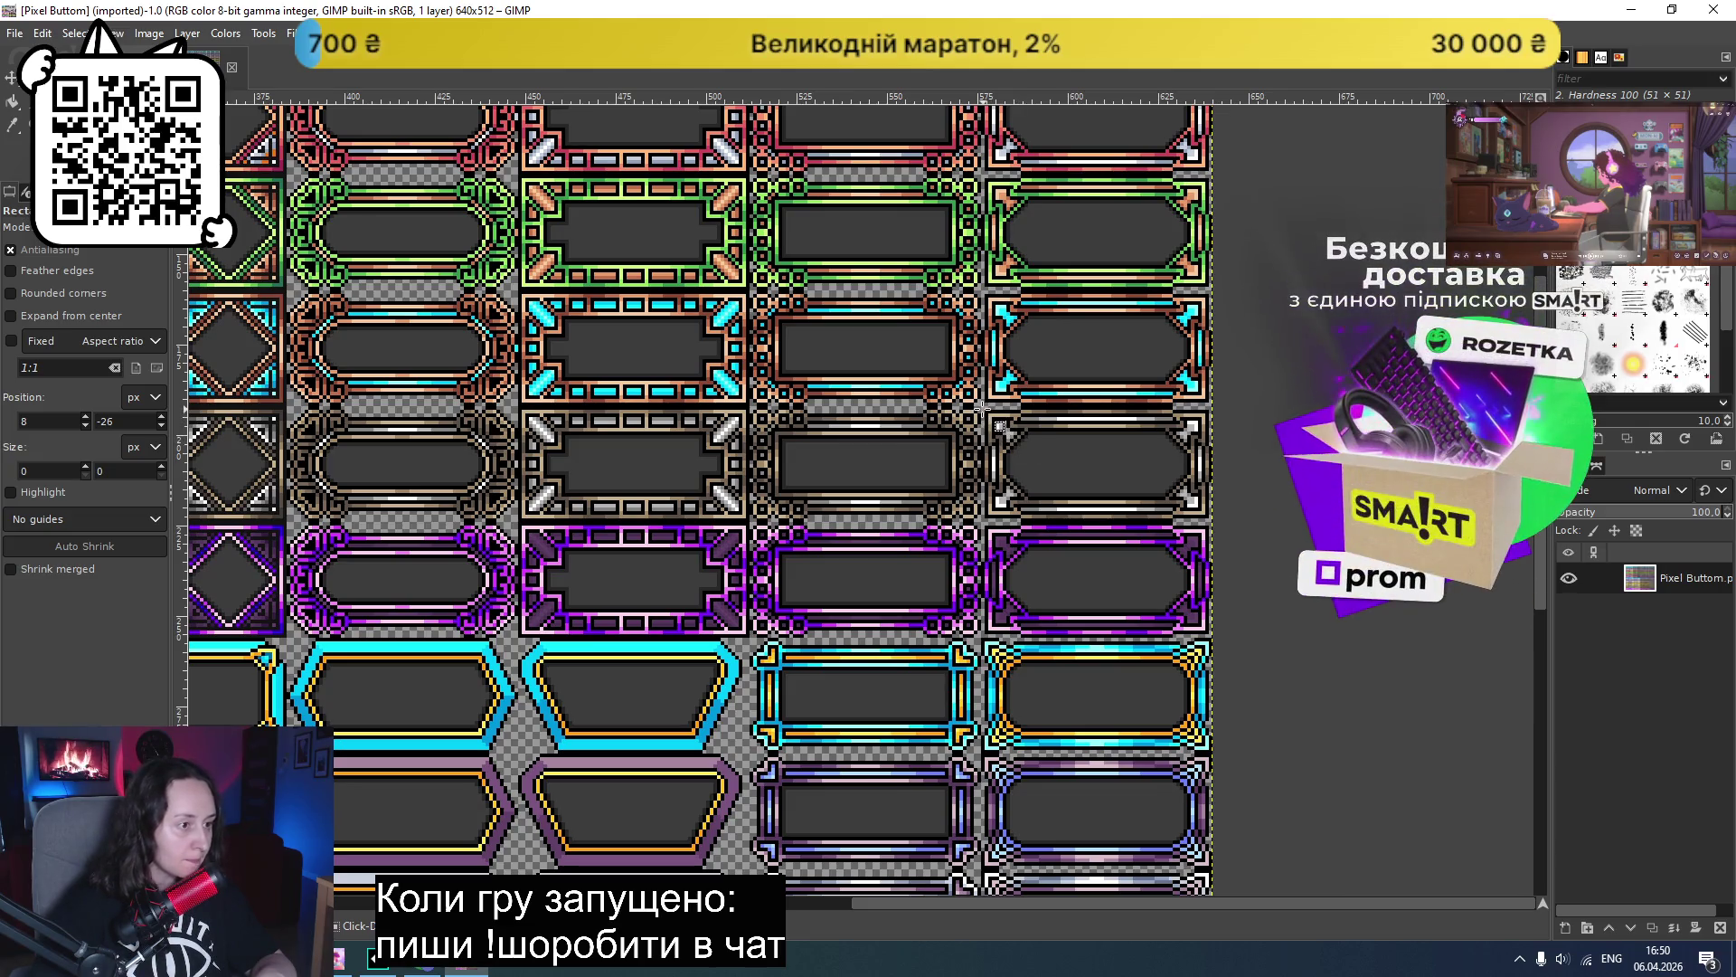
mouse_move(983, 410)
left_mouse_down()
mouse_move(1139, 502)
mouse_move(1217, 519)
left_mouse_up()
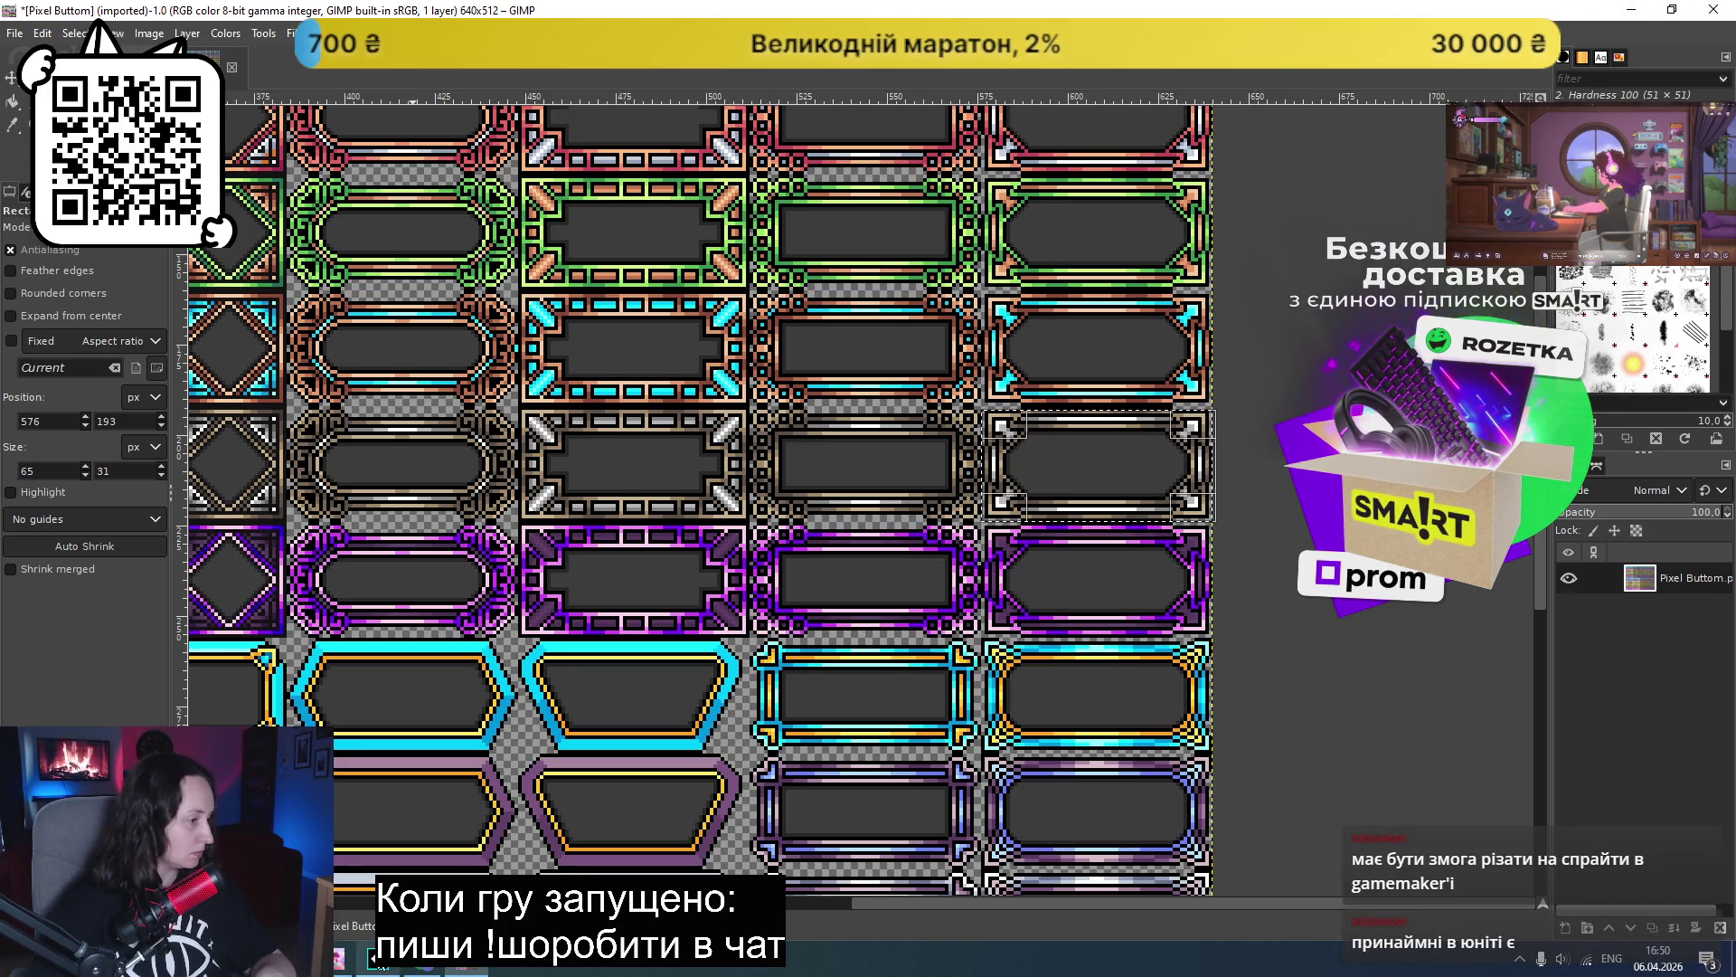
- Back in GameMaker, collapse the backgrounds folder and add a new sprite, Sprite8, to Sprites
left_click(375, 962)
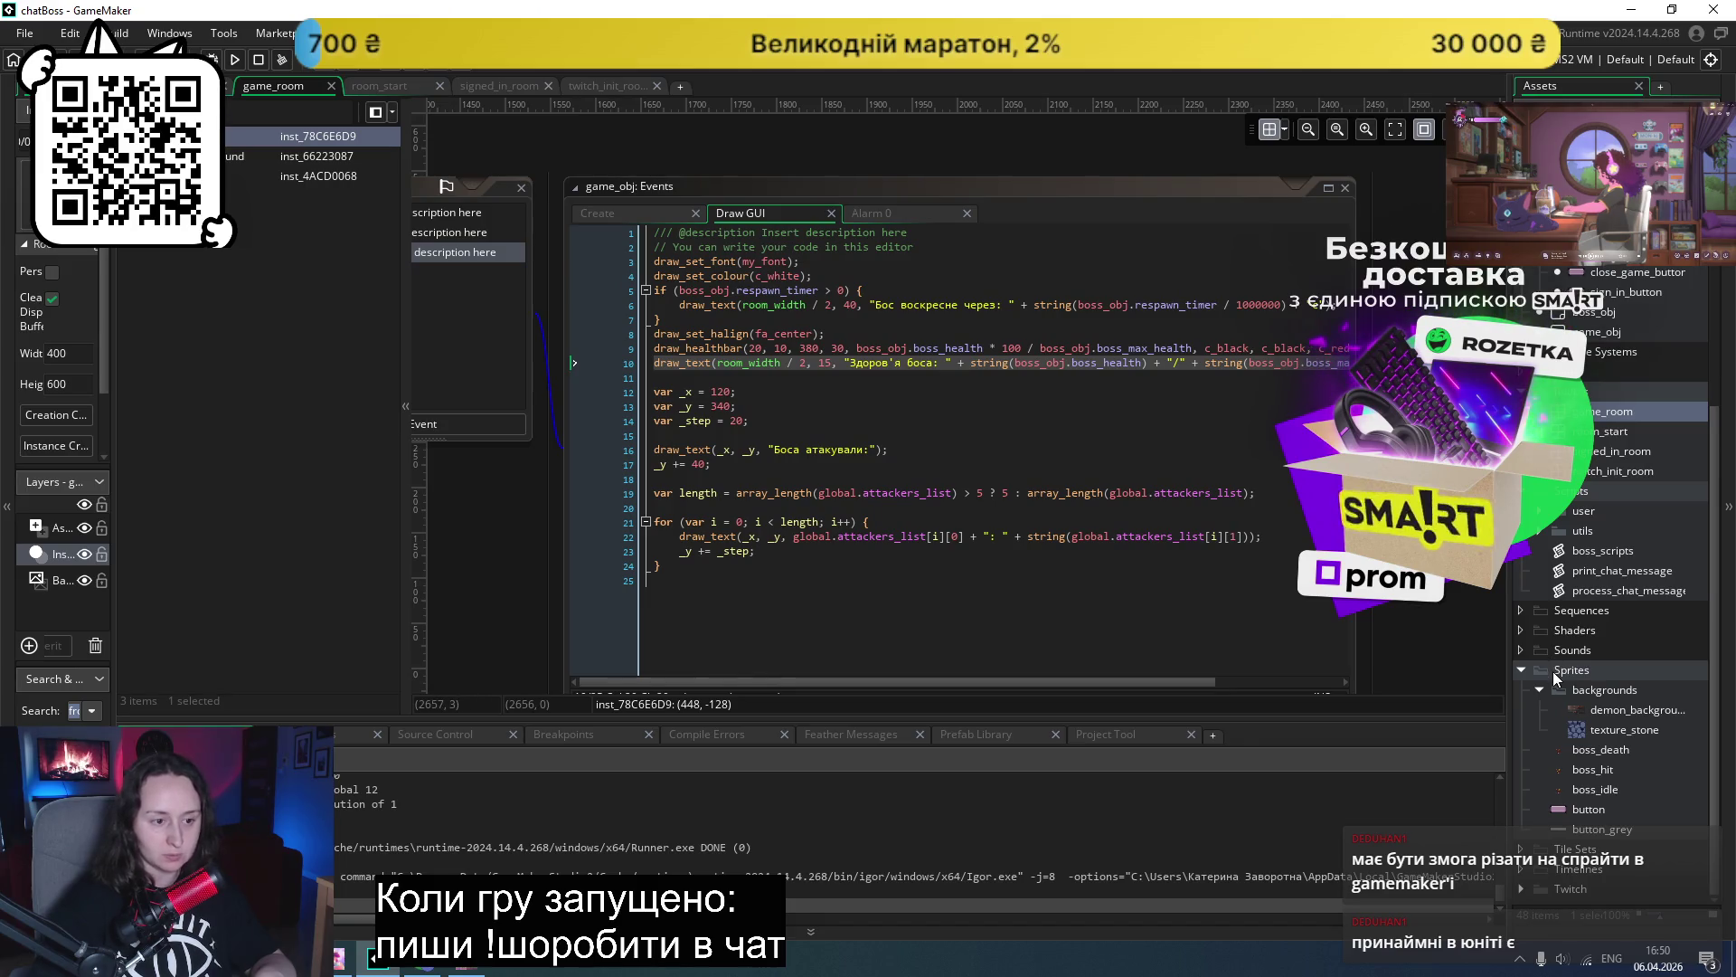
left_click(1540, 691)
right_click(1545, 716)
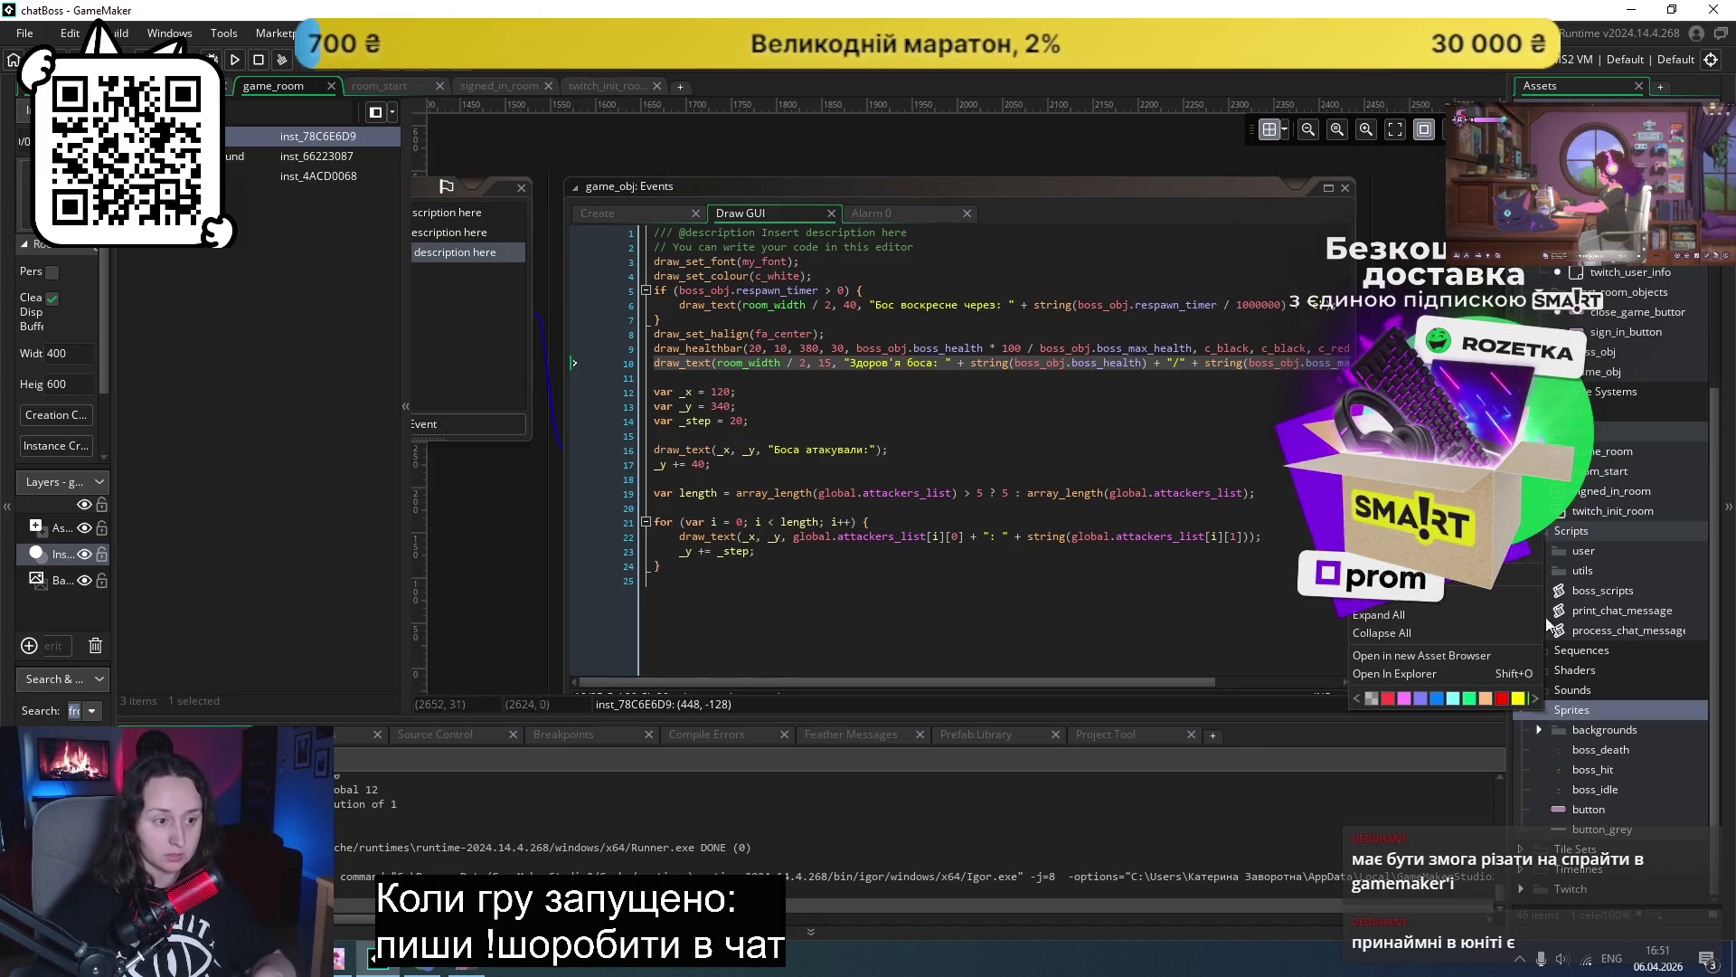
mouse_move(1501, 540)
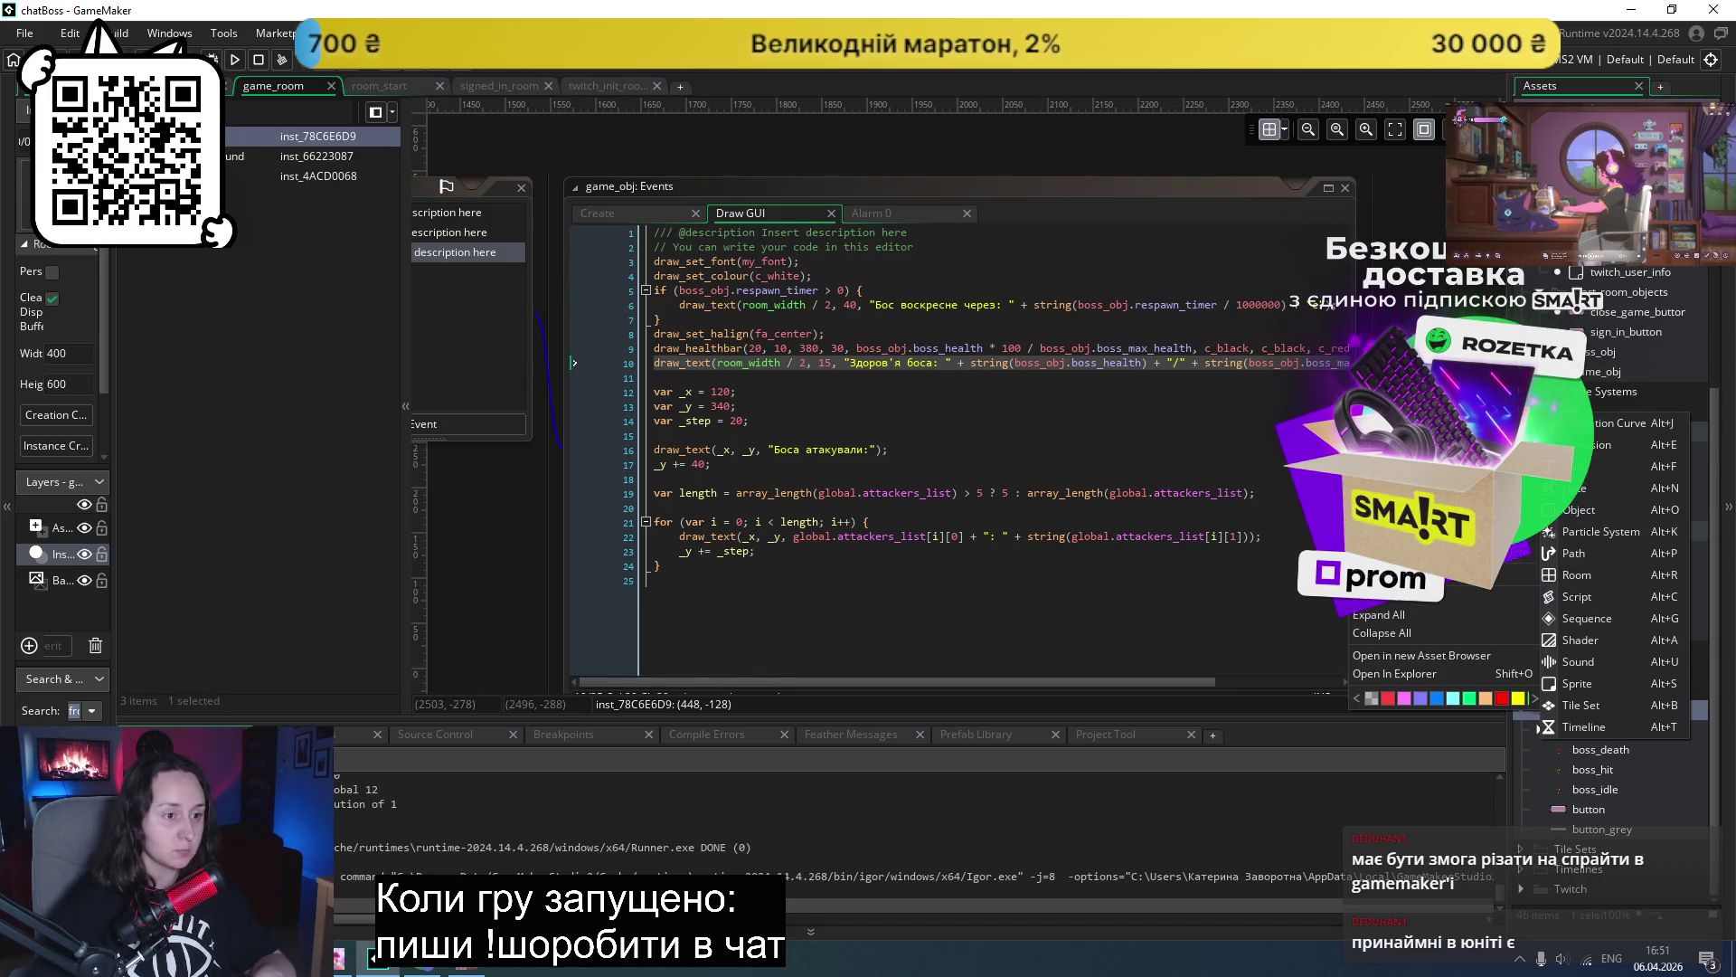
left_click(1597, 682)
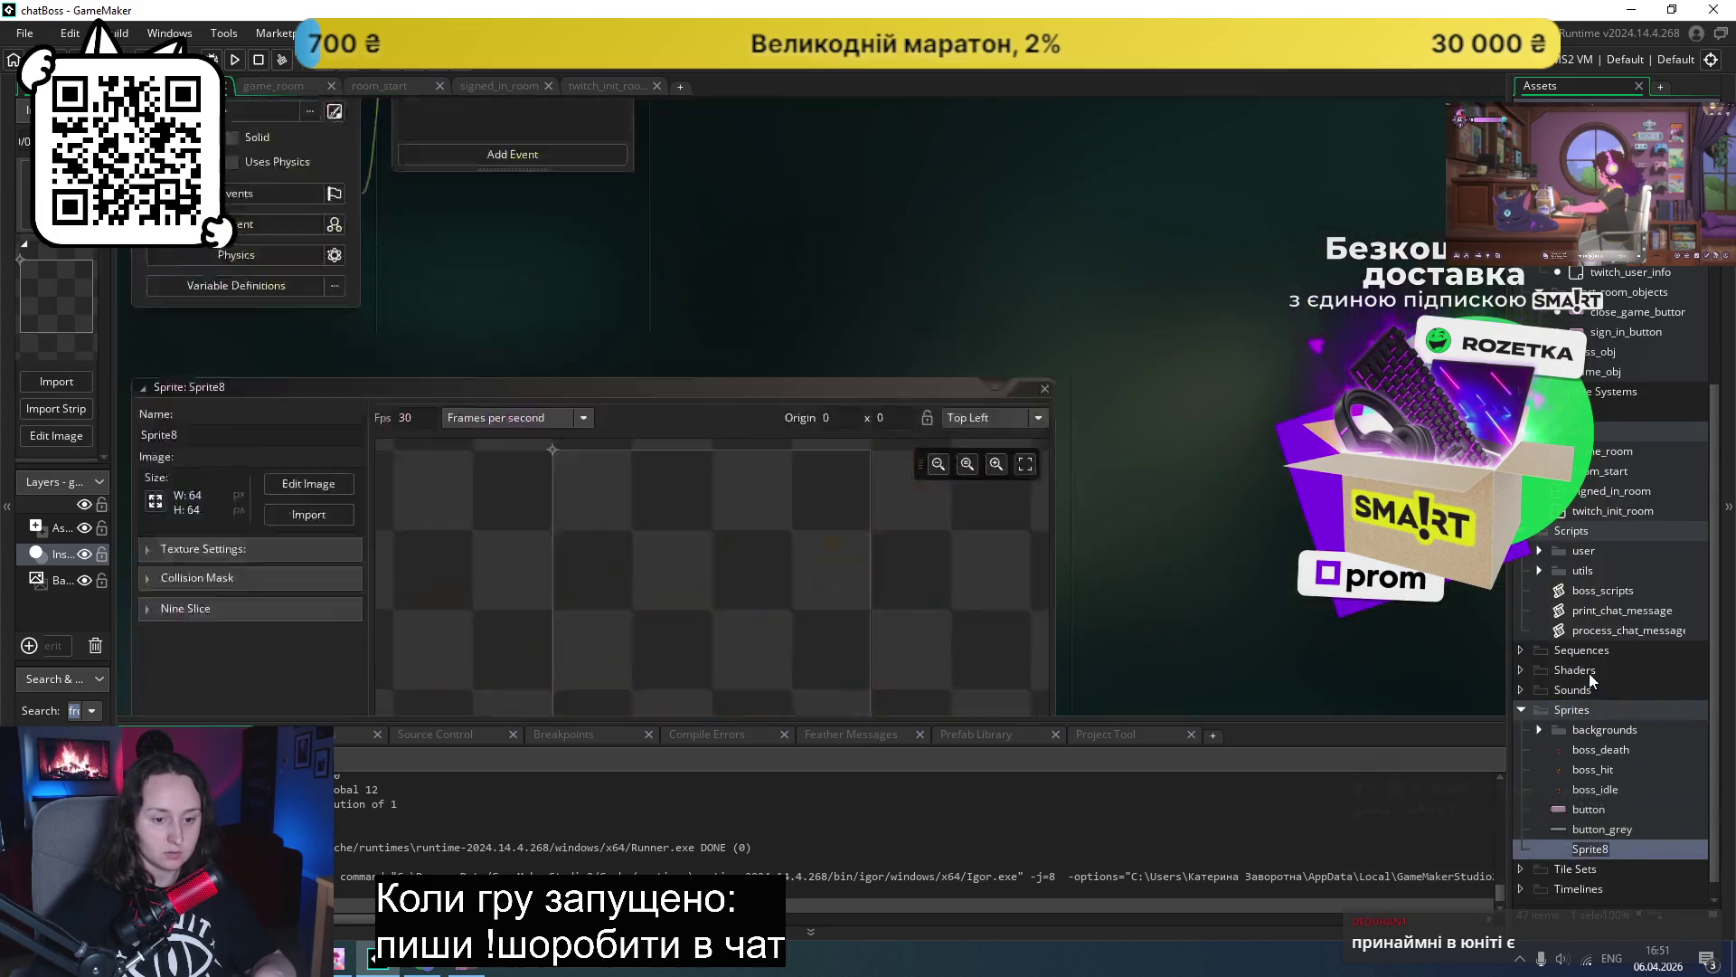
- Import the 640×512 Pixel Buttom sheet into Sprite8 and open it in the image editor
left_click(308, 263)
double_click(895, 165)
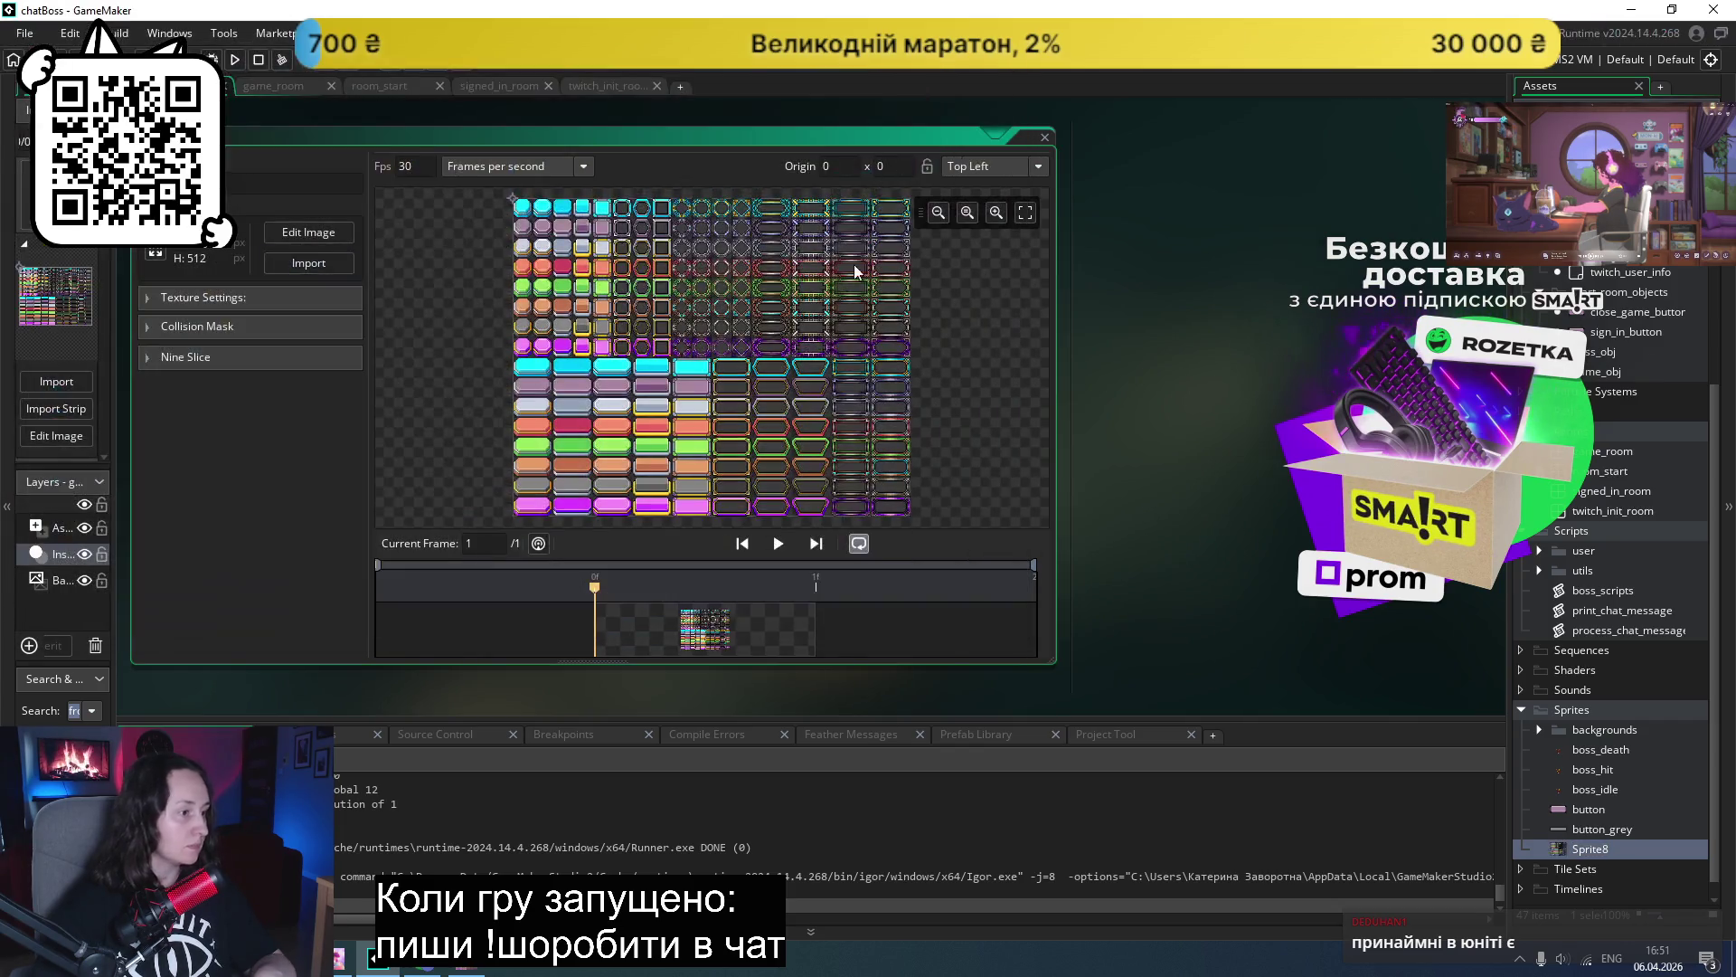
left_click(315, 233)
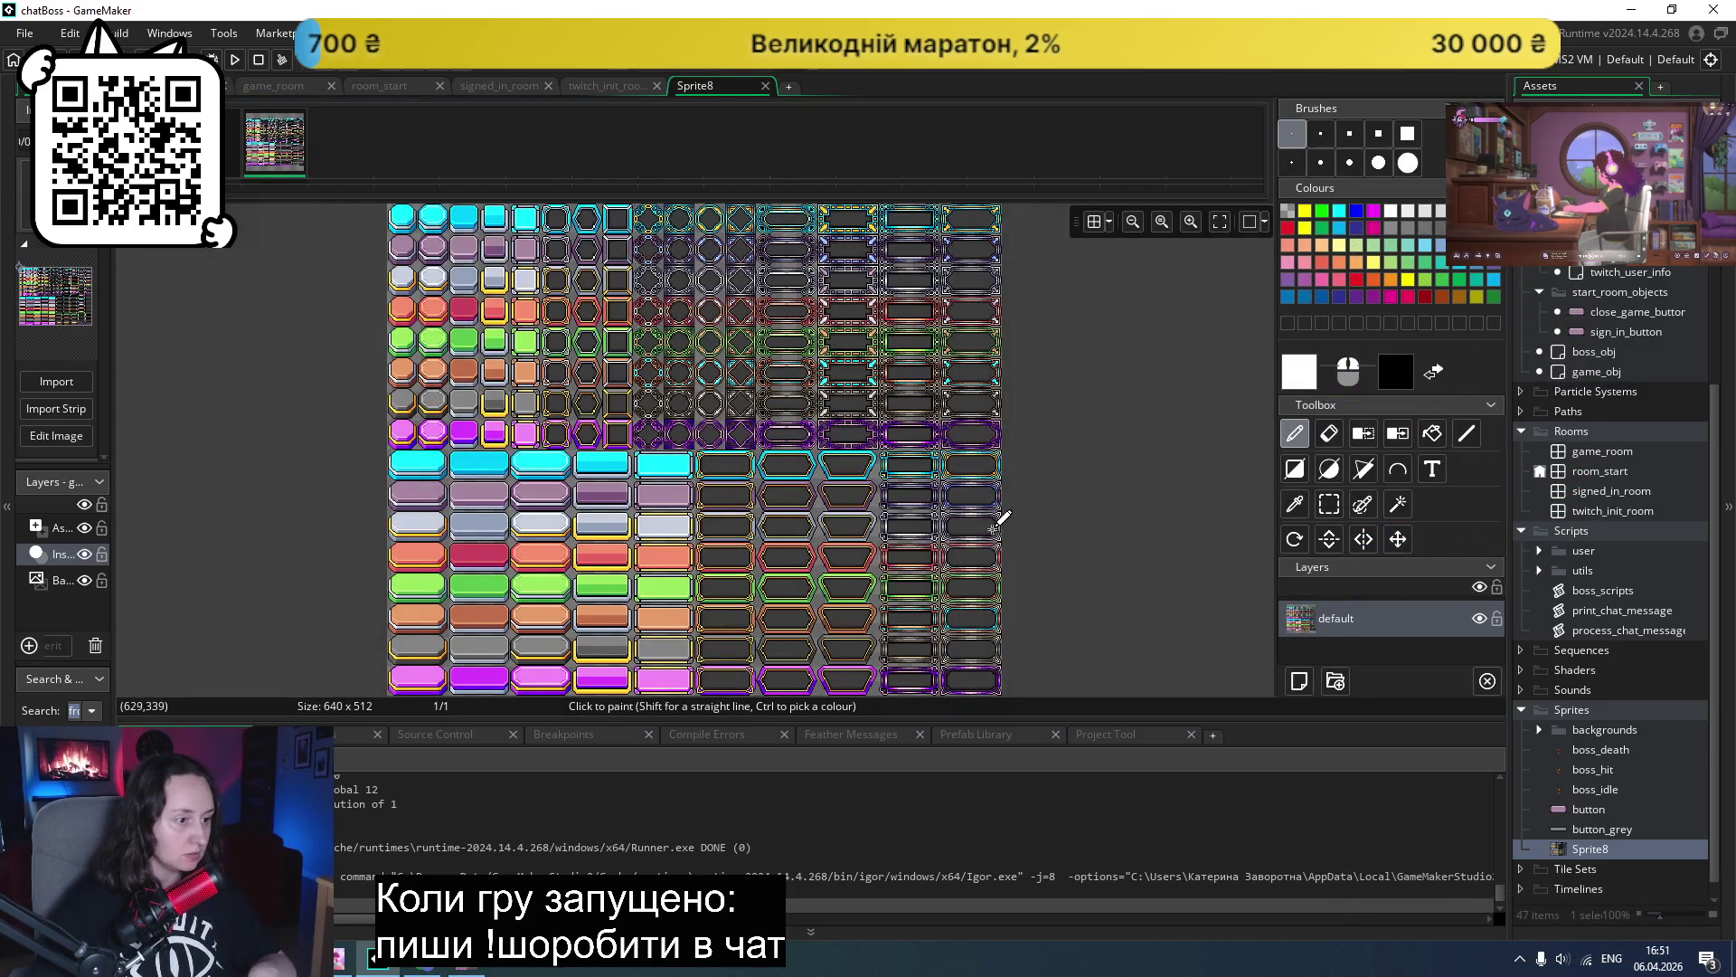
- Switch to rectangle selection and zoom in on the Sprite8 button sheet
left_click(1326, 505)
scroll(926, 491, "down", 3)
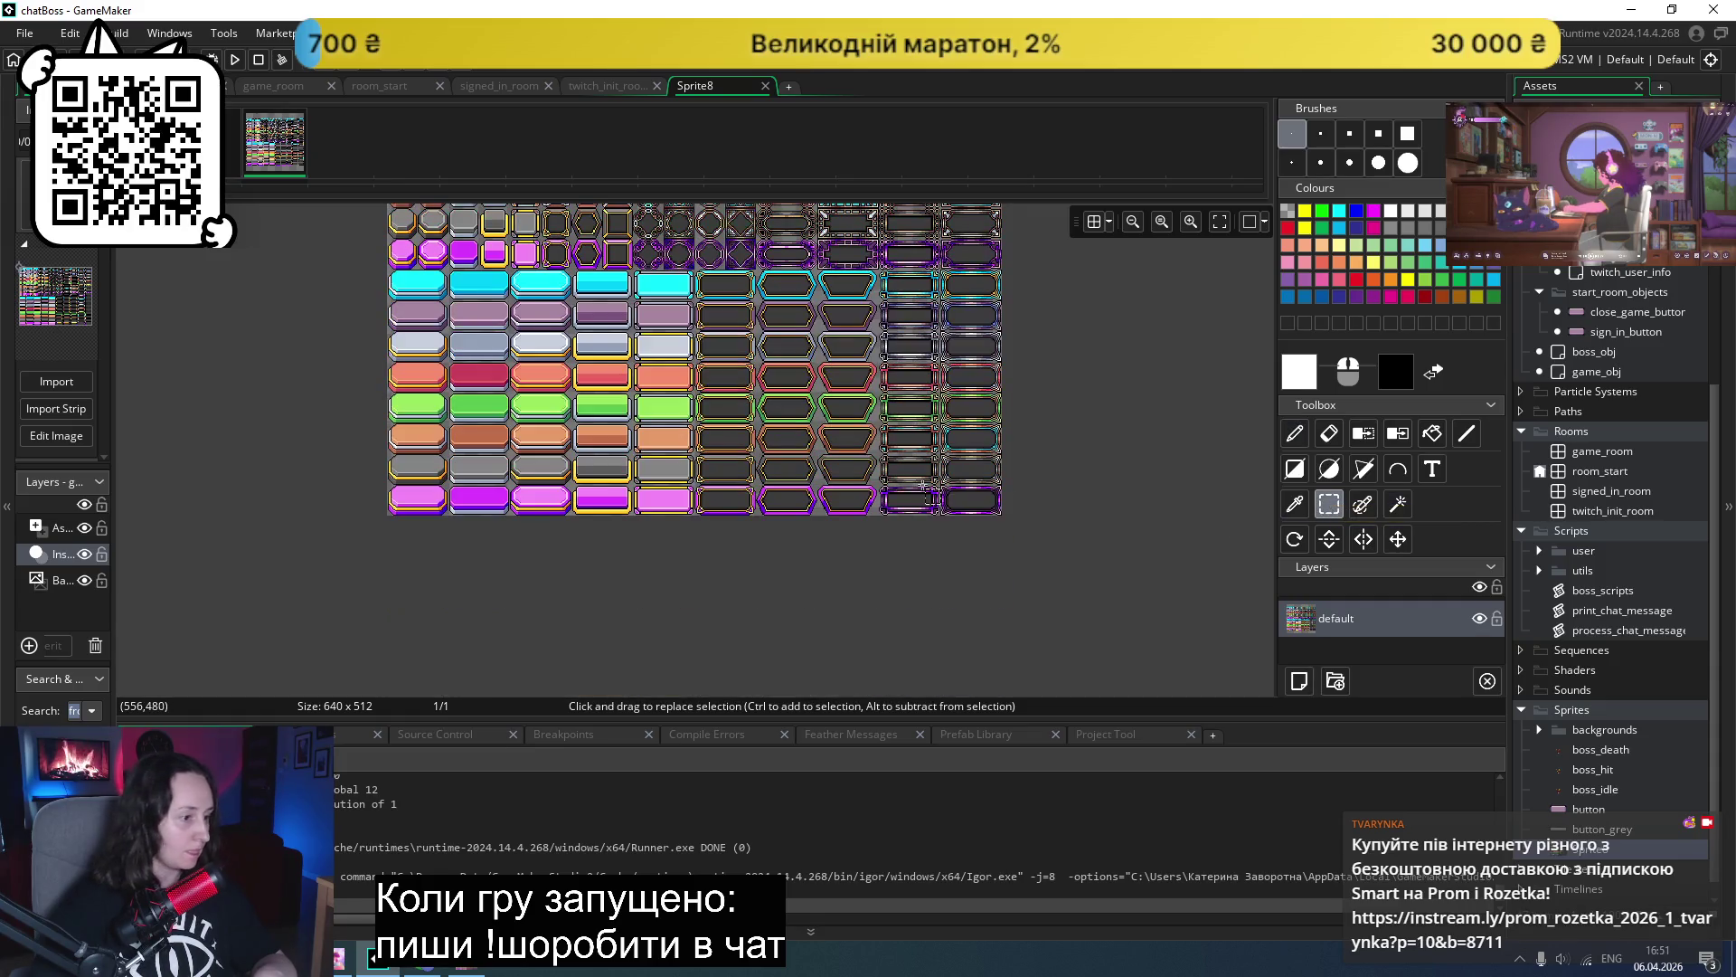
scroll(919, 465, "up", 2)
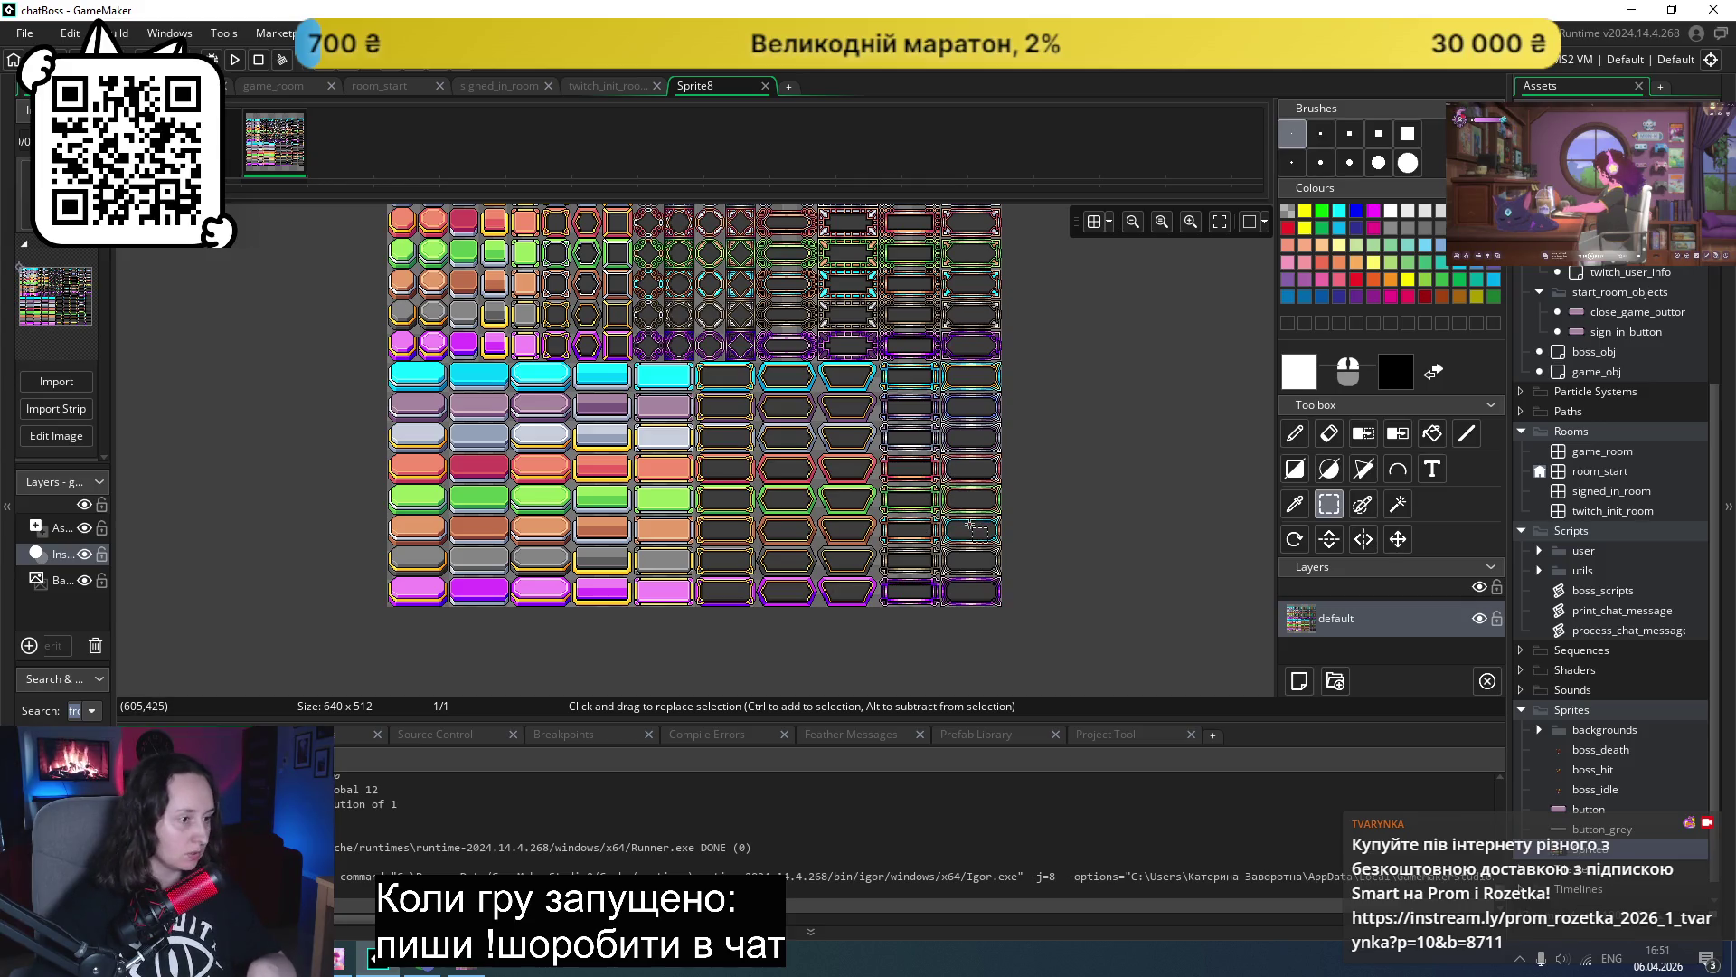
scroll(970, 524, "up", 5)
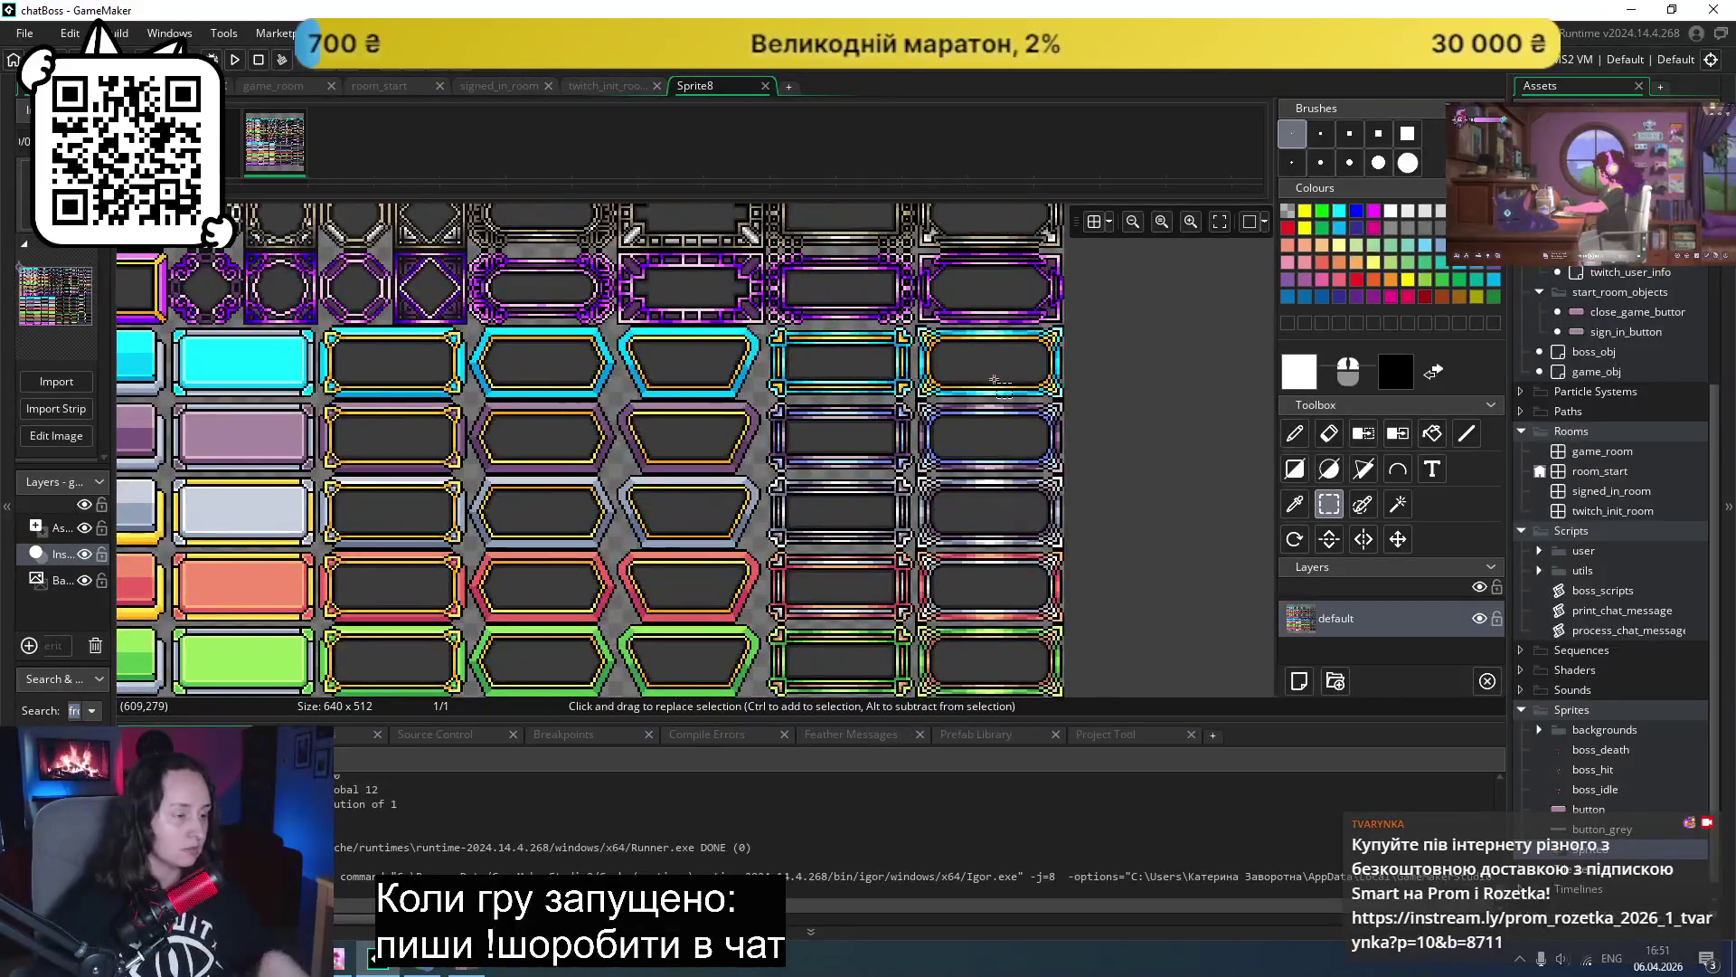
scroll(1008, 411, "up", 5)
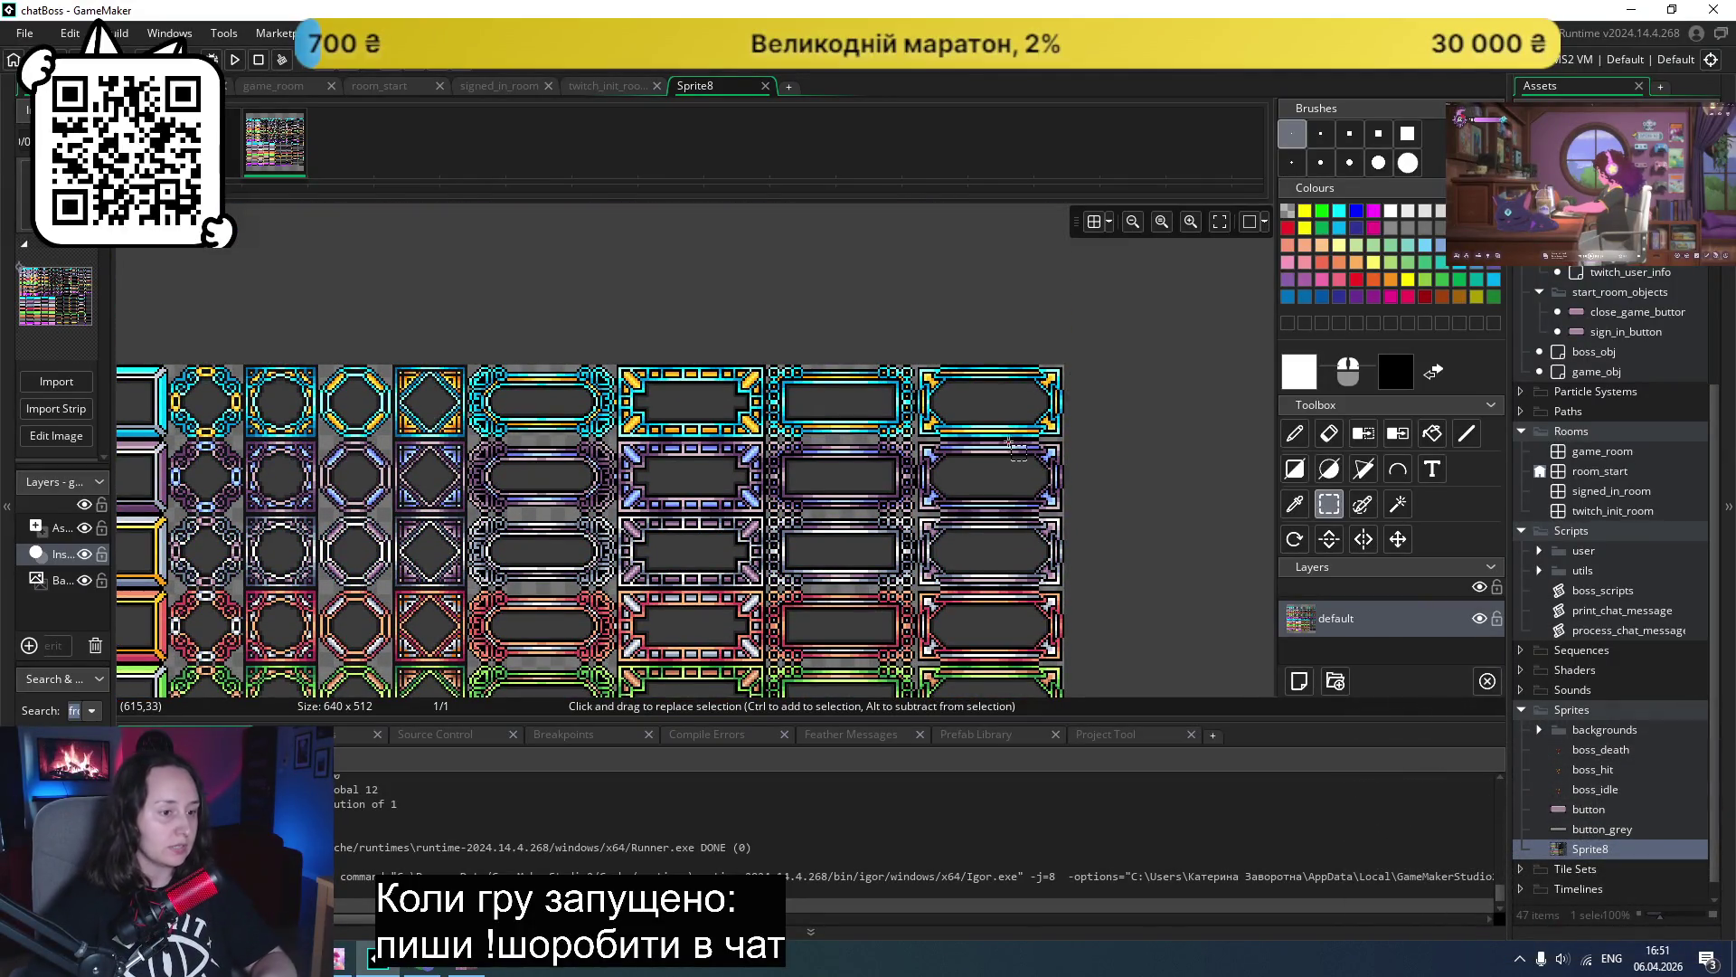
scroll(993, 477, "down", 3)
scroll(955, 564, "down", 1)
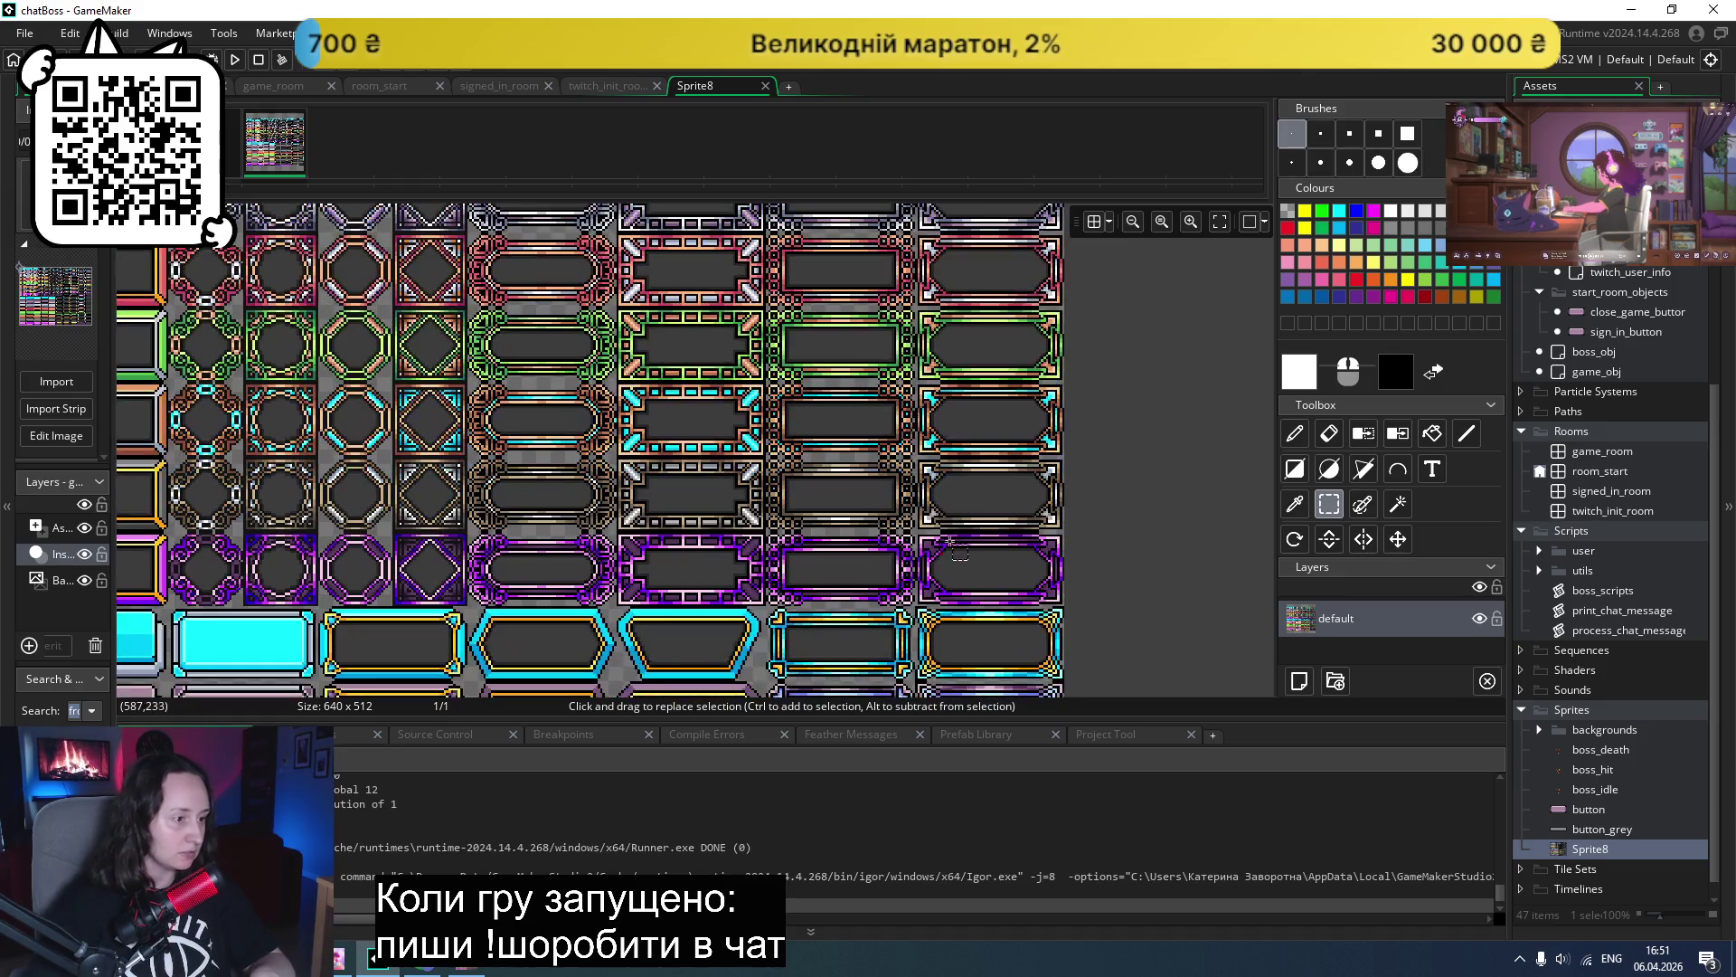
scroll(966, 509, "up", 3)
scroll(859, 402, "up", 2)
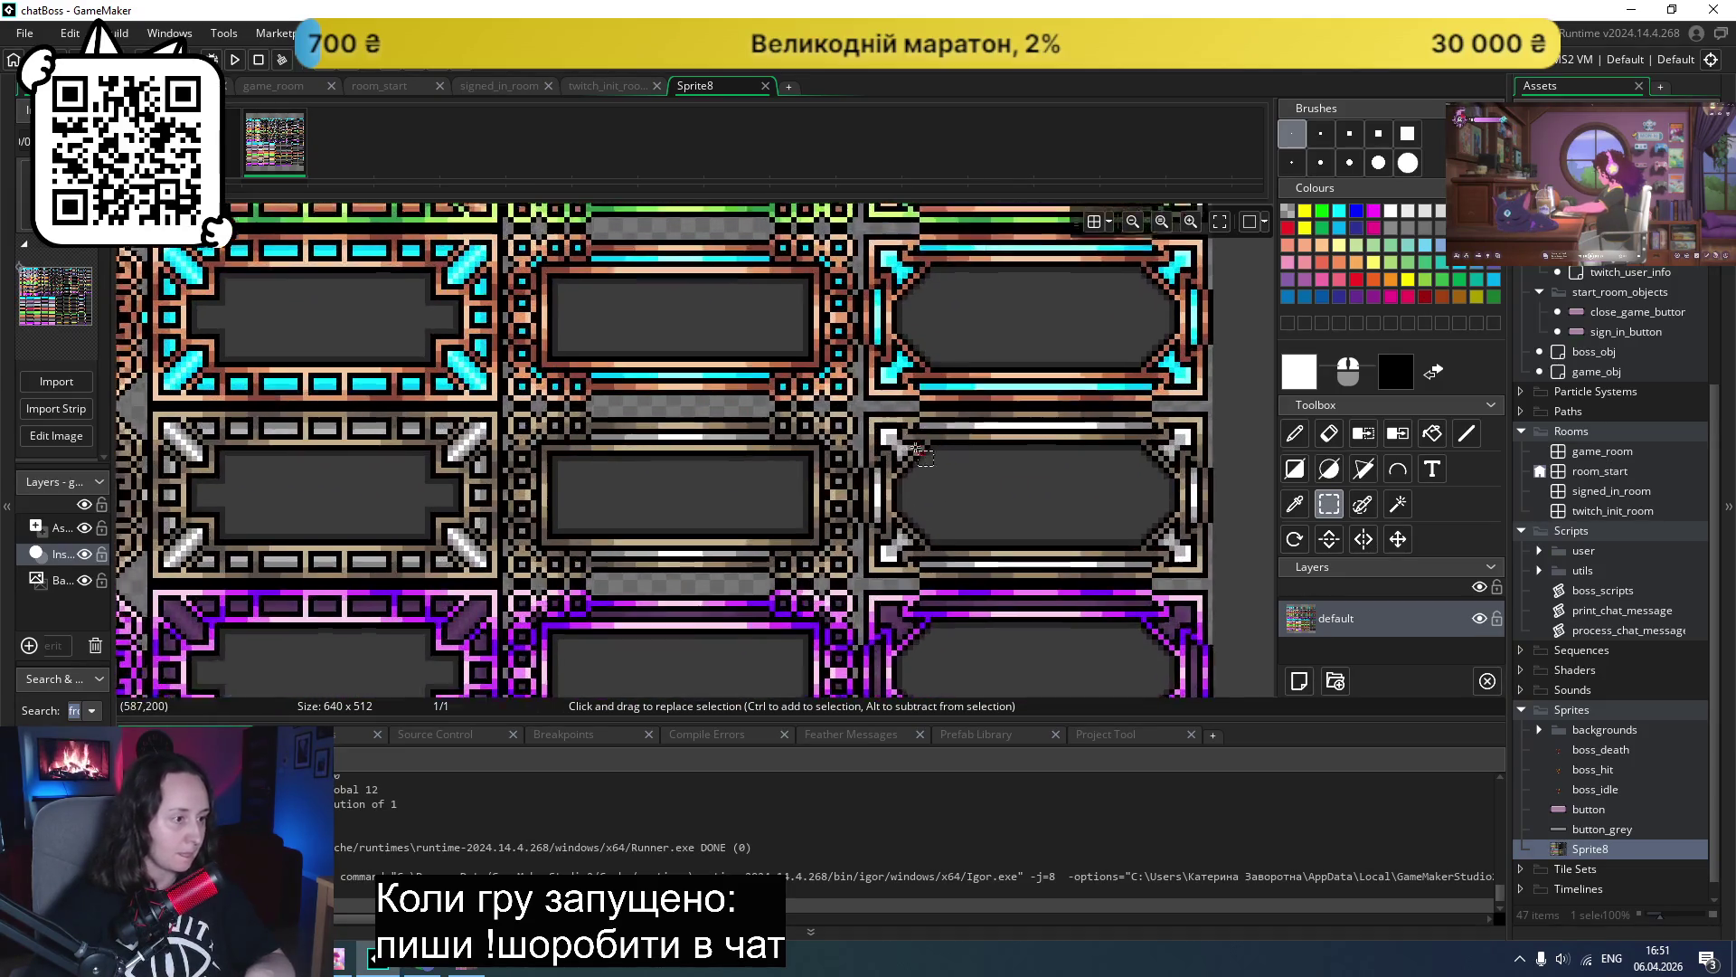
- Select the lower-right ornate frame tile as a 65x33 area
mouse_move(855, 404)
left_mouse_down()
mouse_move(1257, 606)
mouse_move(1230, 587)
left_mouse_up()
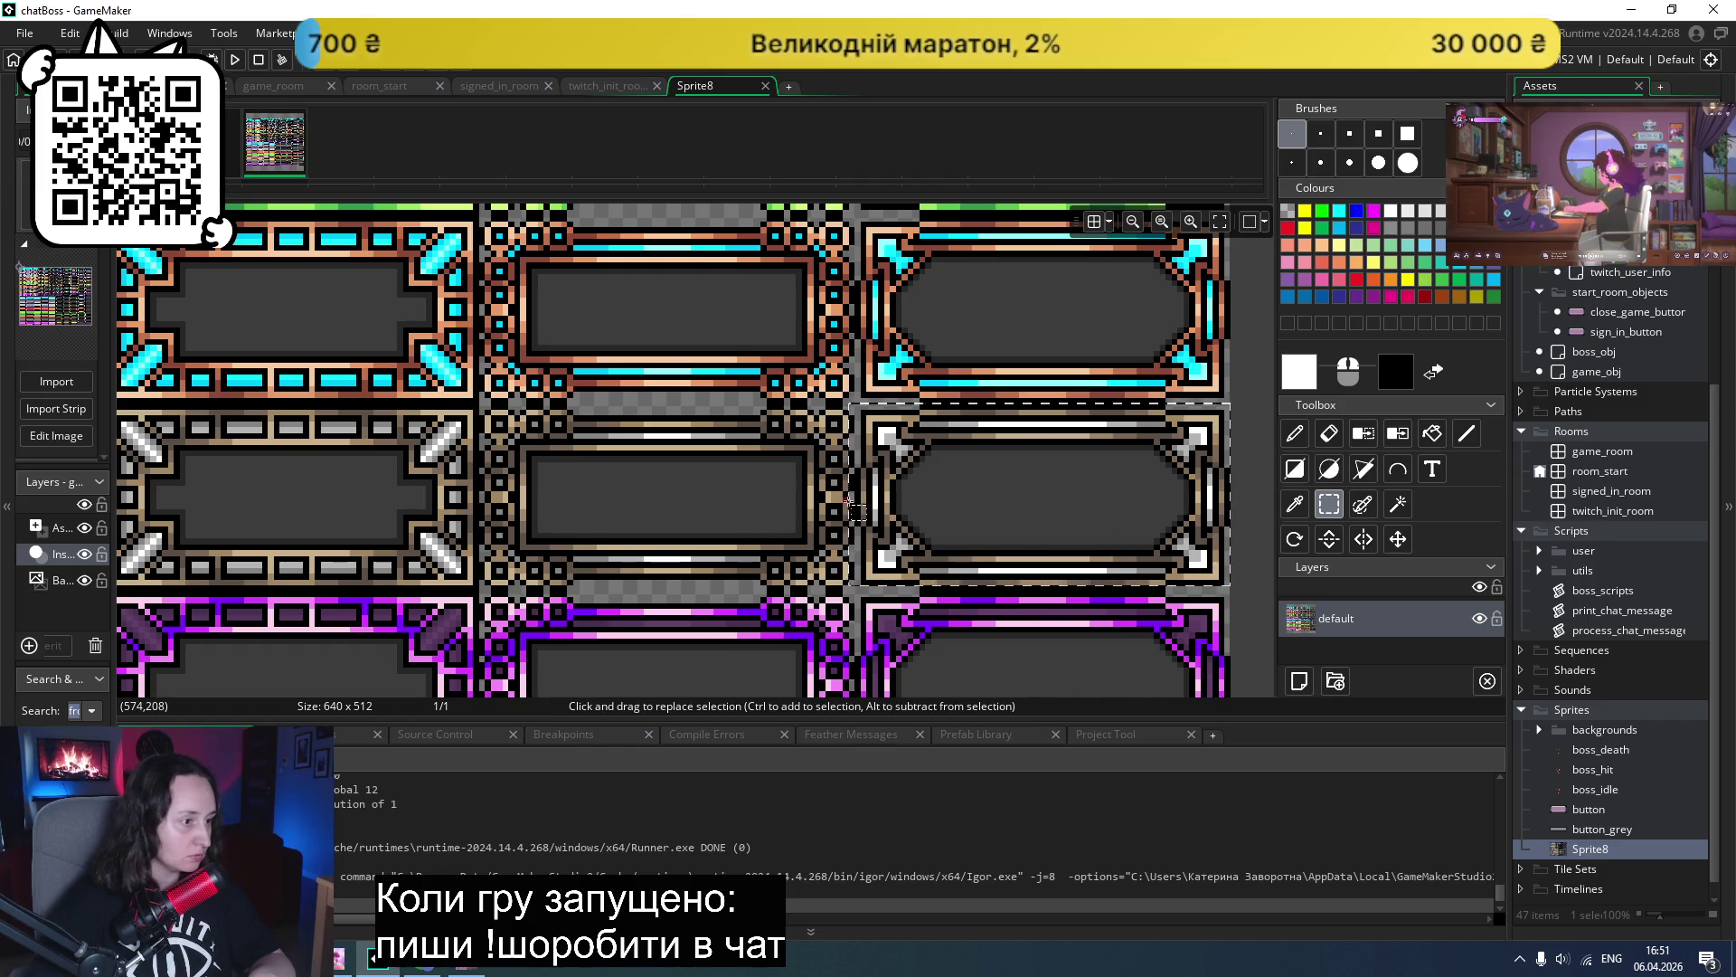
left_click_drag(852, 501, 855, 502)
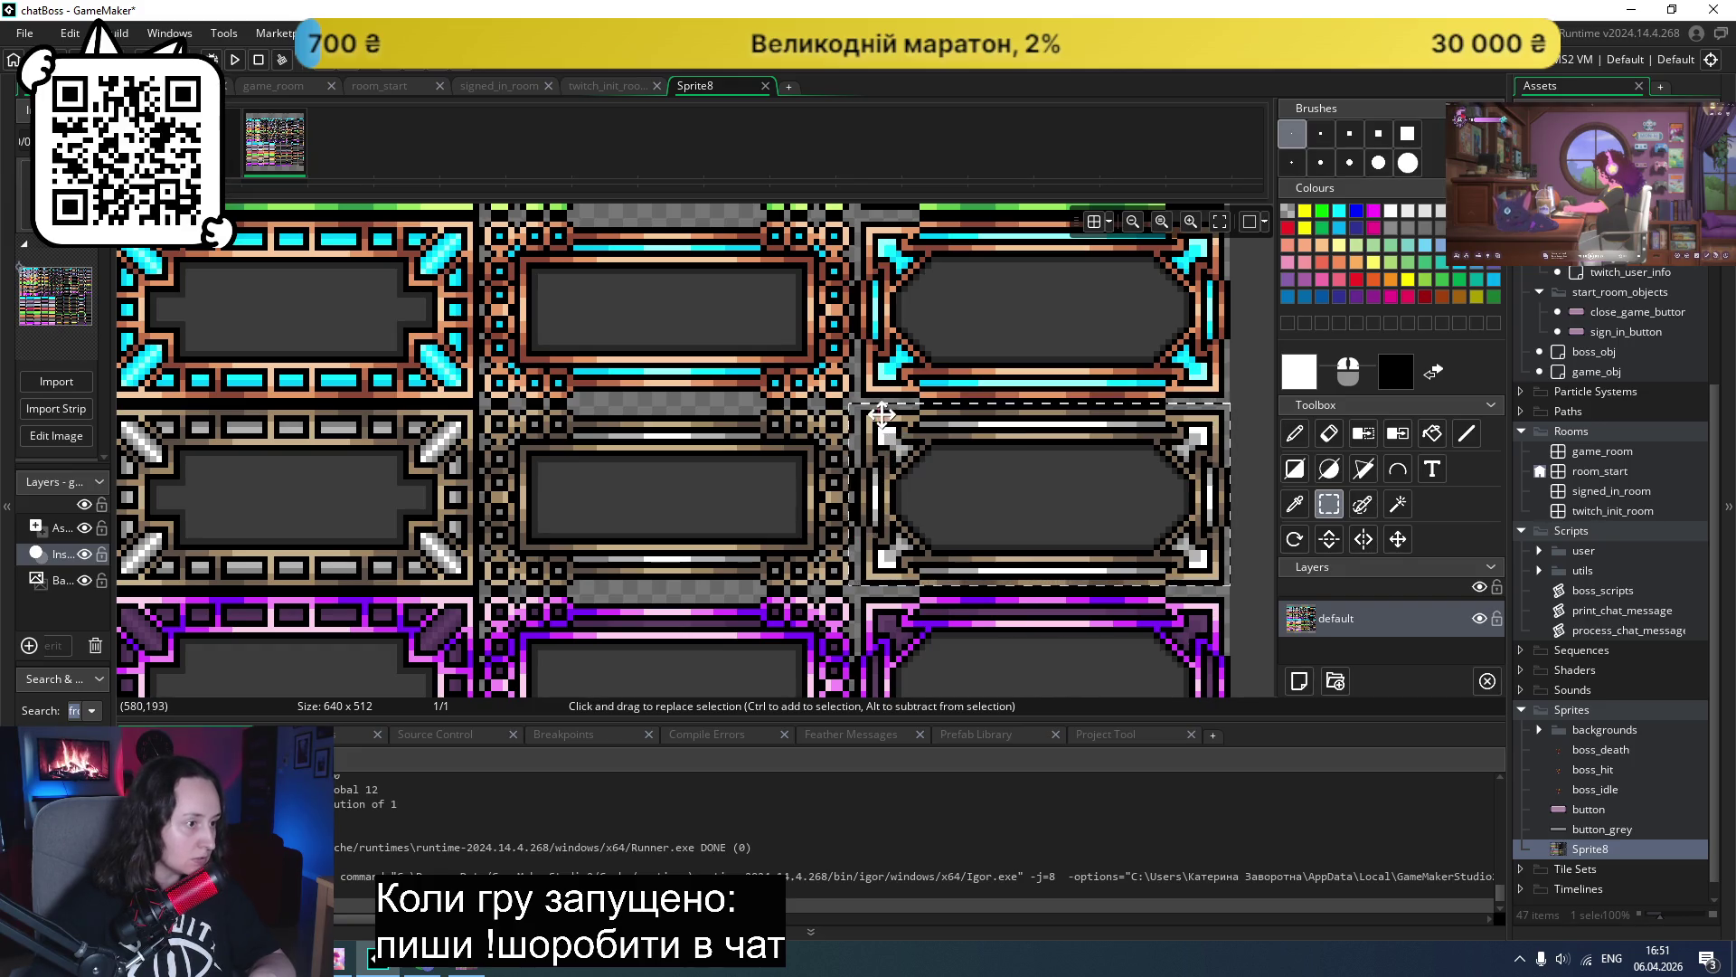
left_click(910, 358)
left_click_drag(853, 404, 858, 412)
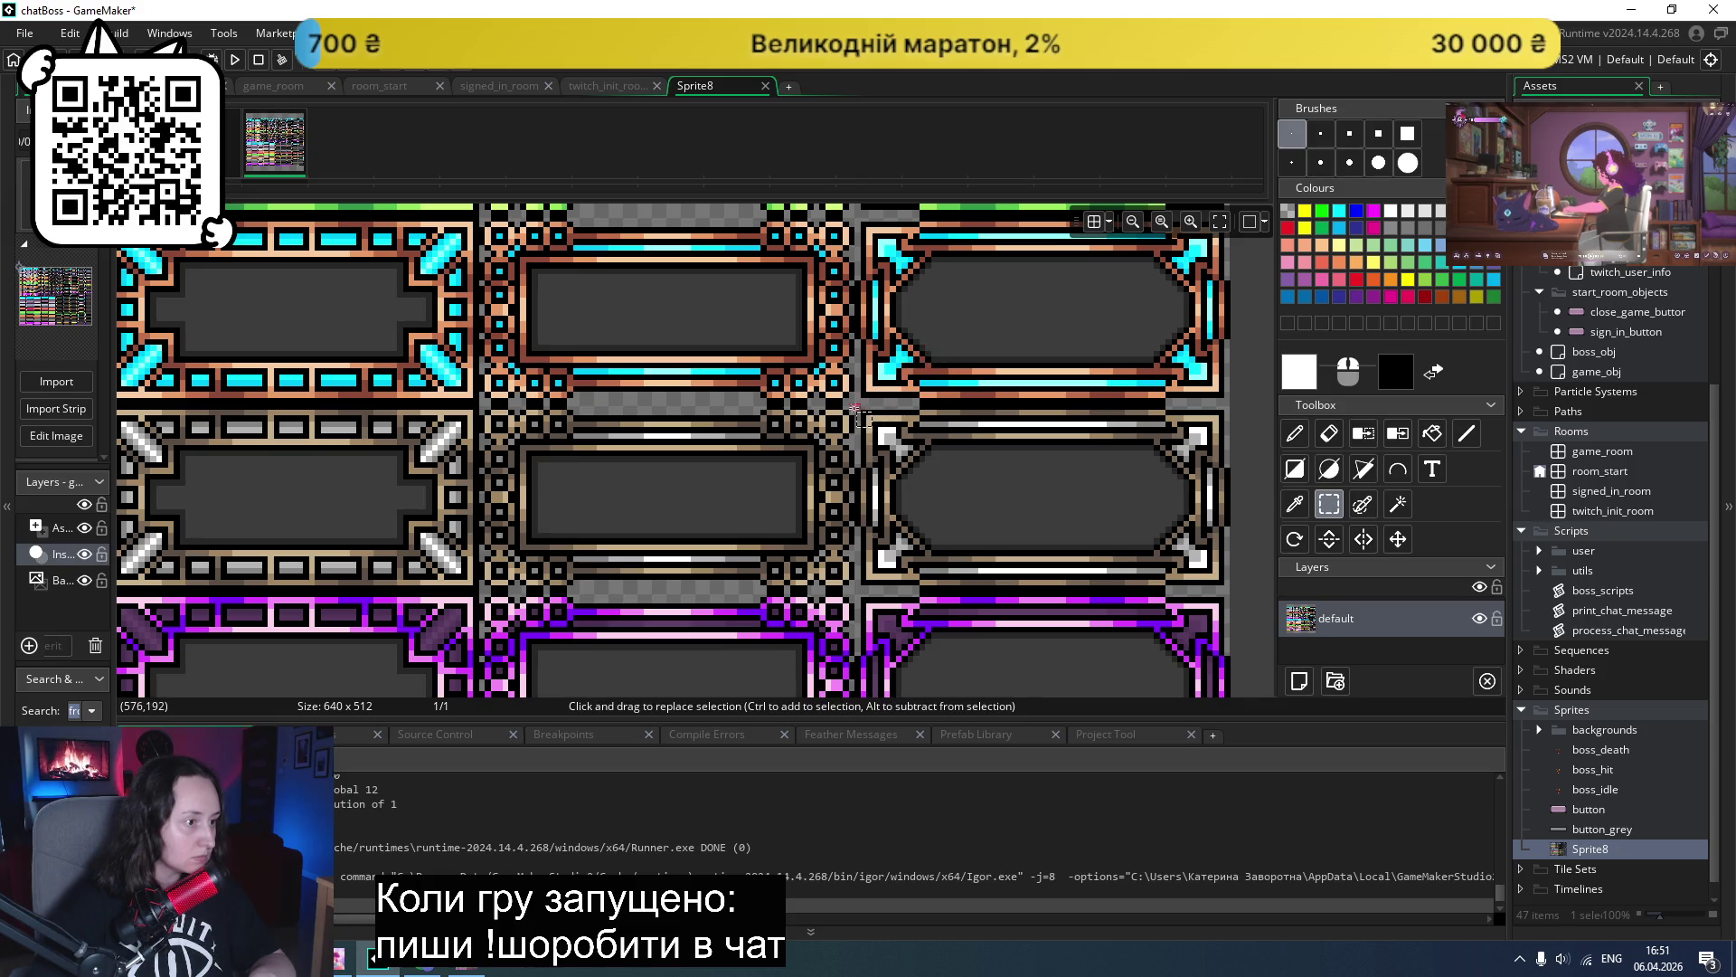
left_click_drag(853, 402, 886, 436)
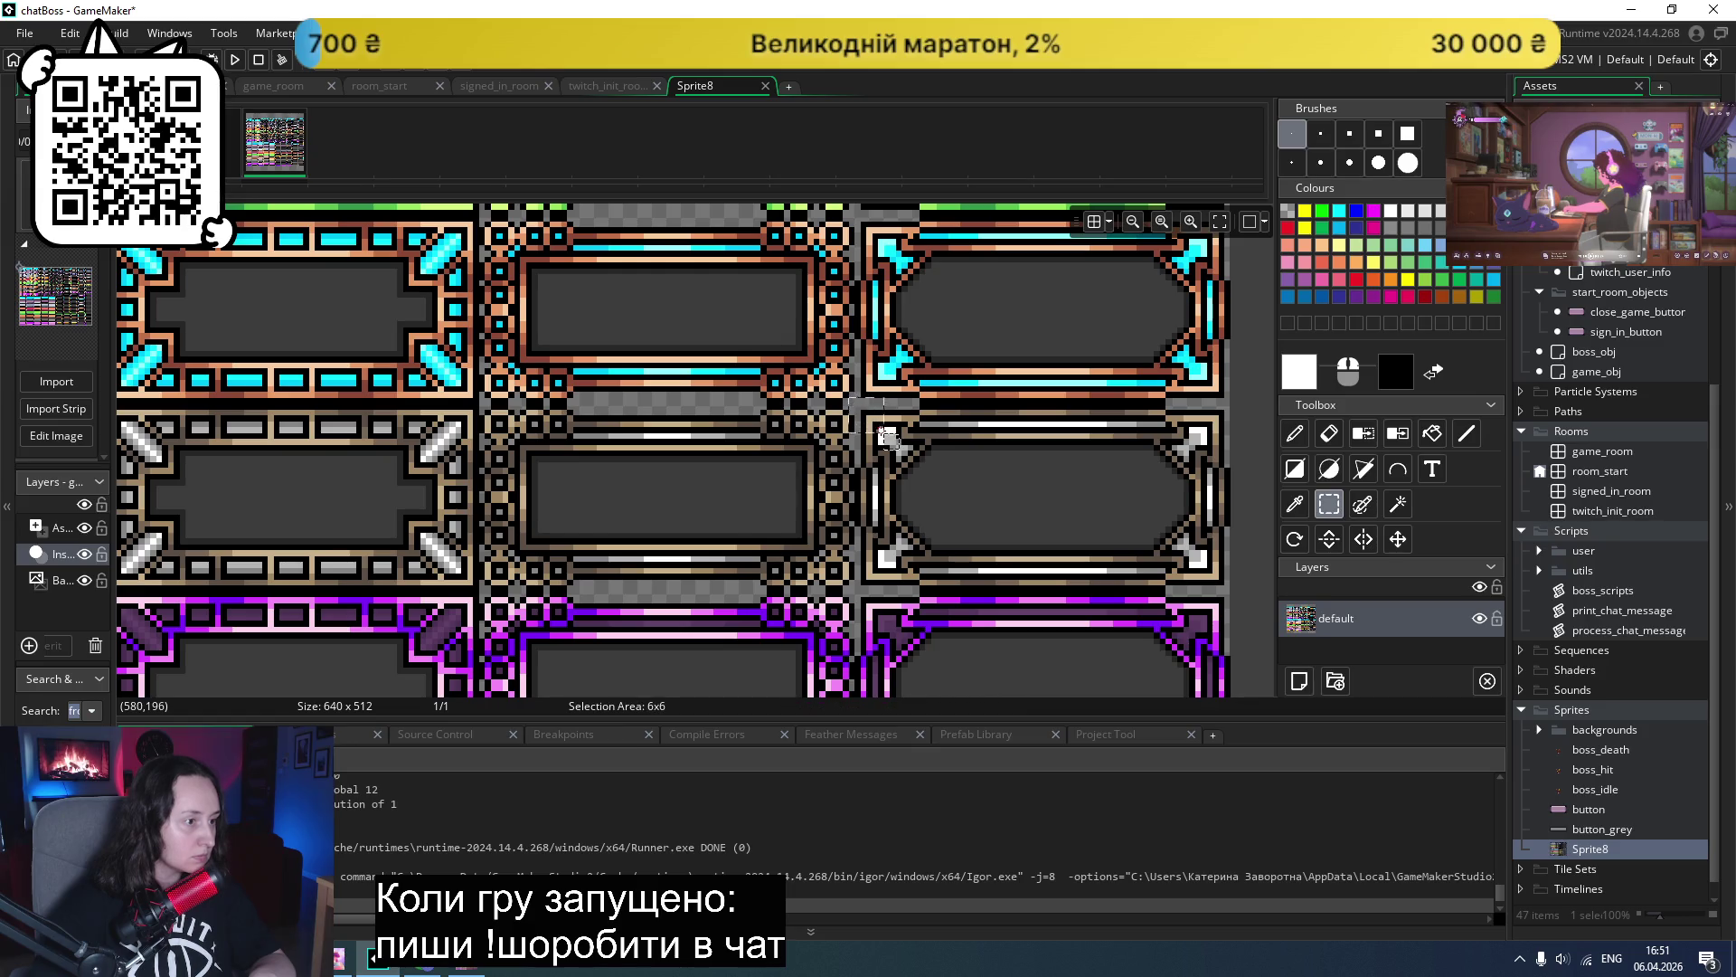
left_click_drag(1010, 545, 1228, 589)
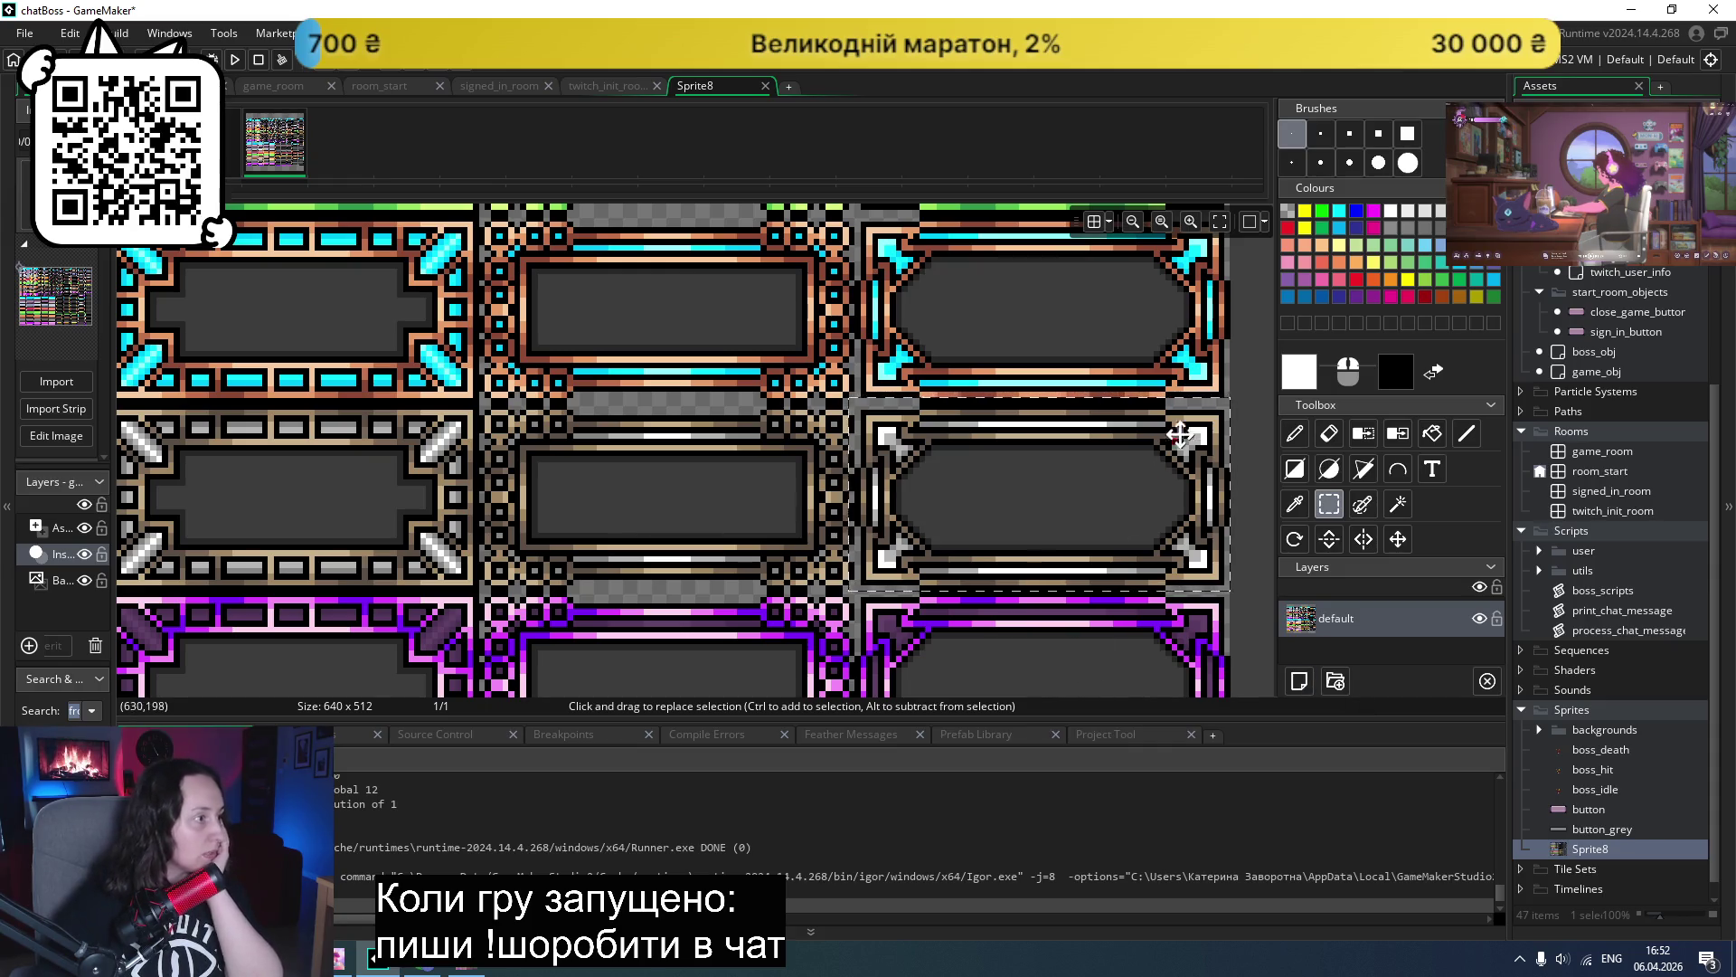
- Zoom back out and bring up the draw_healthbar manual page in the browser
scroll(1248, 372, "down", 1)
scroll(1249, 372, "down", 3)
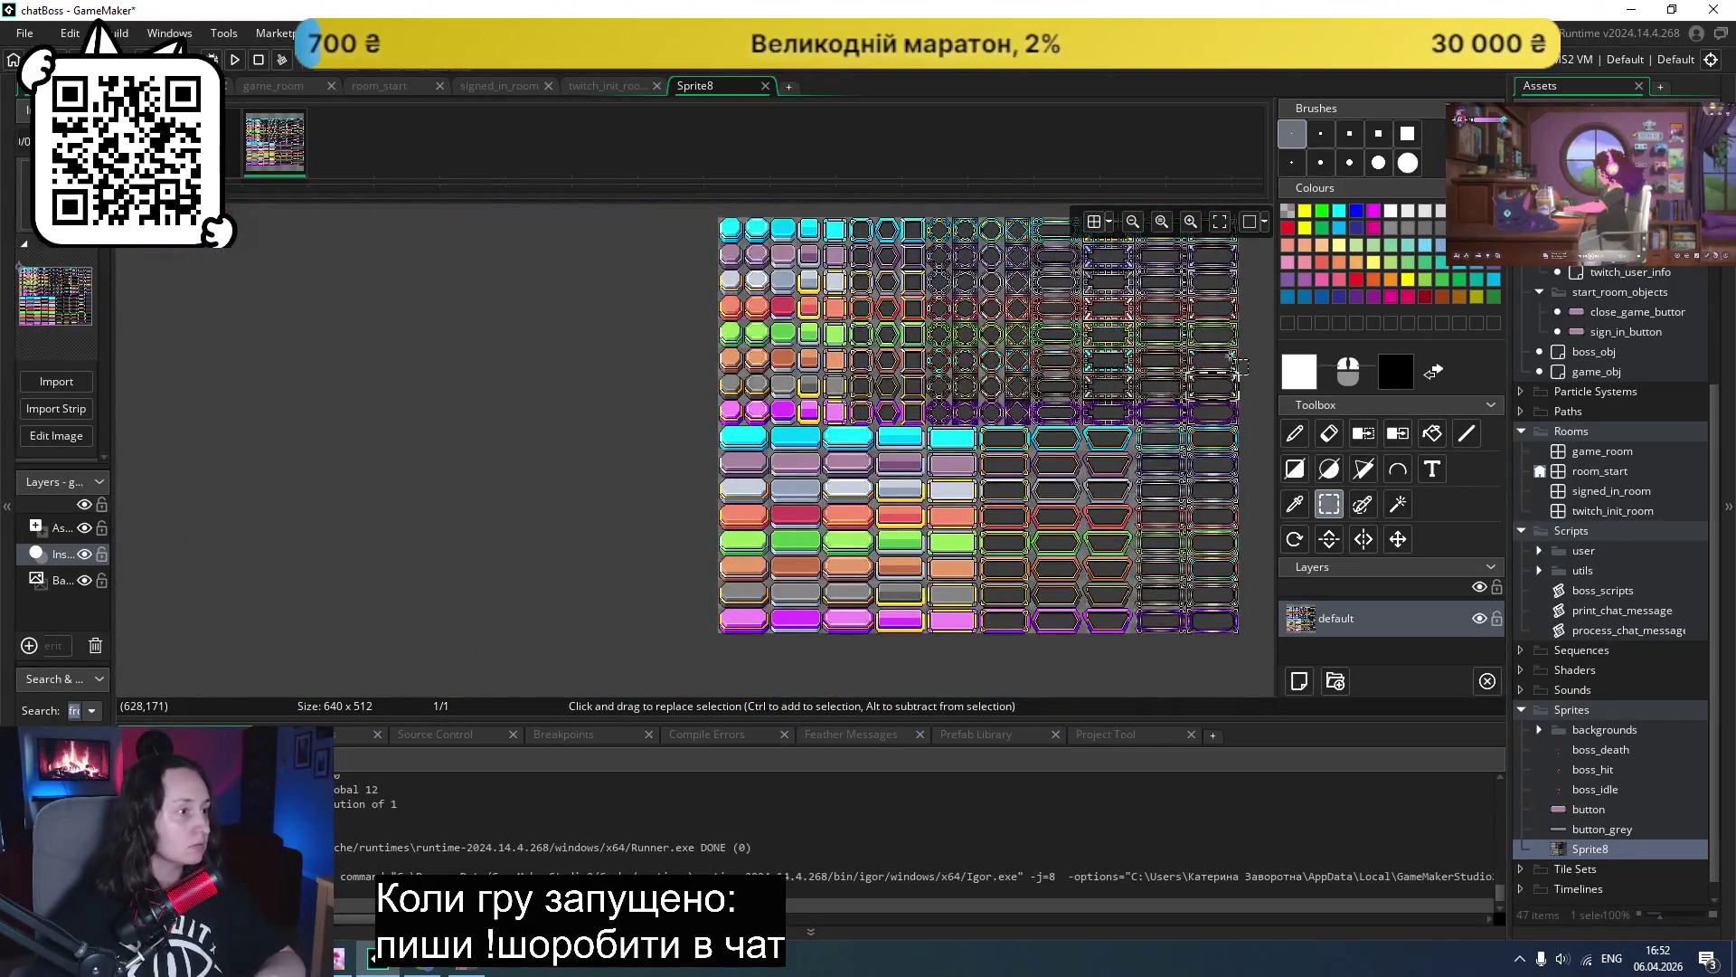
scroll(1242, 366, "up", 2)
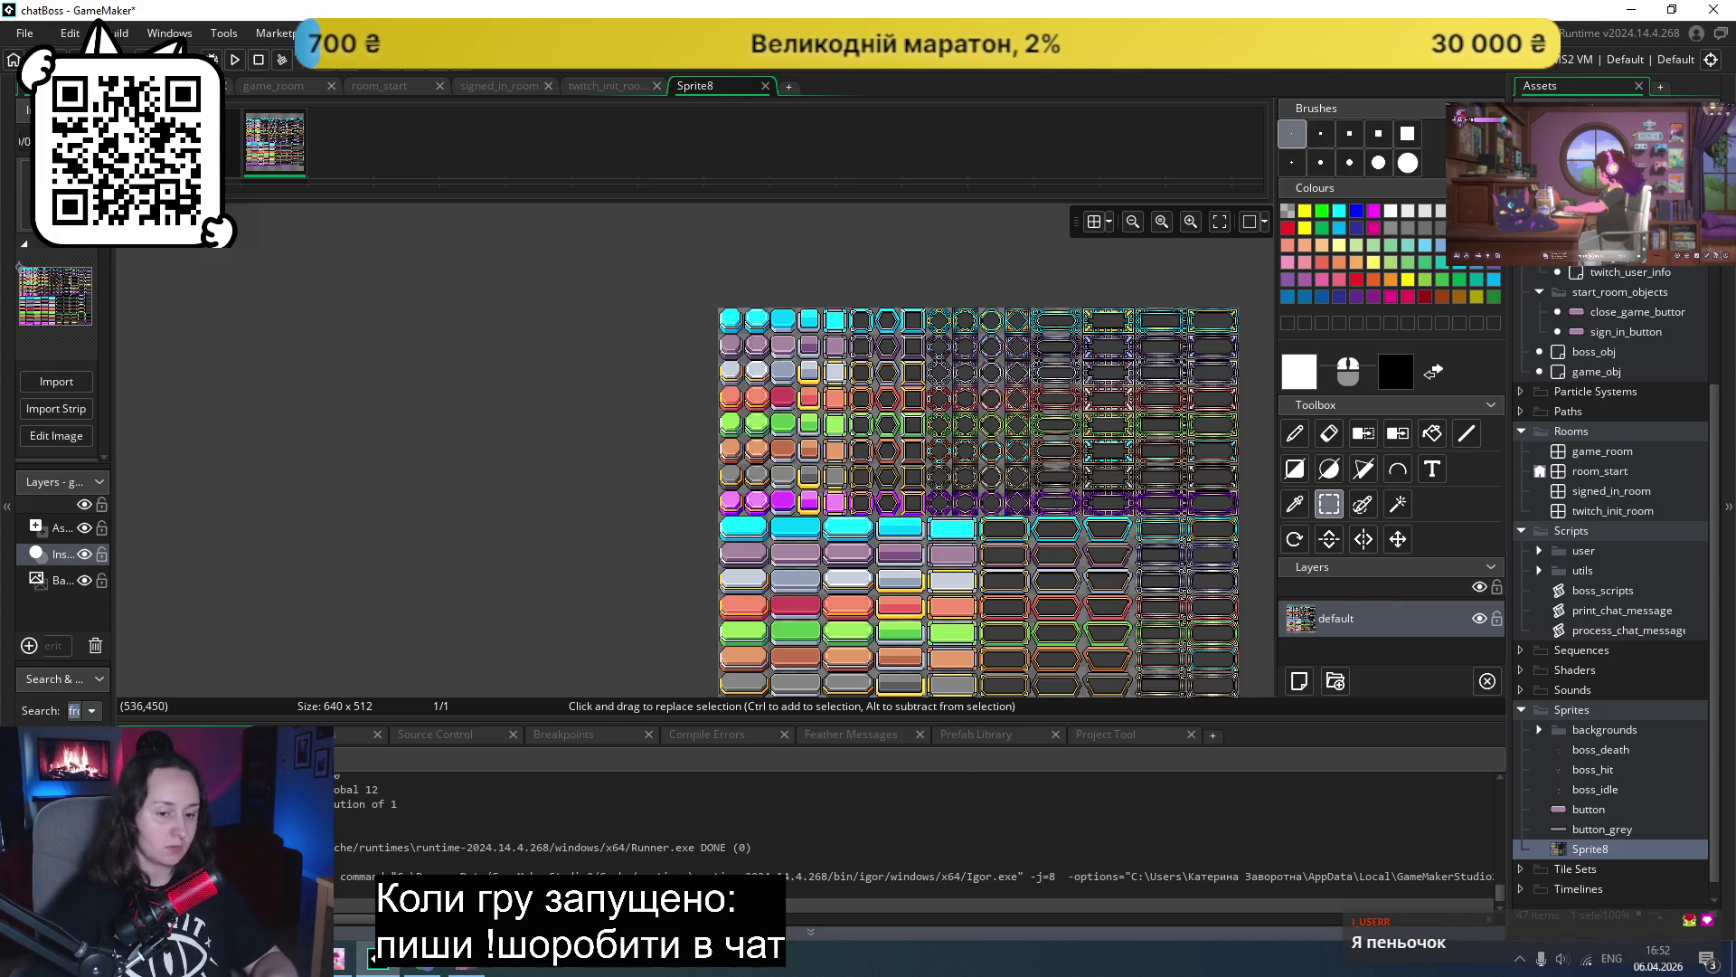
left_click(376, 957)
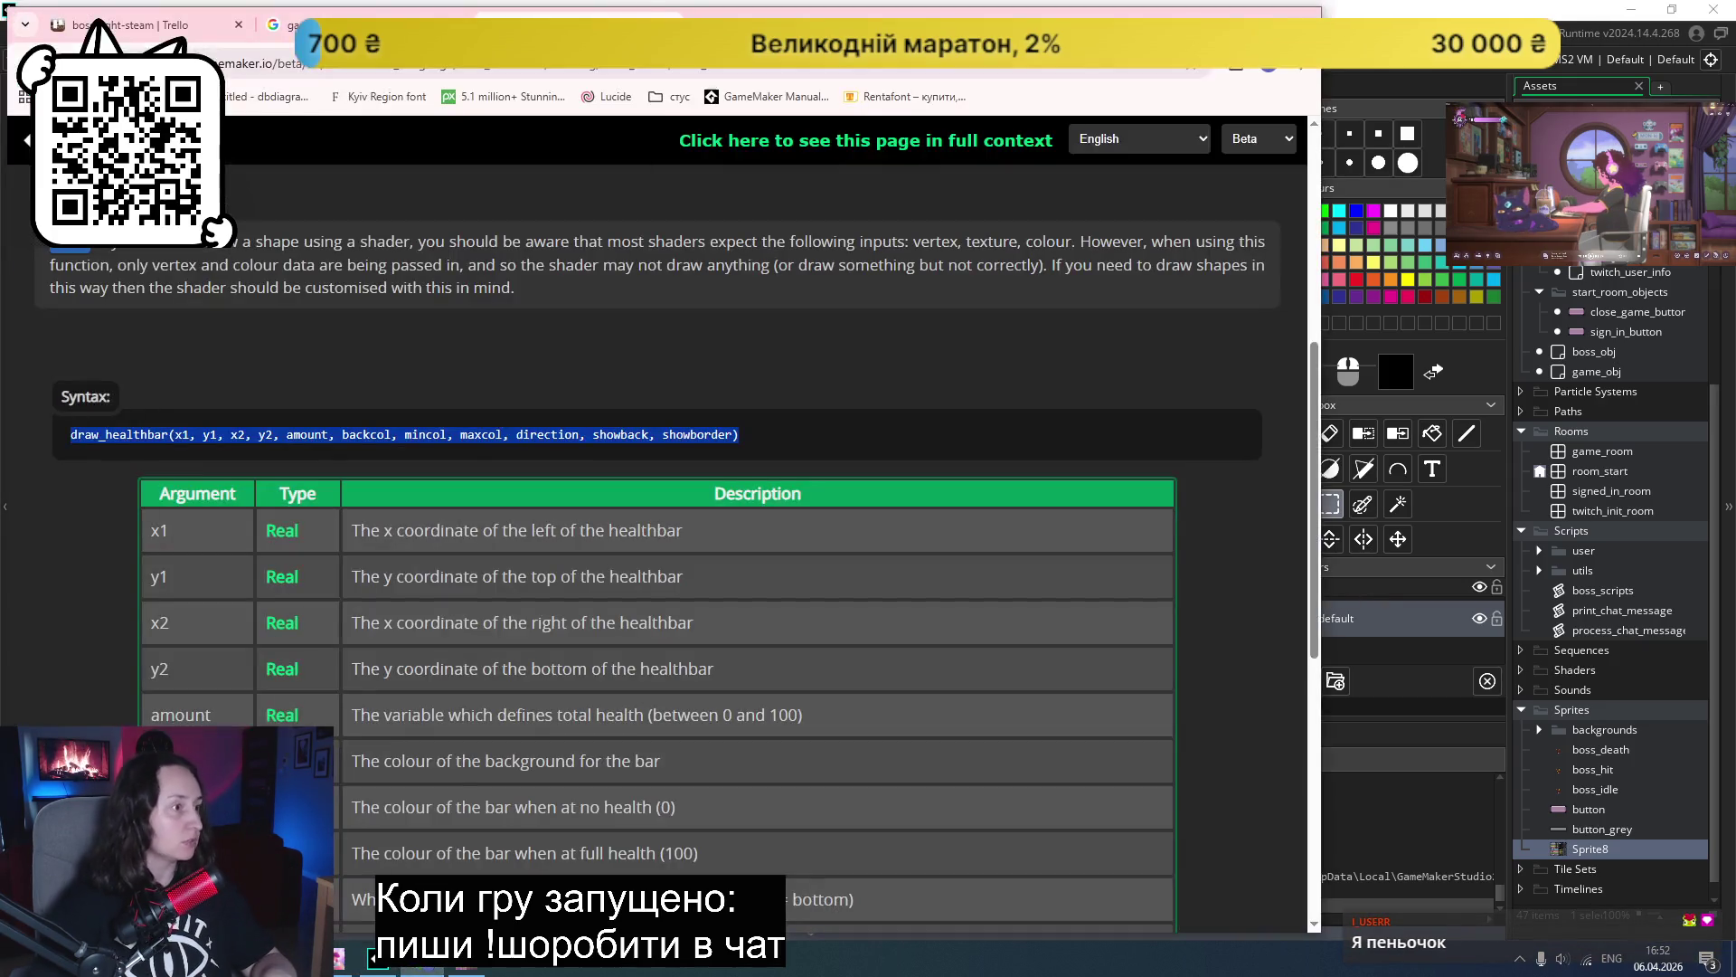
- In a new tab, search Google for 'gamemaker crop sprite'
key("ctrl+t")
type("gam")
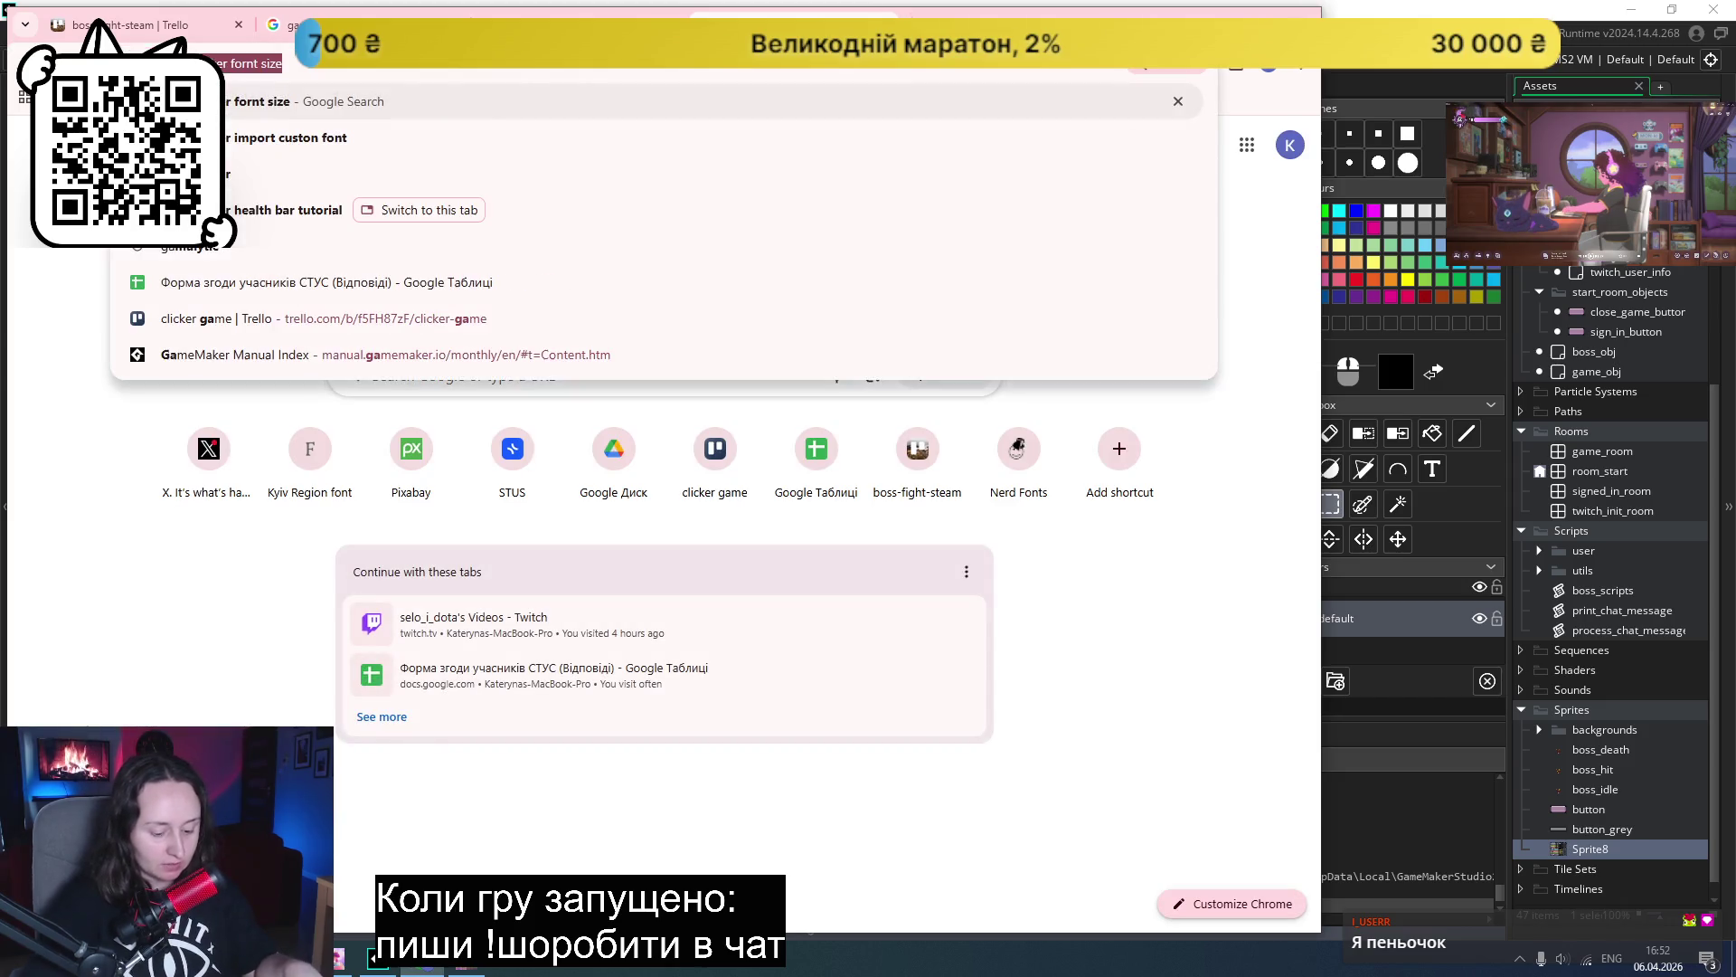
type("emaker font size")
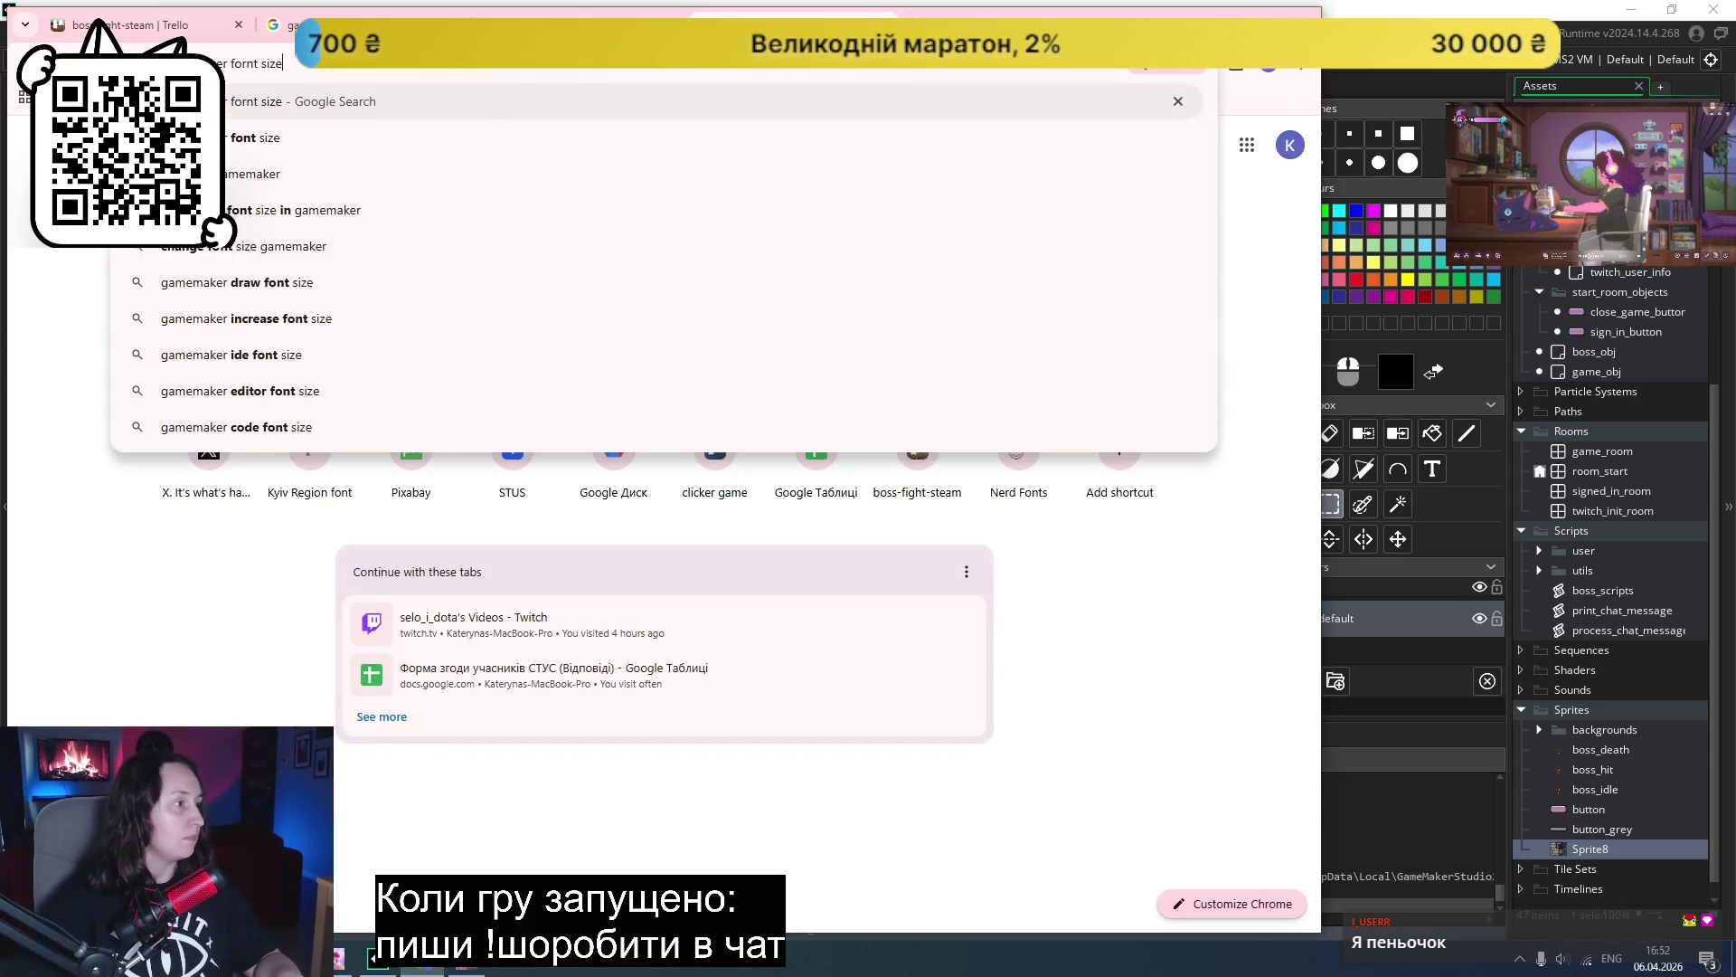
key("BackSpace")
key("BackSpace")
key("BackSpace")
key("BackSpace")
type("crop")
left_click(262, 137)
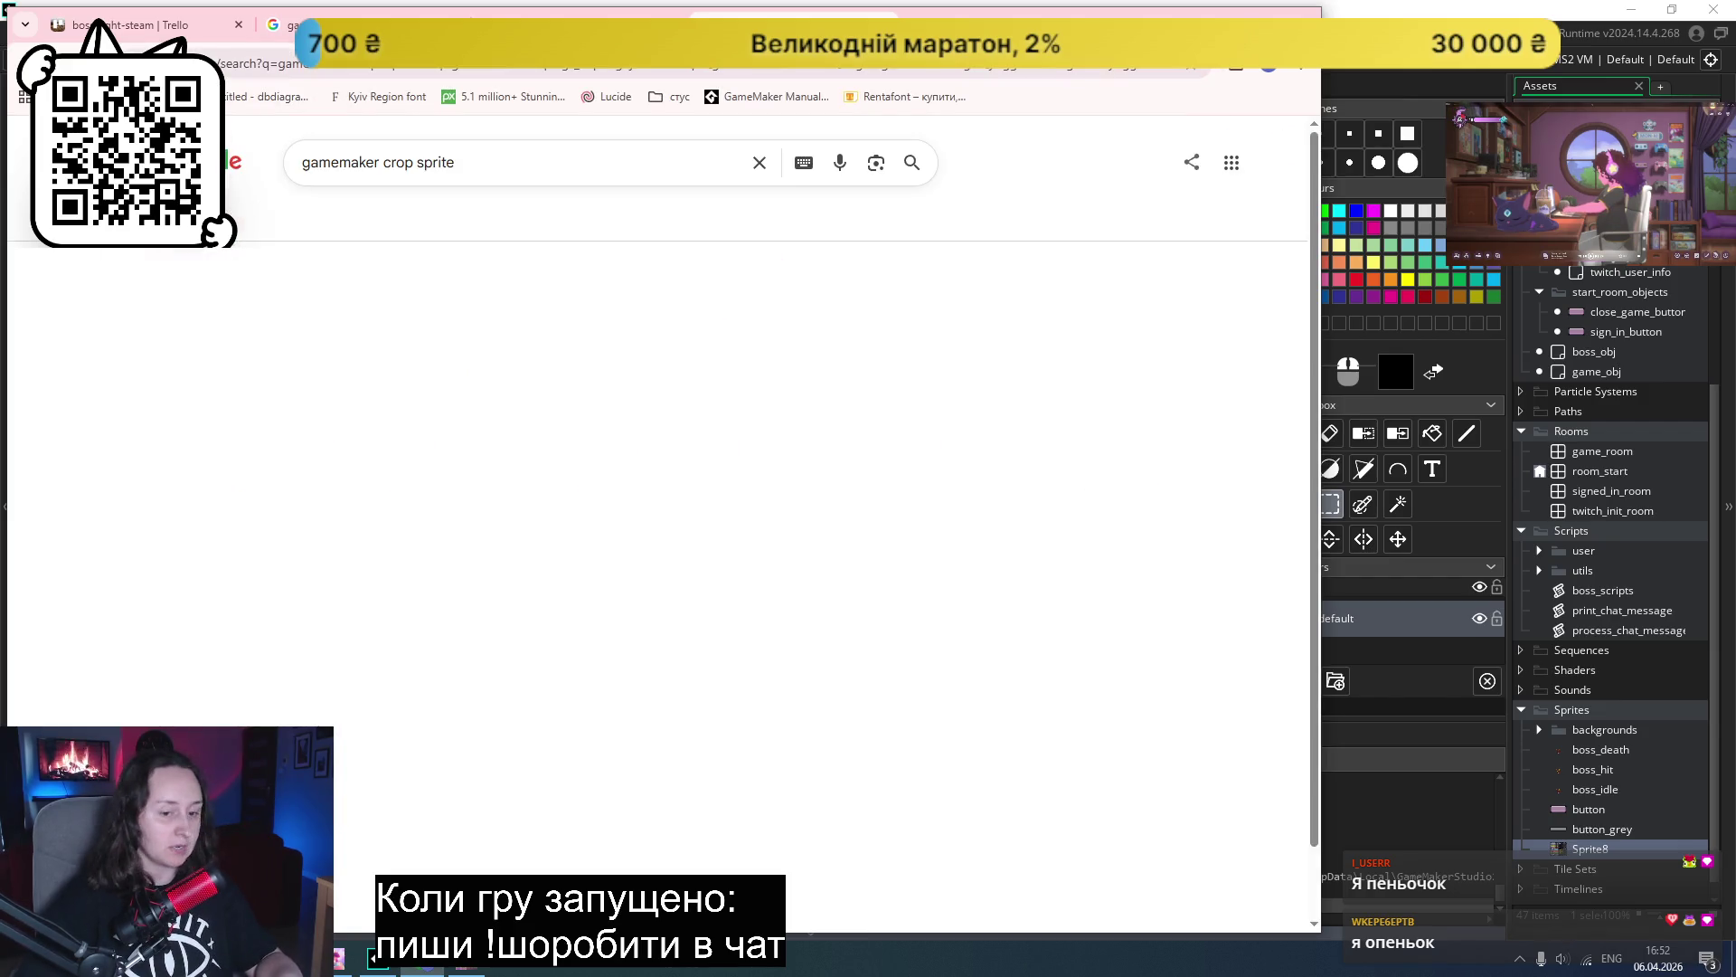
- Read the Reddit thread on cropping sprites, go back, and return to GameMaker
left_click(306, 319)
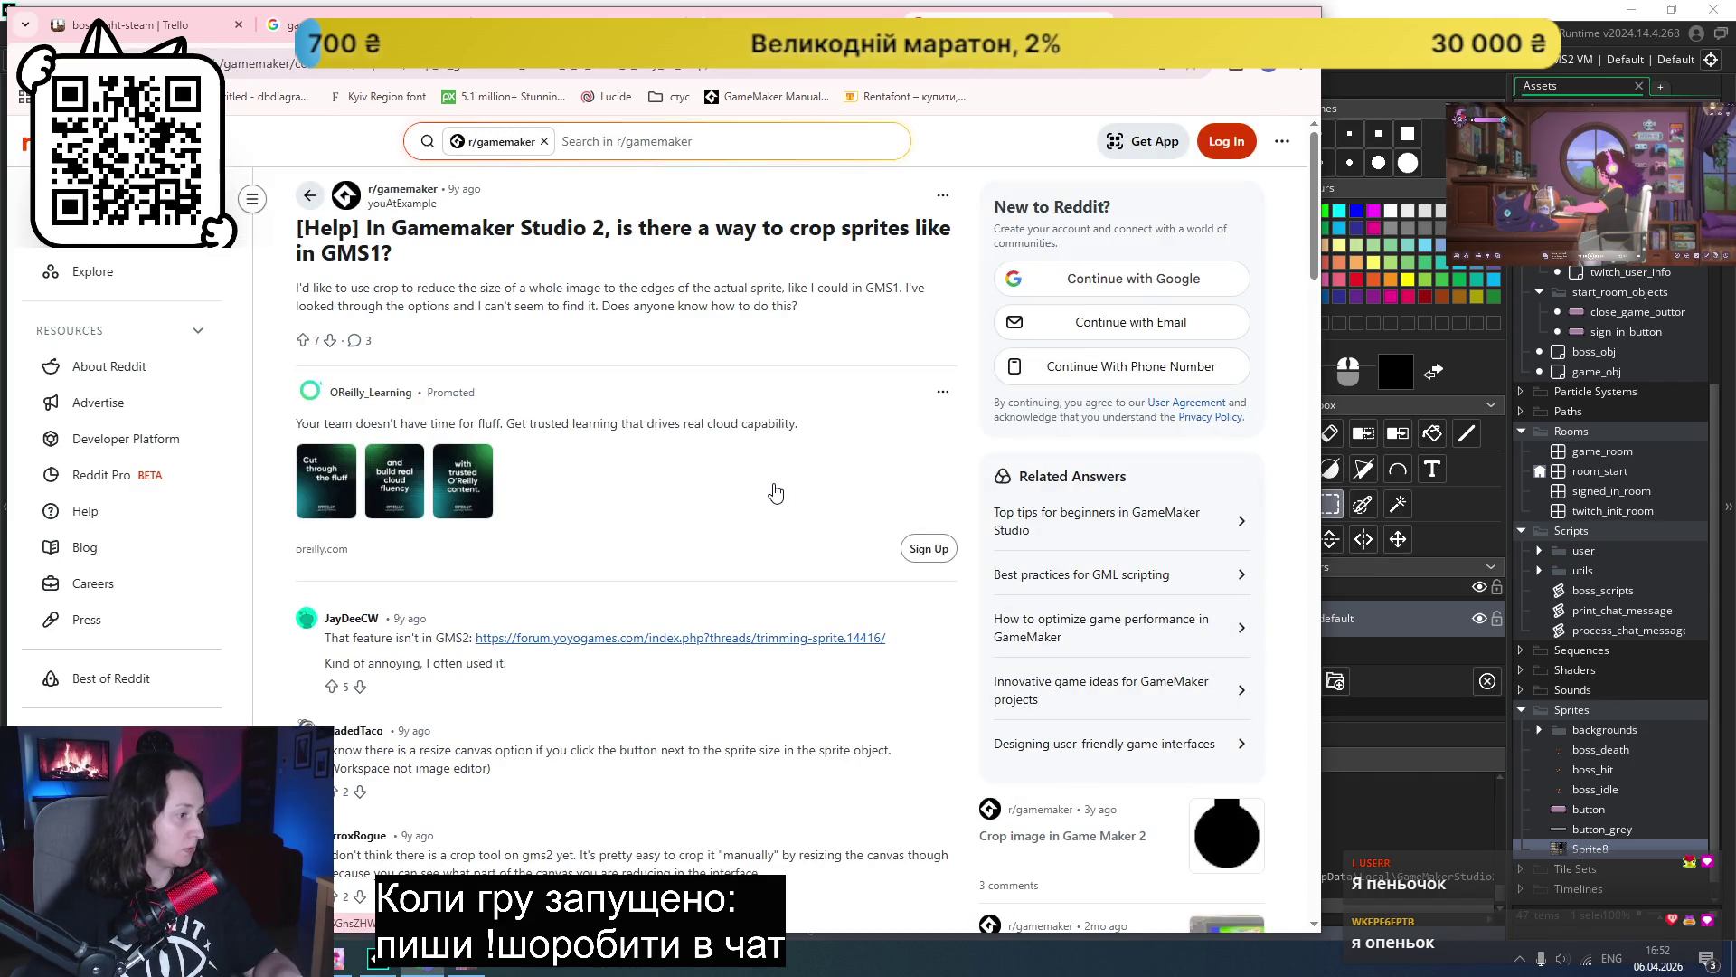
scroll(778, 495, "down", 3)
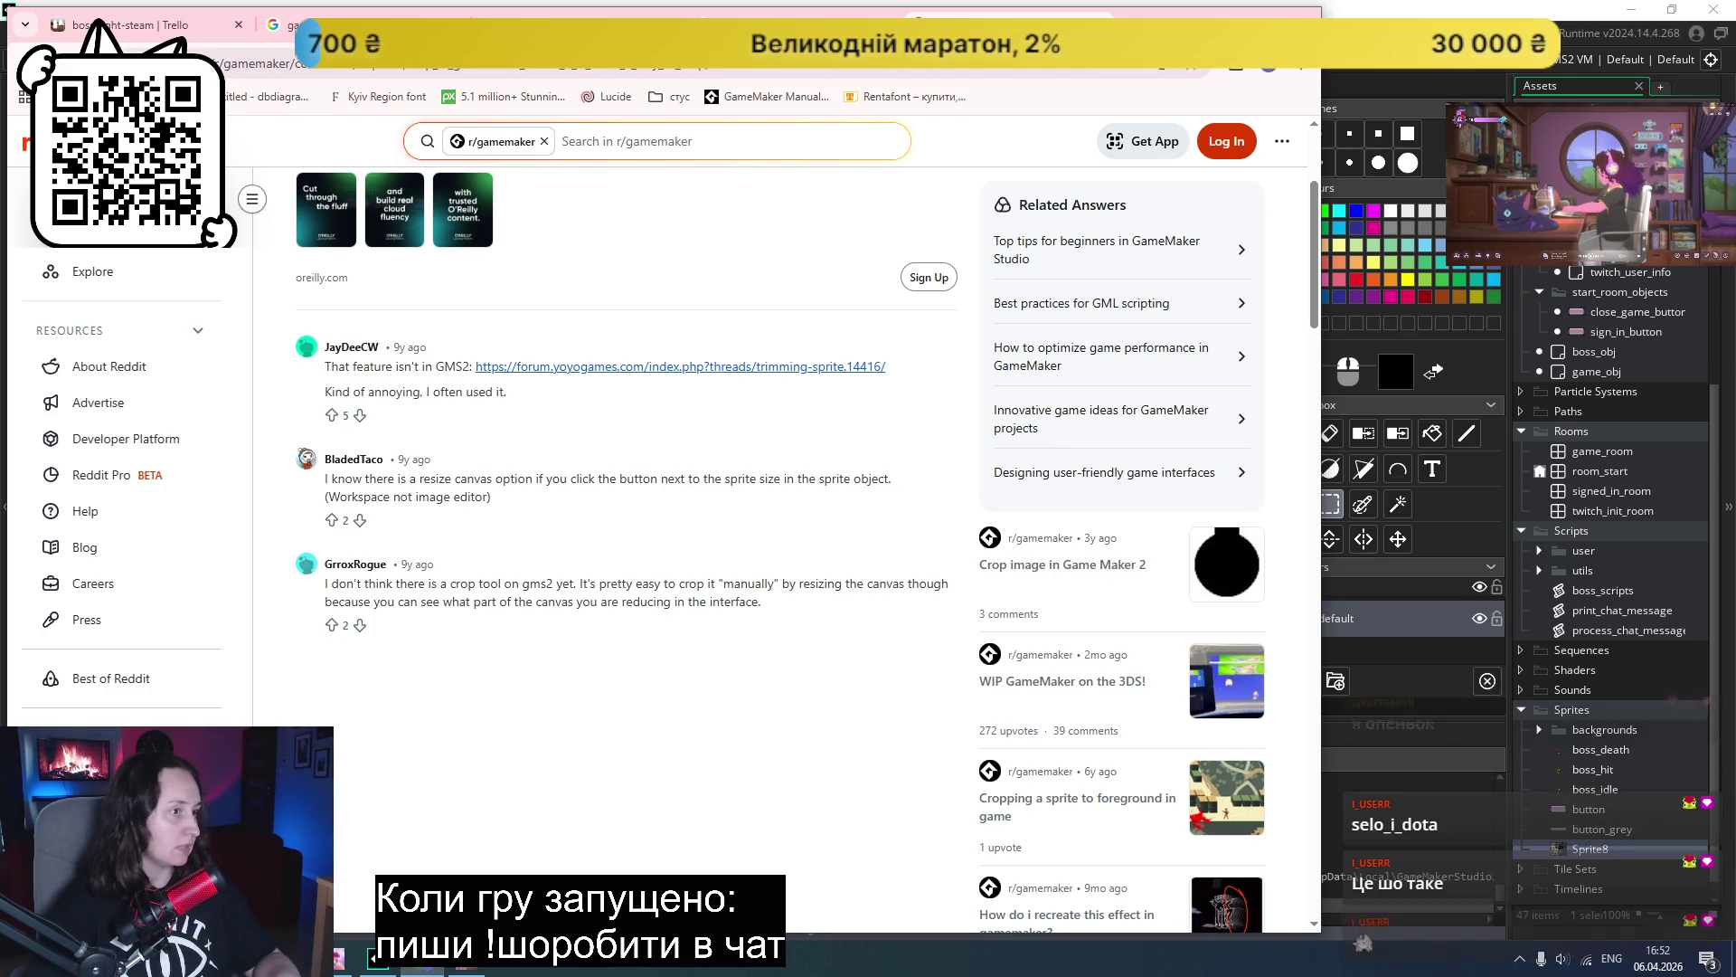
key("alt+Left")
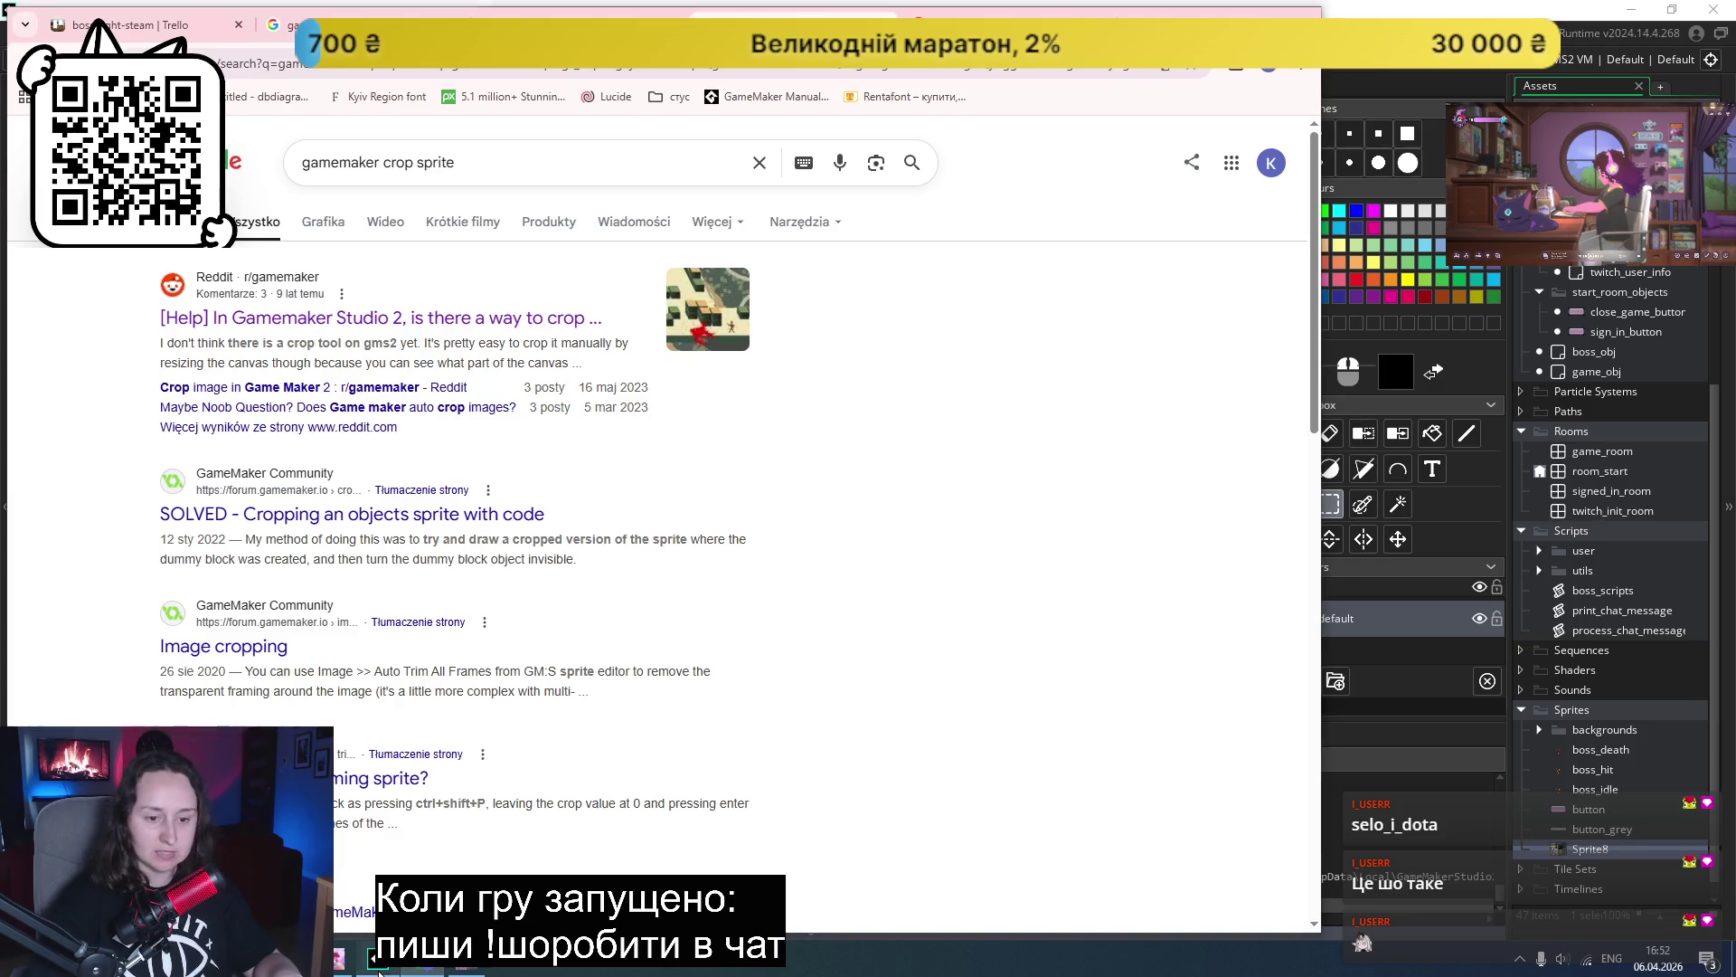
left_click(378, 966)
scroll(901, 430, "up", 1)
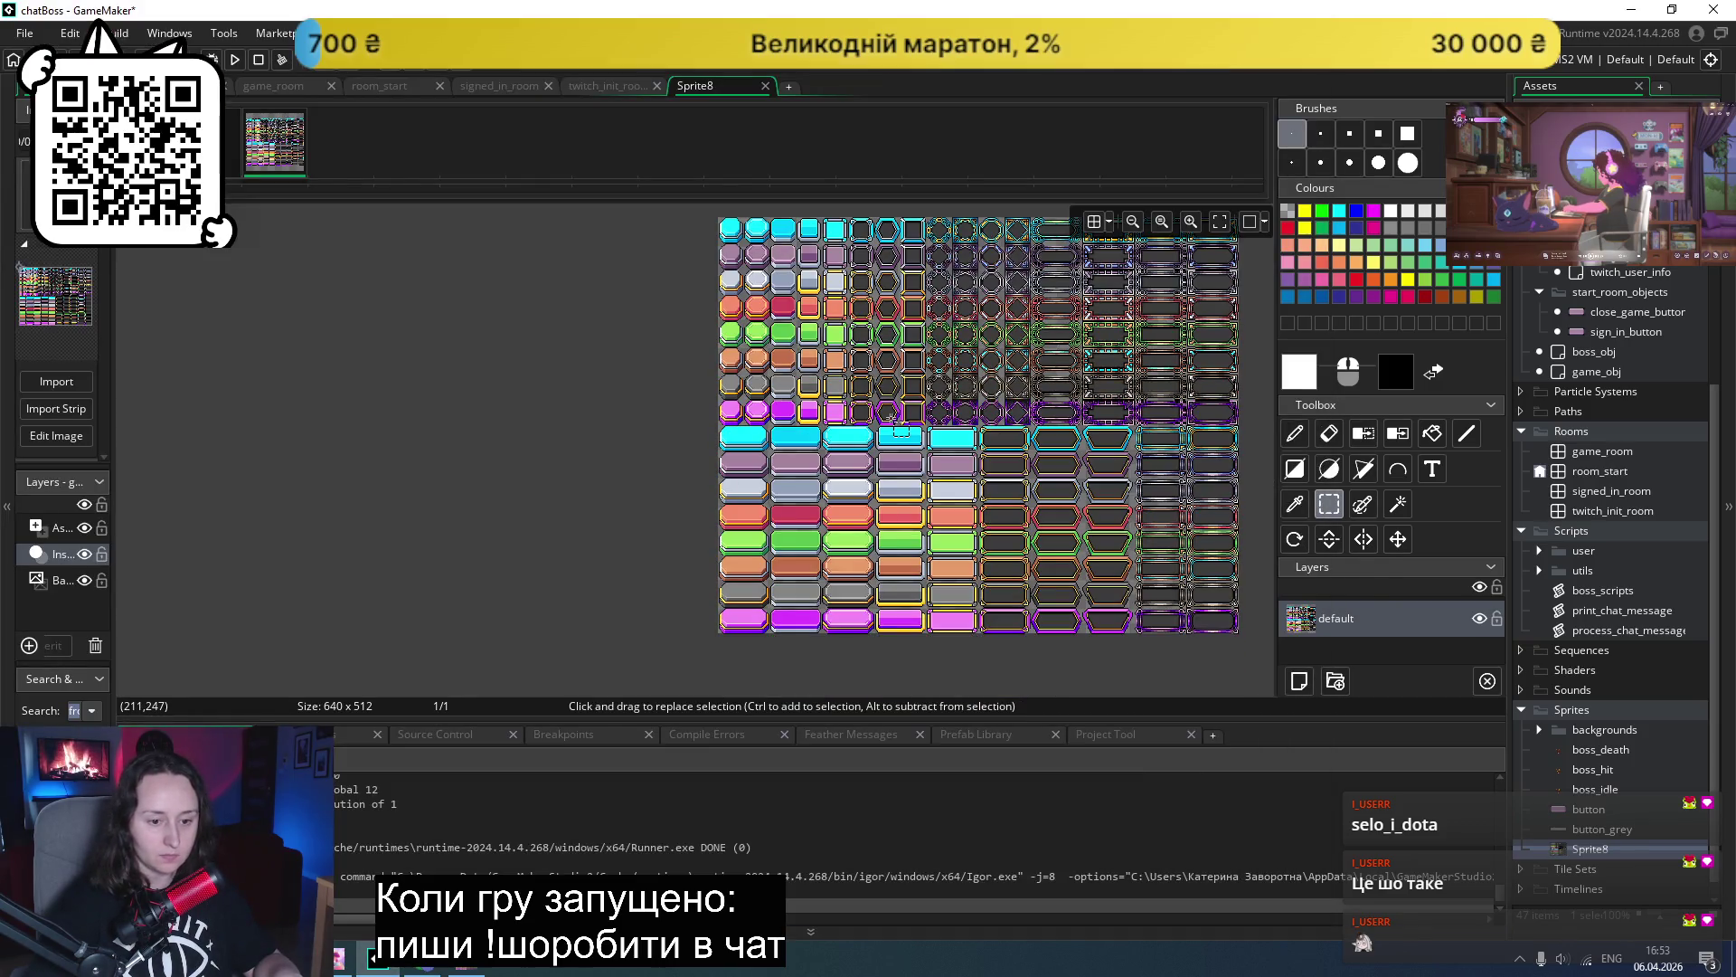
scroll(655, 470, "right", 1)
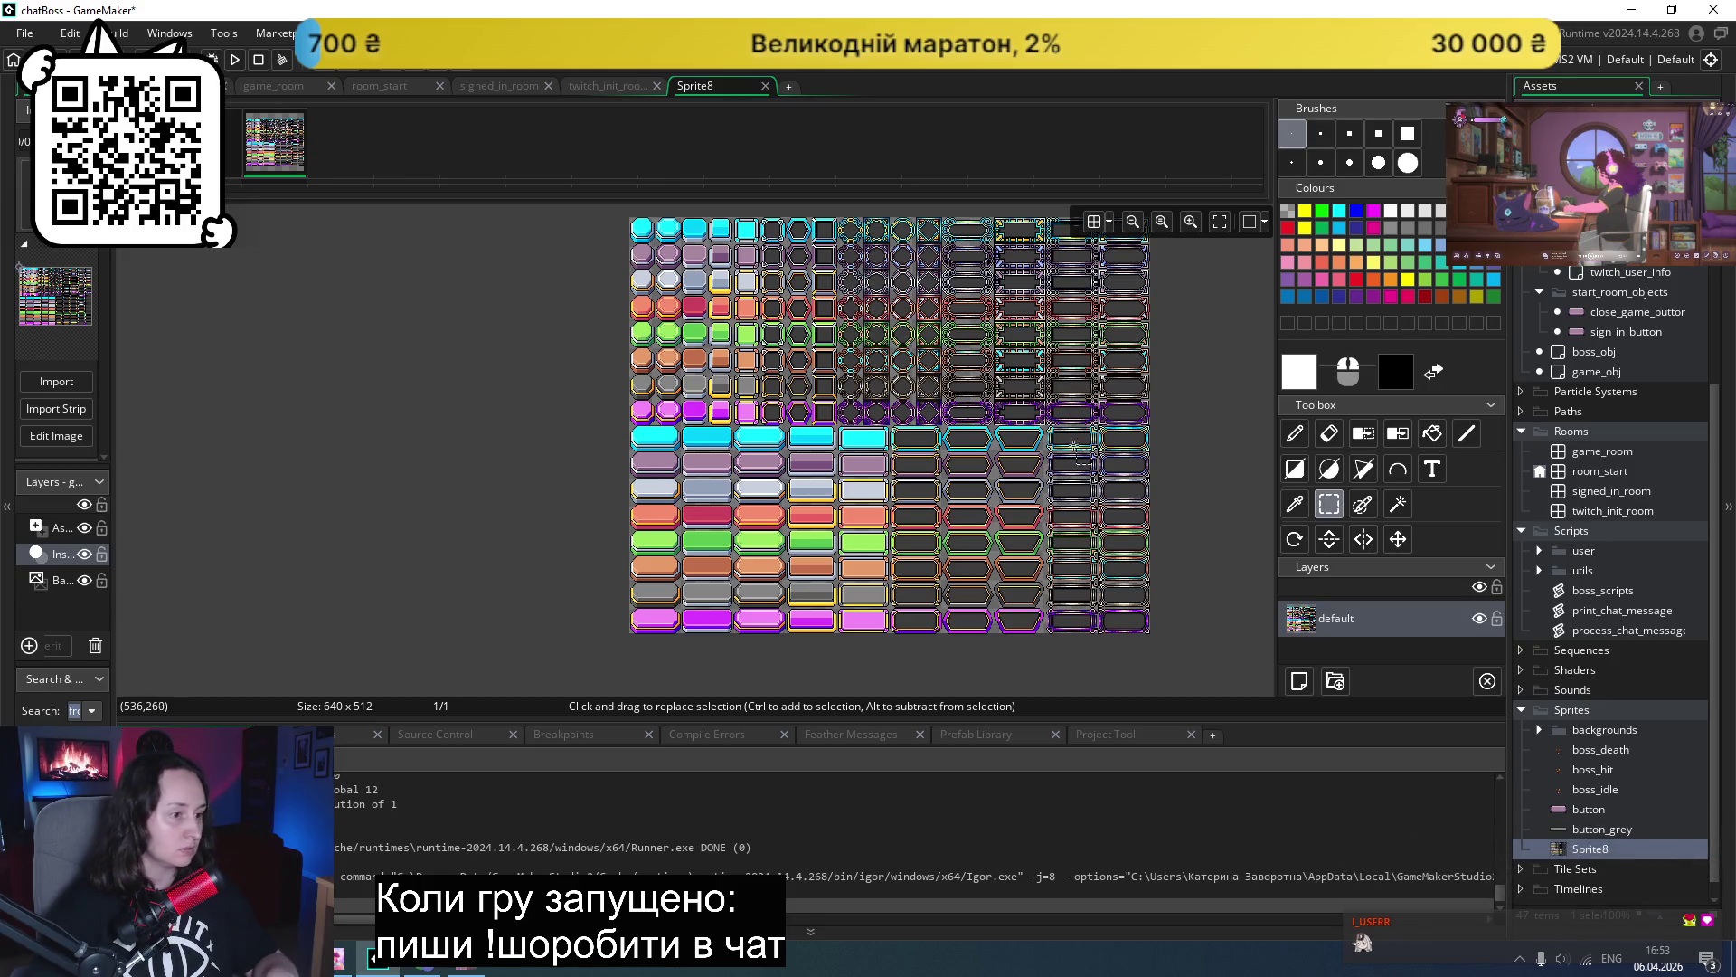
scroll(1085, 443, "left", 1)
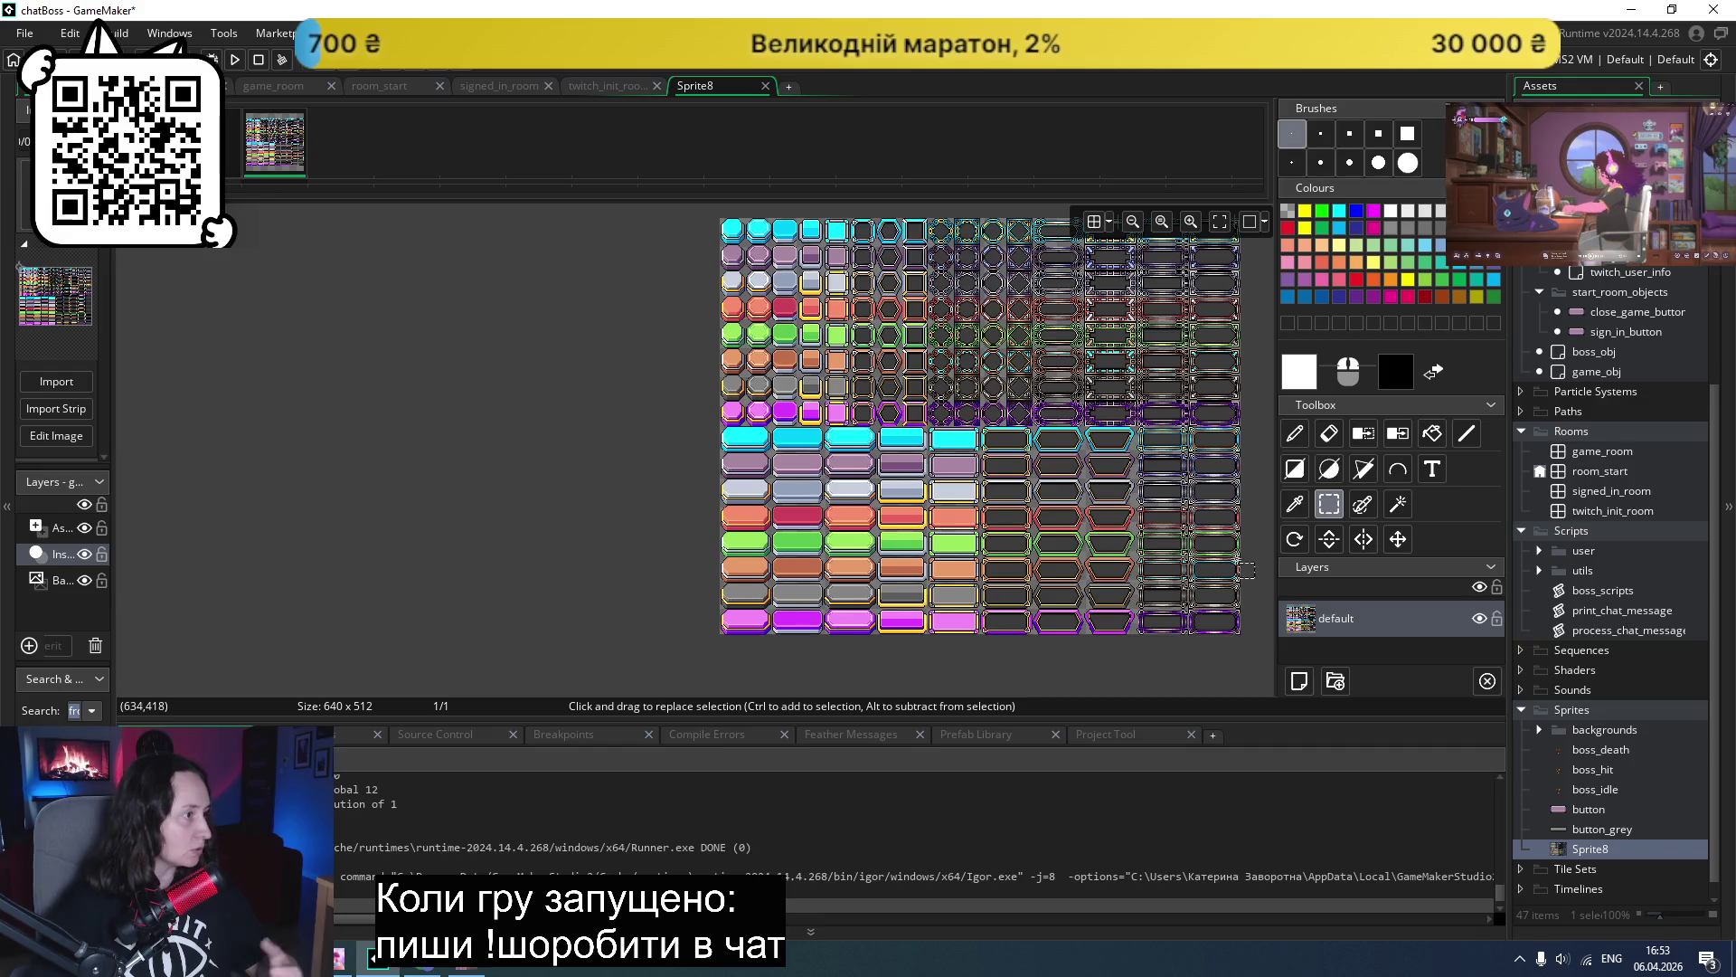
double_click(1590, 849)
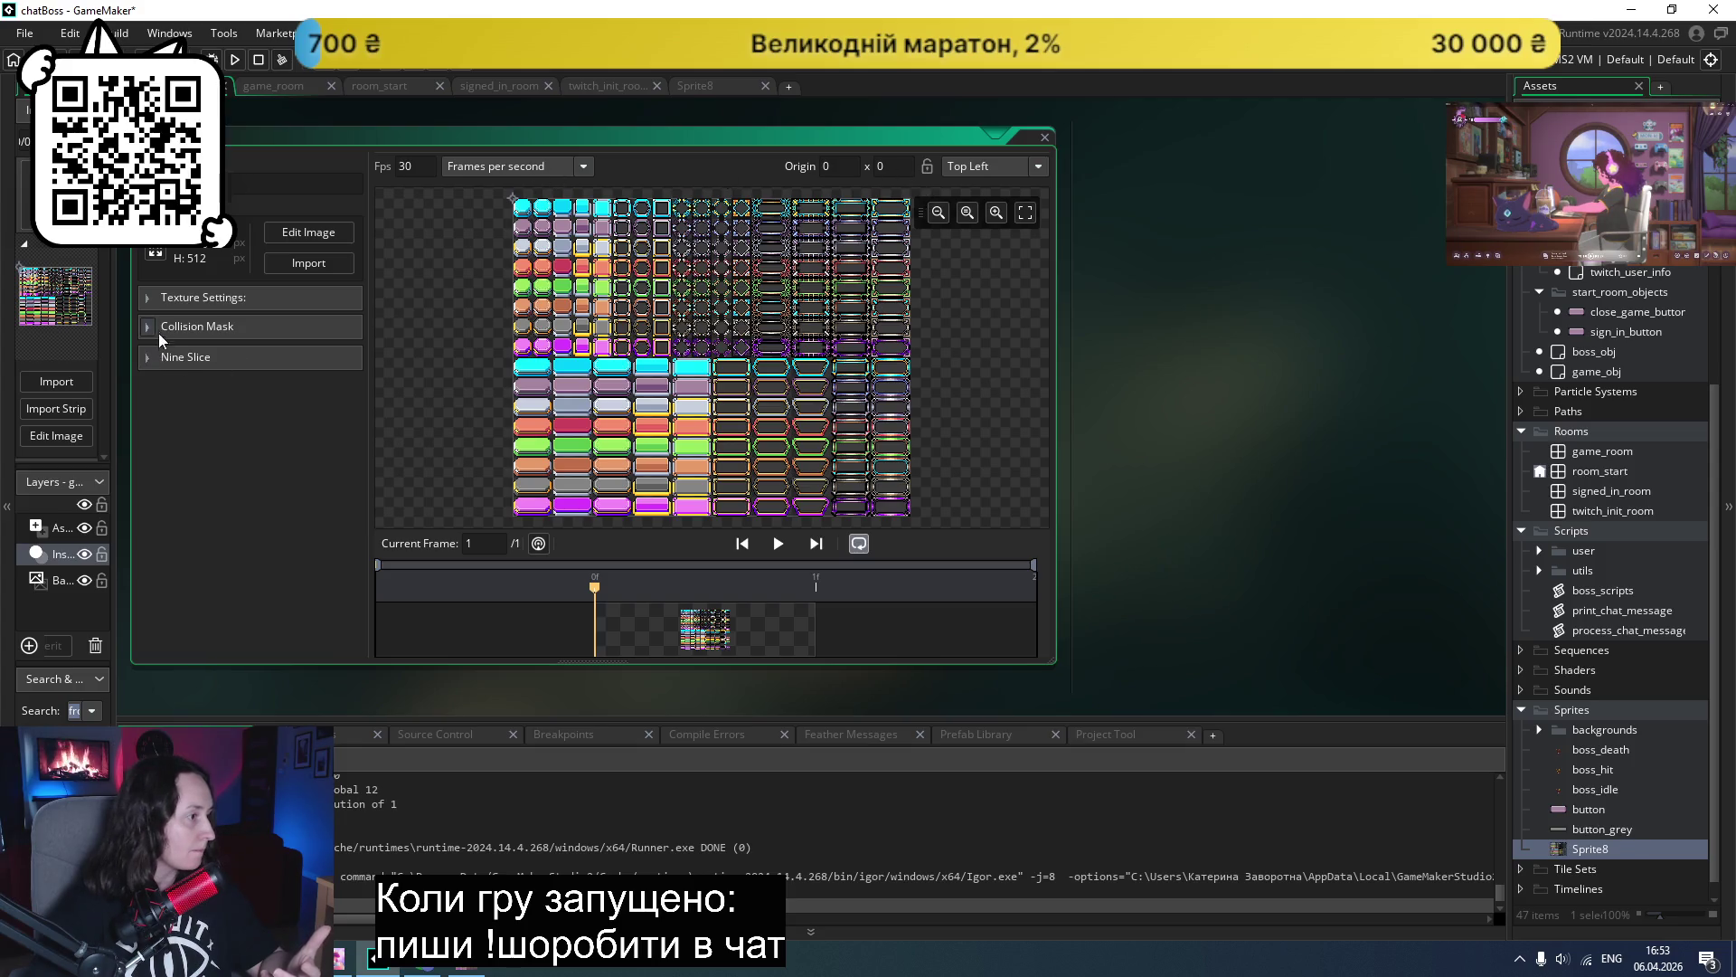
left_click(148, 299)
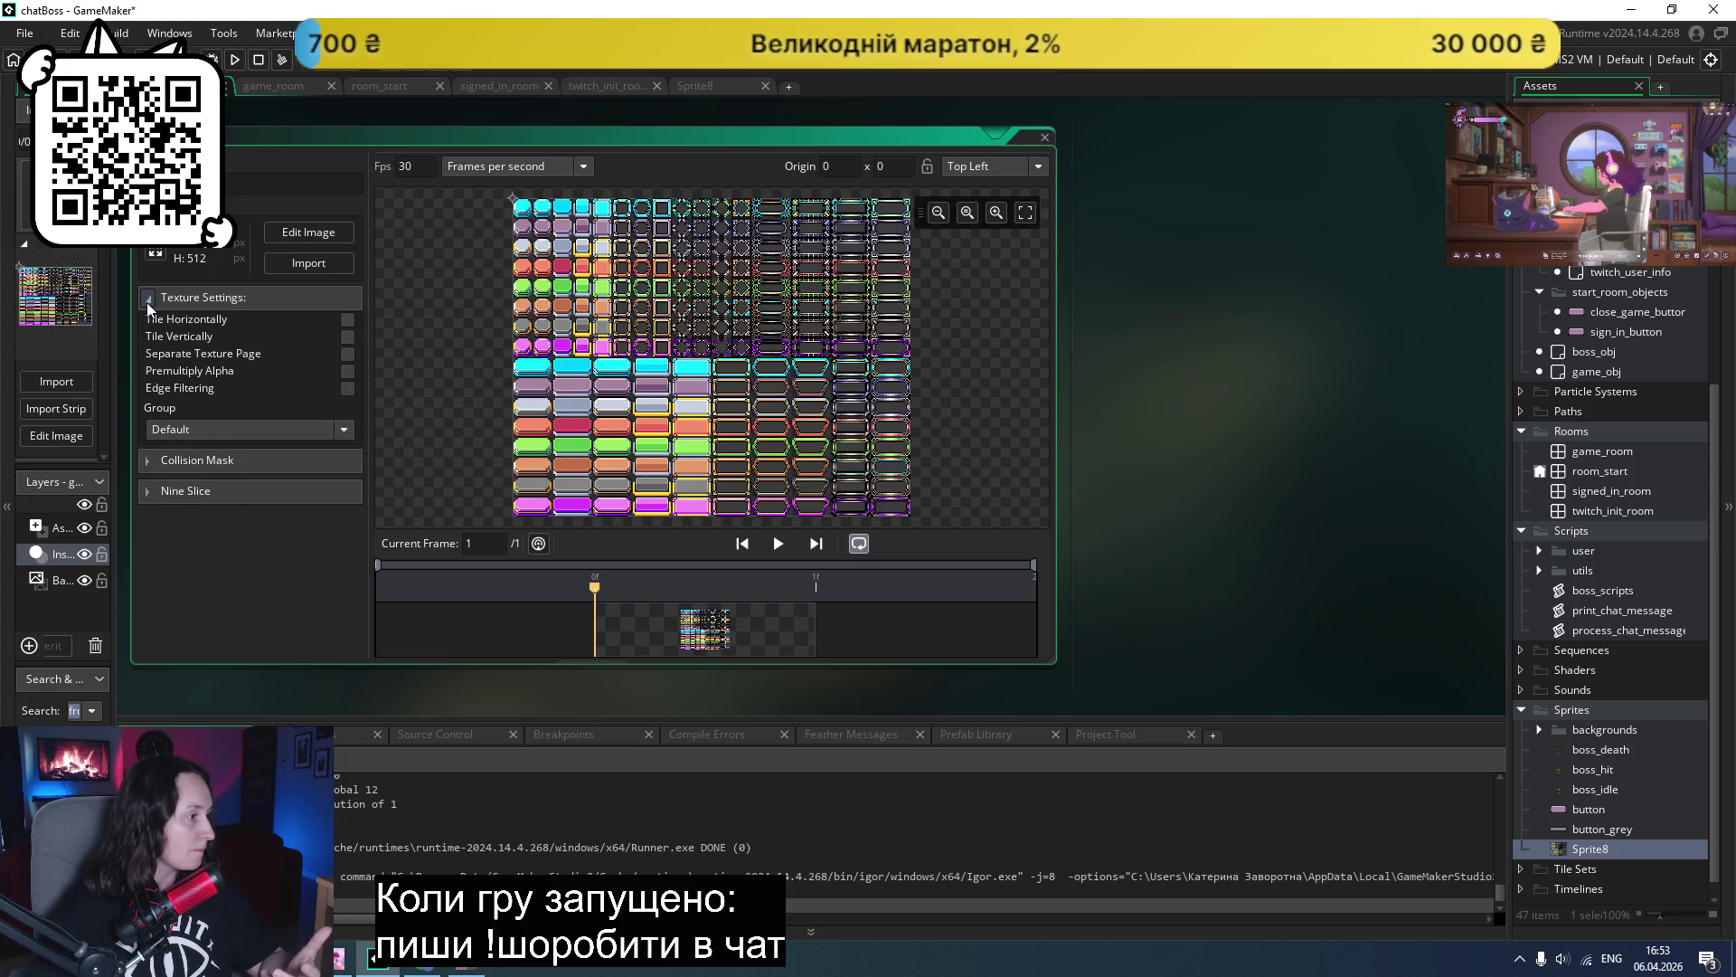
left_click(148, 299)
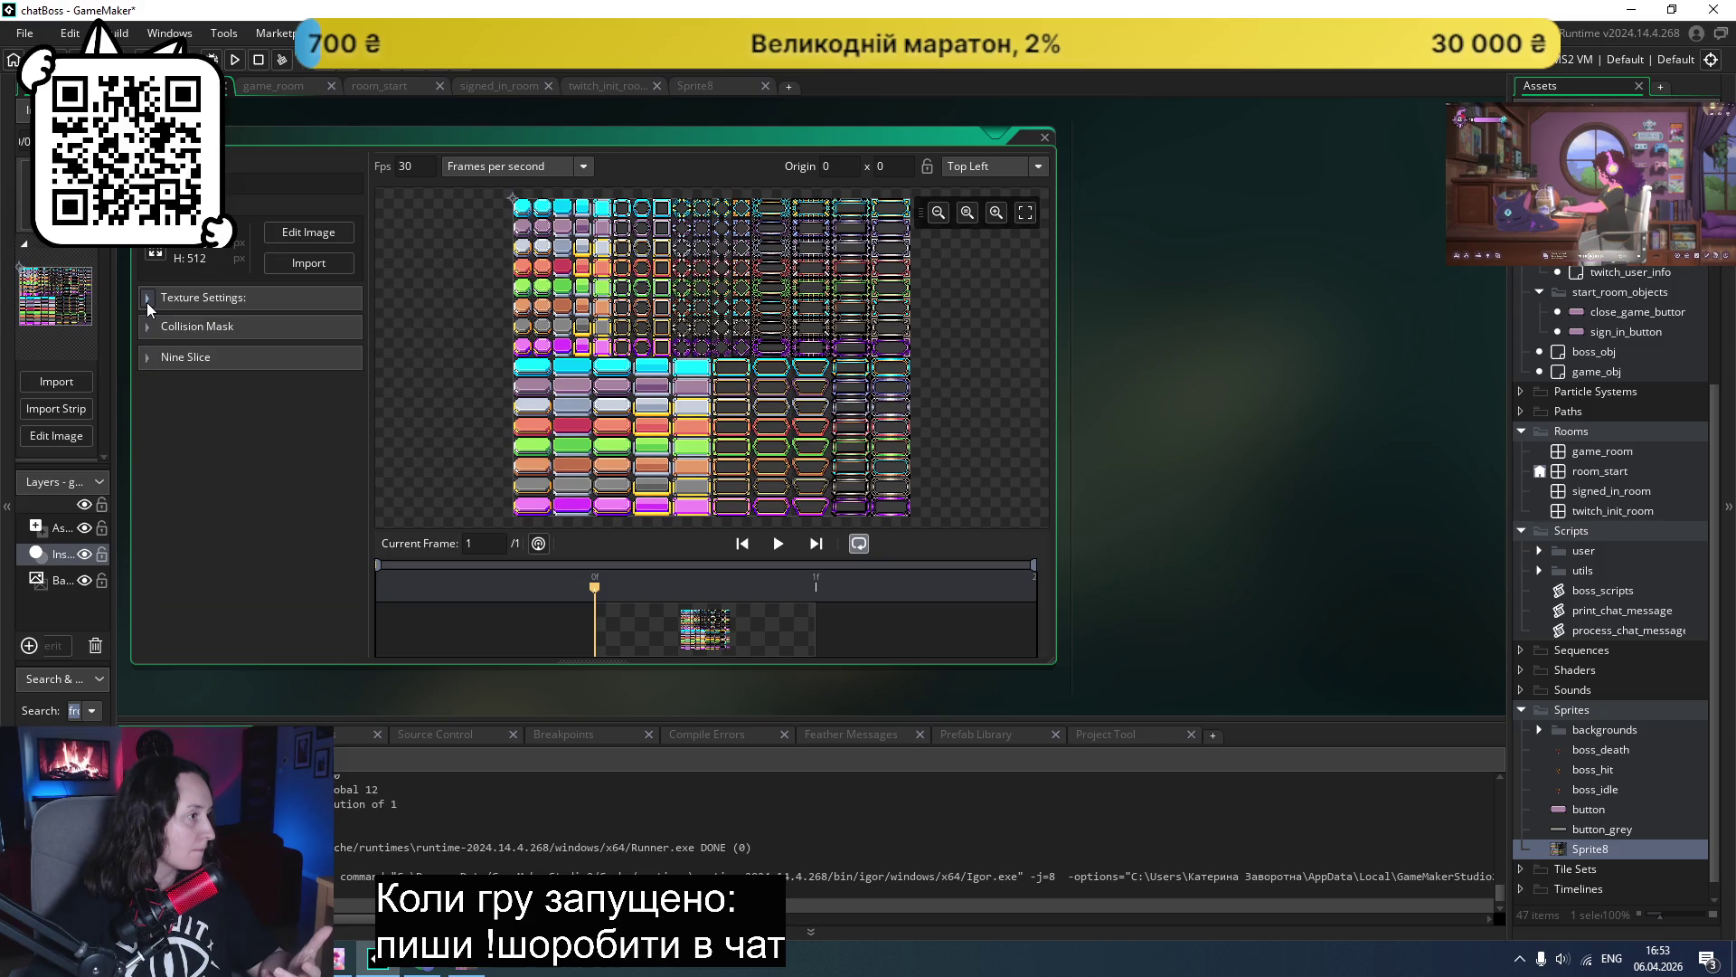
left_click(308, 233)
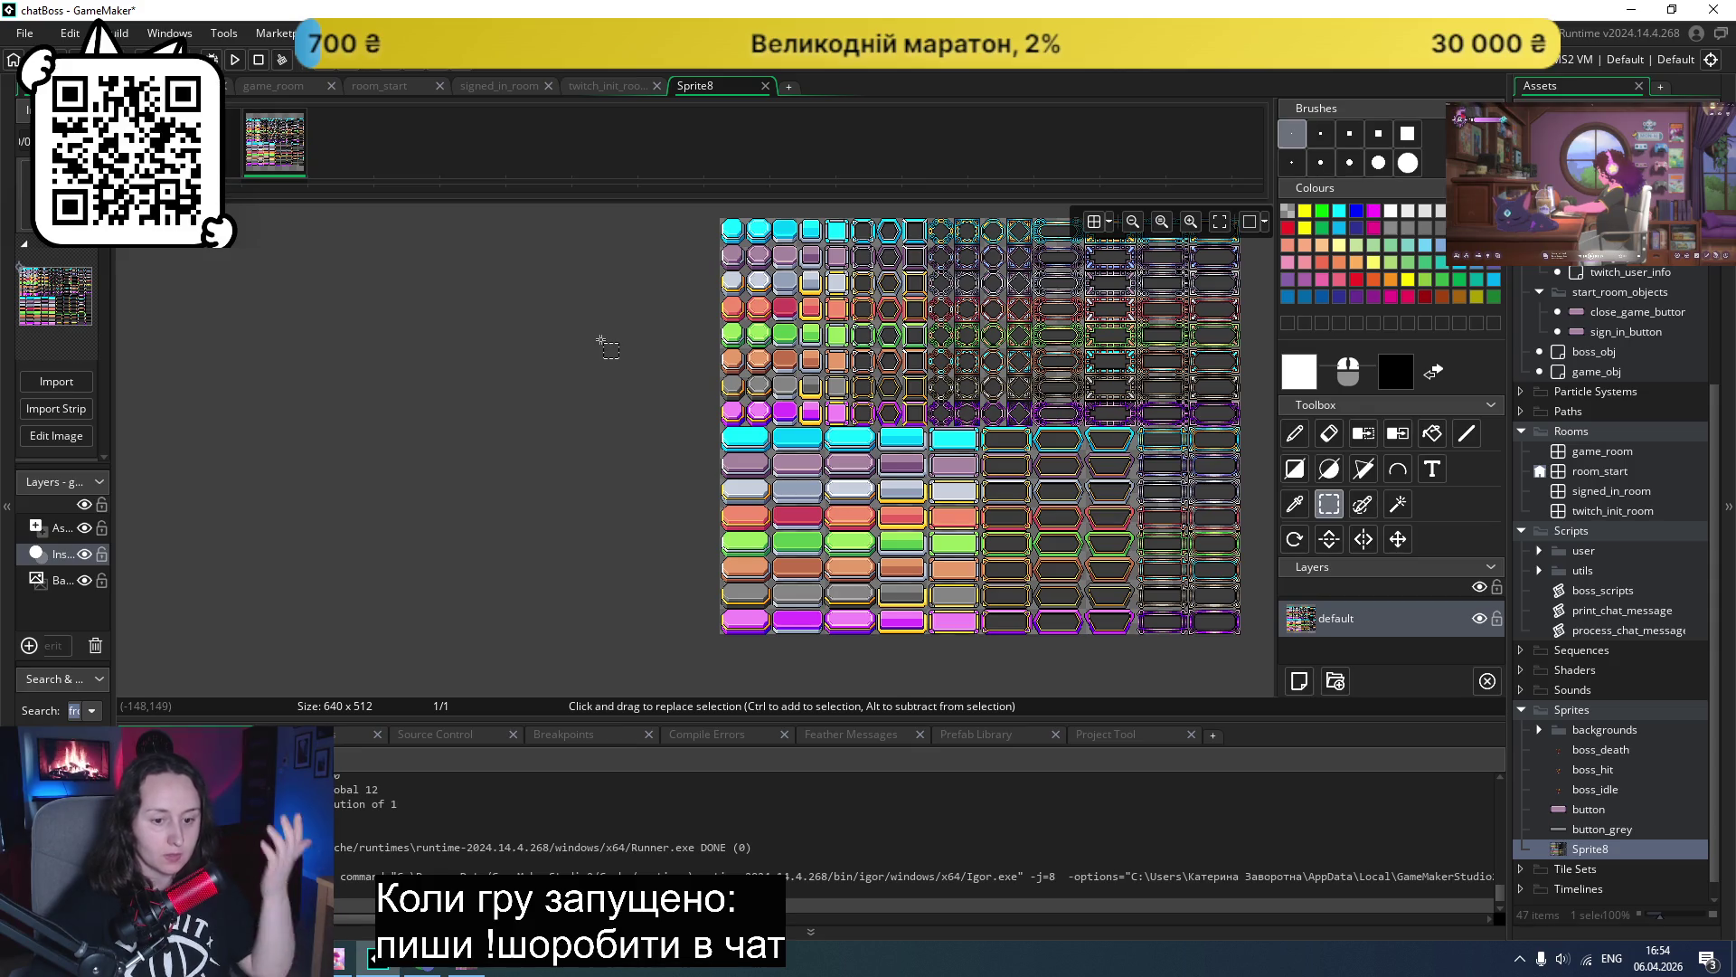
left_click(422, 969)
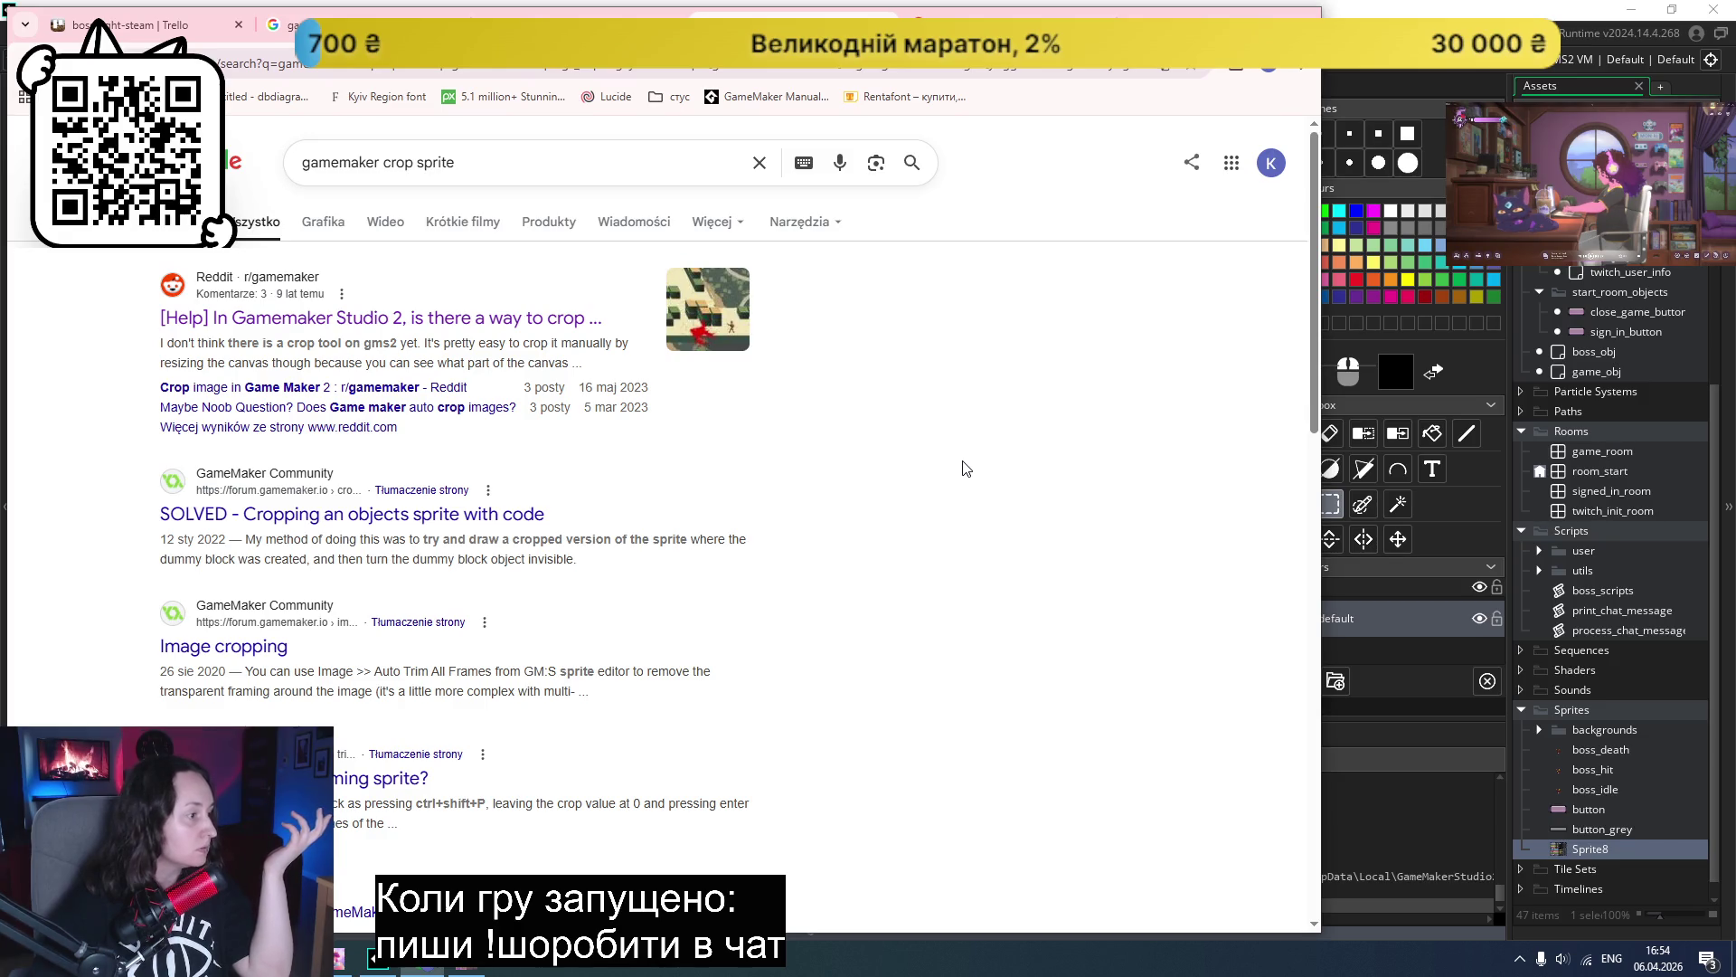
- Open the cropping-with-code result in a new tab and glance at the button sheet in GIMP
middle_click(517, 514)
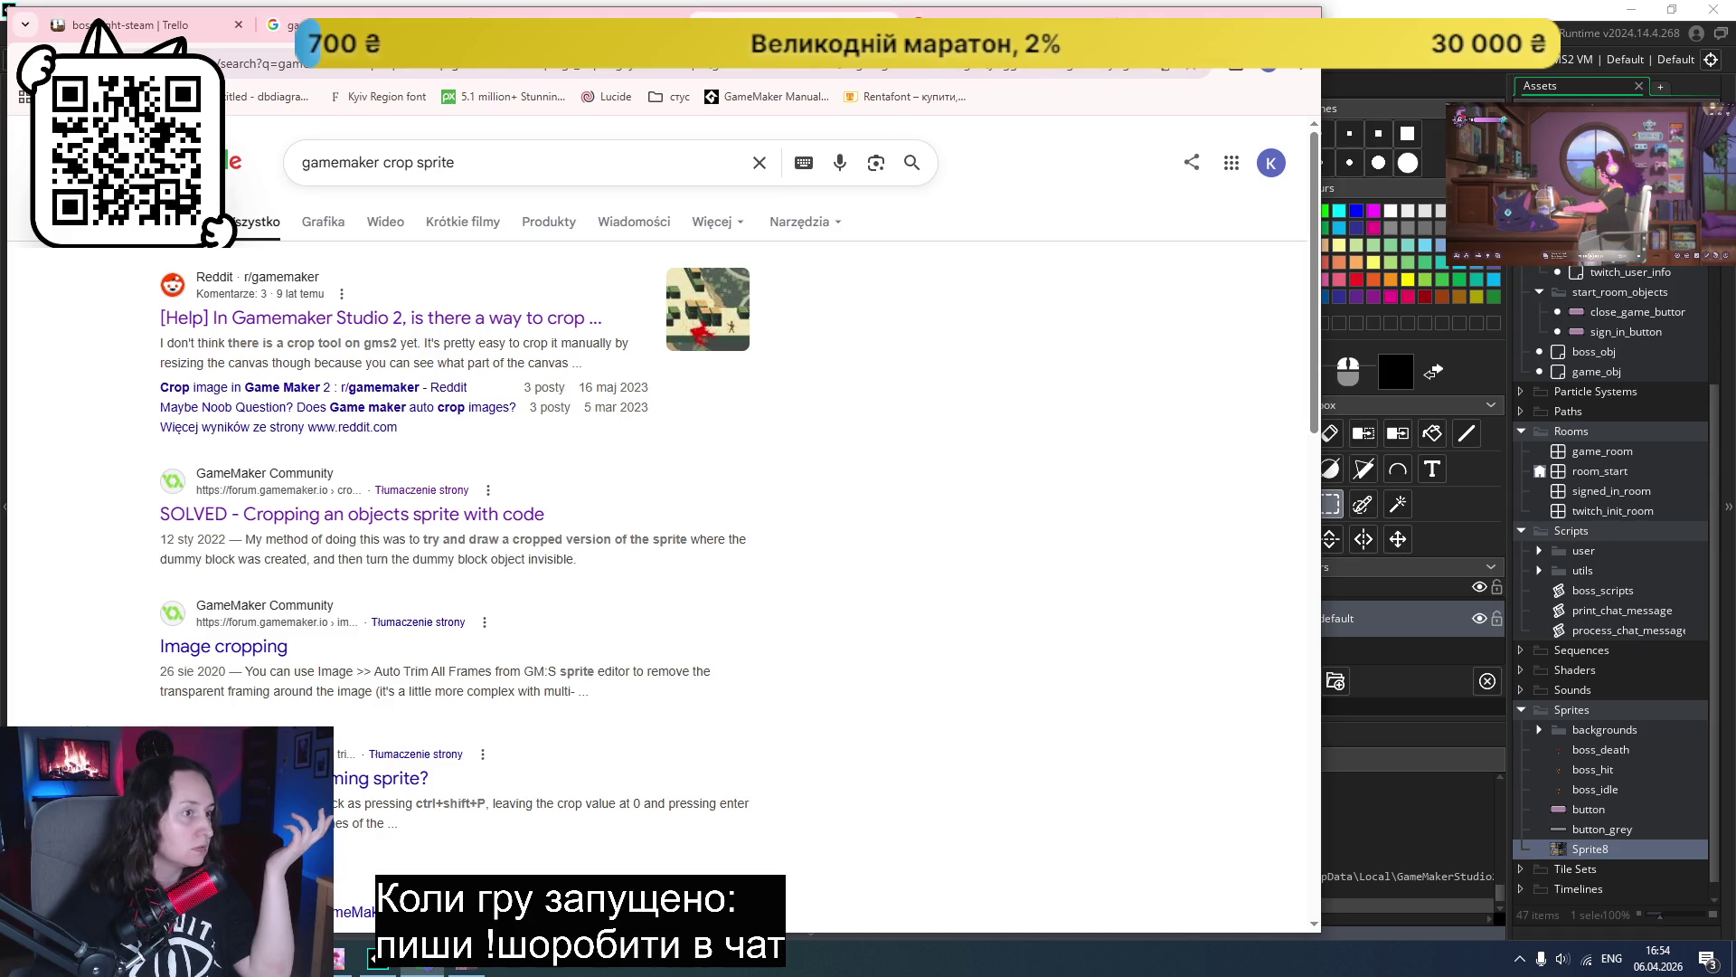
left_click(1003, 25)
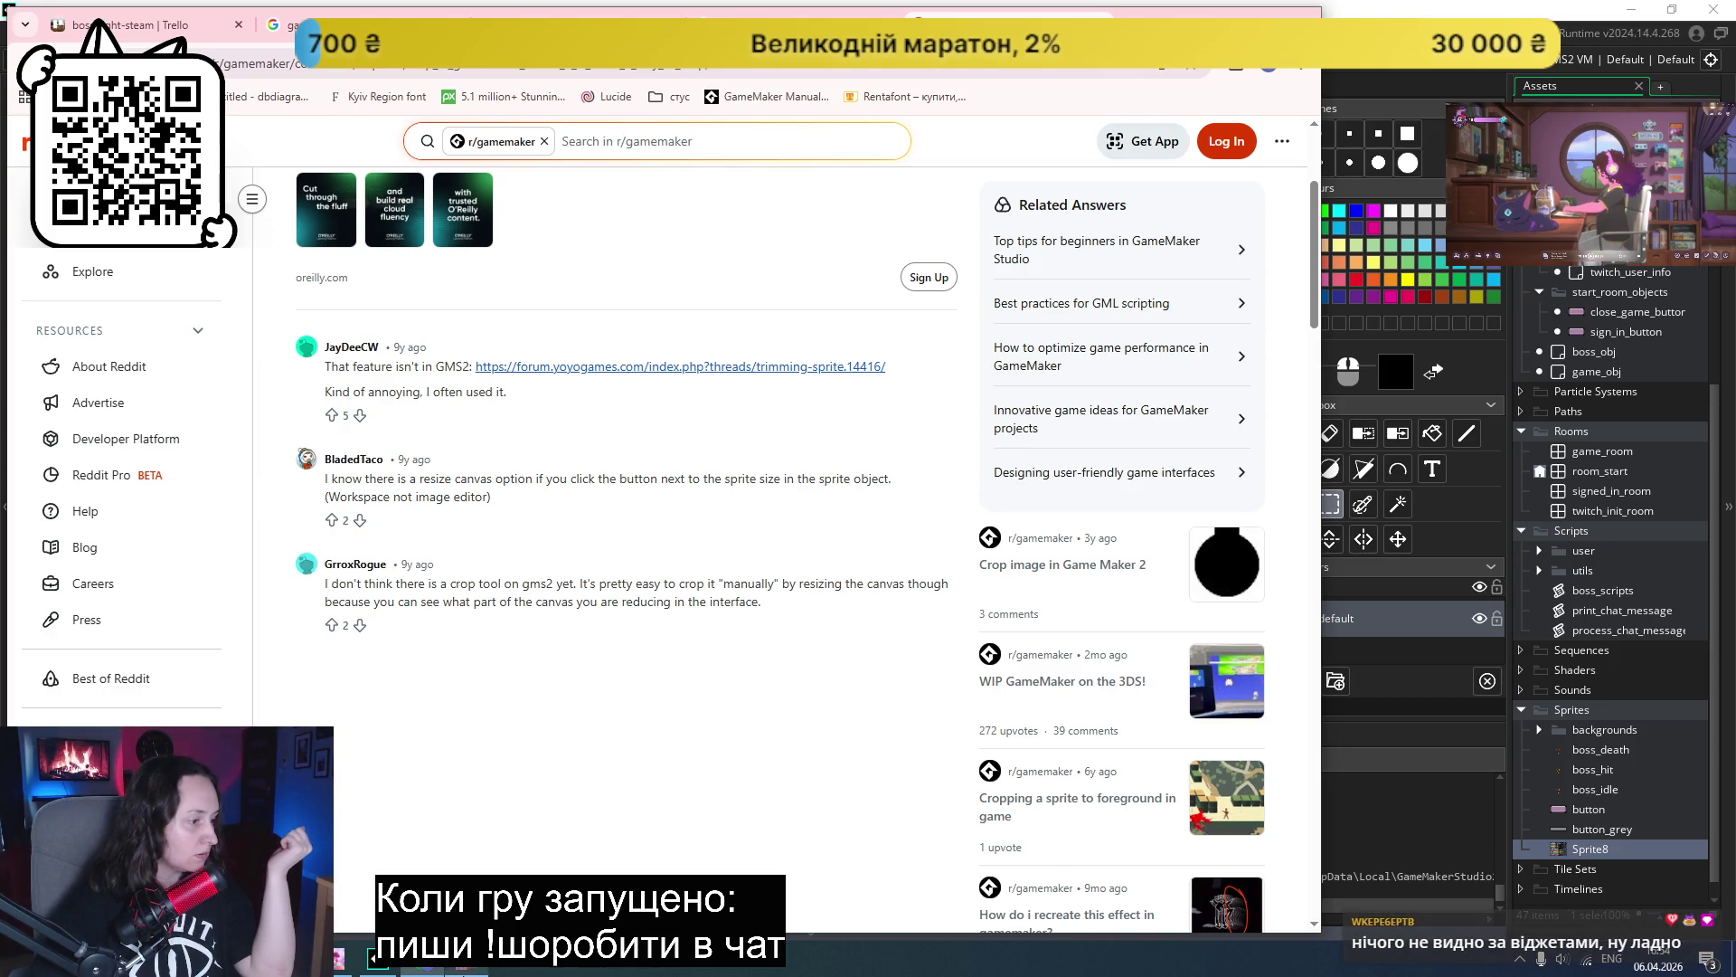
mouse_move(471, 971)
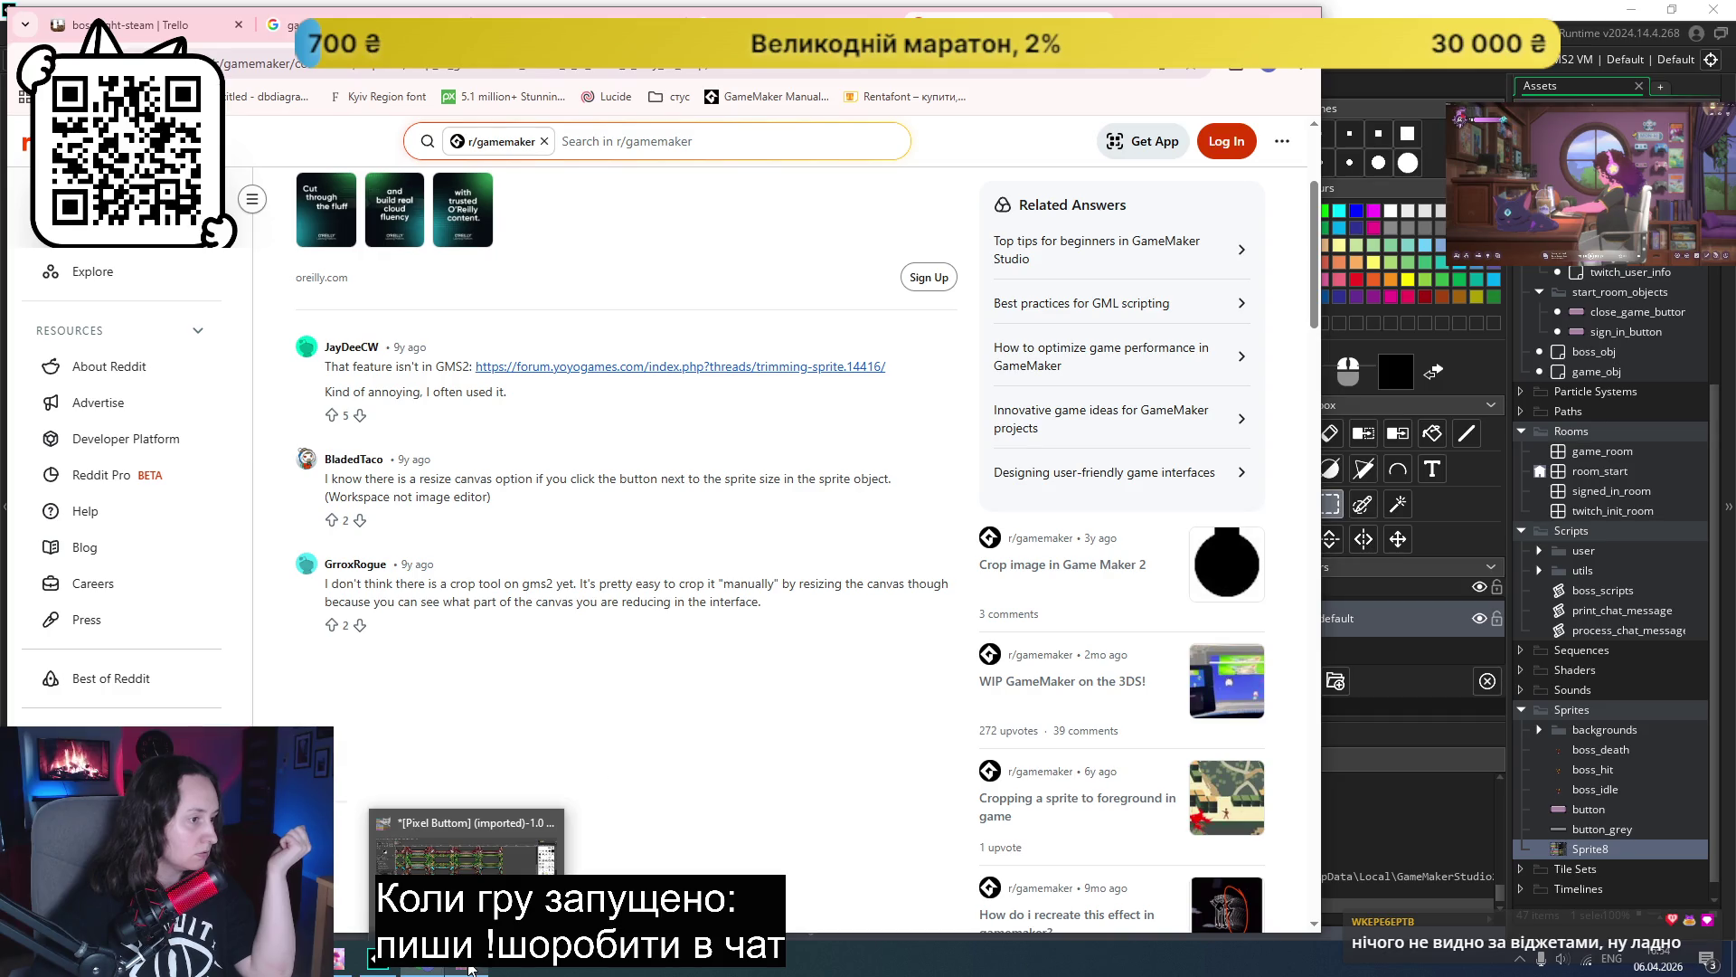
left_click(466, 846)
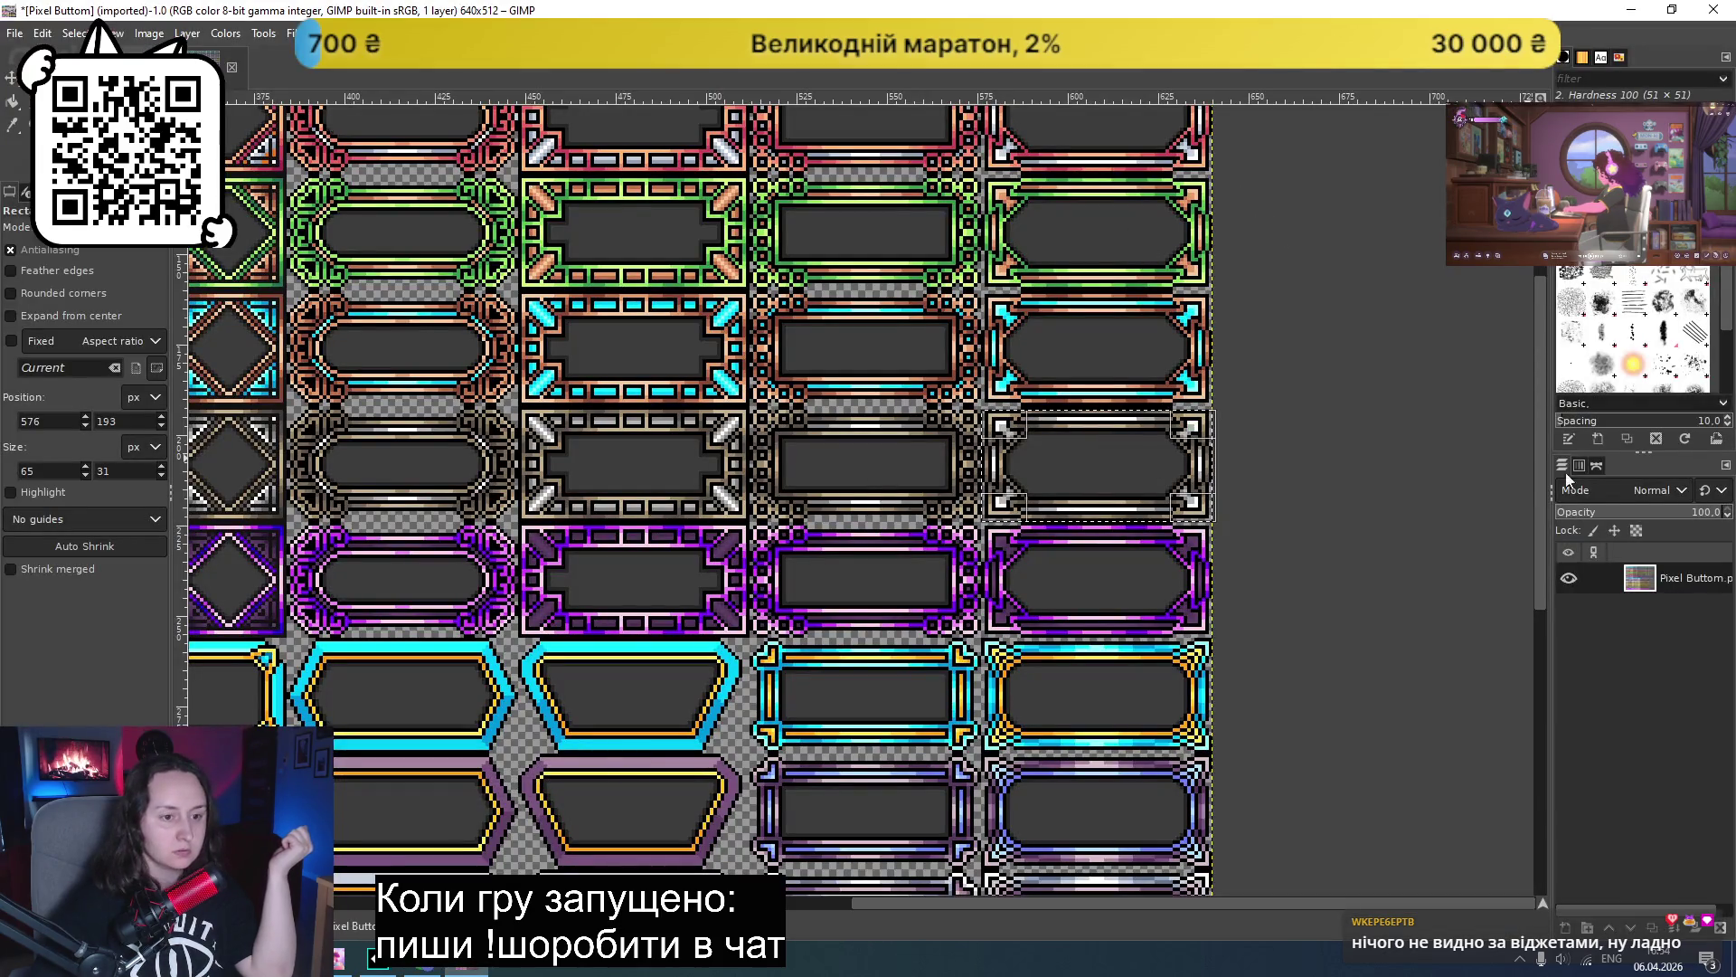
key("alt+Tab")
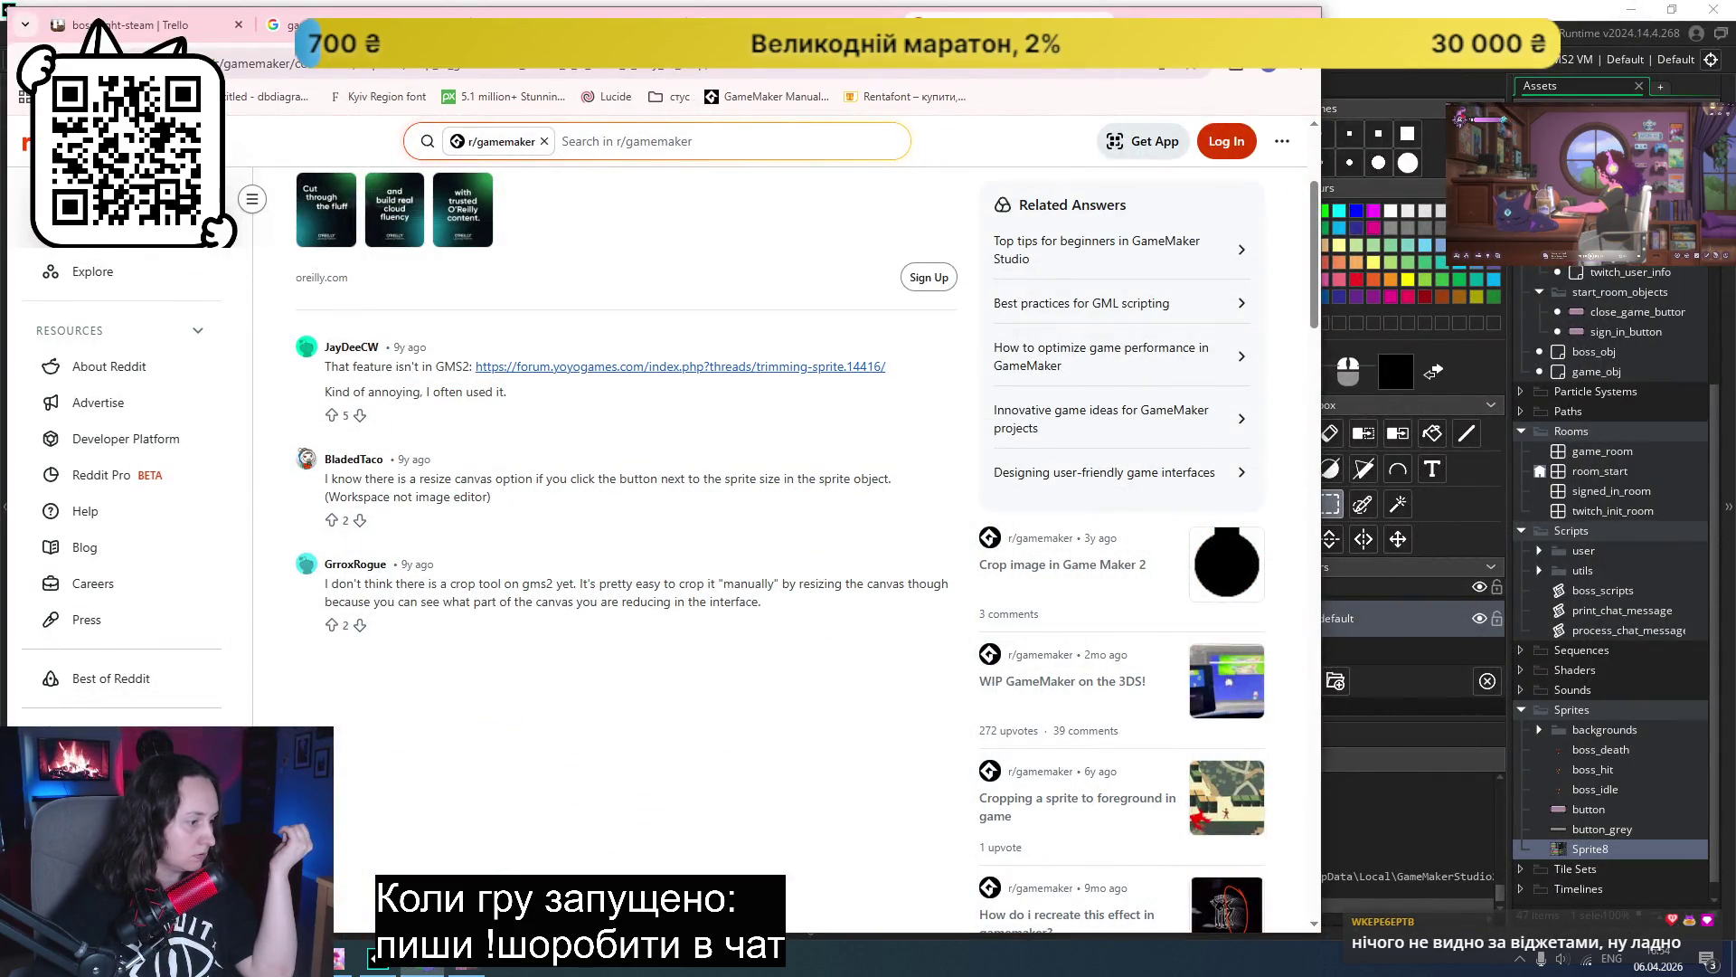
- Return to Sprite8 in GameMaker and bring up its image resize options
left_click(378, 957)
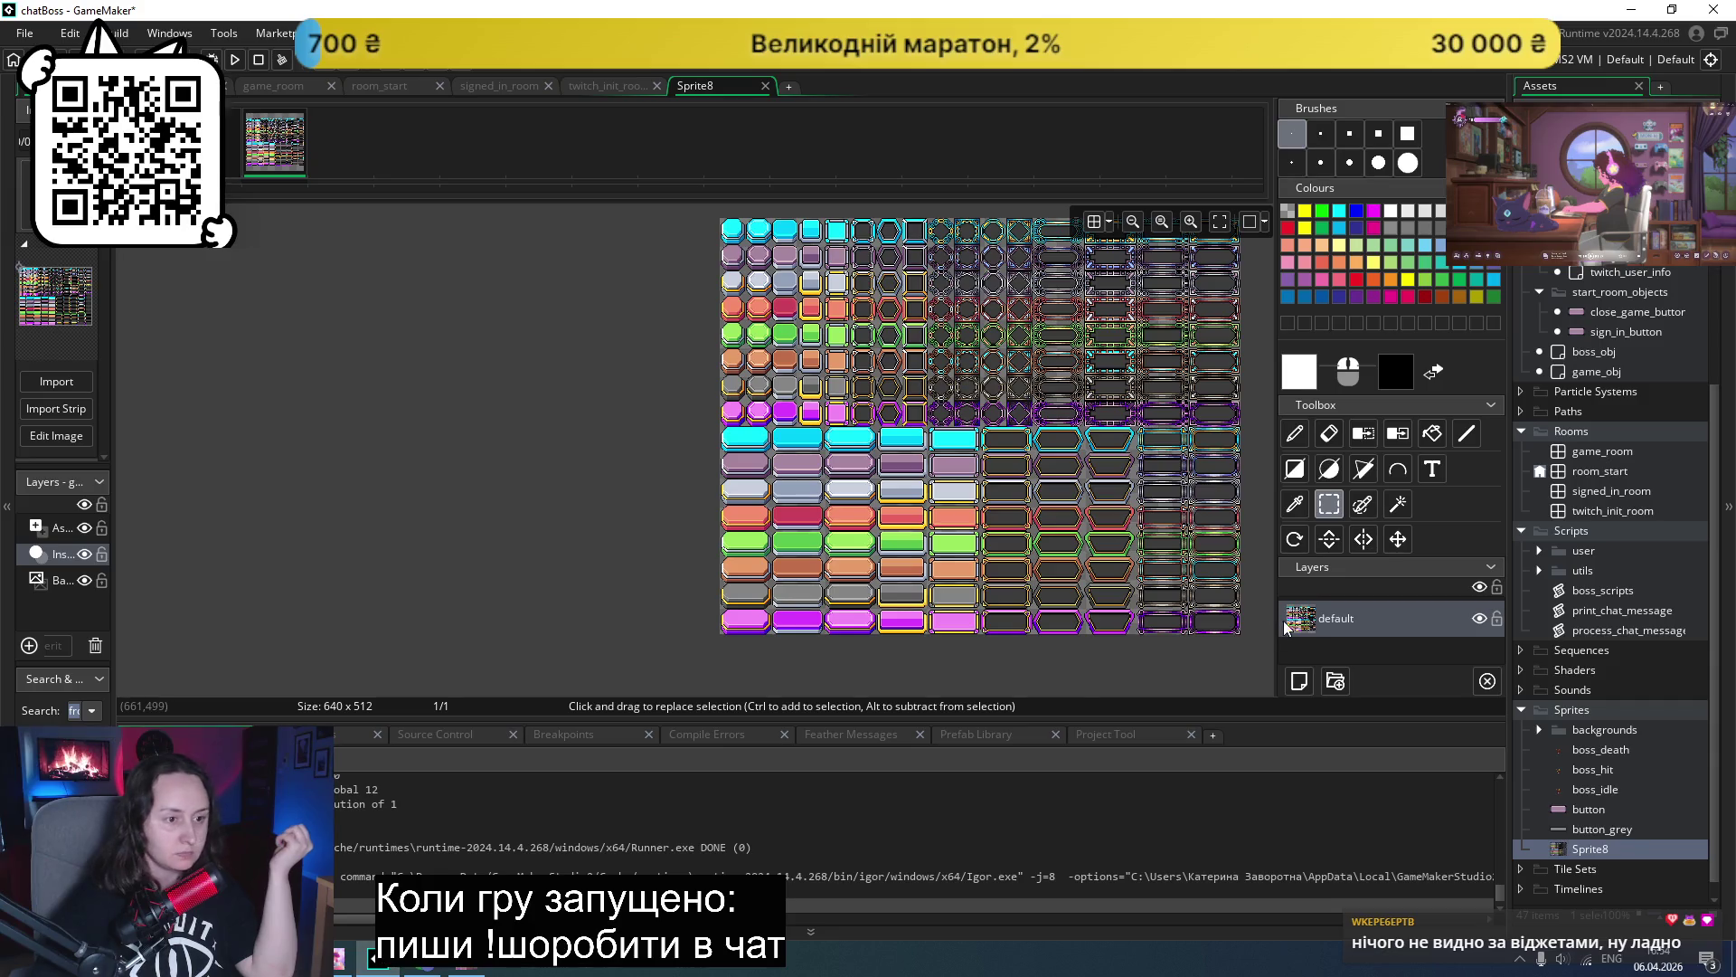
double_click(1588, 850)
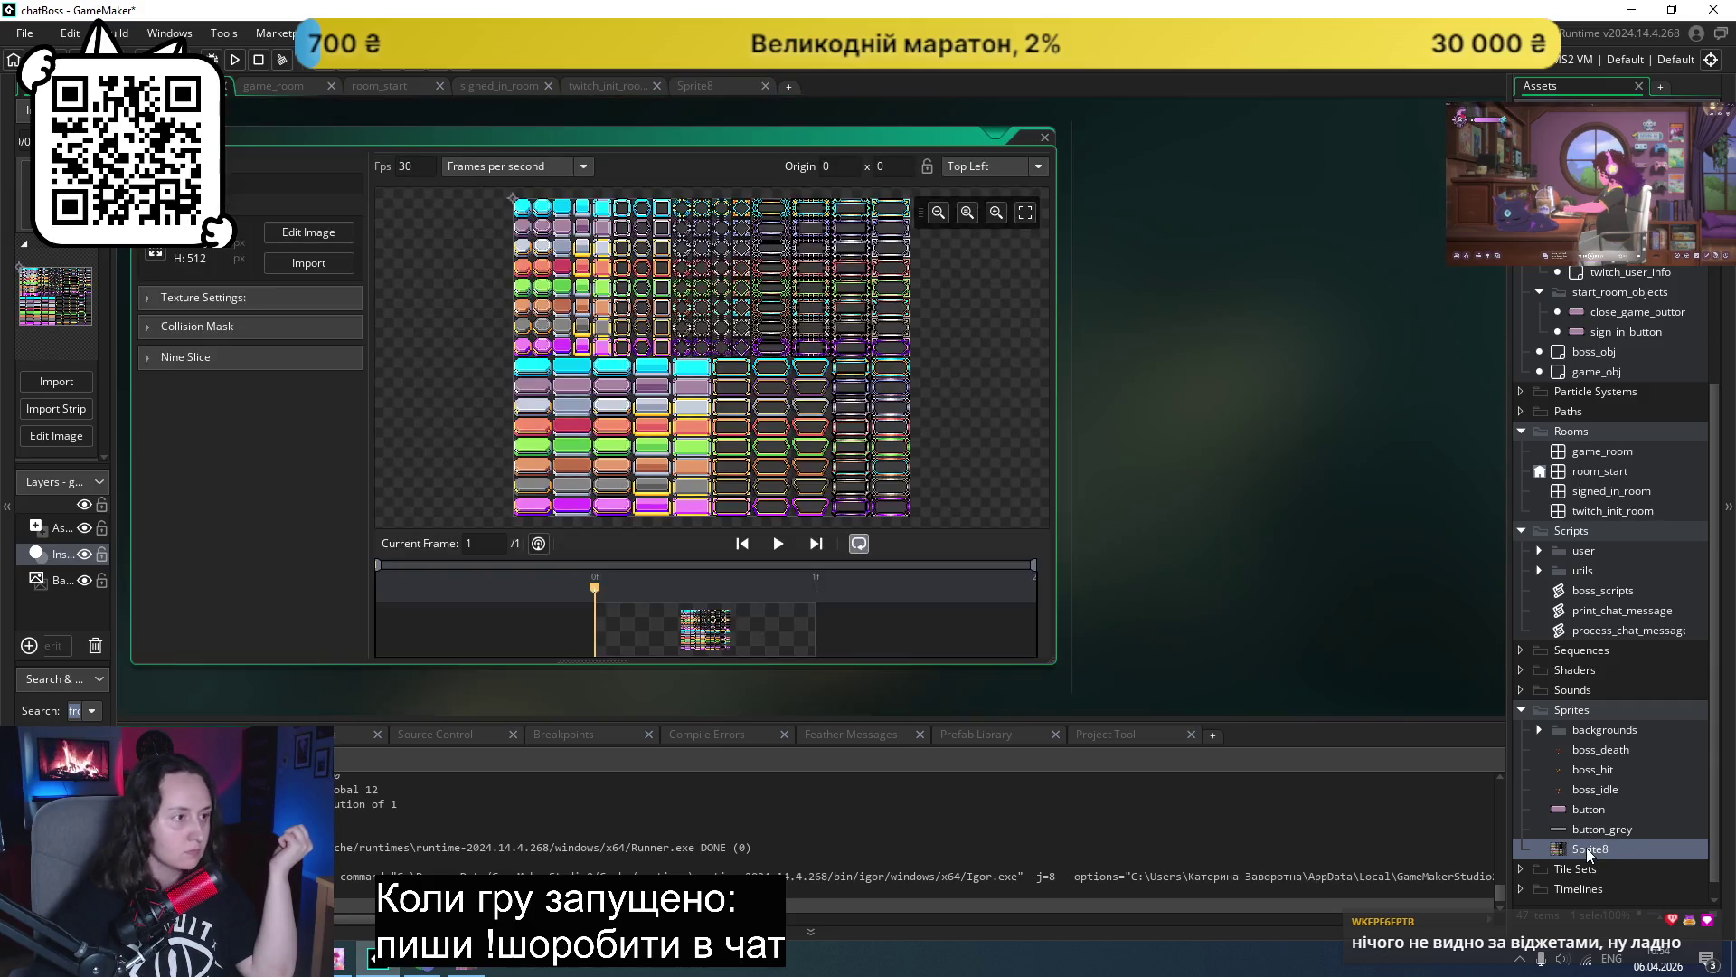
left_click(155, 254)
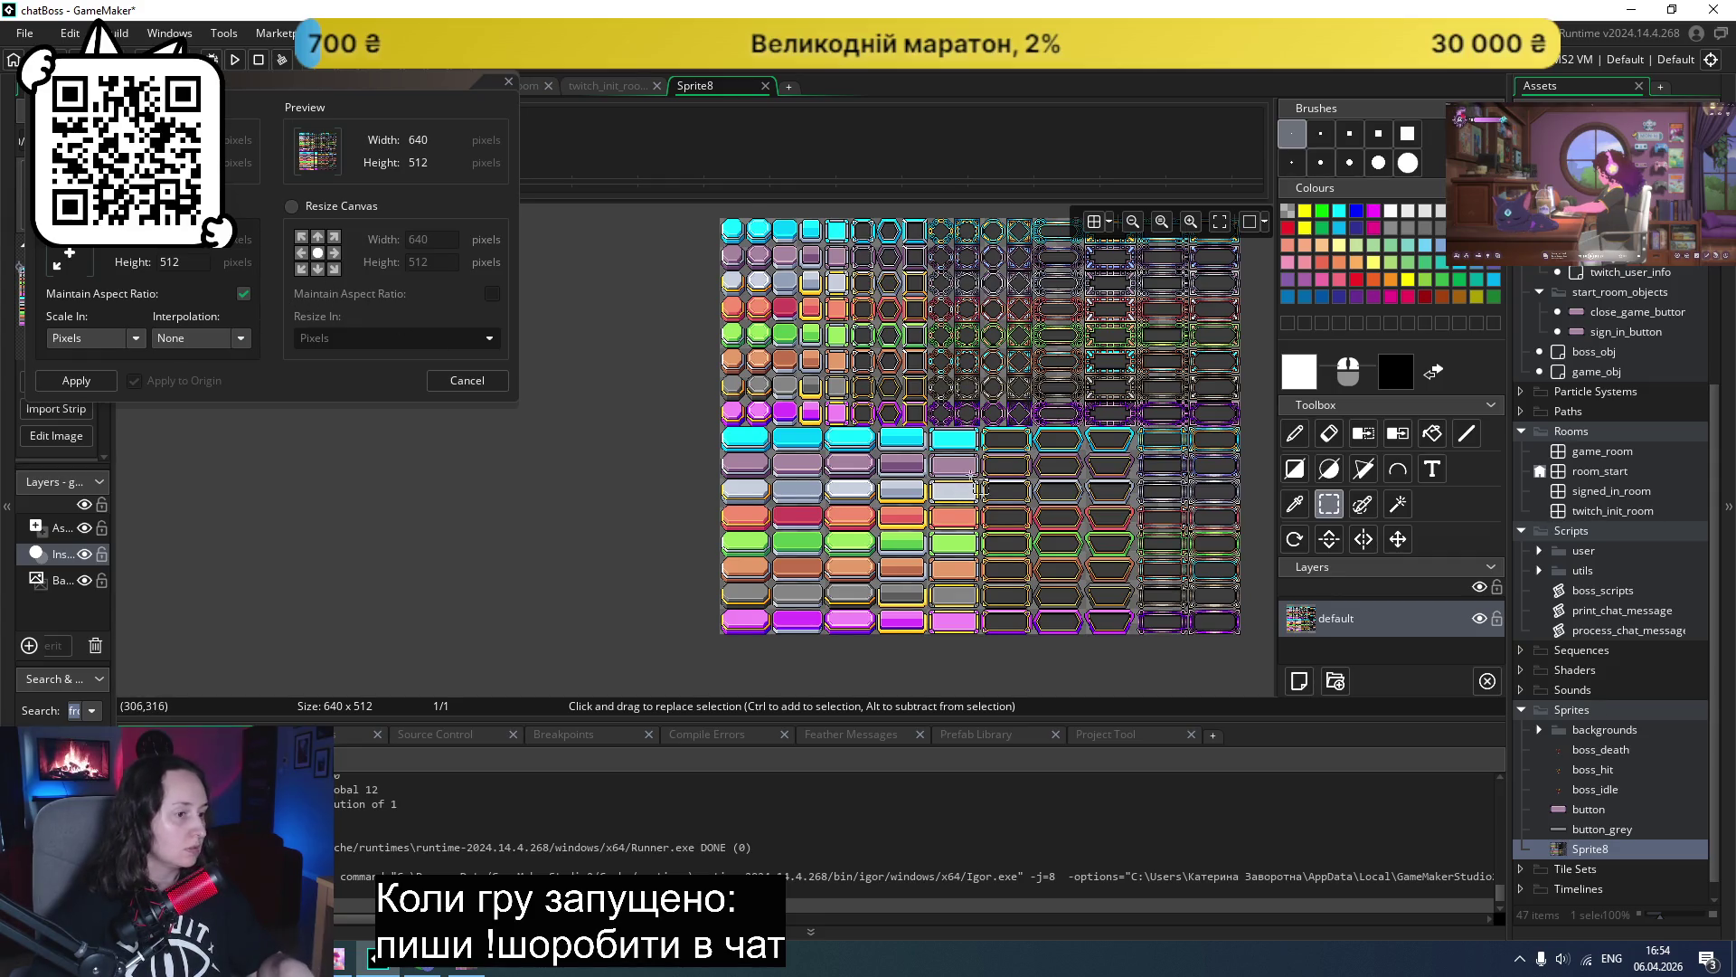
- Switch the Resize dialog from scaling to Resize Canvas
scroll(949, 491, "right", 2)
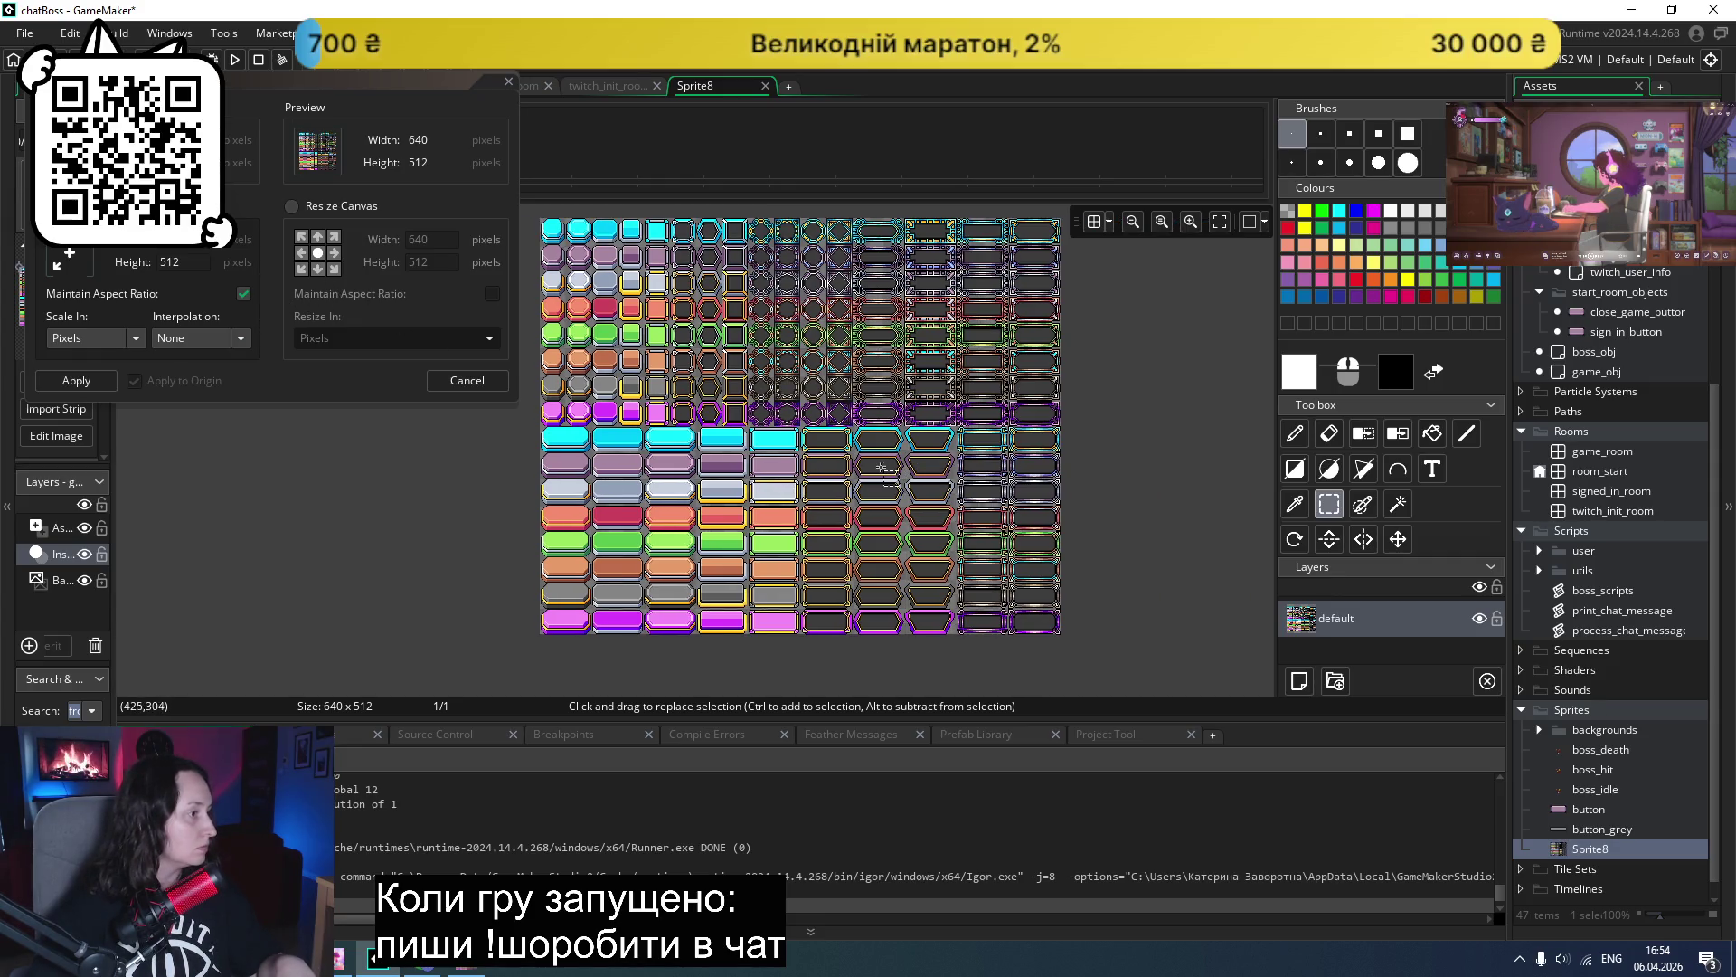
scroll(881, 467, "down", 1)
scroll(1033, 448, "left", 2)
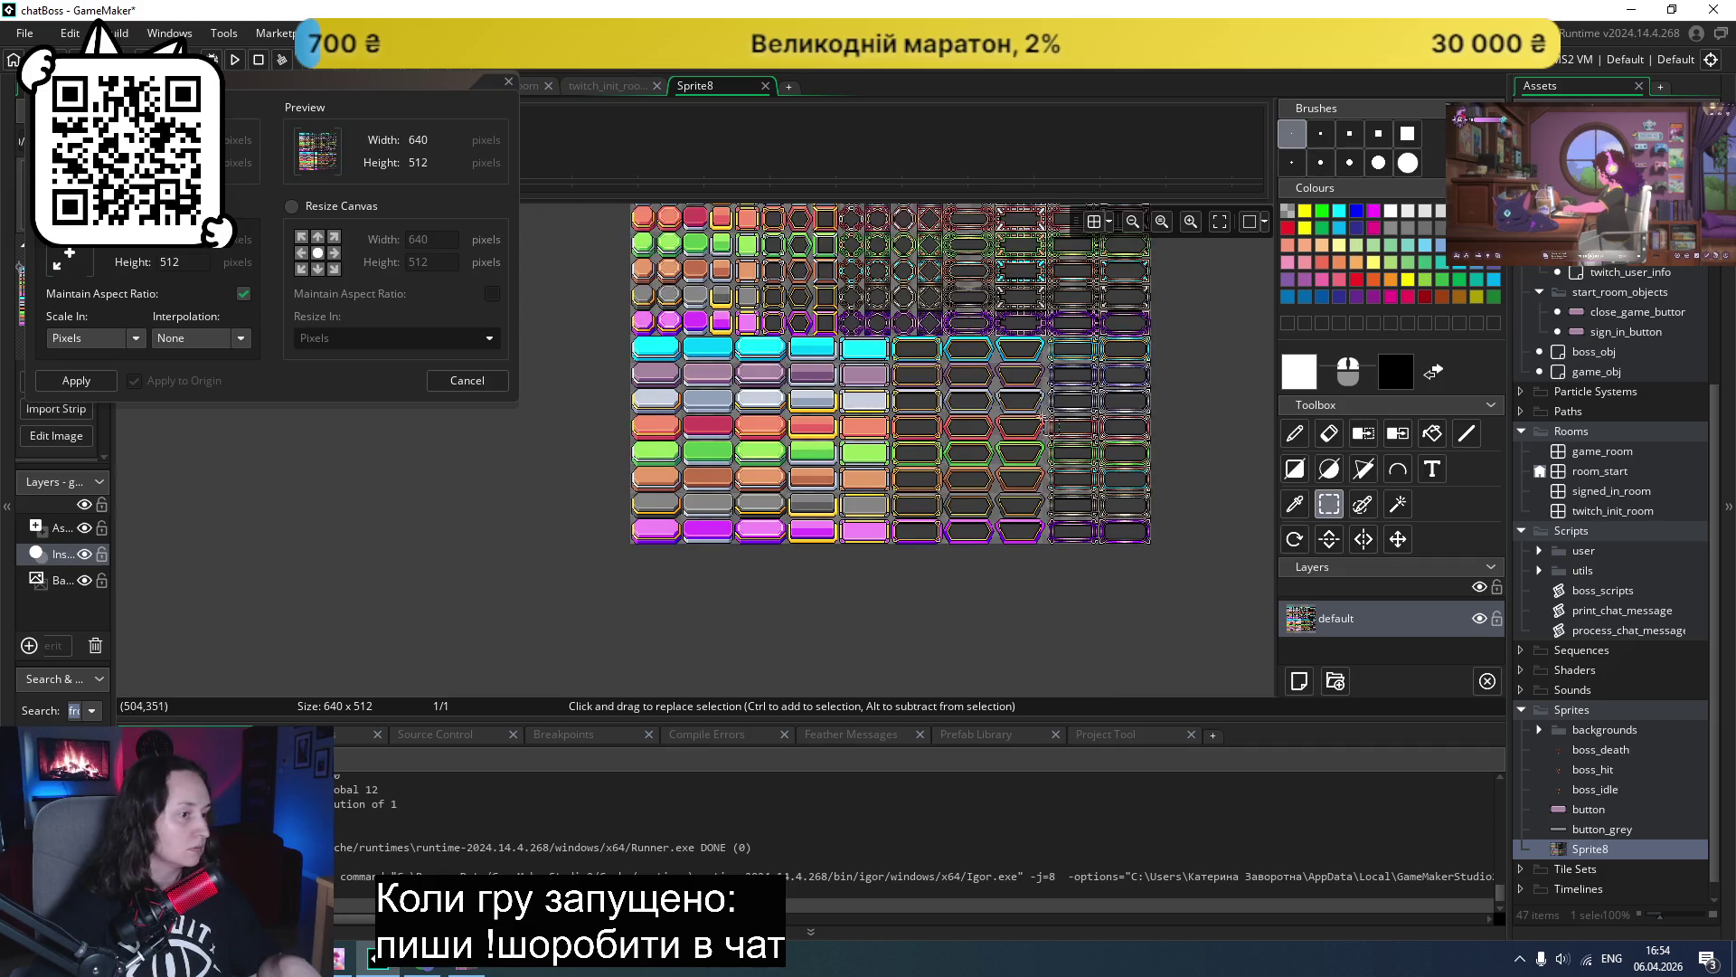
scroll(1029, 429, "right", 2)
scroll(1031, 425, "up", 3)
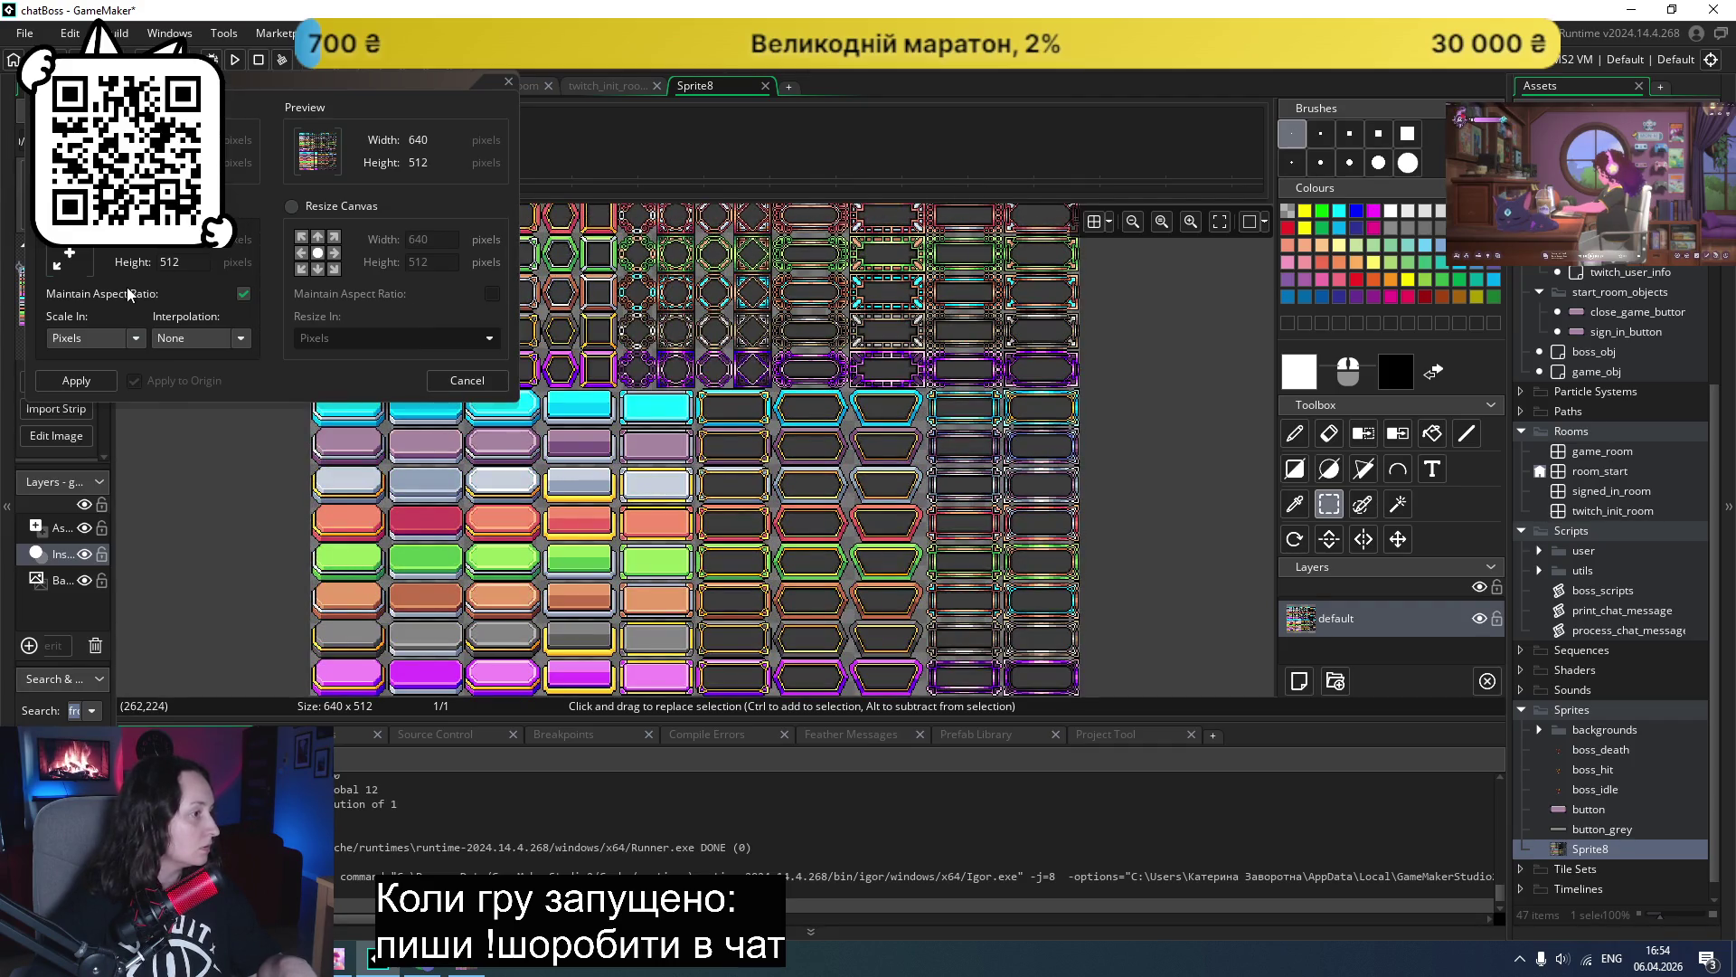
left_click(340, 207)
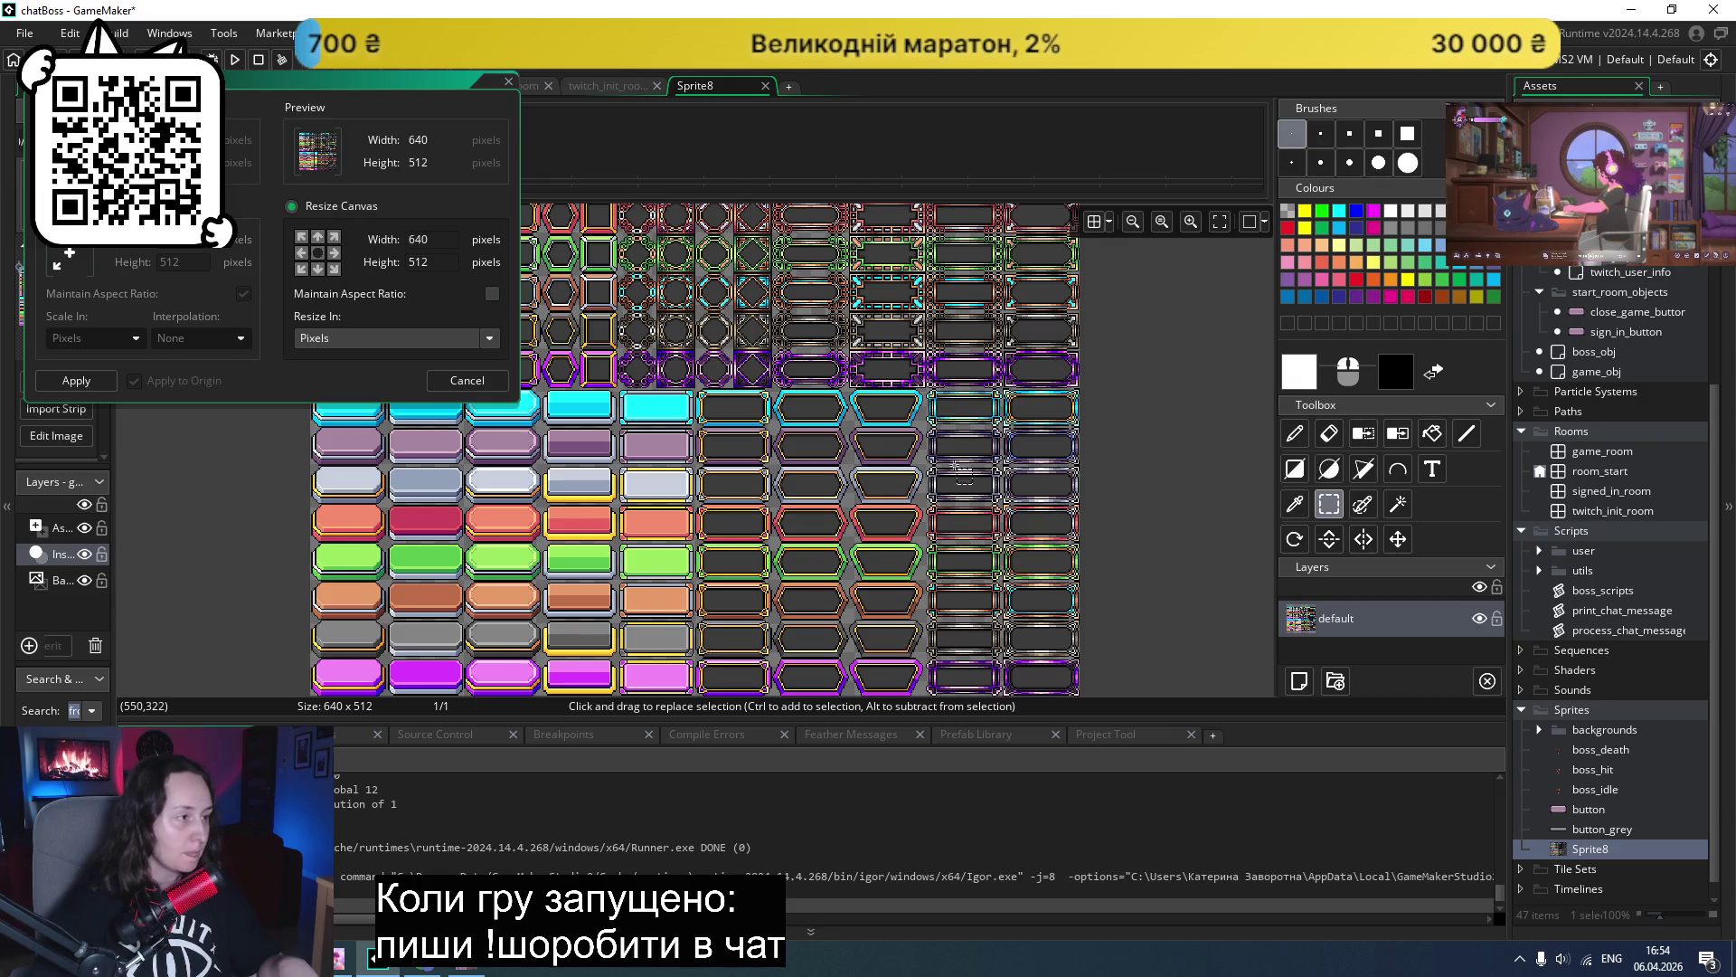
- Try a 200×50 canvas anchored right-middle, then cancel so Sprite8 stays 640×512
scroll(1054, 569, "down", 2)
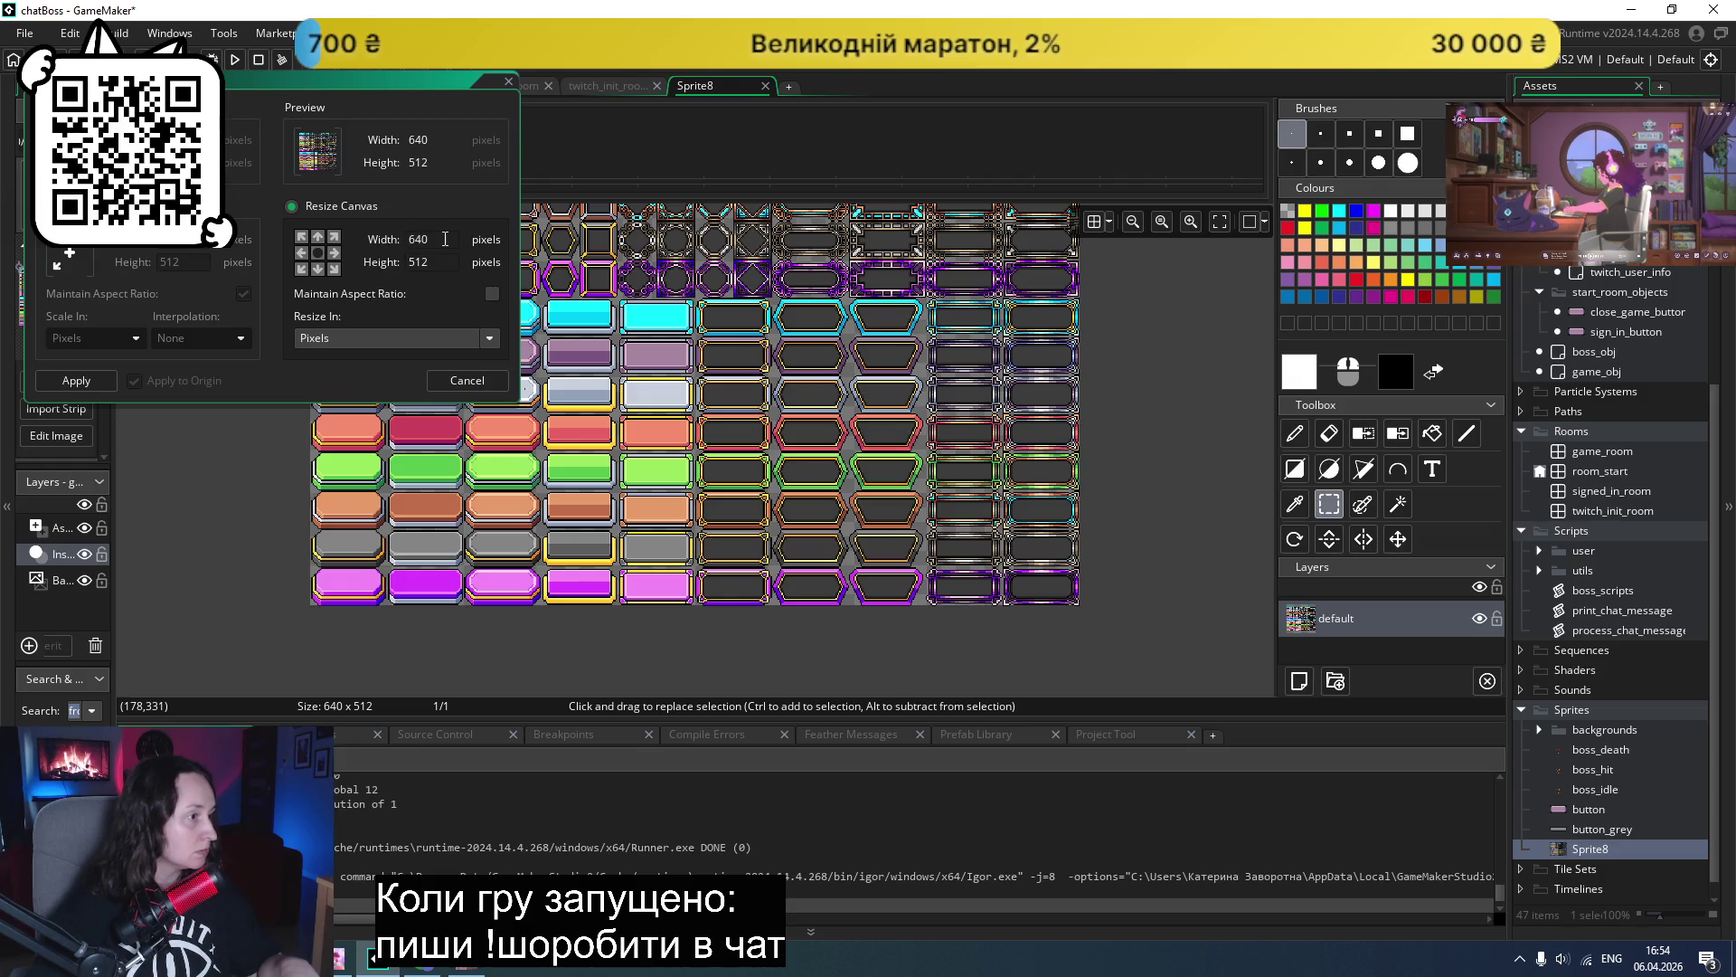
type("200")
double_click(441, 262)
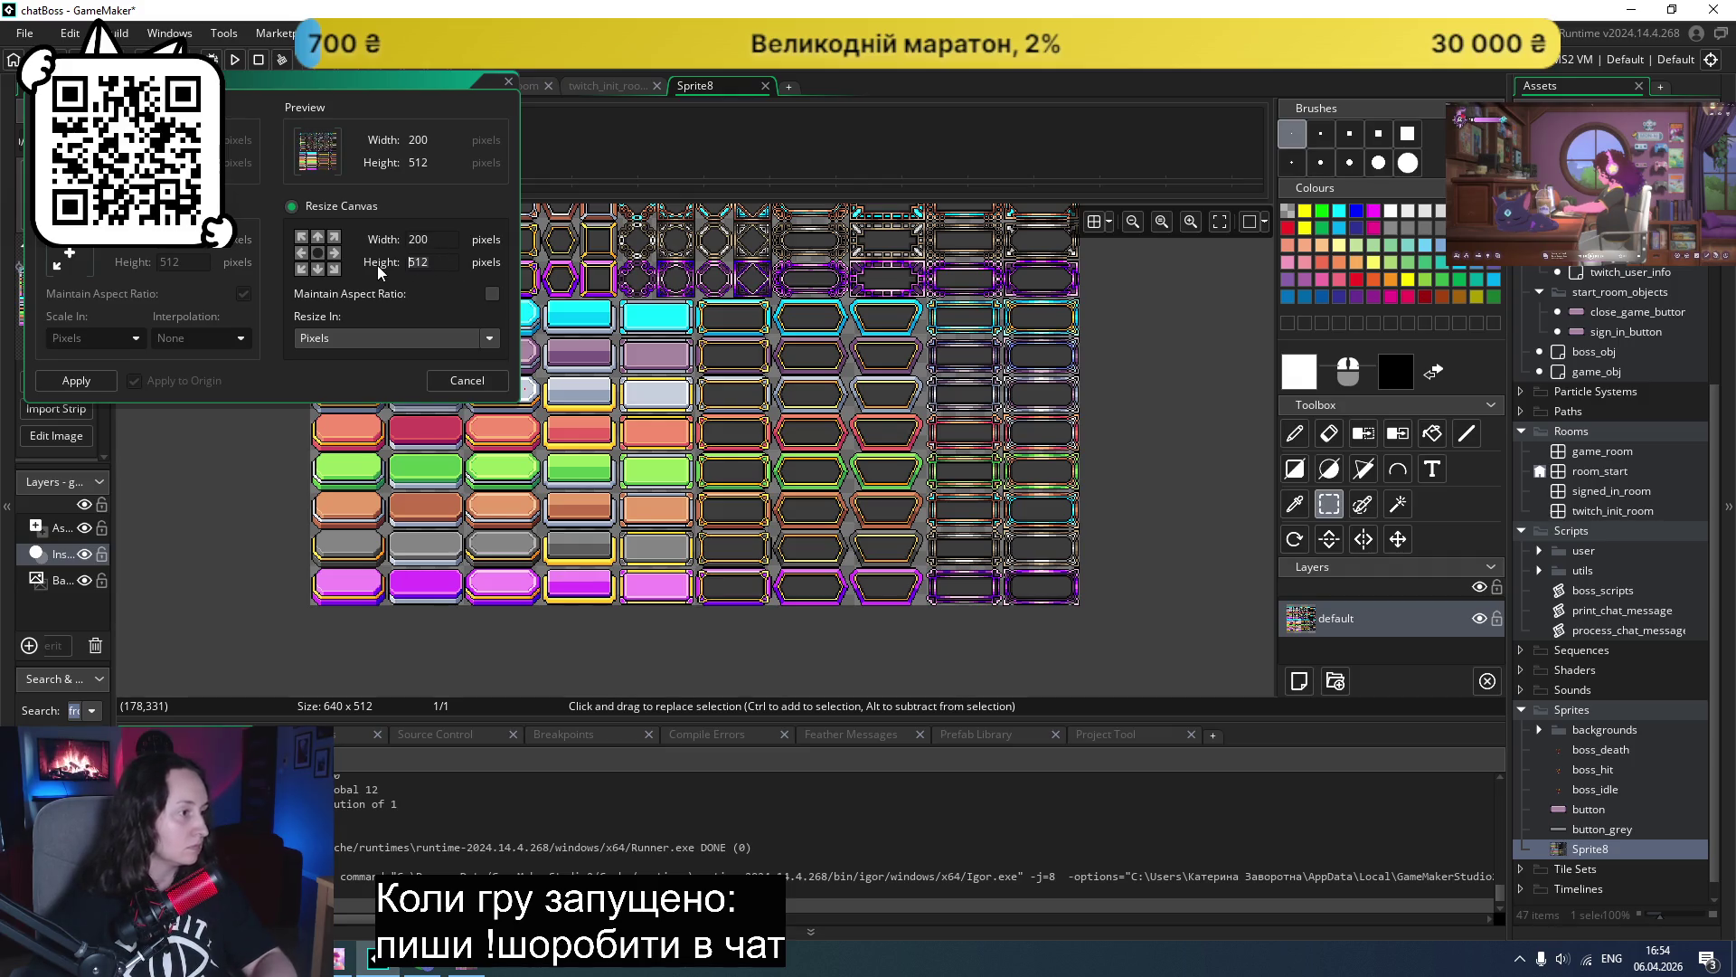
type("50")
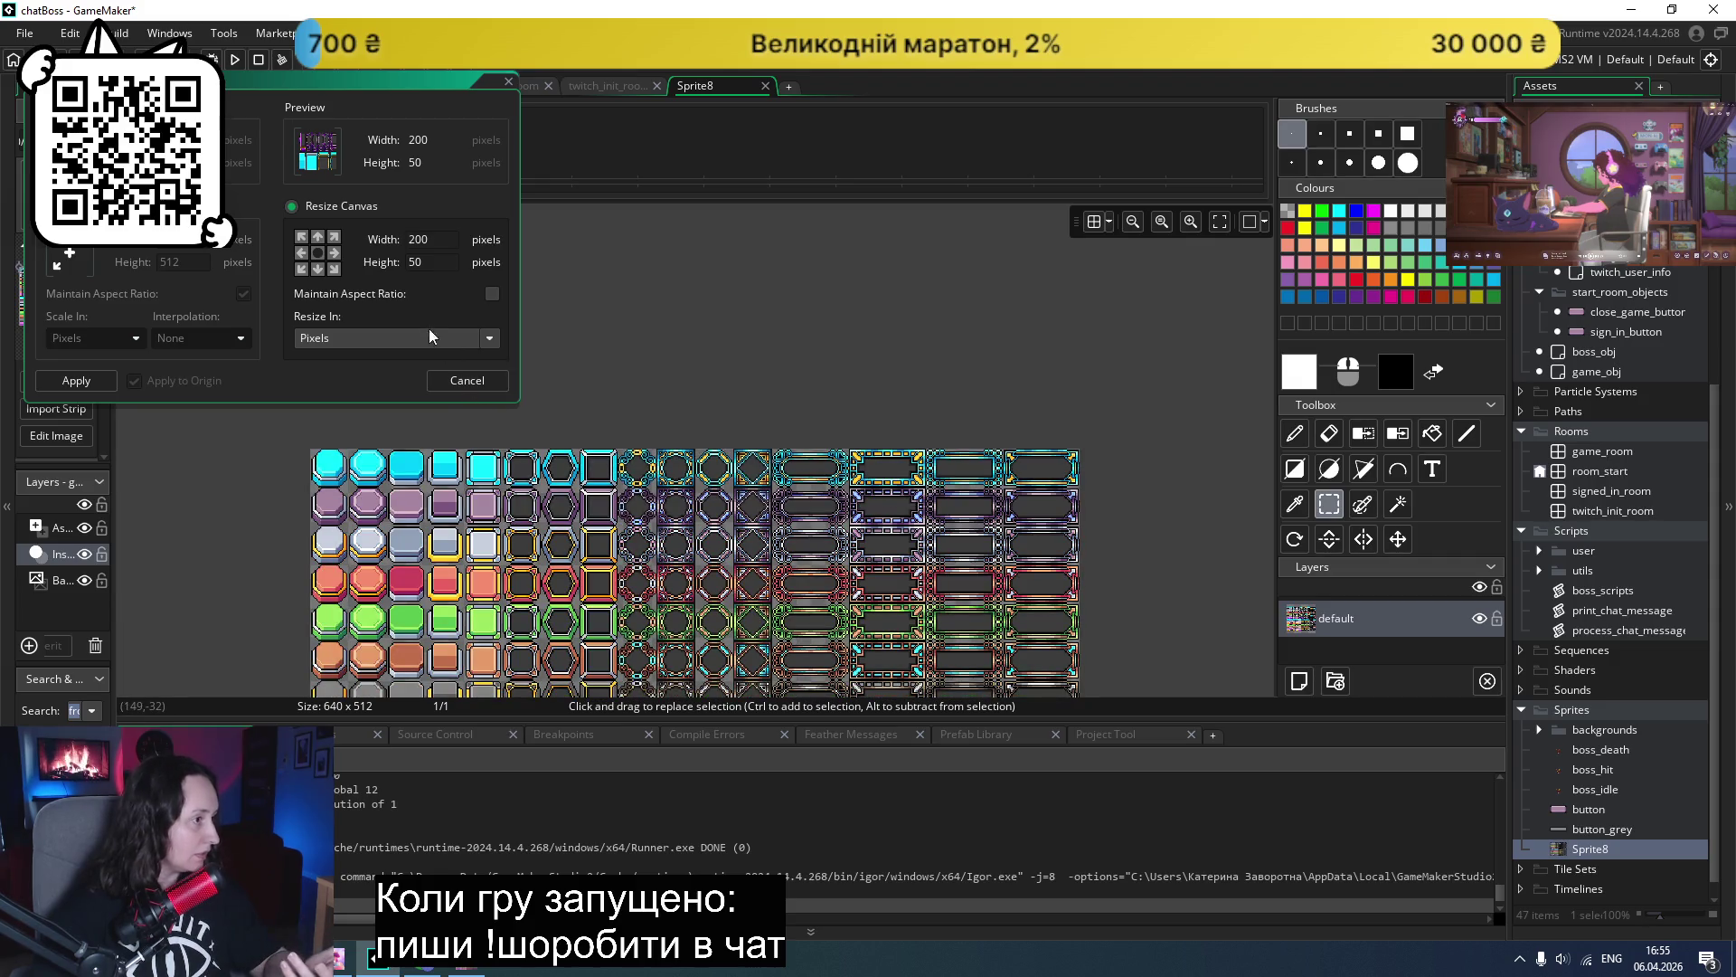
left_click(336, 258)
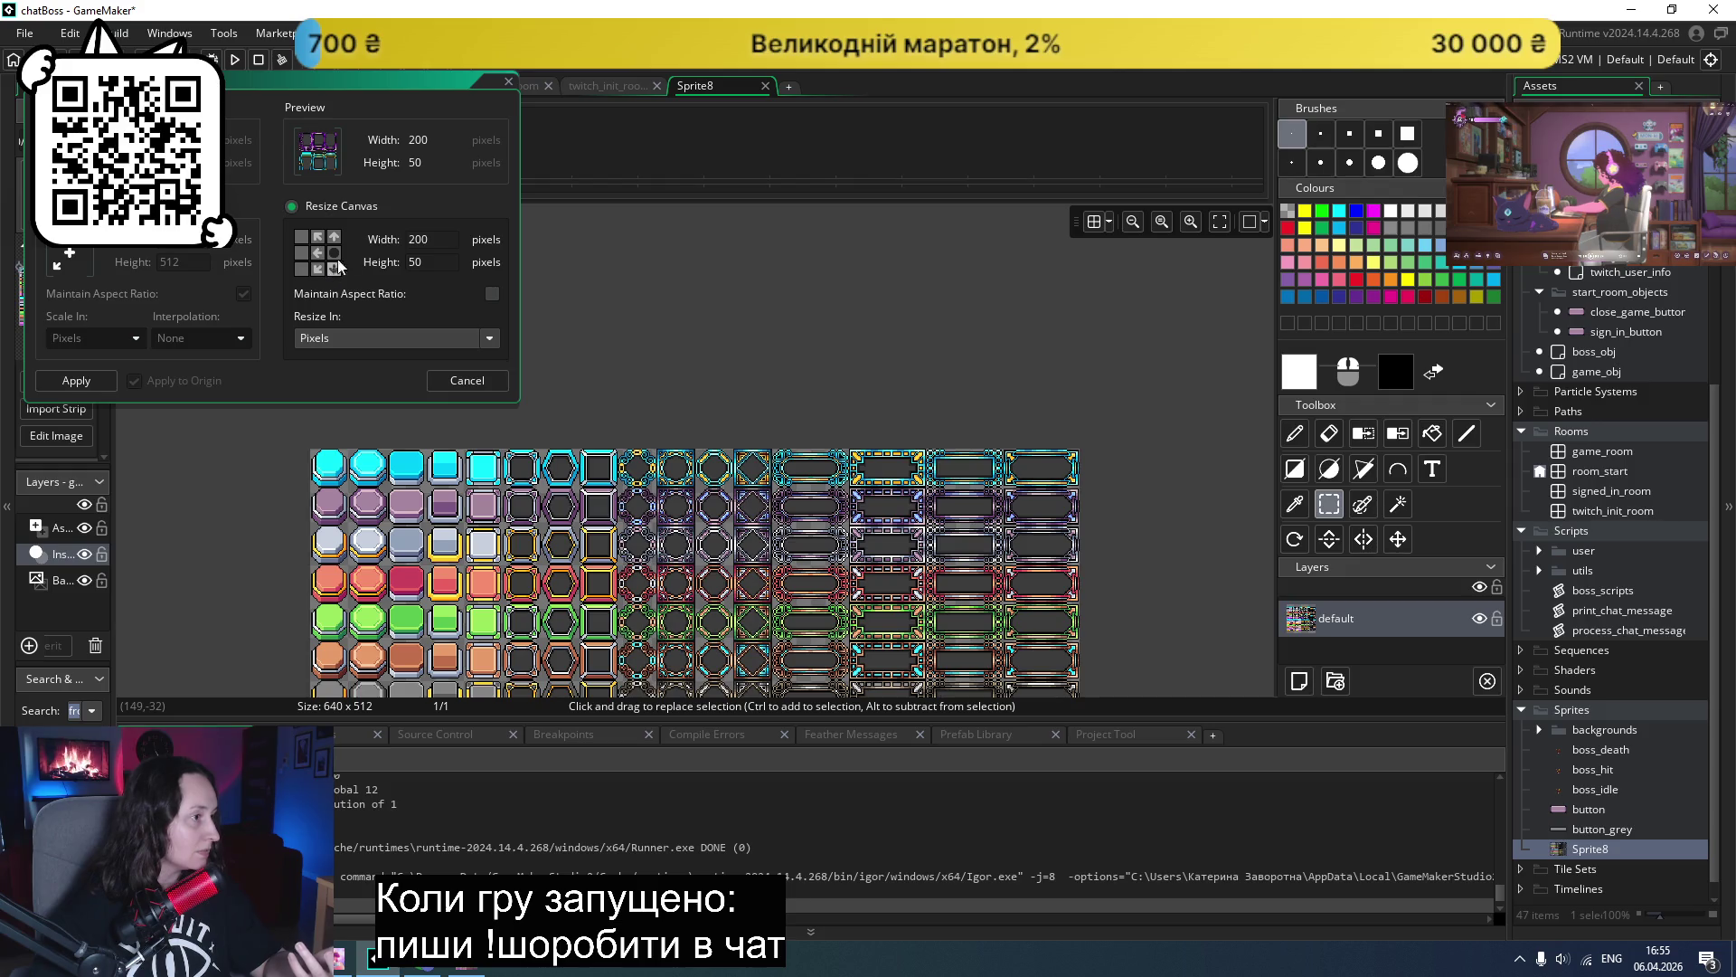
left_click(509, 85)
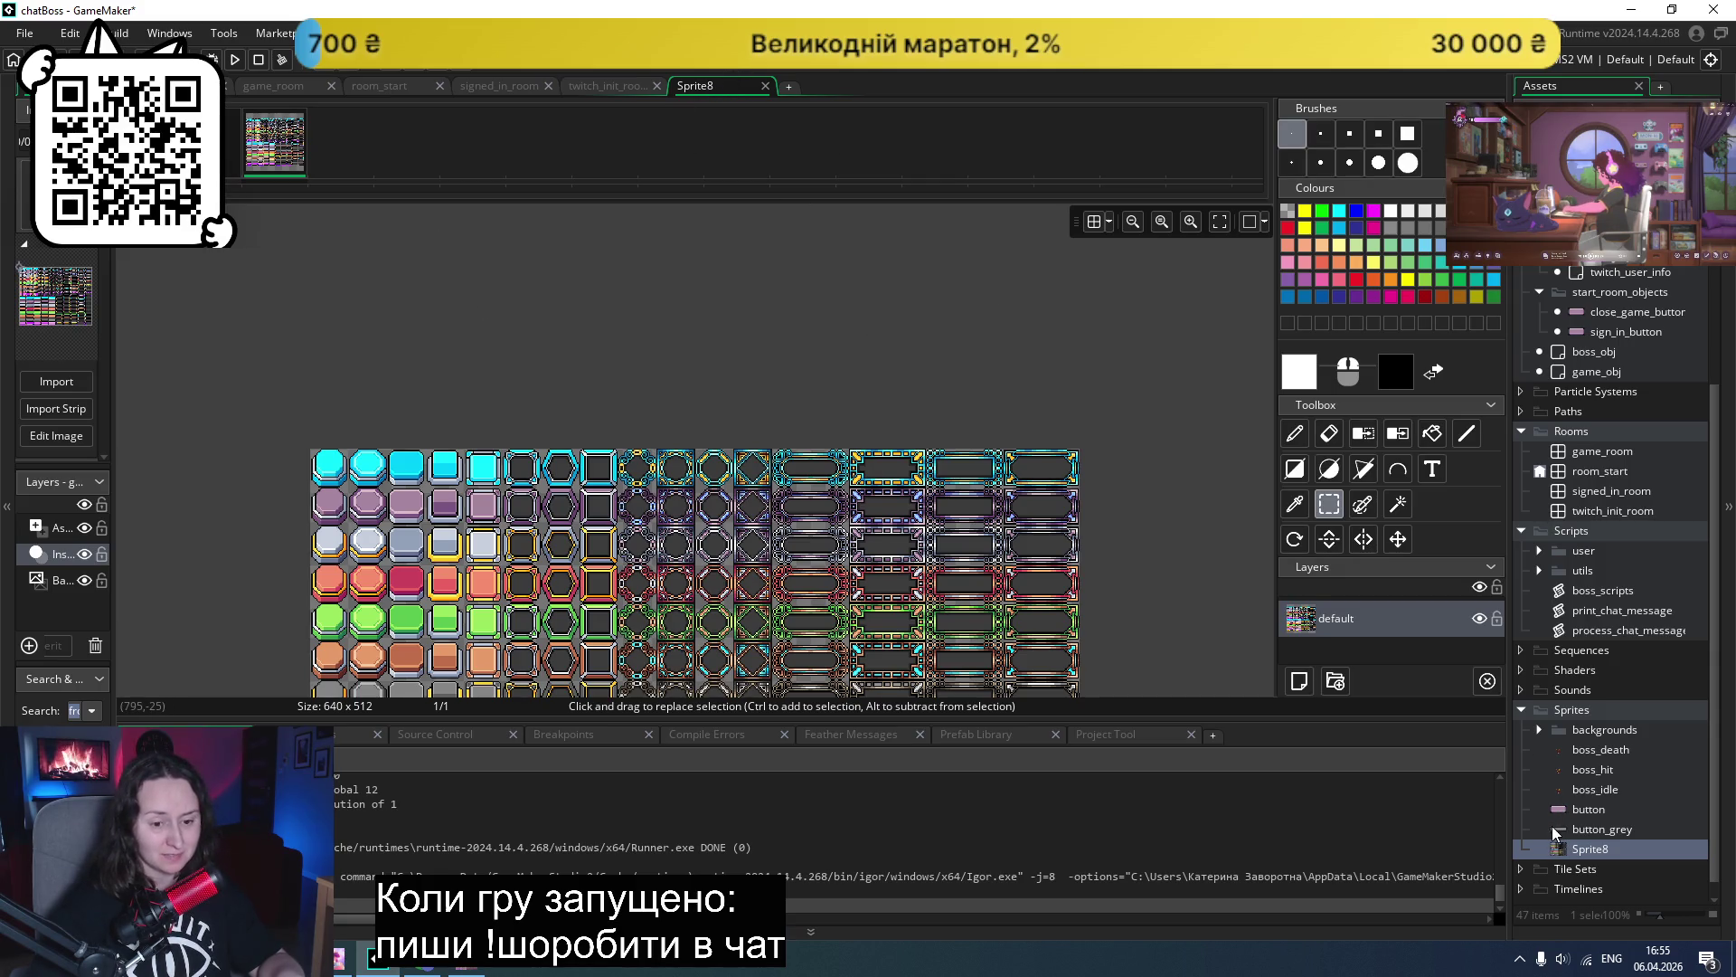
left_click(466, 961)
- Select the 64×32 beige ornate frame at 576,192 and cut it with Ctrl+X
mouse_move(984, 412)
left_mouse_down()
mouse_move(985, 517)
mouse_move(1215, 521)
left_mouse_up()
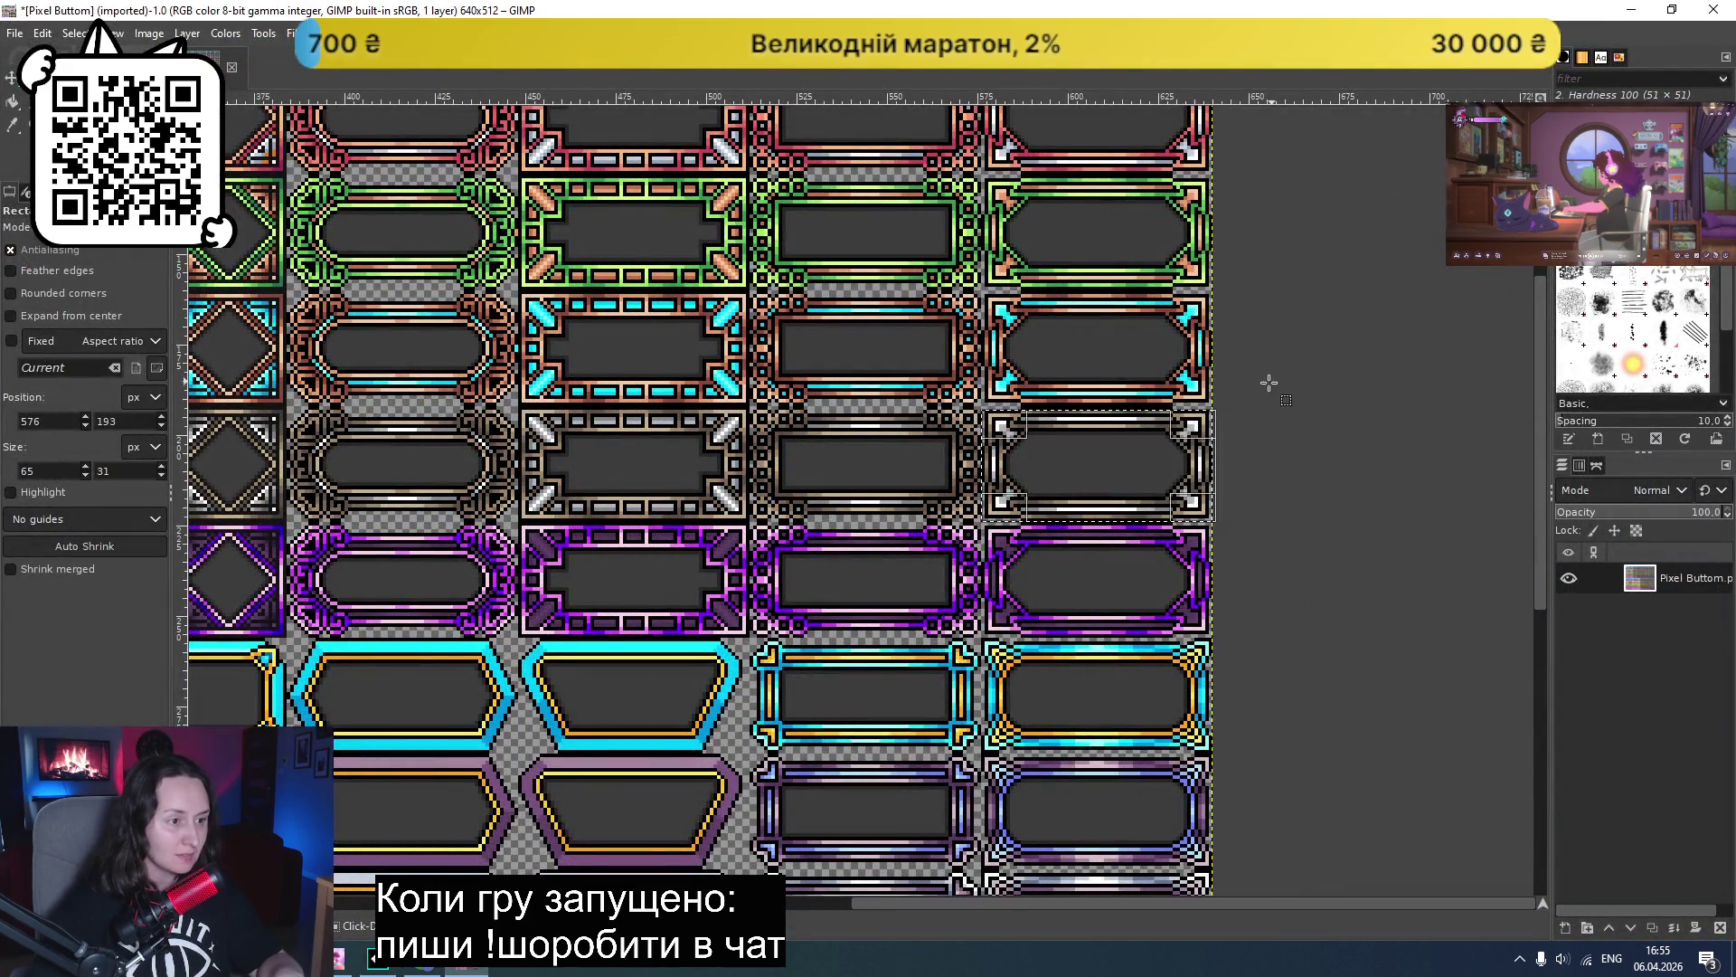
left_click(1220, 465)
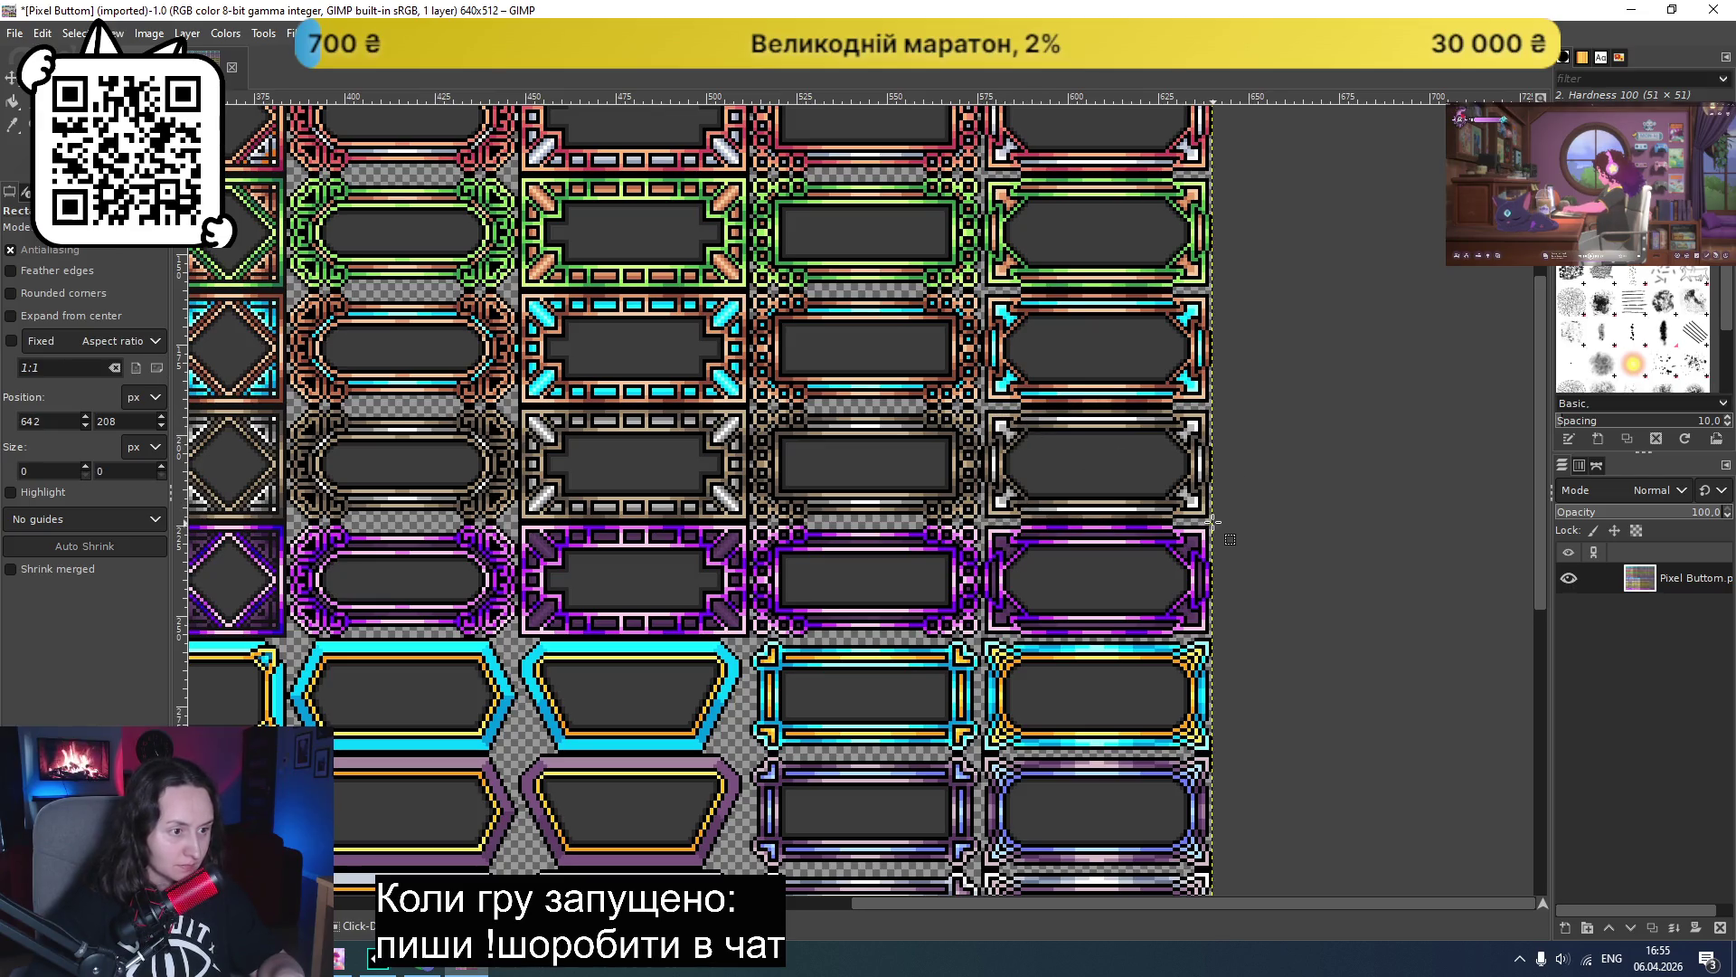
scroll(1120, 516, "up", 3)
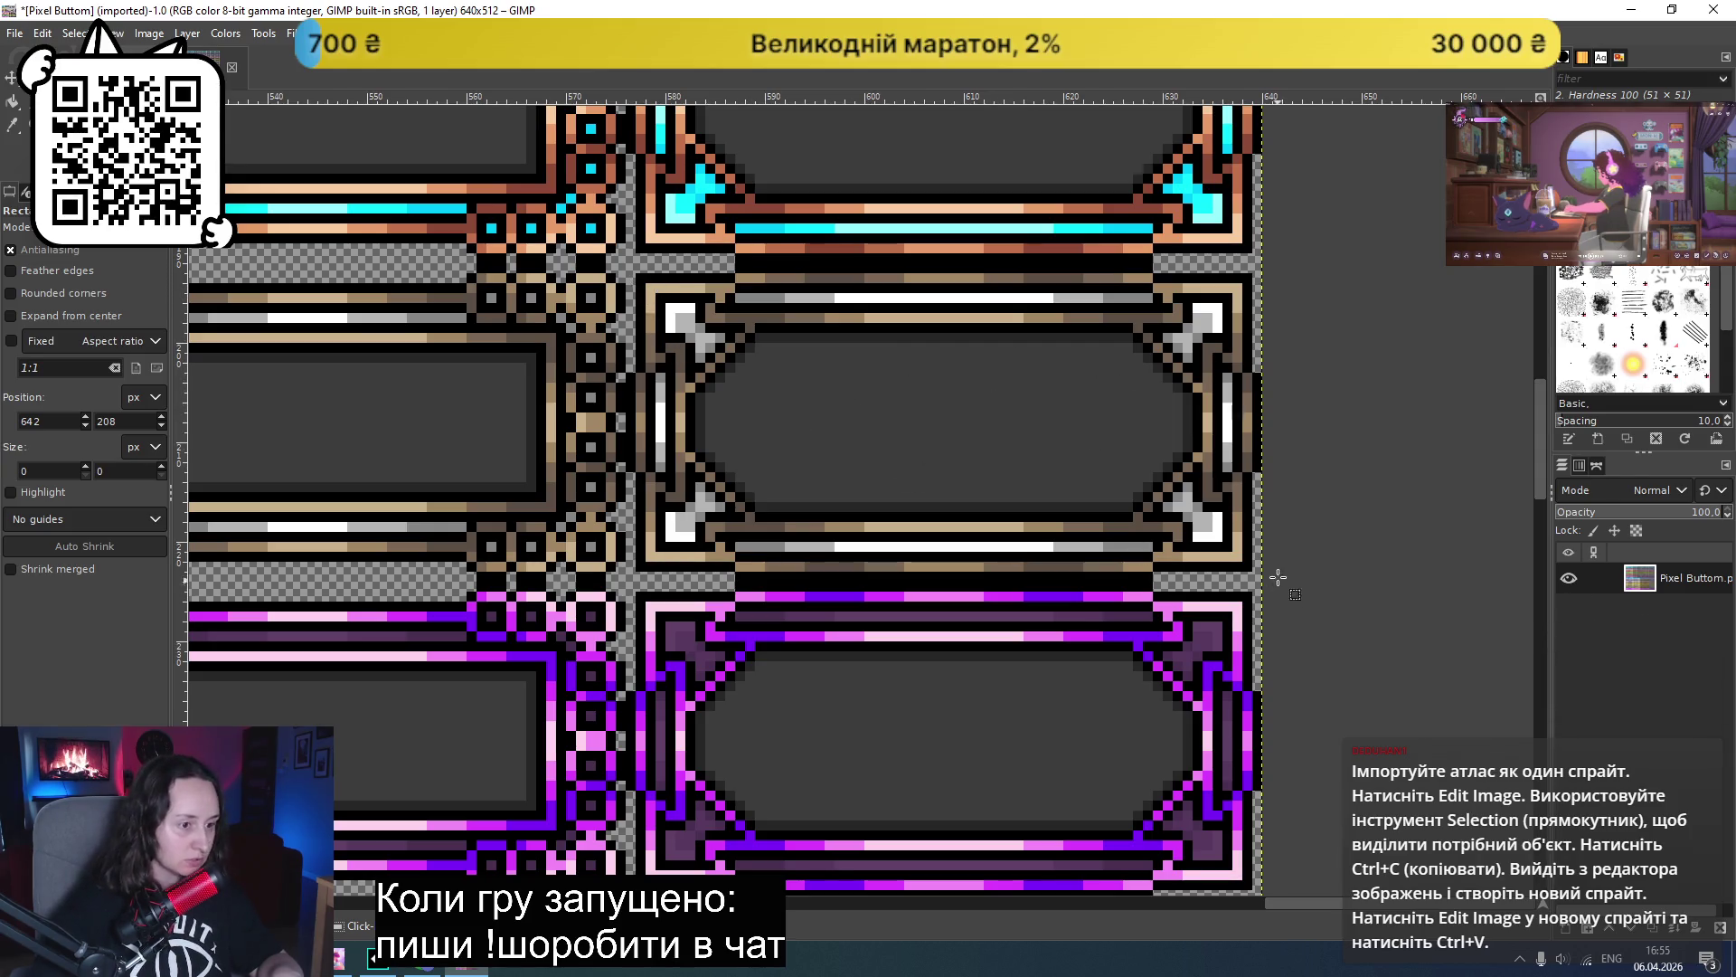
mouse_move(1261, 576)
left_mouse_down()
mouse_move(1077, 361)
mouse_move(941, 256)
mouse_move(573, 252)
mouse_move(624, 262)
left_mouse_up()
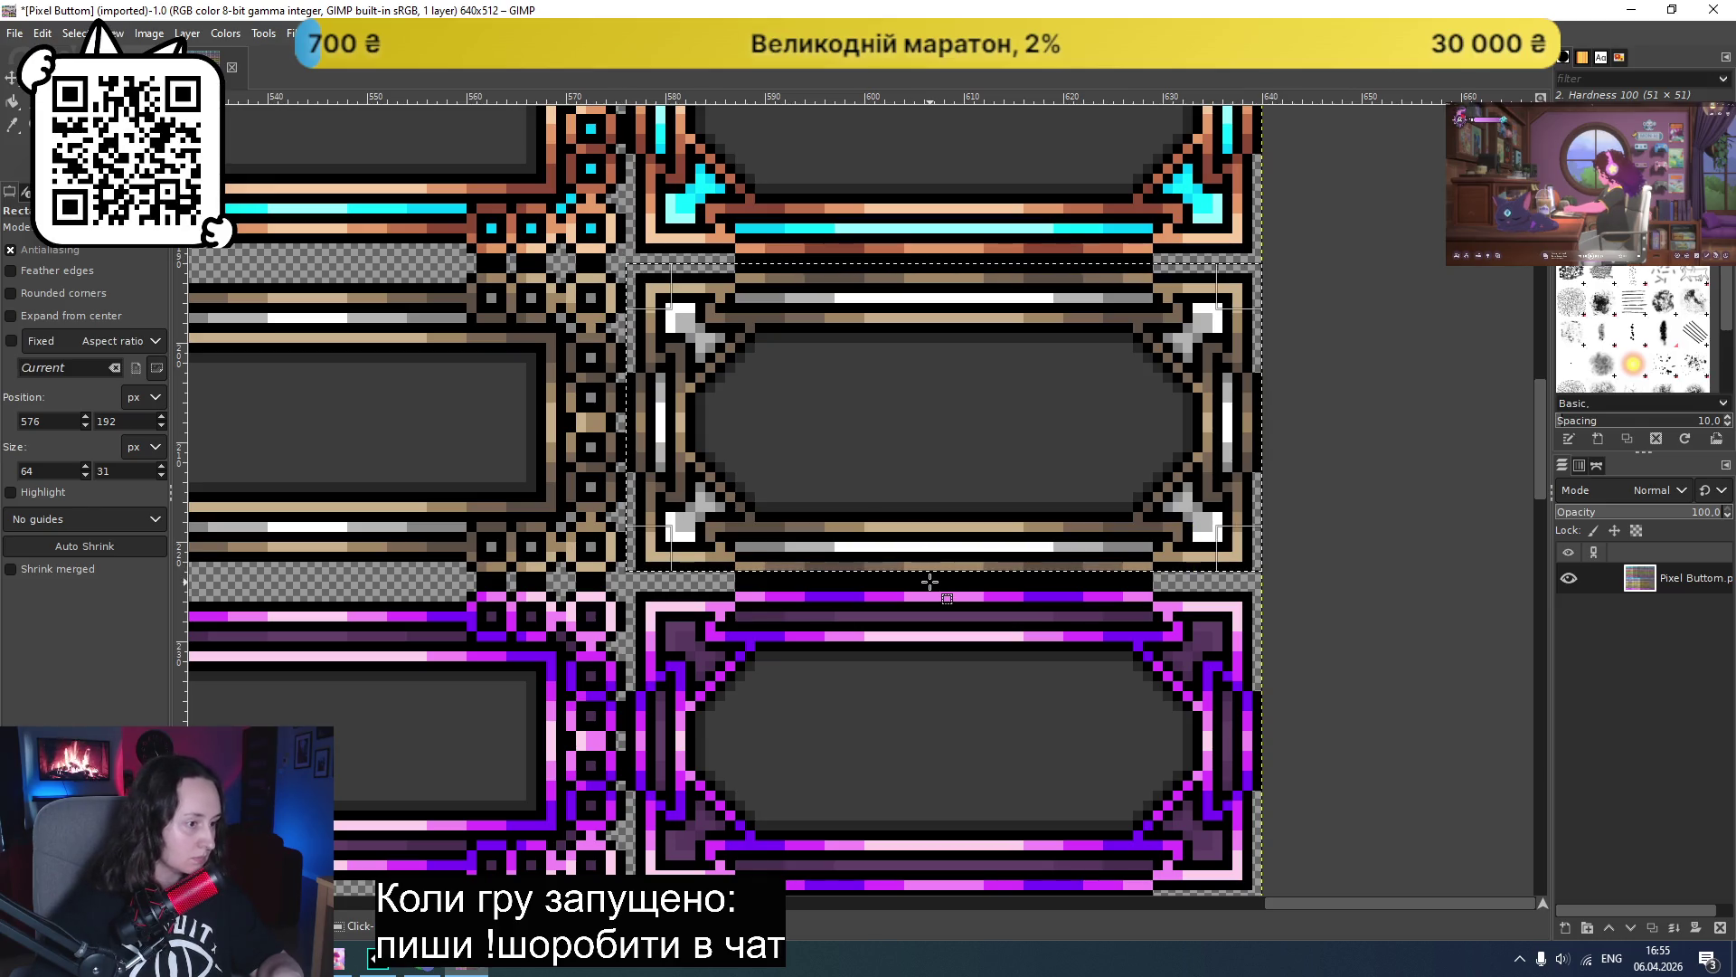
left_click_drag(931, 568, 928, 576)
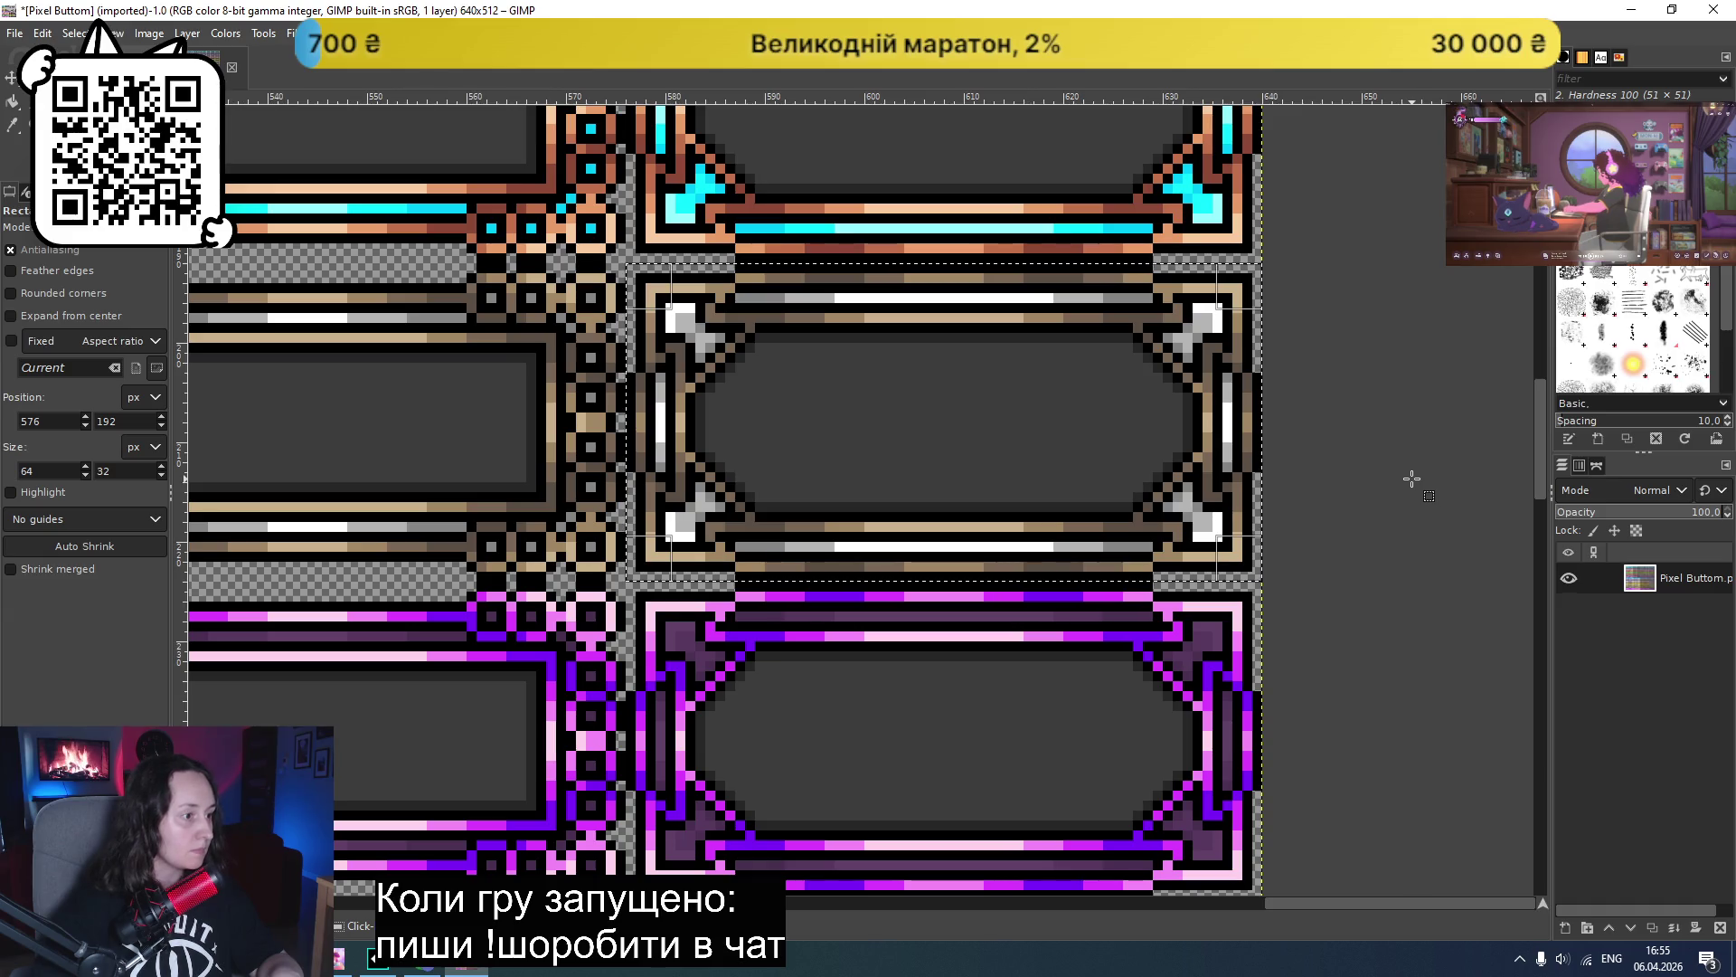
key("ctrl+x")
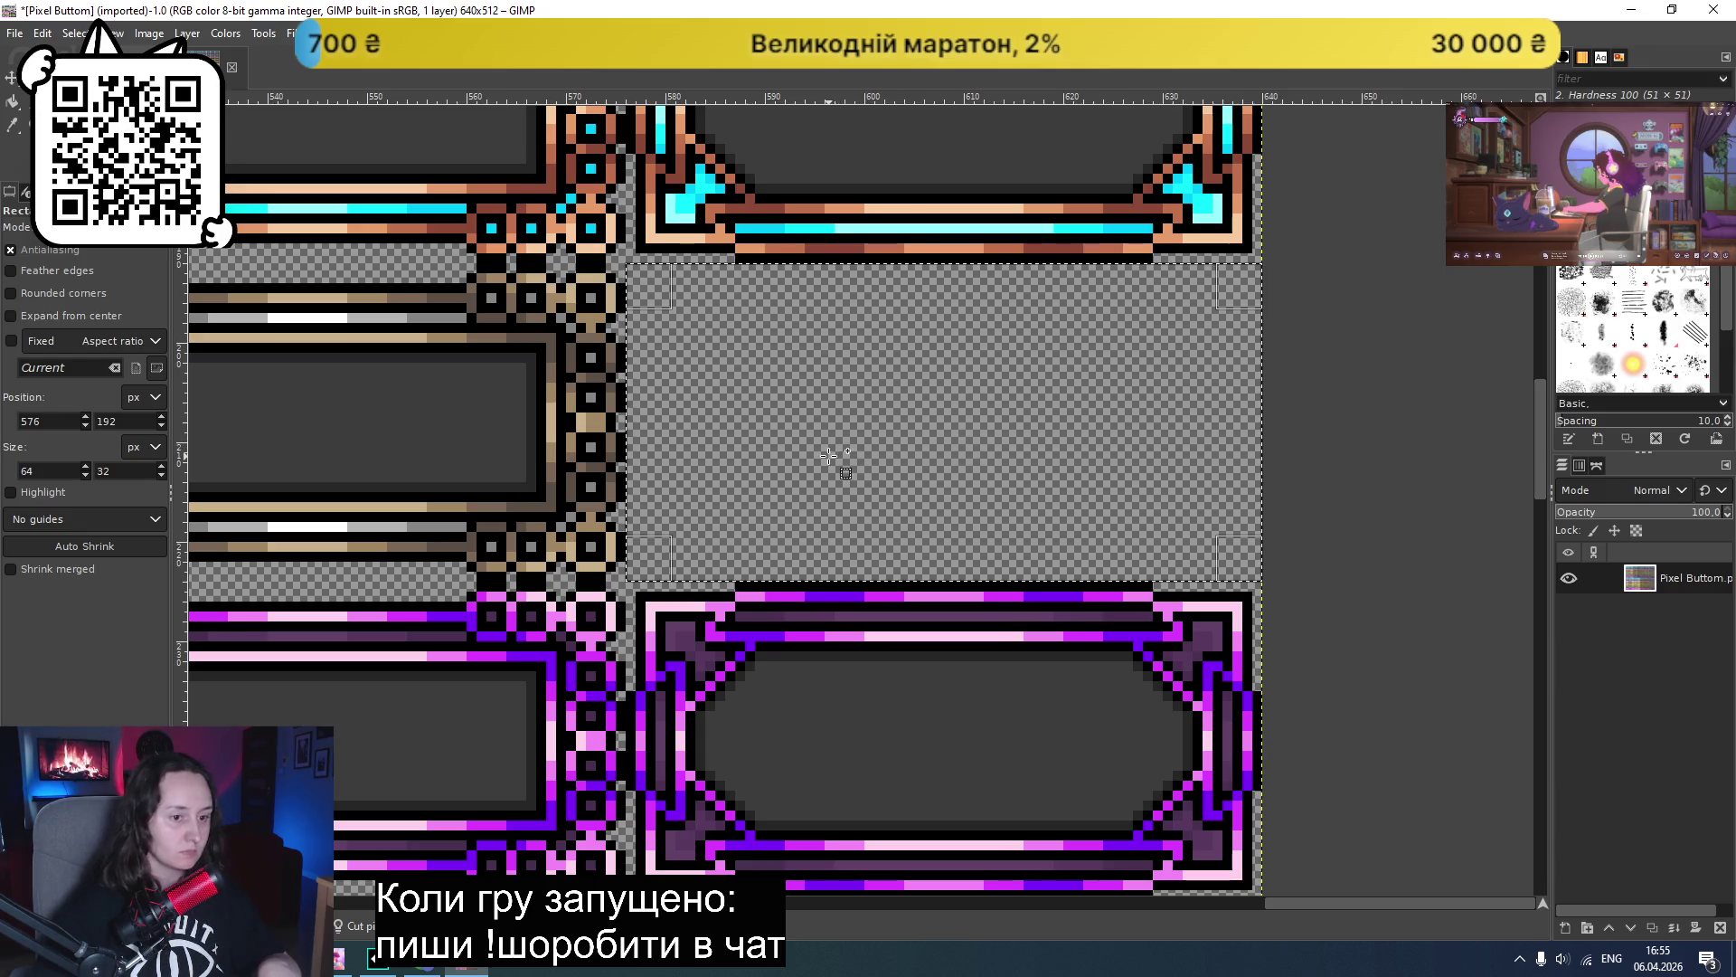
scroll(941, 445, "left", 5)
scroll(941, 446, "down", 6, "ctrl")
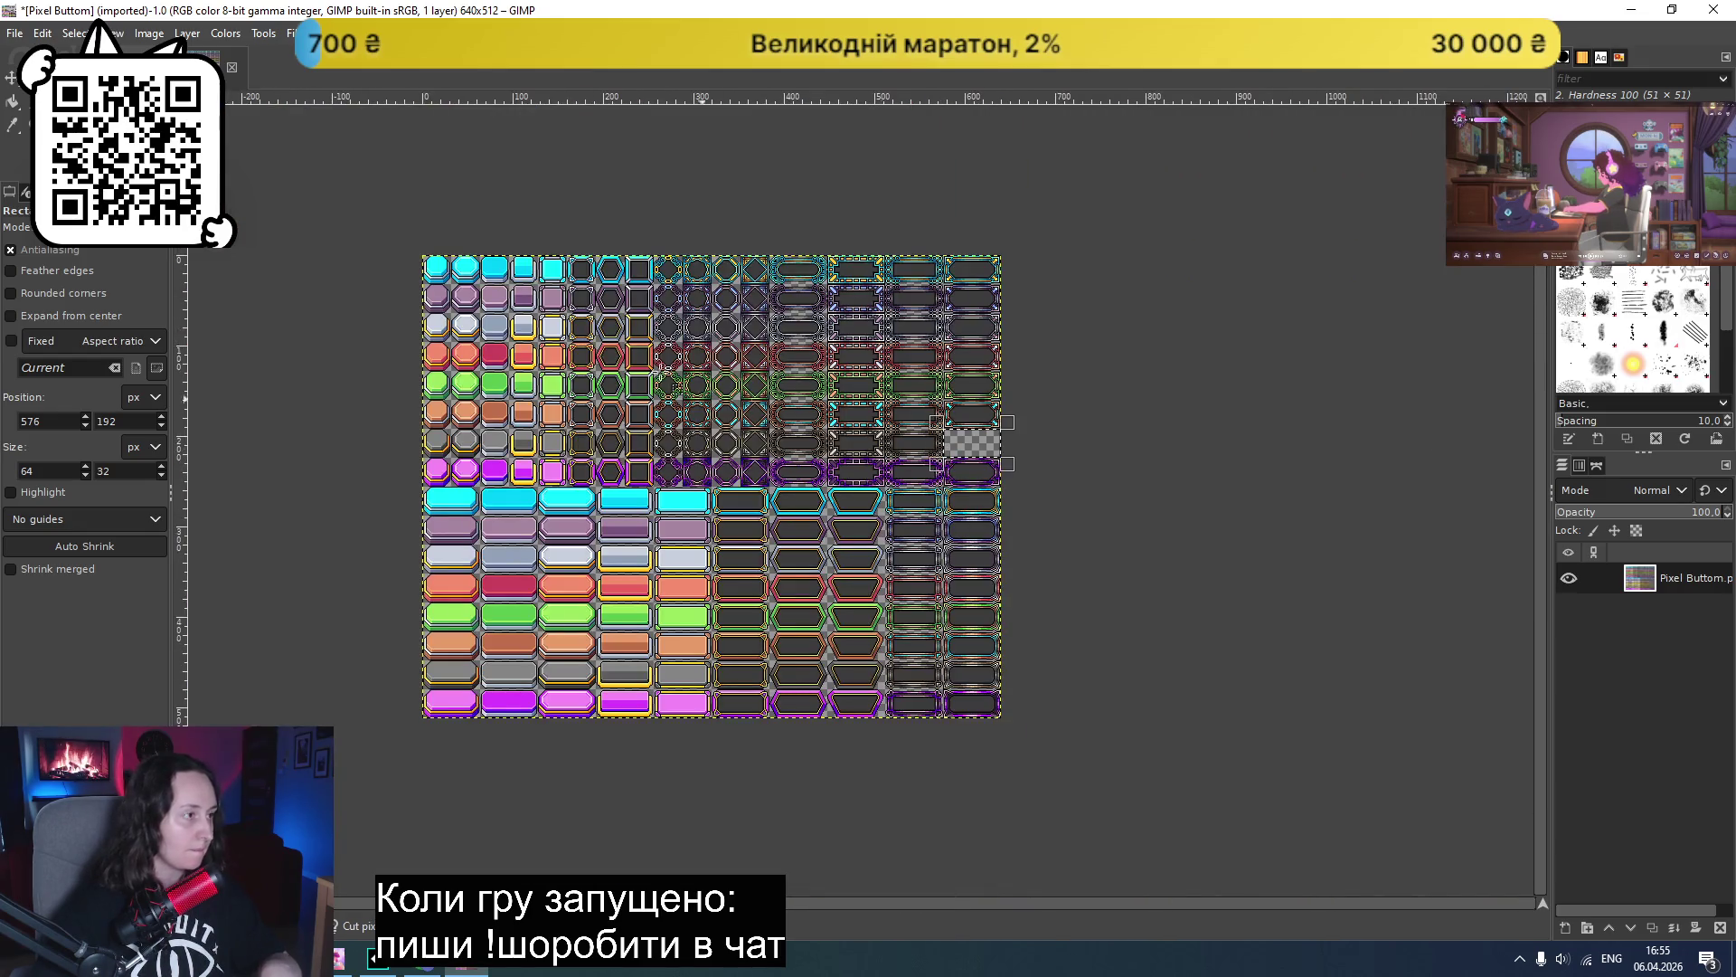
- Create a new 640×512 image in GIMP
left_click(20, 36)
left_click(20, 36)
left_click(20, 36)
left_click(55, 59)
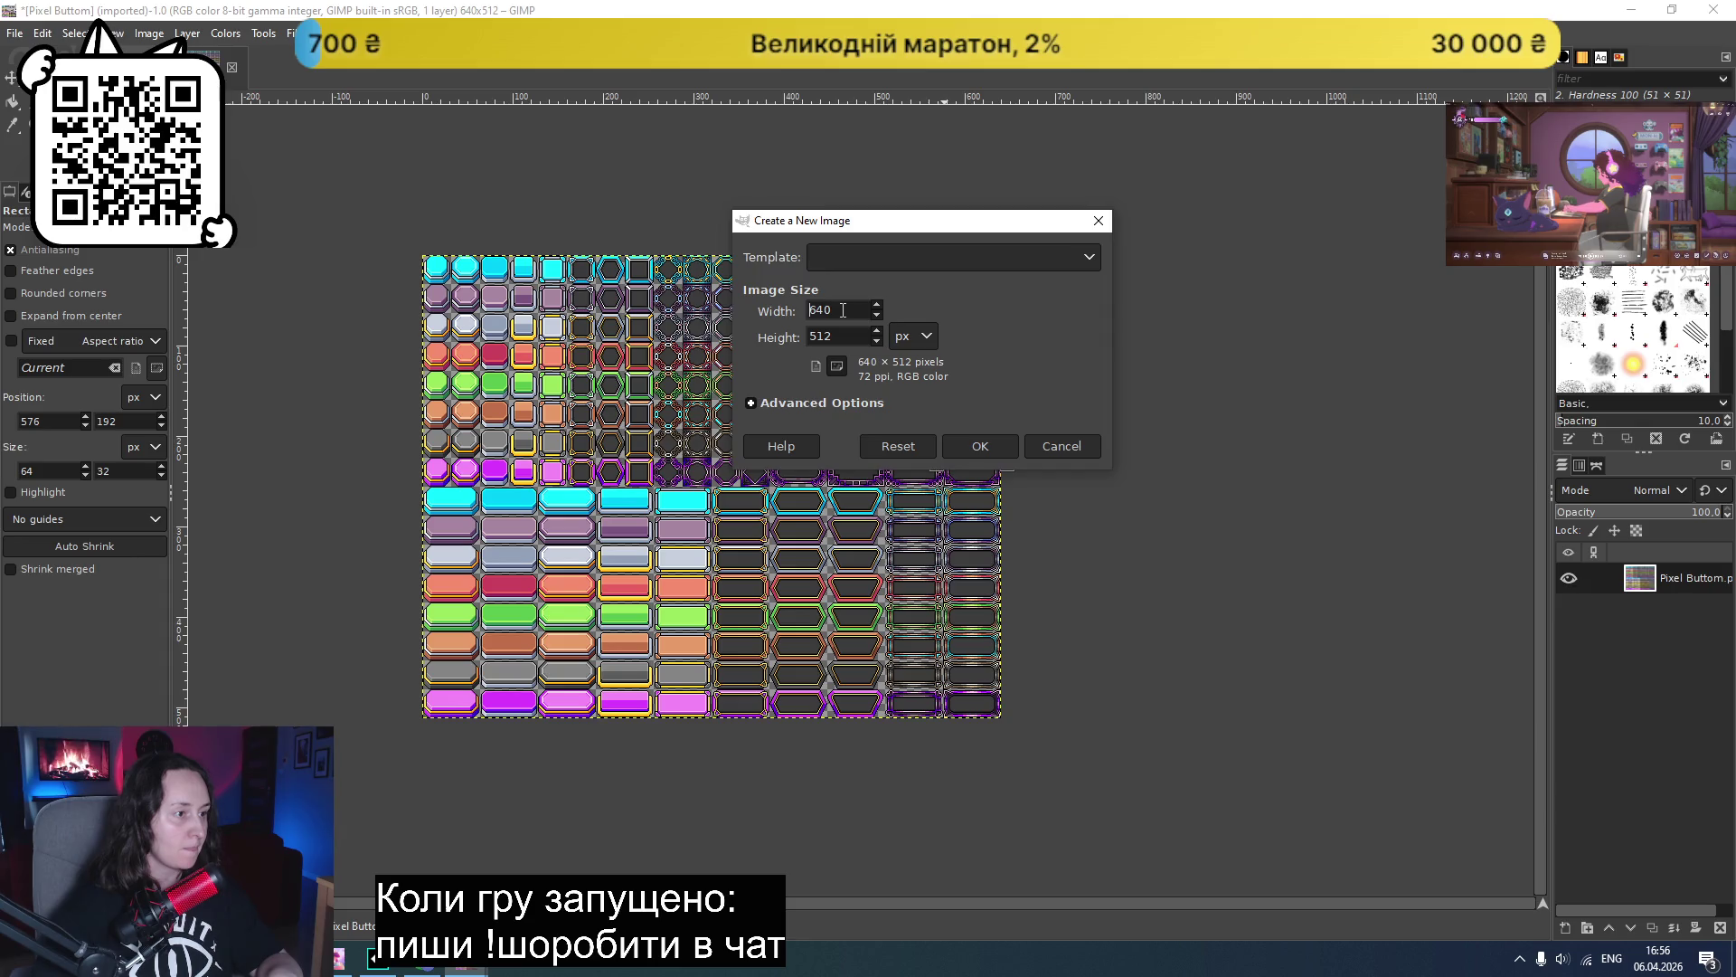
left_click(980, 447)
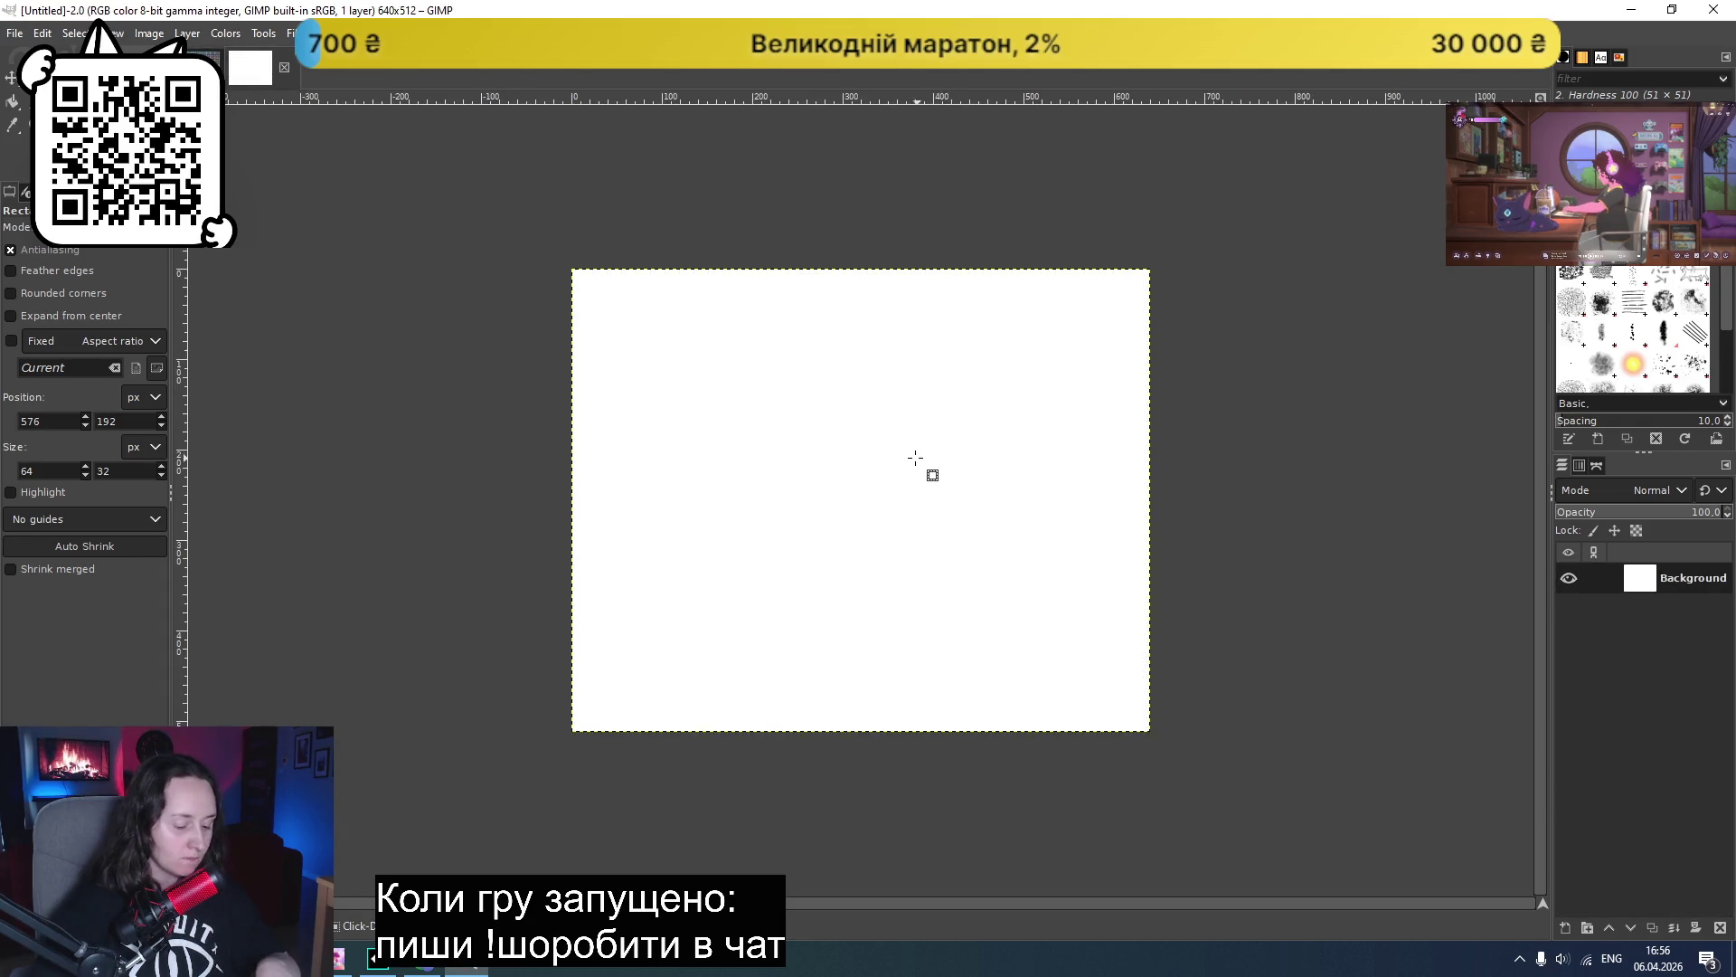
- Add an alpha channel, clear the background to transparency, and paste the cut frame
right_click(1678, 642)
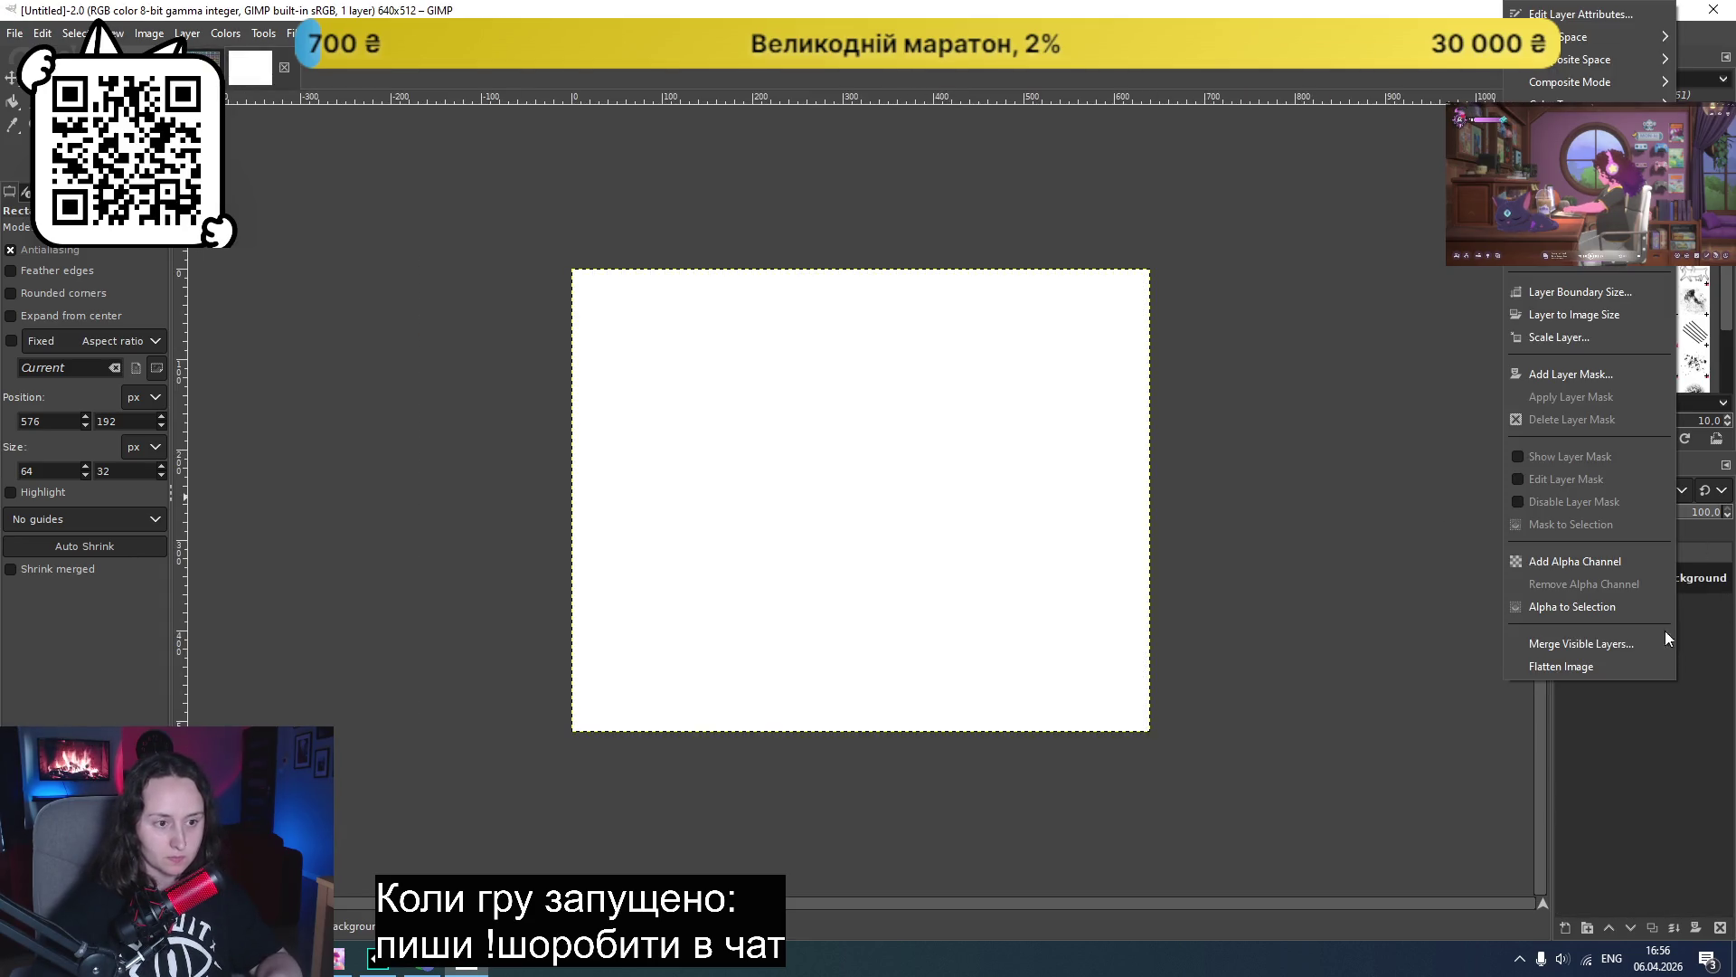
left_click(1562, 562)
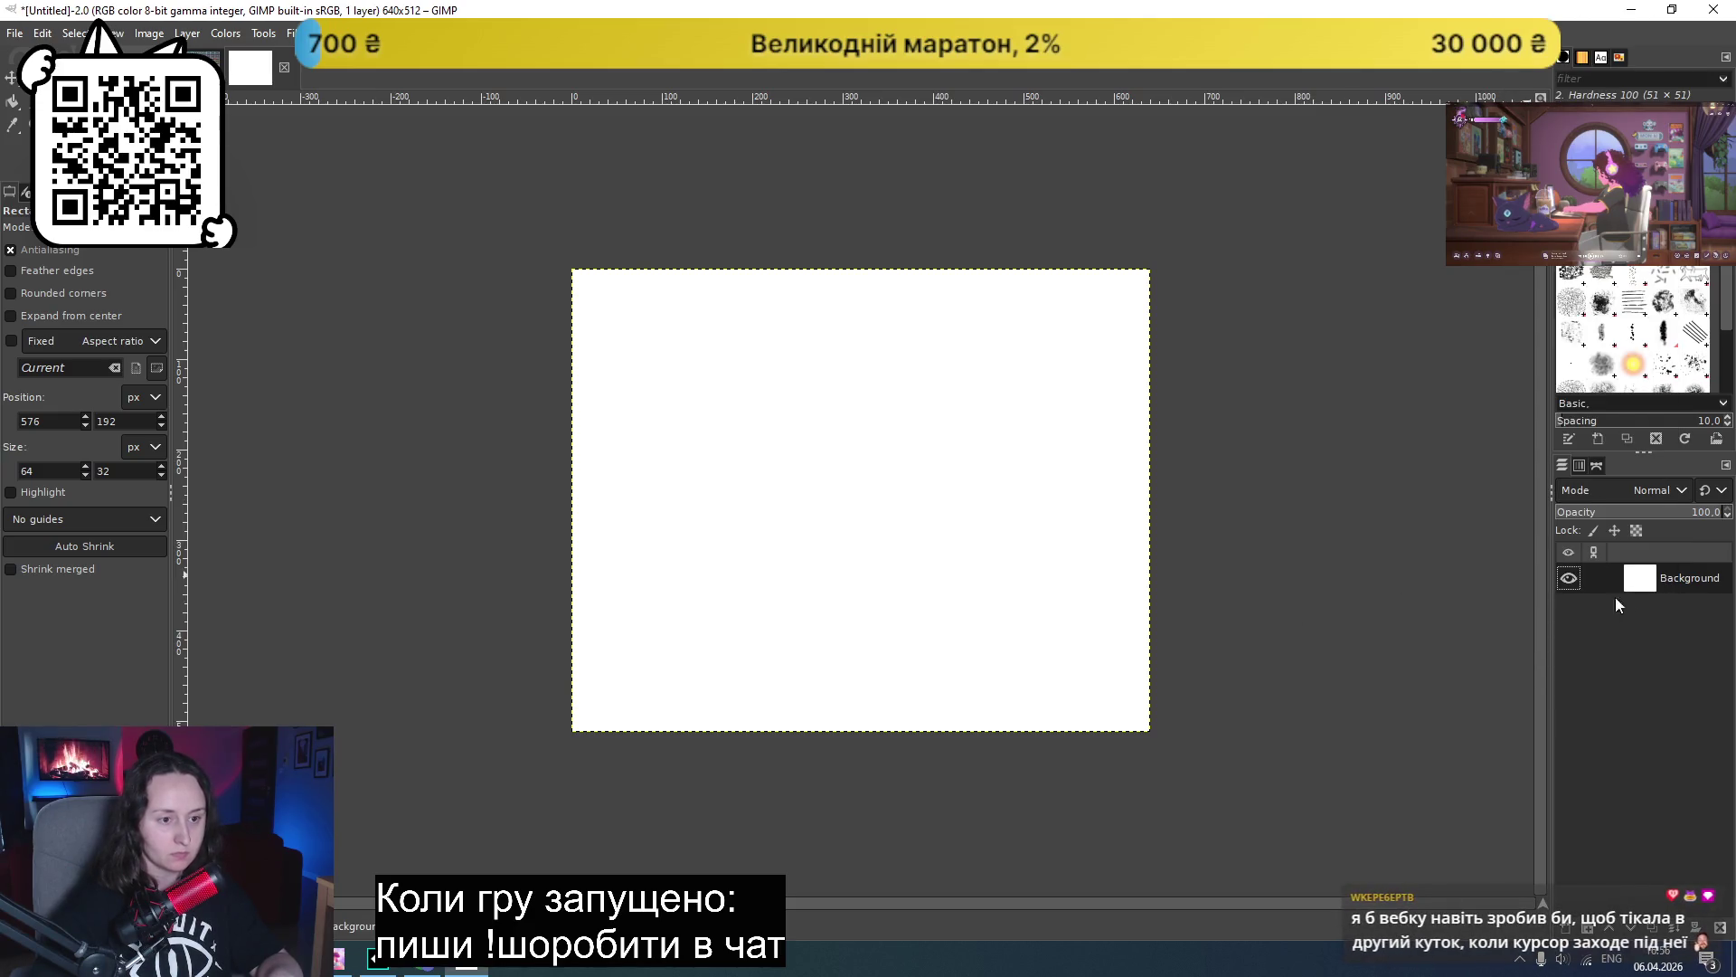
left_click(887, 602)
key("Delete")
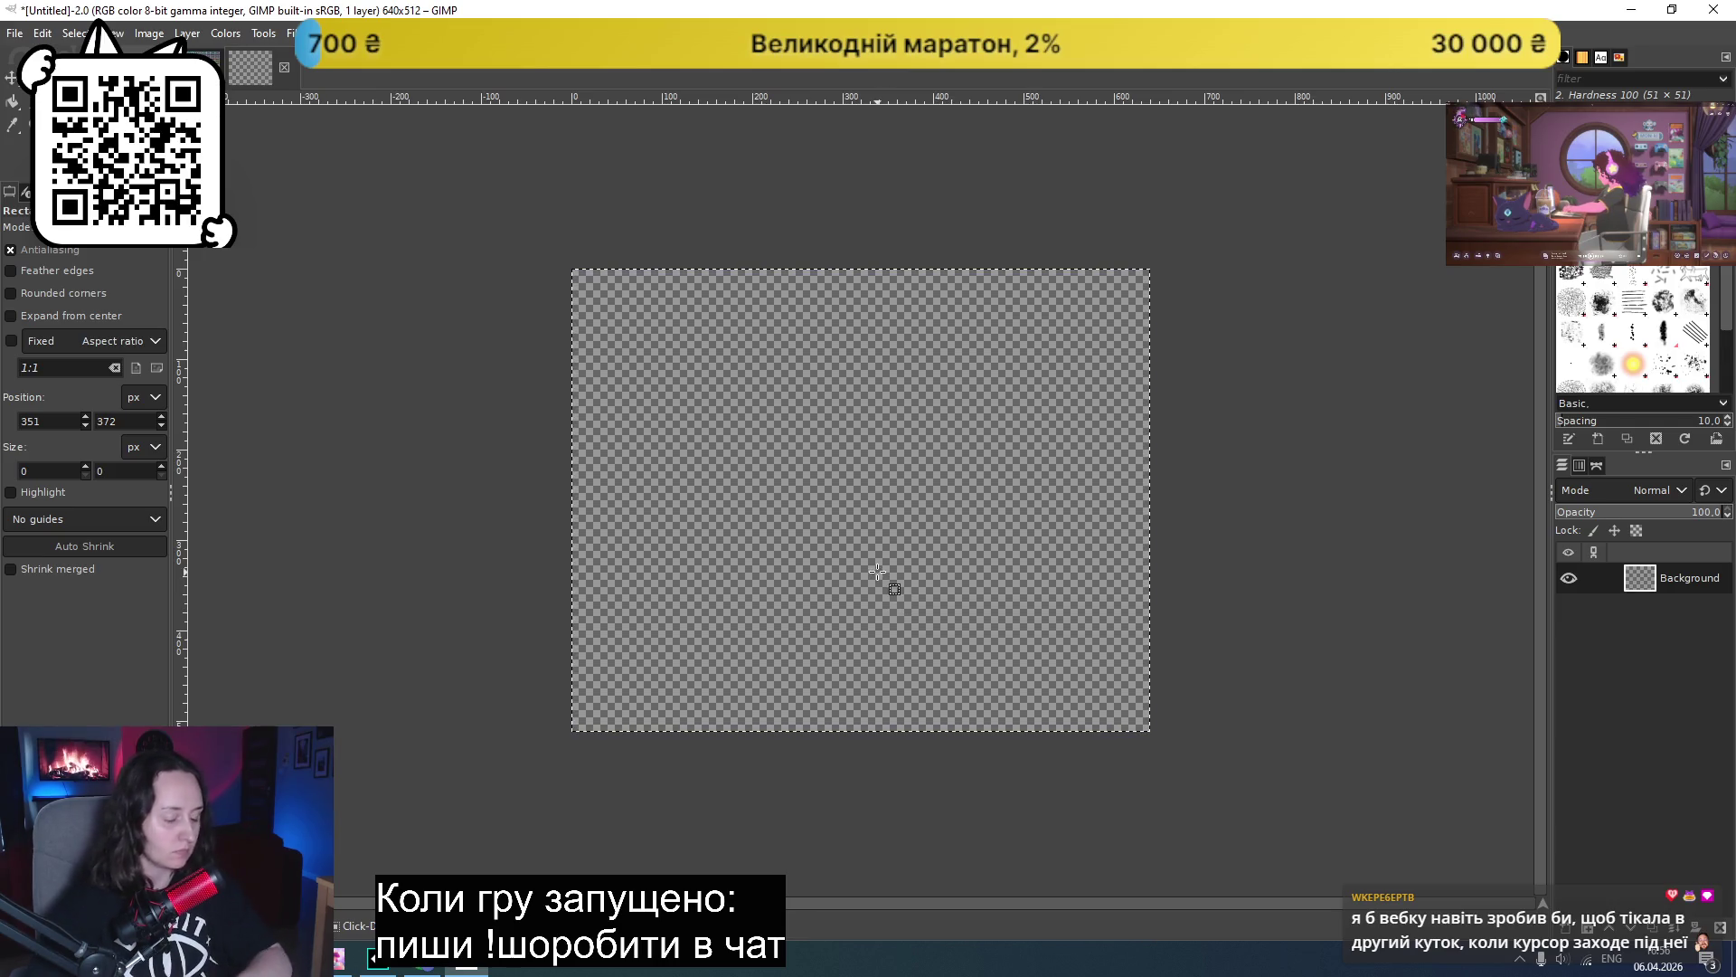
key("ctrl+v")
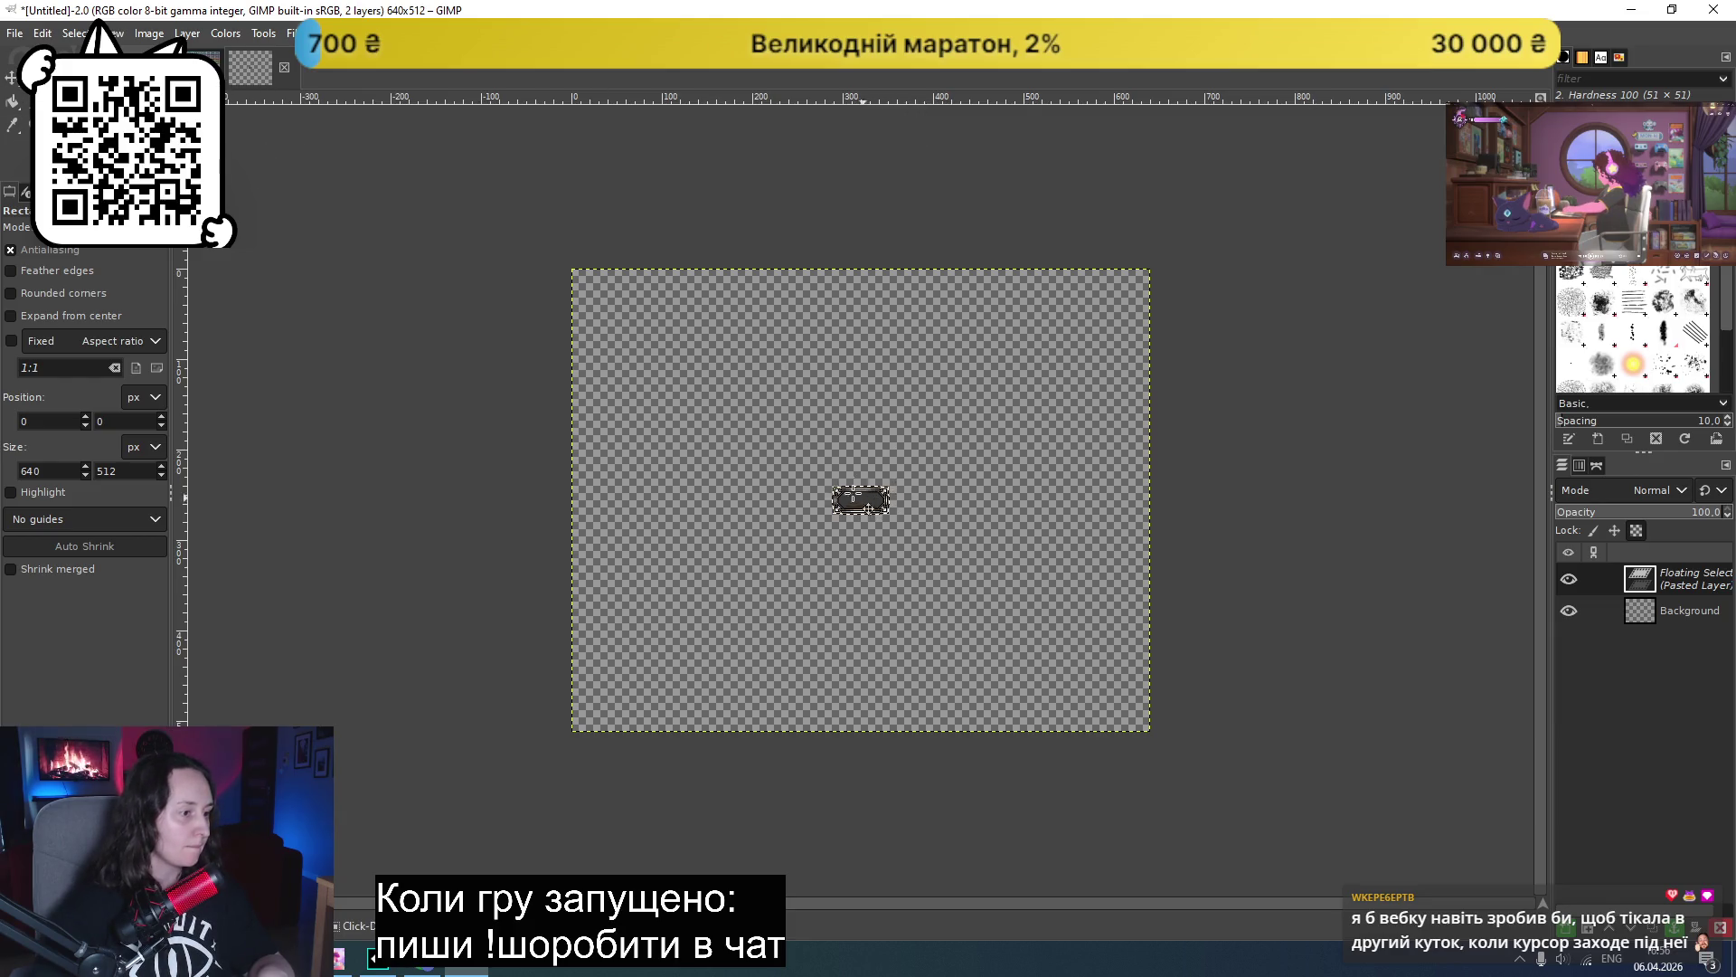
key("m")
left_click_drag(836, 497, 600, 283)
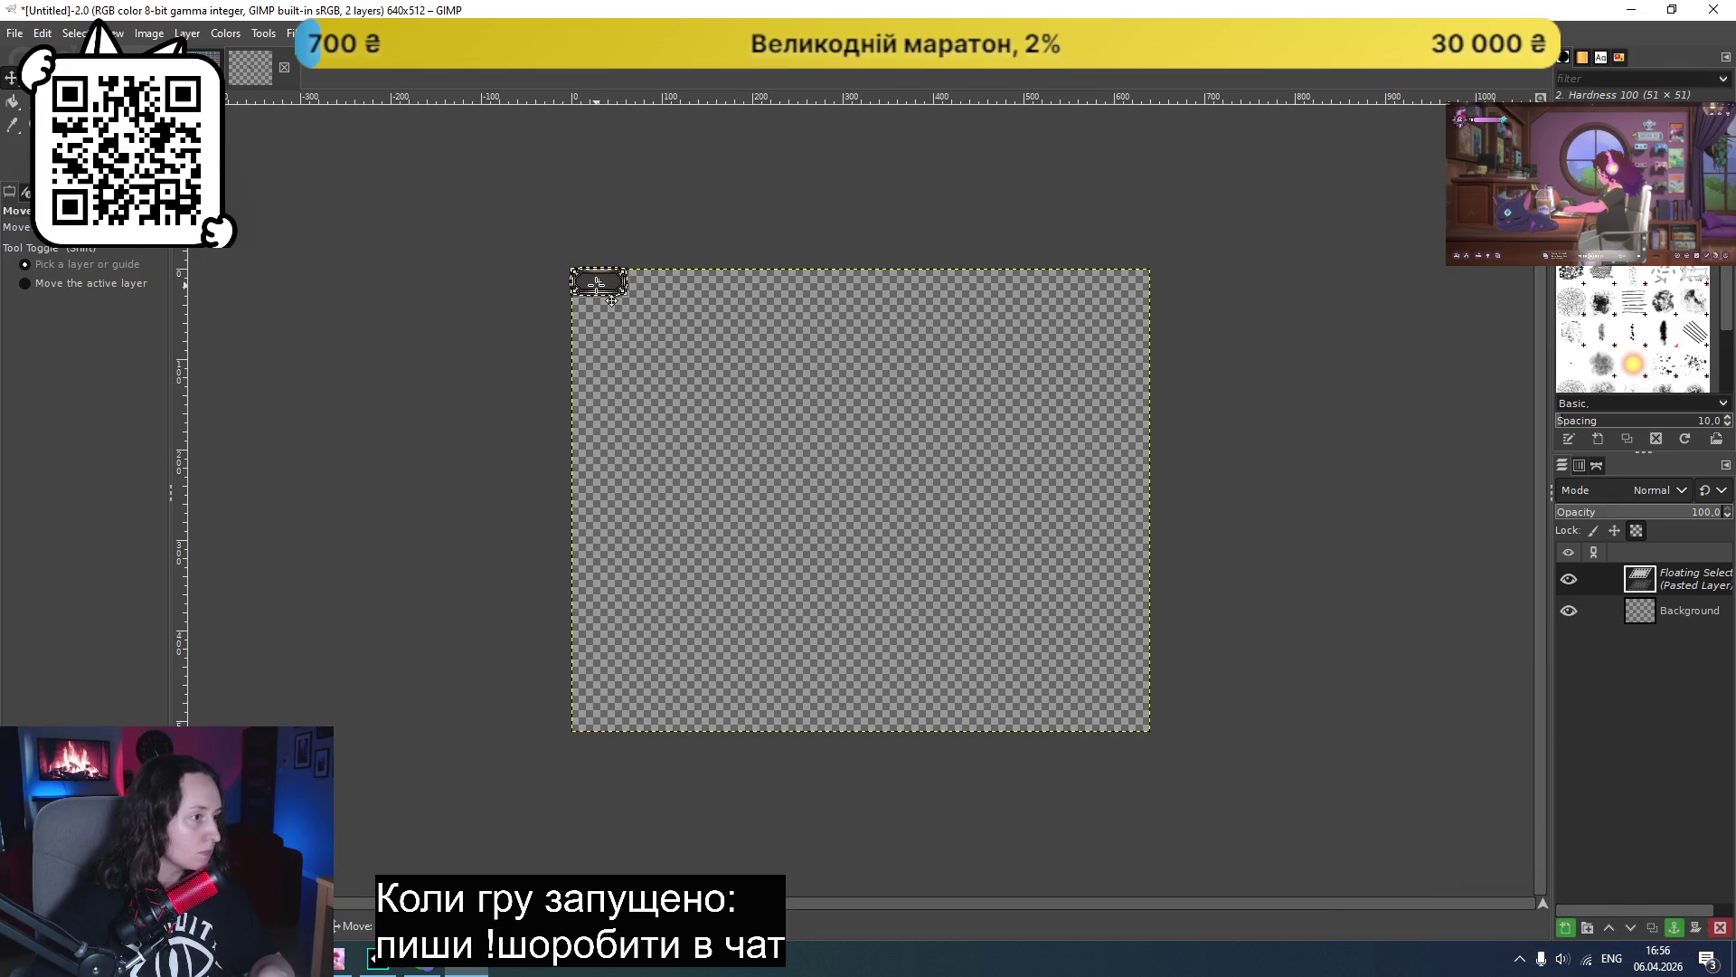
scroll(515, 283, "up", 3)
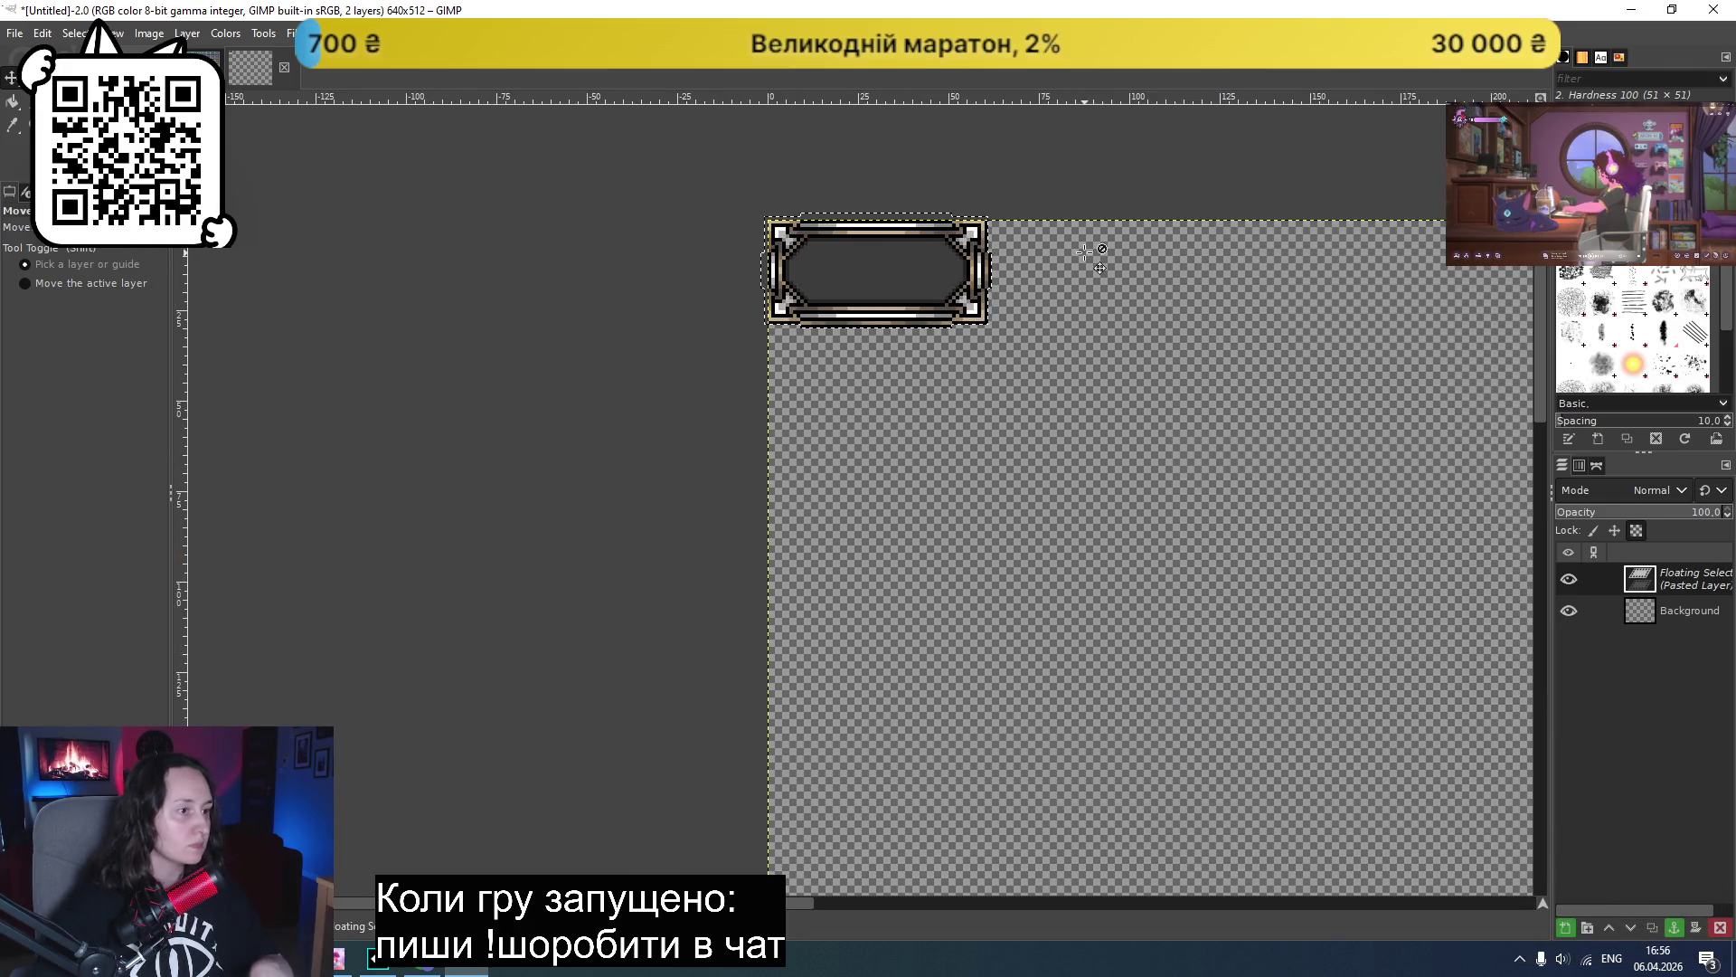
left_click_drag(878, 265, 884, 270)
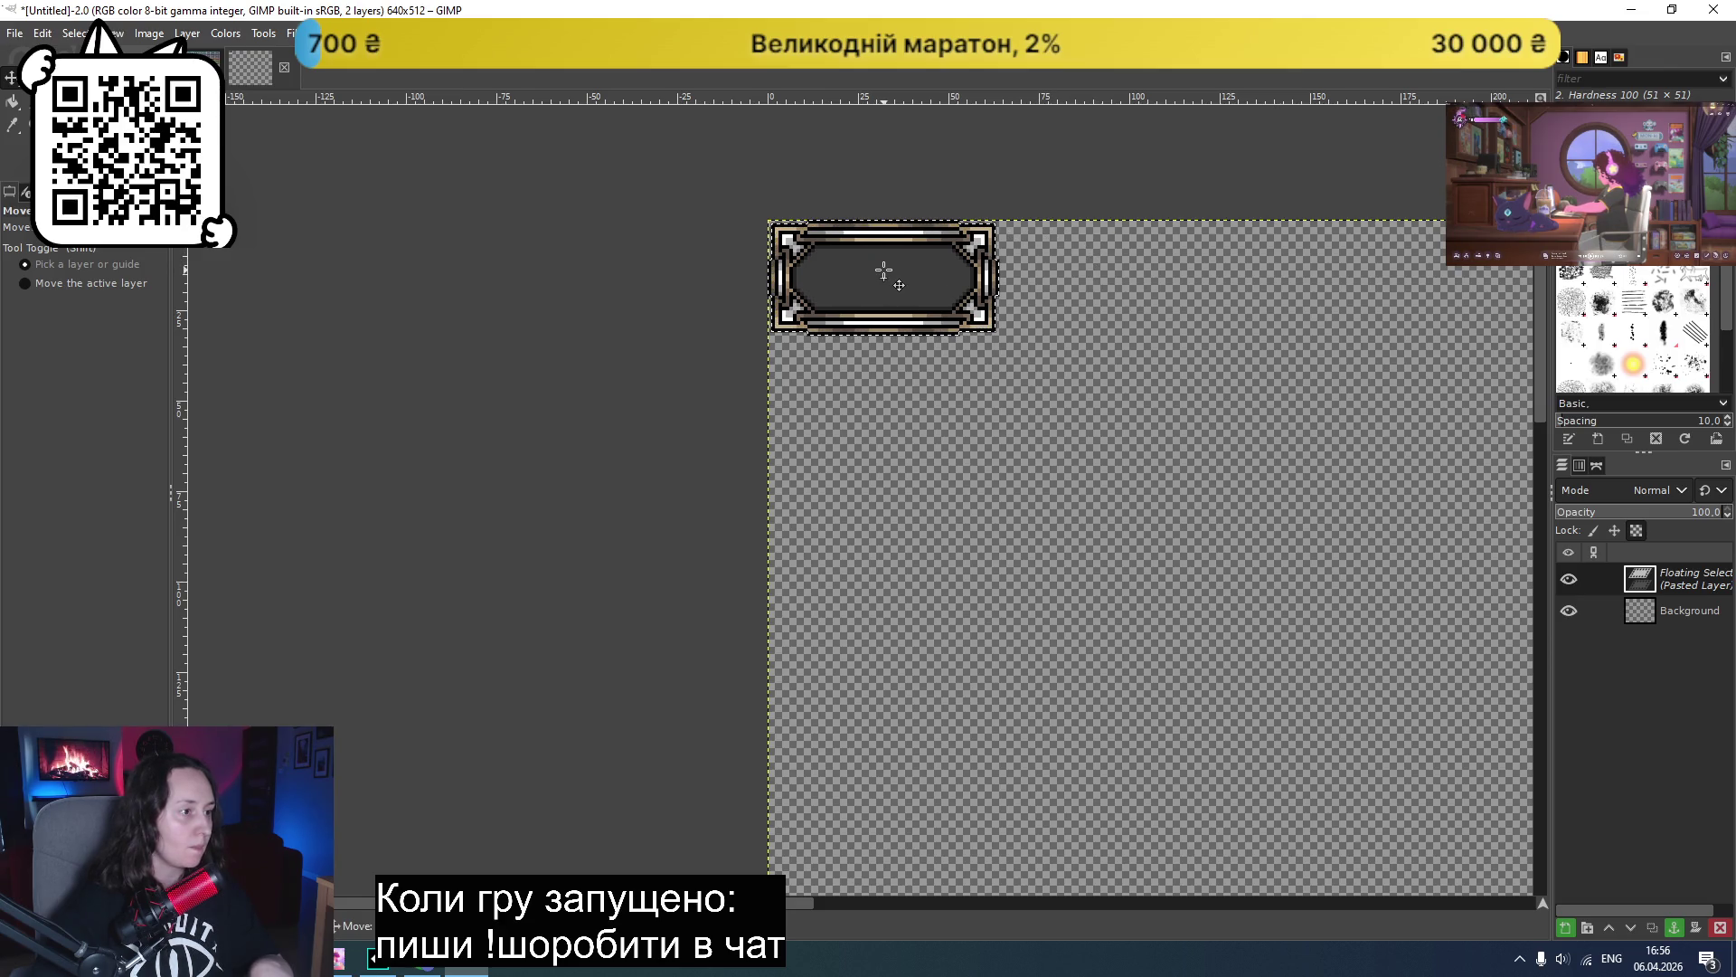
scroll(638, 418, "down", 1)
scroll(734, 419, "down", 2)
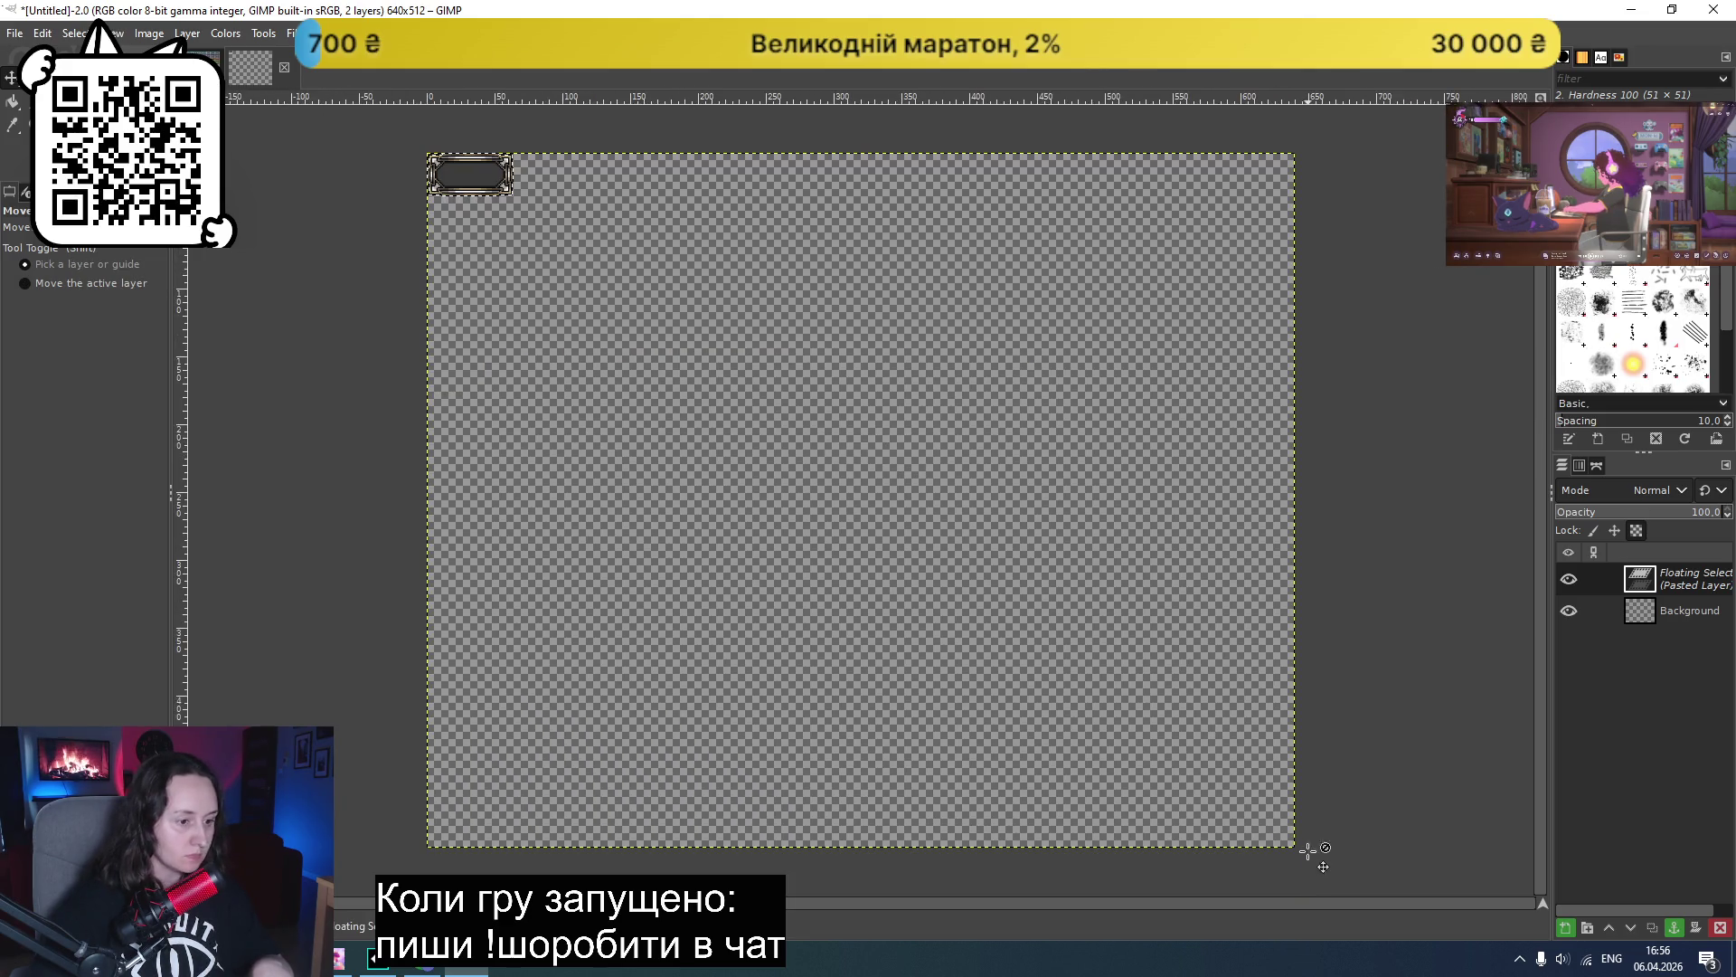
right_click(1271, 812)
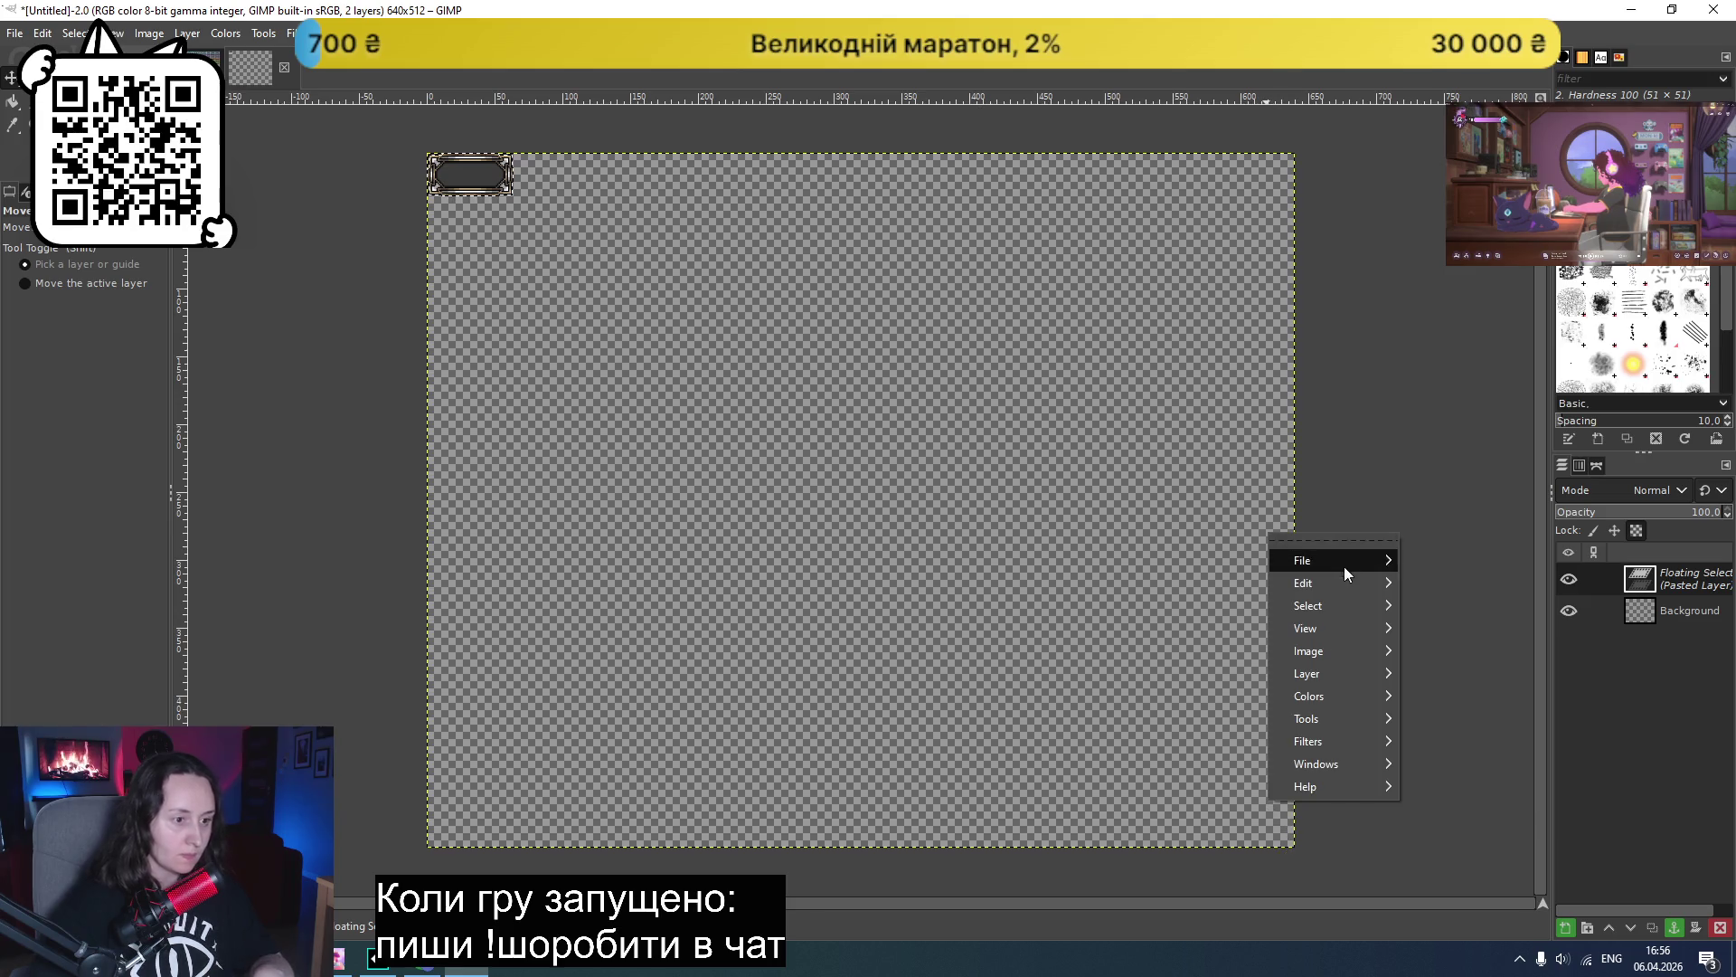
mouse_move(1333, 583)
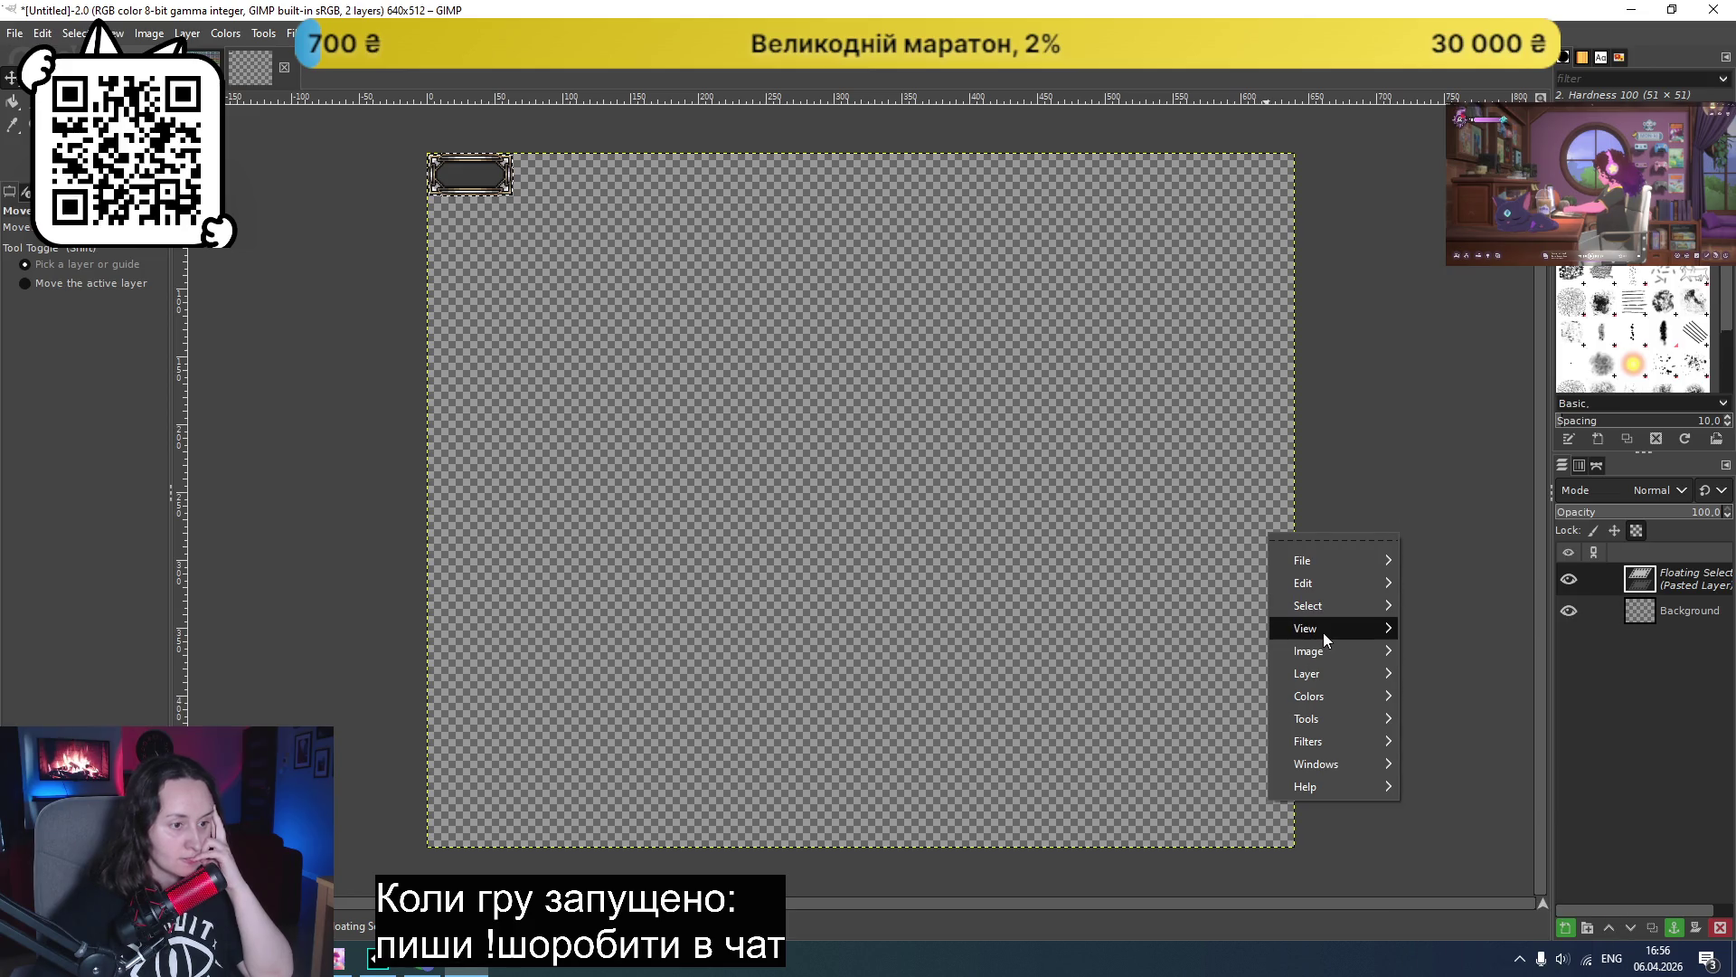
mouse_move(1322, 632)
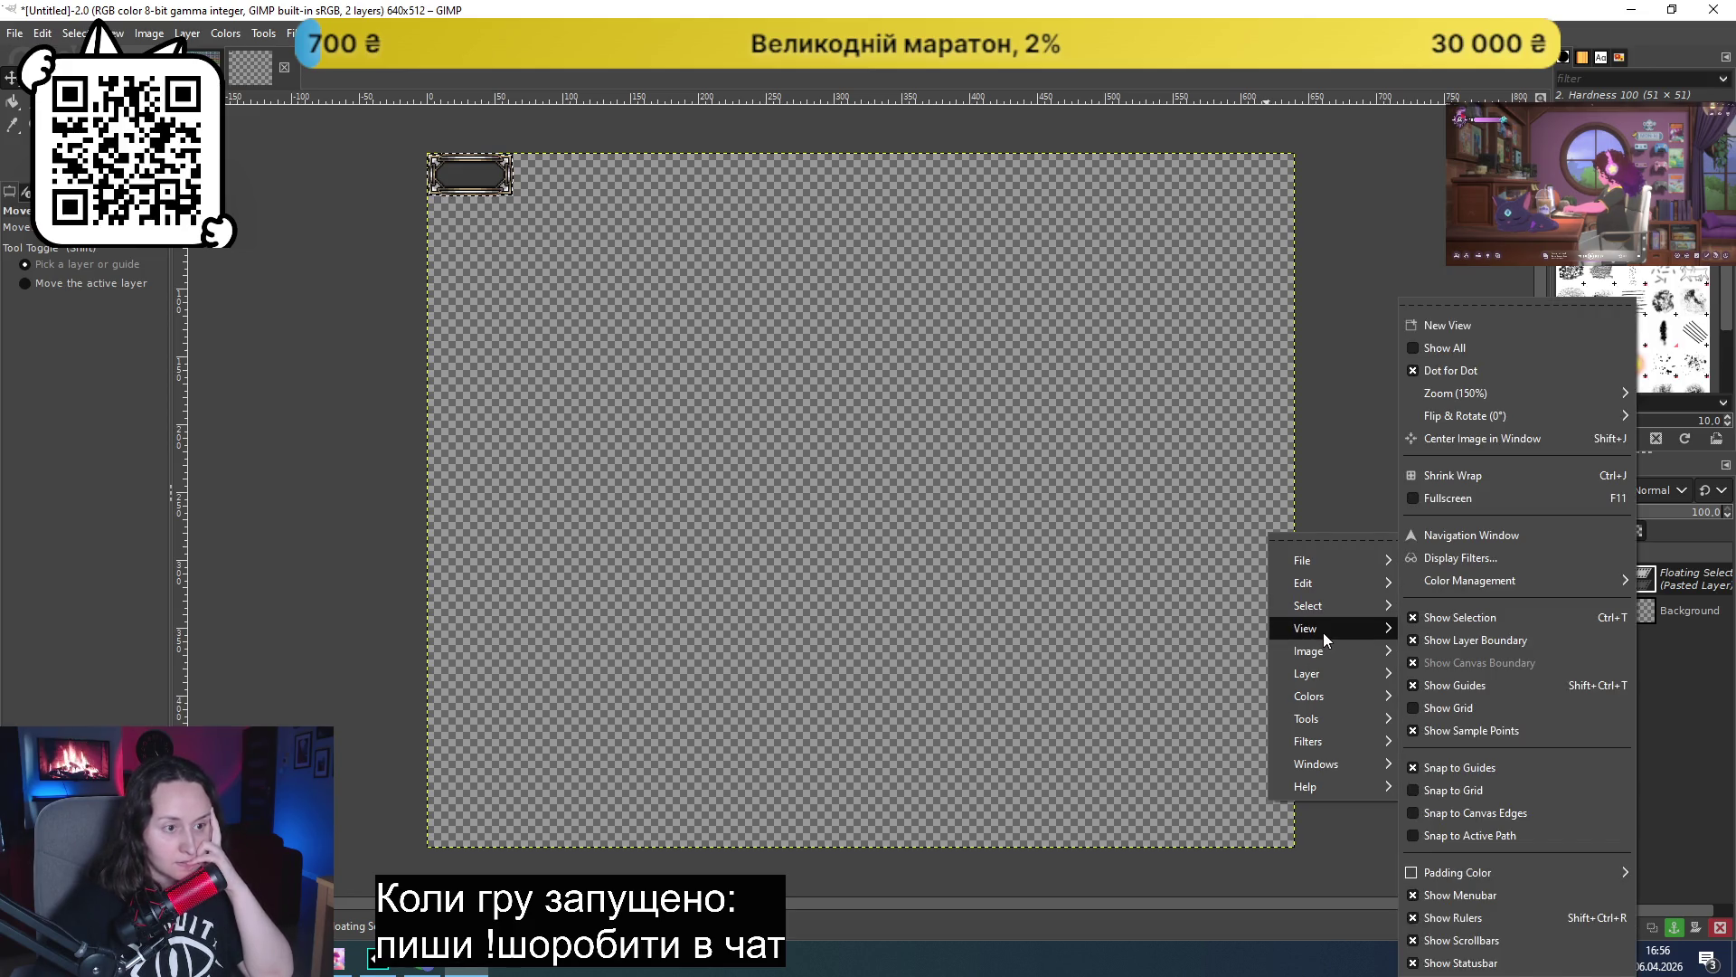
left_click(294, 513)
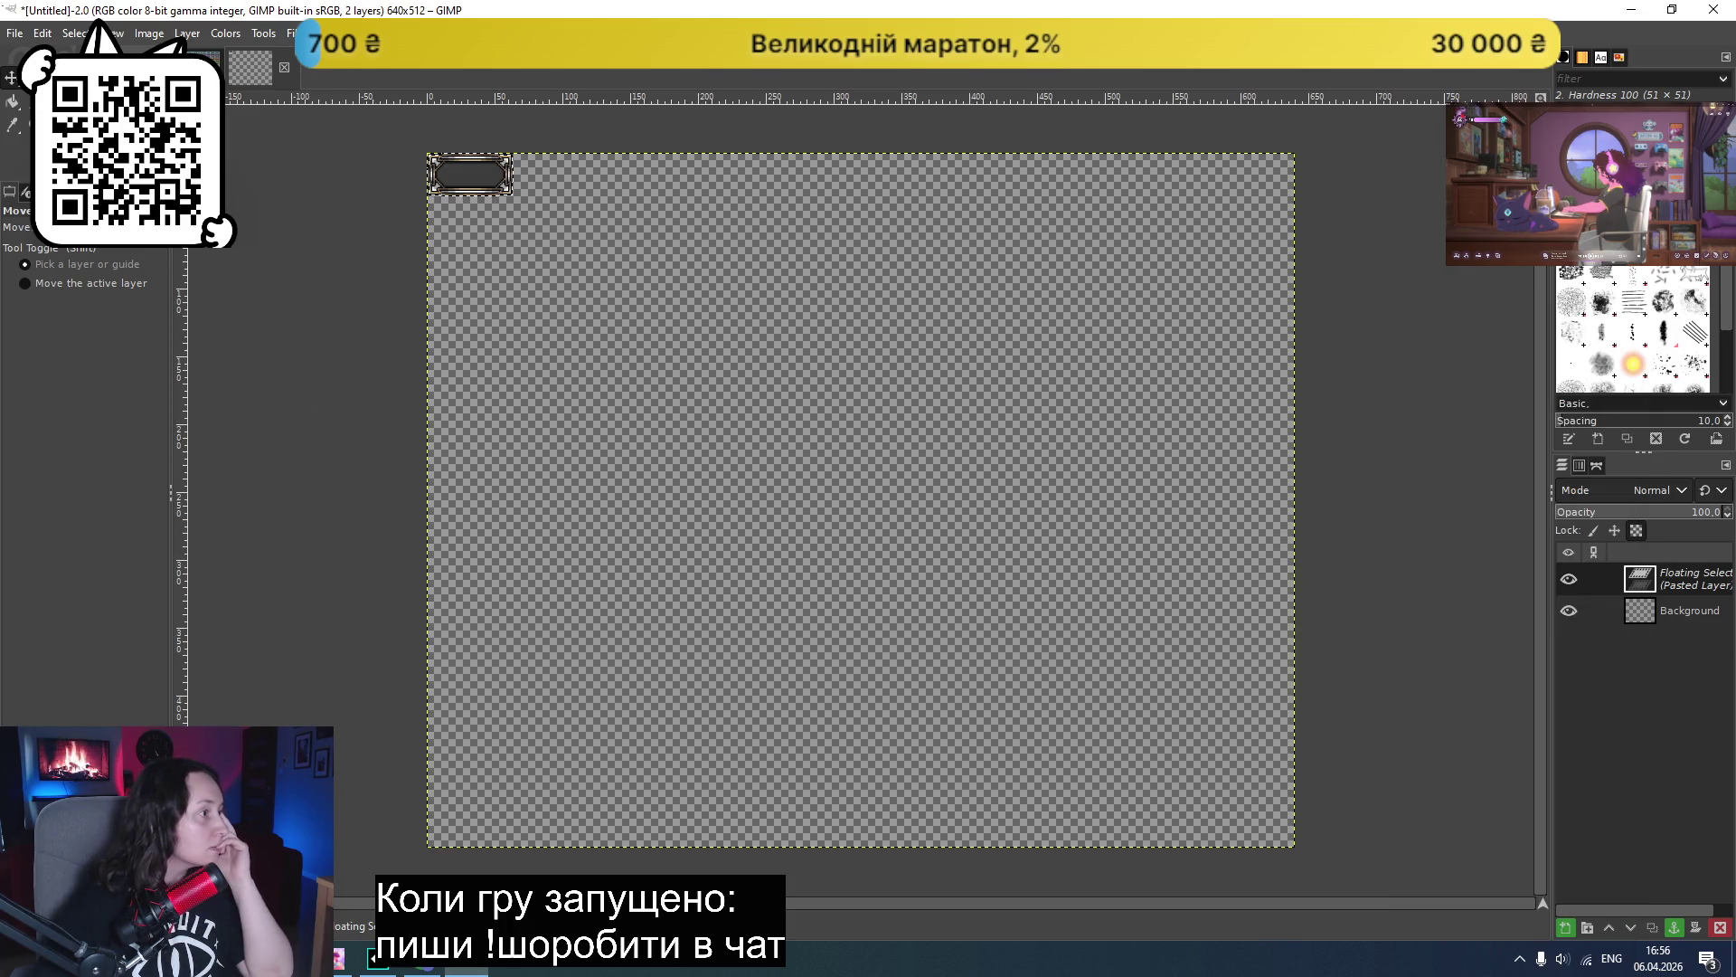
left_click(441, 966)
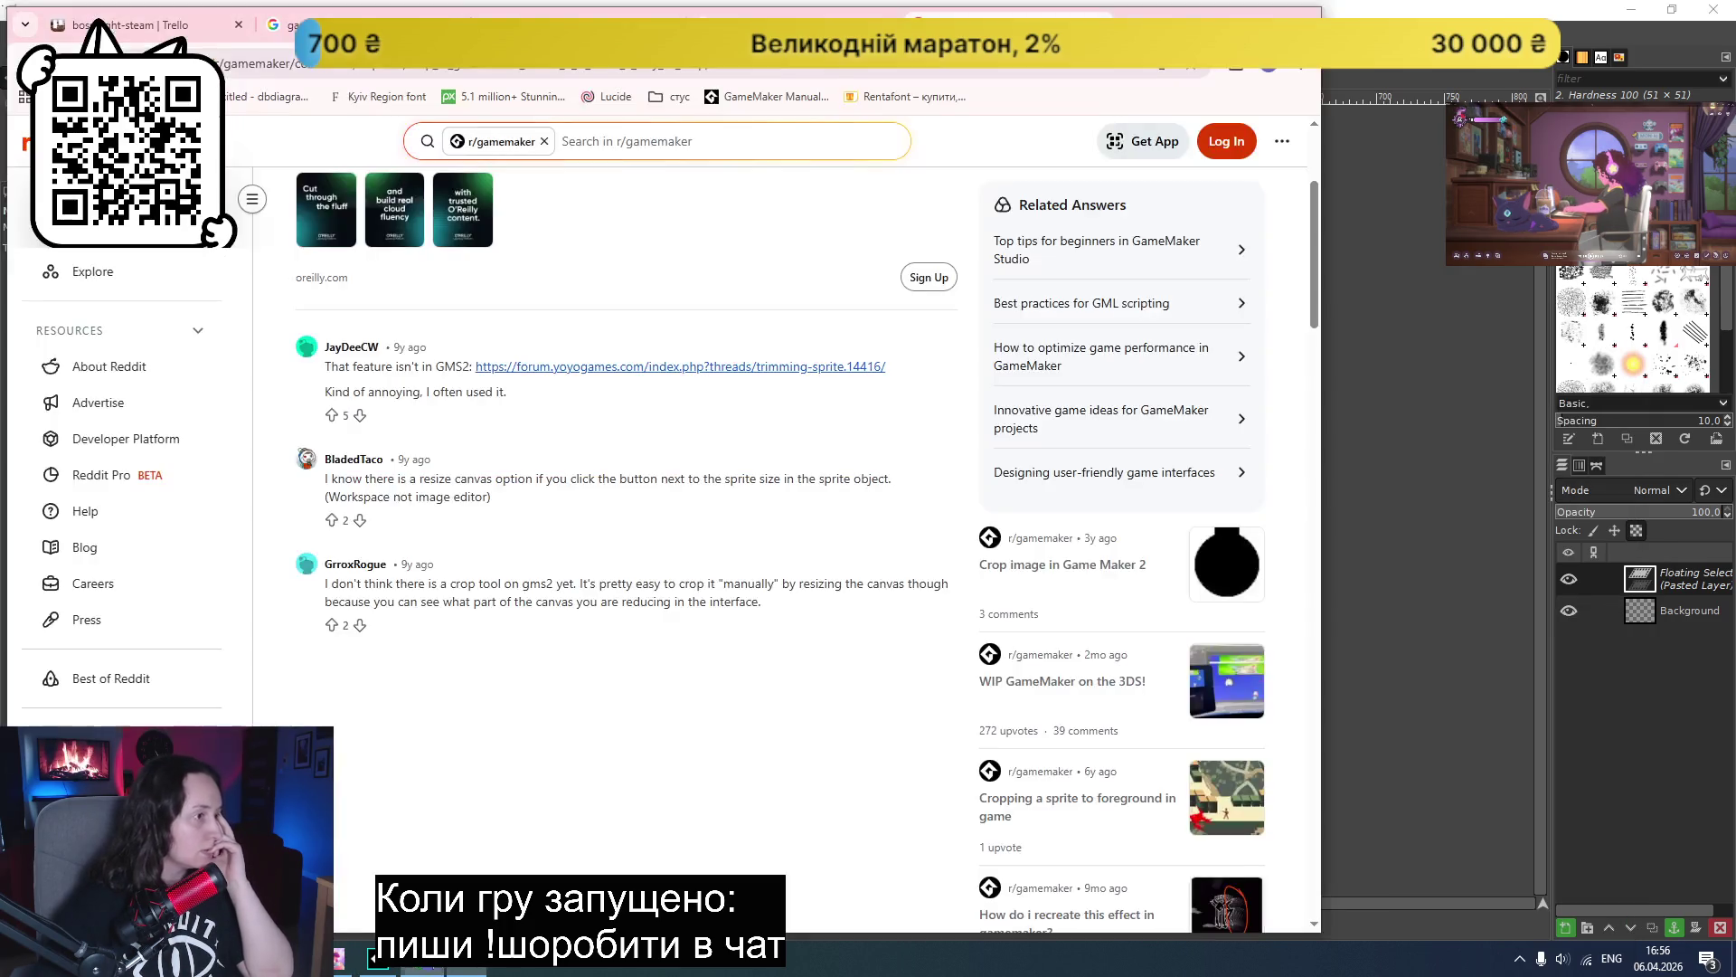
- Search Google for 'gimp resize canvas' to learn how to fit the canvas to the image
left_click(1166, 9)
type("gimp resize ")
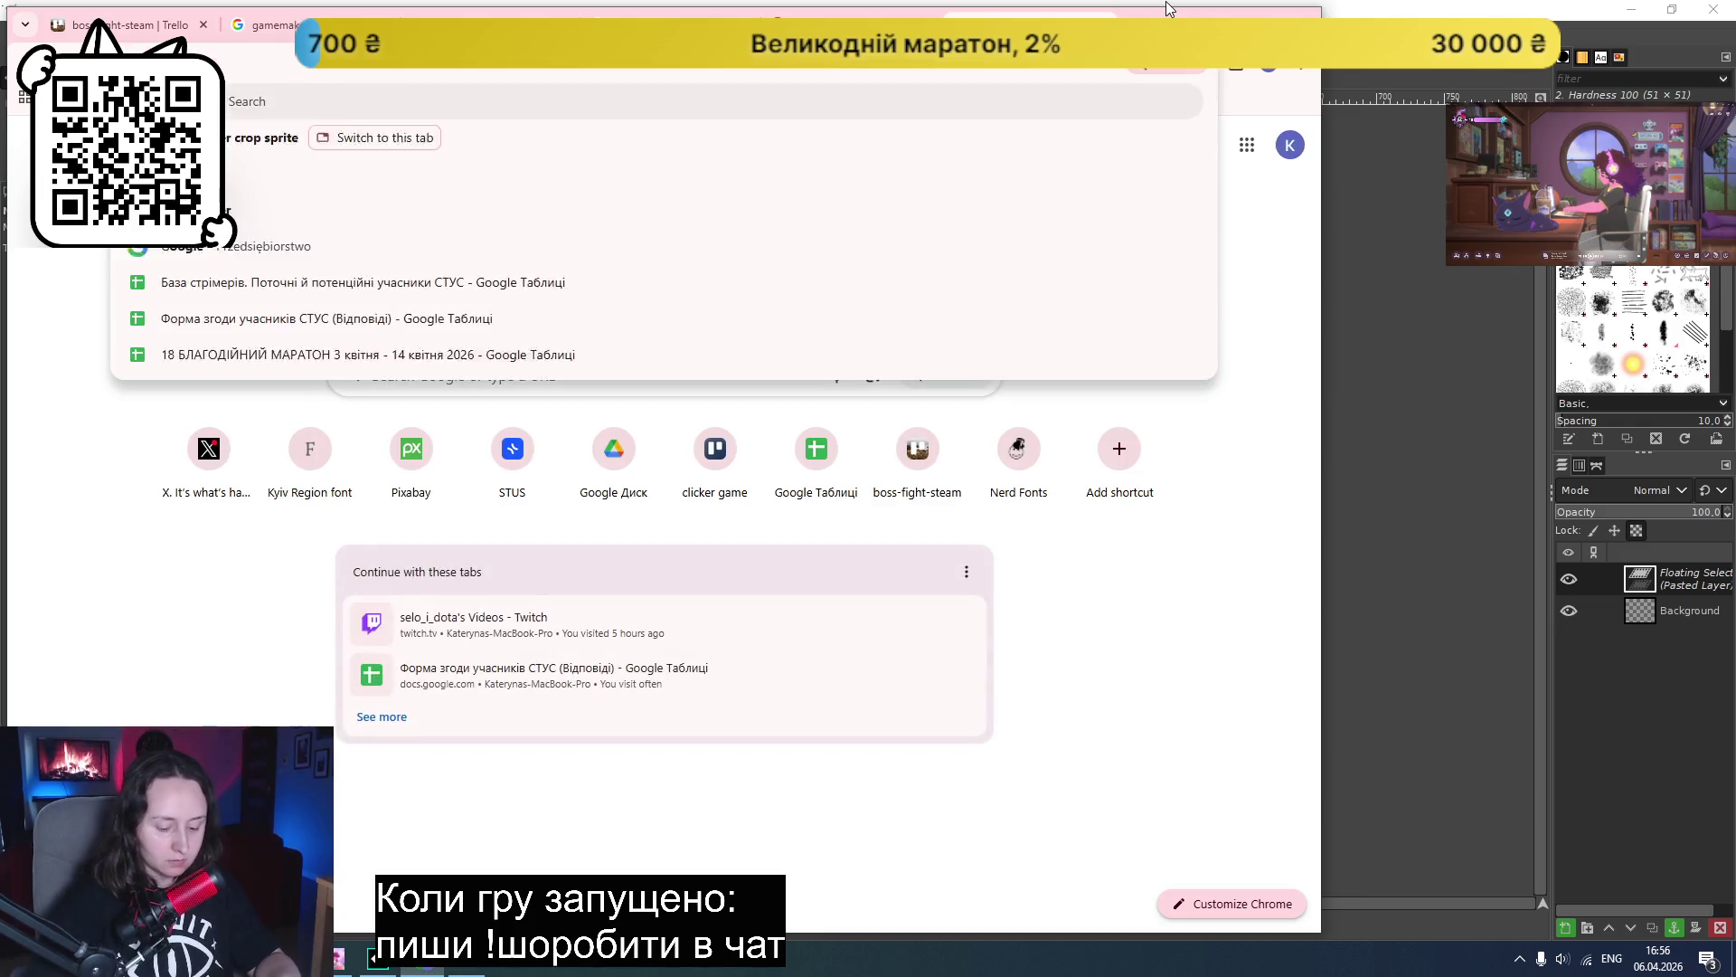
type("canvas")
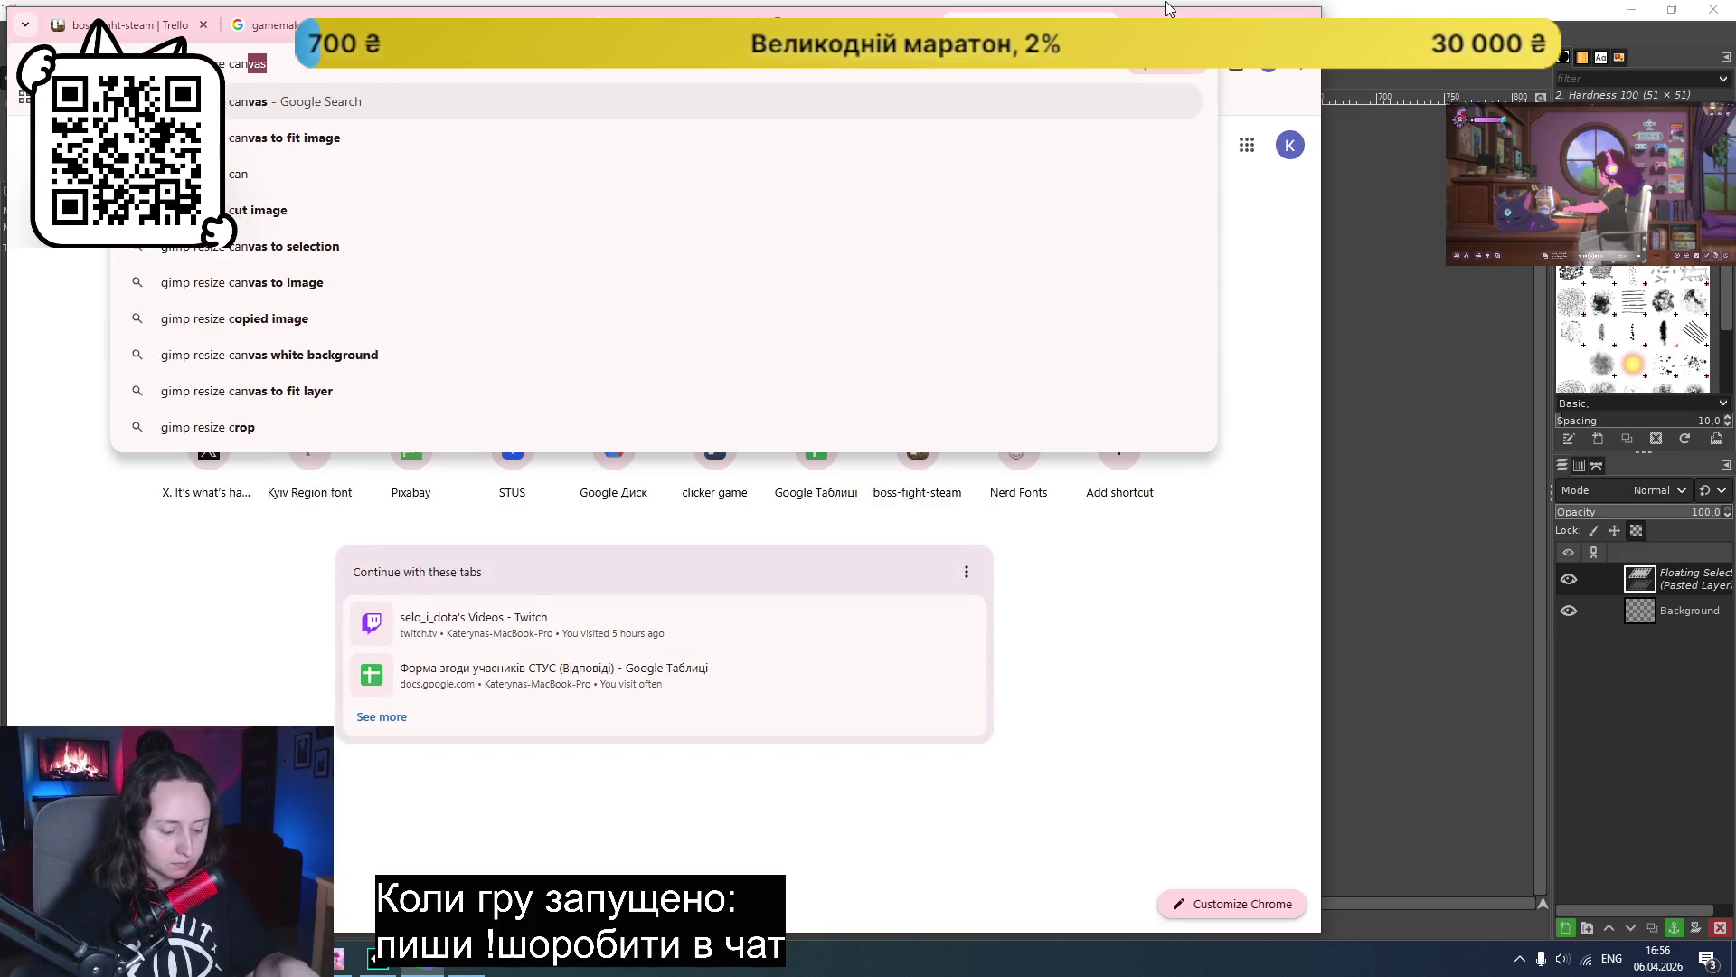
left_click(503, 141)
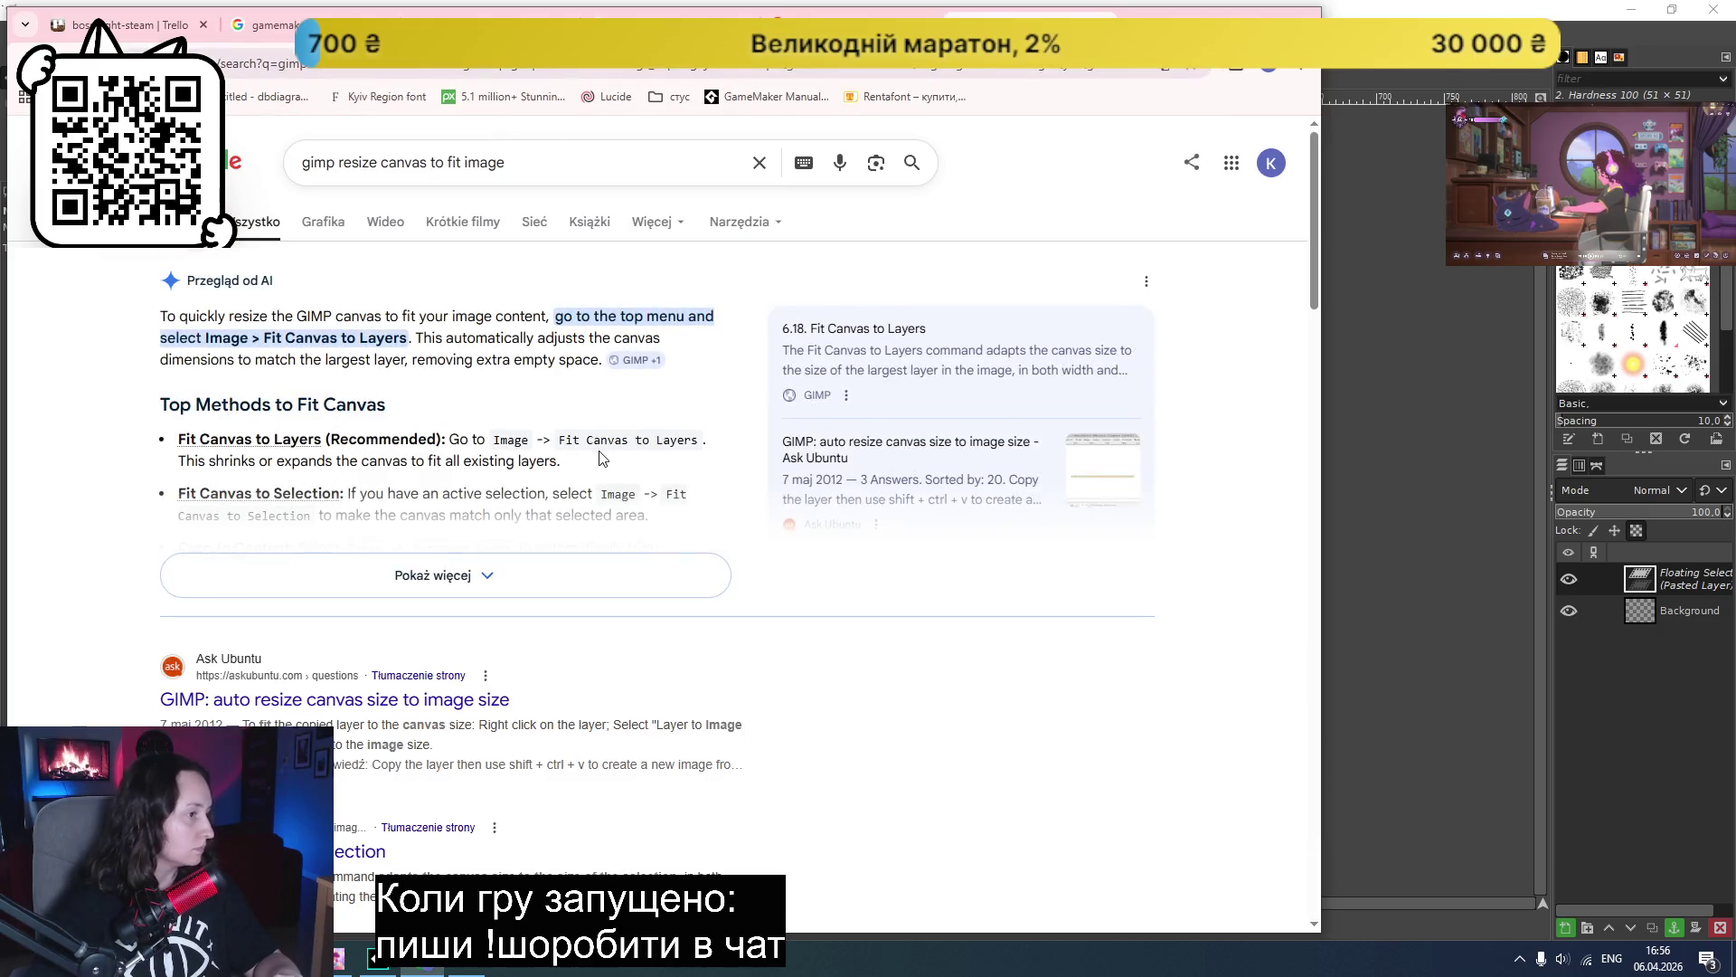
left_click(467, 971)
left_click(149, 34)
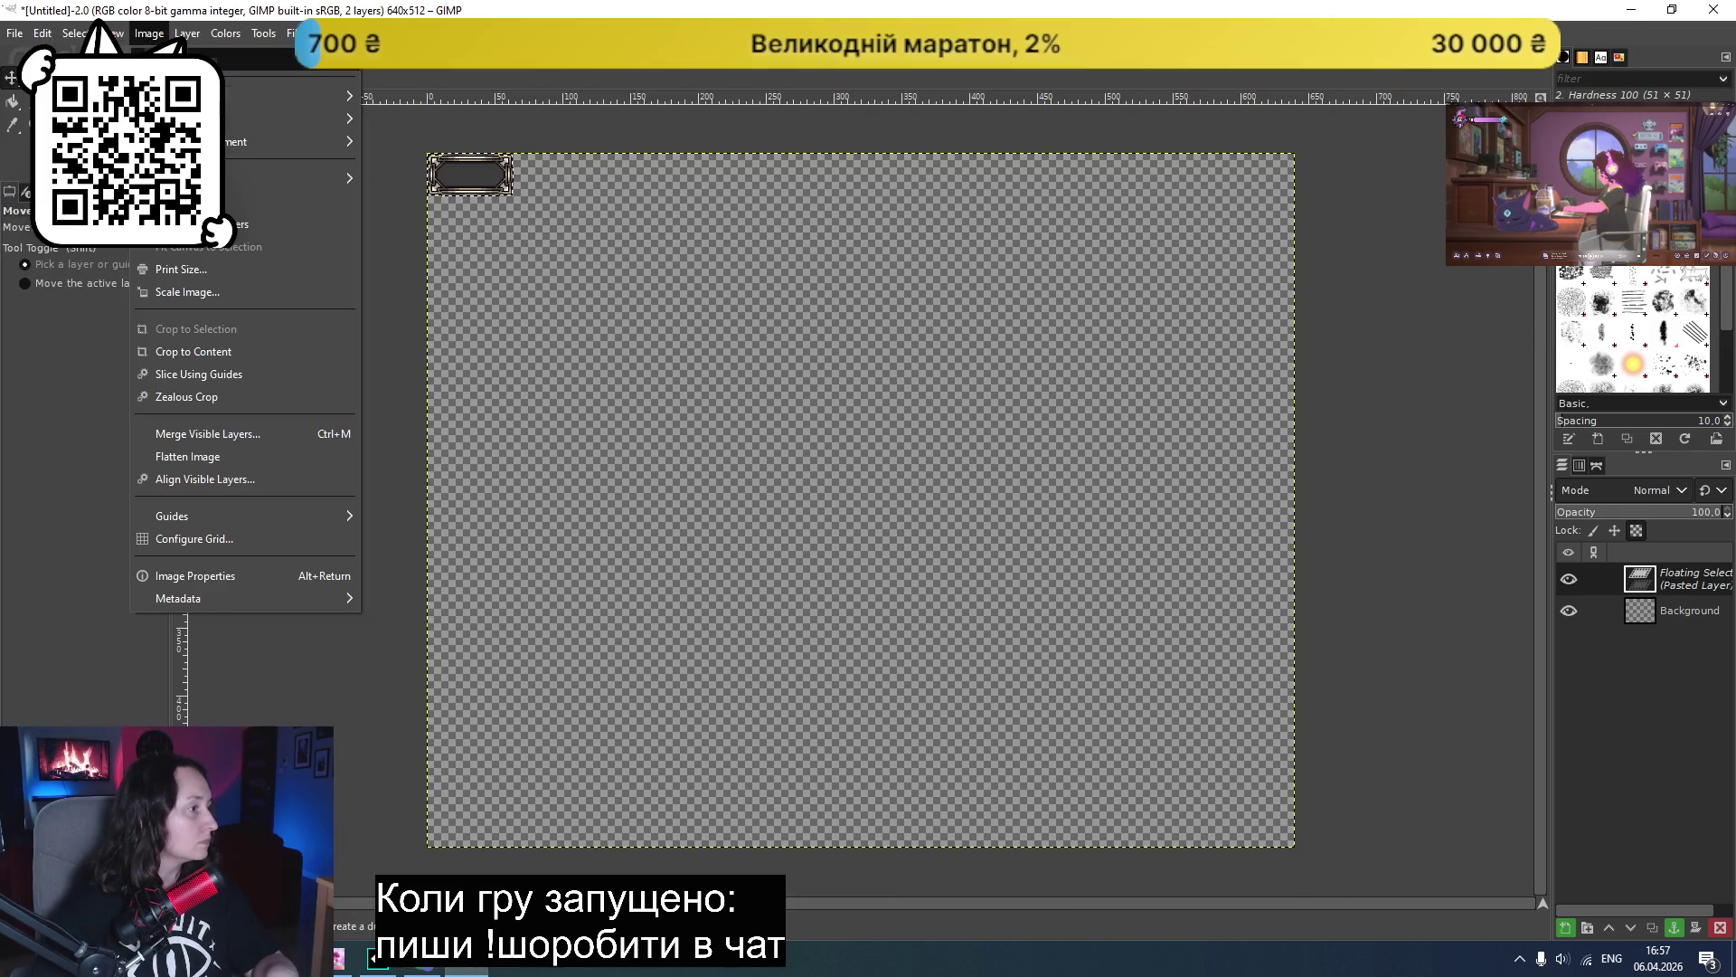
- Apply Fit Canvas to Layers and toggle the pasted frame layer's visibility off and on
left_click(235, 226)
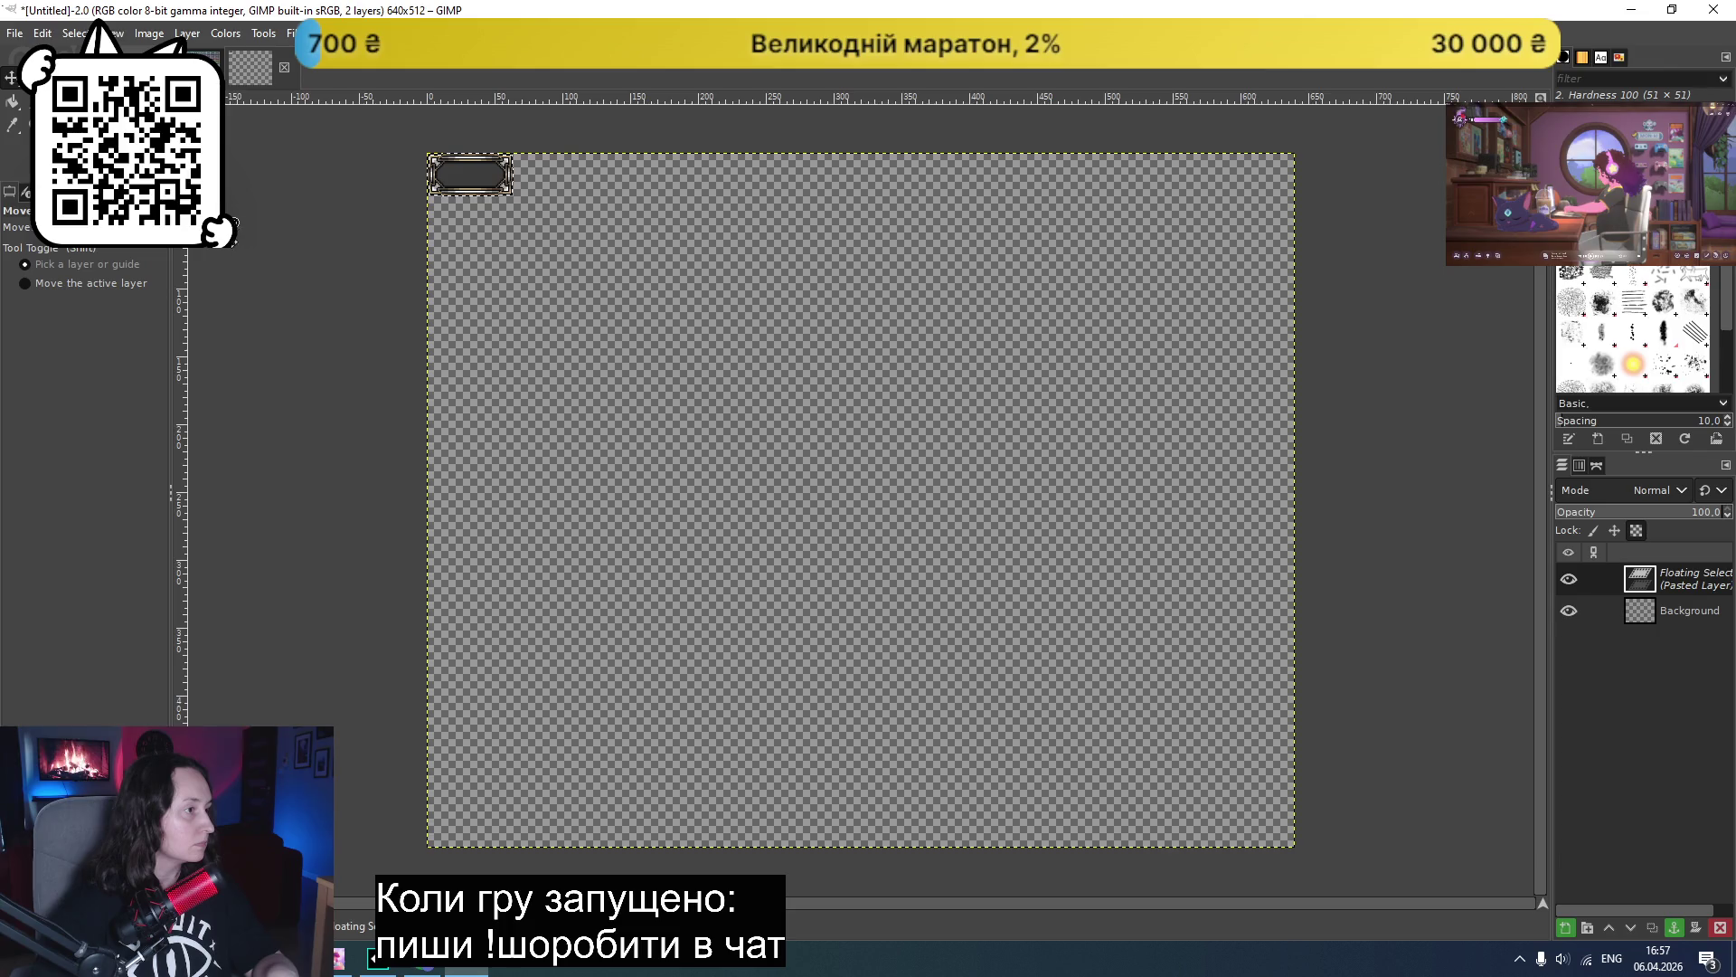
left_click(1645, 613)
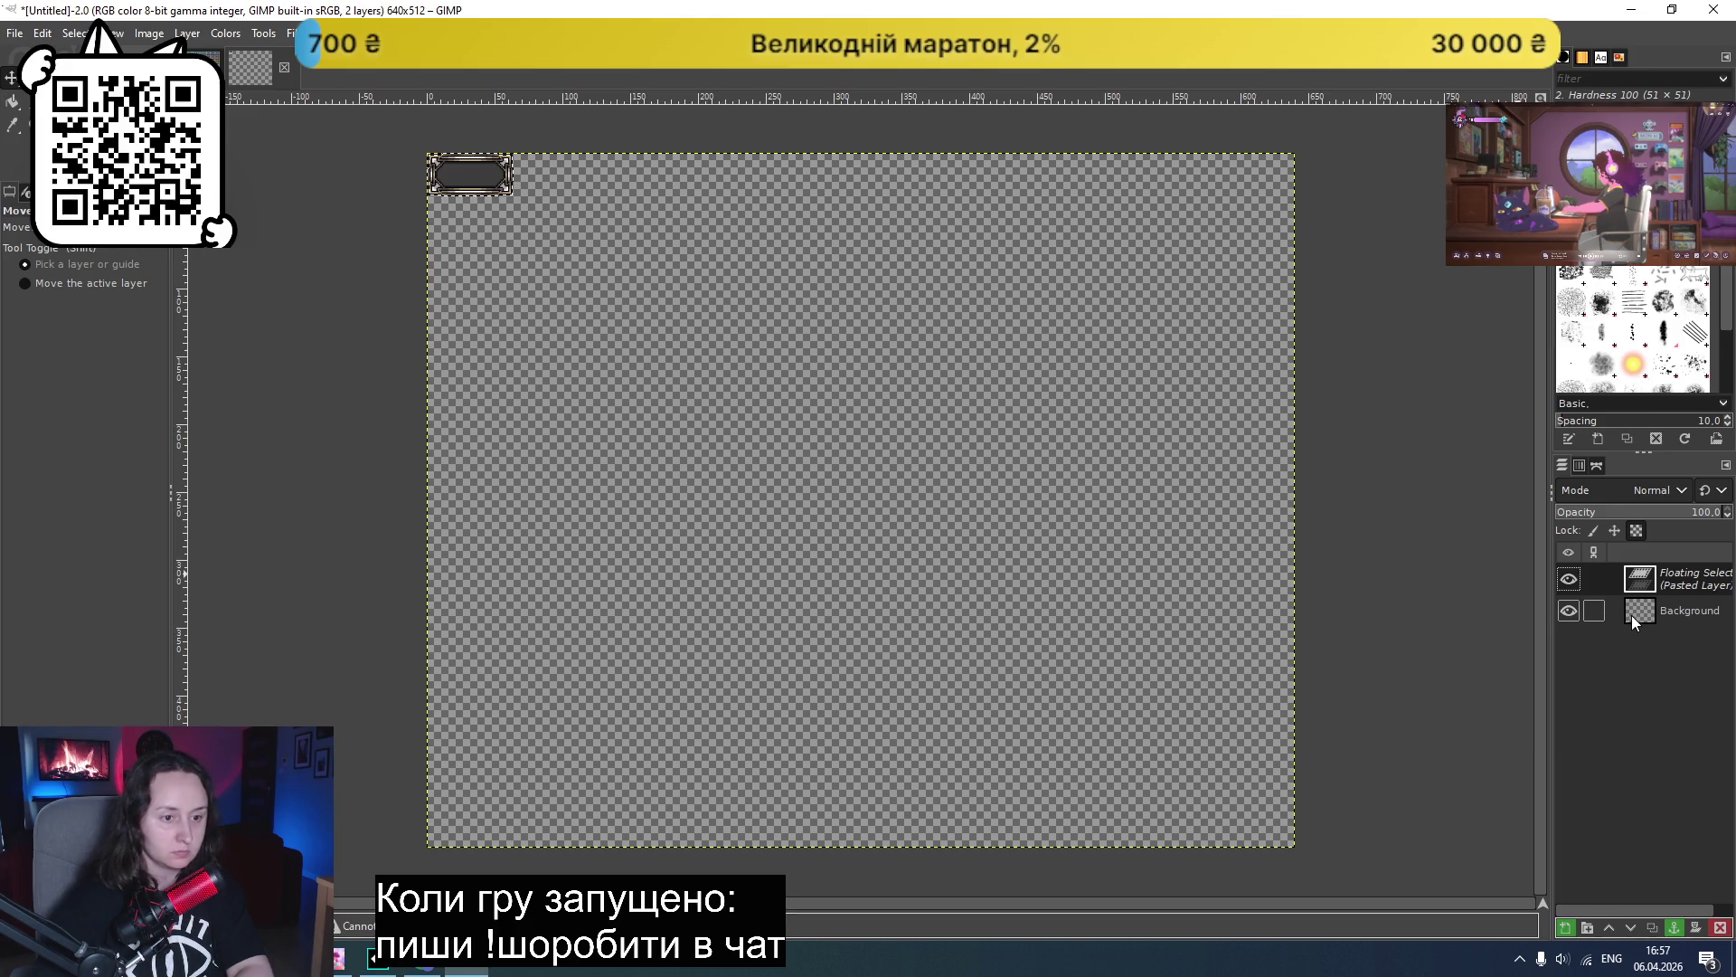
left_click(1568, 579)
left_click(1567, 579)
left_click(1568, 580)
left_click(1568, 580)
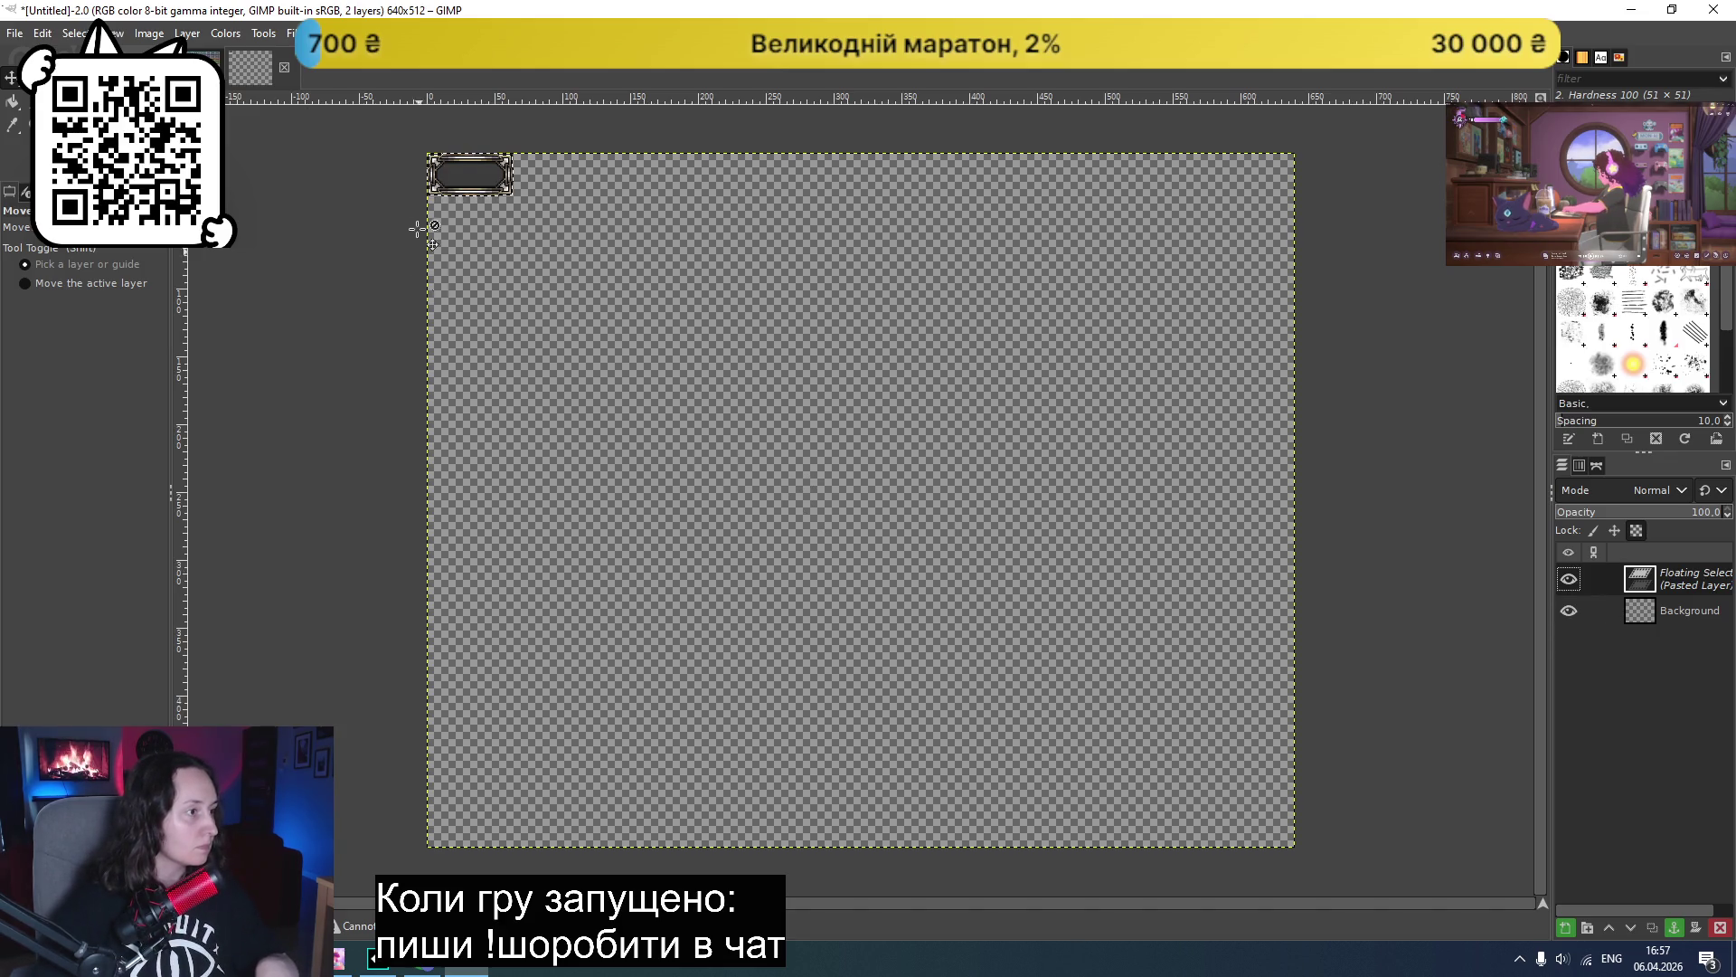
- Select the entire canvas with Select > All
right_click(479, 165)
mouse_move(519, 242)
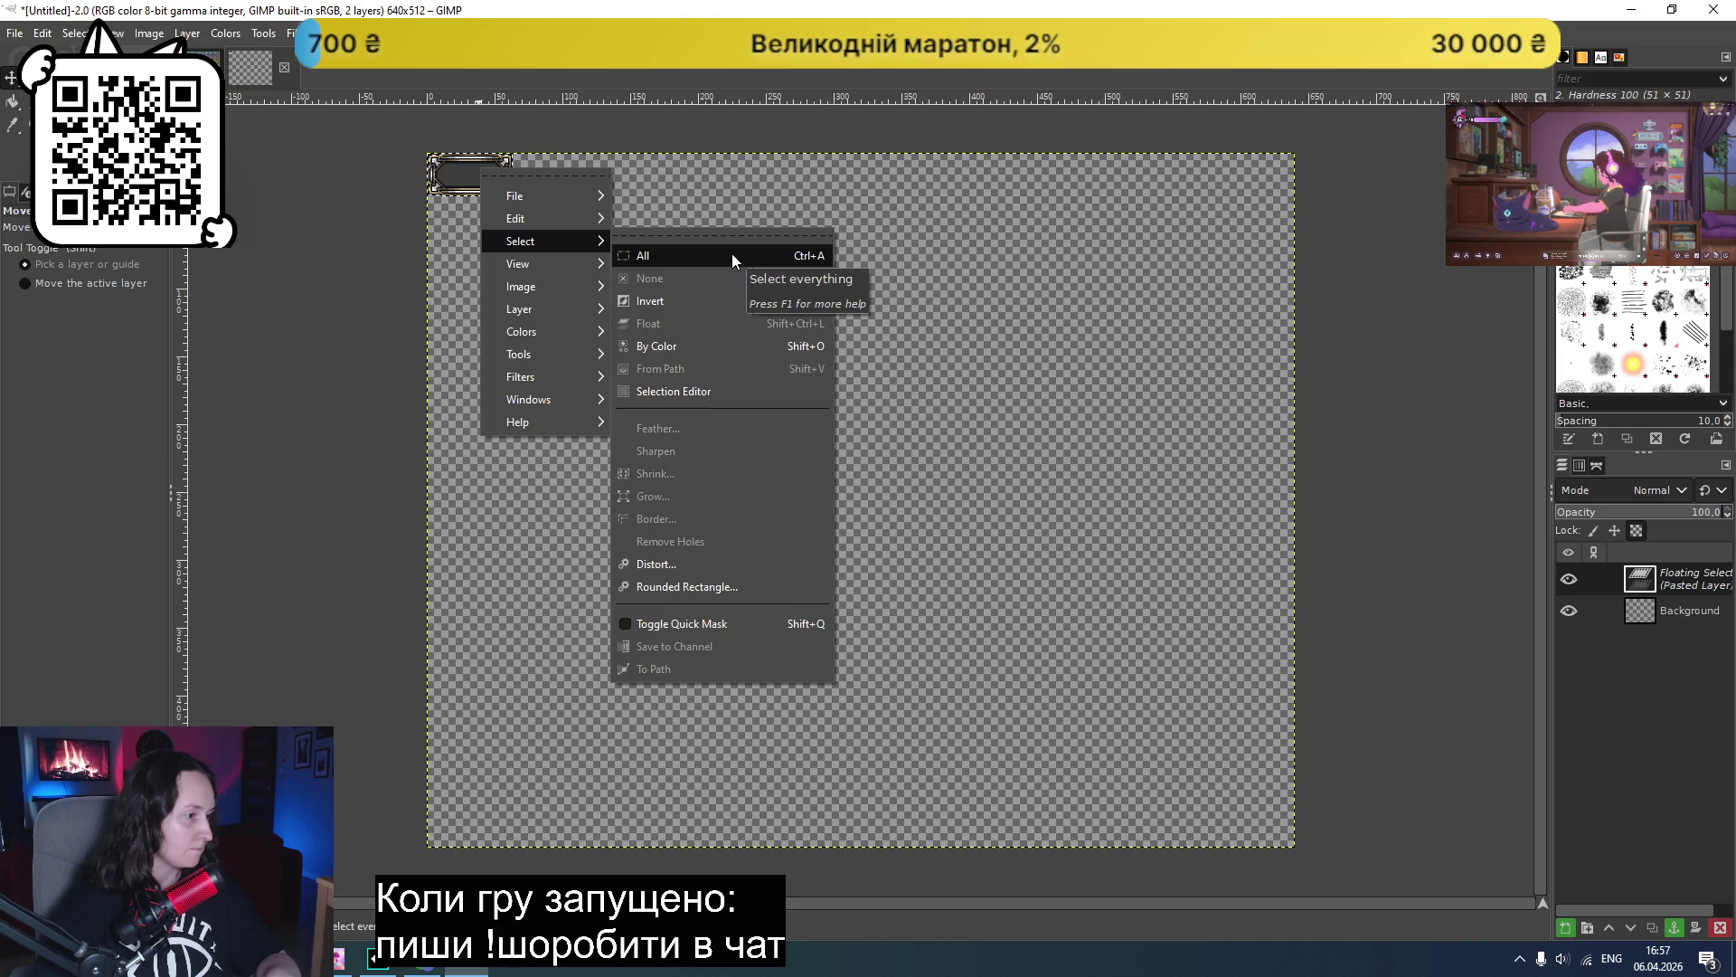
left_click(731, 255)
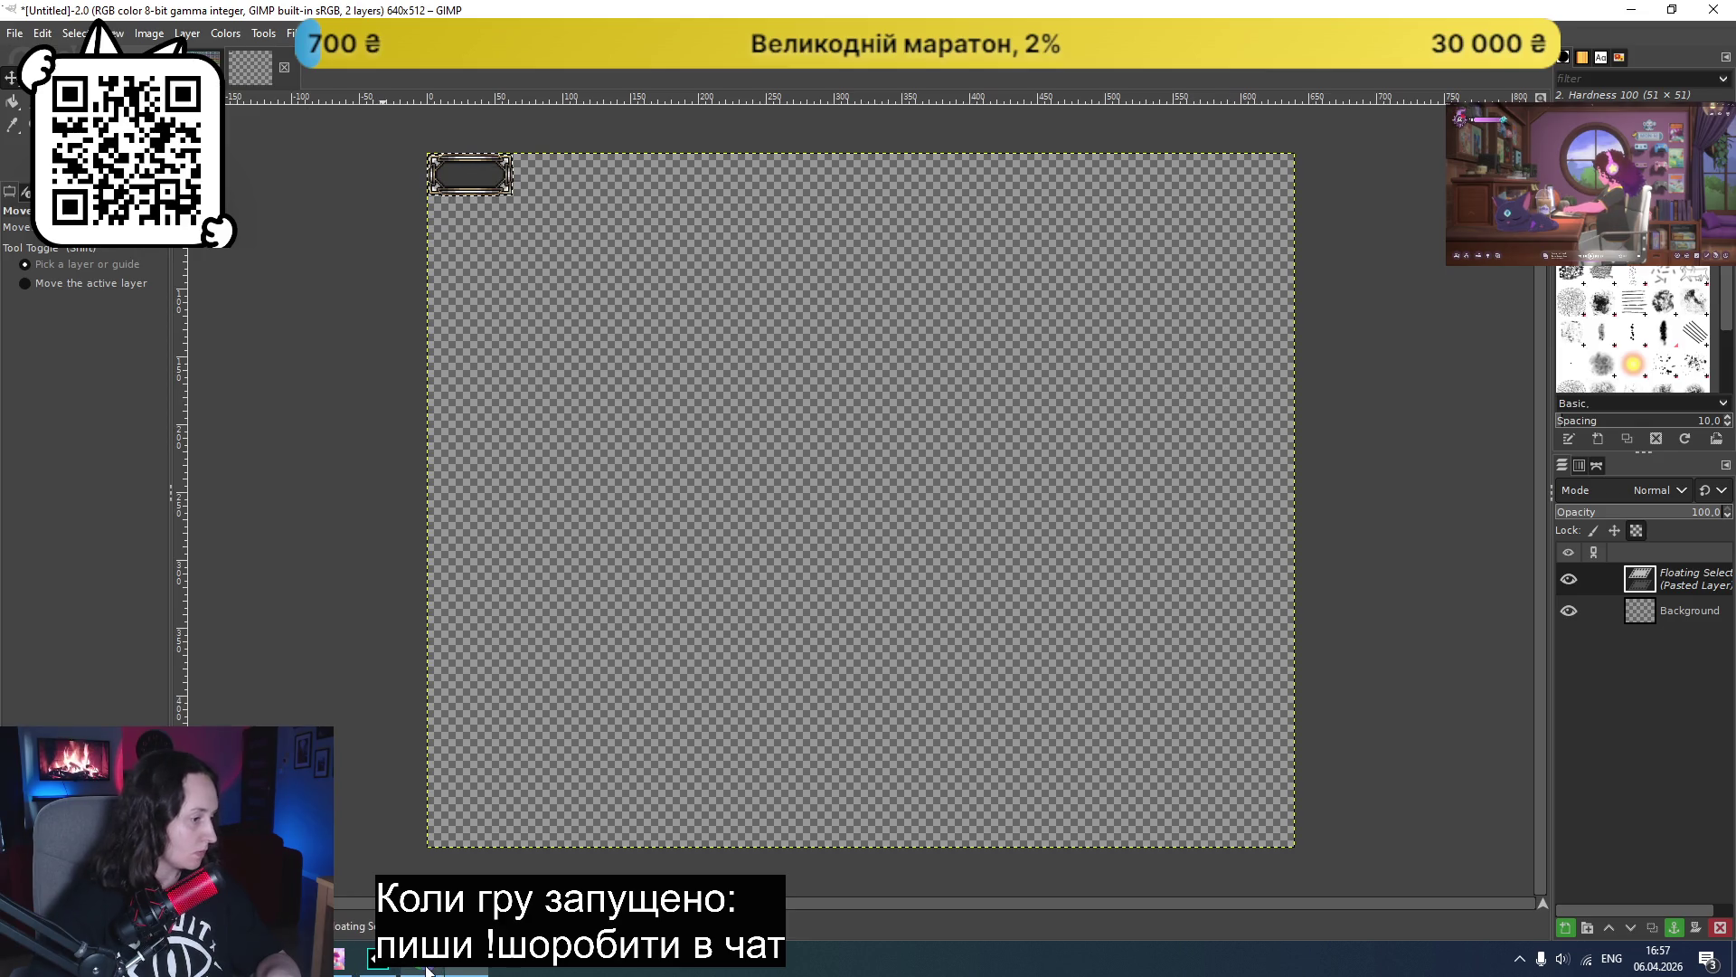
- In Chrome, start a new search for 'gimp deselect'
left_click(424, 958)
key("ctrl+t")
type("gimp d")
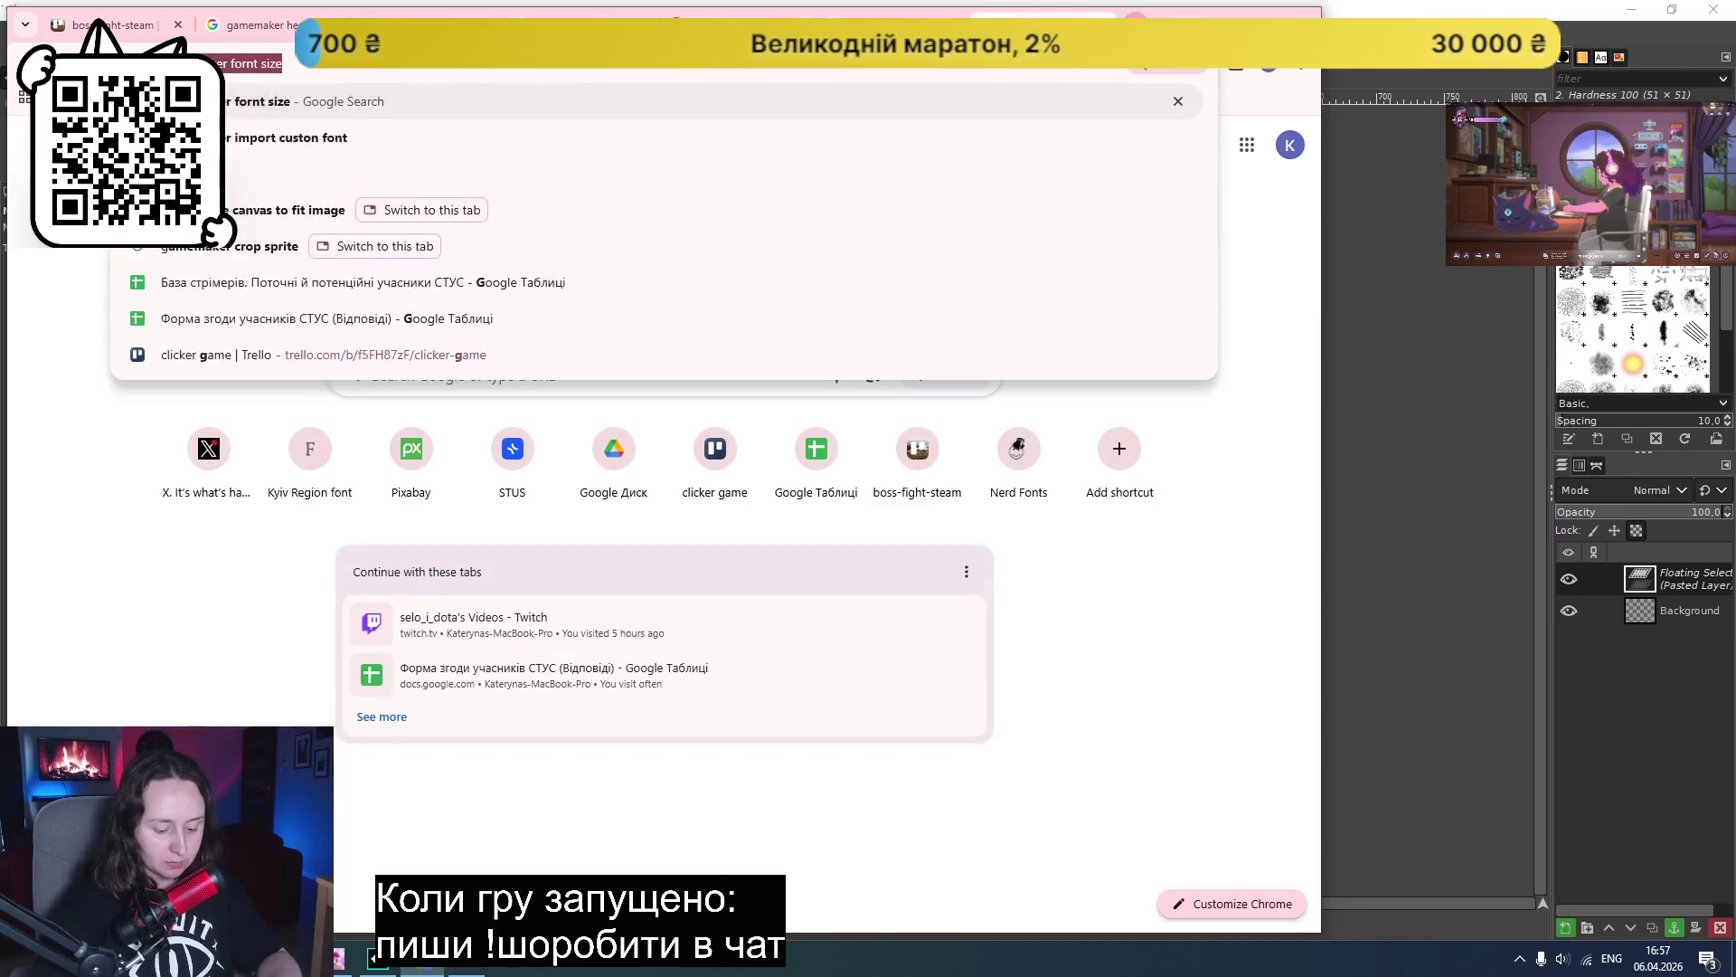
type("eselect")
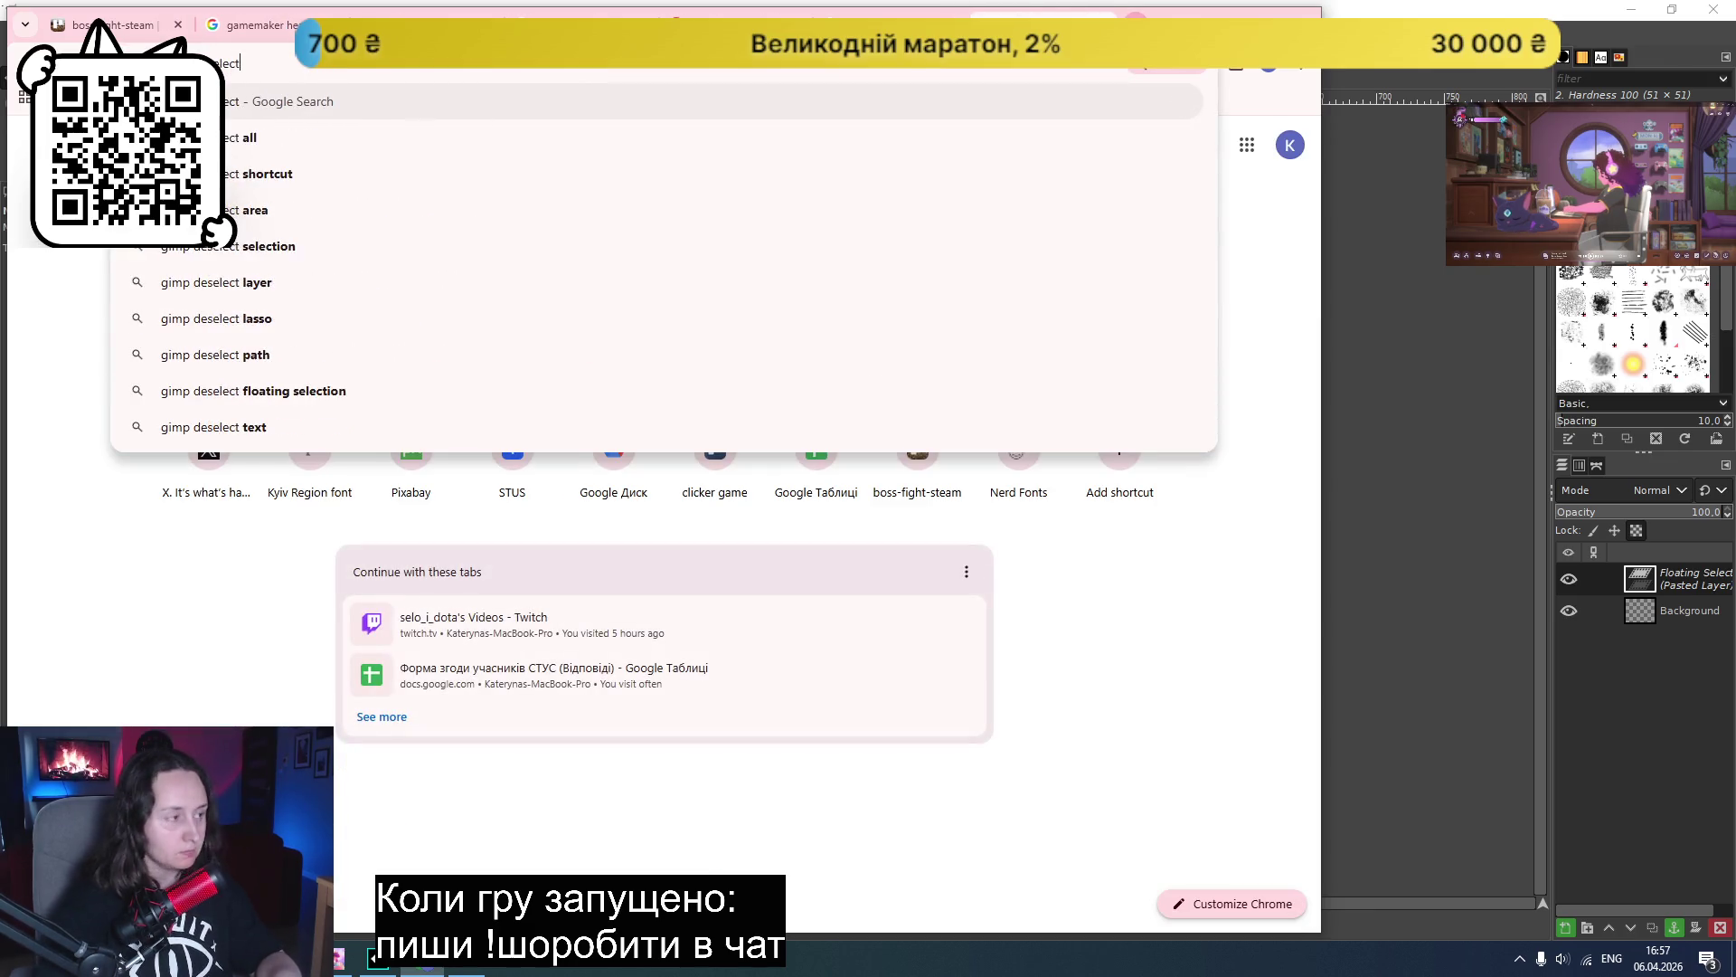
- Search Google for 'gimp deselect', read the answer, and go back to GIMP
key("Return")
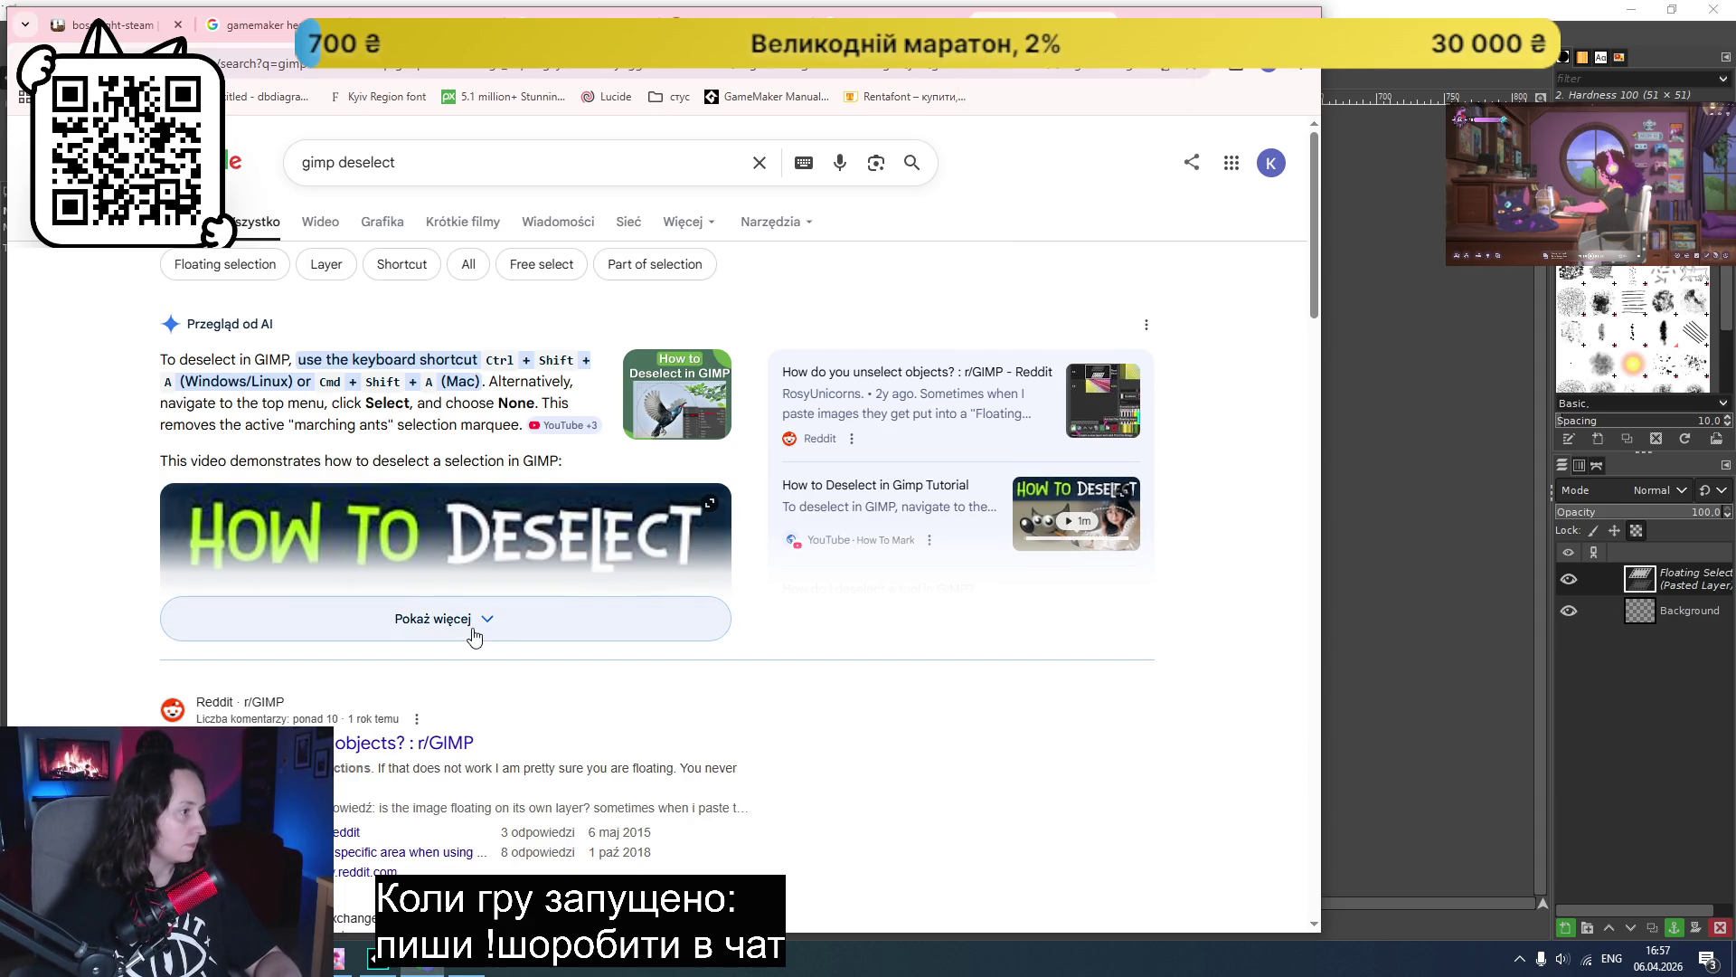
left_click(467, 969)
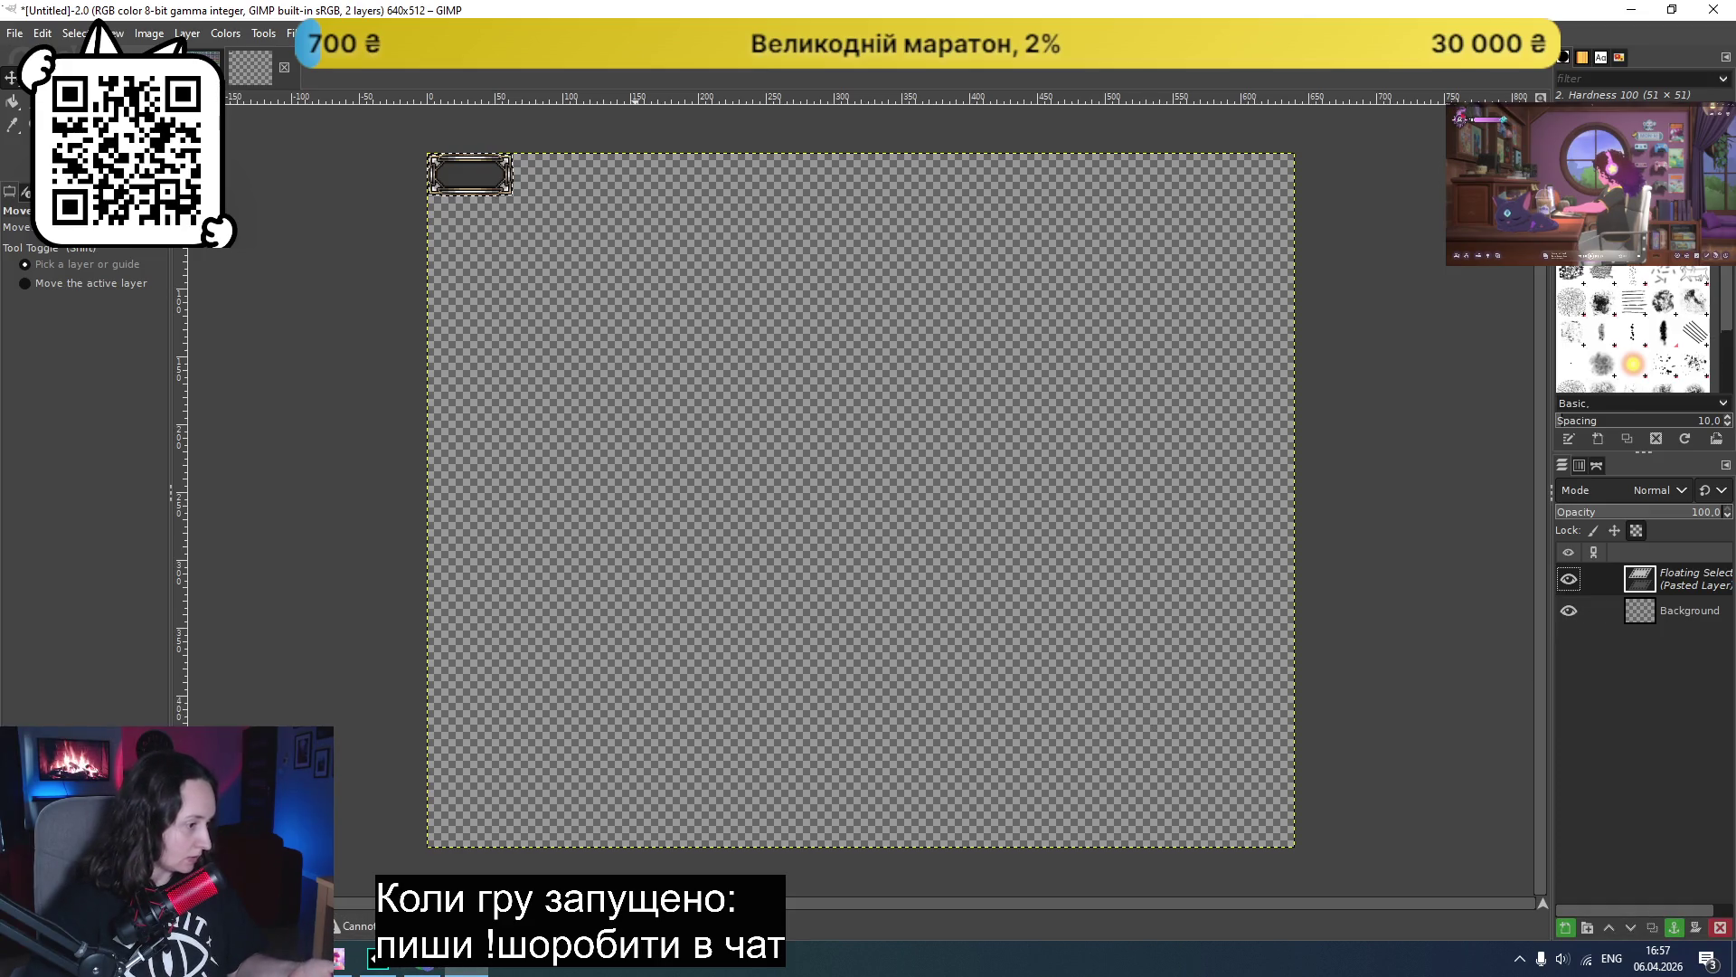
- Delete the floating pasted frame layer and add a new transparent 640x512 layer above Background
right_click(1650, 586)
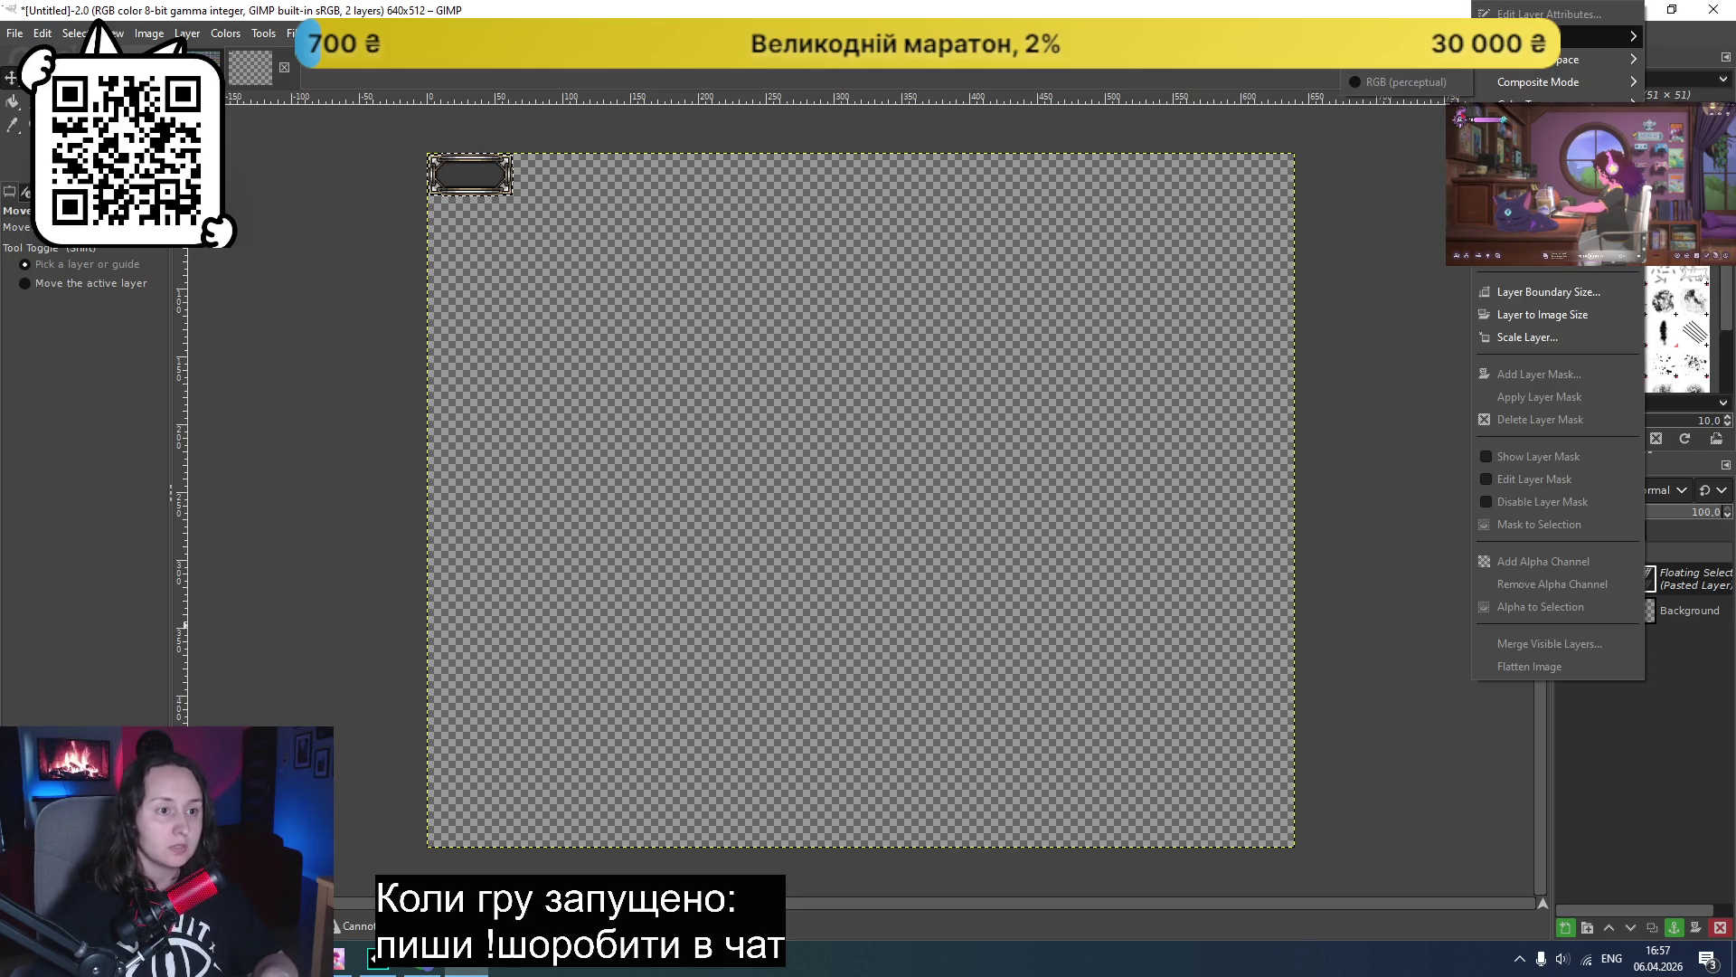
left_click(1537, 255)
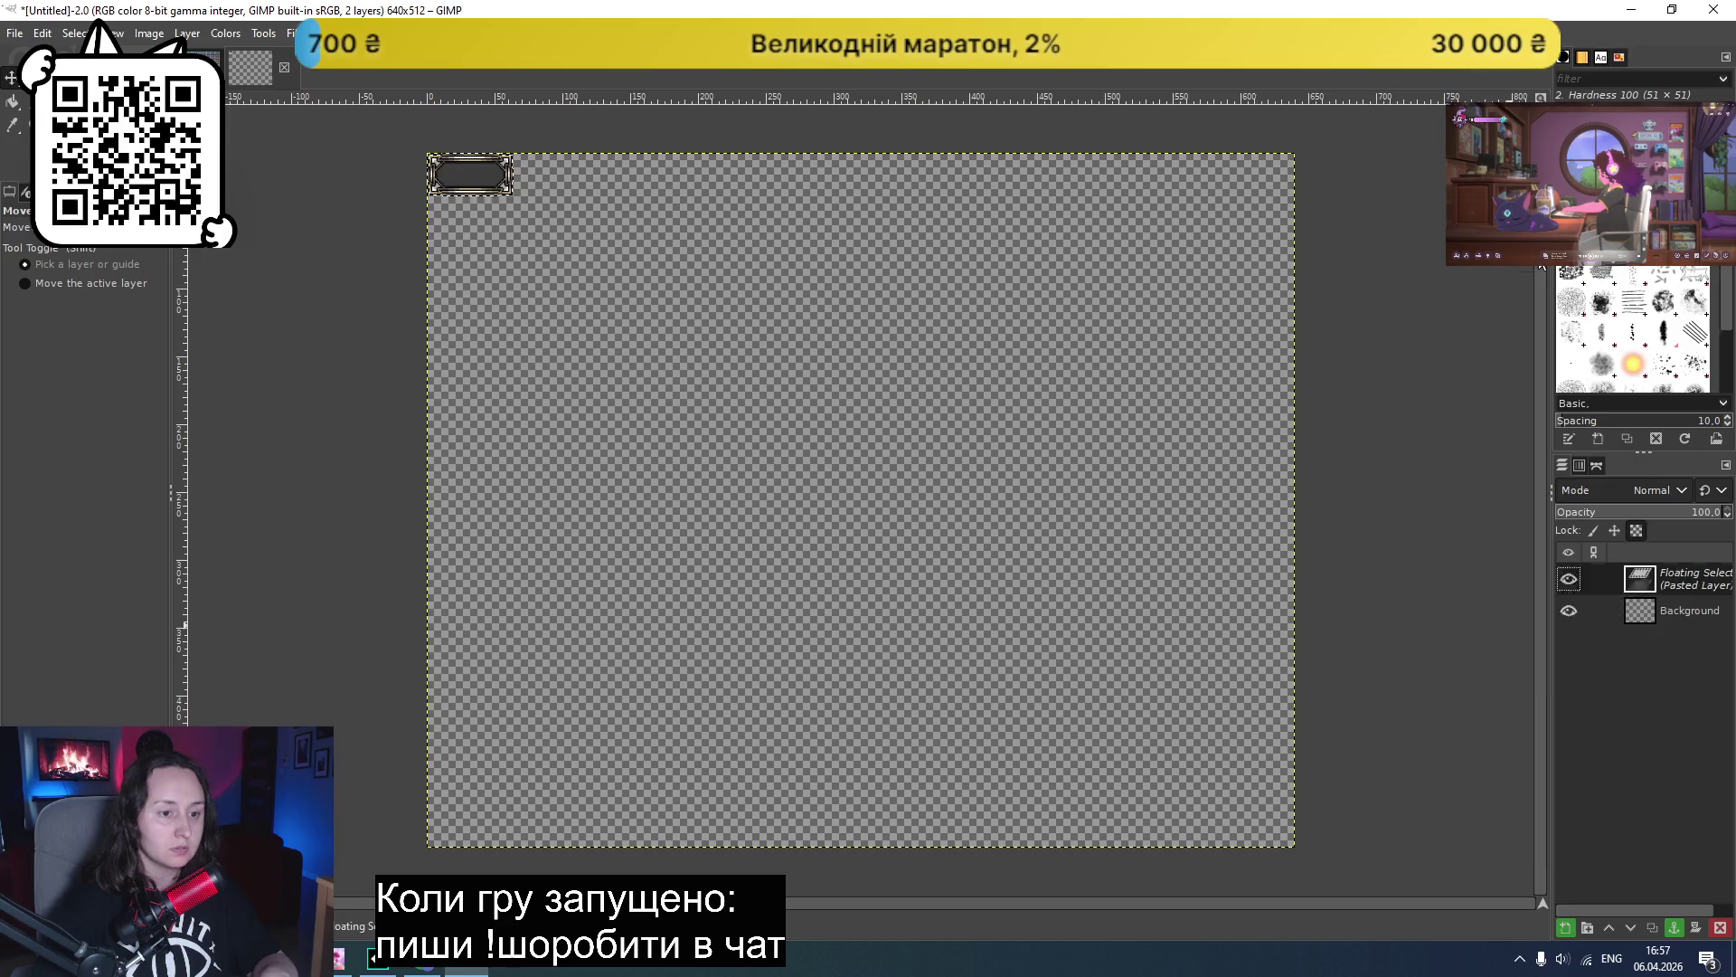
right_click(1678, 620)
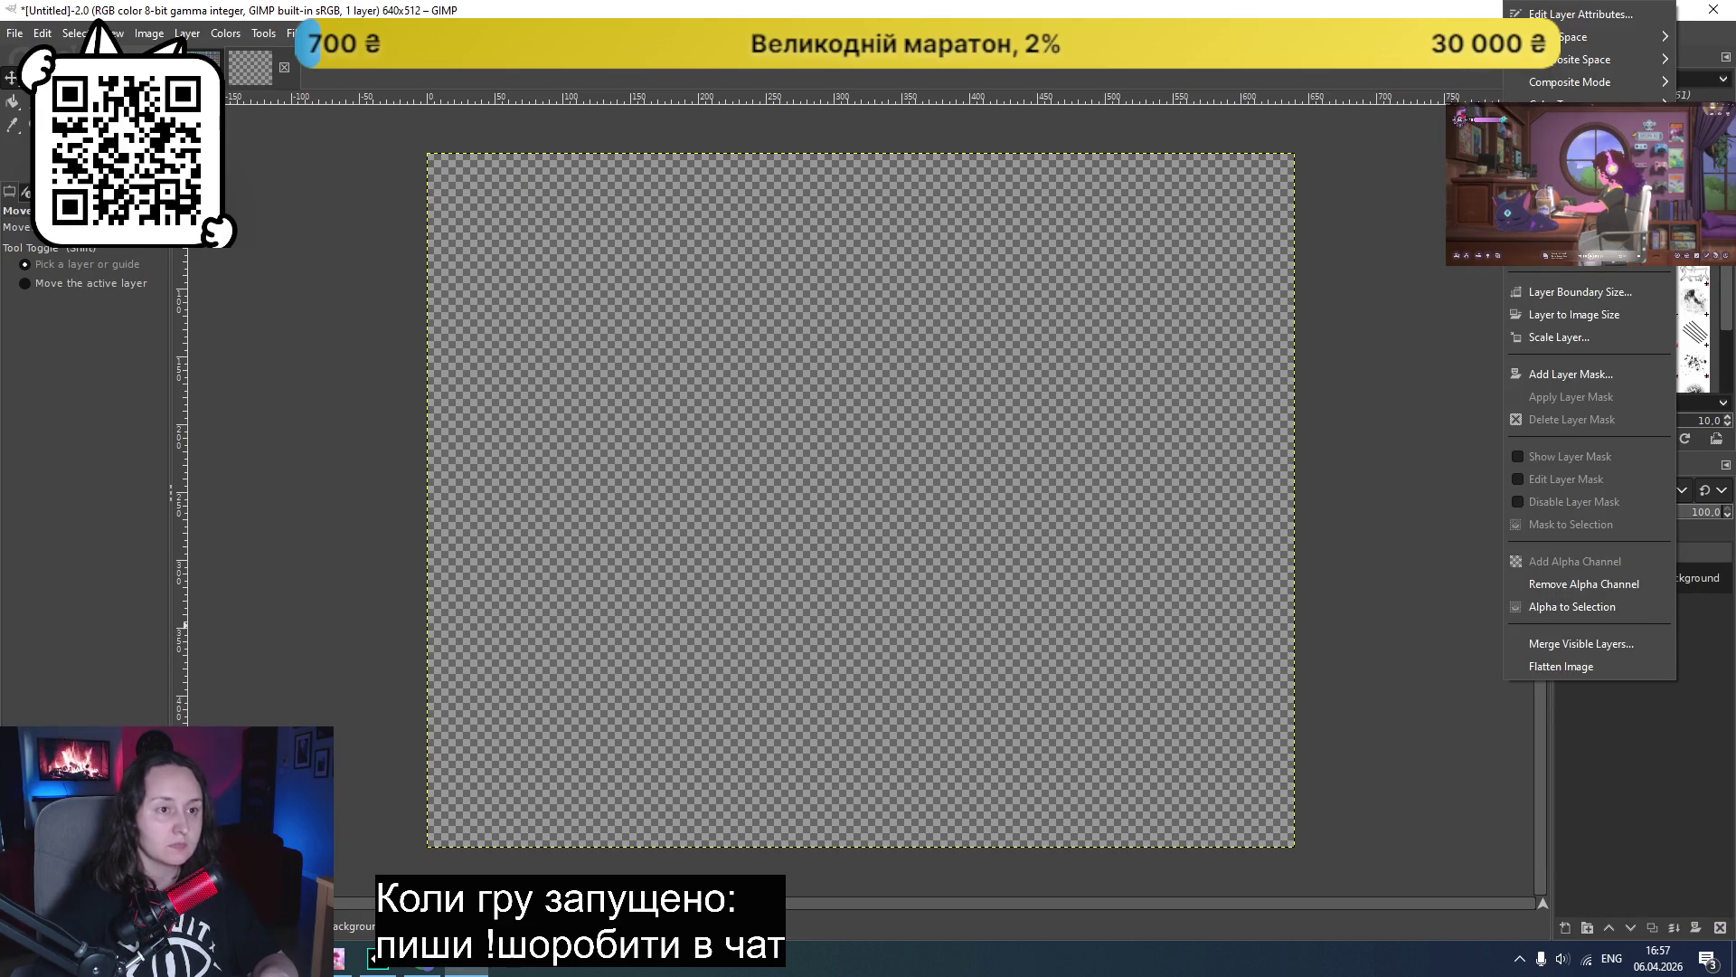
left_click(1573, 135)
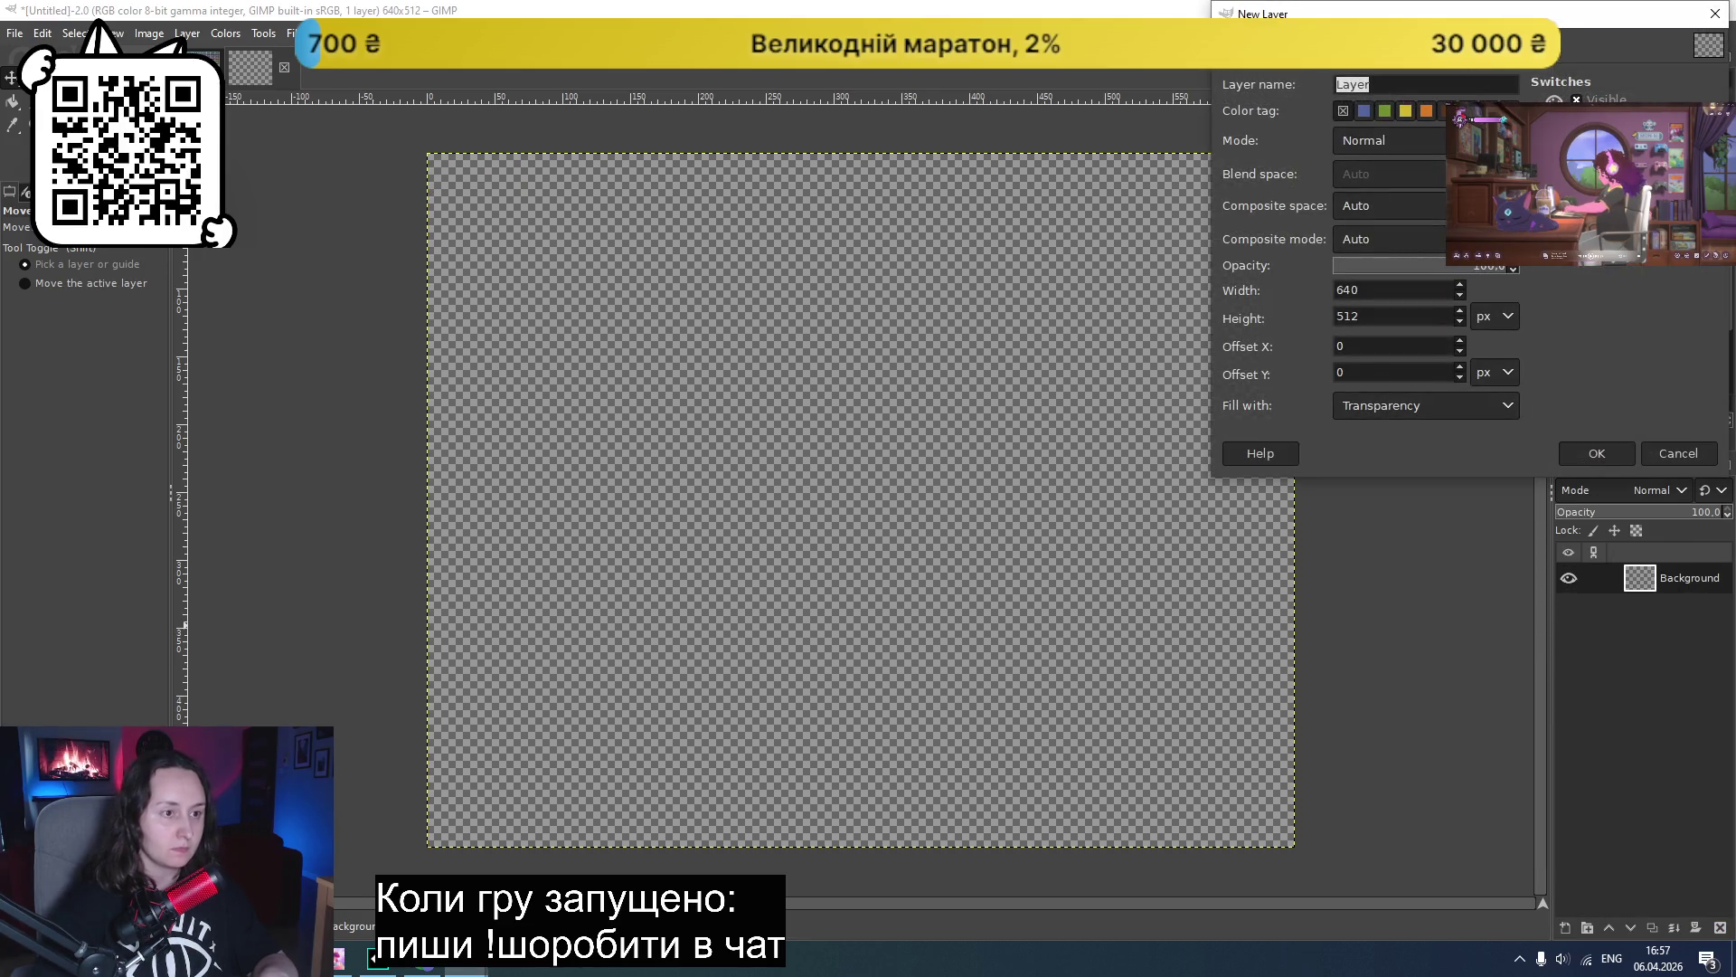
left_click(1615, 454)
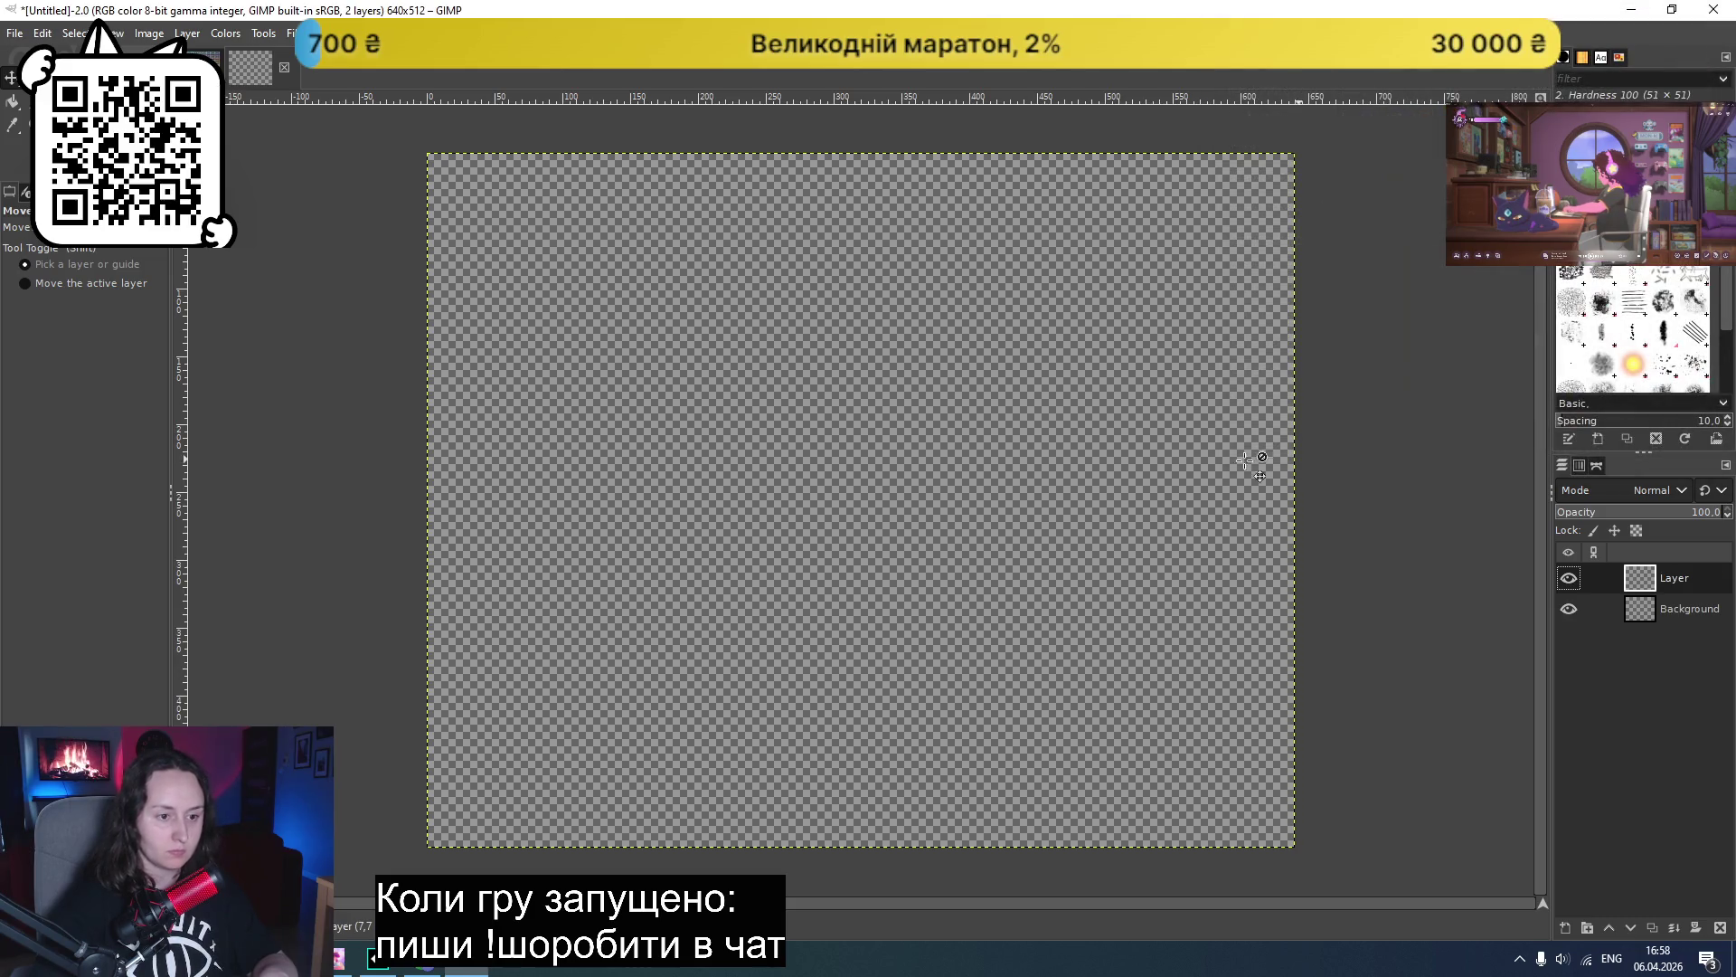
- Copy and paste the new layer as a floating selection, then switch to the Pixel Buttom image
key("ctrl+c")
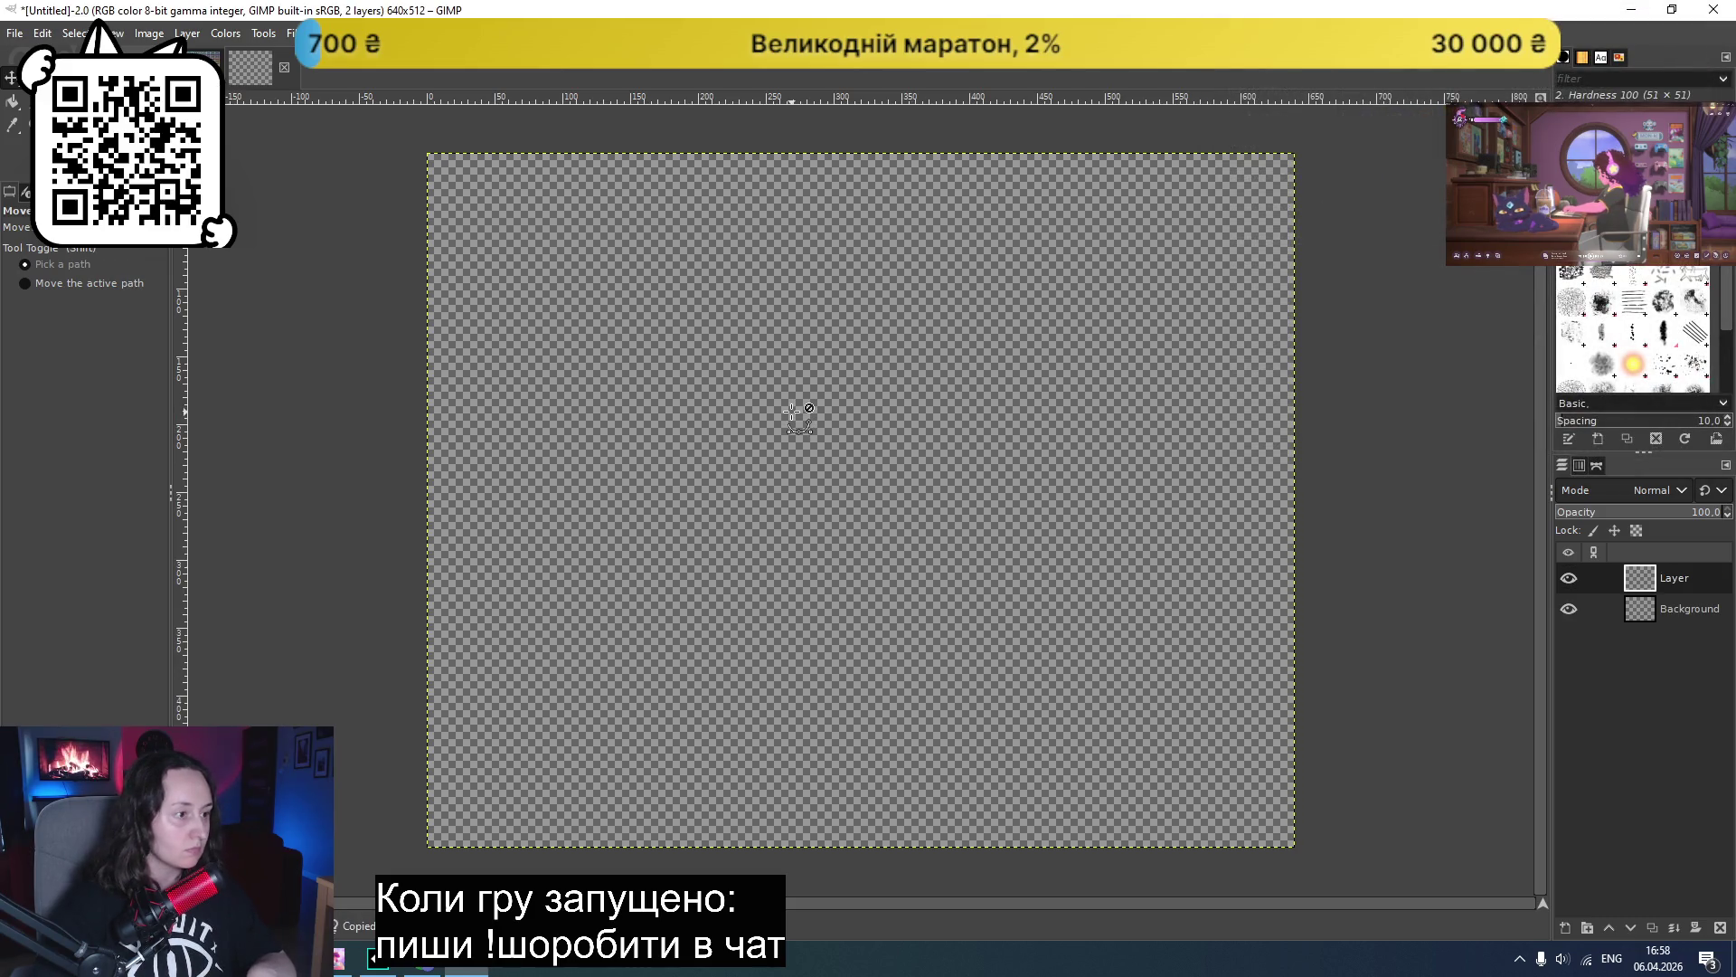
key("ctrl+v")
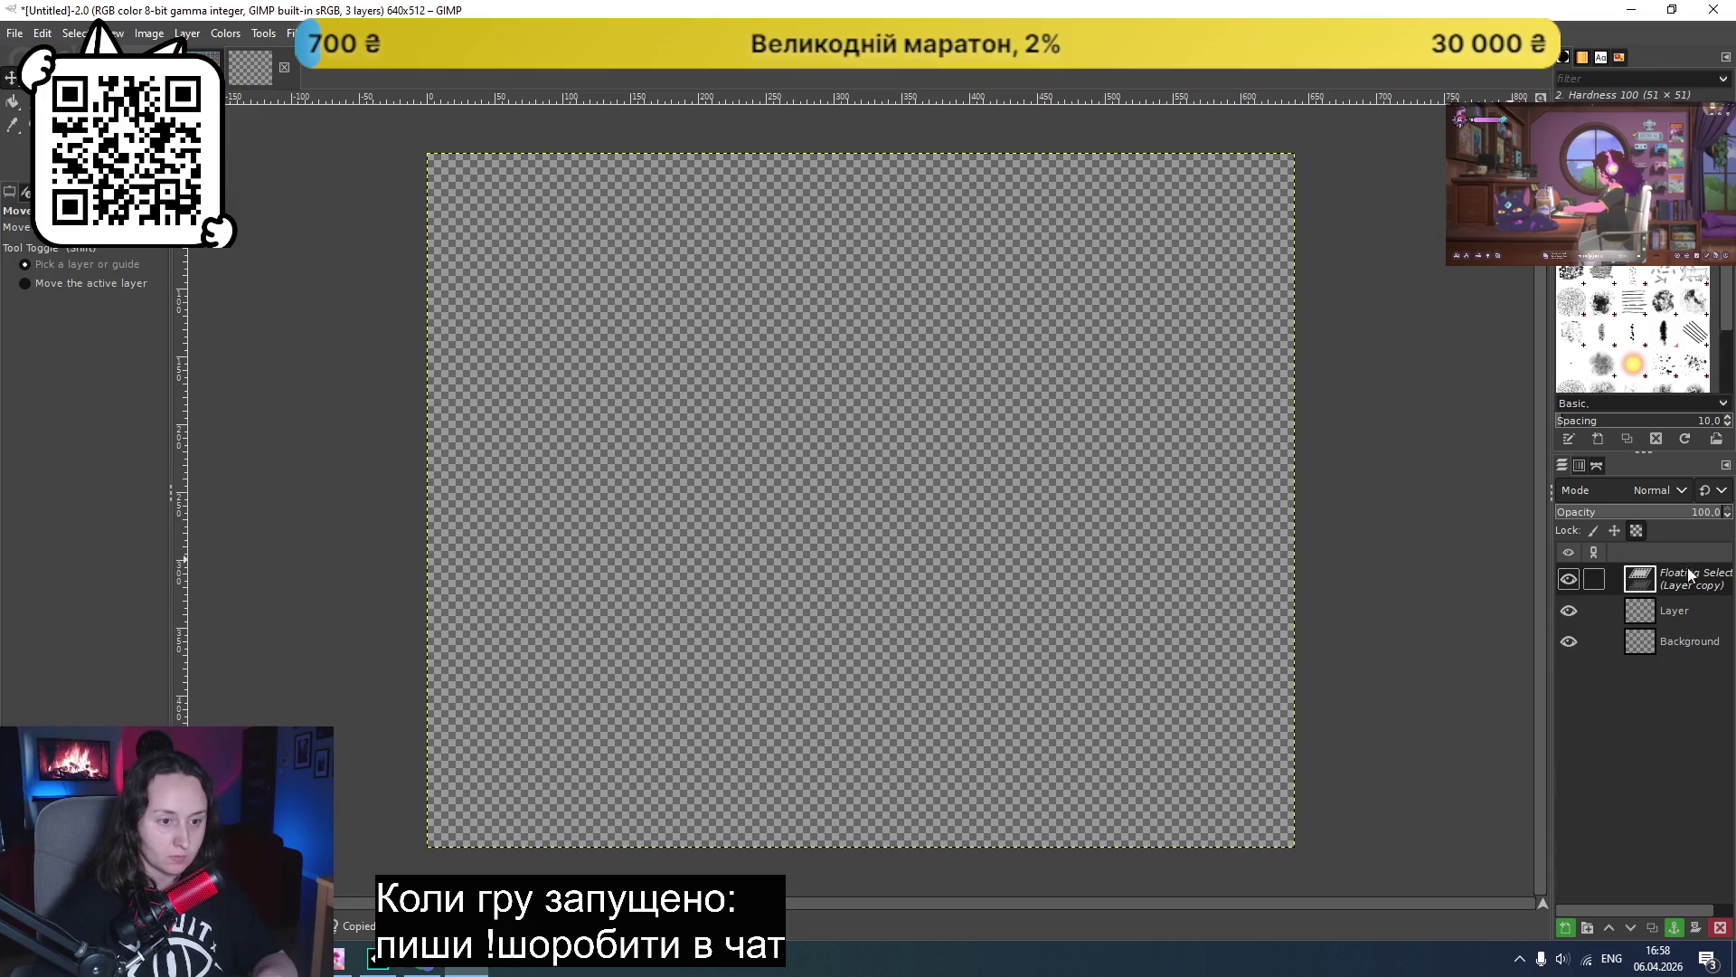
right_click(1646, 584)
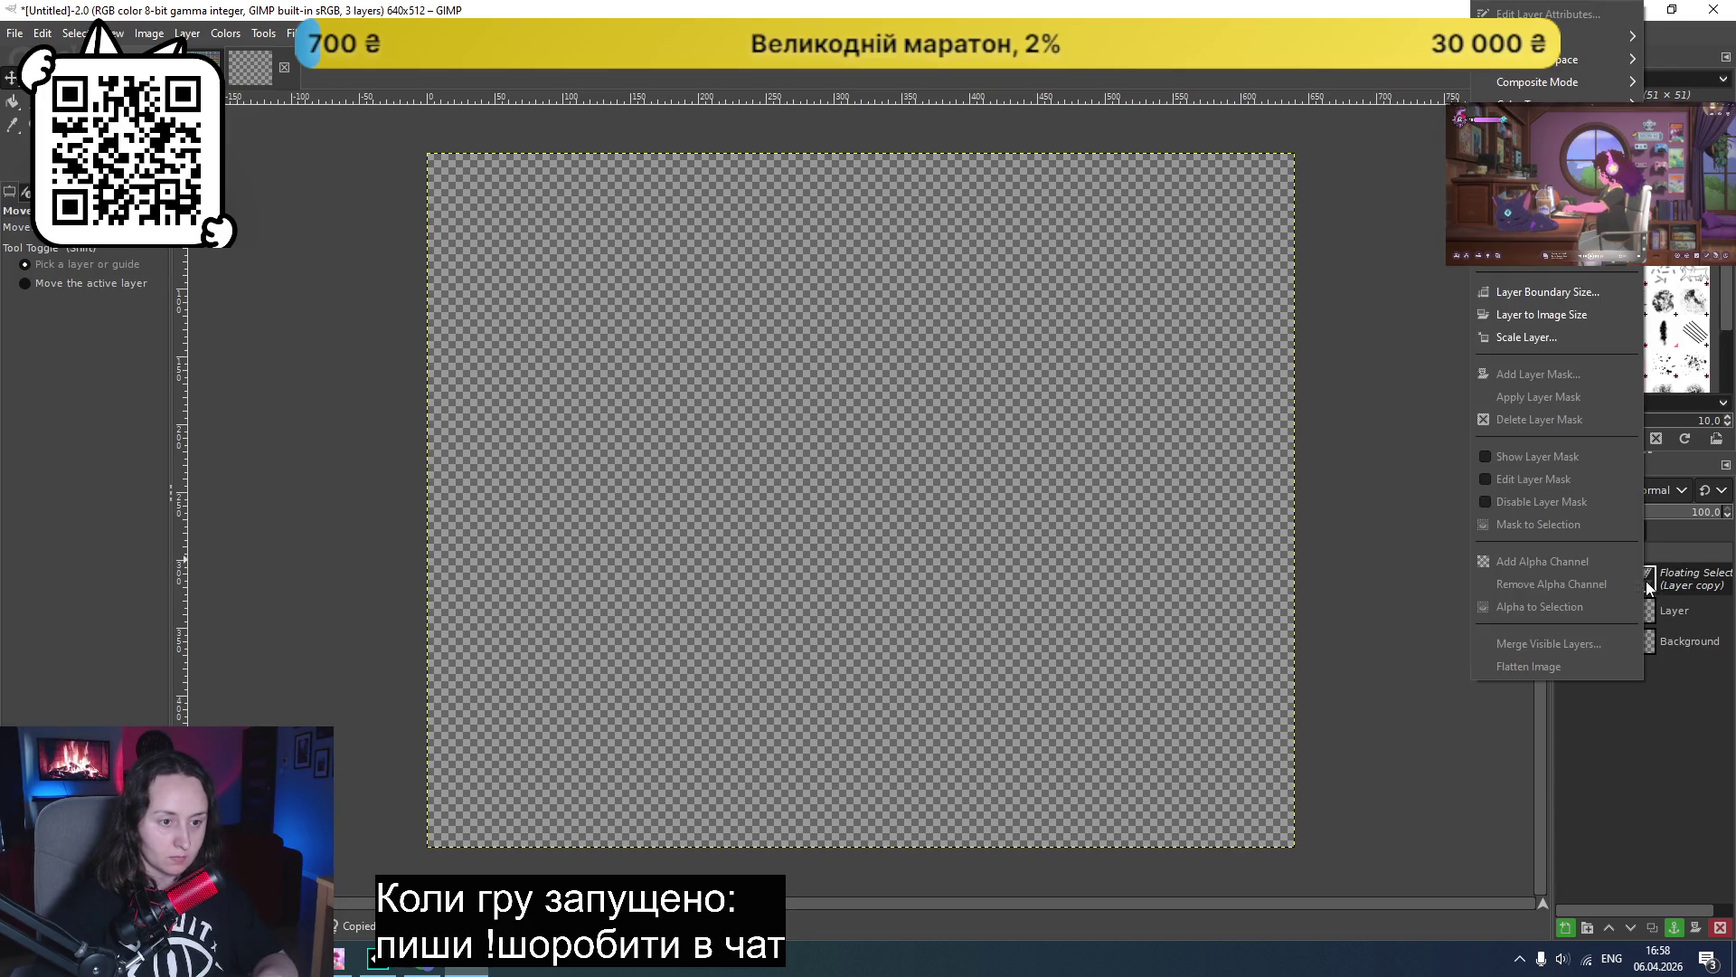
left_click(1401, 577)
key("ctrl+Page_Up")
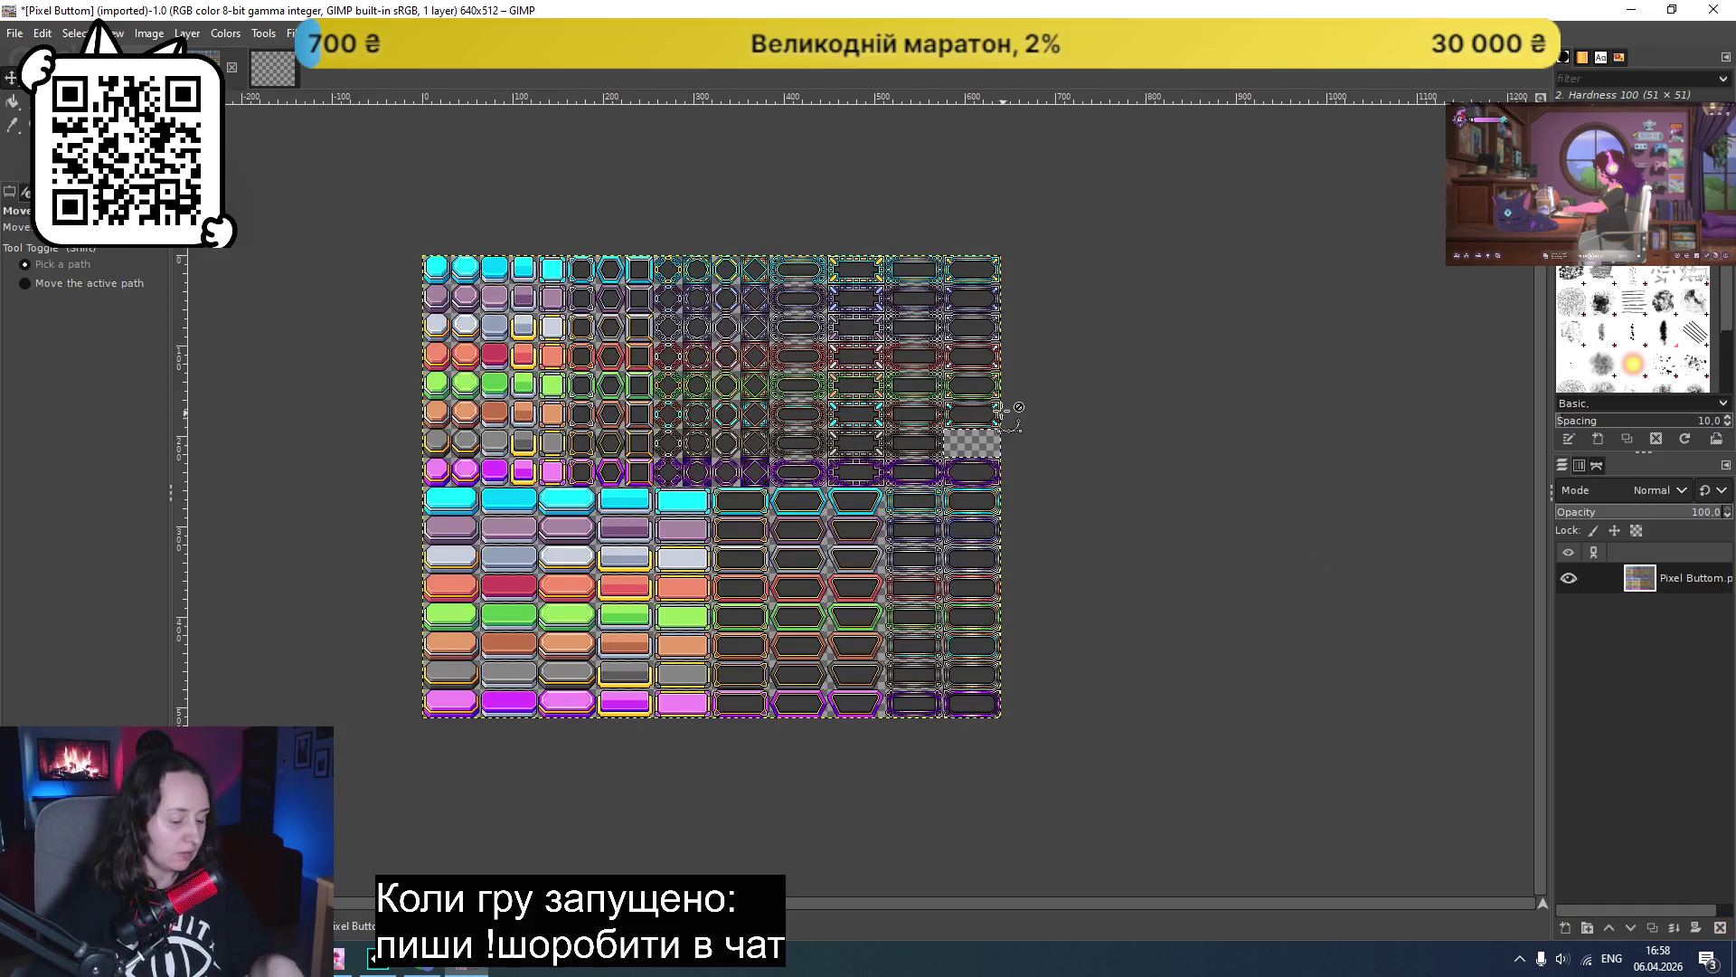
- Crop the Pixel Buttom canvas to the selected 64x32 button frame using Fit Canvas to Selection
left_click(149, 34)
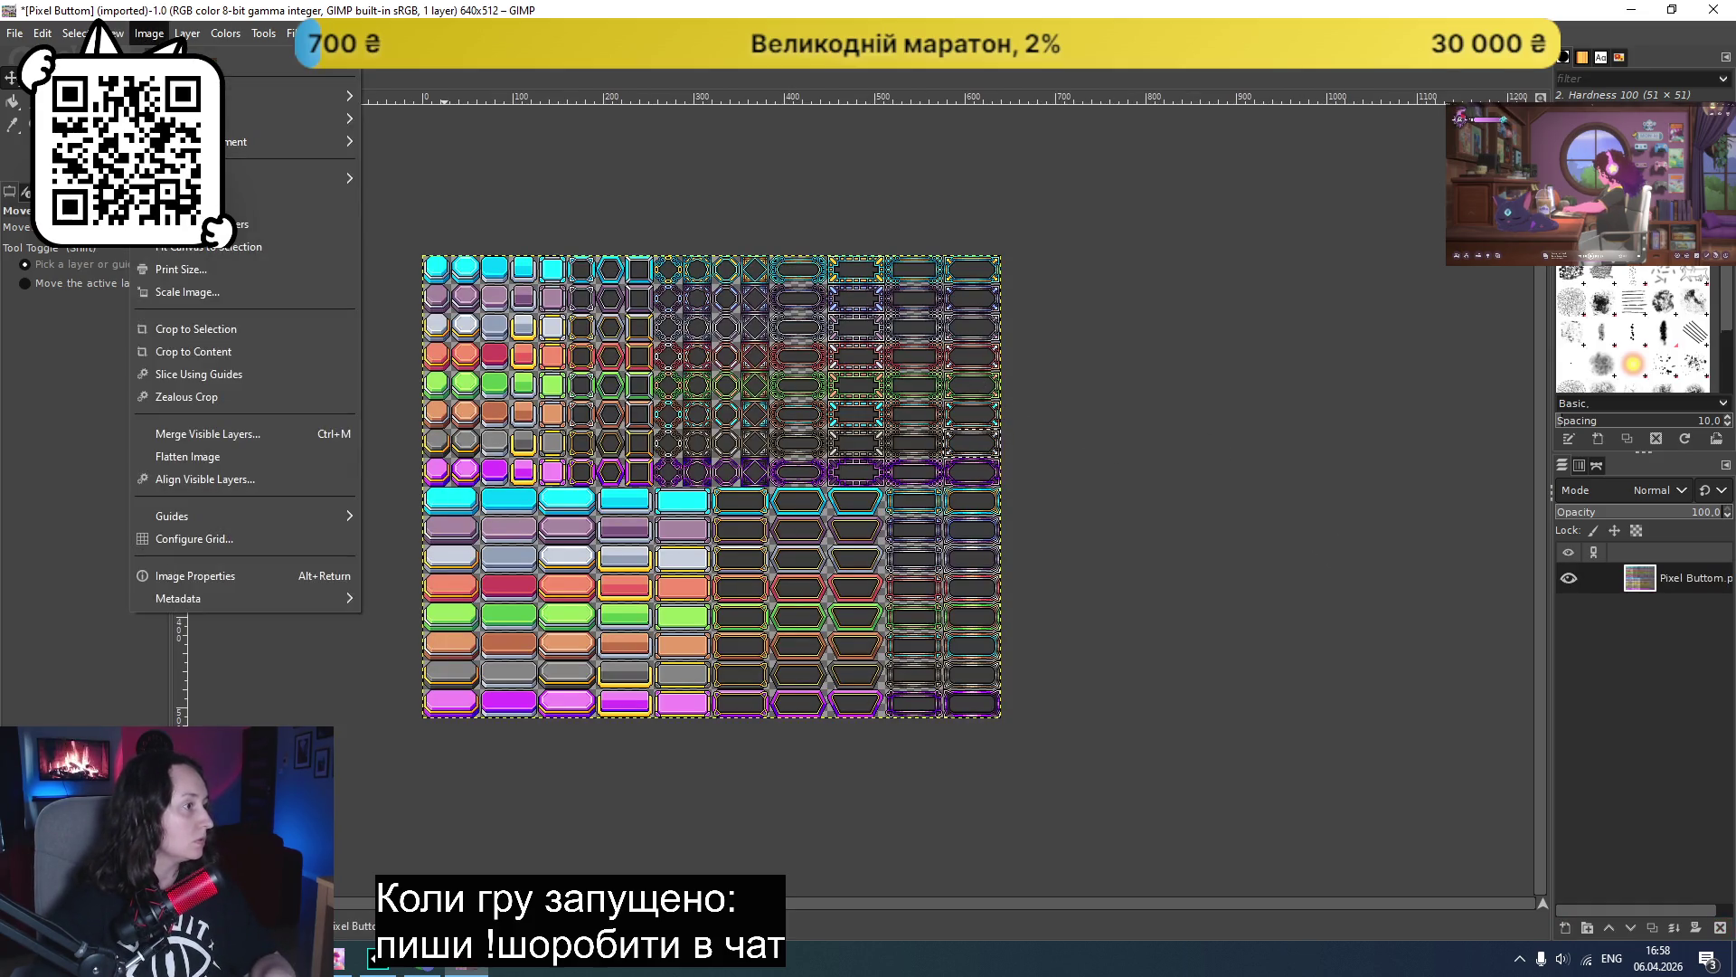
mouse_move(187, 34)
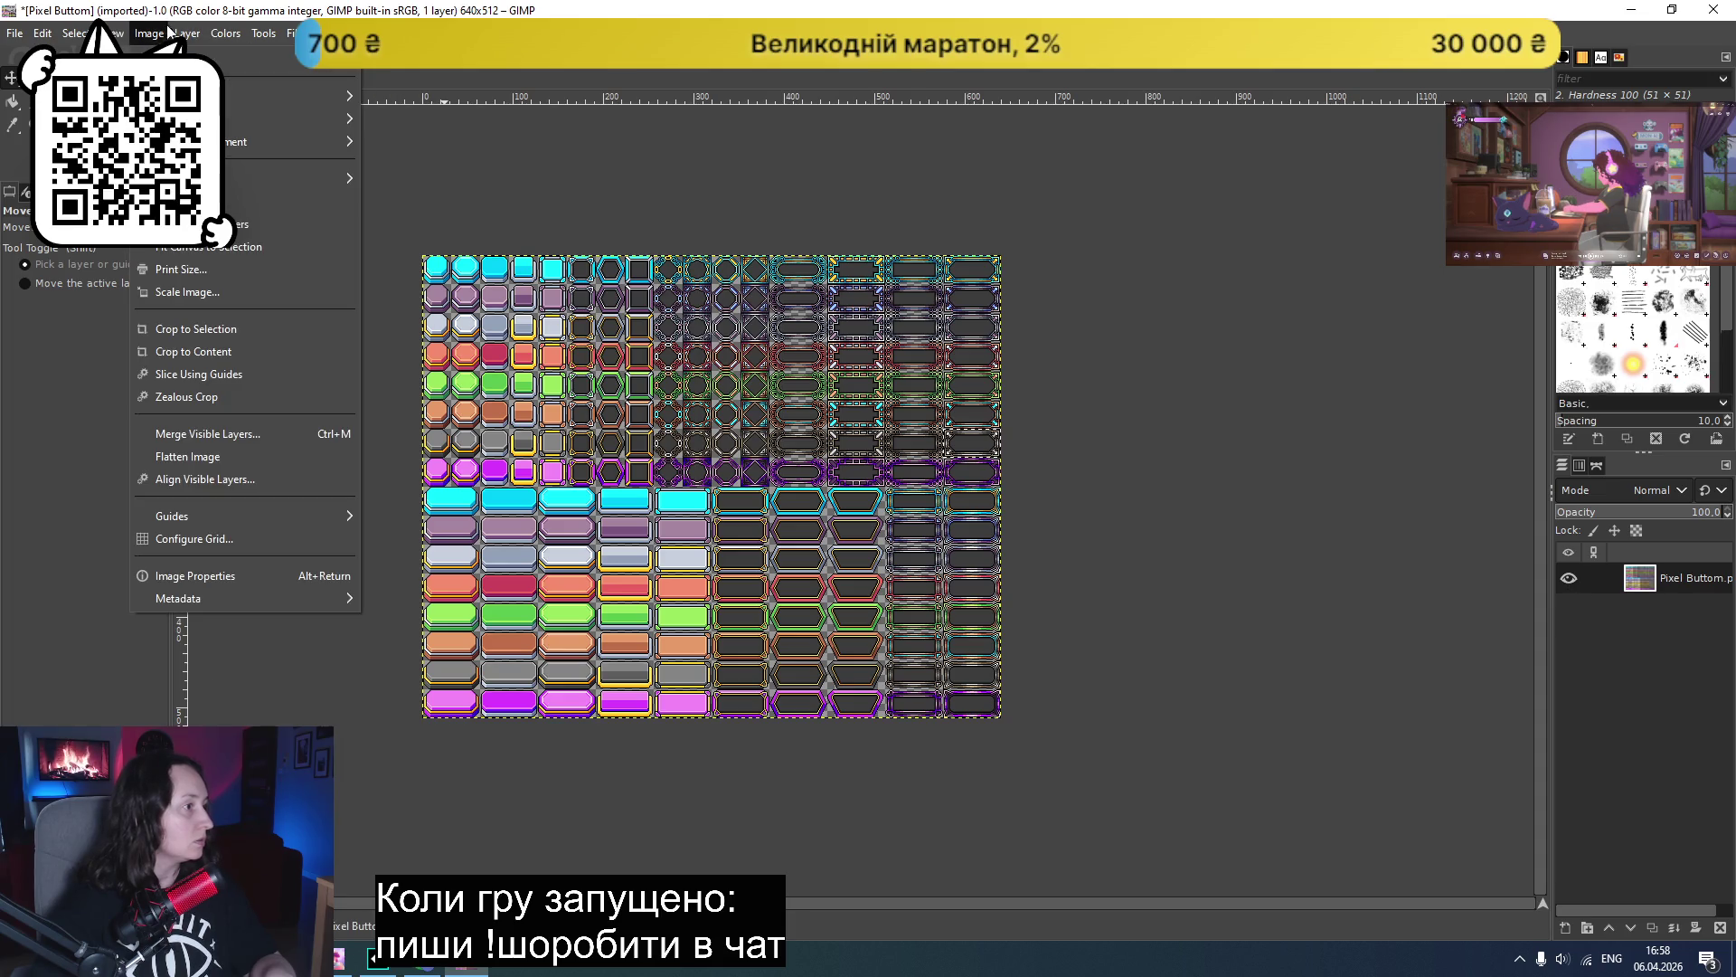
left_click(192, 249)
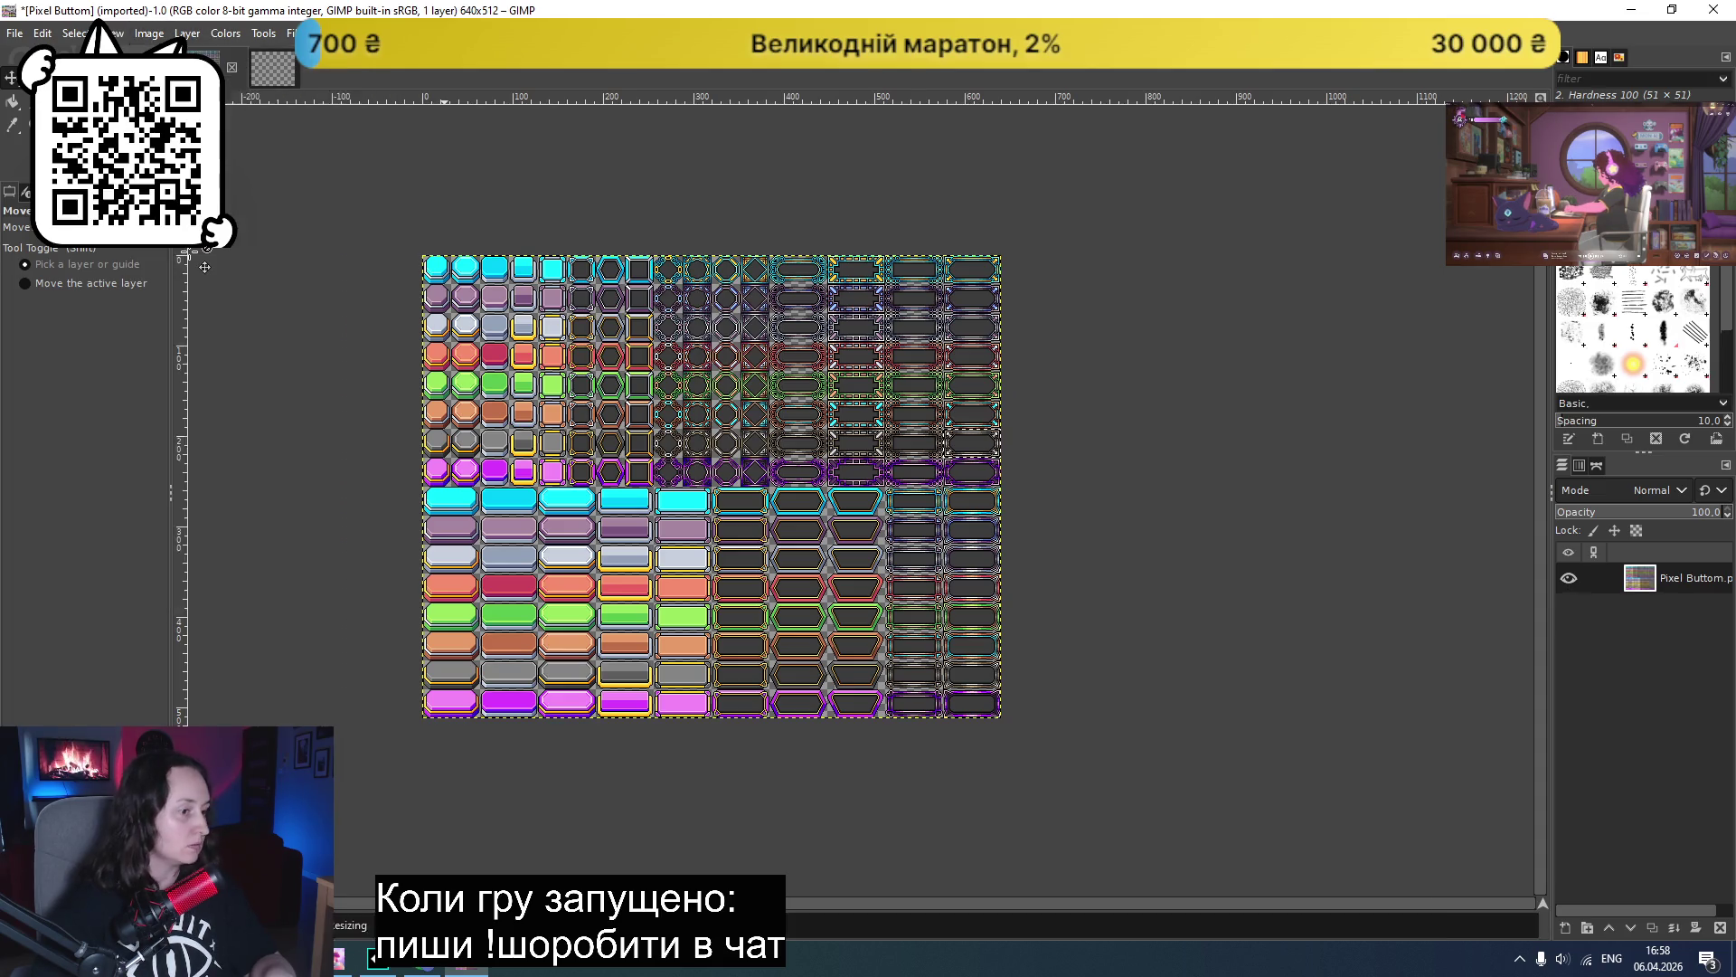
scroll(985, 452, "up", 5)
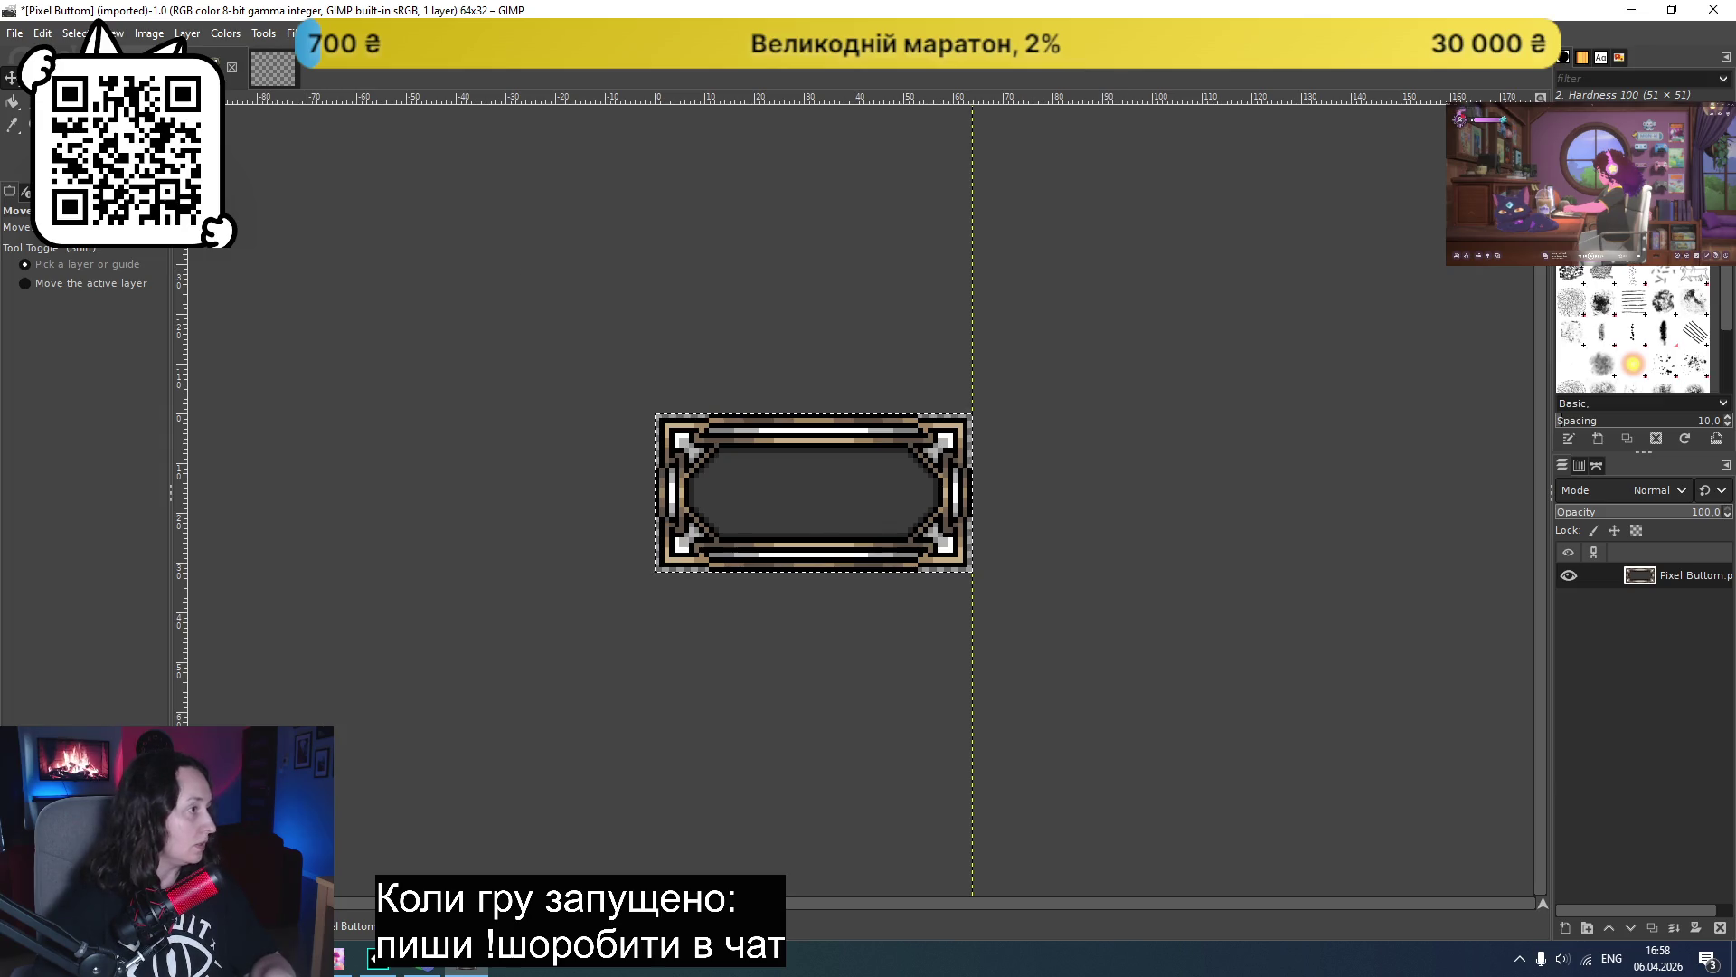
- Erase dark pixels across the middle of the button's interior with the Eraser
left_click(15, 103)
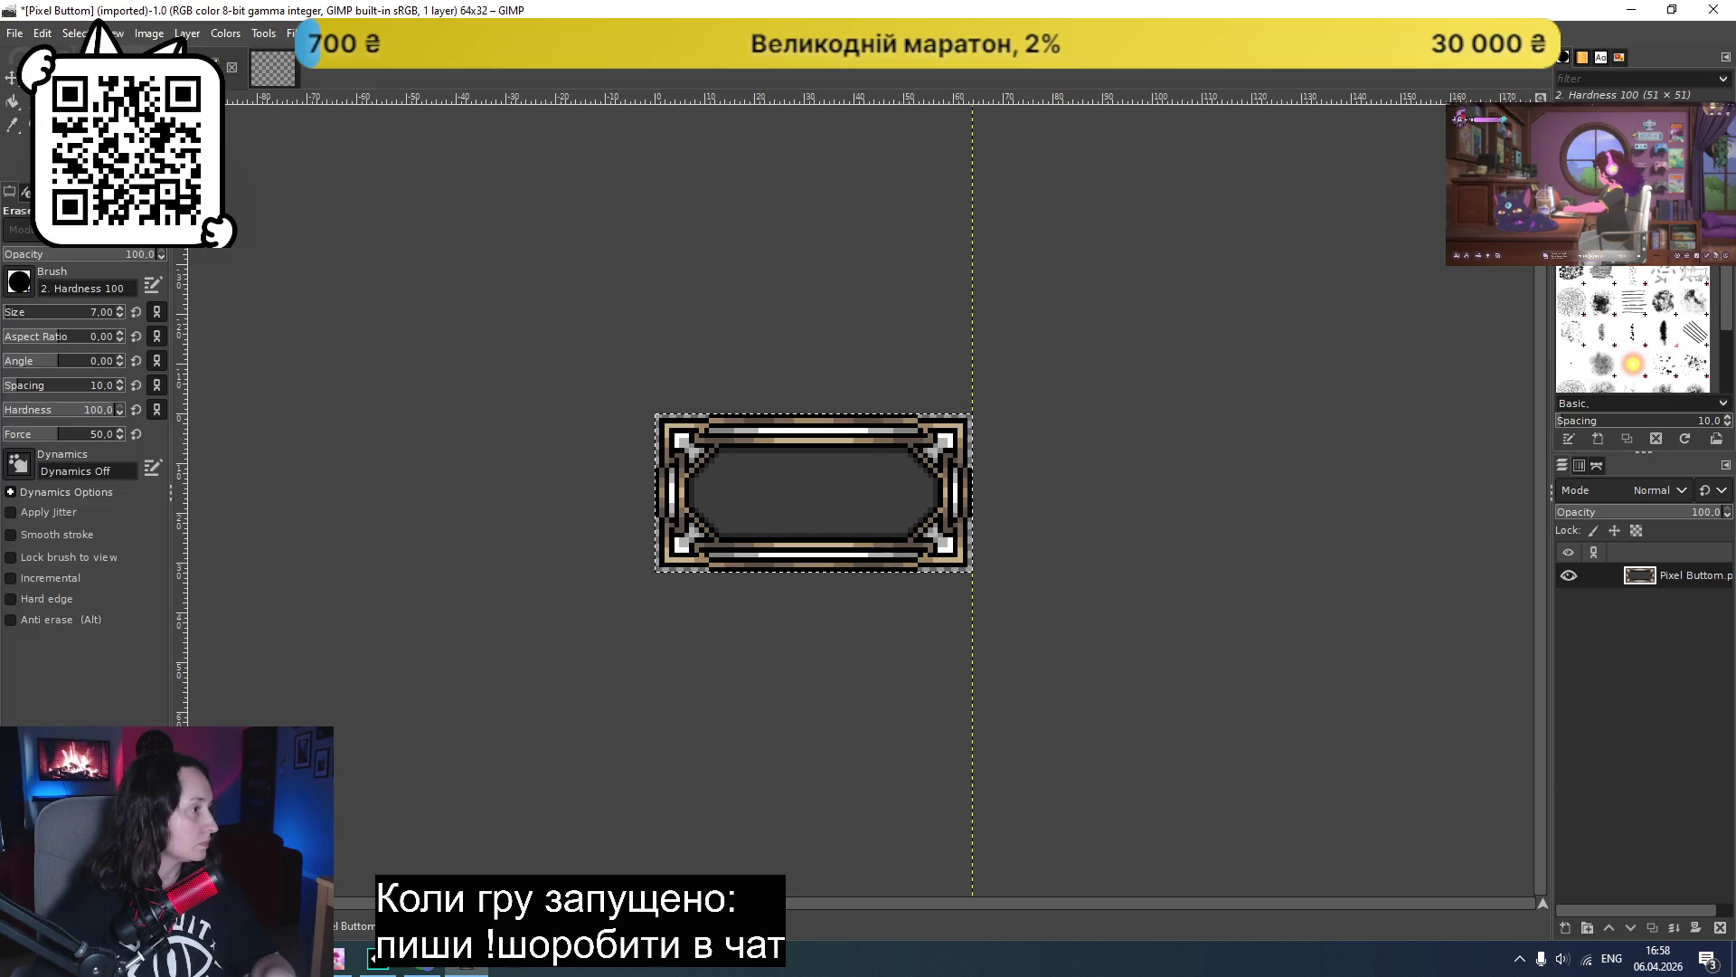
left_click_drag(814, 486, 800, 489)
scroll(802, 489, "up", 1)
scroll(802, 489, "up", 3)
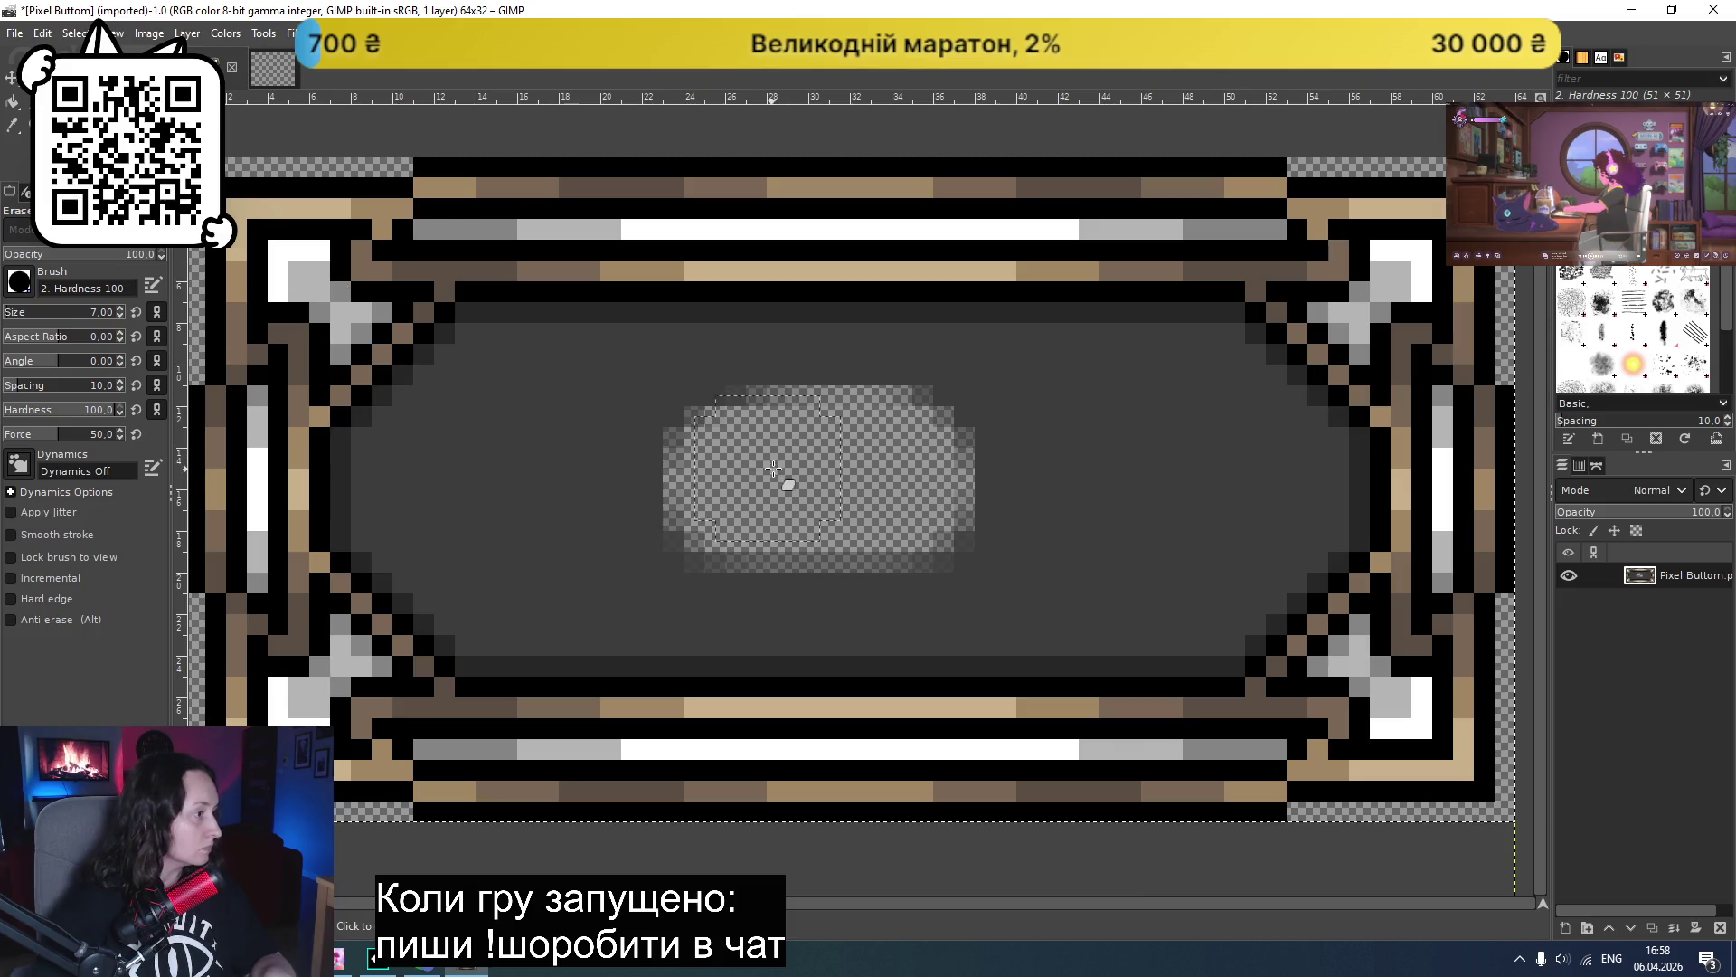
mouse_move(778, 477)
left_mouse_down()
mouse_move(620, 473)
mouse_move(1221, 475)
mouse_move(1007, 558)
mouse_move(681, 558)
mouse_move(922, 431)
mouse_move(982, 419)
left_mouse_up()
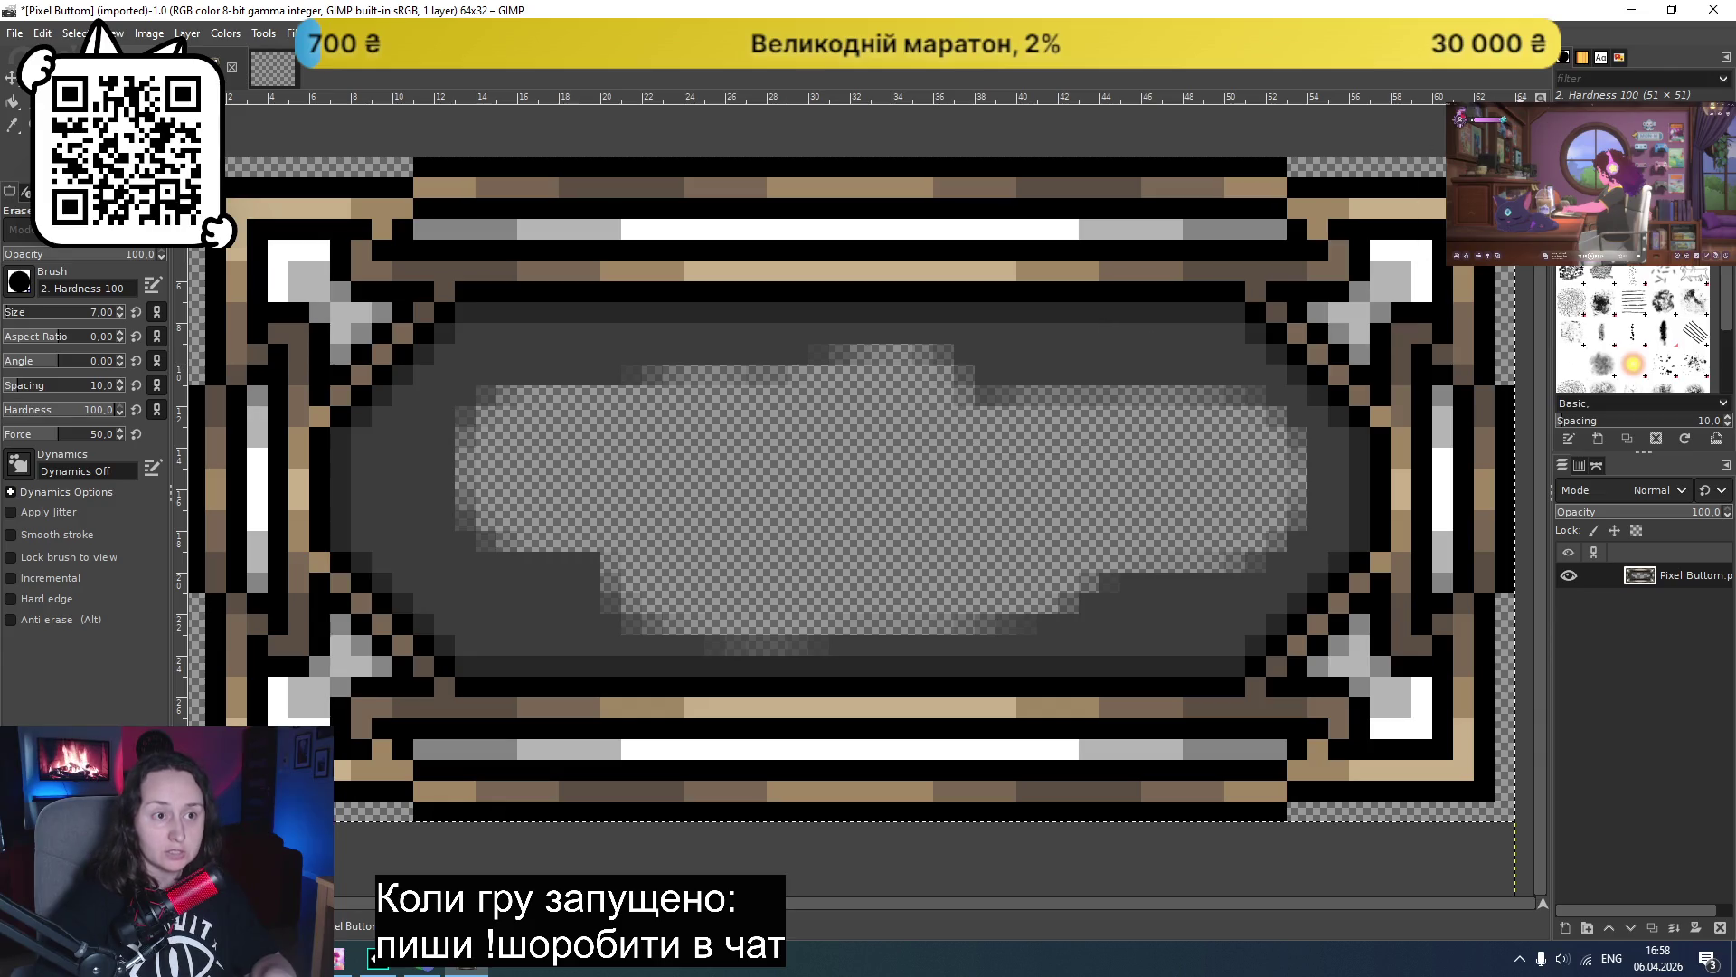
left_click(1016, 401)
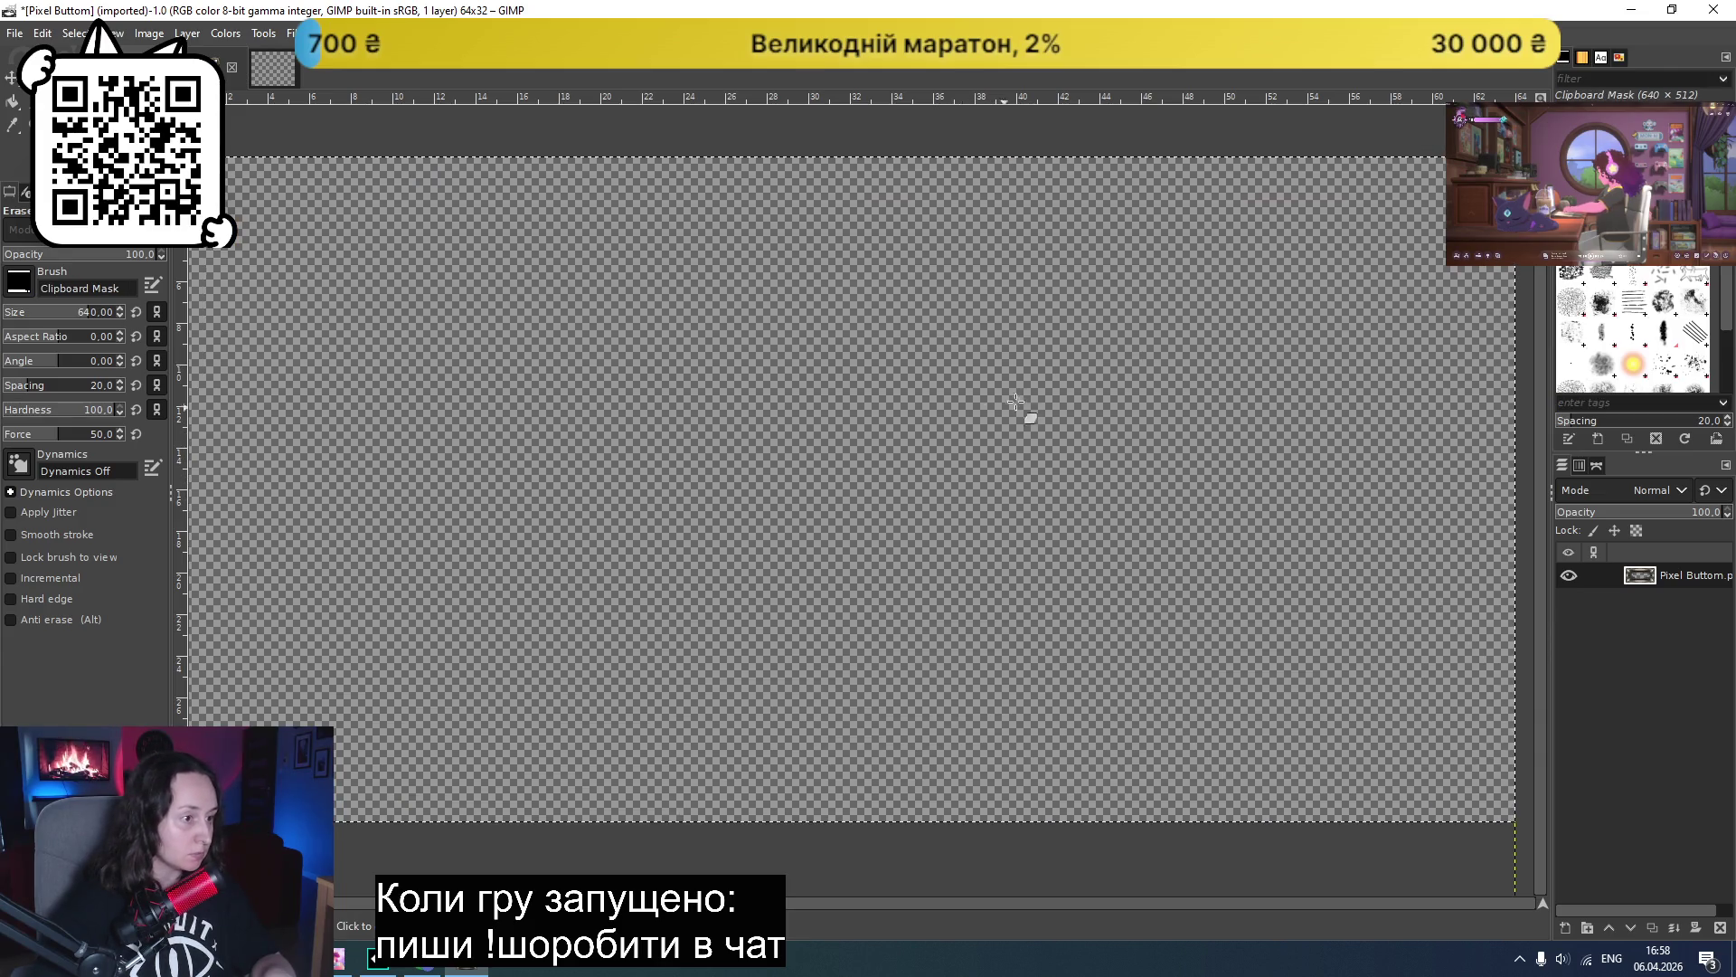
- Undo the accidental full erase, set eraser size 16, and erase the inner upper-right dark pixels
key("ctrl+z")
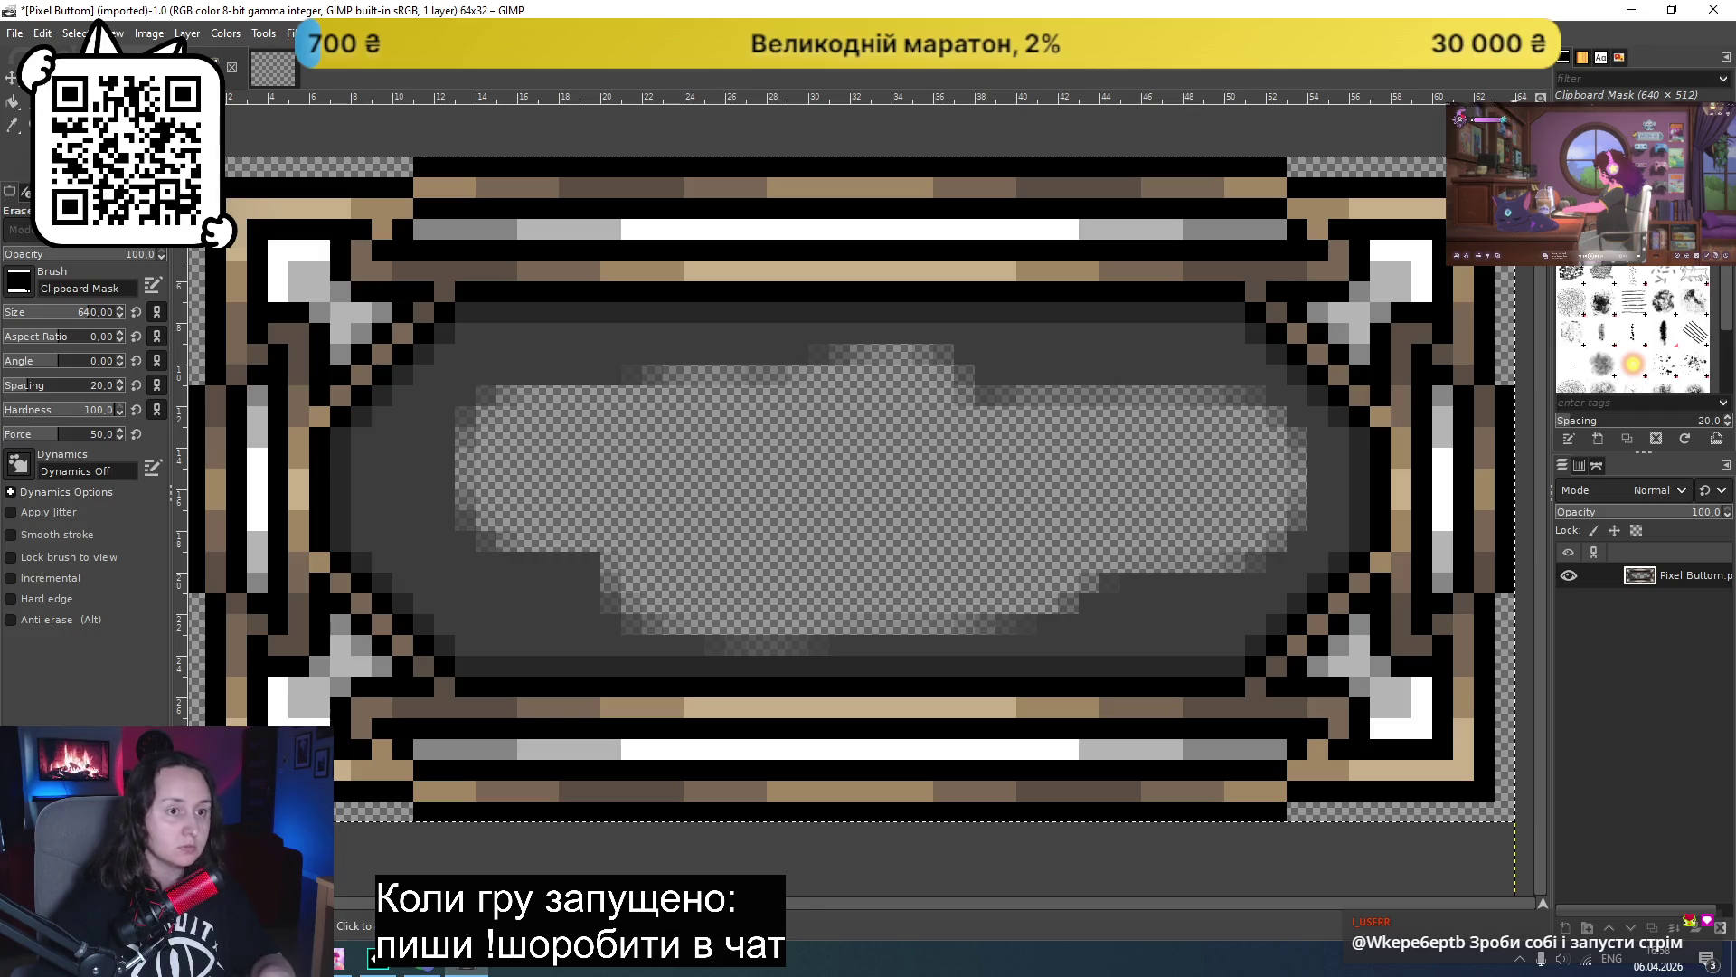
left_click(29, 308)
type("16")
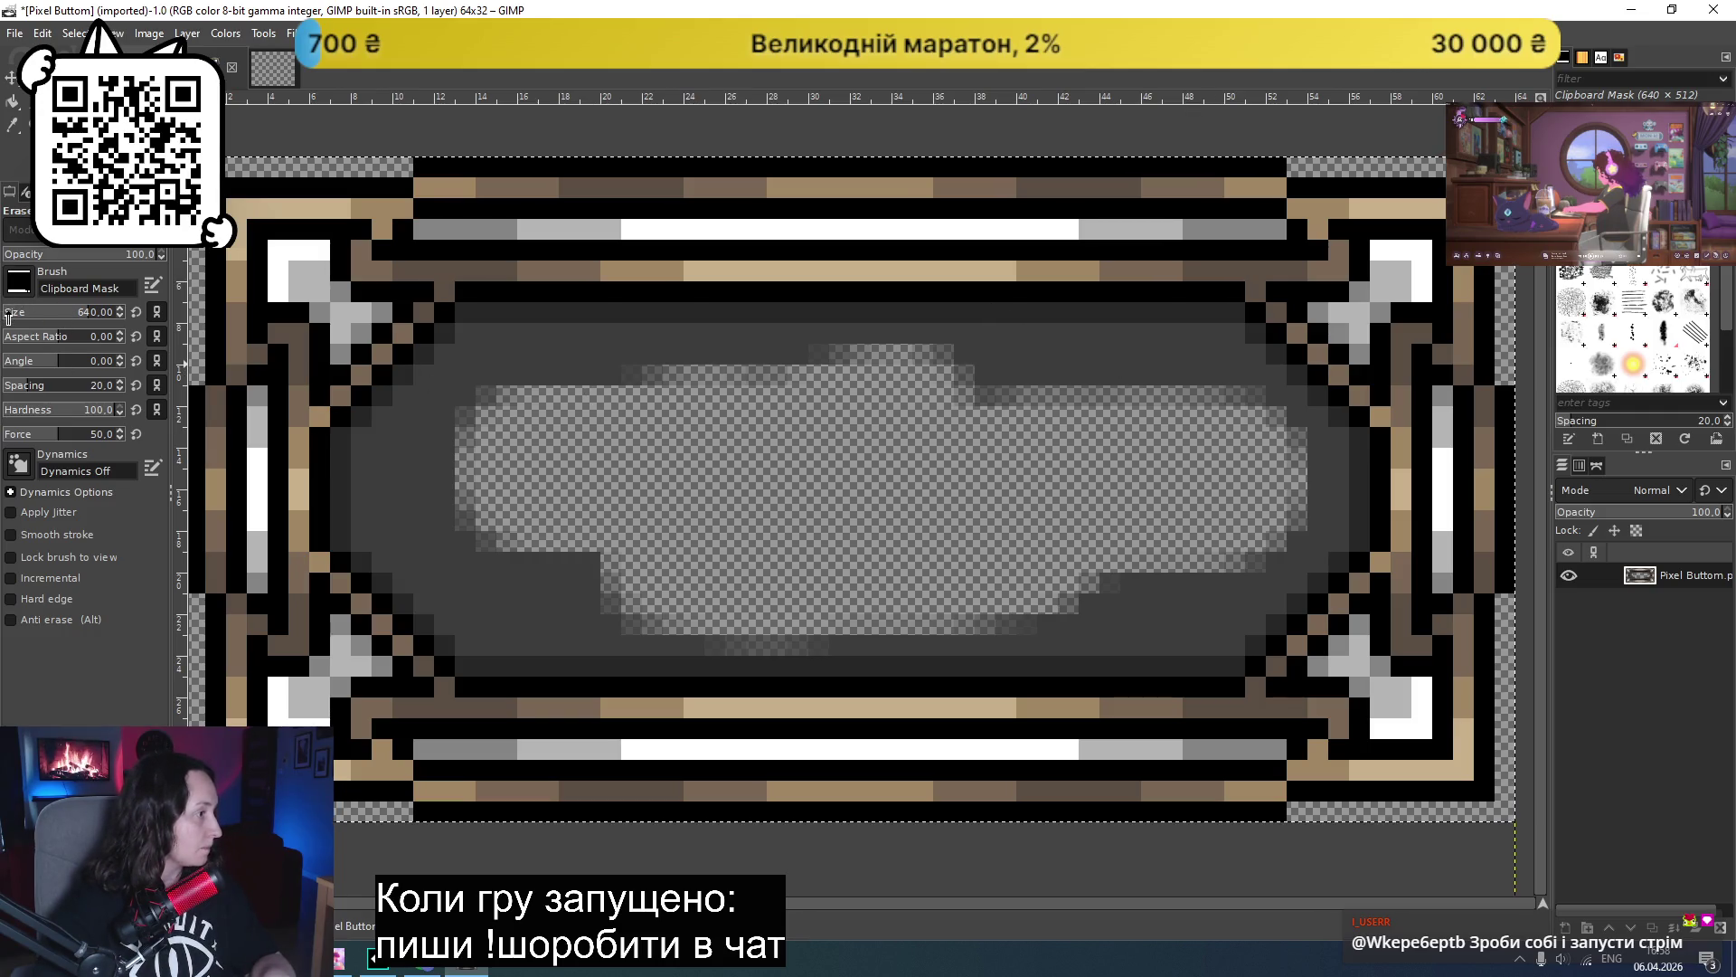
key("Return")
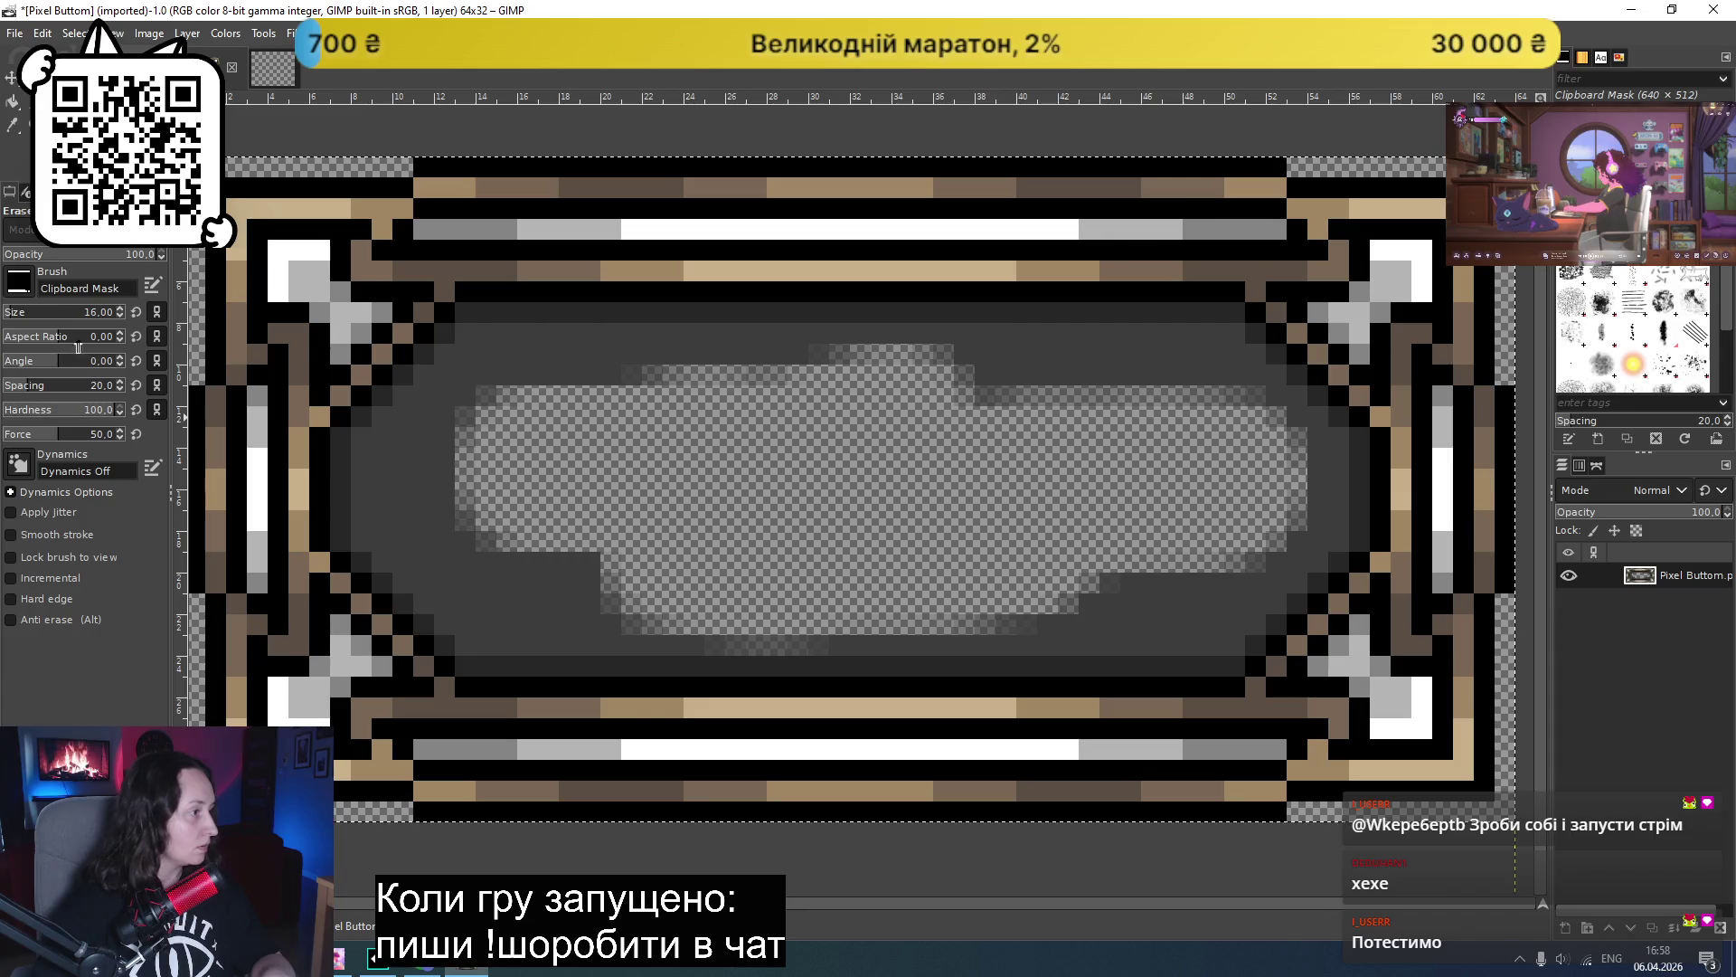
scroll(121, 312, "down", 2)
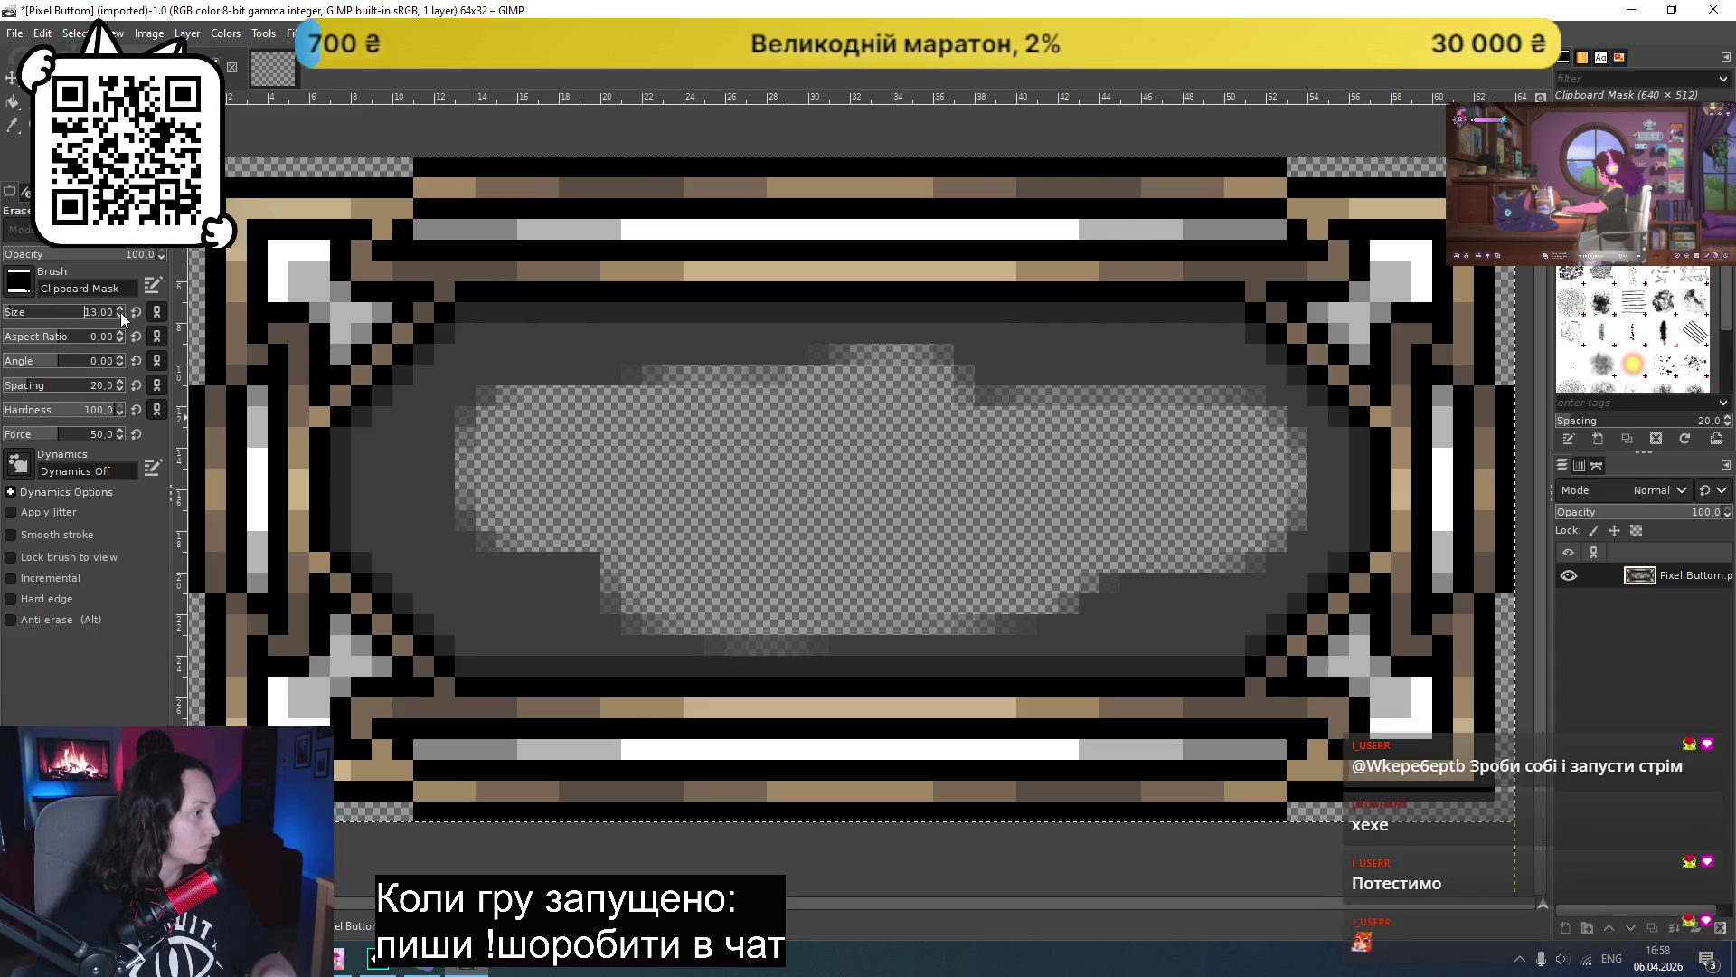
scroll(121, 312, "down", 3)
scroll(121, 312, "down", 1)
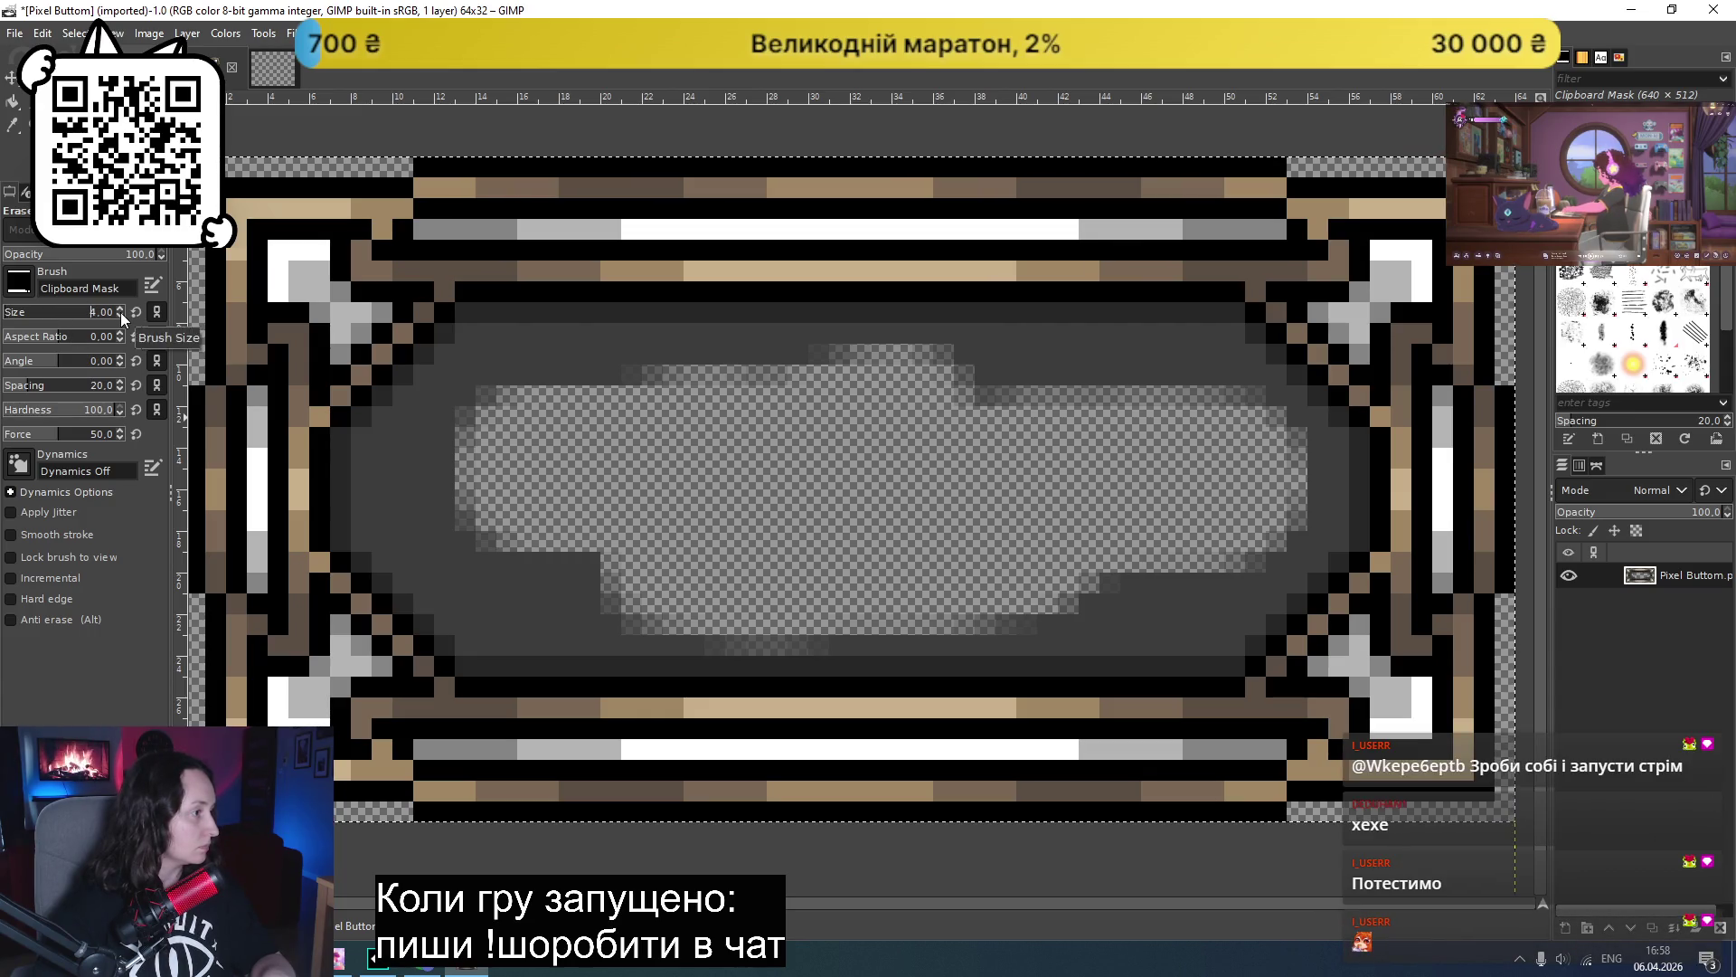
mouse_move(932, 415)
left_mouse_down()
mouse_move(996, 414)
mouse_move(956, 380)
mouse_move(624, 375)
mouse_move(732, 368)
mouse_move(728, 338)
mouse_move(1077, 376)
mouse_move(1133, 352)
mouse_move(1148, 385)
mouse_move(1180, 380)
mouse_move(1076, 351)
mouse_move(1116, 339)
mouse_move(1027, 331)
mouse_move(884, 333)
mouse_move(887, 356)
mouse_move(594, 361)
mouse_move(620, 361)
mouse_move(571, 329)
mouse_move(489, 333)
mouse_move(546, 368)
mouse_move(461, 354)
mouse_move(393, 429)
left_mouse_up()
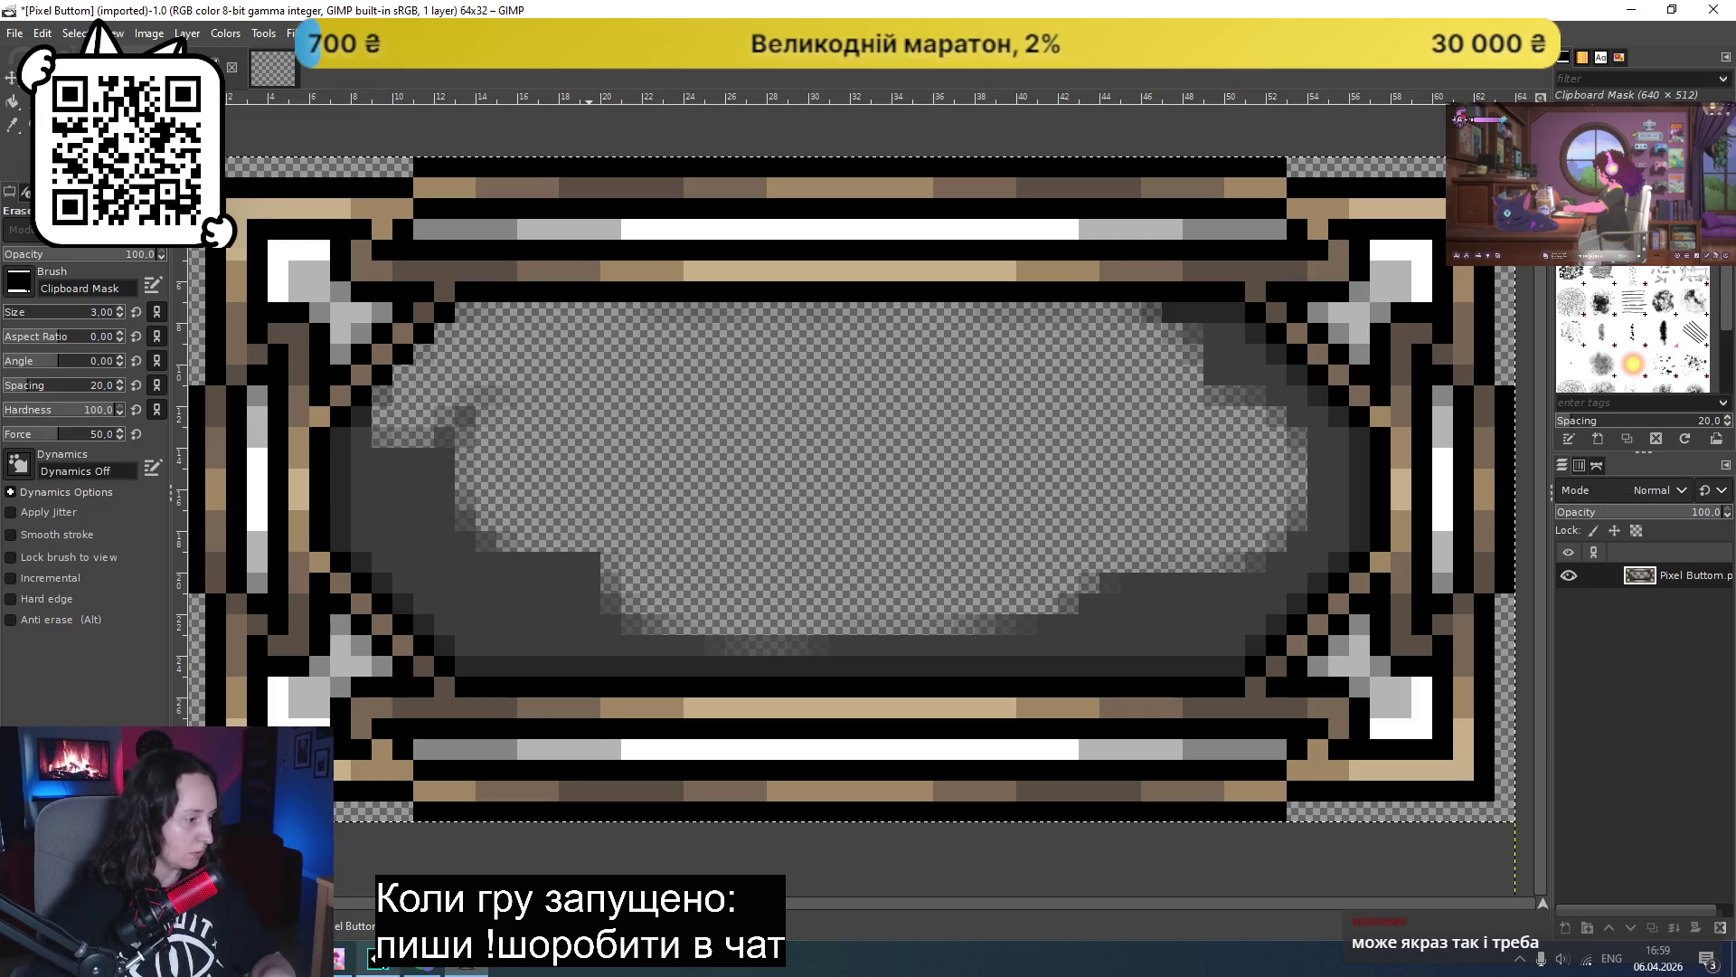
- Start music in the music player and return to GIMP
left_click(372, 954)
left_click(864, 752)
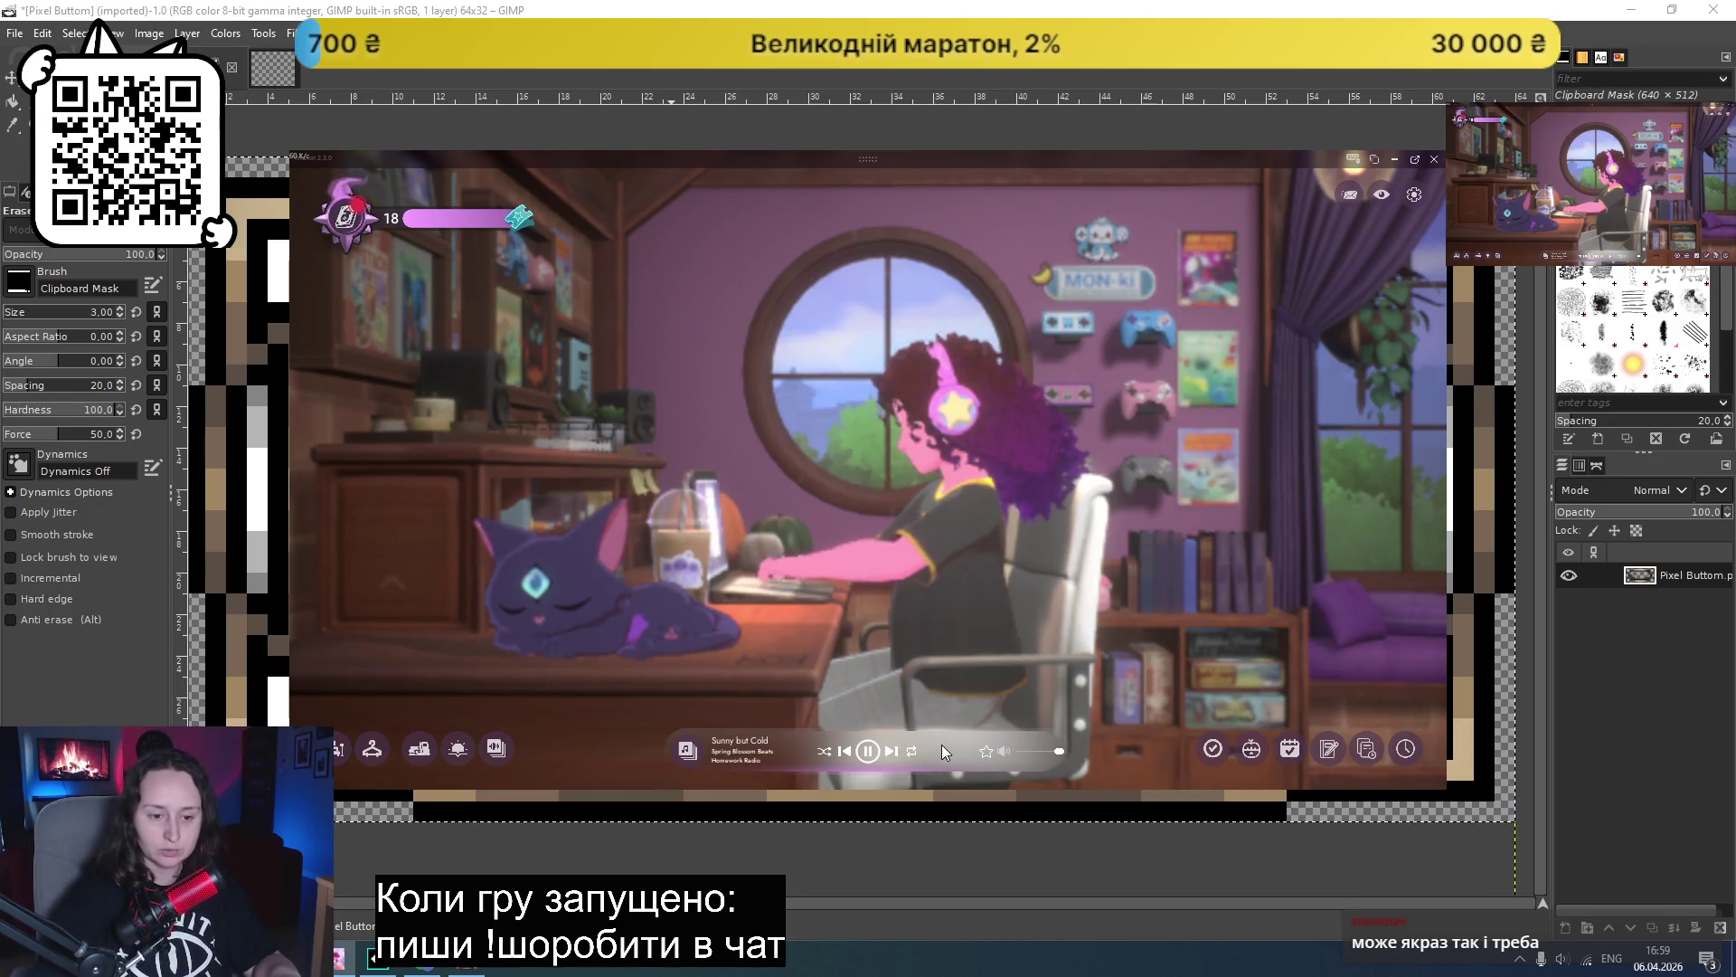
left_click(1137, 12)
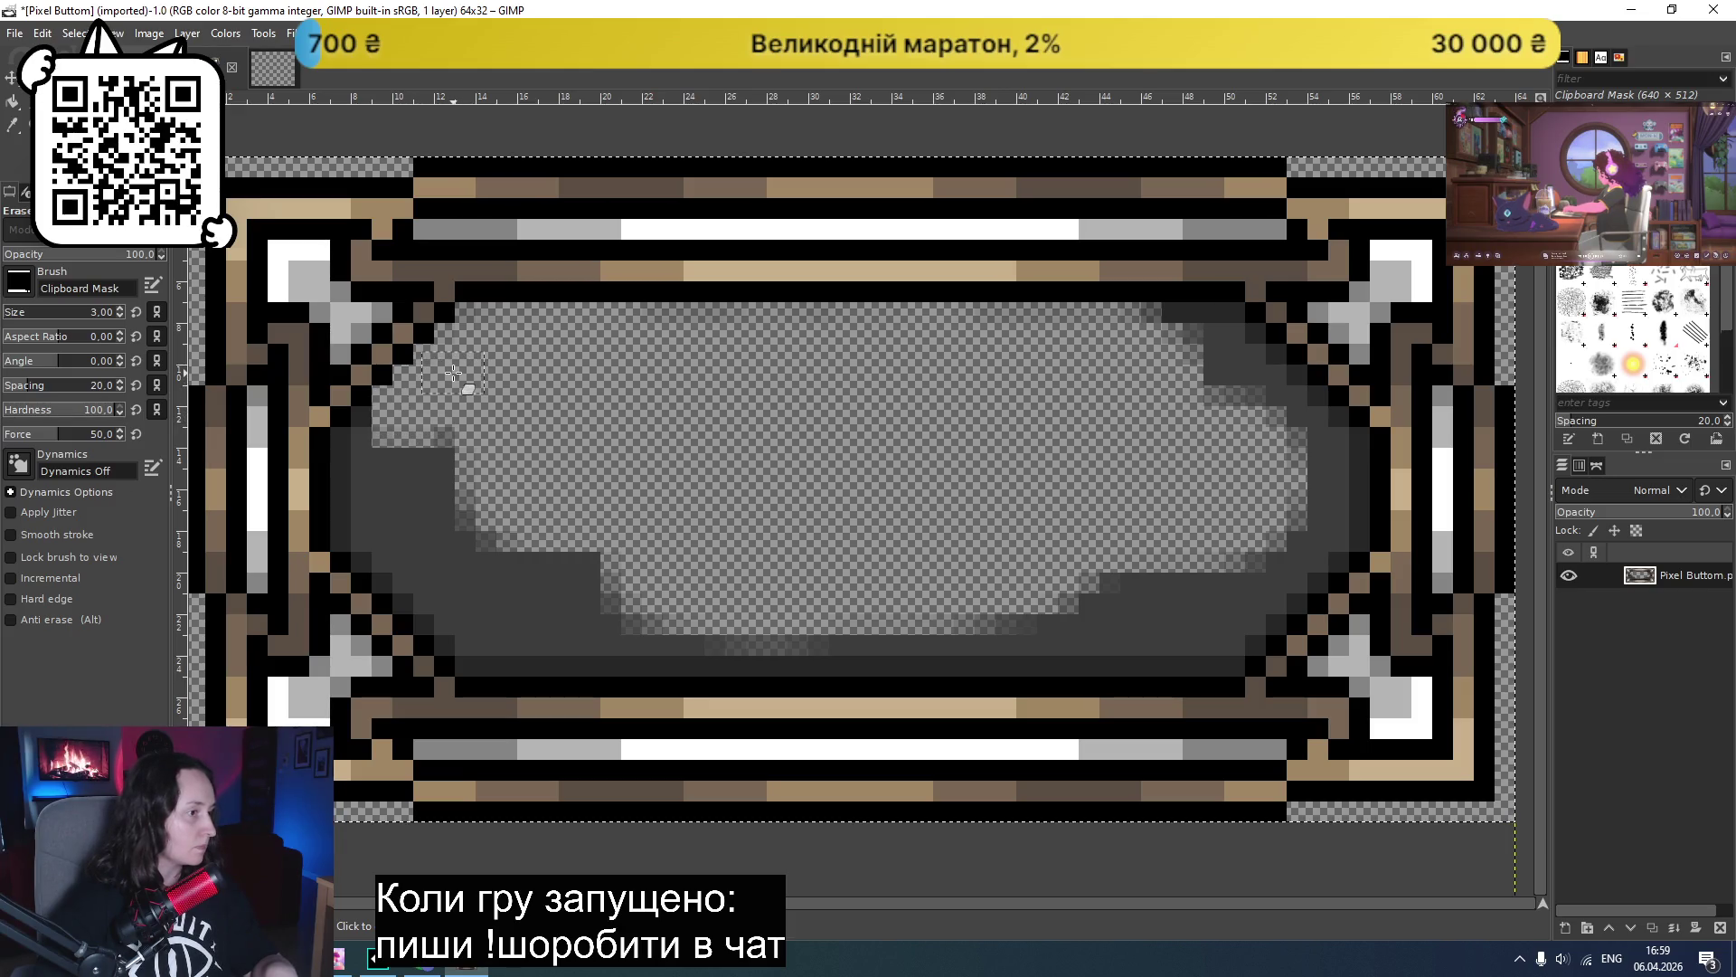
- Erase the dark grey fill along the frame's left side and lower-left interior
left_click_drag(394, 427, 391, 433)
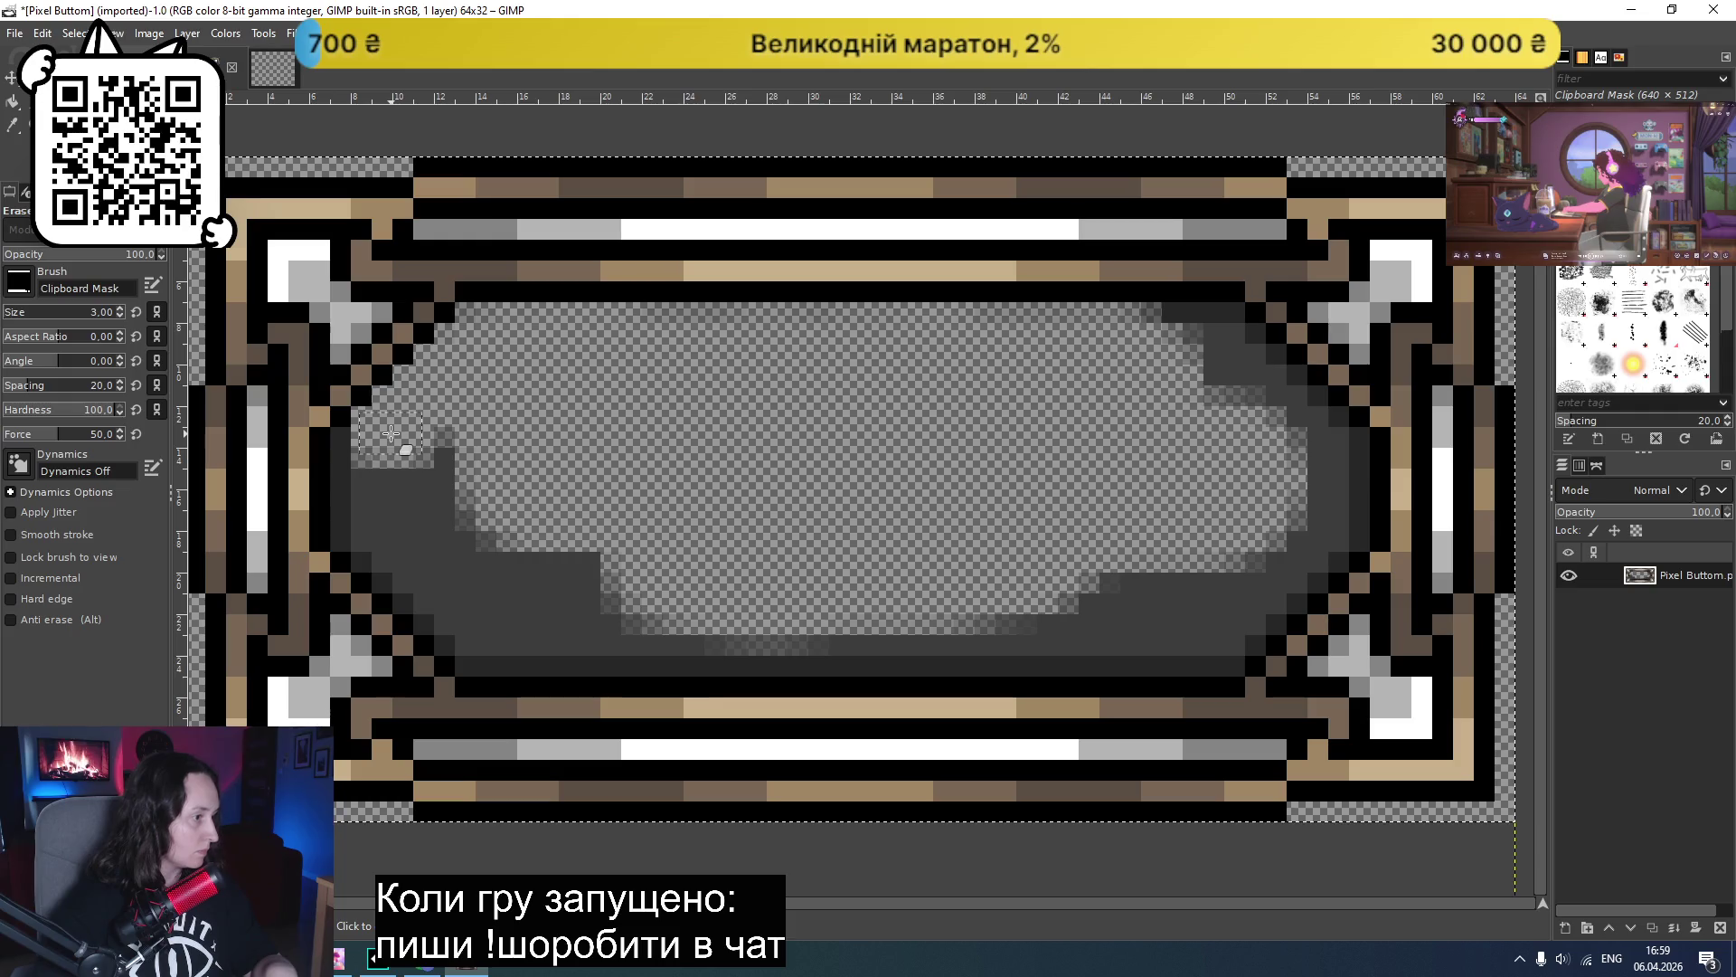
left_click(368, 456)
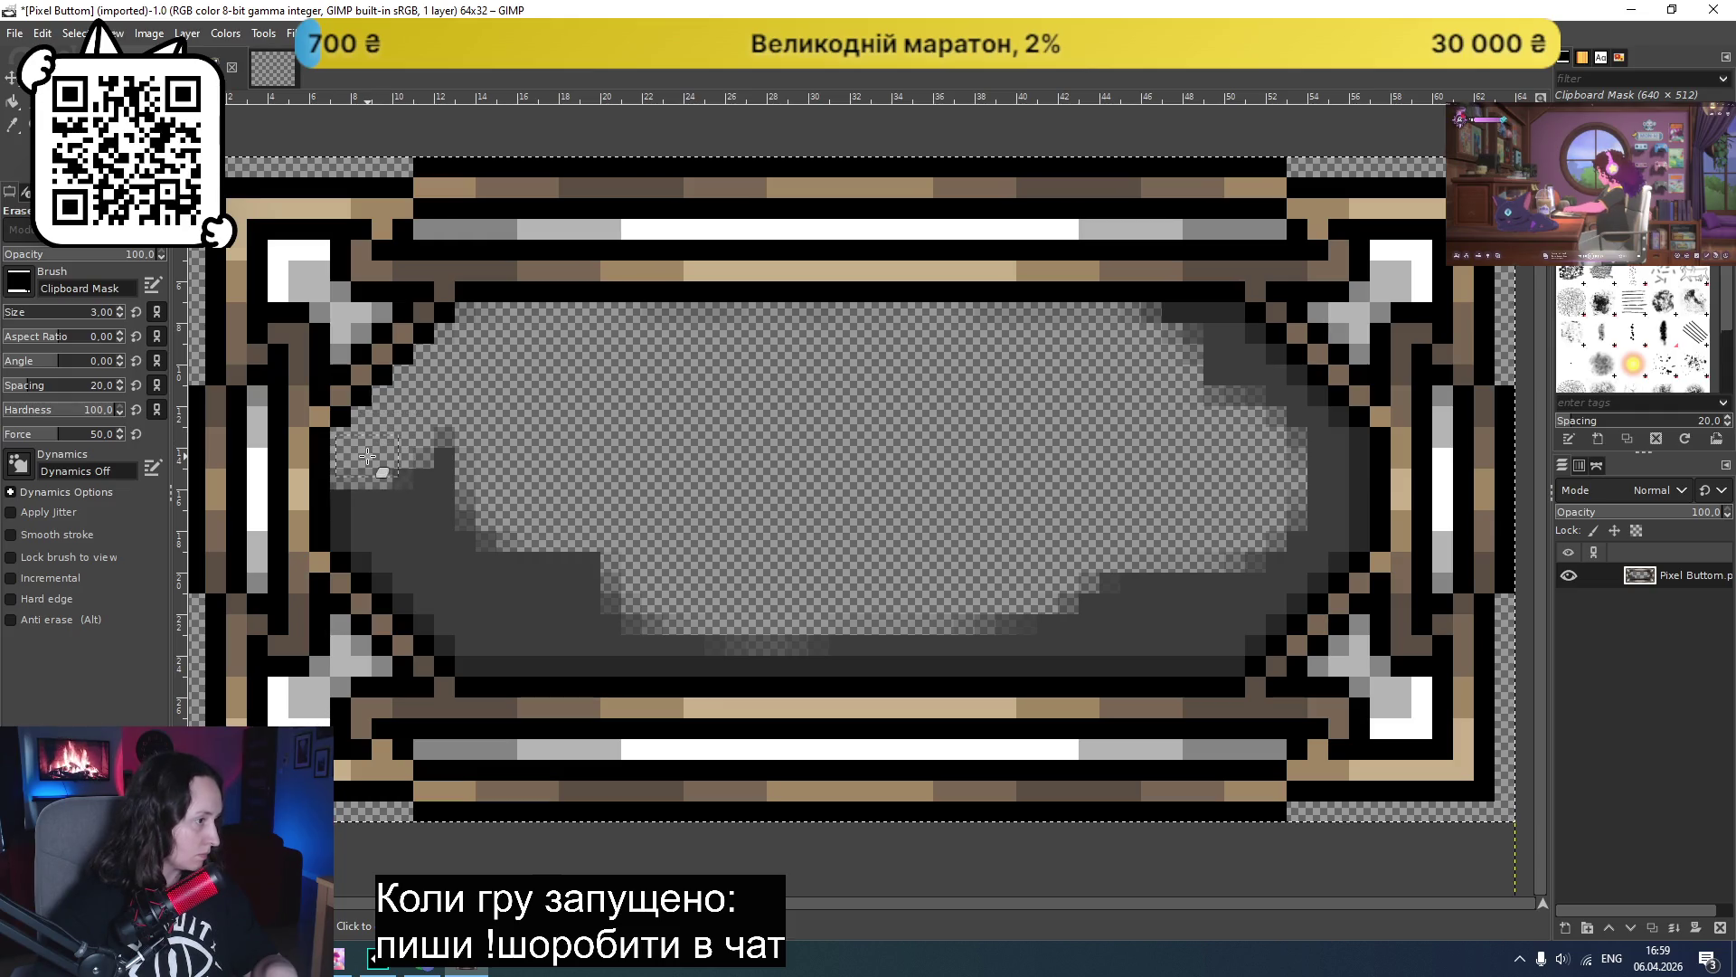
left_click(367, 509)
mouse_move(367, 509)
left_mouse_down()
mouse_move(458, 454)
mouse_move(452, 520)
mouse_move(395, 515)
mouse_move(390, 544)
mouse_move(570, 565)
mouse_move(615, 589)
mouse_move(515, 575)
left_mouse_up()
left_click(367, 522)
left_click(411, 563)
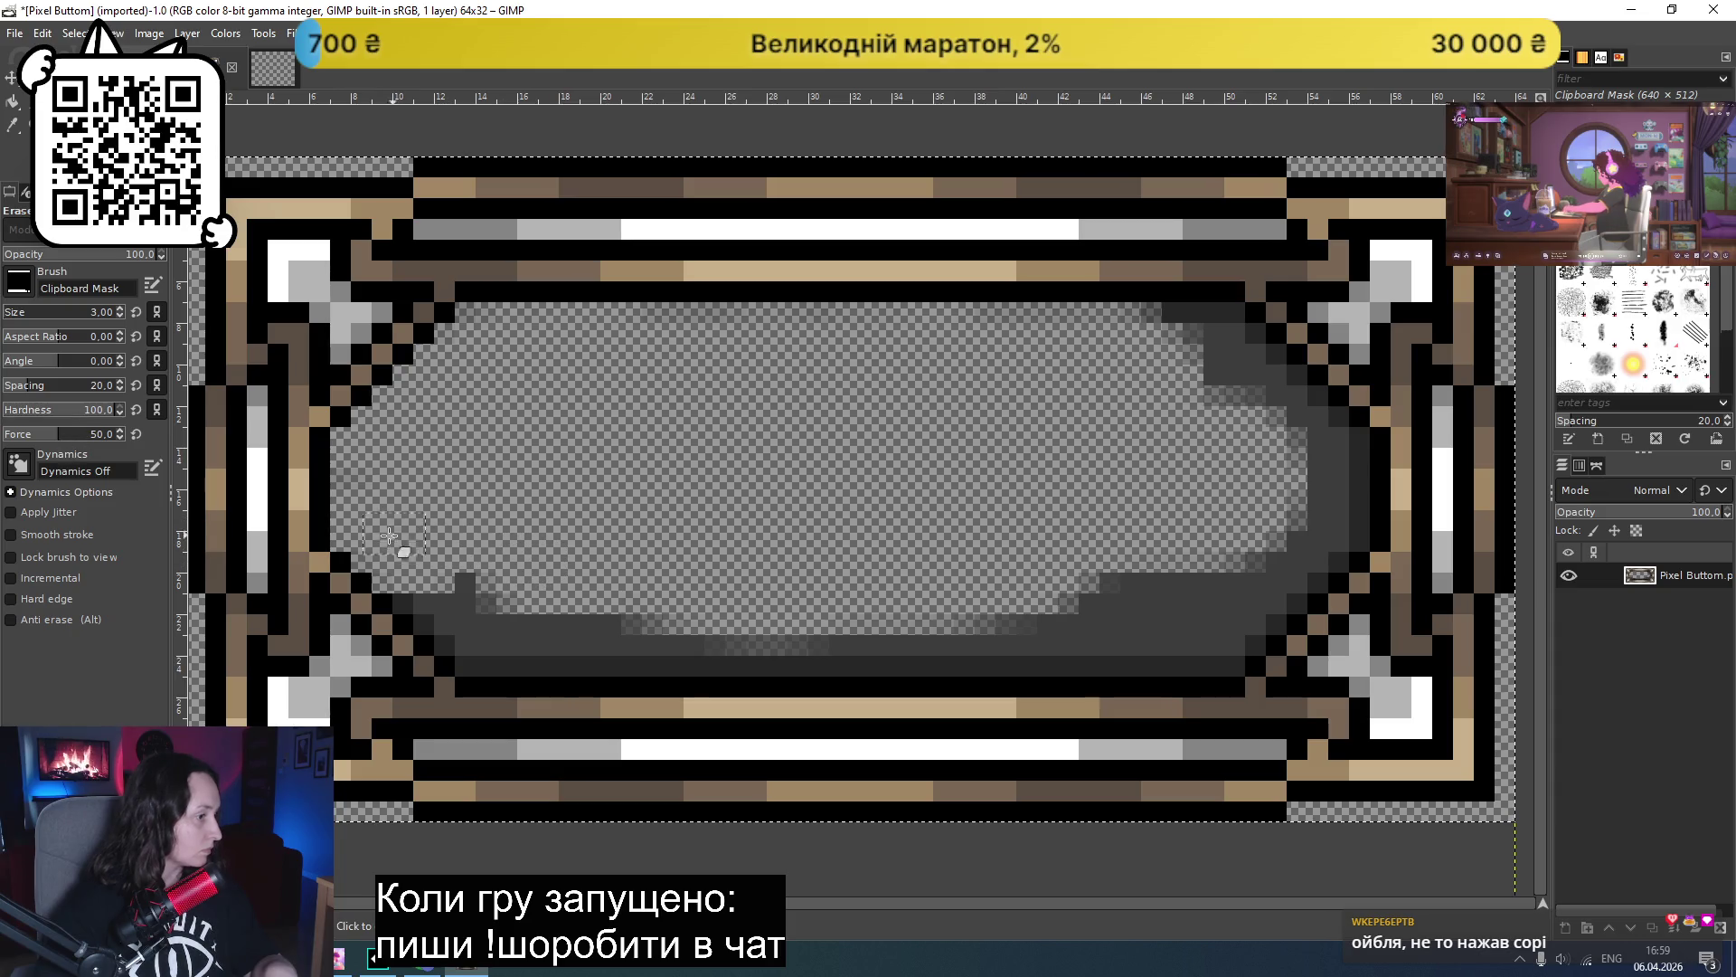
left_click(432, 580)
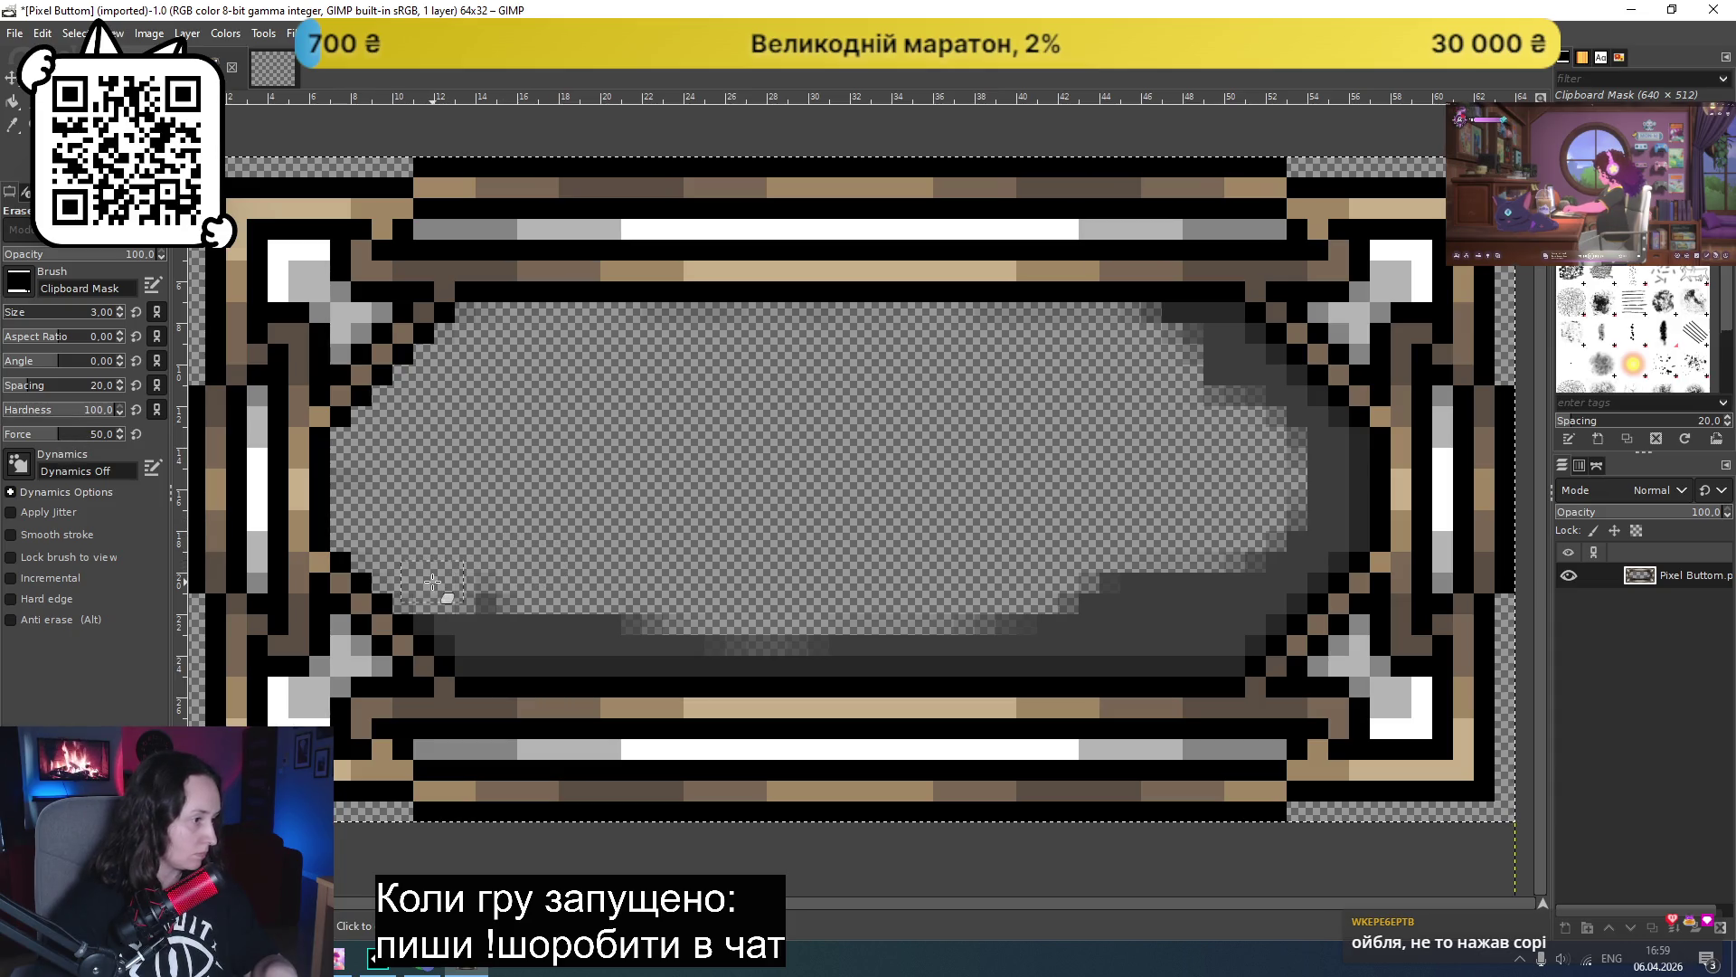
left_click(453, 599)
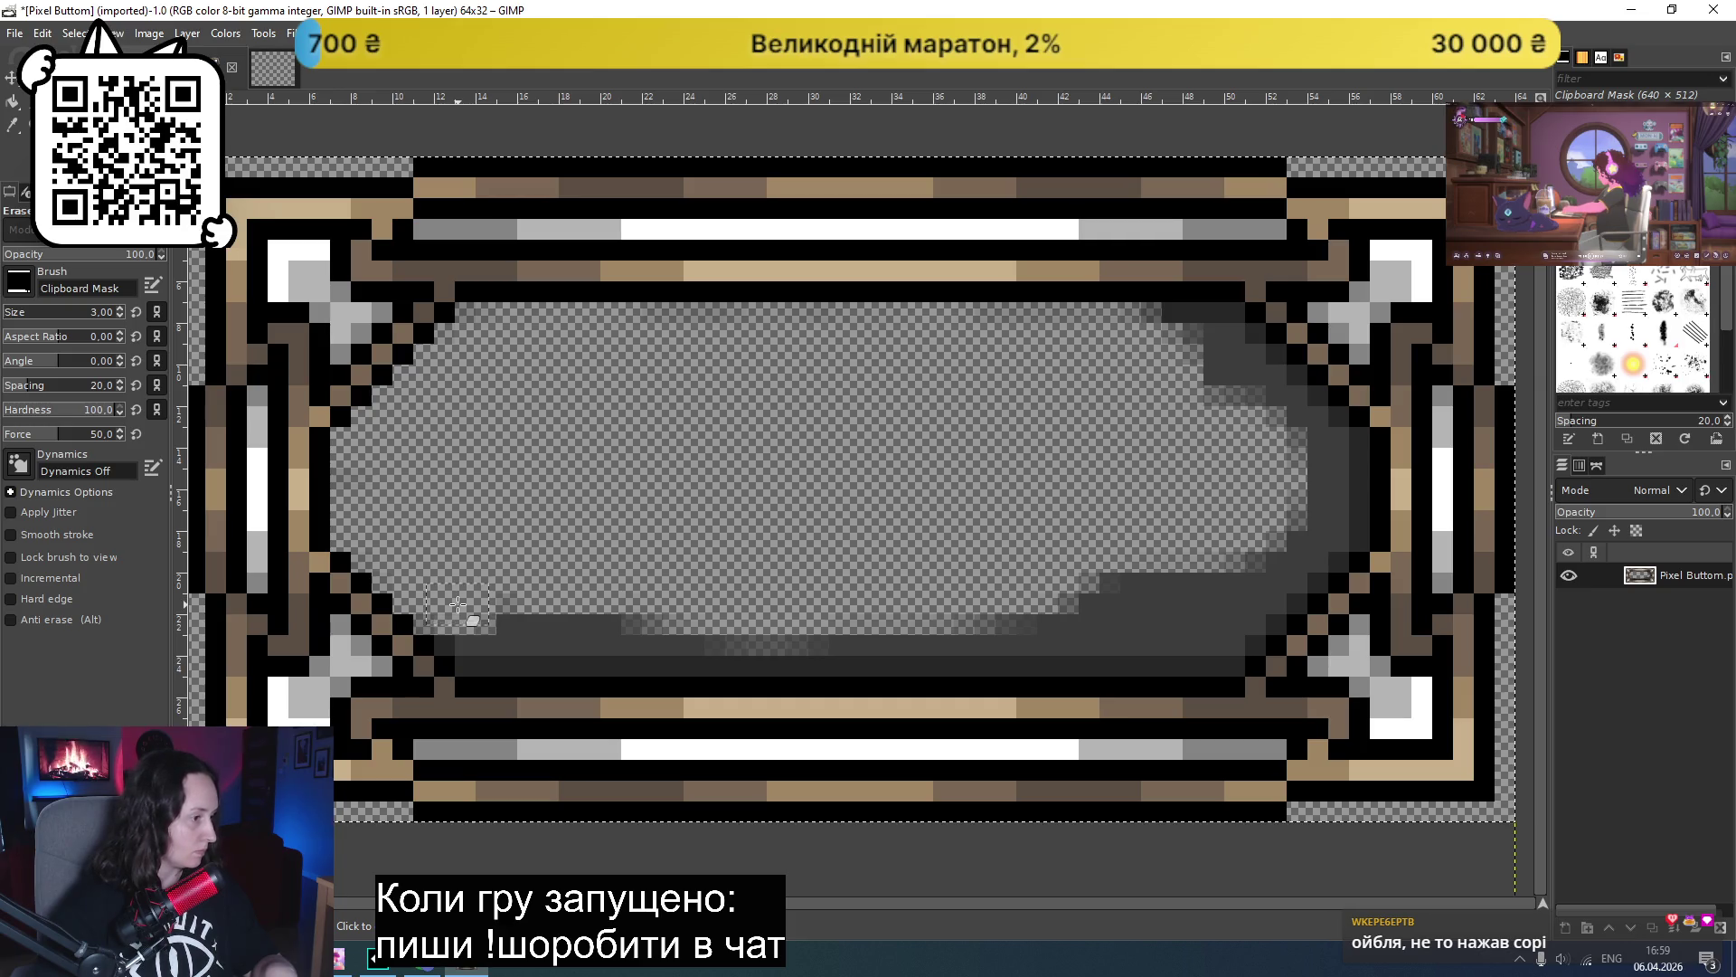
mouse_move(458, 604)
left_mouse_down()
mouse_move(485, 638)
mouse_move(696, 644)
mouse_move(587, 664)
mouse_move(494, 651)
mouse_move(714, 632)
mouse_move(647, 659)
mouse_move(783, 659)
mouse_move(736, 659)
mouse_move(990, 637)
mouse_move(1146, 560)
mouse_move(1202, 376)
mouse_move(1176, 326)
mouse_move(1222, 326)
mouse_move(1282, 398)
mouse_move(1266, 416)
left_mouse_up()
- Erase the leftover dark block on the right and the faint bottom smudges, then zoom out
mouse_move(1291, 423)
left_mouse_down()
mouse_move(1347, 457)
mouse_move(1325, 498)
mouse_move(1346, 525)
mouse_move(1288, 553)
mouse_move(1310, 545)
mouse_move(1289, 558)
mouse_move(1302, 583)
mouse_move(1261, 583)
mouse_move(1212, 650)
mouse_move(1141, 633)
mouse_move(1137, 648)
mouse_move(1180, 597)
mouse_move(1094, 644)
mouse_move(795, 639)
left_mouse_up()
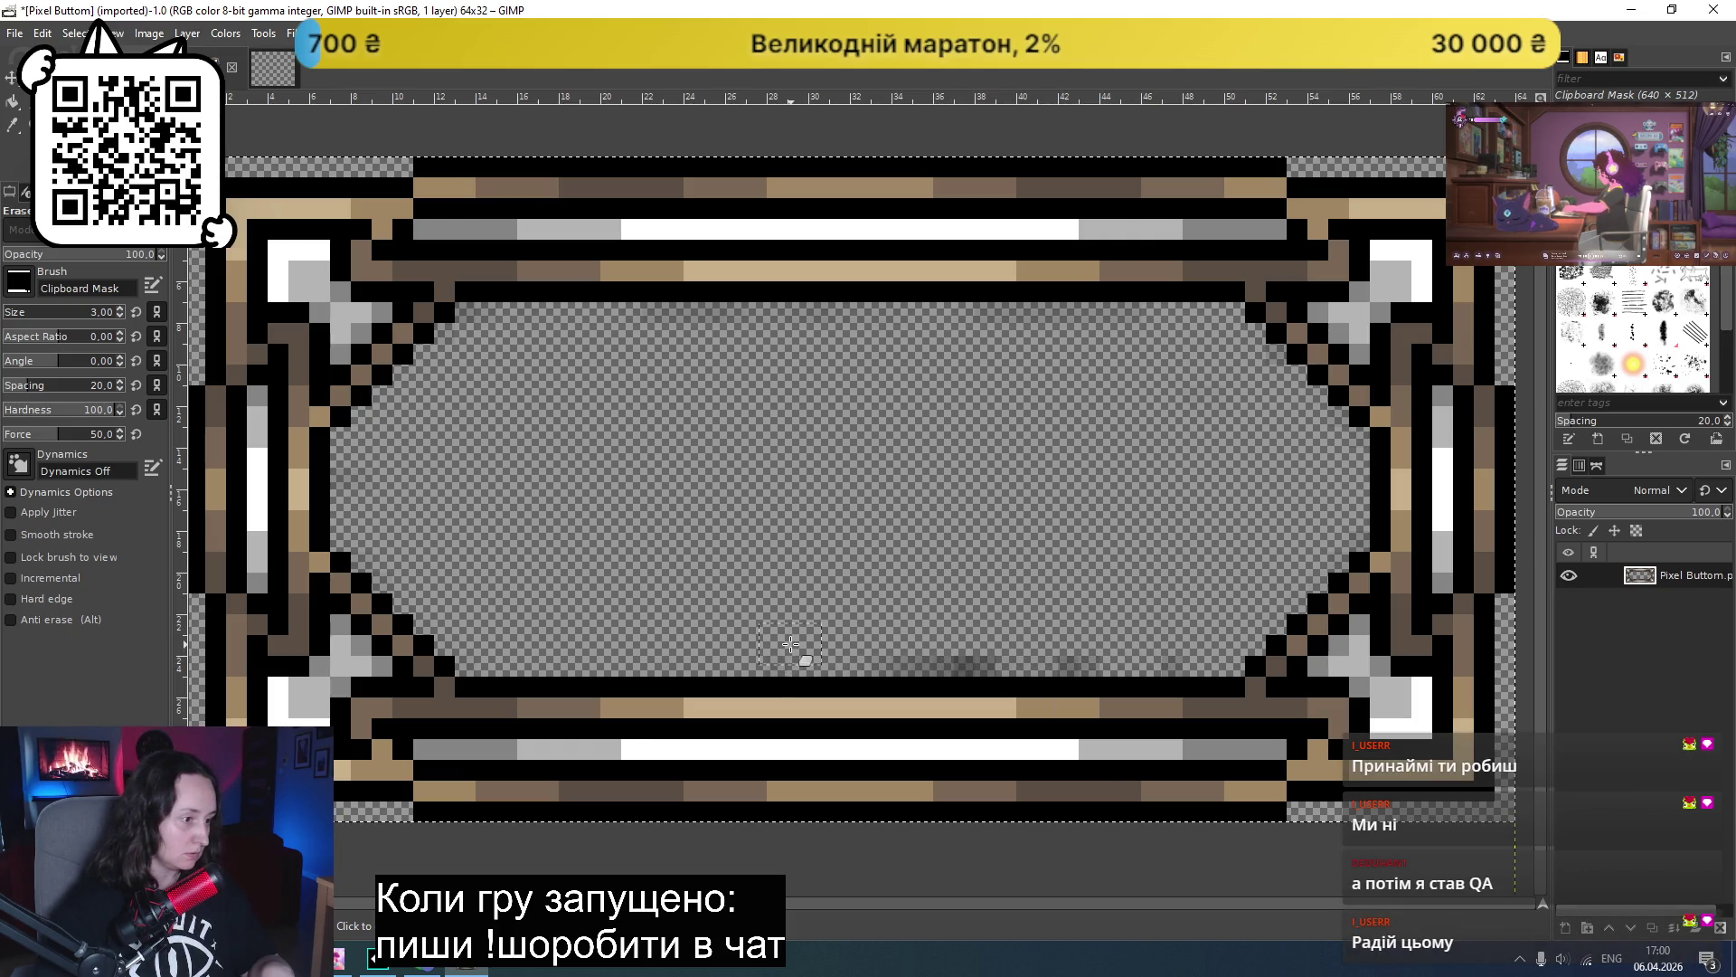
mouse_move(953, 617)
left_mouse_down()
mouse_move(1000, 659)
mouse_move(1166, 651)
mouse_move(915, 648)
left_mouse_up()
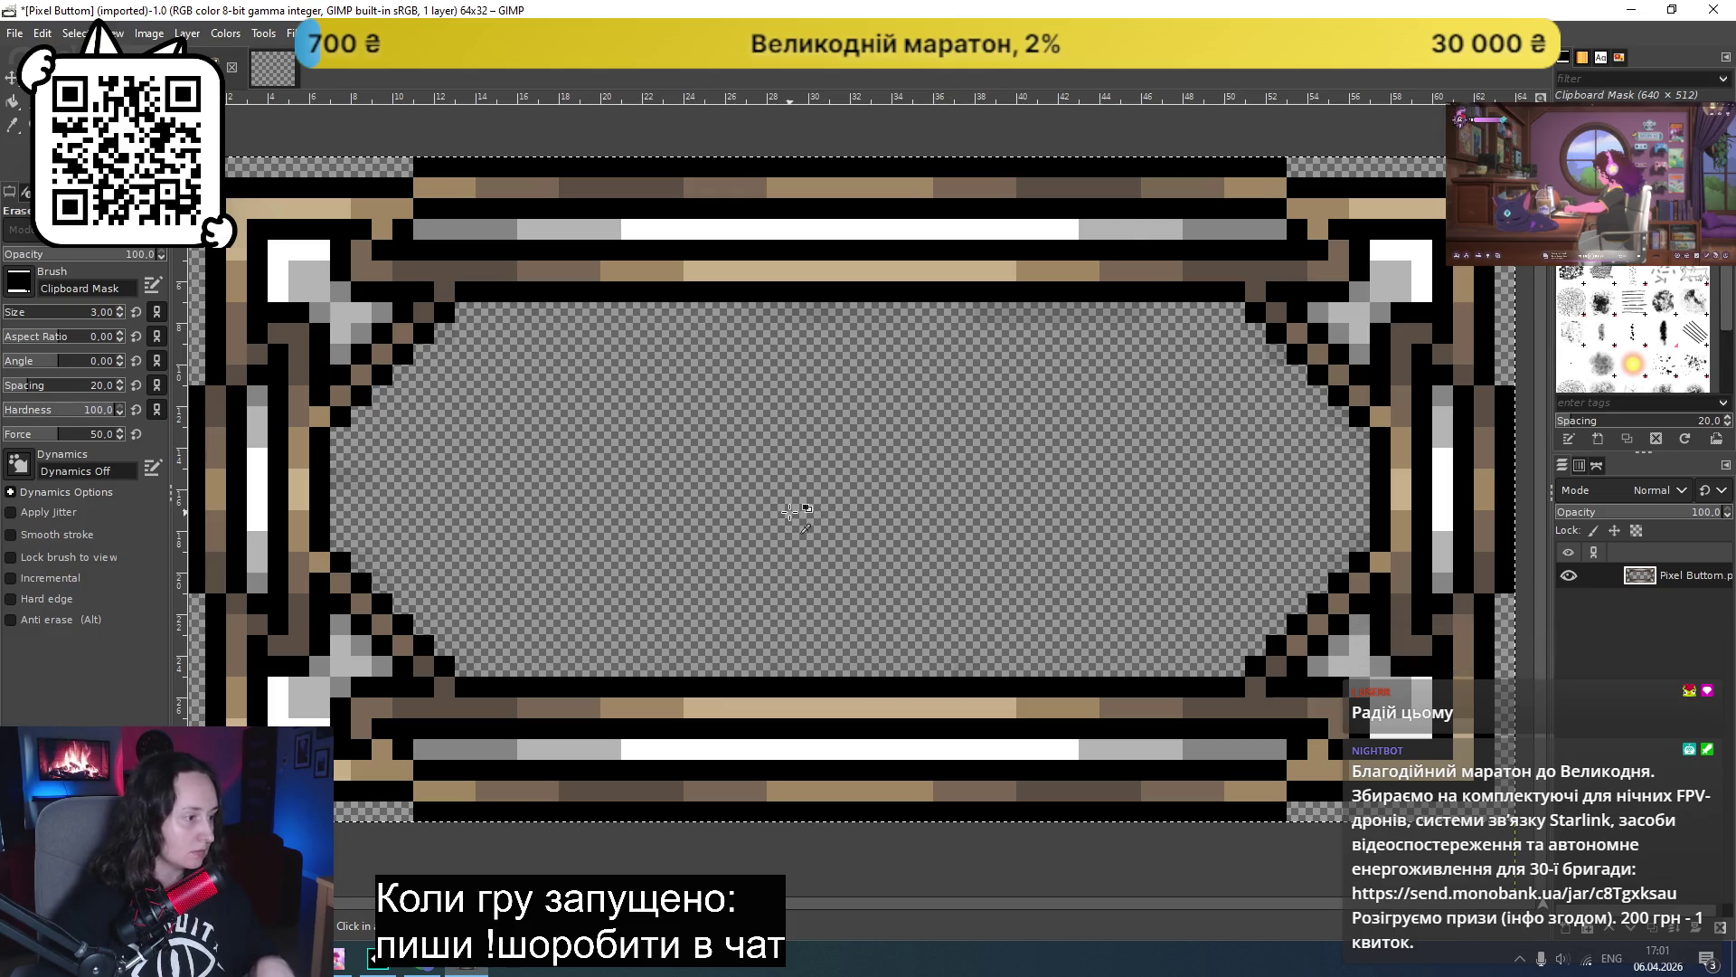
scroll(794, 509, "down", 2)
scroll(794, 508, "down", 1)
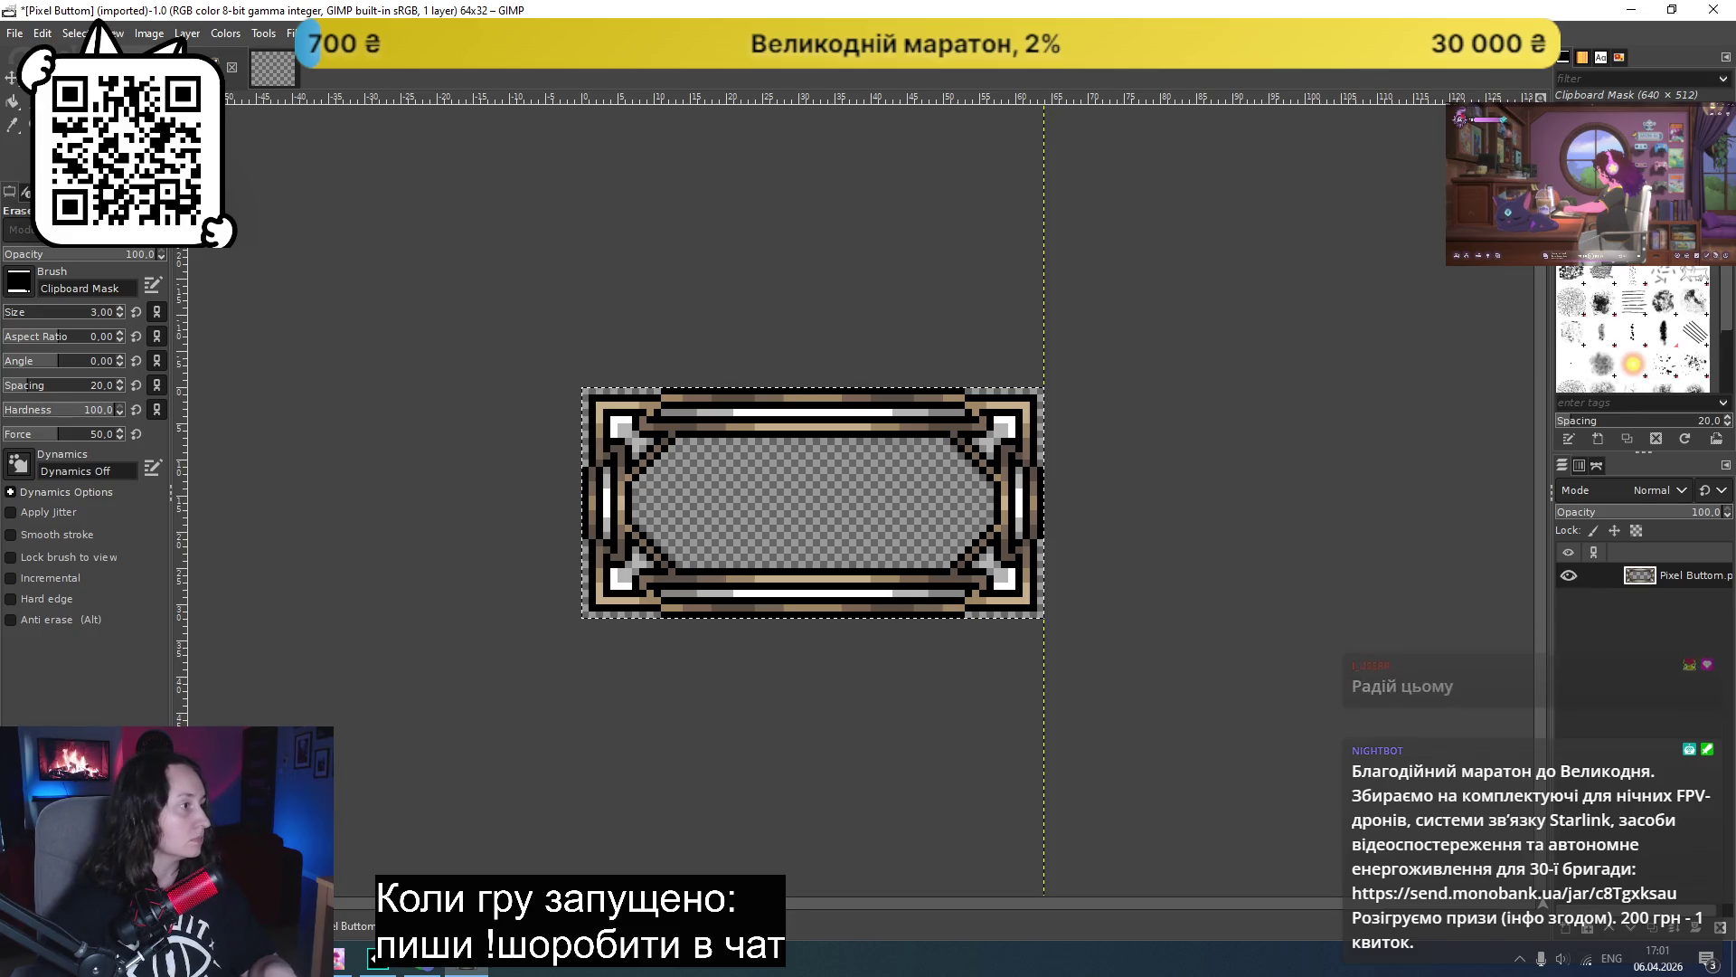
- Export the frame to the Desktop as leader_frame PNG with default PNG settings, then minimise GIMP
left_click(17, 34)
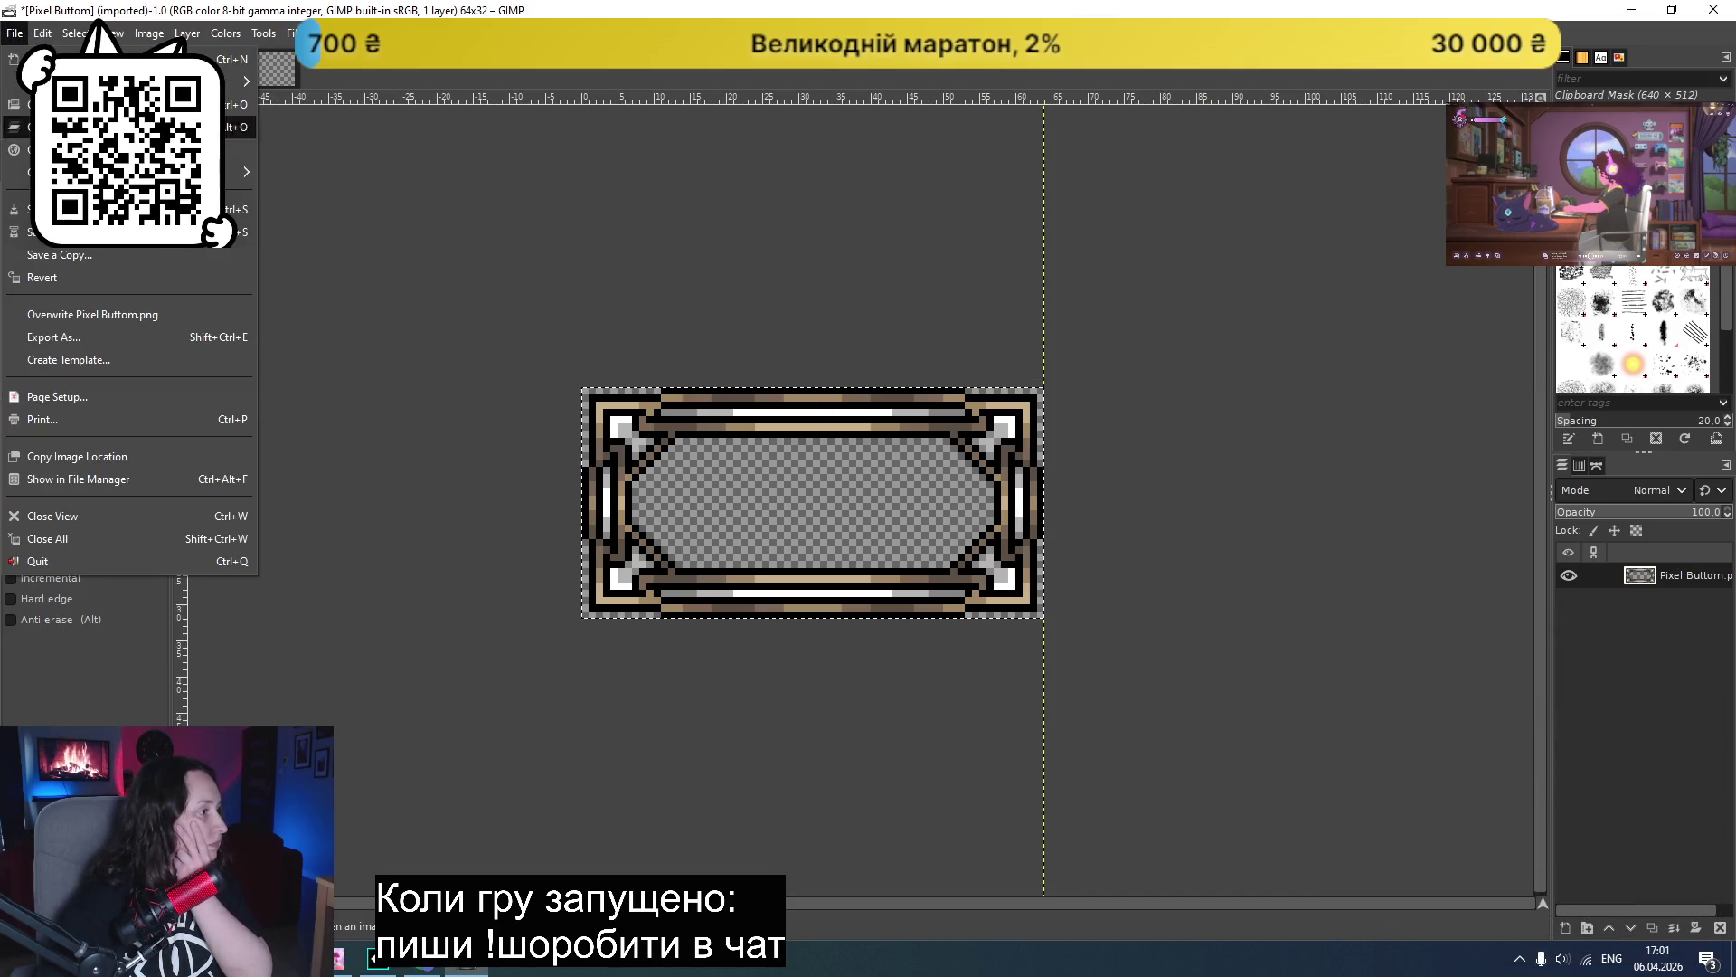
left_click(94, 336)
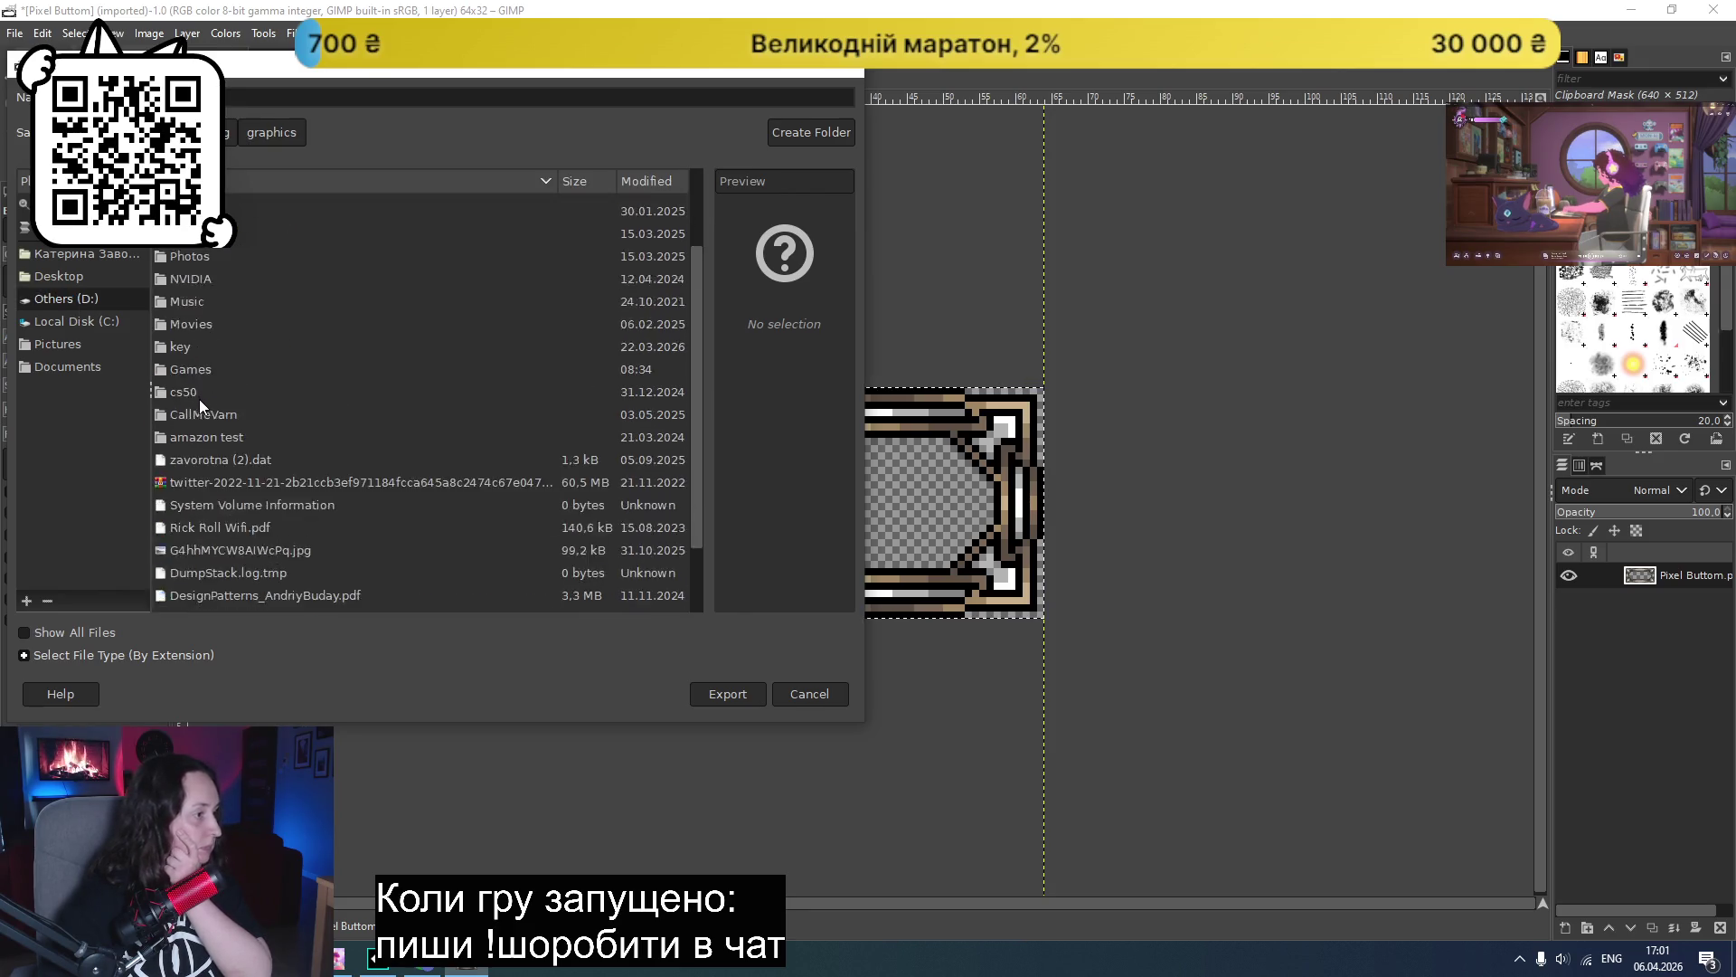
scroll(199, 453, "down", 5)
scroll(215, 472, "up", 4)
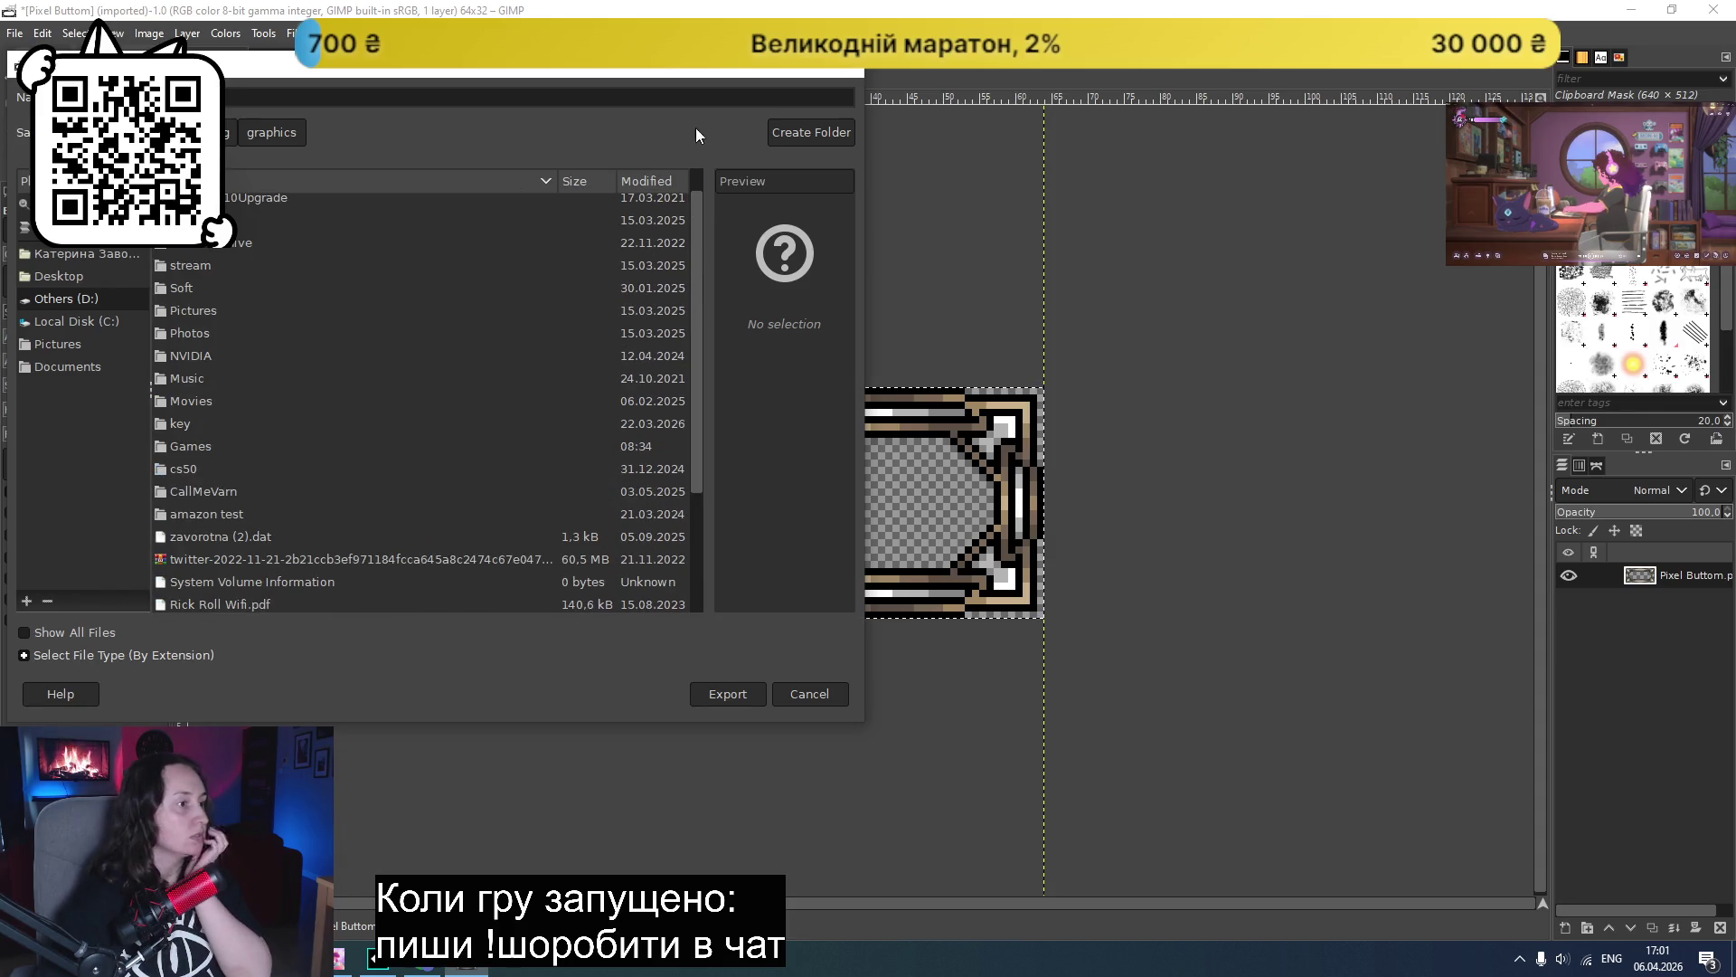
left_click(62, 275)
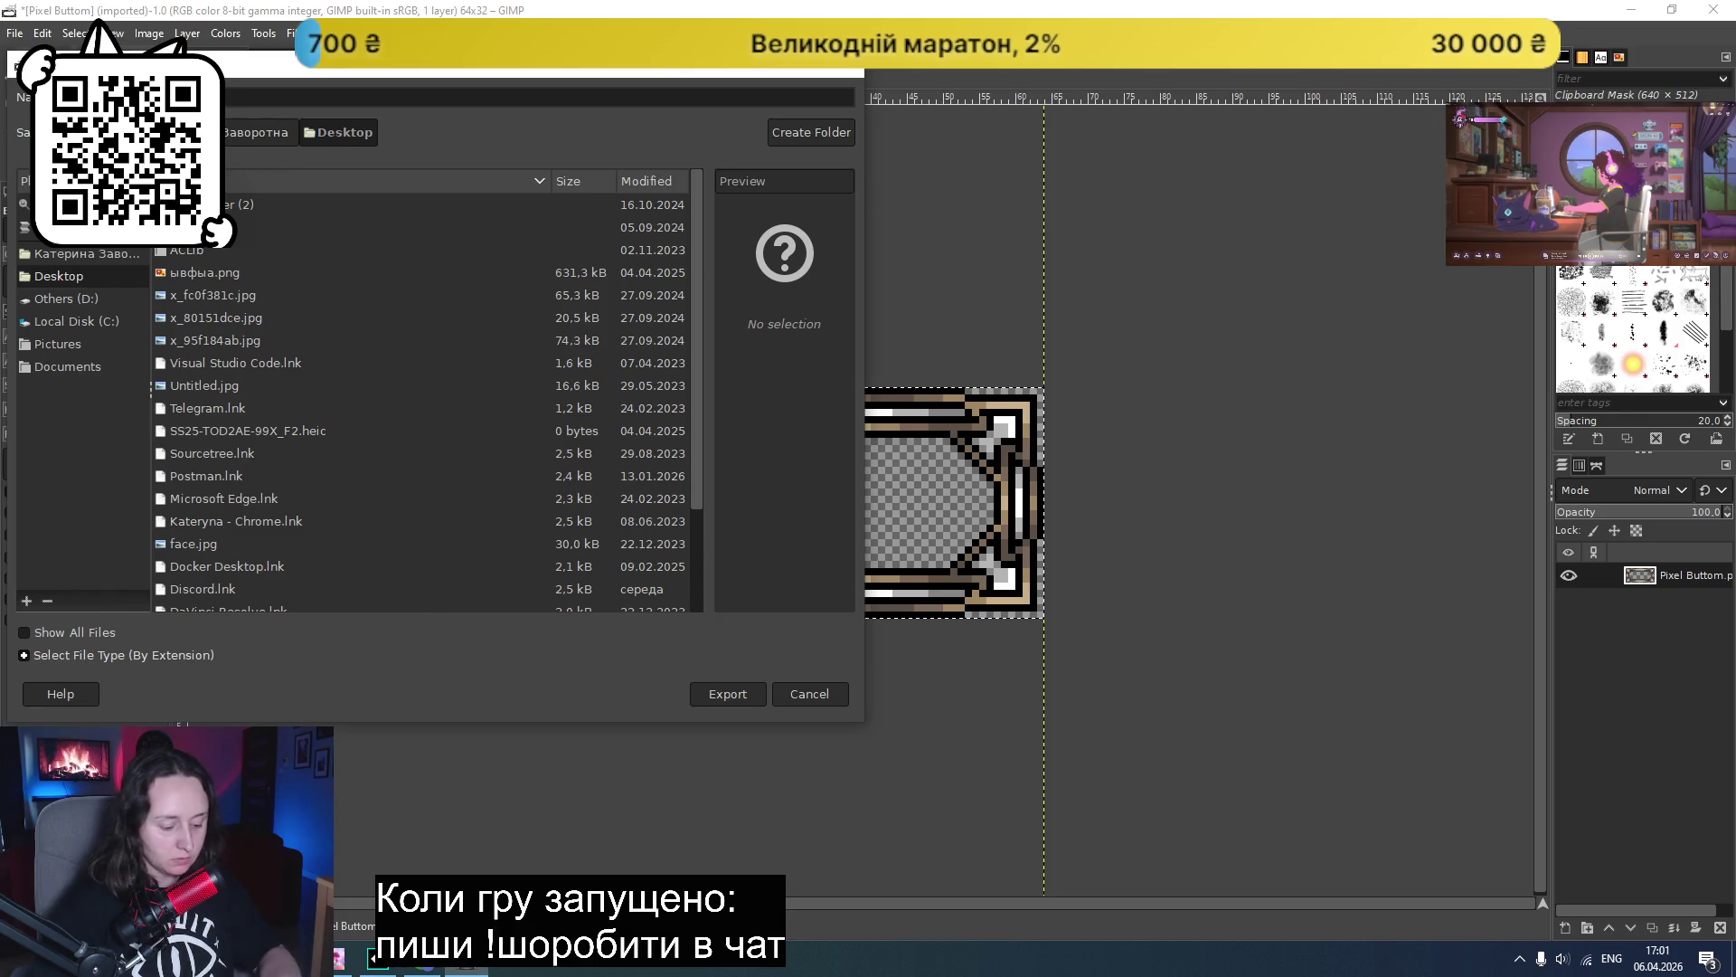
left_click(740, 698)
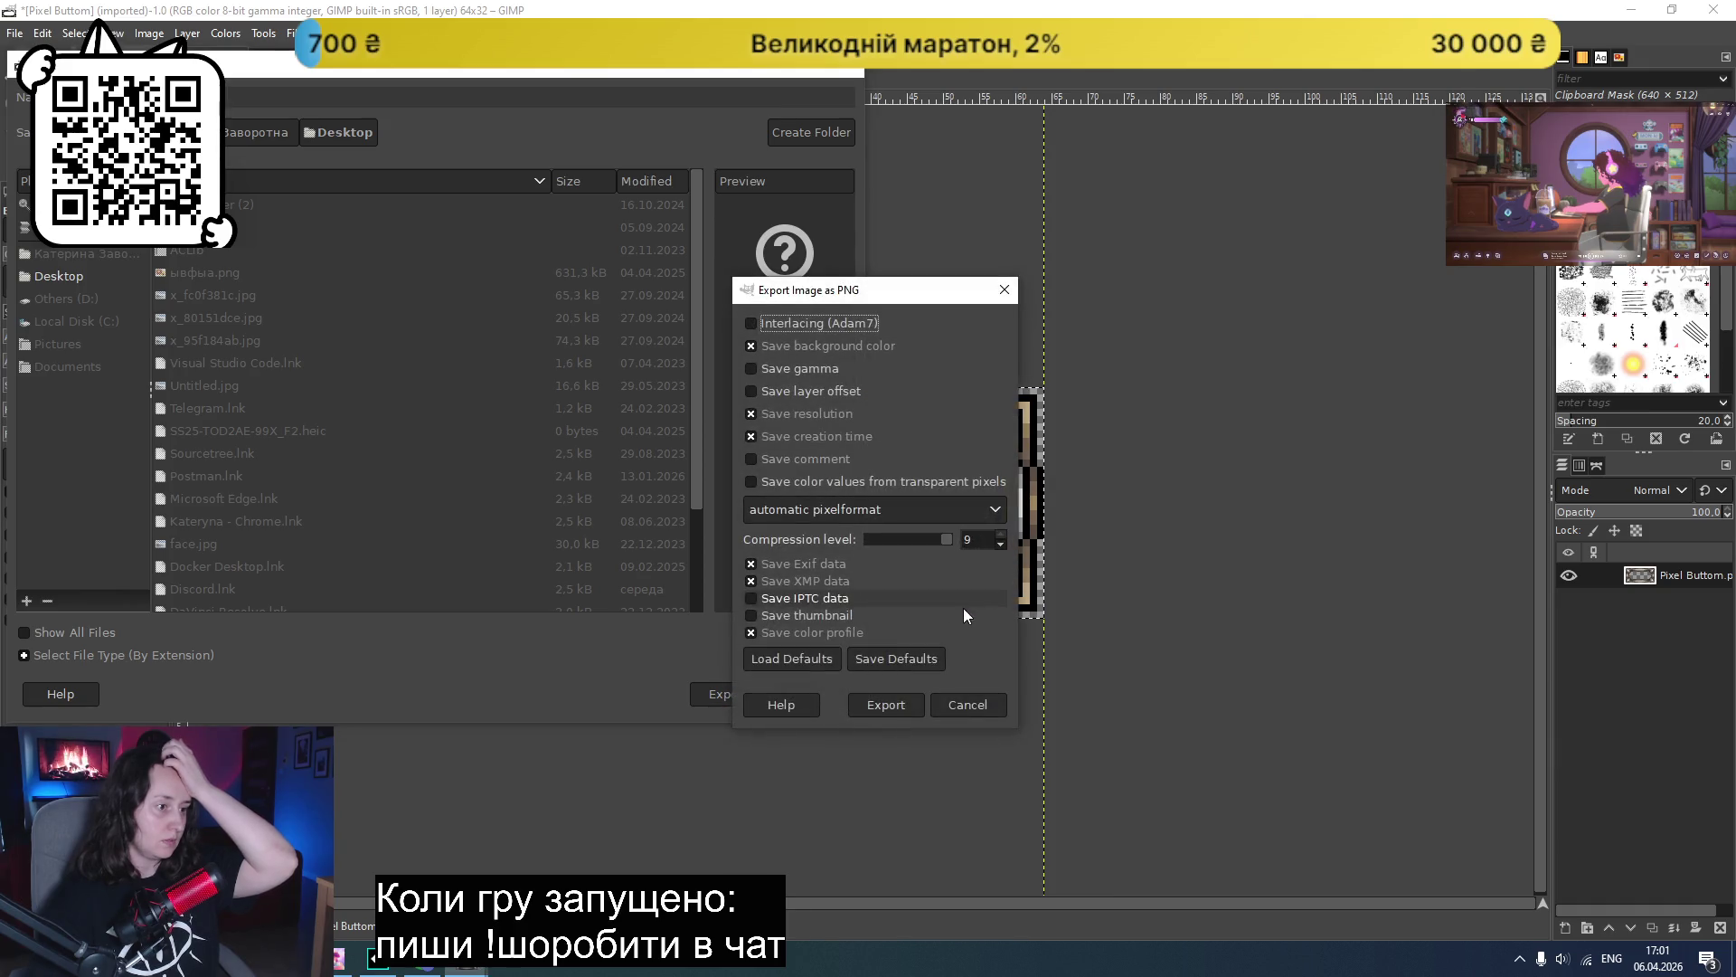
left_click(897, 713)
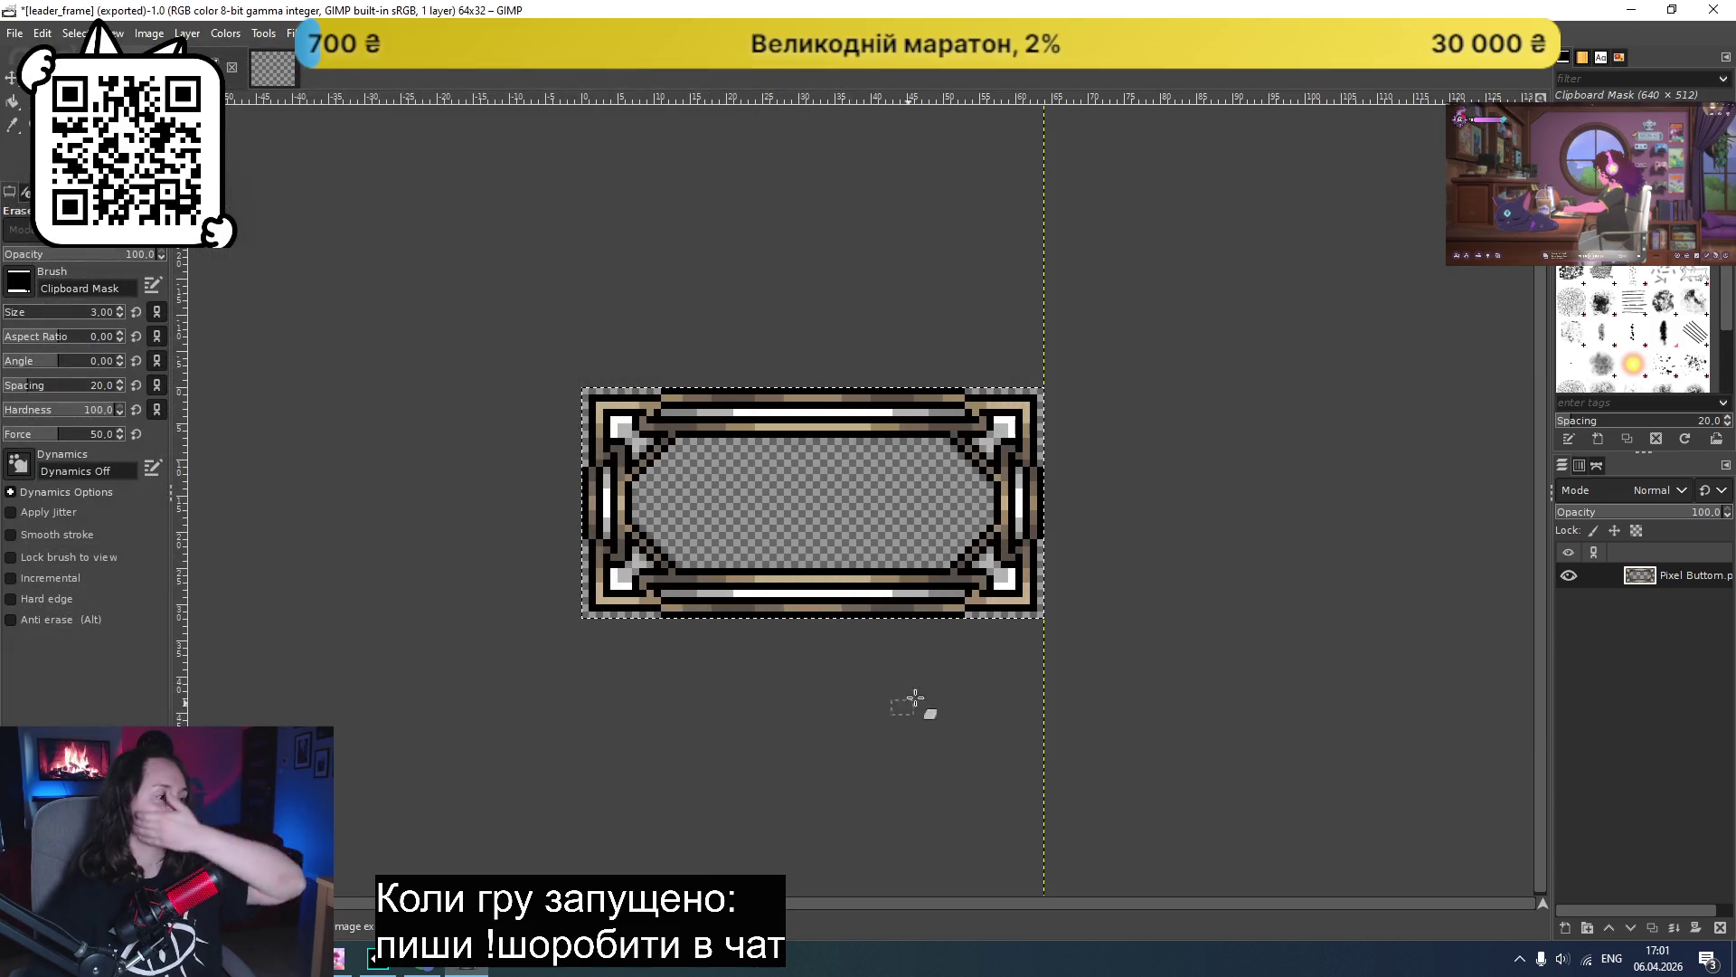
left_click(1635, 13)
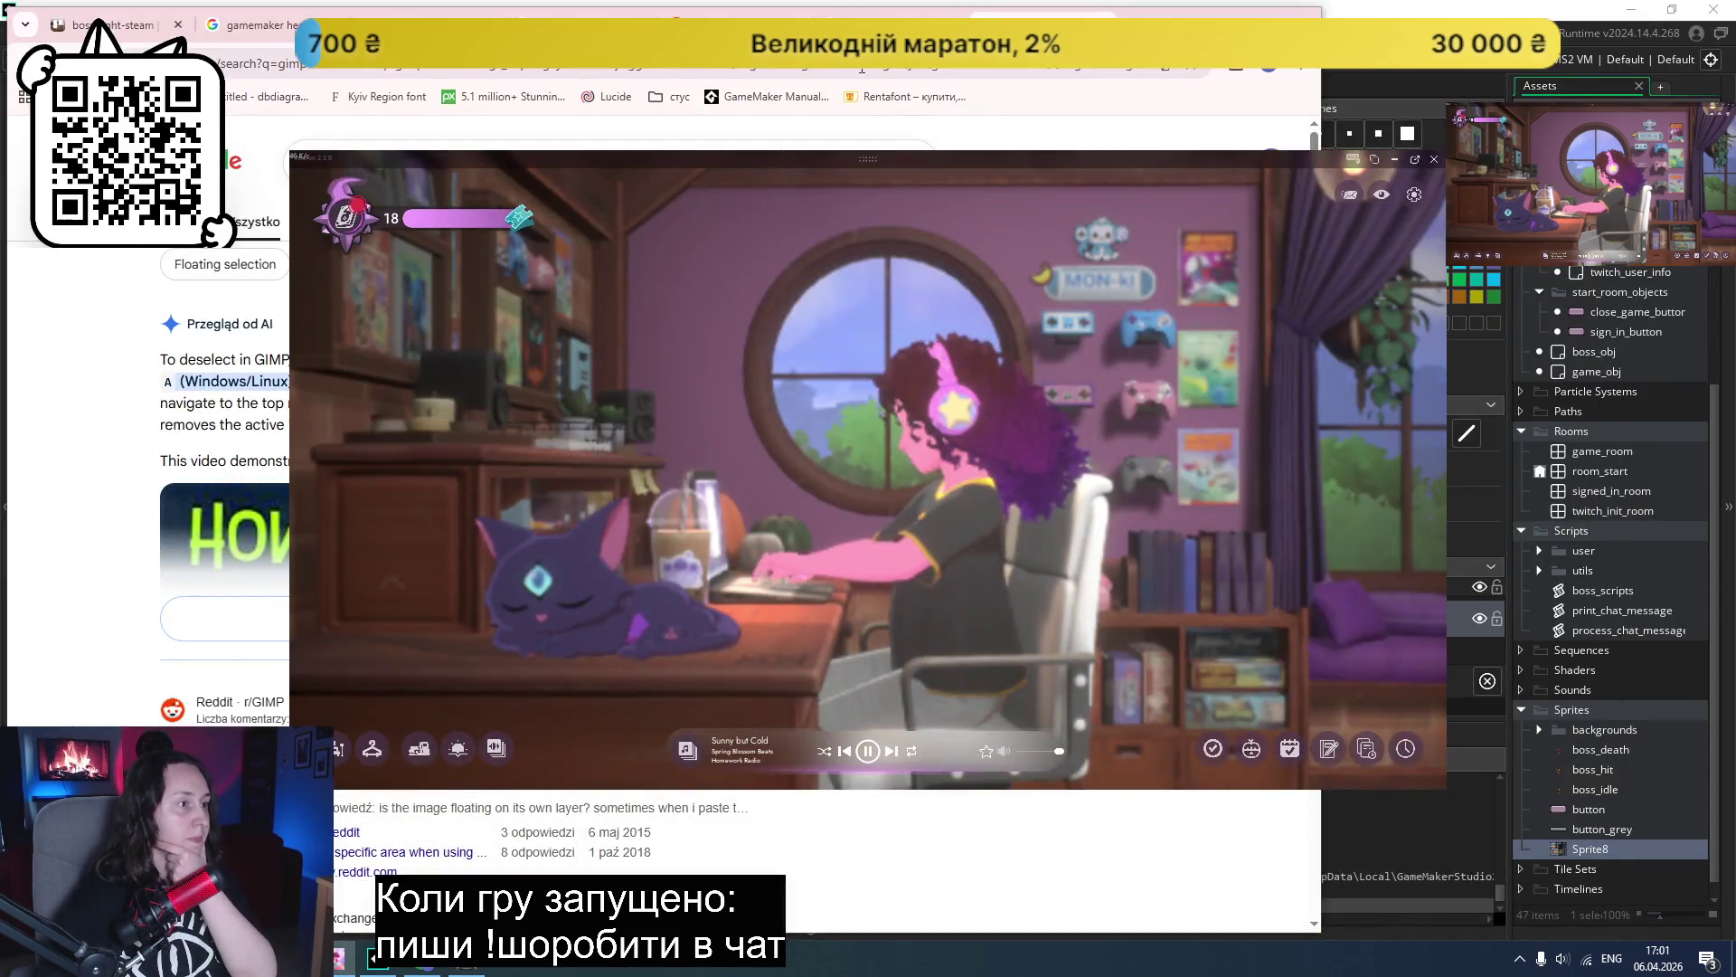
- Open Sprite8 in GameMaker and import the exported leader_frame PNG into it
left_click(370, 960)
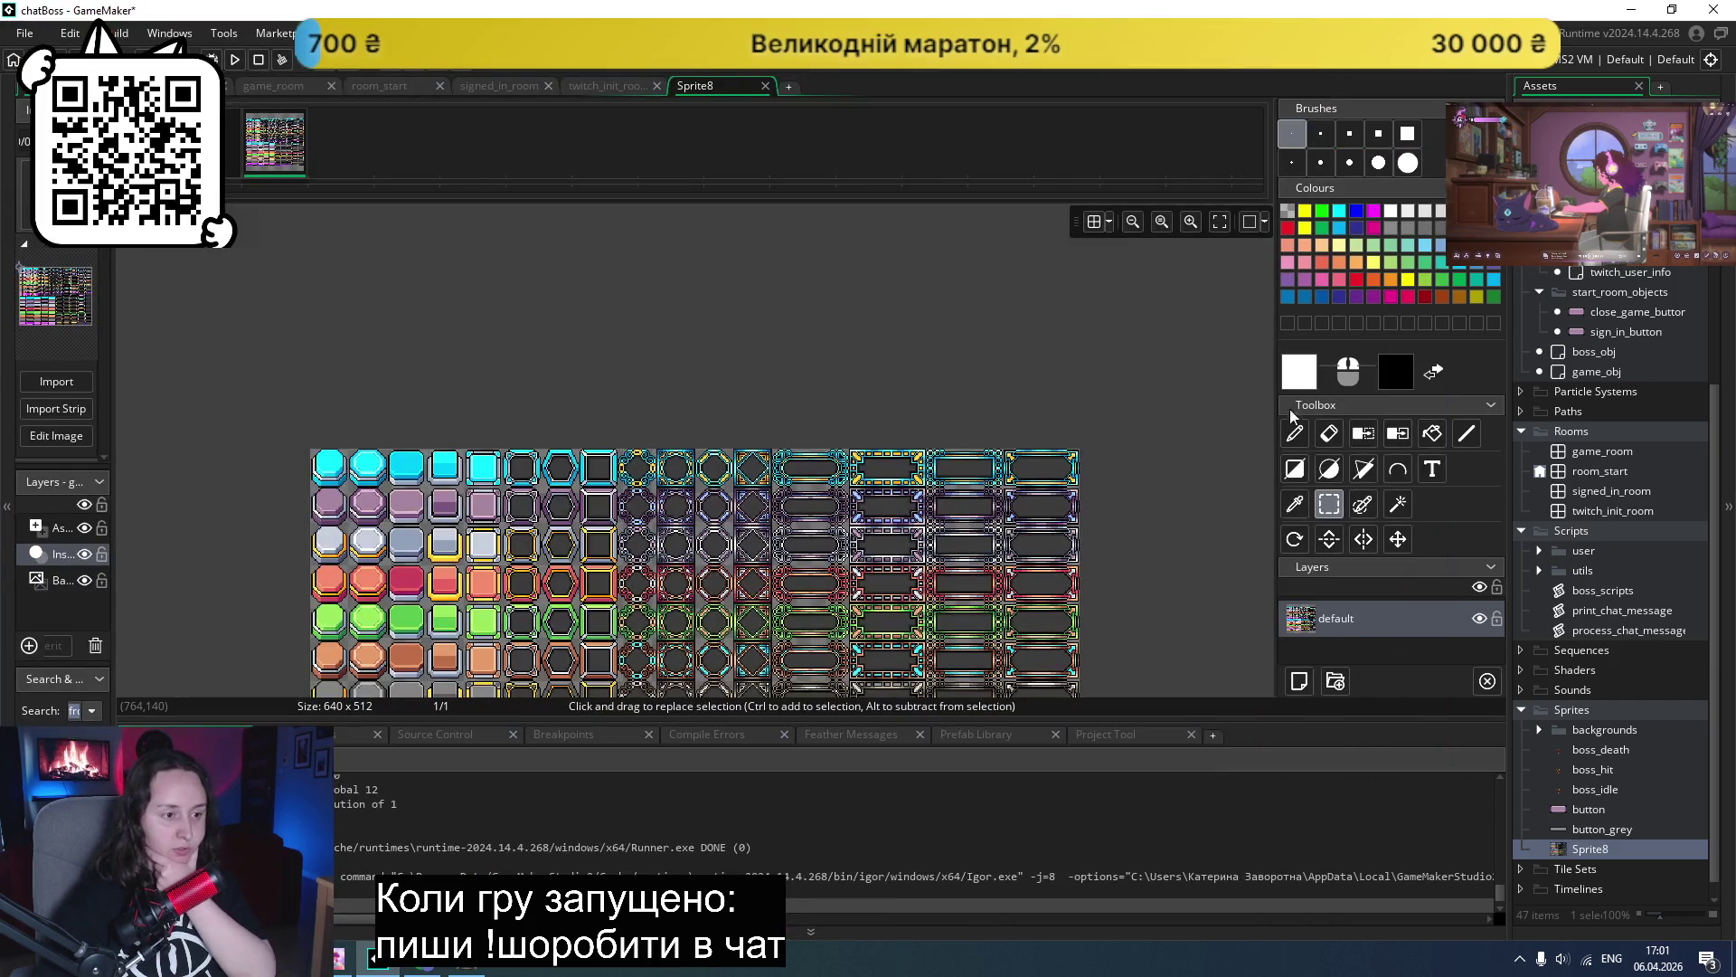
double_click(1602, 854)
left_click(313, 264)
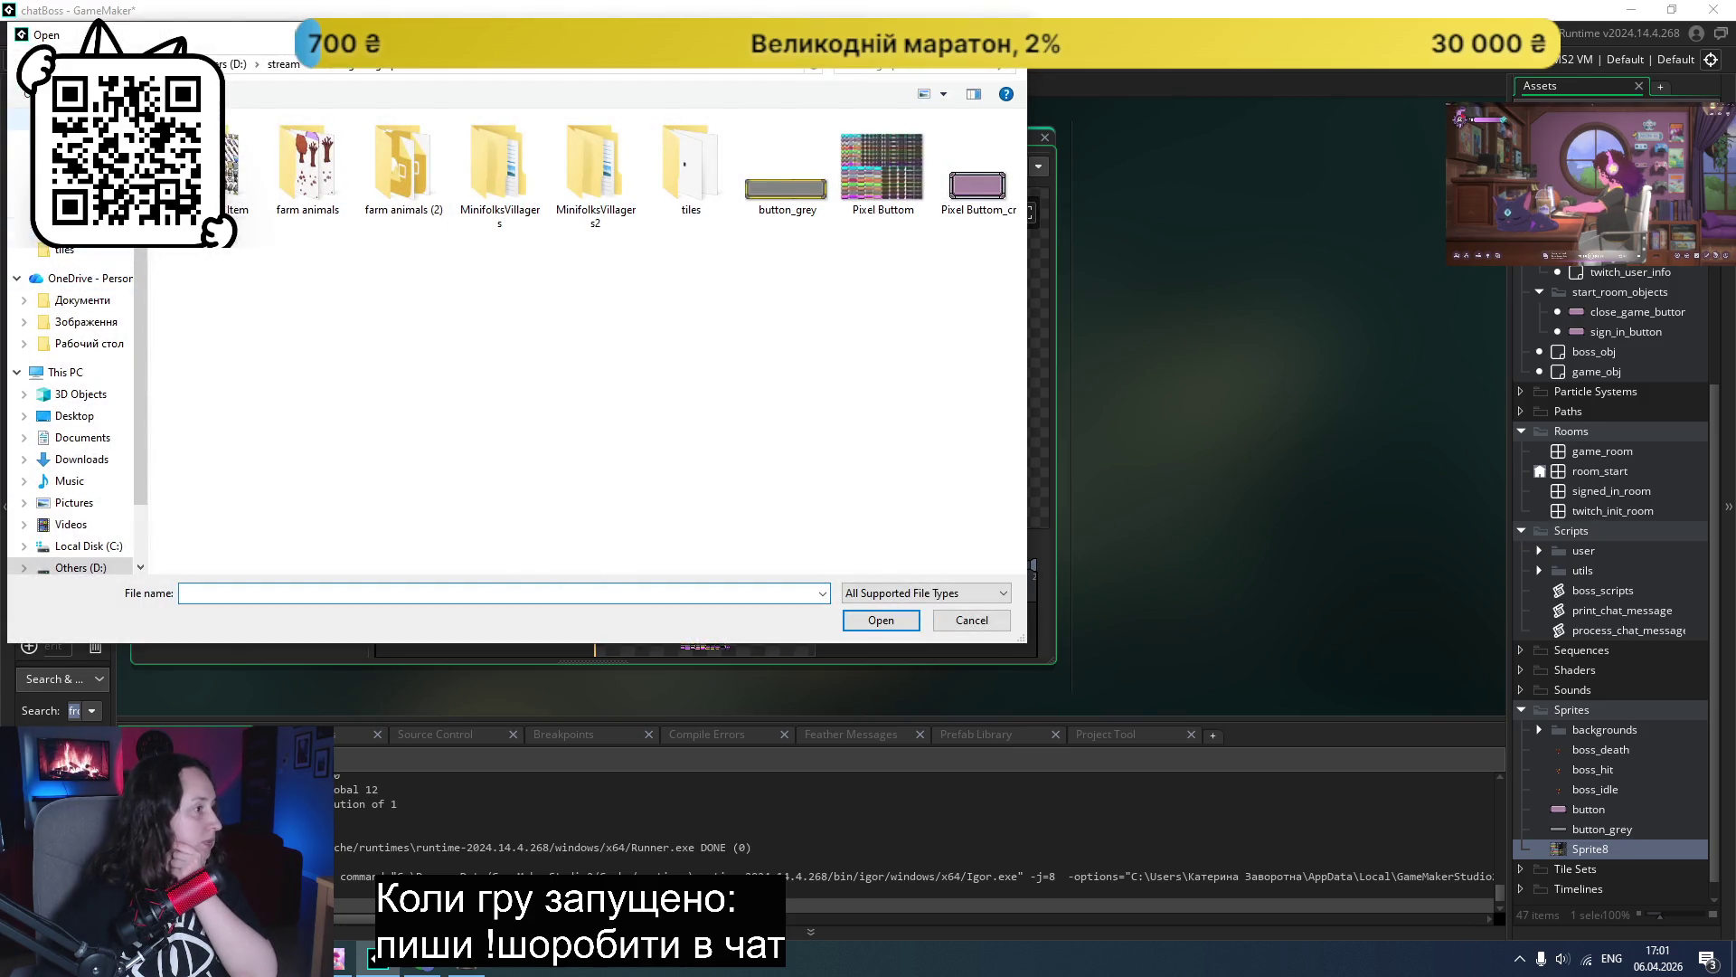
double_click(692, 170)
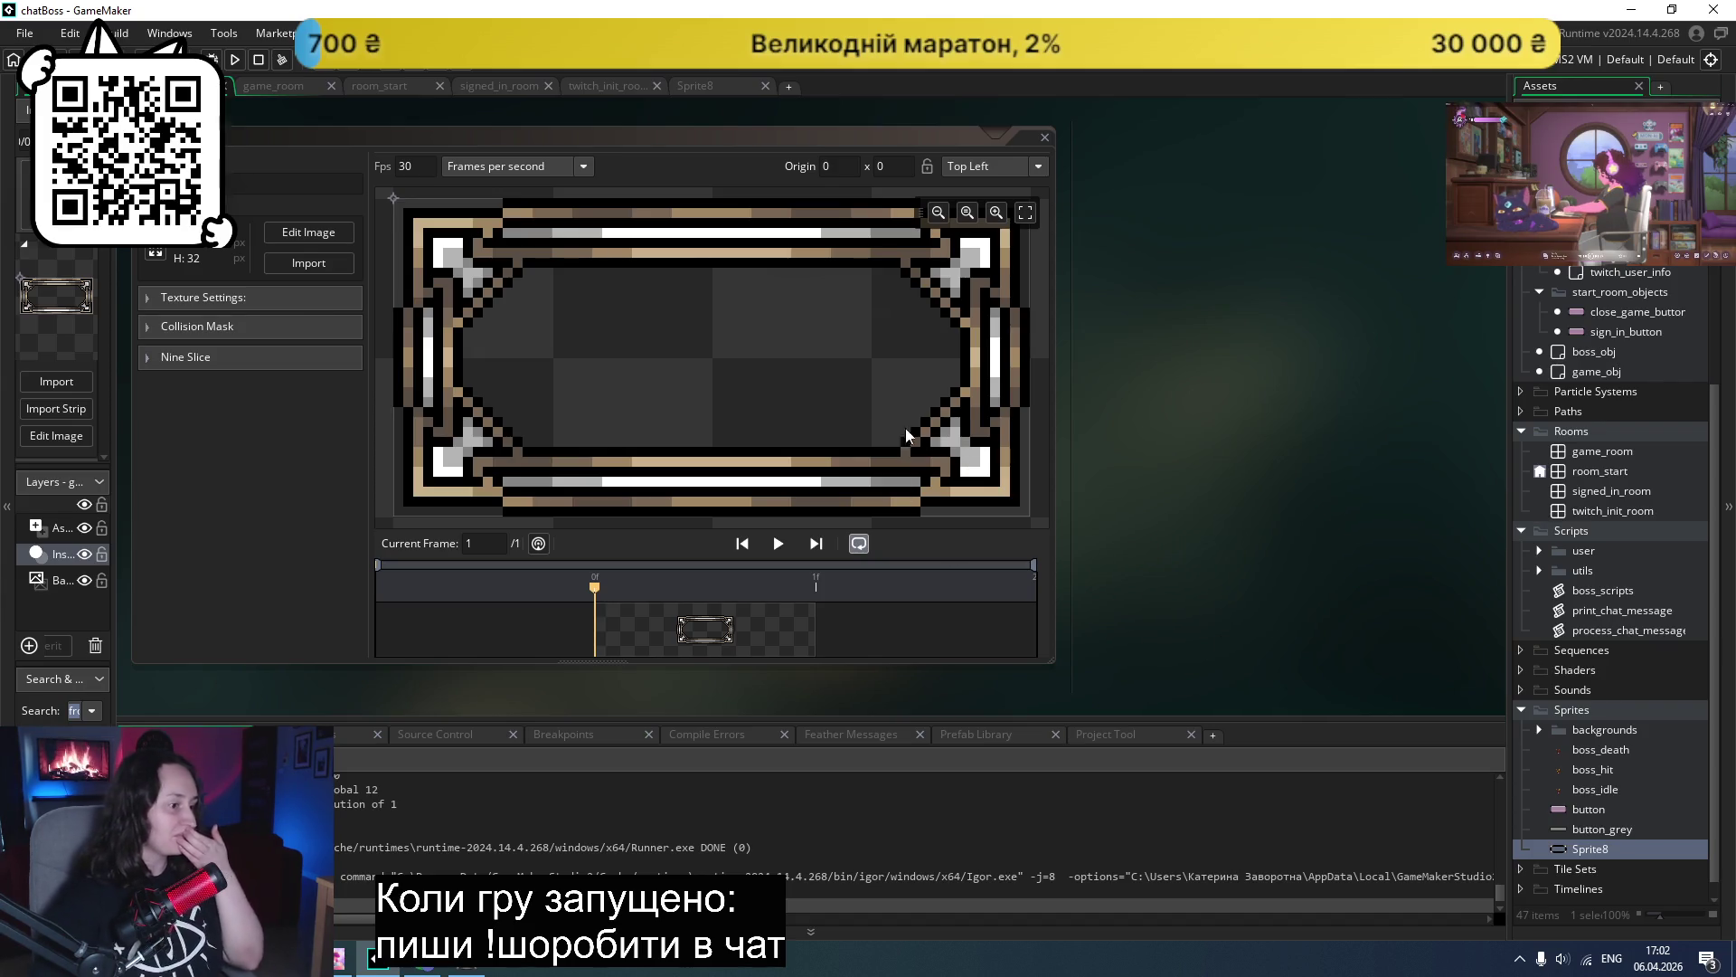
- Activate nine-slice on Sprite8 and drag the top, bottom, left and right guides to 14
scroll(587, 355, "down", 5)
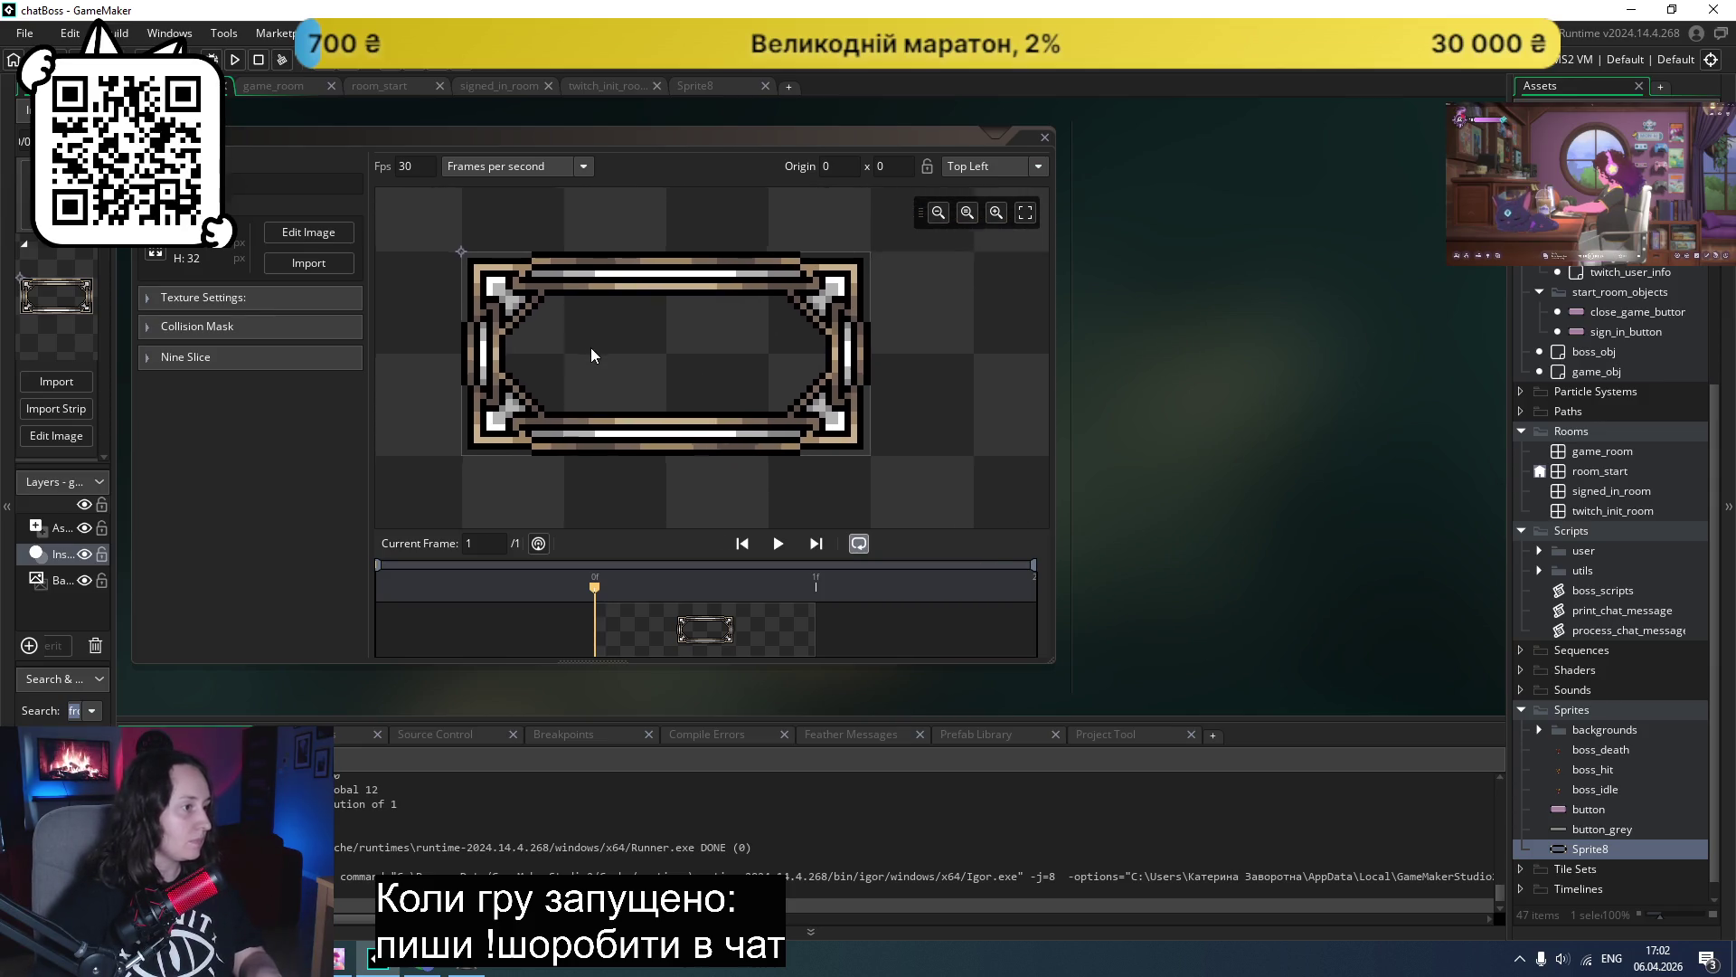
left_click(164, 359)
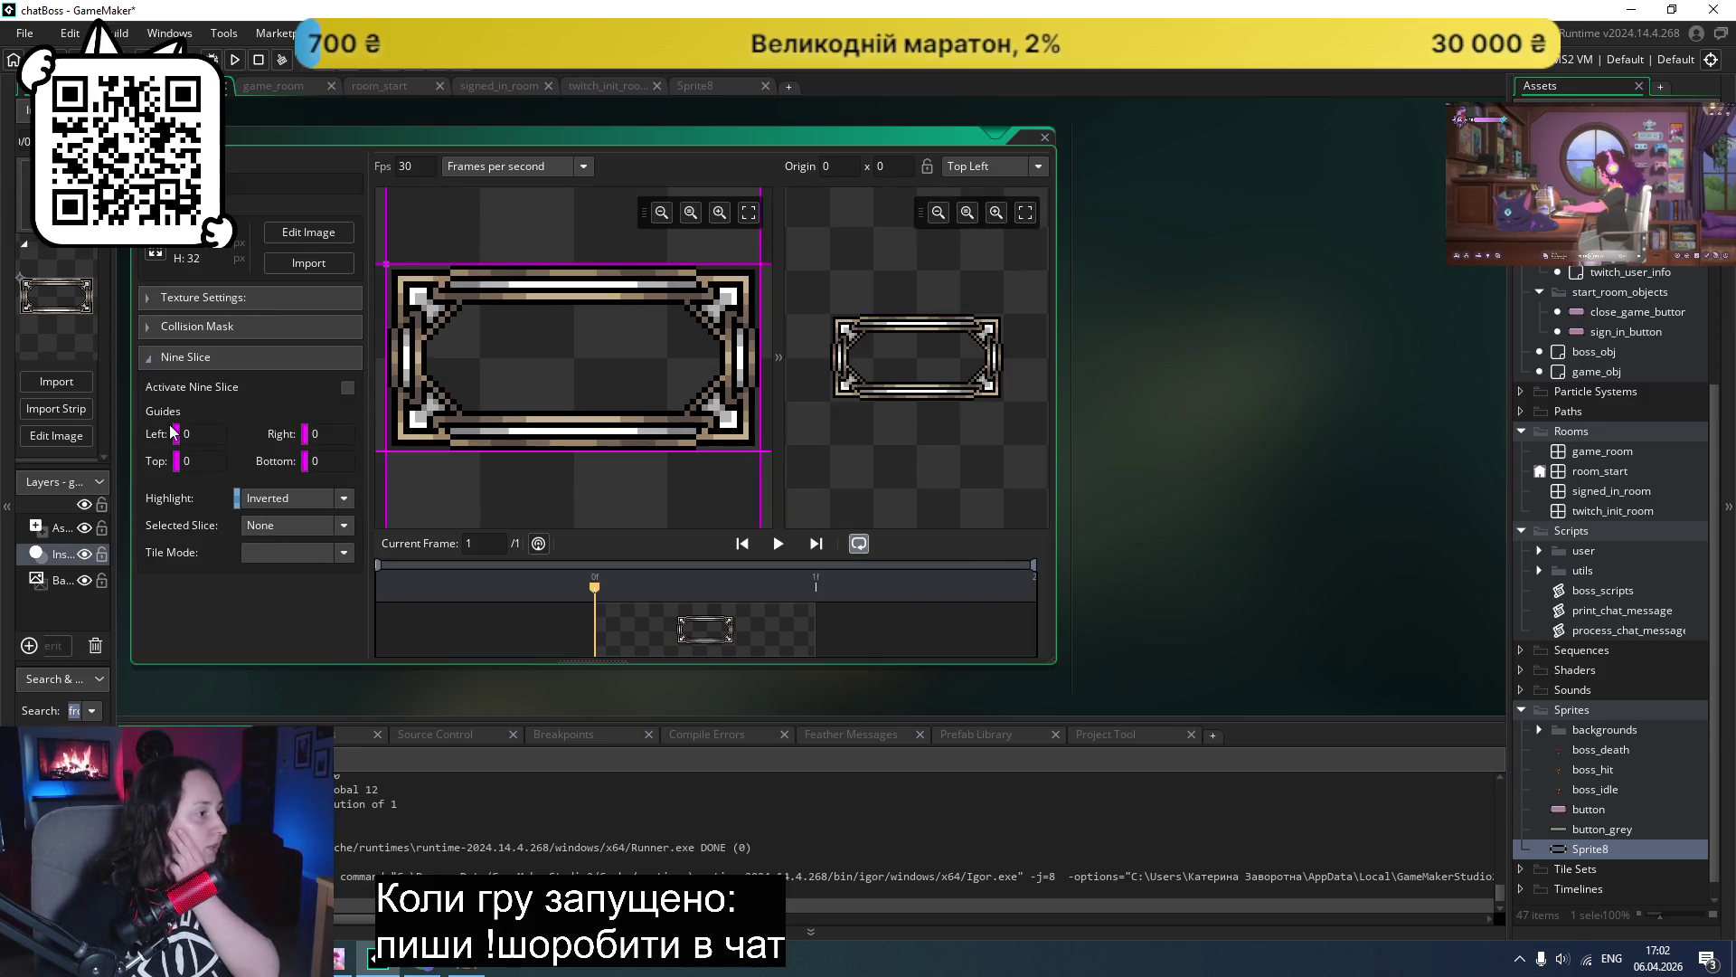
left_click_drag(560, 260, 563, 341)
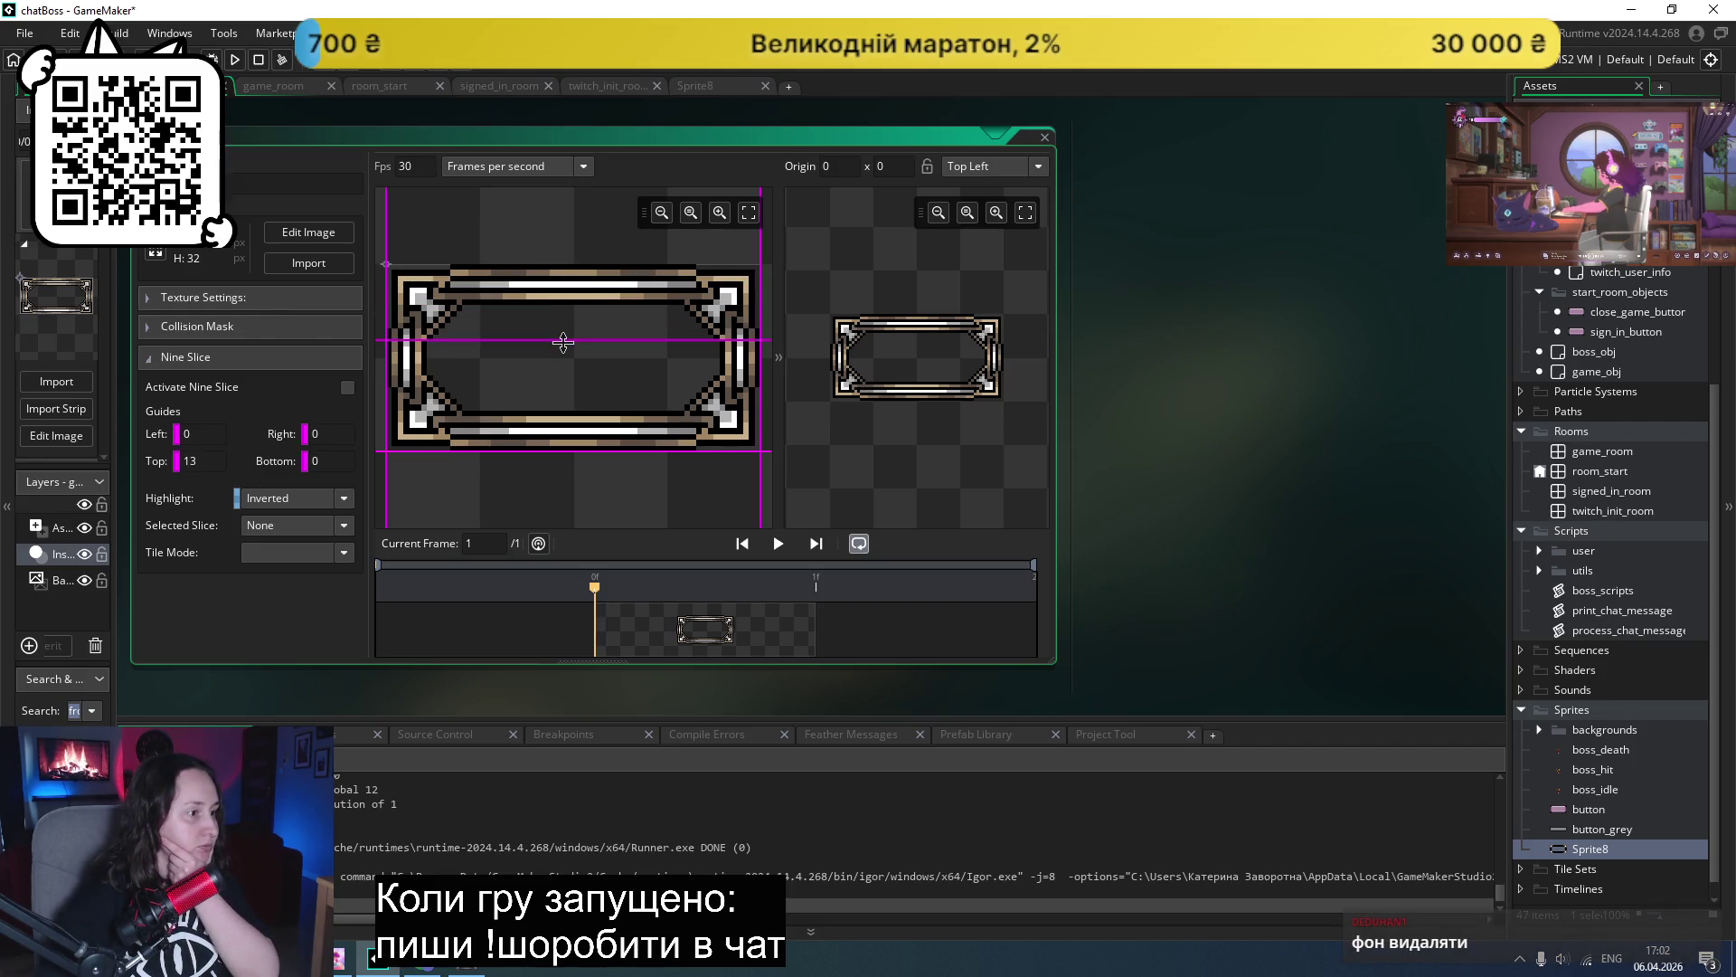
left_click_drag(567, 447, 570, 373)
left_click_drag(386, 352, 464, 361)
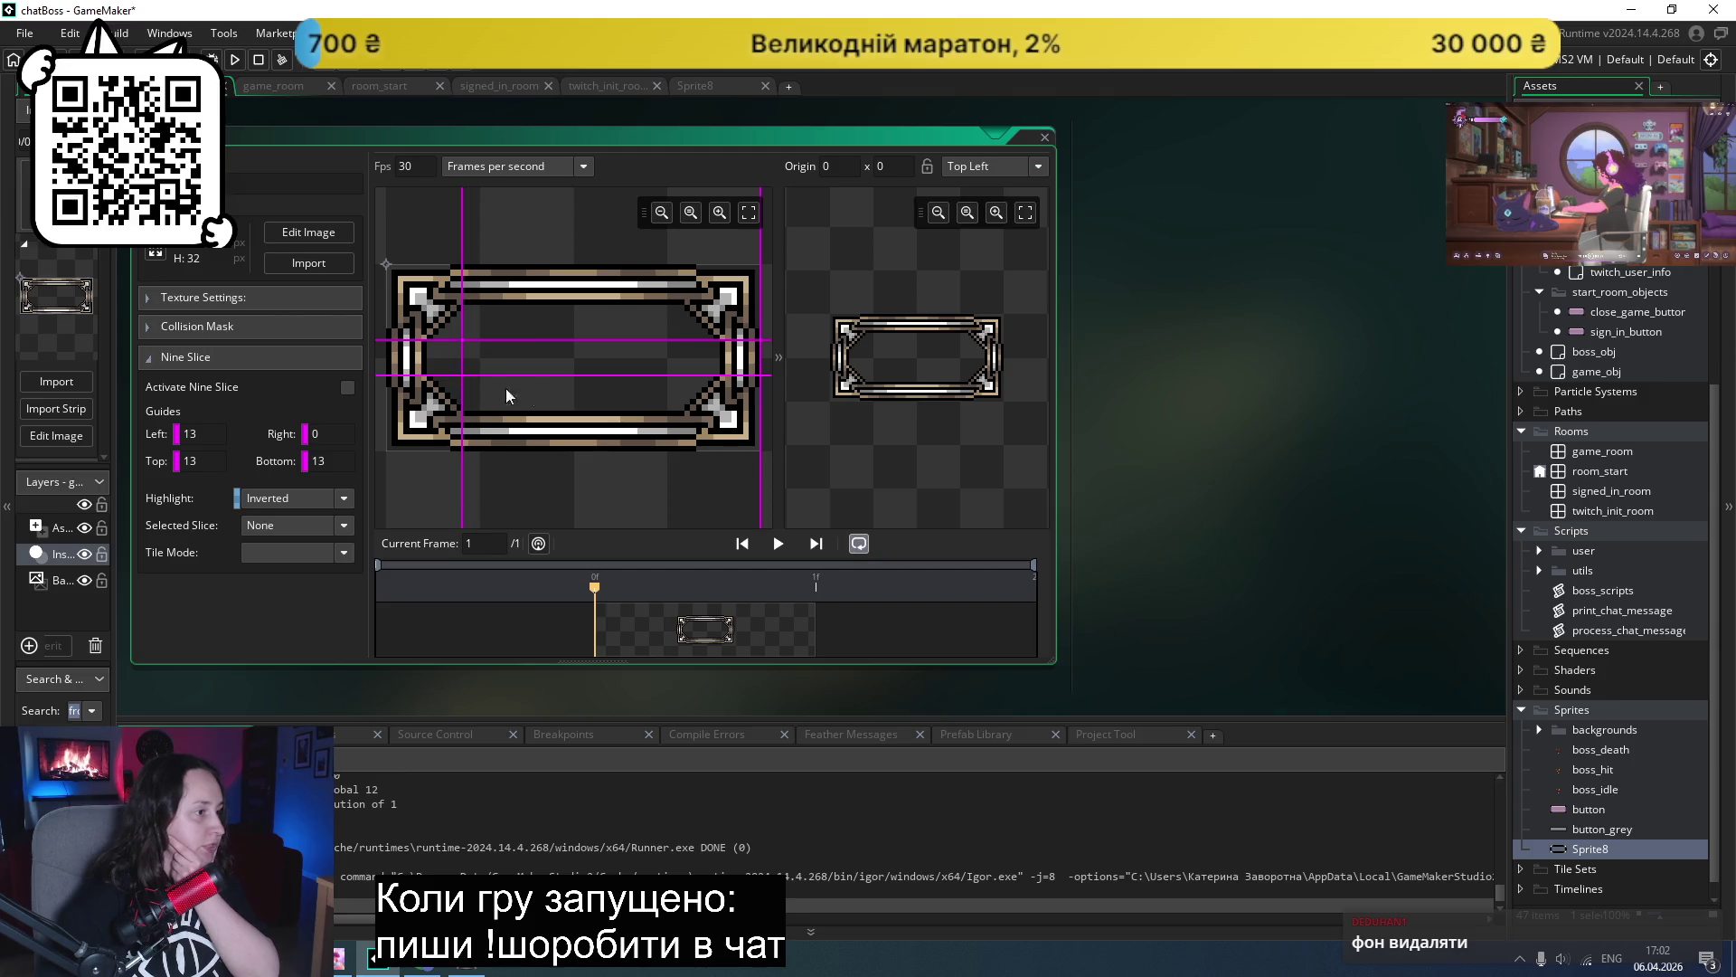
left_click_drag(762, 355, 681, 352)
mouse_move(462, 361)
left_mouse_down()
mouse_move(448, 370)
mouse_move(452, 345)
left_mouse_up()
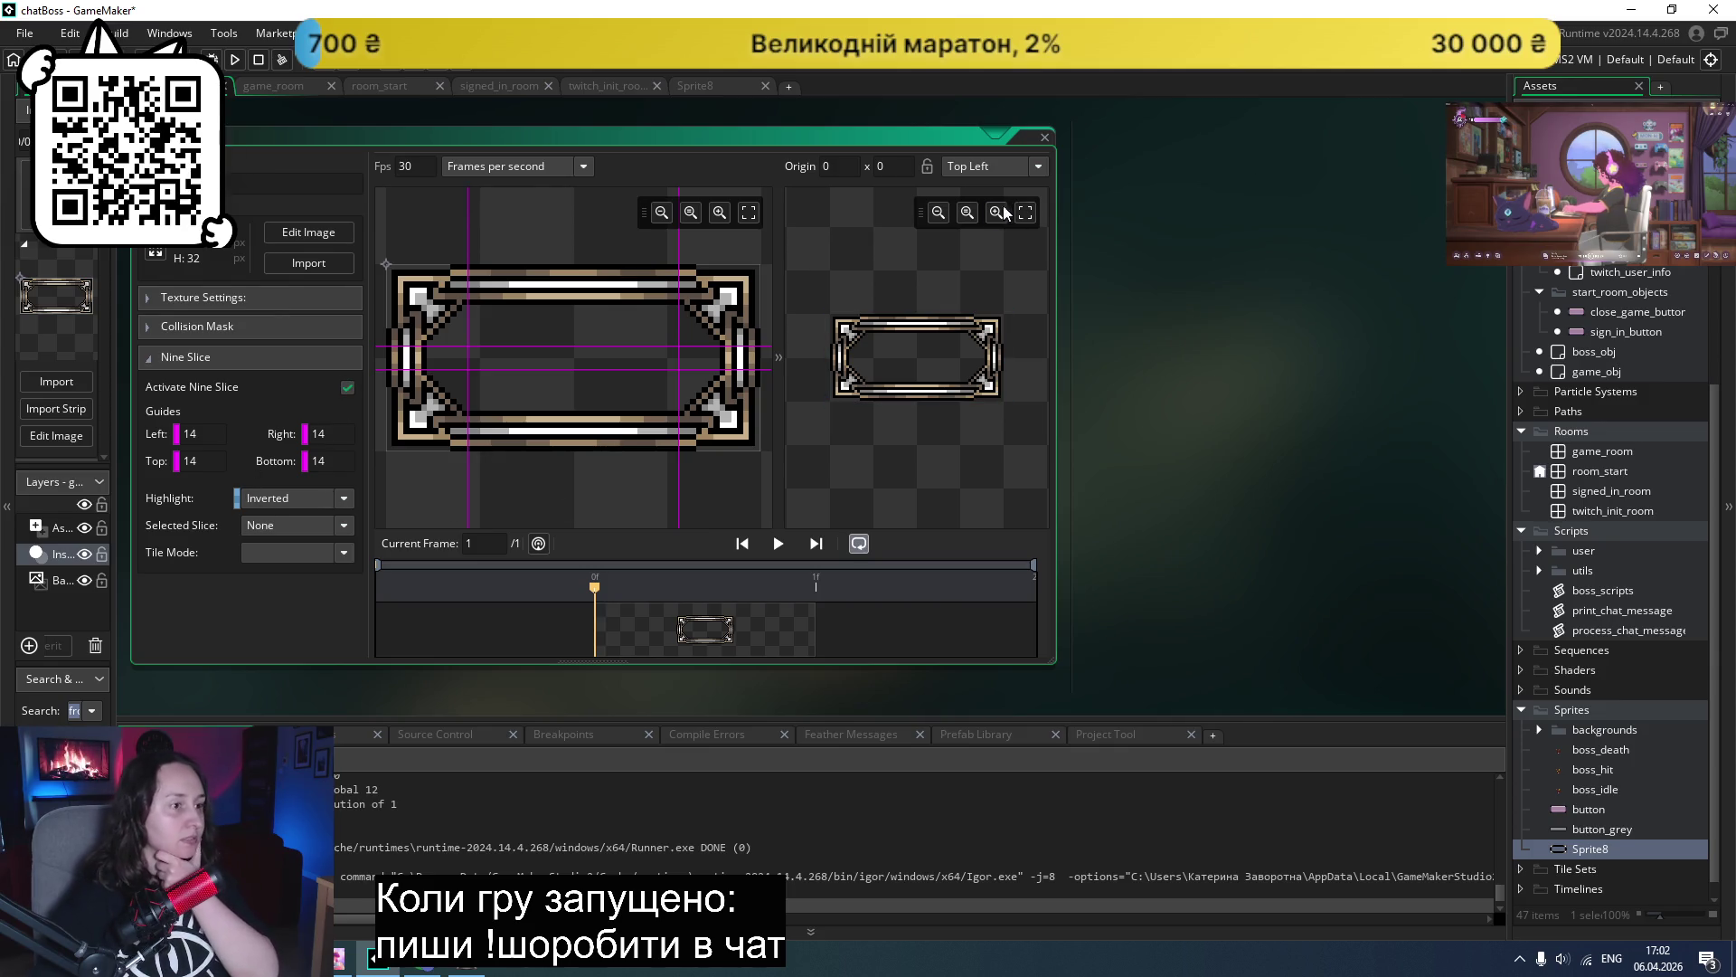
- Rename Sprite8 to leader_frame and collapse the start_room_objects and signed_in_room_objects folders
right_click(1586, 848)
left_click(1406, 641)
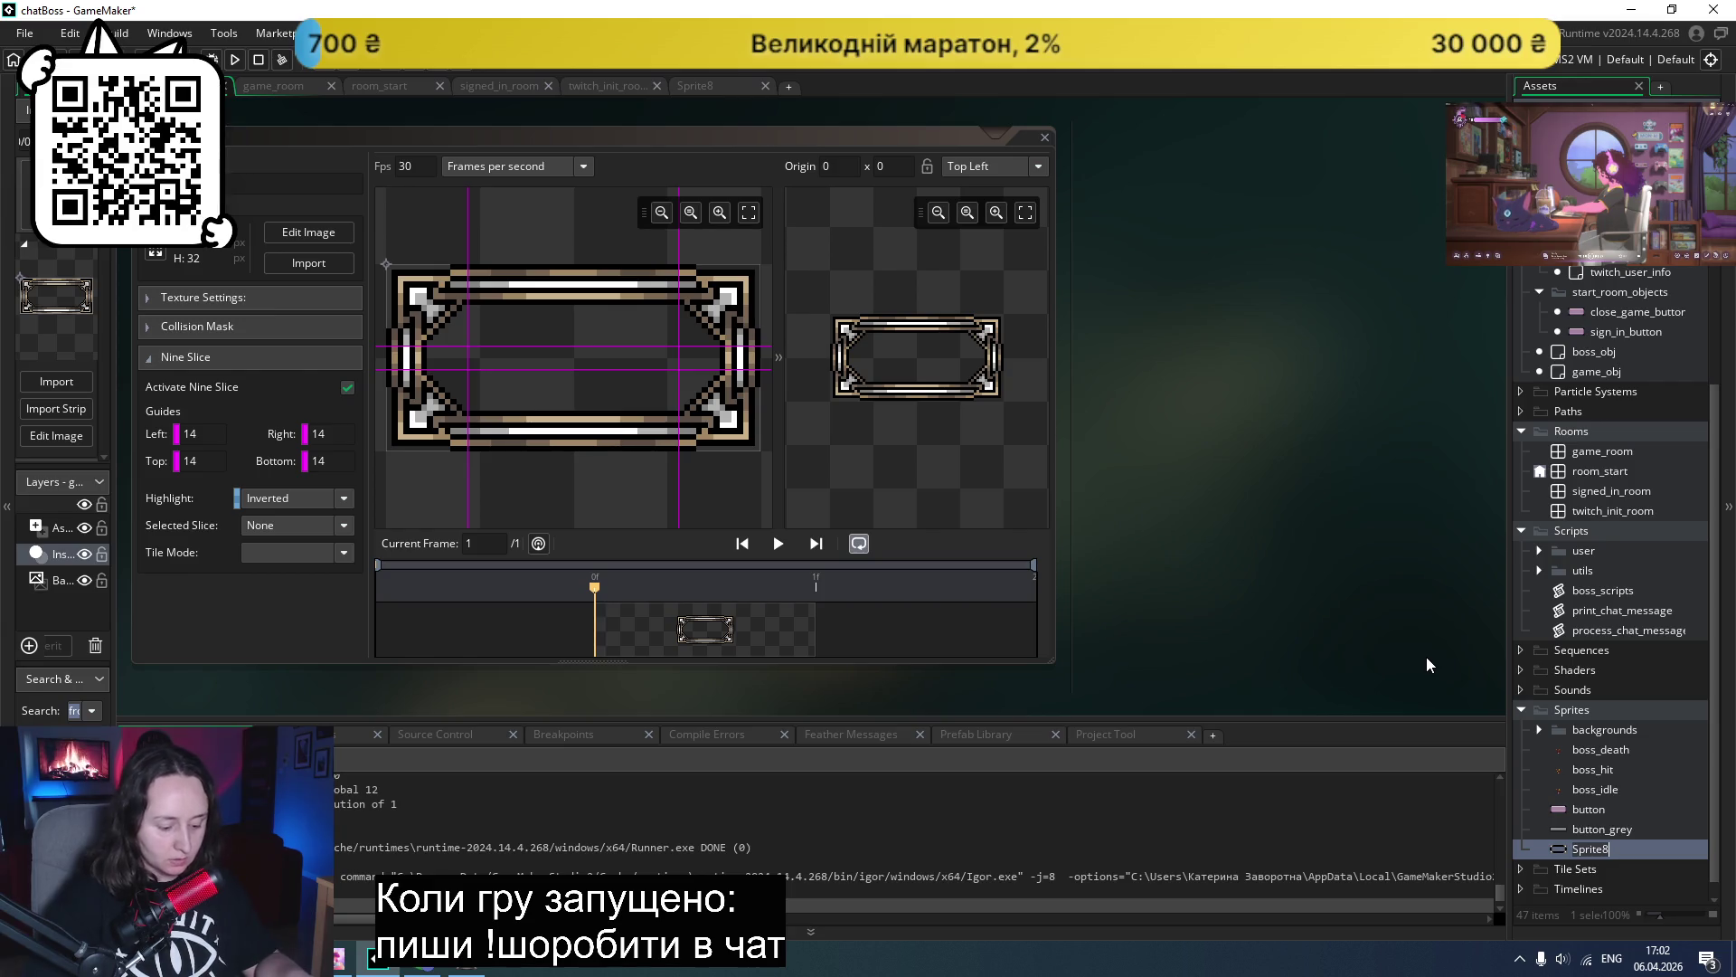
type("leader_frame")
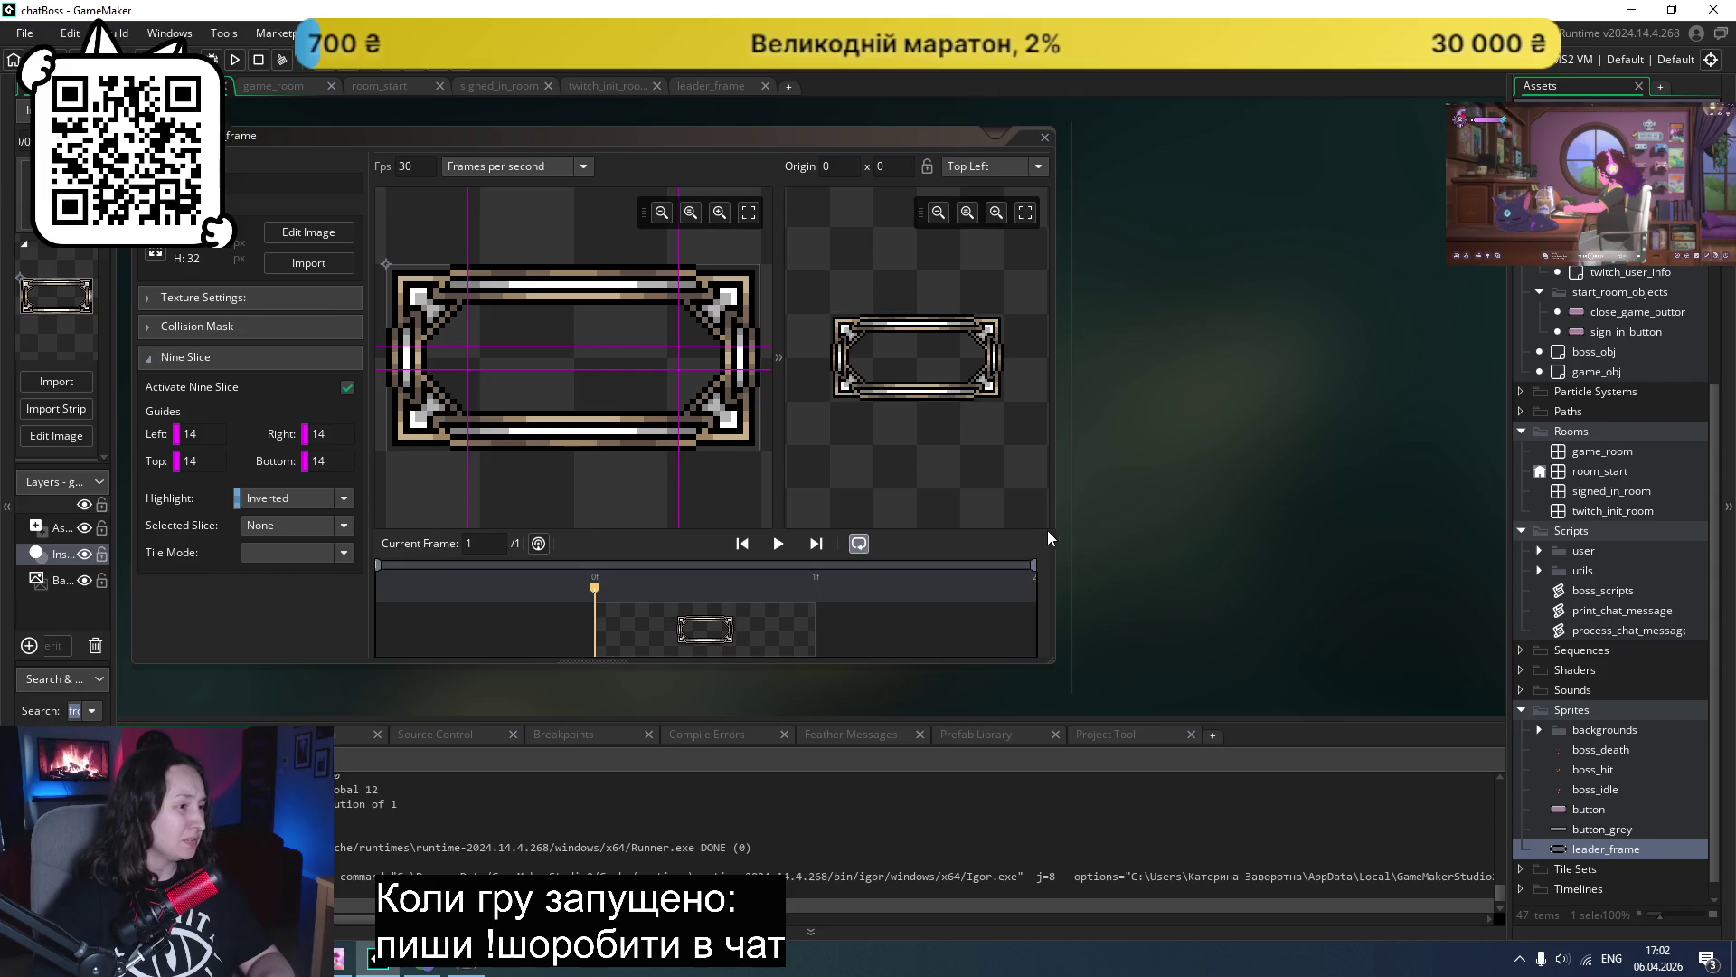
scroll(1655, 484, "up", 2)
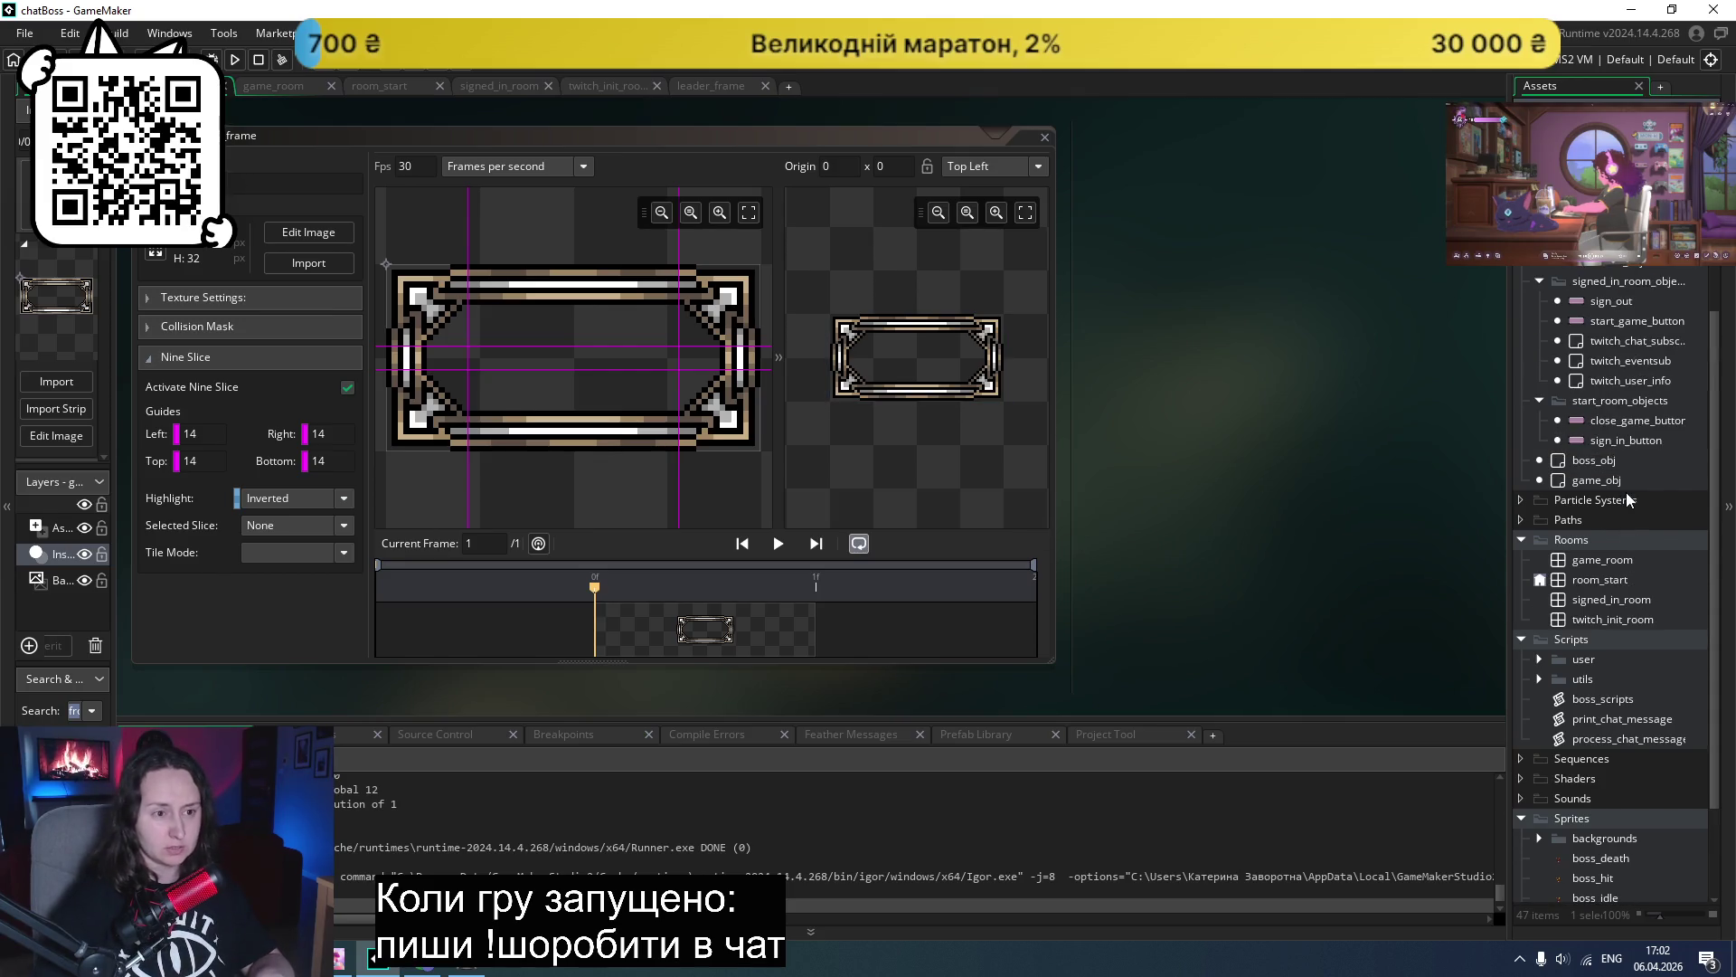
scroll(1607, 498, "up", 2)
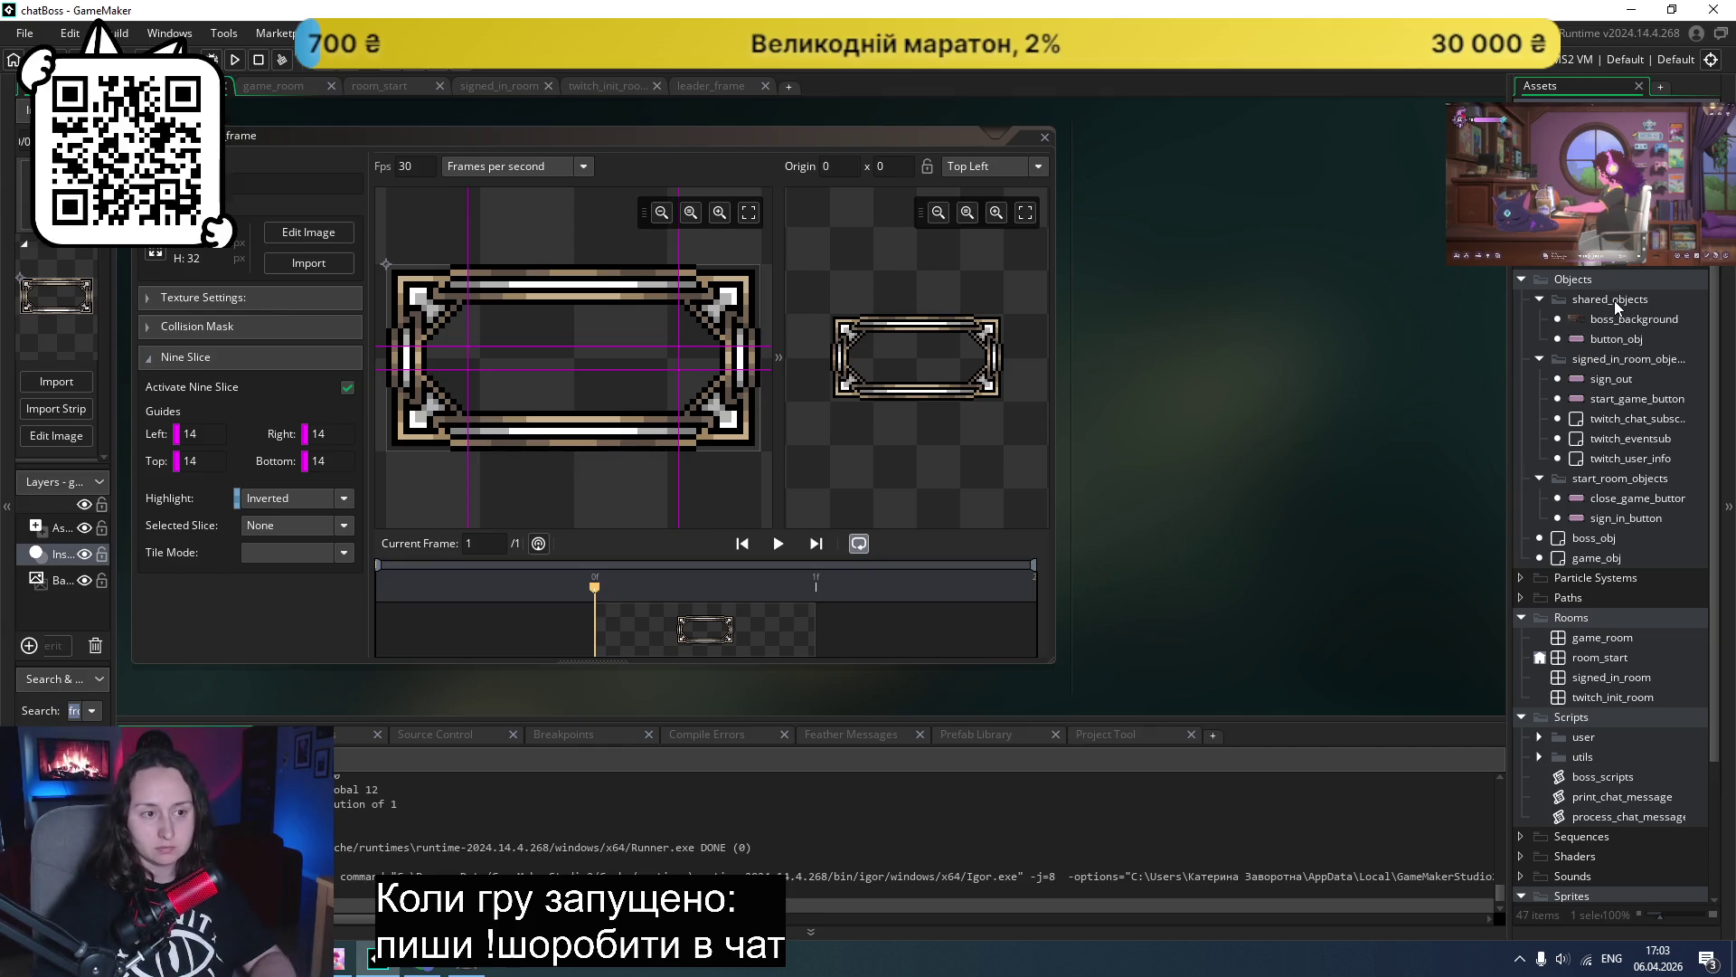
left_click(1539, 479)
left_click(1540, 359)
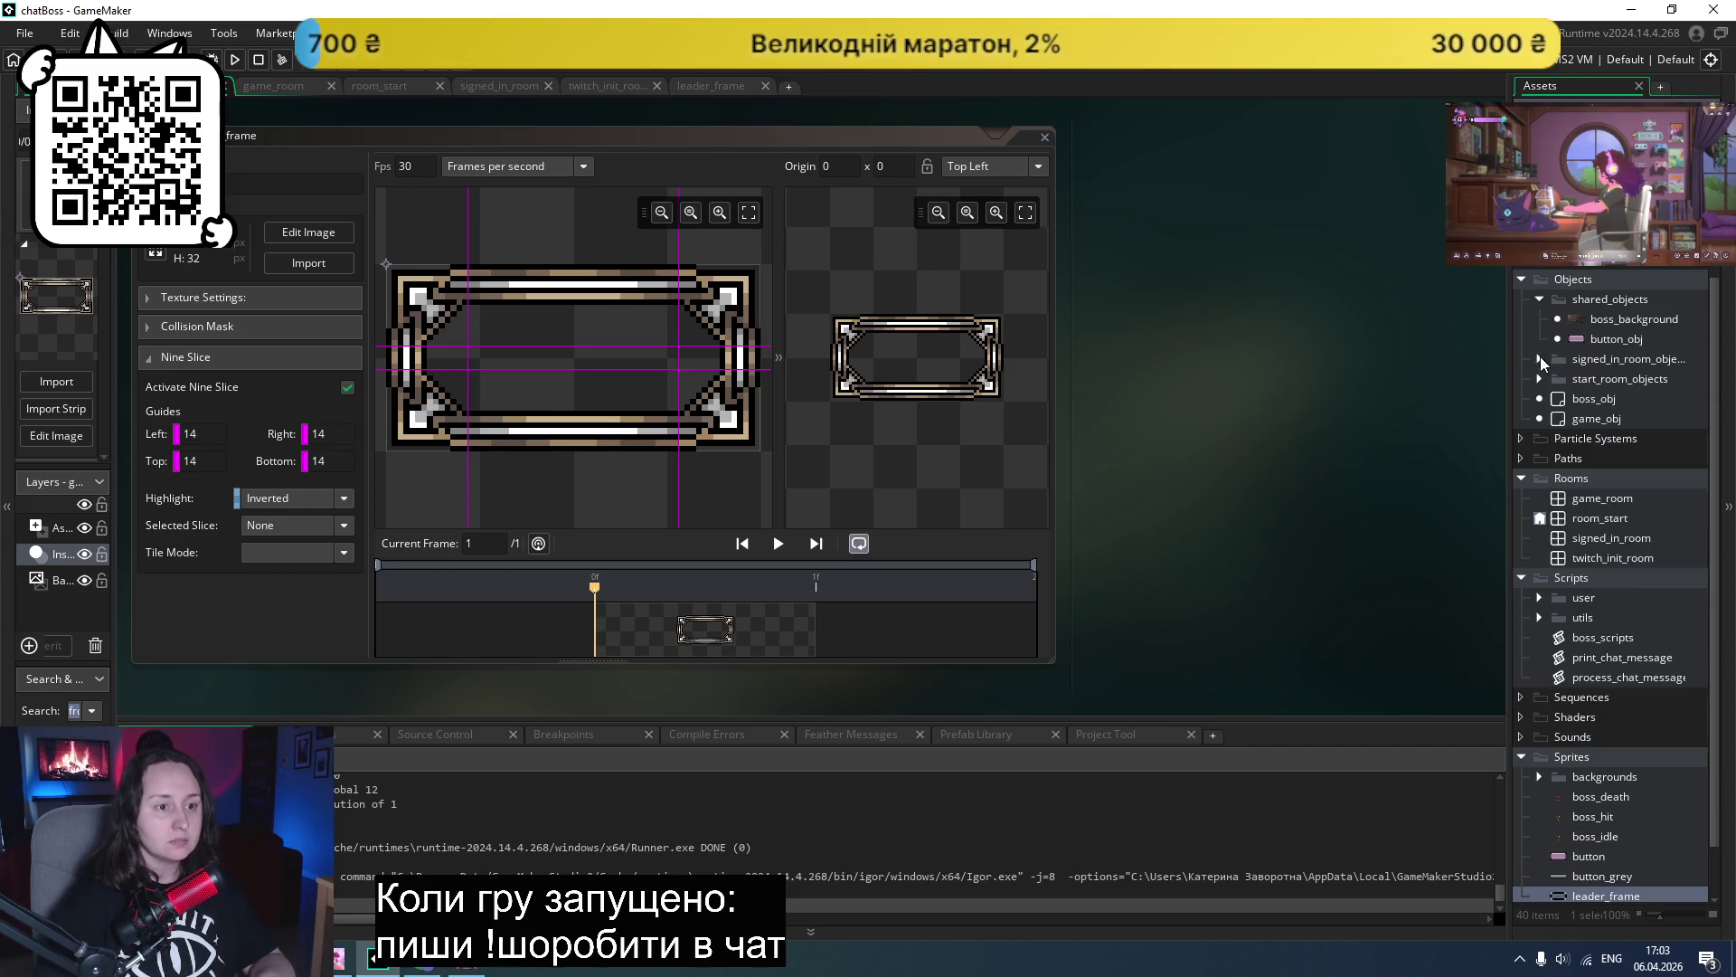
- Create and delete a stray Sprite9 in shared_objects, then open the signed_in_room room
right_click(1561, 306)
mouse_move(1528, 308)
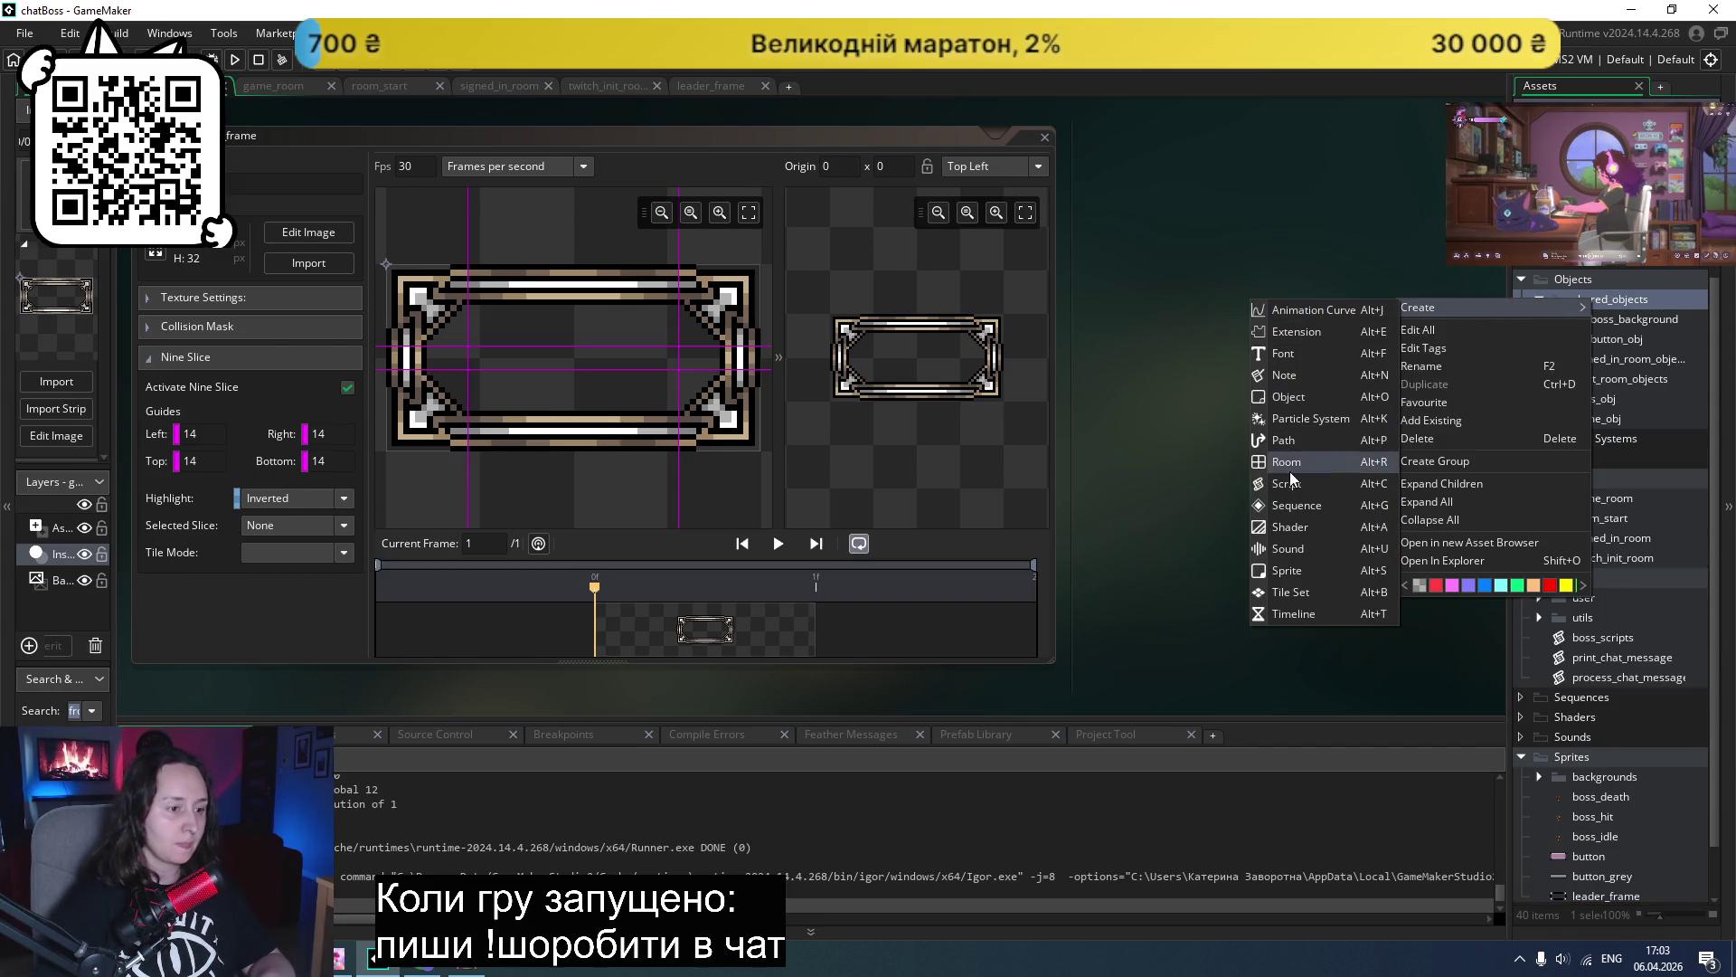
left_click(1293, 569)
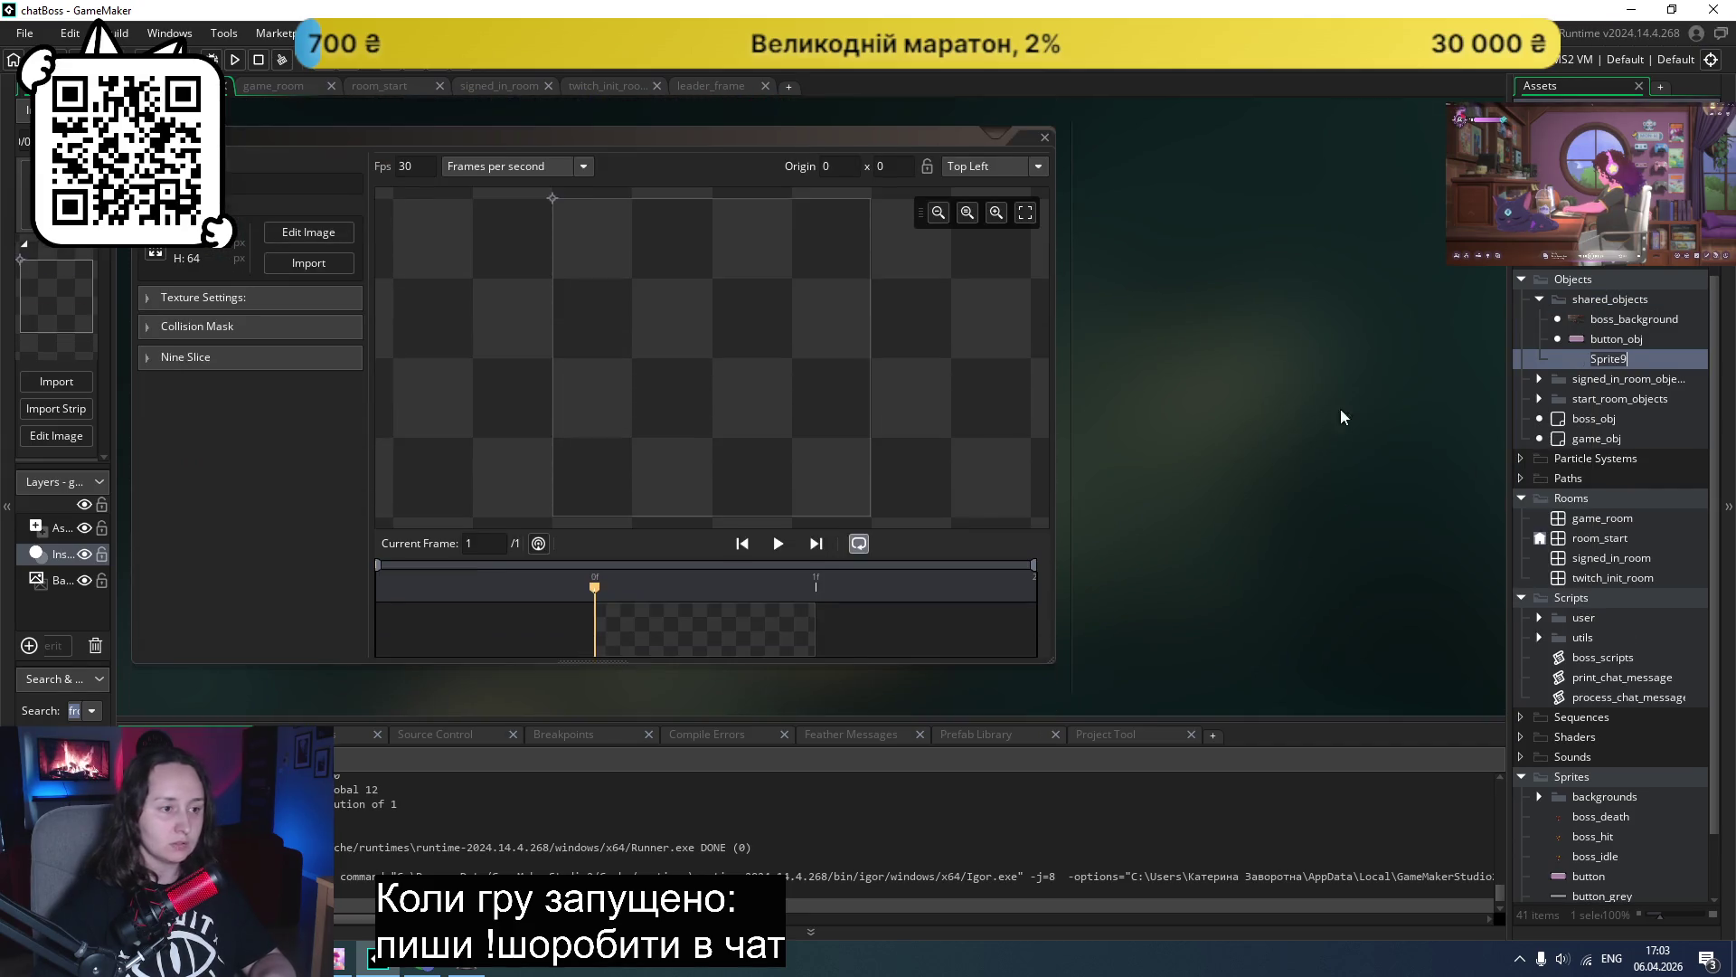
right_click(1638, 359)
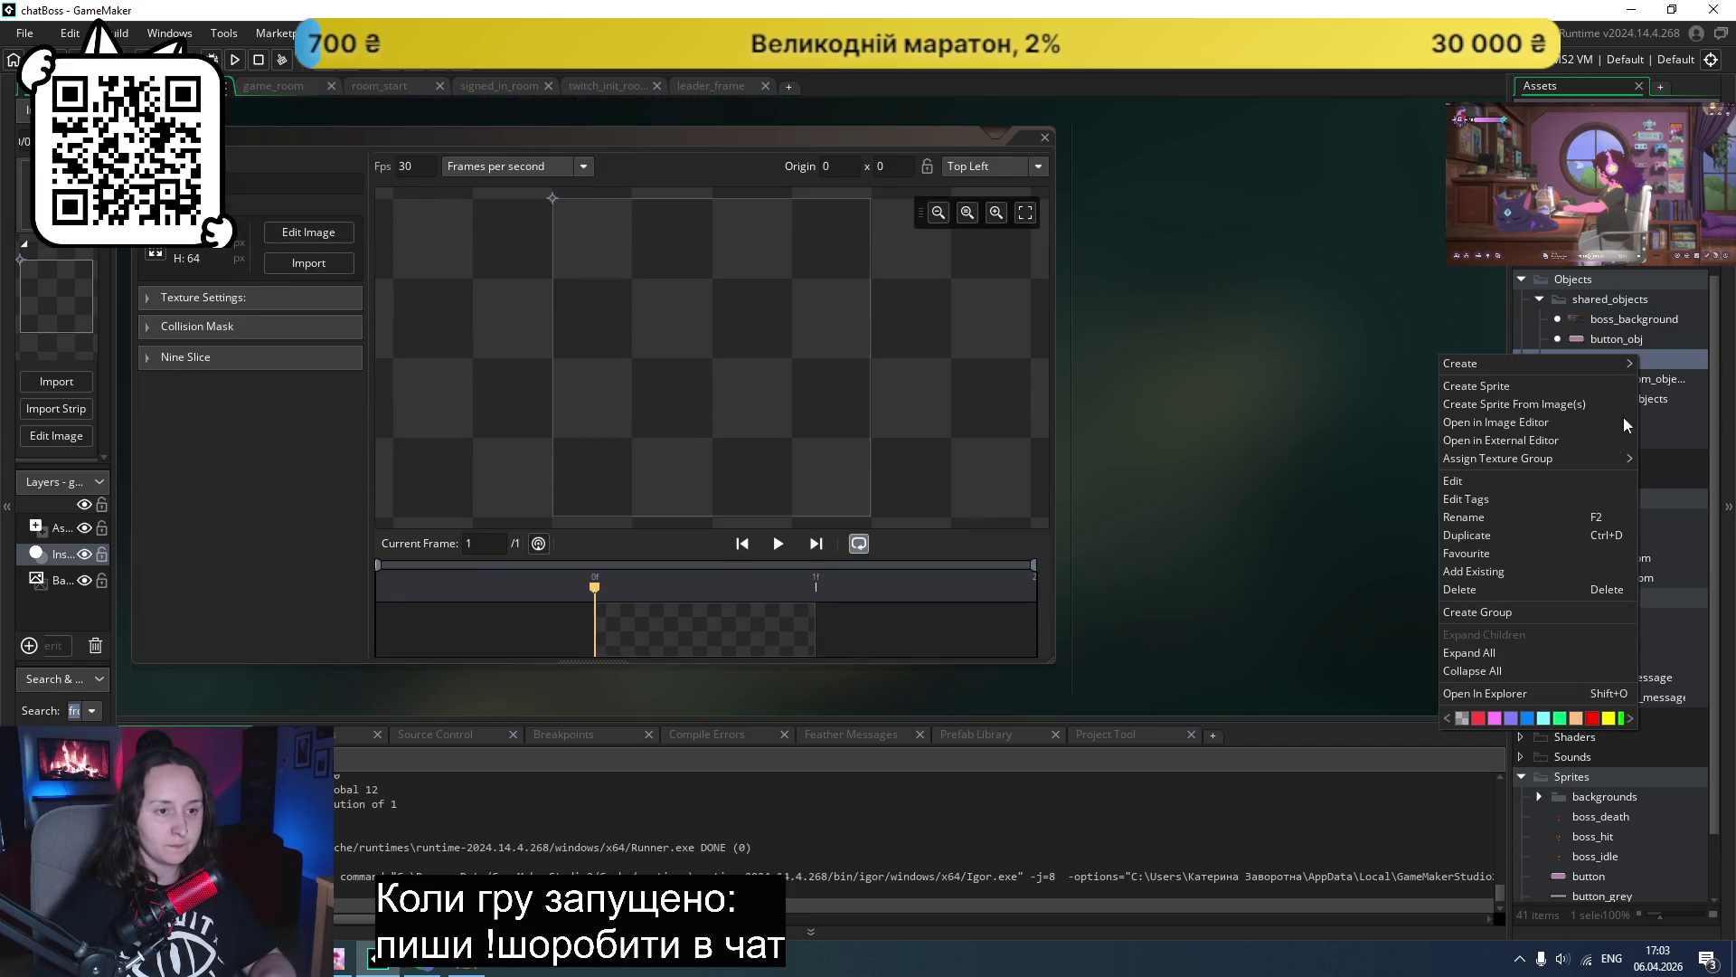
left_click(1486, 592)
left_click(914, 514)
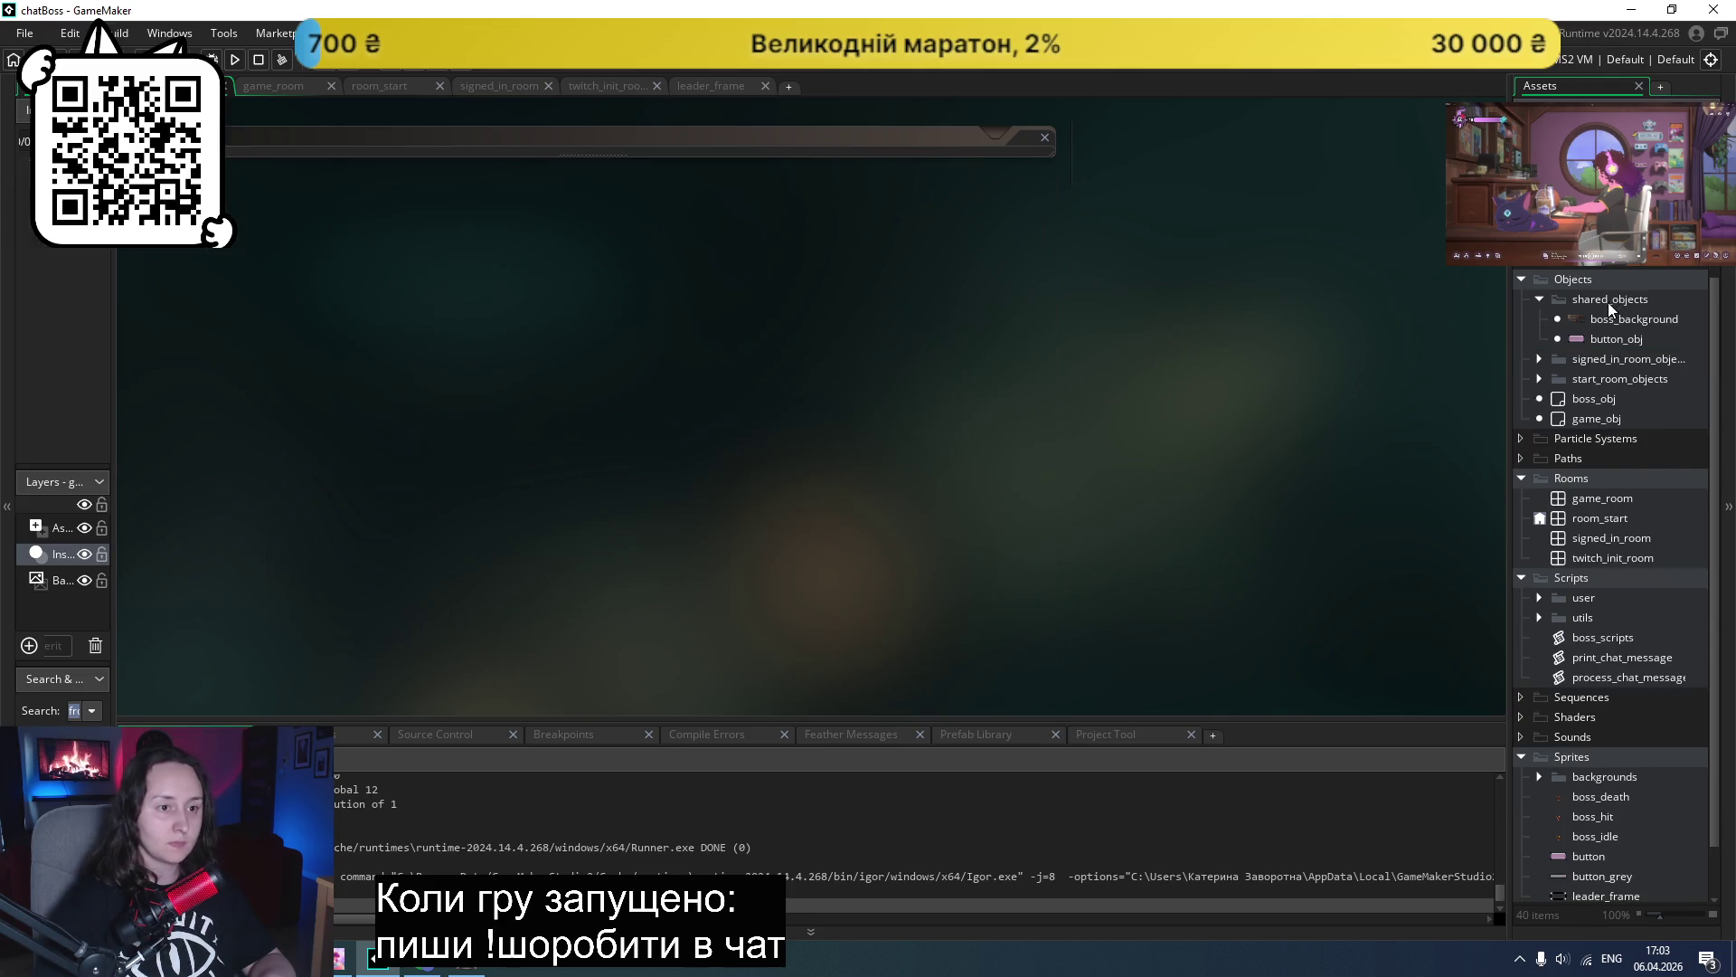
right_click(1609, 309)
mouse_move(1473, 312)
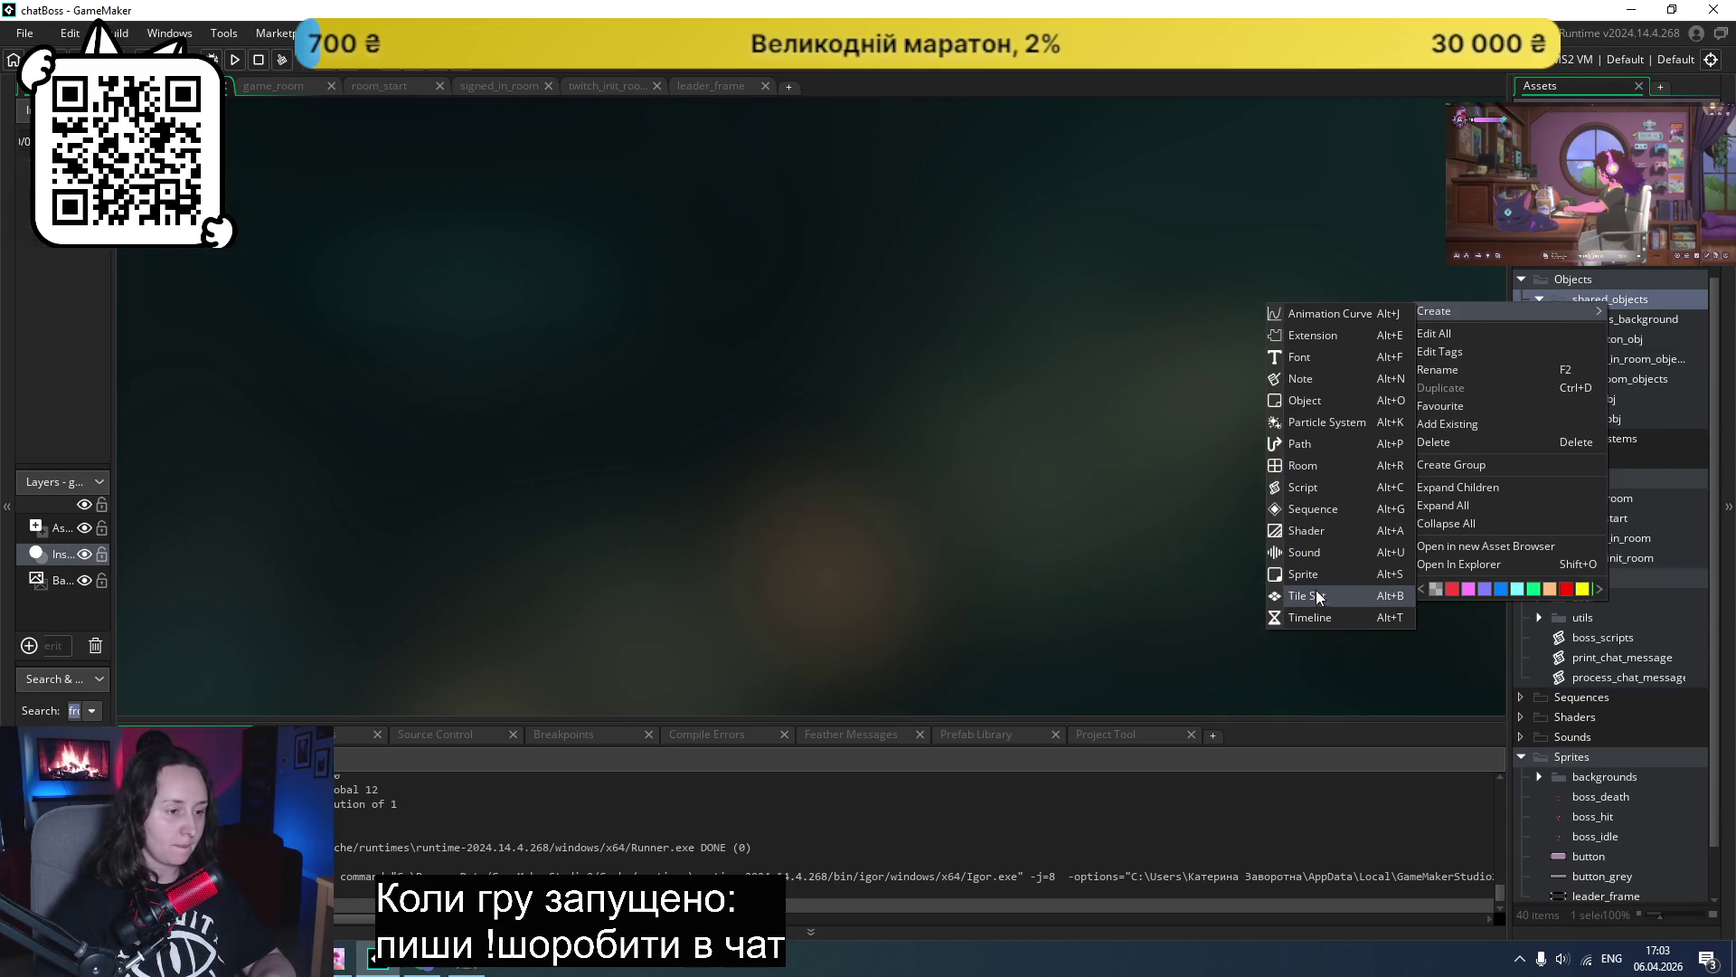
left_click(914, 529)
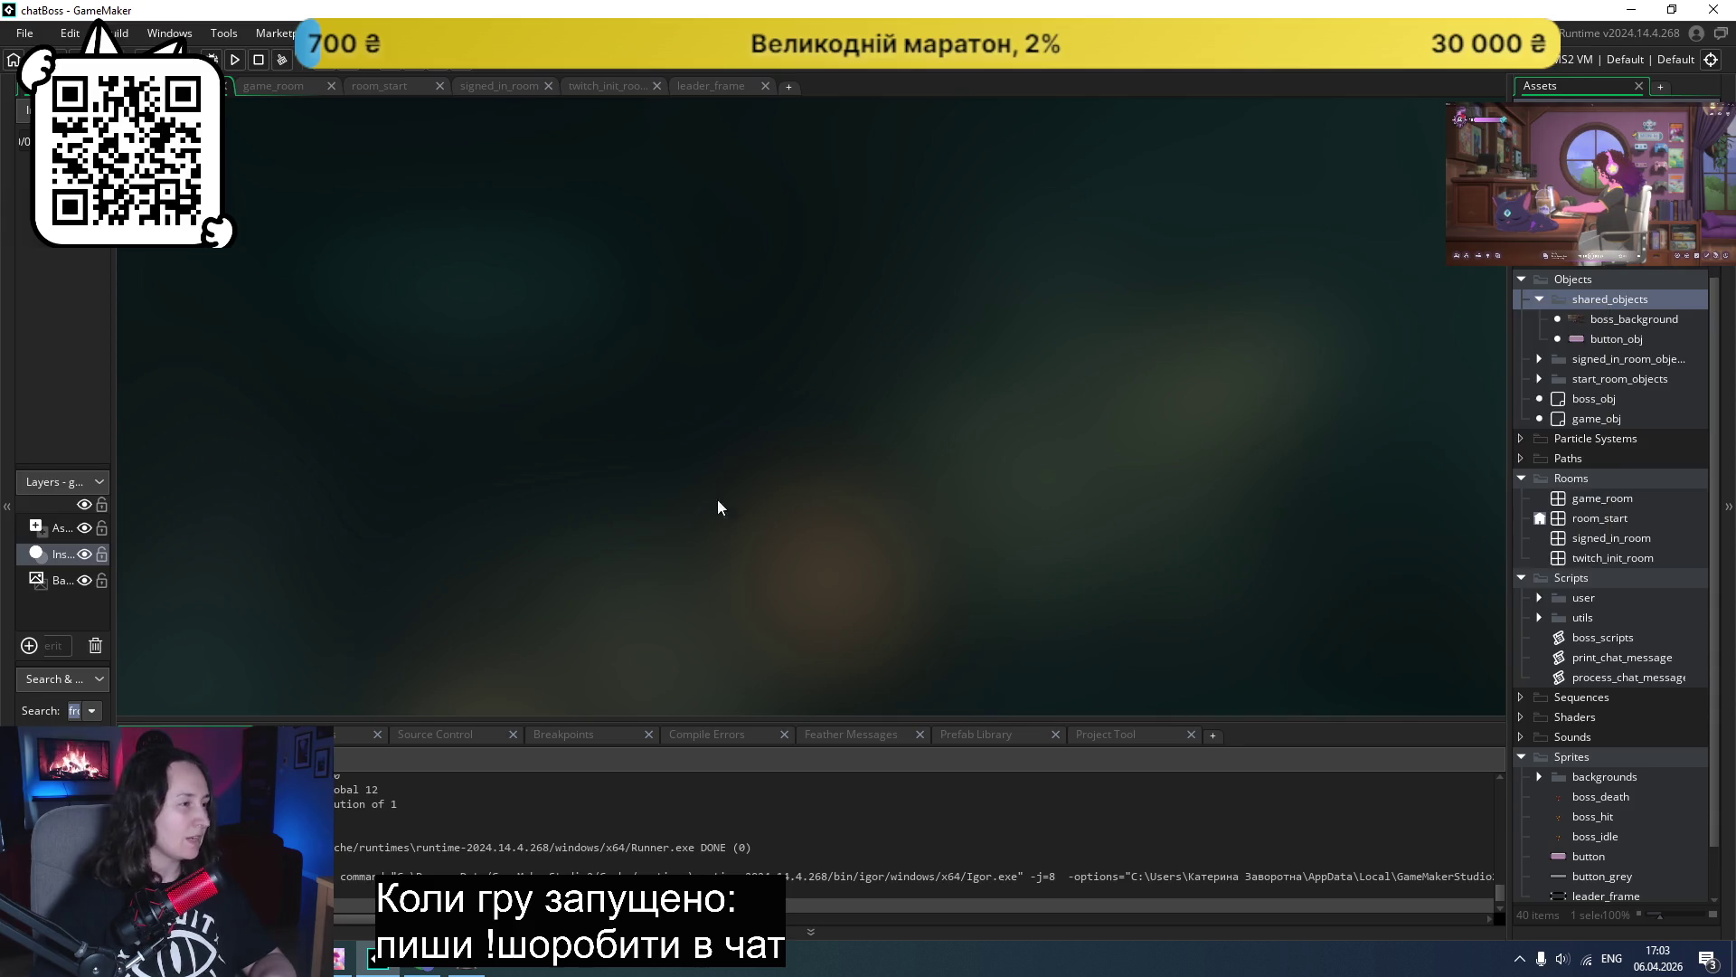
double_click(1592, 538)
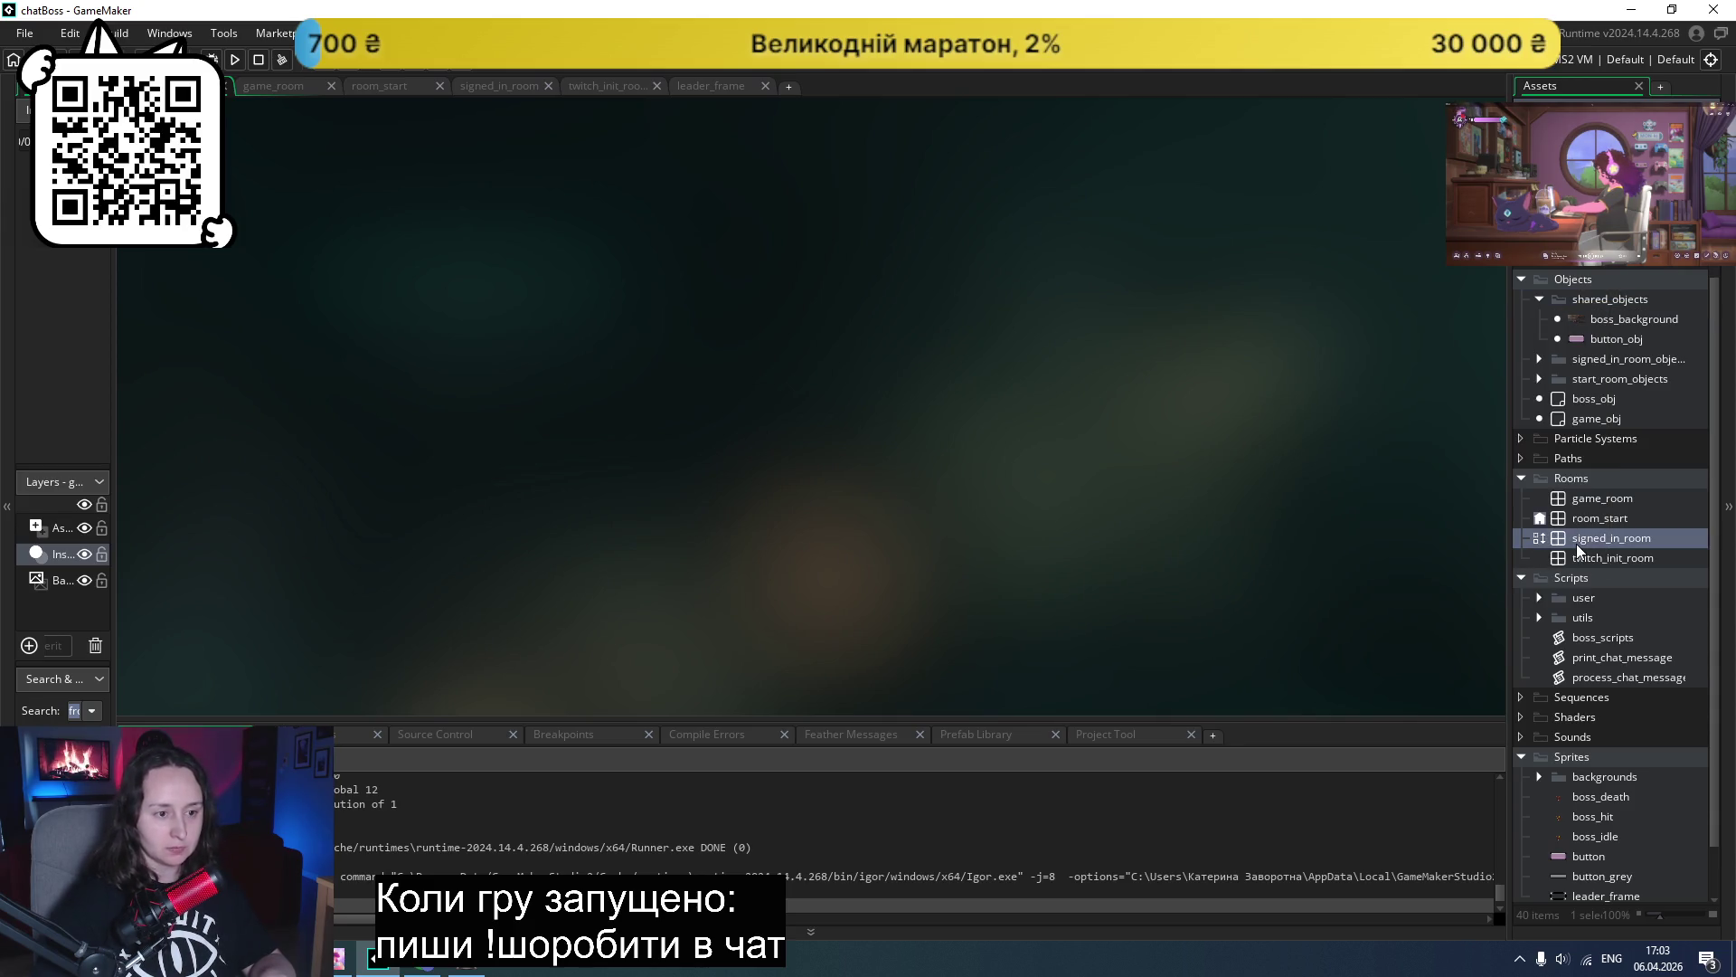
- Open game_room and drop the leader_frame sprite onto its Assets layer near the arena's top-left
double_click(1614, 500)
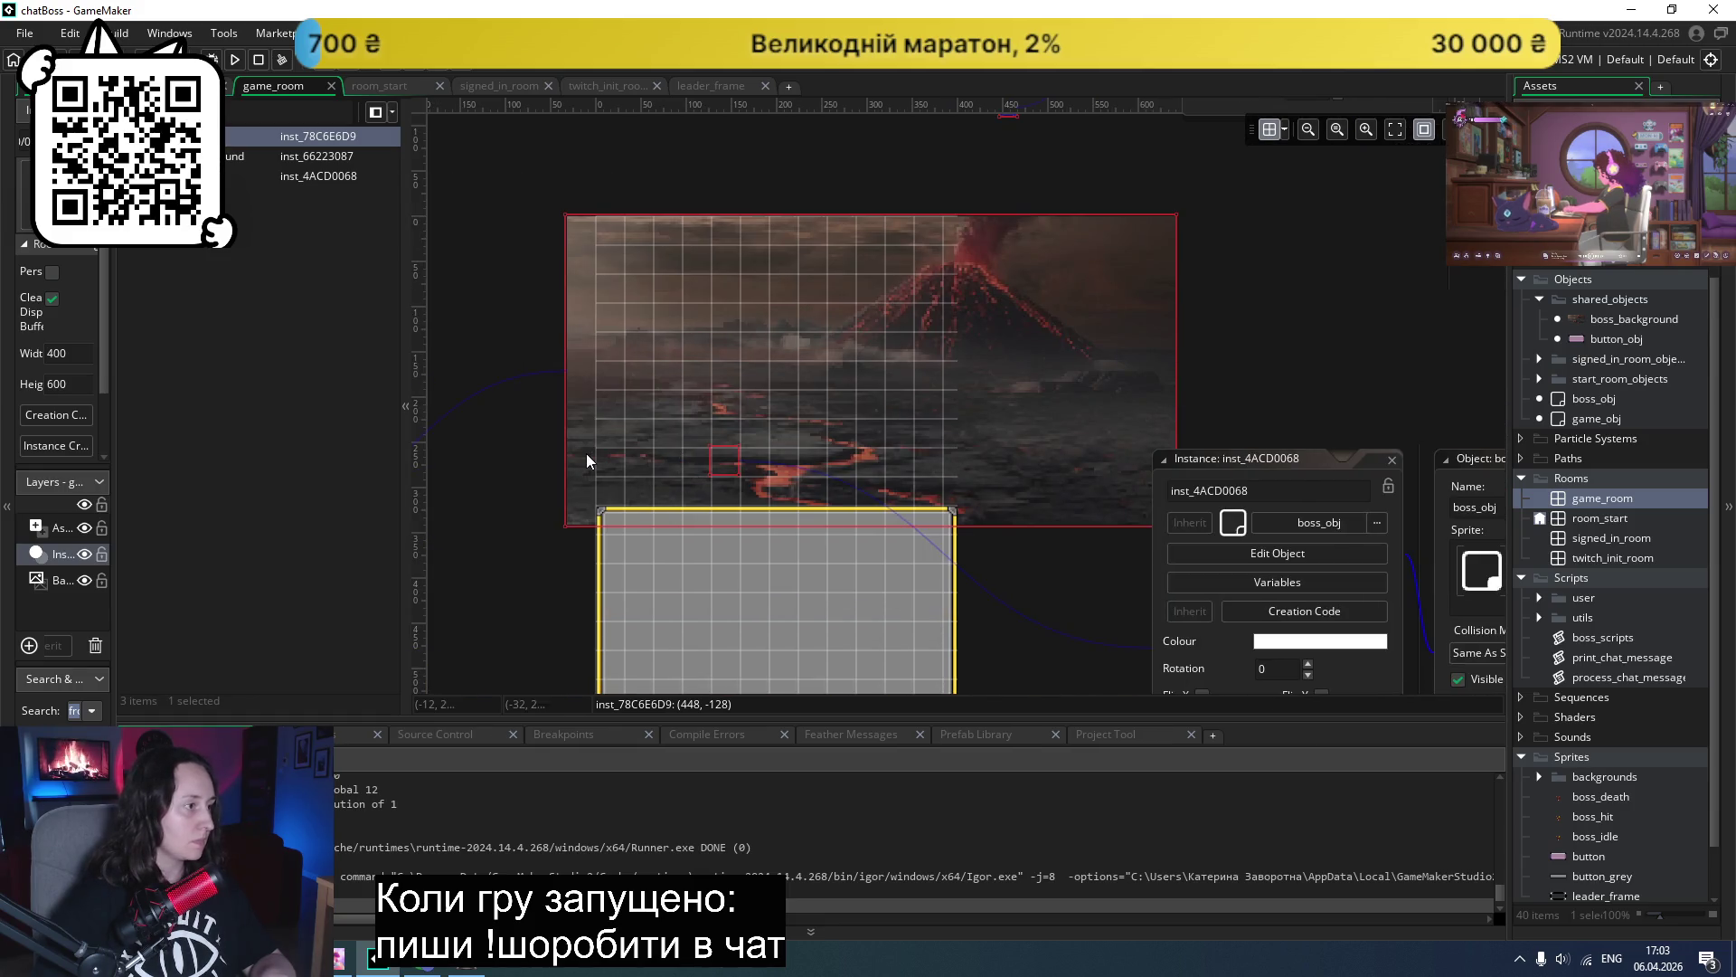
left_click(50, 529)
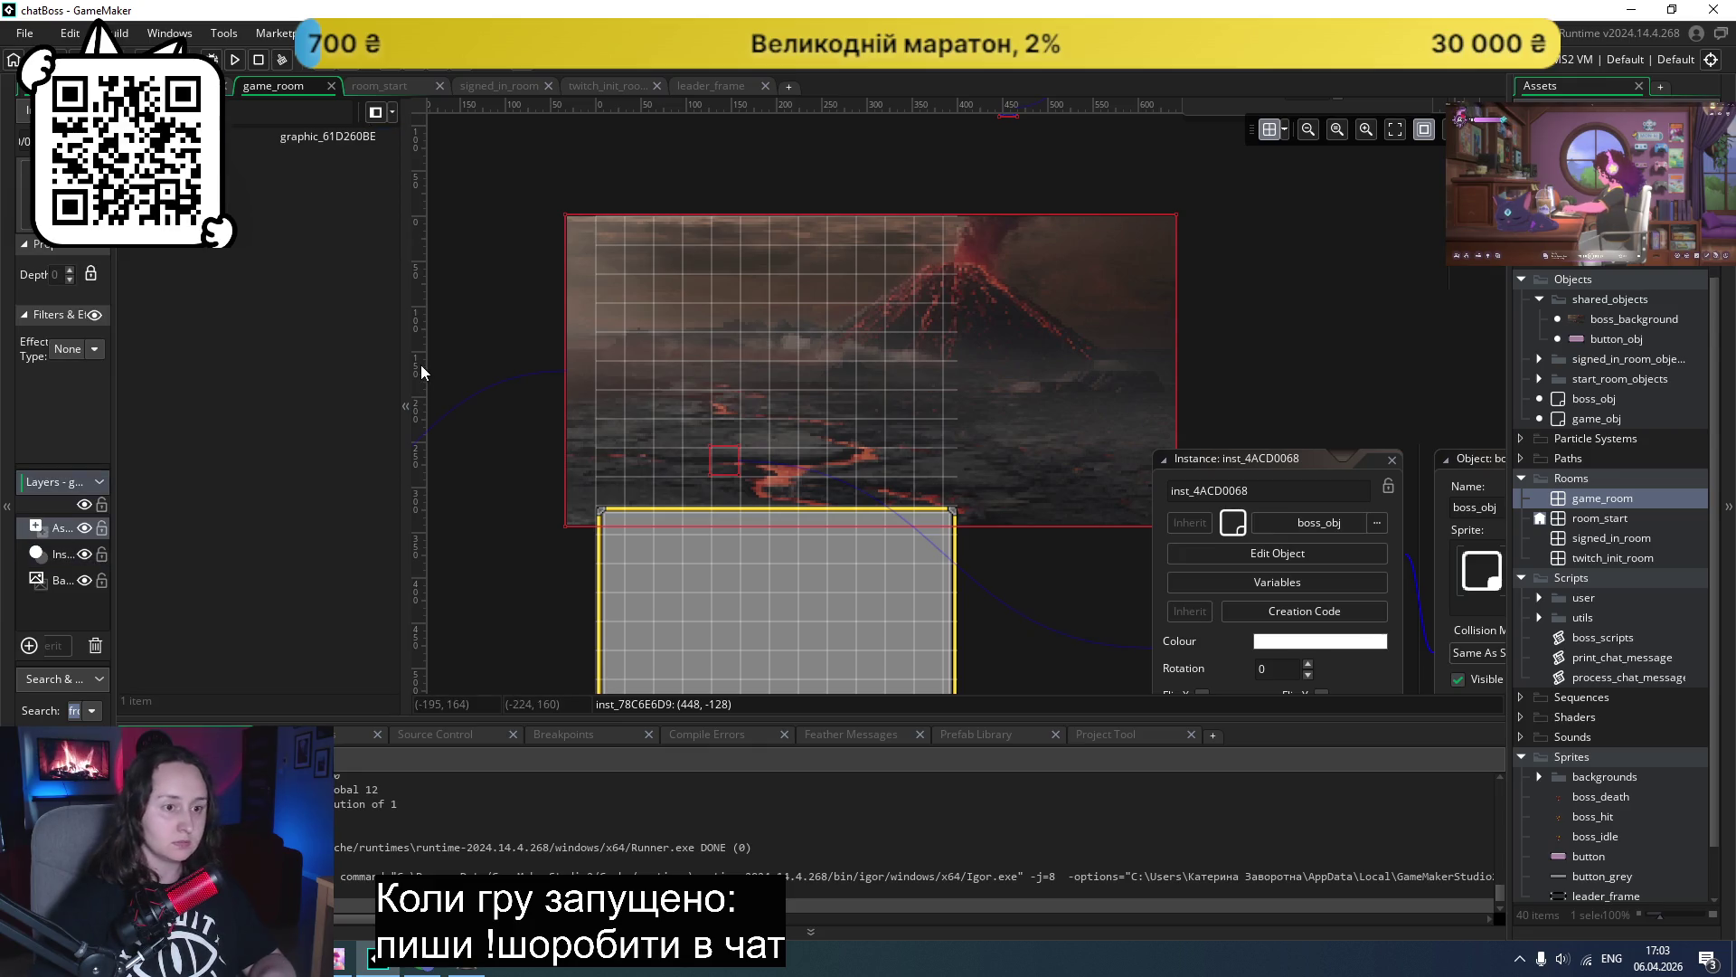
scroll(1599, 837, "down", 1)
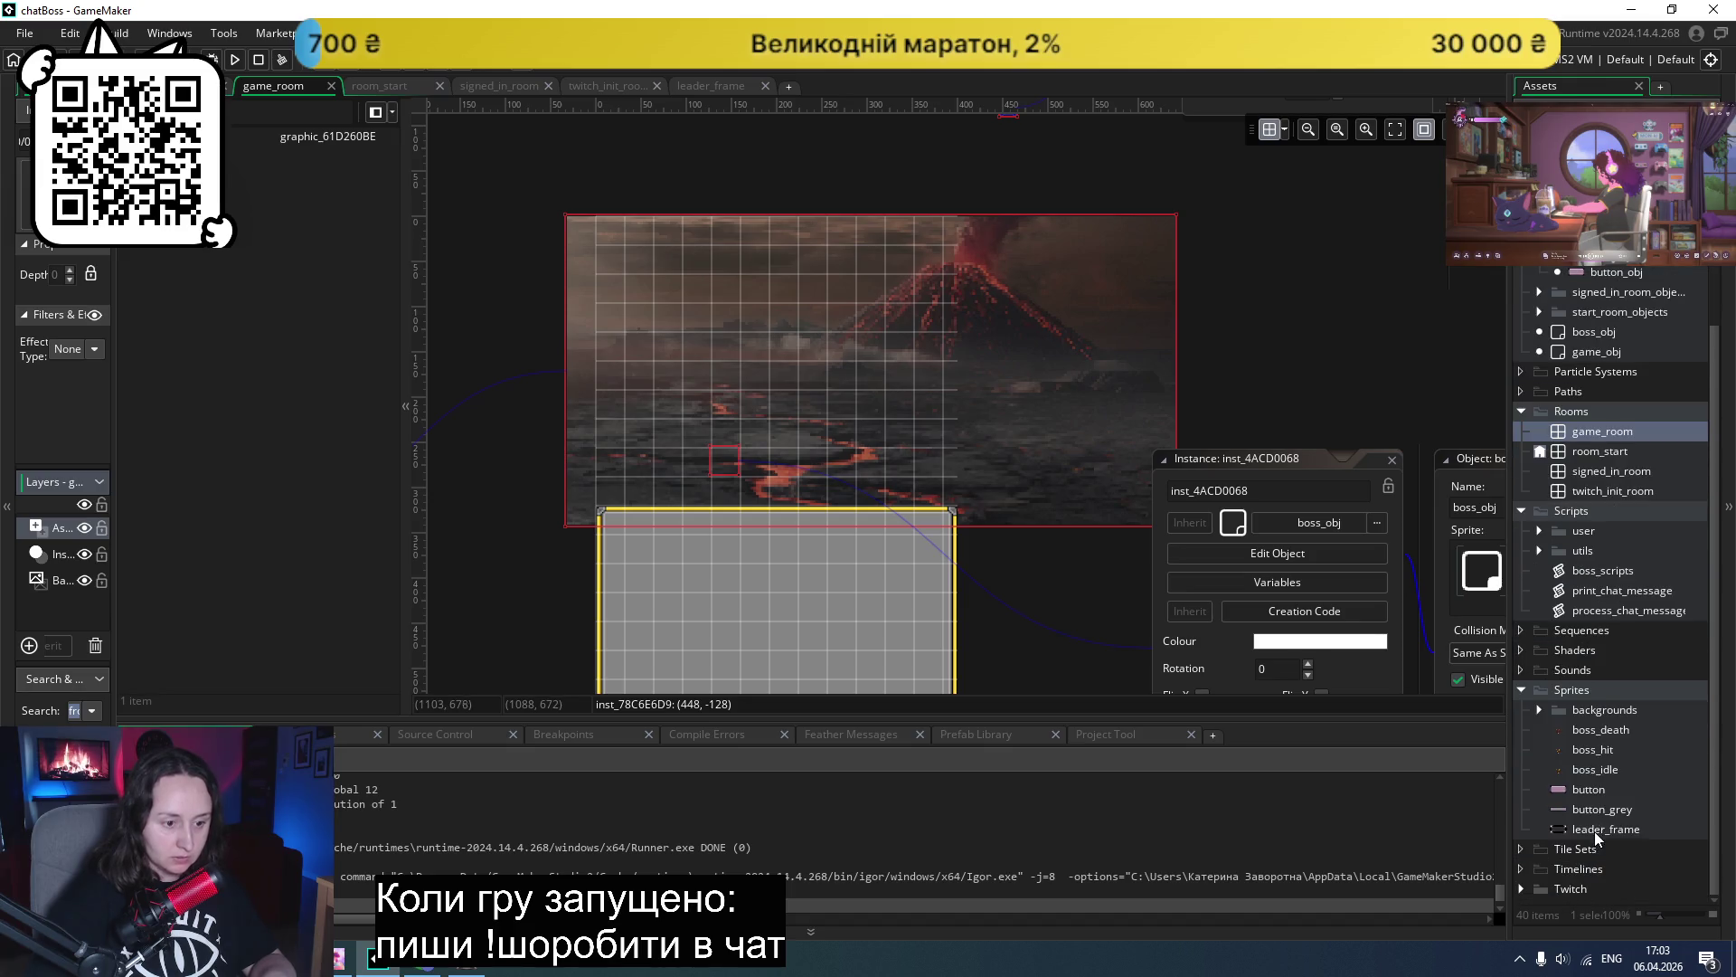
left_click(1598, 830)
left_click_drag(1598, 830, 656, 255)
scroll(1047, 428, "down", 1)
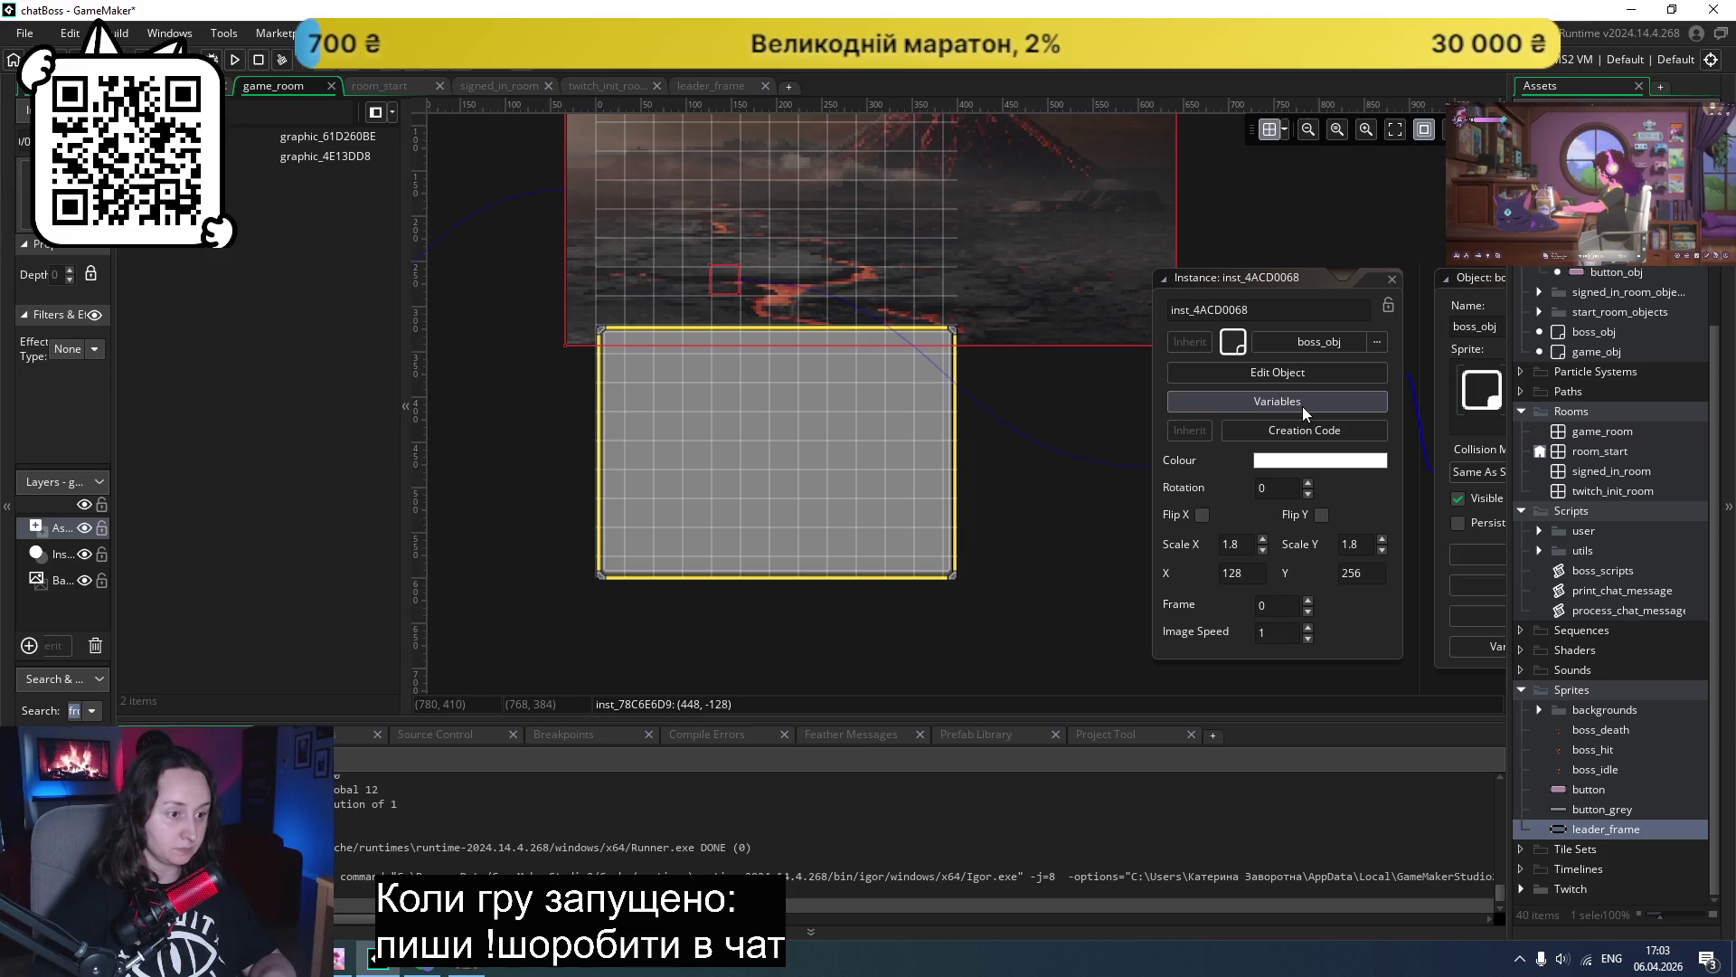
scroll(1044, 547, "up", 1)
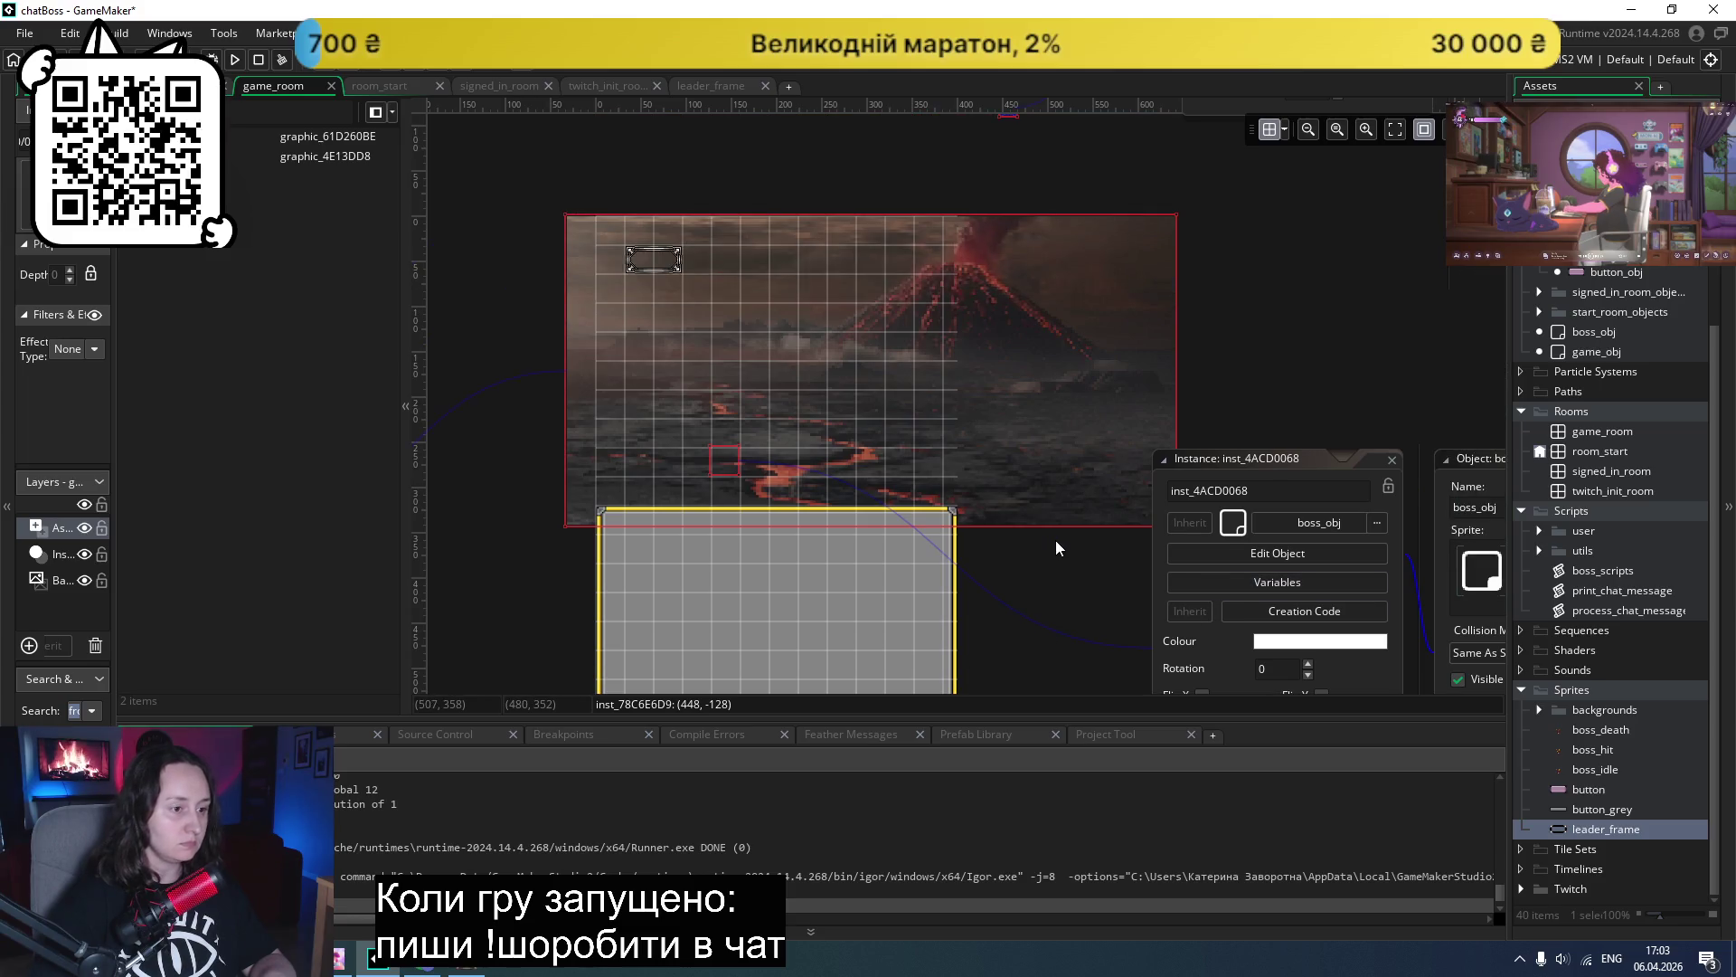
- Set the leader_frame graphic to position 15, 10 with Scale X 5.8, then run chatBoss
double_click(674, 262)
left_click_drag(792, 215, 1271, 181)
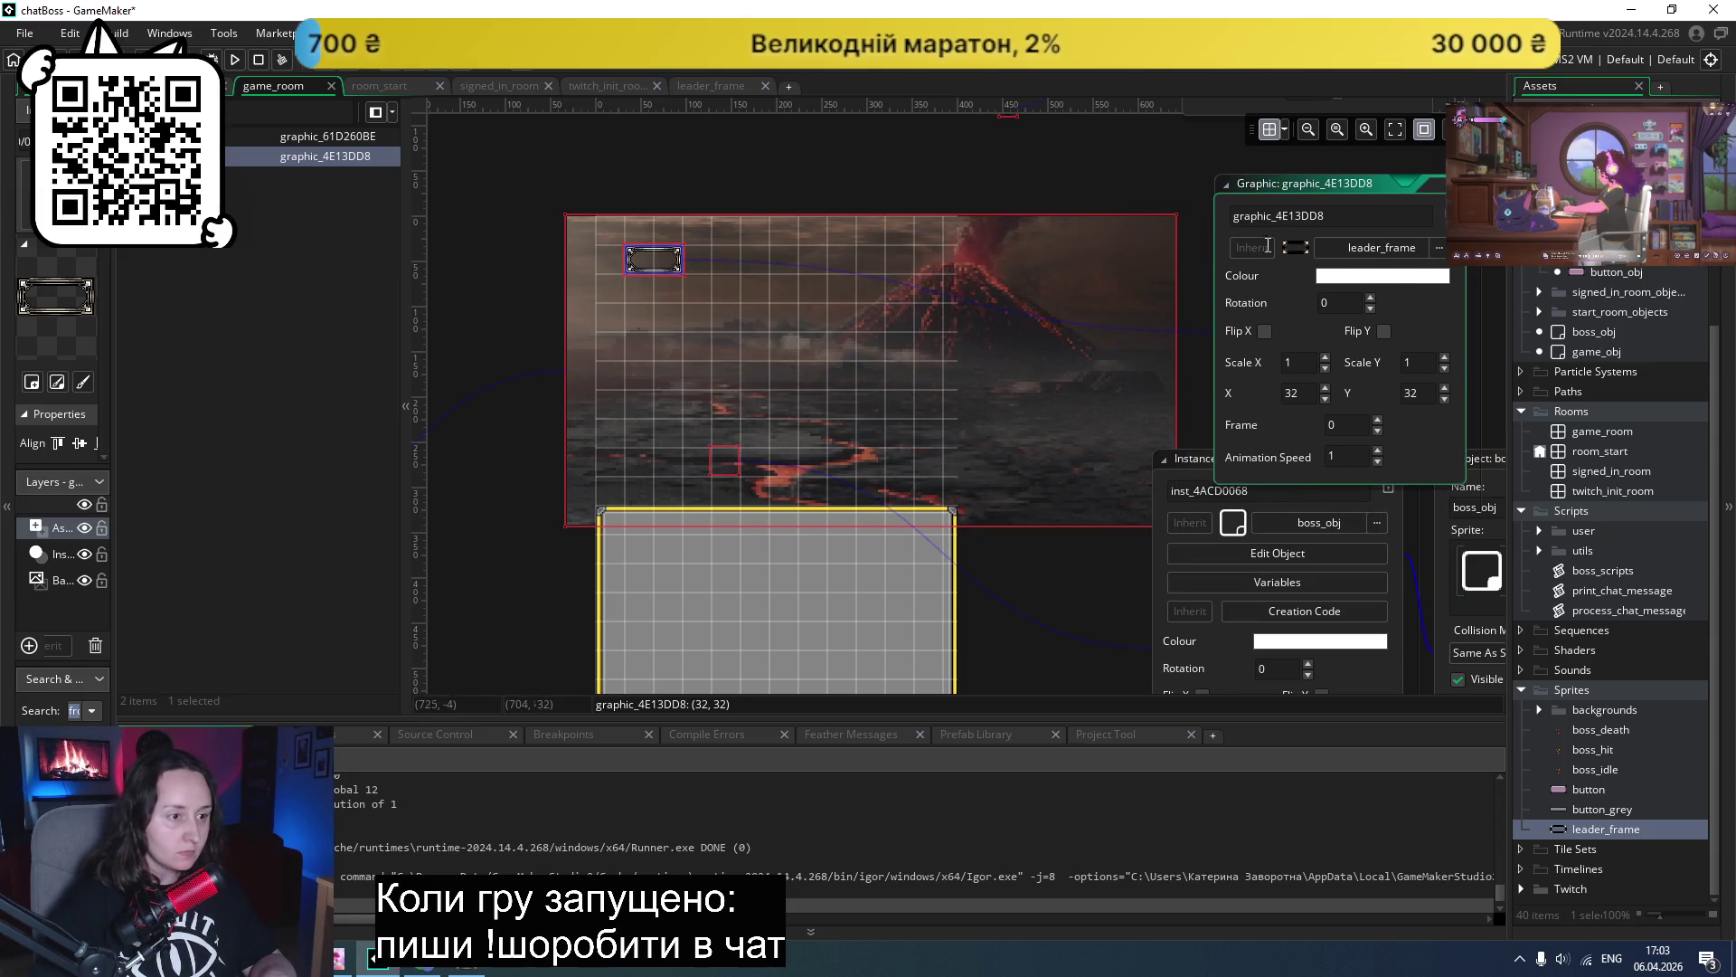
left_click_drag(1311, 393, 1279, 396)
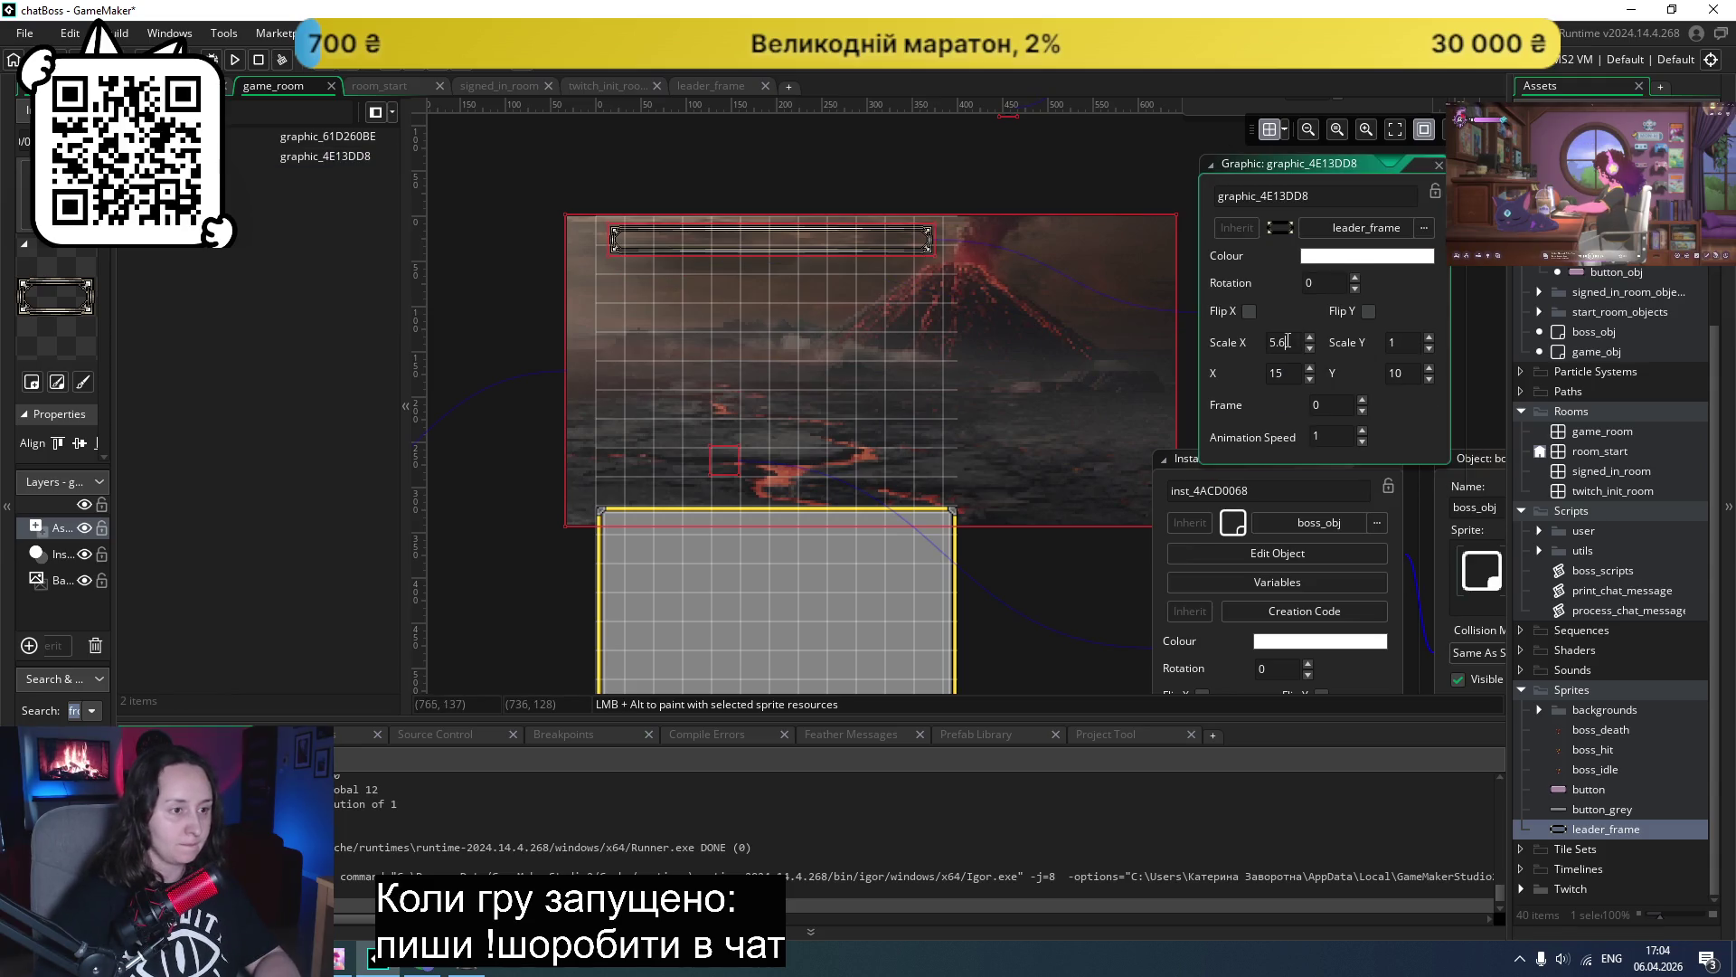
type("5.7")
key("Return")
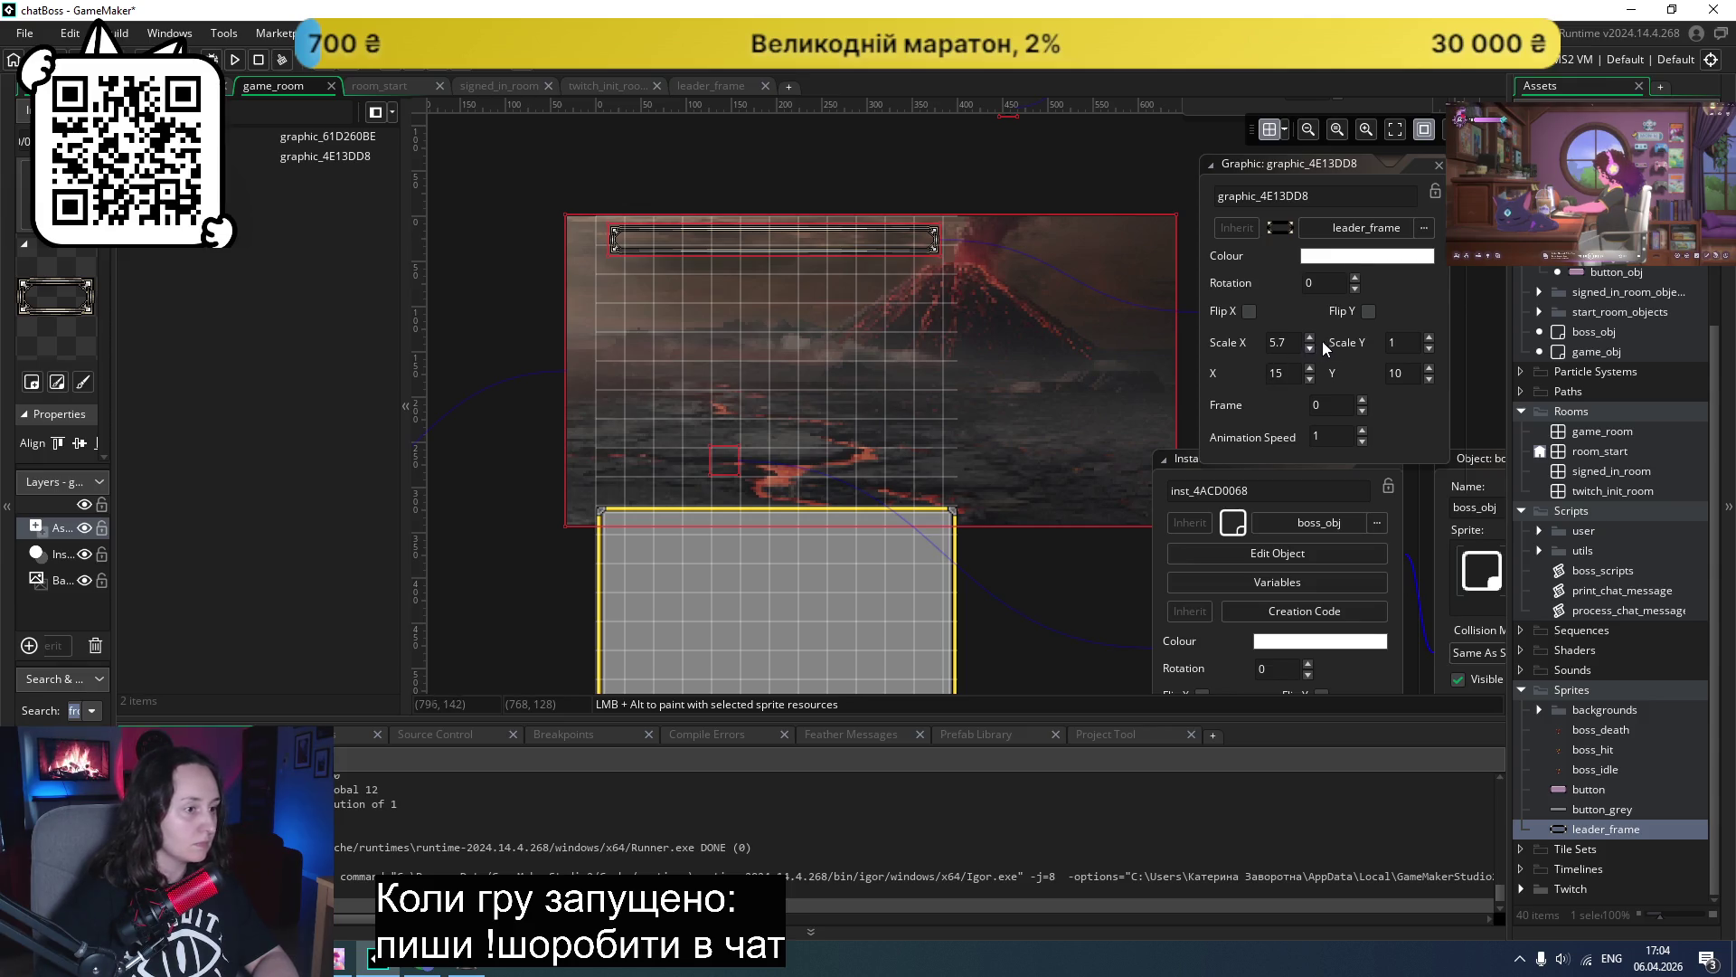
left_click(1283, 340)
key("BackSpace")
type("8")
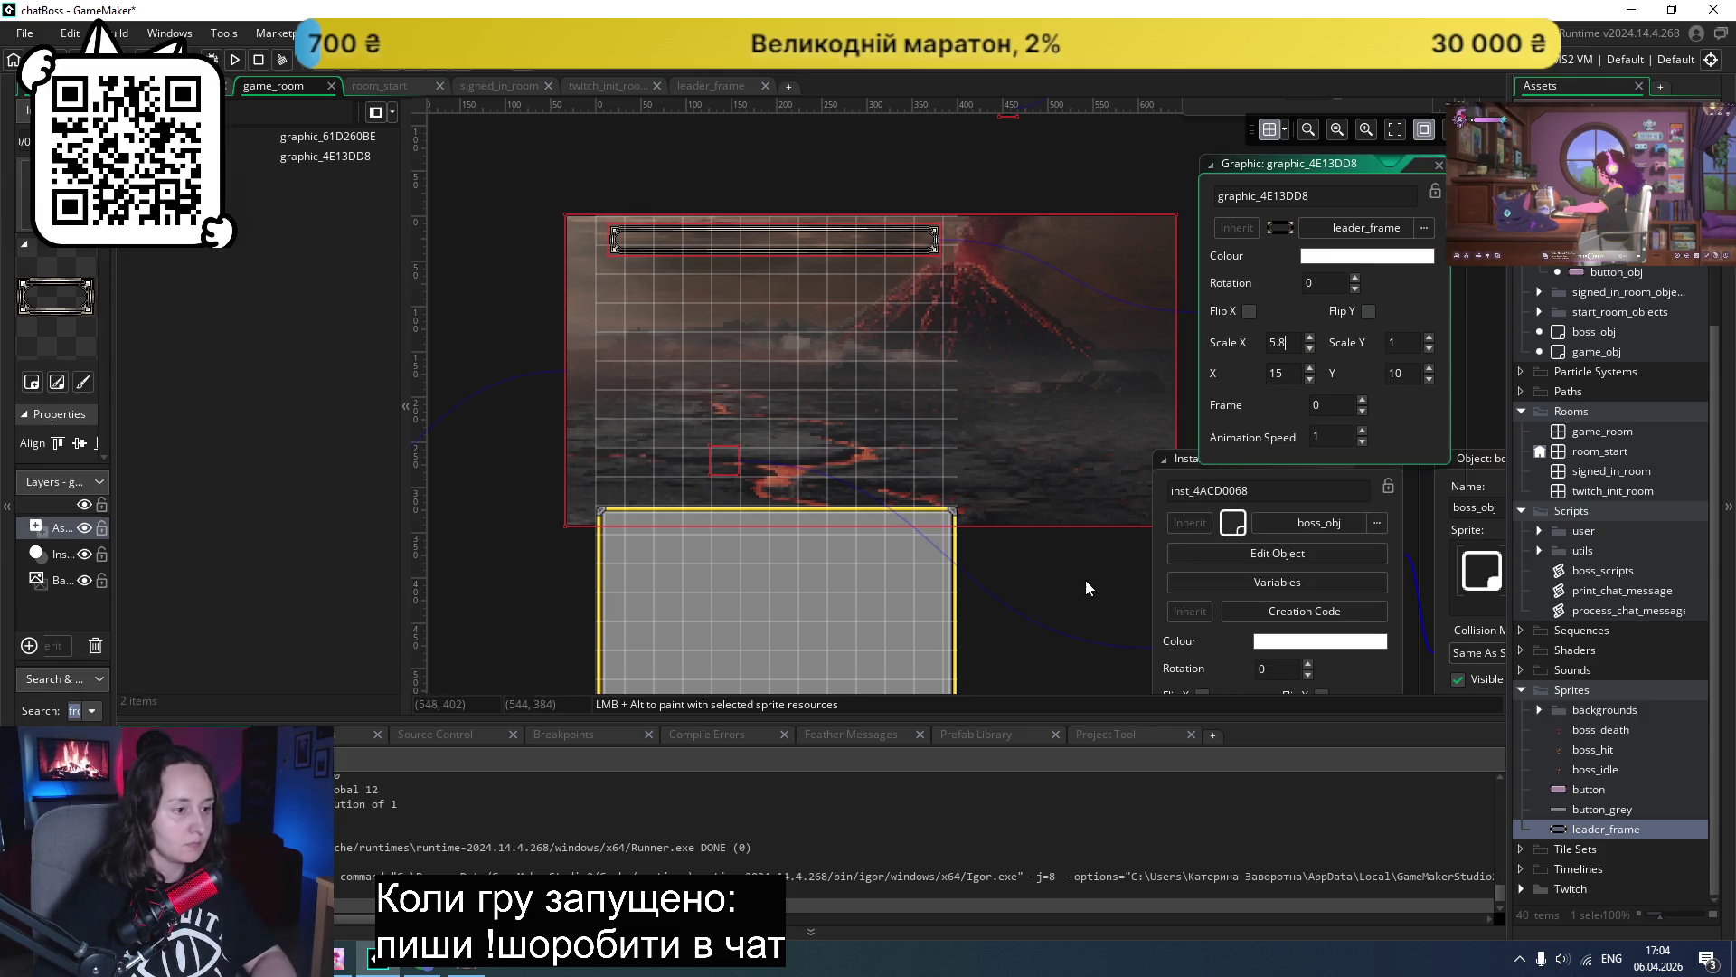
key("Return")
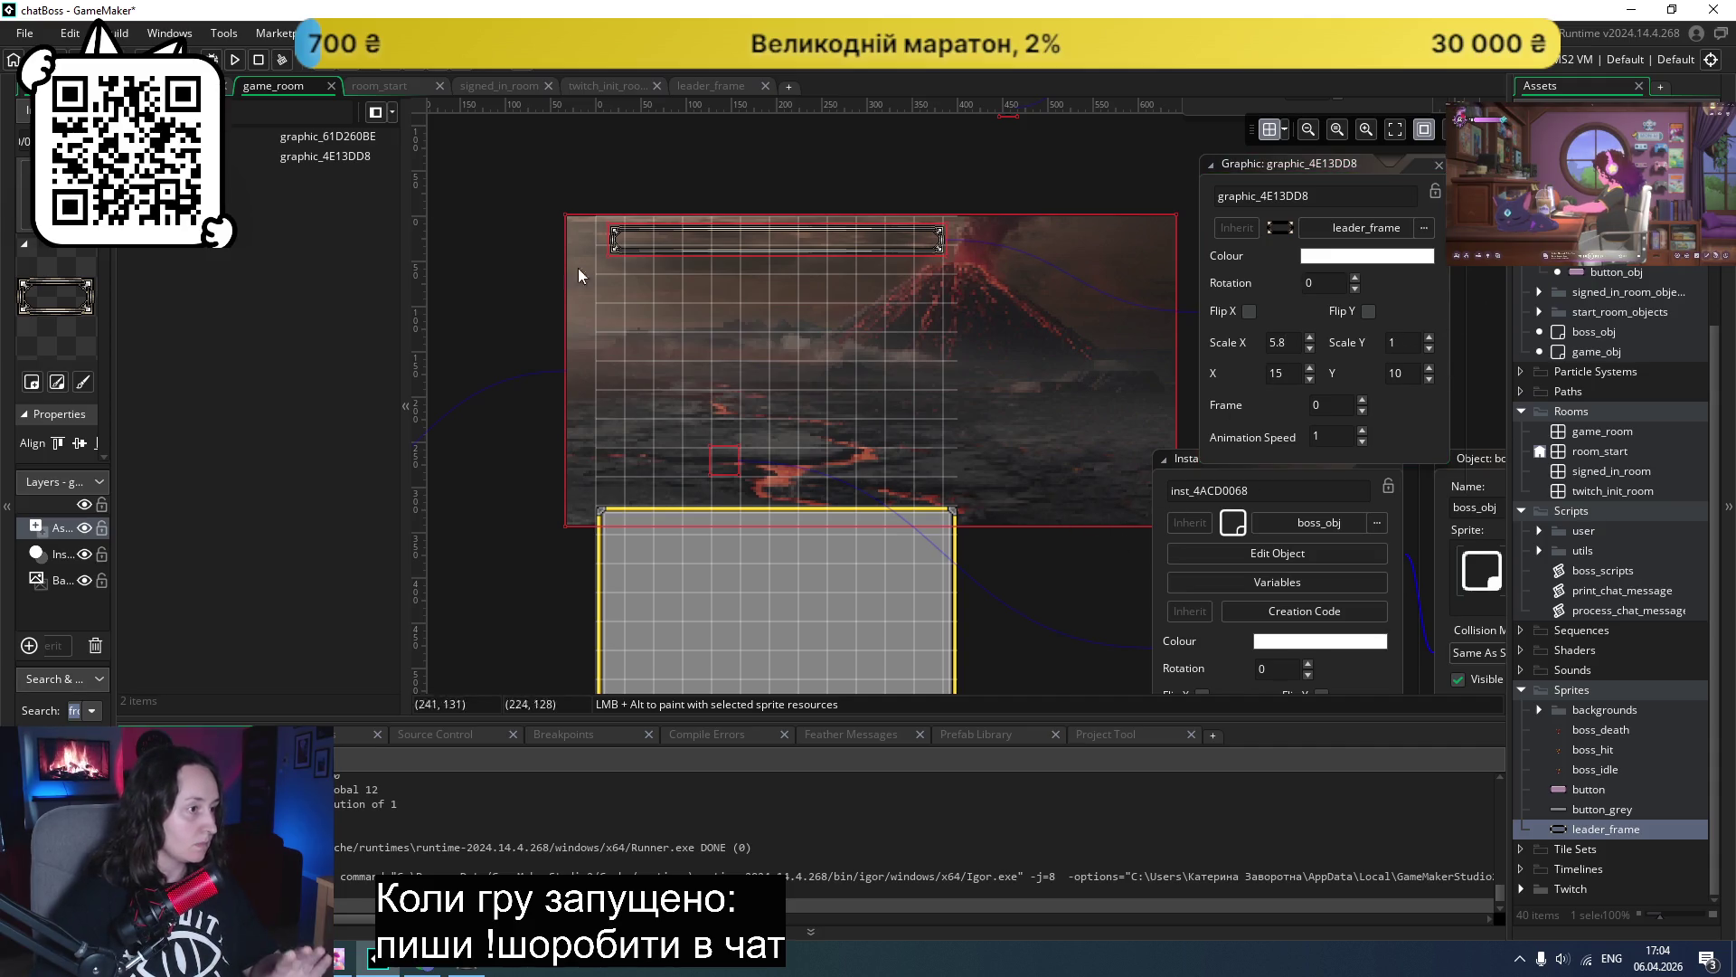
left_click(234, 61)
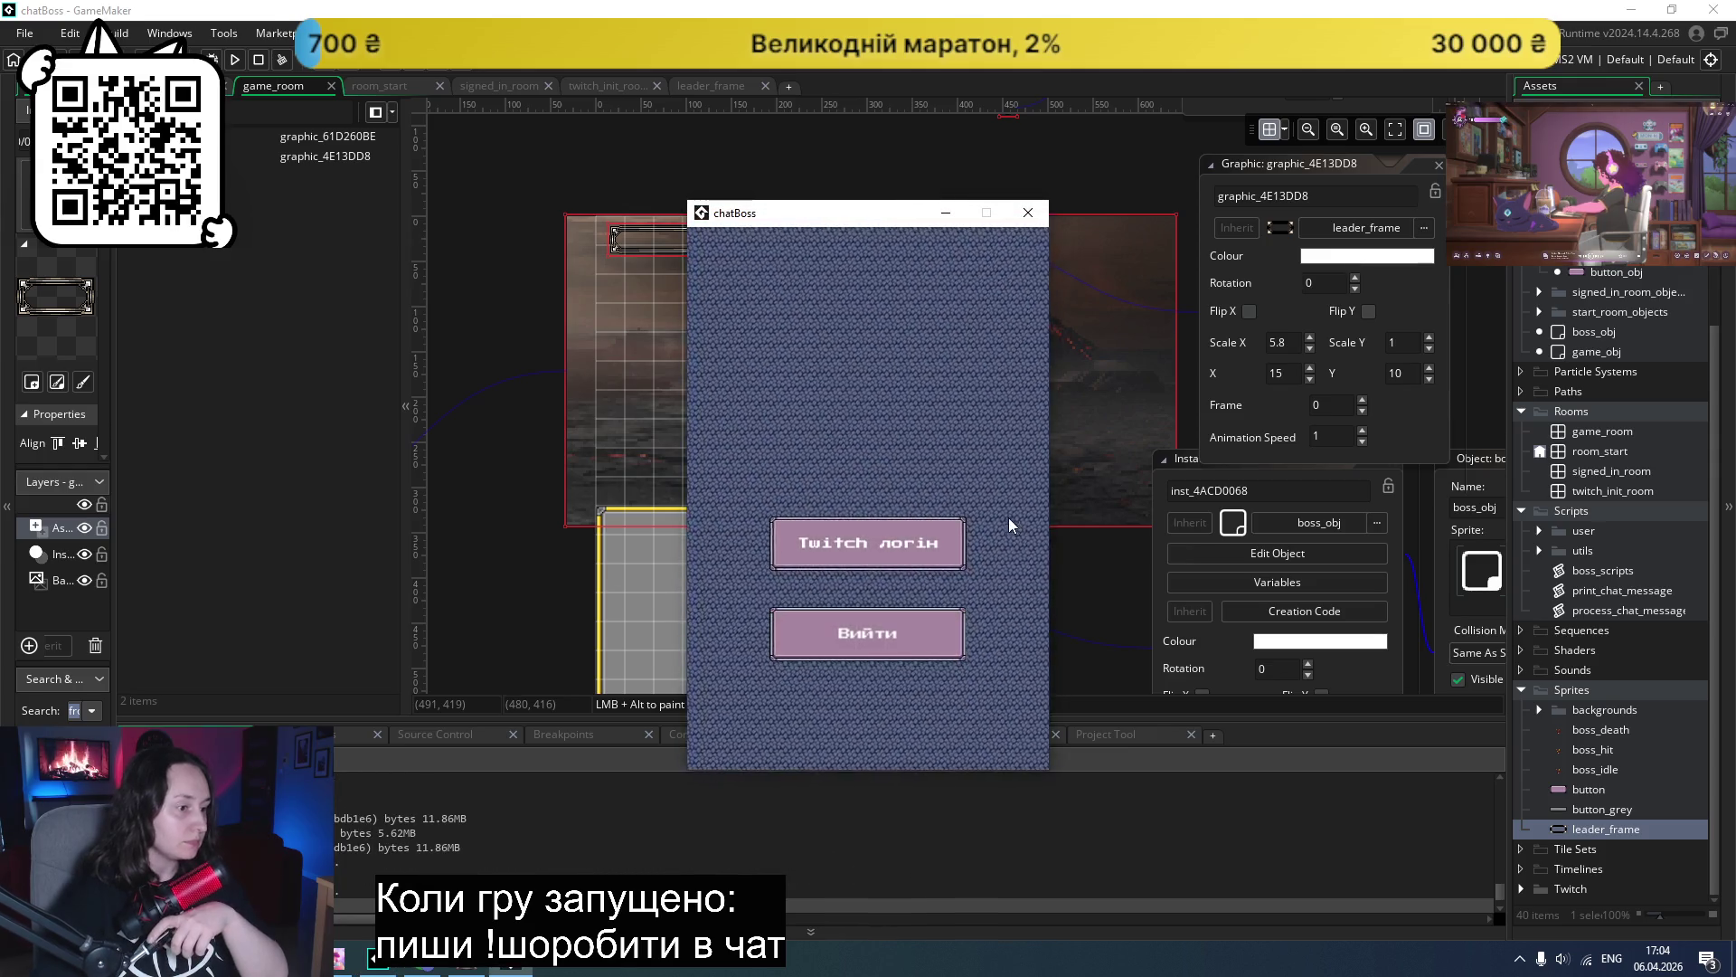
left_click(916, 523)
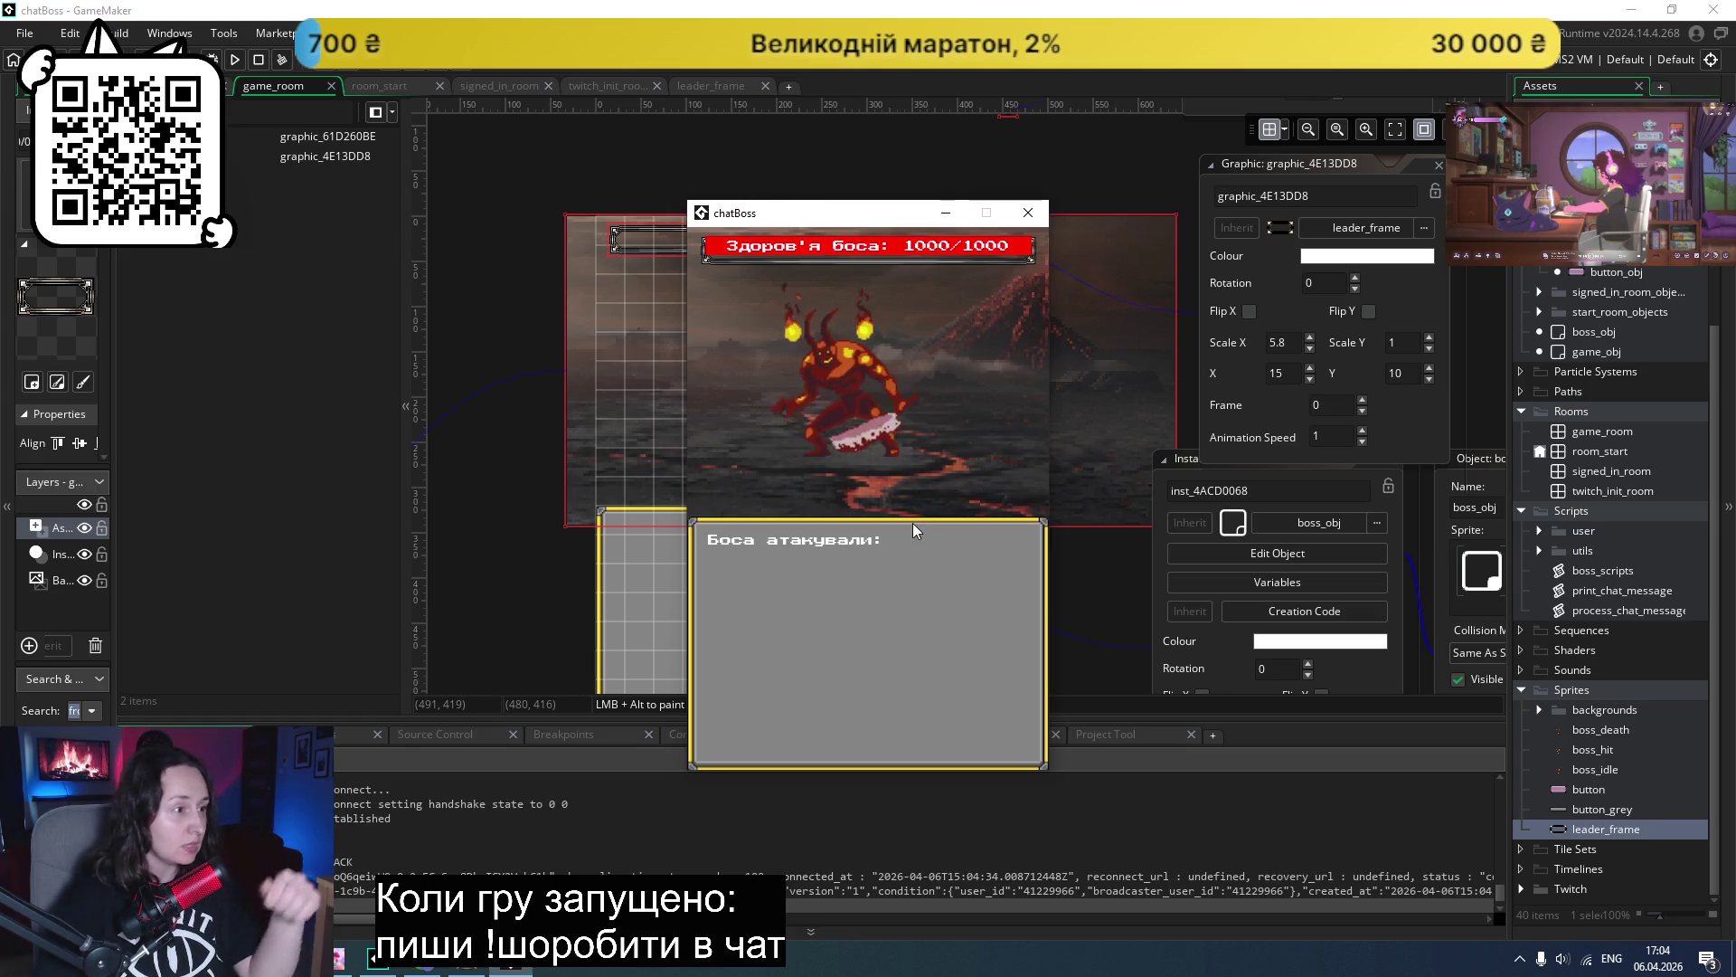
left_click(297, 422)
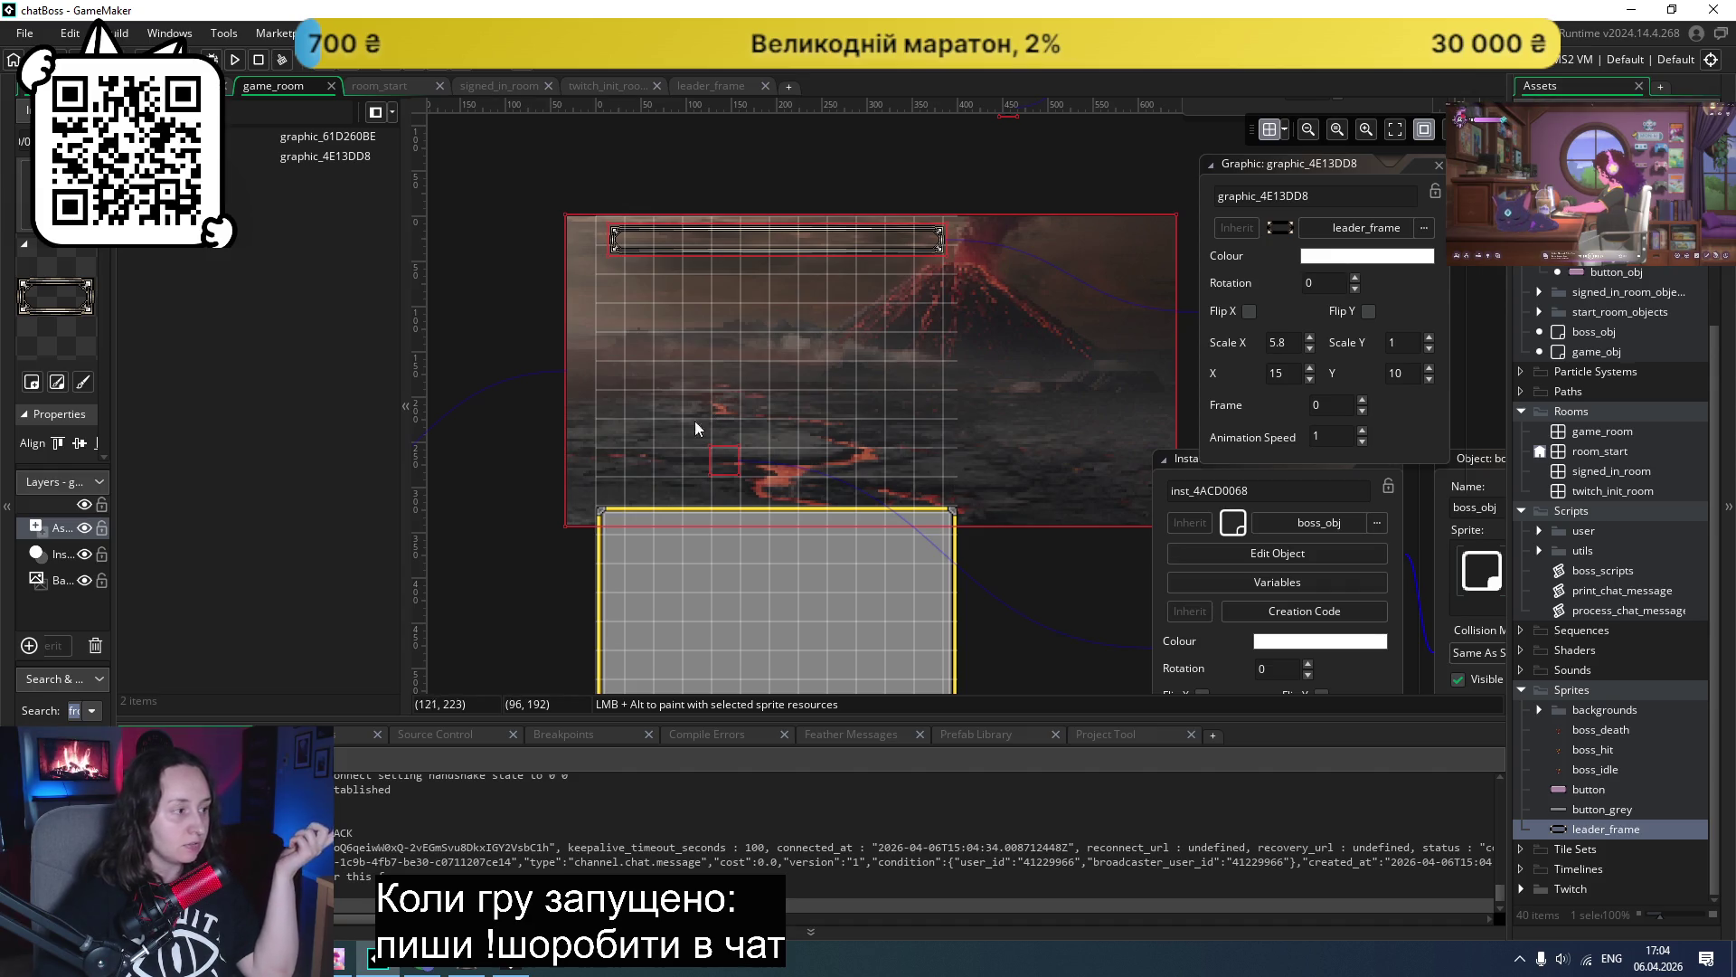
- Widen the Layers panel and create a new asset layer, Assets_2, in game_room
left_click_drag(116, 549, 221, 549)
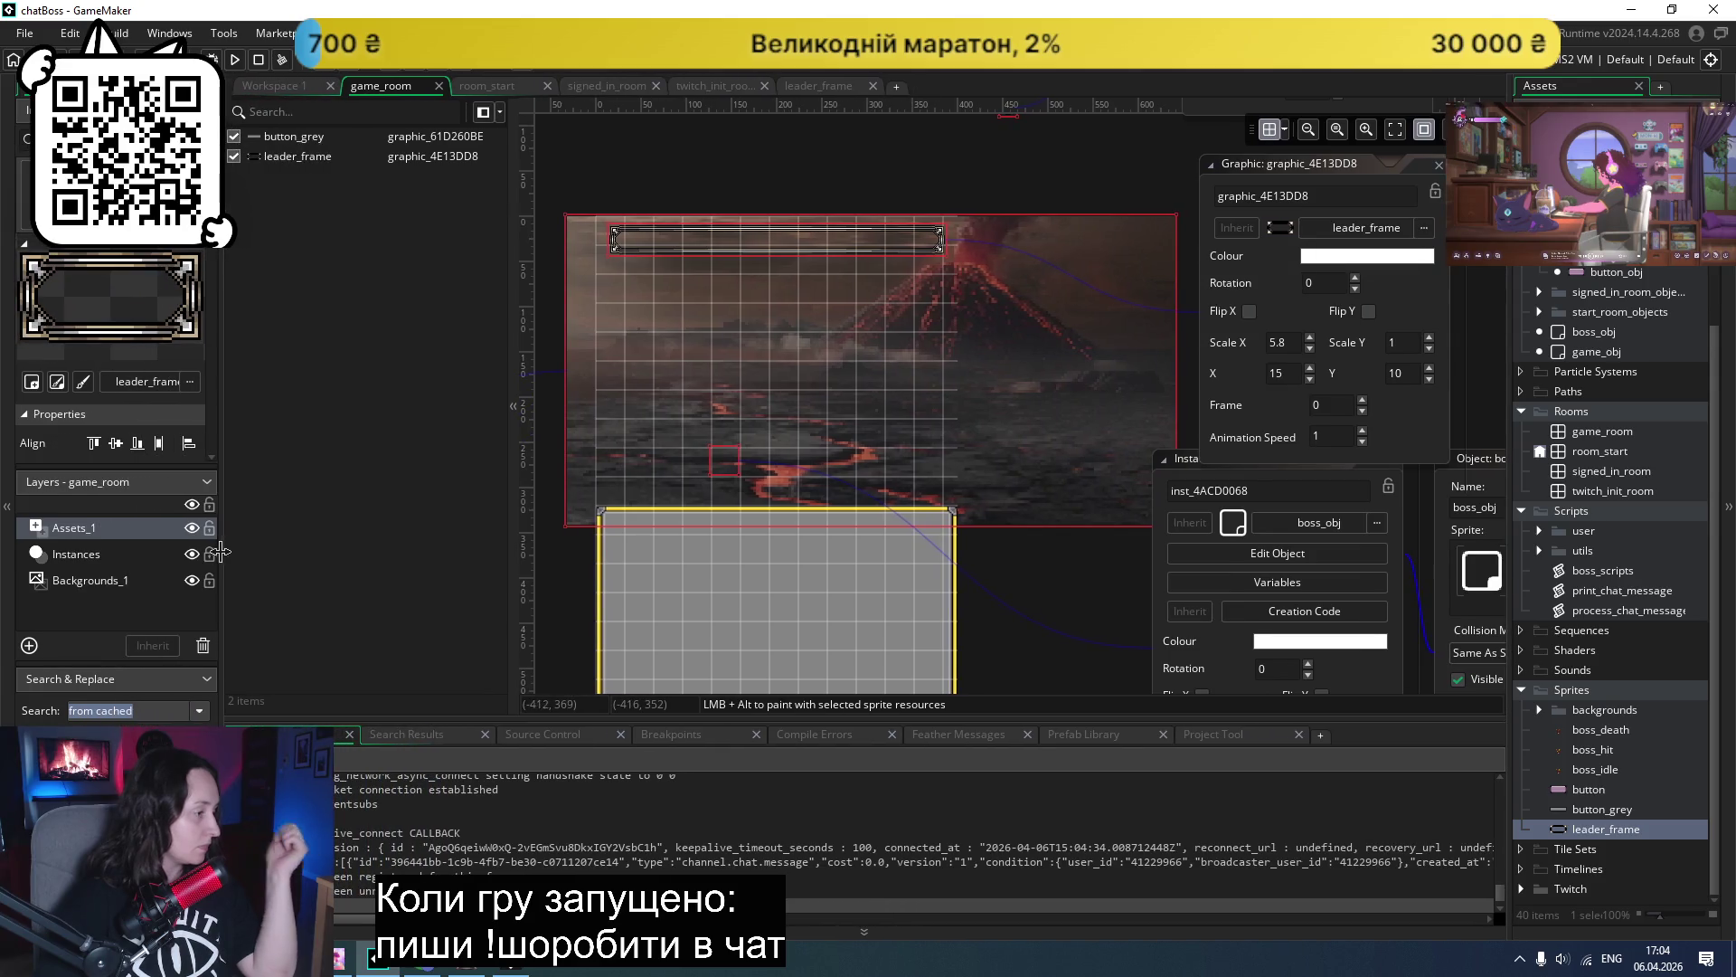
right_click(100, 610)
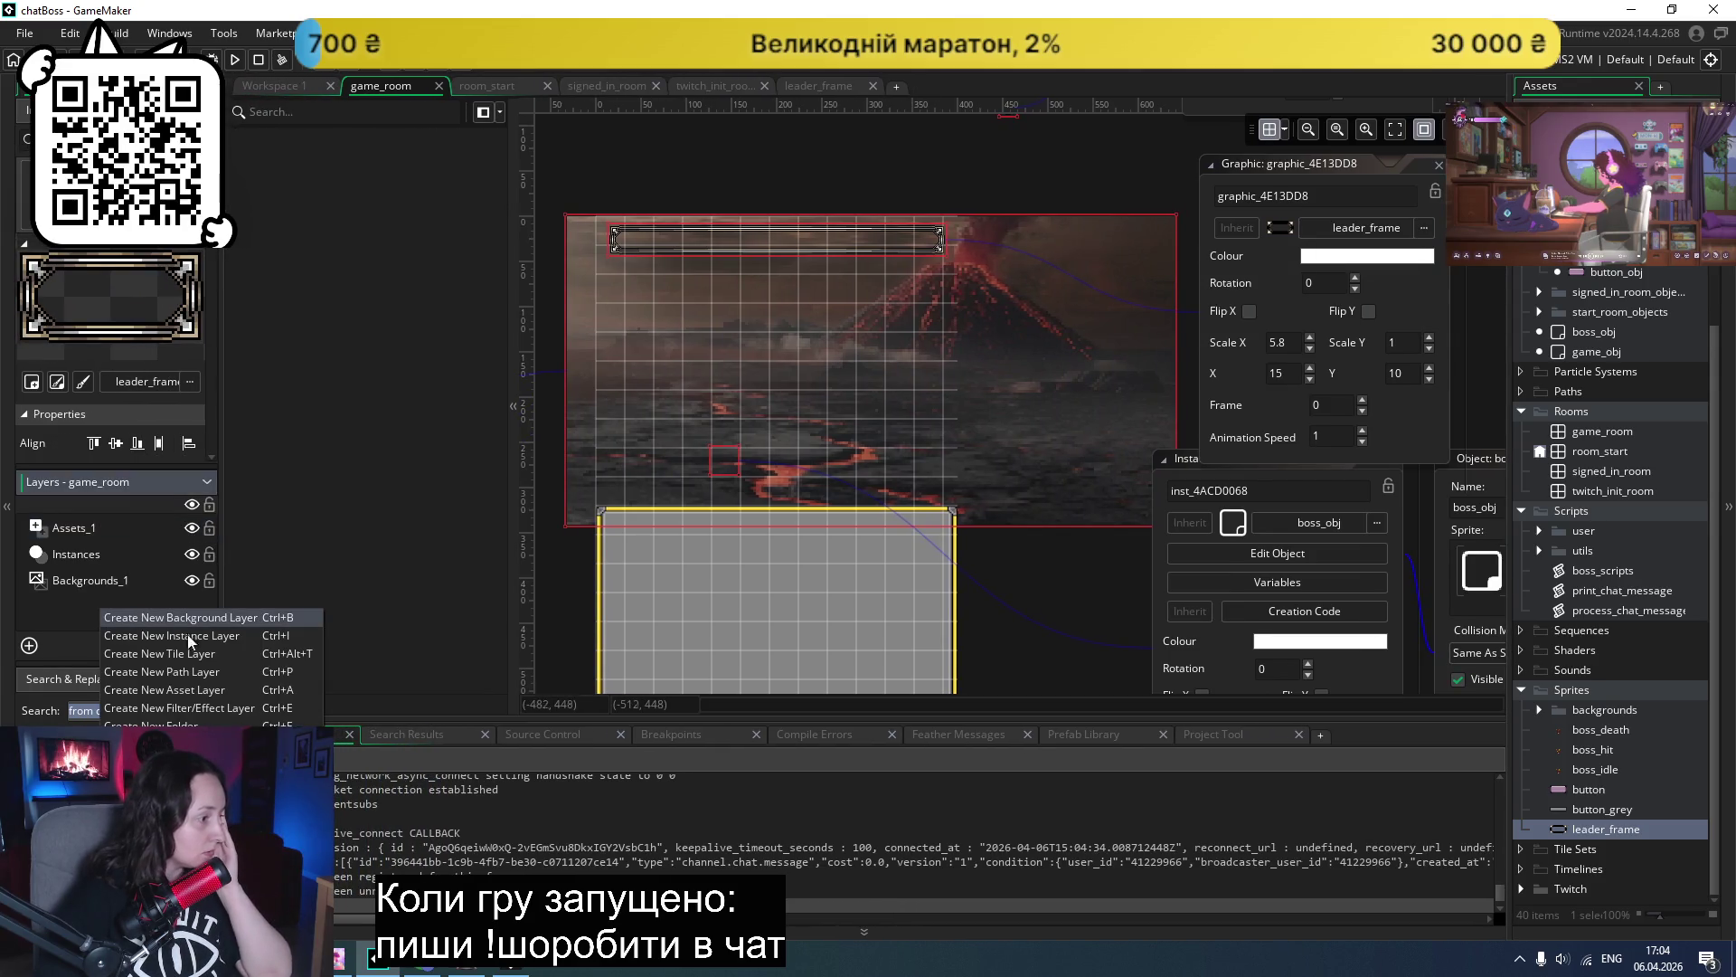
left_click(192, 687)
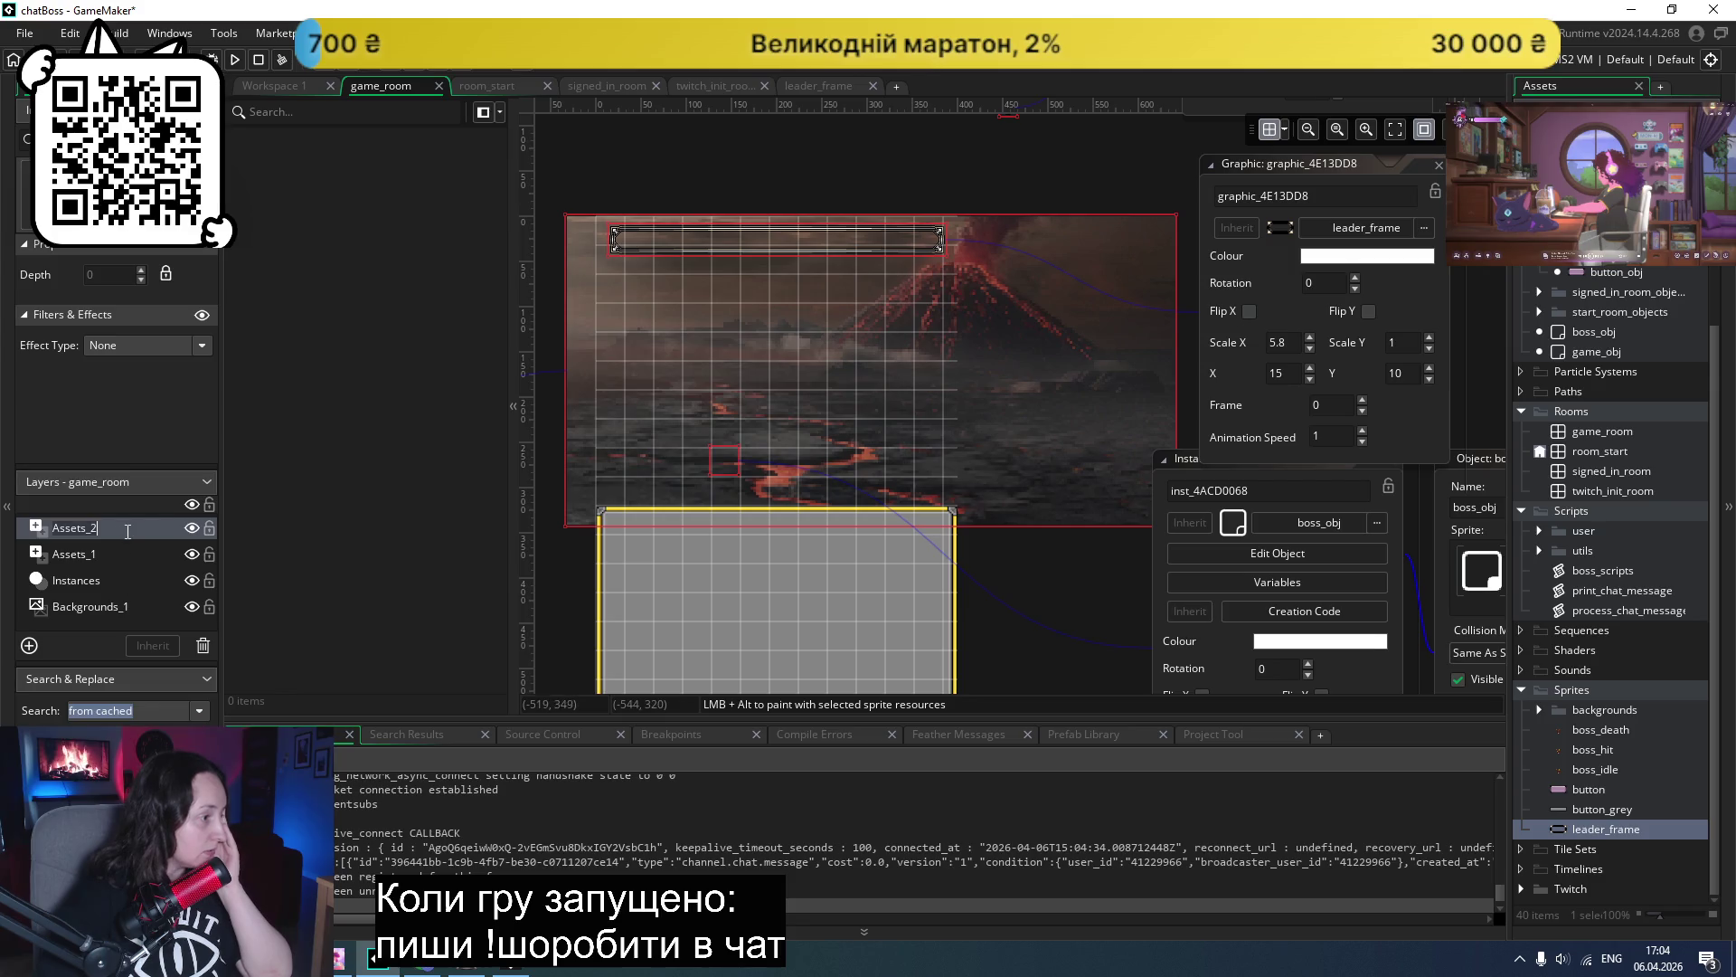
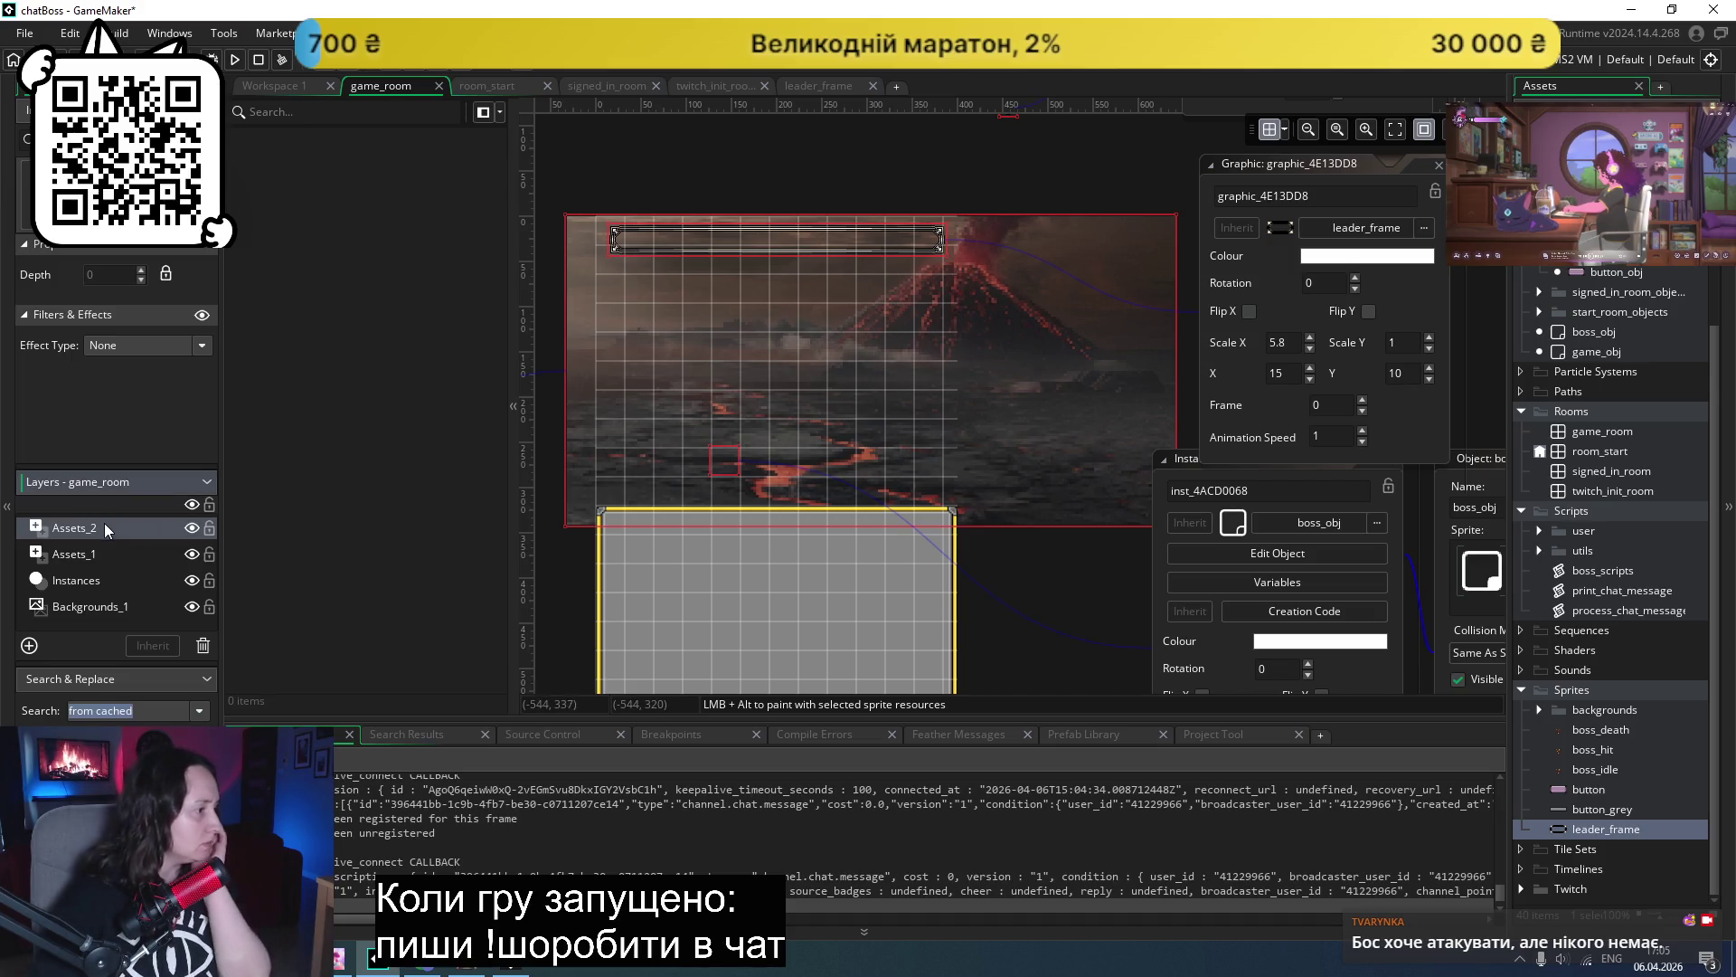
- Delete the Assets_2 layer and drag Assets_1 below the Instances layer in game_room
right_click(105, 525)
left_click(170, 577)
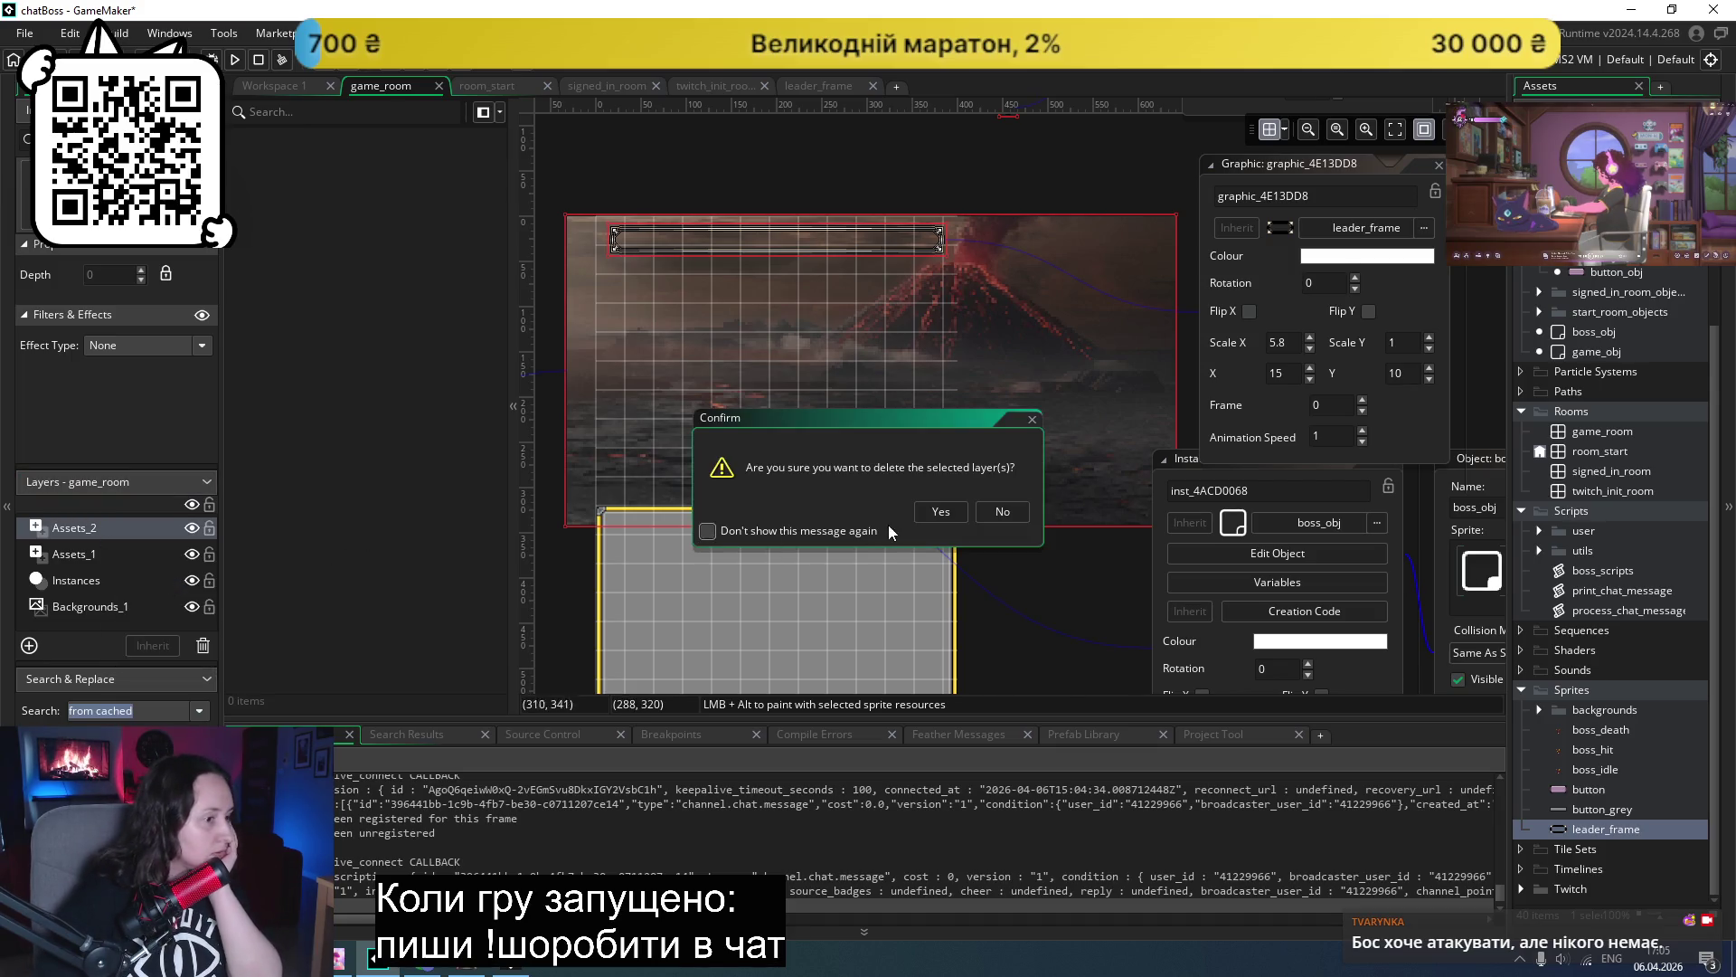
left_click(942, 508)
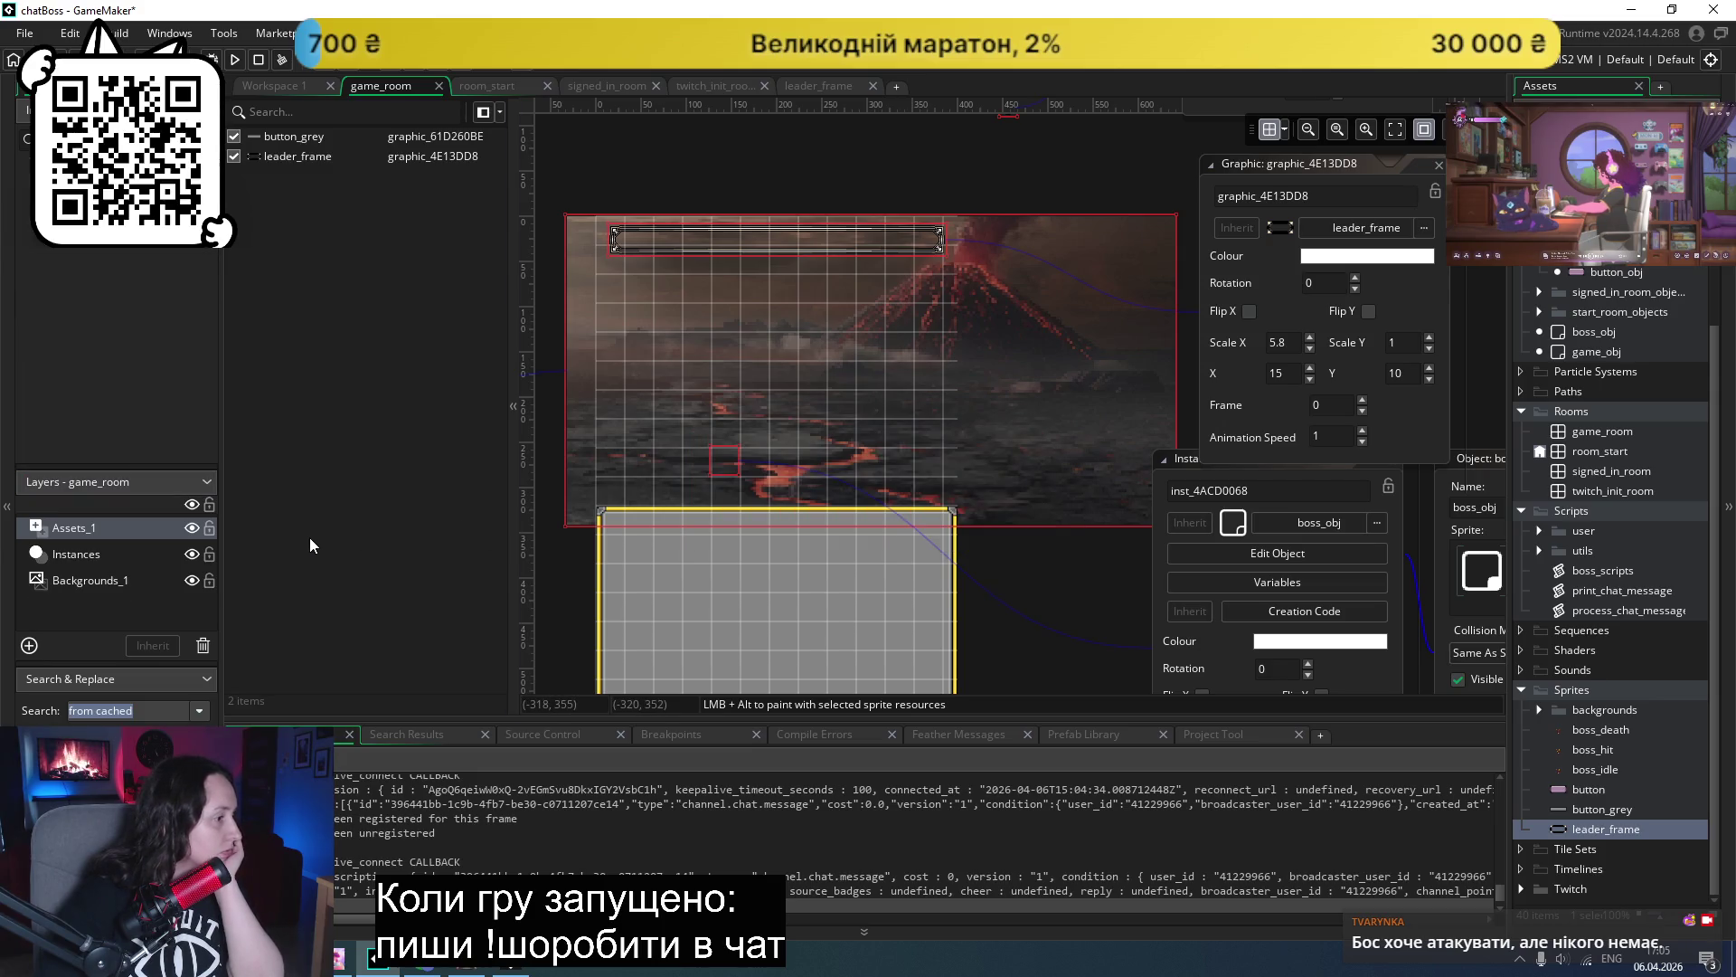
left_click_drag(103, 528, 98, 563)
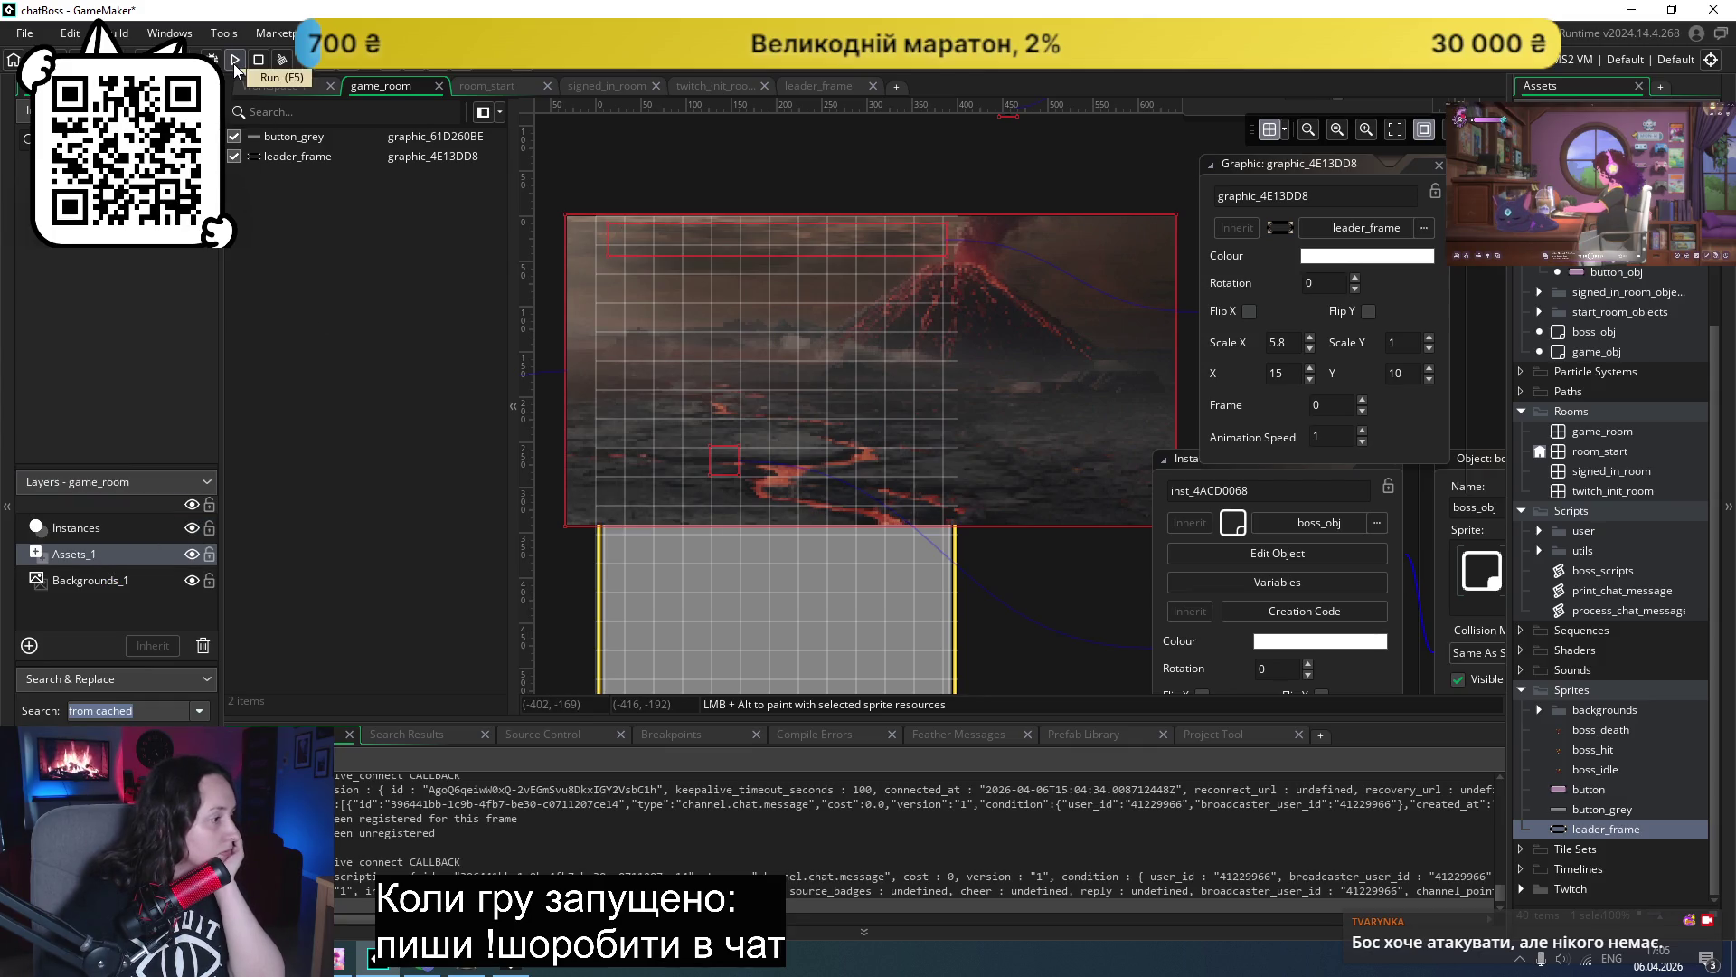
- Hide the boss_background instance and test-run the game through to the boss fight
left_click(103, 527)
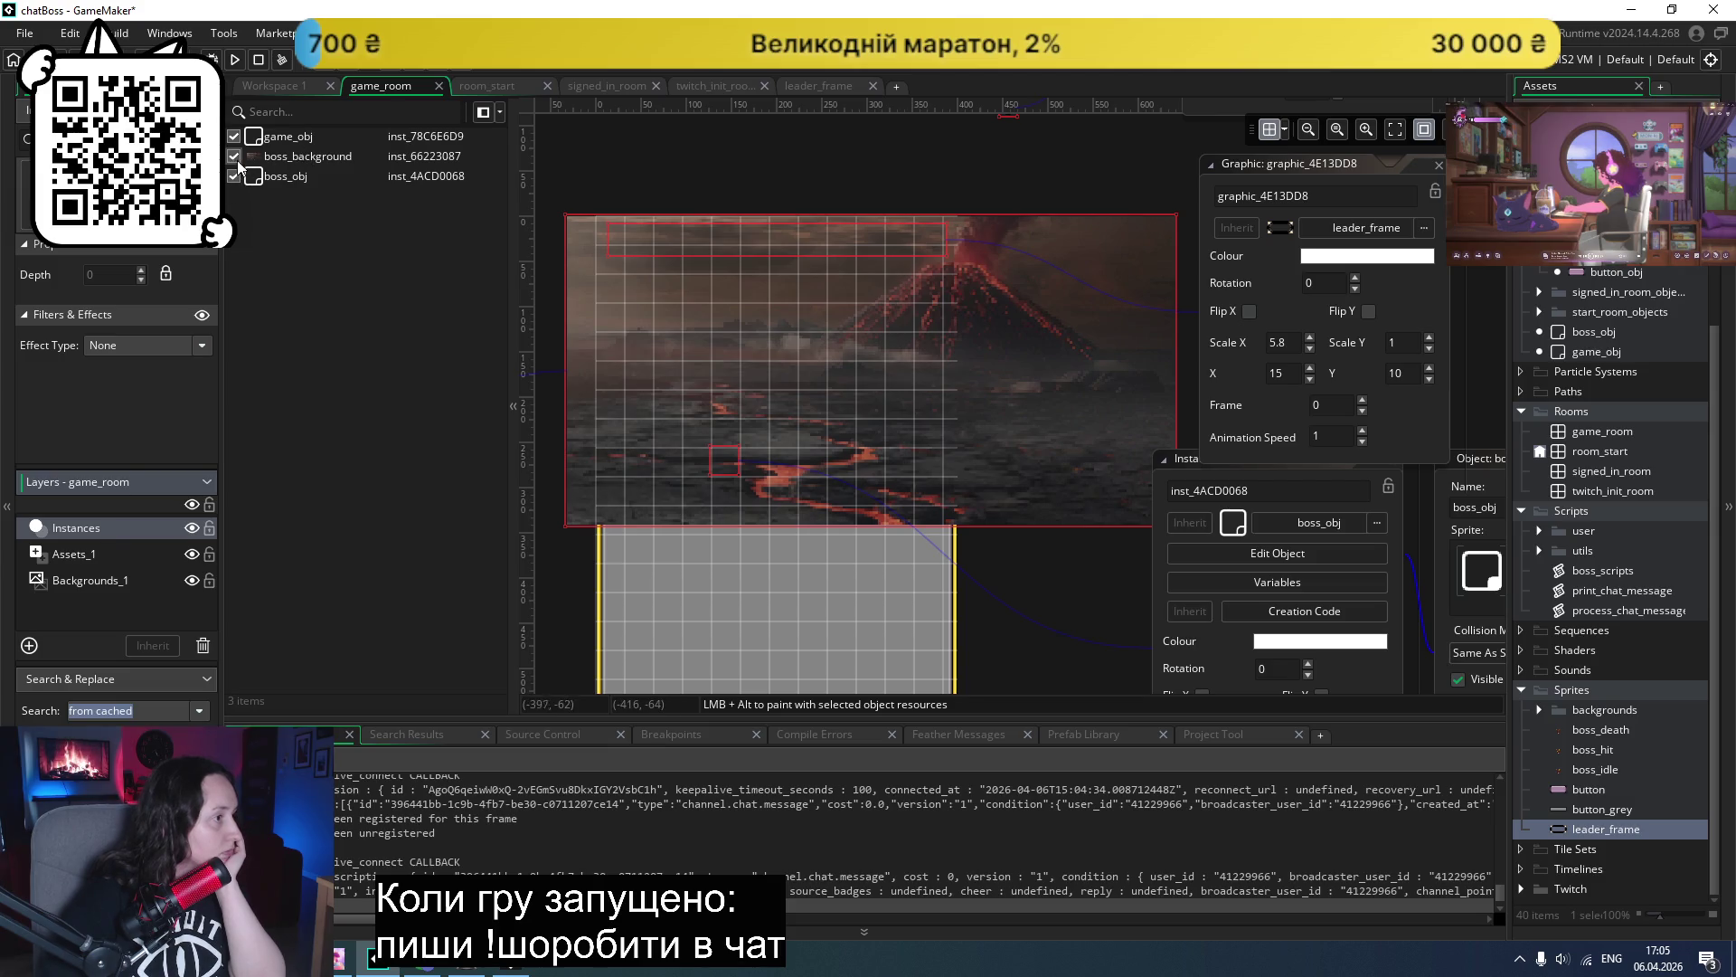
left_click(235, 156)
left_click(366, 383)
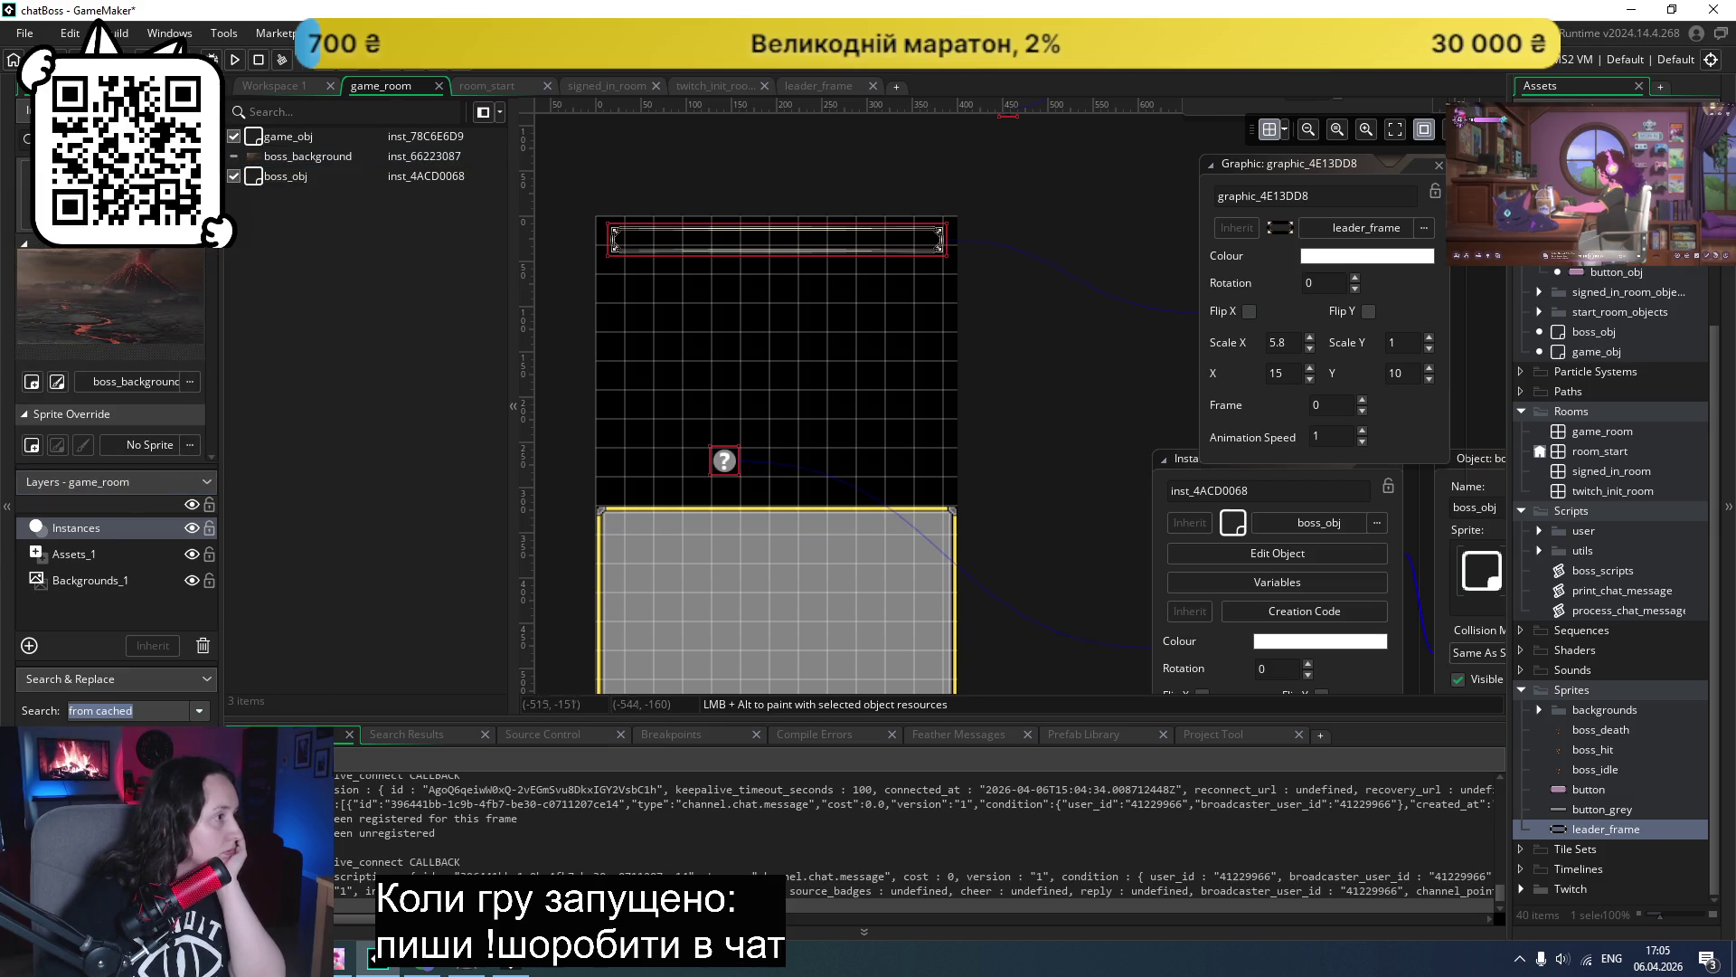
left_click(234, 59)
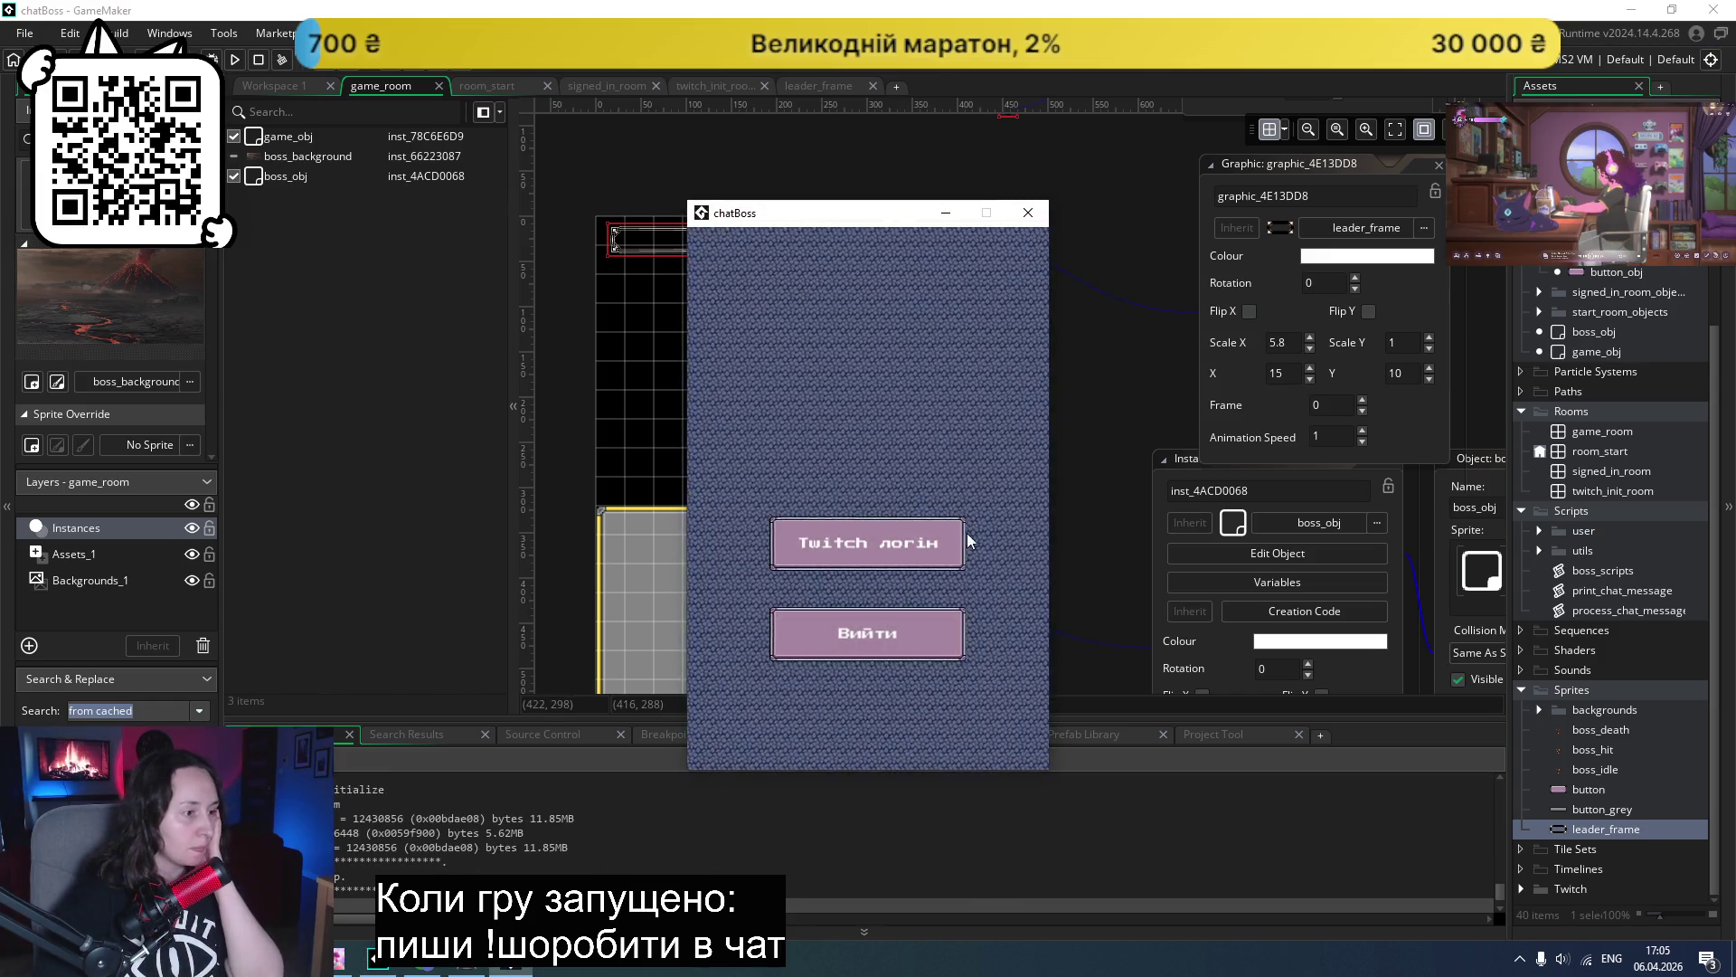
left_click(870, 535)
left_click(870, 535)
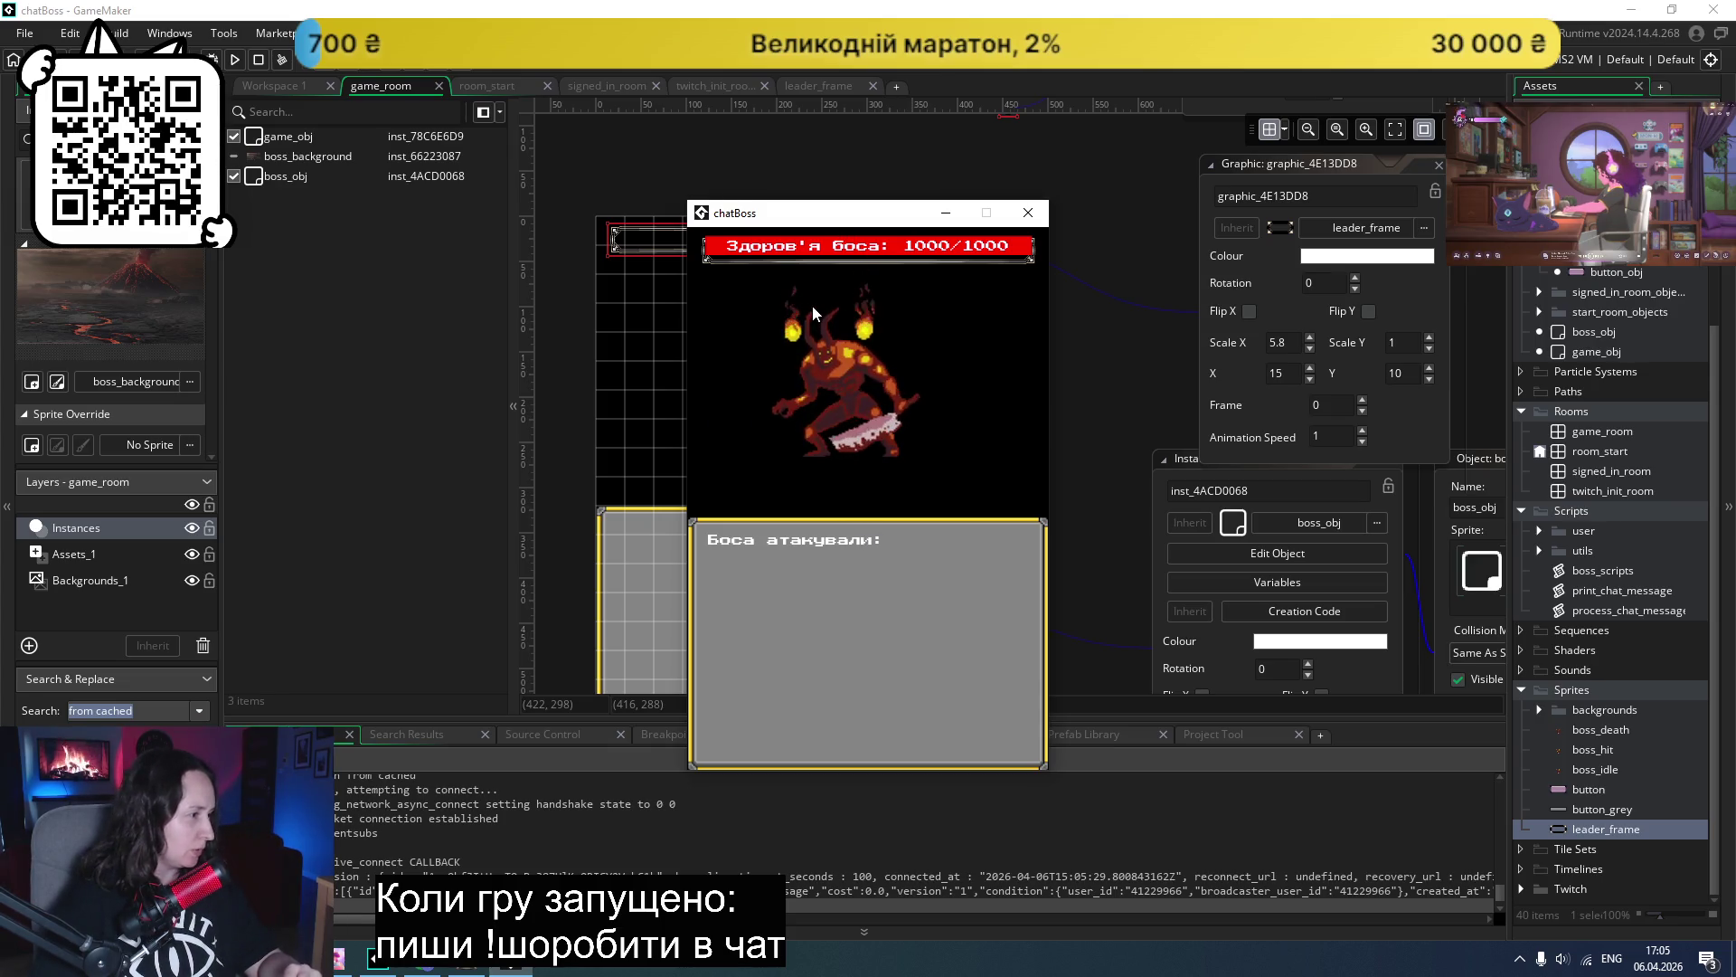
left_click(1028, 214)
- Move Assets_1 back above Instances and rerun the boss fight to check layering, then switch to Chrome
left_click_drag(64, 556, 105, 530)
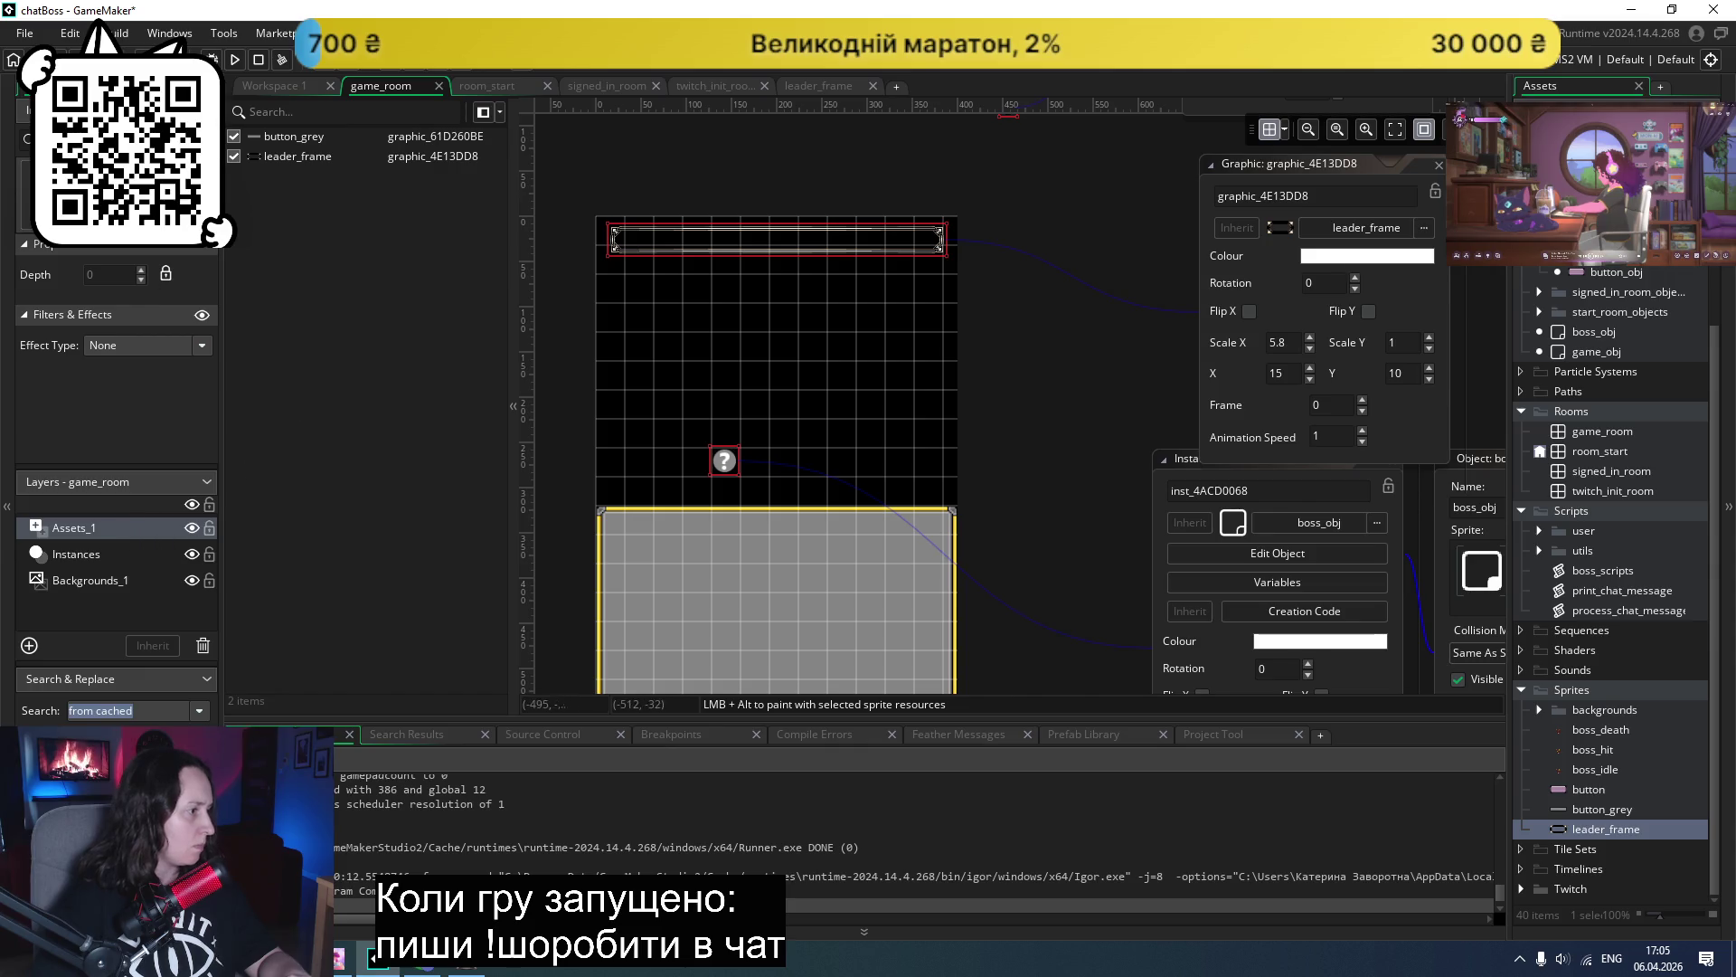
left_click(232, 61)
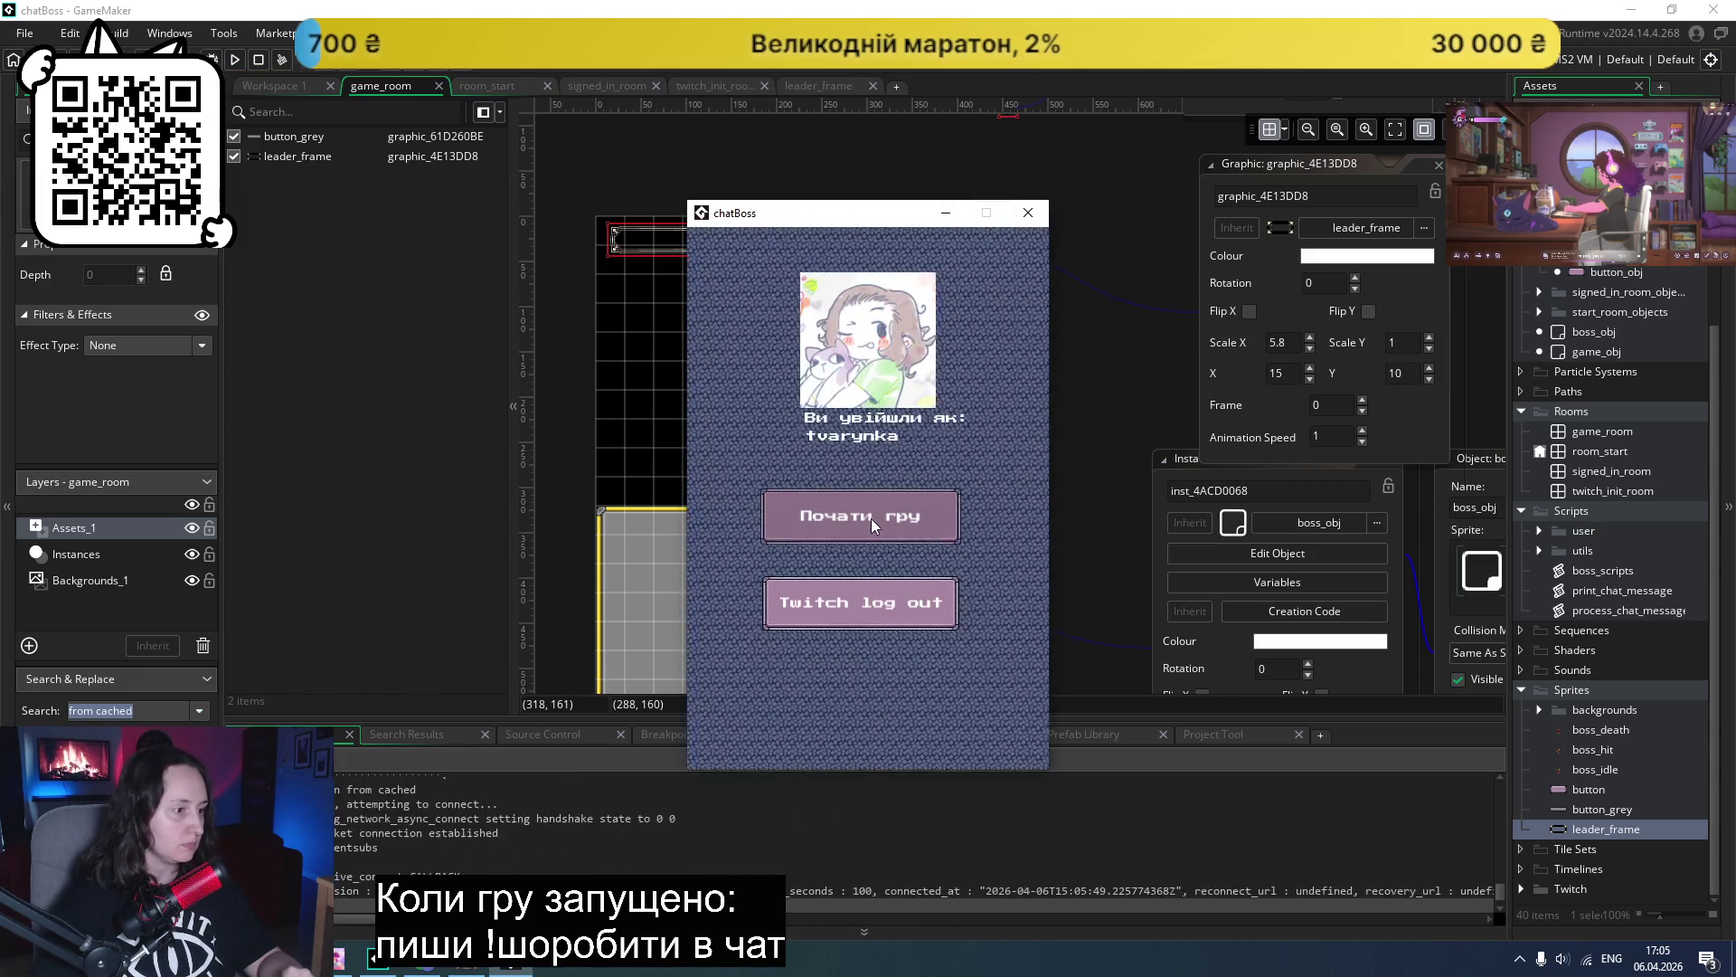
left_click(870, 518)
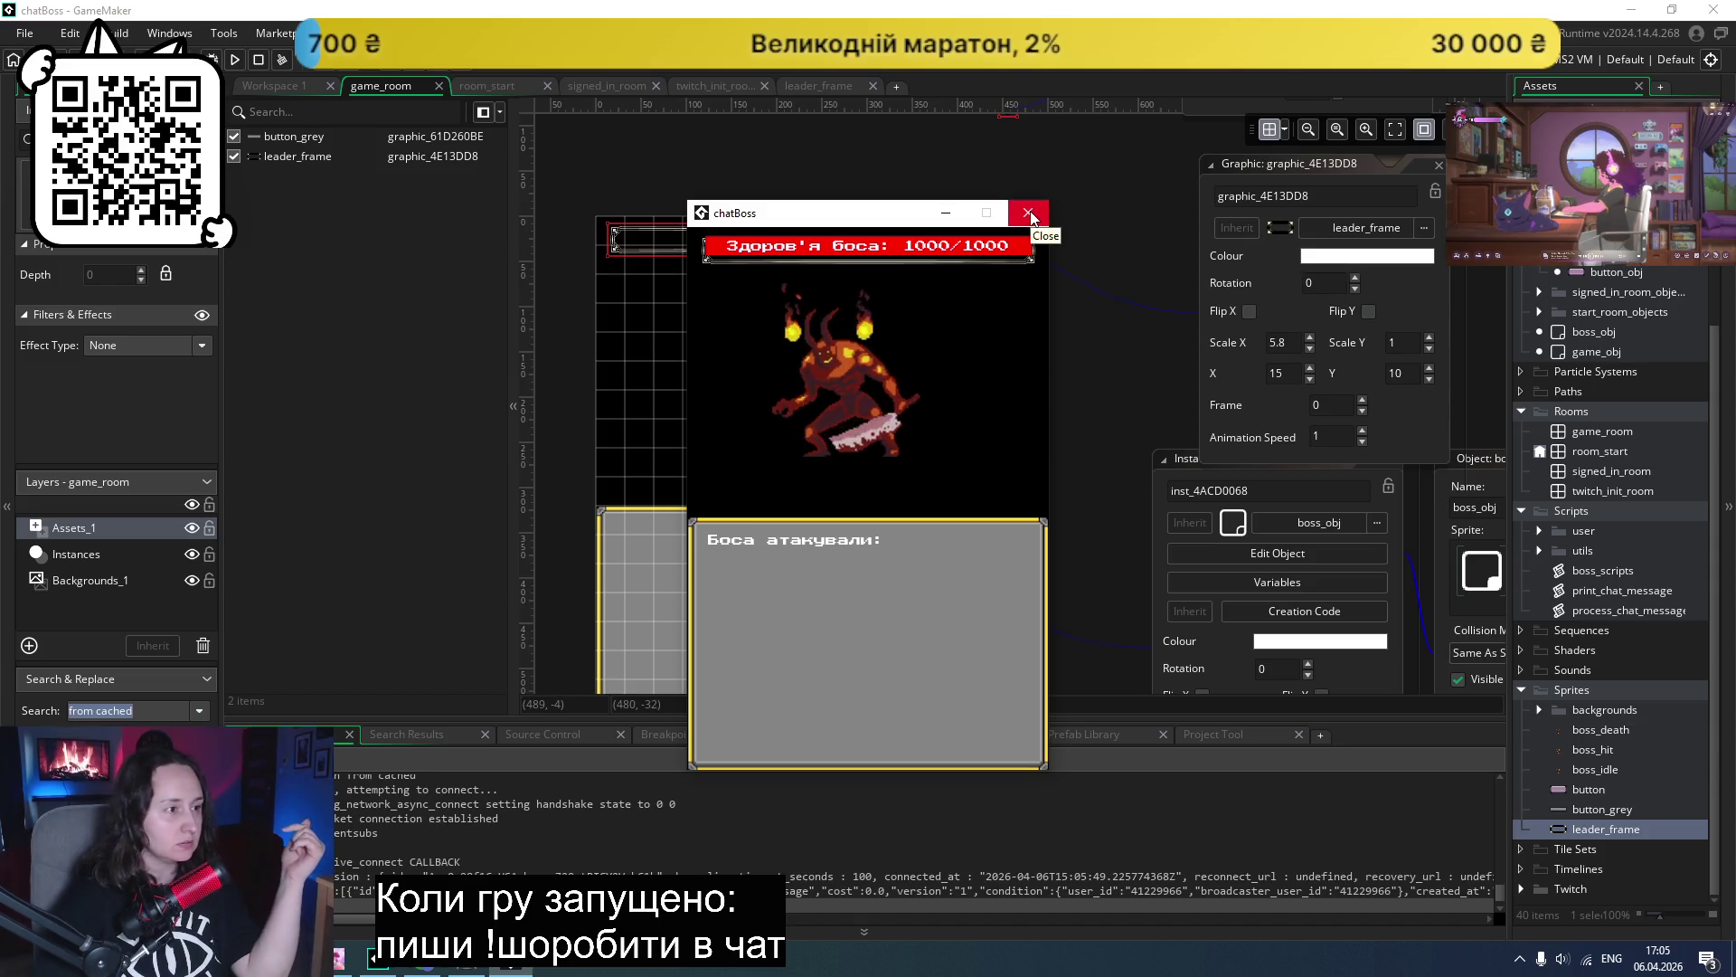
left_click(1030, 215)
left_click(422, 960)
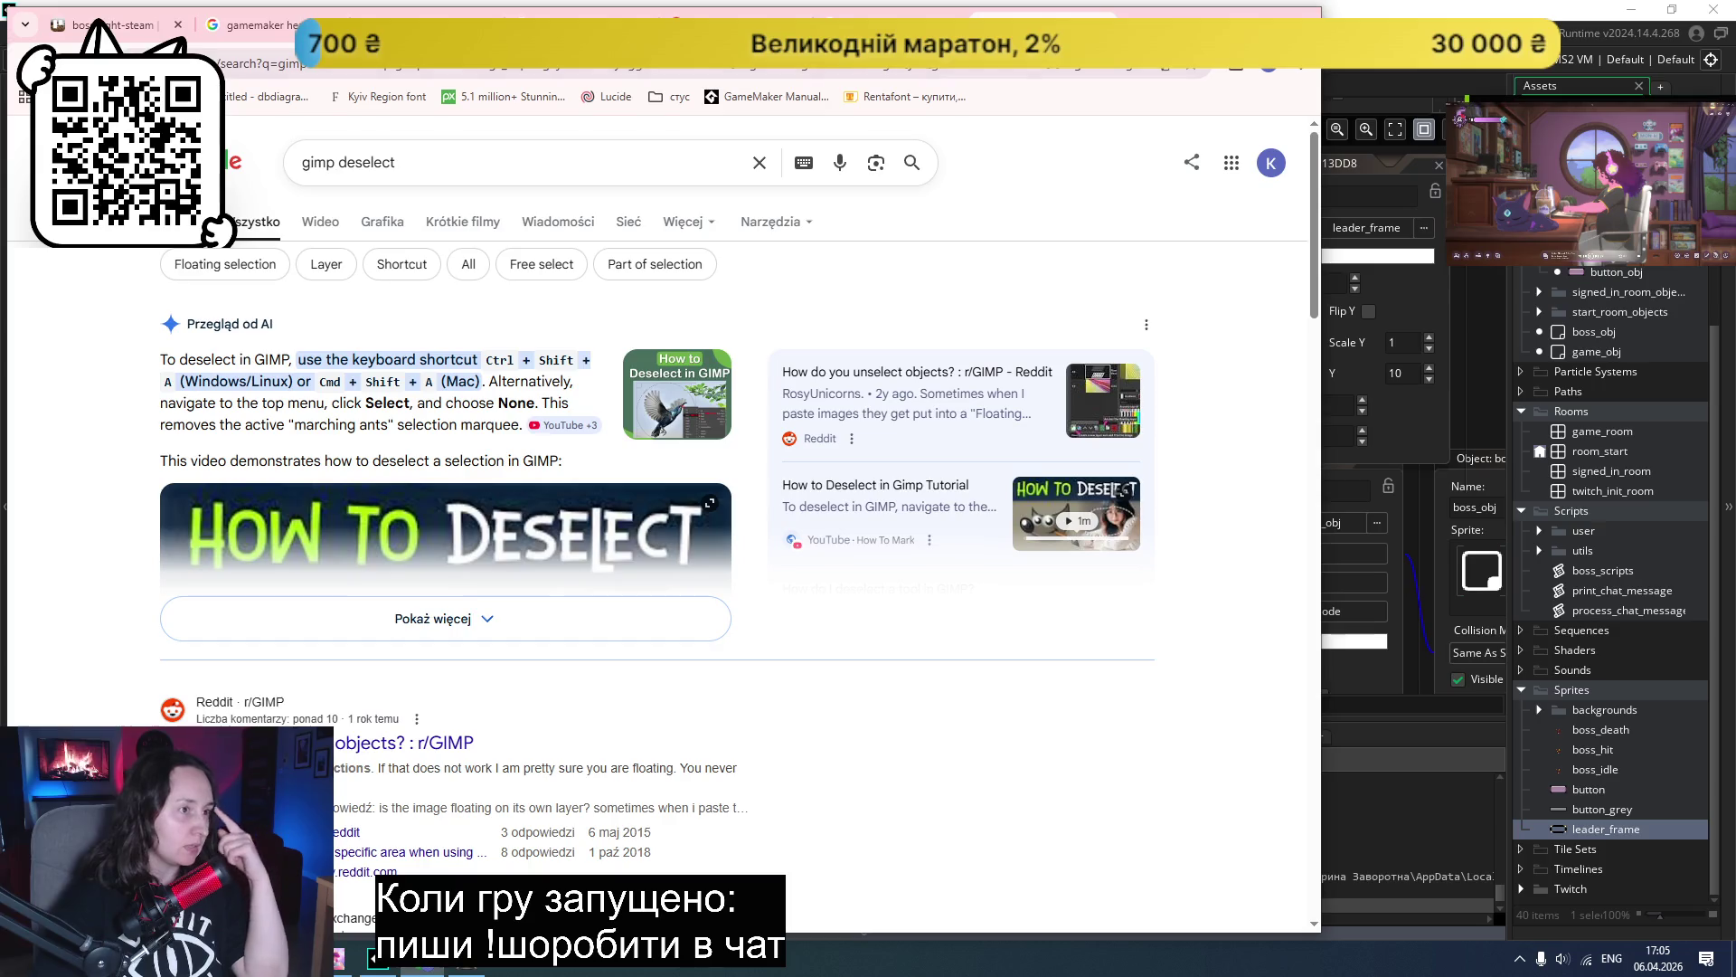
- Close the GIMP deselect tab and search Google for 'gamemaker asset over healthbar'
key("ctrl+w")
left_click_drag(504, 164, 283, 212)
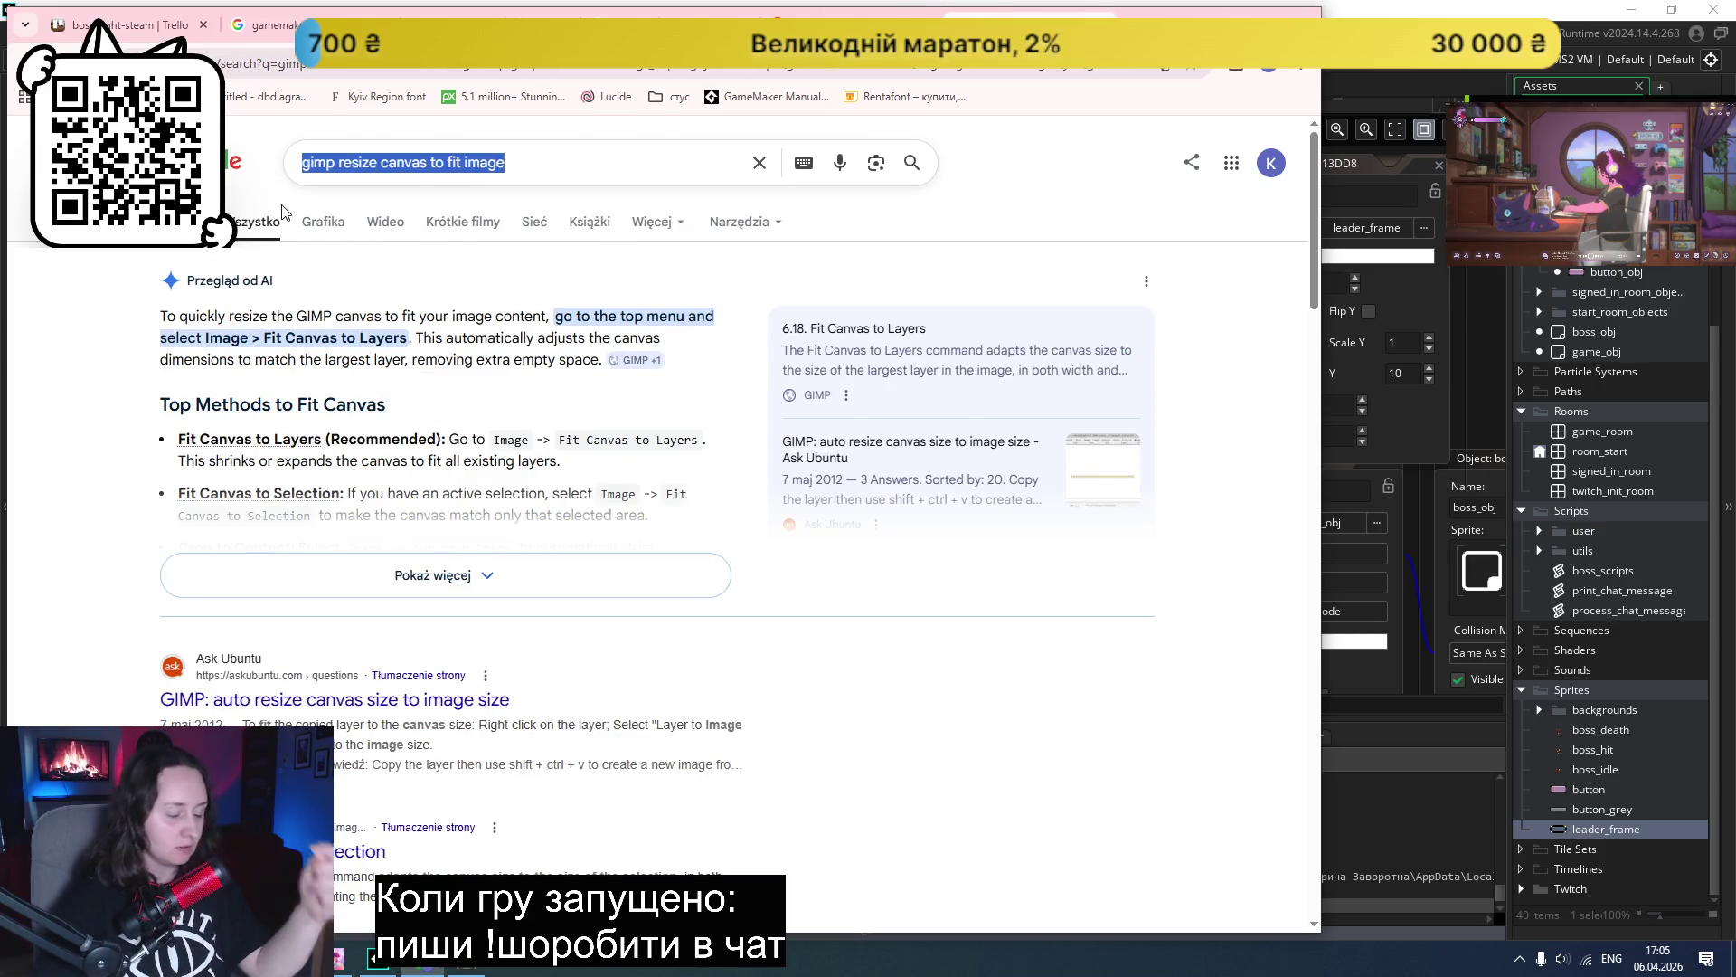
type("gamemaker ")
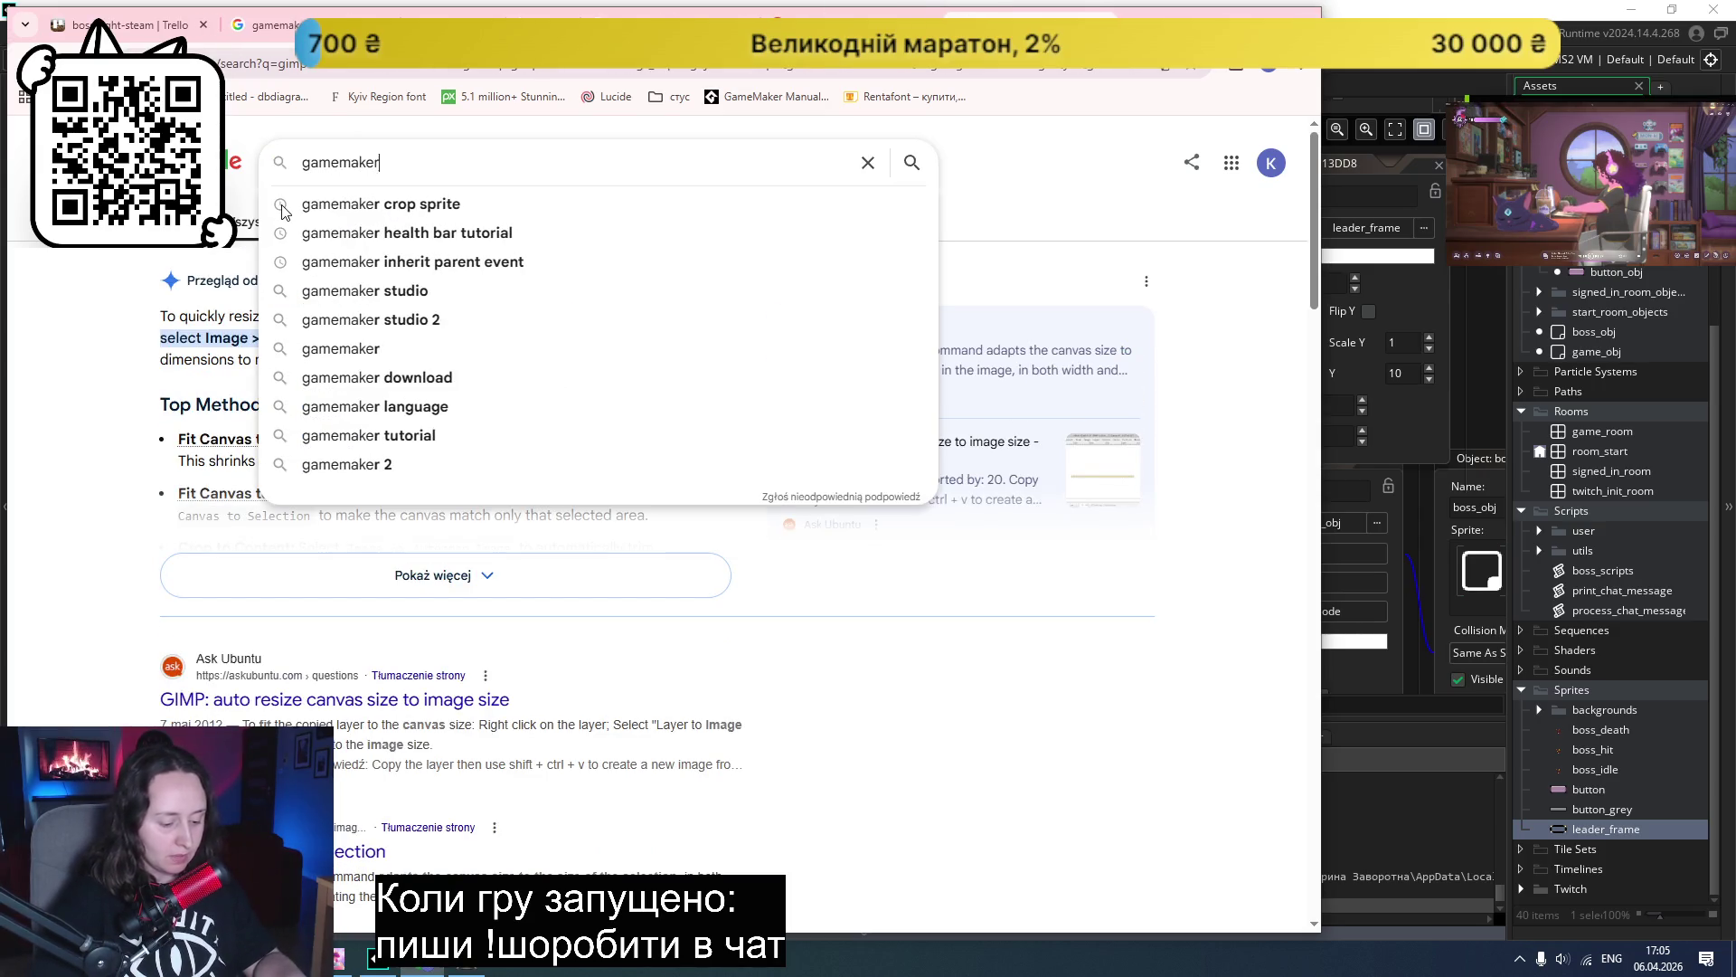
type("asse")
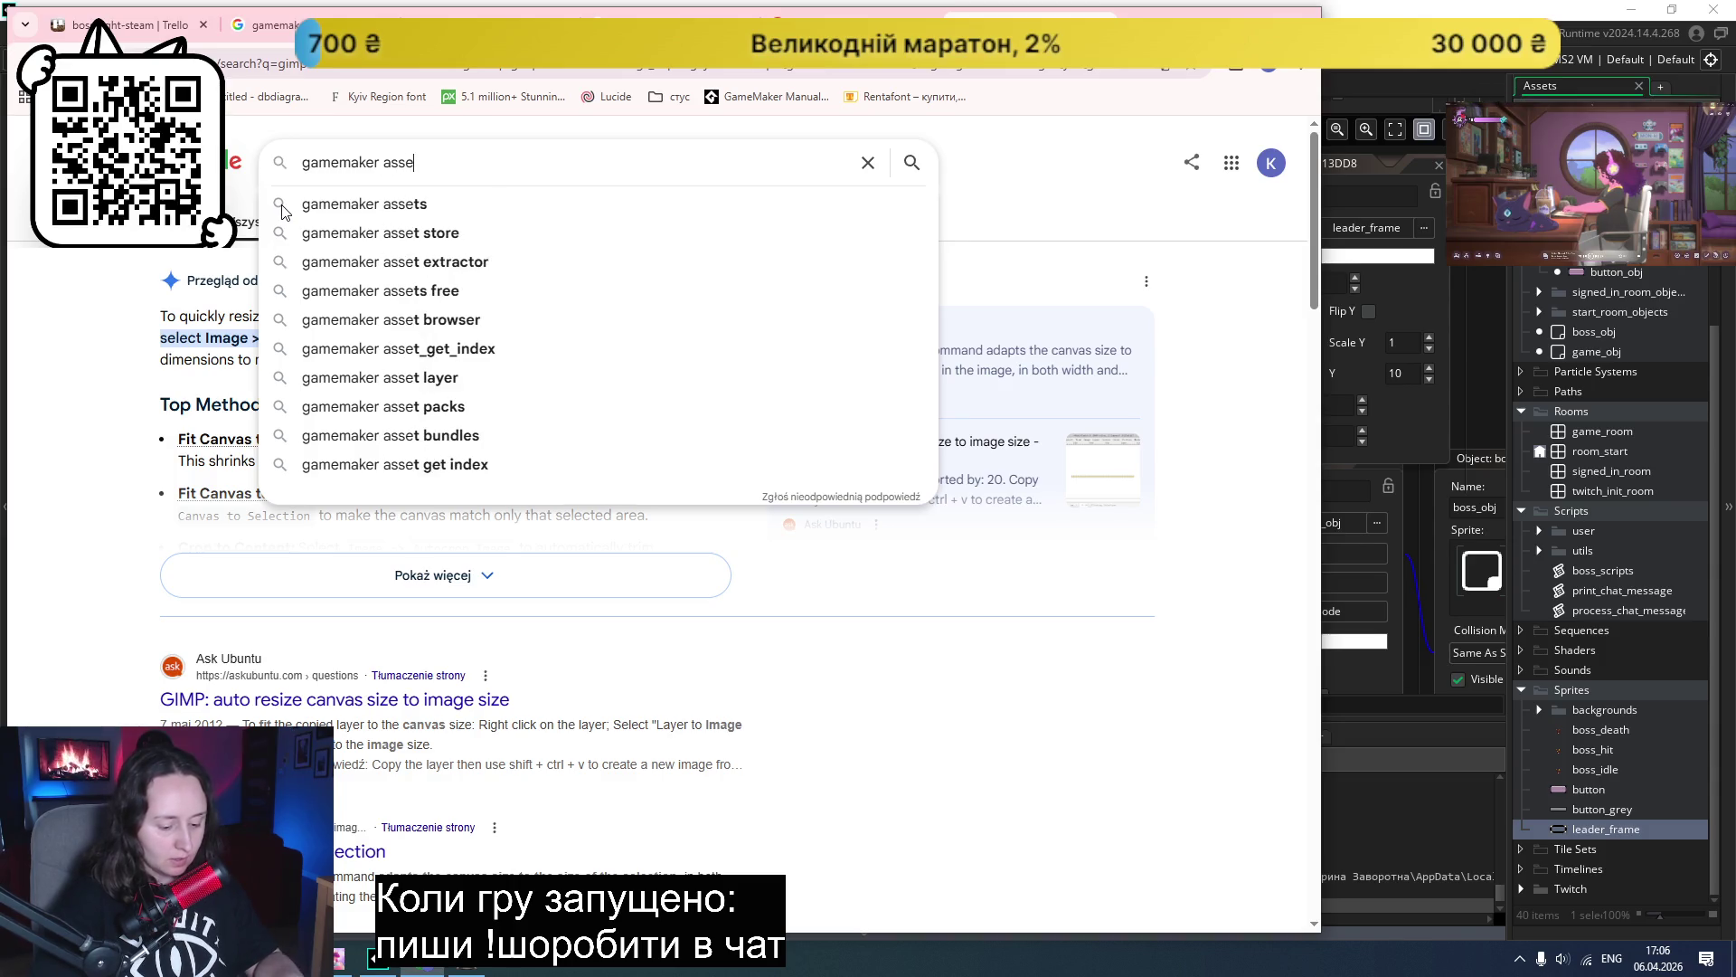
type("t over healthbar")
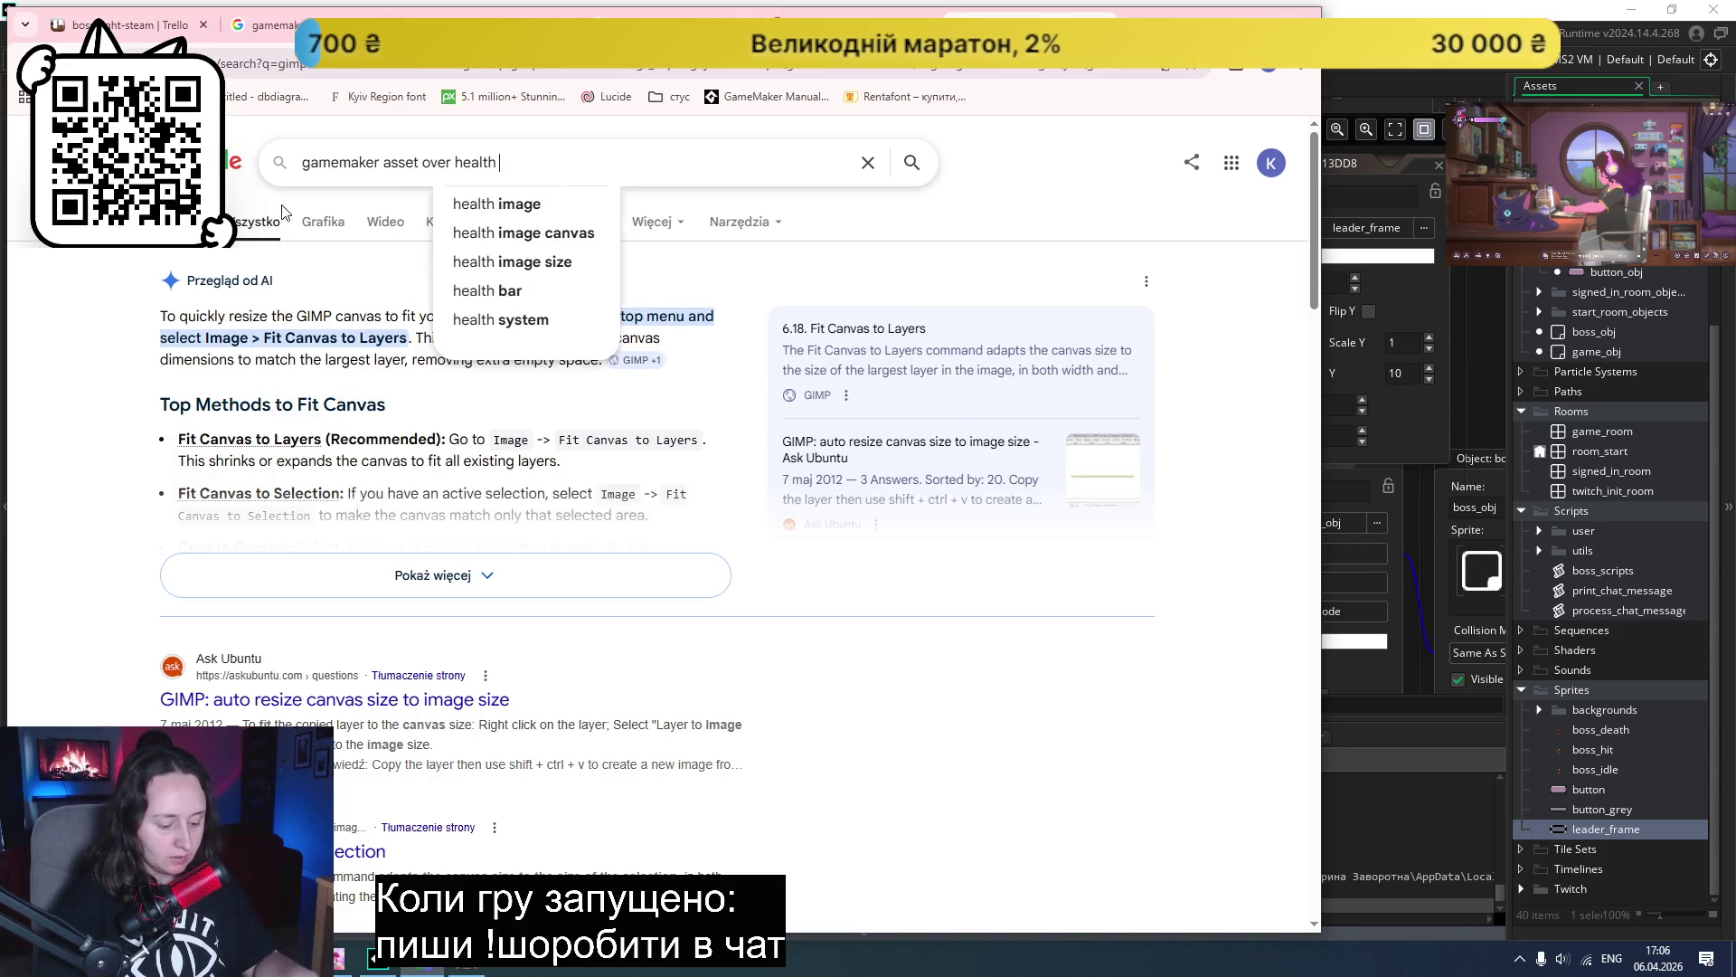
key("Return")
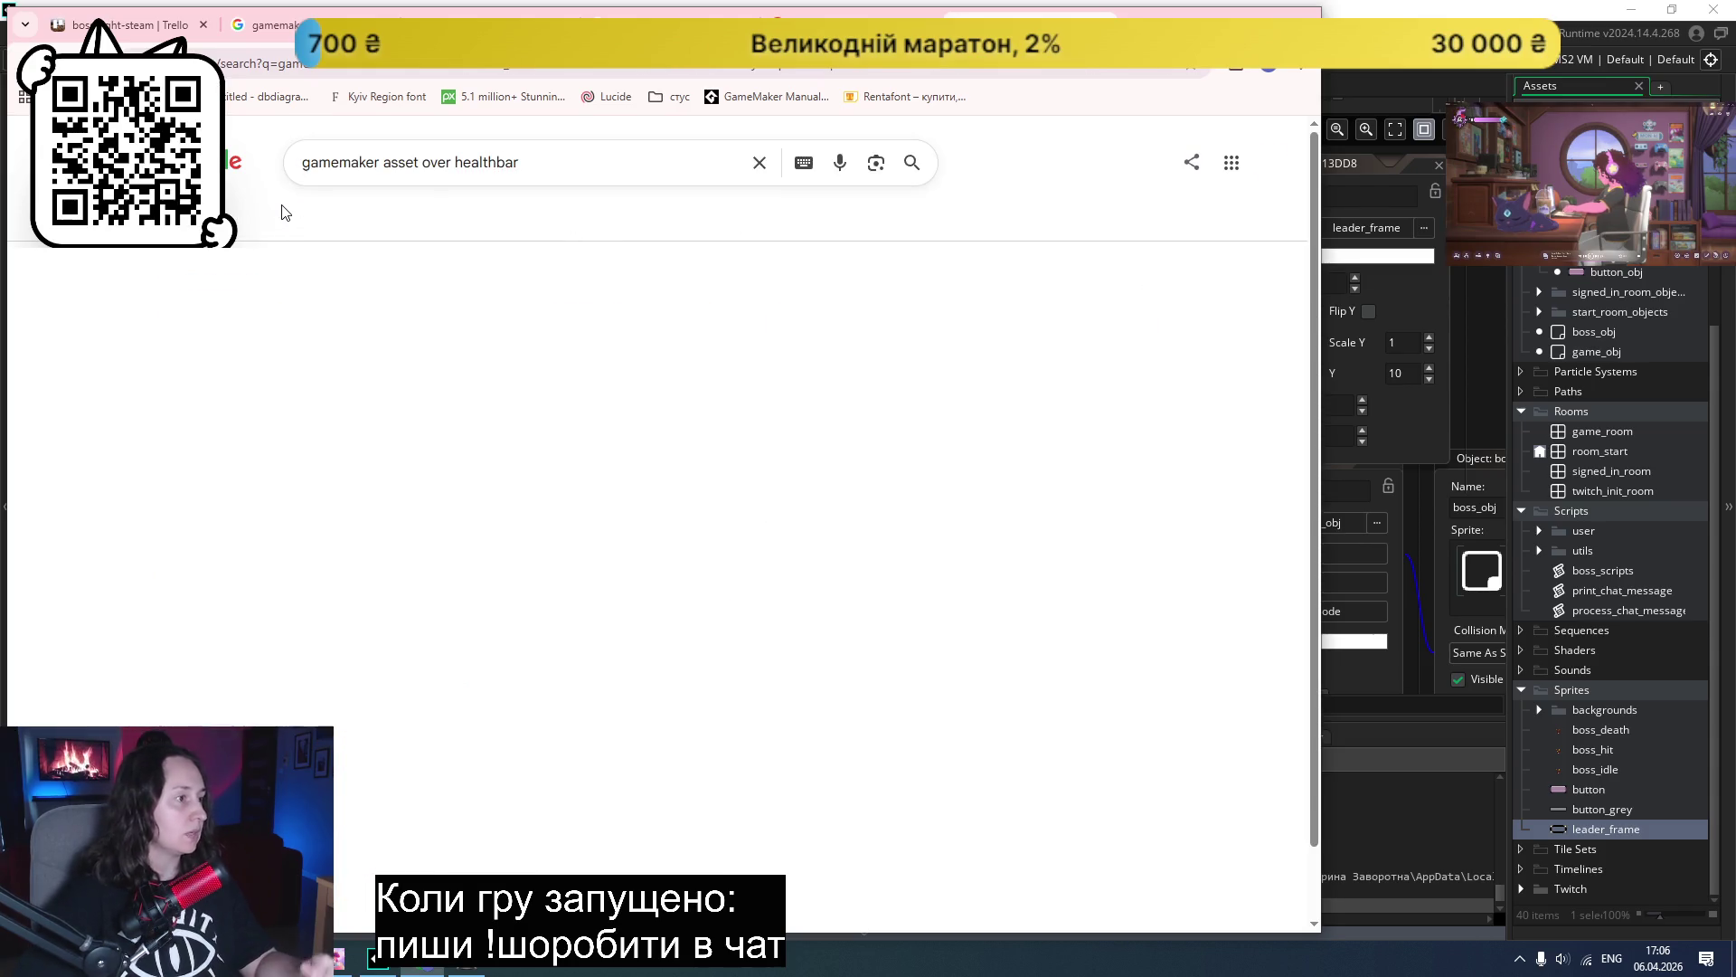
scroll(665, 360, "down", 4)
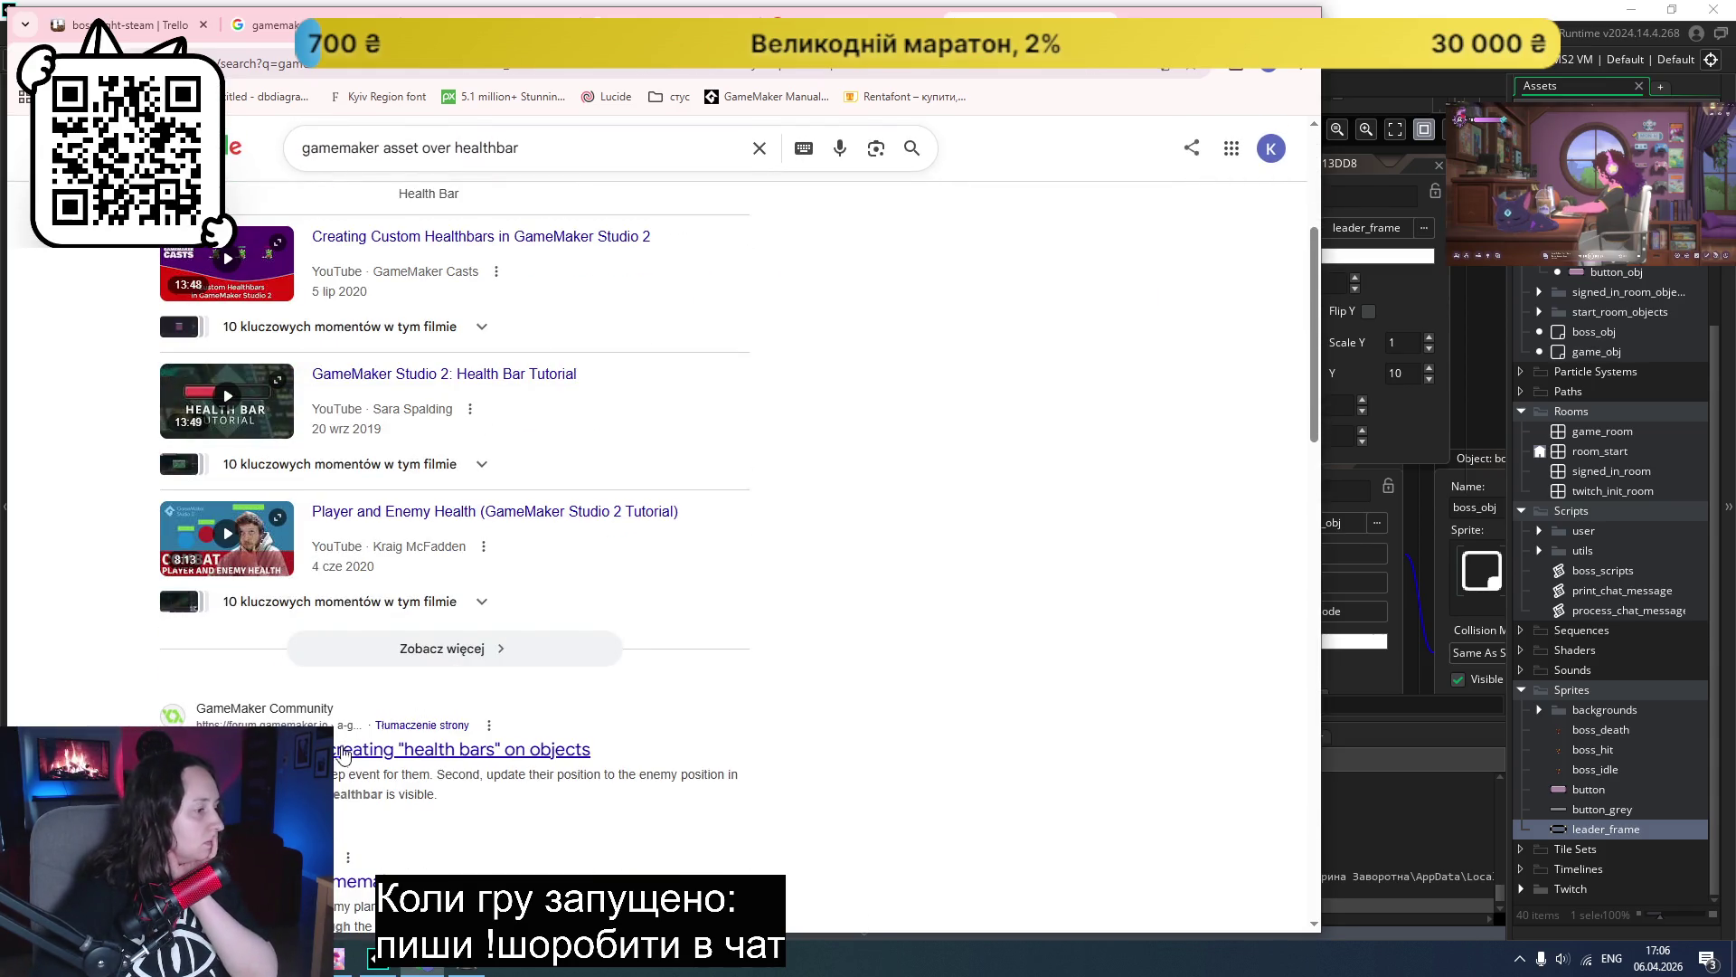
scroll(615, 660, "down", 2)
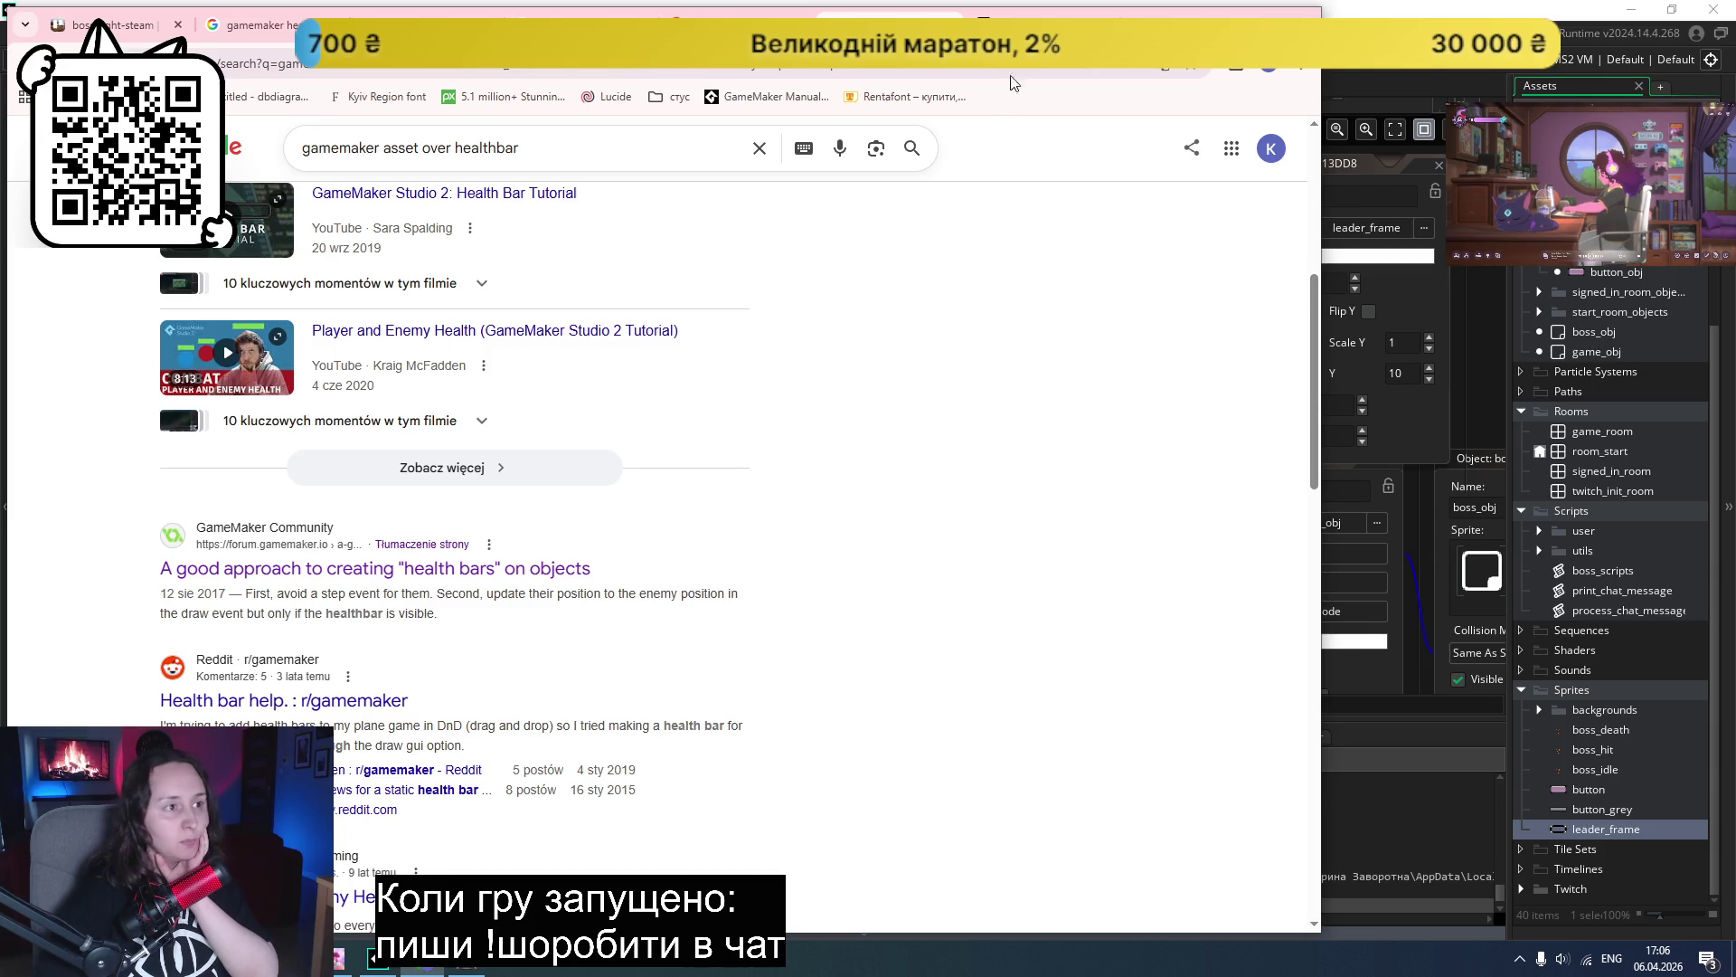
- Read the GameMaker Community health bars thread, then return to the results and select part of the query
left_click(1044, 20)
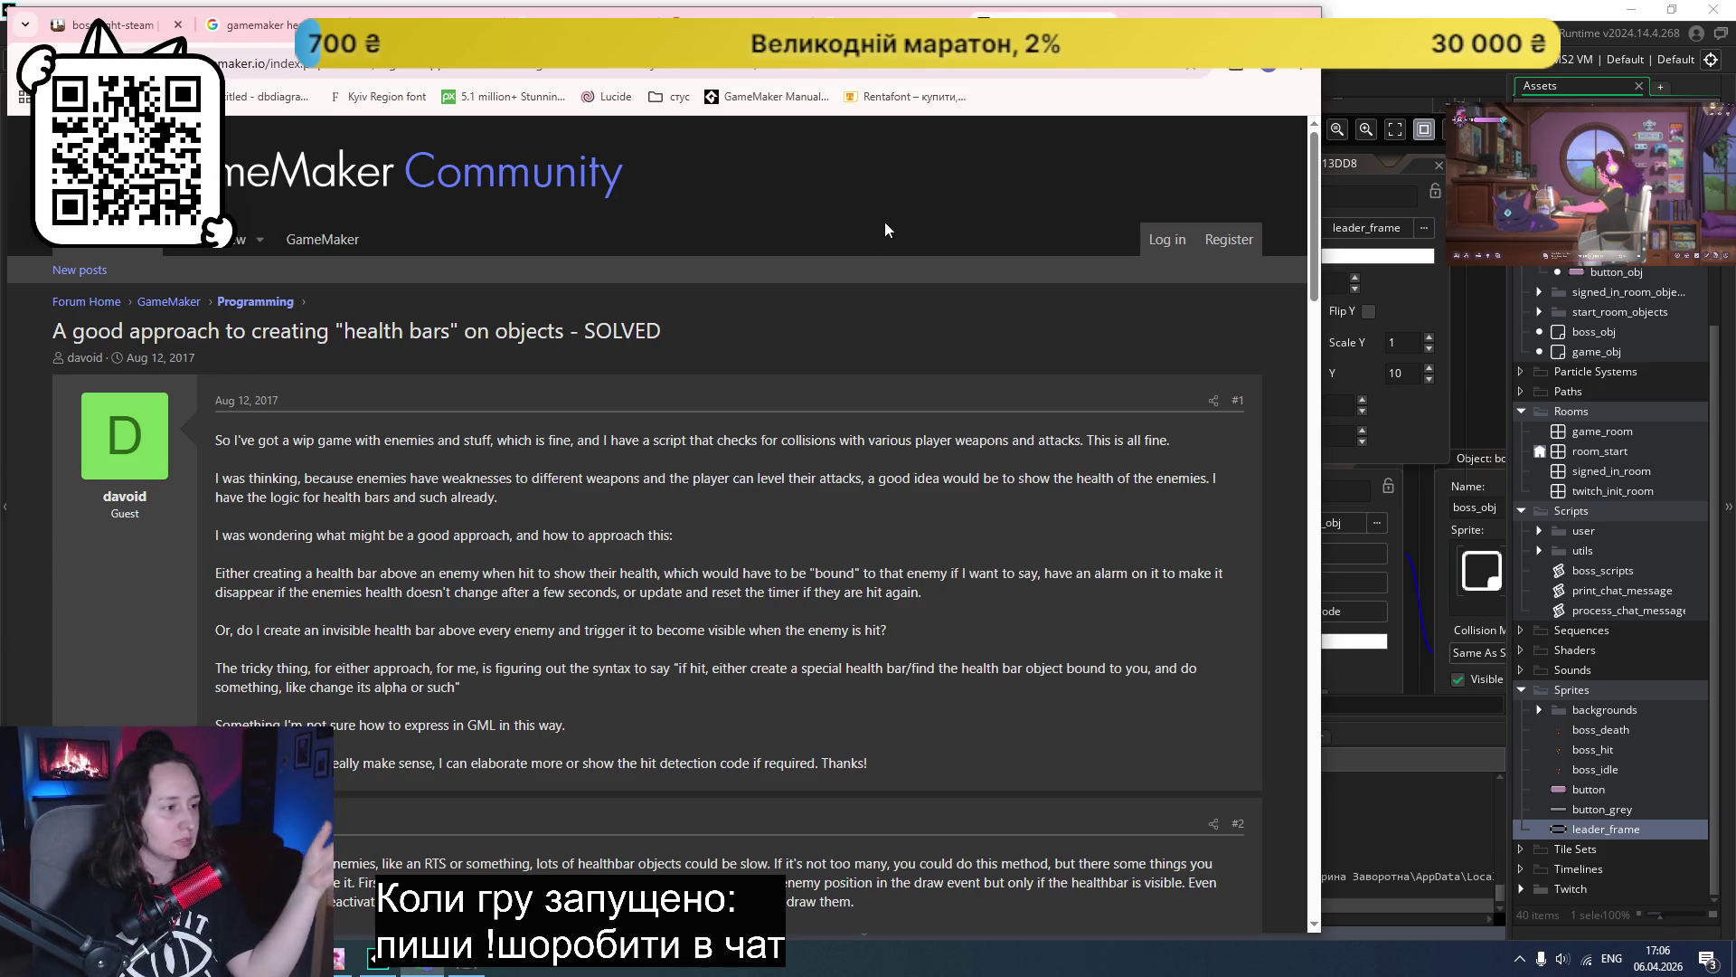
scroll(758, 483, "down", 4)
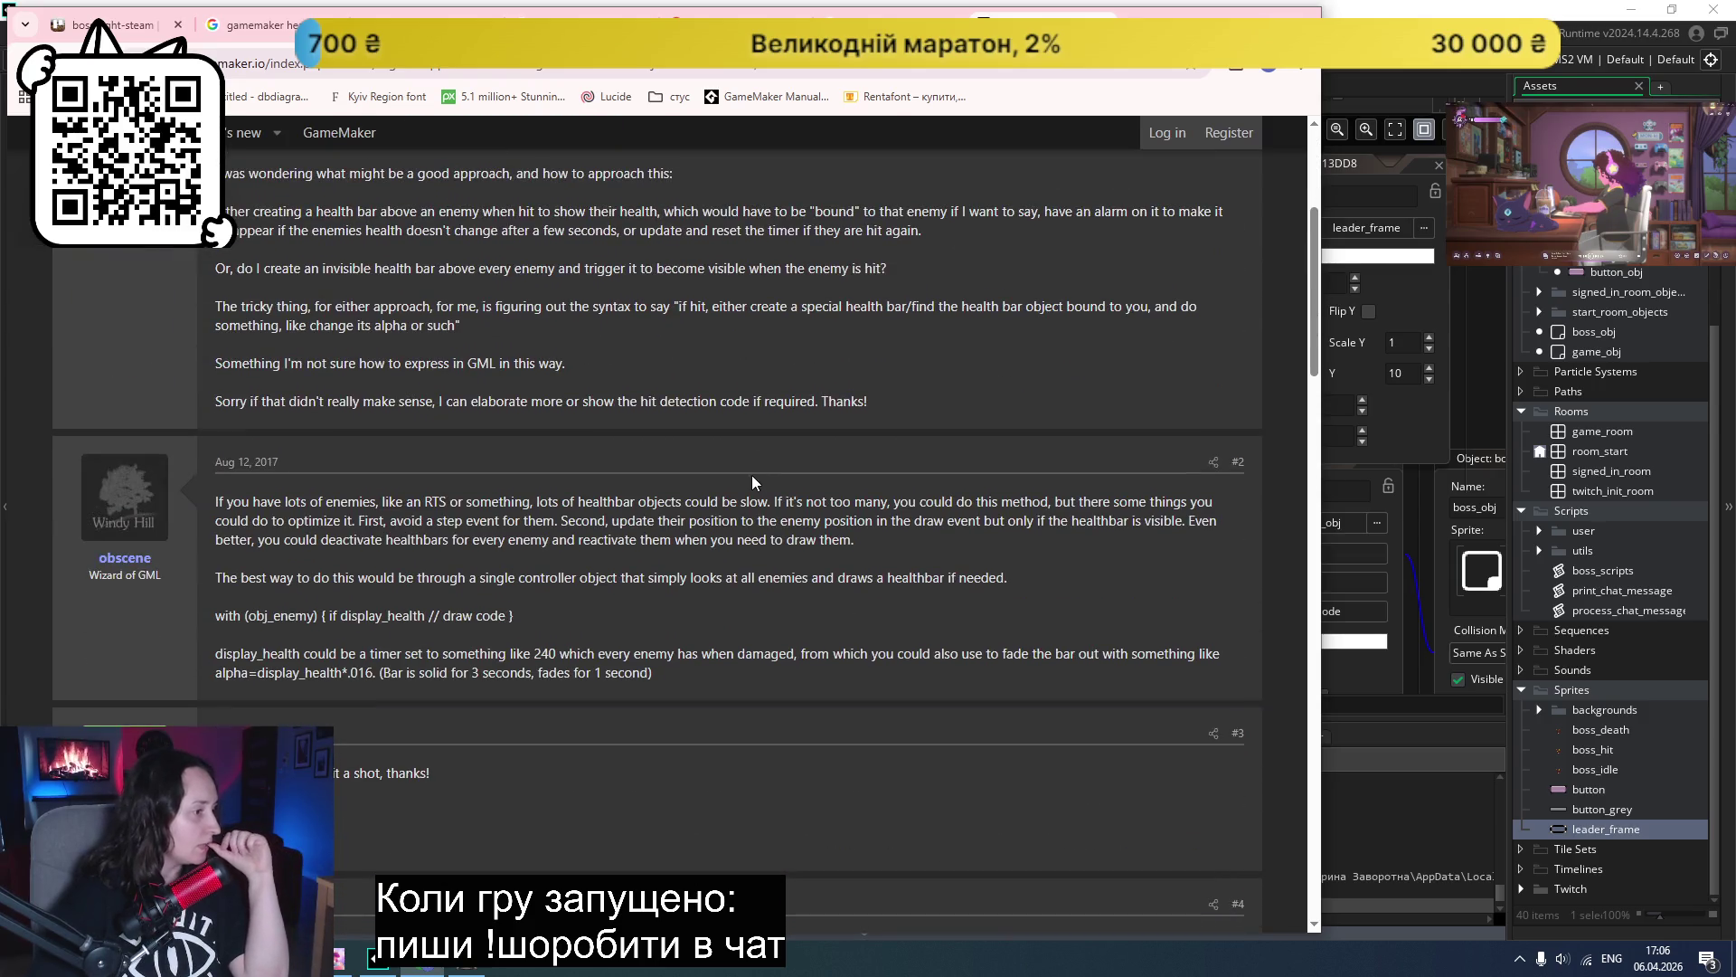
scroll(751, 472, "down", 2)
scroll(751, 472, "down", 3)
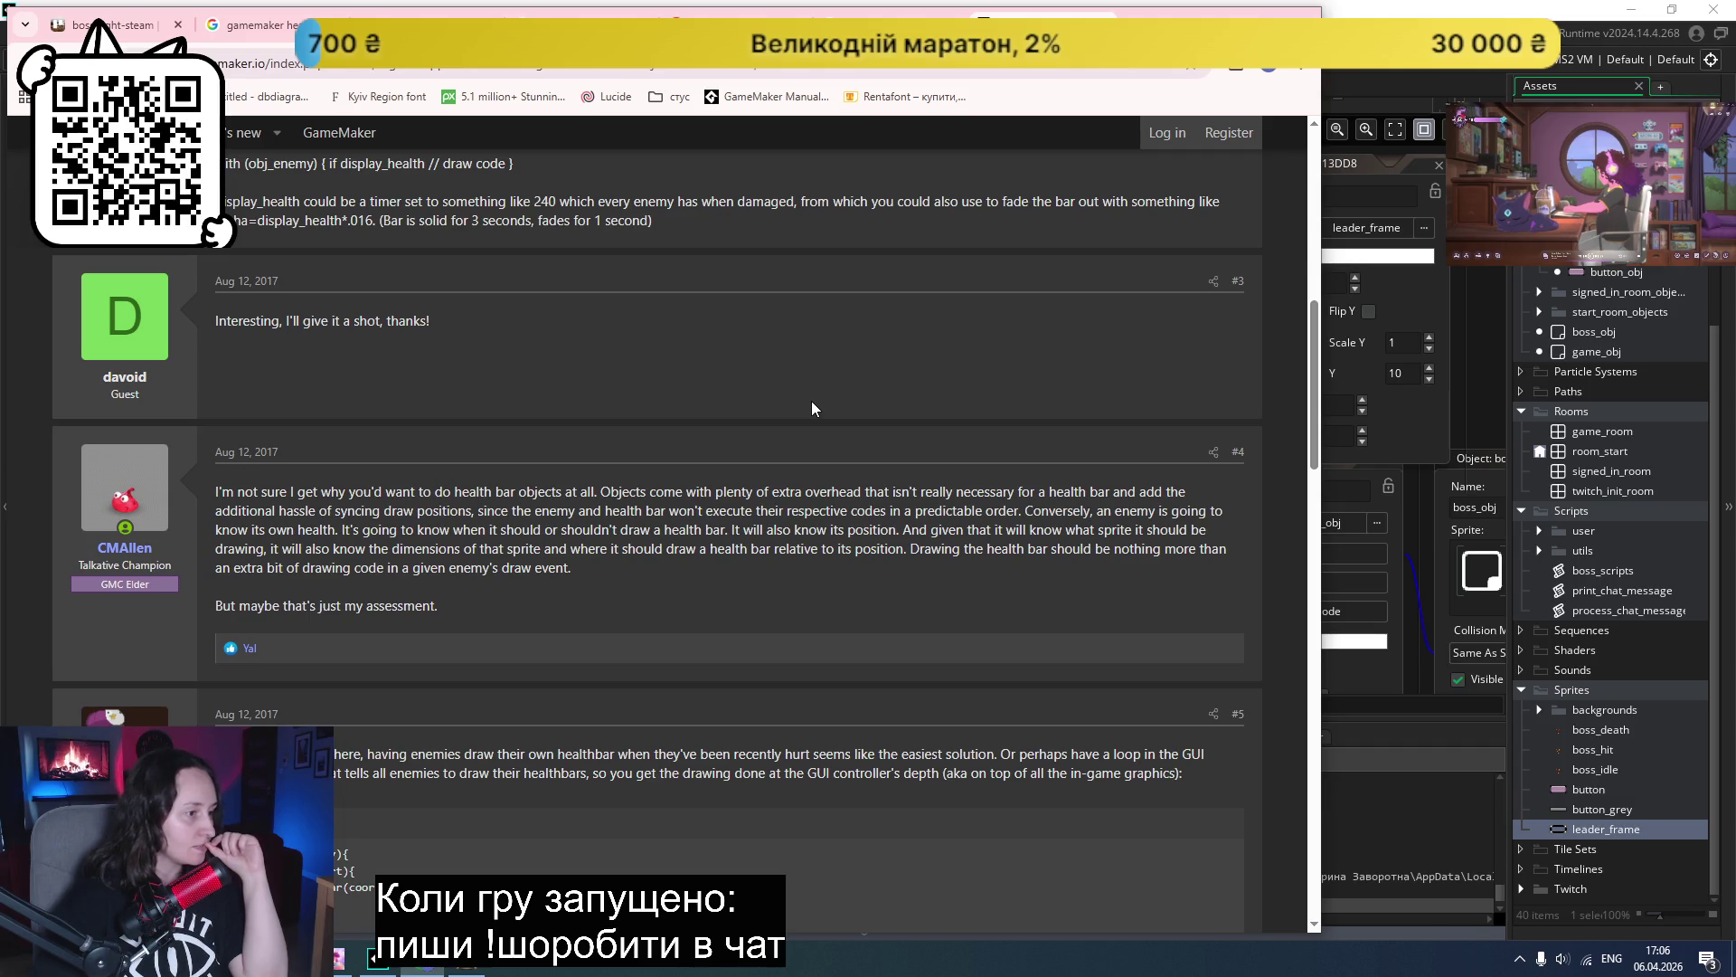
scroll(811, 408, "down", 2)
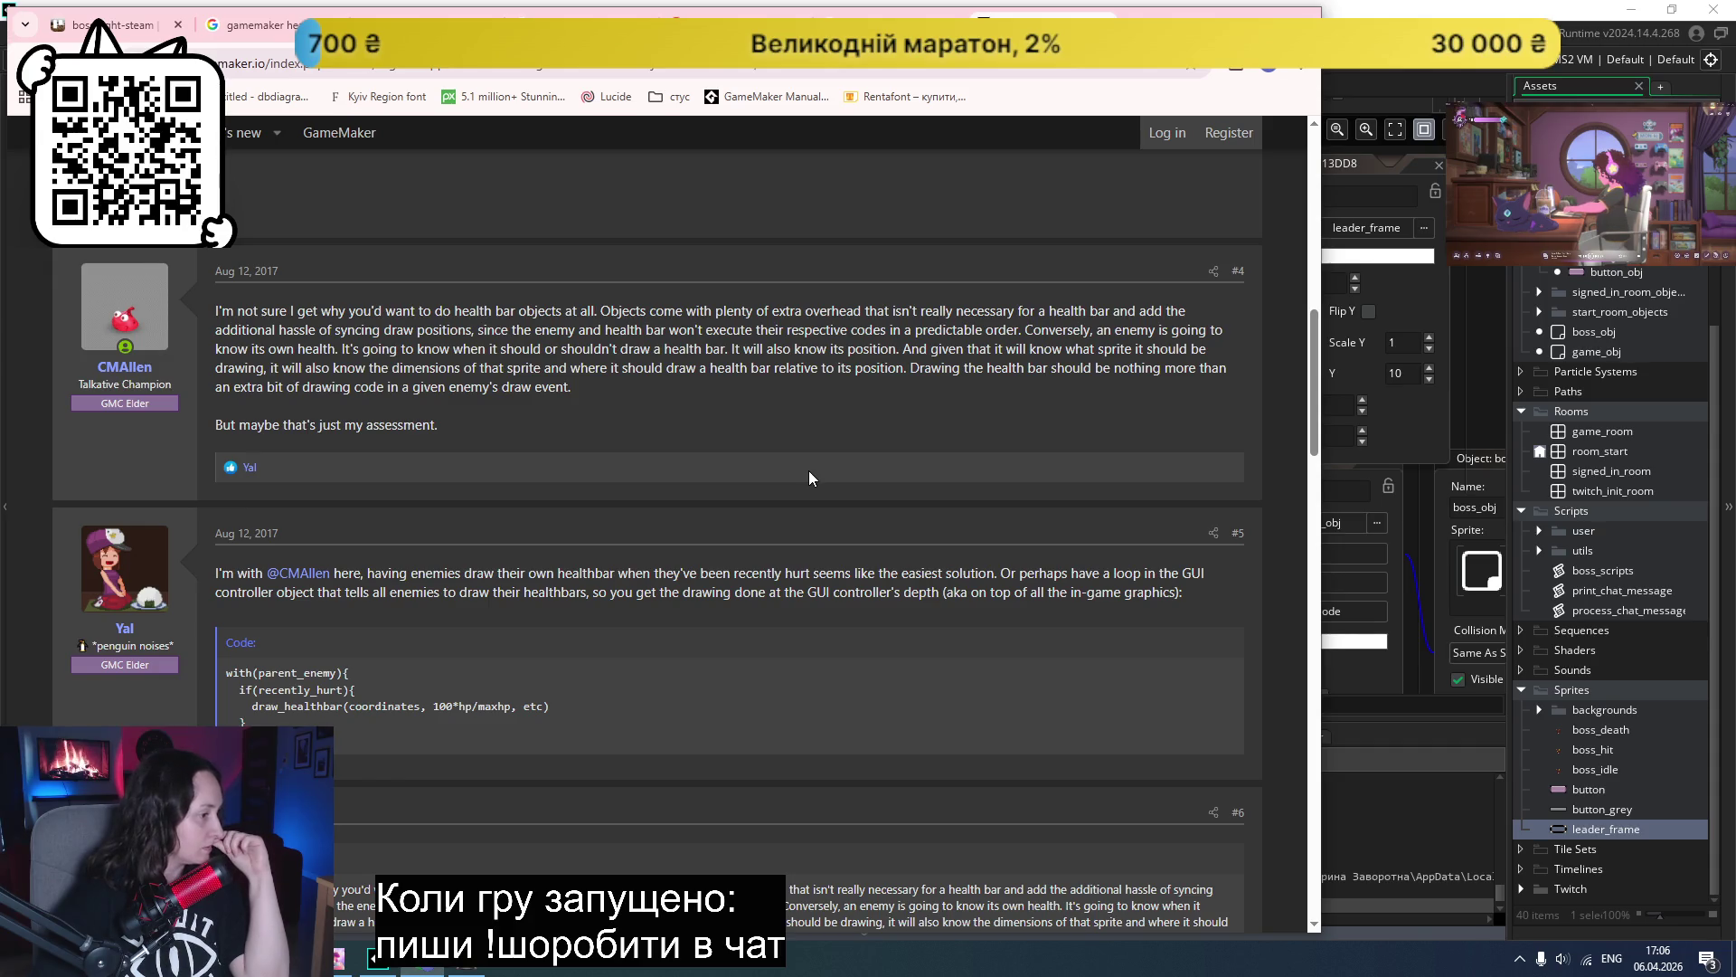
scroll(807, 470, "down", 5)
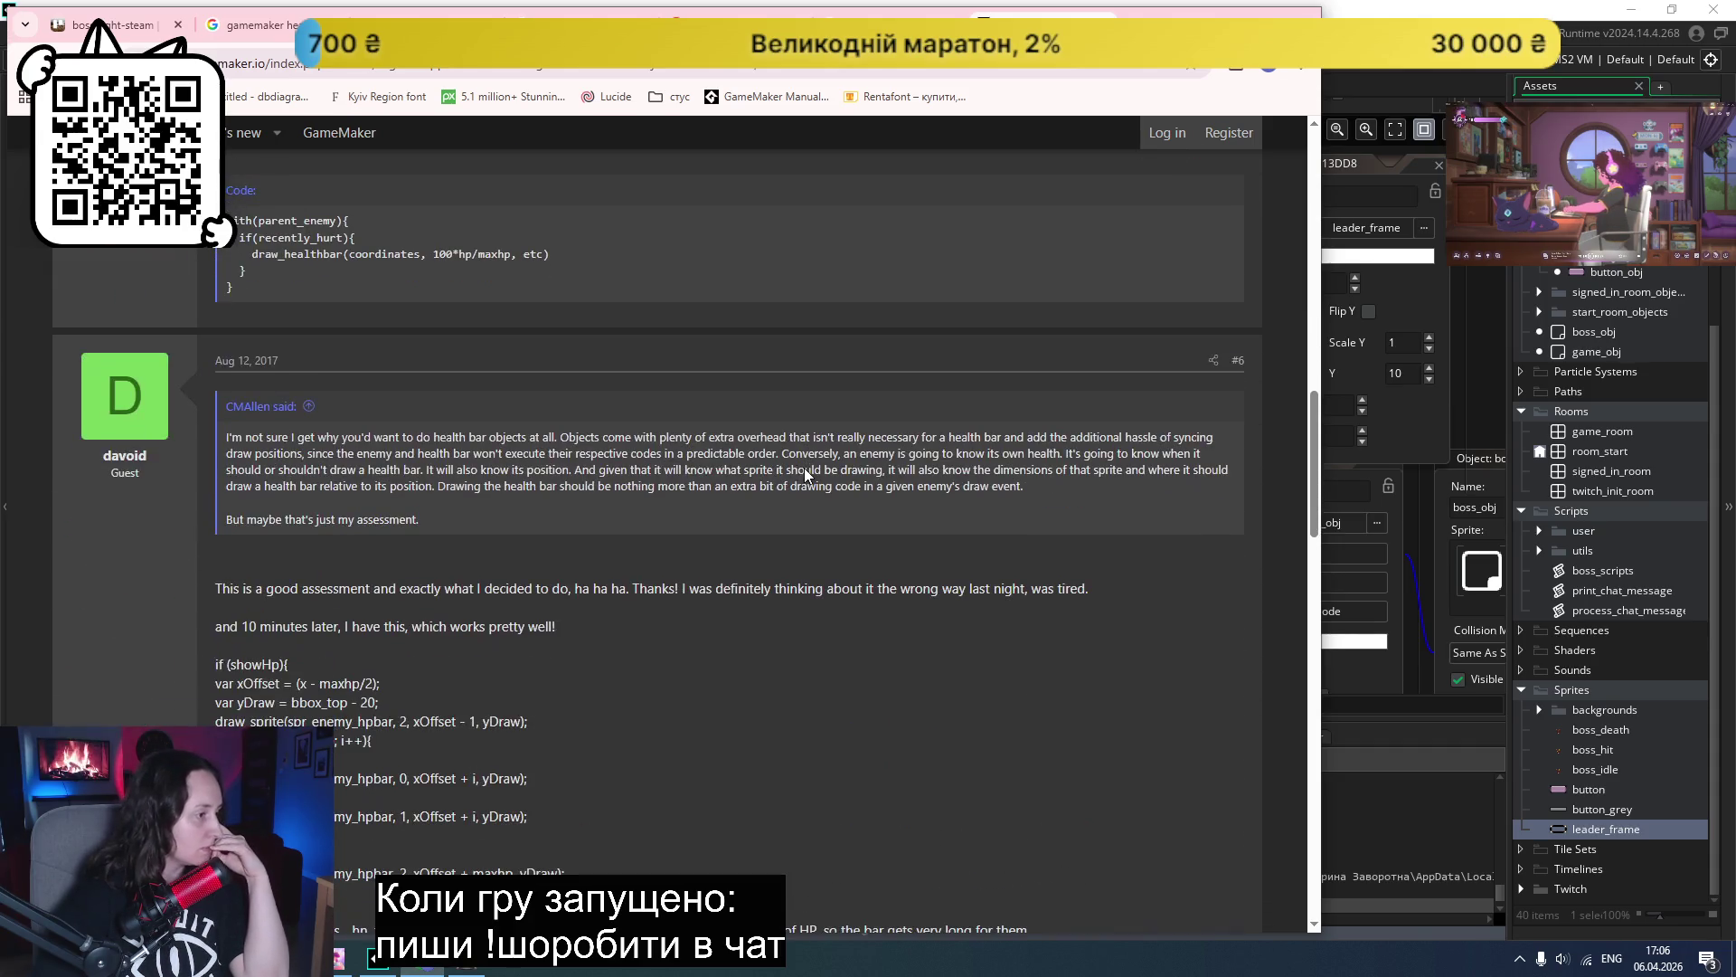
scroll(806, 469, "down", 4)
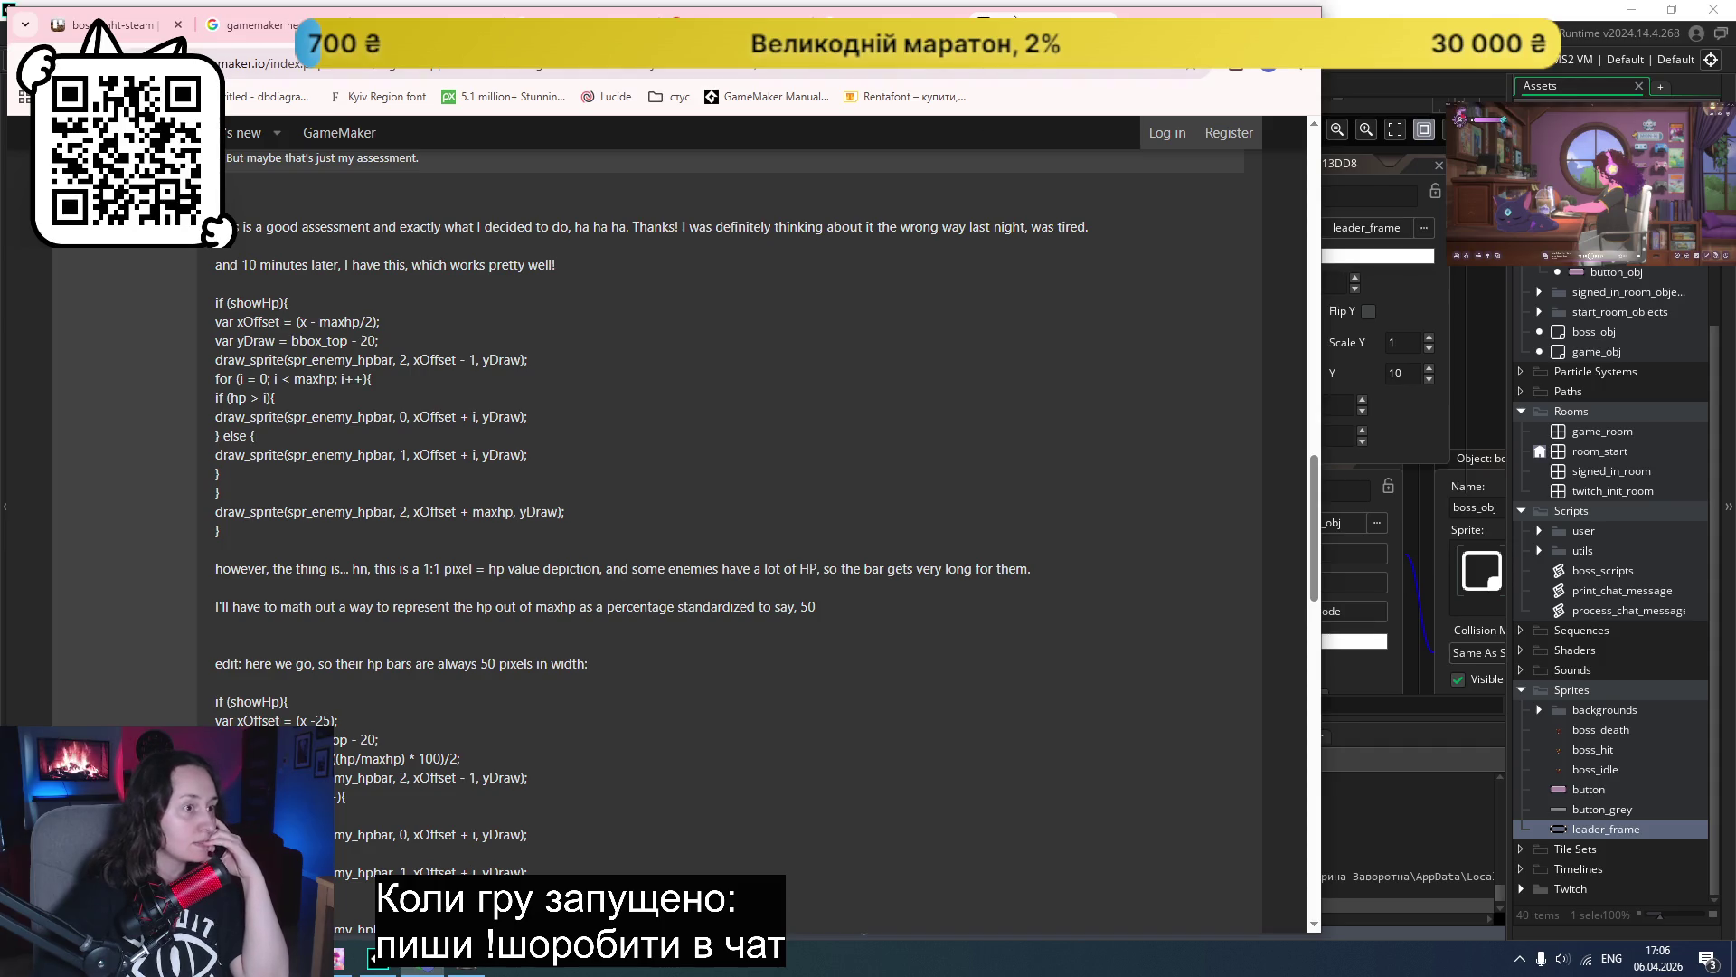
key("alt+Left")
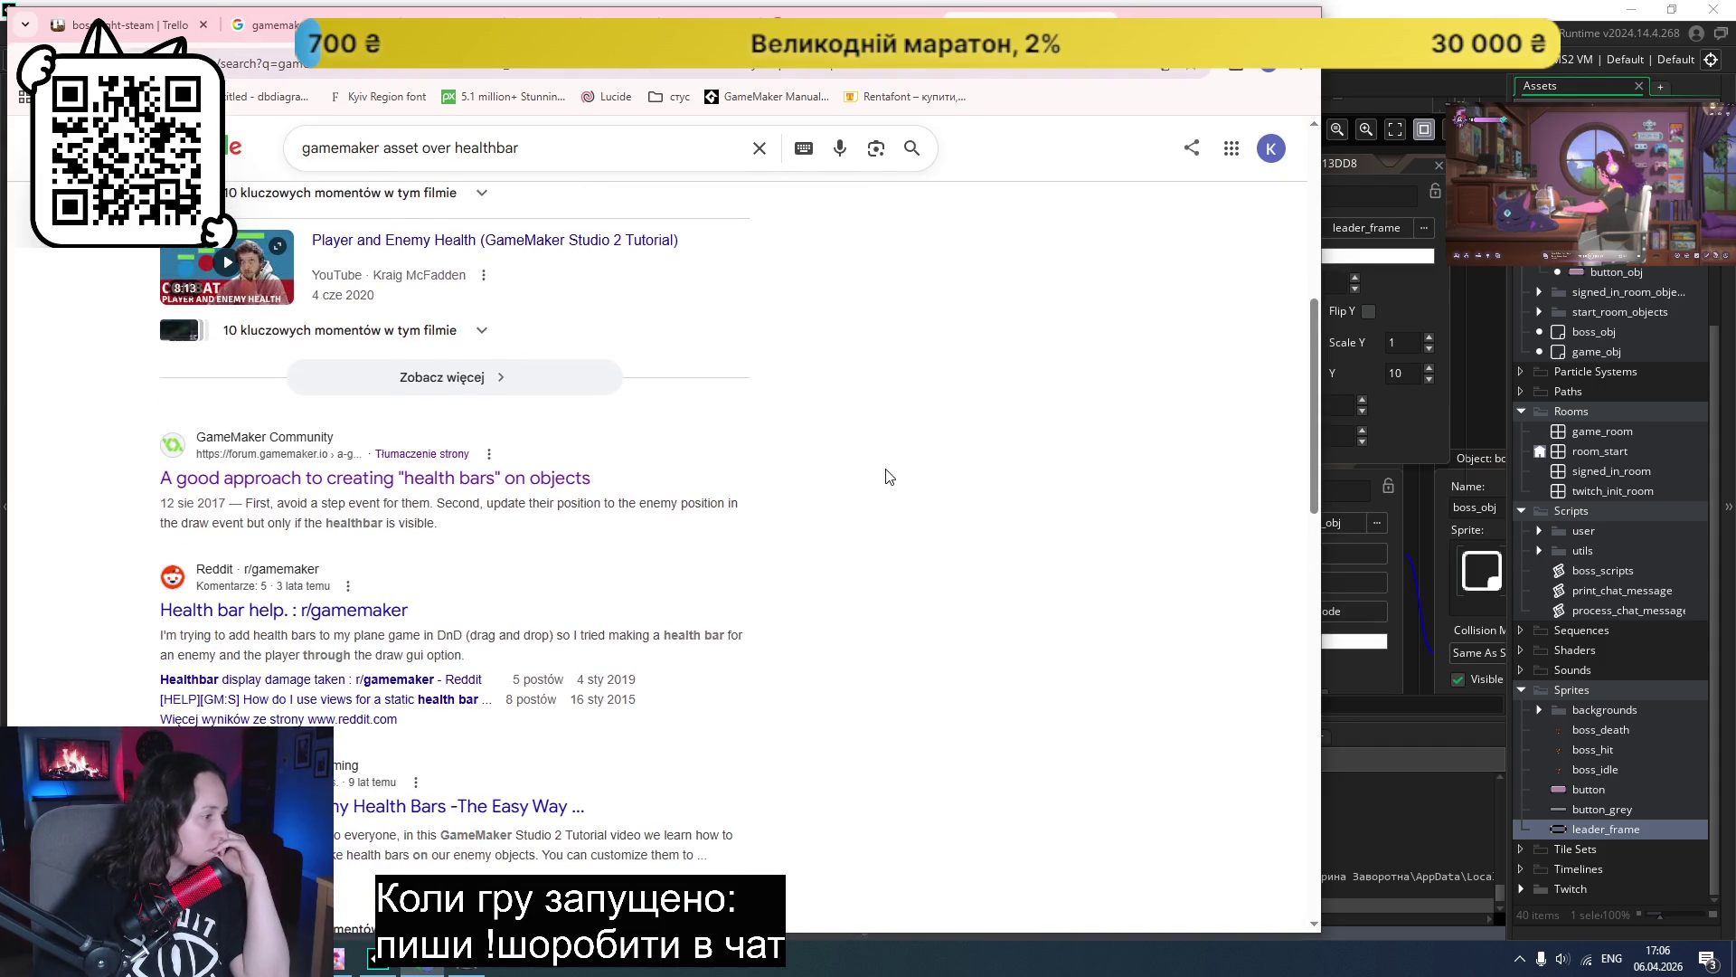
scroll(873, 443, "up", 5)
left_click_drag(510, 168, 384, 165)
- Change the query to 'gamemaker room layers' and run the search
type("layers")
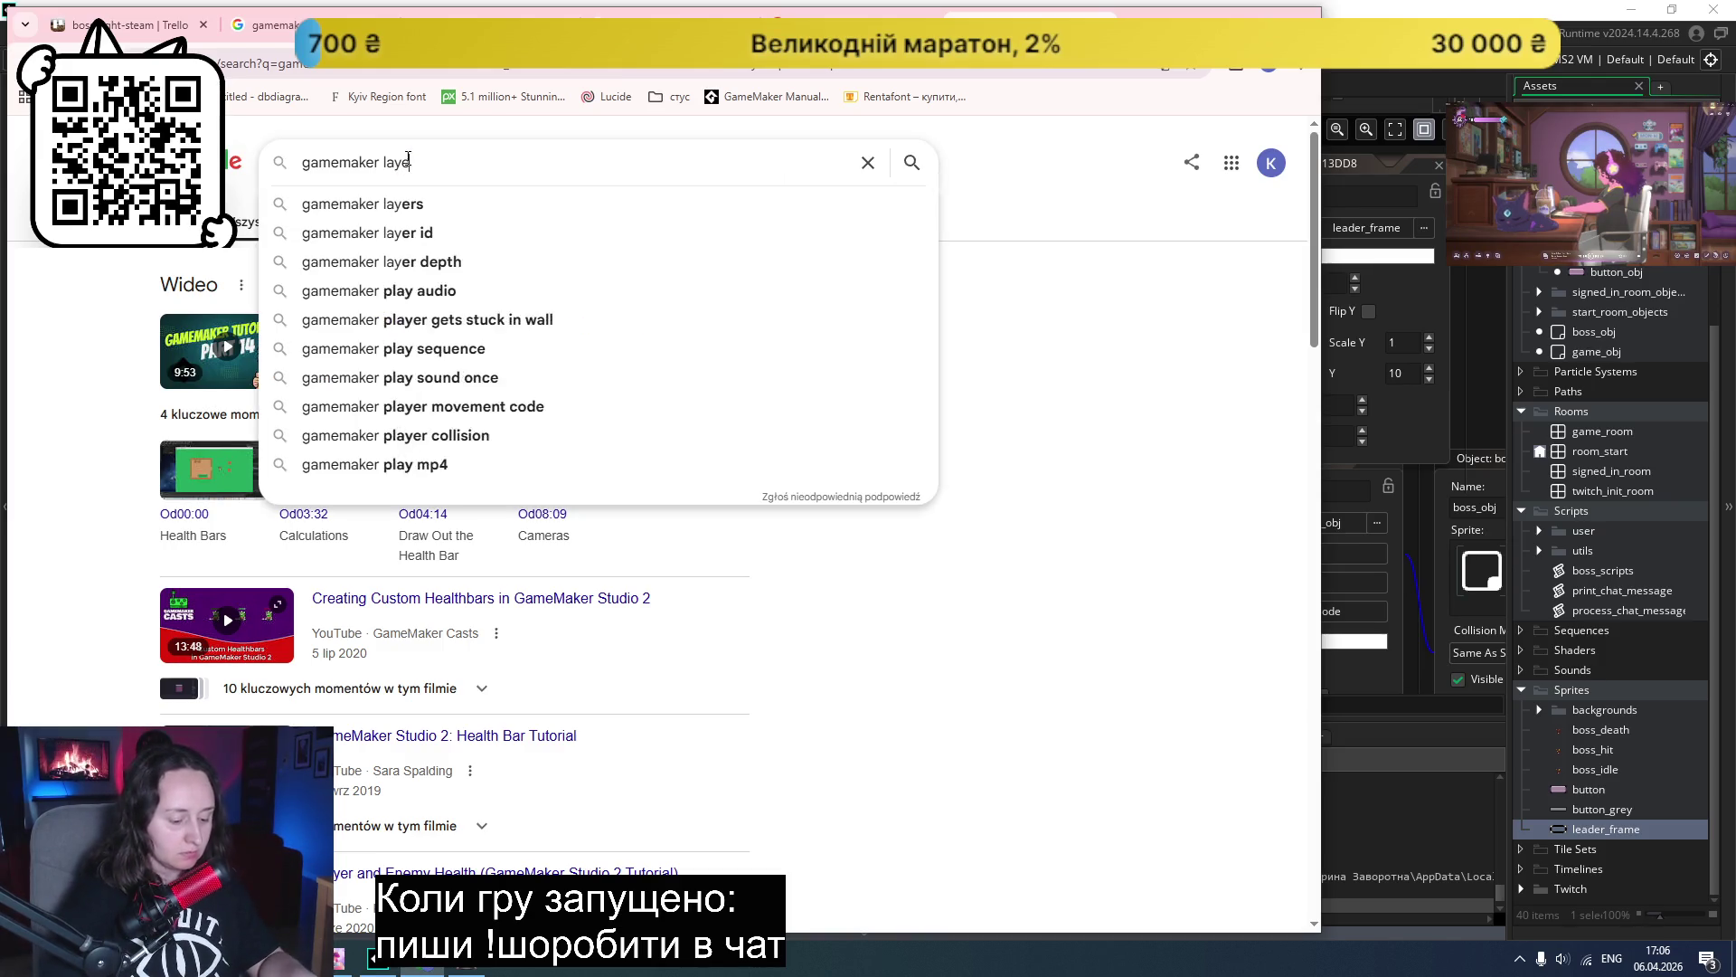
key("Down")
key("Down")
key("Down")
key("Return")
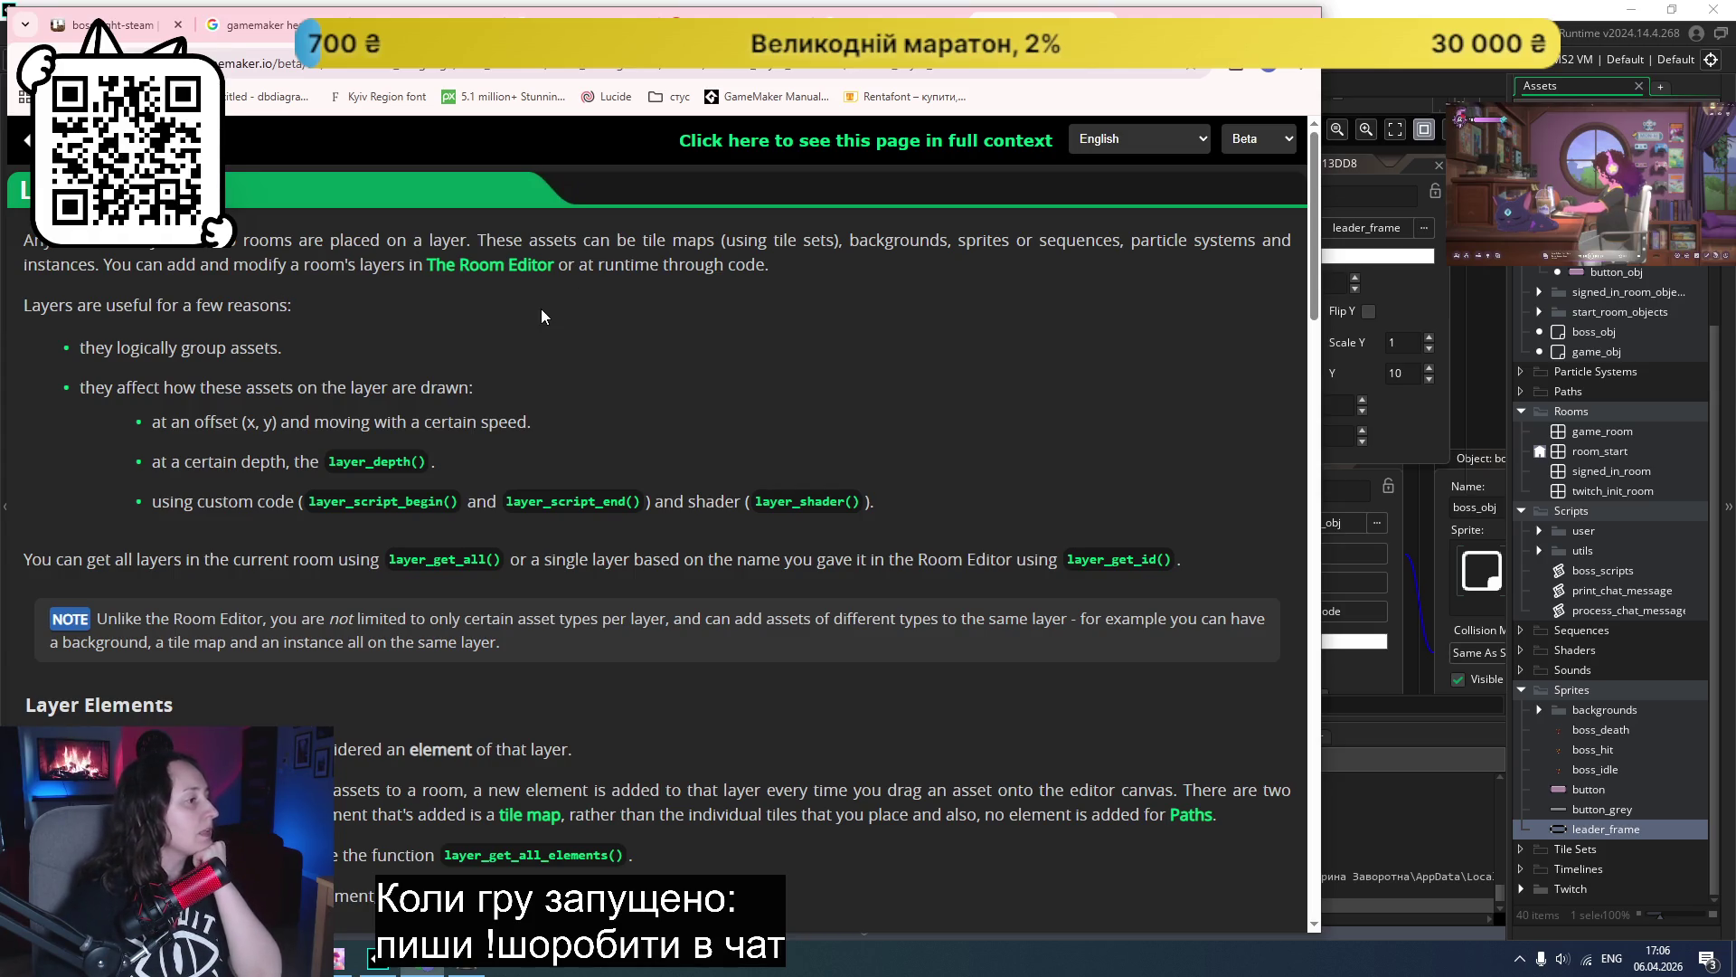
- Scroll the Room Layers manual page down to the Activate/Deactivate Instances on Layers section
scroll(541, 313, "down", 1)
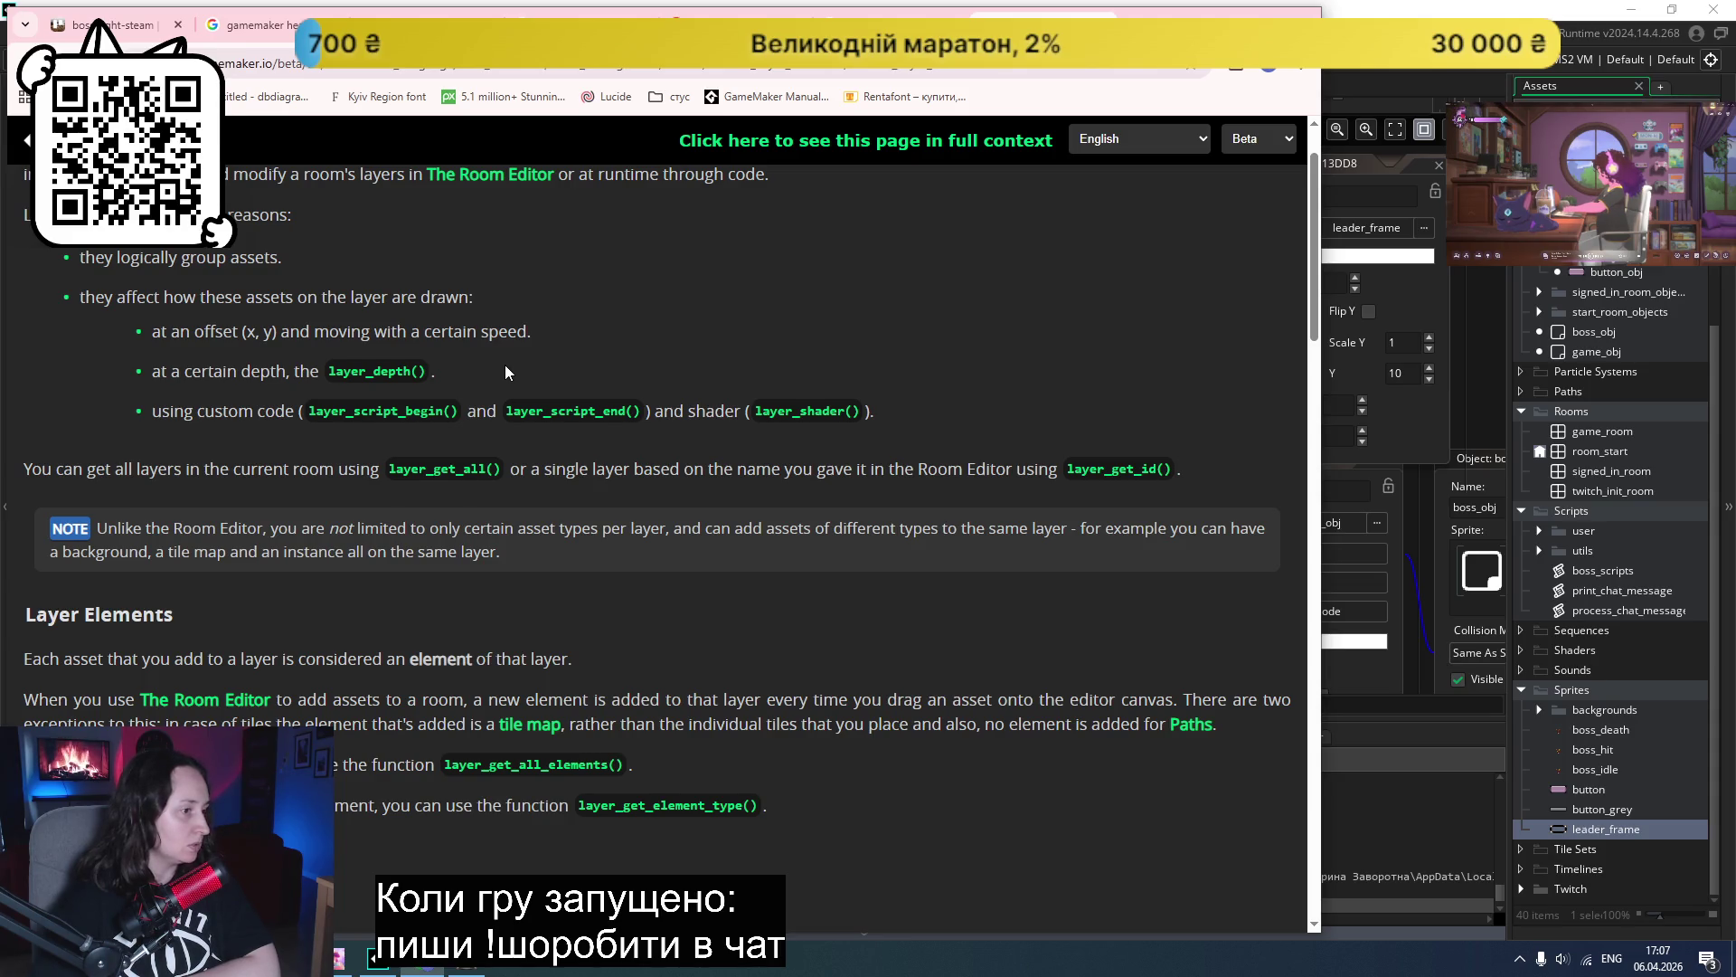
scroll(505, 366, "down", 2)
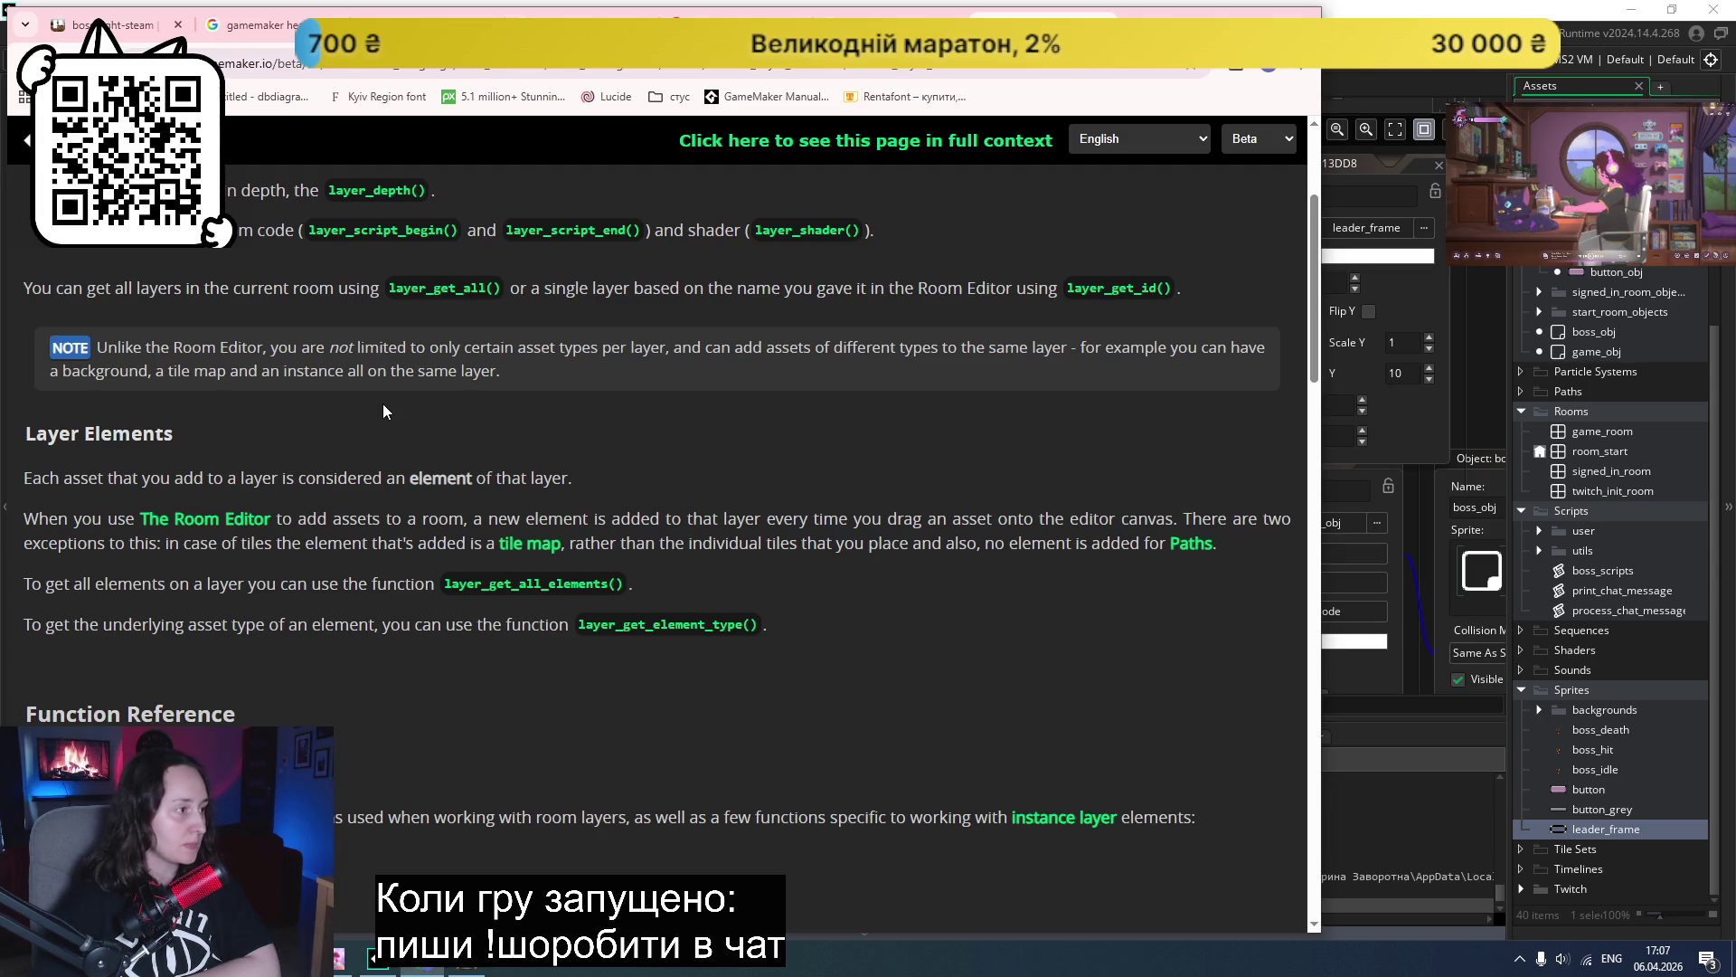
scroll(384, 404, "down", 1)
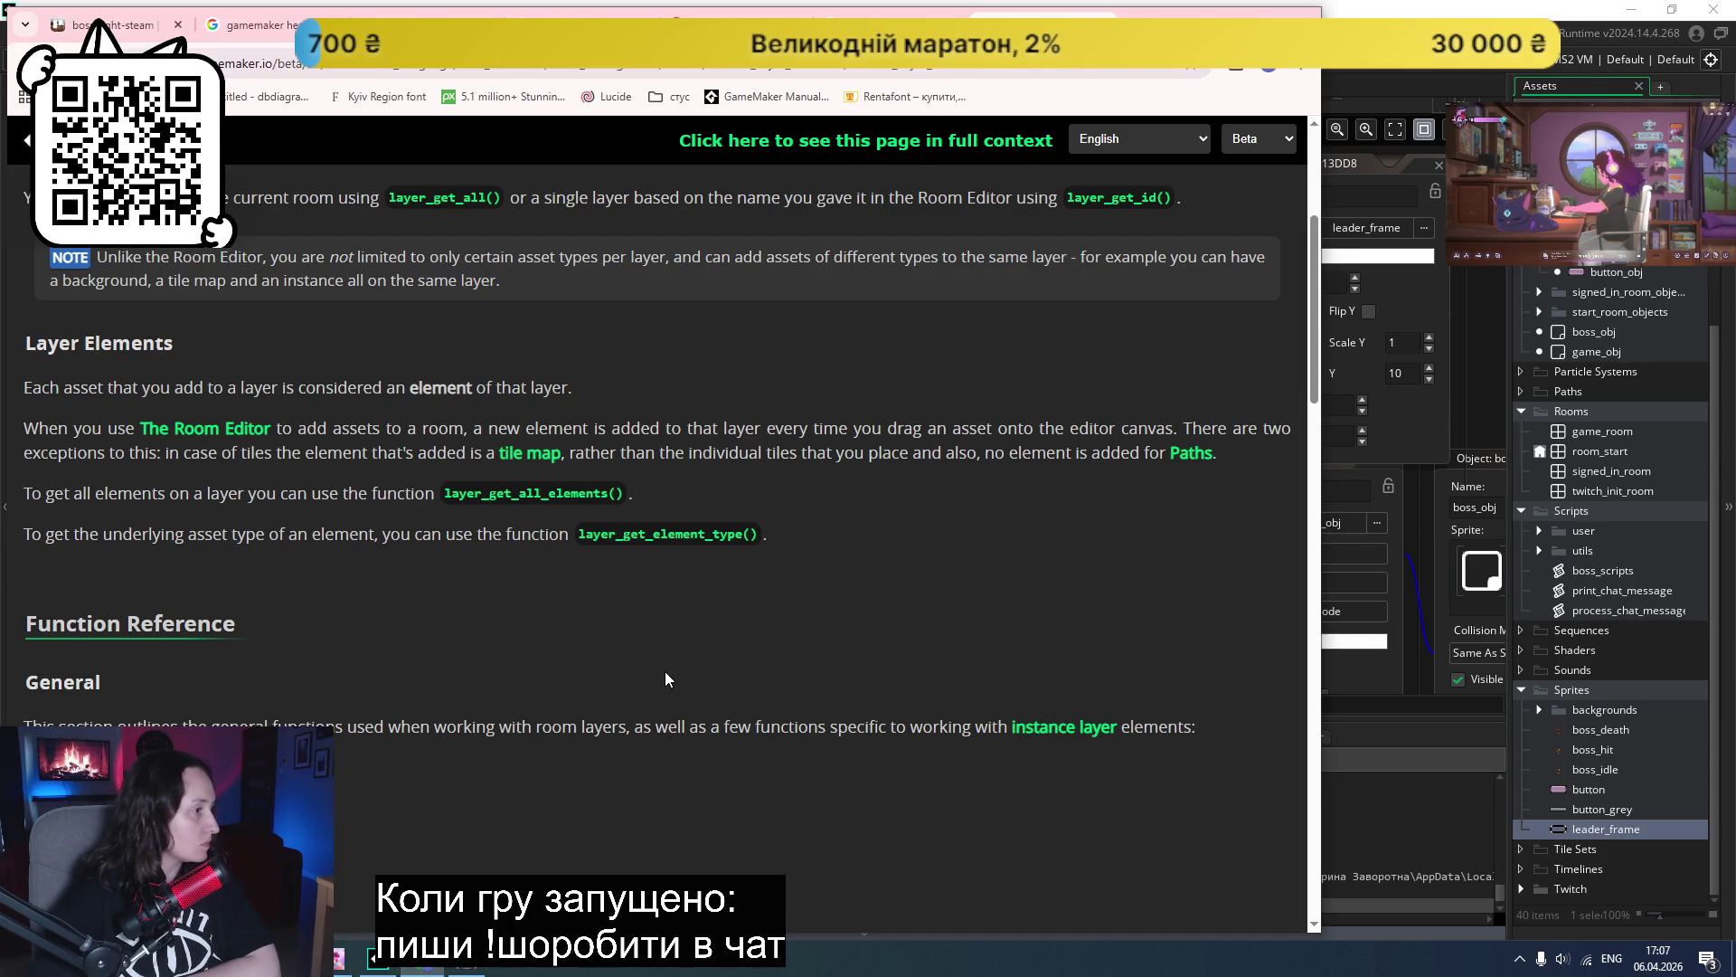
scroll(665, 673, "down", 3)
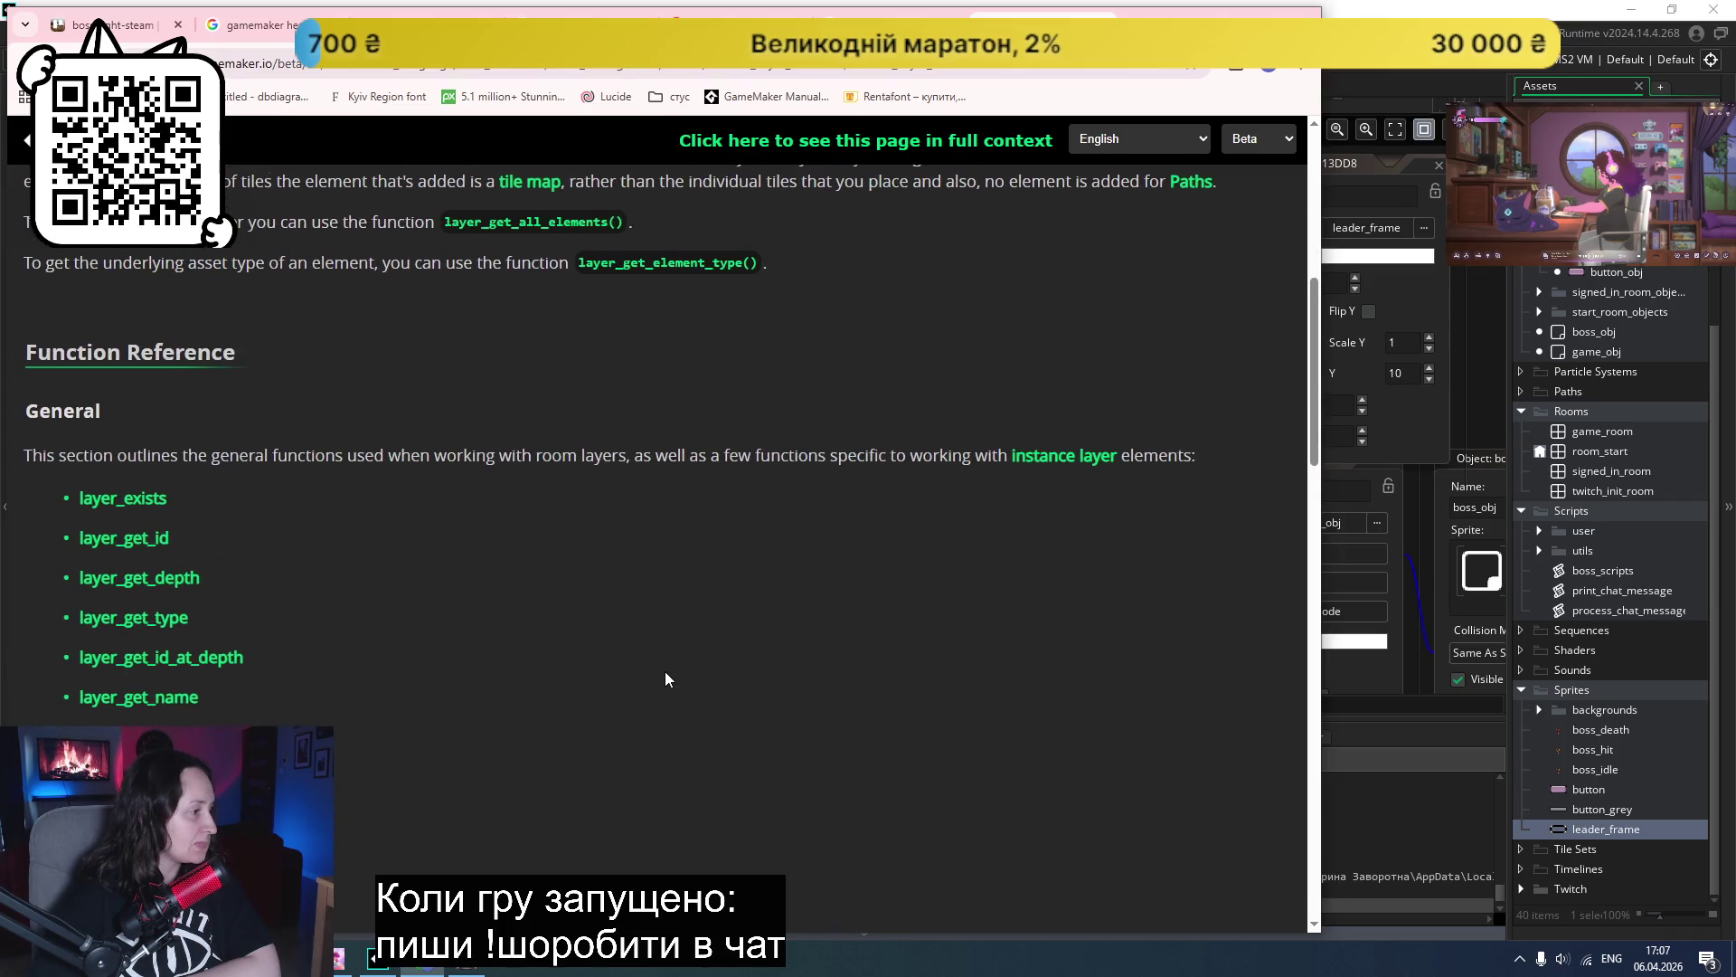
scroll(666, 673, "down", 13)
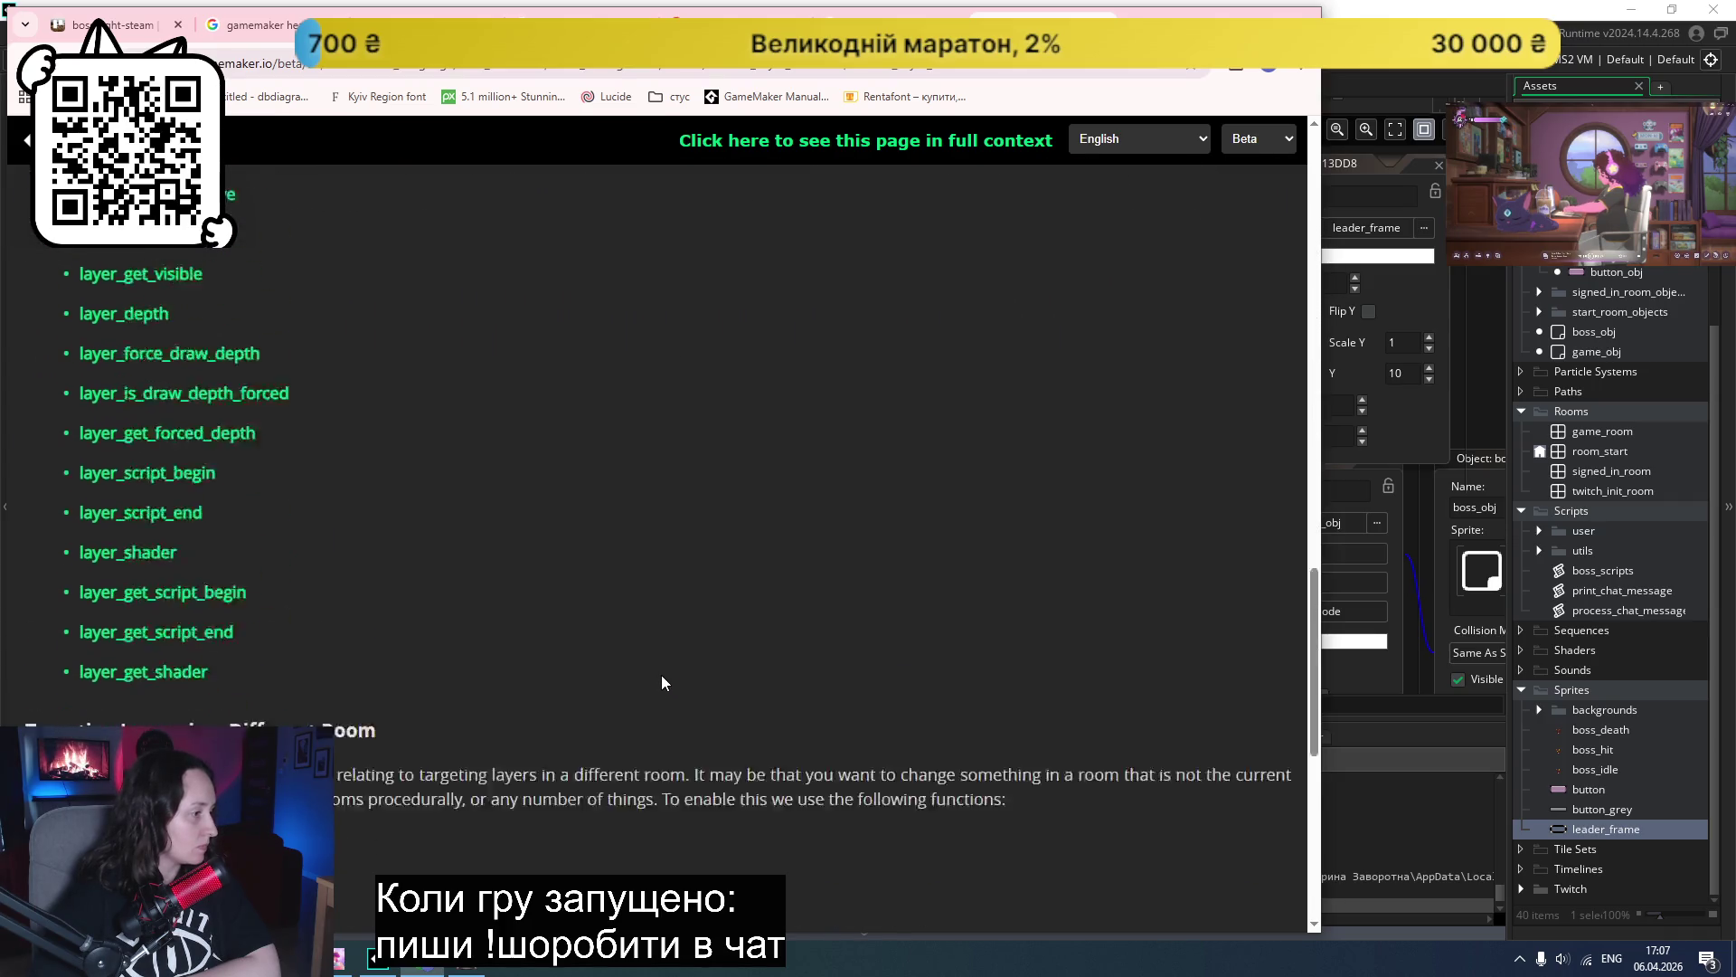
scroll(662, 676, "down", 4)
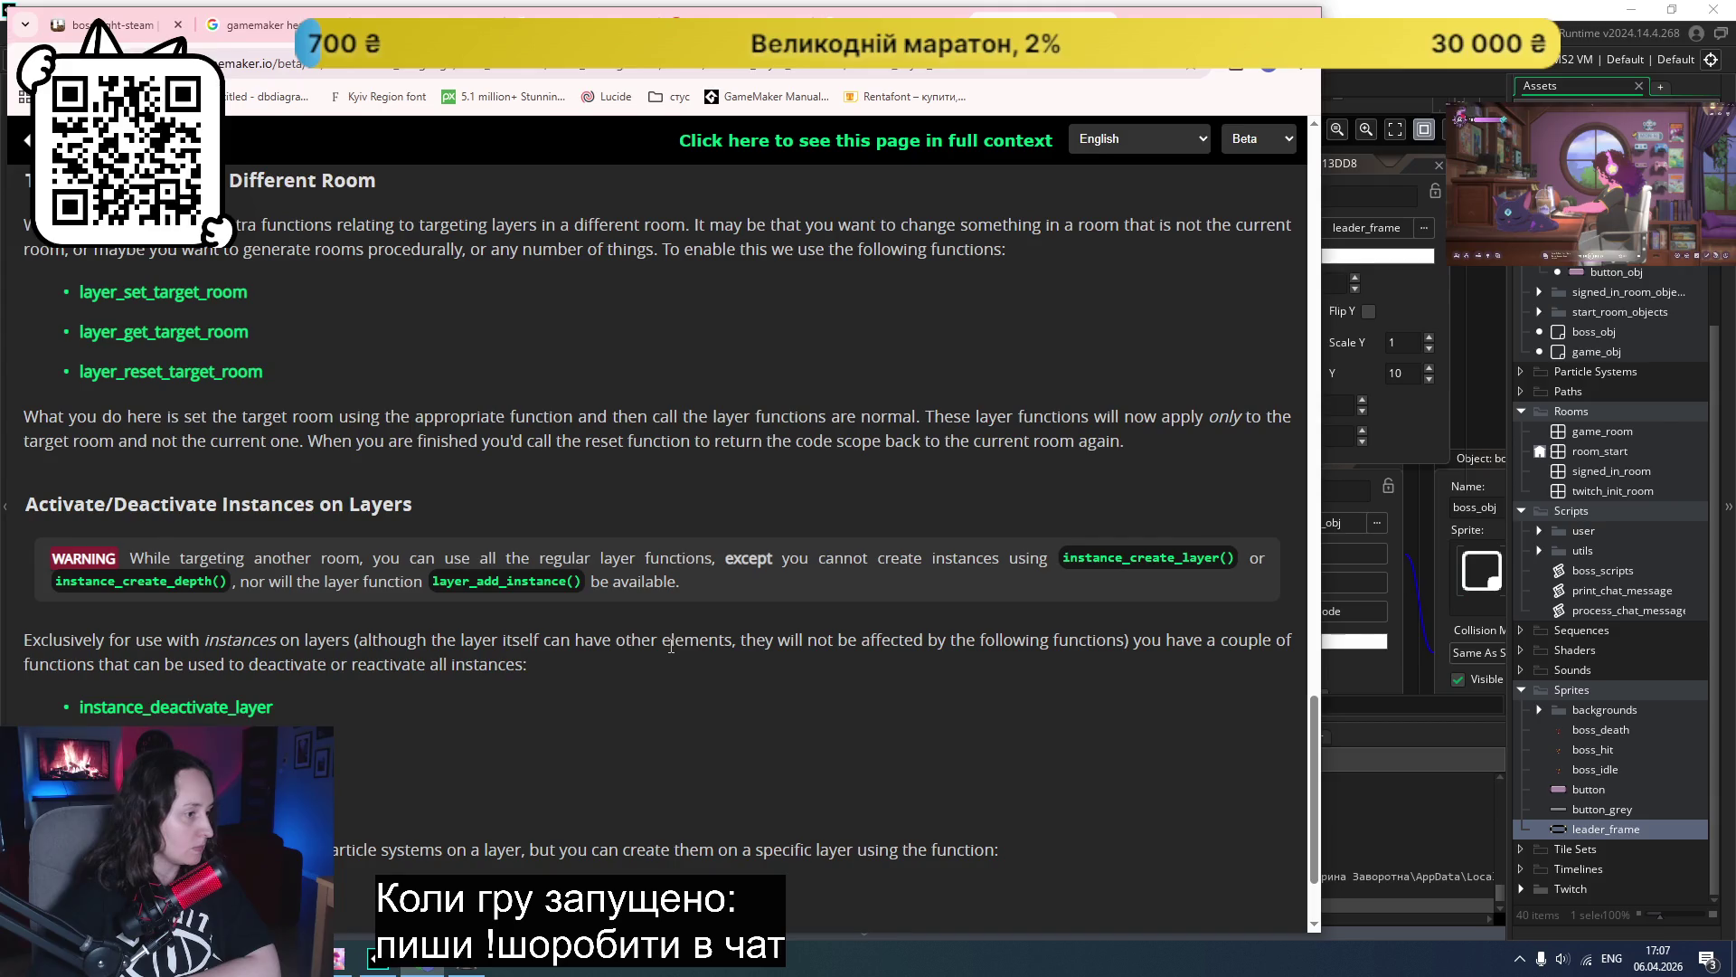
scroll(667, 664, "down", 2)
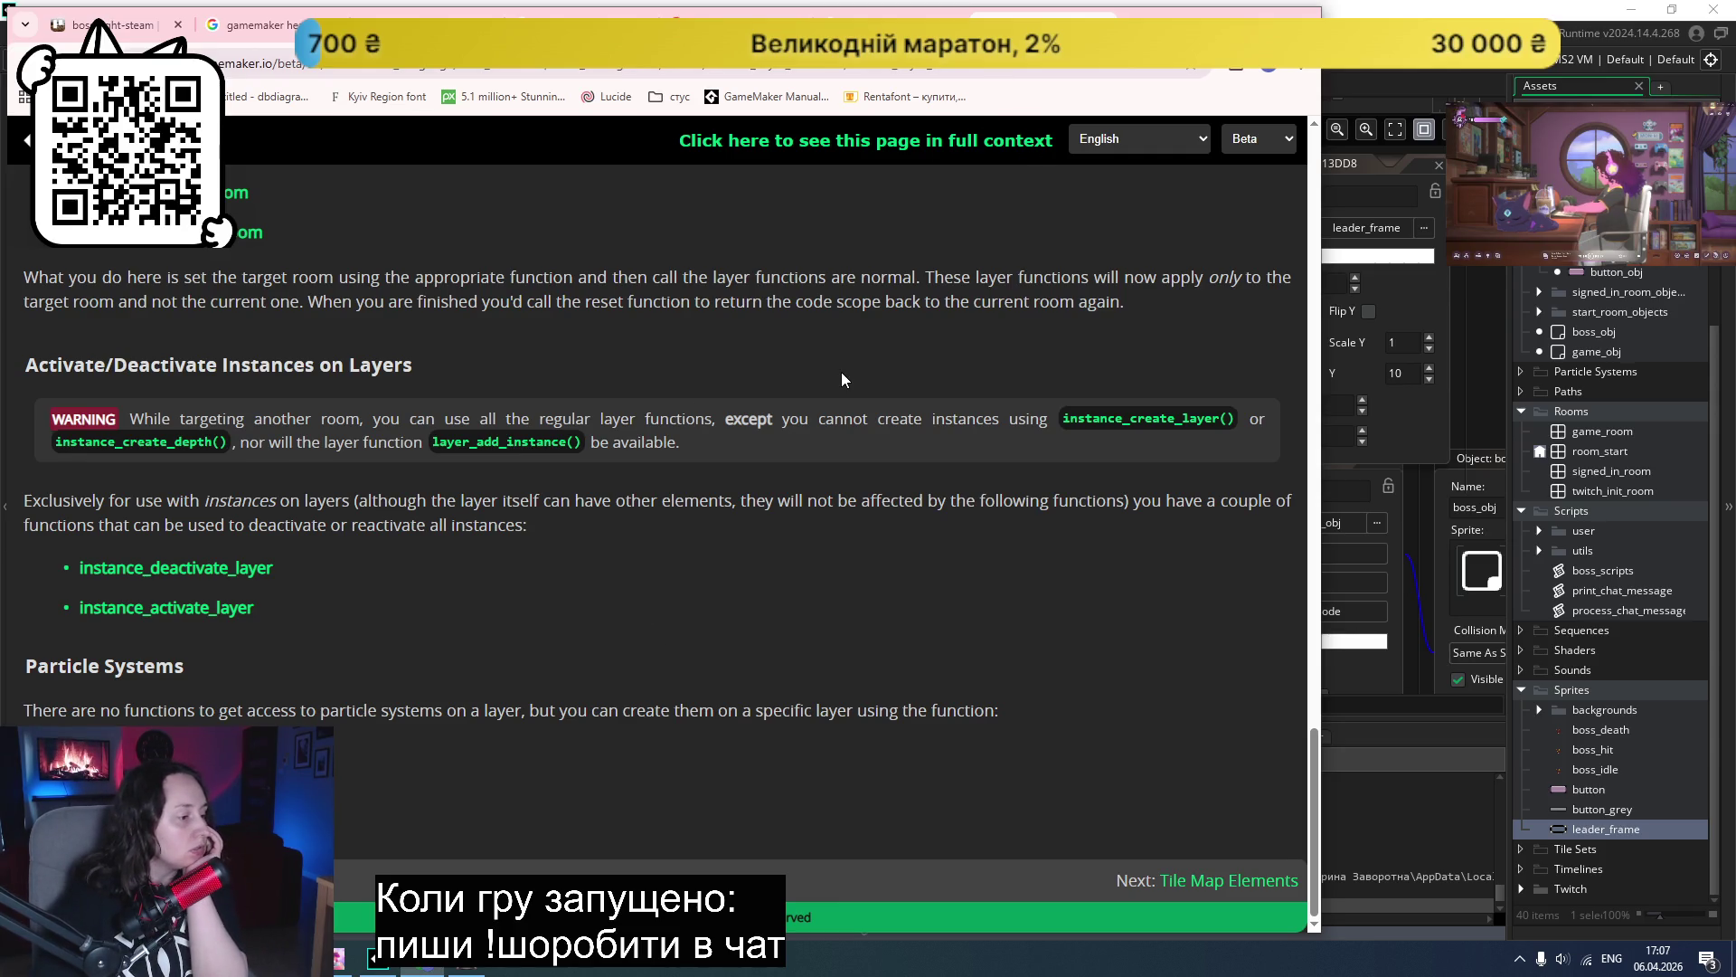
left_click(467, 962)
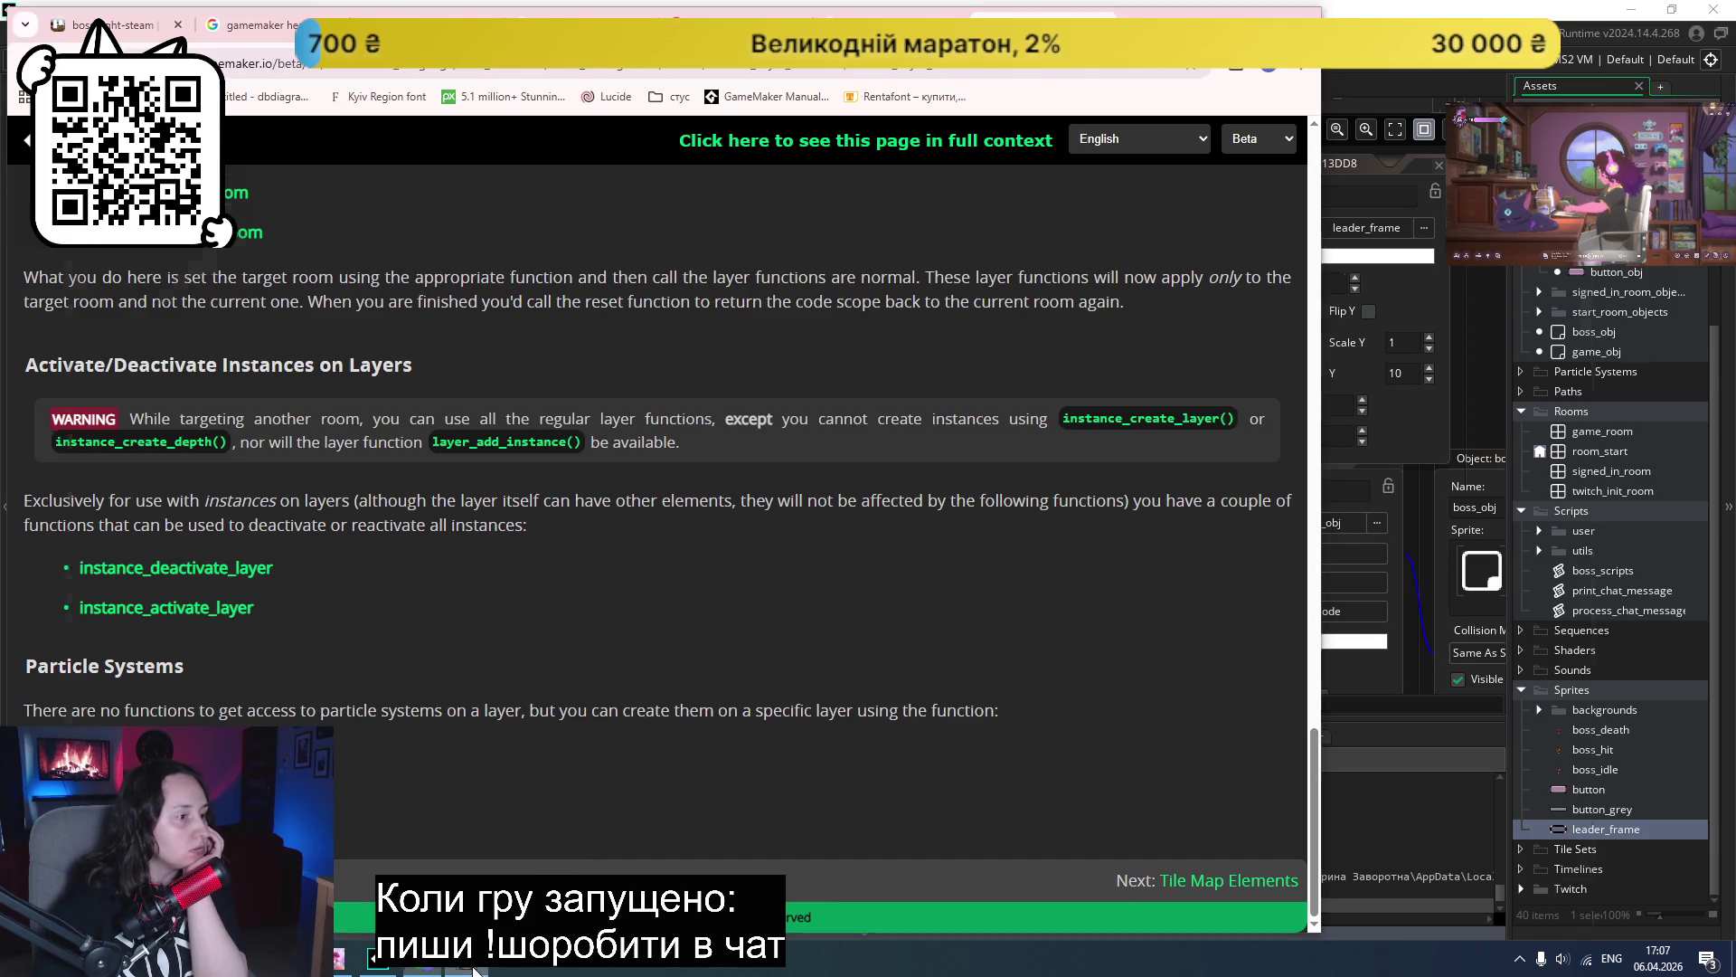
- Inspect game_room's Backgrounds_1, Instances and Assets_1 layers, then return to the leader_frame image in GIMP
left_click(1717, 13)
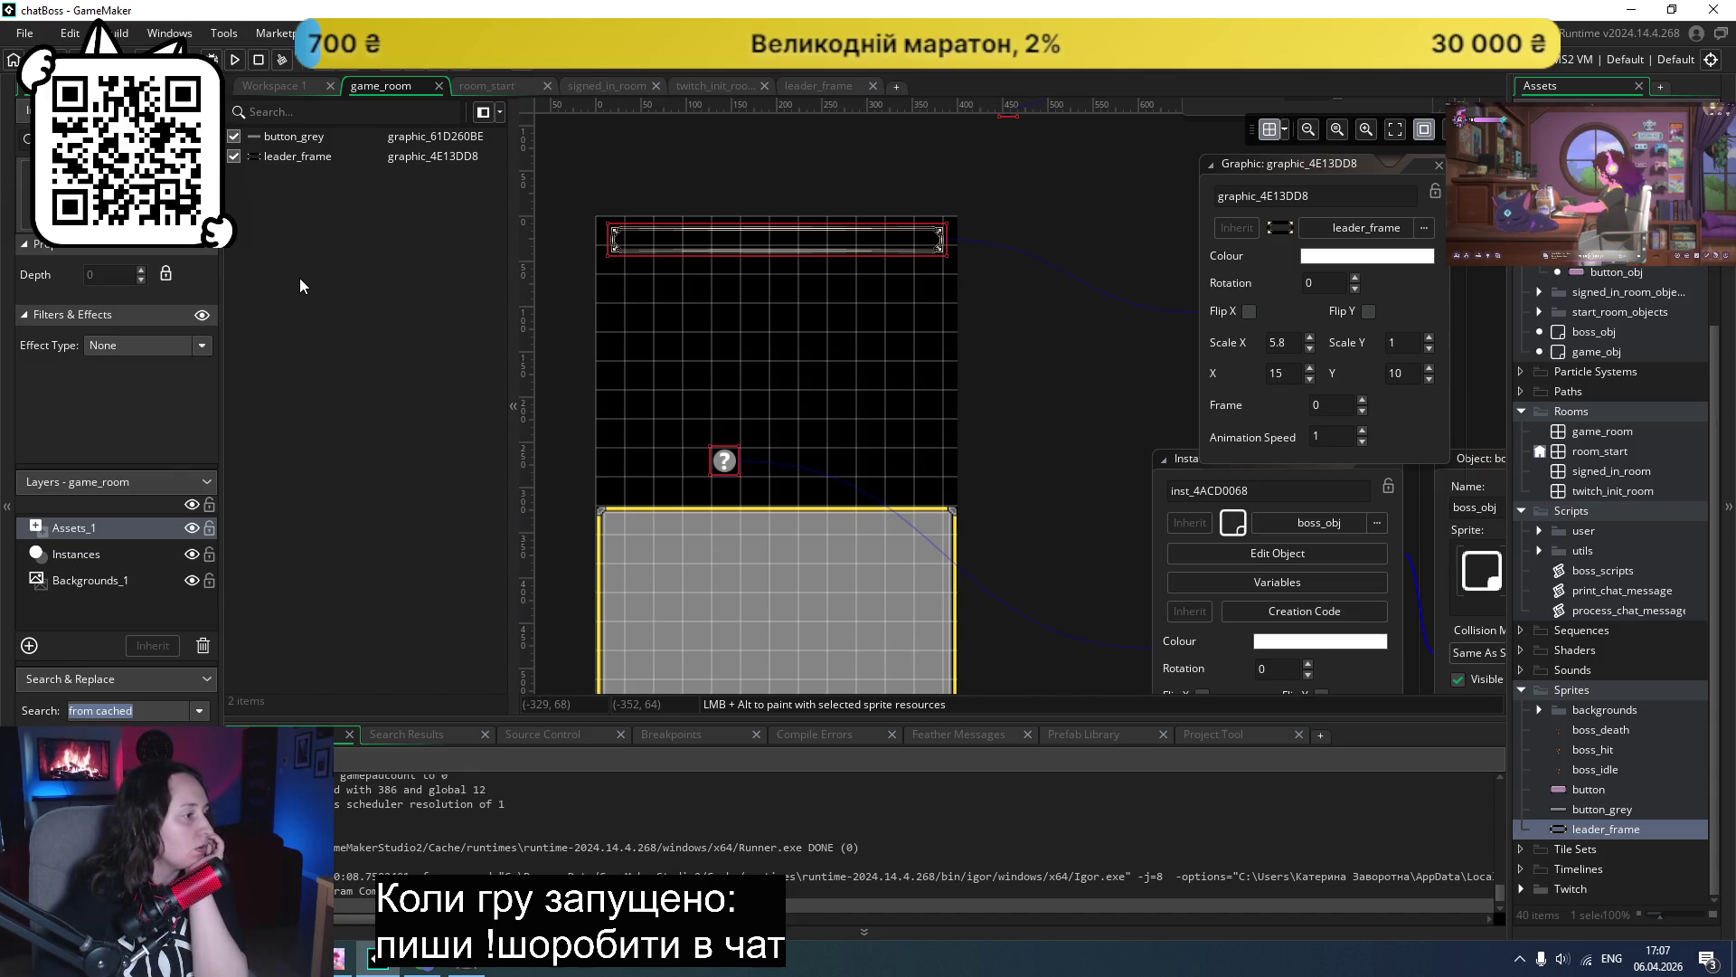
left_click(110, 583)
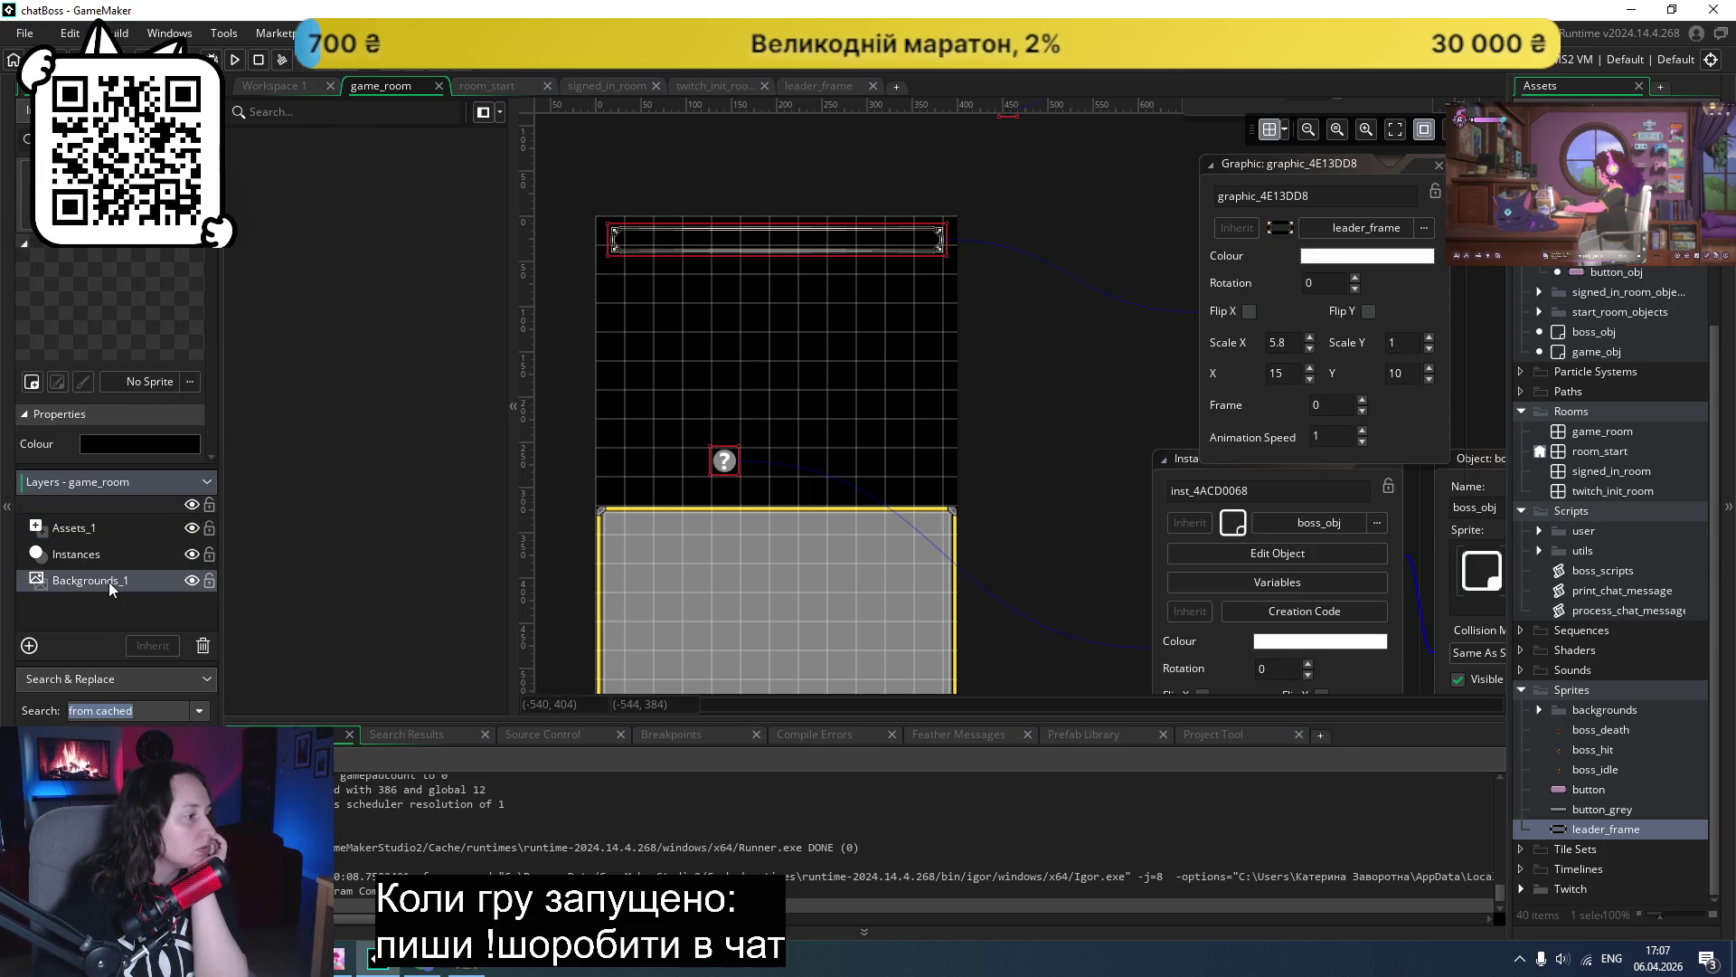
left_click(90, 553)
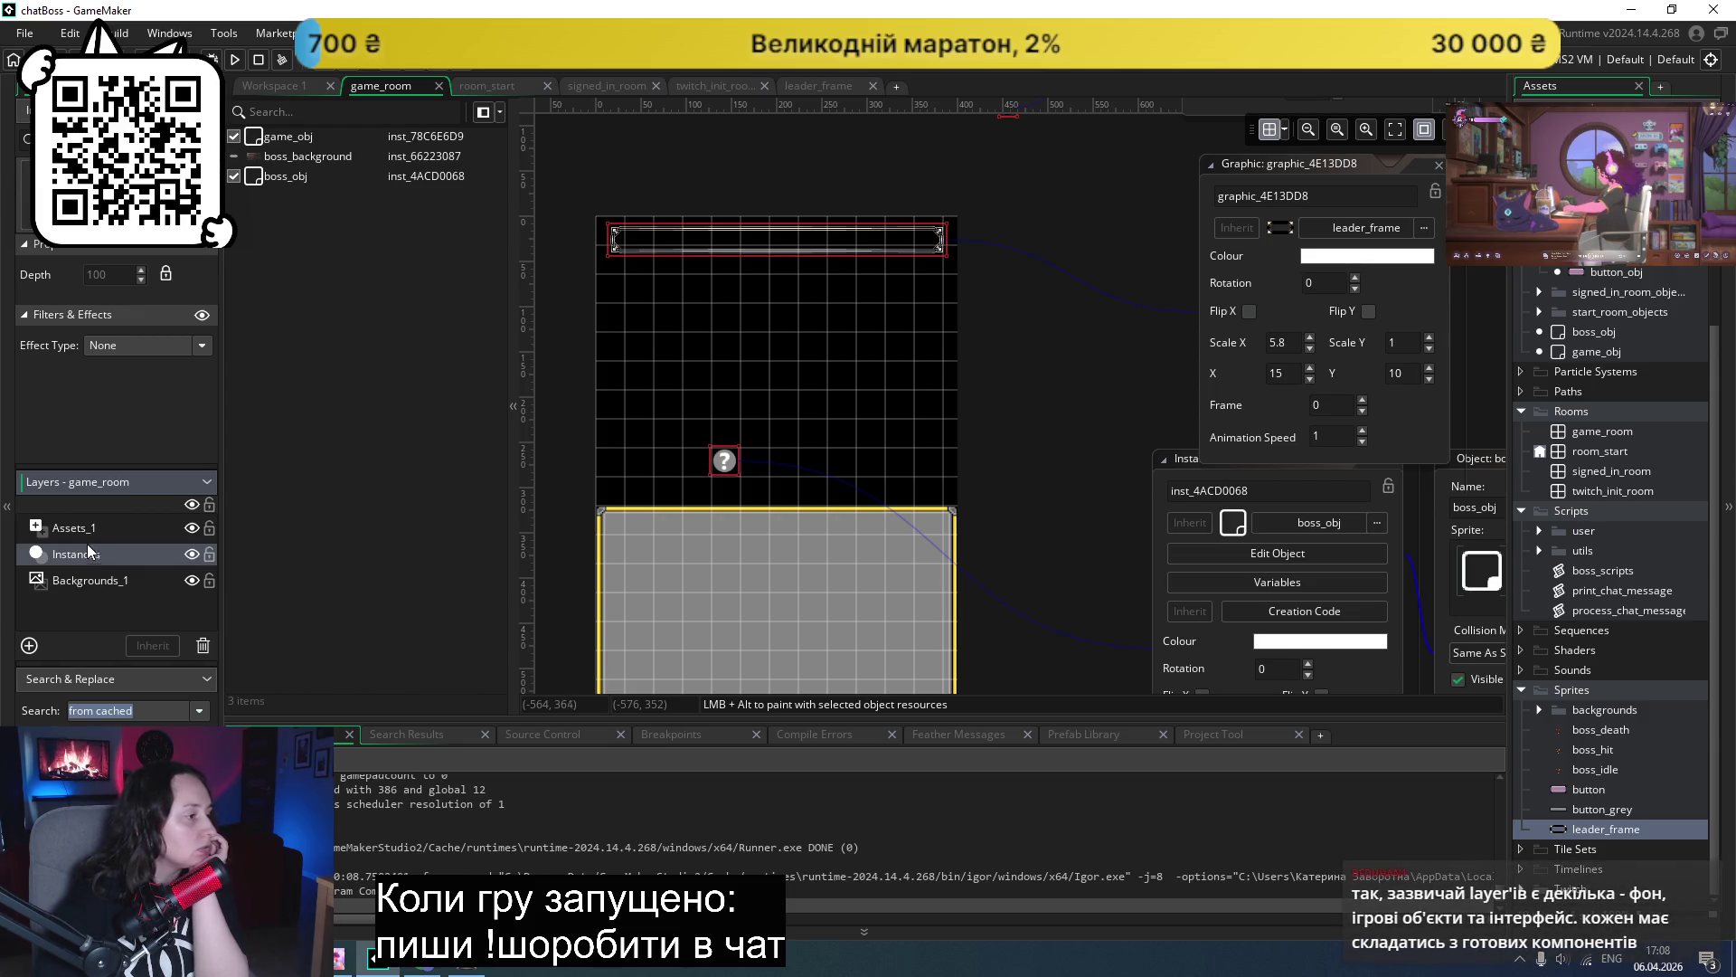
left_click(85, 530)
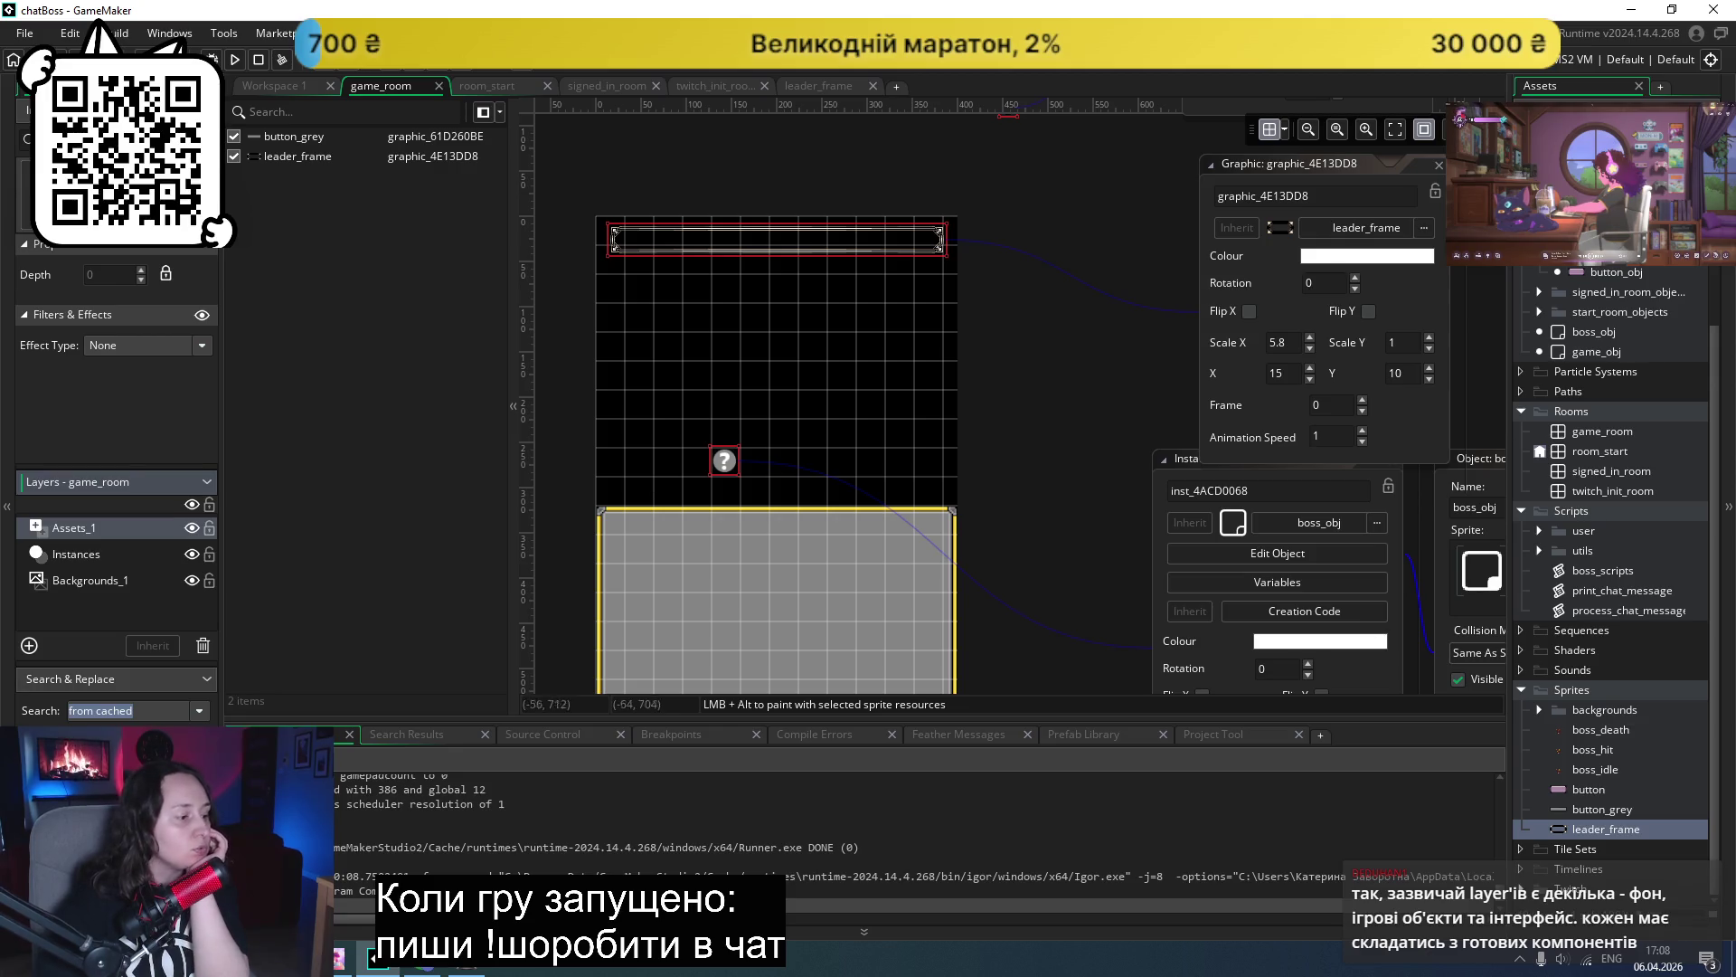
left_click(471, 969)
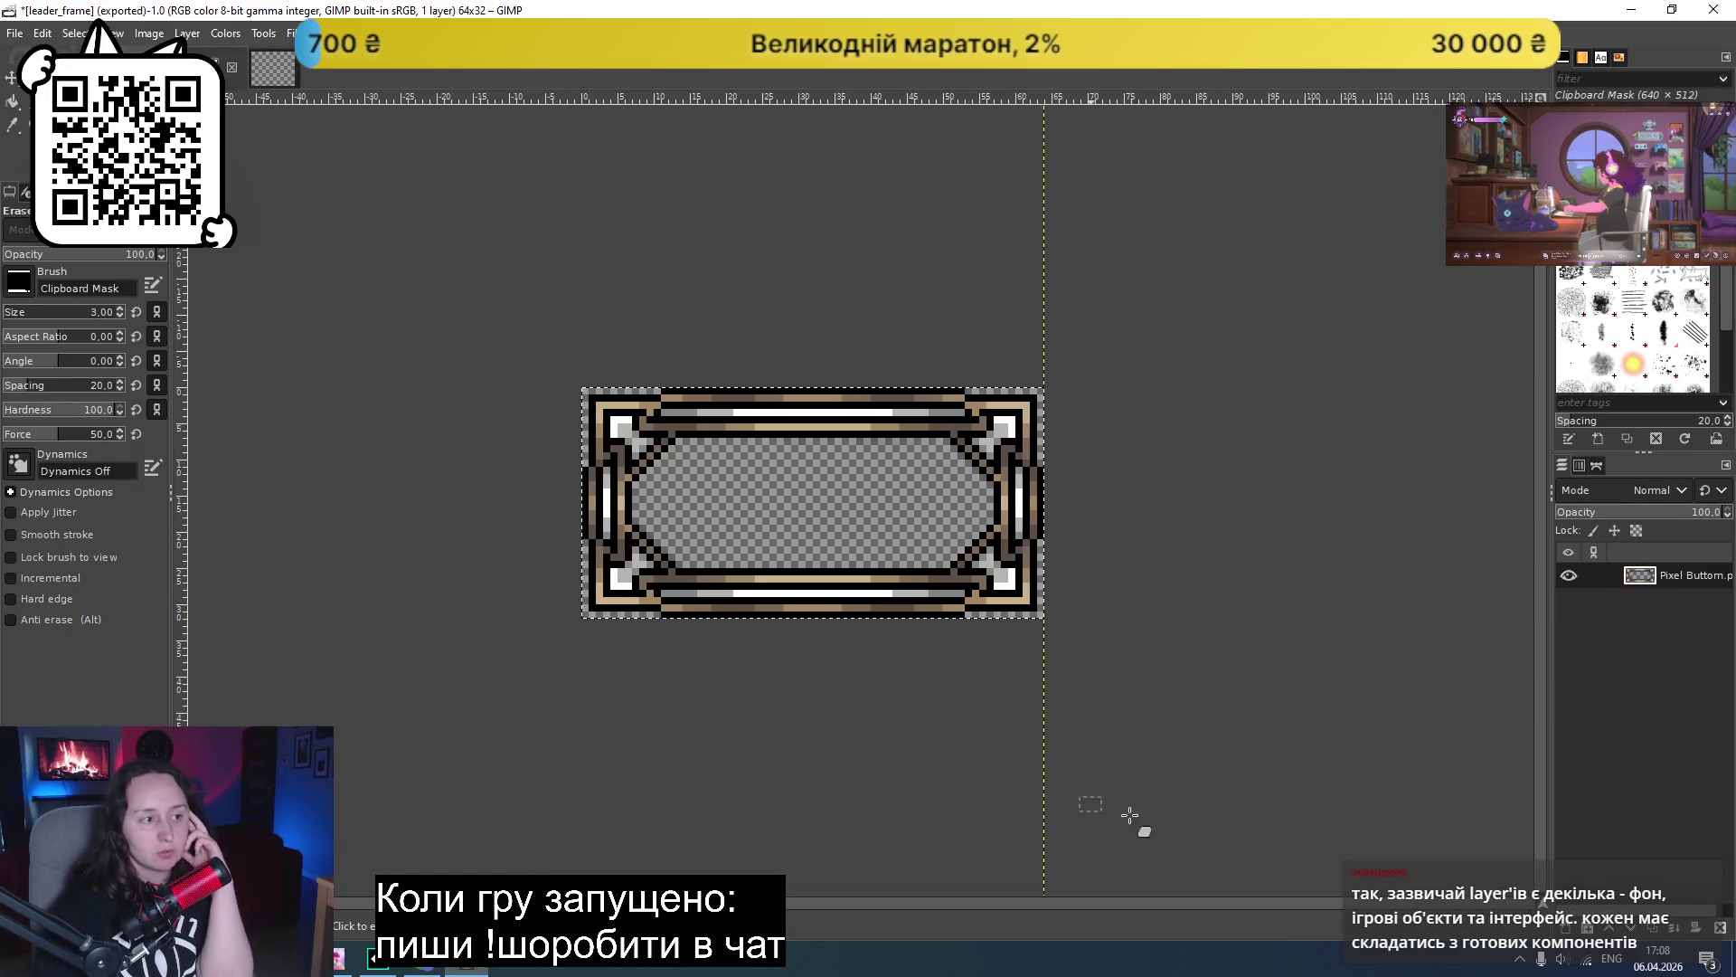
- Add a new empty layer to the leader_frame image
right_click(1622, 610)
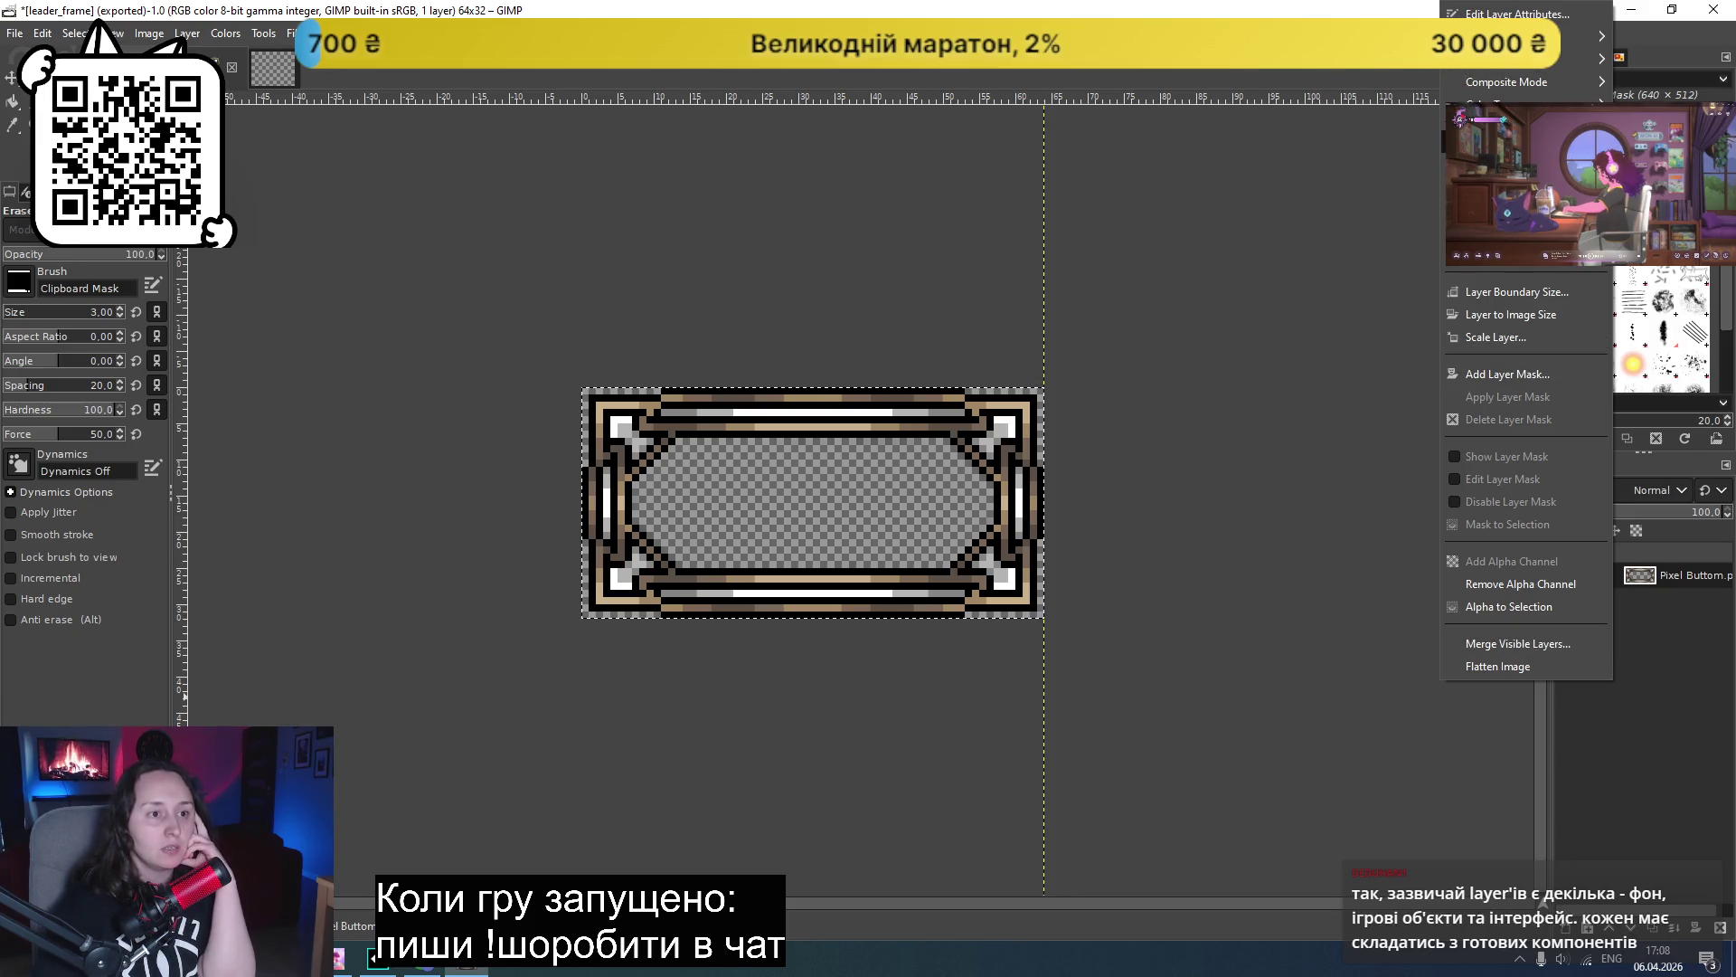
left_click(1488, 142)
left_click(1597, 453)
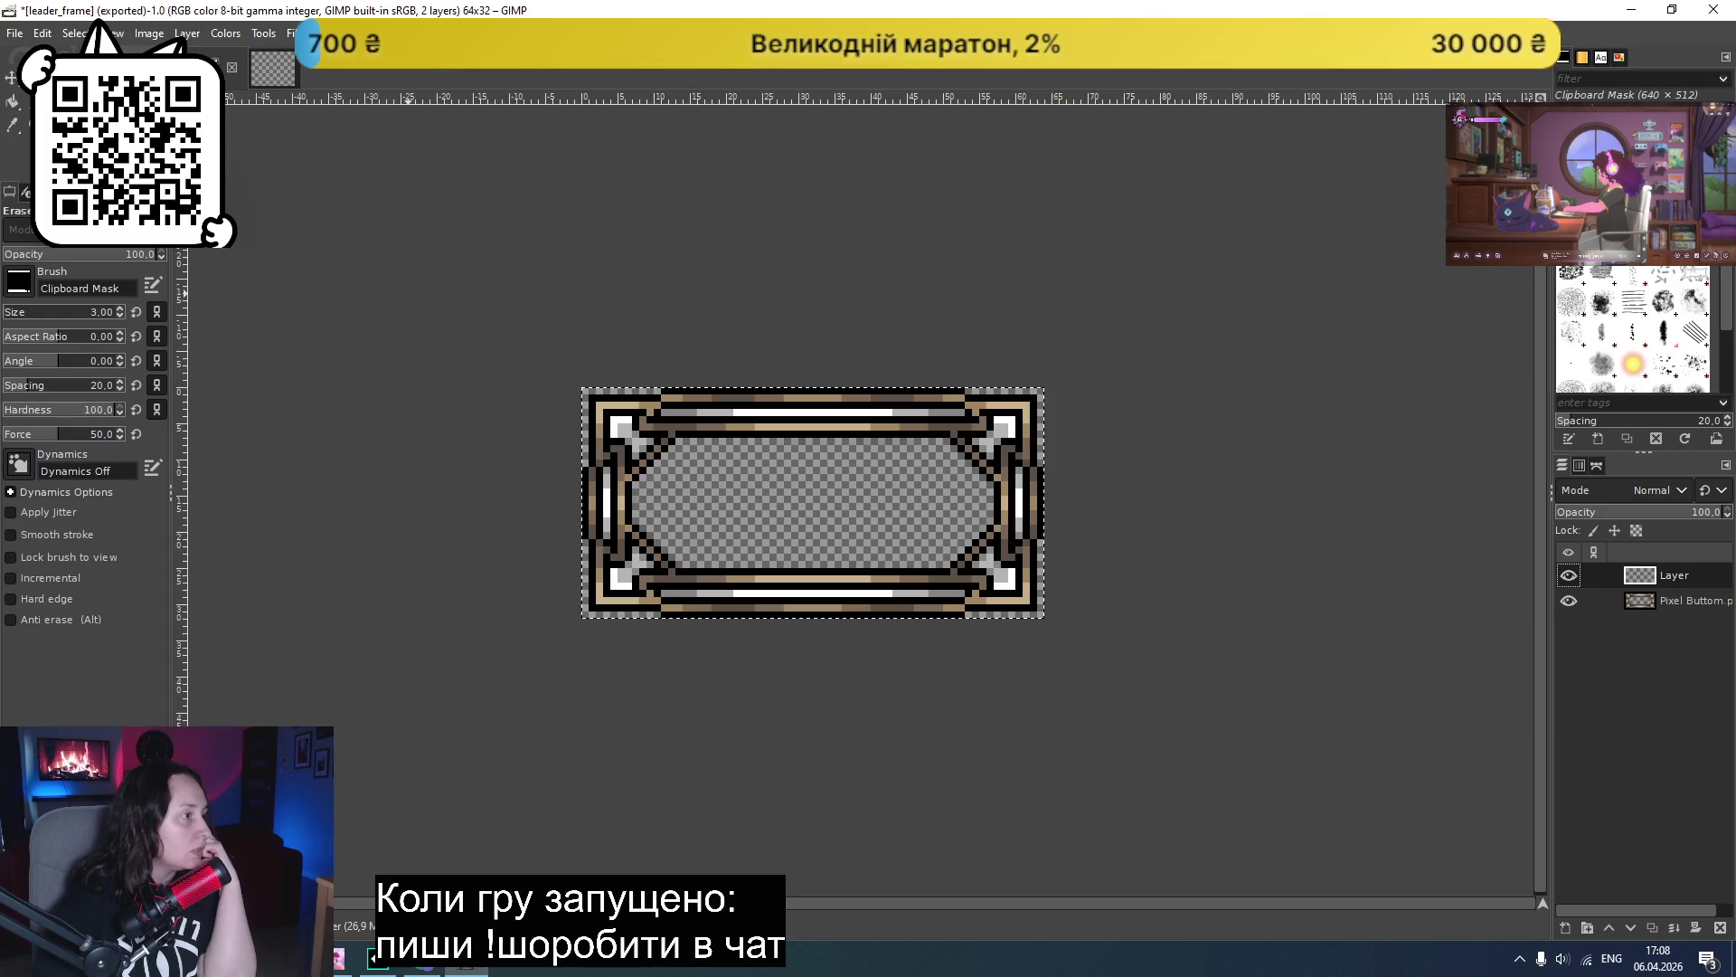
- Paint test black strokes with the Paintbrush along the frame's lower edge
left_click(13, 124)
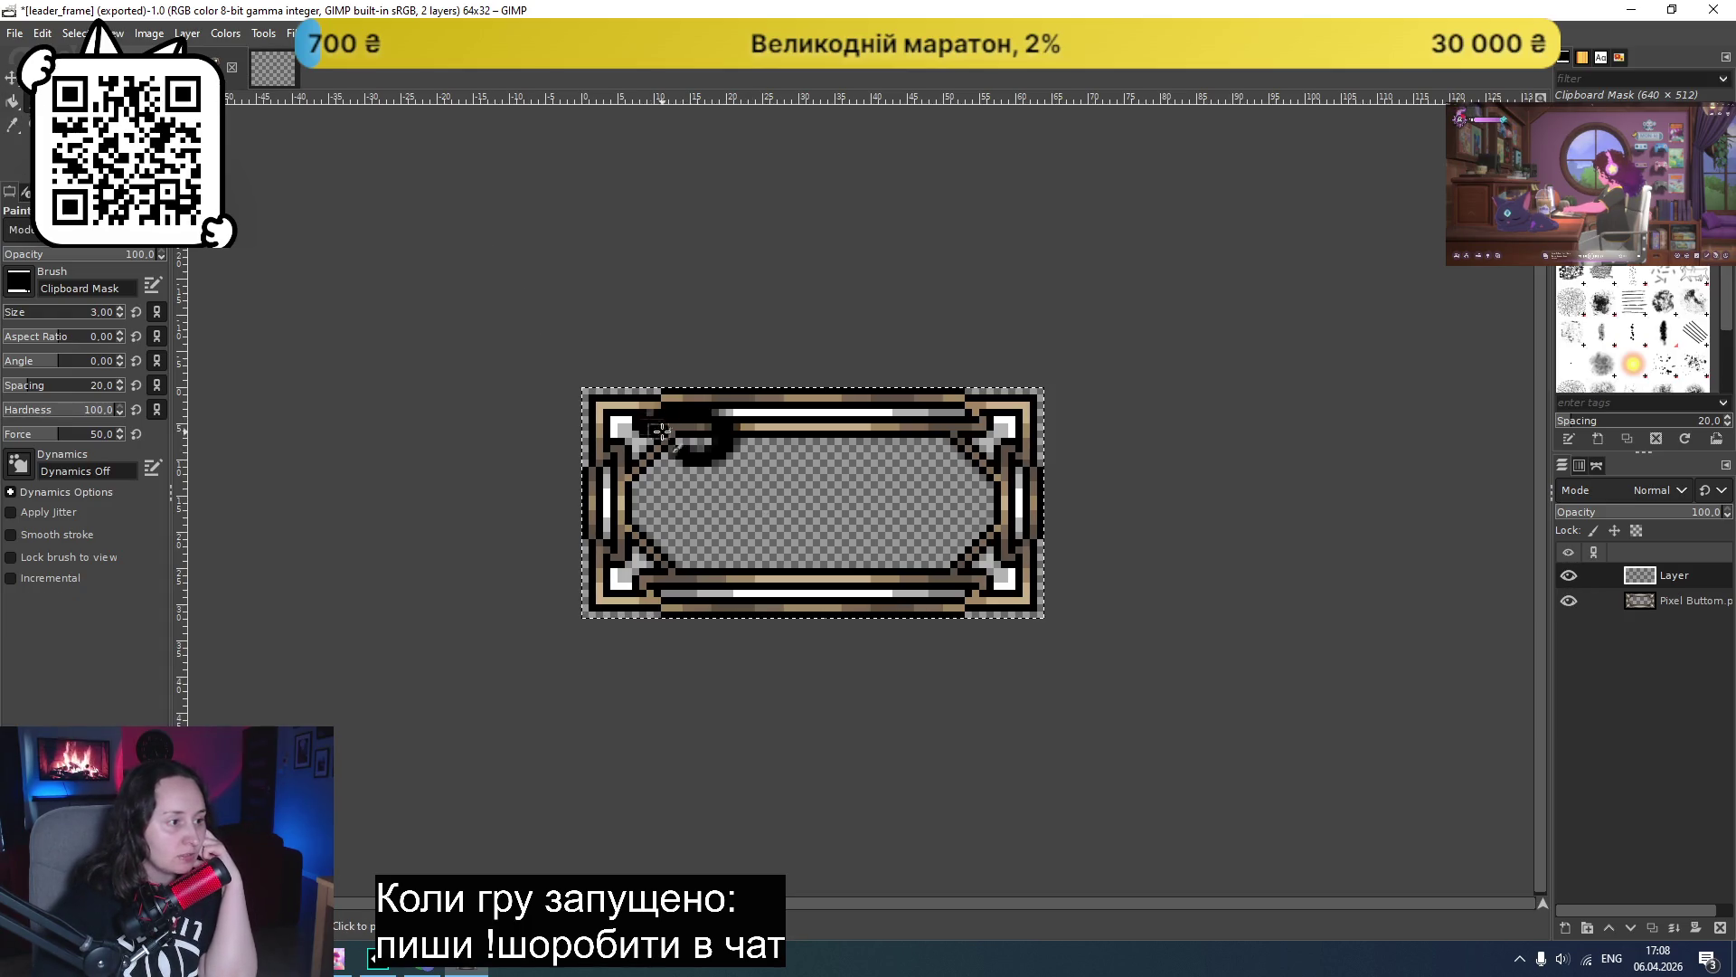
left_click_drag(670, 535, 811, 593)
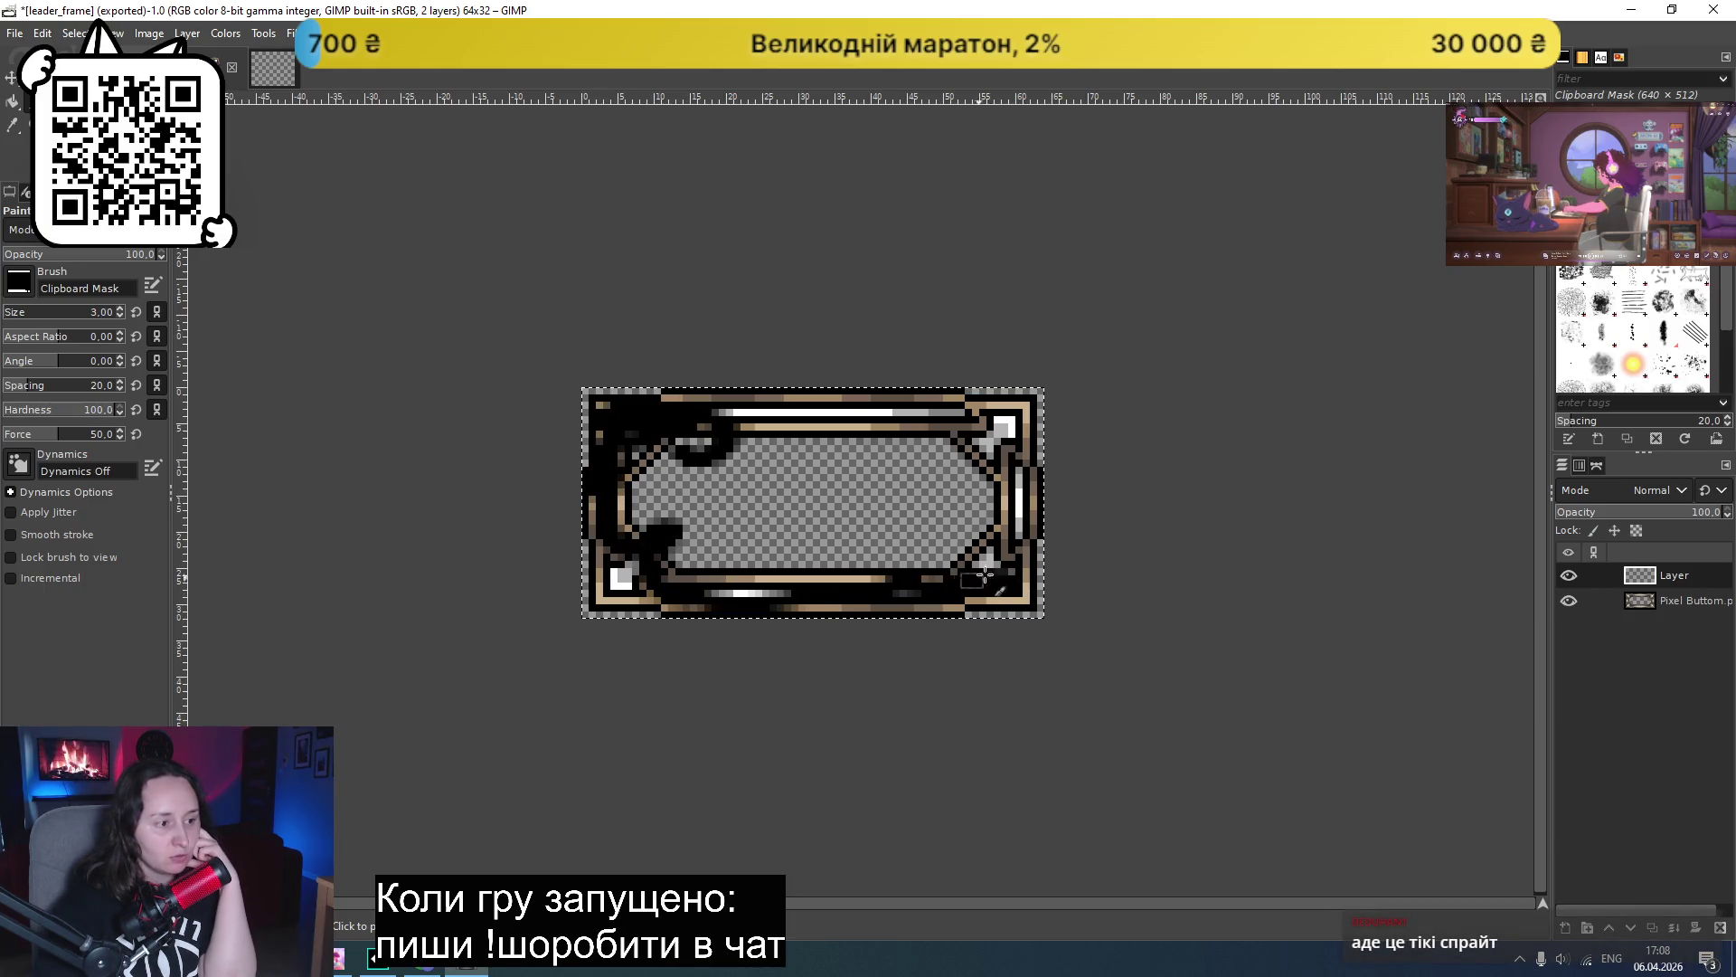
left_click_drag(895, 517, 735, 507)
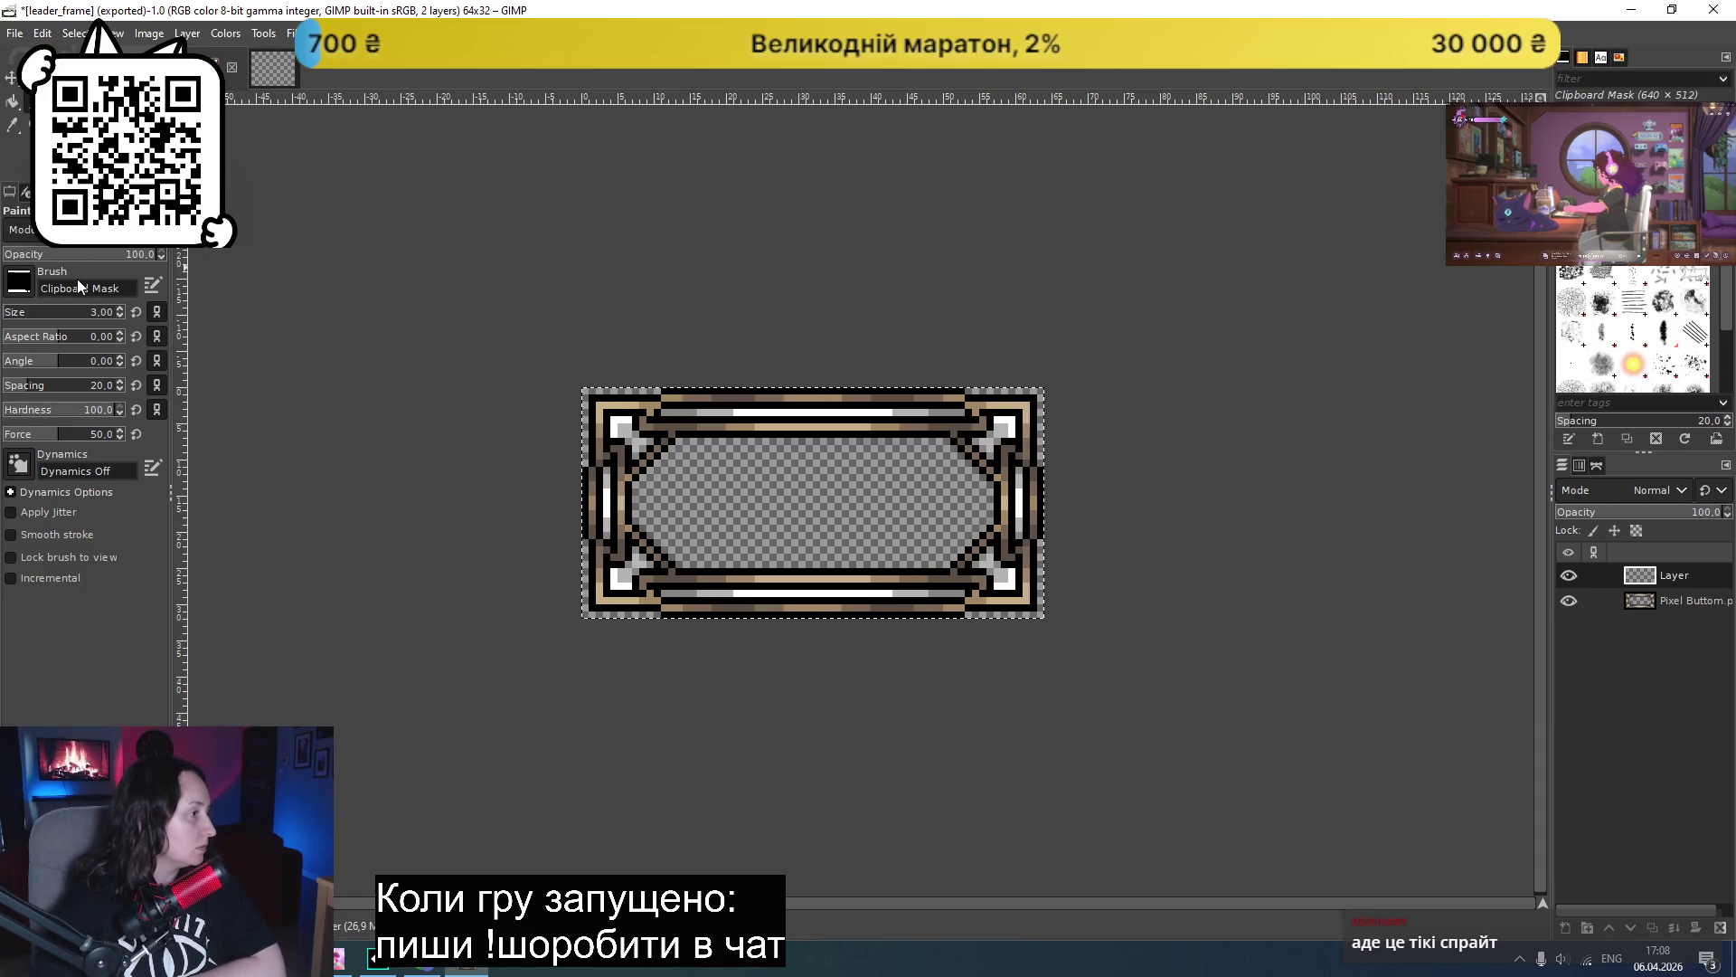
- Set the foreground colour to dark red a70000 and the brush size to 52
left_click(25, 156)
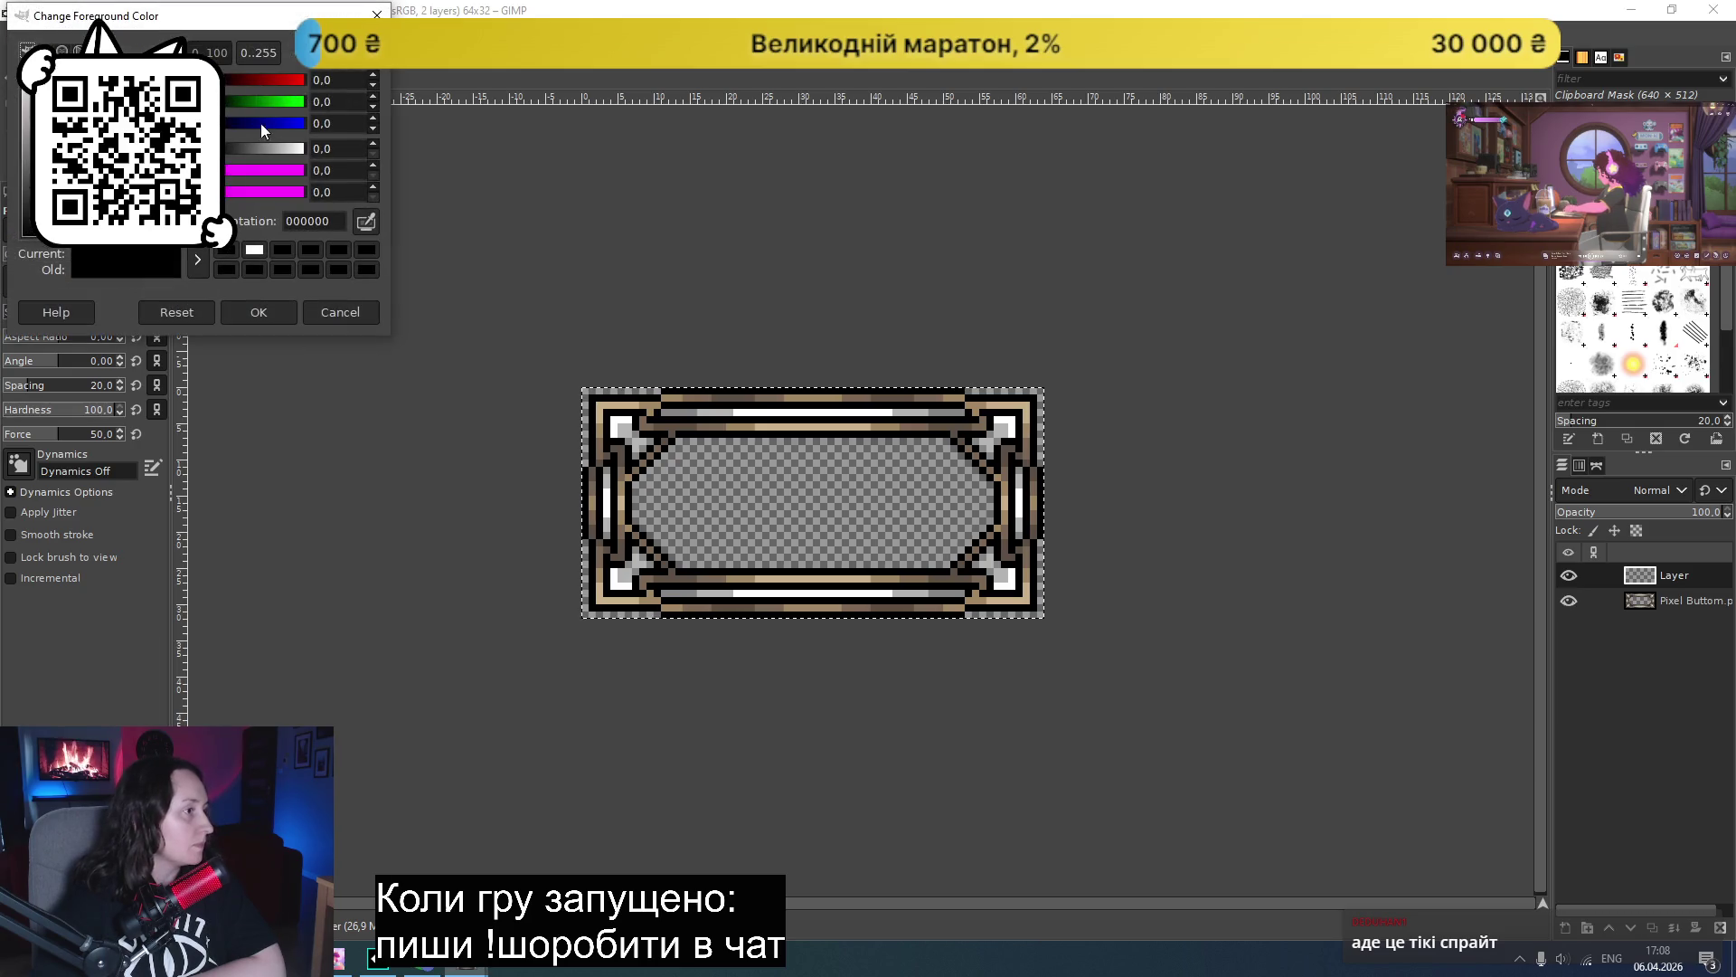
left_click(276, 82)
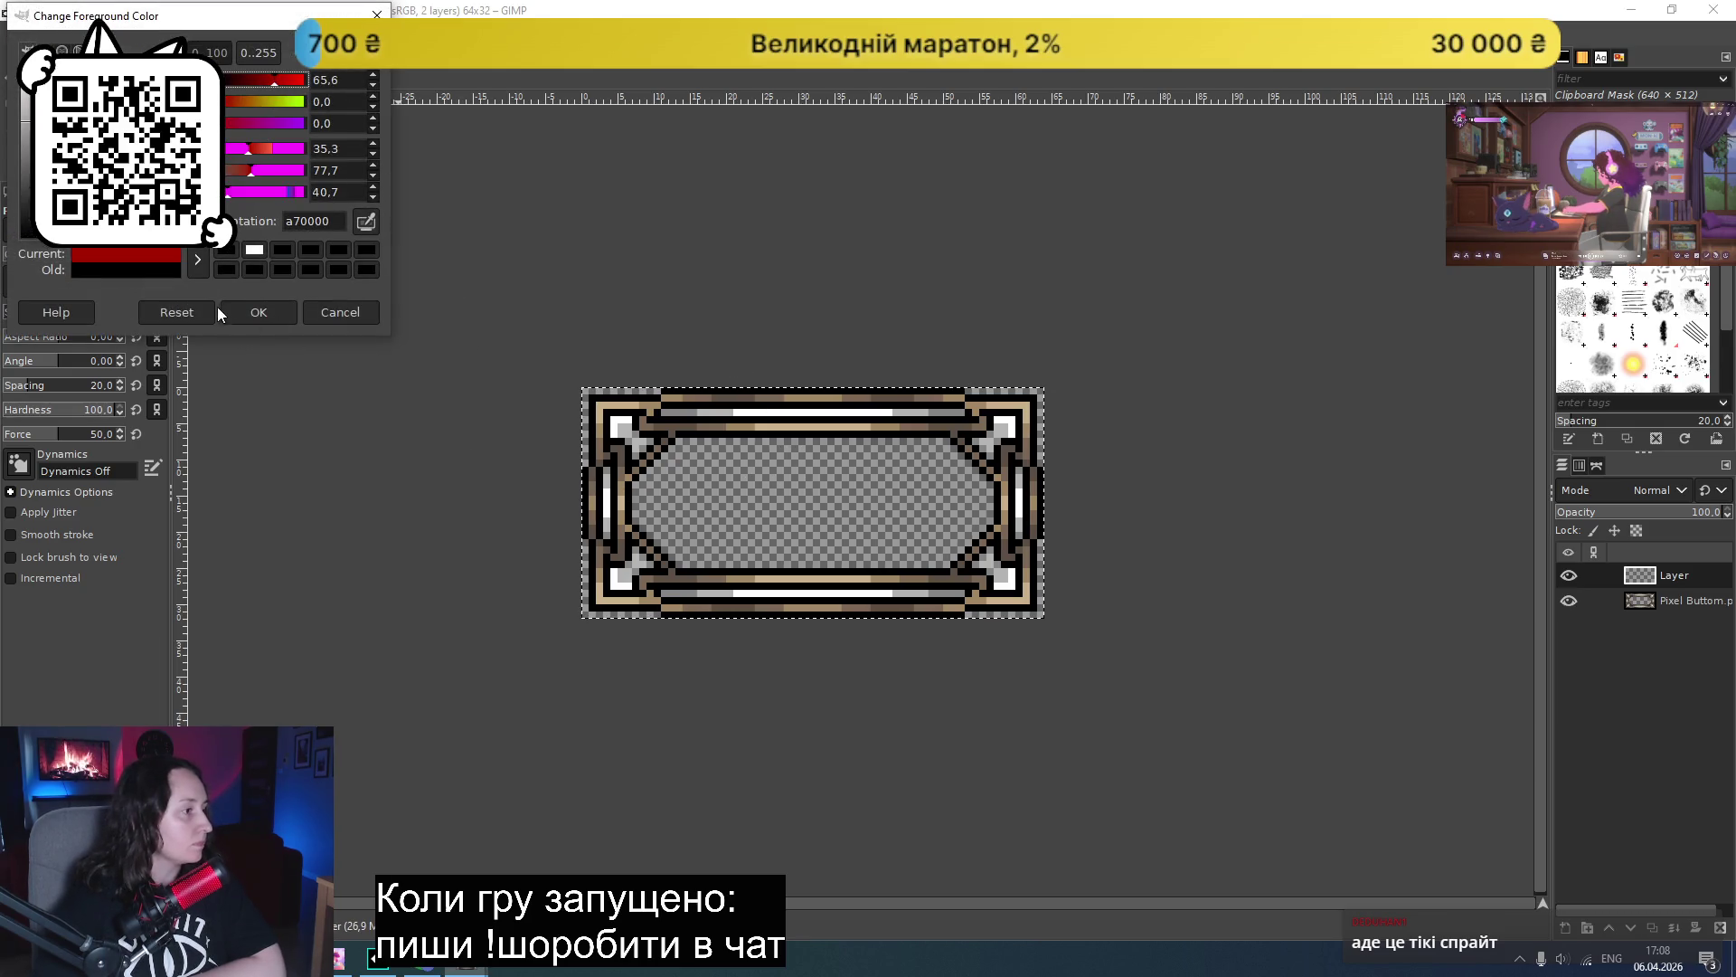
left_click(257, 314)
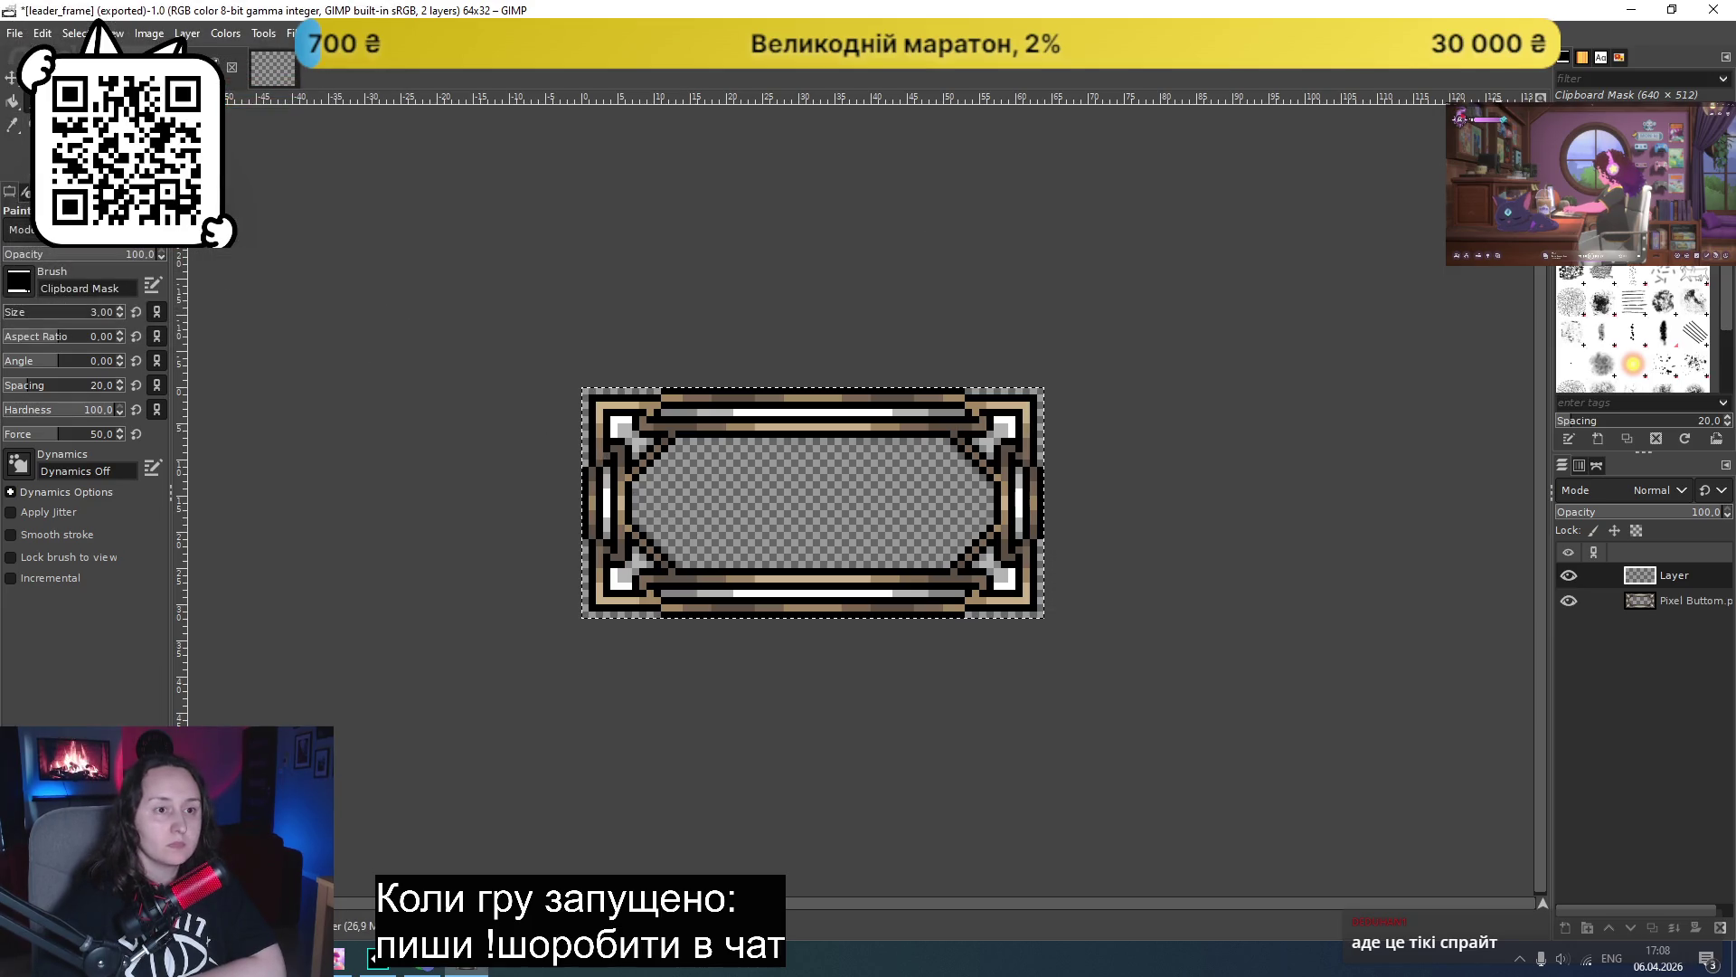
left_click(50, 312)
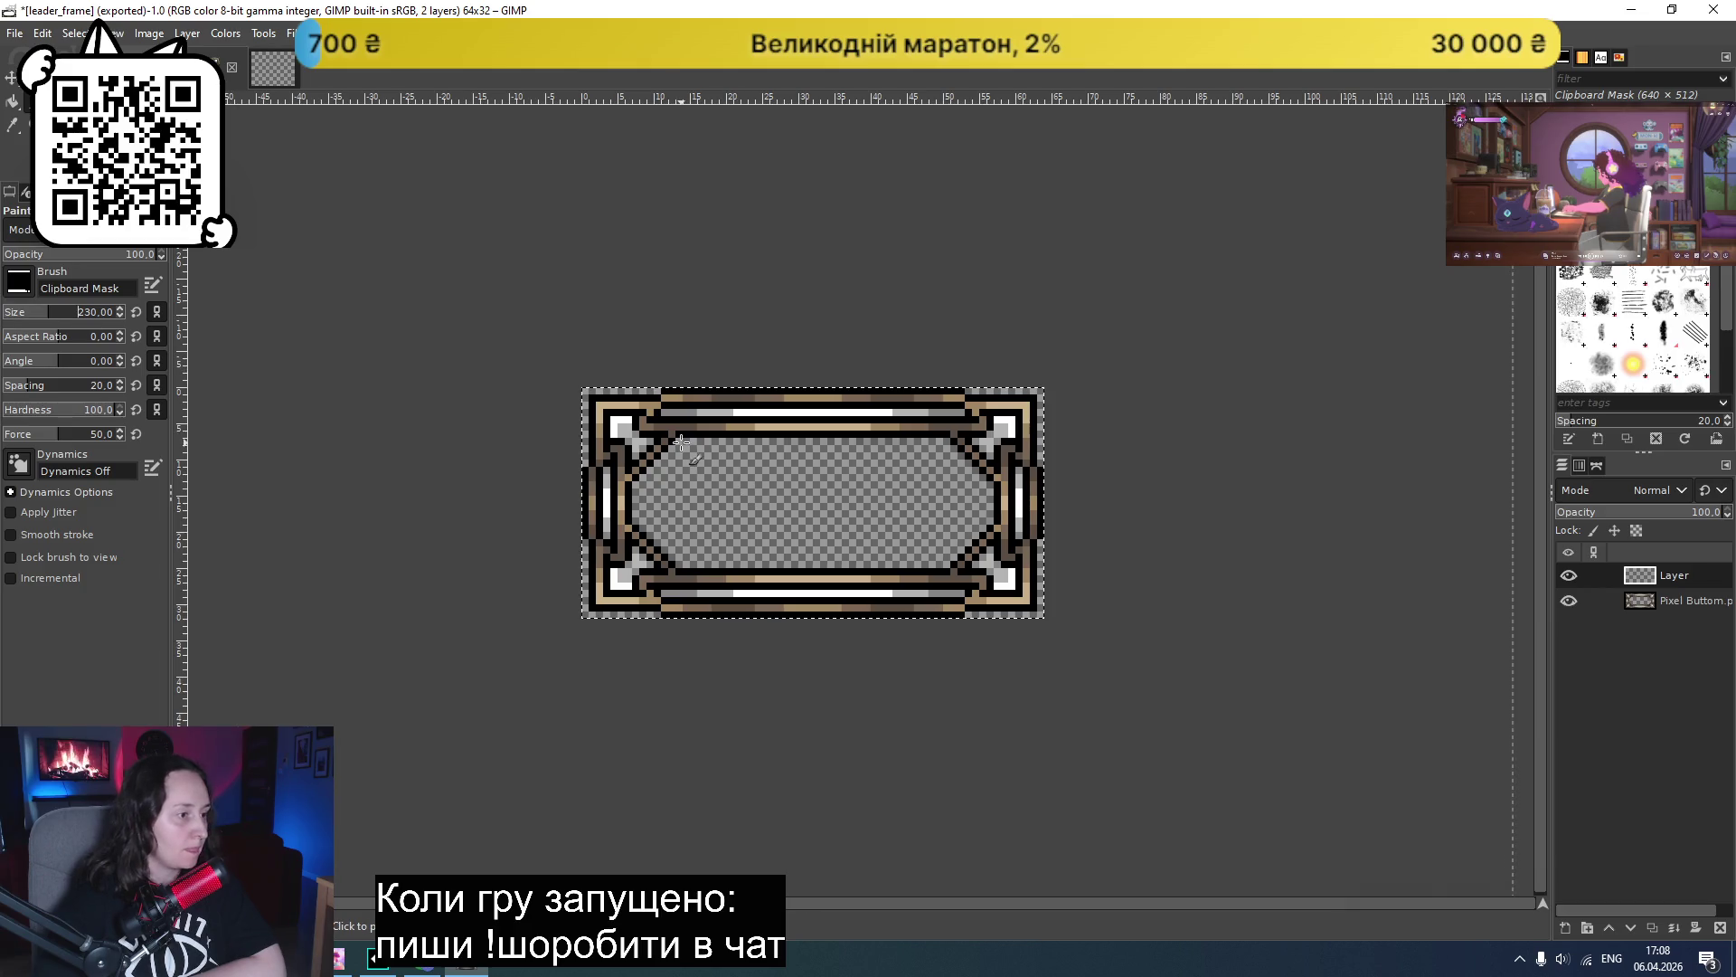
left_click(22, 311)
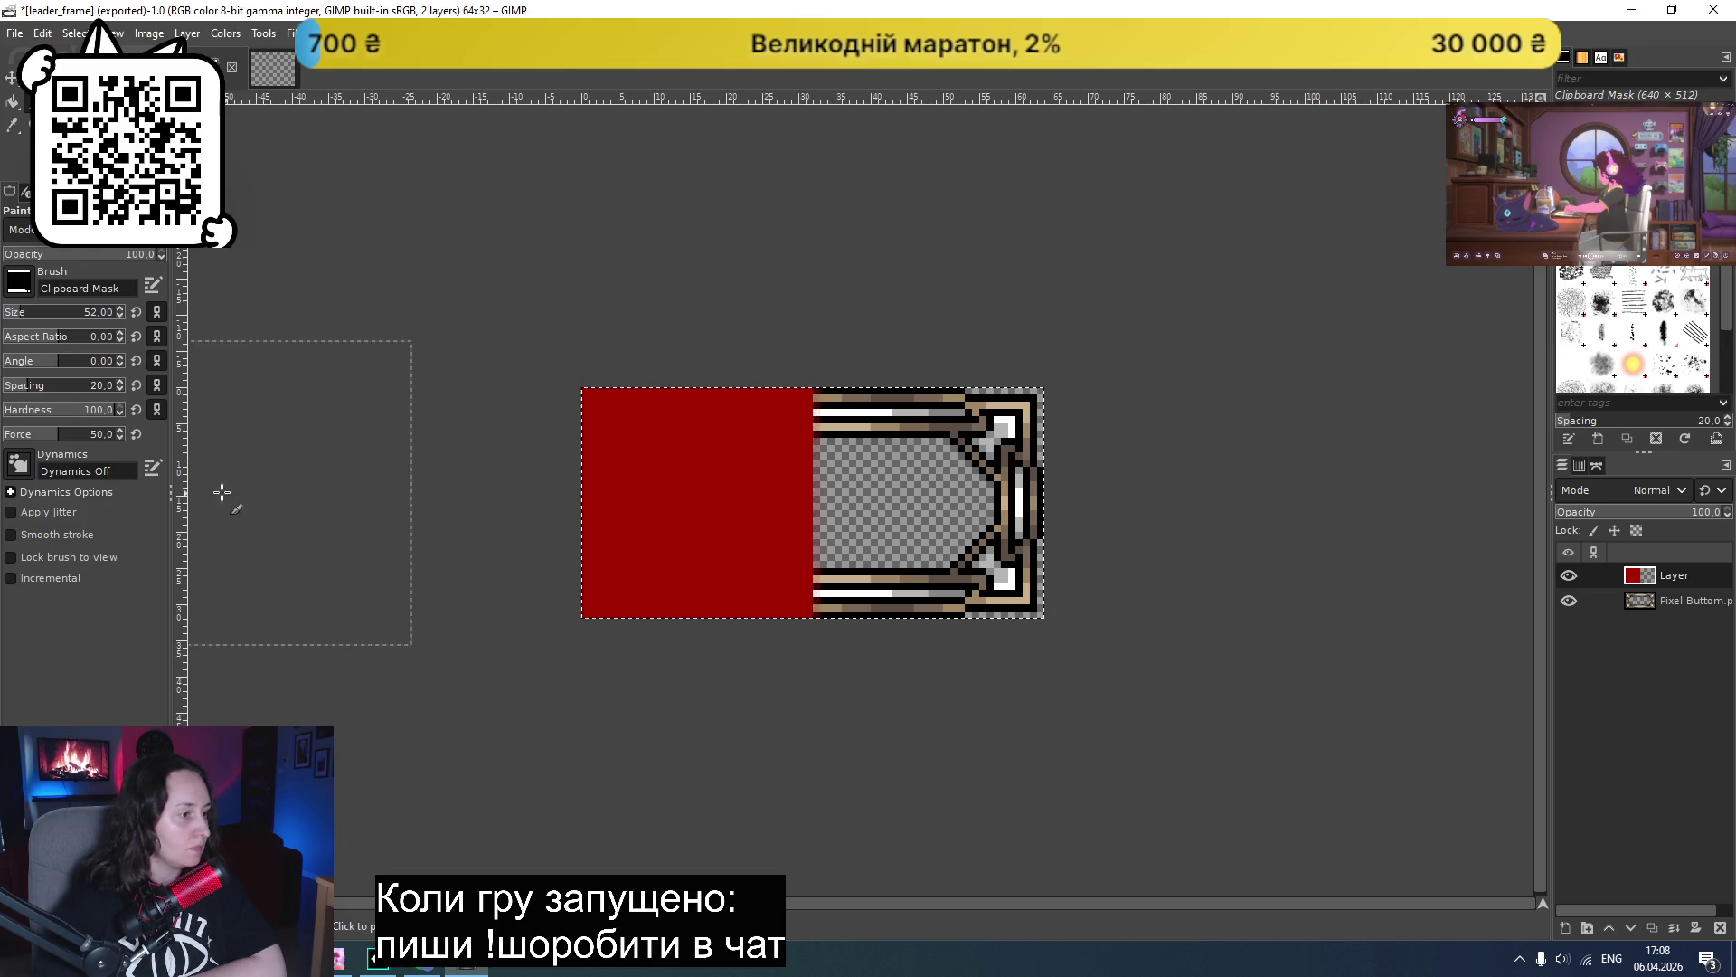
- Paint the right half black and move the red-and-black layer beneath the frame layer
left_click(45, 162)
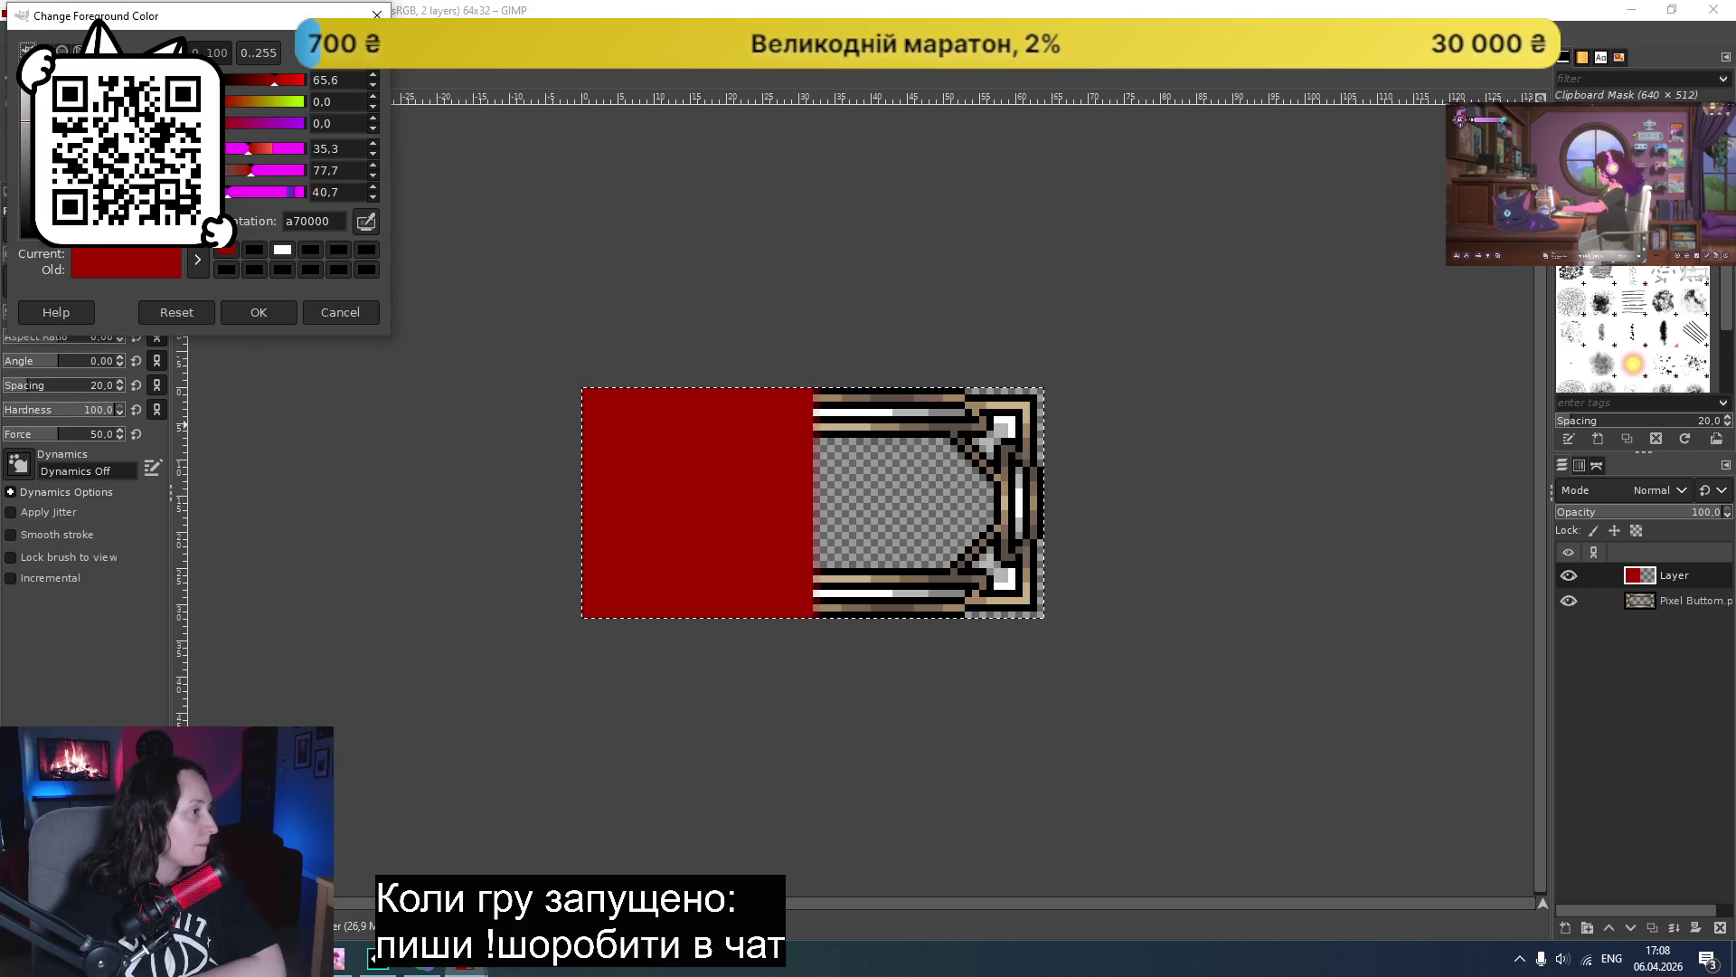
left_click(255, 253)
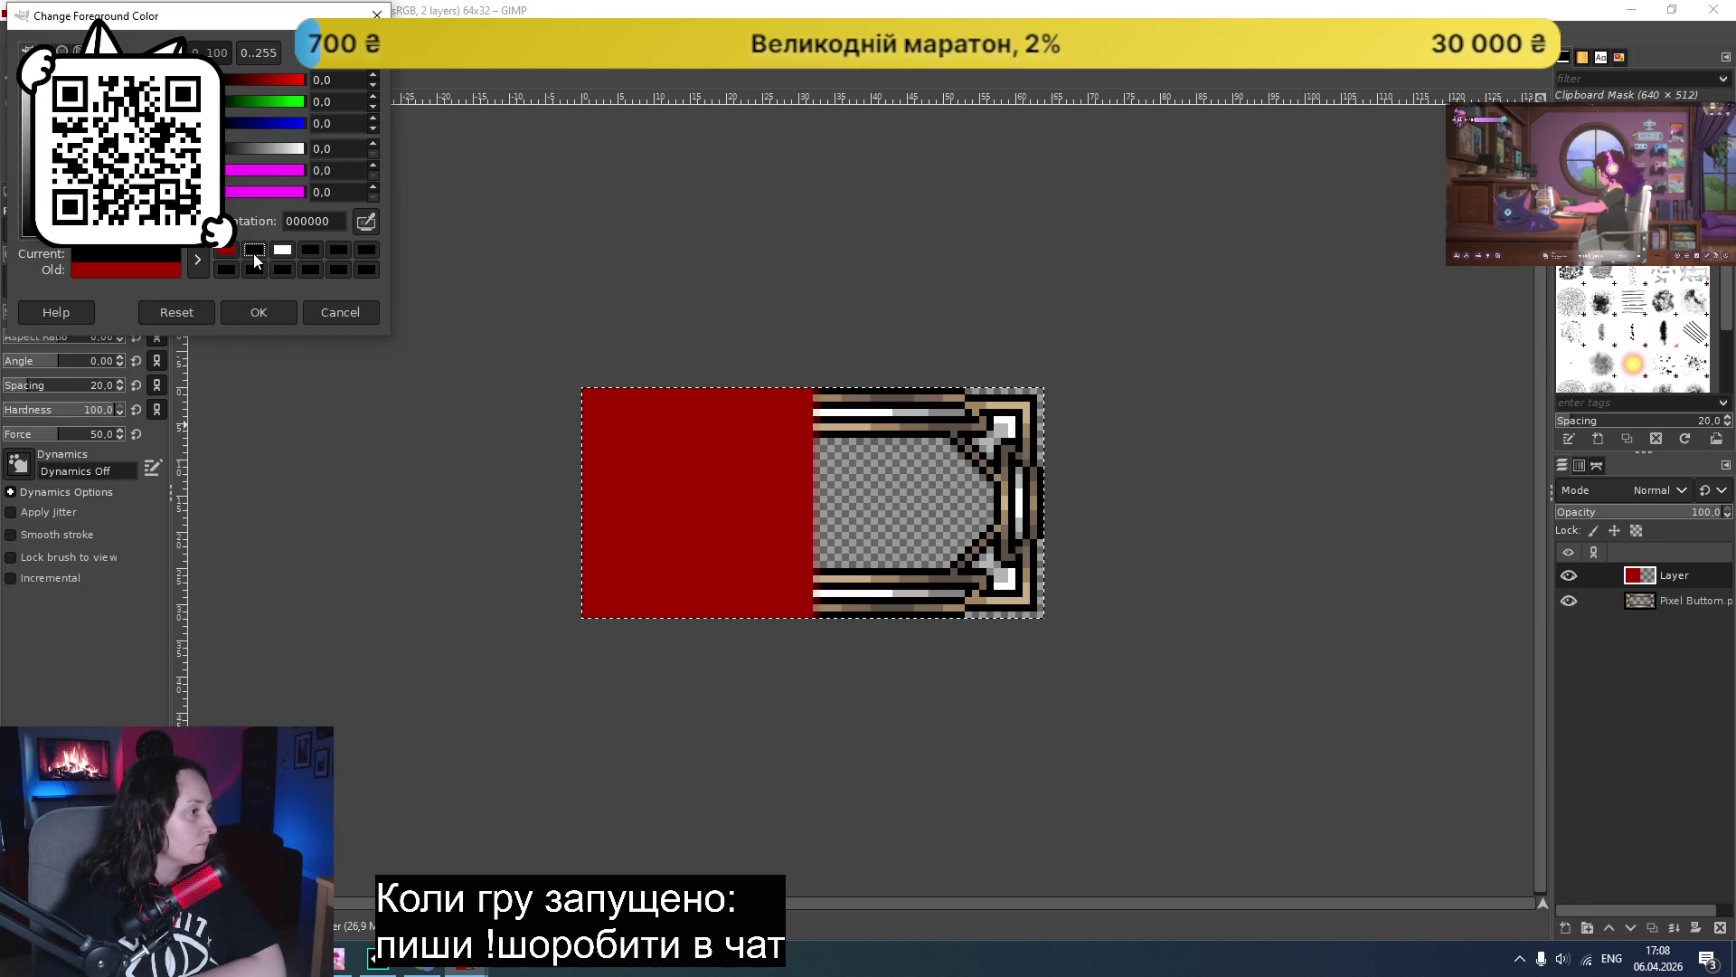
left_click(256, 314)
left_click(1004, 482)
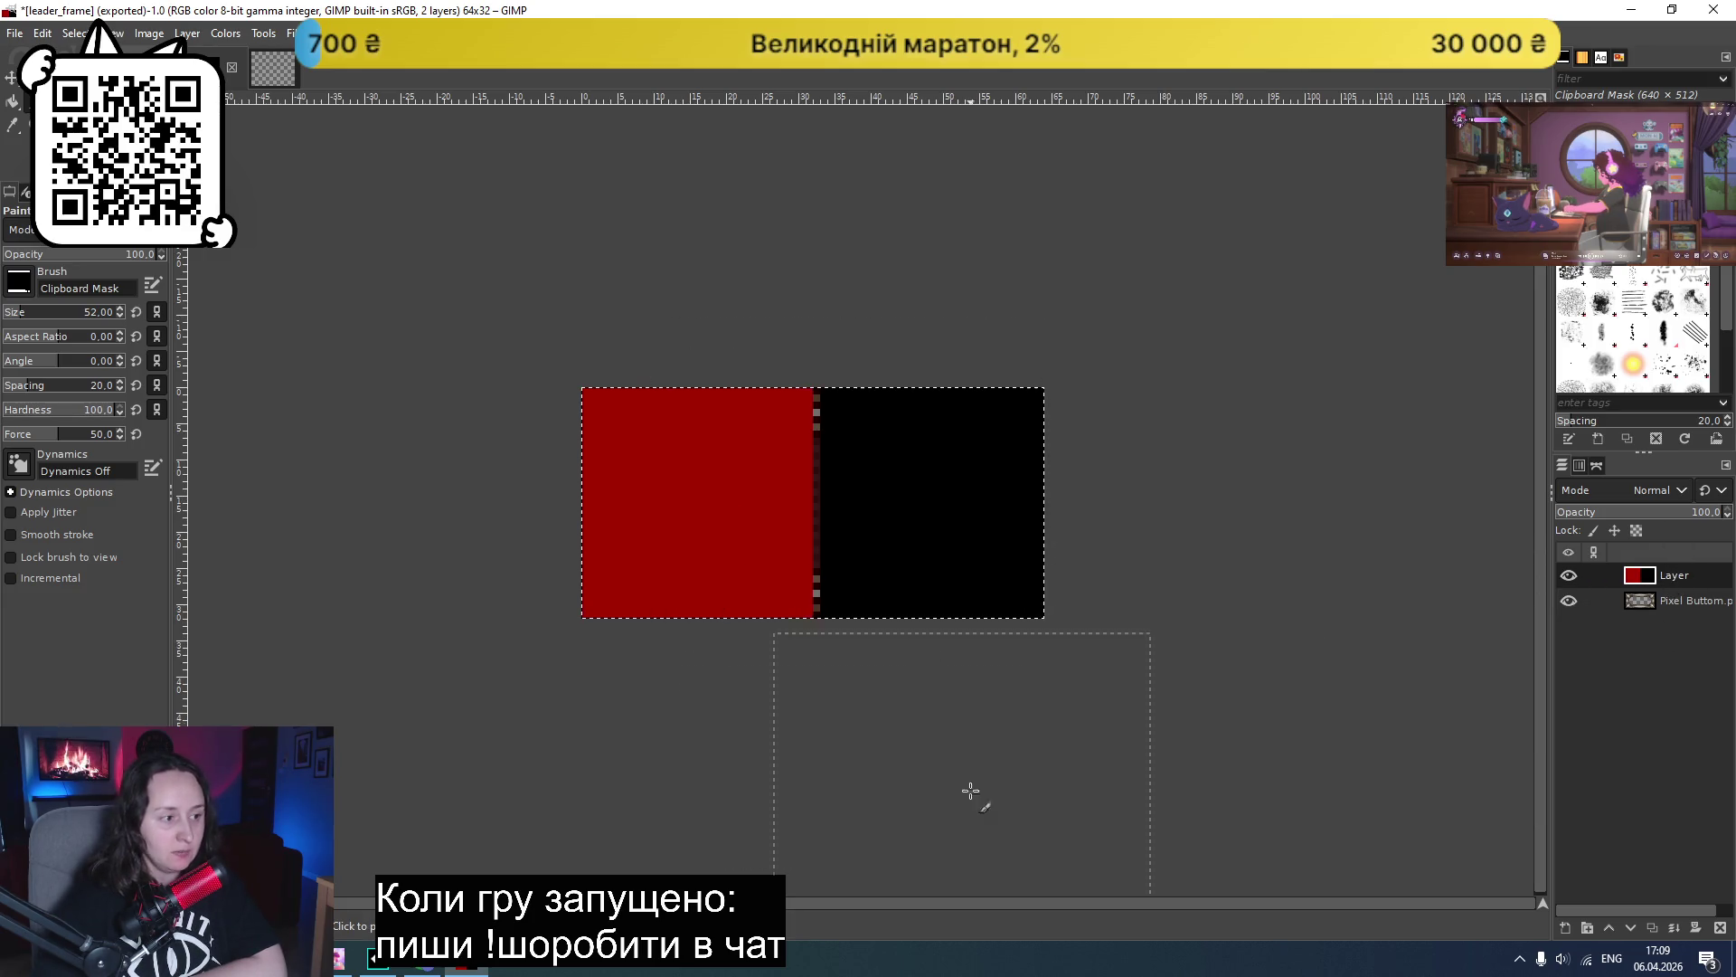
left_click_drag(1685, 578, 1682, 626)
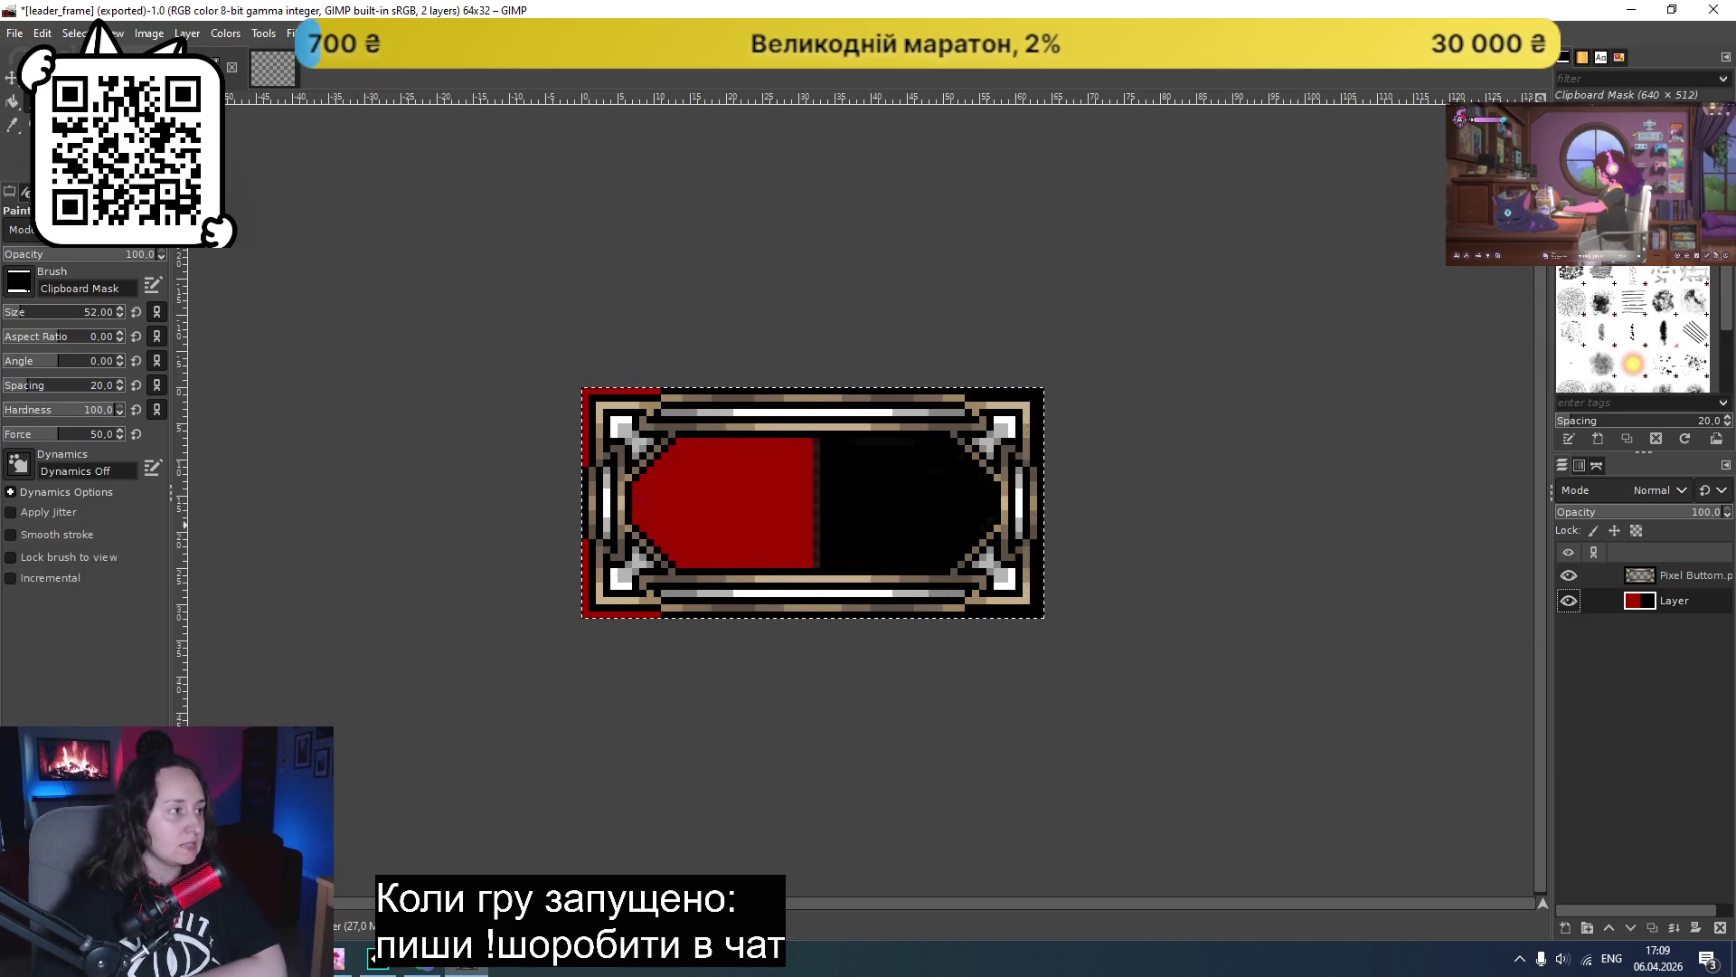
- Stamp black over the red fill inside the health bar frame, then switch back to GameMaker
double_click(1680, 602)
key("Return")
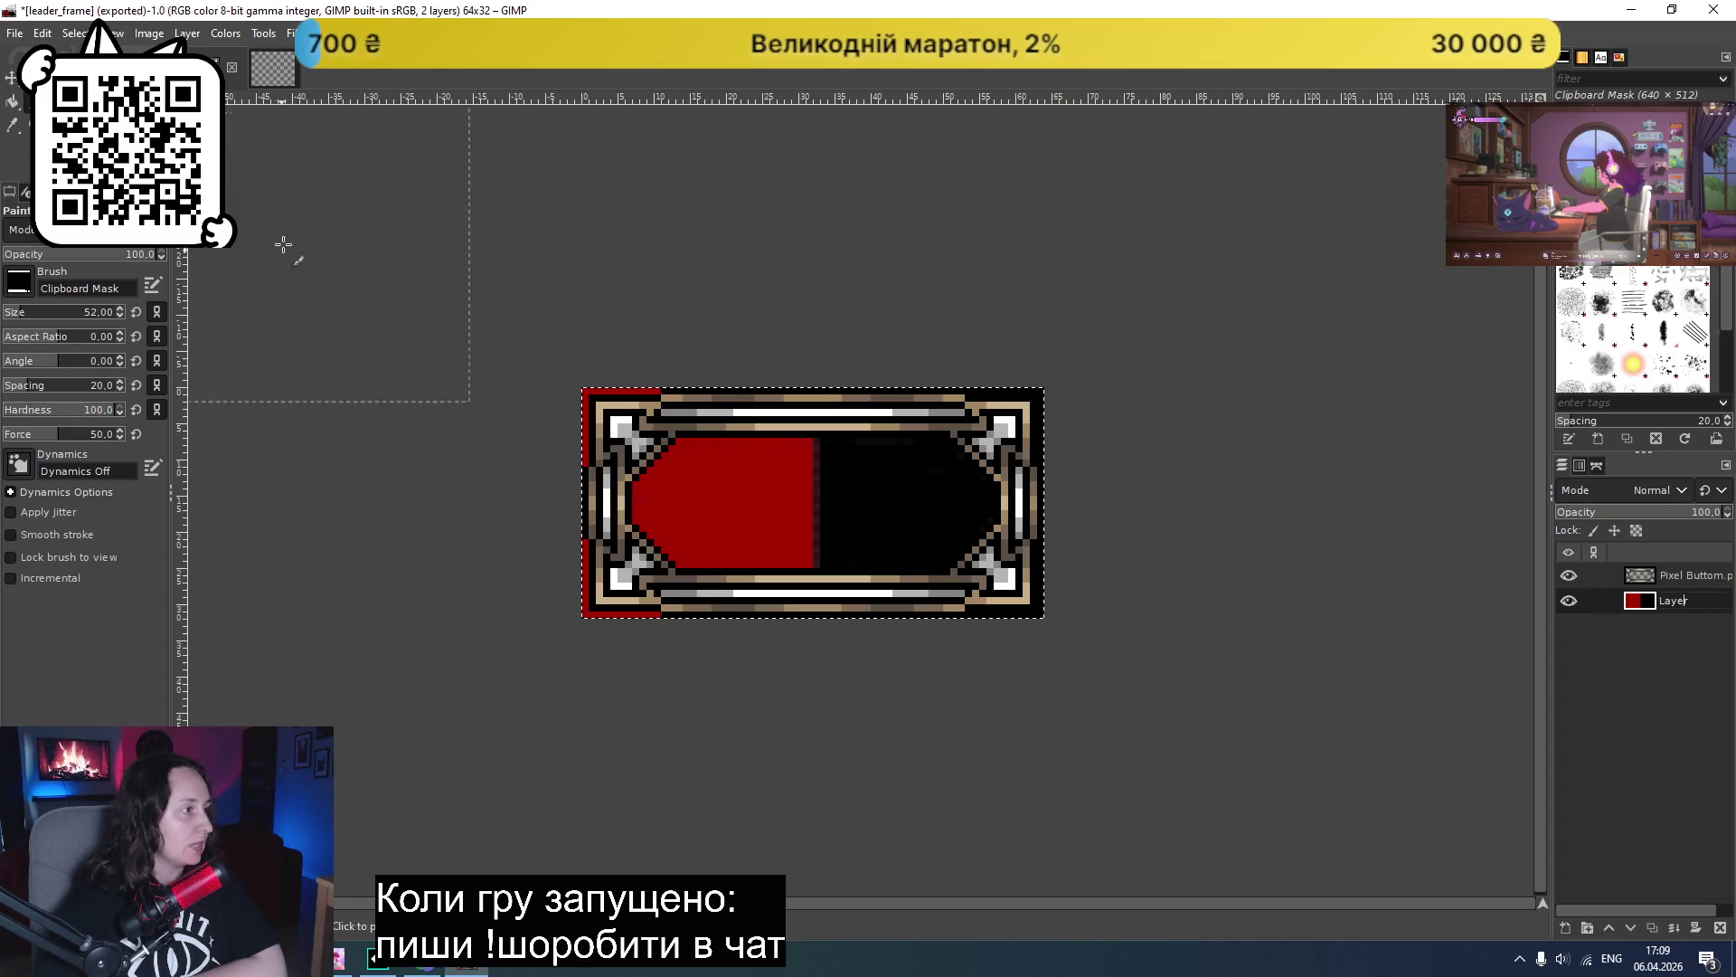
left_click(23, 150)
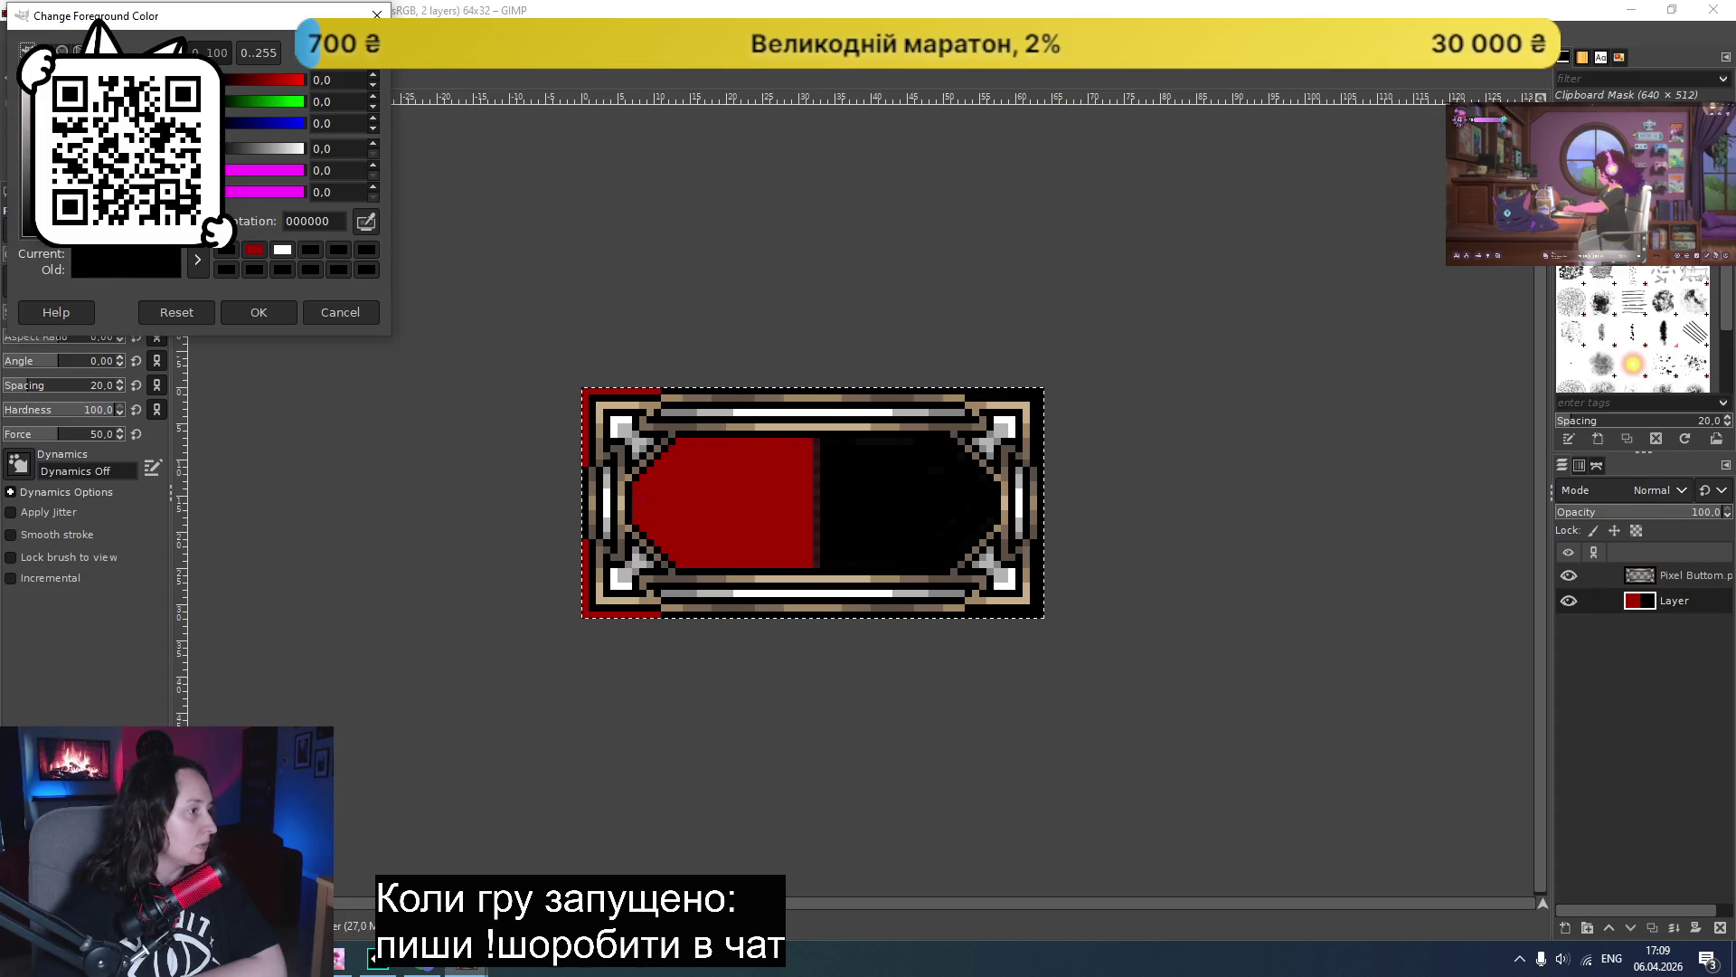
left_click(915, 535)
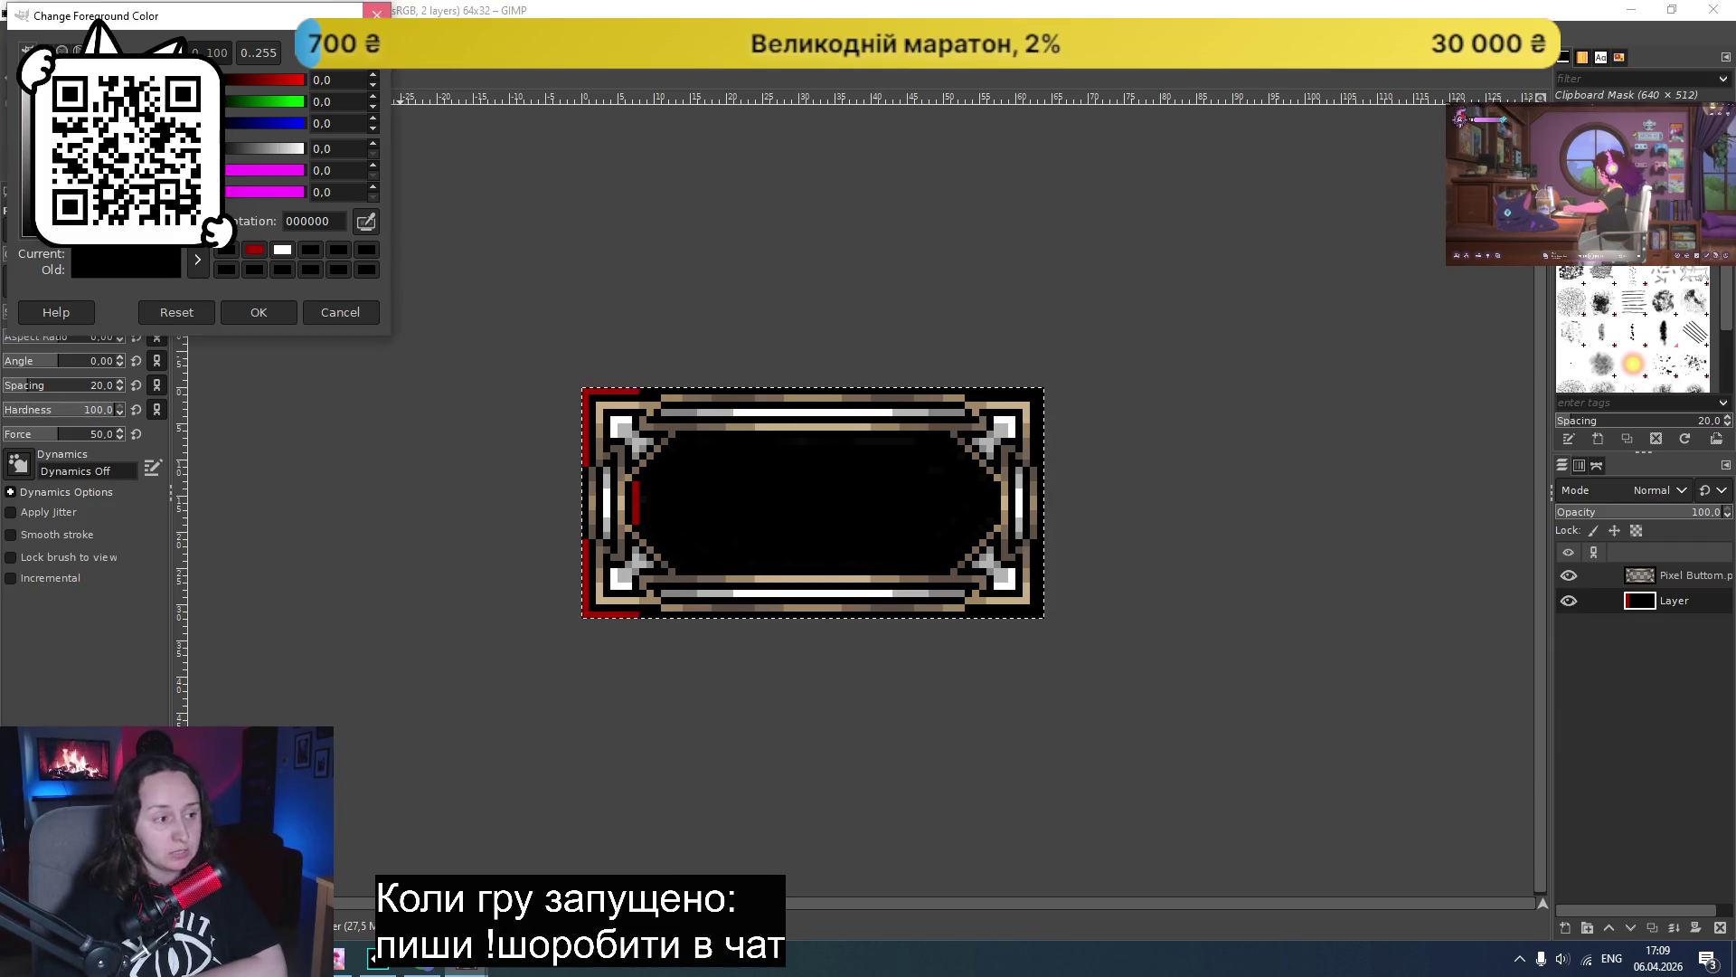
left_click(377, 13)
left_click(384, 964)
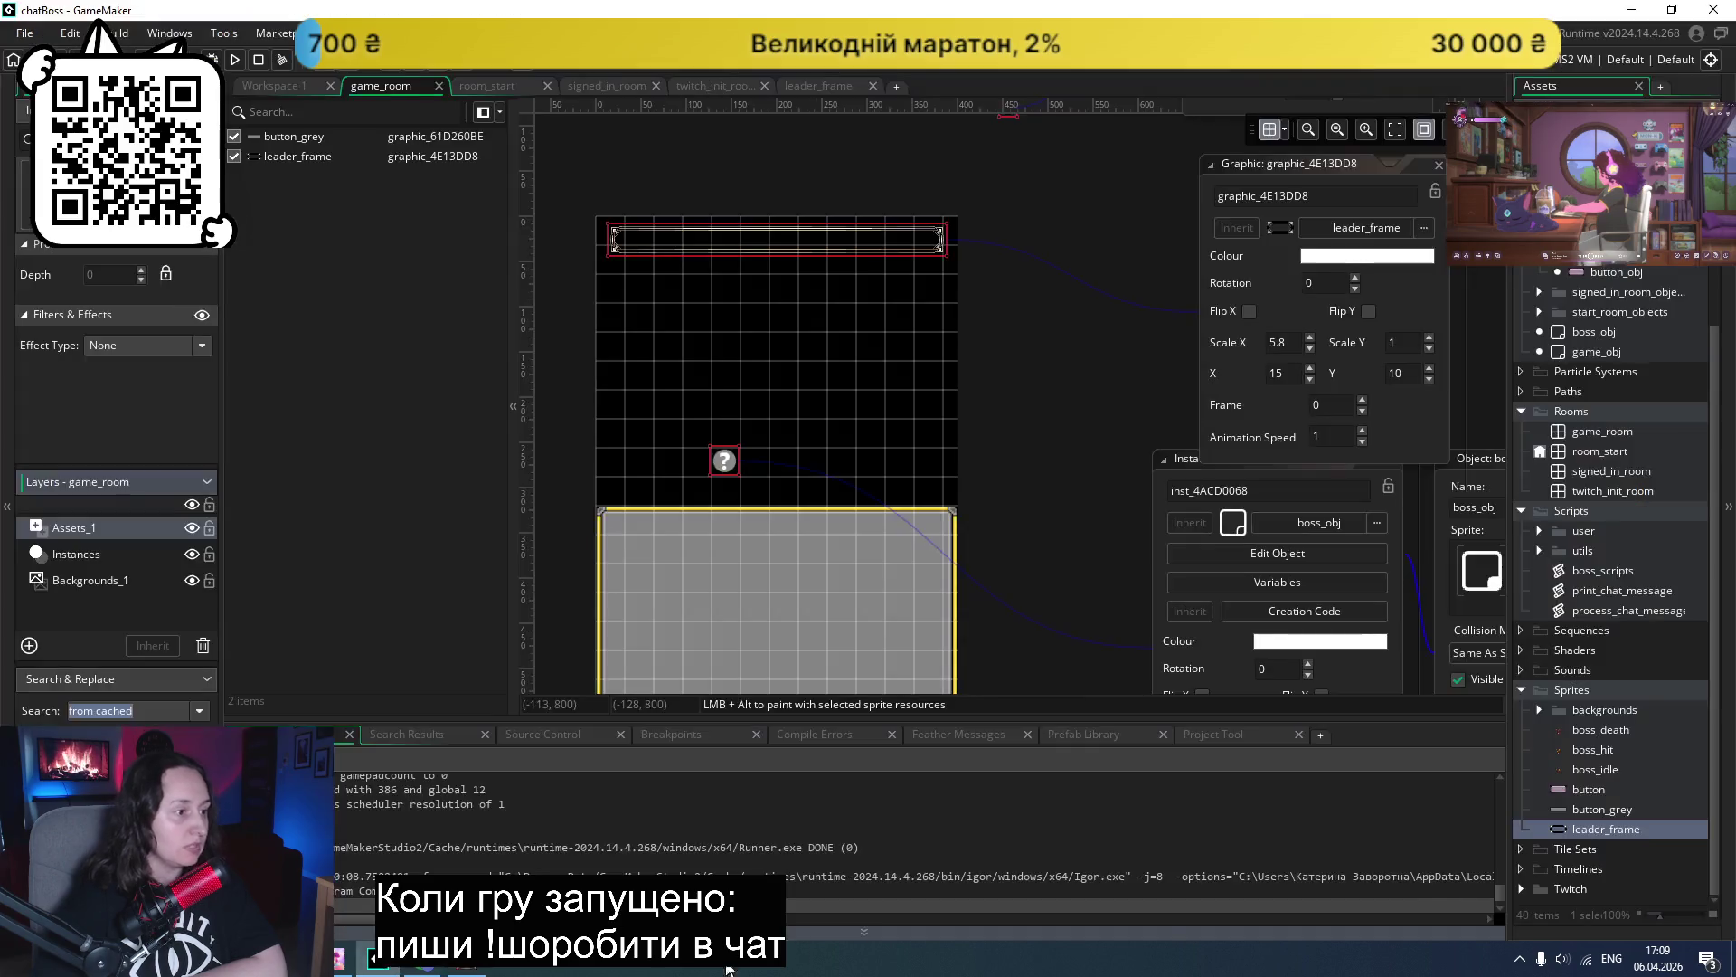
- Run chatBoss, log in to the boss fight, then check game_room's instance and asset layers
left_click(232, 63)
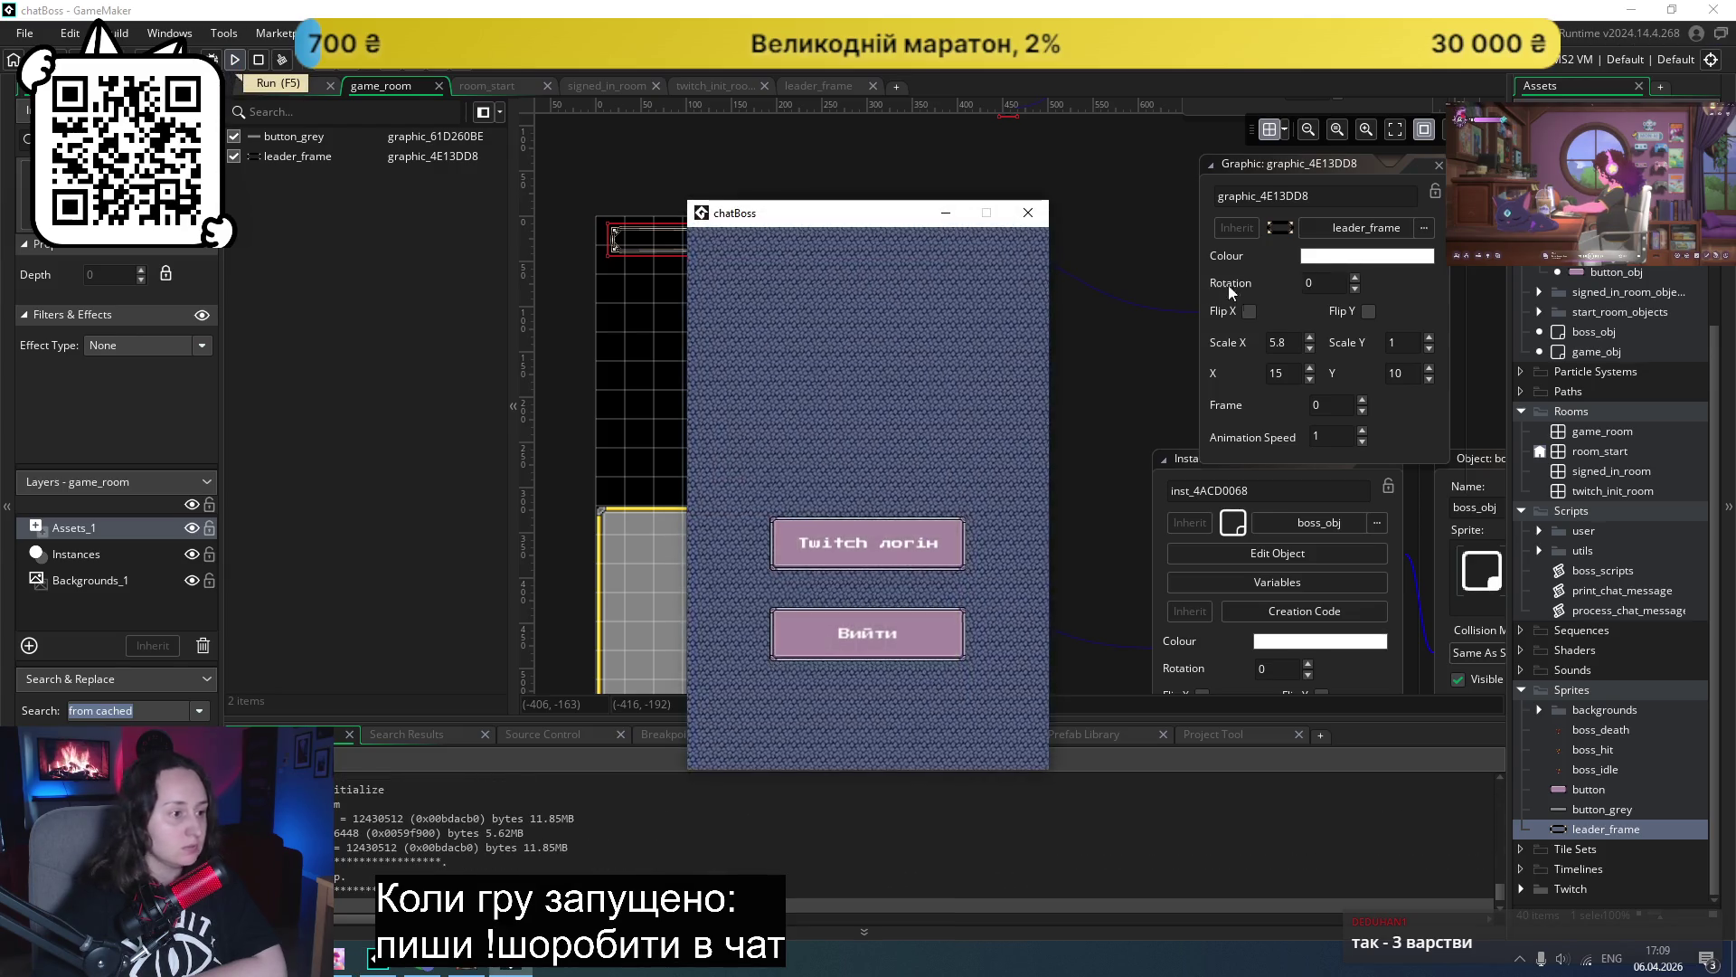
left_click(870, 513)
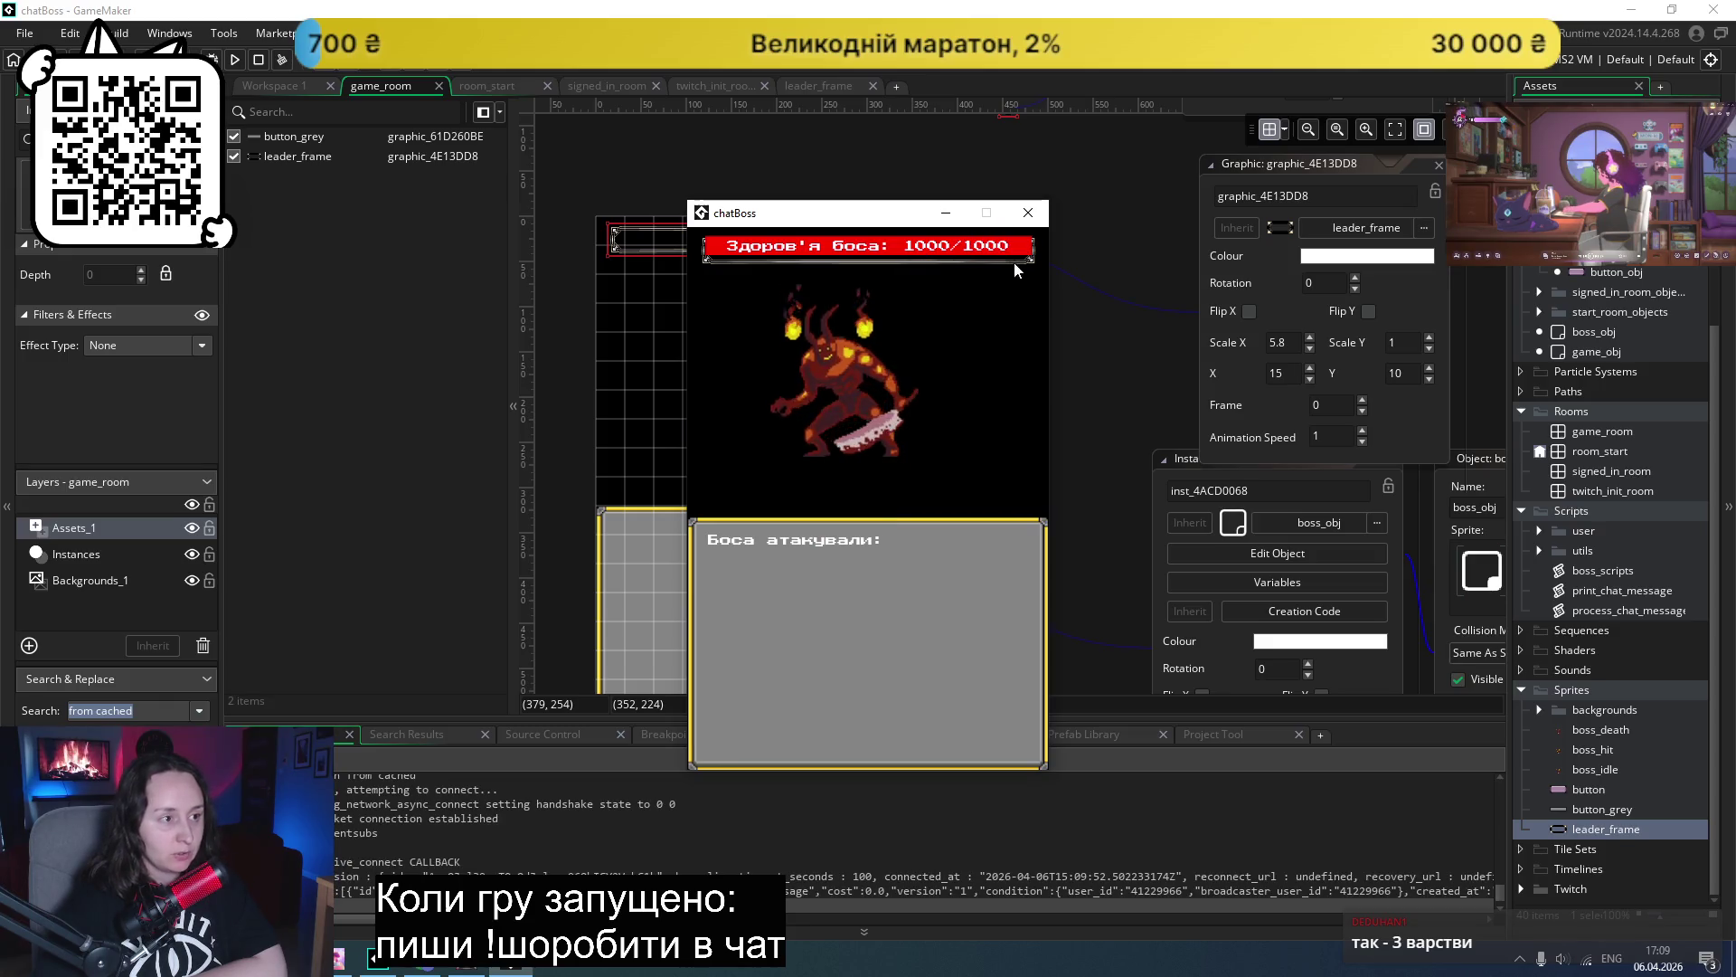
left_click(76, 528)
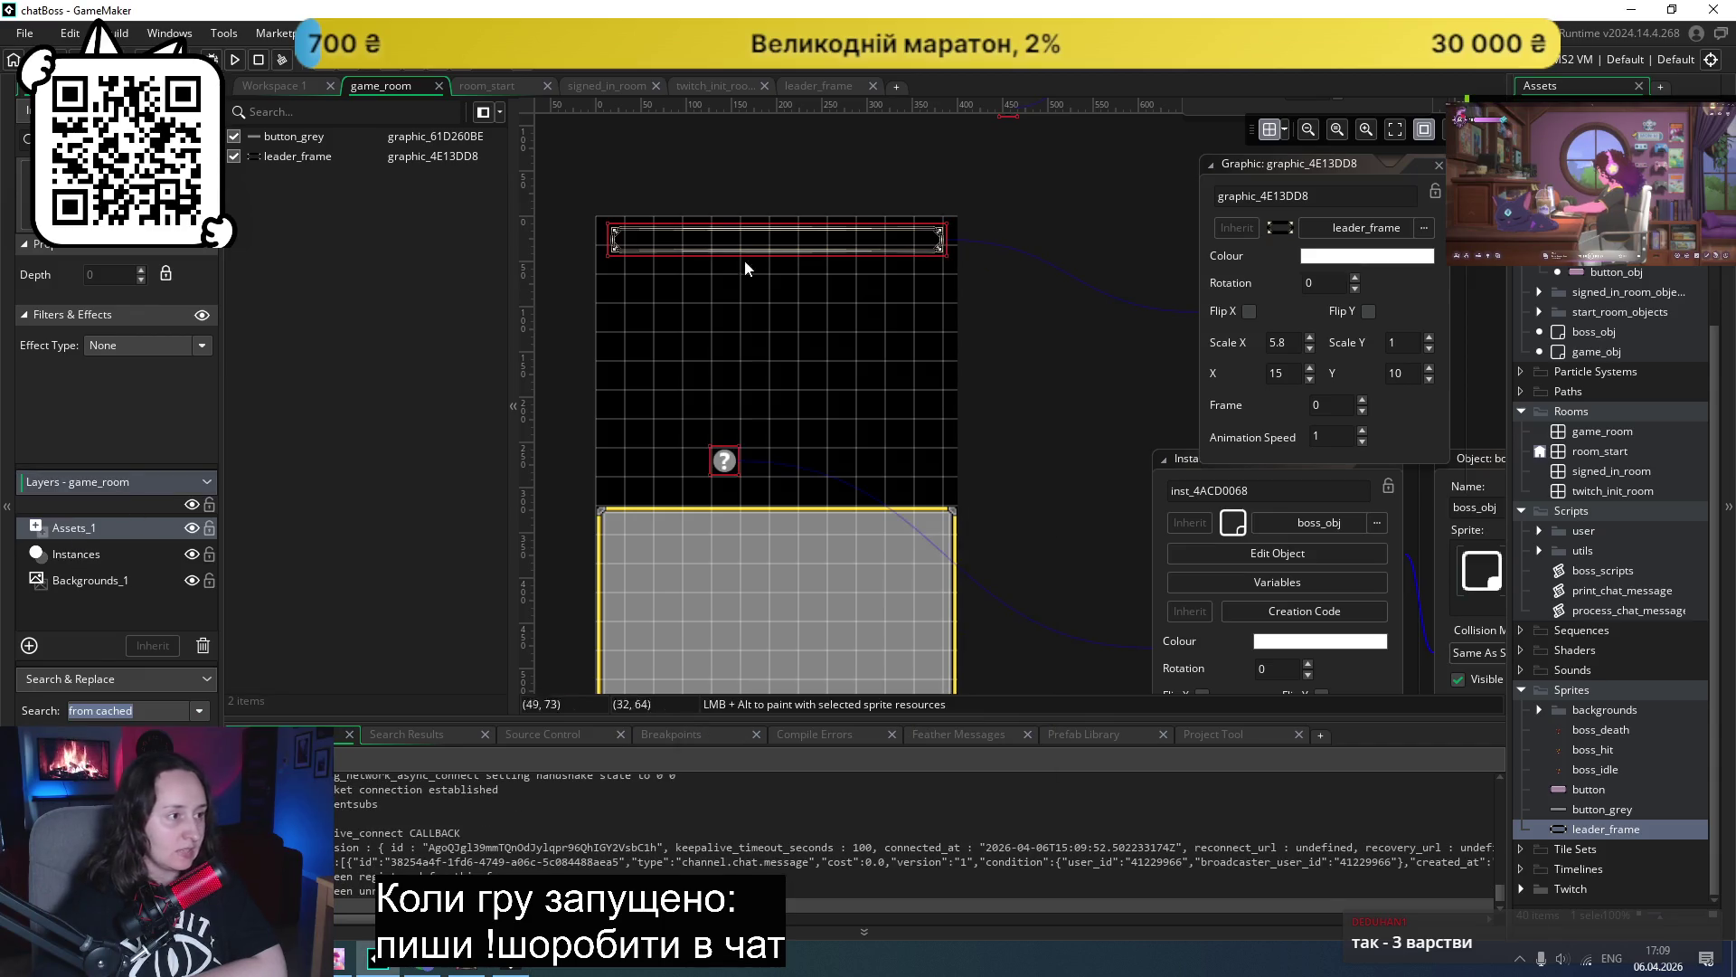
left_click(76, 556)
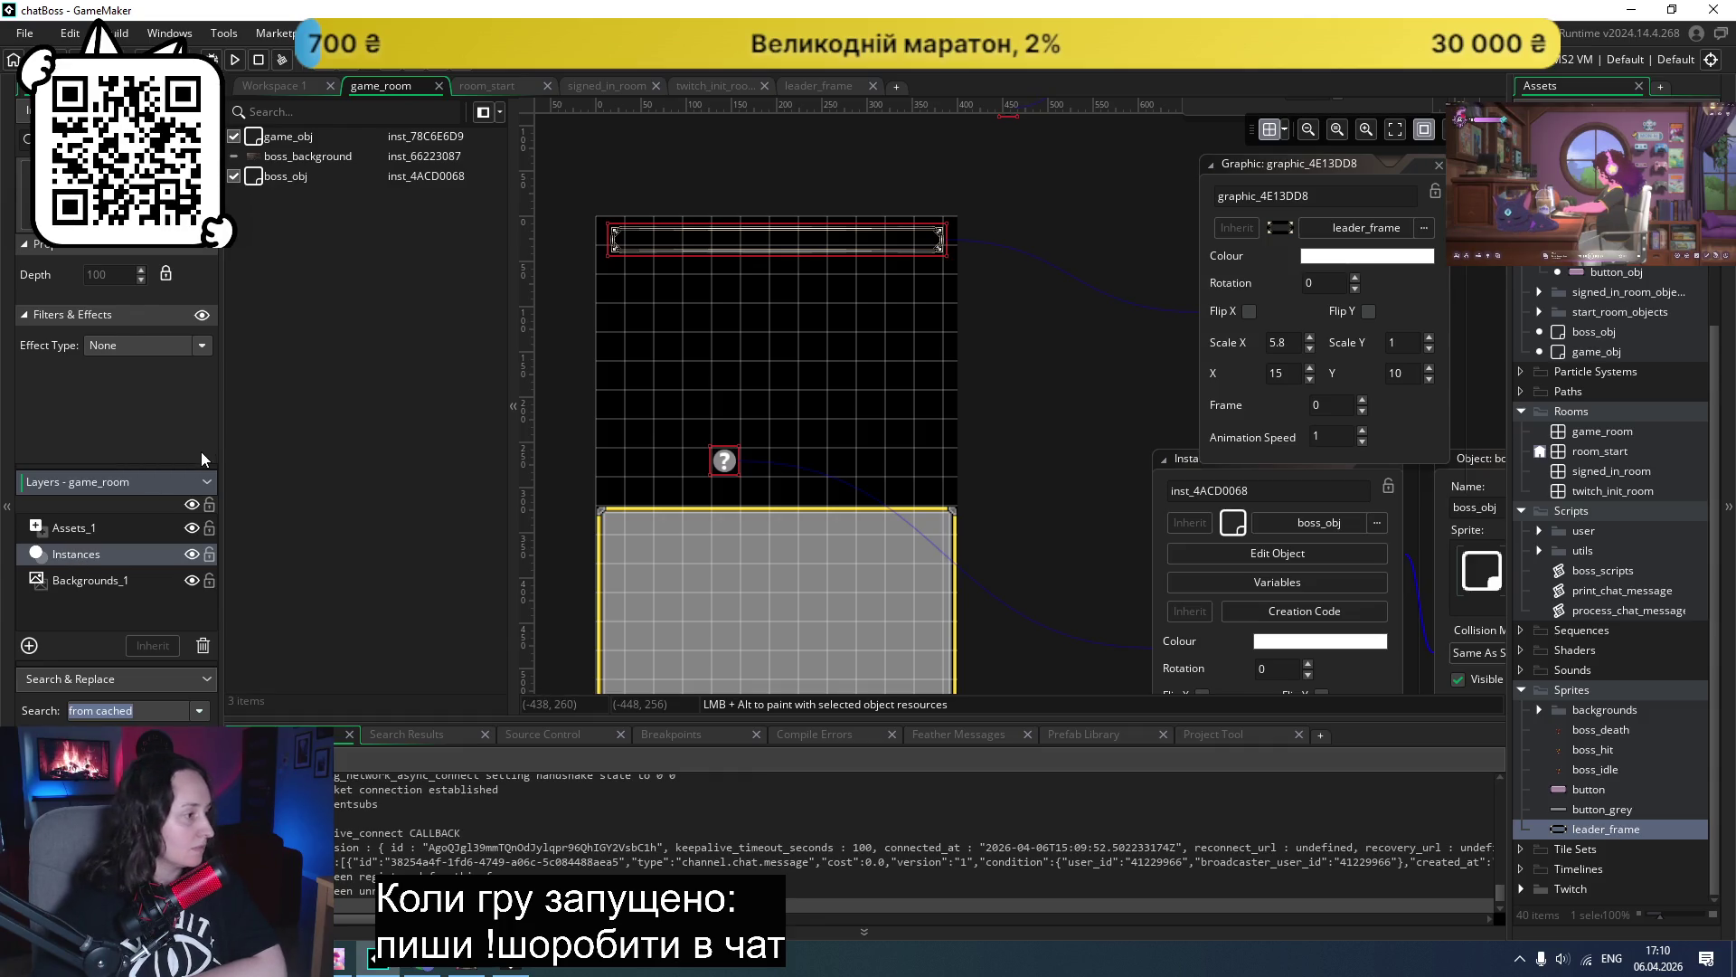
left_click(82, 525)
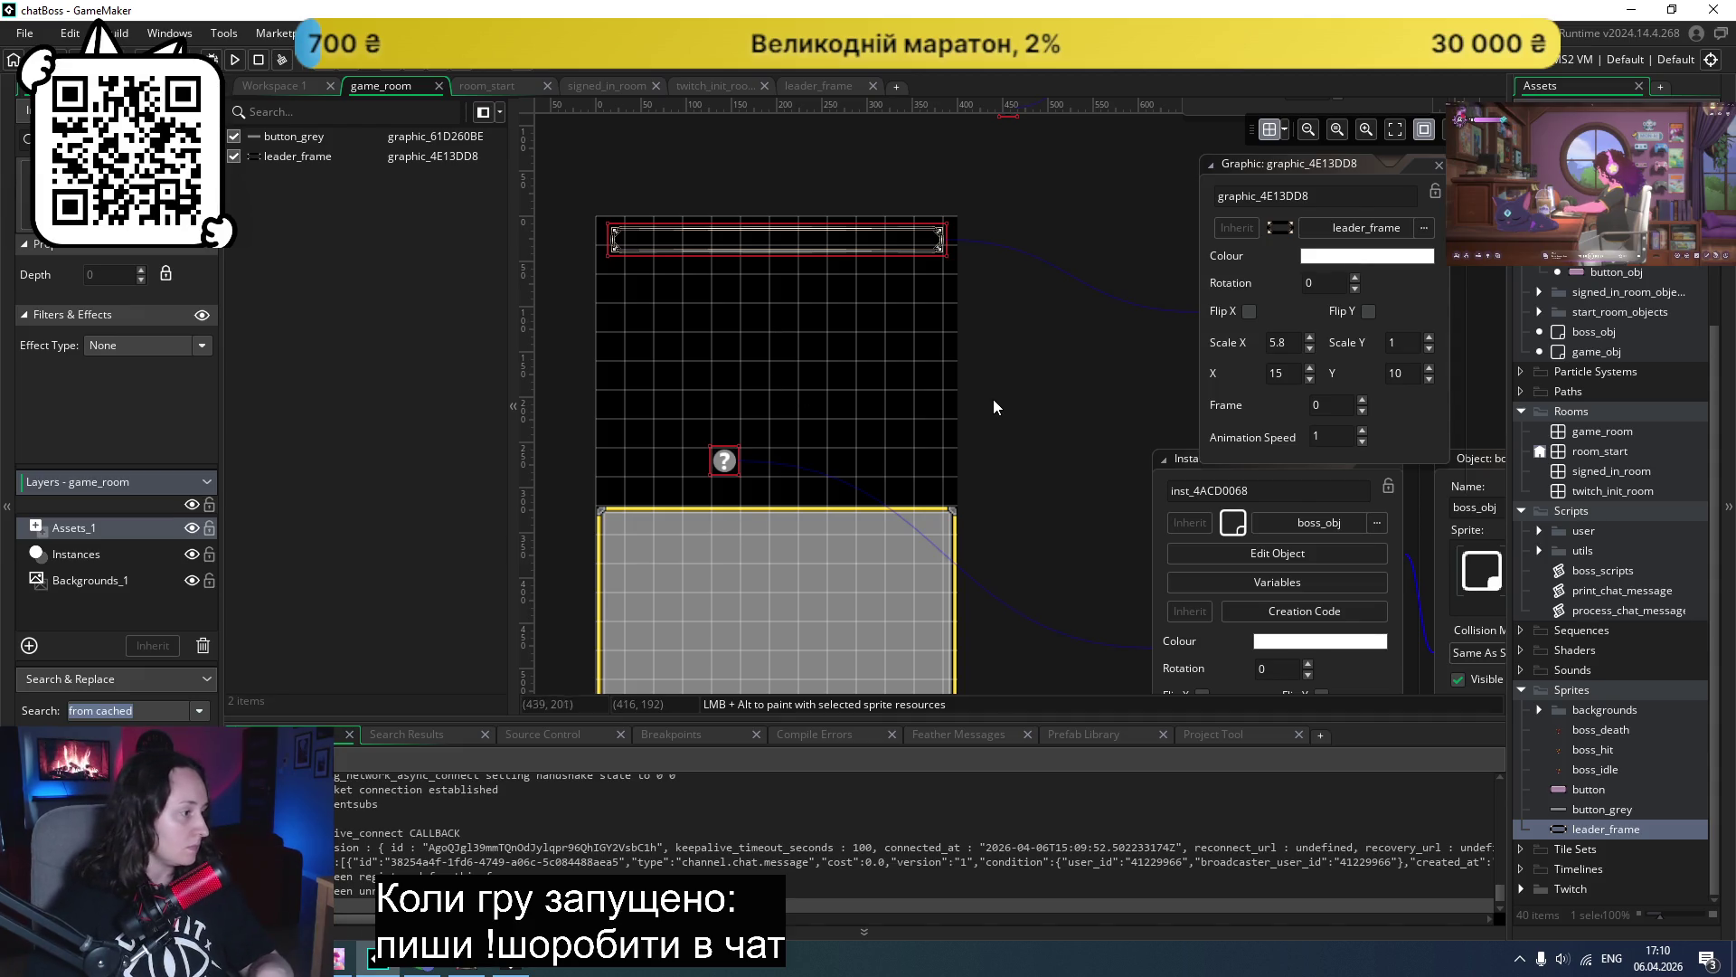
scroll(1000, 403, "down", 3)
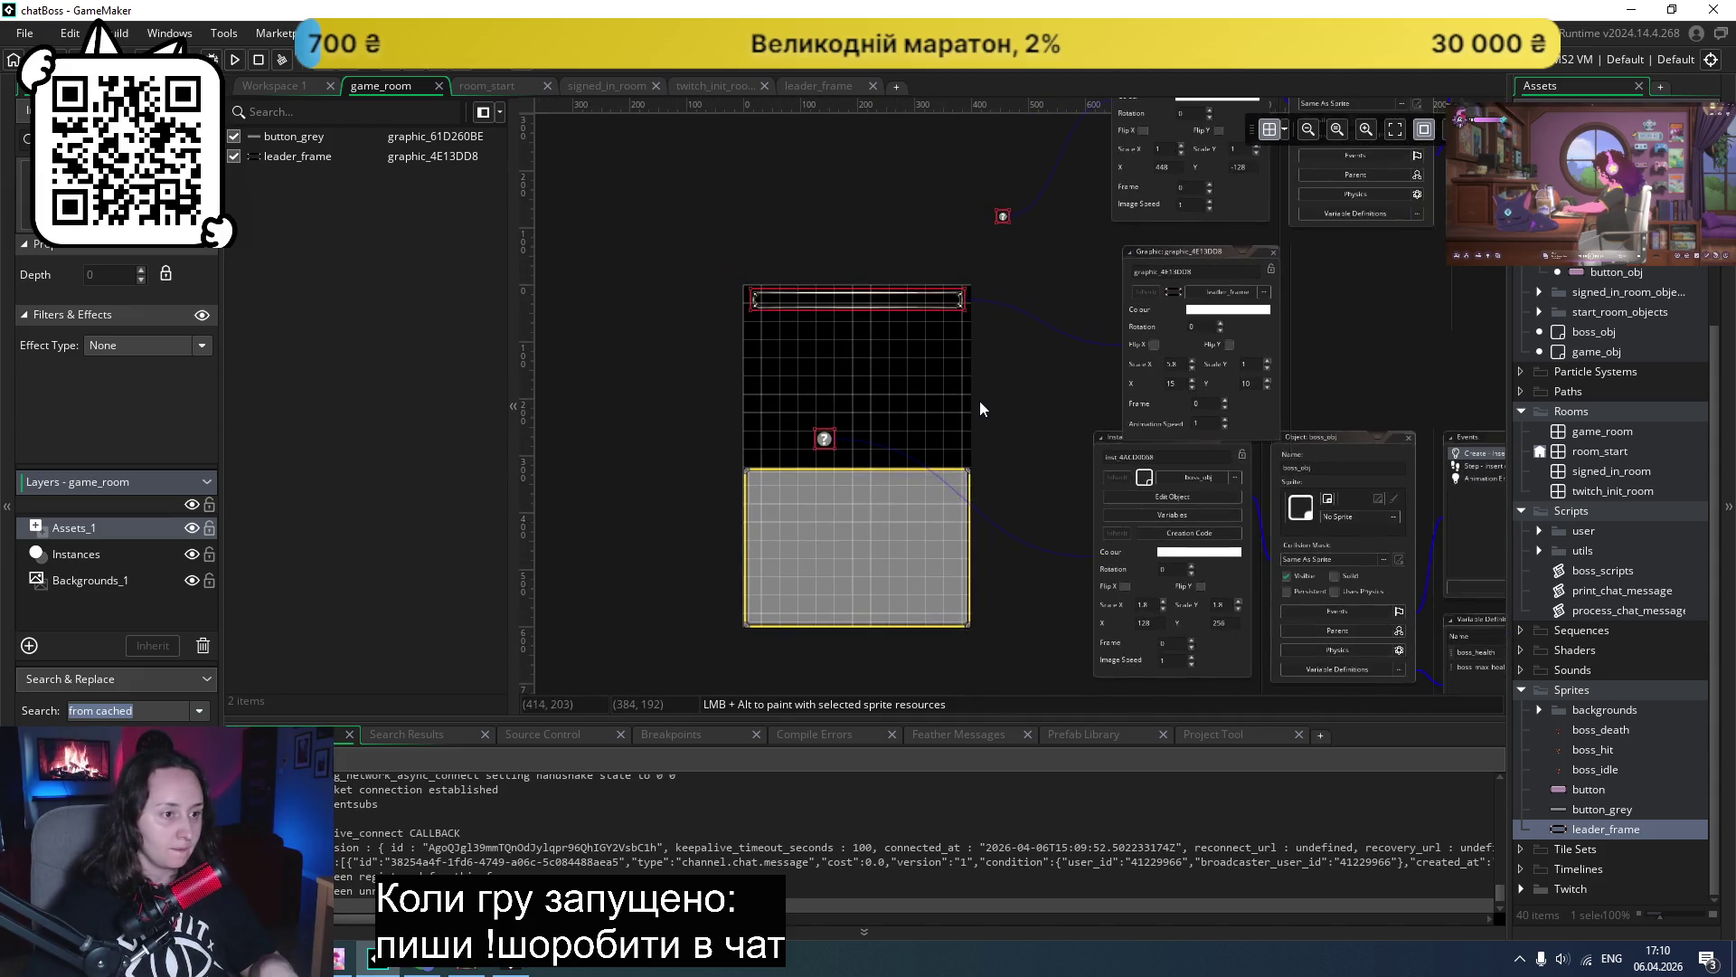
- Pan around the game_room view and close the running chatBoss game with Alt+F4
scroll(980, 400, "right", 5)
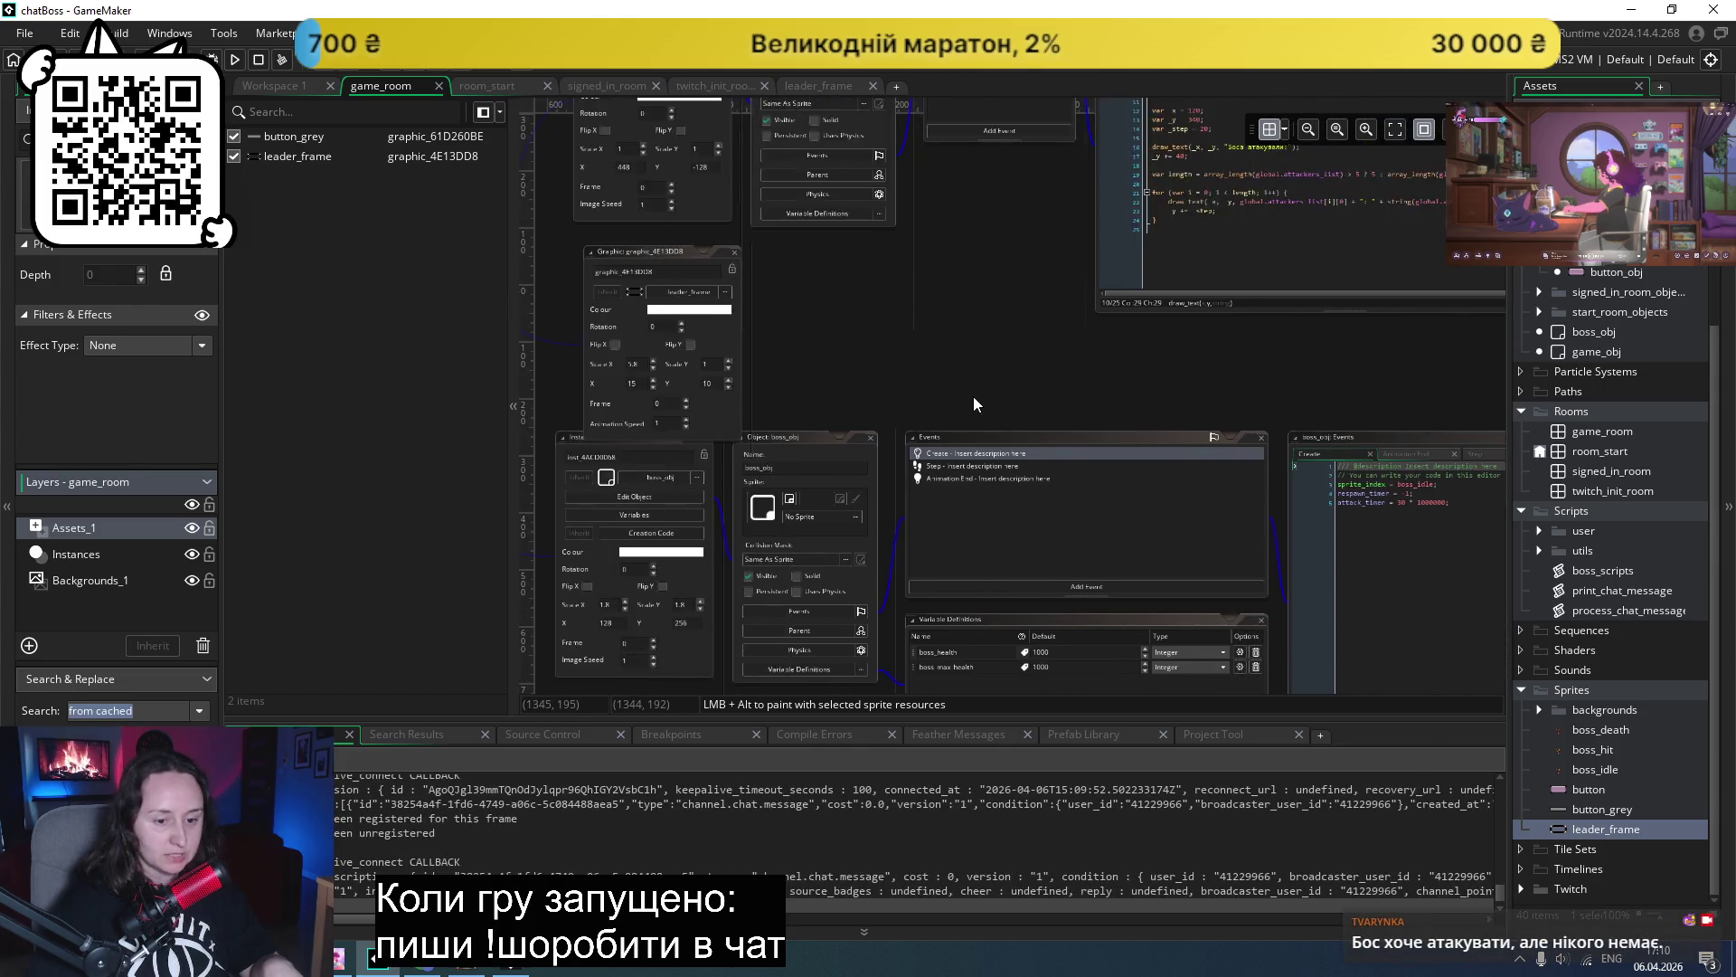
scroll(973, 403, "left", 5)
scroll(959, 410, "down", 1)
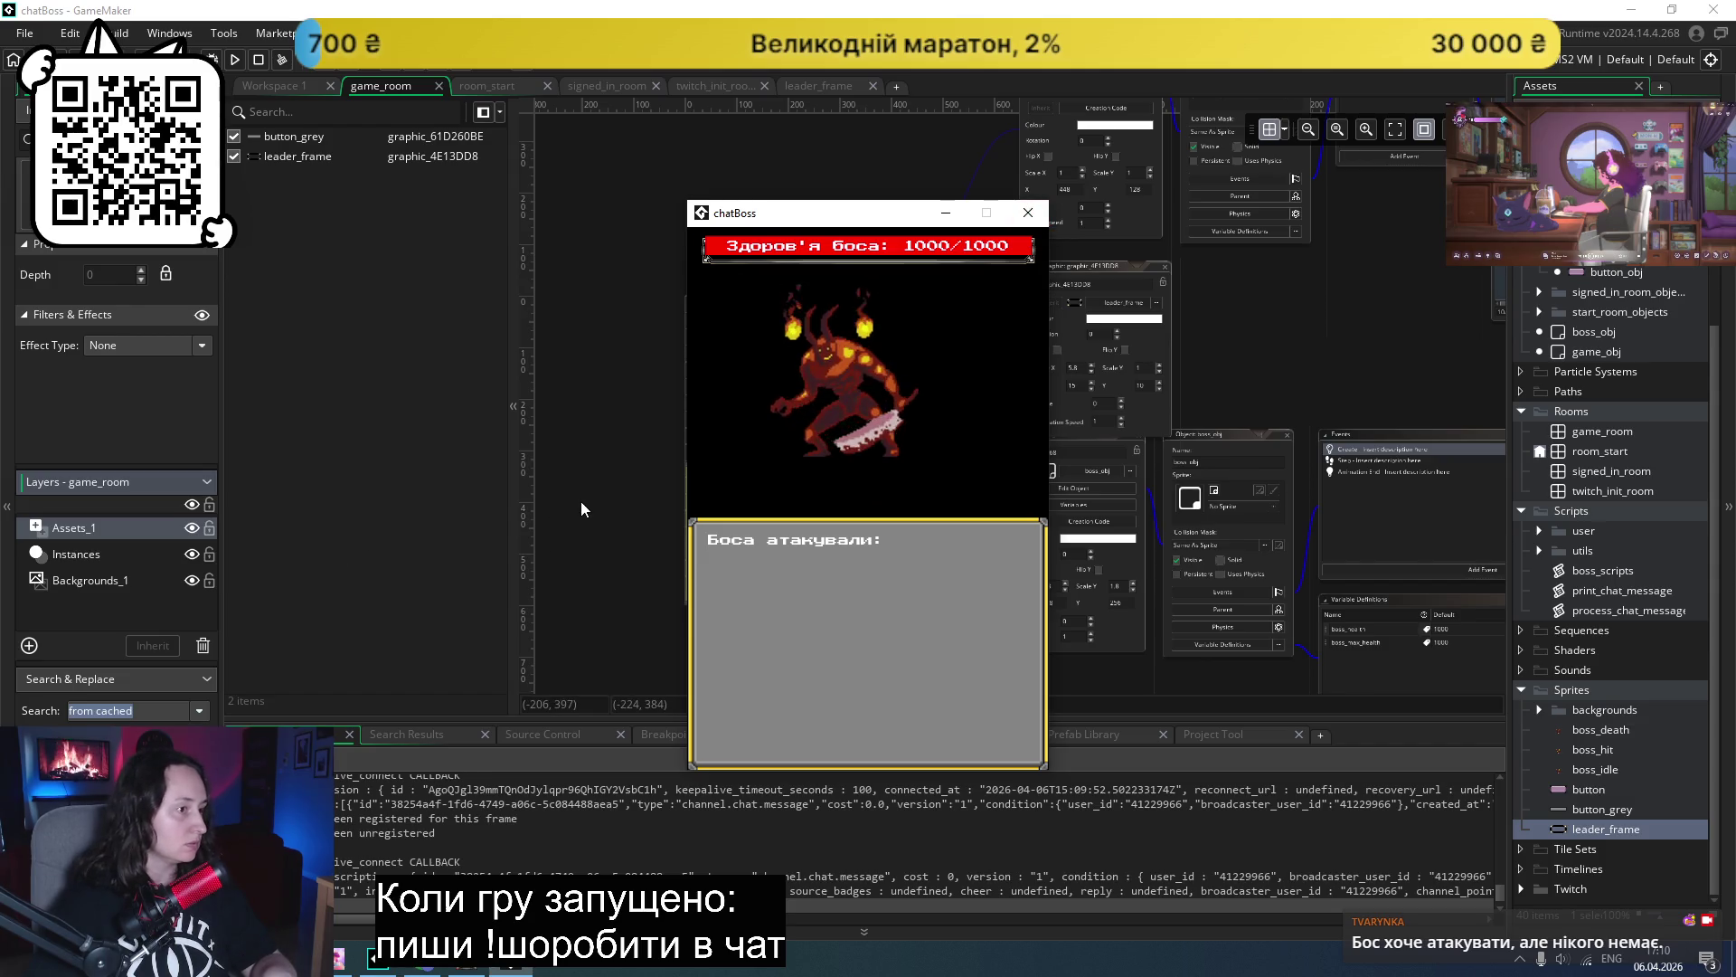
key("alt+F4")
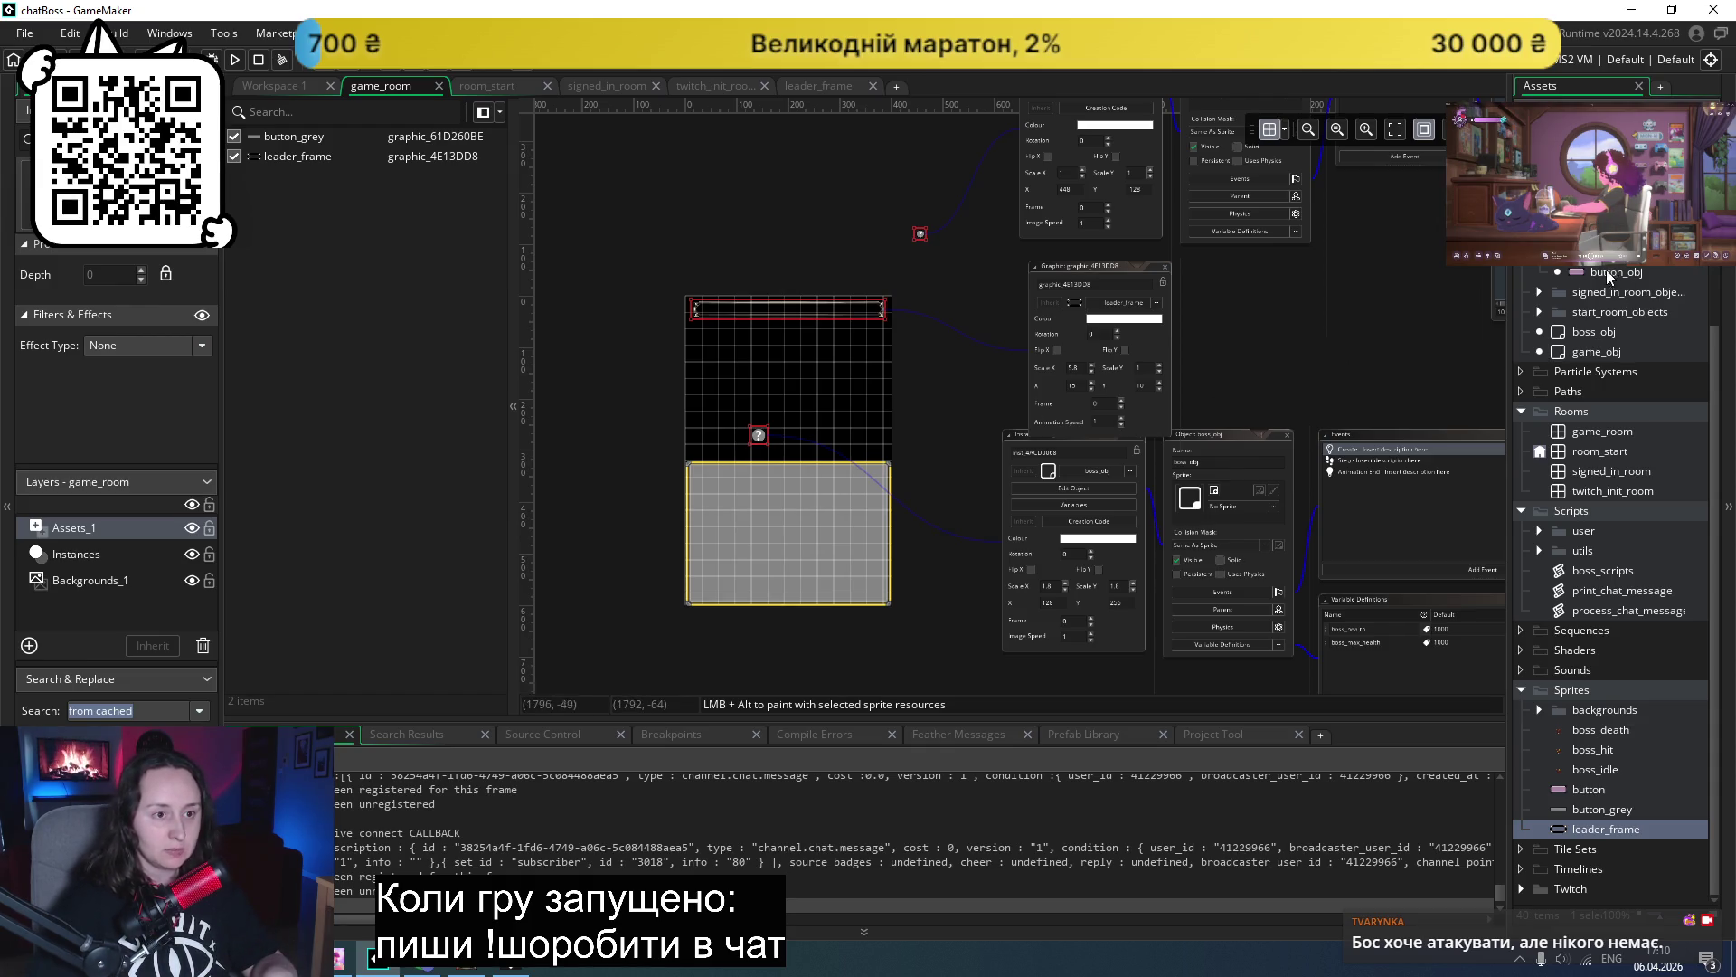
right_click(1593, 235)
- Create a new object asset and name it boss_healthbar
mouse_move(1422, 242)
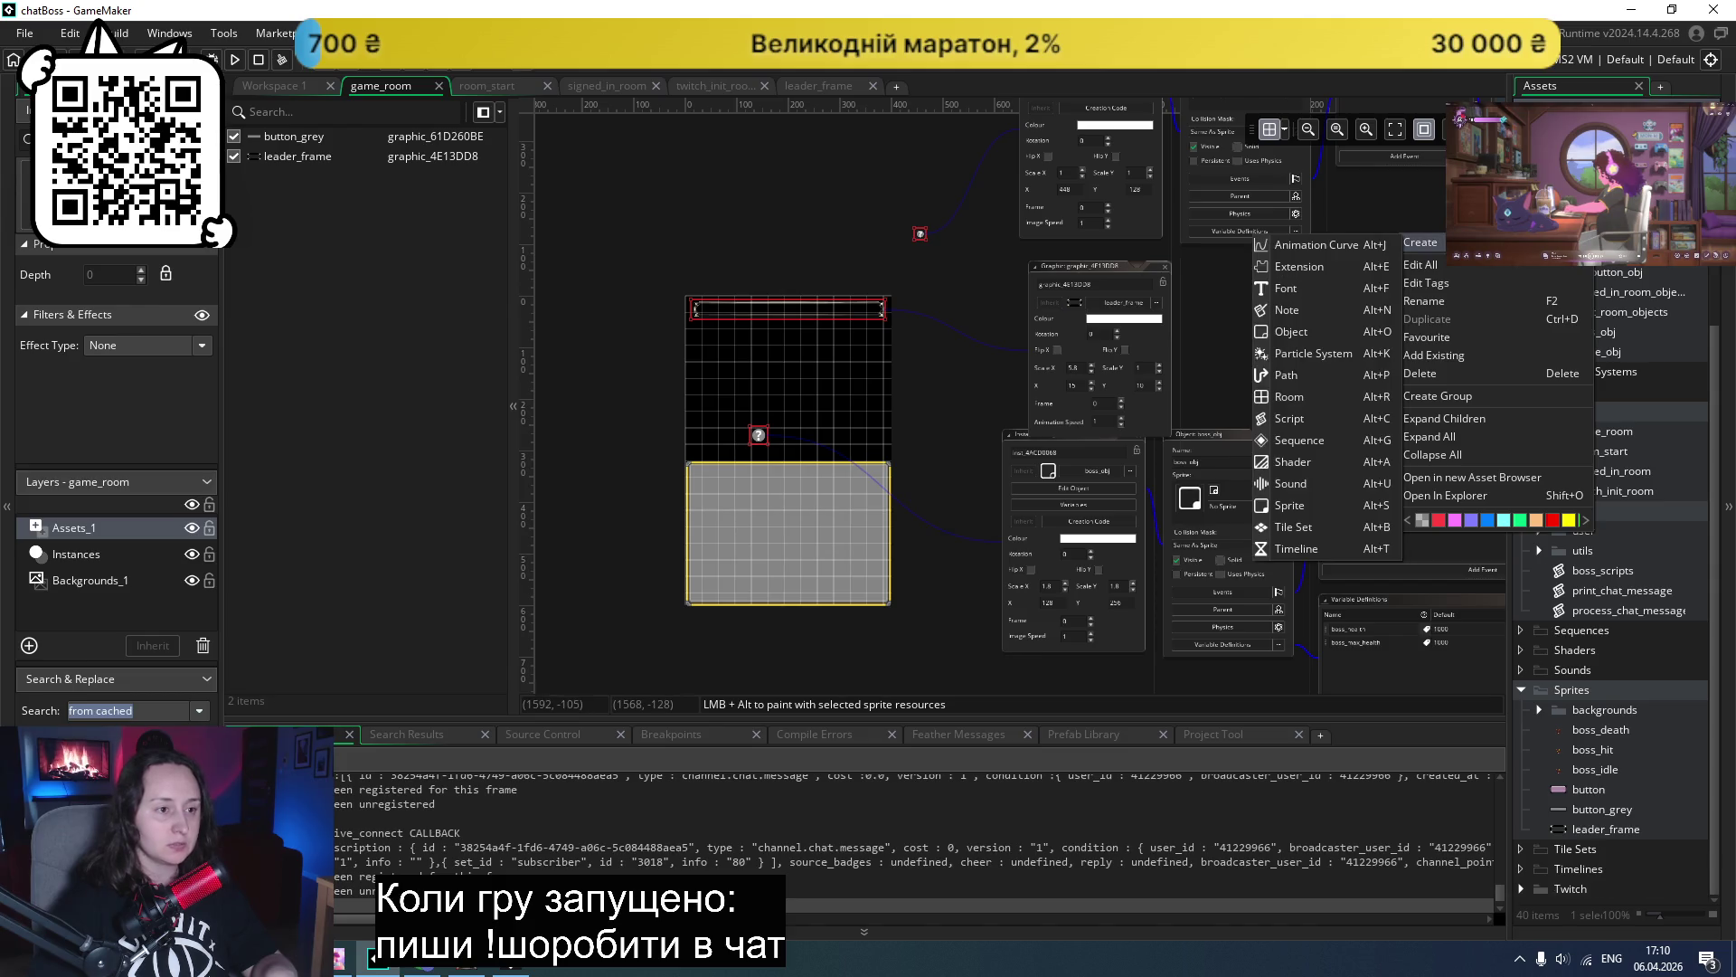
left_click(1306, 331)
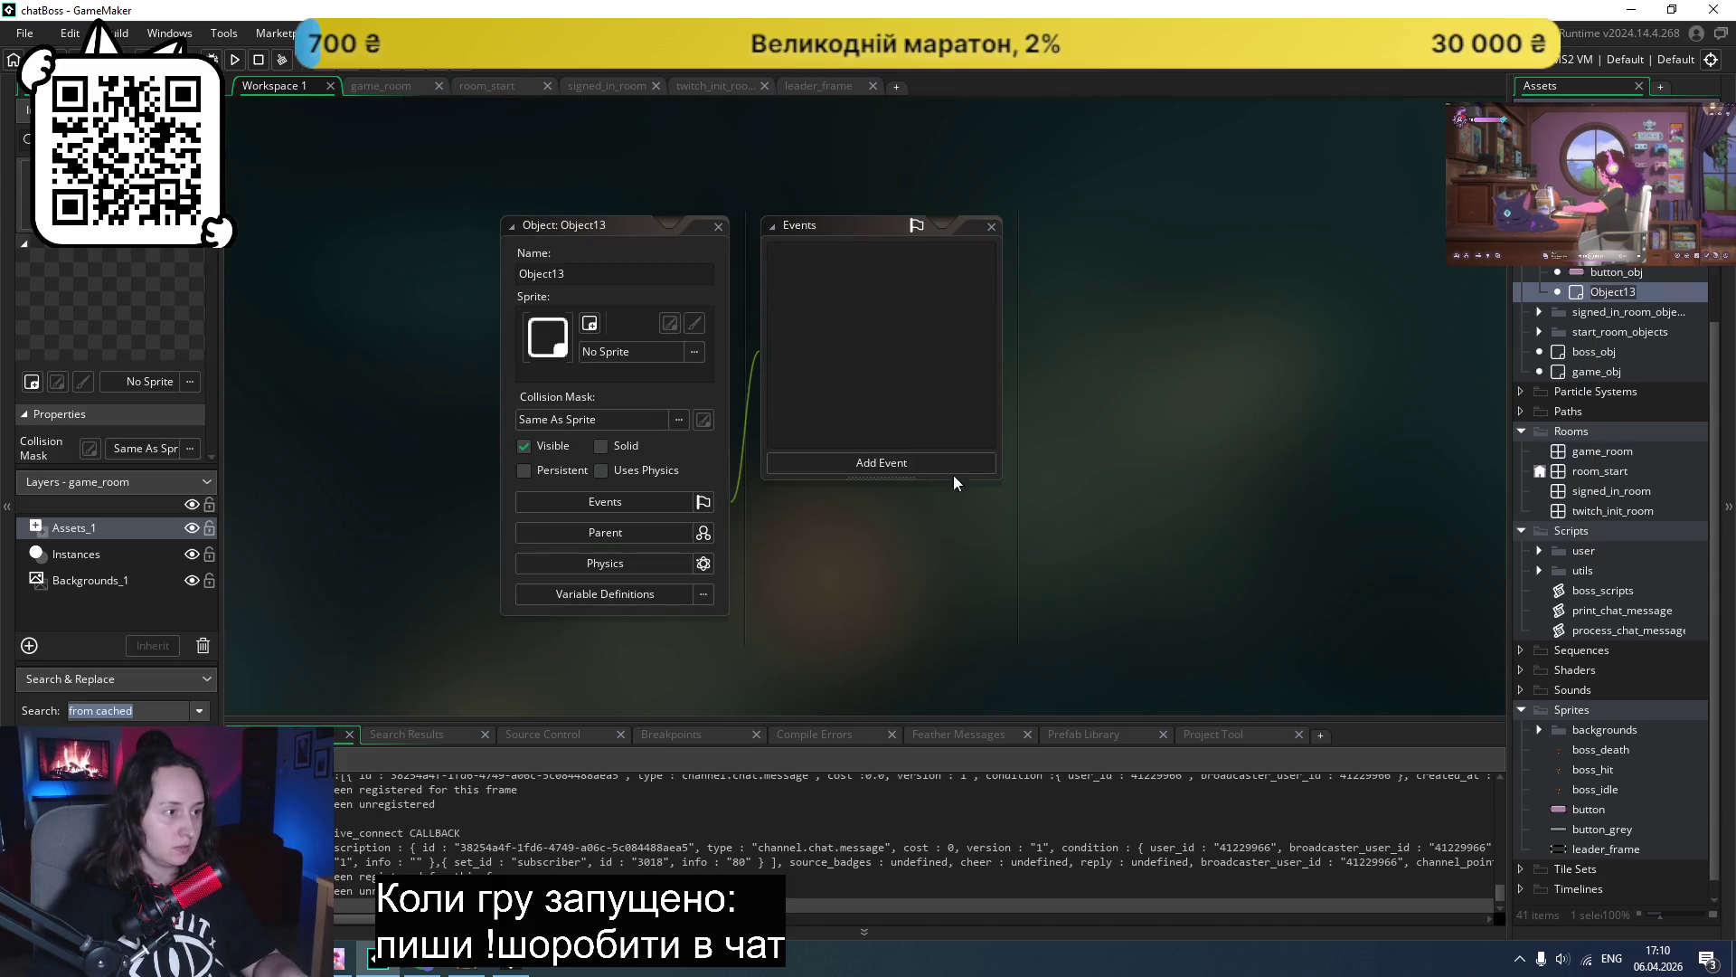
left_click(581, 269)
type("b")
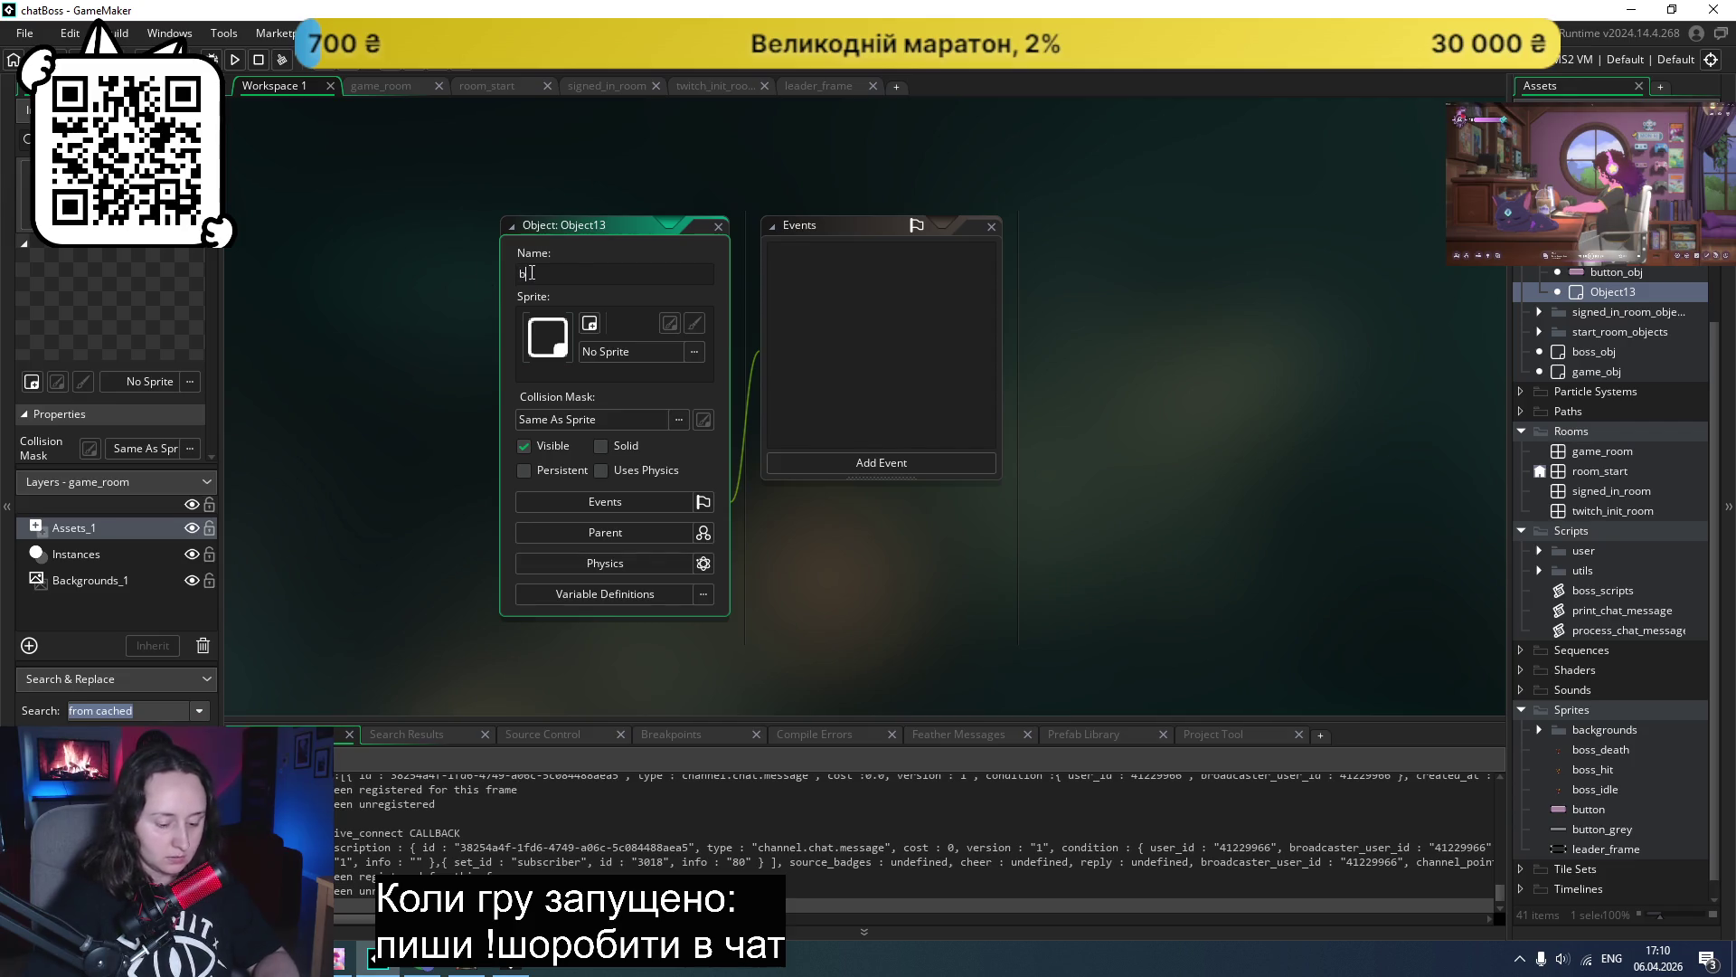
type("oss_health")
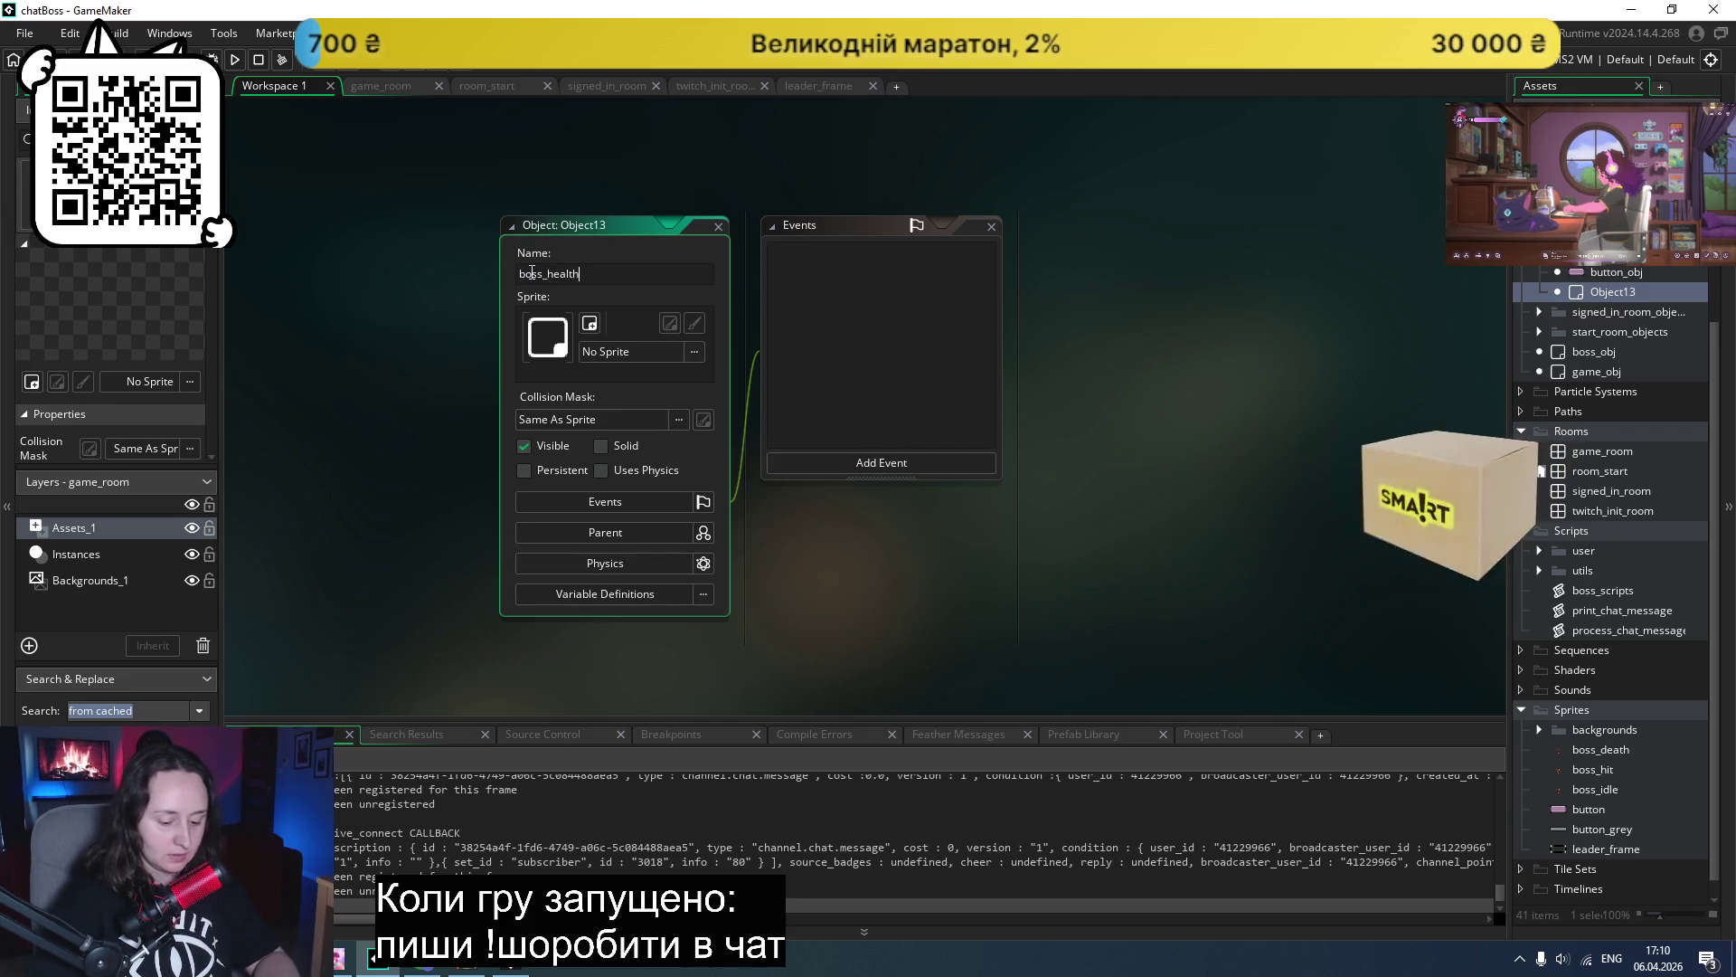
type("bar")
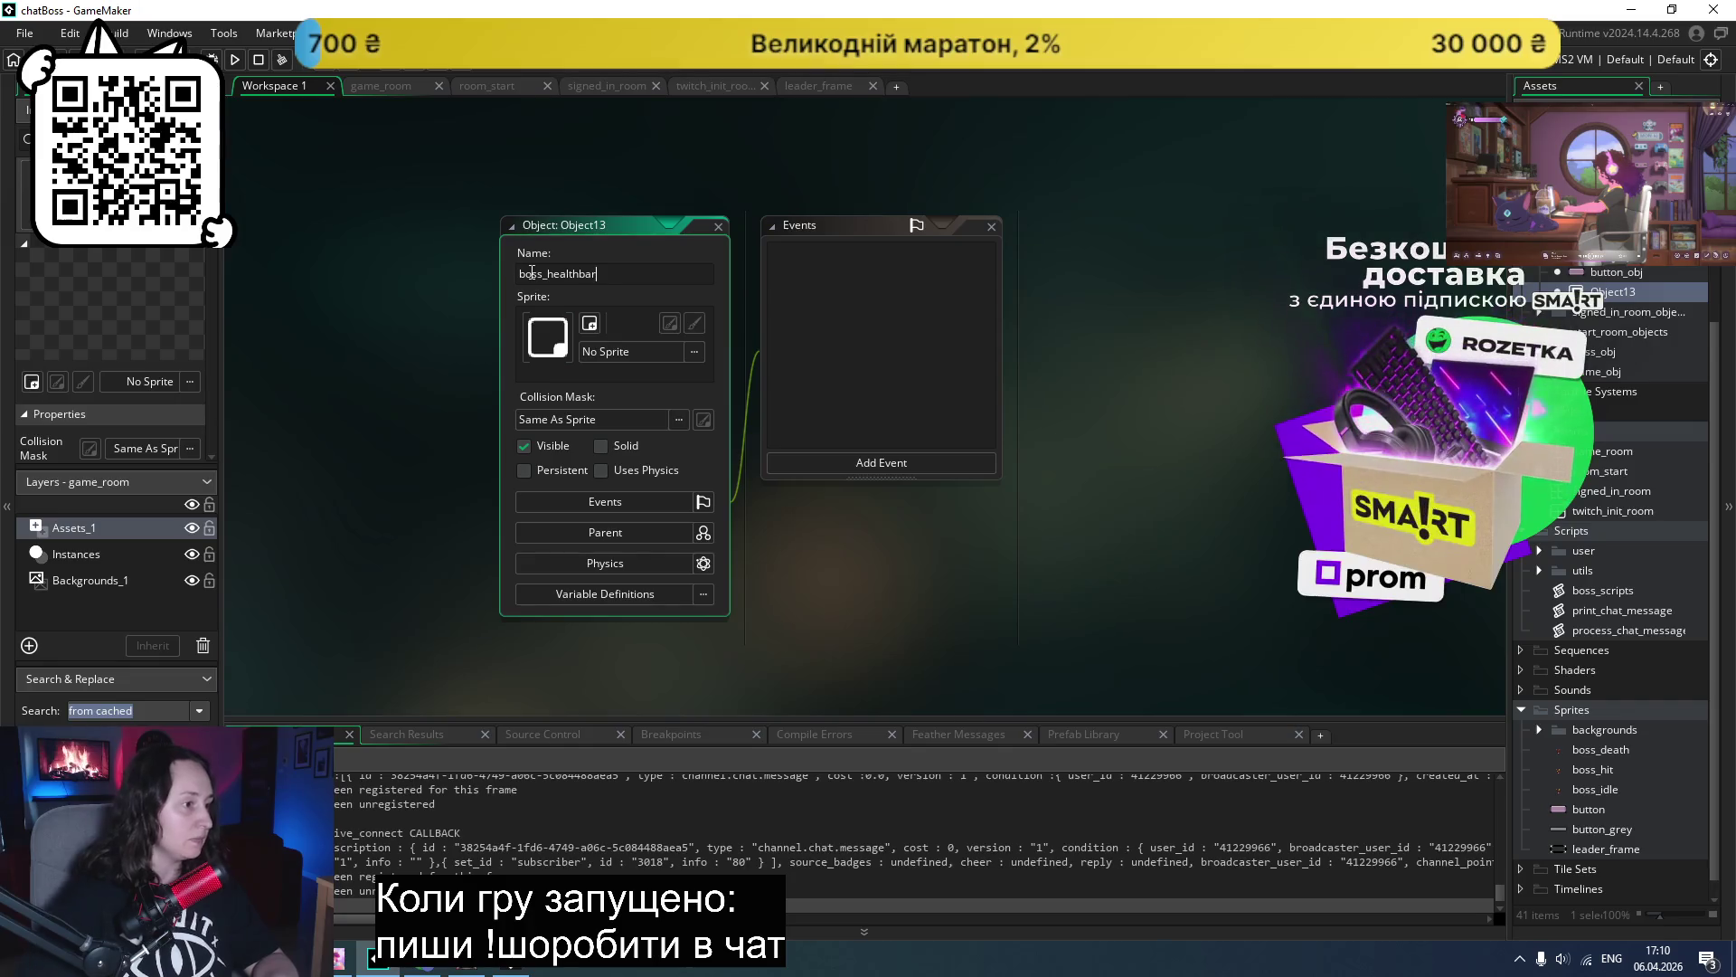
key("Return")
- Assign the leader_frame sprite to boss_healthbar and reopen game_room
left_click(695, 351)
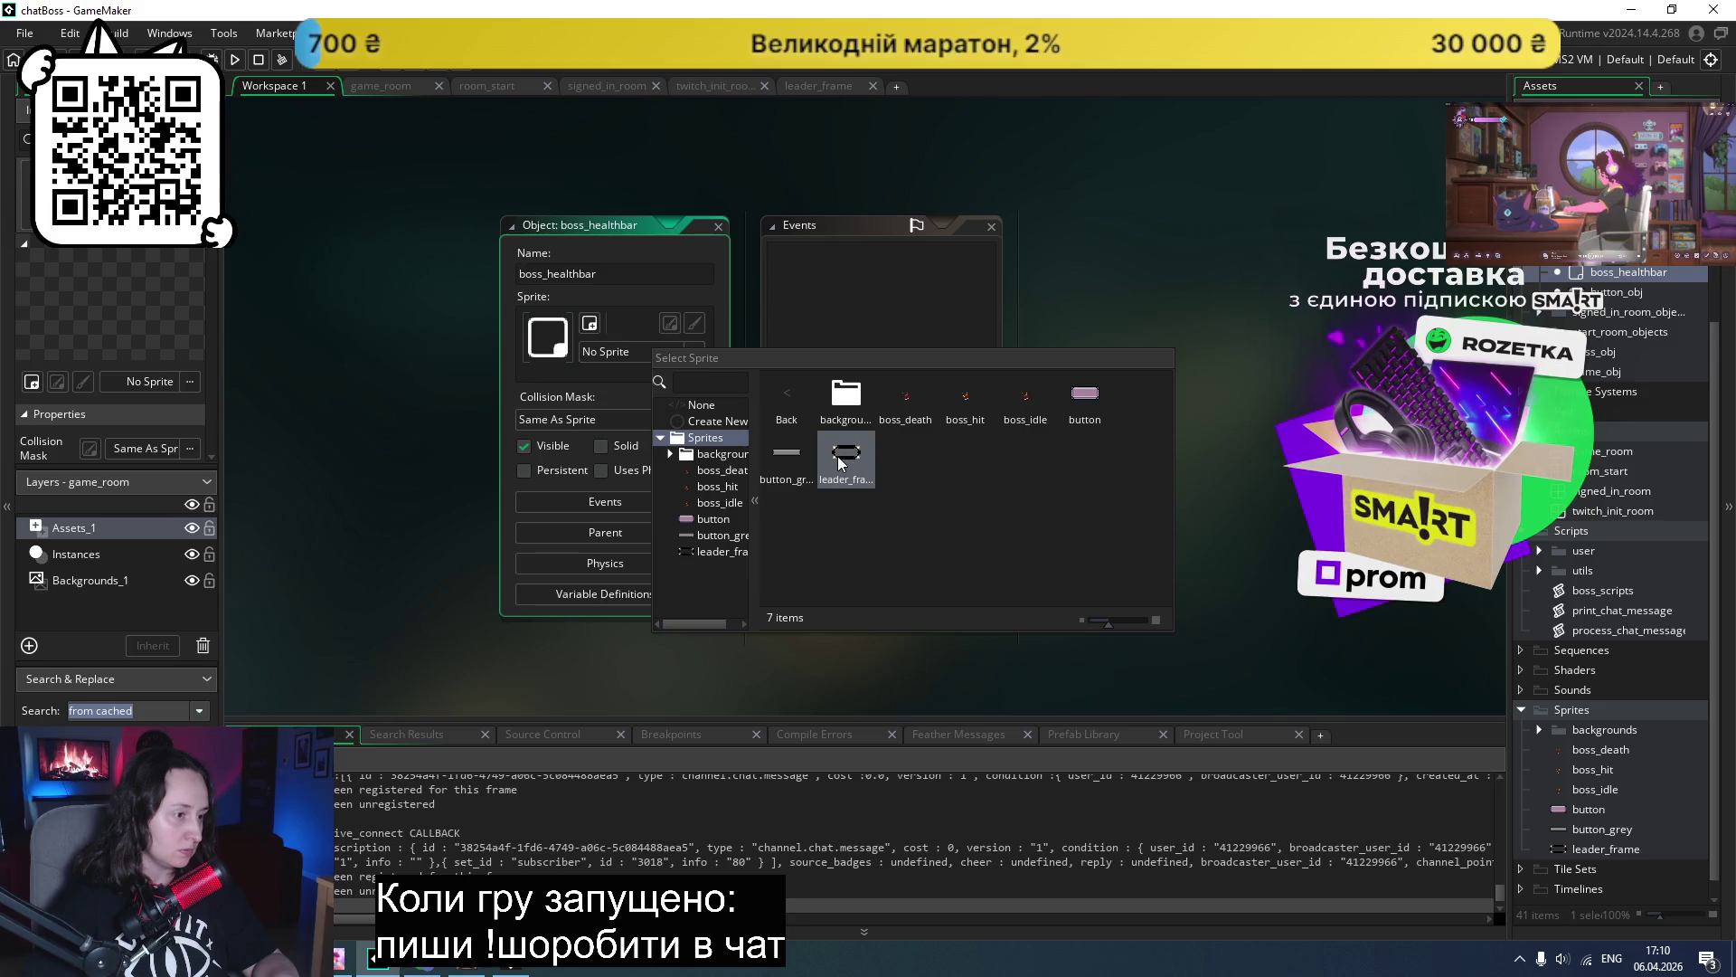
double_click(843, 452)
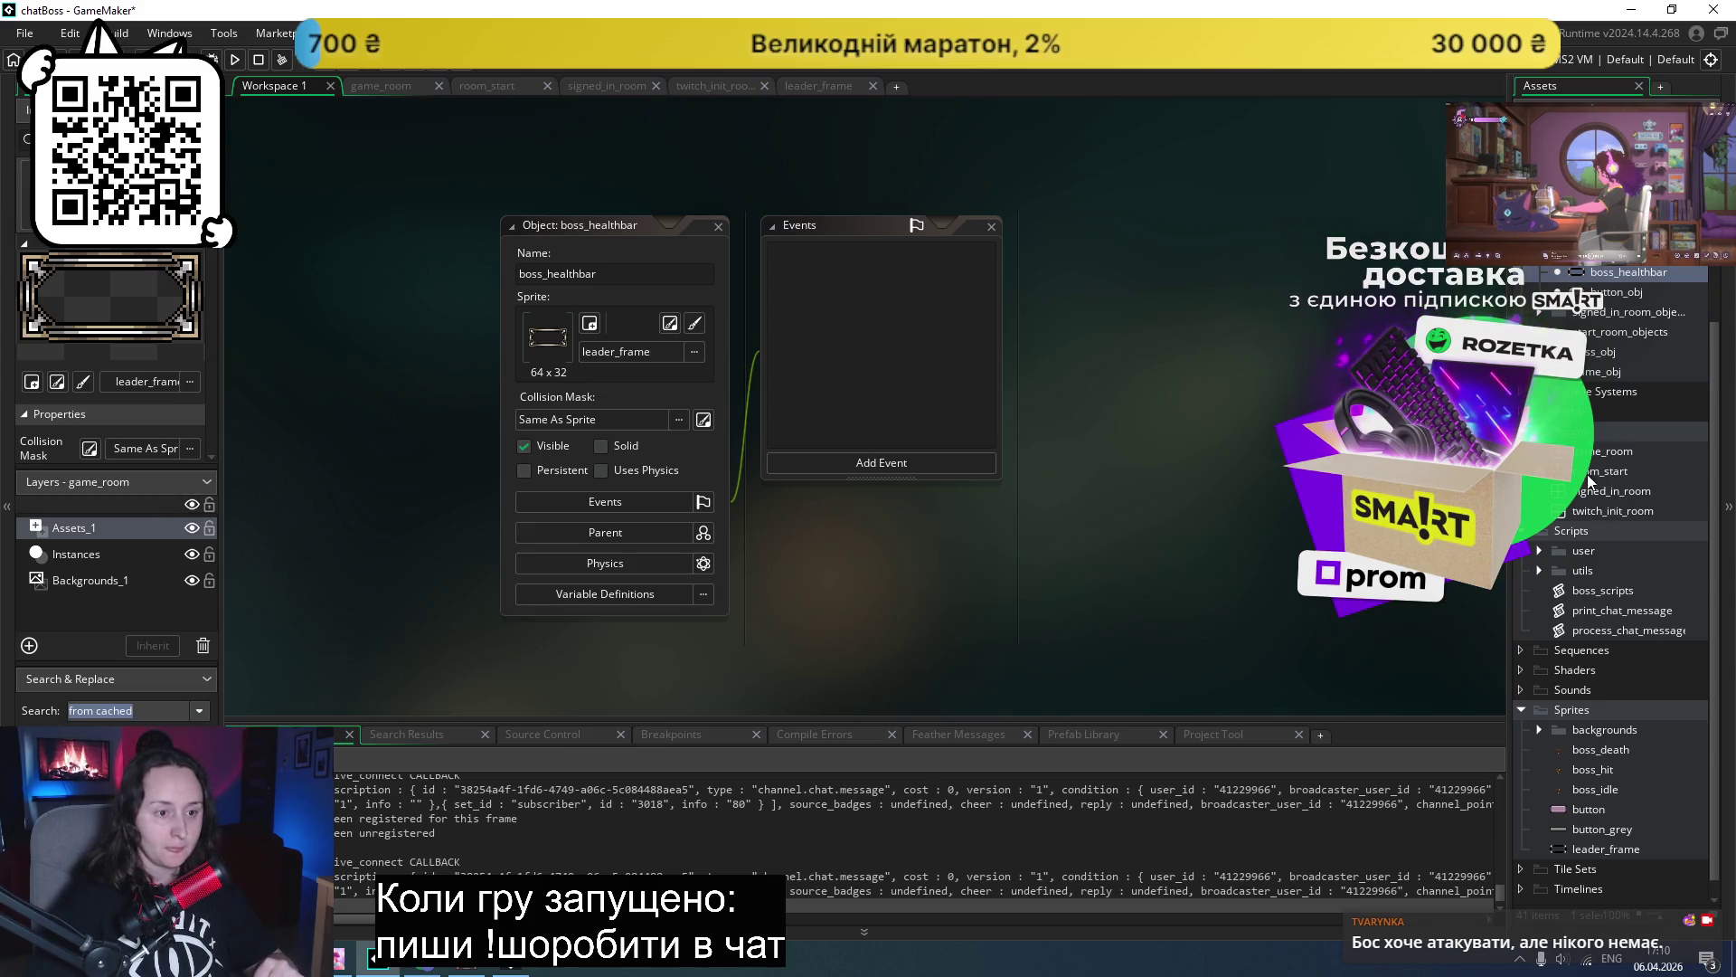
double_click(1600, 451)
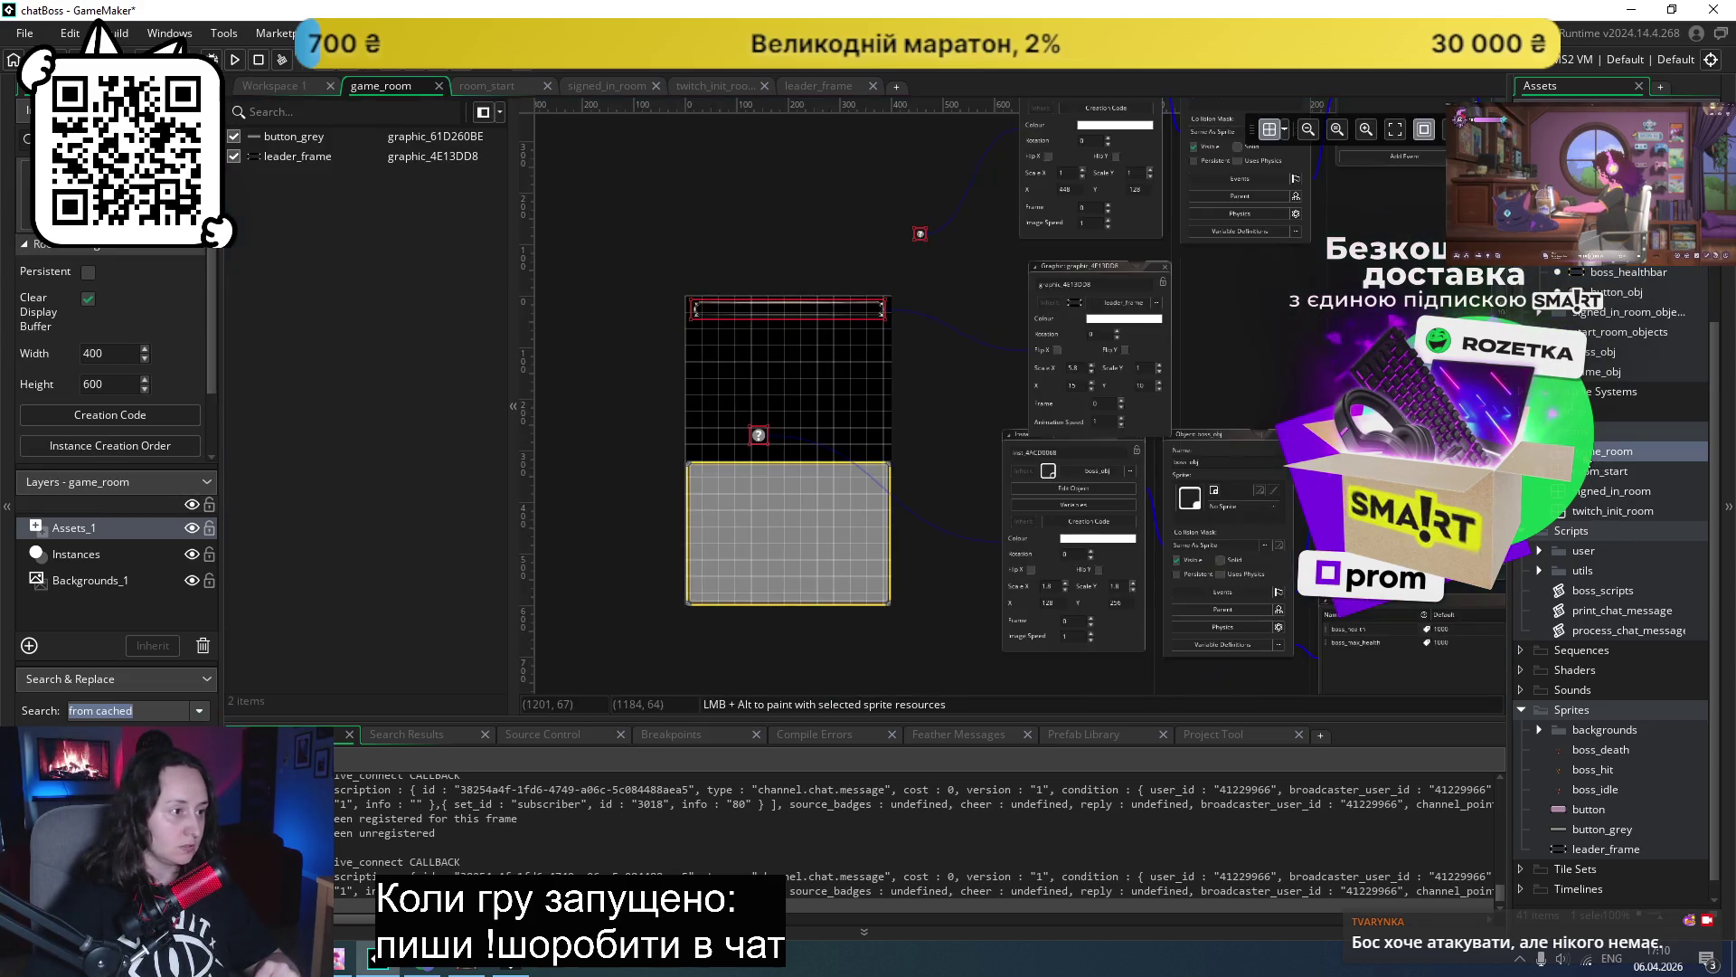
- Delete the leader_frame graphic and place a boss_healthbar instance at the room's top-left
left_click(283, 160)
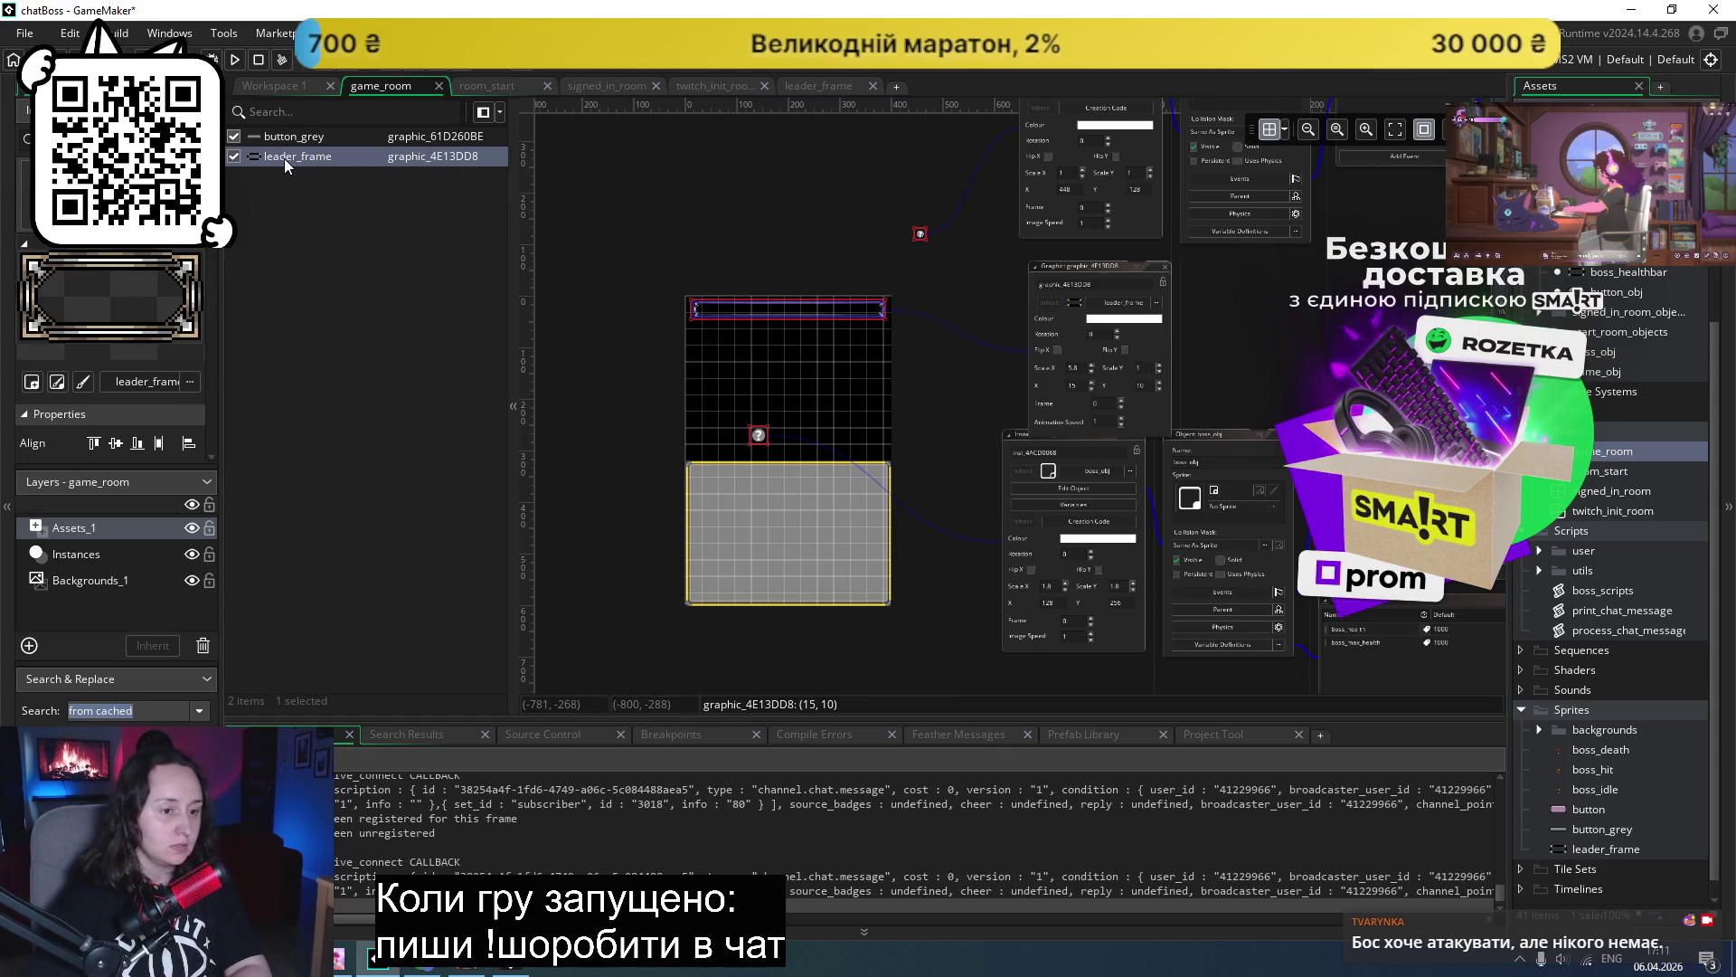
key("Delete")
left_click(140, 550)
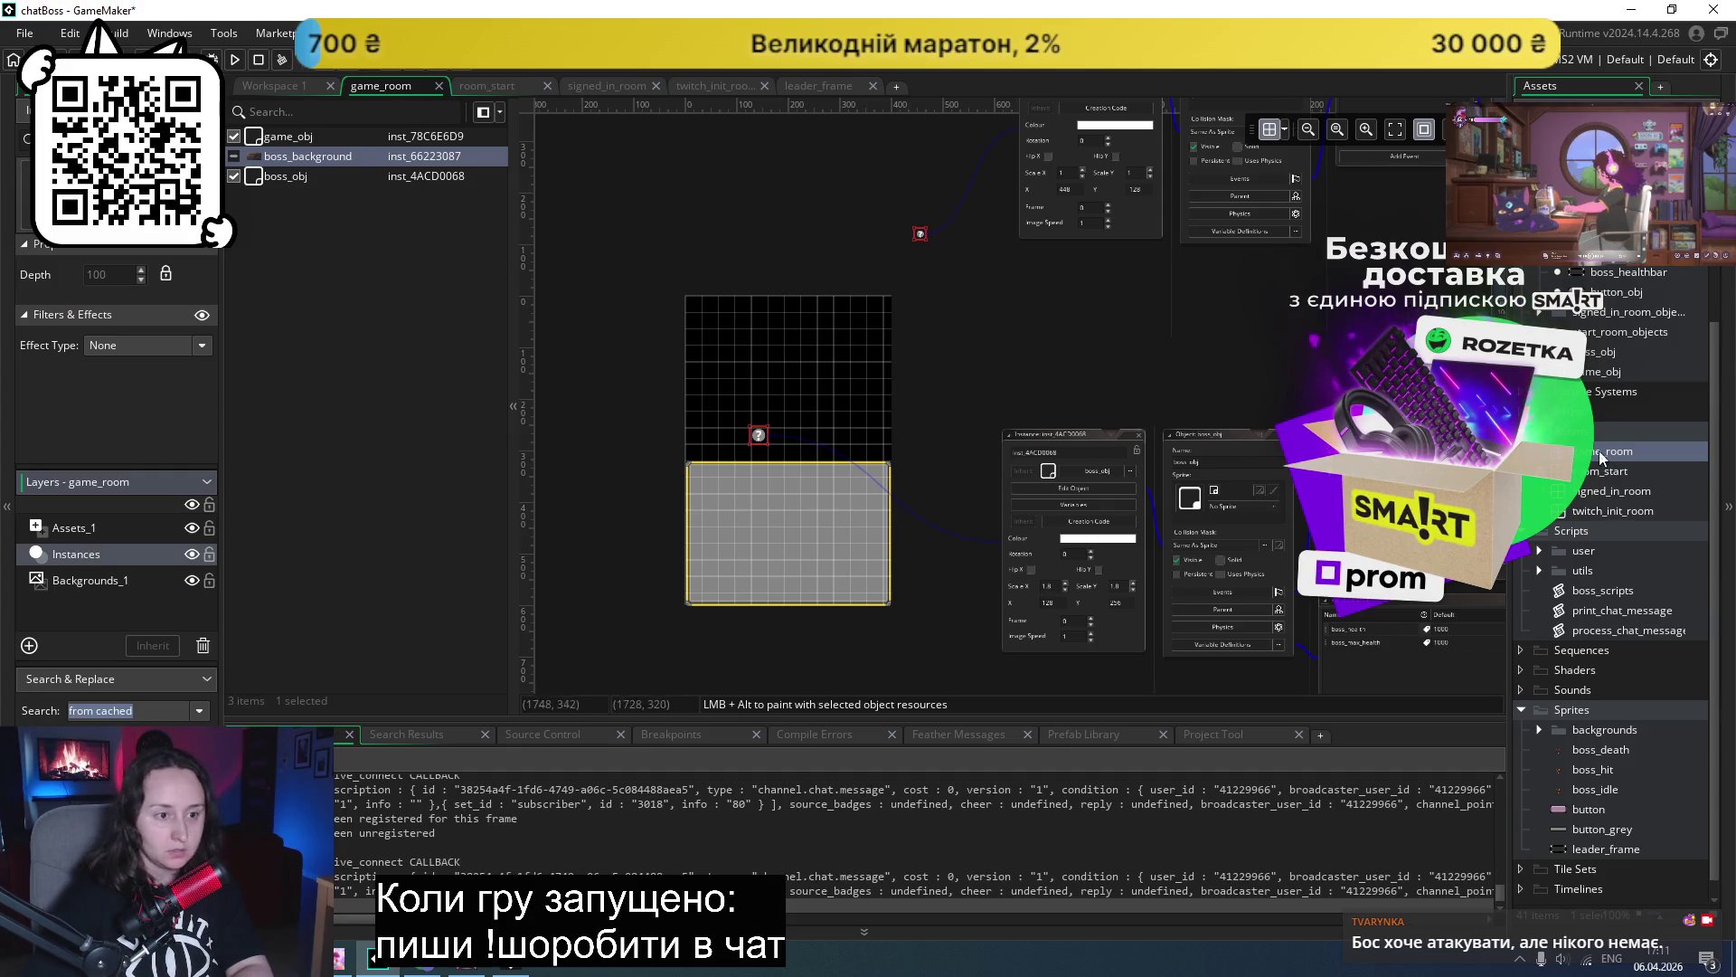
mouse_move(1590, 277)
left_mouse_down()
mouse_move(844, 410)
mouse_move(717, 321)
left_mouse_up()
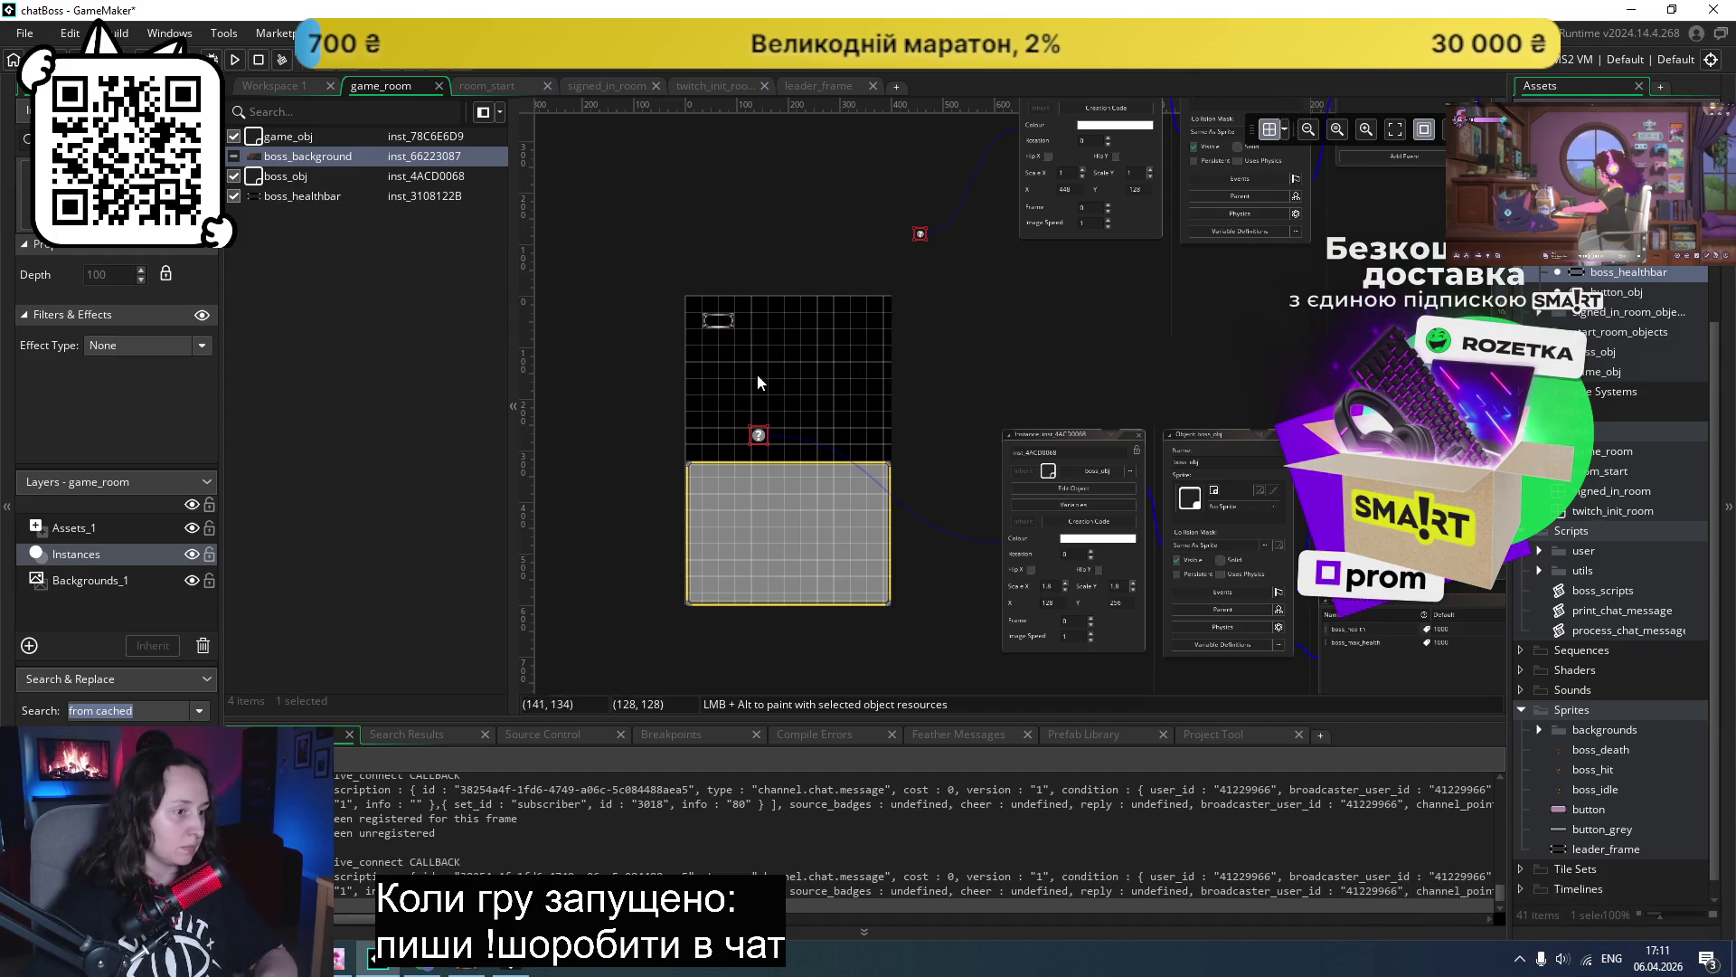
scroll(740, 347, "up", 1)
scroll(741, 347, "up", 2)
mouse_move(683, 273)
left_mouse_down()
mouse_move(665, 257)
mouse_move(719, 287)
mouse_move(685, 288)
mouse_move(1074, 267)
left_mouse_up()
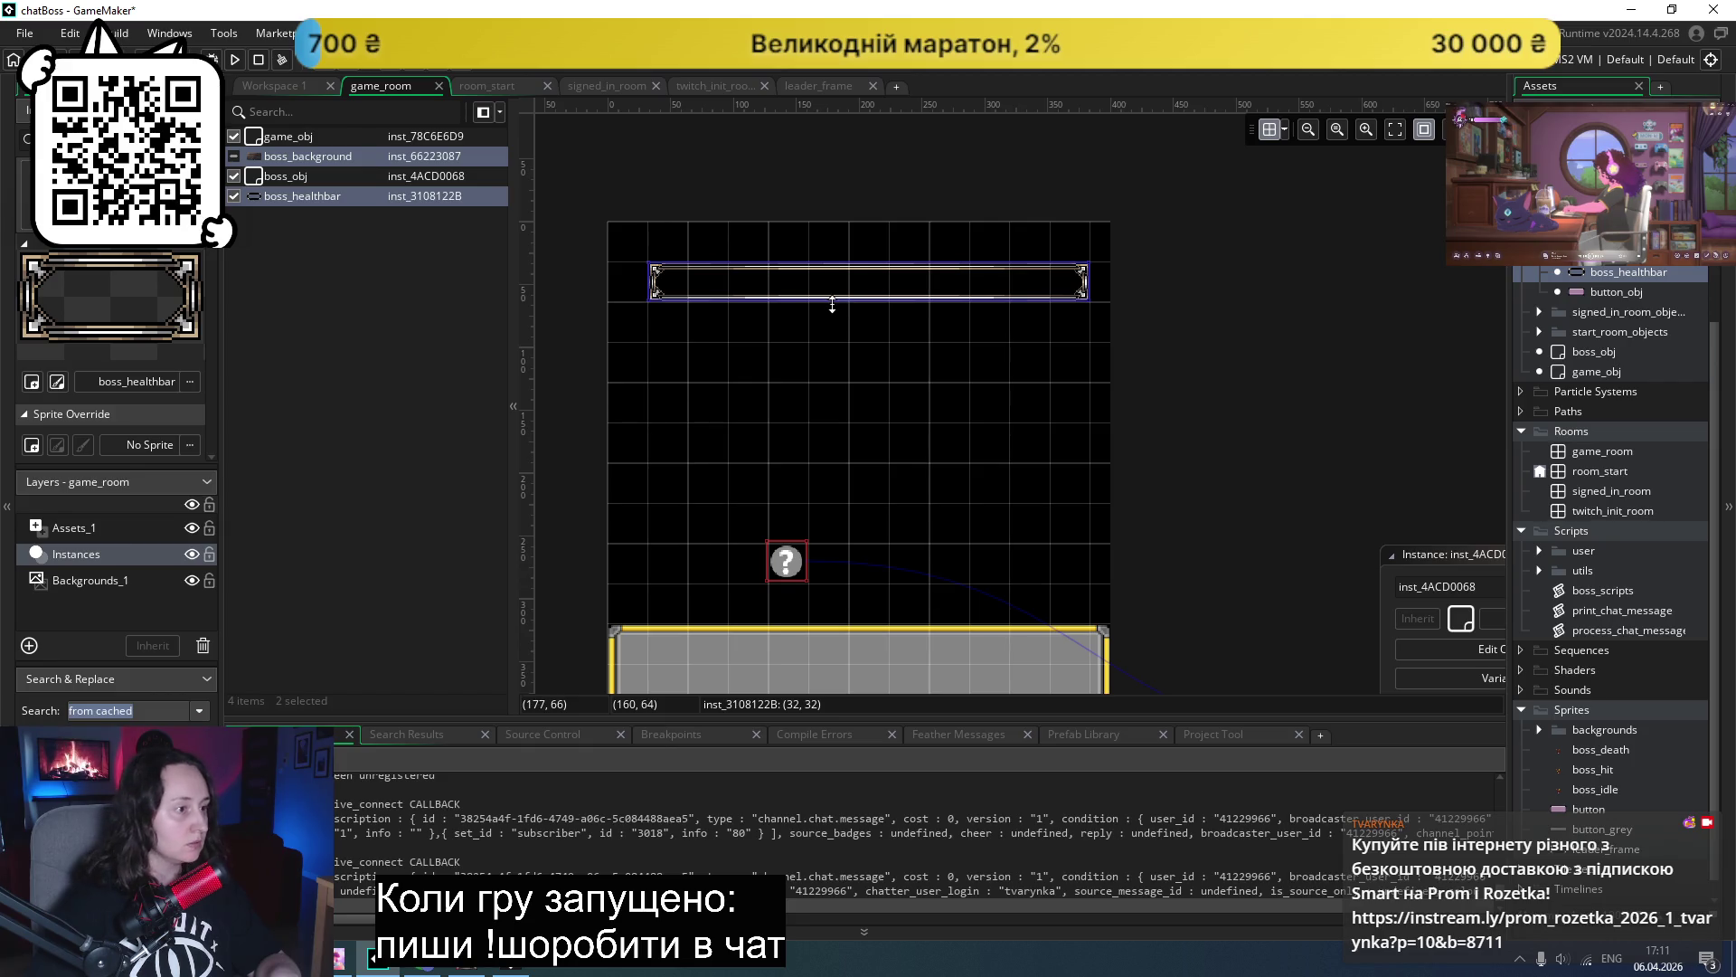
- Shorten the healthbar instance's height by dragging its handle
left_click_drag(830, 320, 830, 302)
scroll(1208, 425, "down", 1)
scroll(1196, 403, "down", 2)
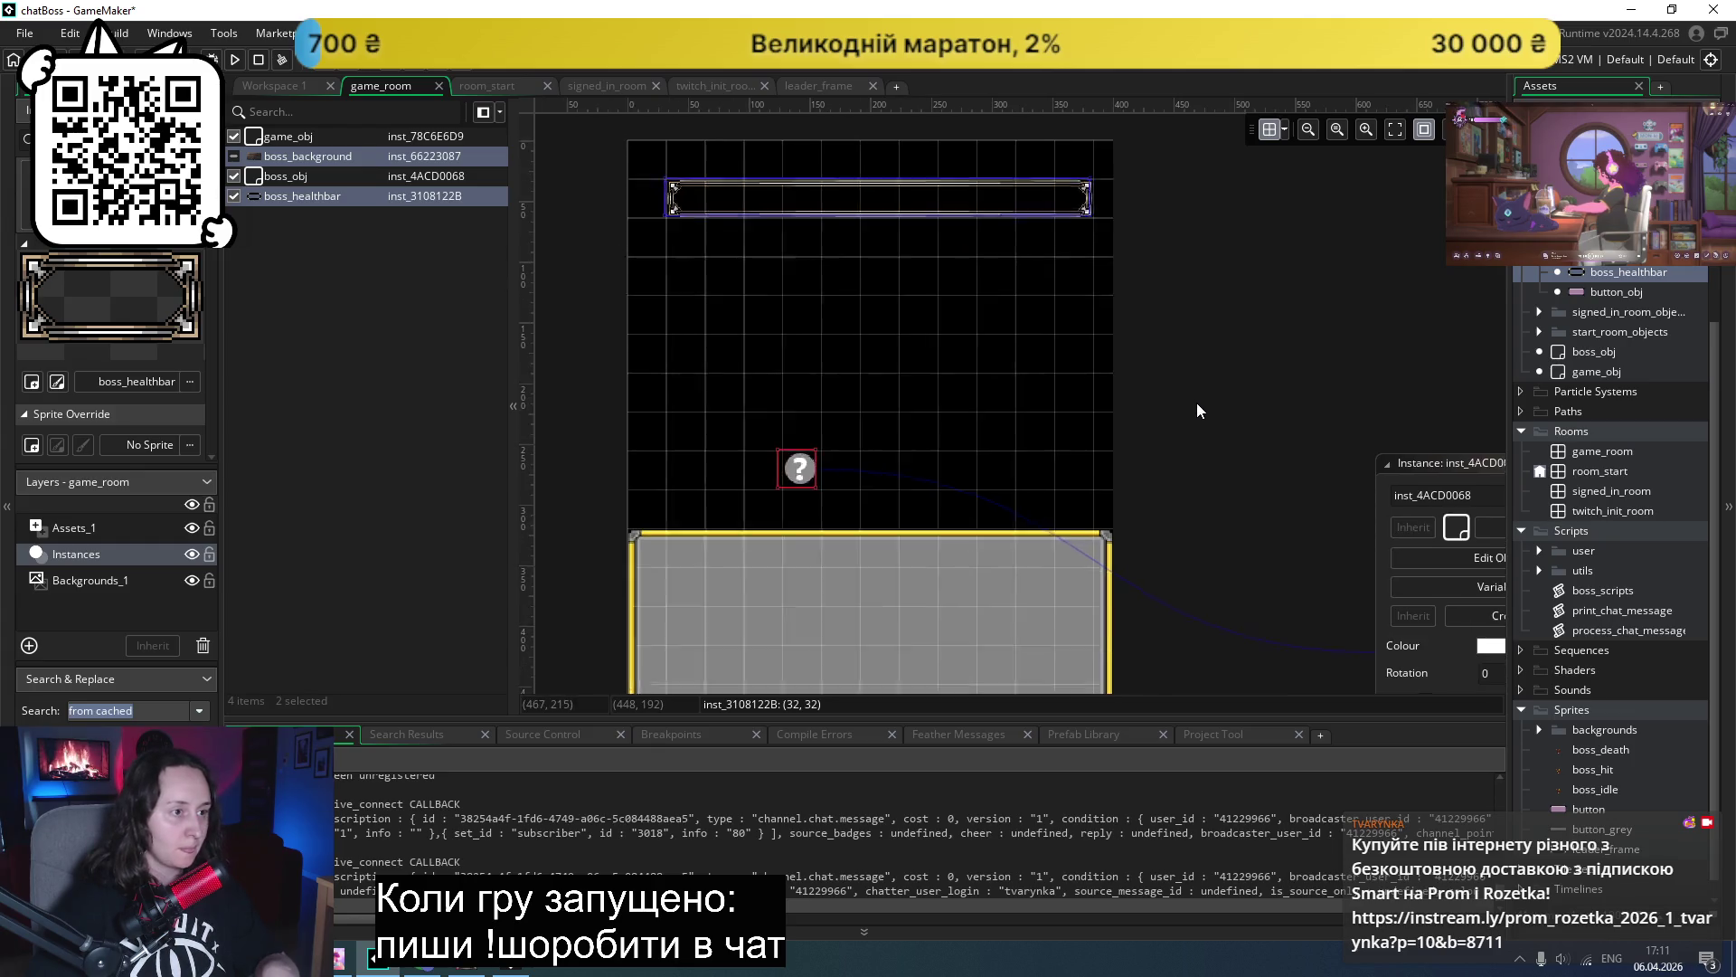
scroll(1194, 401, "down", 2)
scroll(1174, 424, "right", 5)
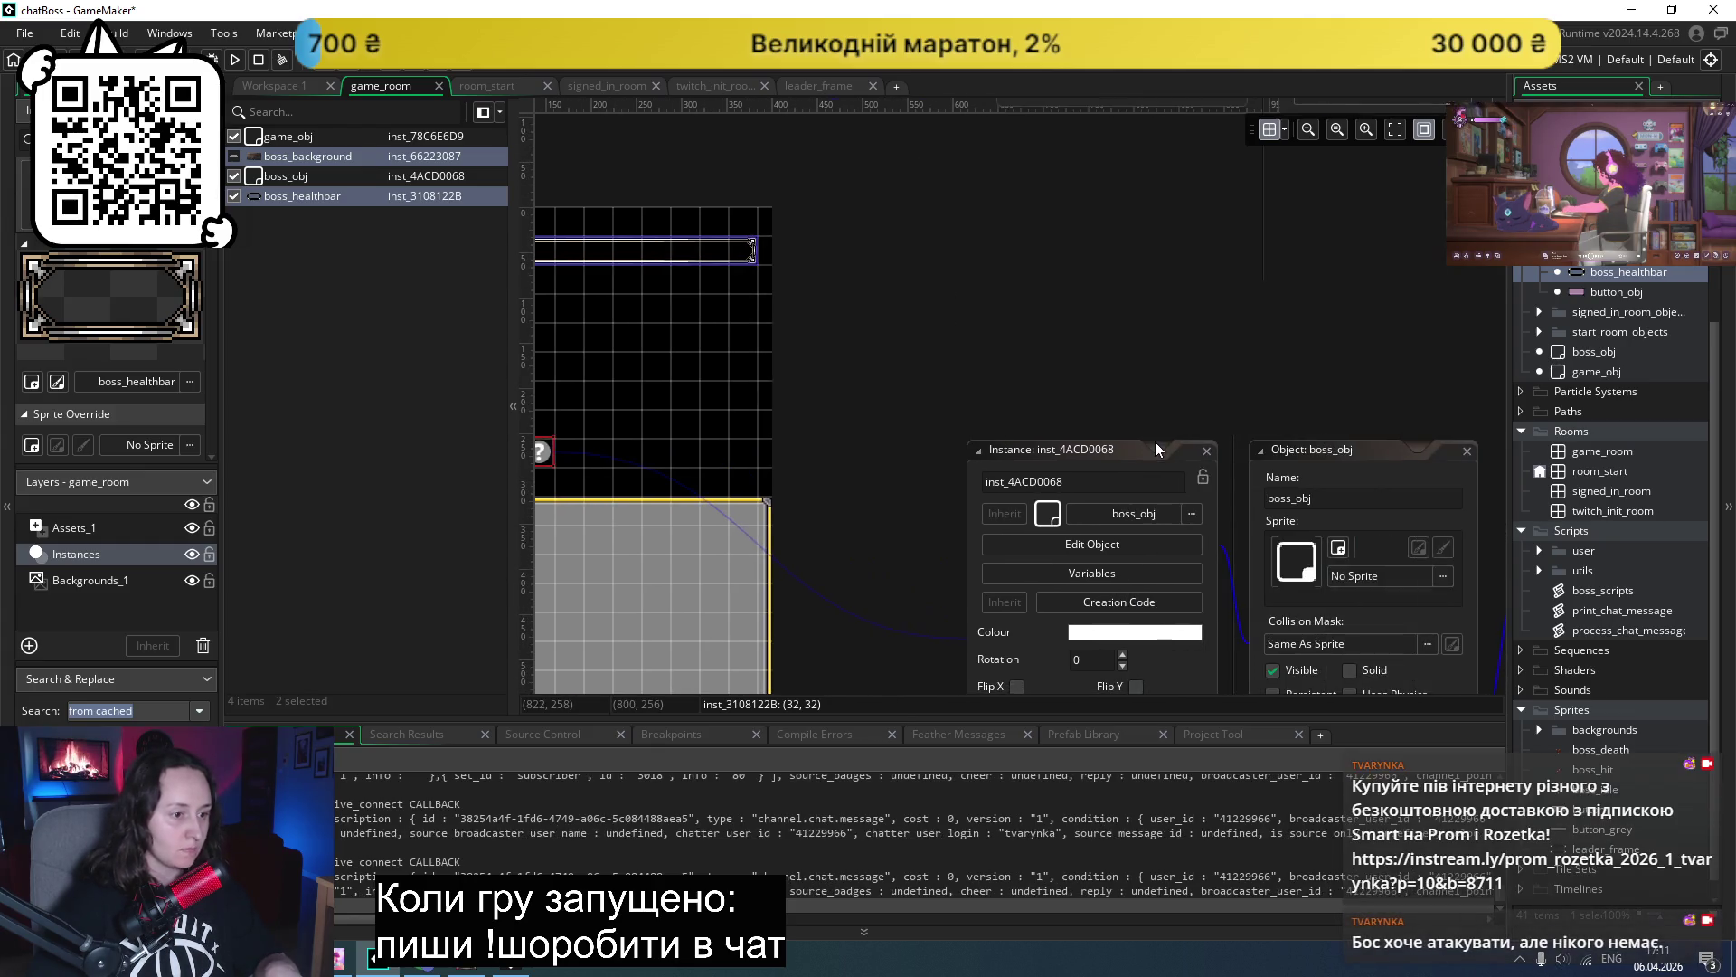
scroll(1153, 441, "down", 3)
scroll(1047, 476, "left", 4)
scroll(1072, 465, "up", 2)
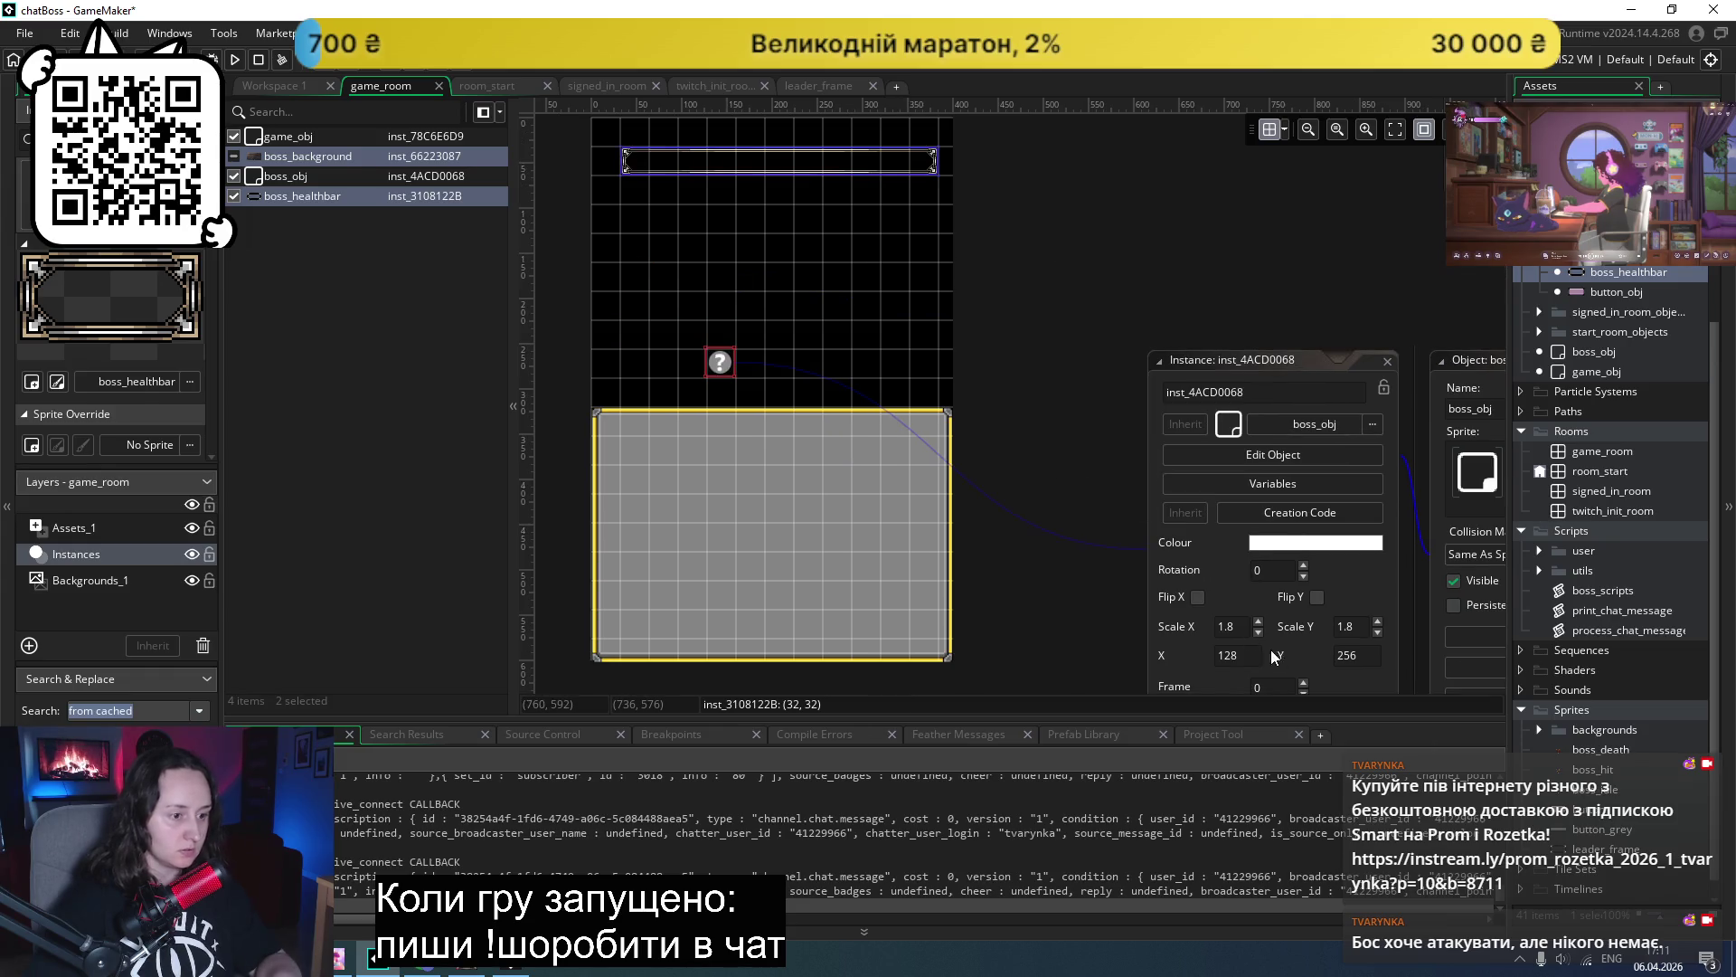
- Set the healthbar instance to Y 10, Scale X 5.5 and Scale Y 1.3
left_click(1347, 655)
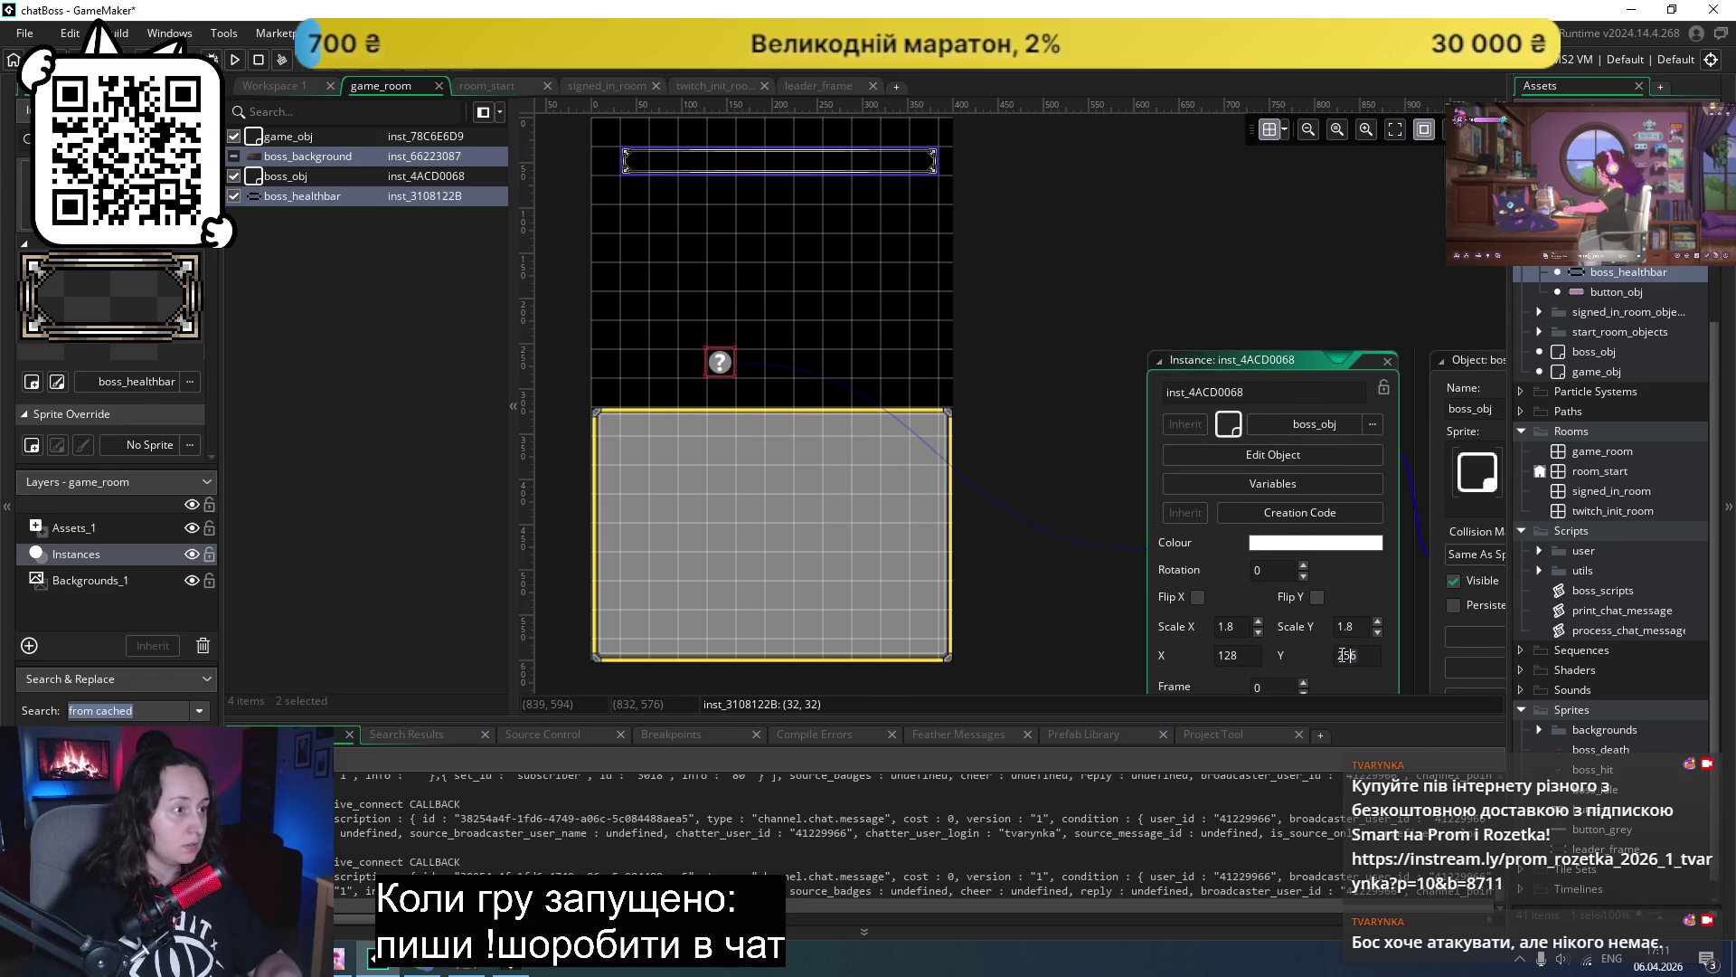
double_click(814, 167)
left_click_drag(845, 189, 846, 169)
scroll(874, 389, "up", 2)
type("2")
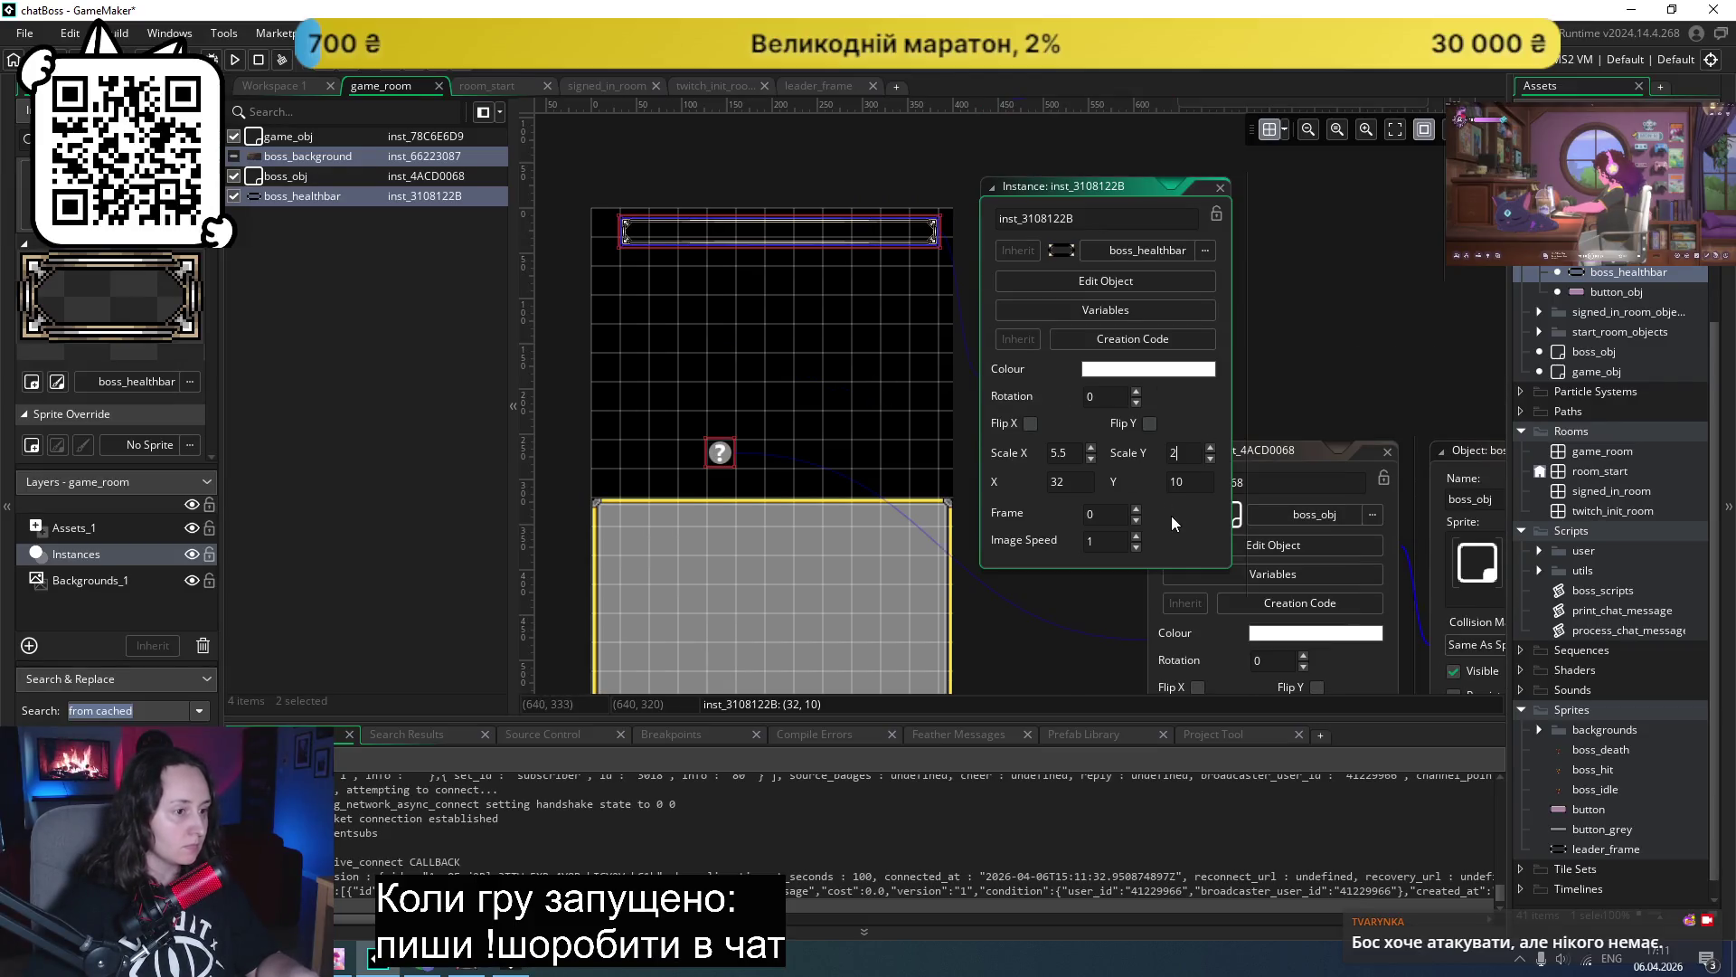
key("Return")
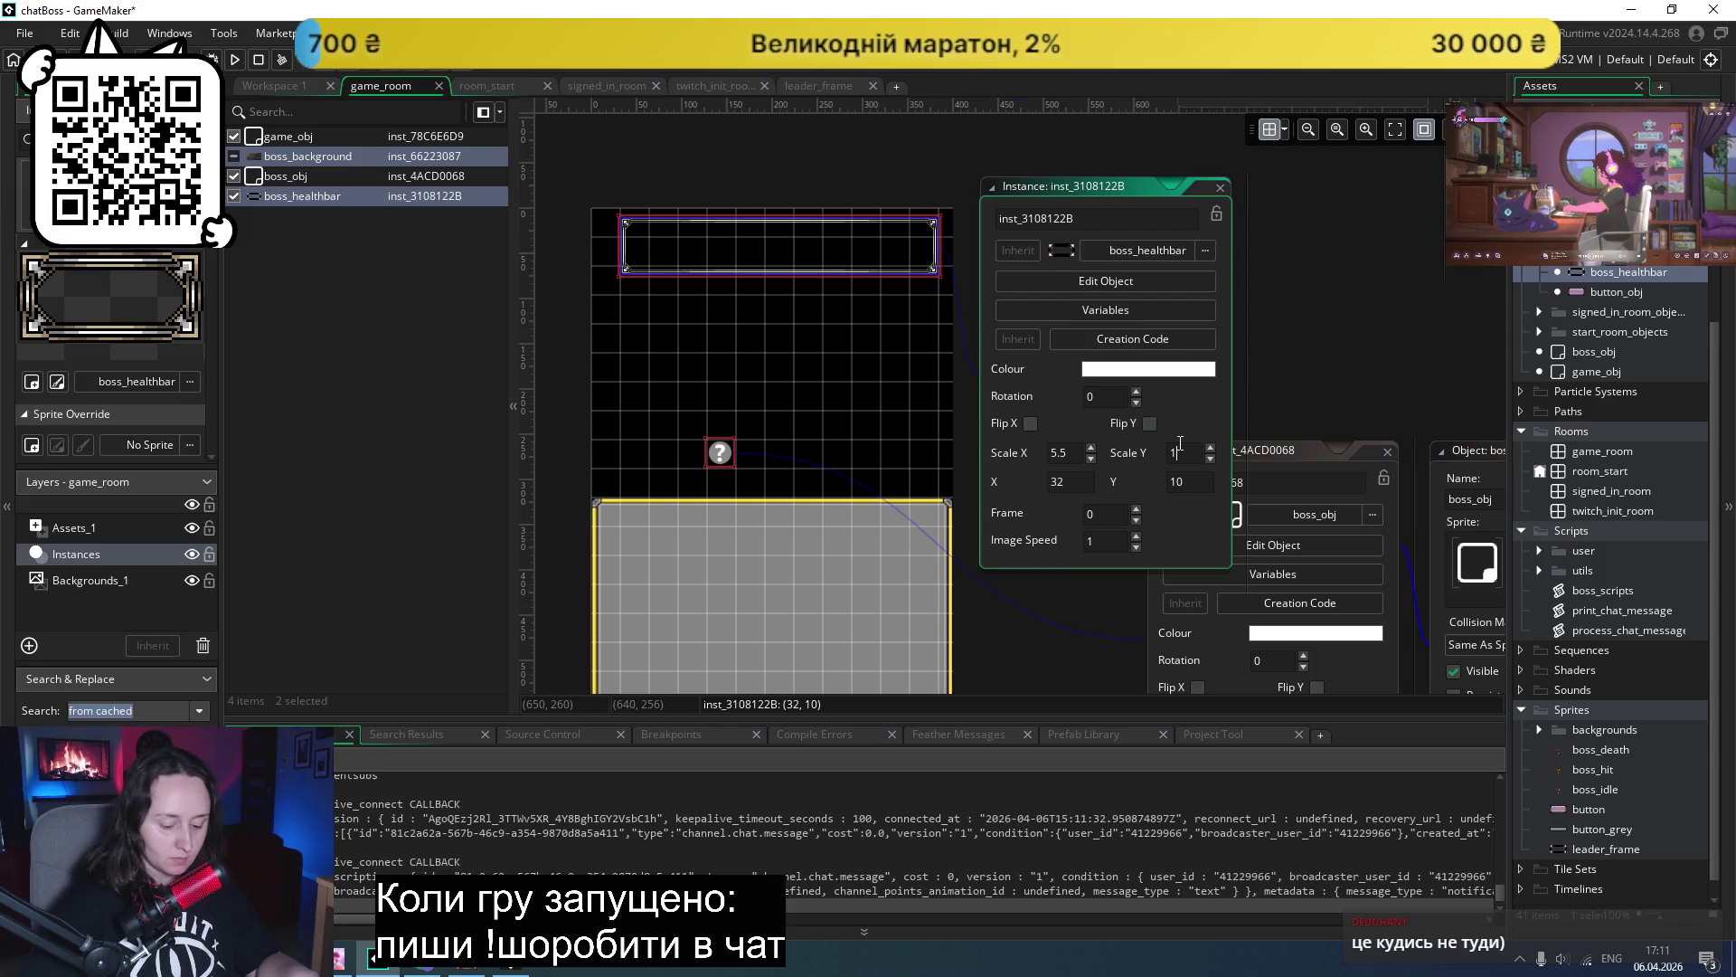
key("Return")
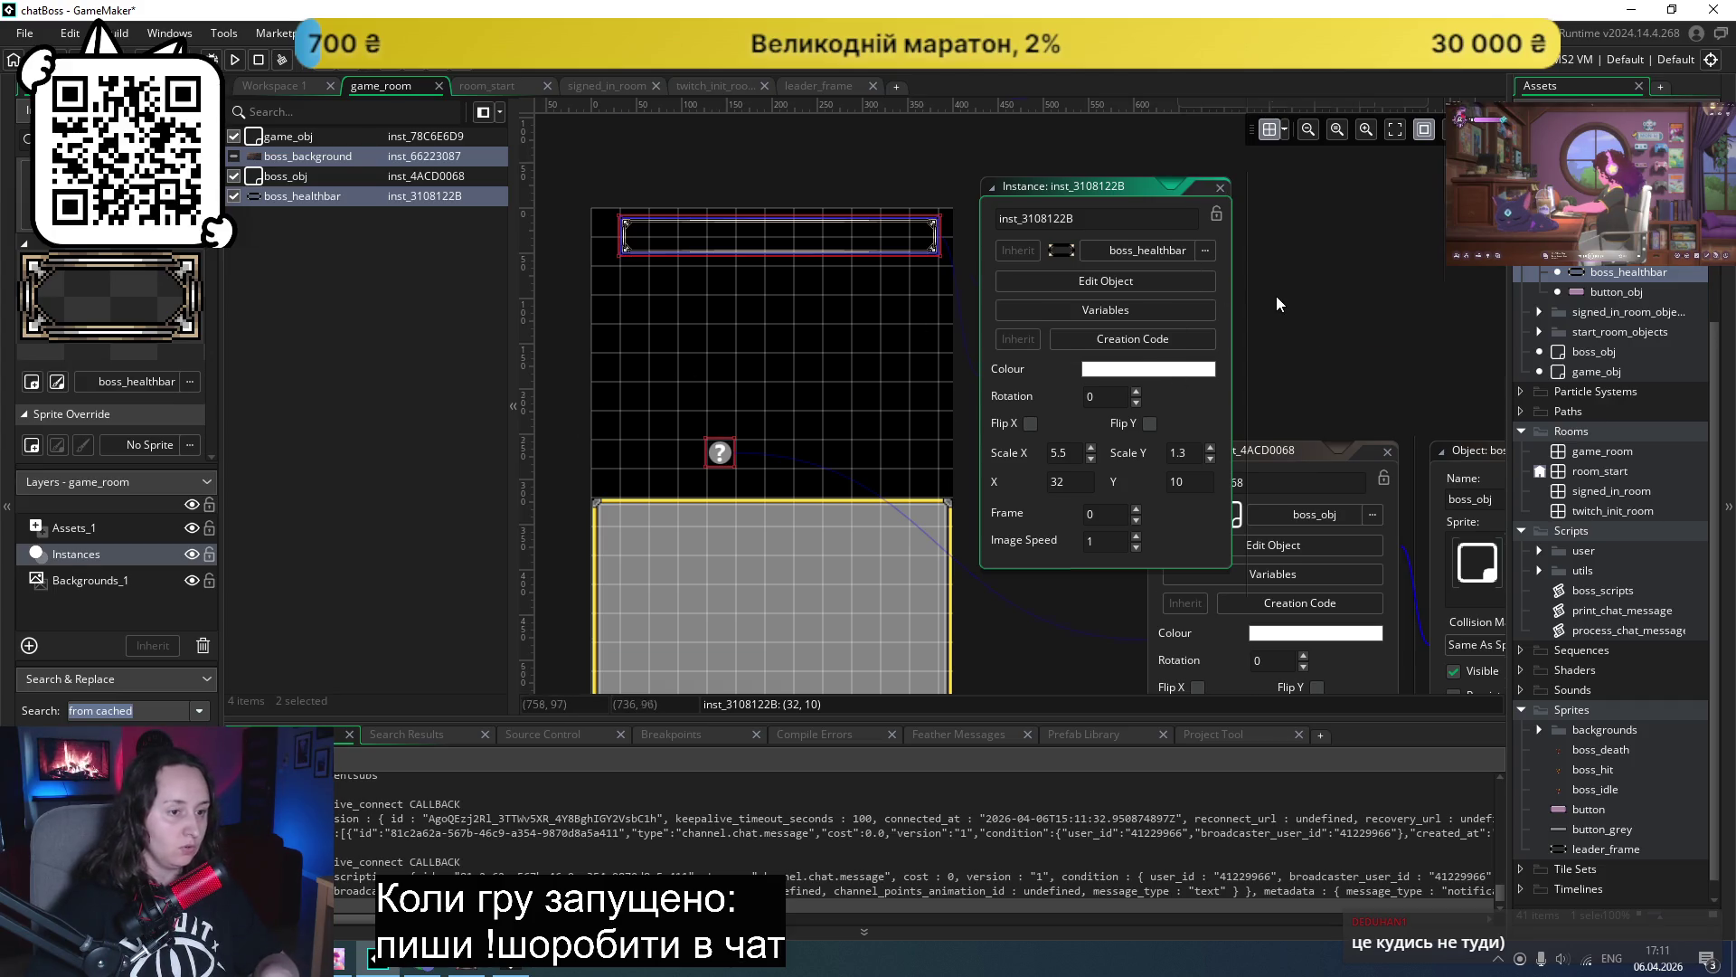
scroll(1273, 290, "down", 1)
scroll(1273, 290, "down", 2, "ctrl")
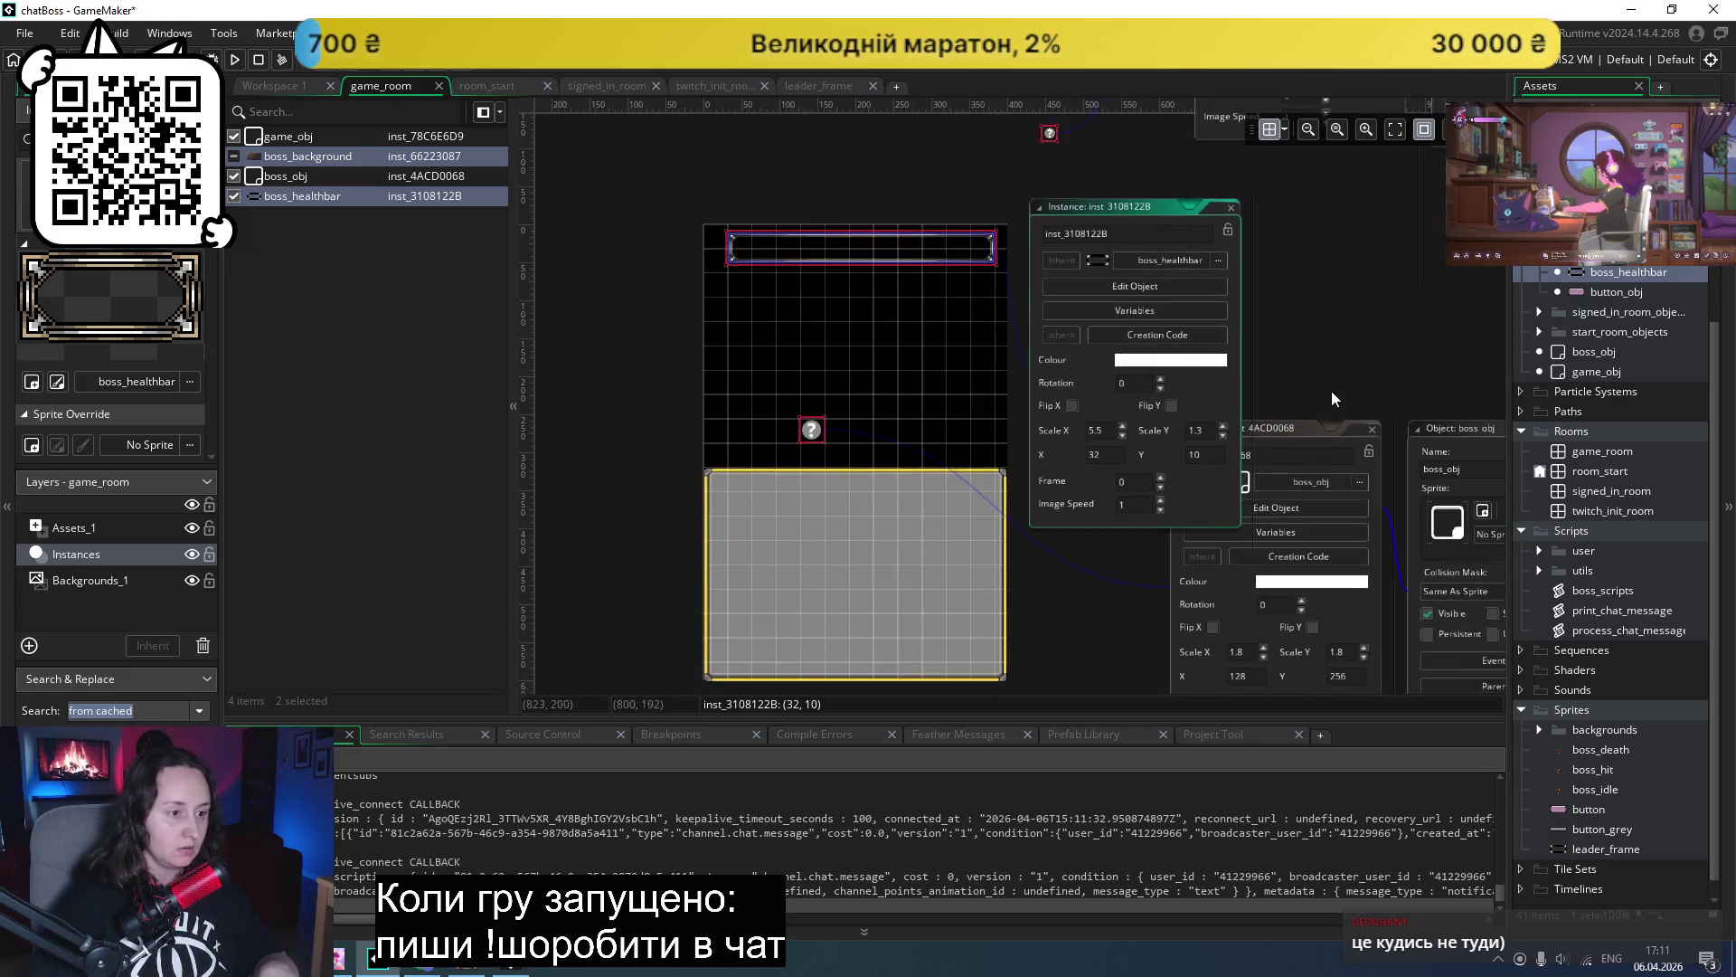
scroll(1299, 441, "right", 3)
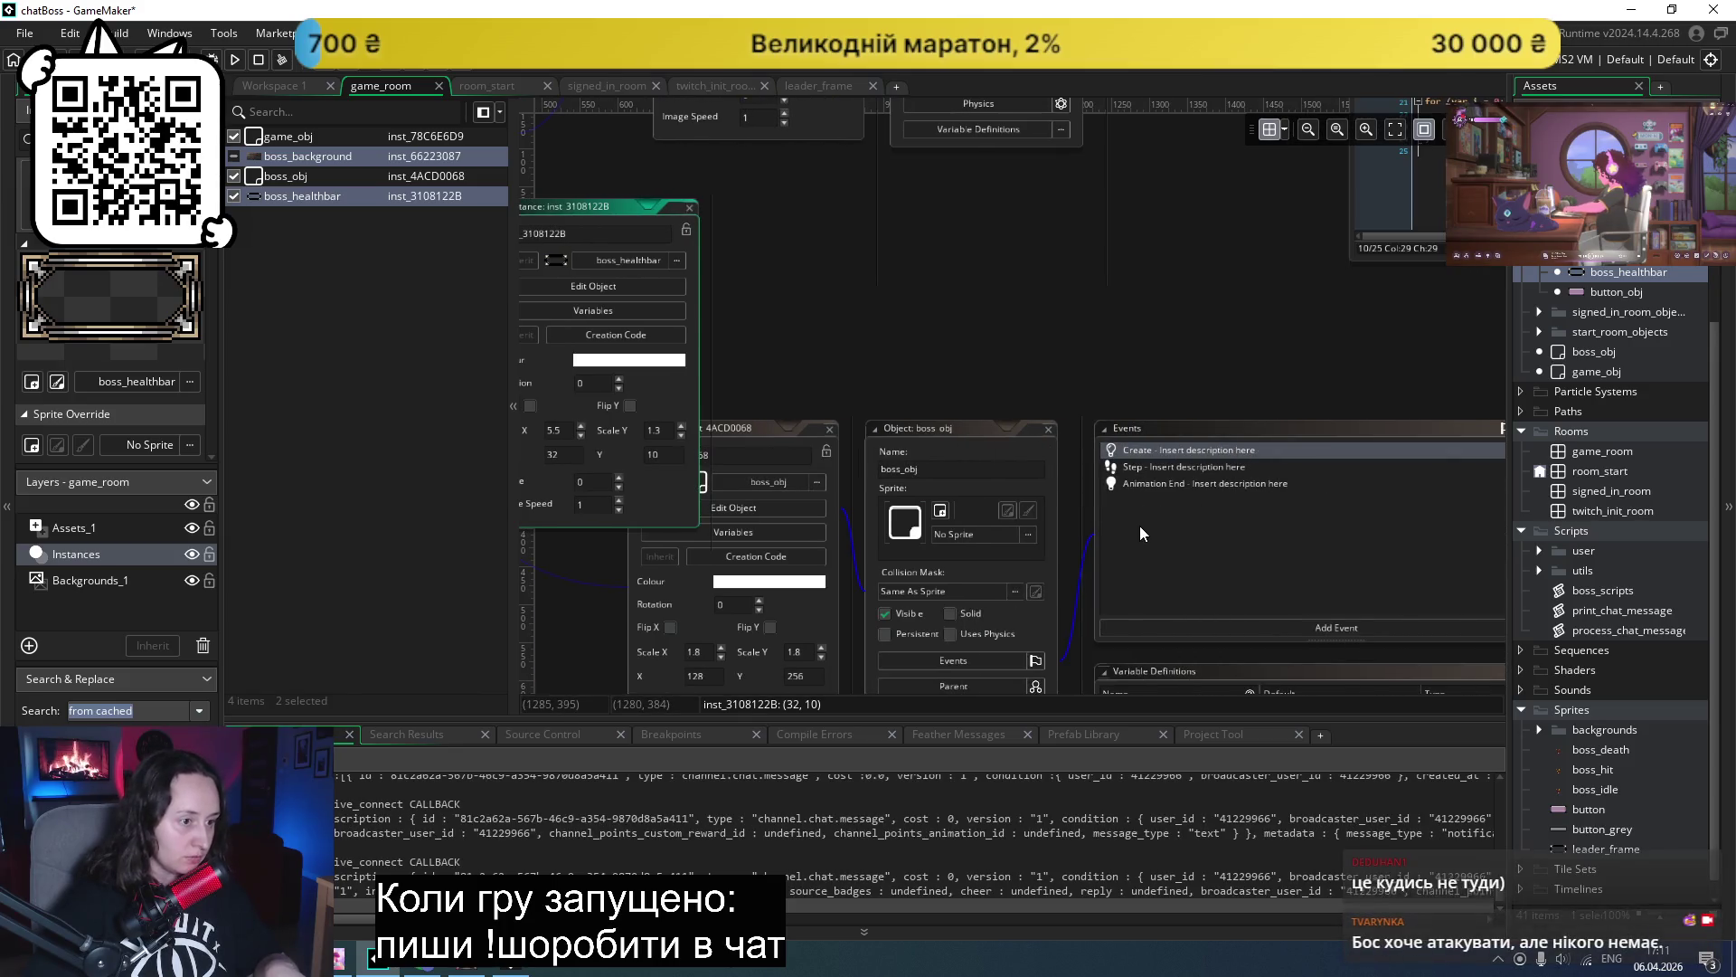
- Review boss_obj's Step and Animation End event code
scroll(1139, 524, "right", 1)
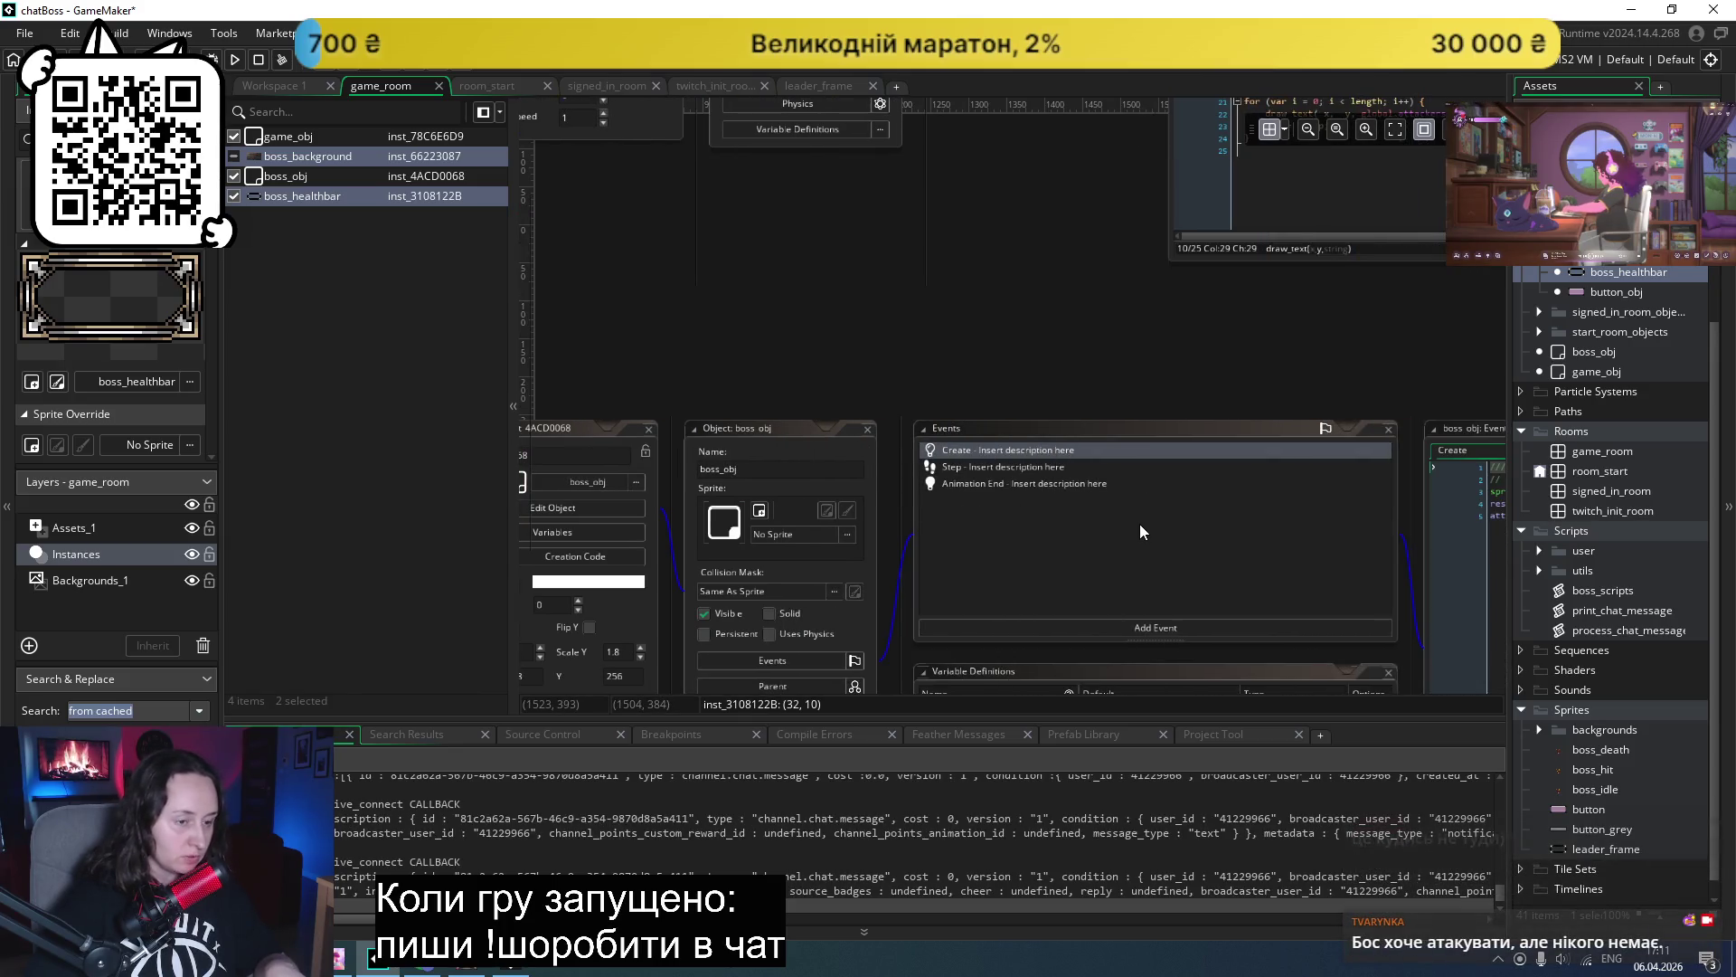
double_click(1033, 463)
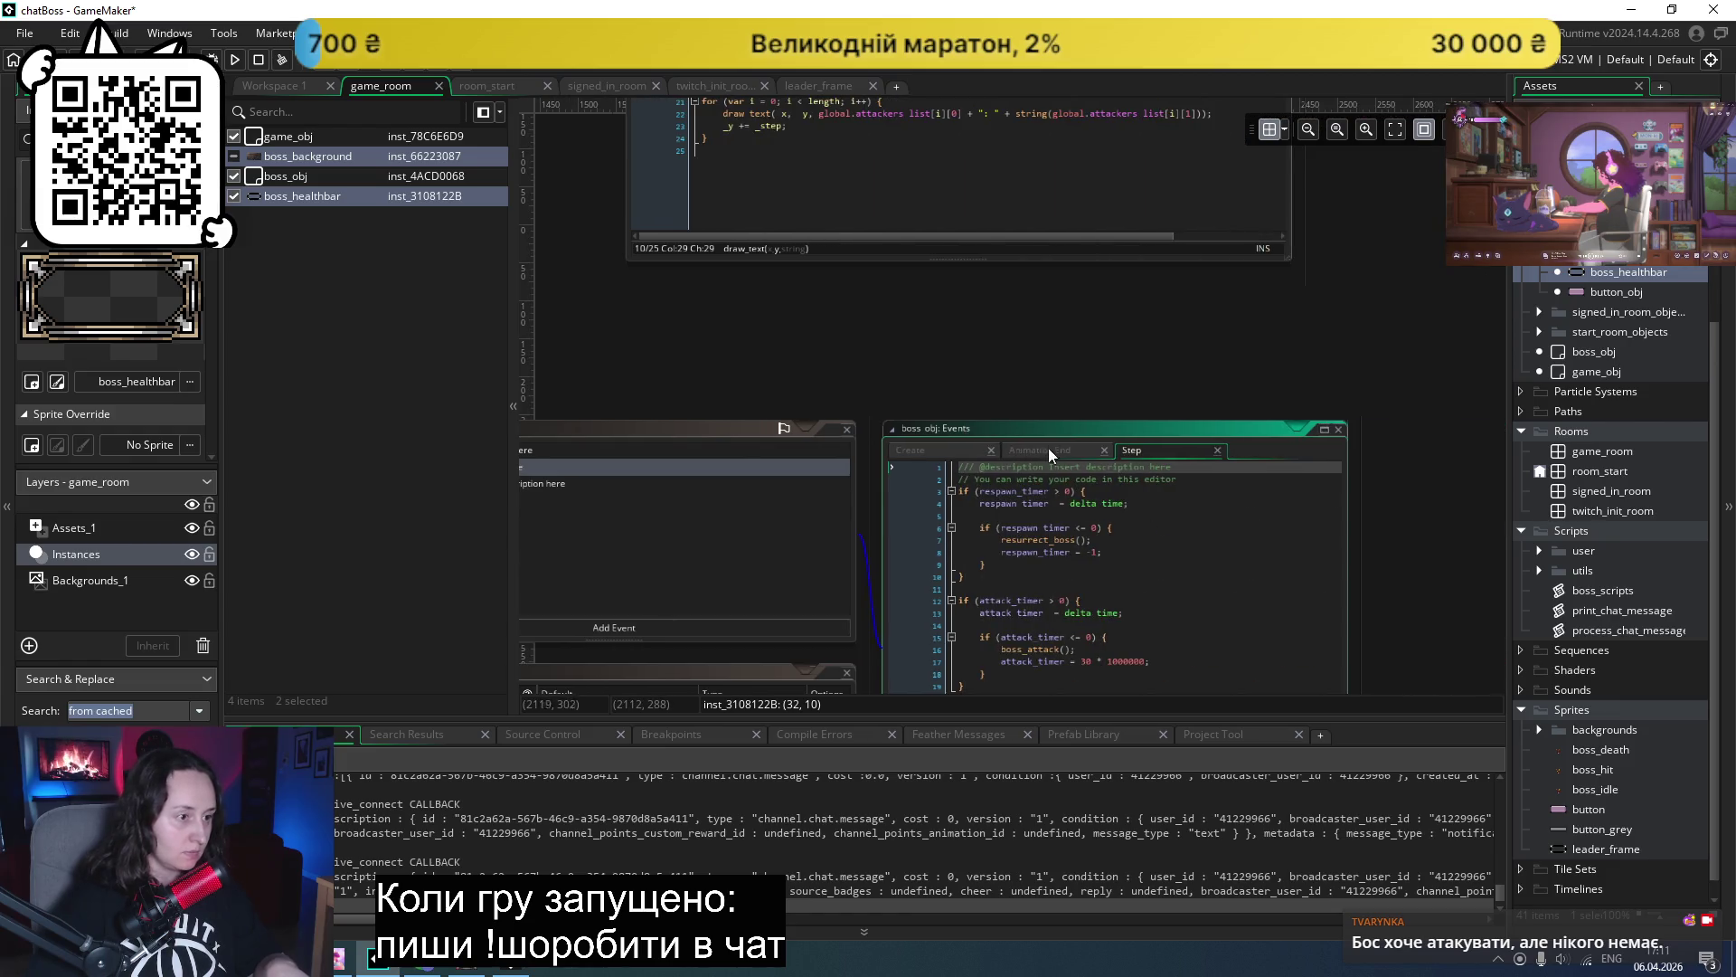
left_click(1049, 447)
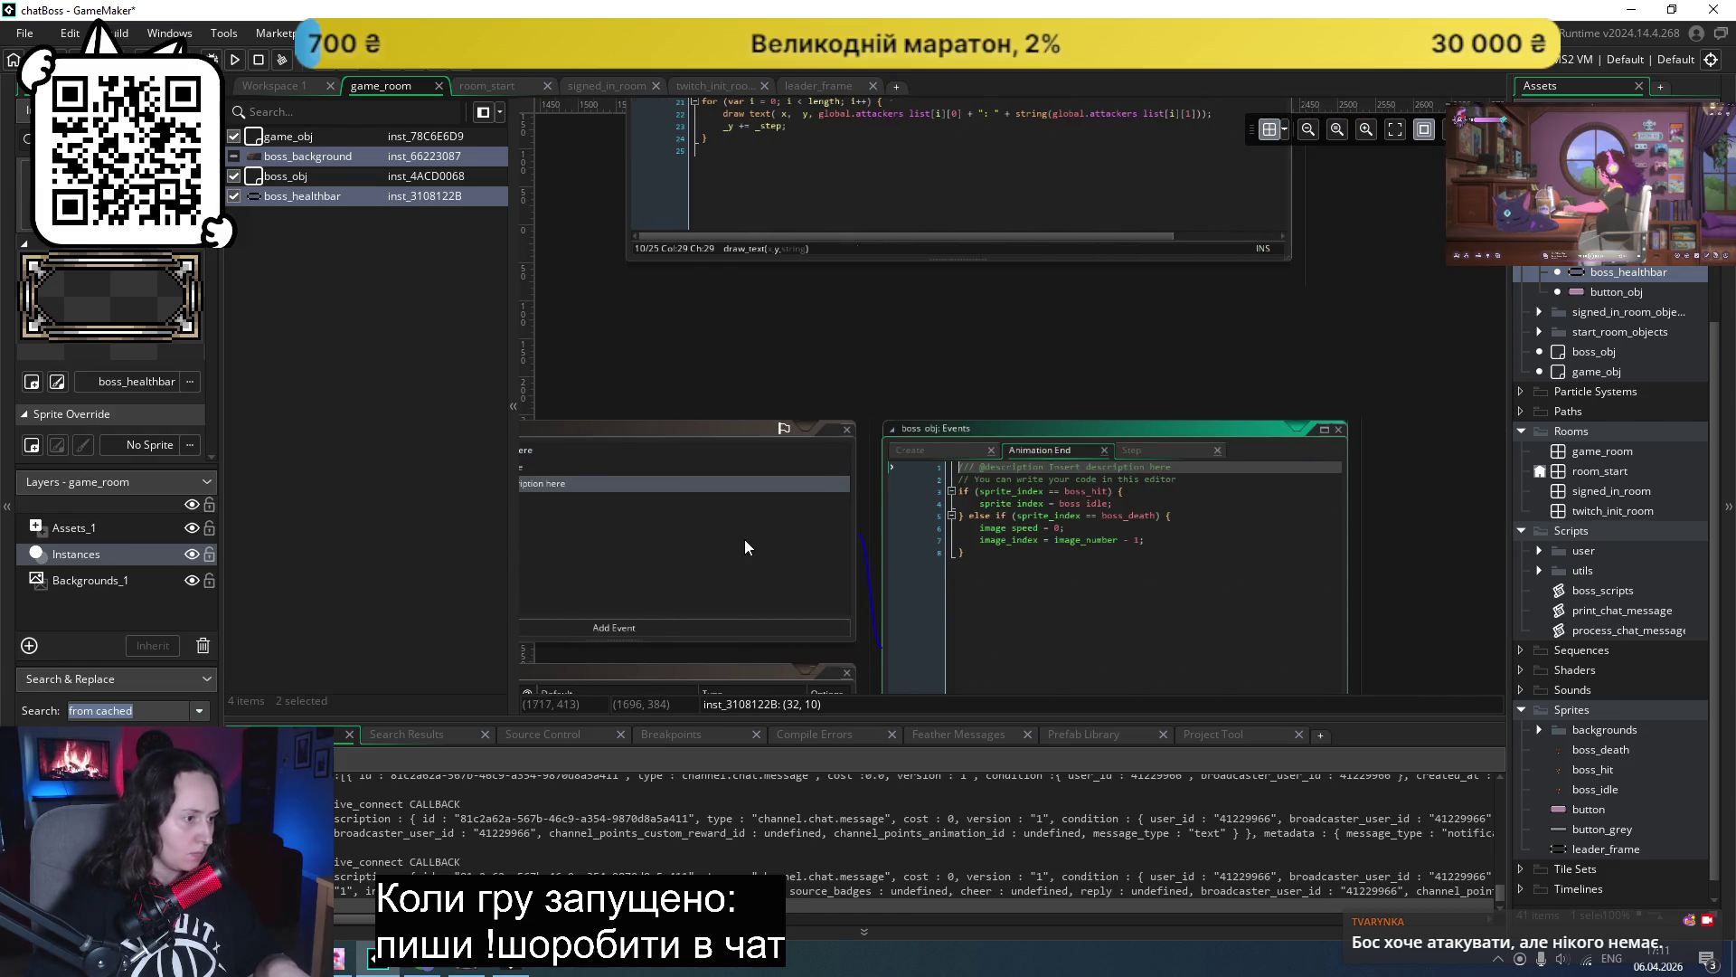
scroll(750, 542, "left", 1)
scroll(770, 543, "down", 1)
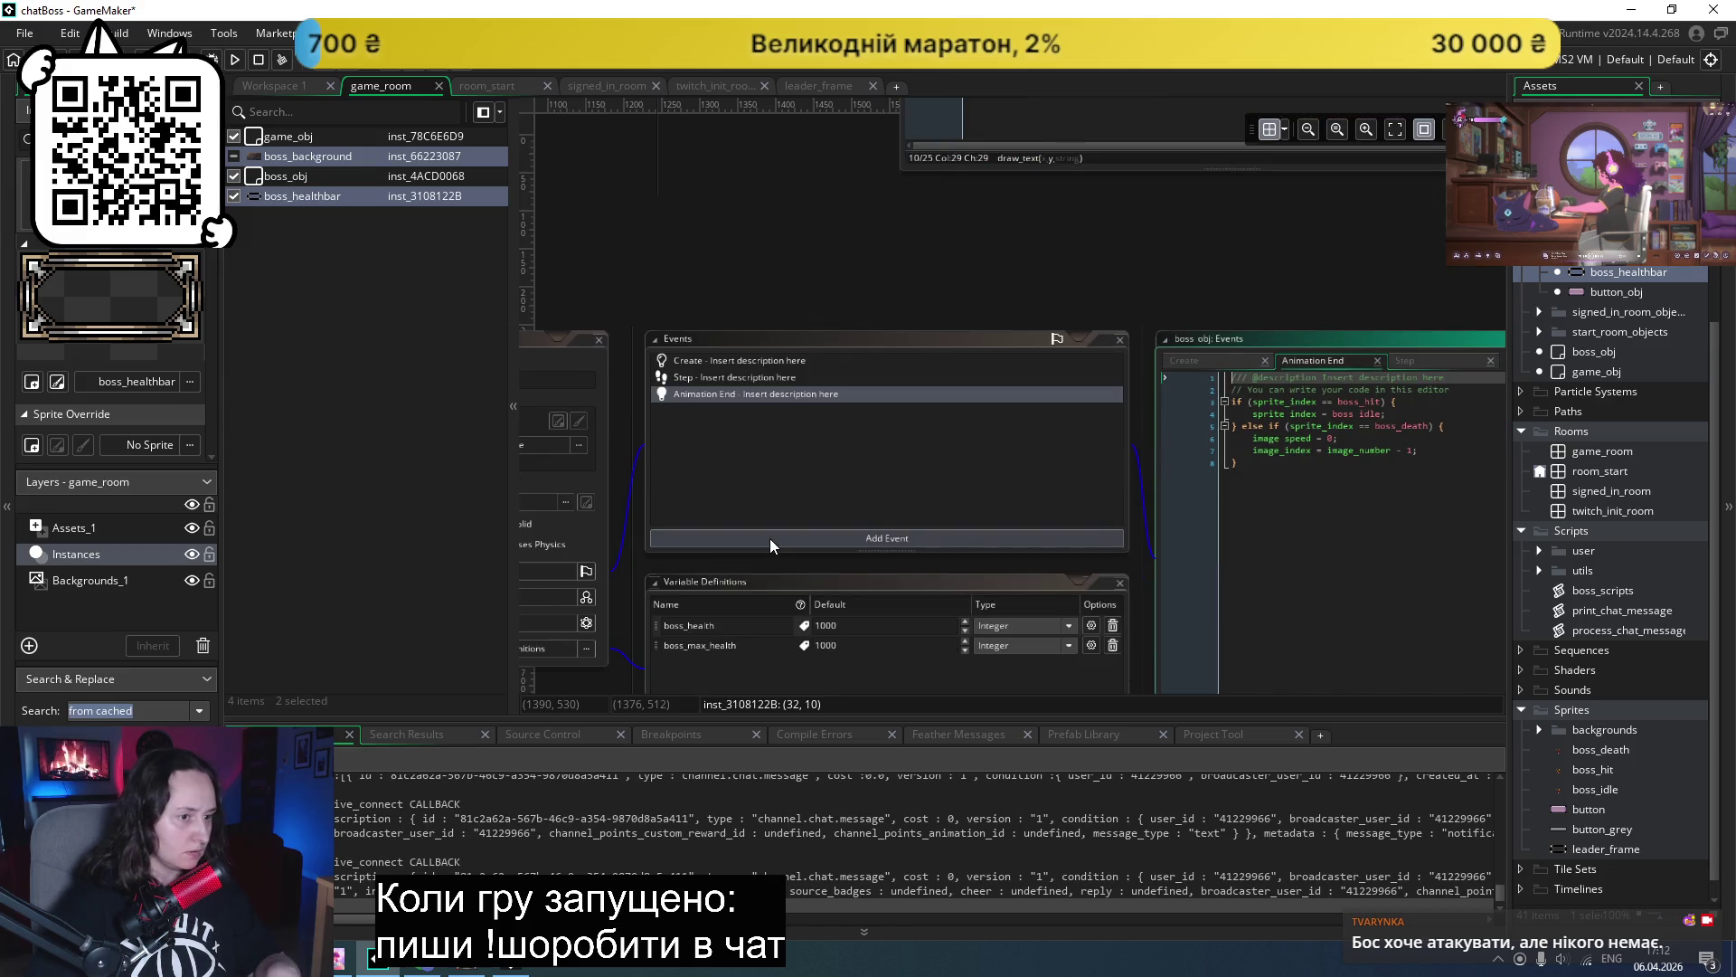
left_click(1425, 365)
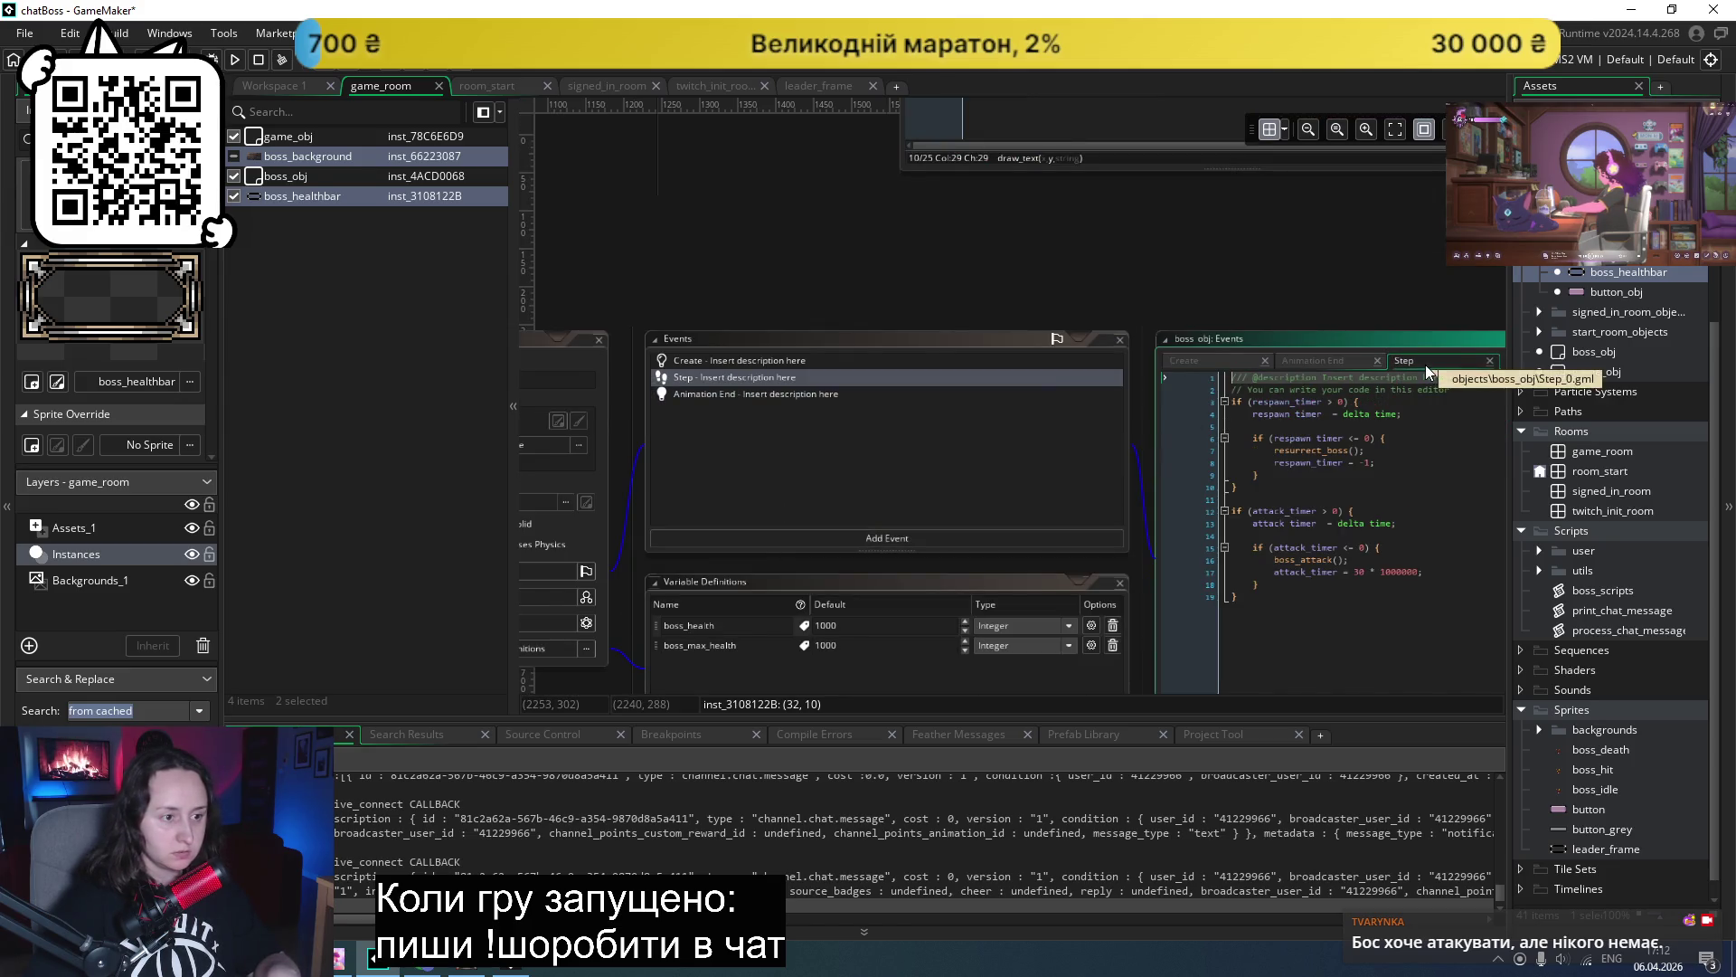
- Open the game_obj object and its events from the Asset Browser
left_click(1599, 458)
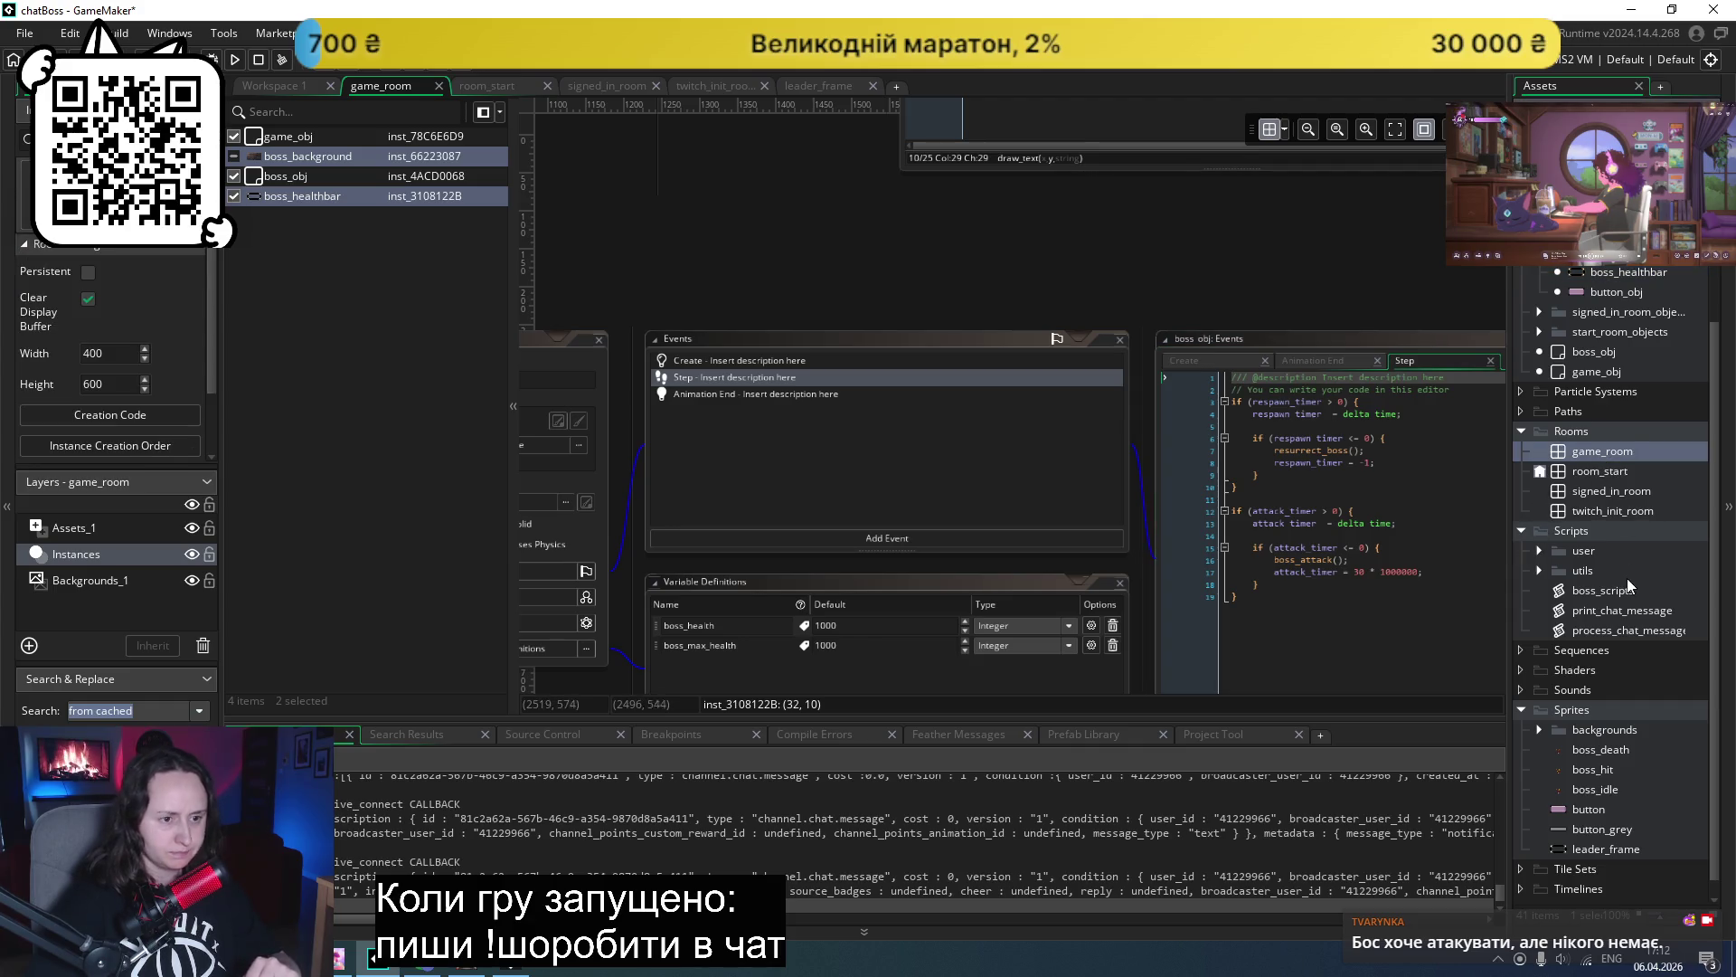
scroll(1620, 350, "up", 1)
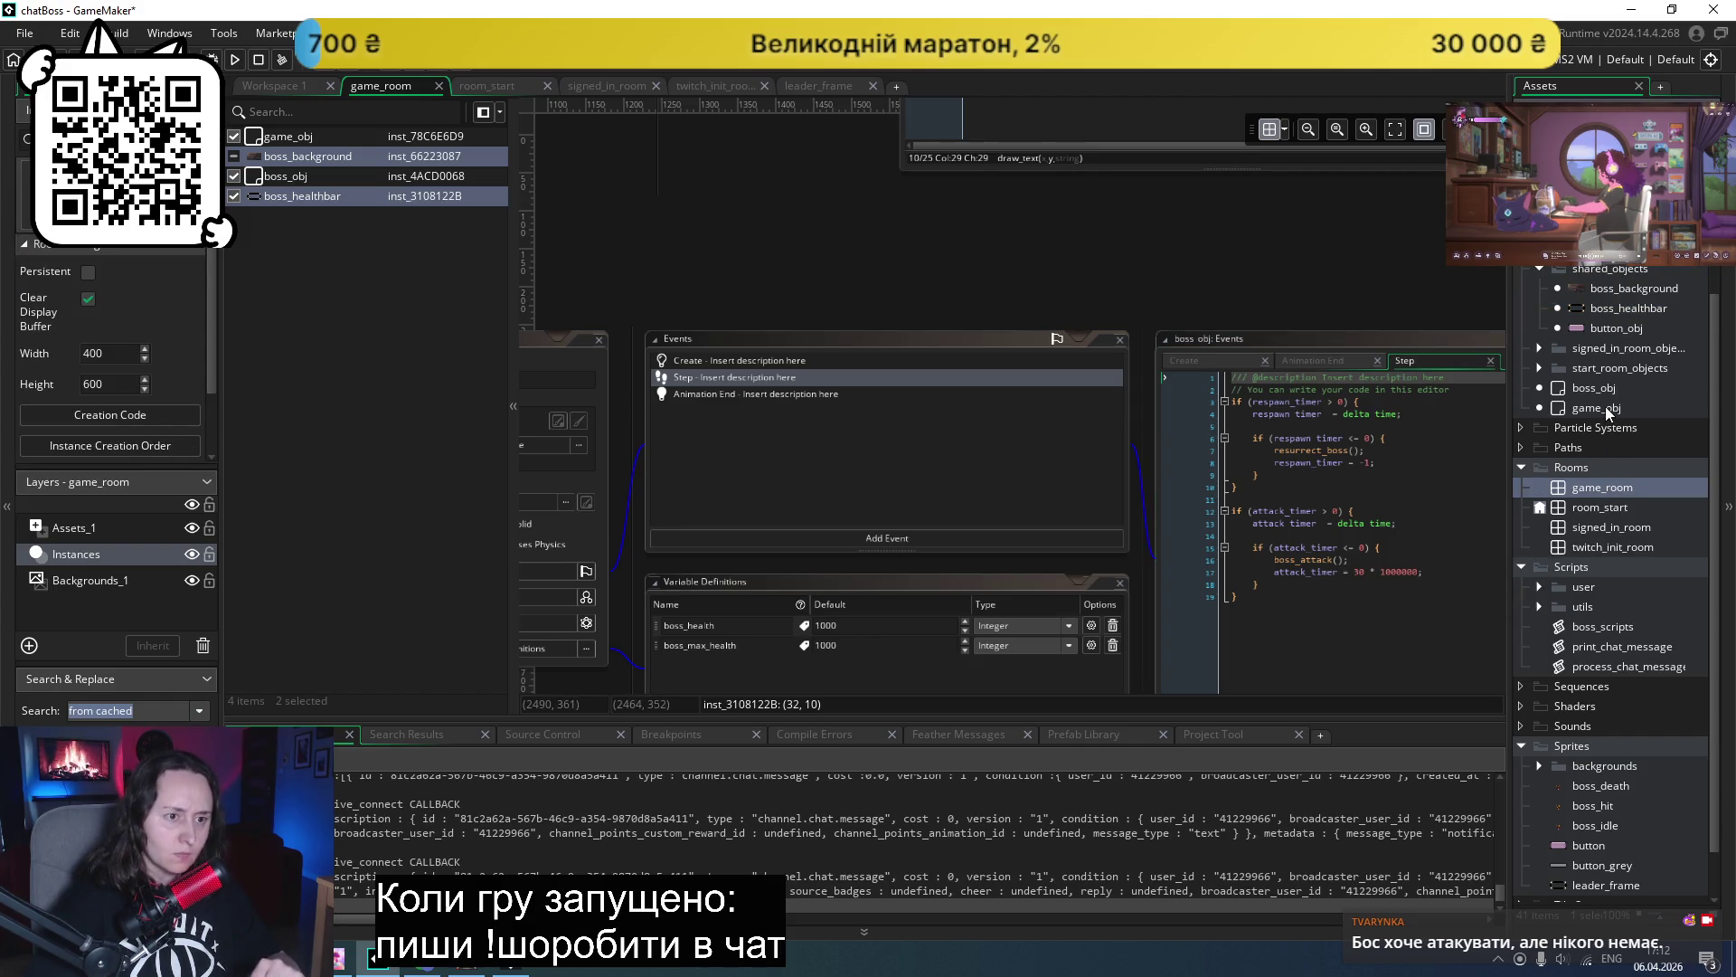
double_click(1606, 409)
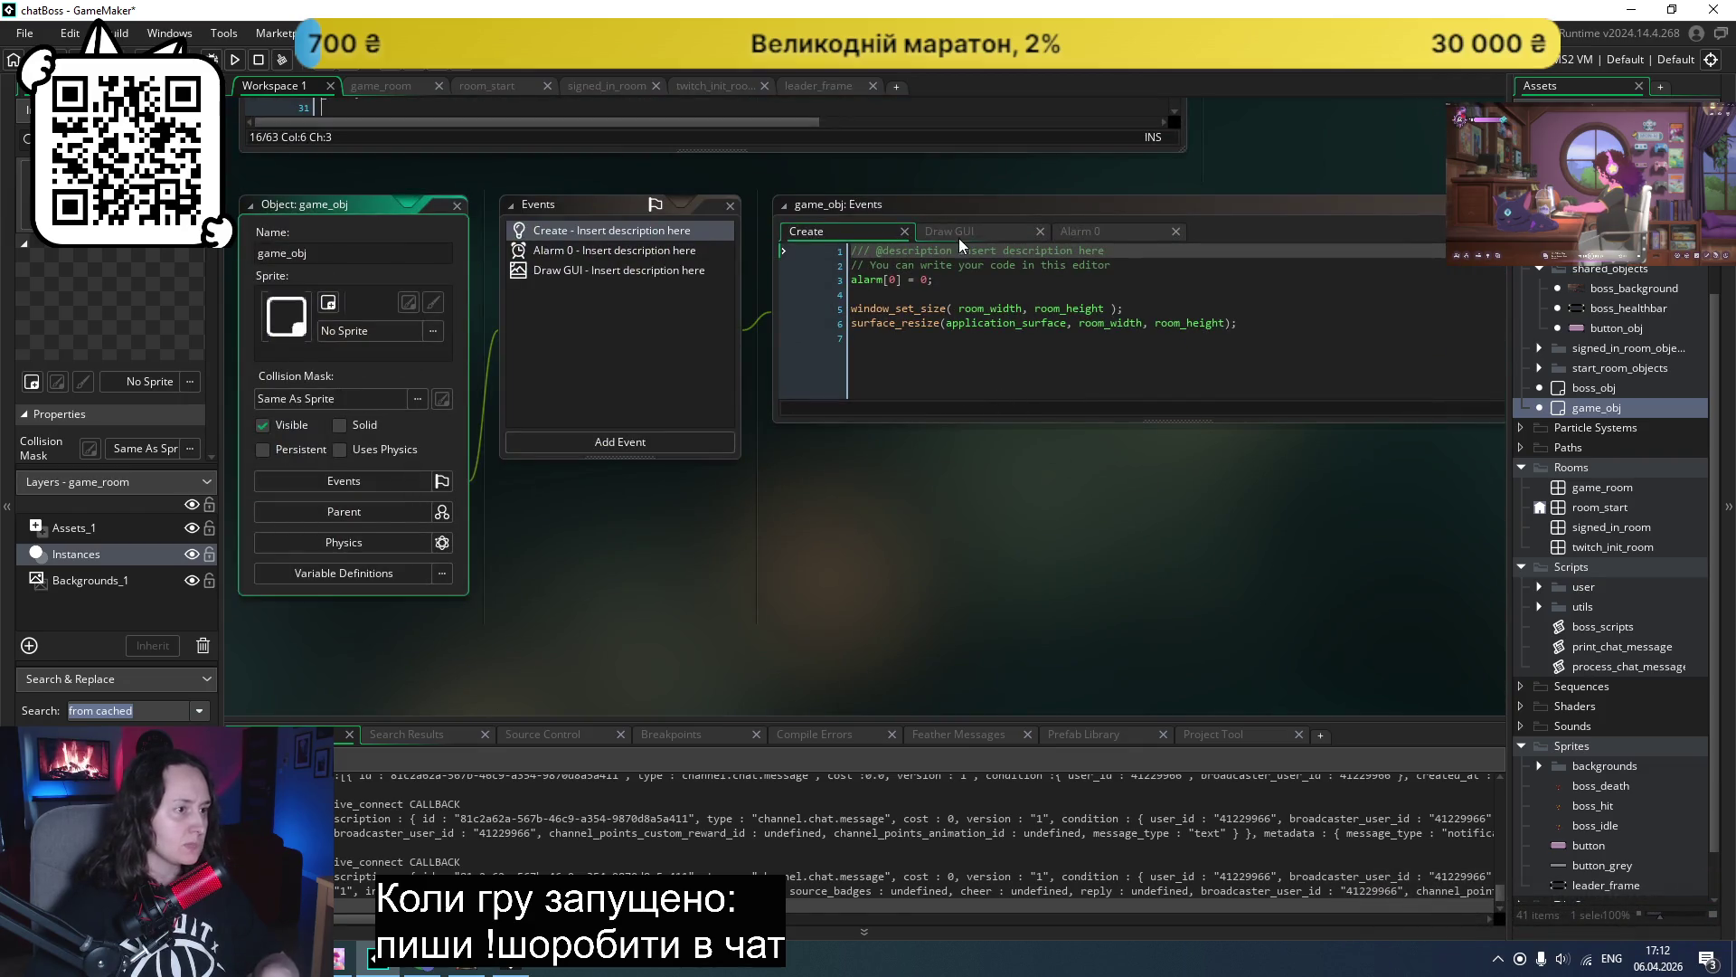
- Show game_obj's Draw GUI code in an enlarged editor window
left_click(958, 237)
left_click_drag(1000, 417, 1000, 612)
scroll(1075, 433, "down", 2)
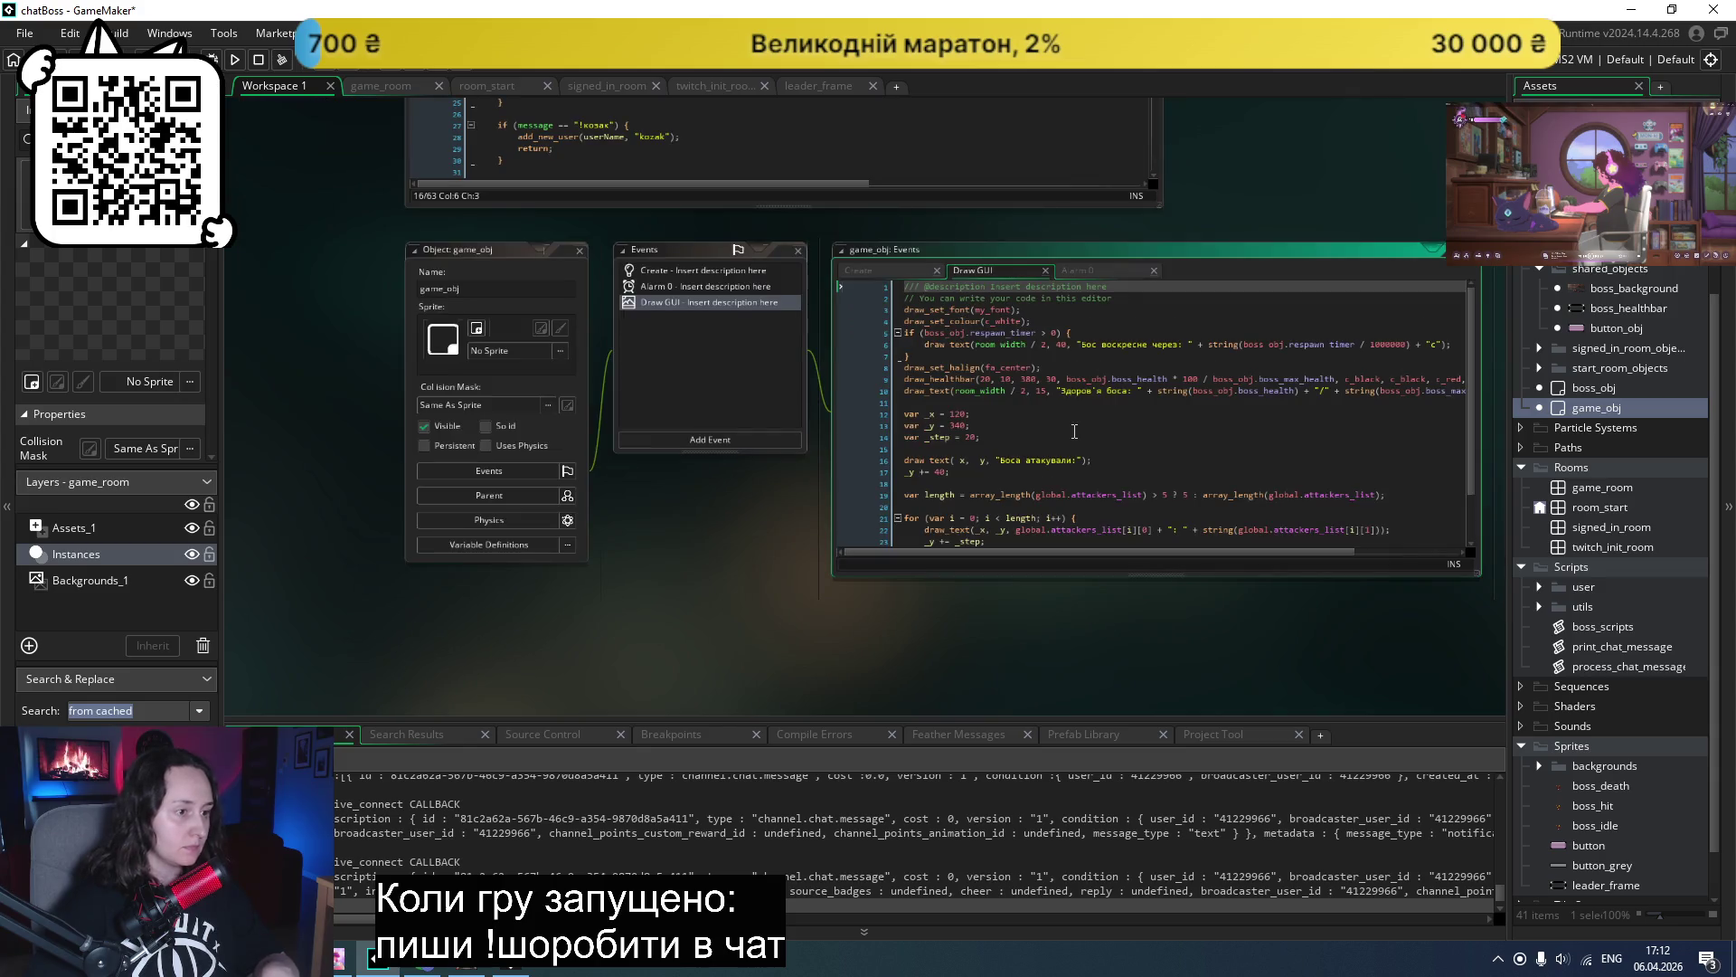
scroll(1074, 431, "up", 2)
scroll(1074, 430, "right", 3)
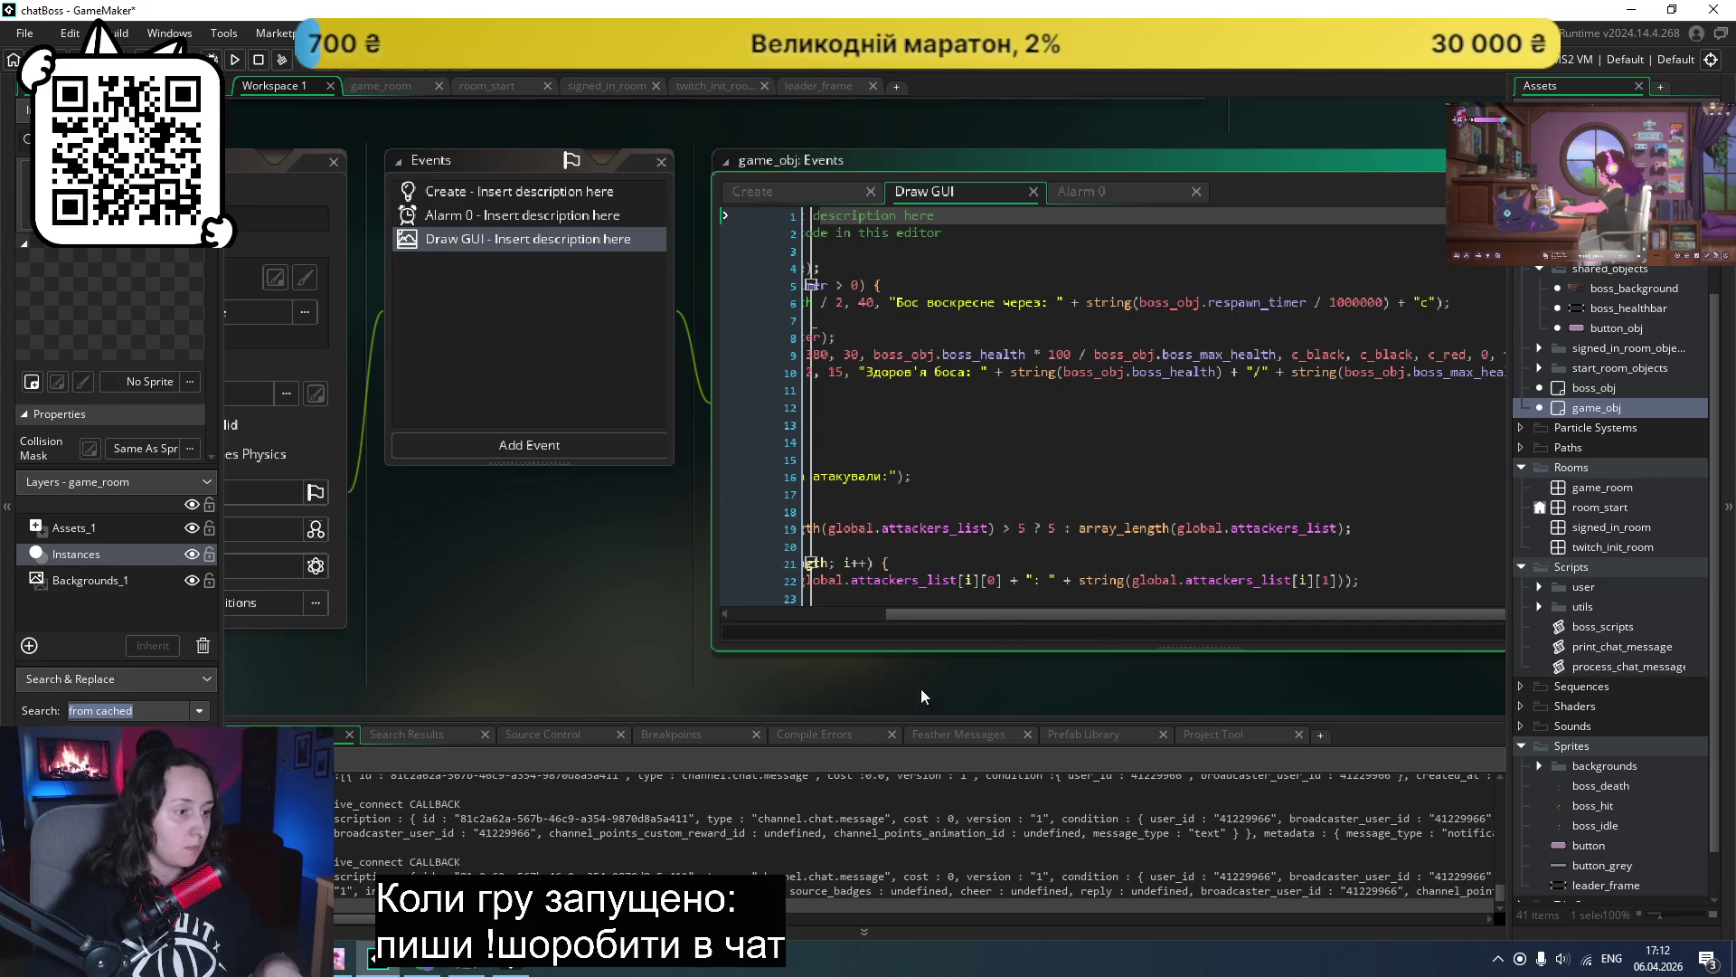
scroll(913, 676, "right", 2)
scroll(994, 542, "down", 1)
- Cut the draw_healthbar and draw_text lines from Draw GUI and save
left_click(1076, 401)
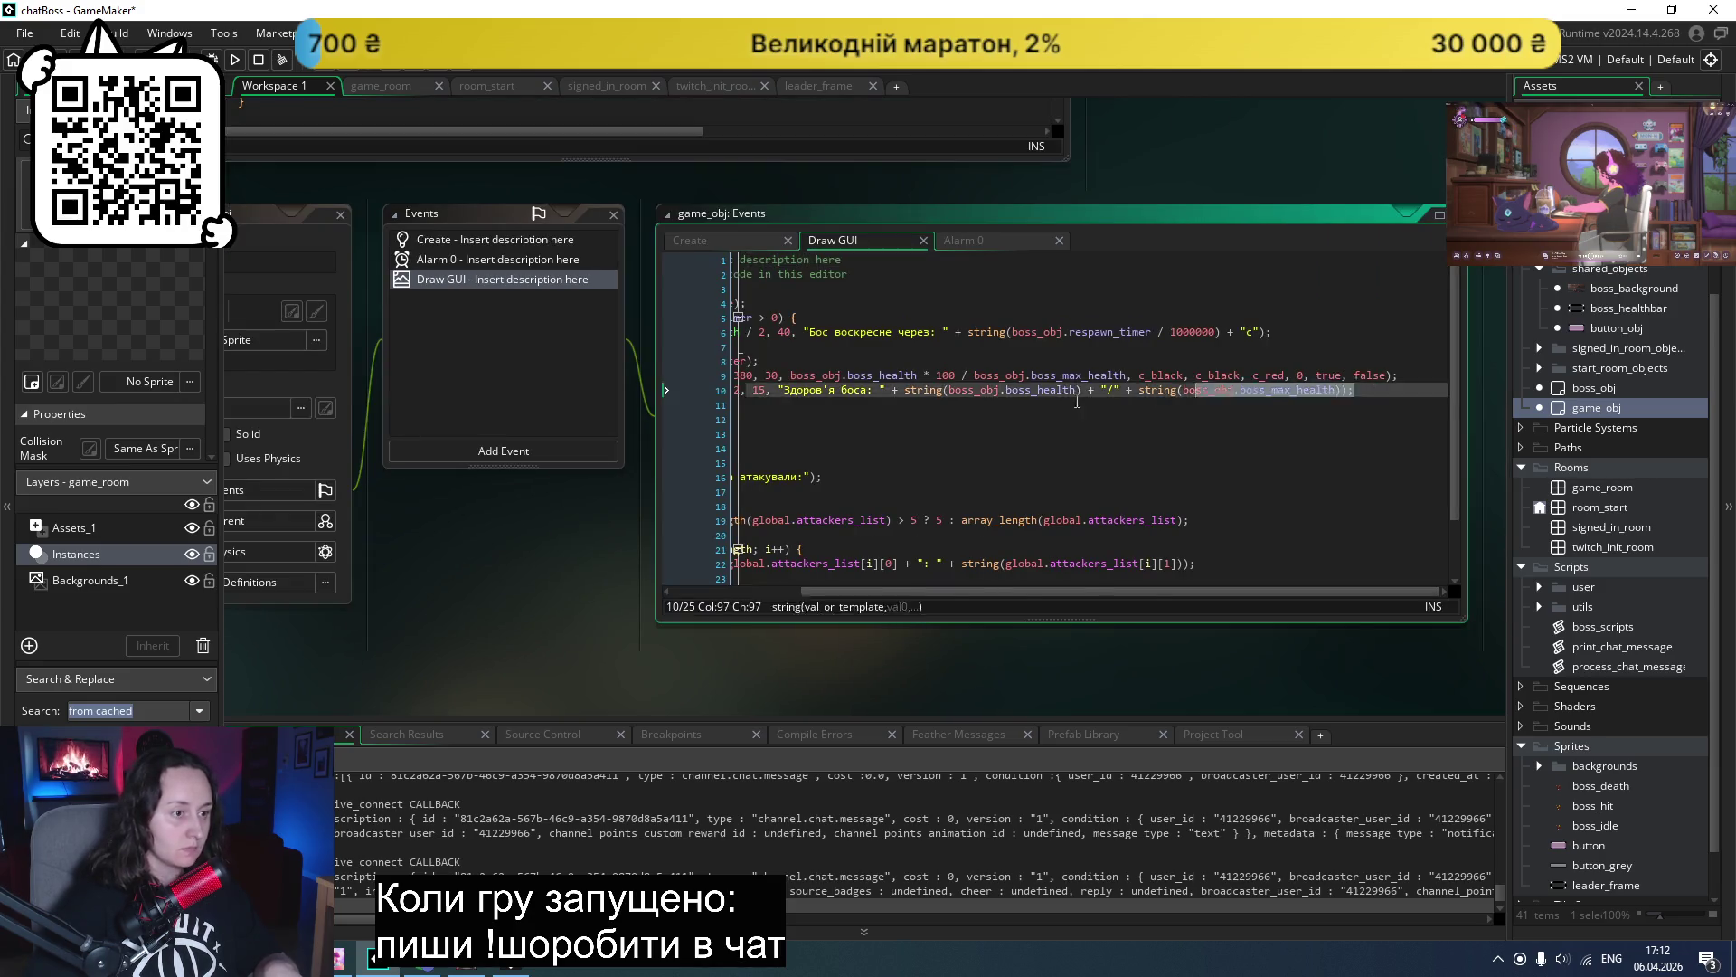
left_click_drag(1076, 402, 626, 382)
key("Delete")
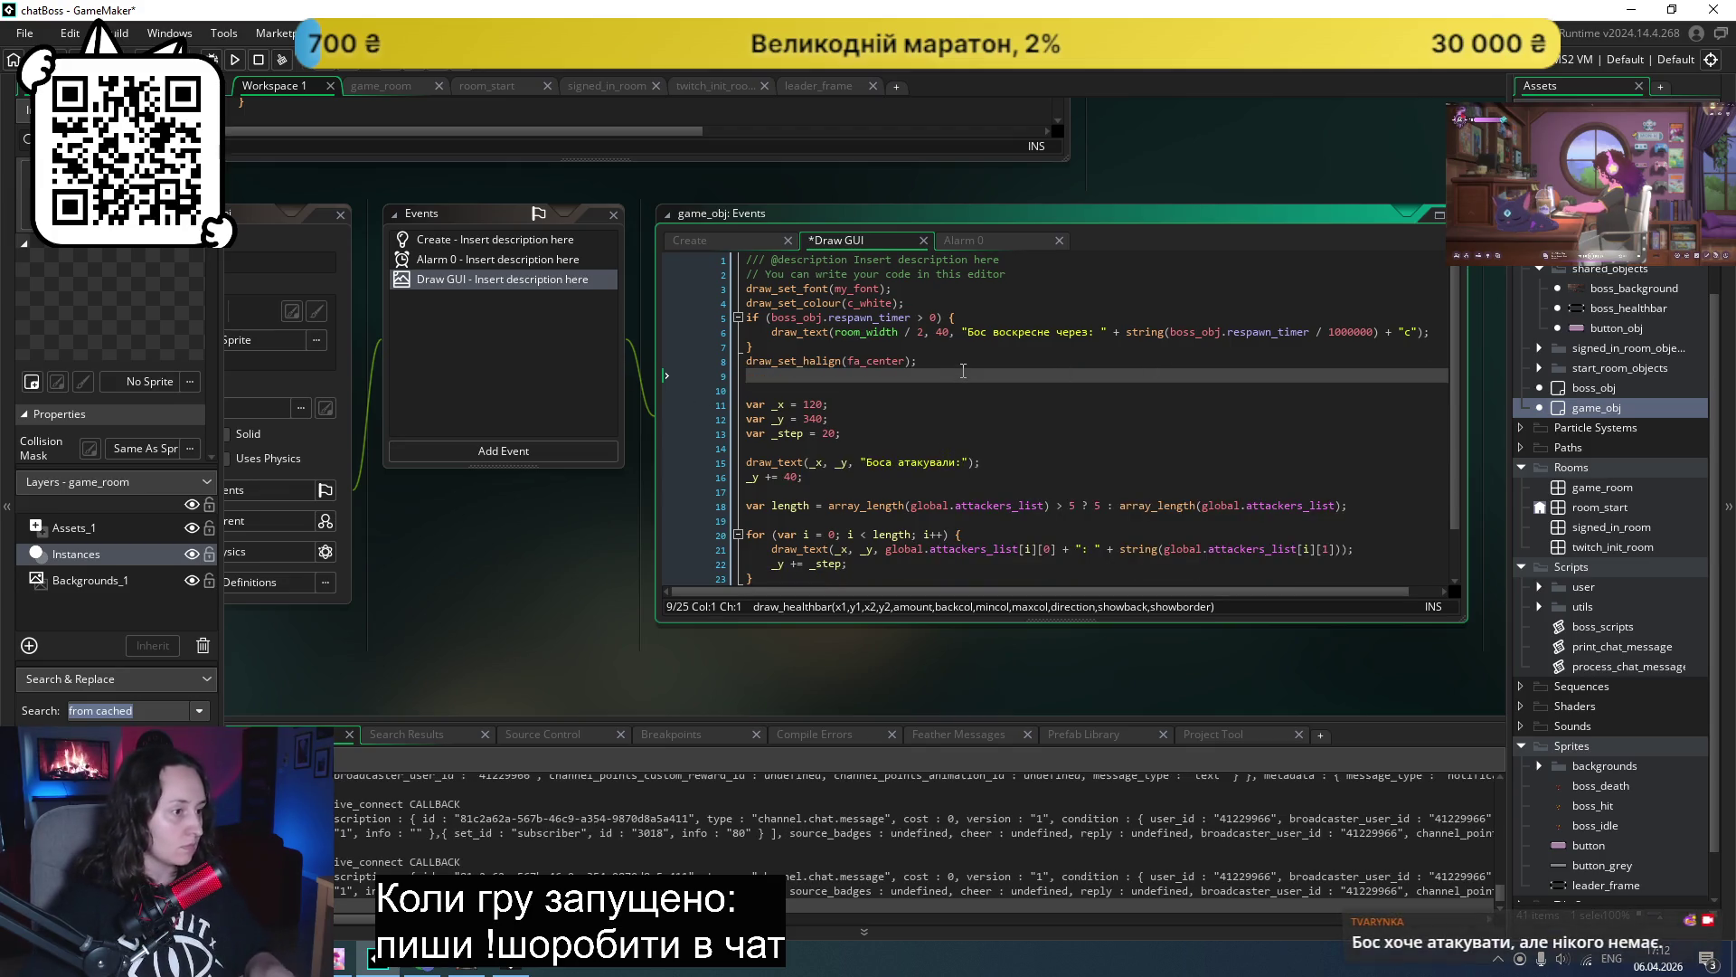
key("ctrl+s")
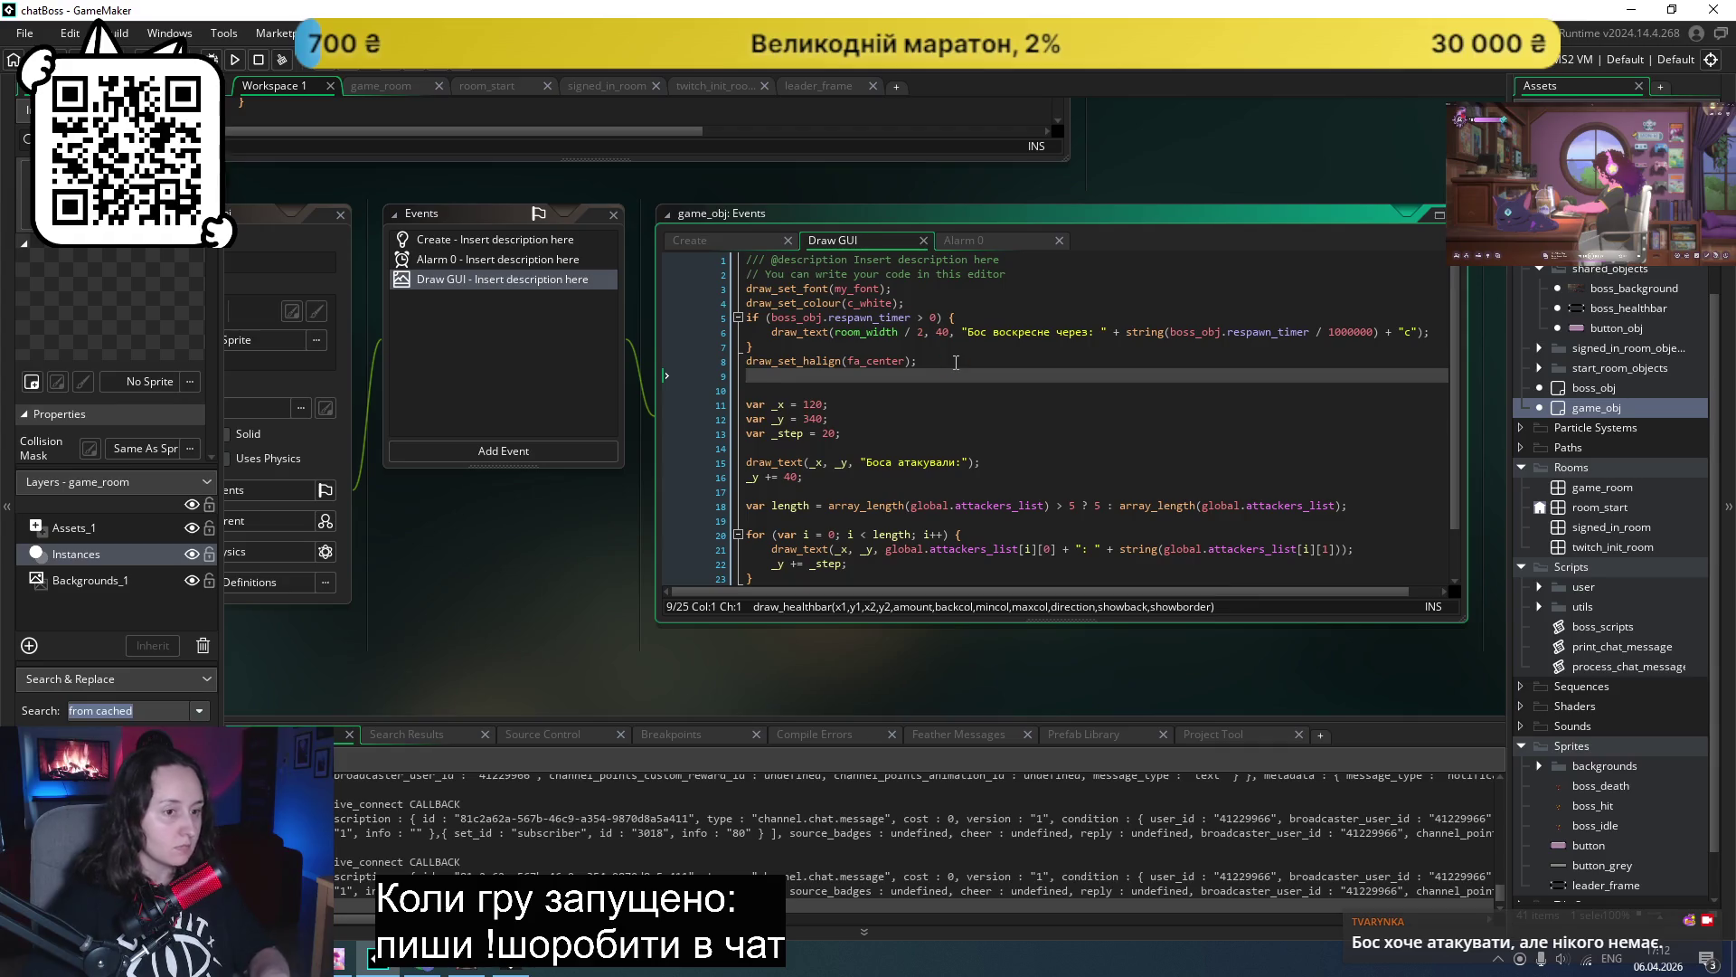
double_click(1609, 308)
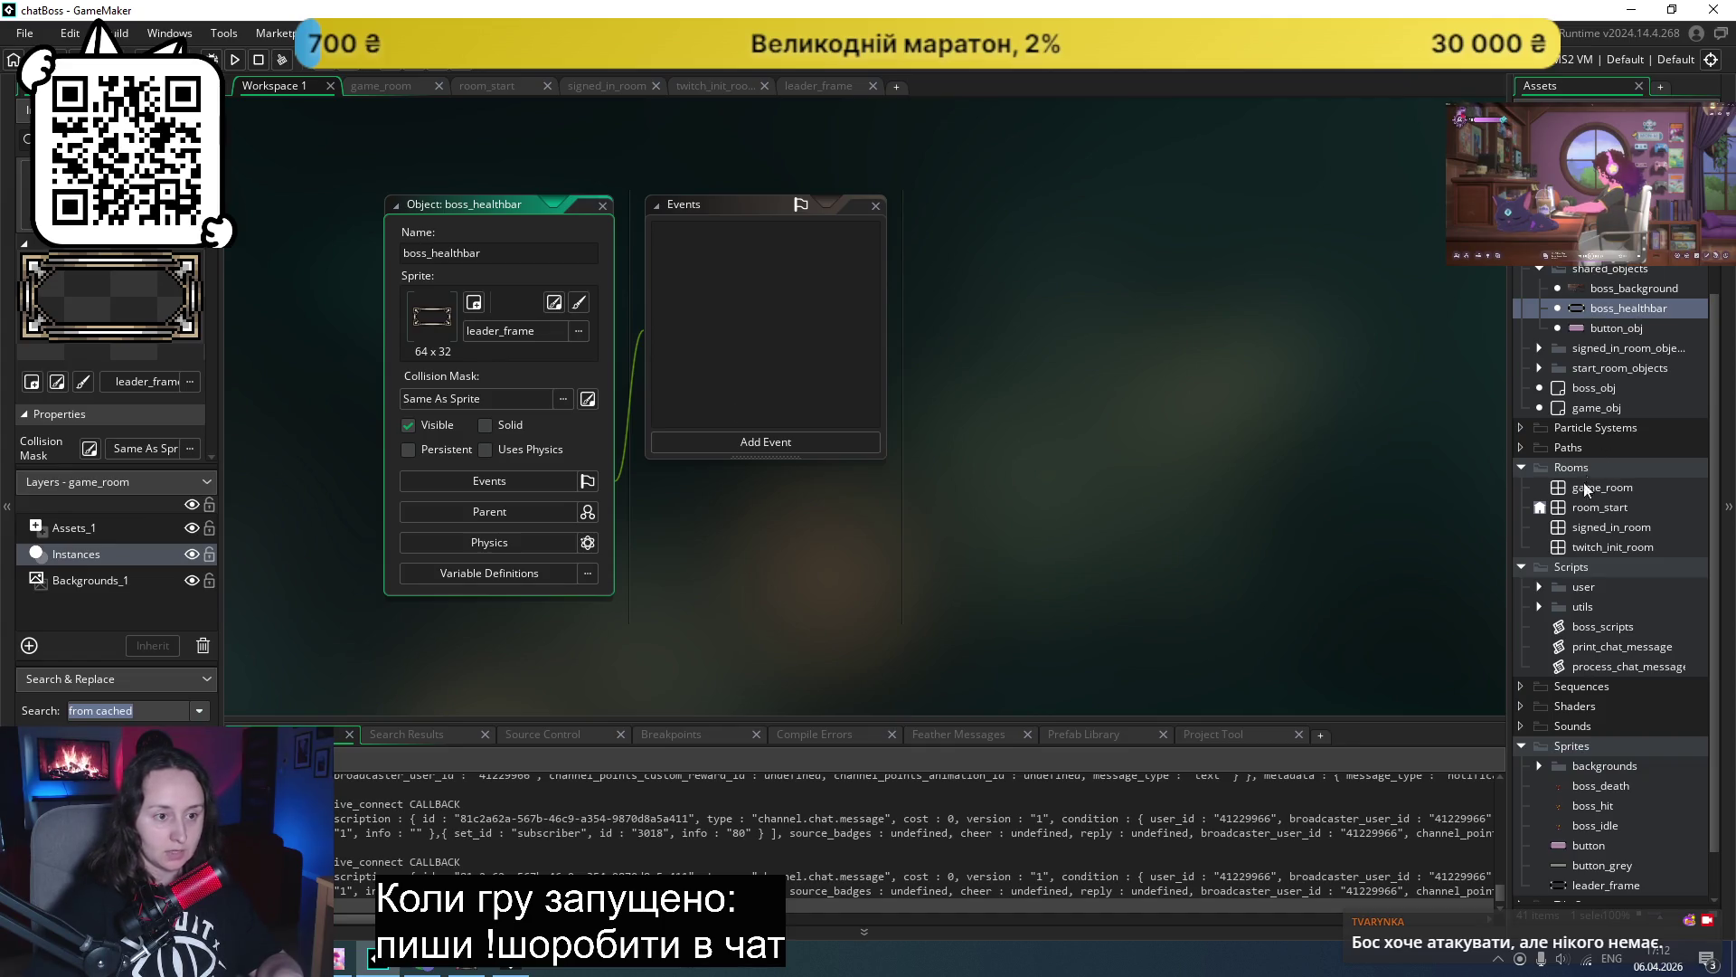
- Open the boss_healthbar object and add a Draw GUI event to it
double_click(1592, 411)
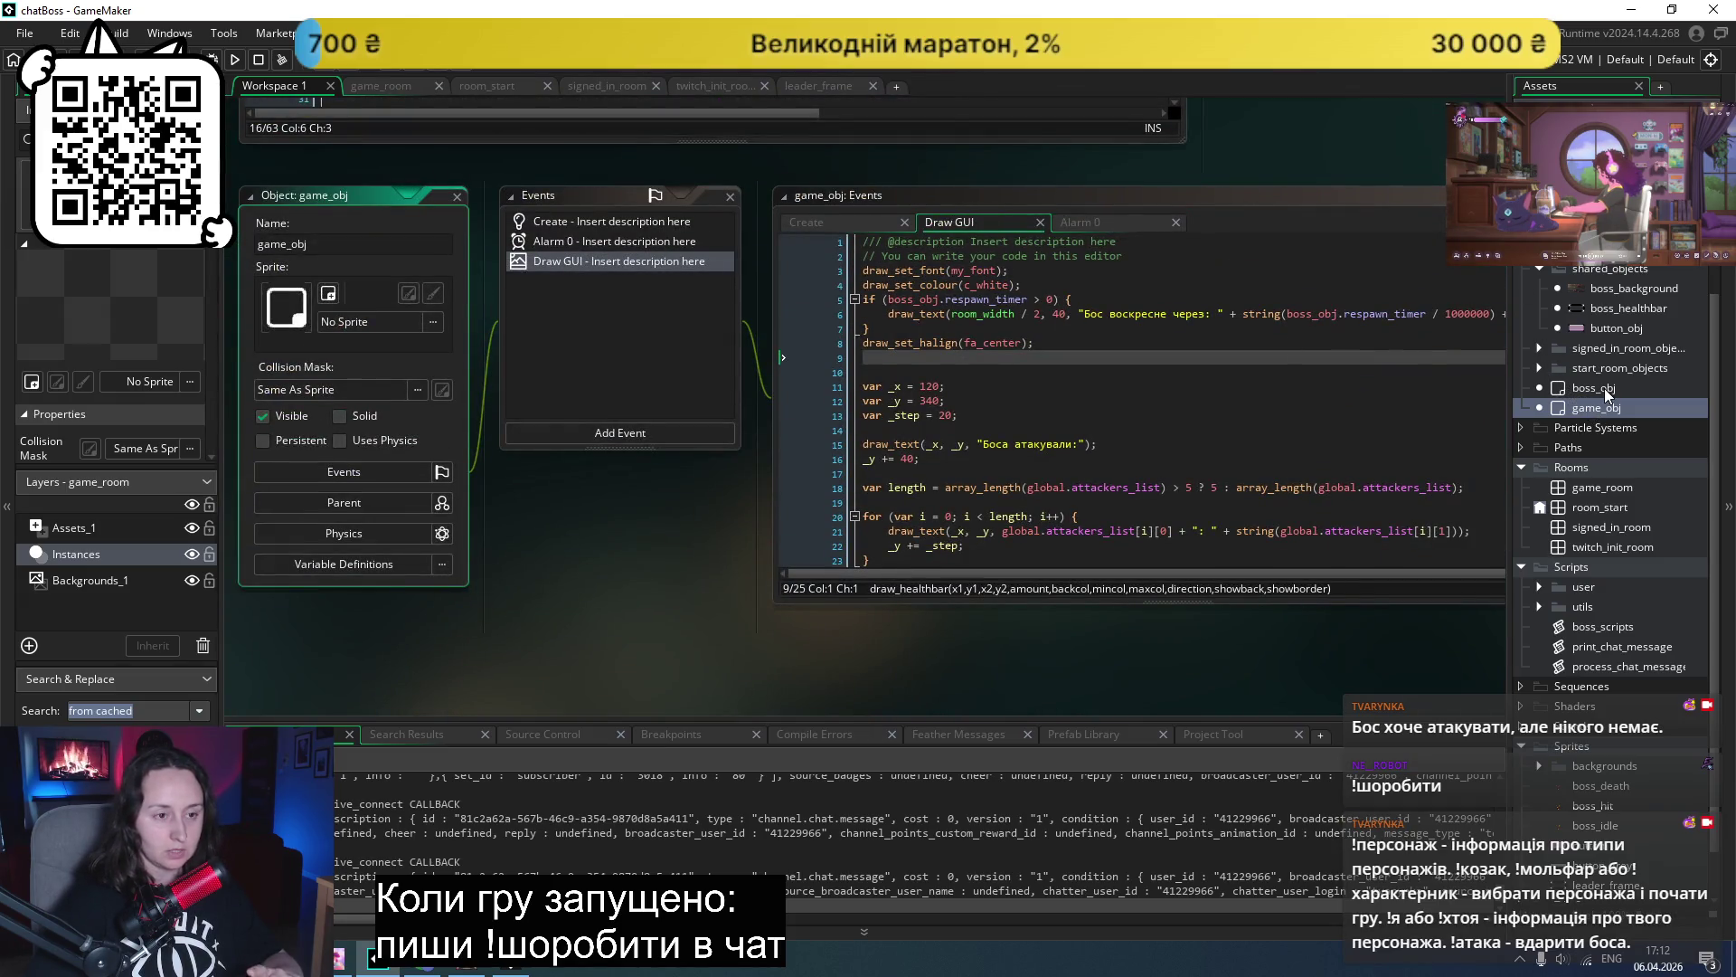
left_click(1608, 308)
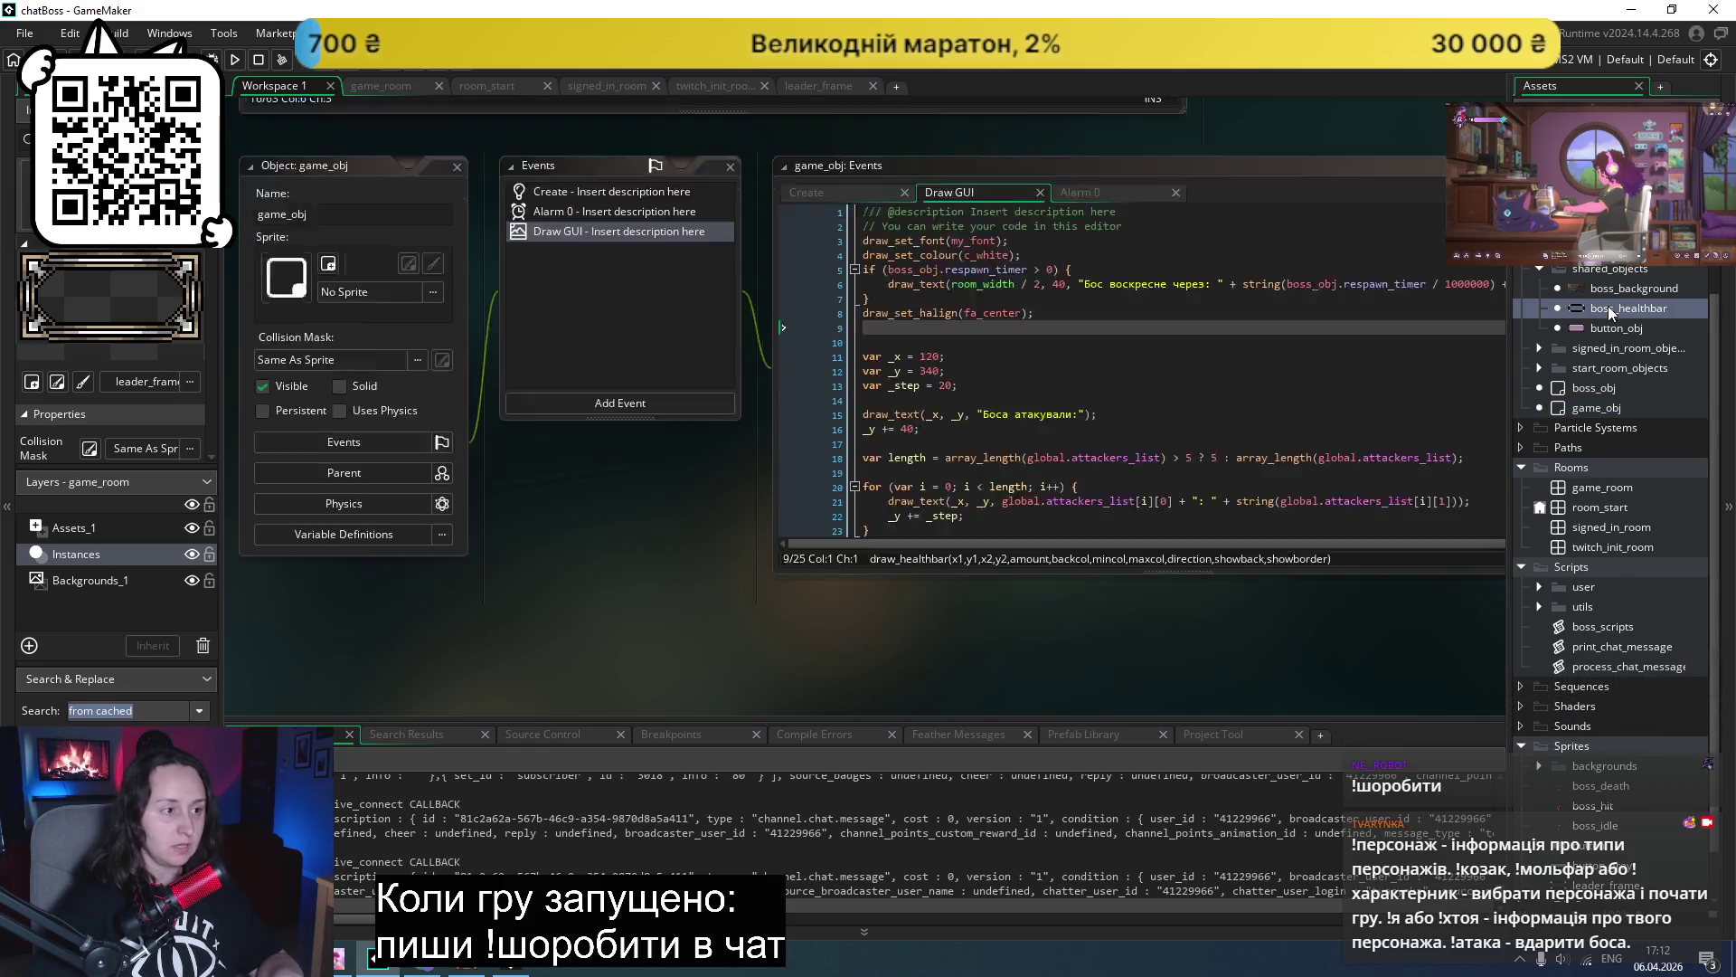
double_click(1608, 305)
left_click(931, 443)
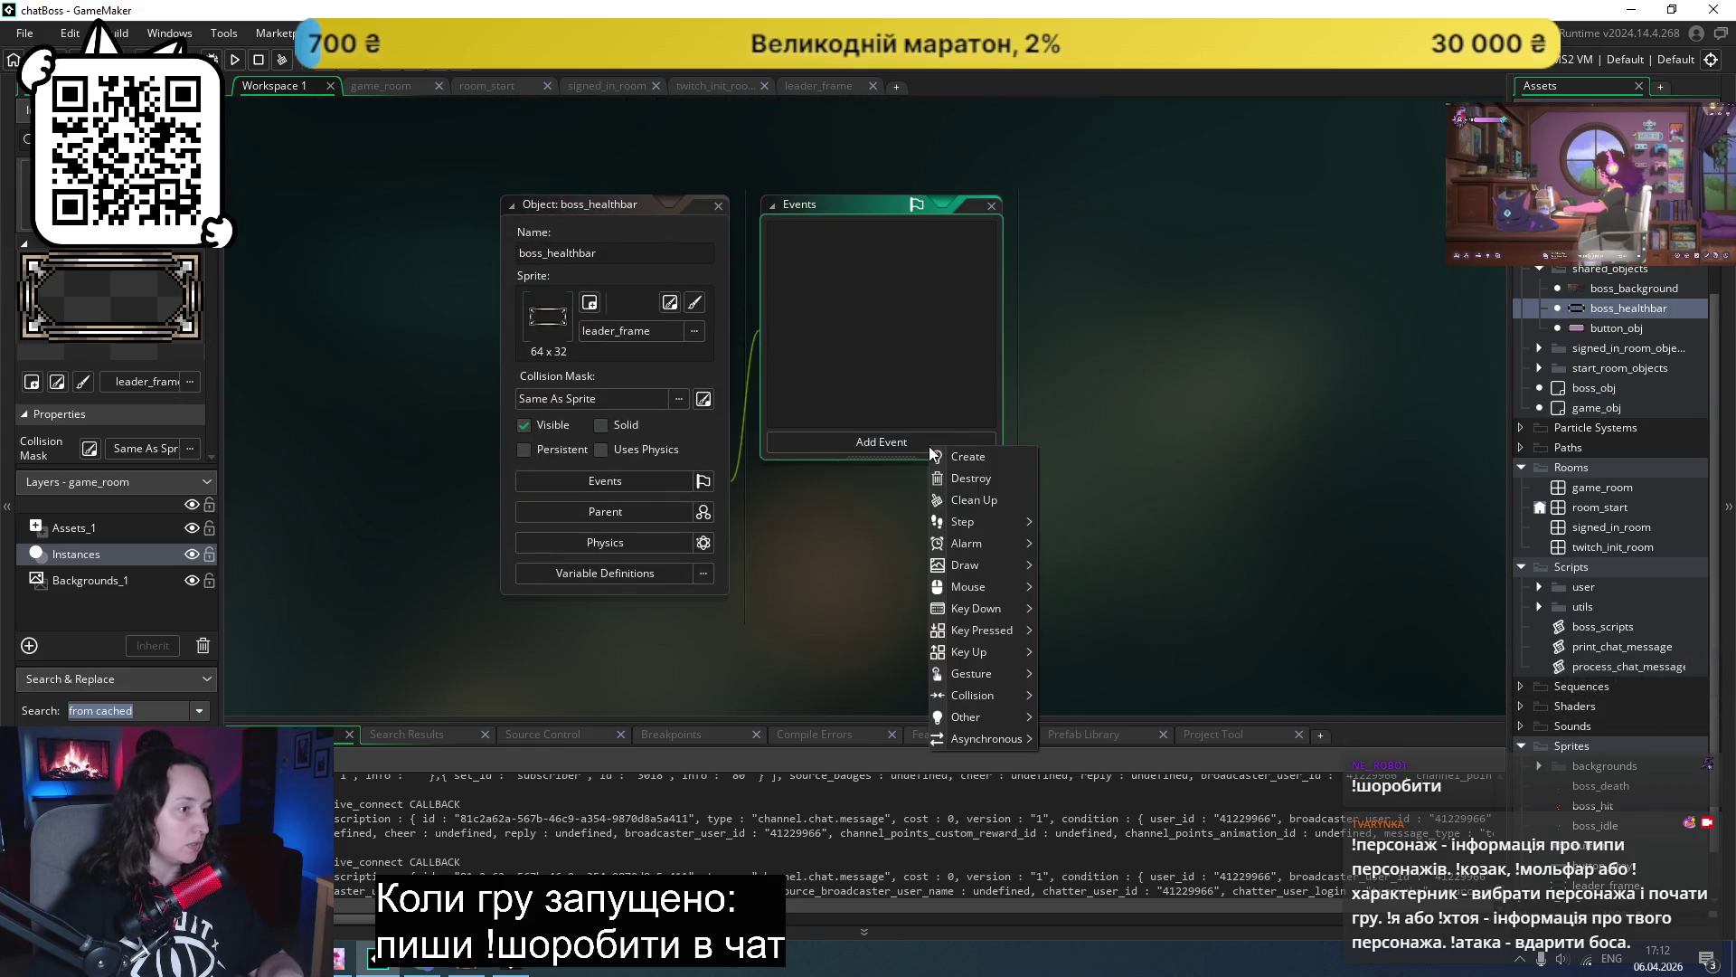
mouse_move(996, 571)
left_click(1069, 578)
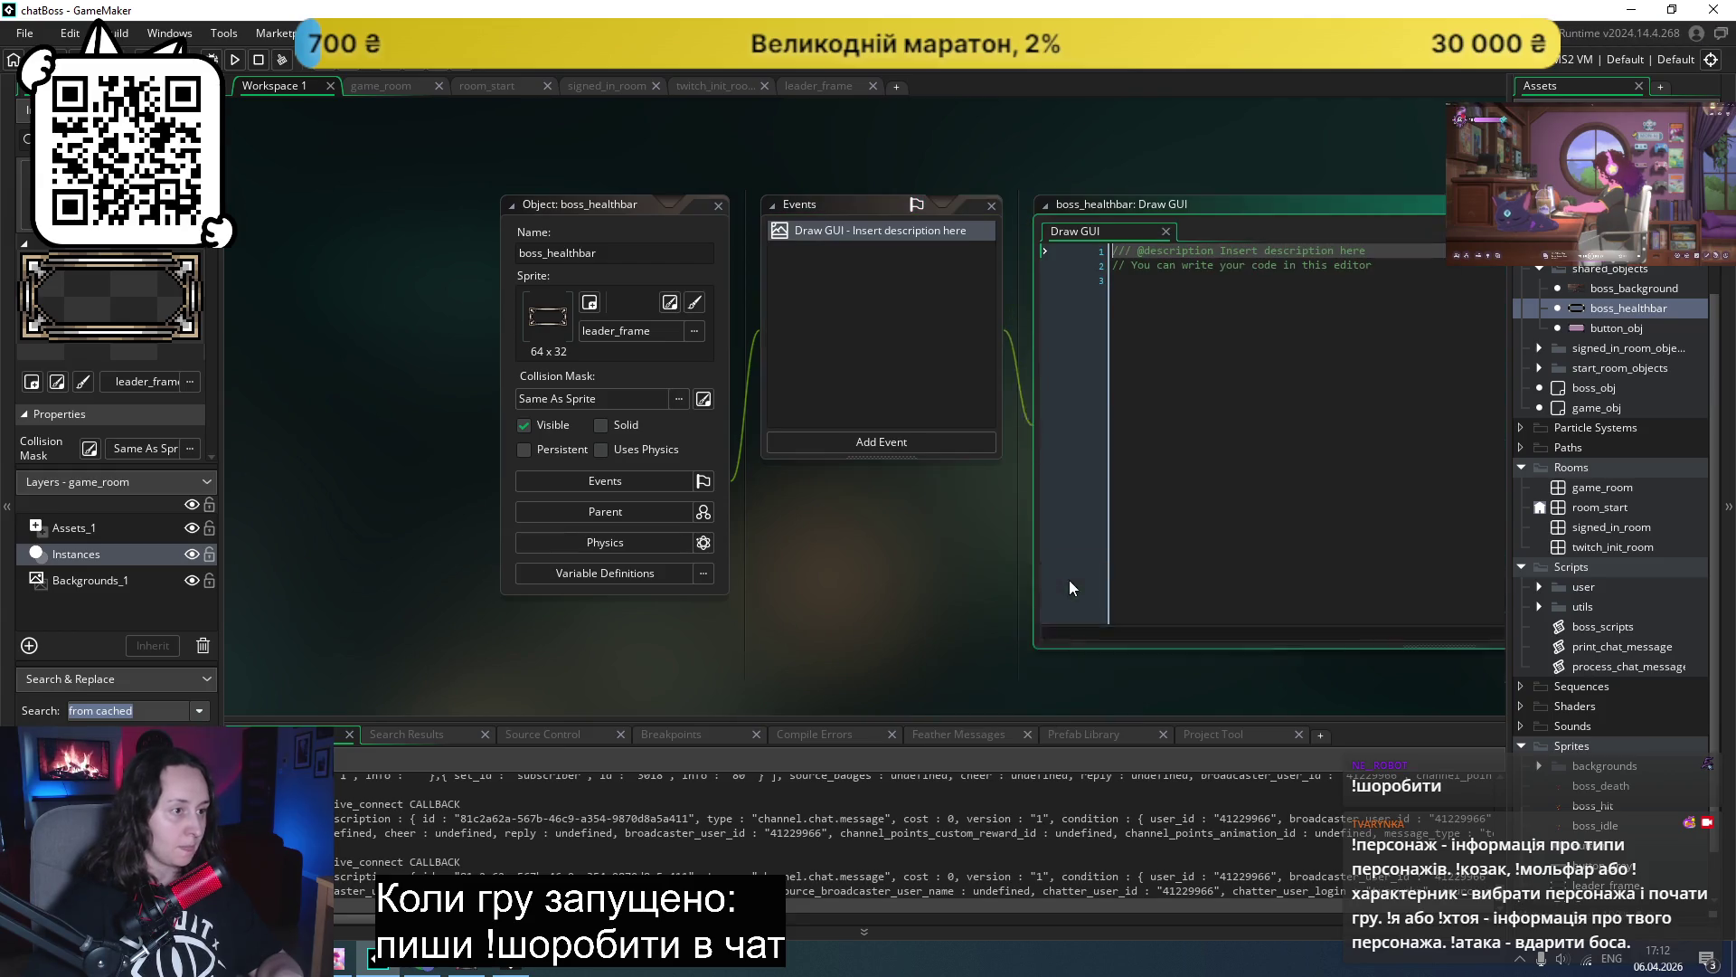
- Paste the draw_healthbar and draw_text lines into Draw GUI and run the game
left_click(1214, 322)
key("ctrl+v")
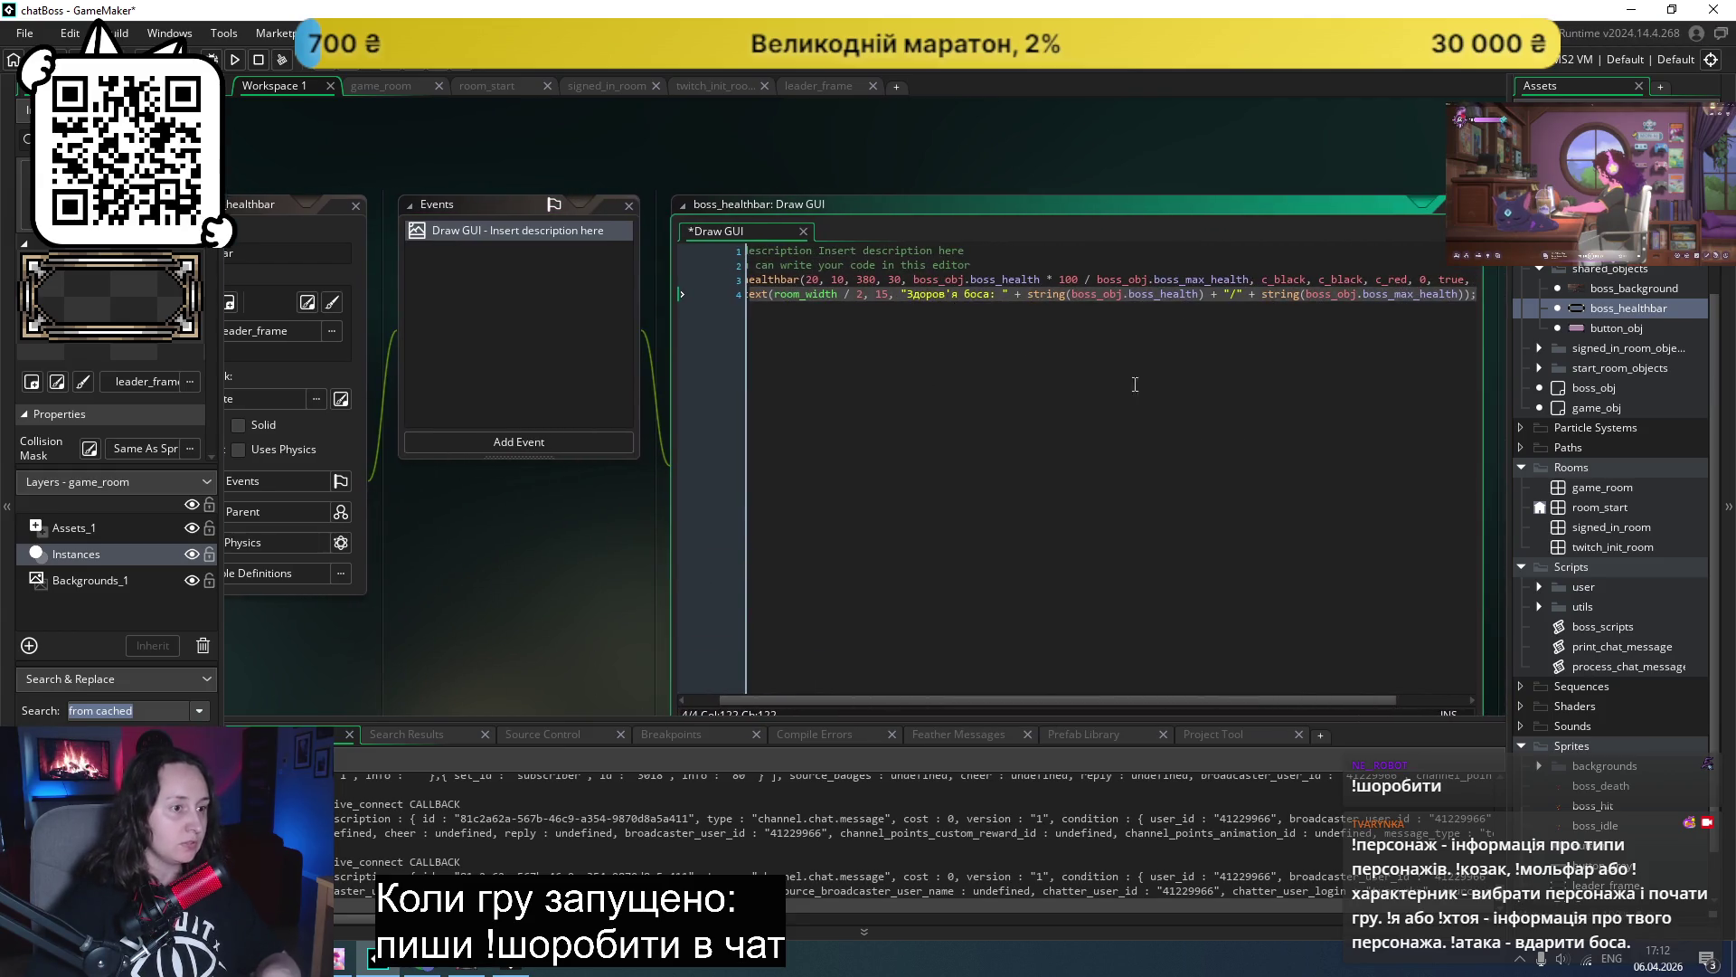
scroll(986, 454, "left", 1)
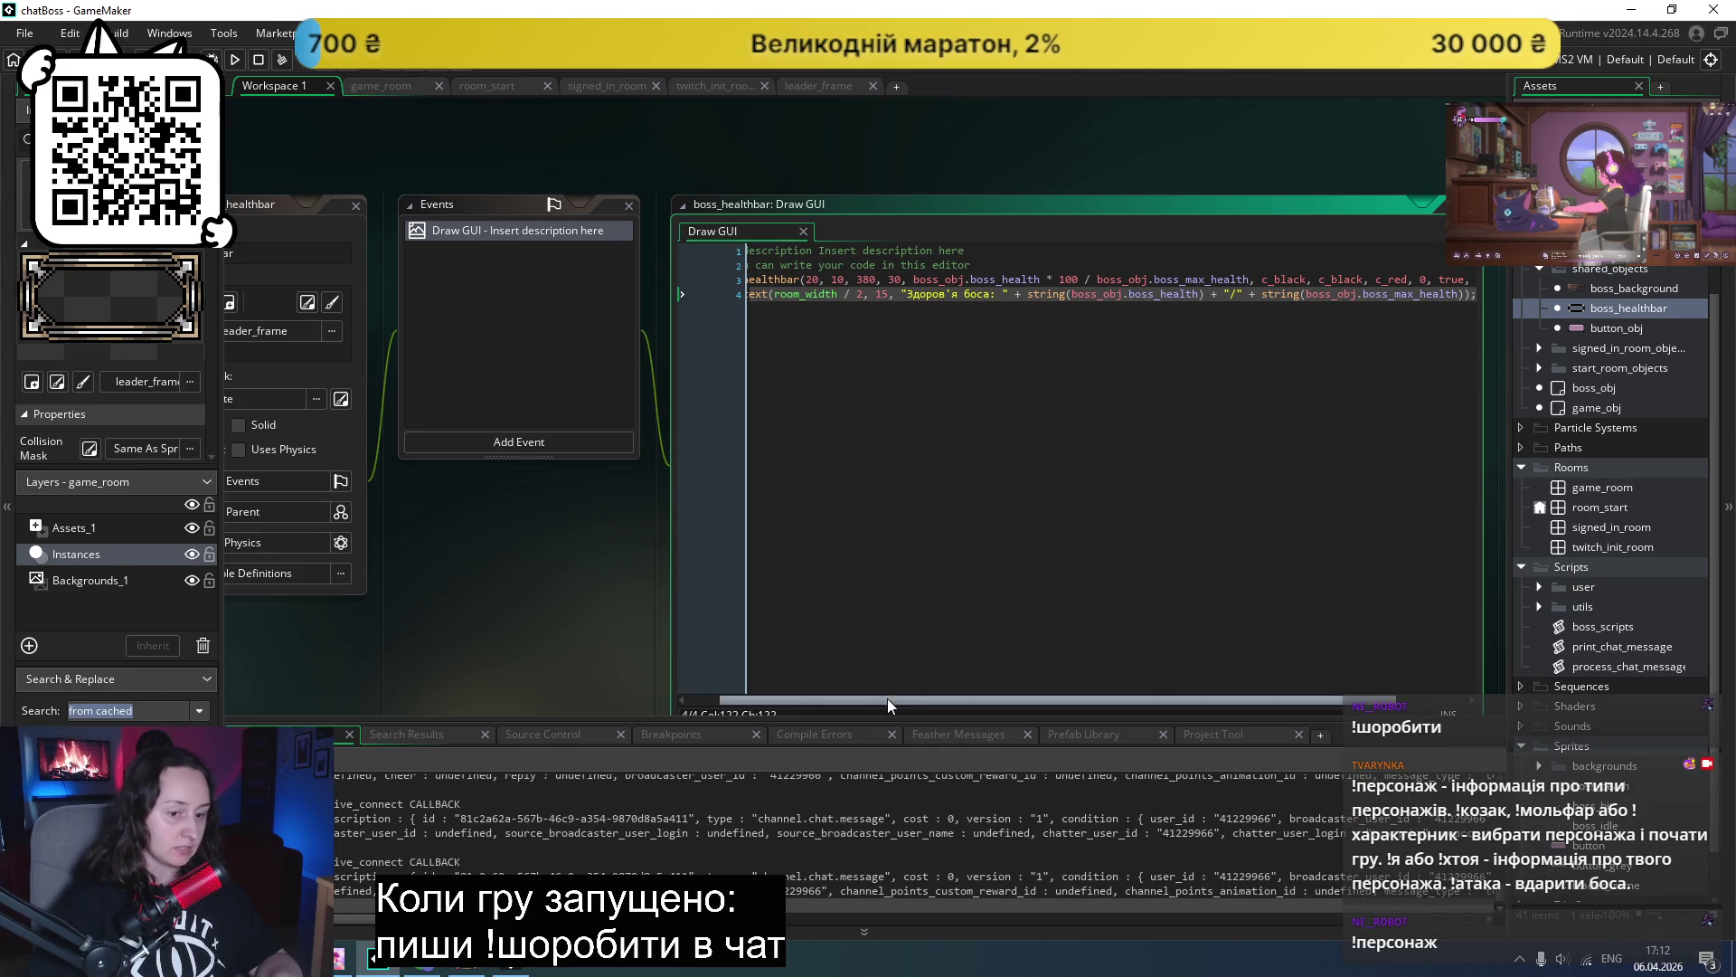
left_click(1073, 294)
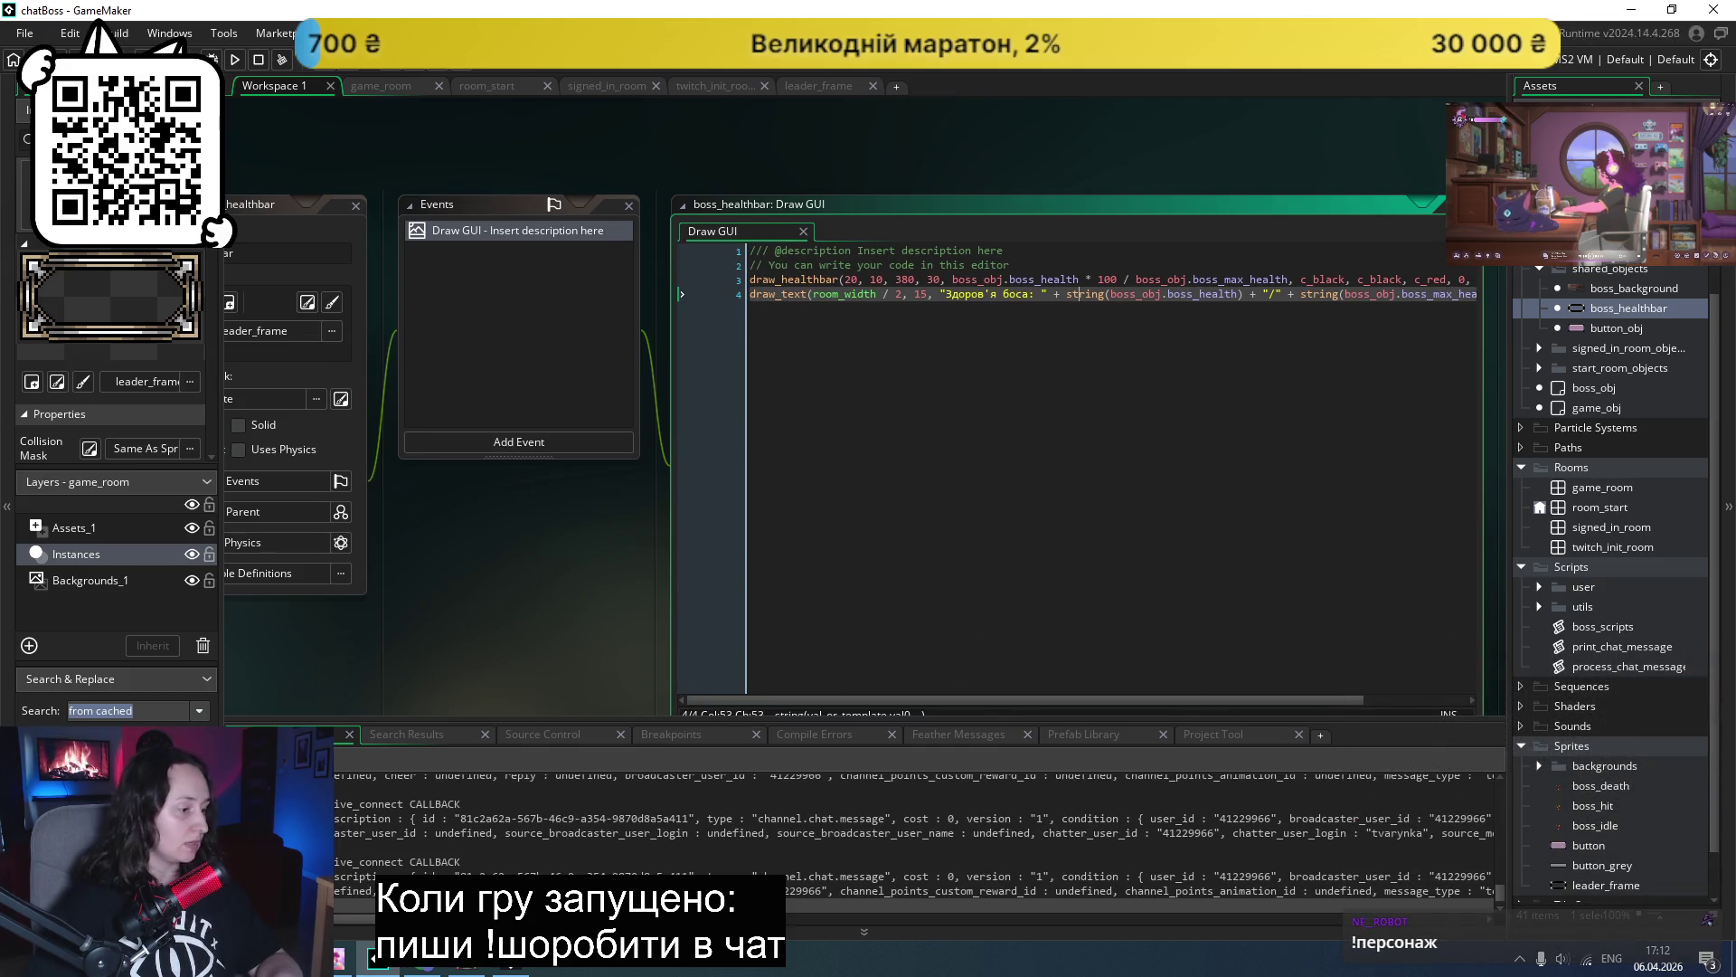
left_click(234, 60)
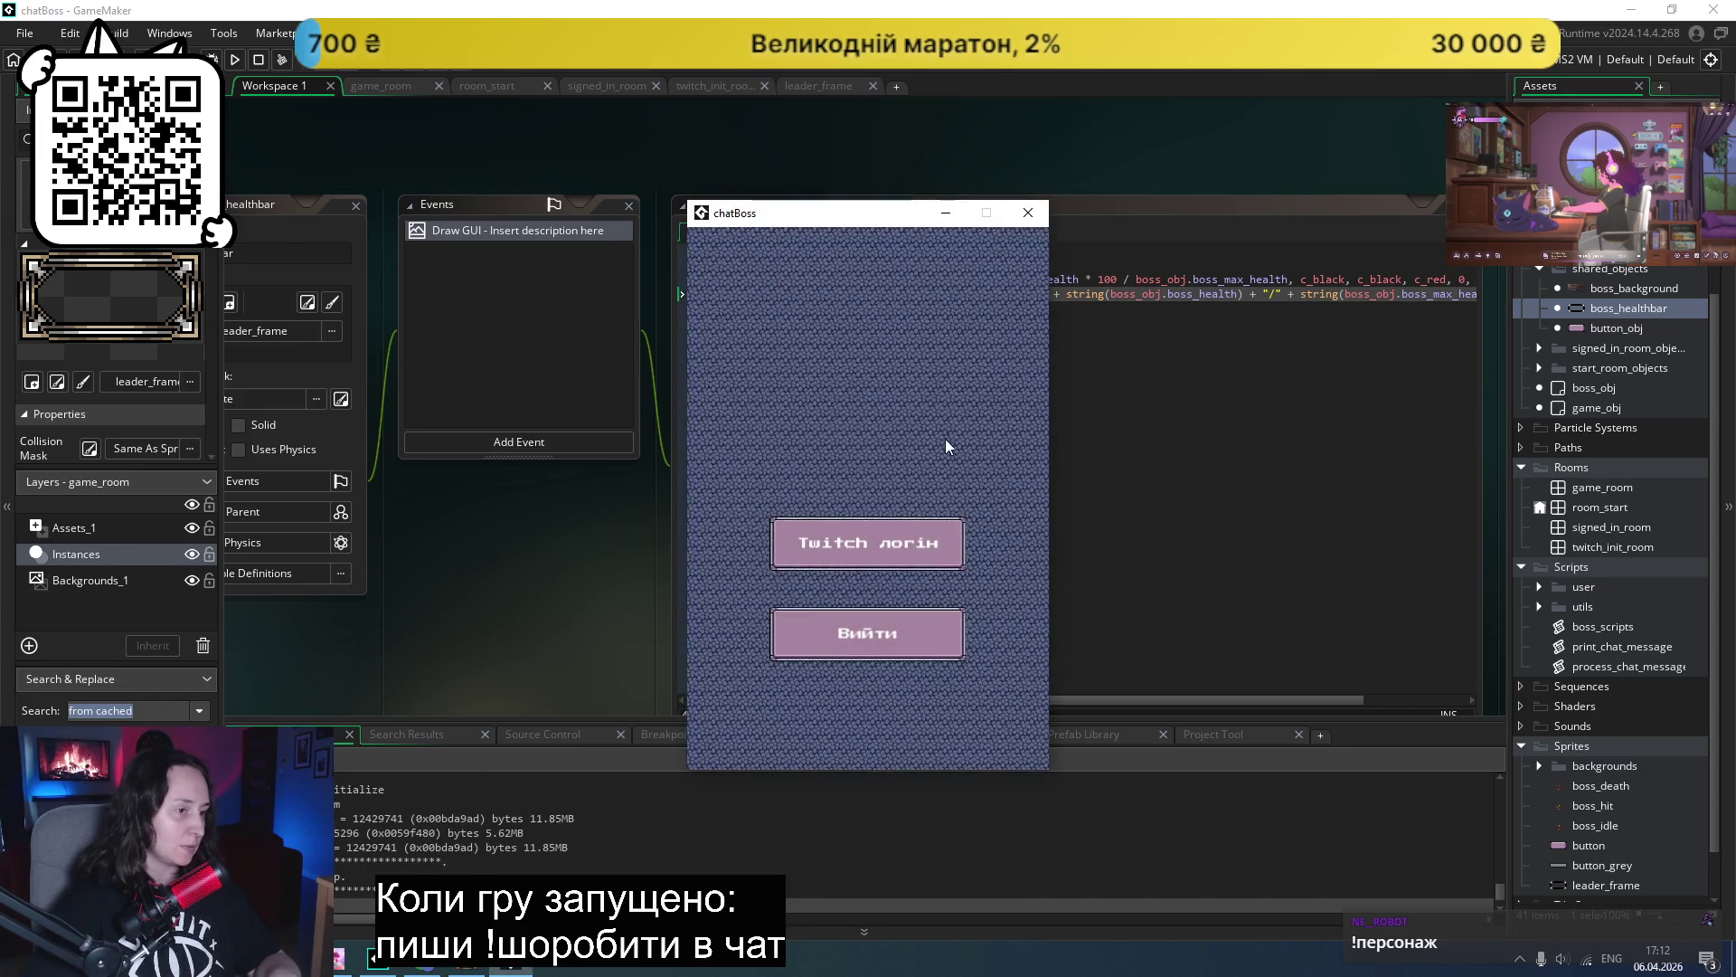
- Reach the boss fight showing health 1000/1000, close the game, and open button_obj
left_click(894, 496)
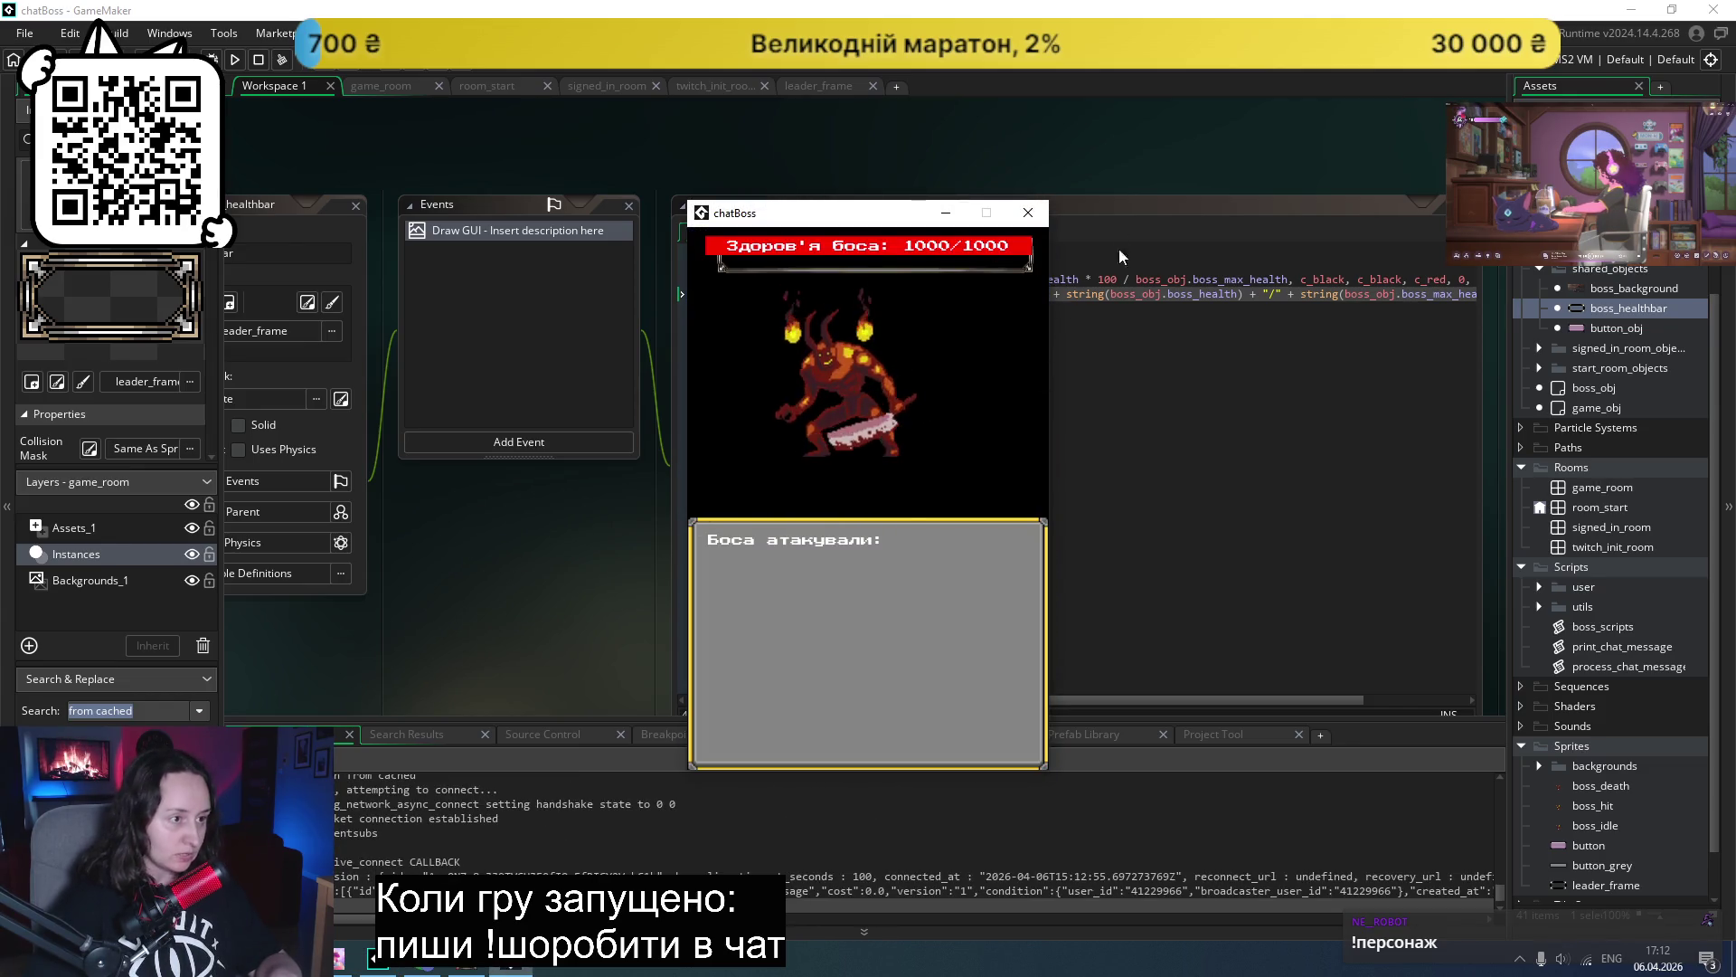
left_click(1031, 214)
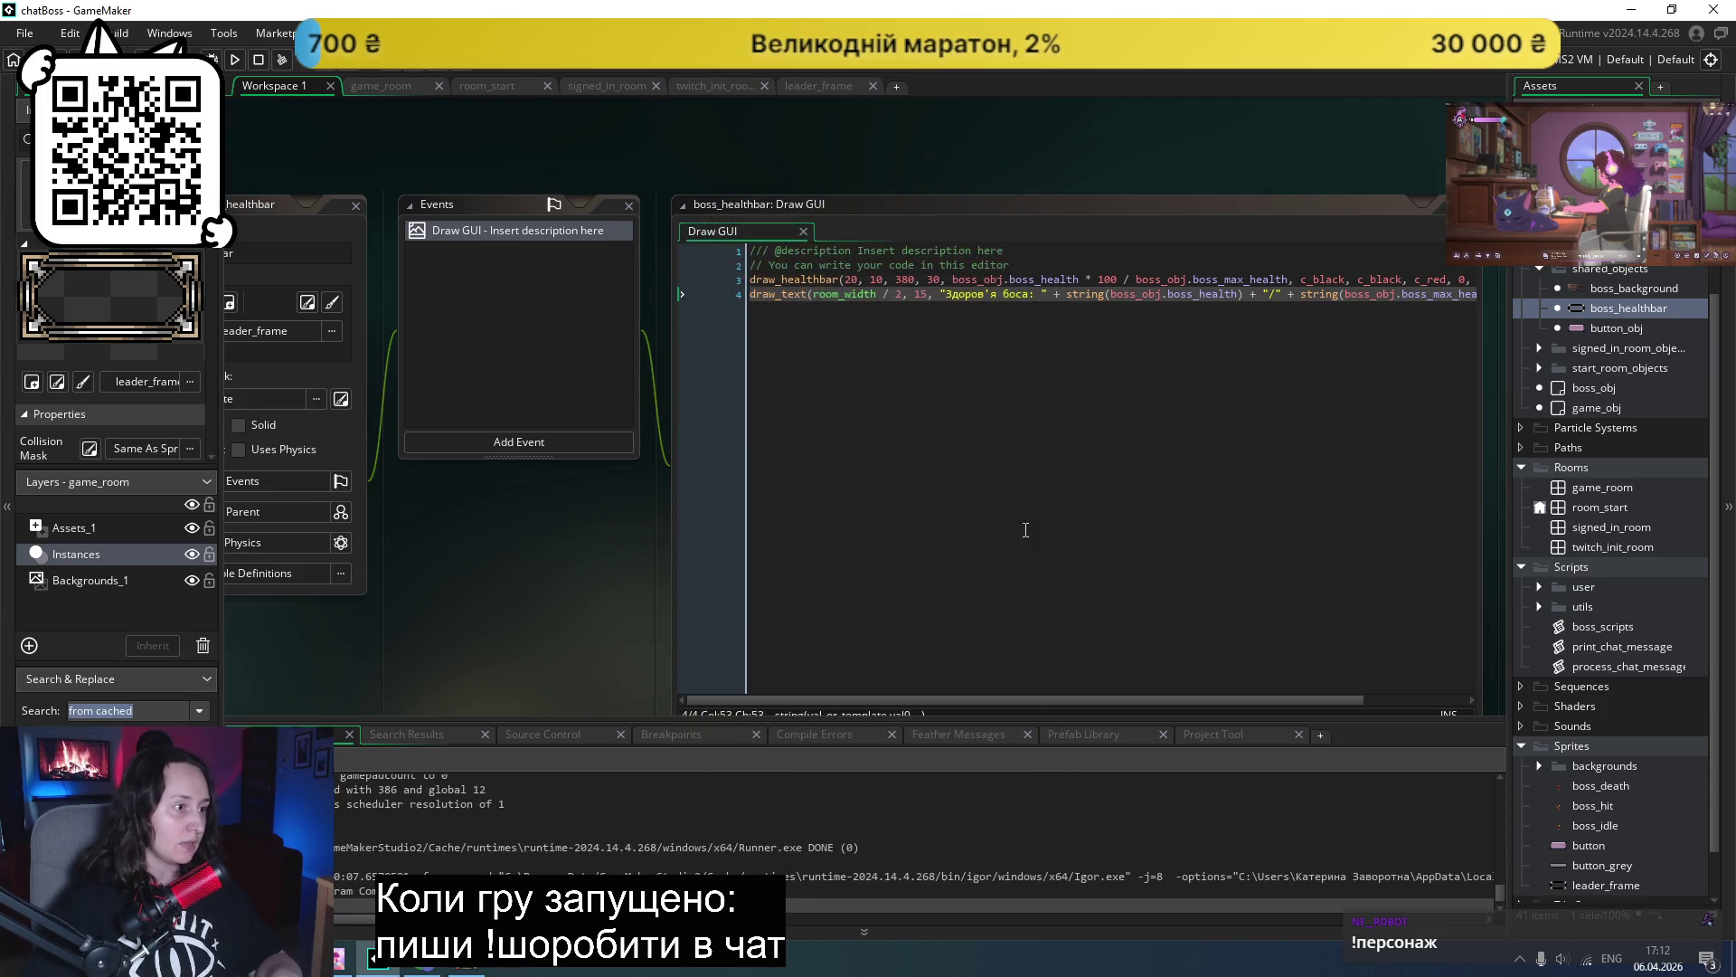
left_click_drag(909, 703, 1018, 696)
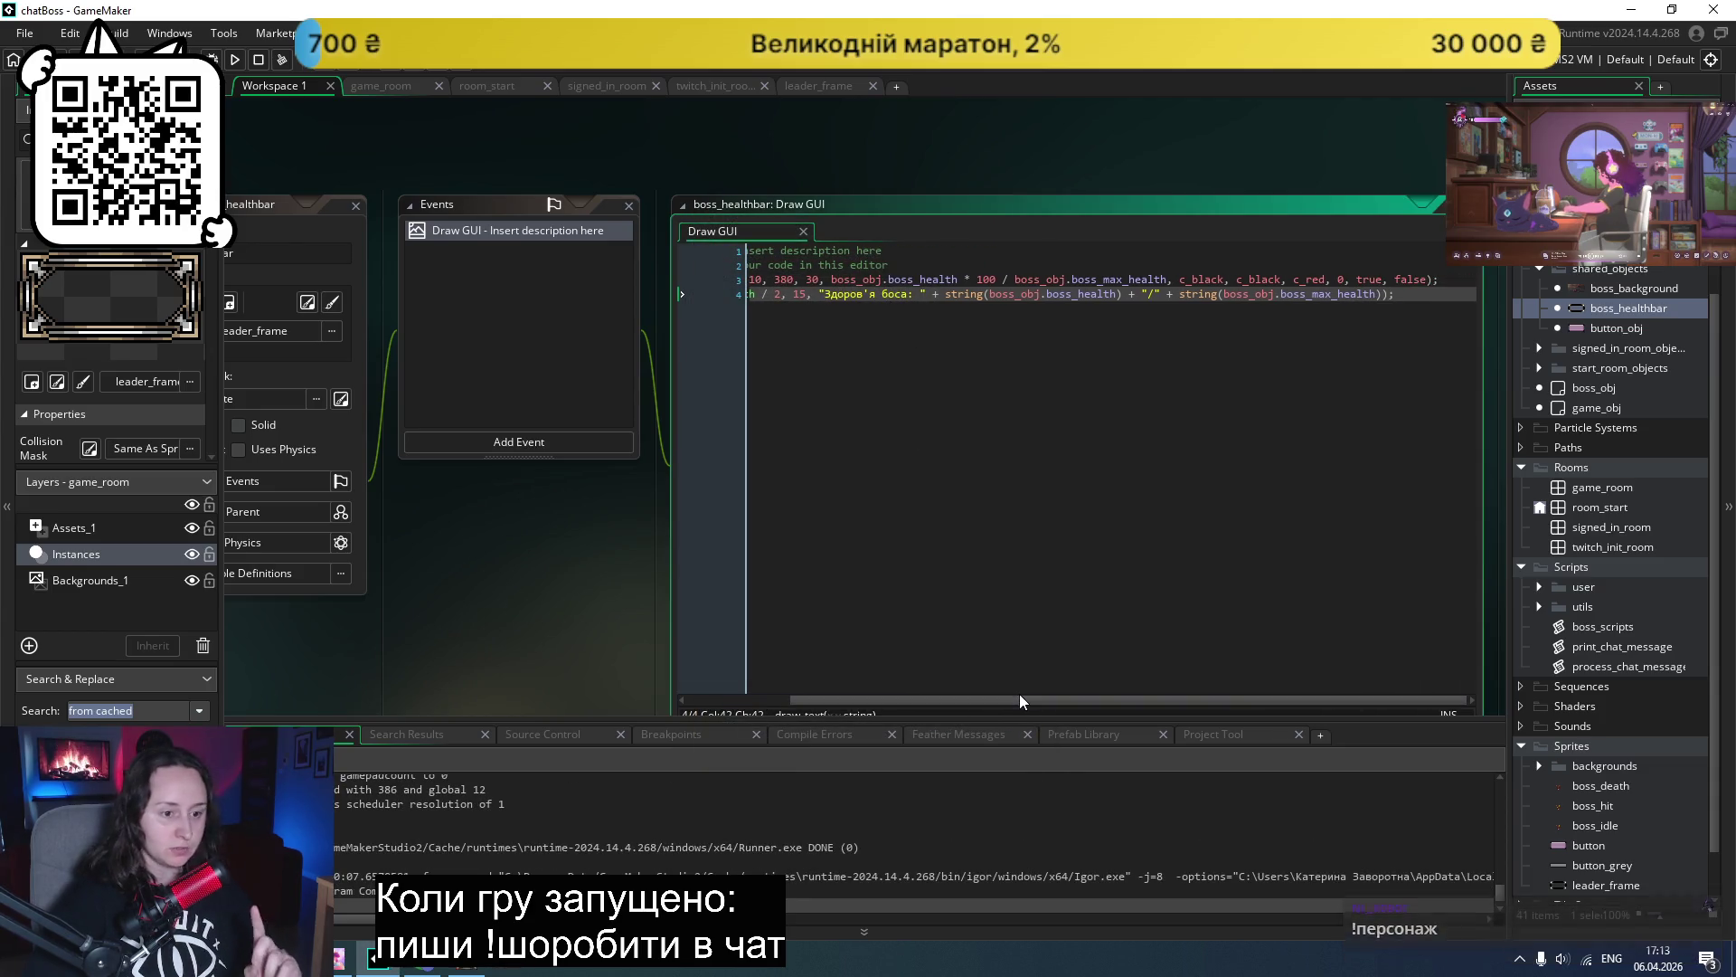
double_click(1604, 327)
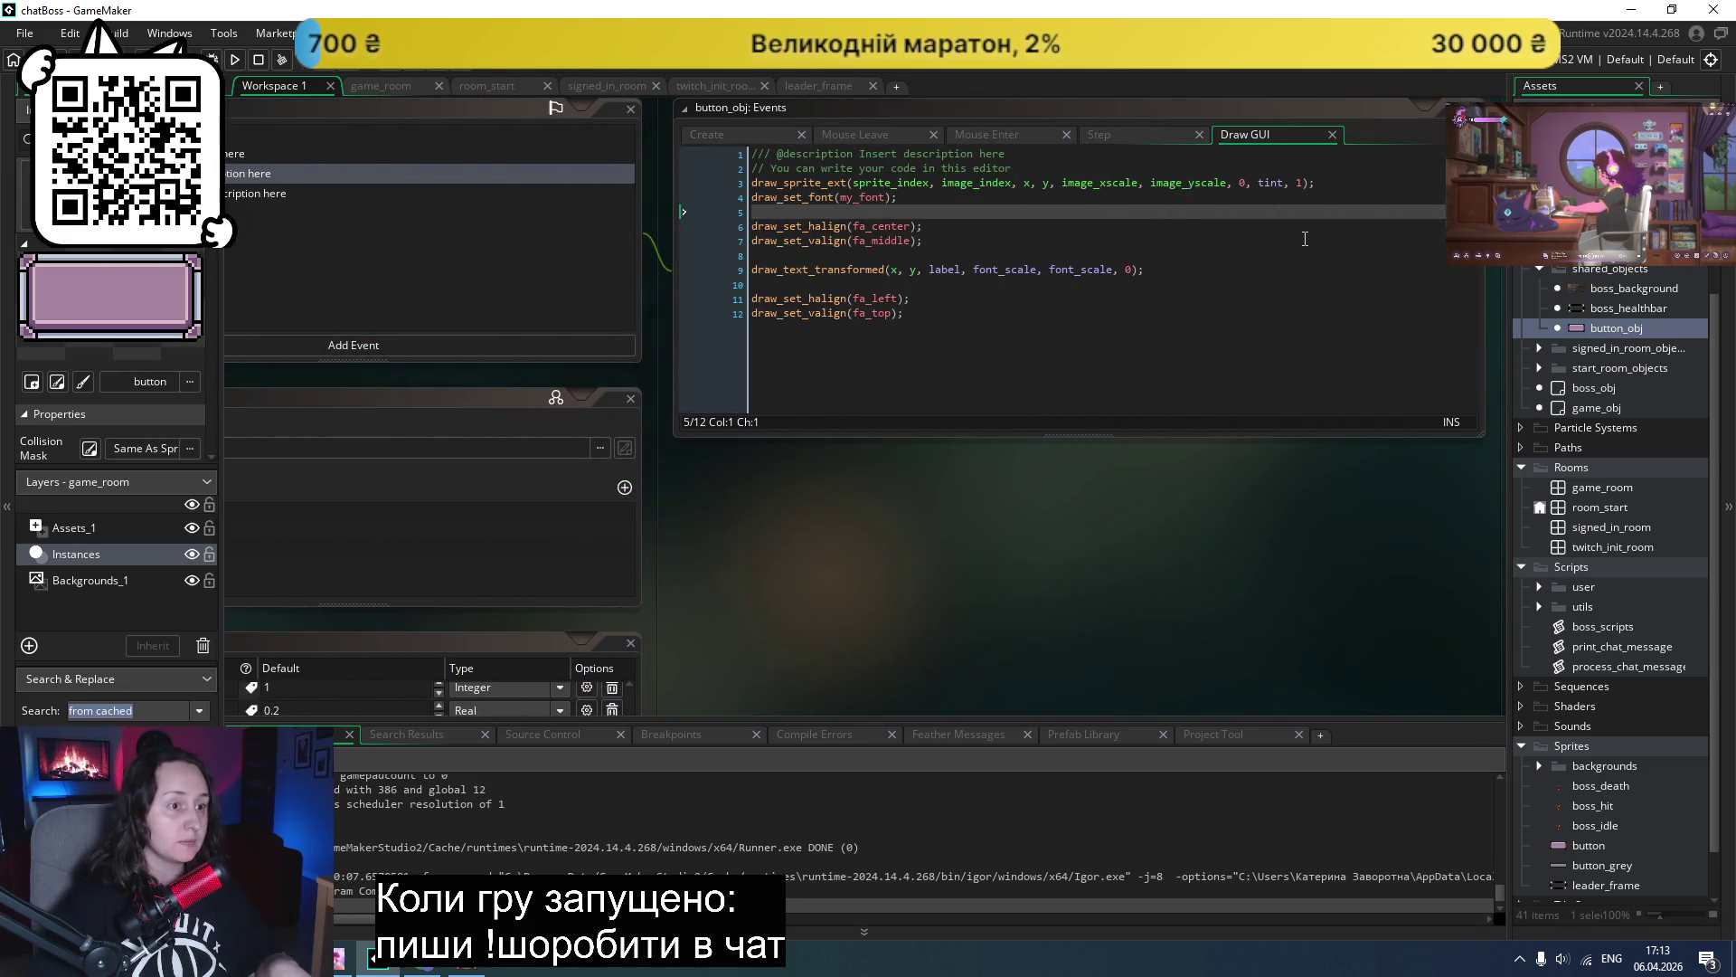
- Copy button_obj's draw_sprite_ext line into boss_healthbar's Draw GUI as a new line 5
left_click_drag(1347, 181, 753, 184)
key("ctrl+c")
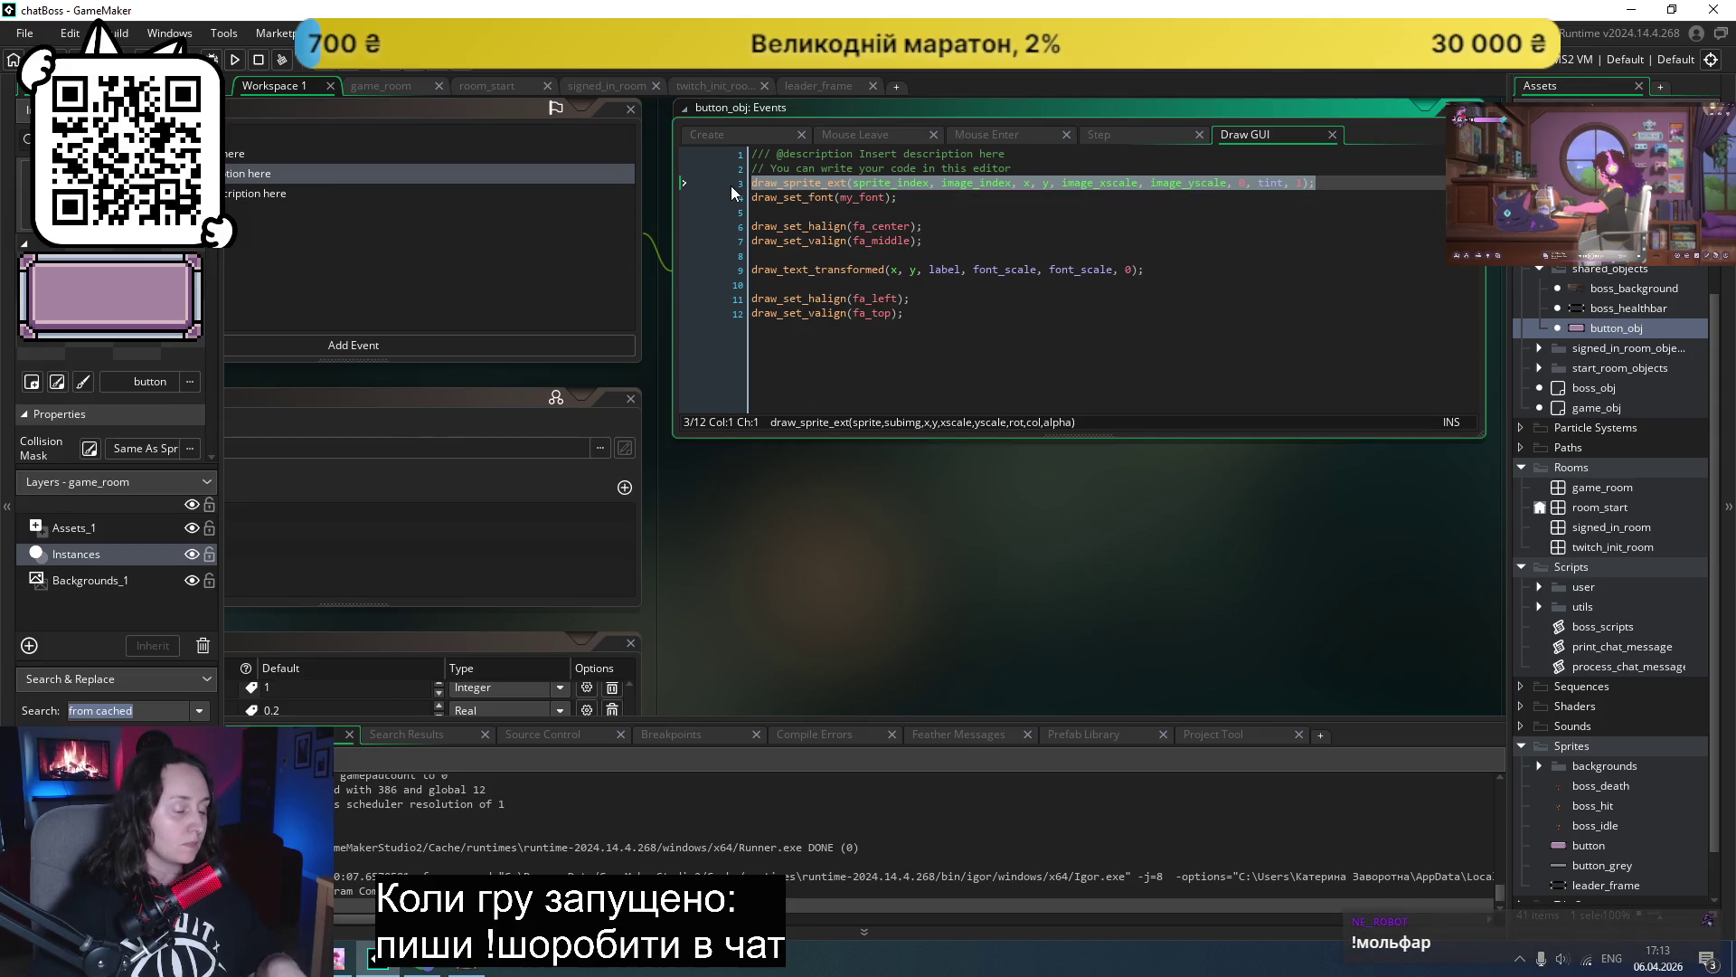
double_click(1611, 309)
left_click(925, 226)
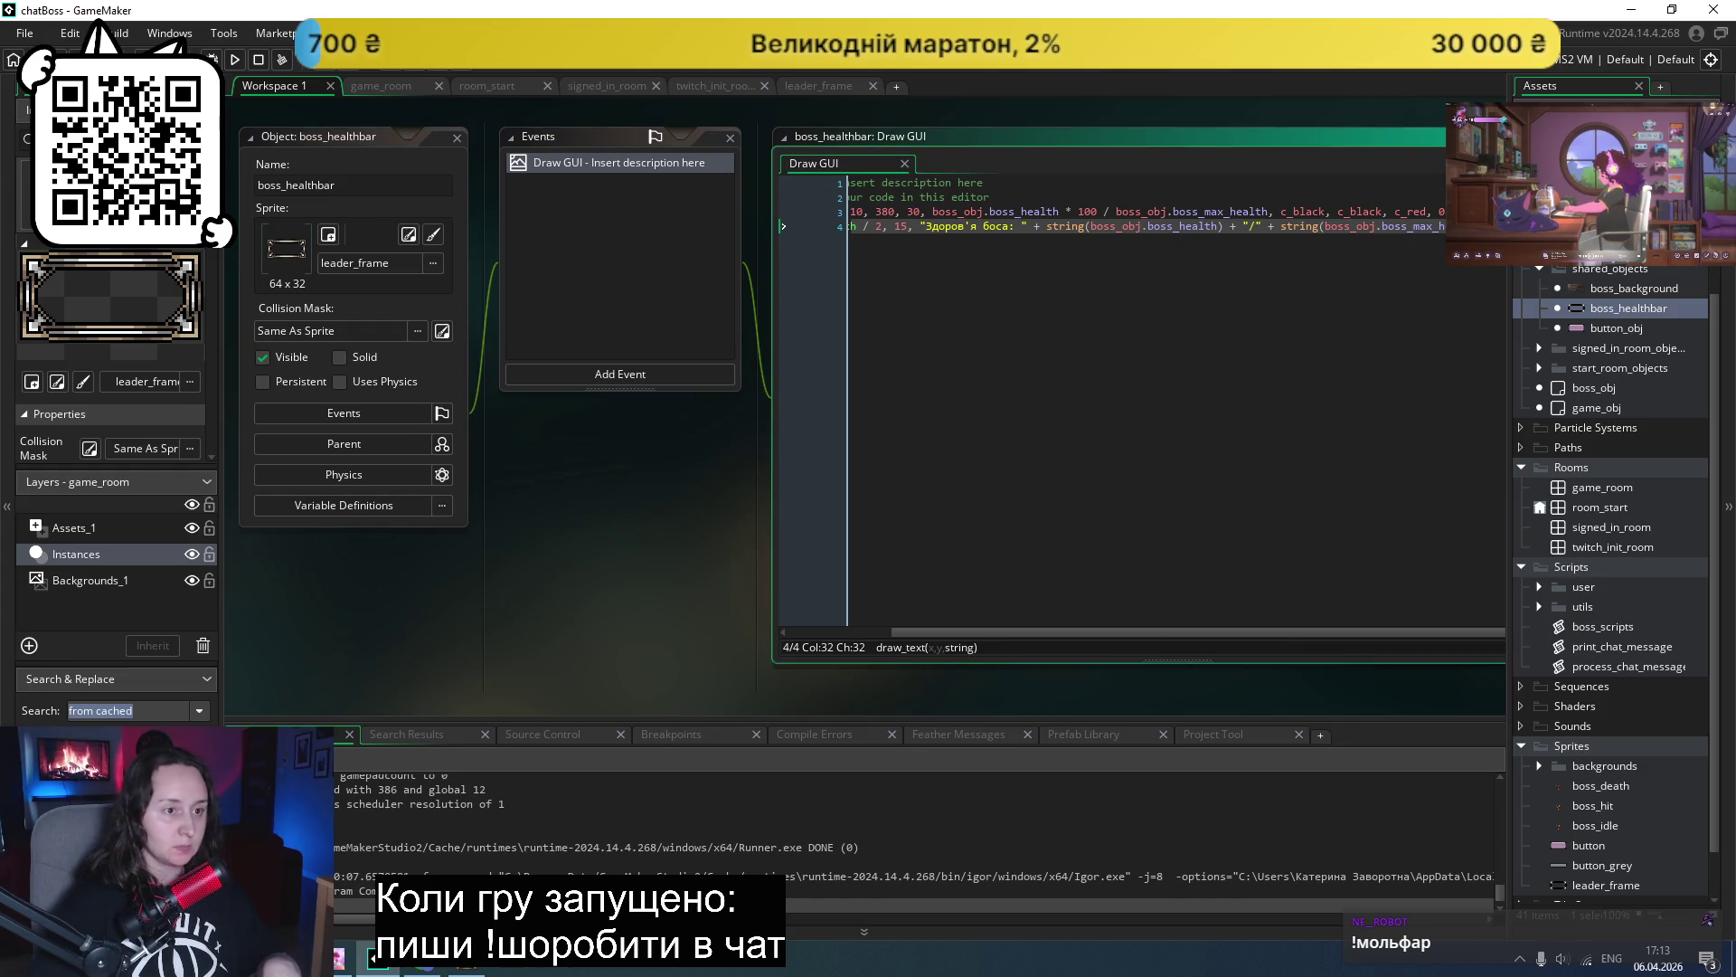
left_click(1051, 364)
key("Return")
key("ctrl+v")
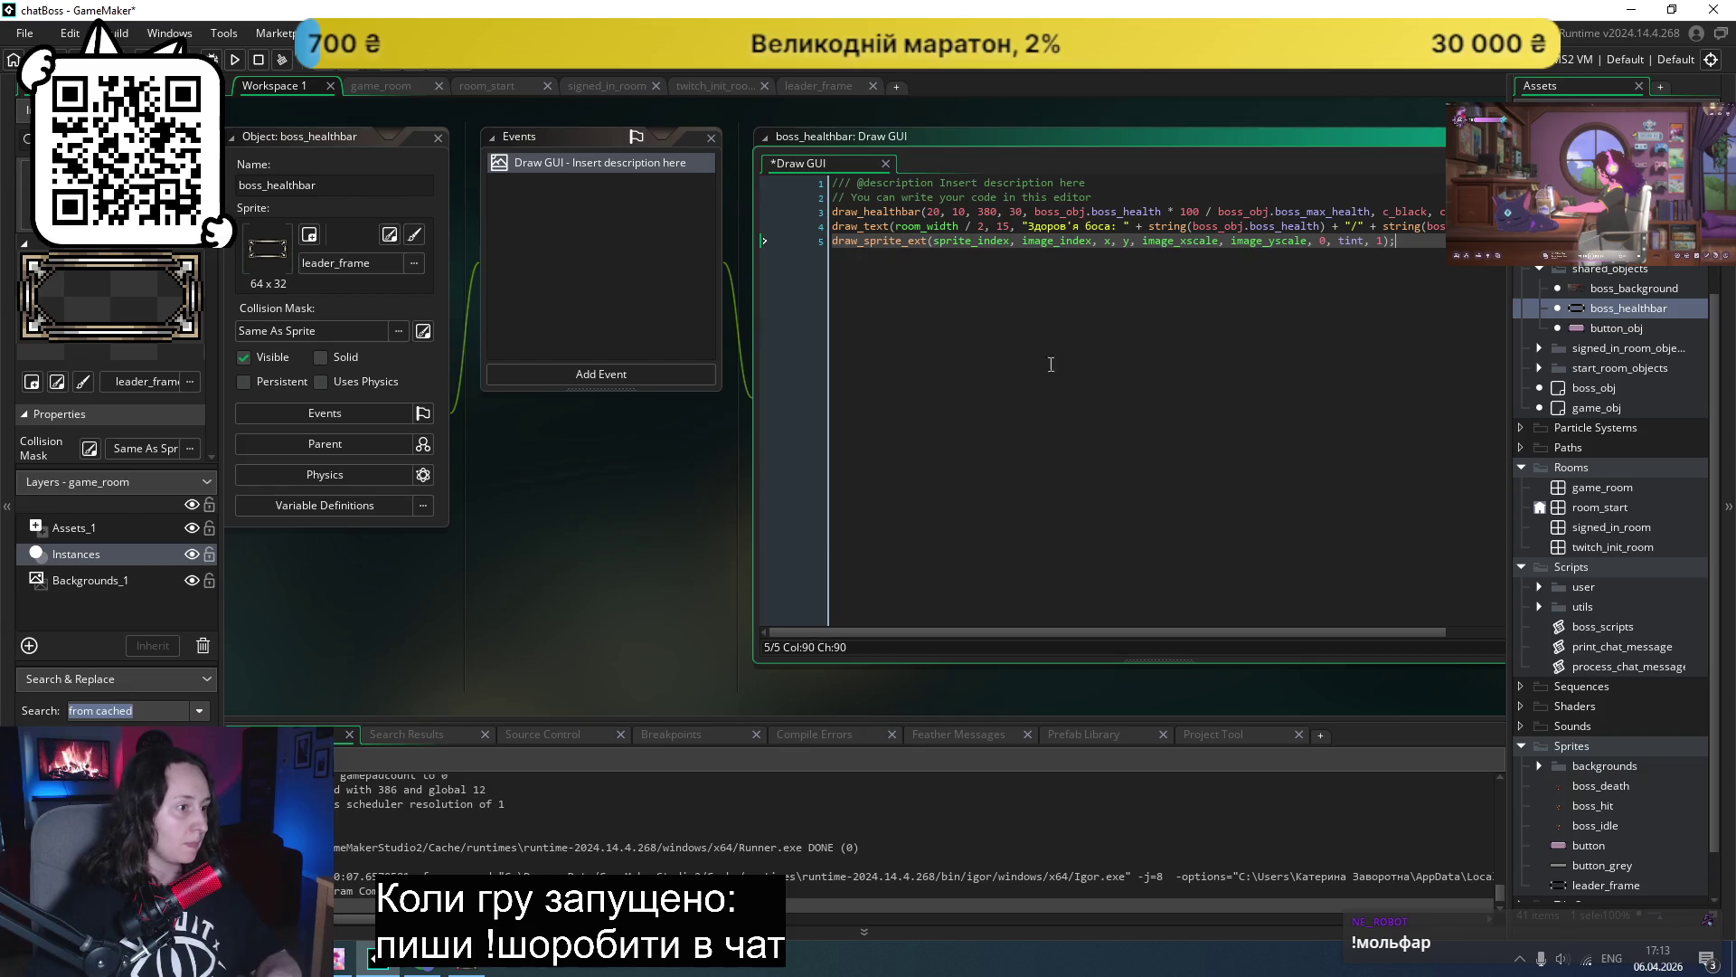
- Save and test-run the game, aborting the 'tint not set' error
key("ctrl+s")
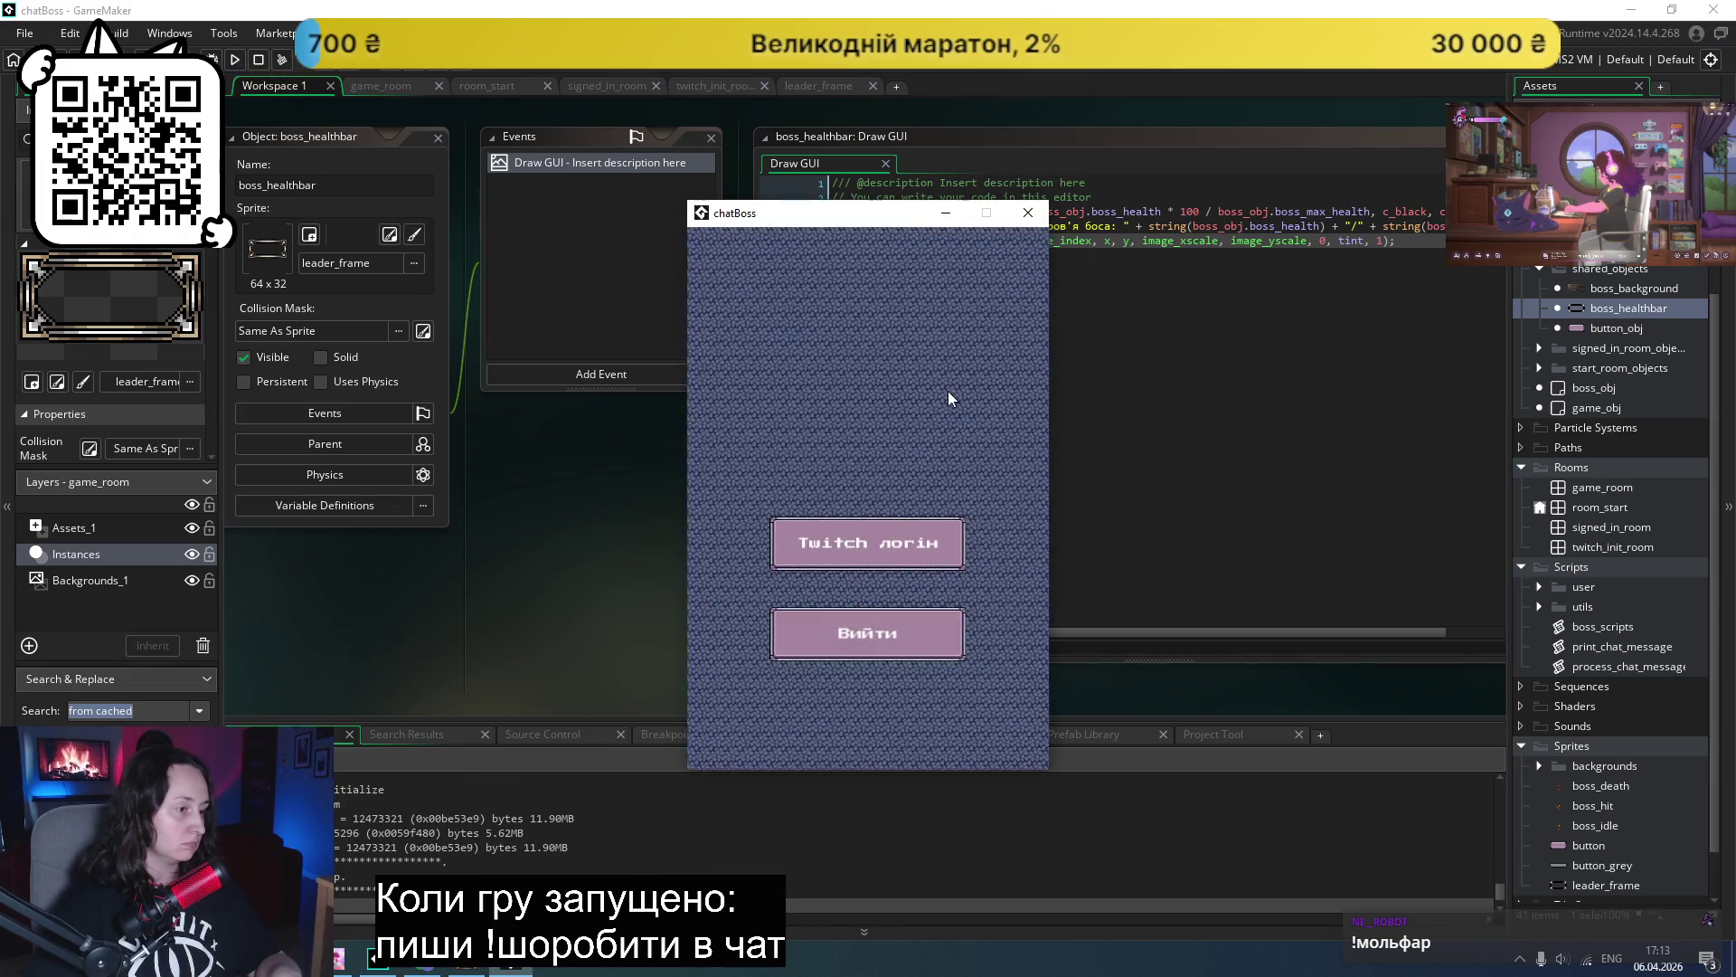
left_click(845, 518)
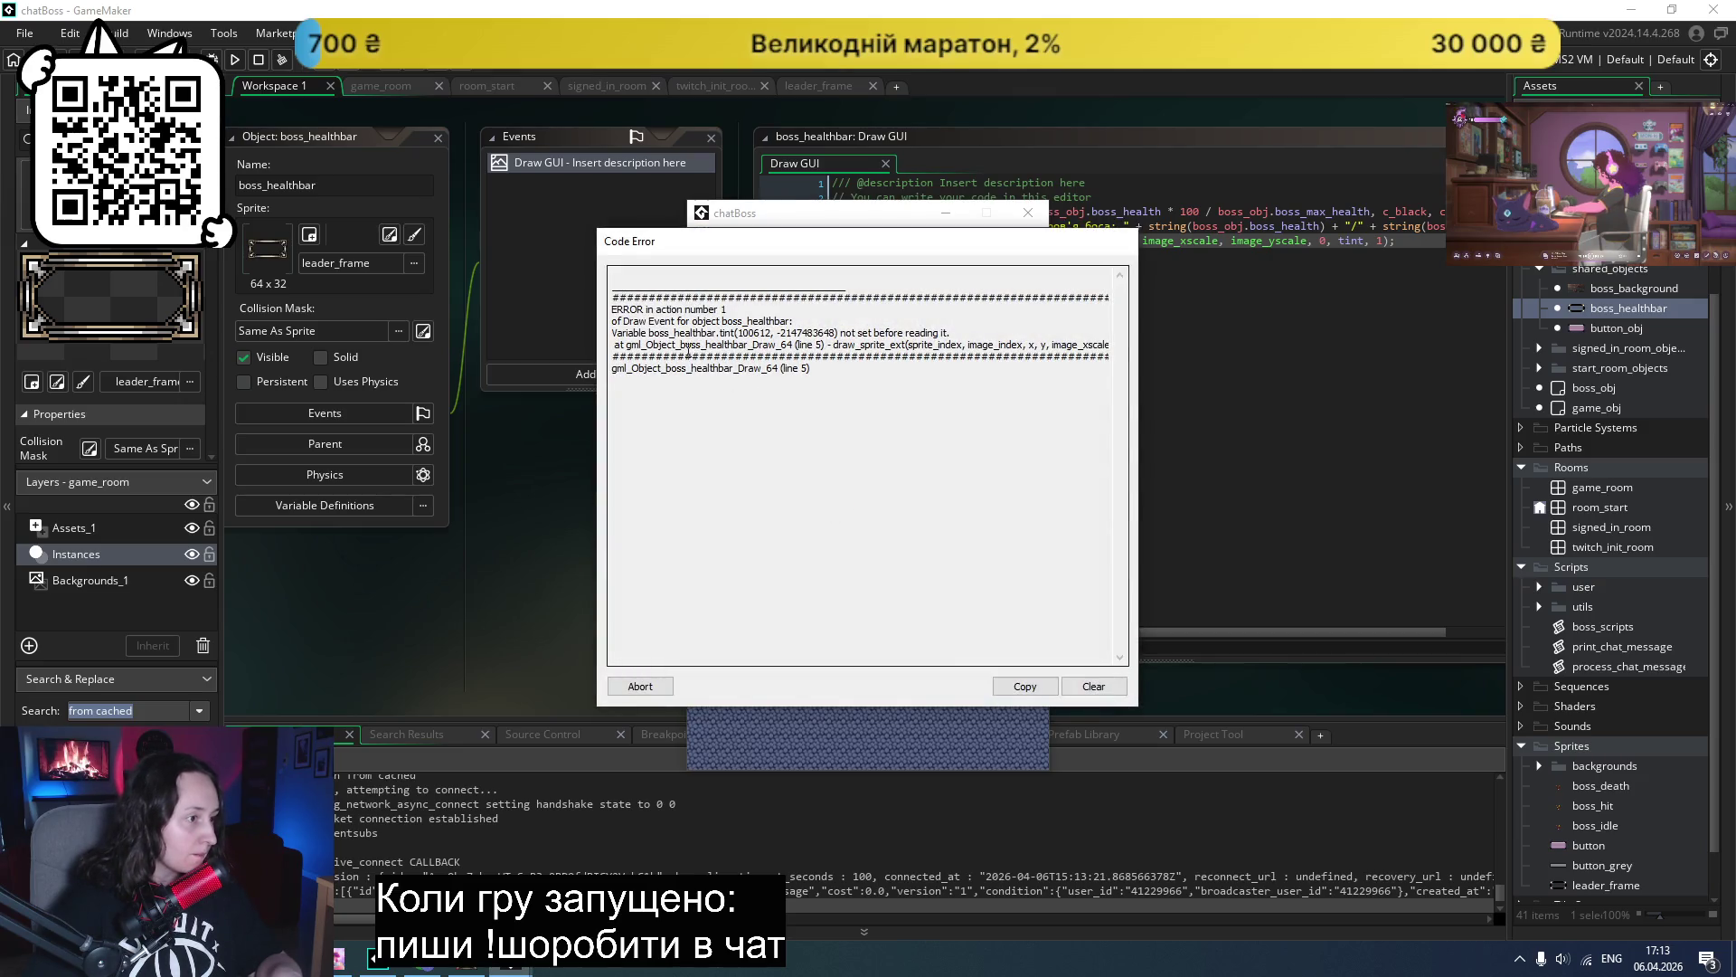
left_click(644, 685)
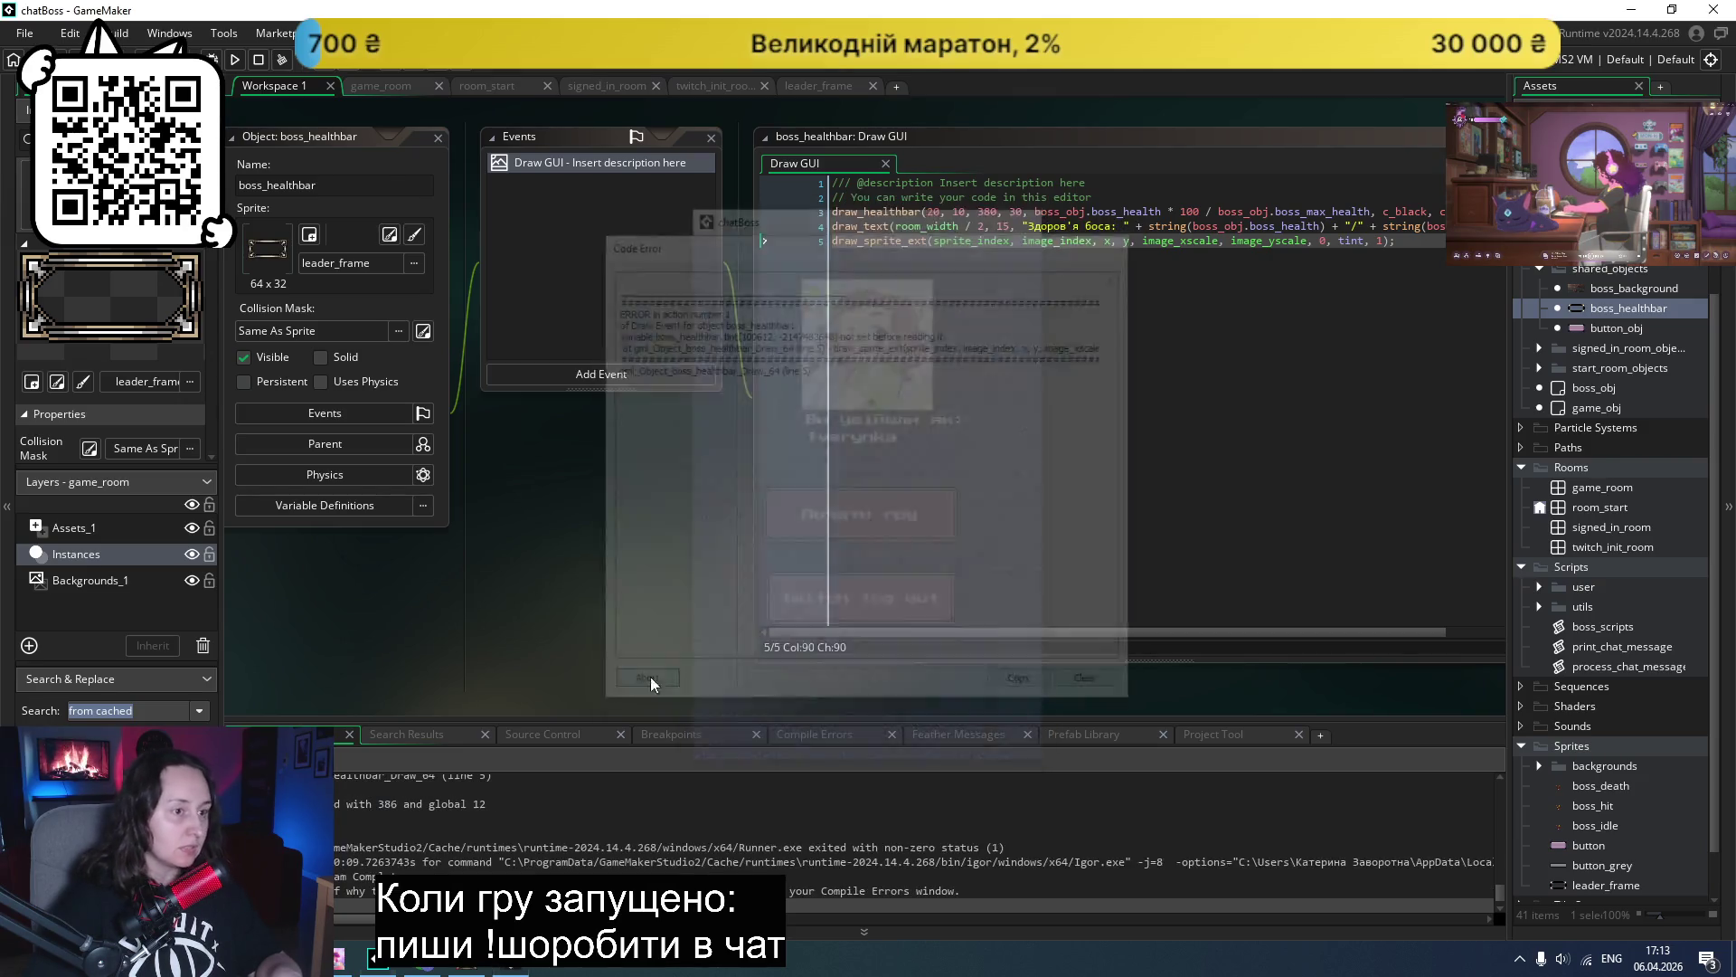
- Replace tint with c_white in draw_sprite_ext and rerun into the boss fight
double_click(1341, 240)
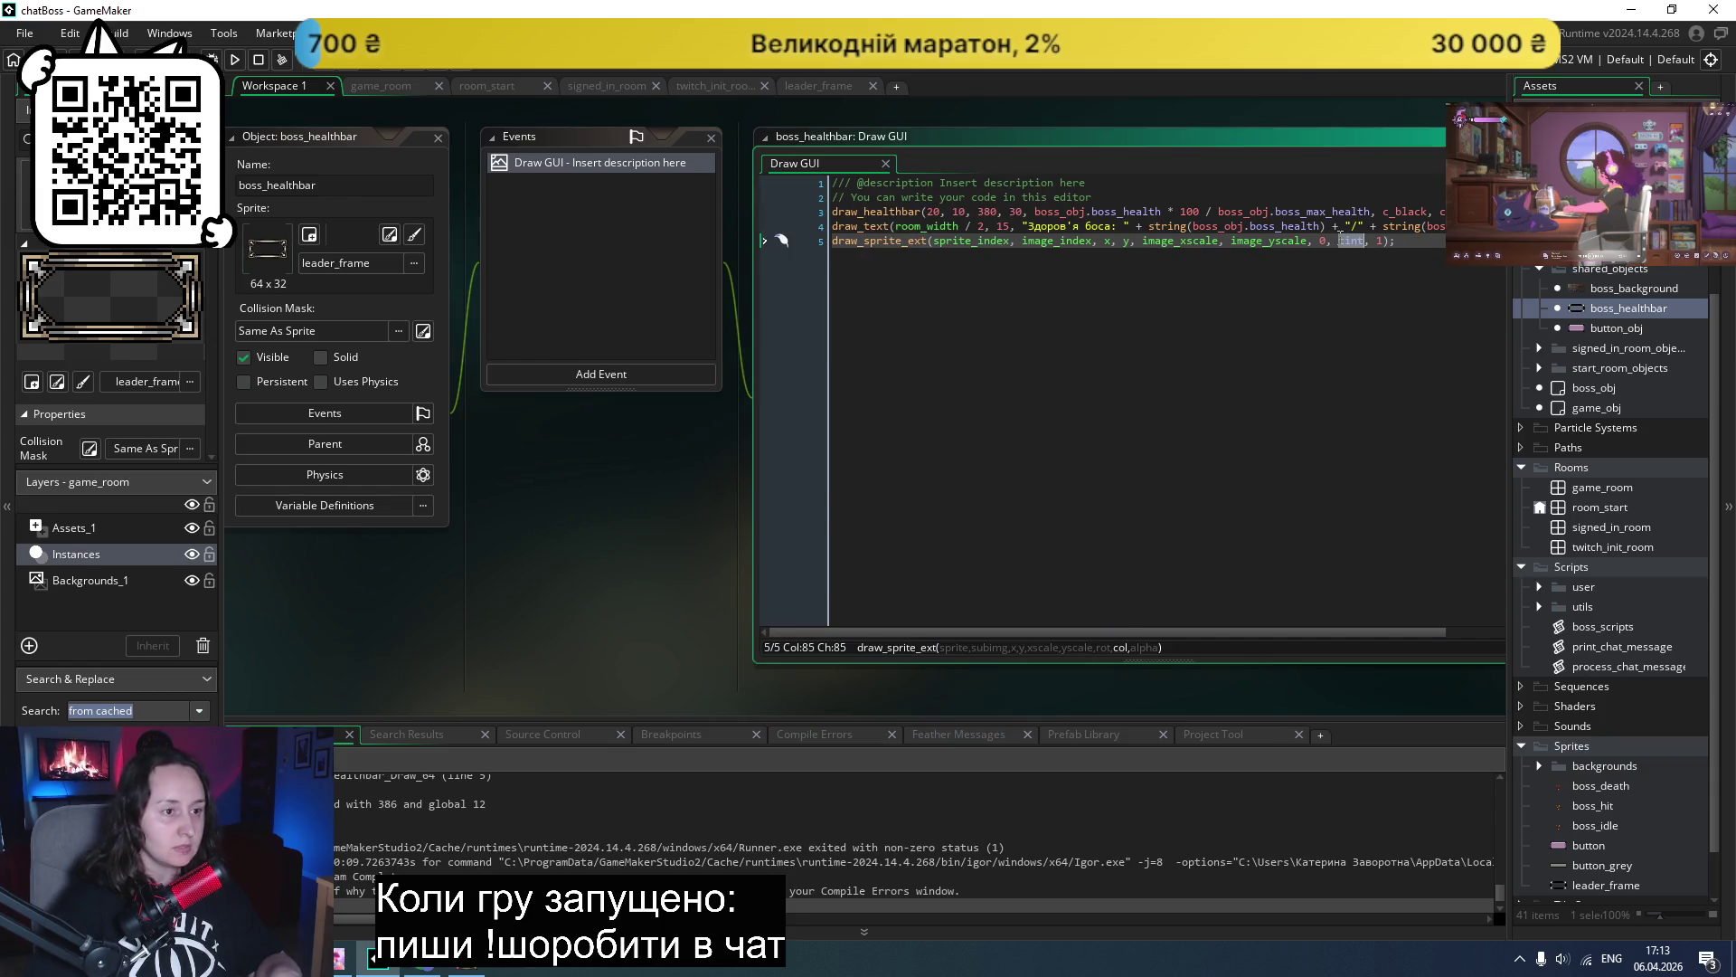
type("c_whit")
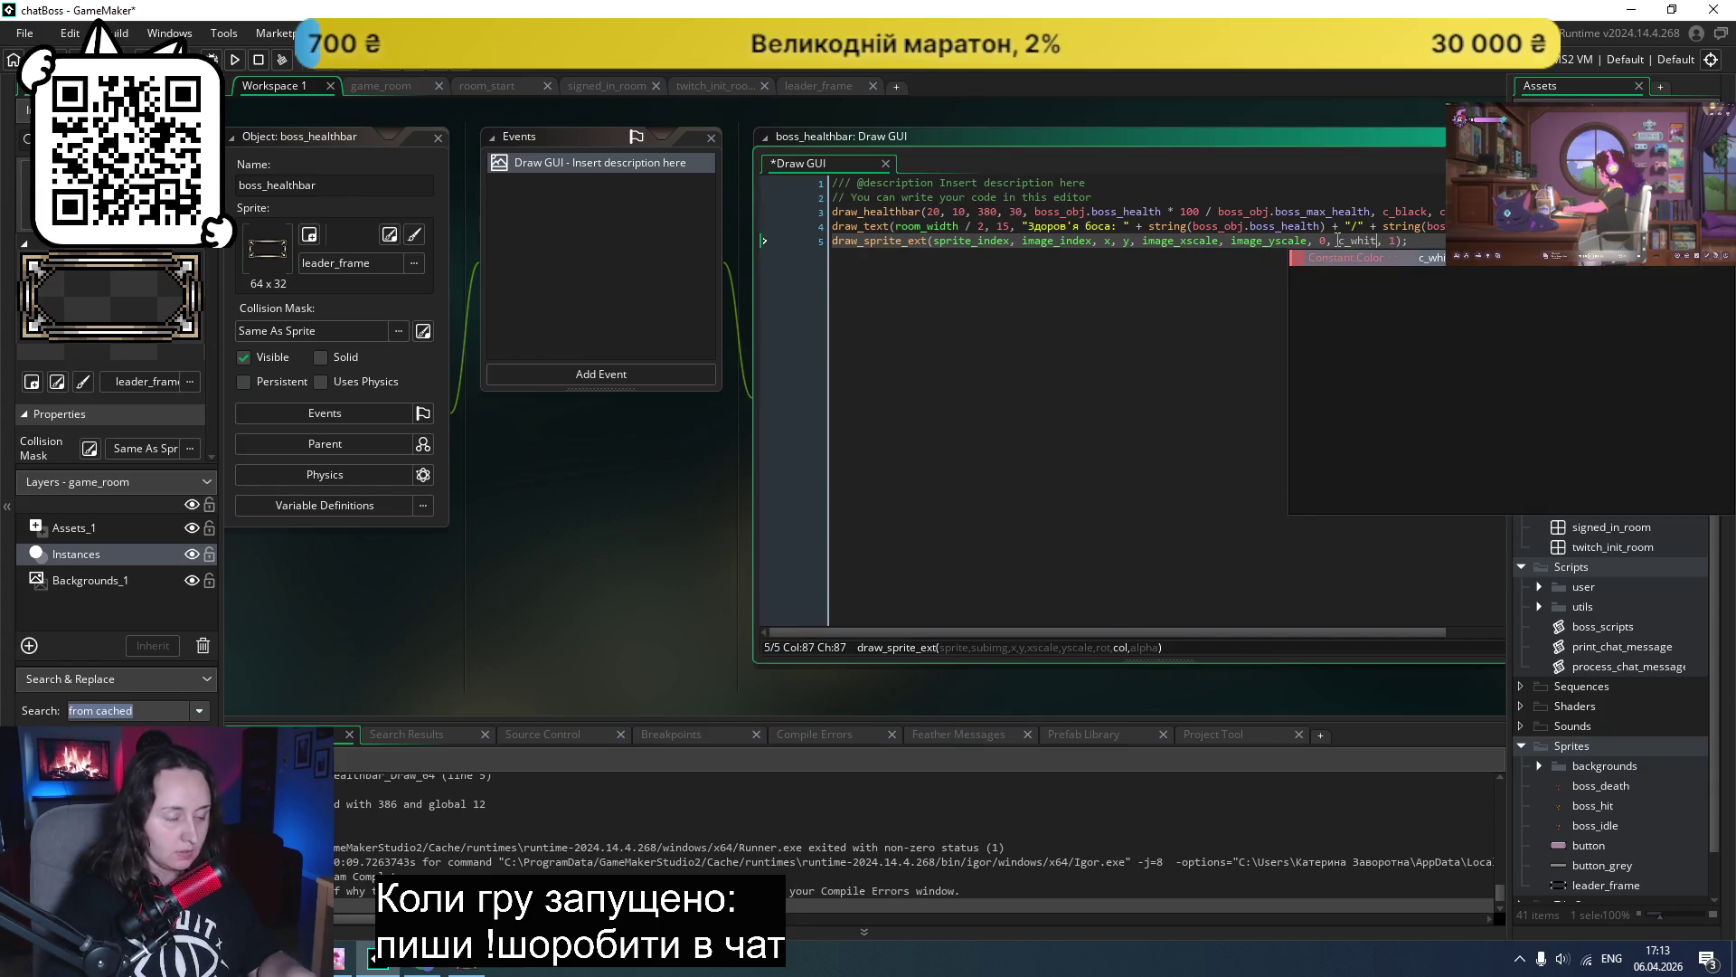
type("e")
key("F5")
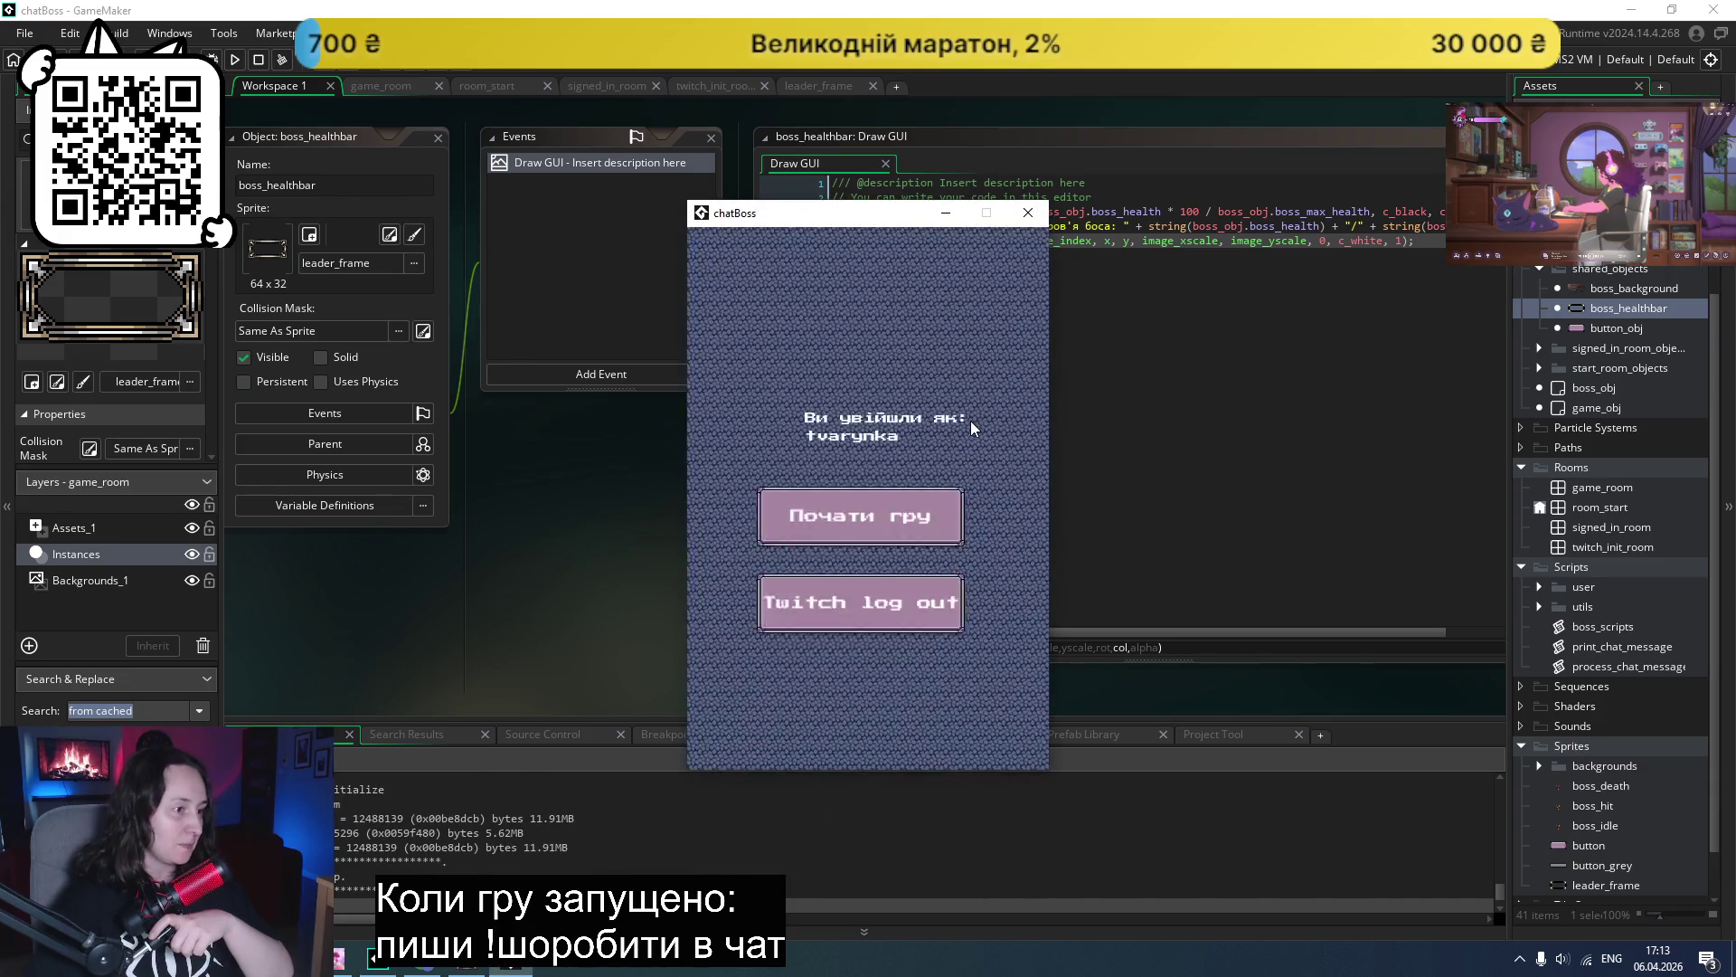
left_click(870, 528)
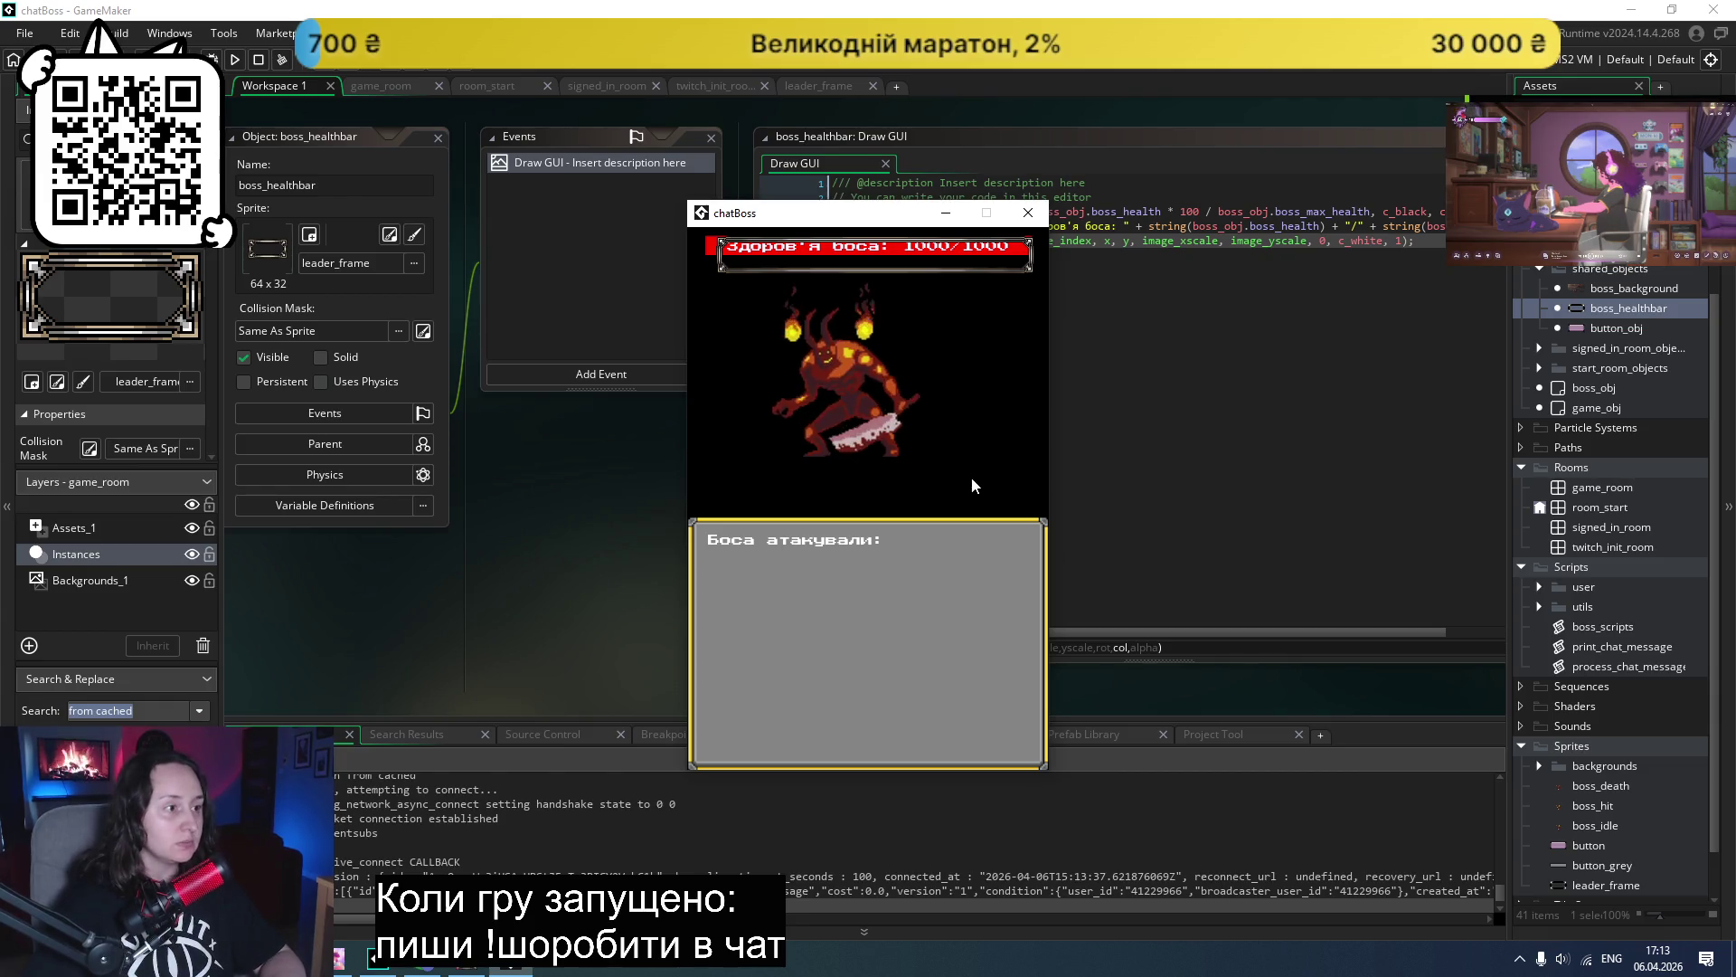
- Close the chatBoss test window after checking the framed red health bar
left_click(1036, 223)
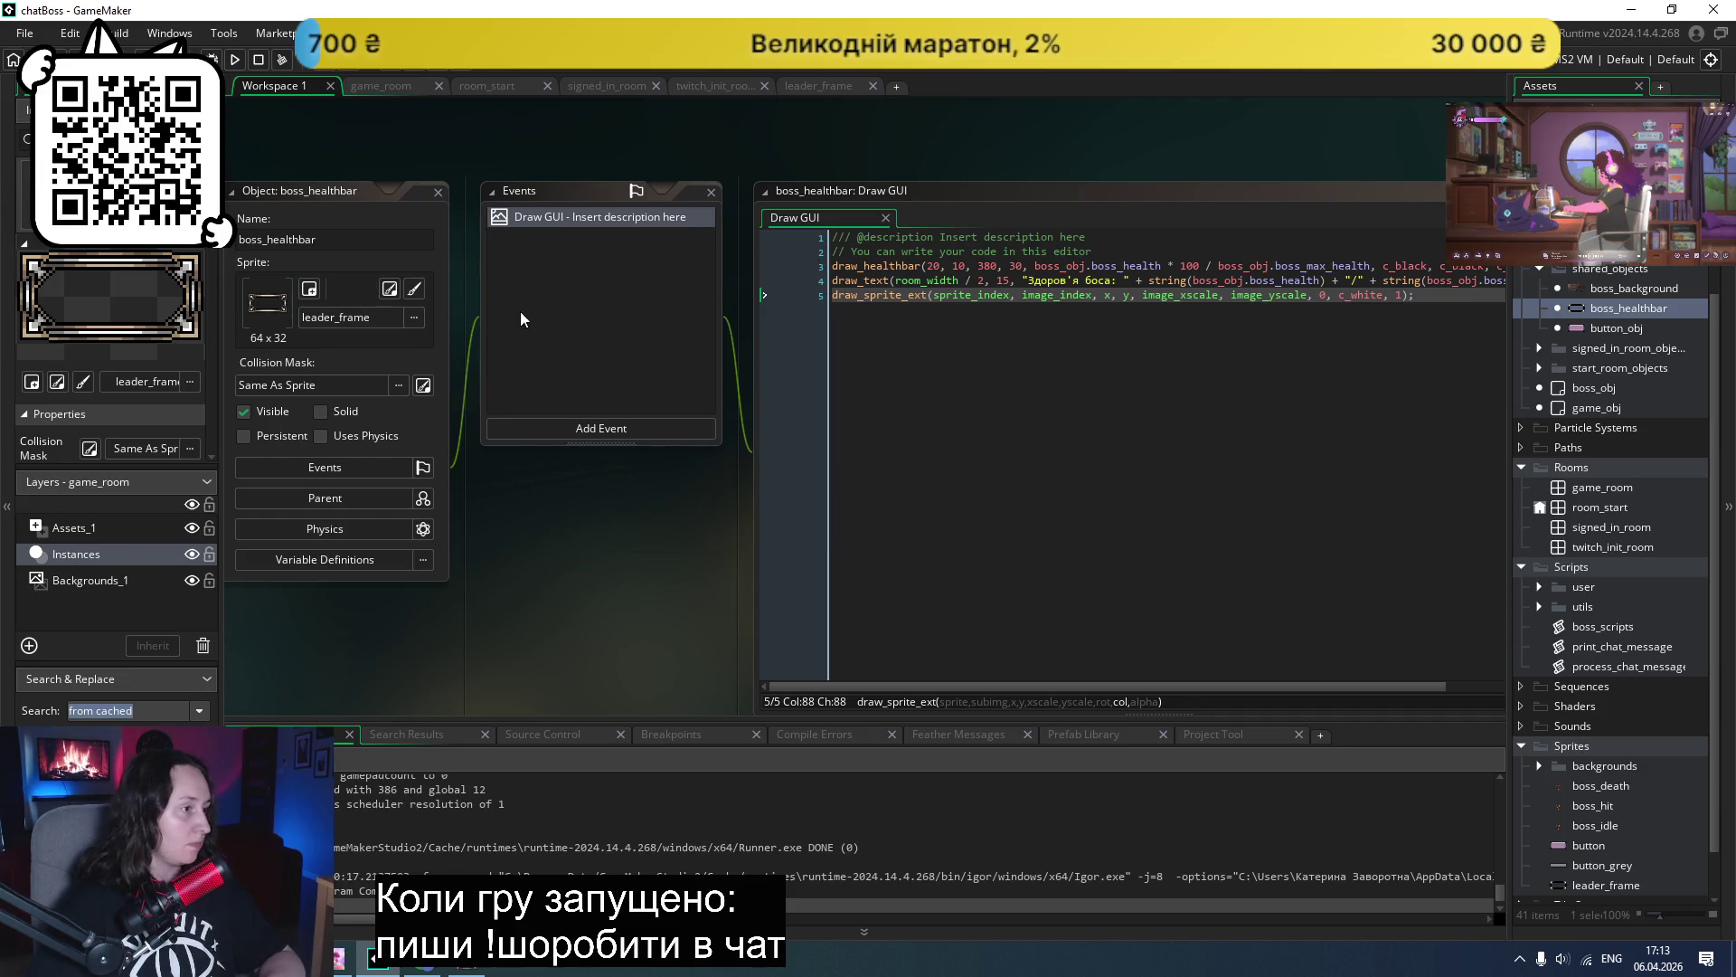
scroll(550, 540, "left", 2)
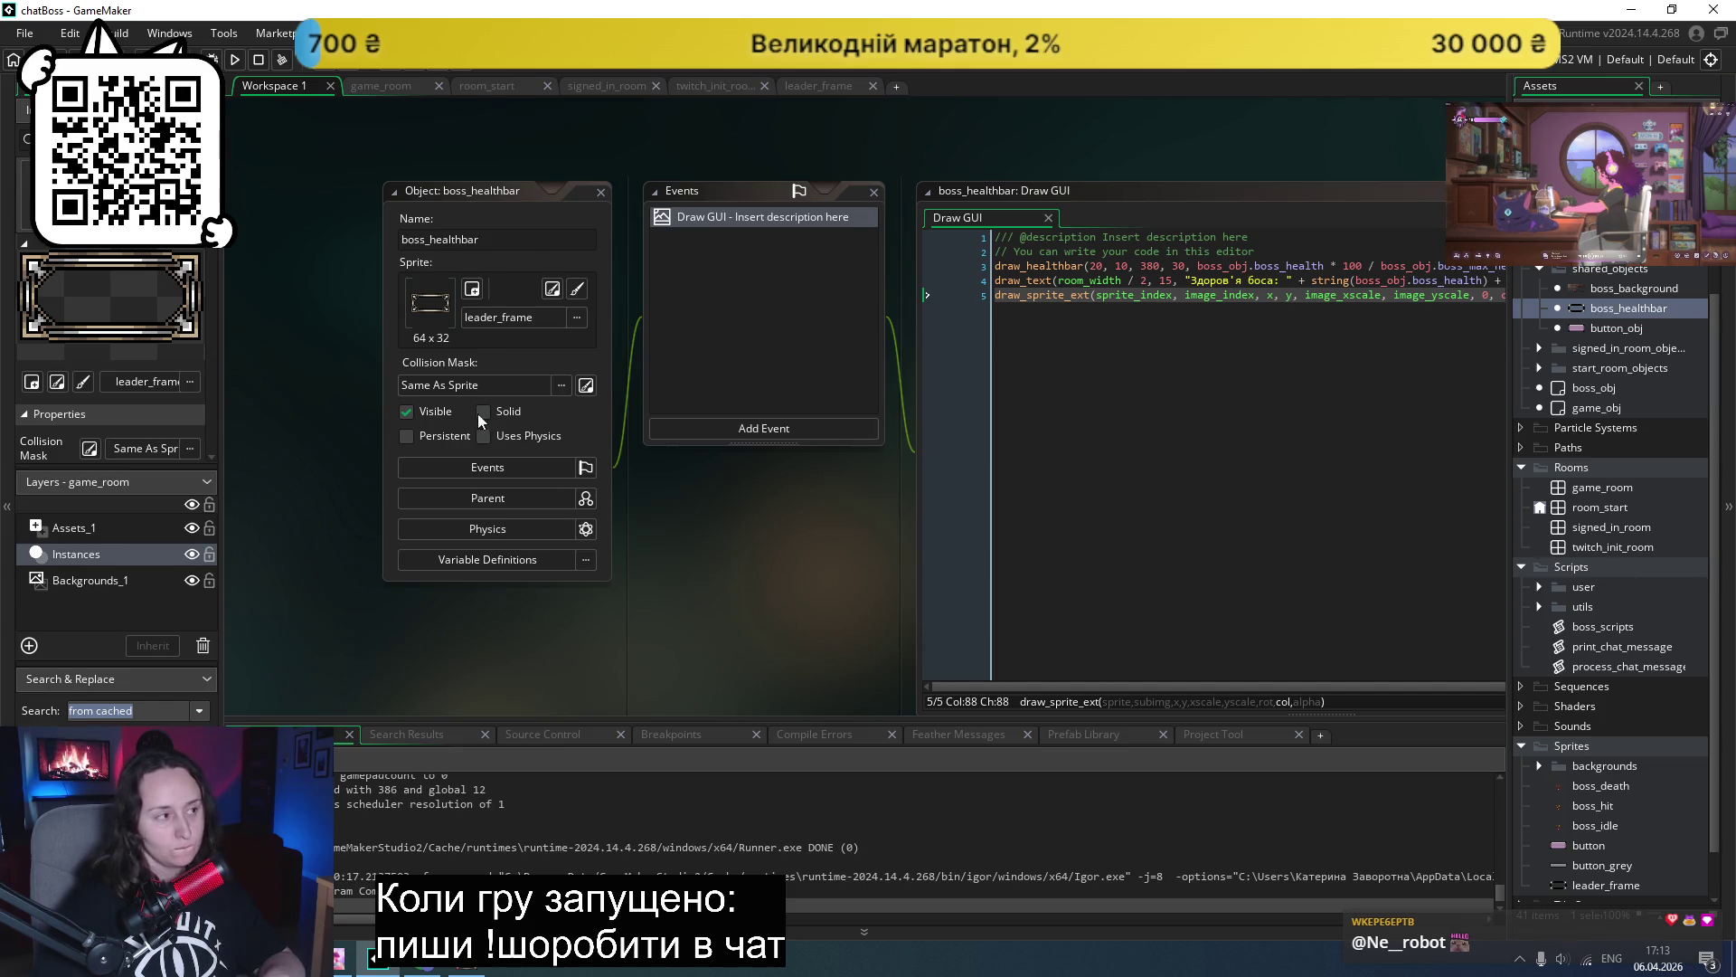
- Open game_room and bring up the health bar instance's properties window
double_click(1582, 489)
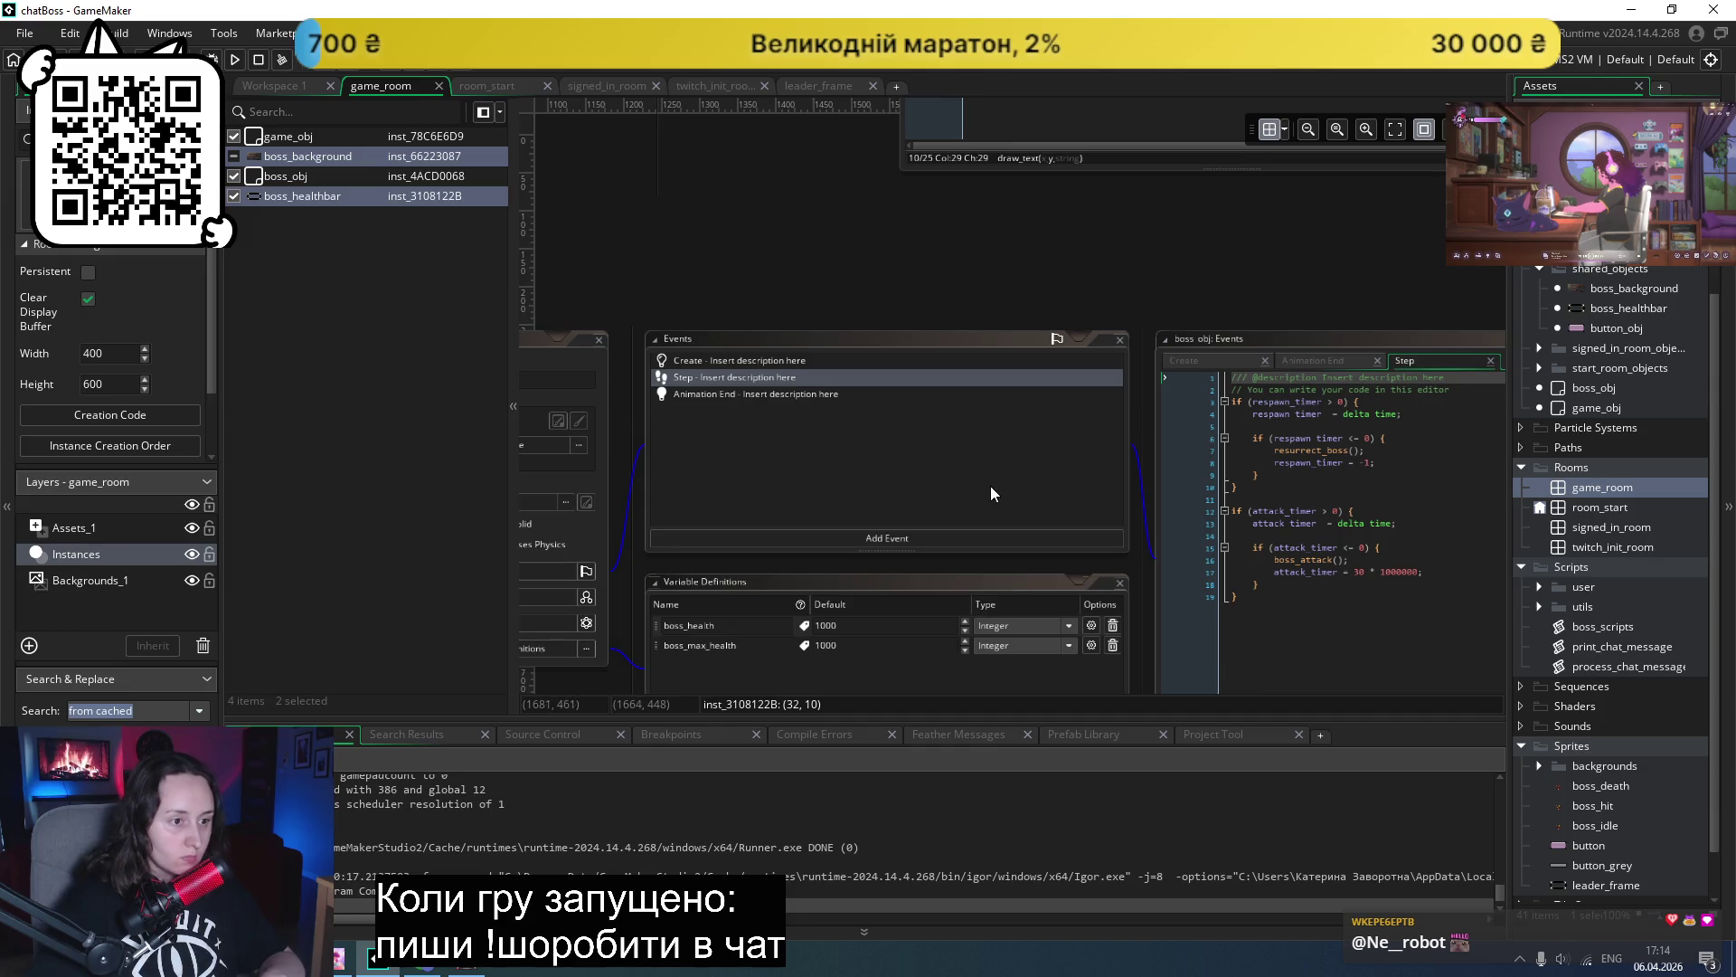
scroll(952, 469, "left", 4)
scroll(952, 468, "left", 3)
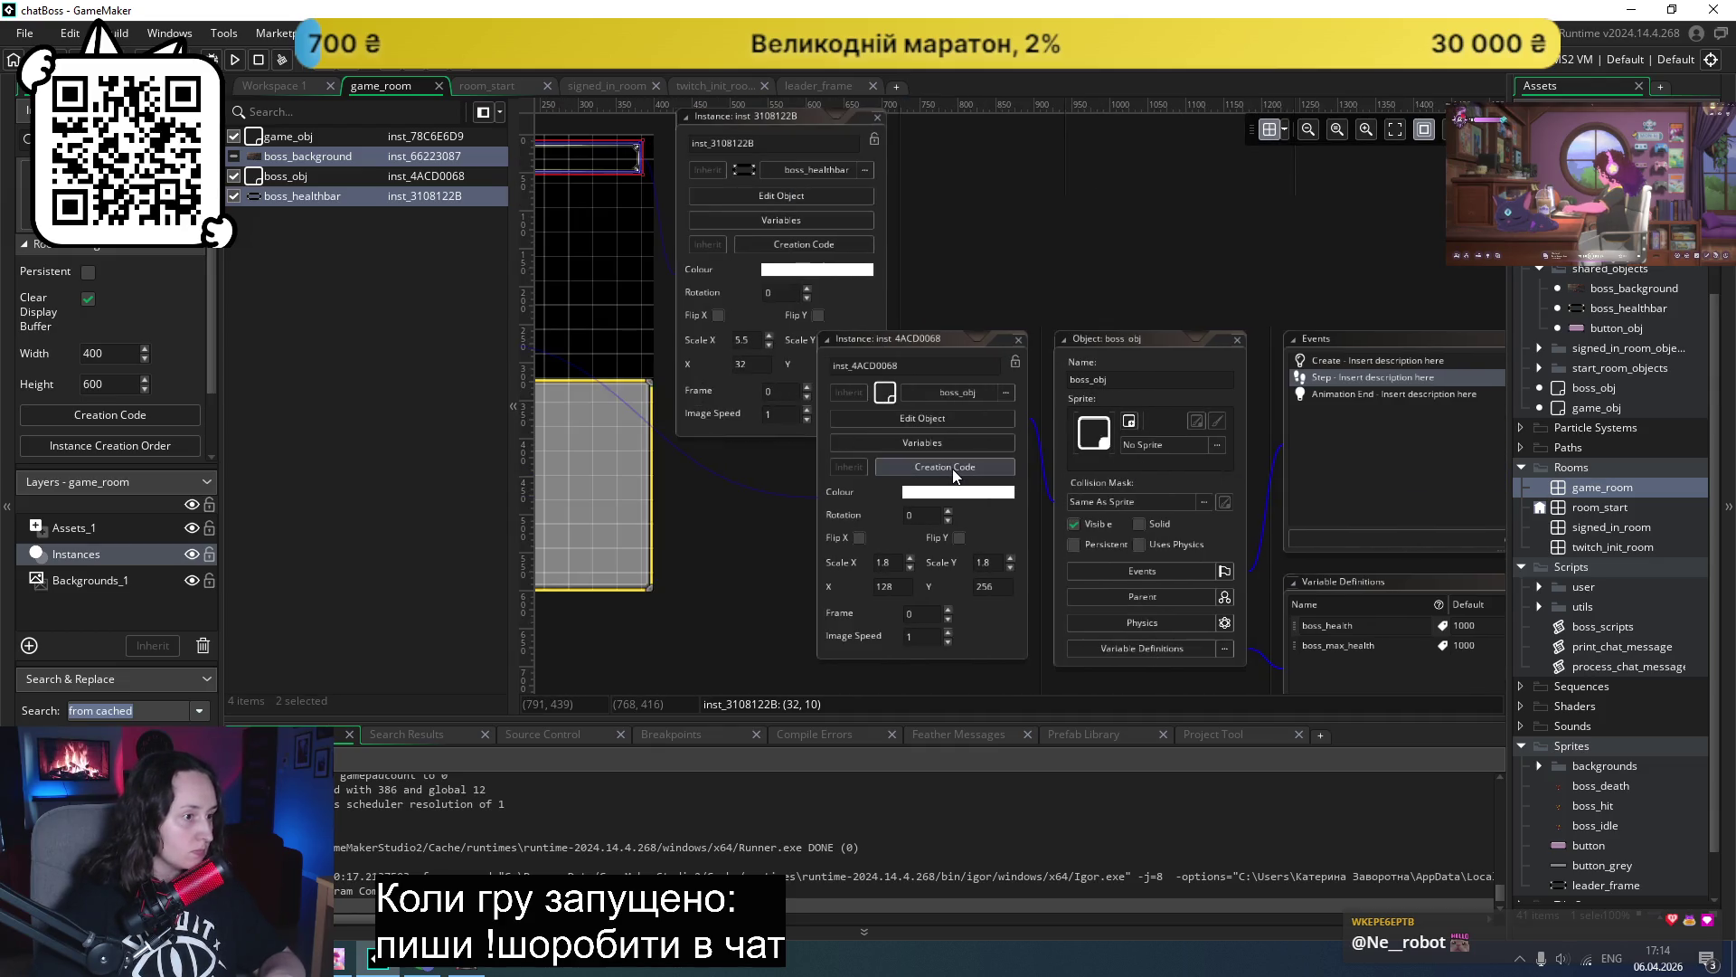
scroll(687, 393, "up", 2)
left_click(765, 312)
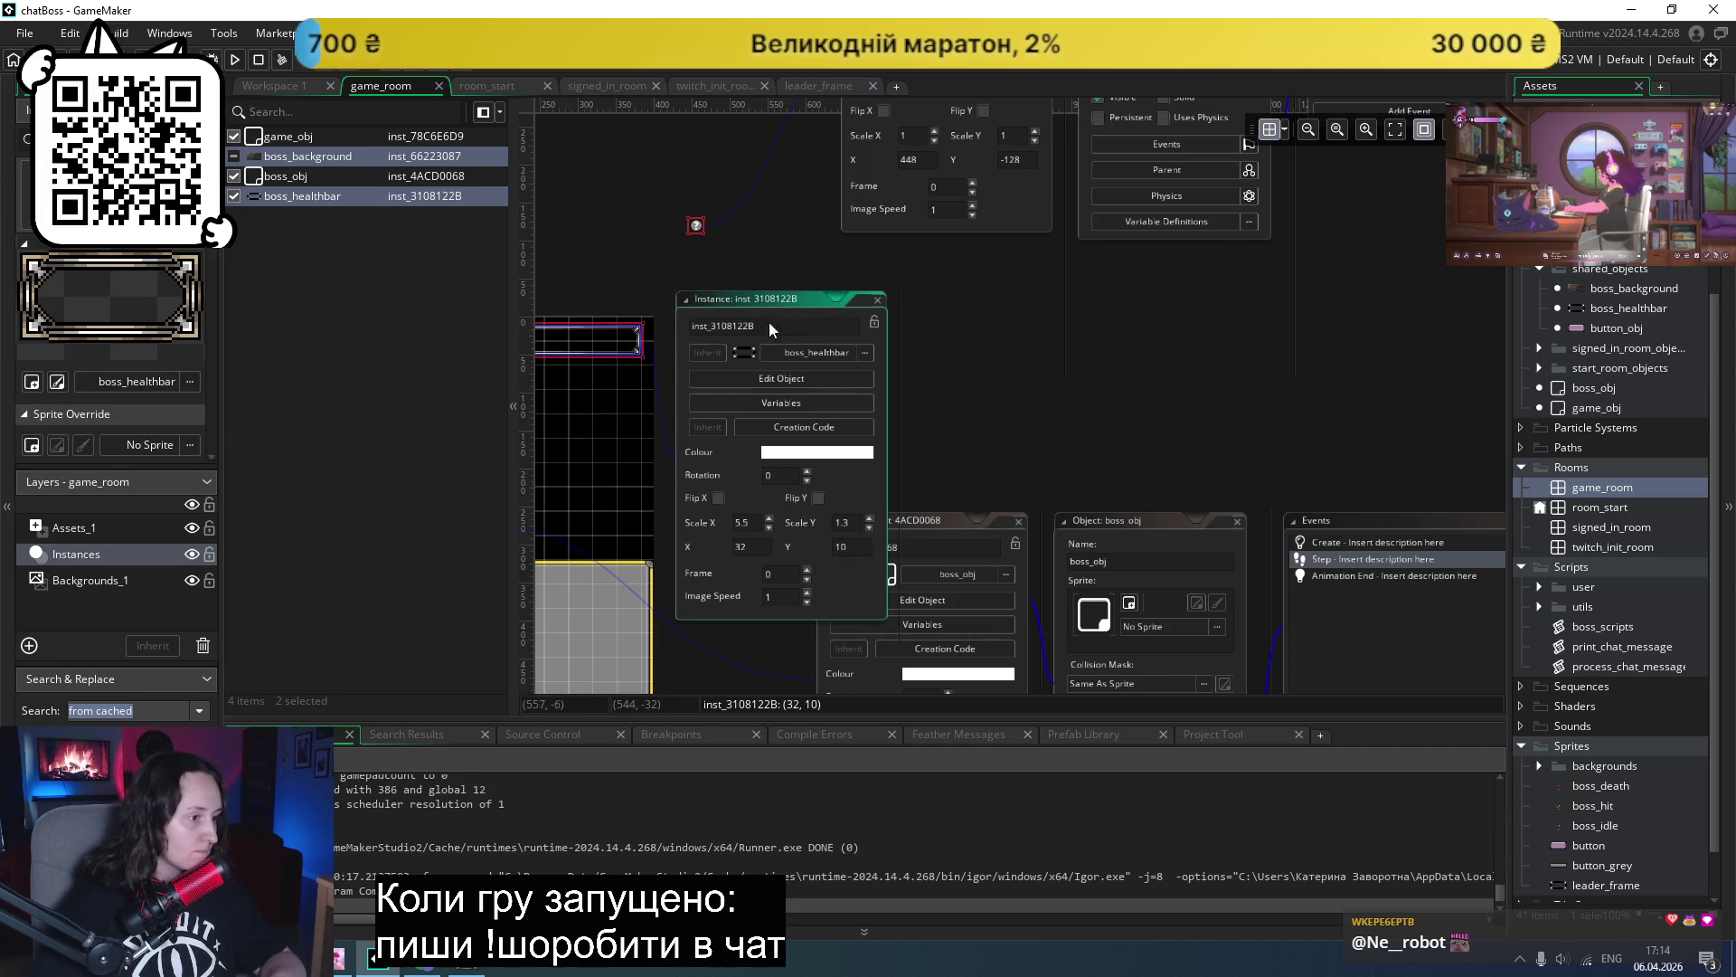
mouse_move(738, 301)
left_mouse_down()
mouse_move(810, 190)
mouse_move(820, 237)
left_mouse_up()
scroll(651, 398, "left", 3)
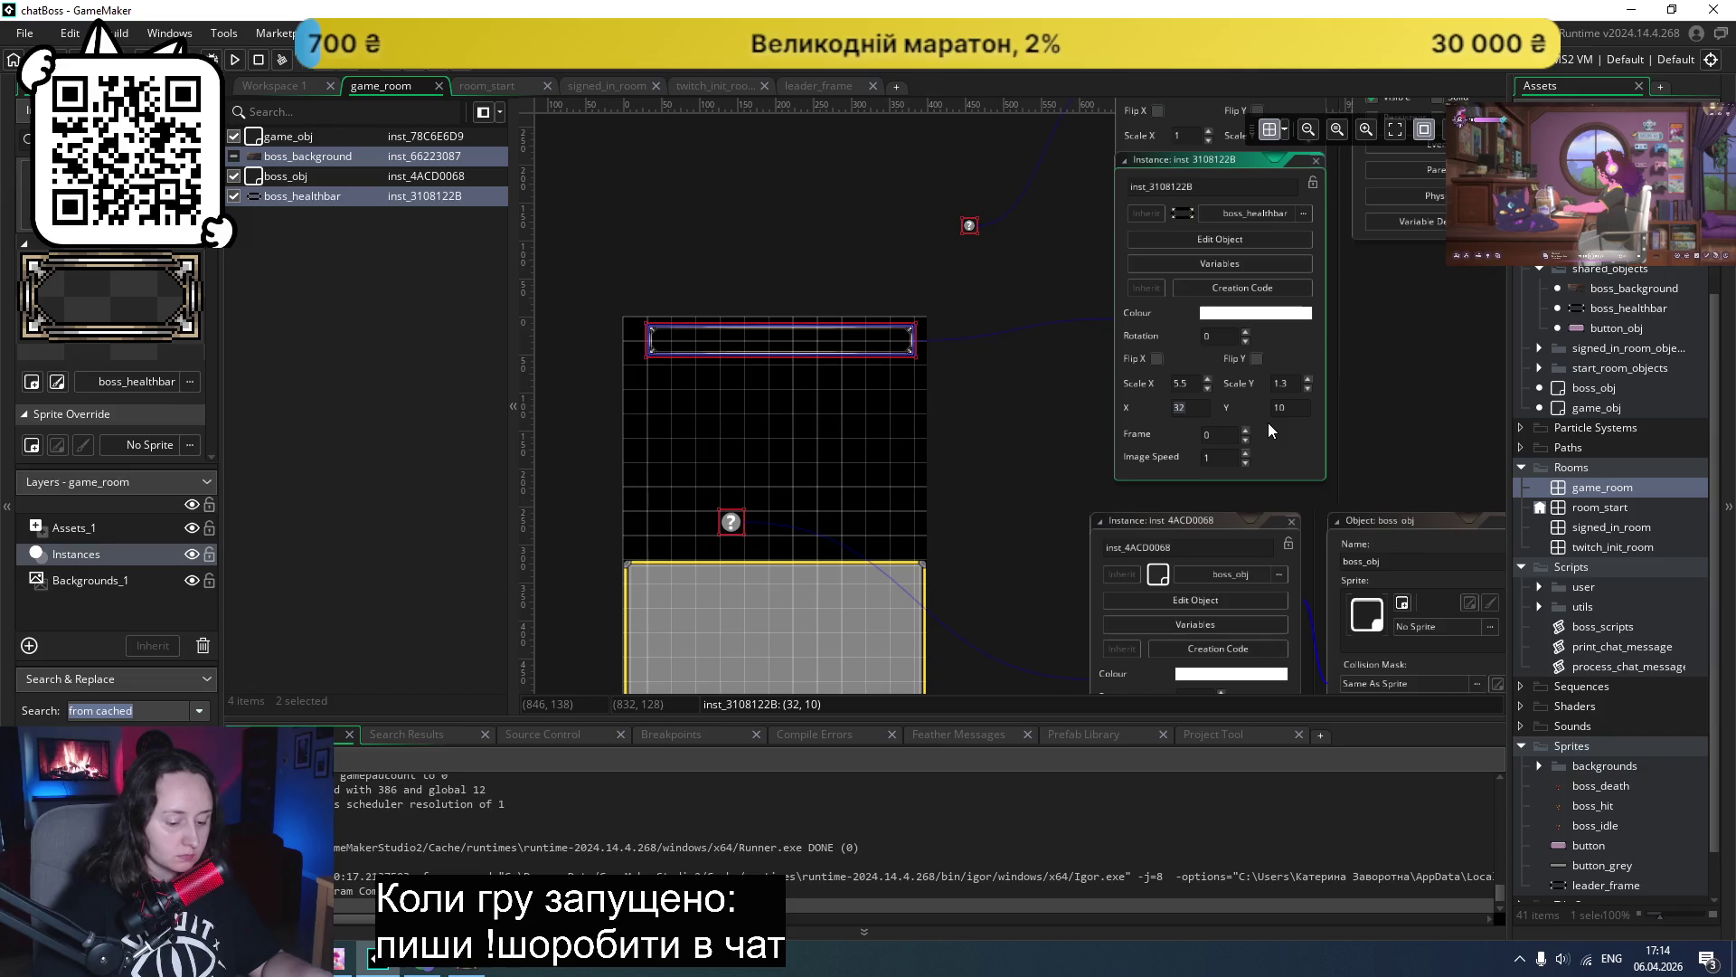
- Set the health bar instance's X to 10 and Scale X to 5.7
type("10")
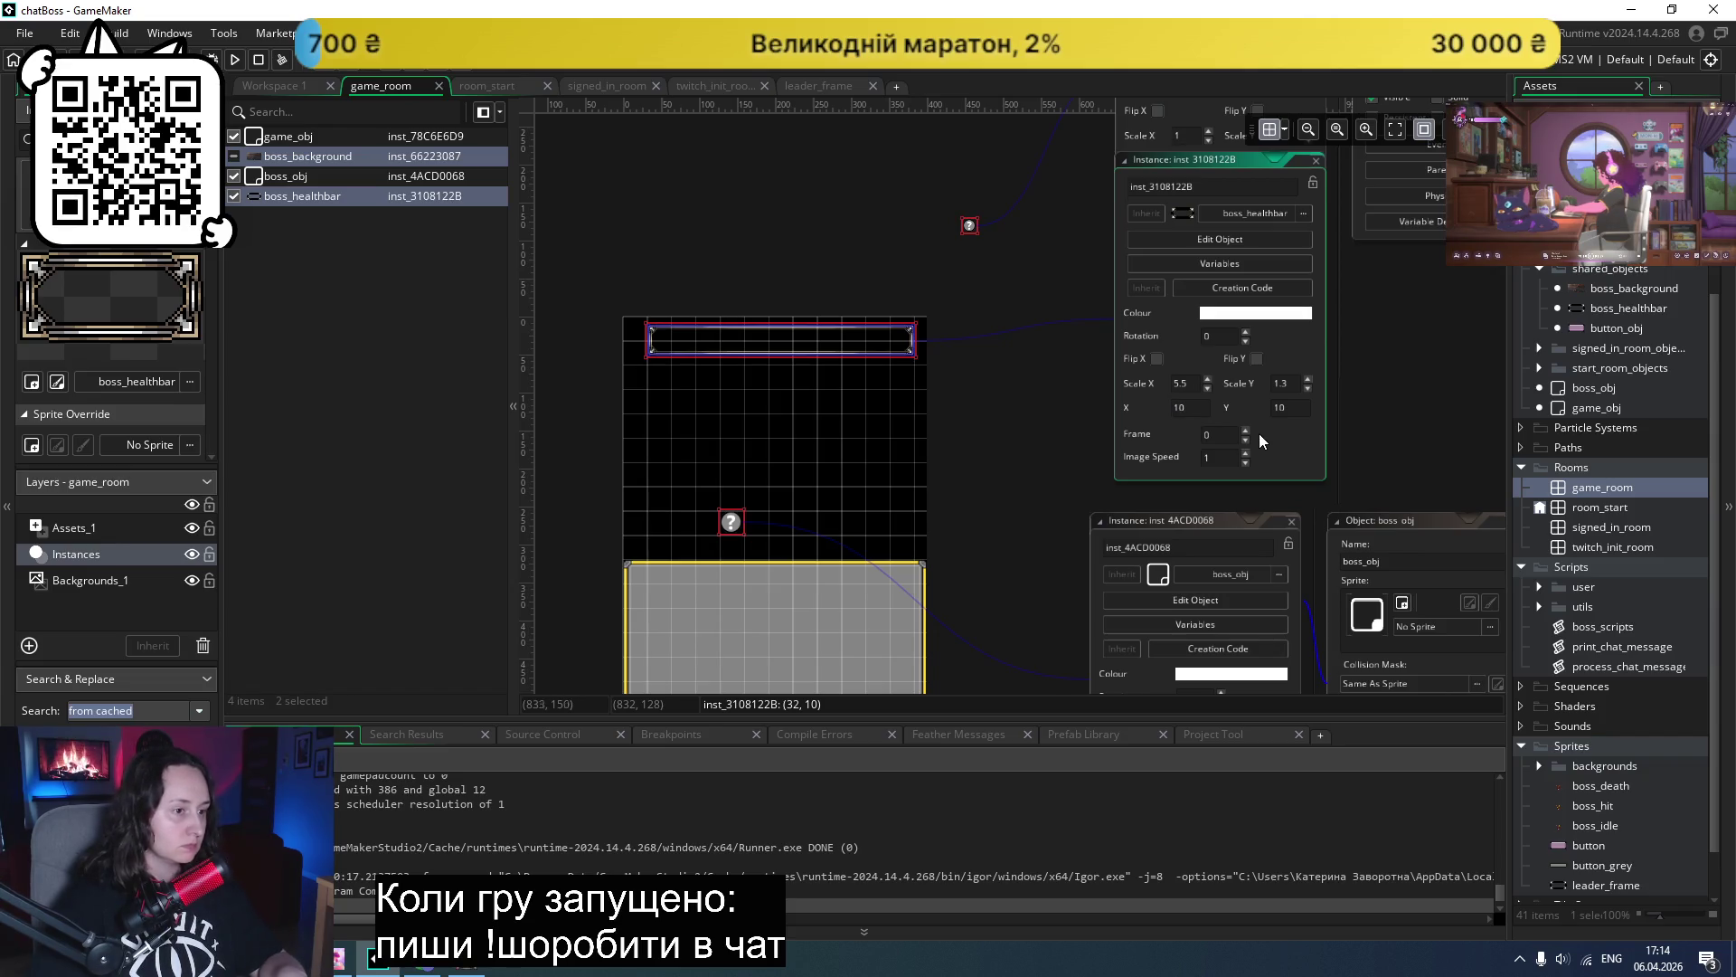
key("Return")
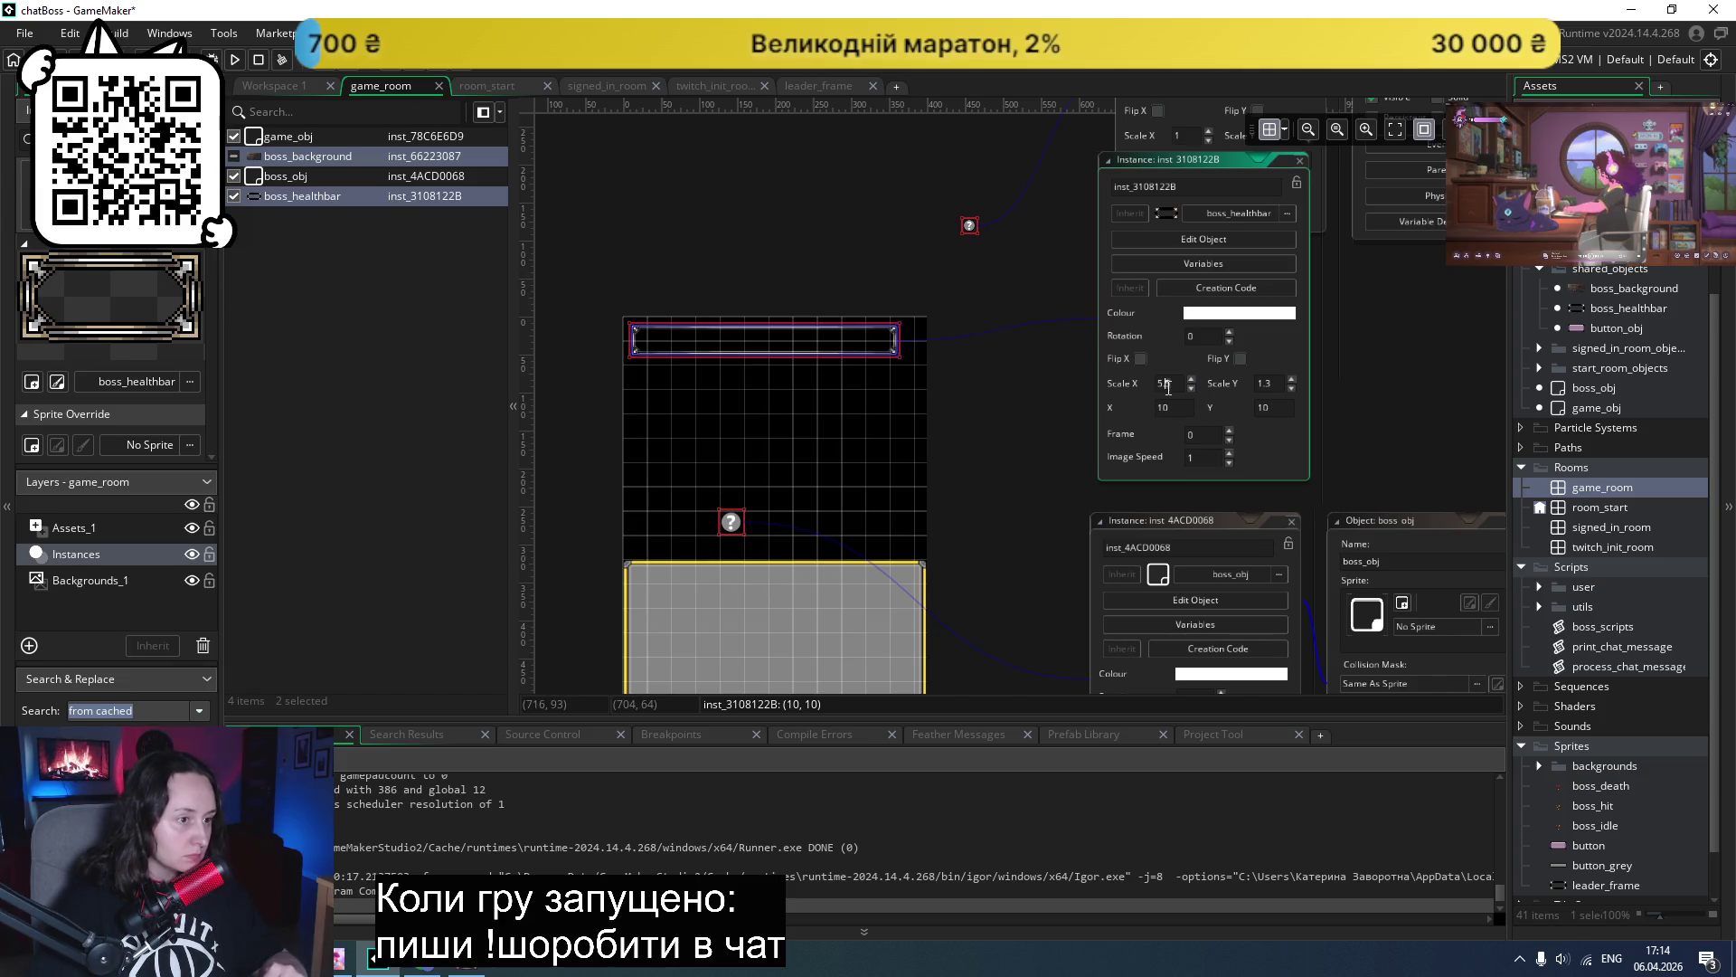
type("7")
key("Return")
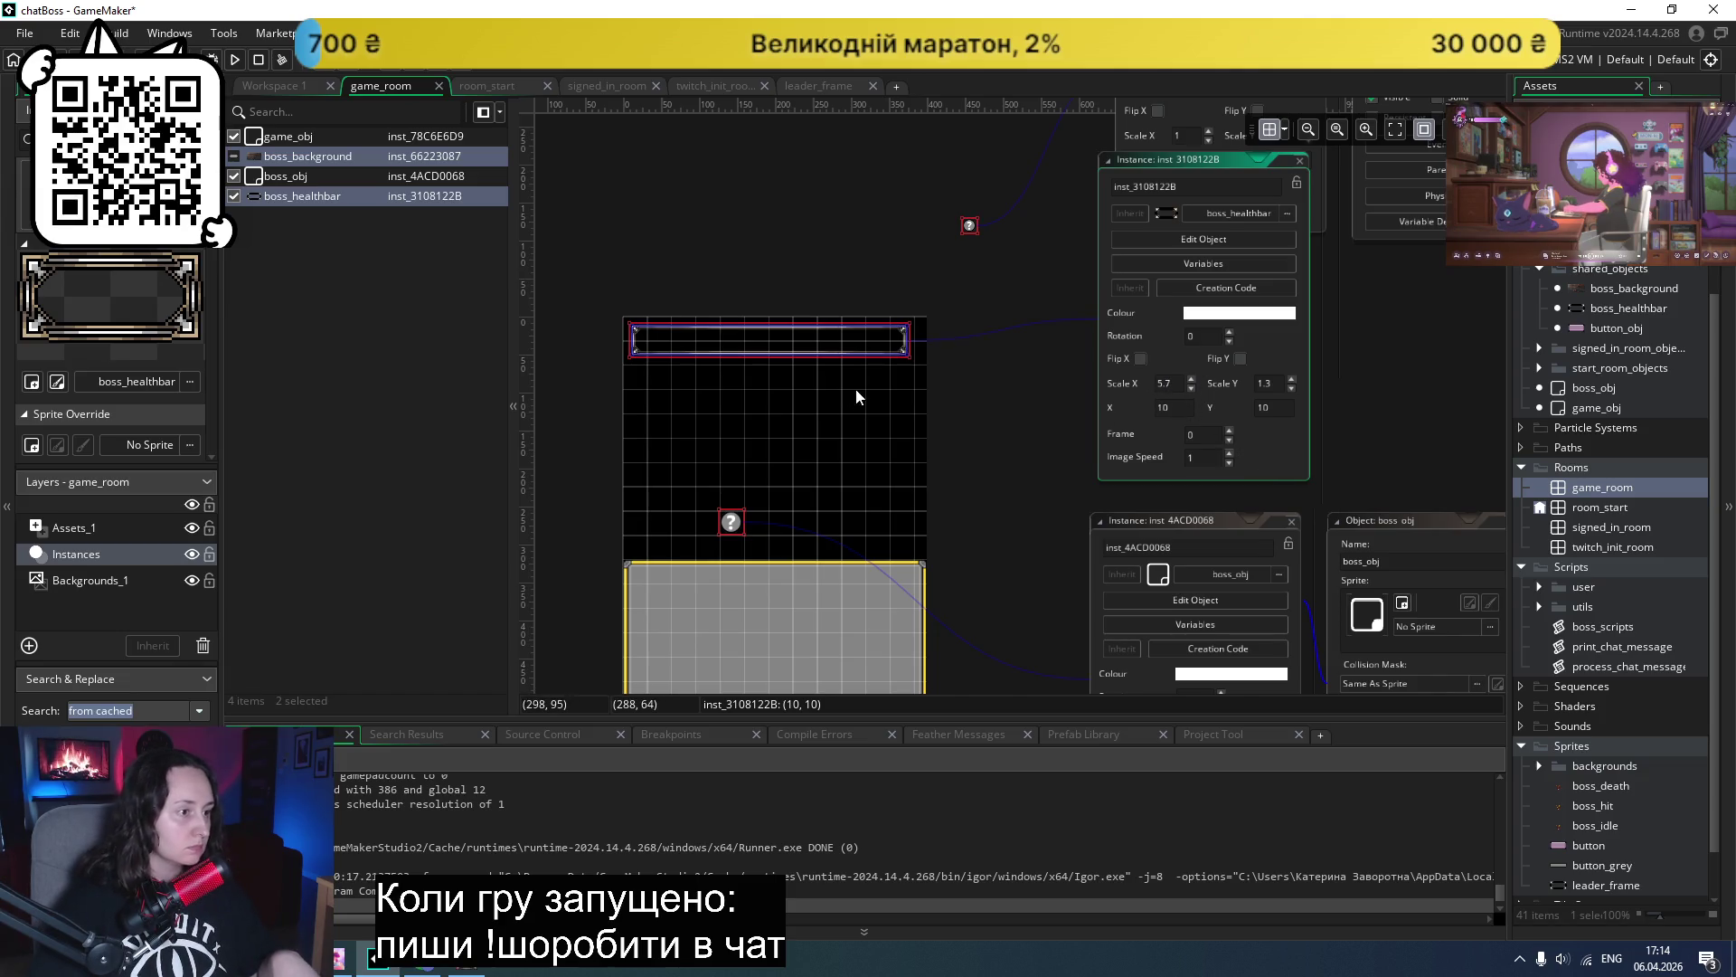
scroll(882, 367, "up", 1)
scroll(903, 380, "up", 2)
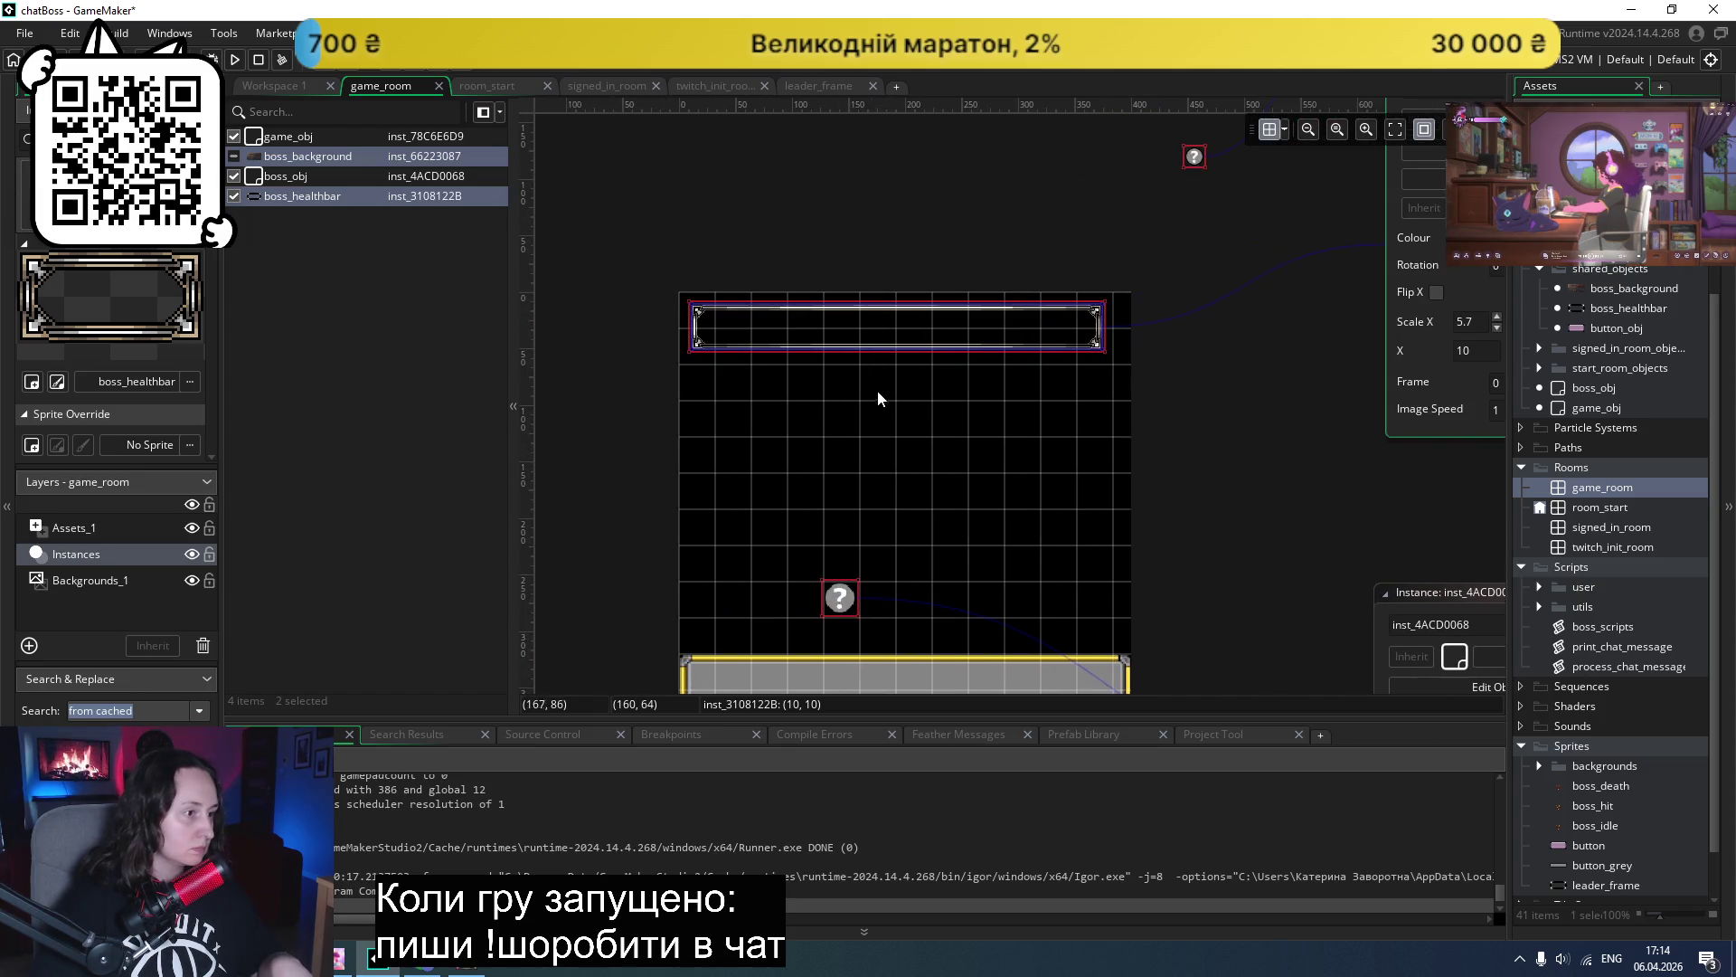
scroll(933, 387, "up", 2)
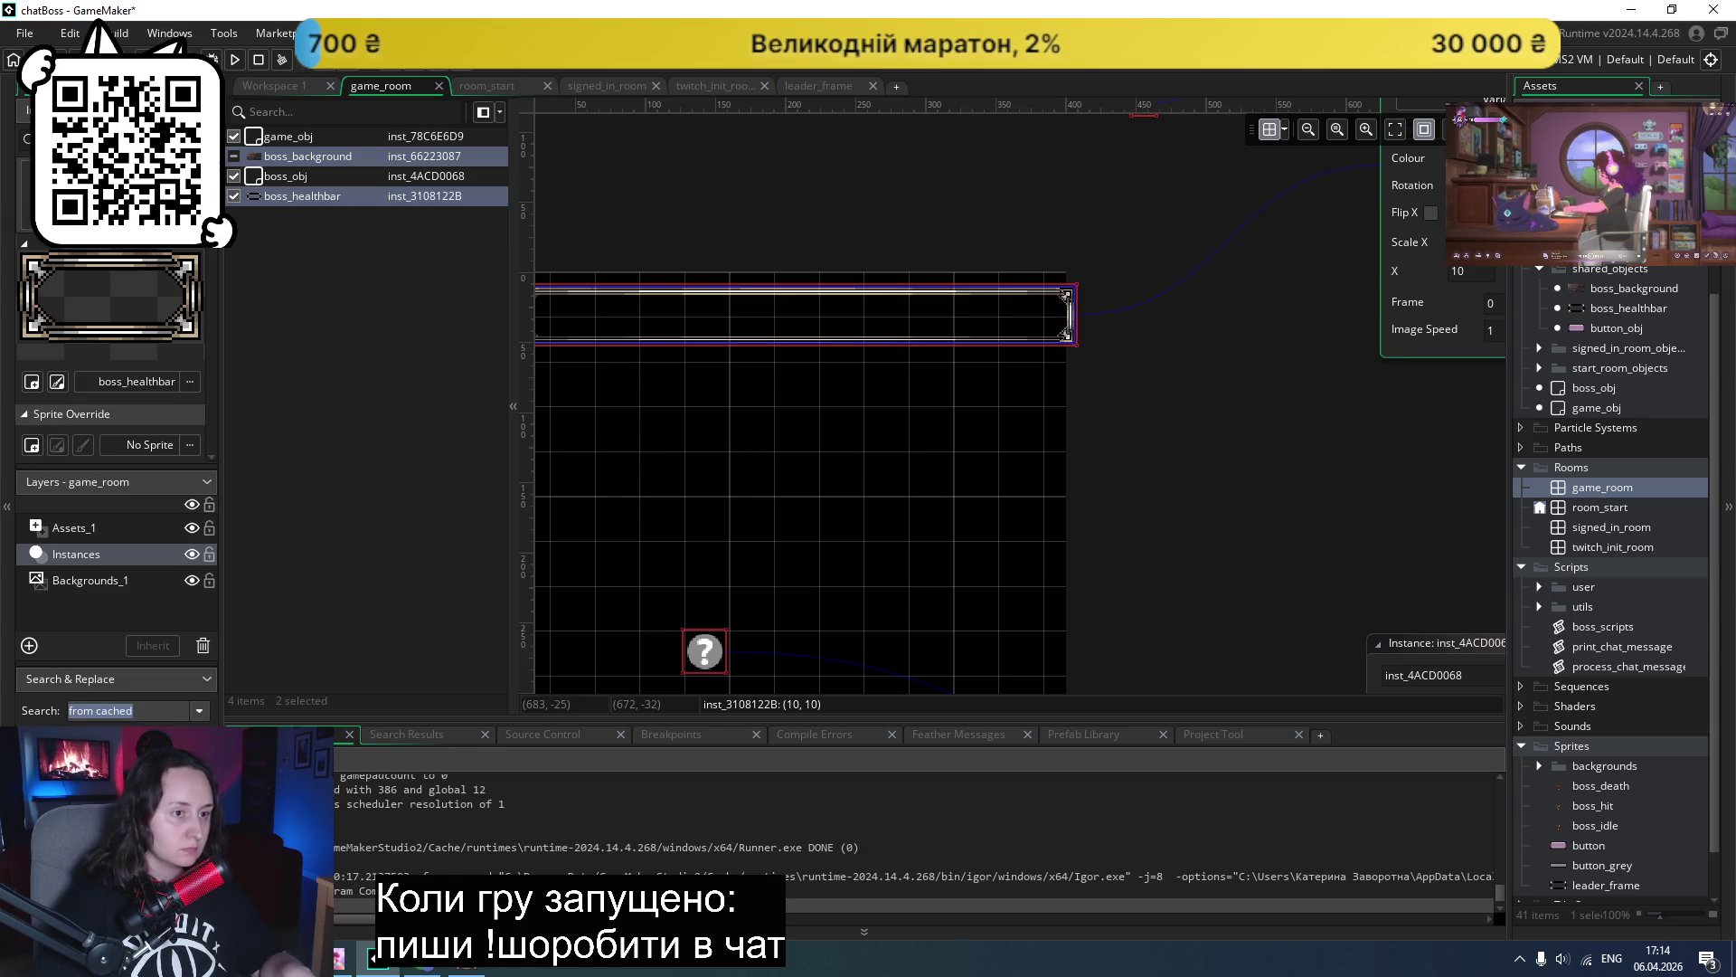
- Undo twice to narrow the health bar, then set its Scale X to 5.98
key("ctrl+z")
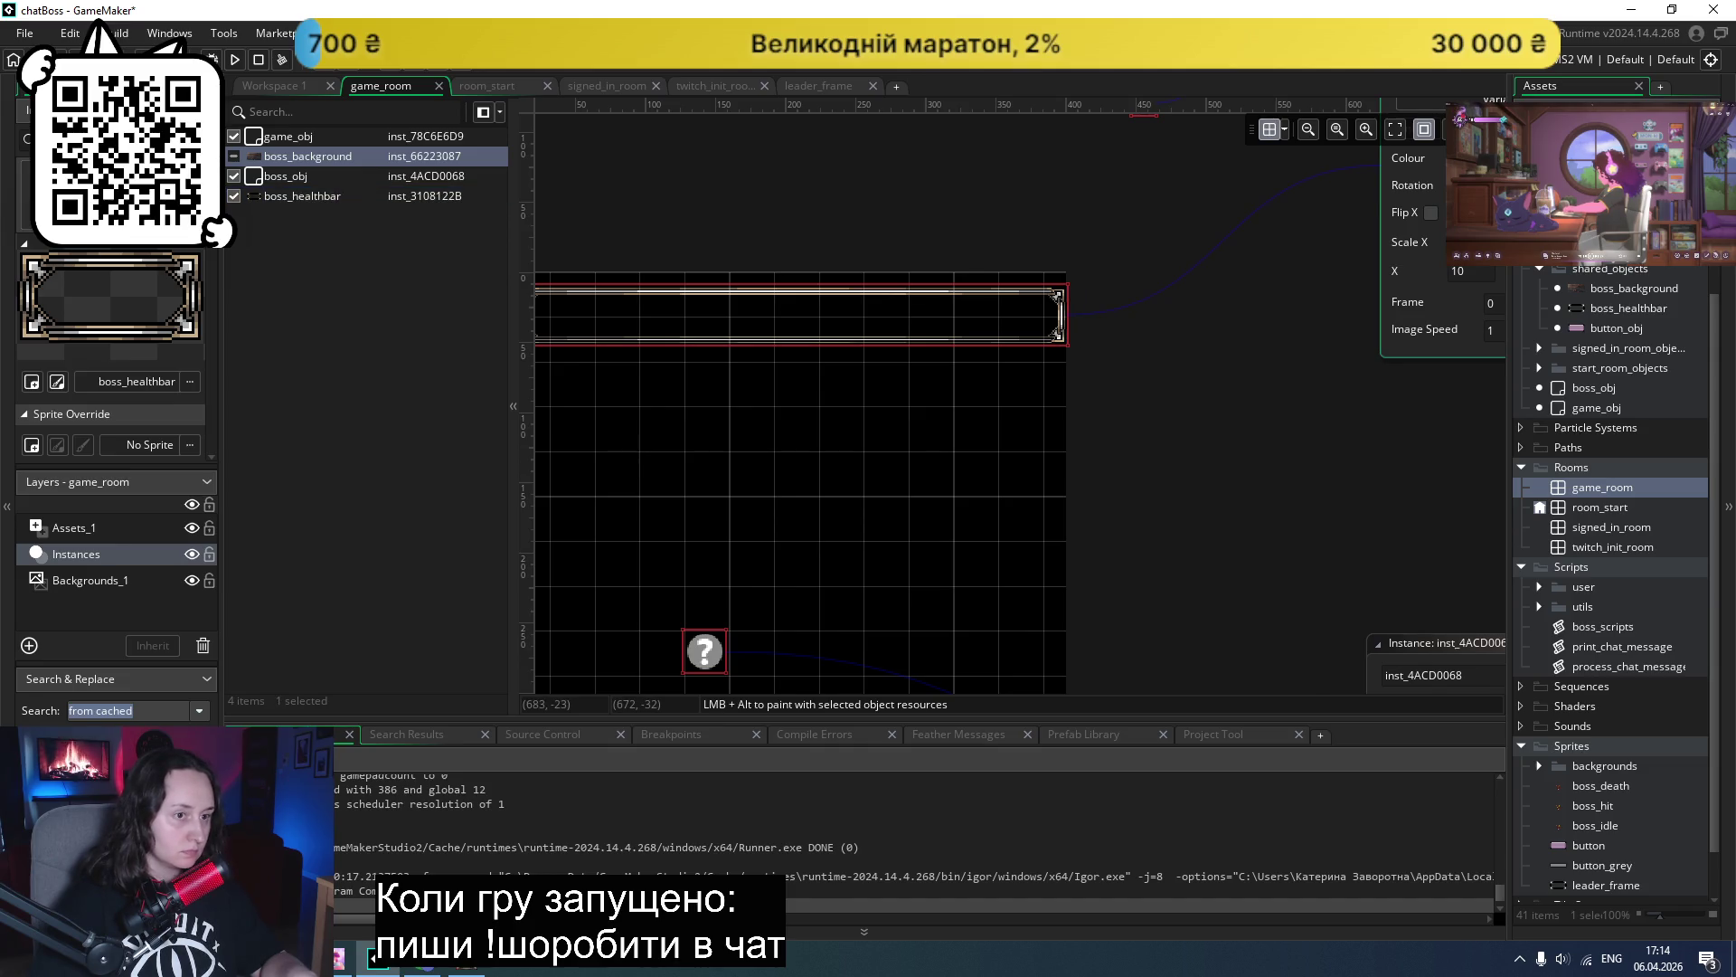
key("ctrl+z")
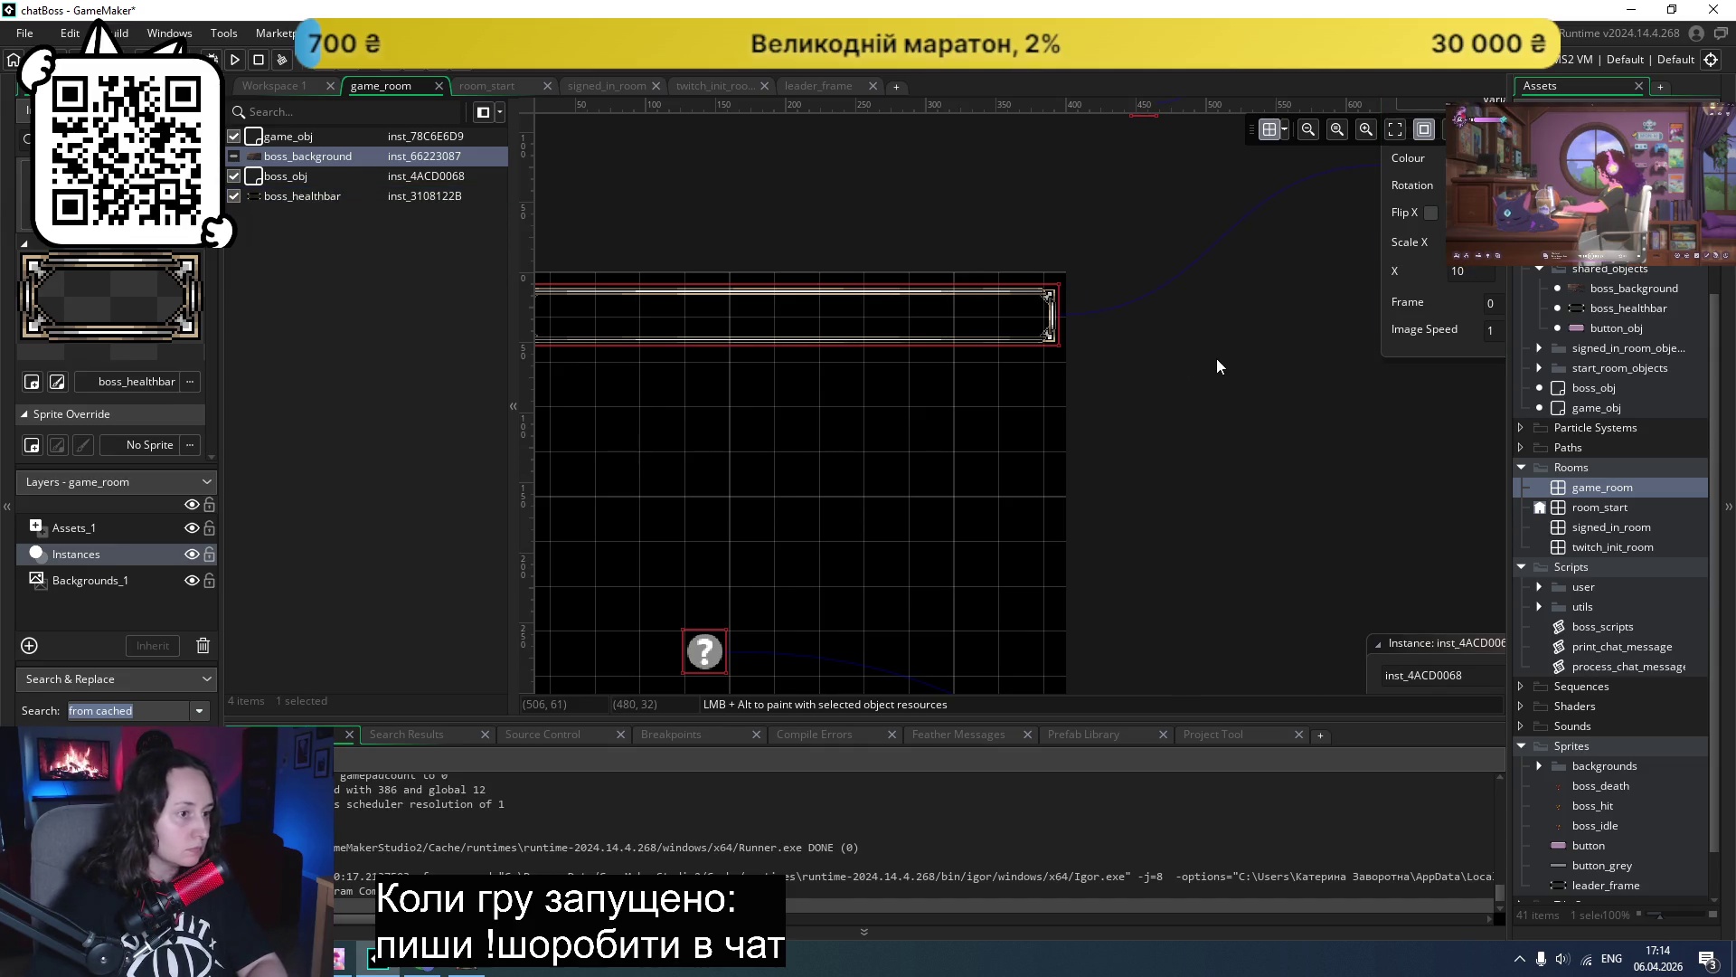
scroll(834, 371, "up", 3)
scroll(855, 428, "down", 3)
scroll(859, 403, "left", 3)
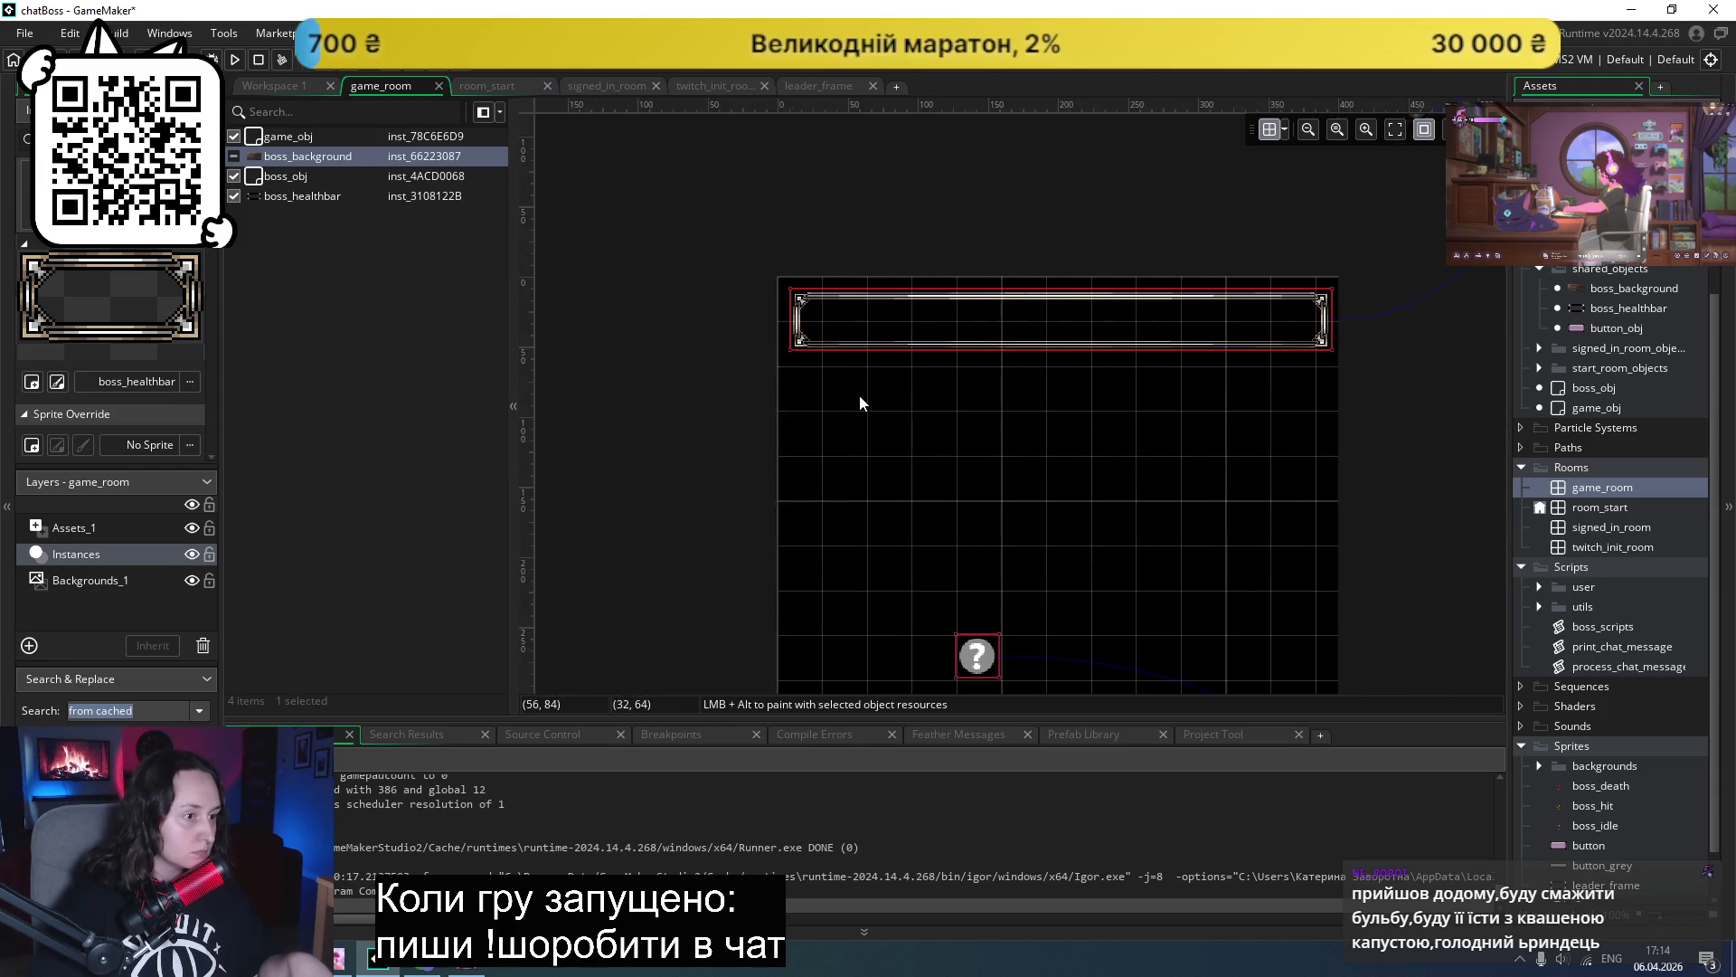
scroll(859, 403, "left", 1)
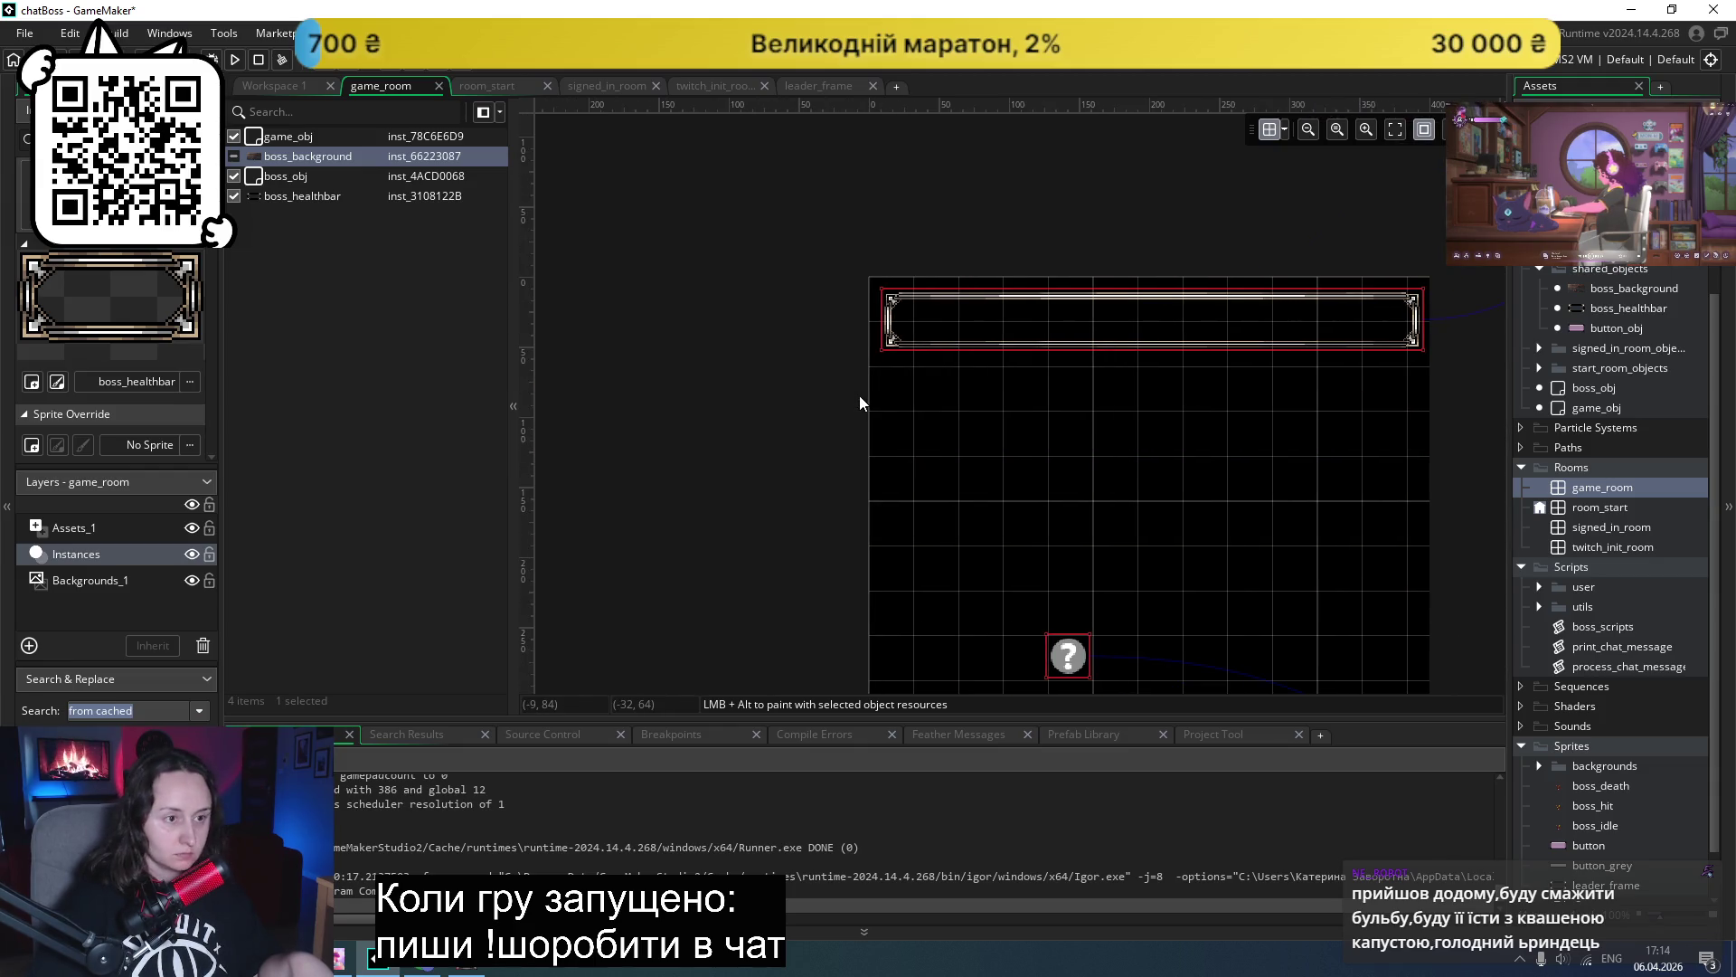
scroll(859, 394, "right", 5)
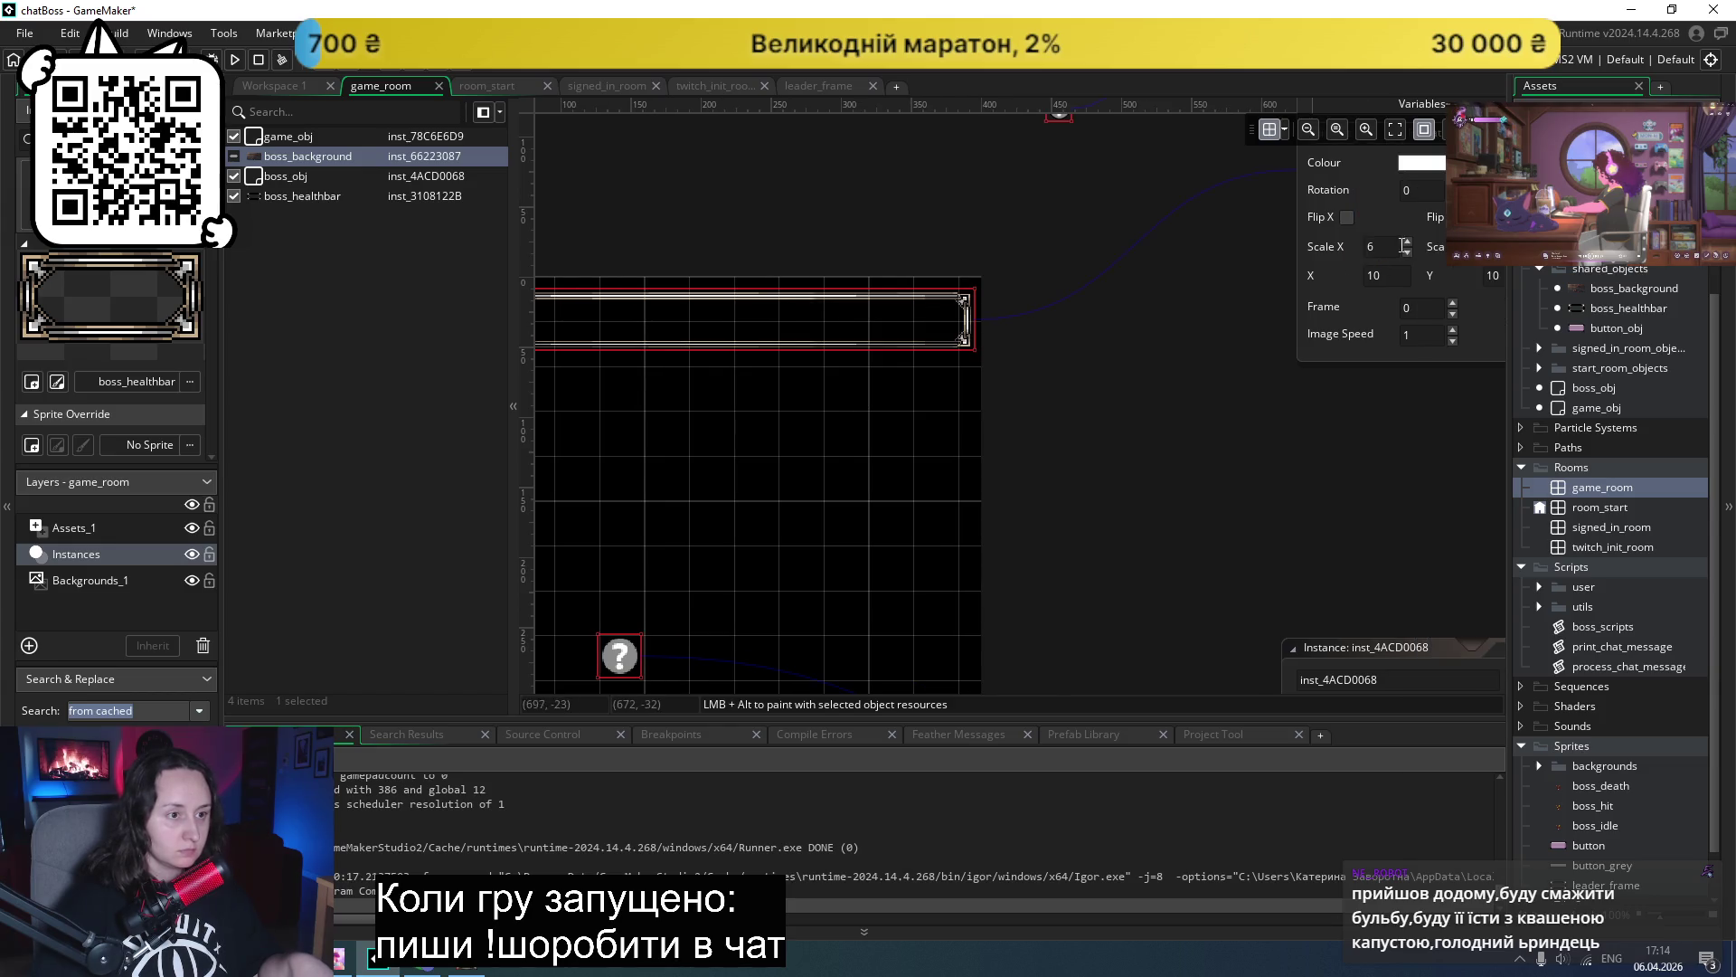
left_click(1387, 245)
key("BackSpace")
type("5.98")
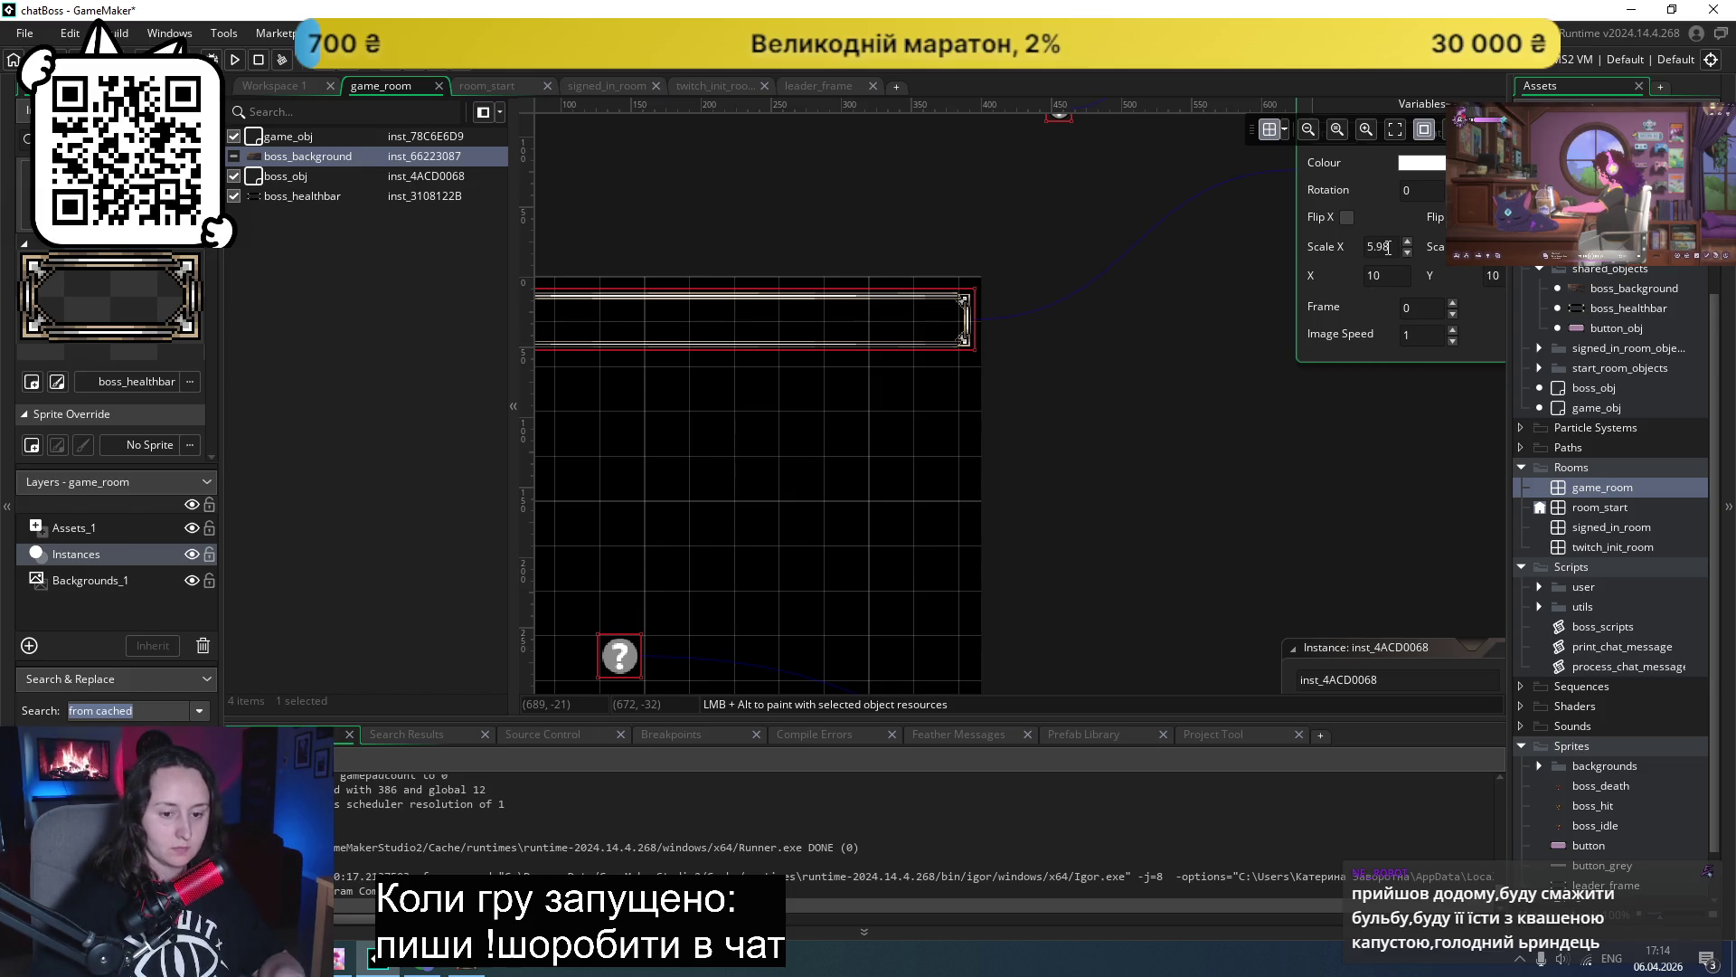
key("Return")
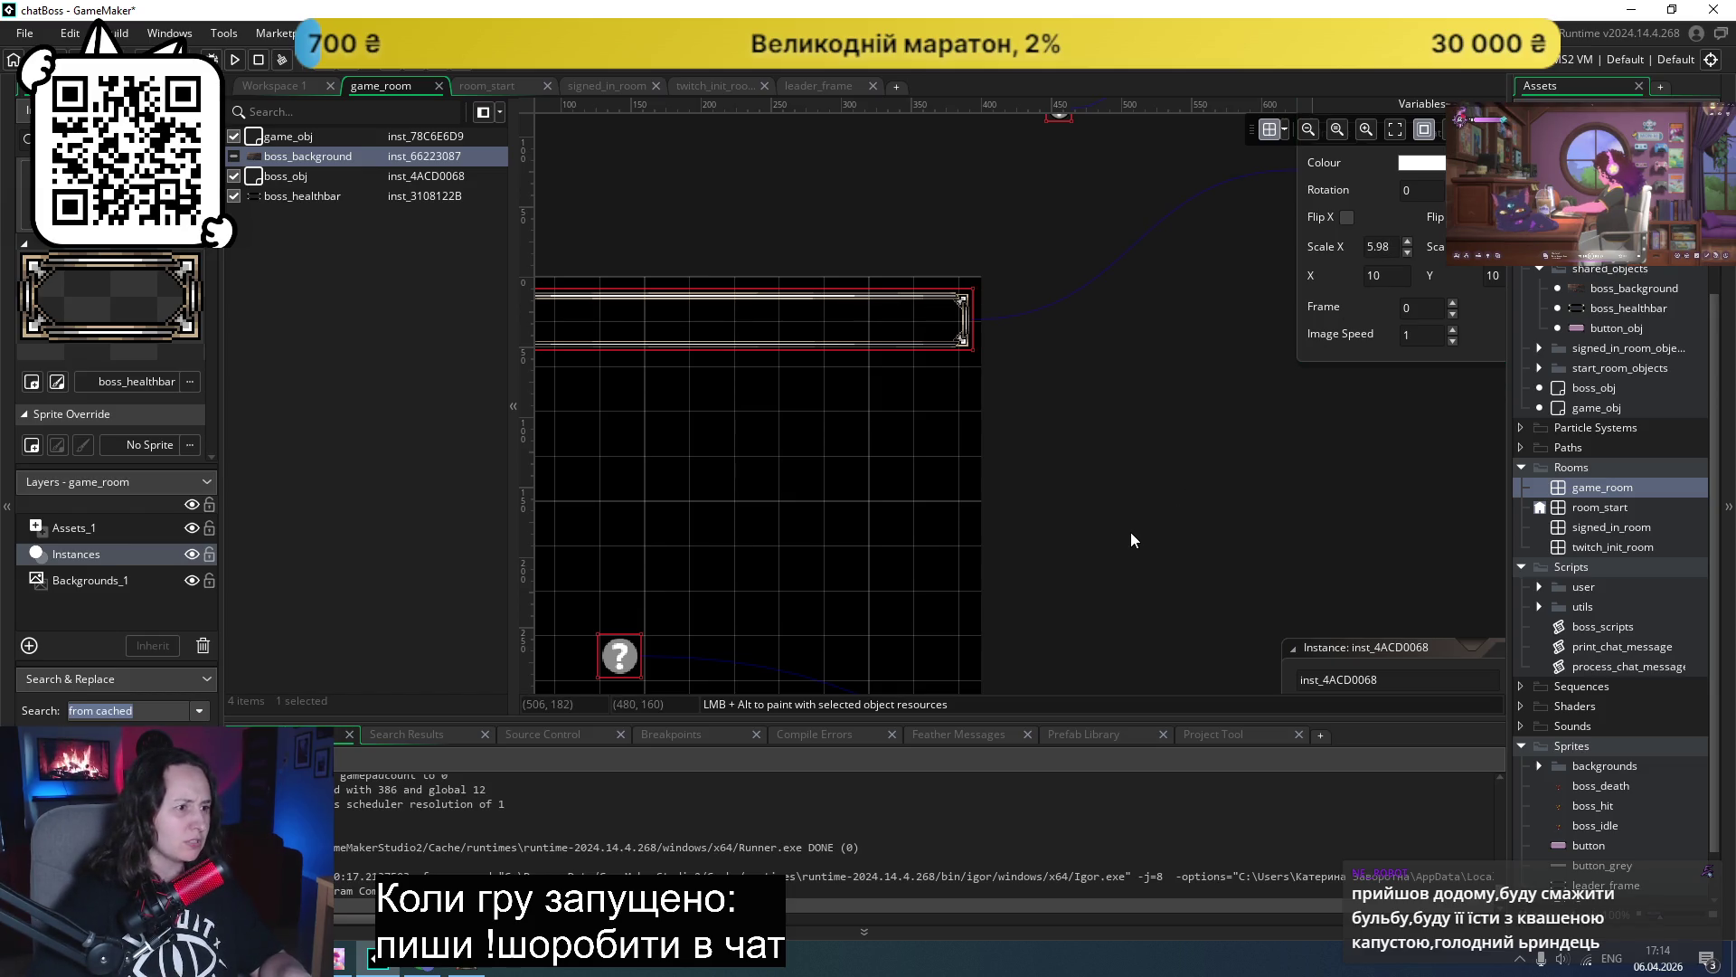
- Refine the health bar's Scale X to 5.95 and start a test run
scroll(1099, 403, "left", 5)
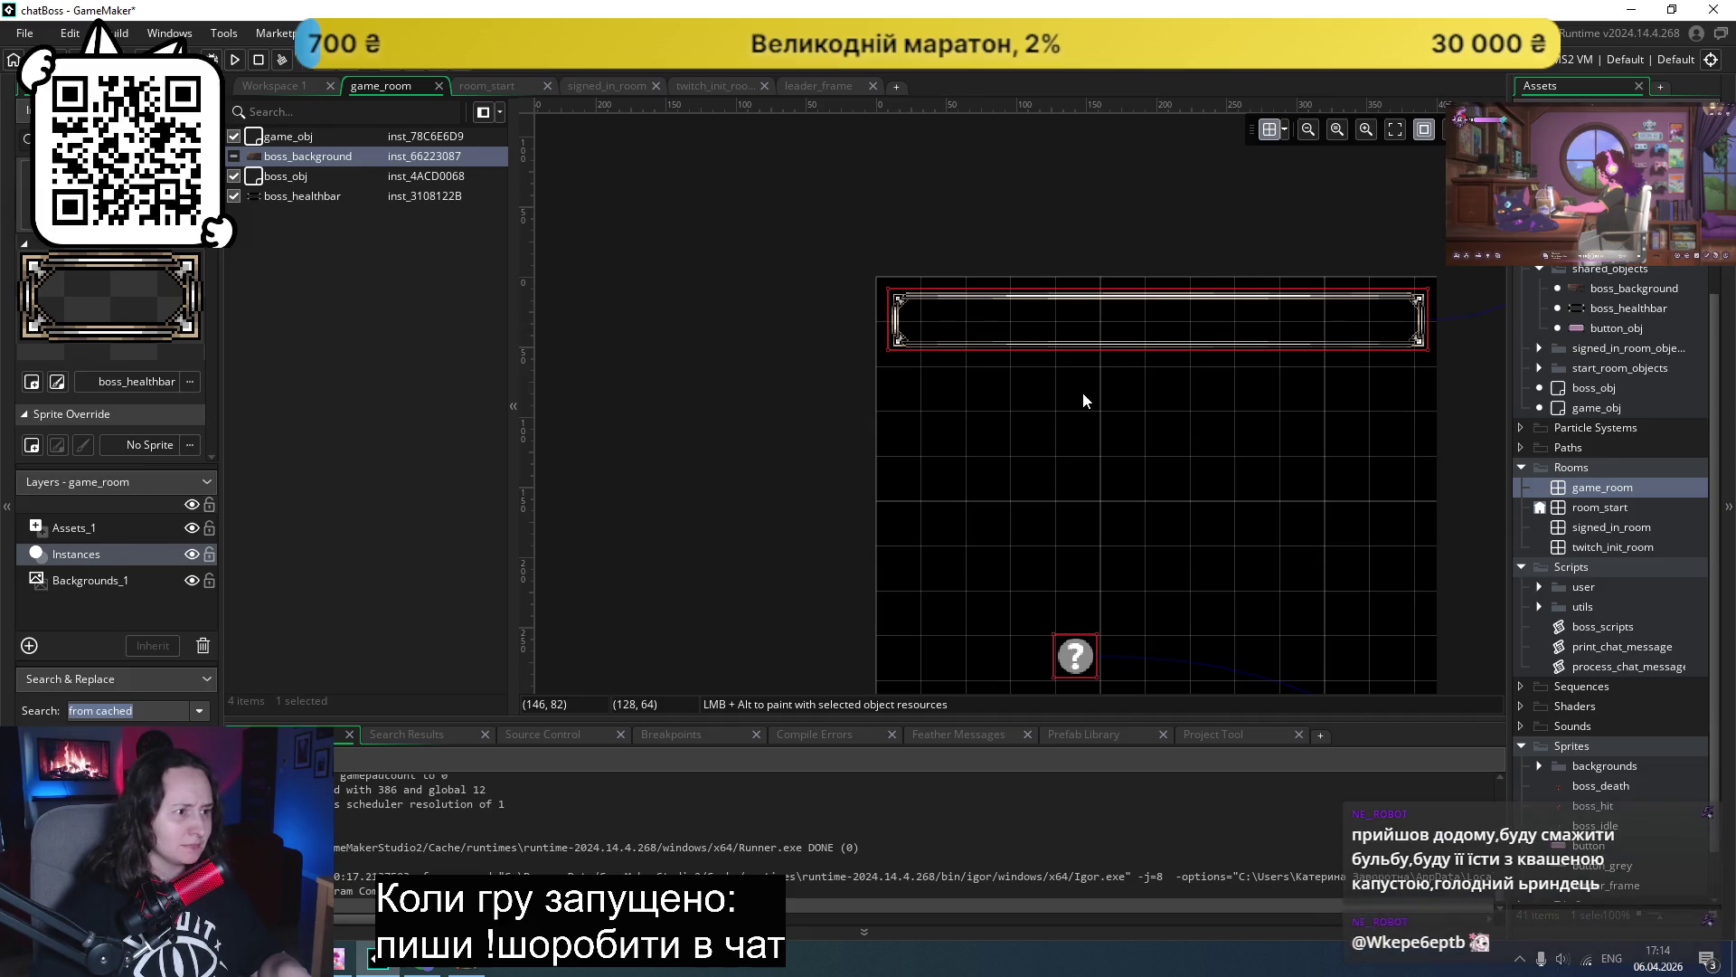
scroll(1445, 357, "right", 5)
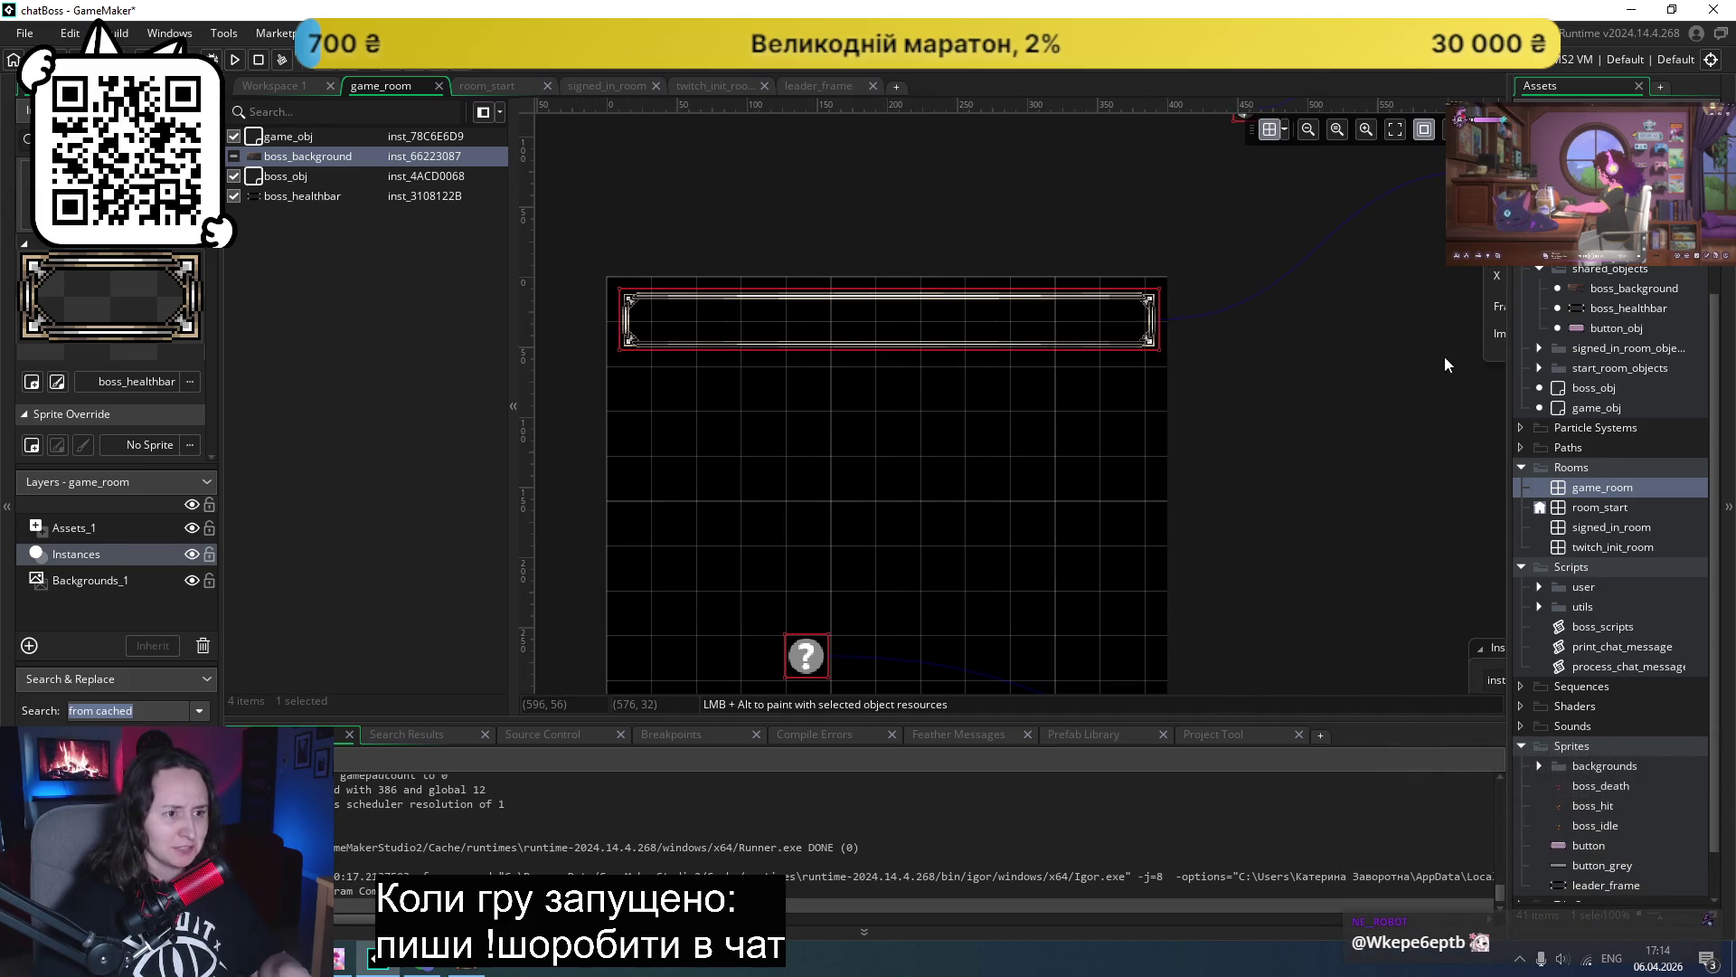
left_click(1394, 245)
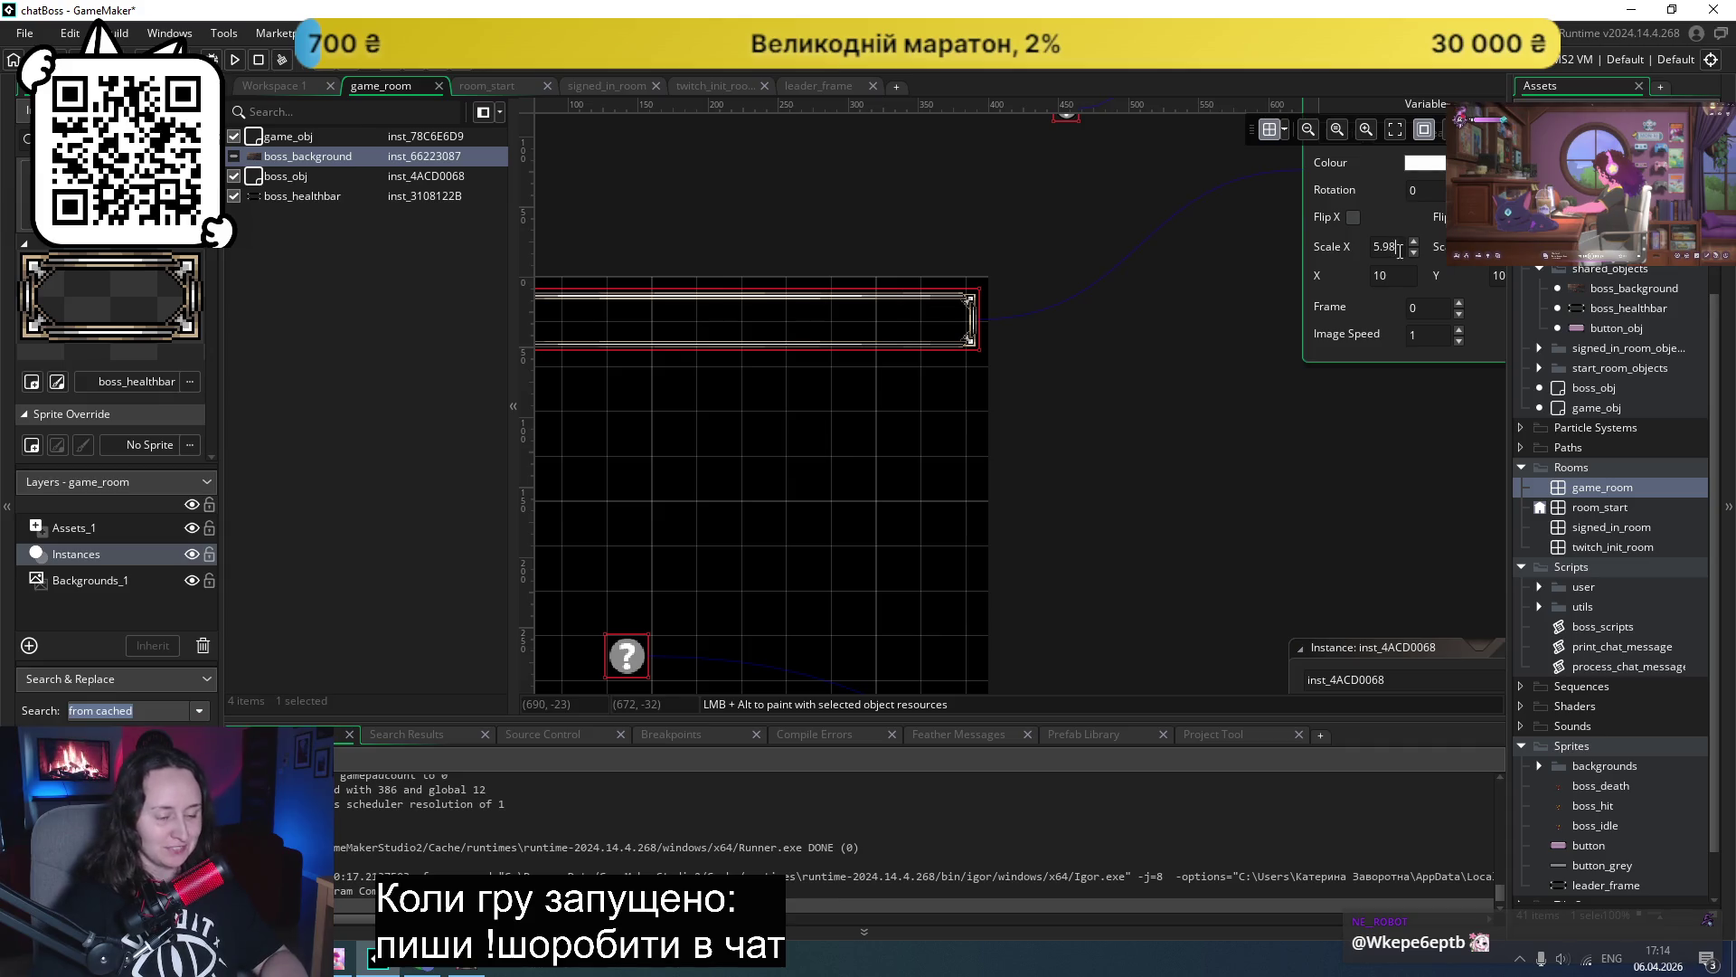
key("BackSpace")
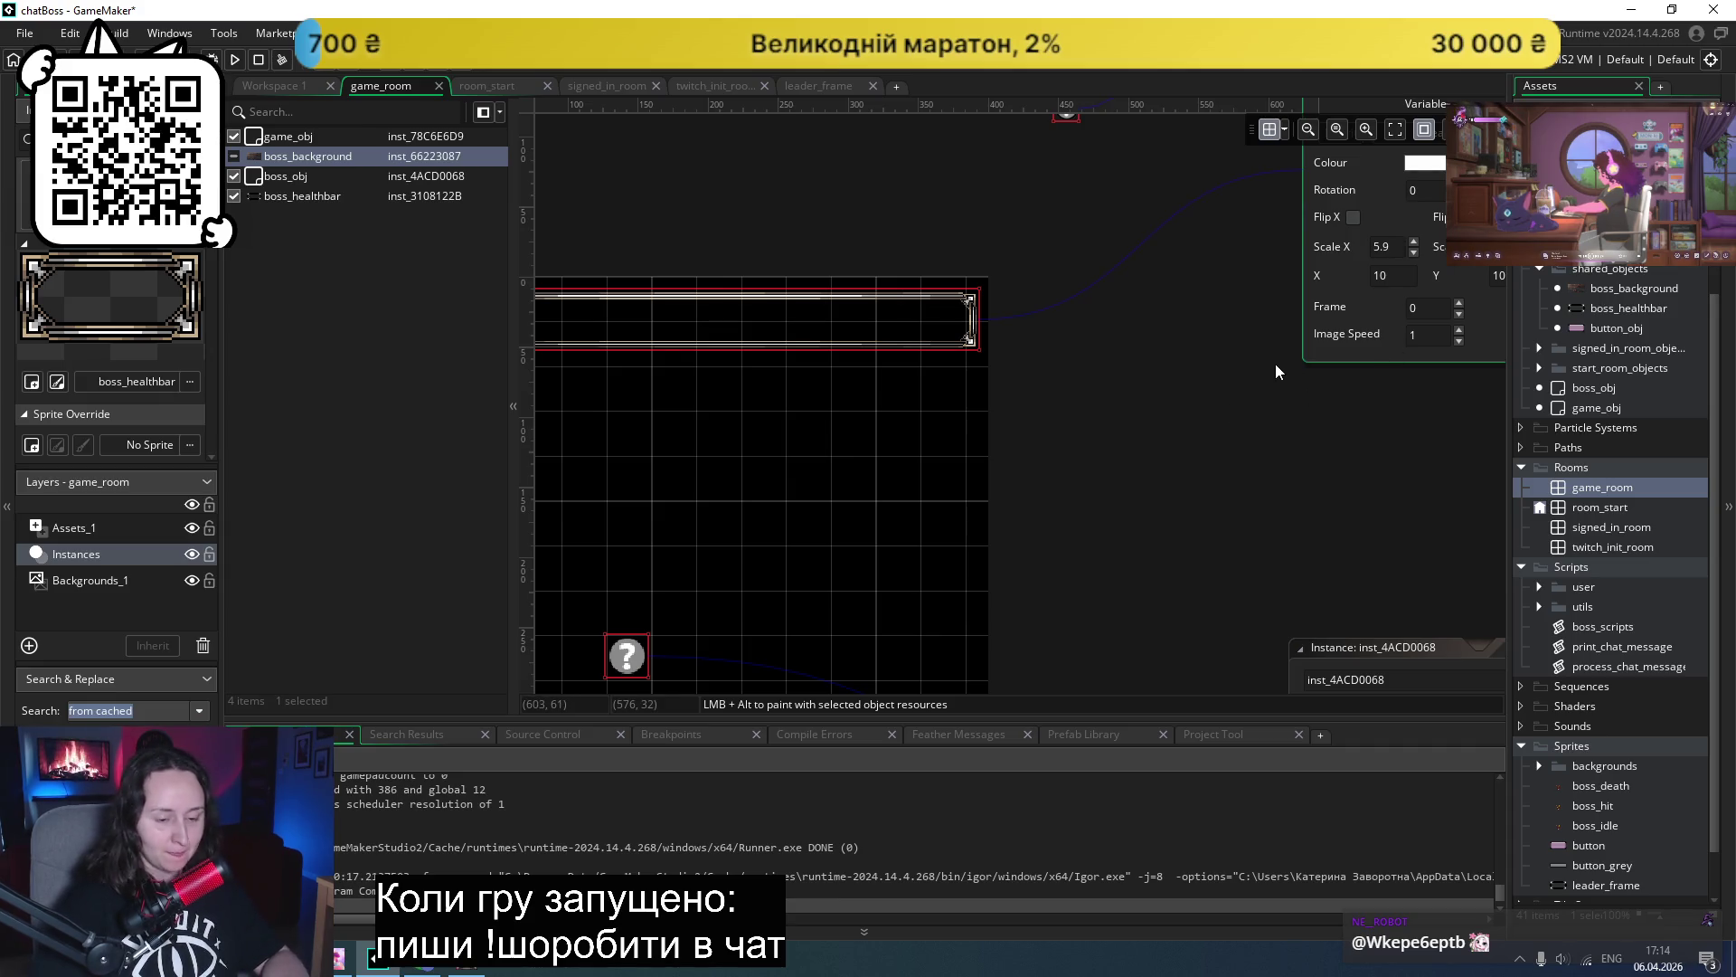
type("5")
key("Return")
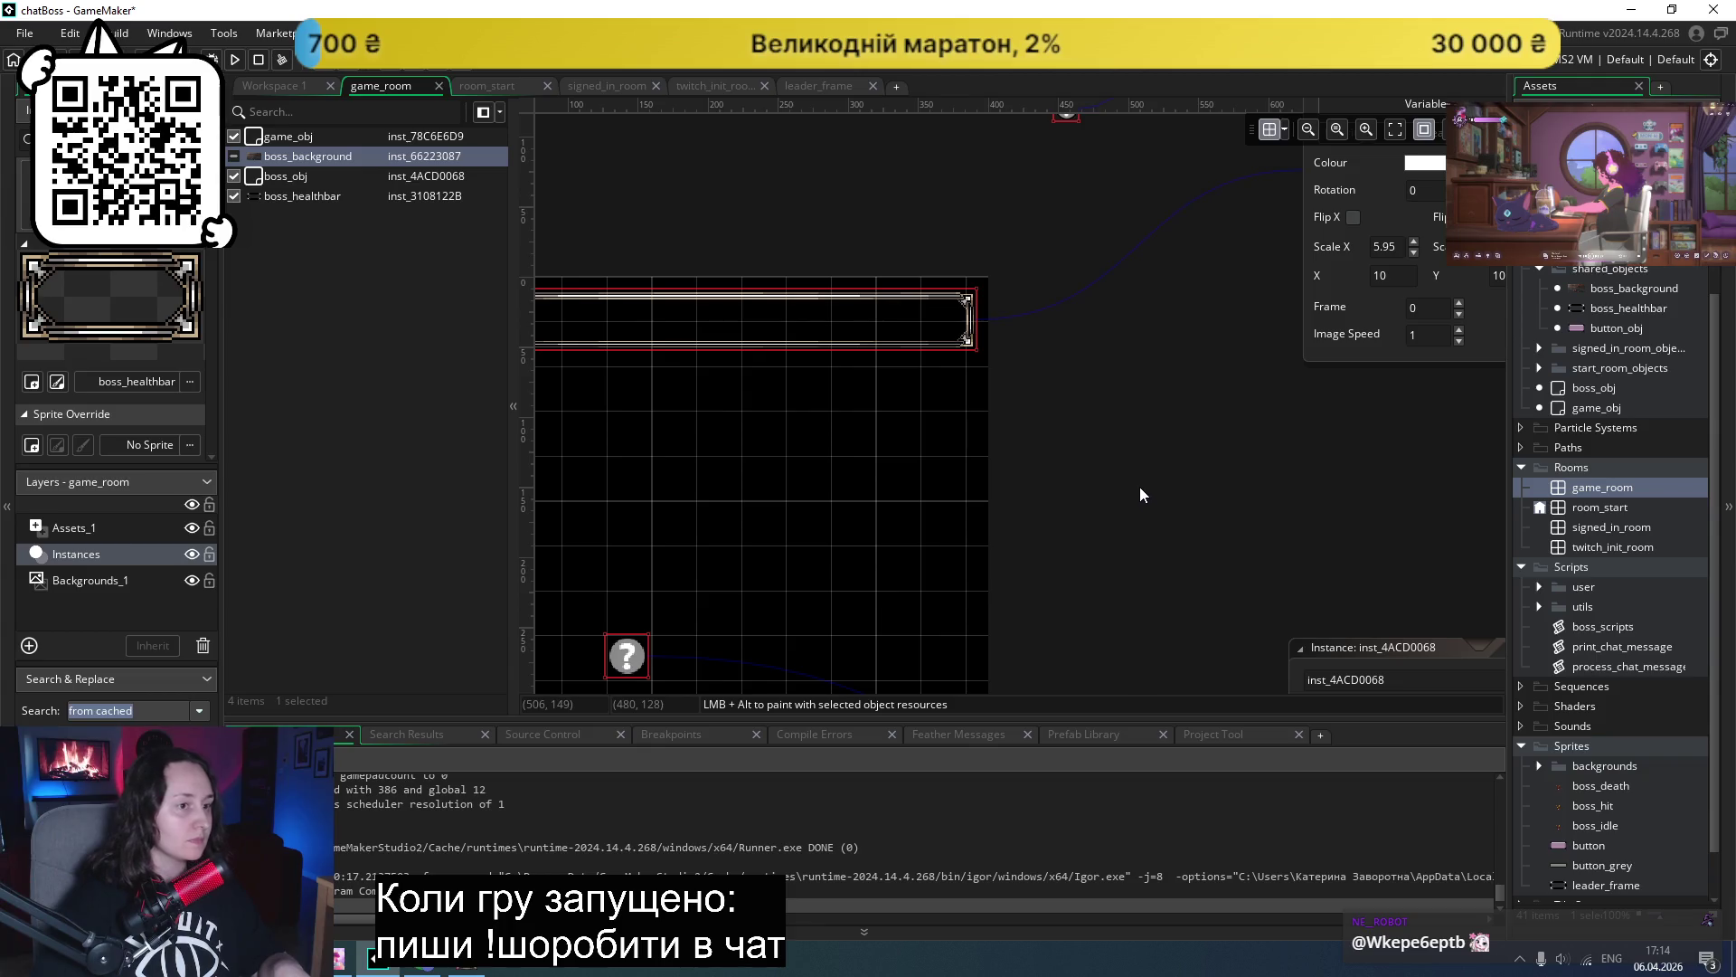
left_click(236, 59)
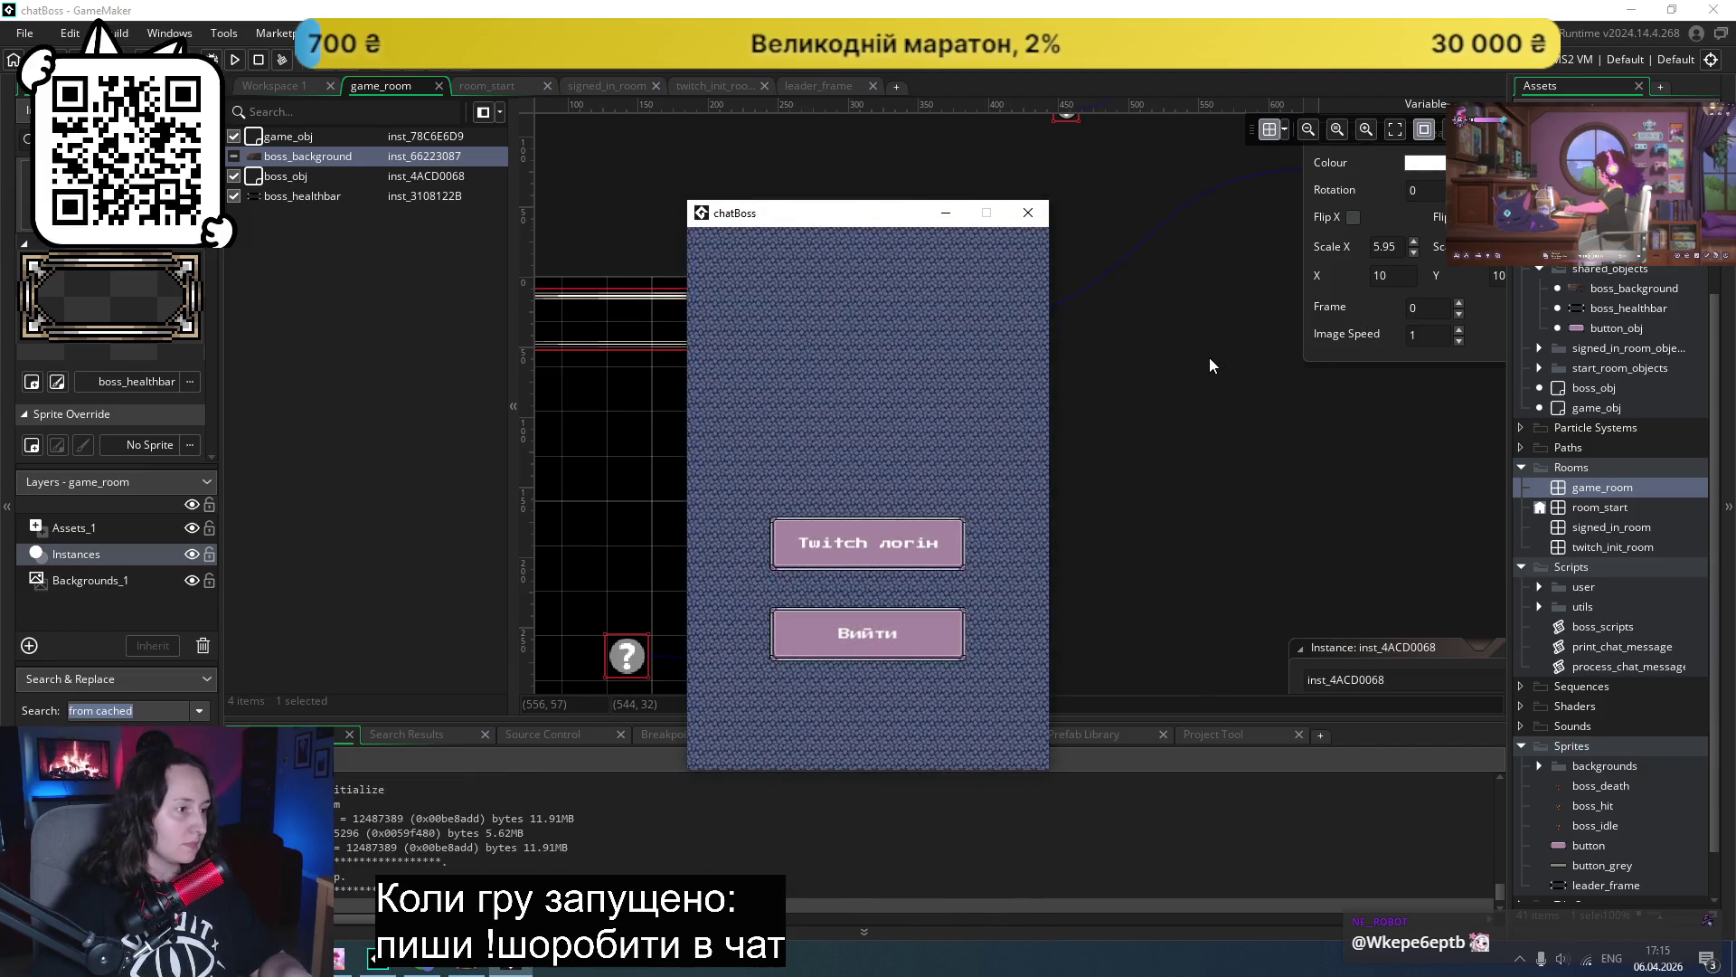
- Go through the Twitch login to the boss fight screen, then close the test game
left_click(897, 515)
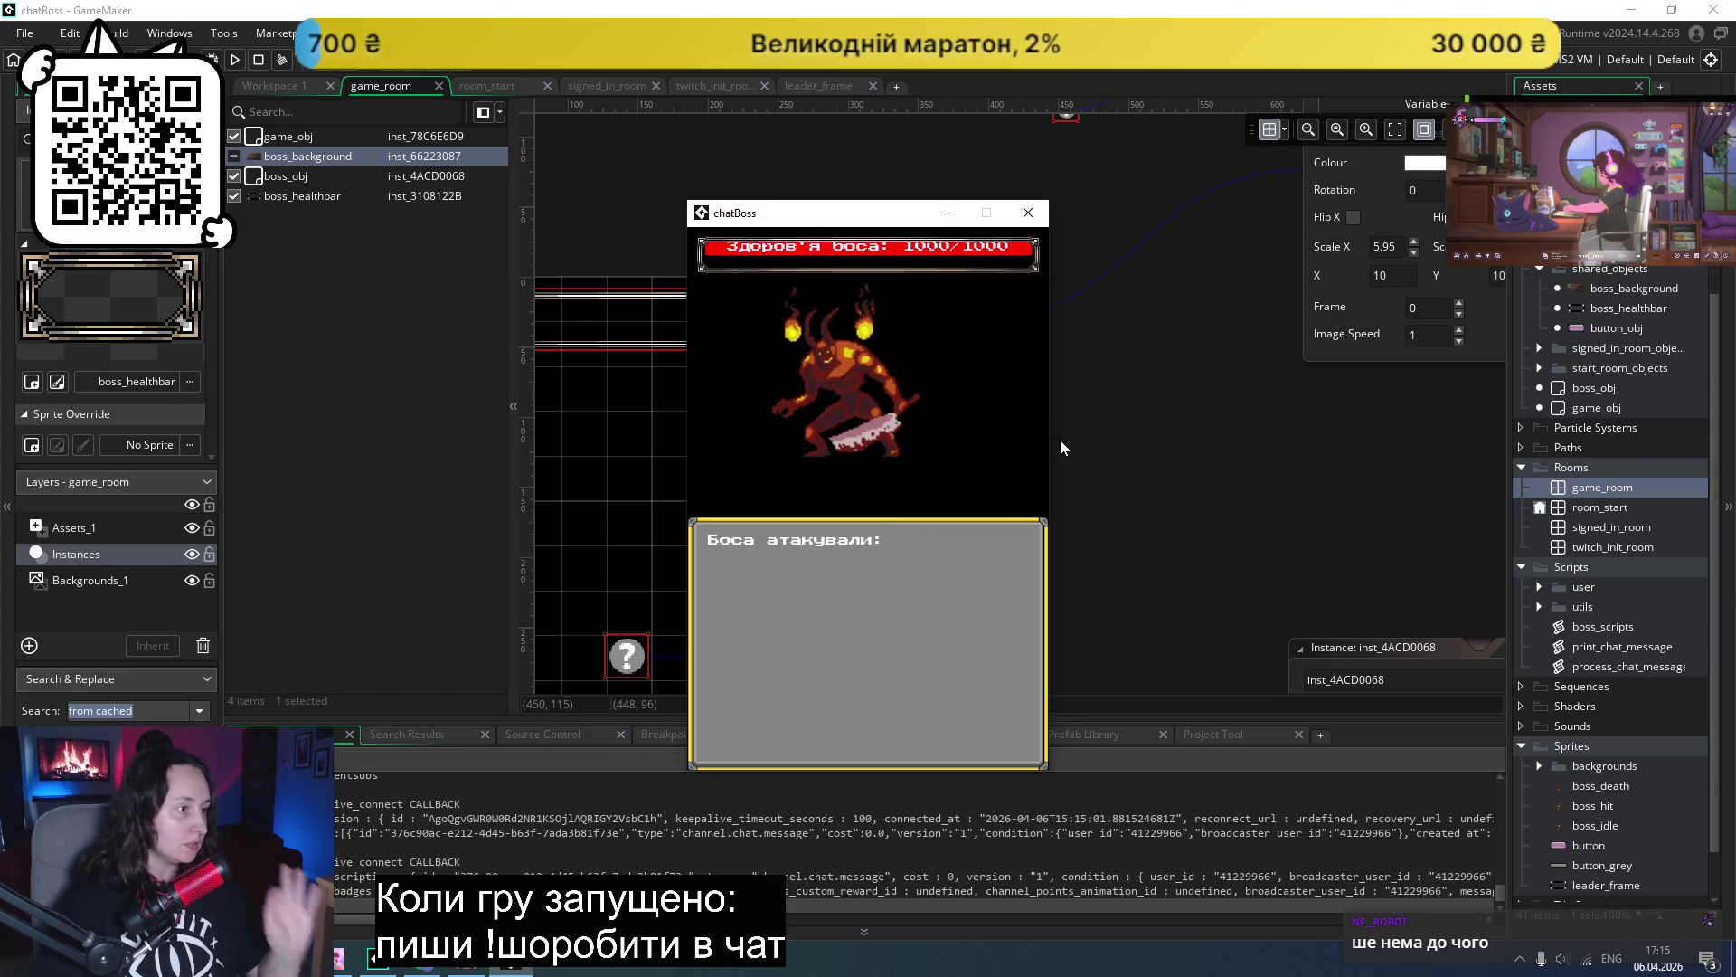
left_click(1029, 212)
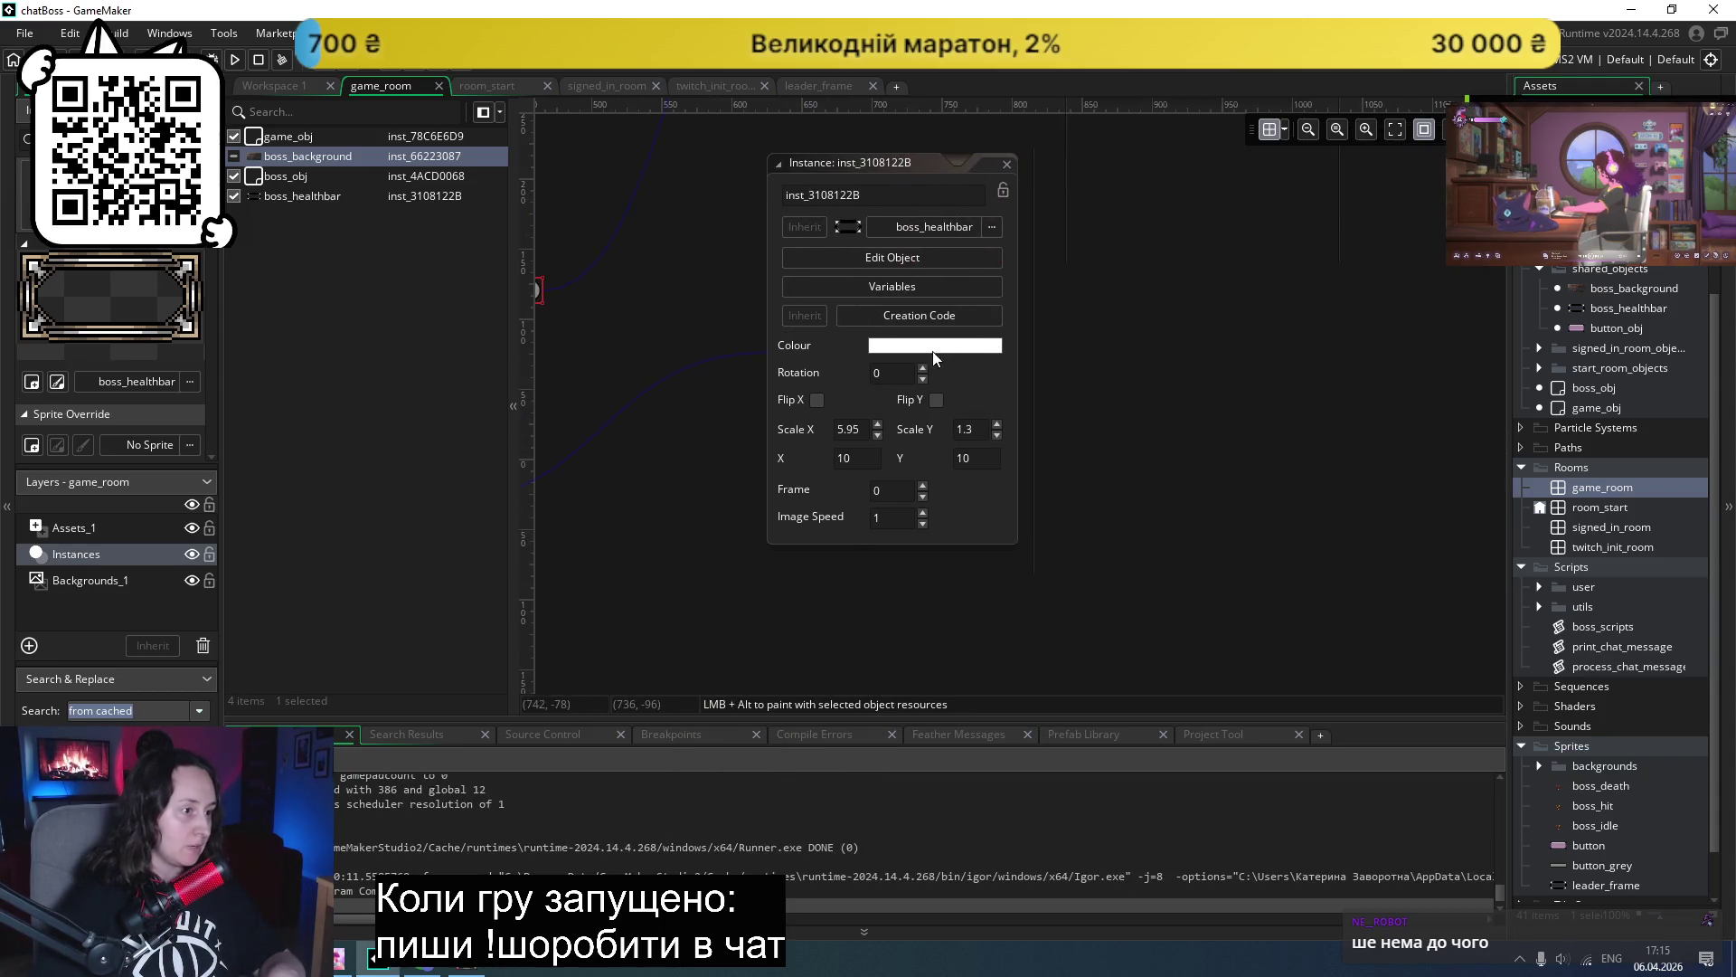
- Open the boss_healthbar object's Draw GUI event code and bring it fully into view
left_click(932, 254)
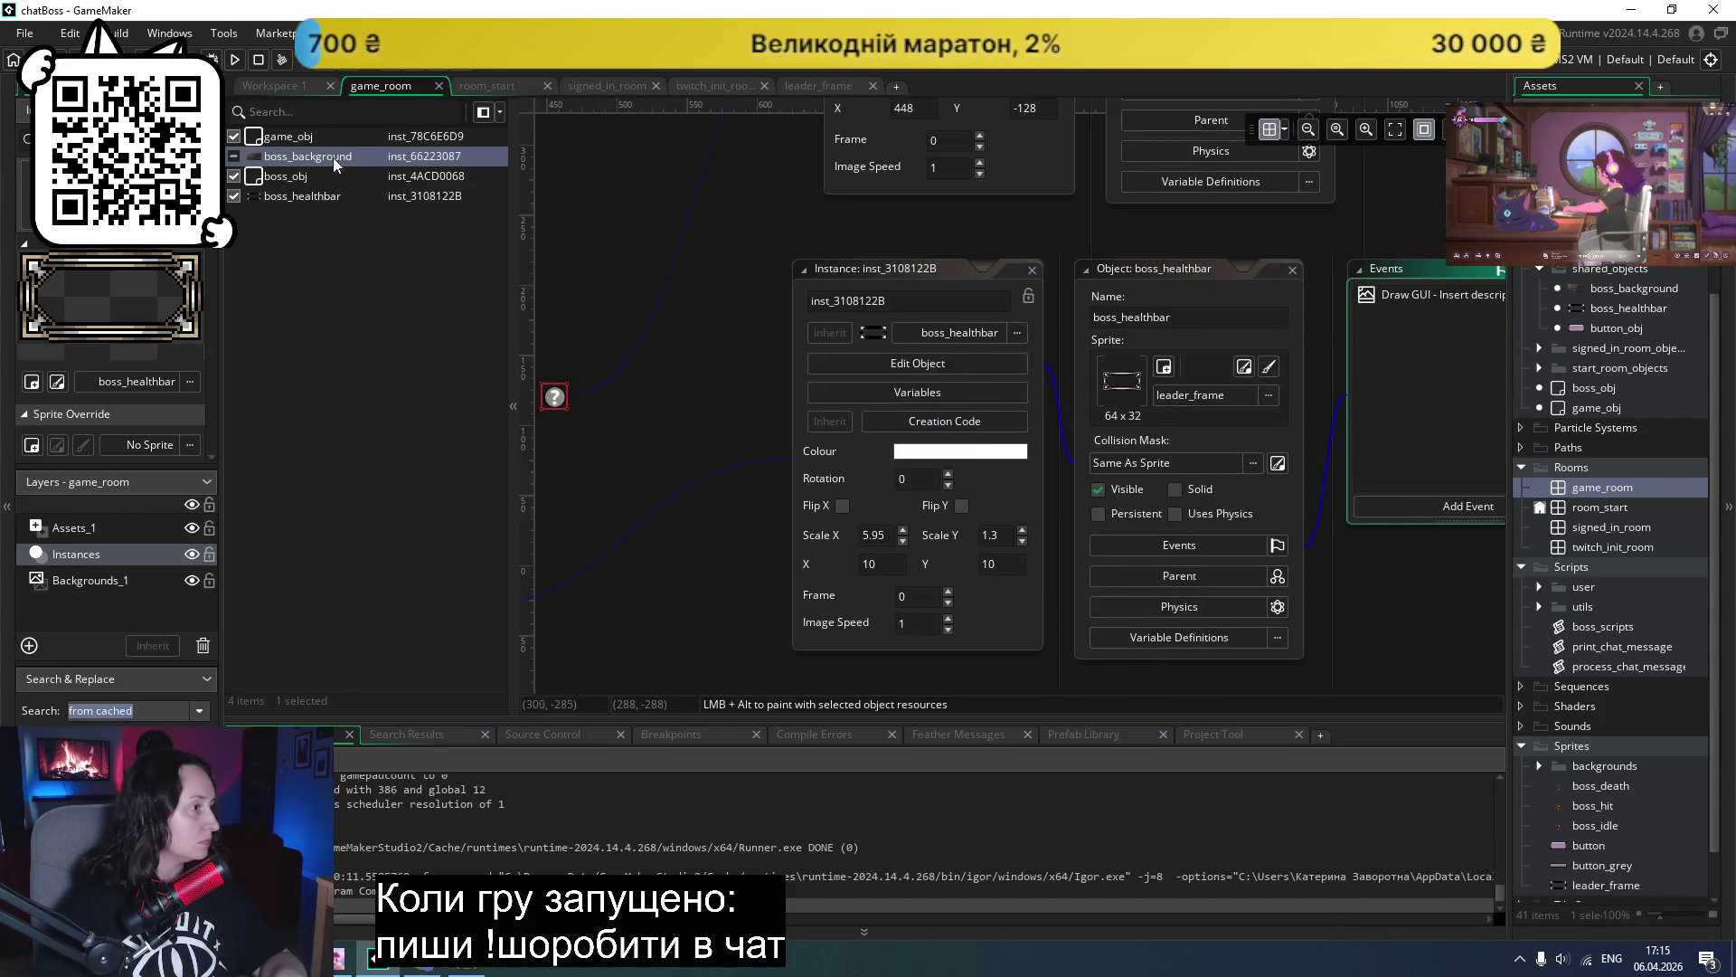
left_click(295, 197)
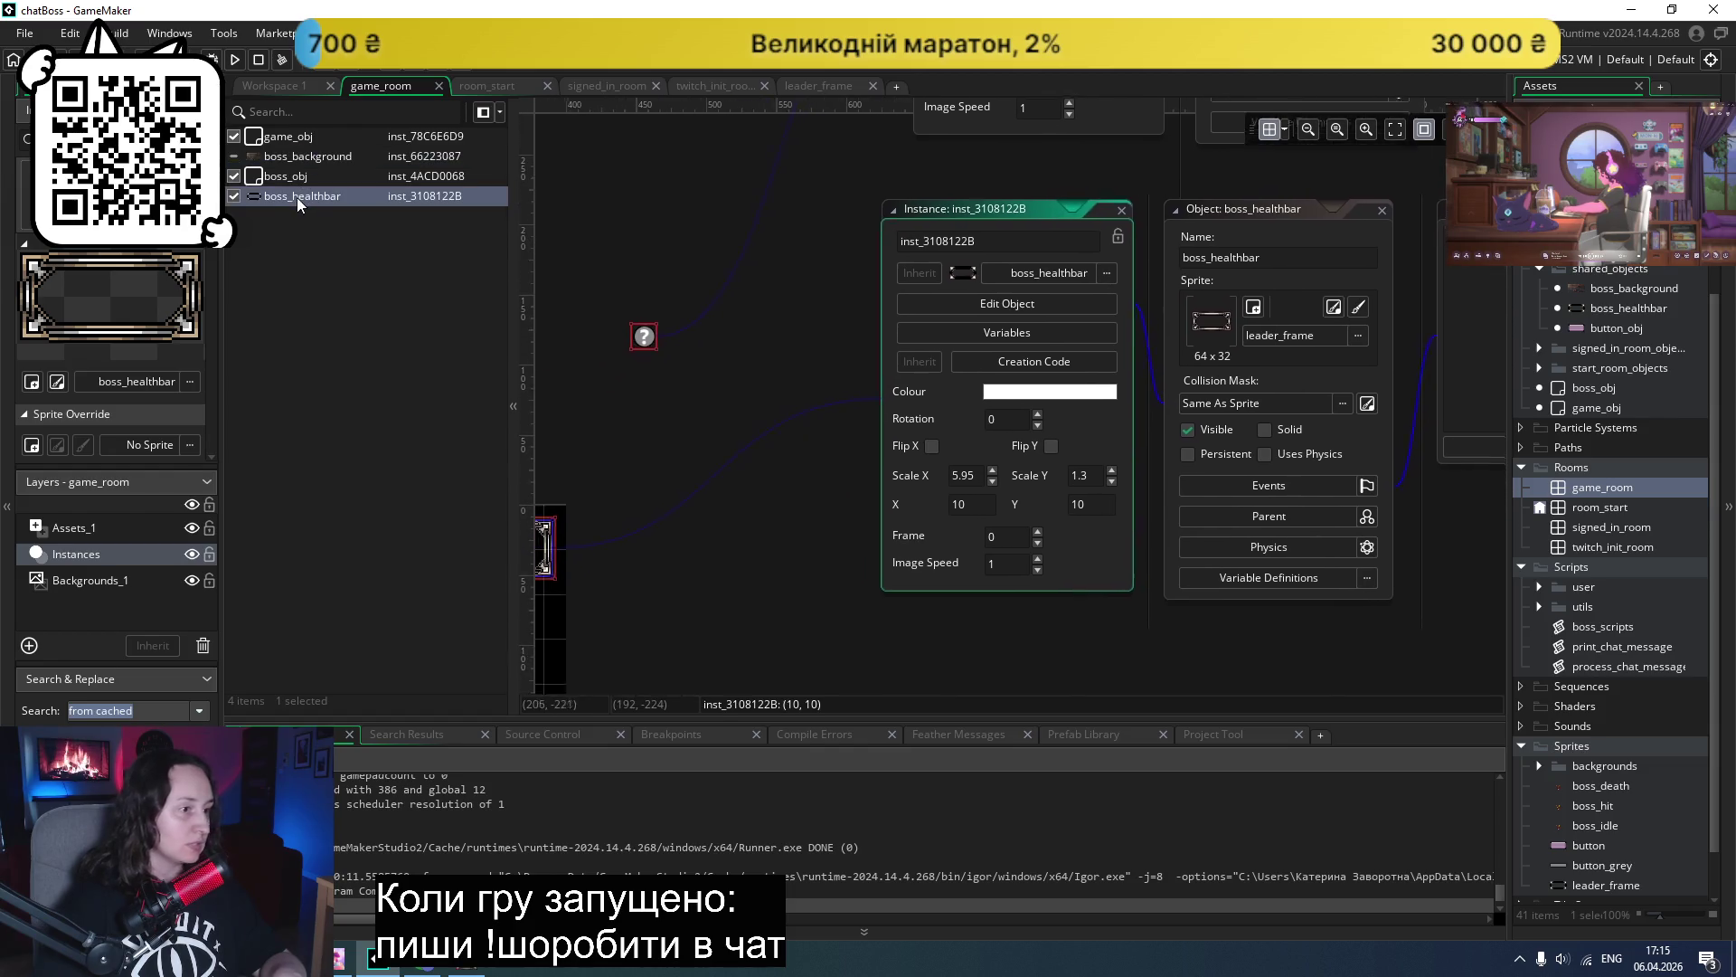
left_click(1275, 482)
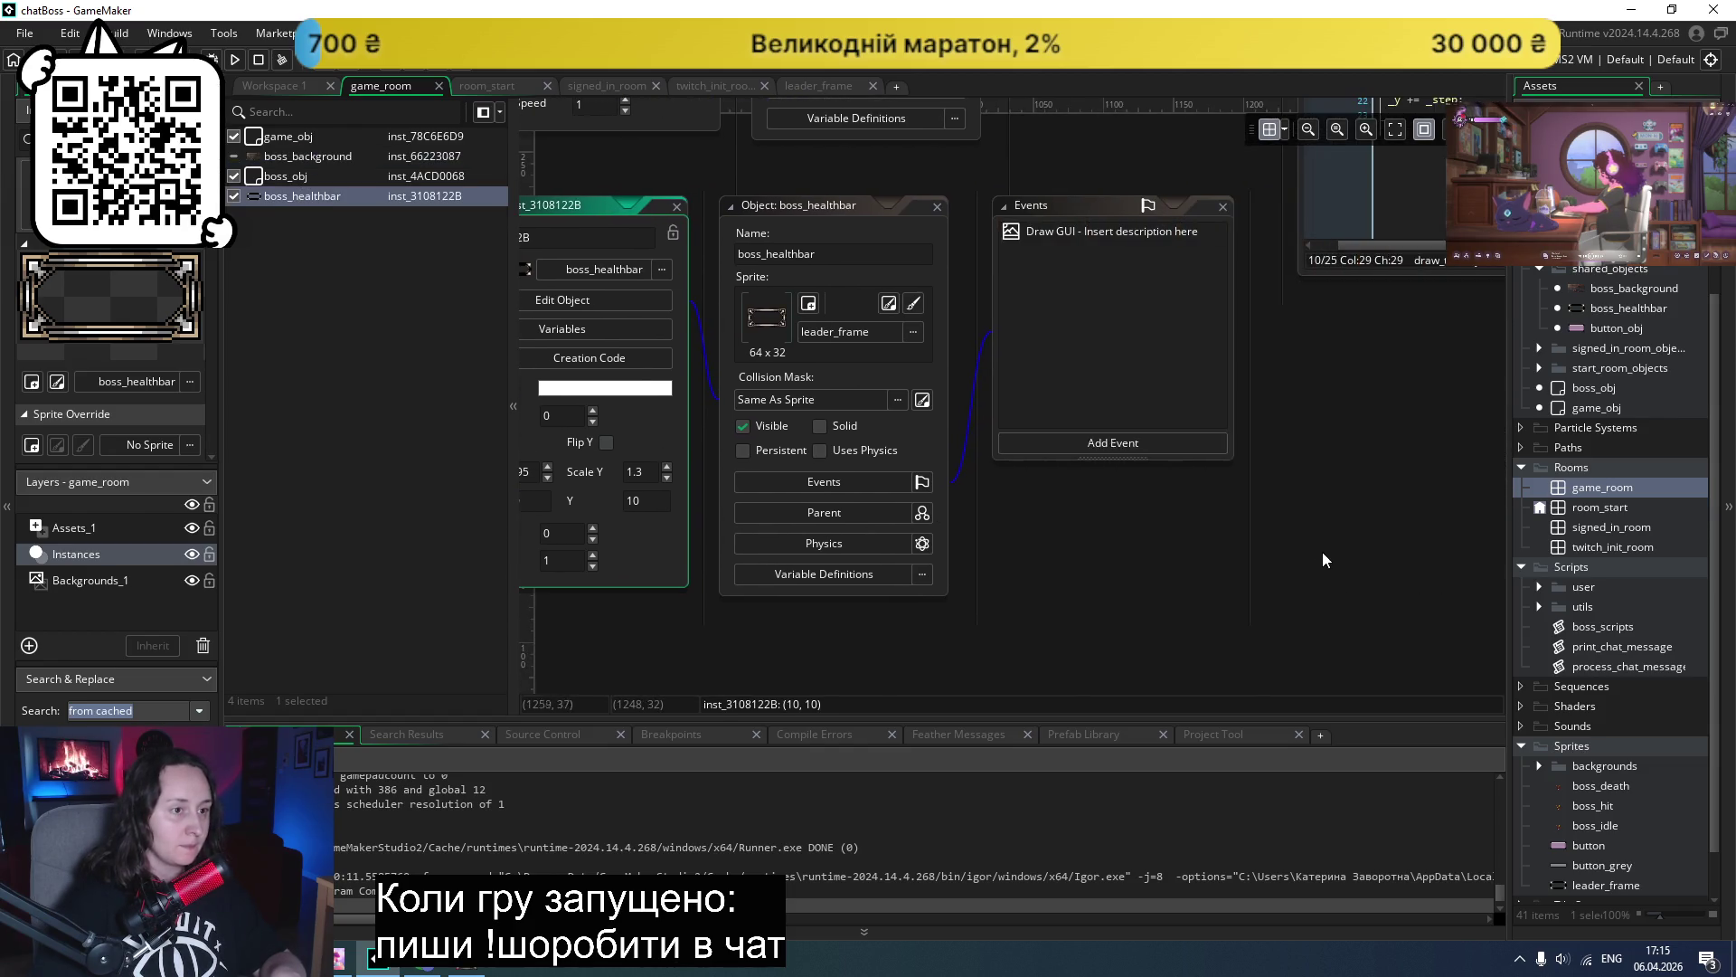
left_click(1044, 234)
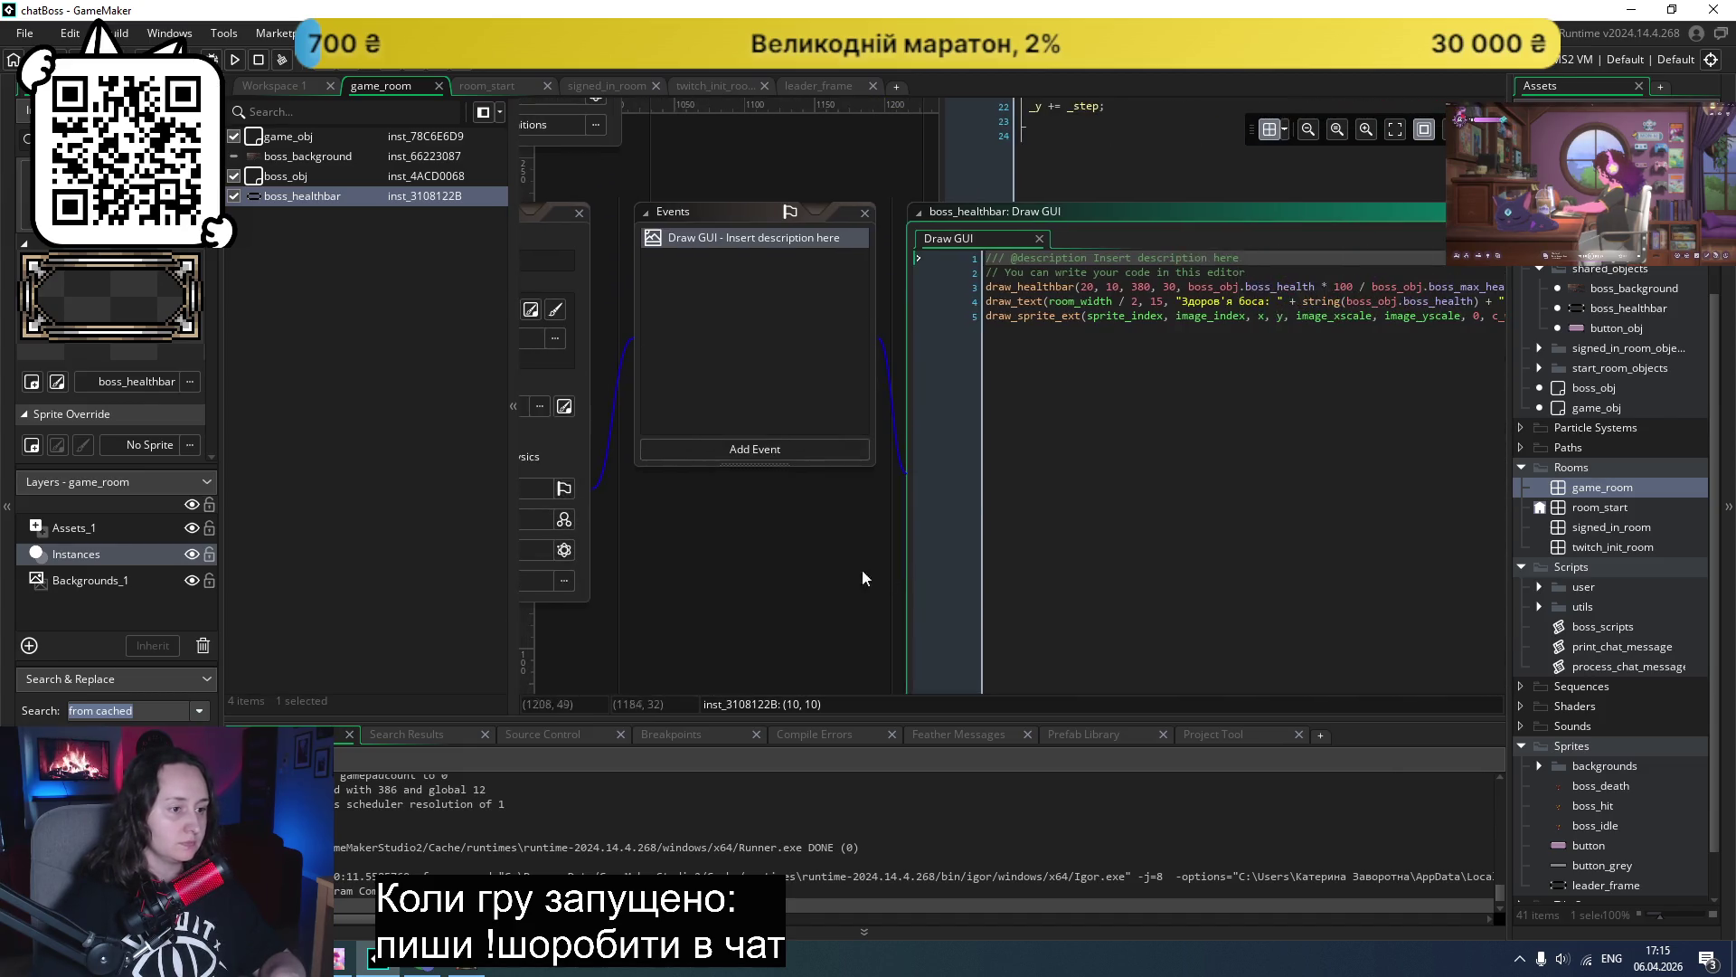
scroll(1134, 455, "right", 1)
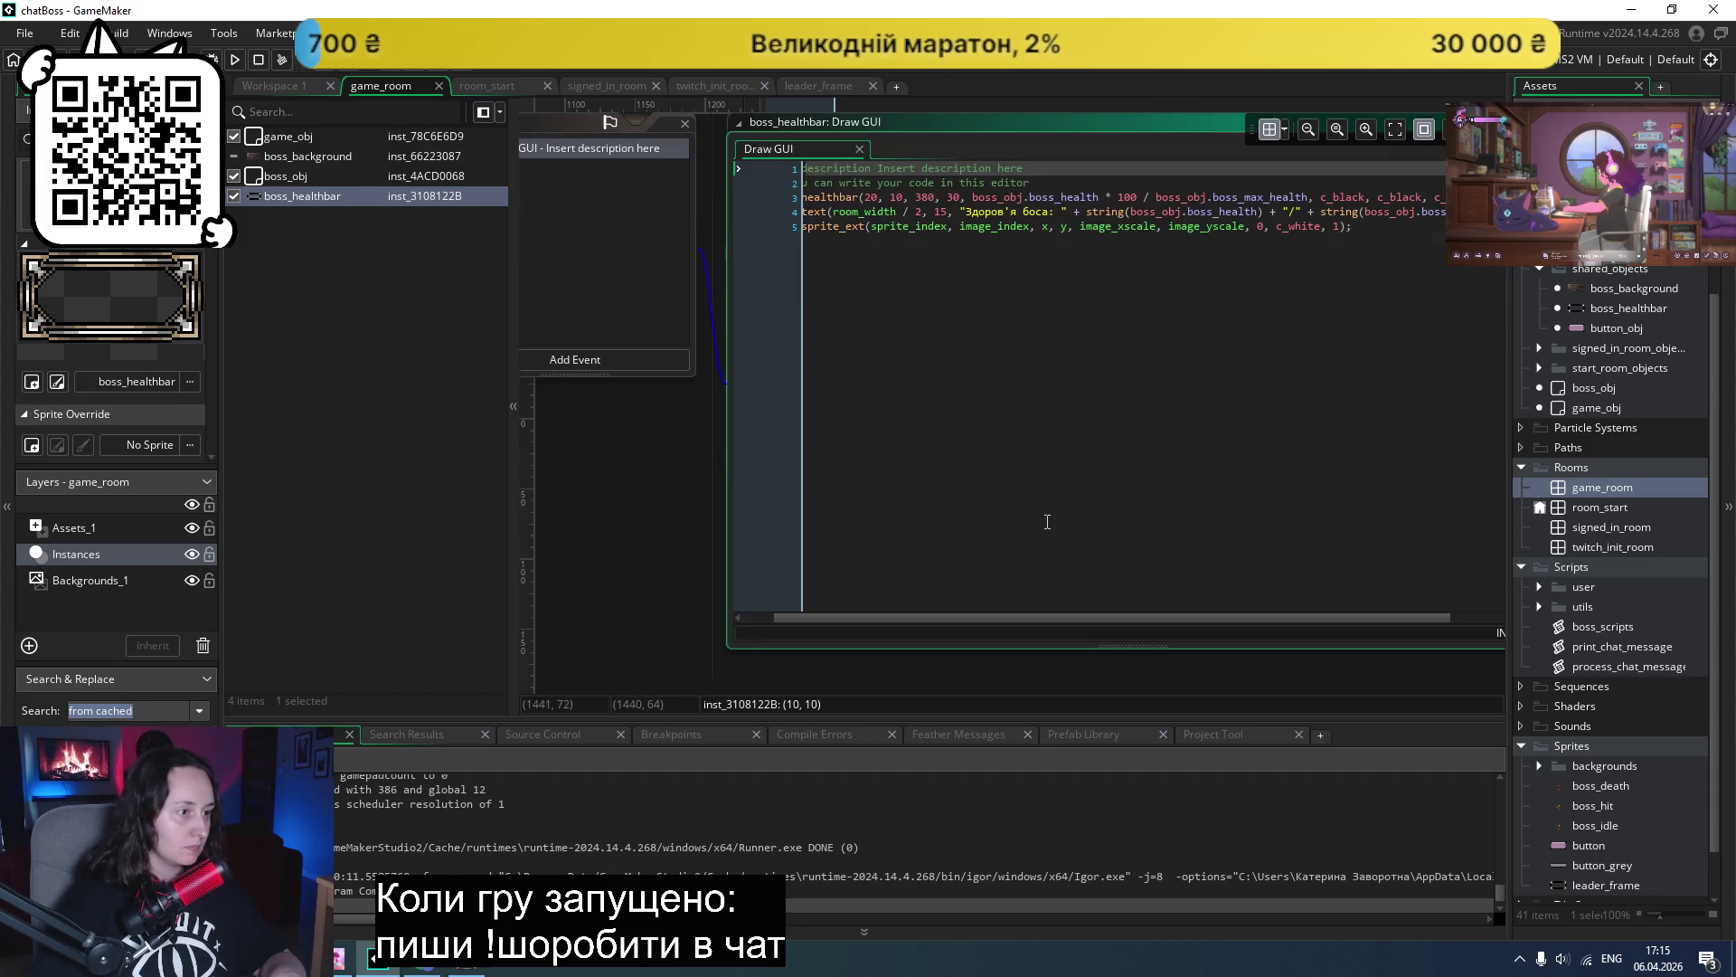
scroll(1056, 477, "up", 3)
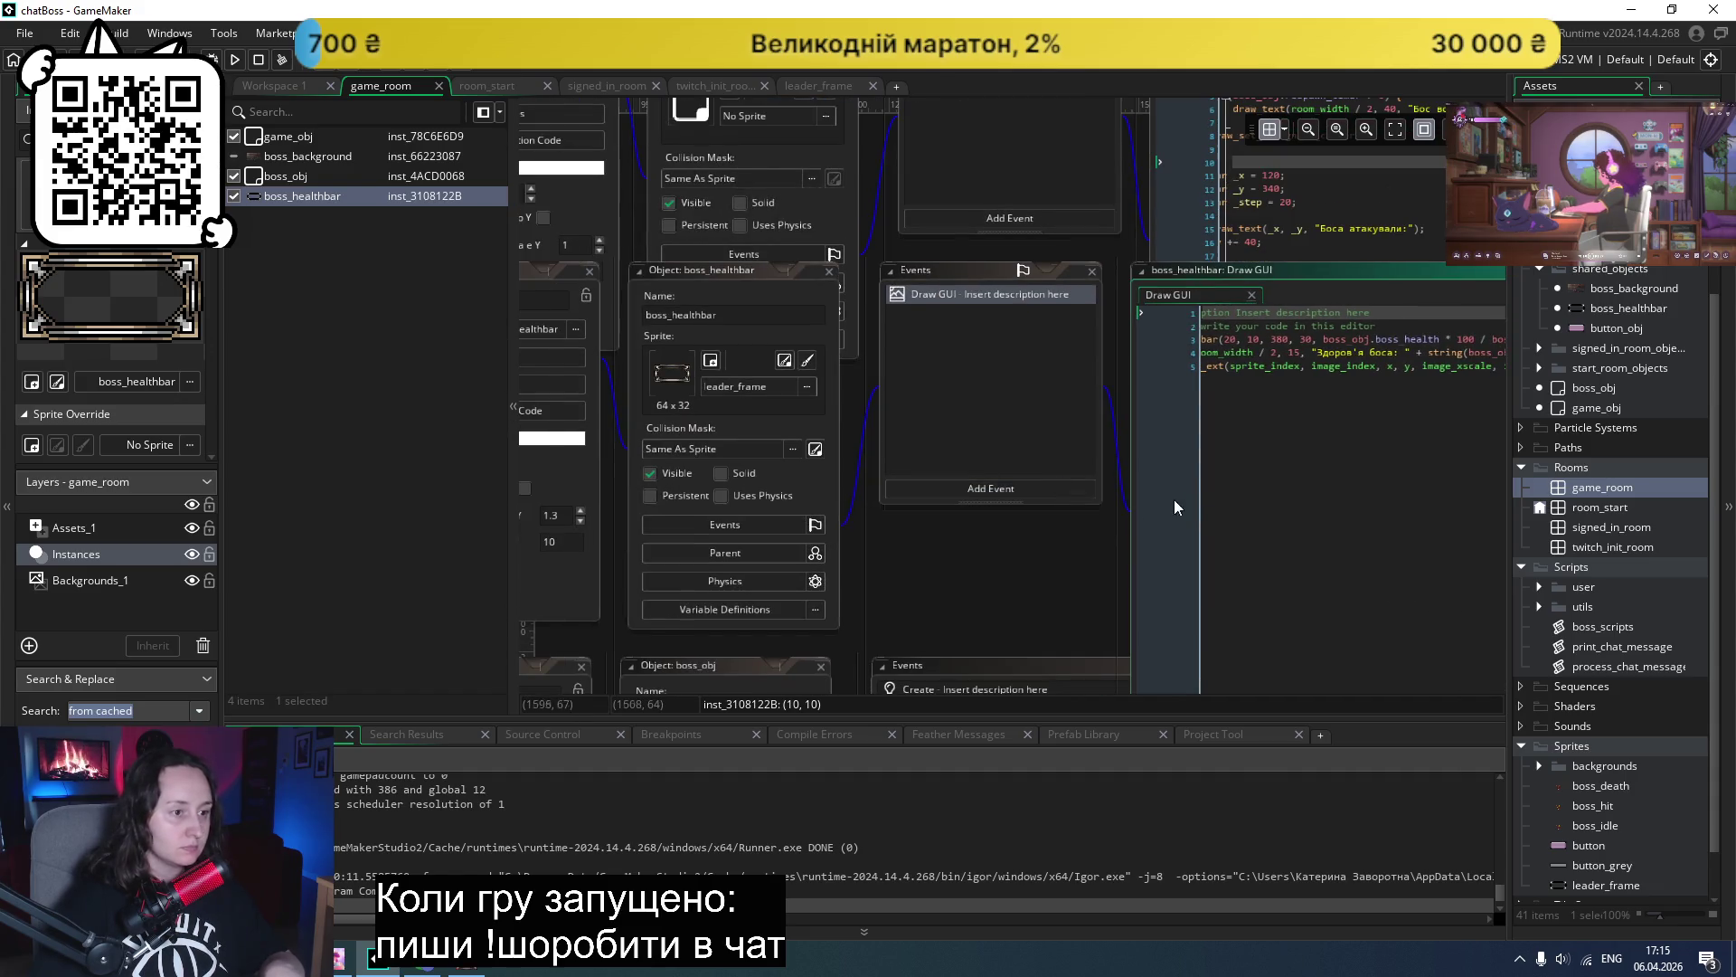
scroll(894, 555, "right", 5)
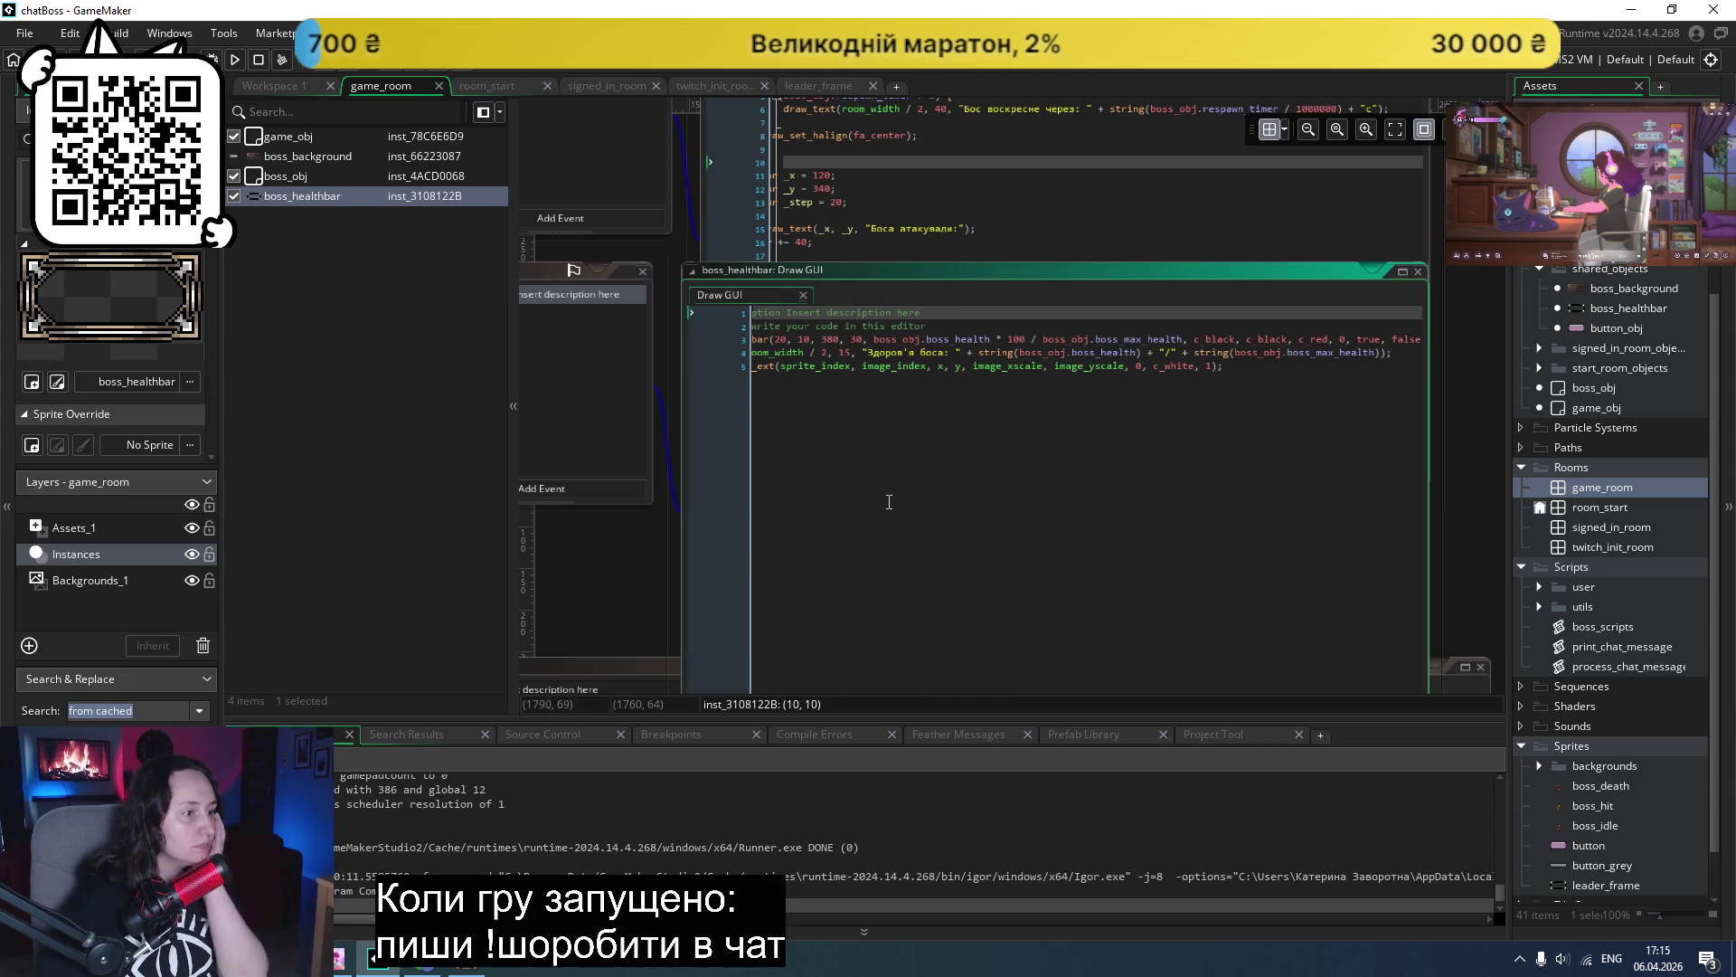
scroll(946, 620, "down", 2)
left_click_drag(929, 636, 839, 633)
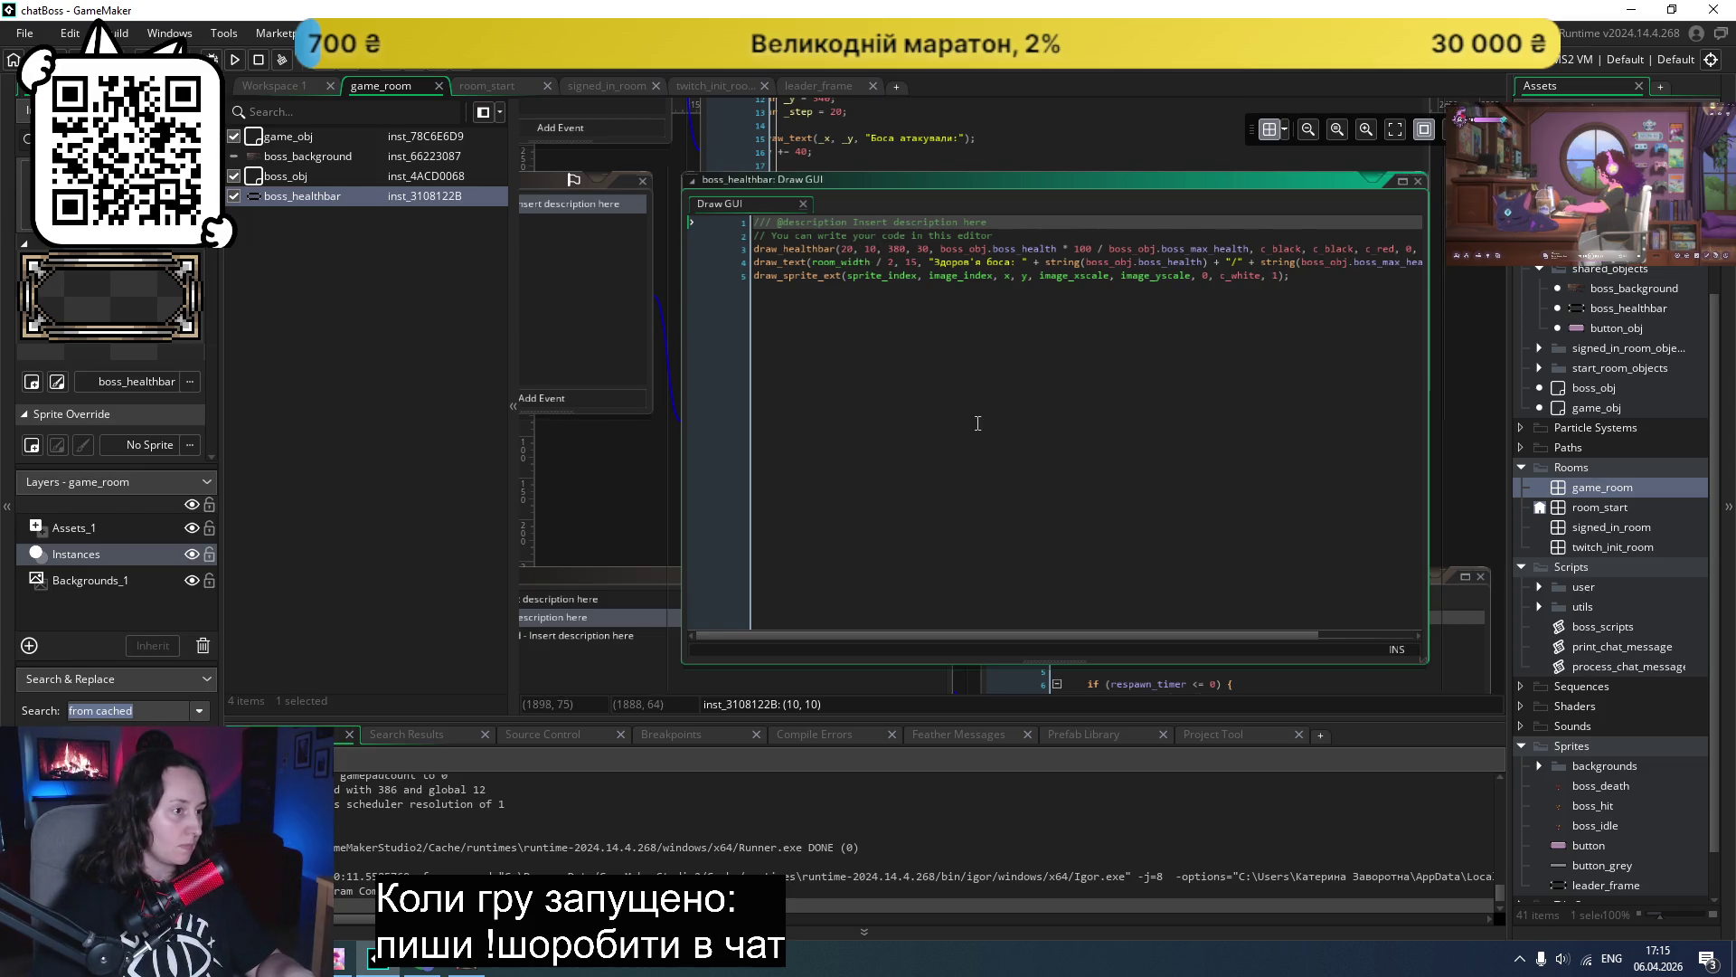
scroll(907, 397, "up", 2)
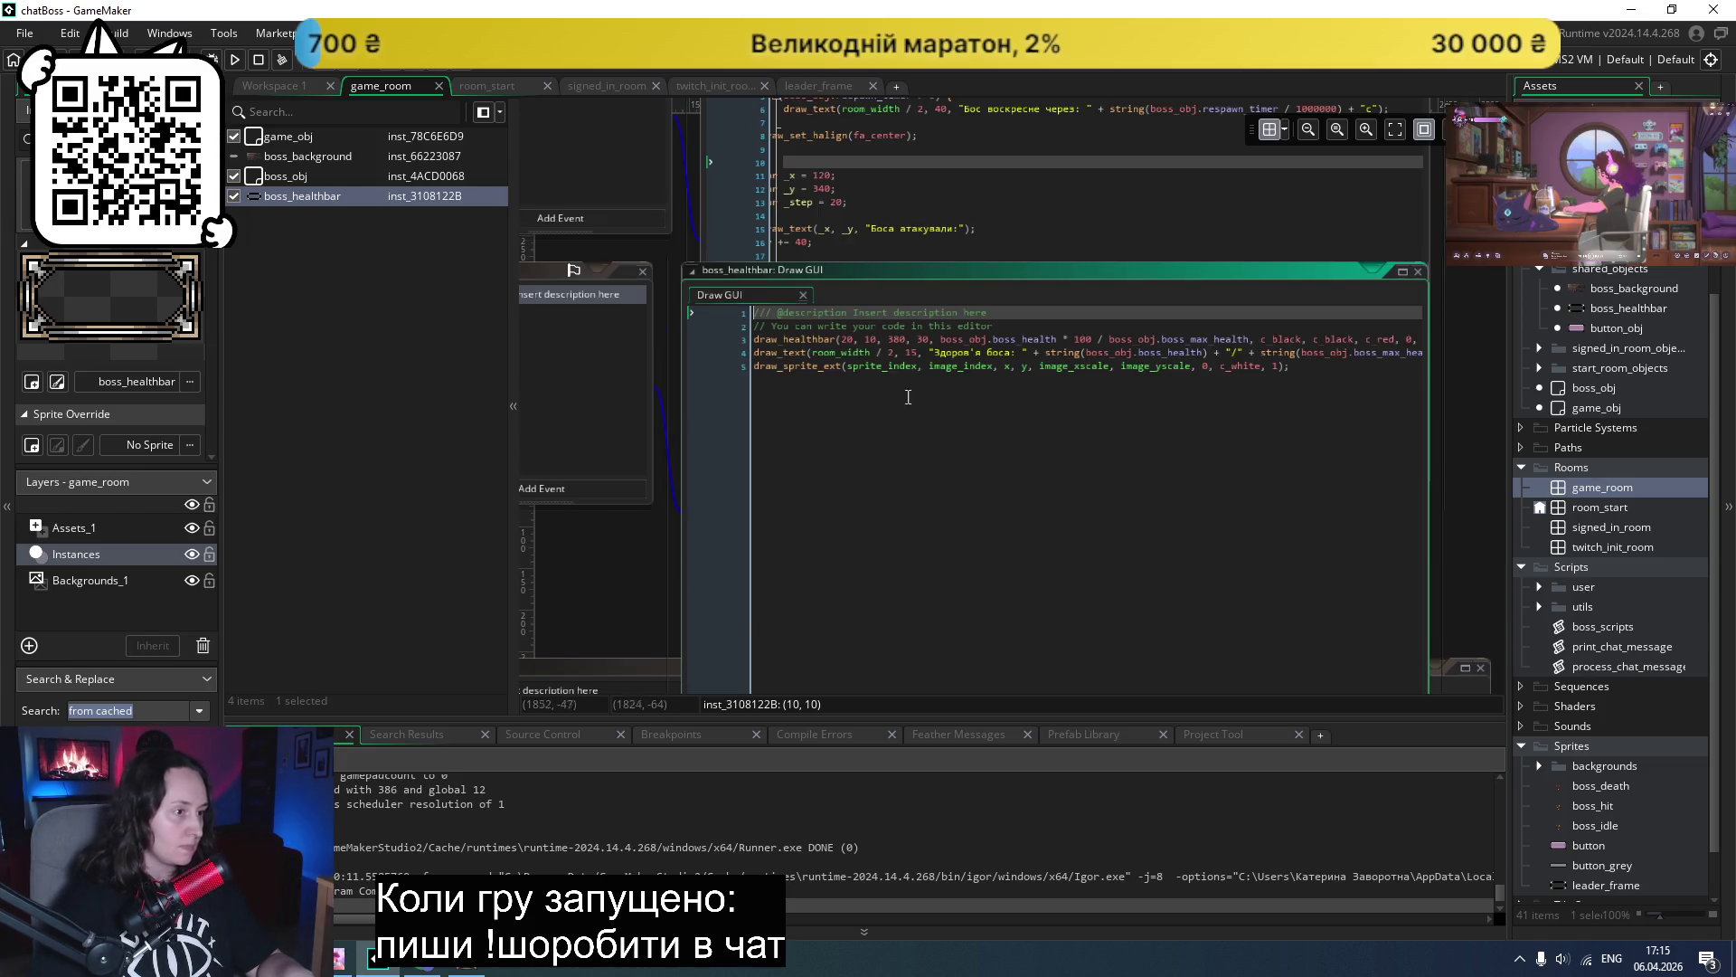
- Try new left and right x values in draw_healthbar, save, and check the boss screen
left_click(854, 338)
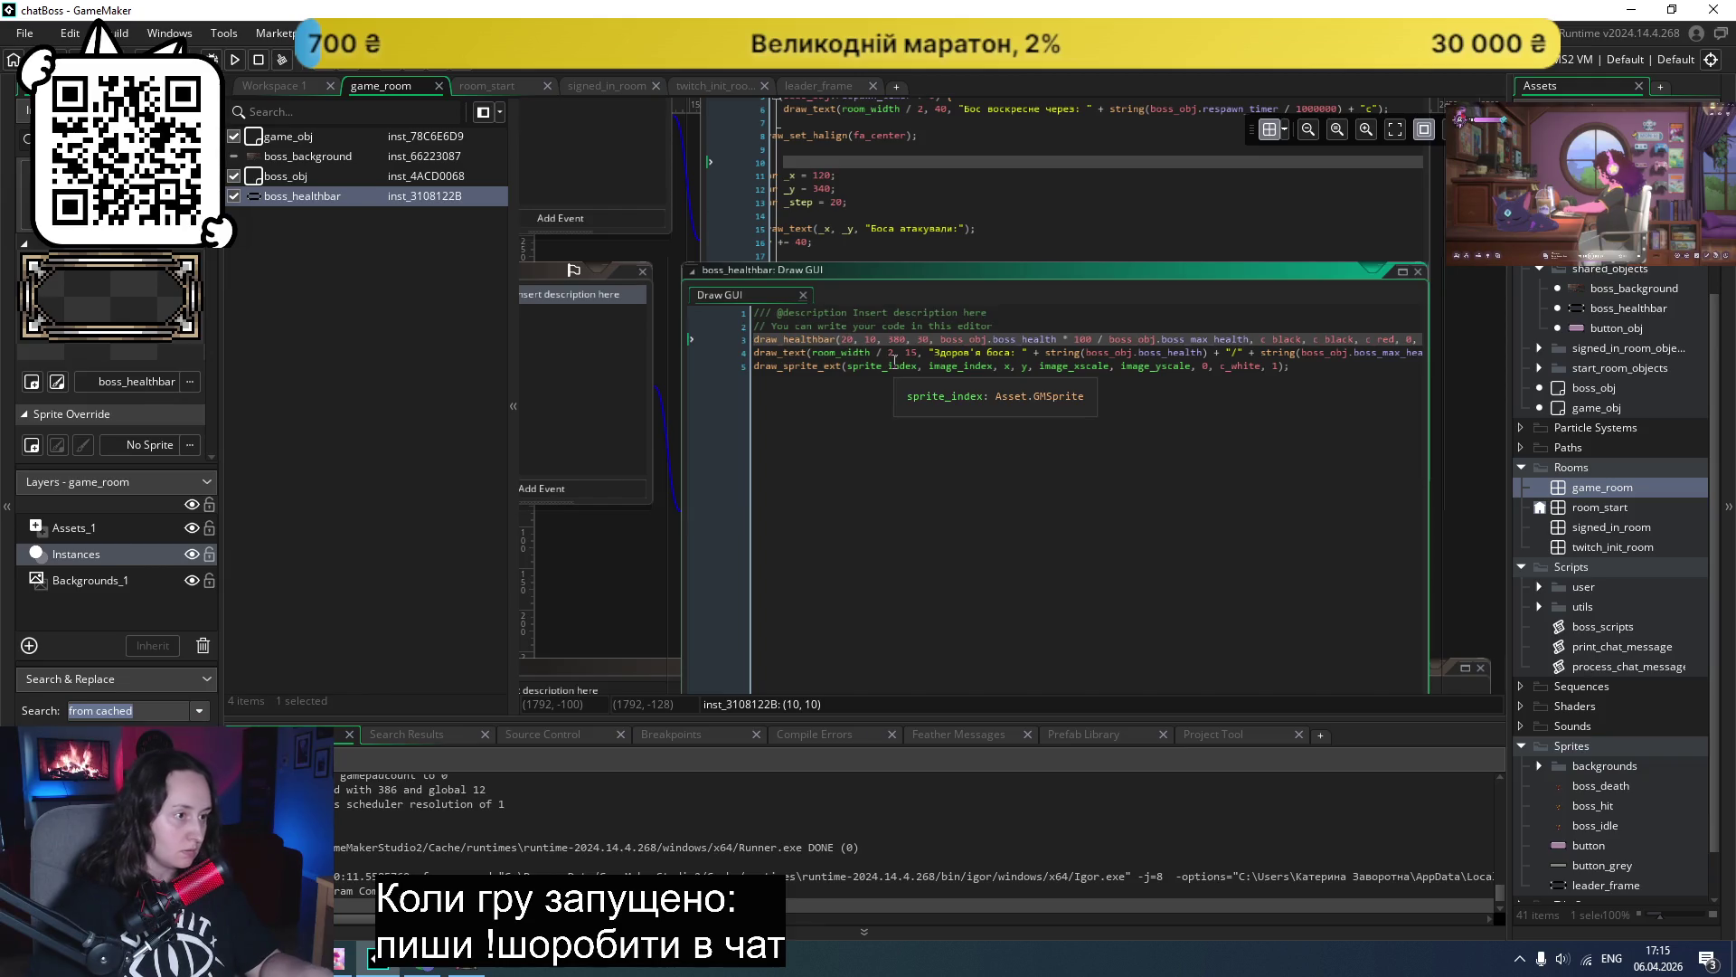
key("BackSpace")
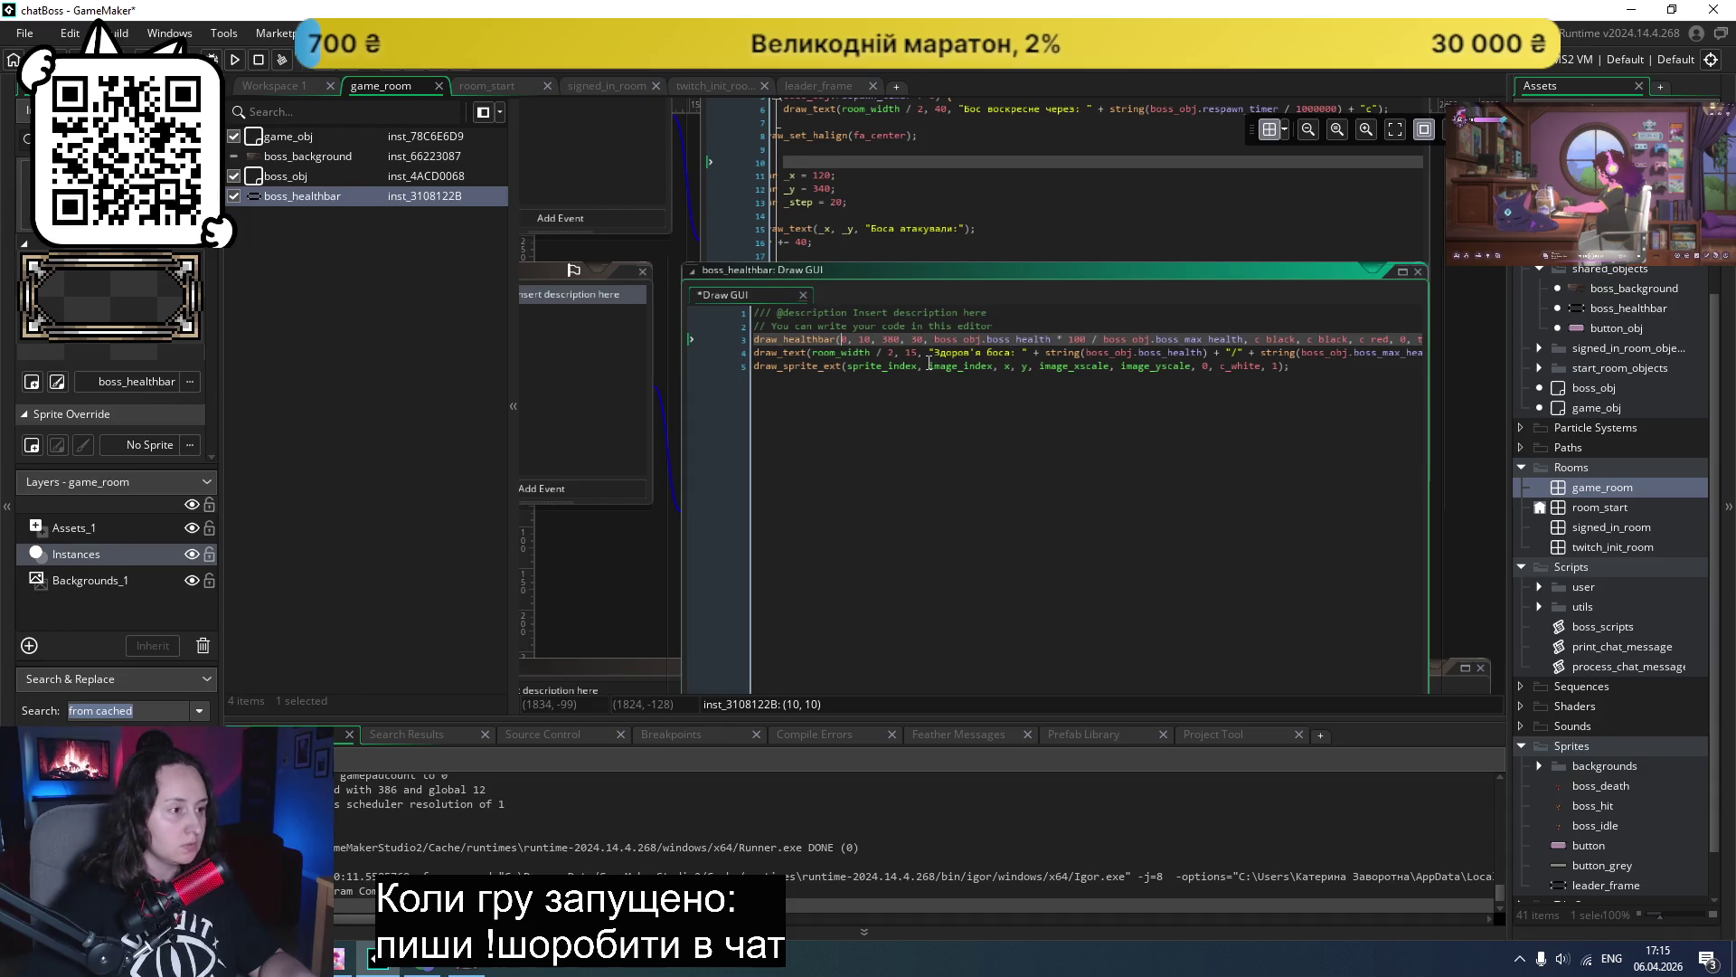
type("25")
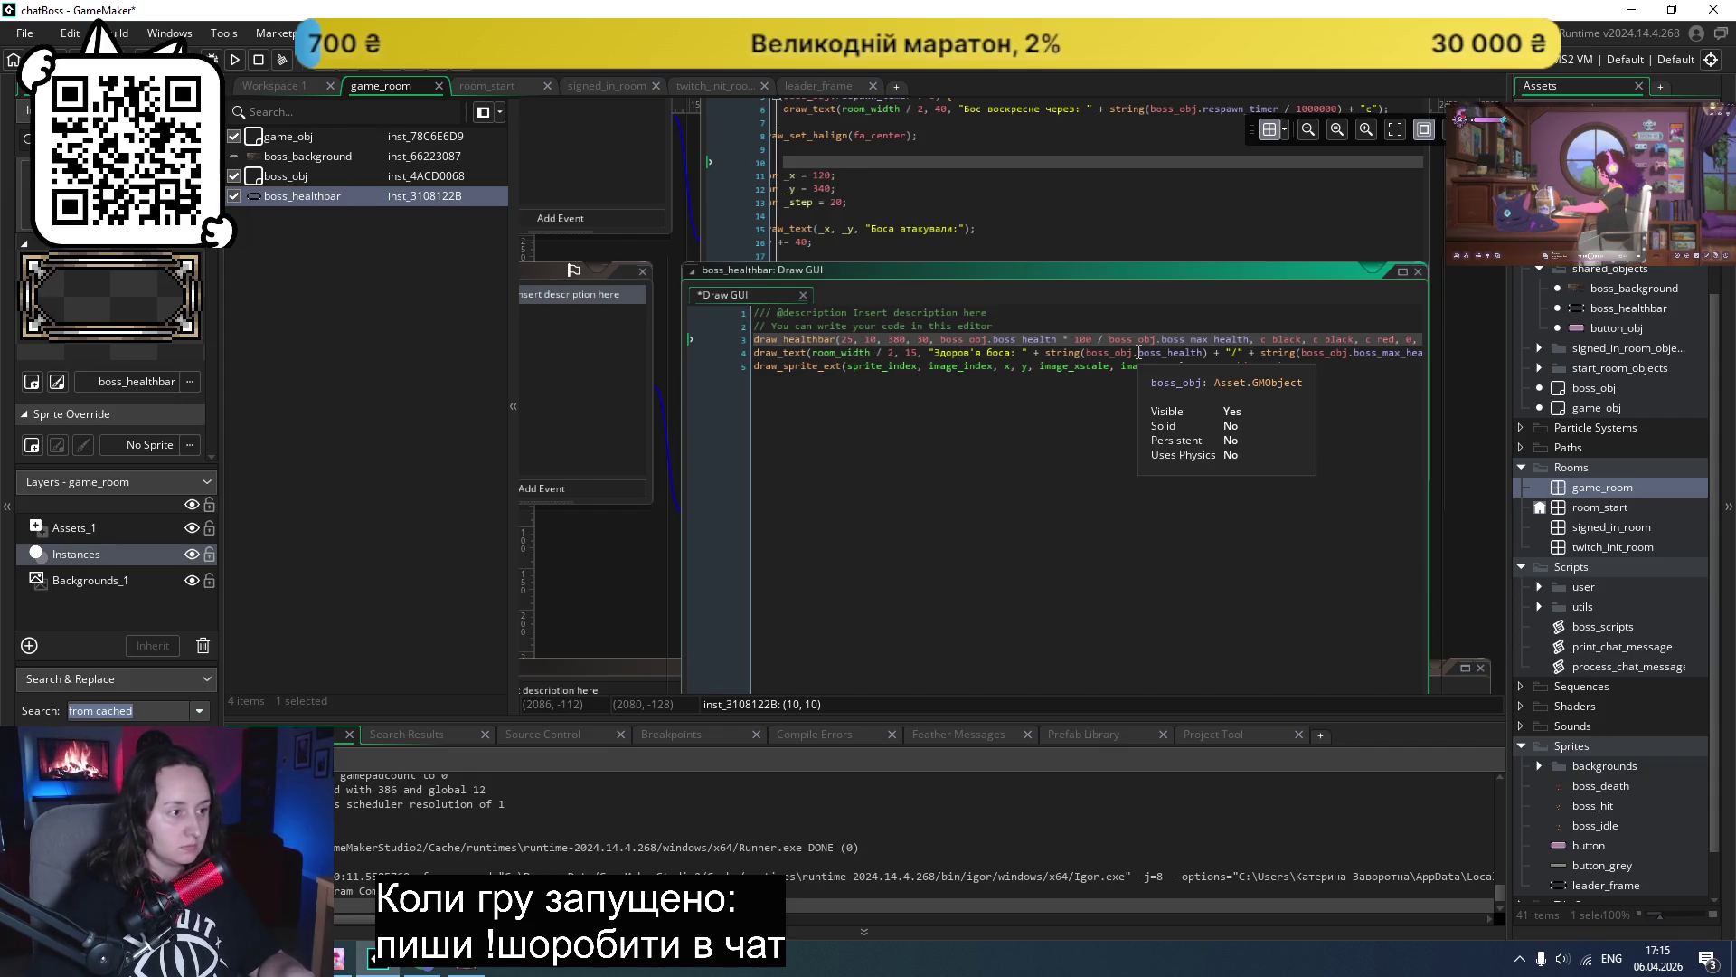
key("BackSpace")
key("BackSpace")
type("70")
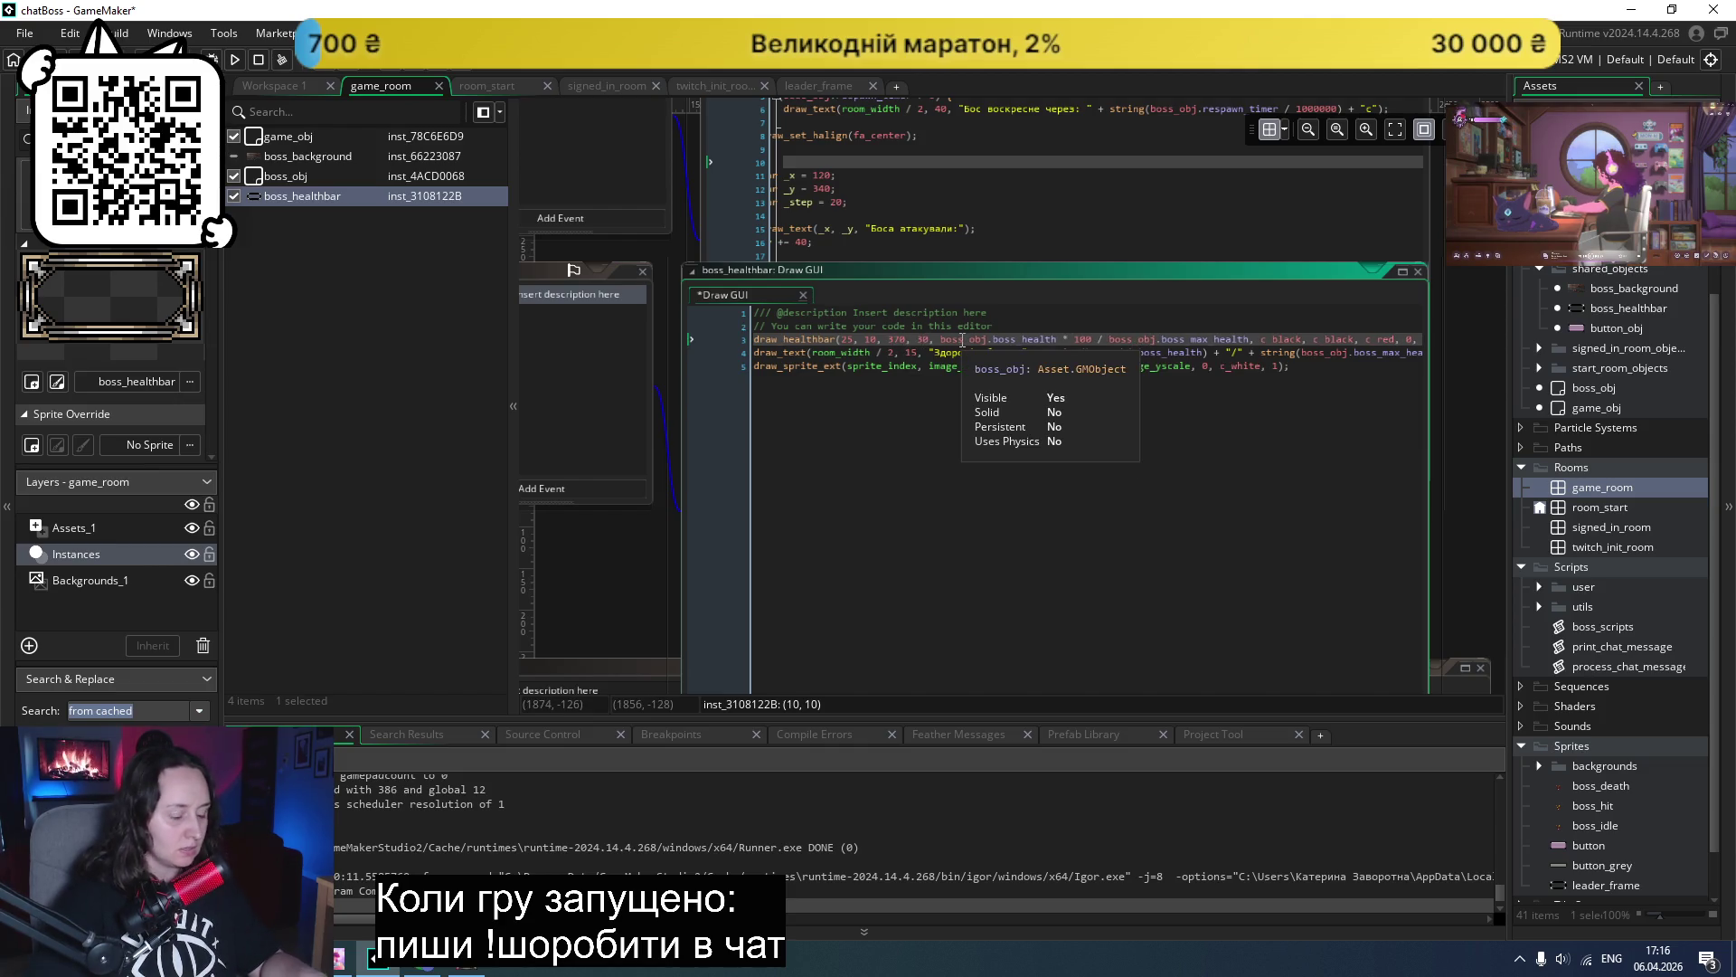
key("ctrl+s")
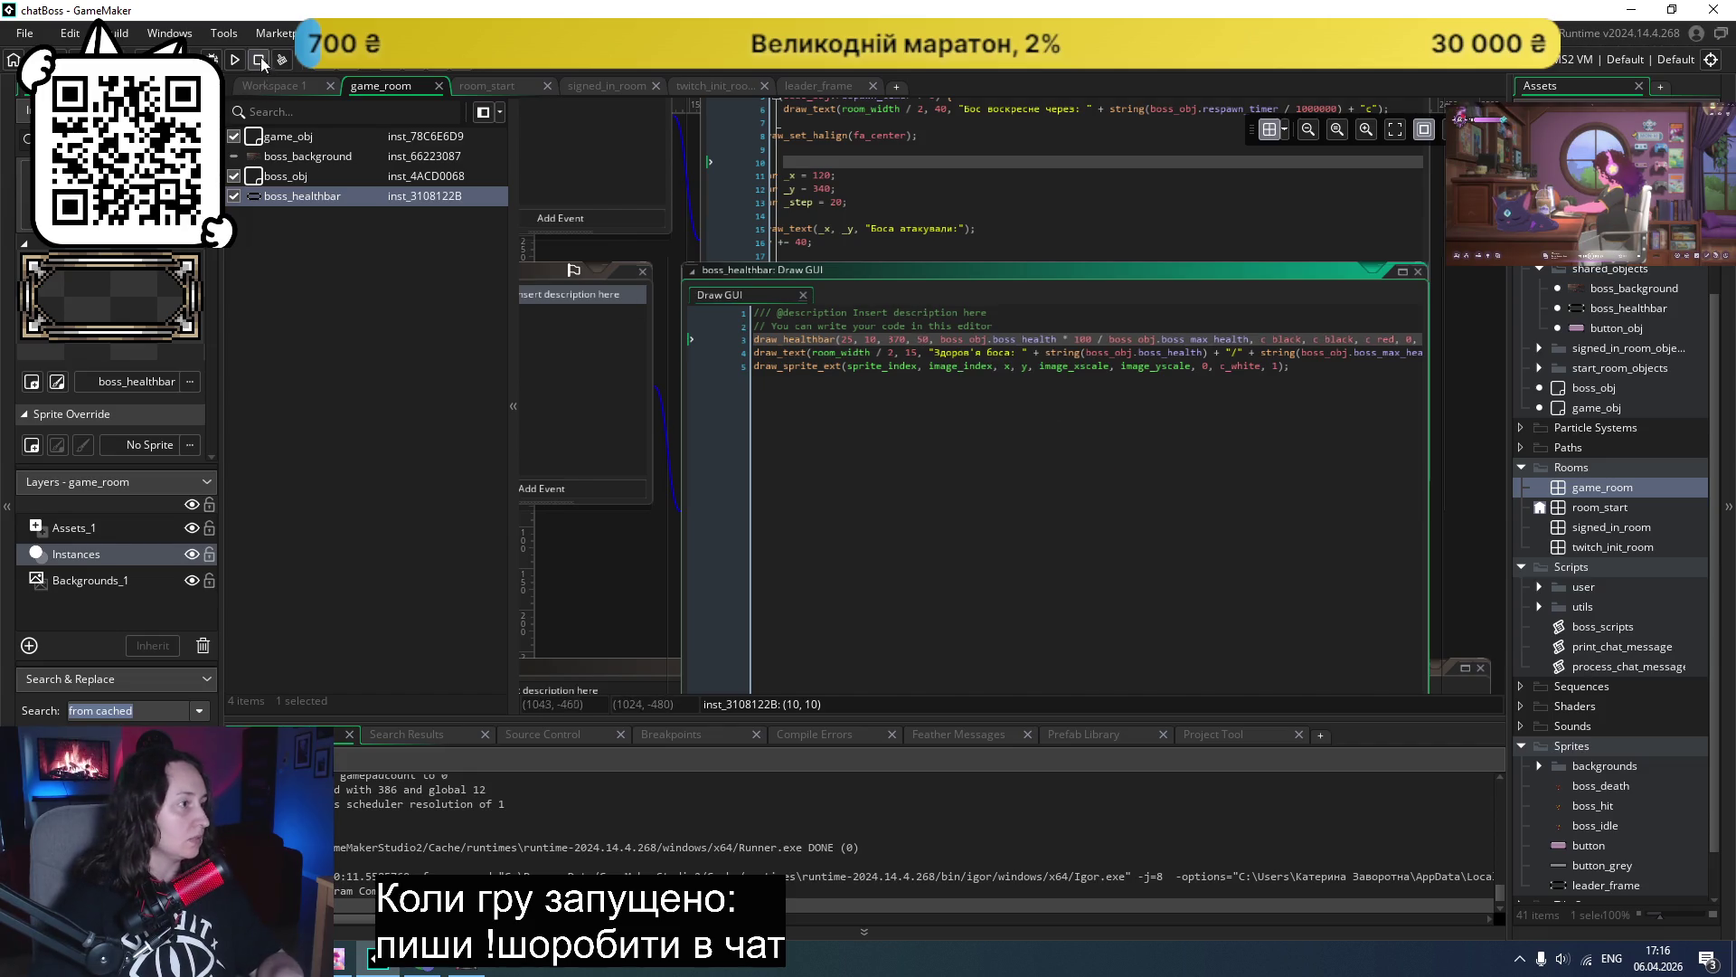
left_click(238, 63)
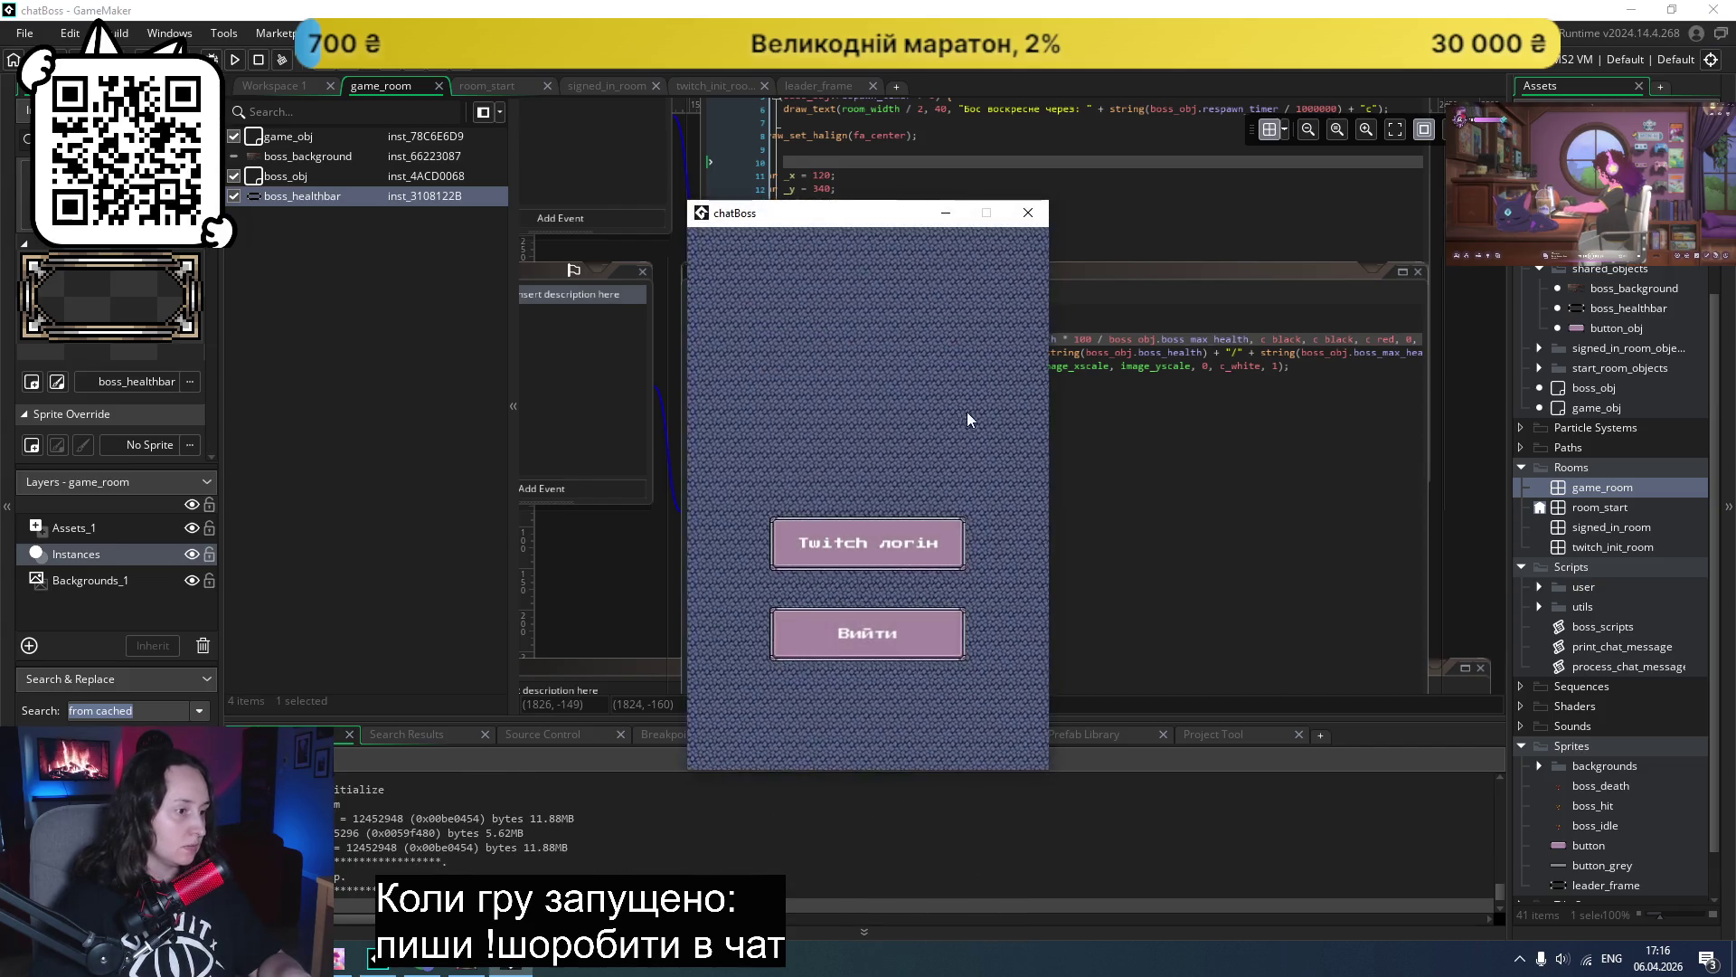
left_click(908, 509)
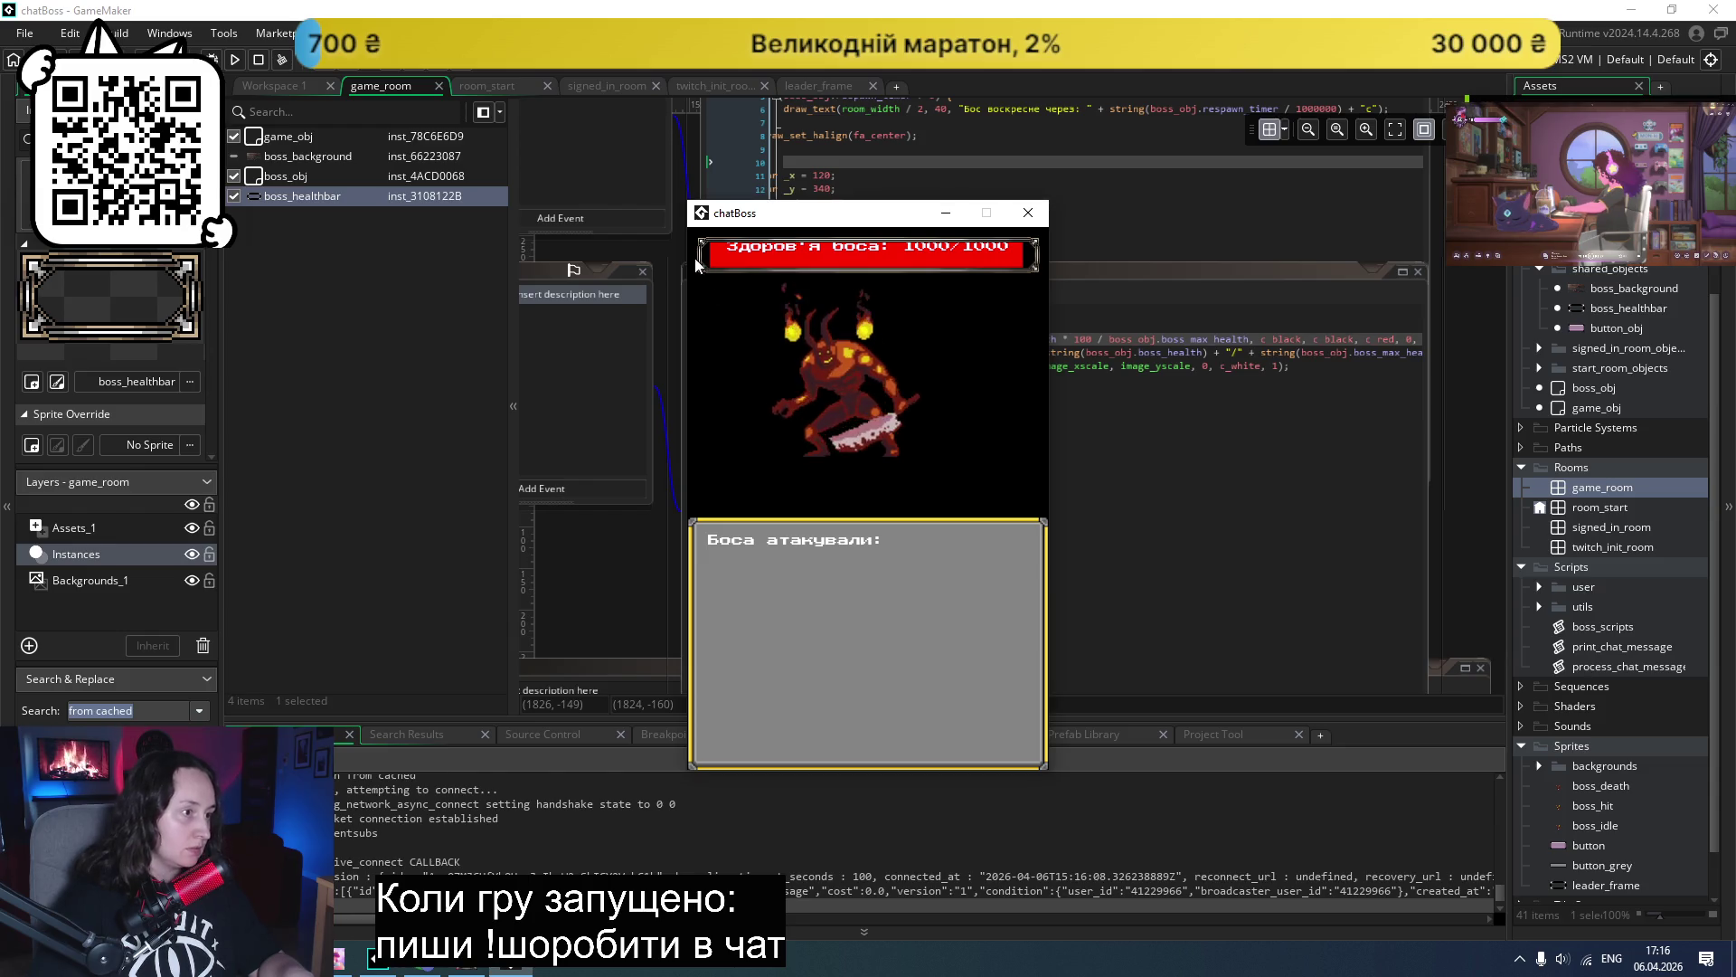
left_click(1028, 213)
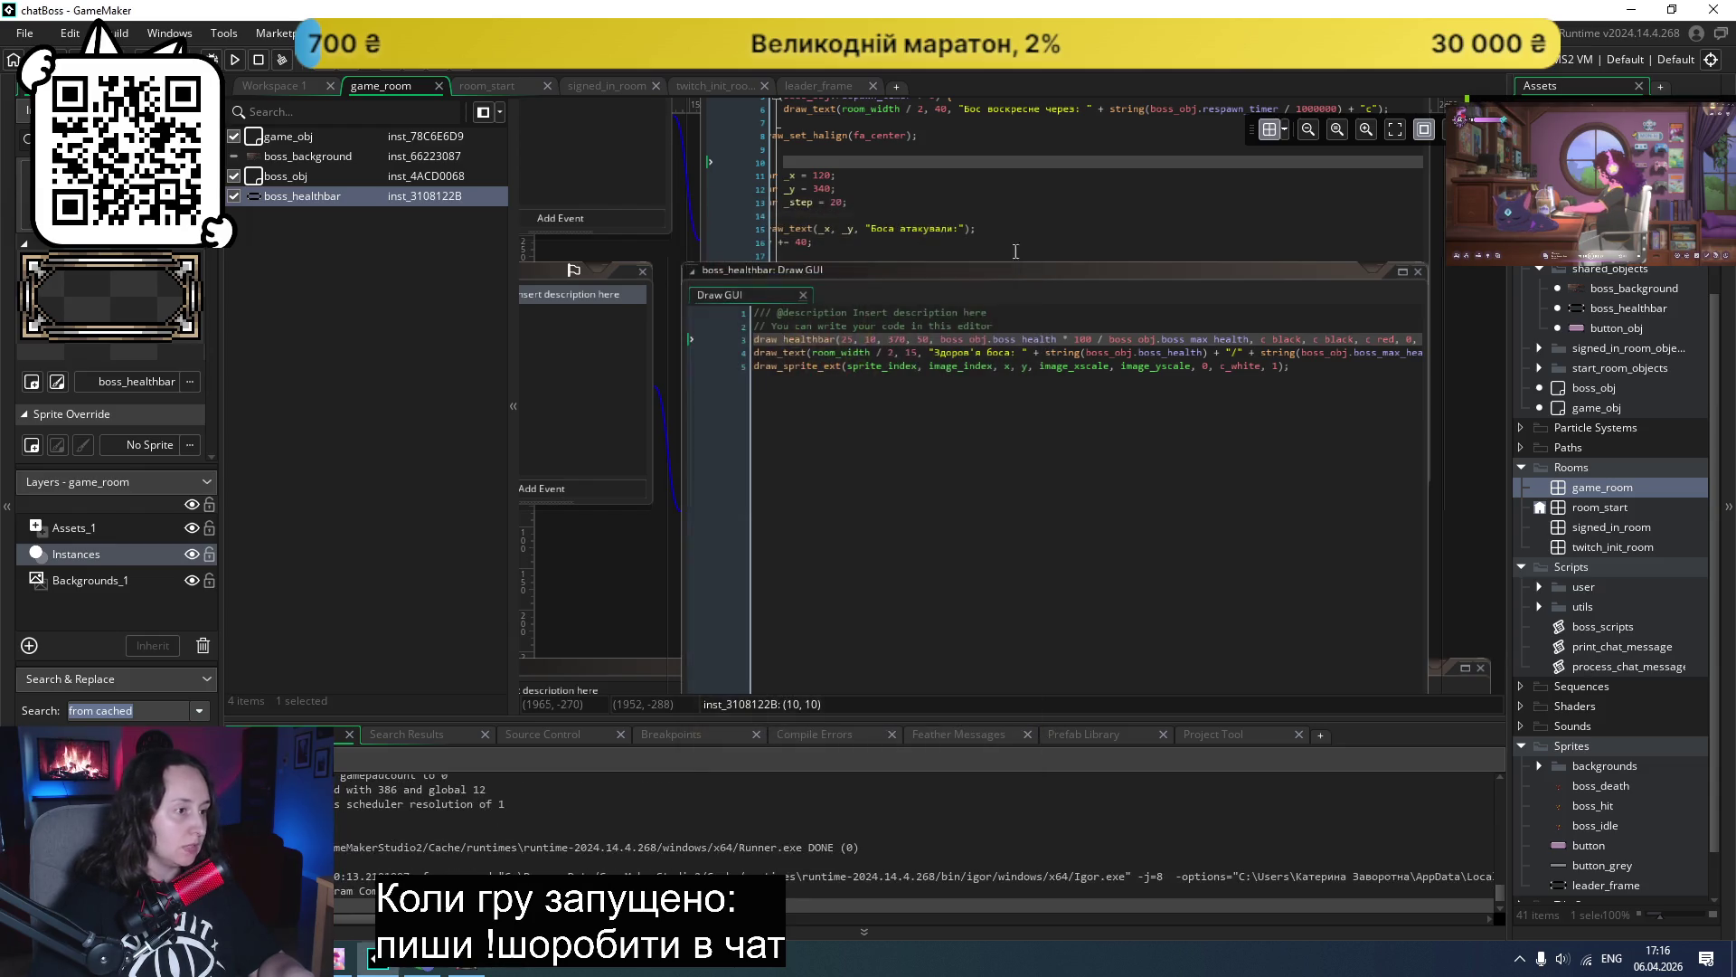
- Set the bar to run from x 5 to 395, move the health text to y 25, and rerun
left_click(855, 338)
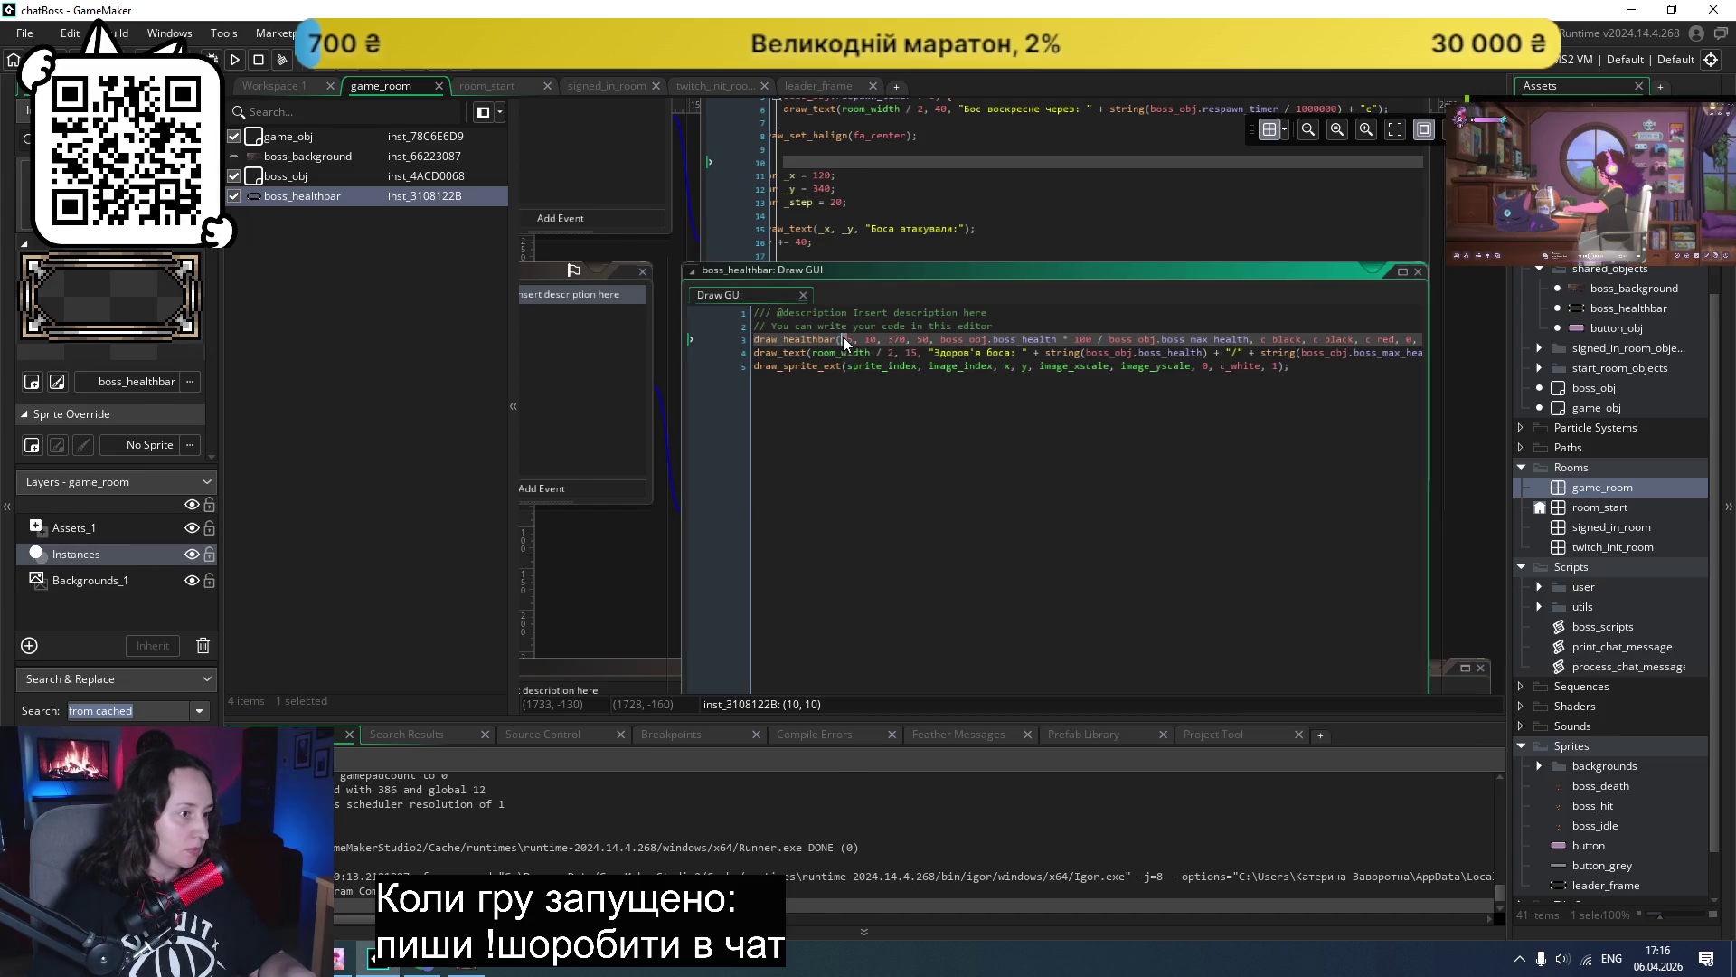
key("BackSpace")
key("BackSpace")
key("BackSpace")
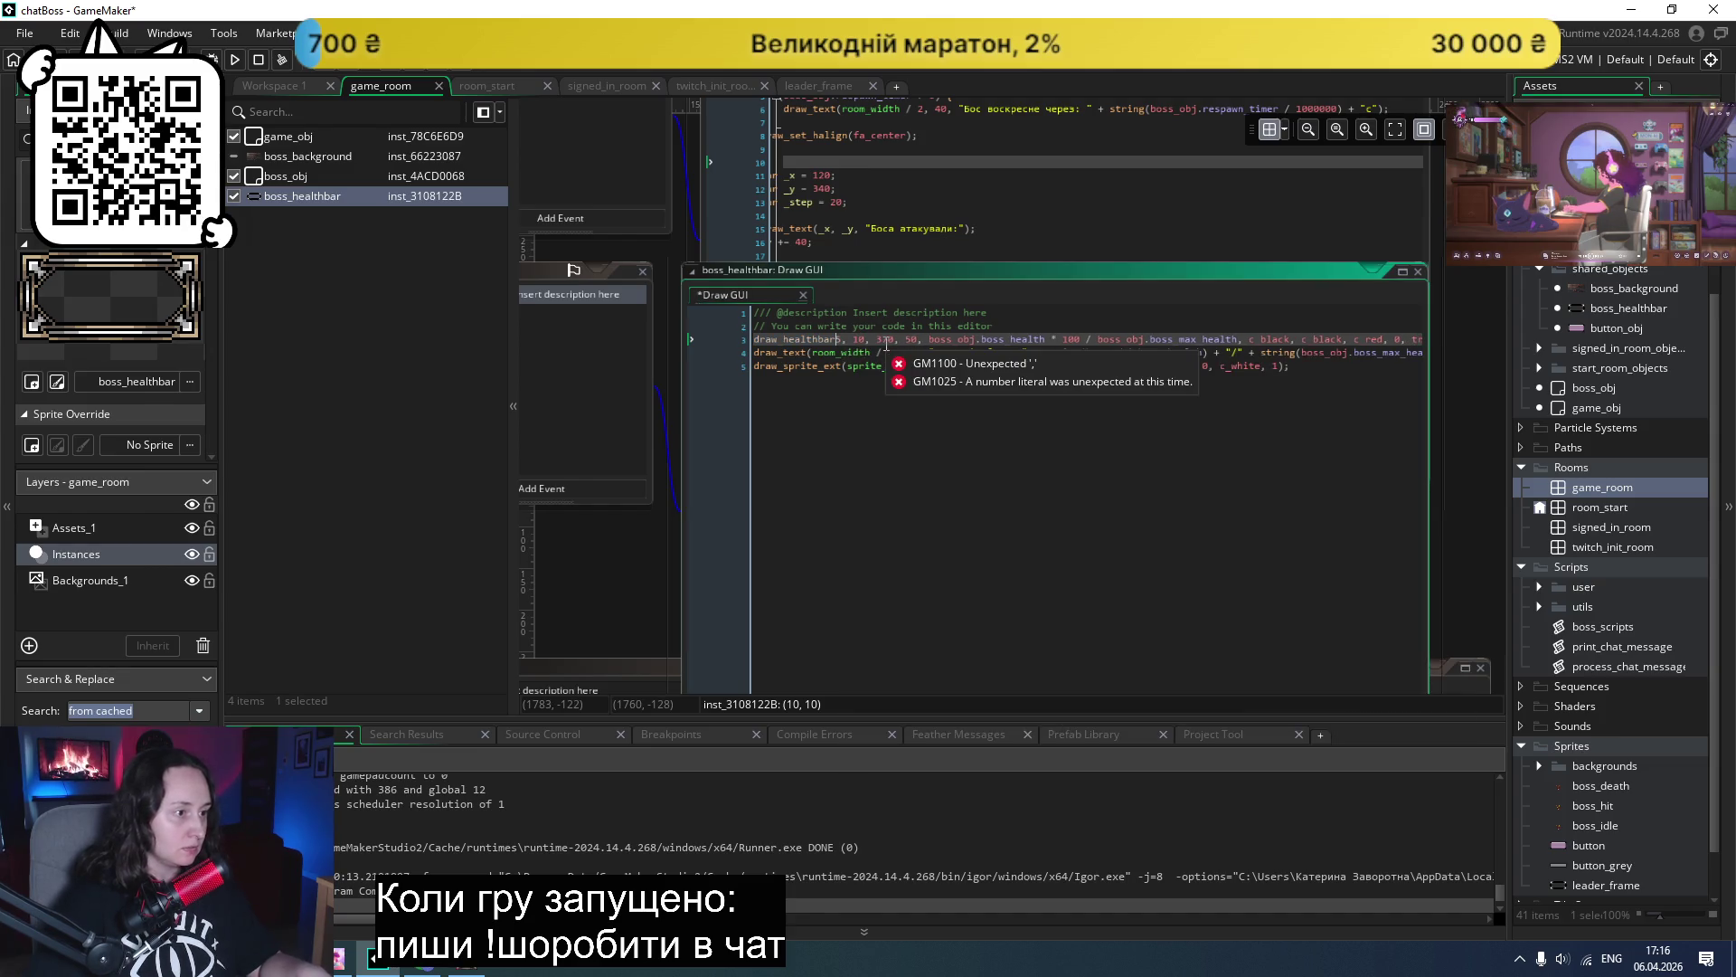
type("(5")
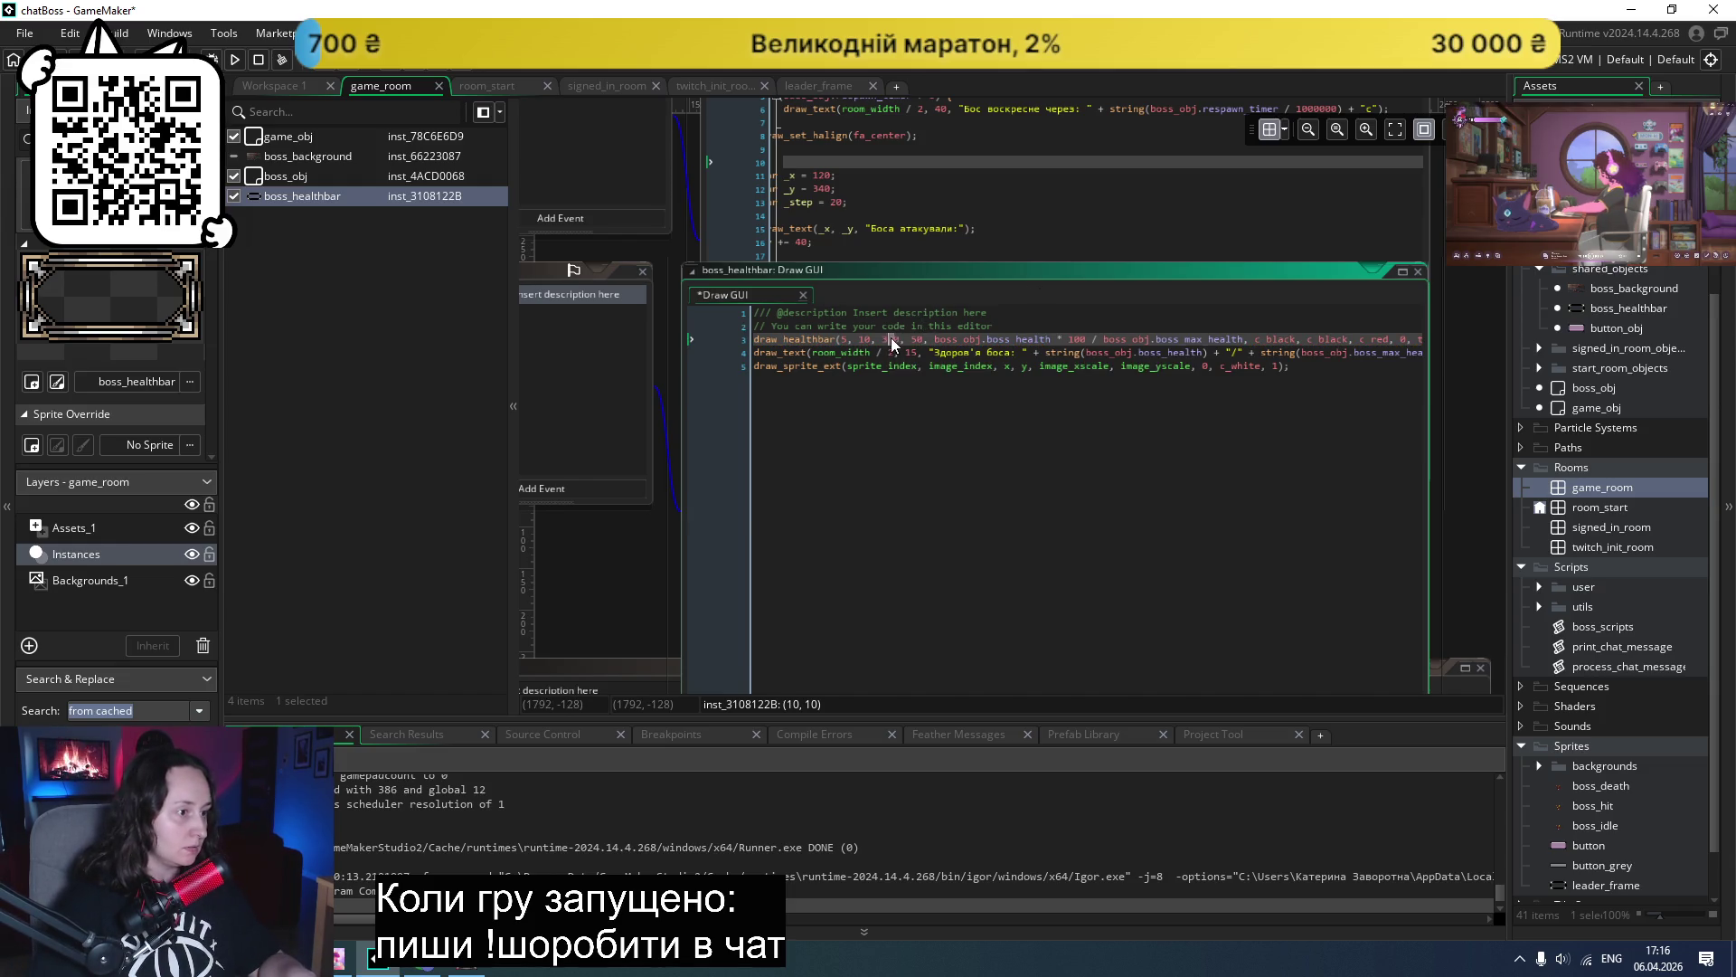
key("BackSpace")
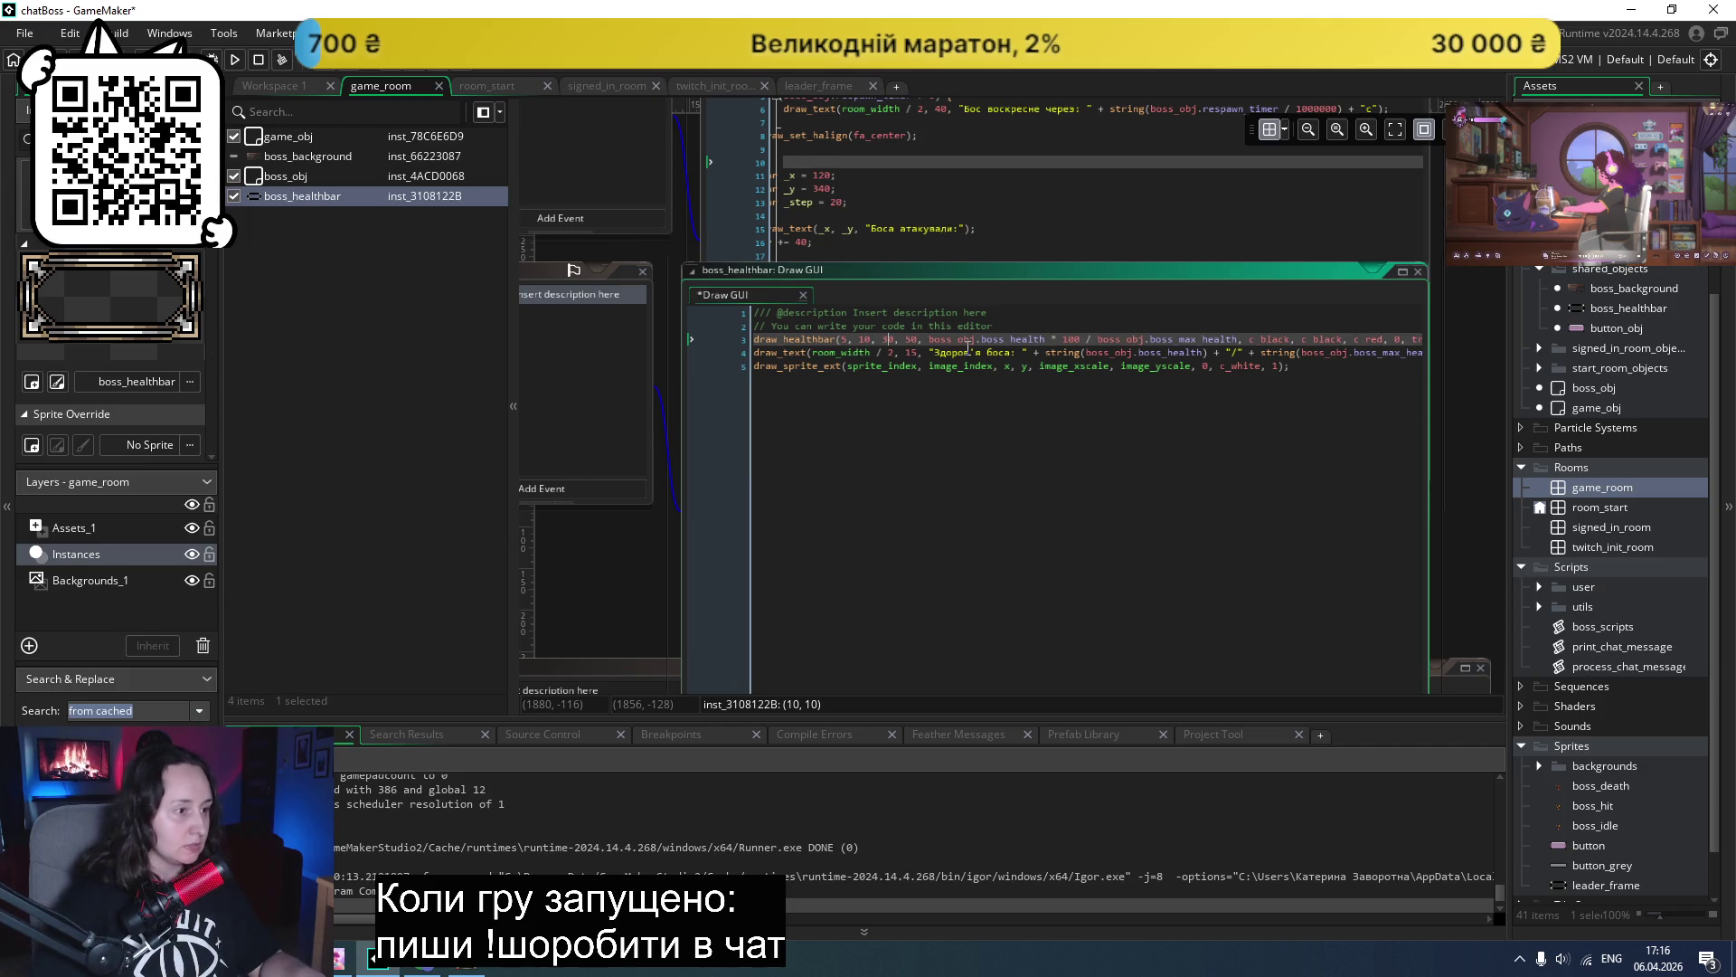
key("BackSpace")
type("95")
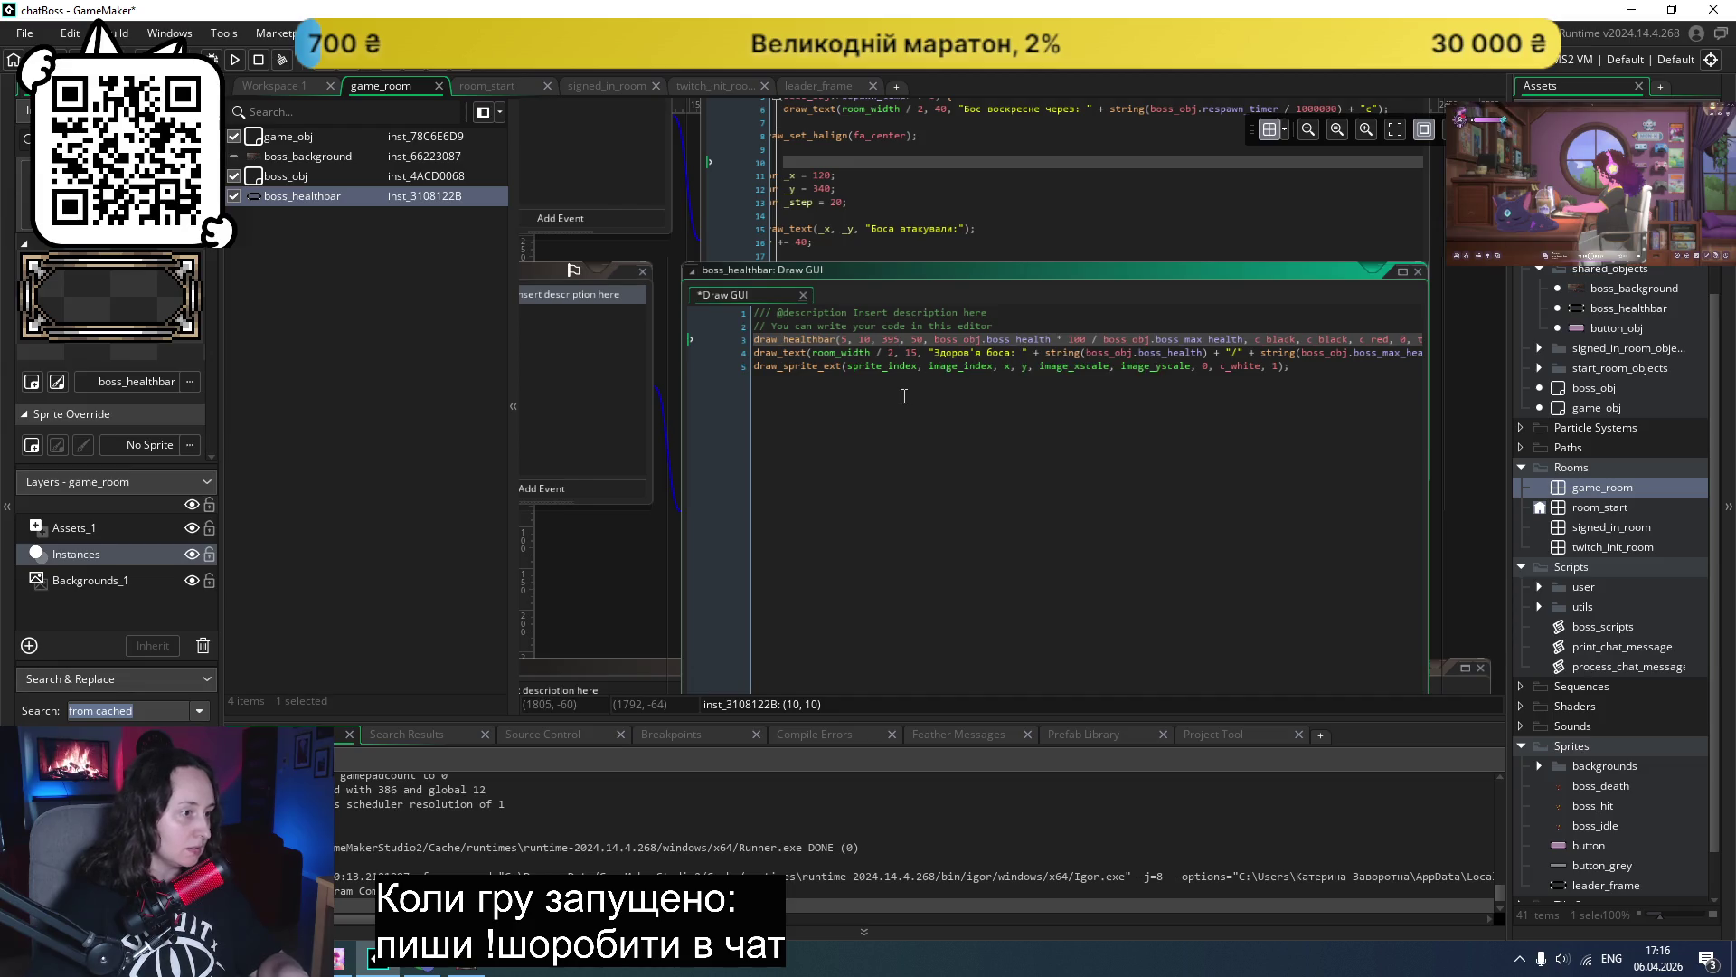
left_click_drag(913, 353, 908, 353)
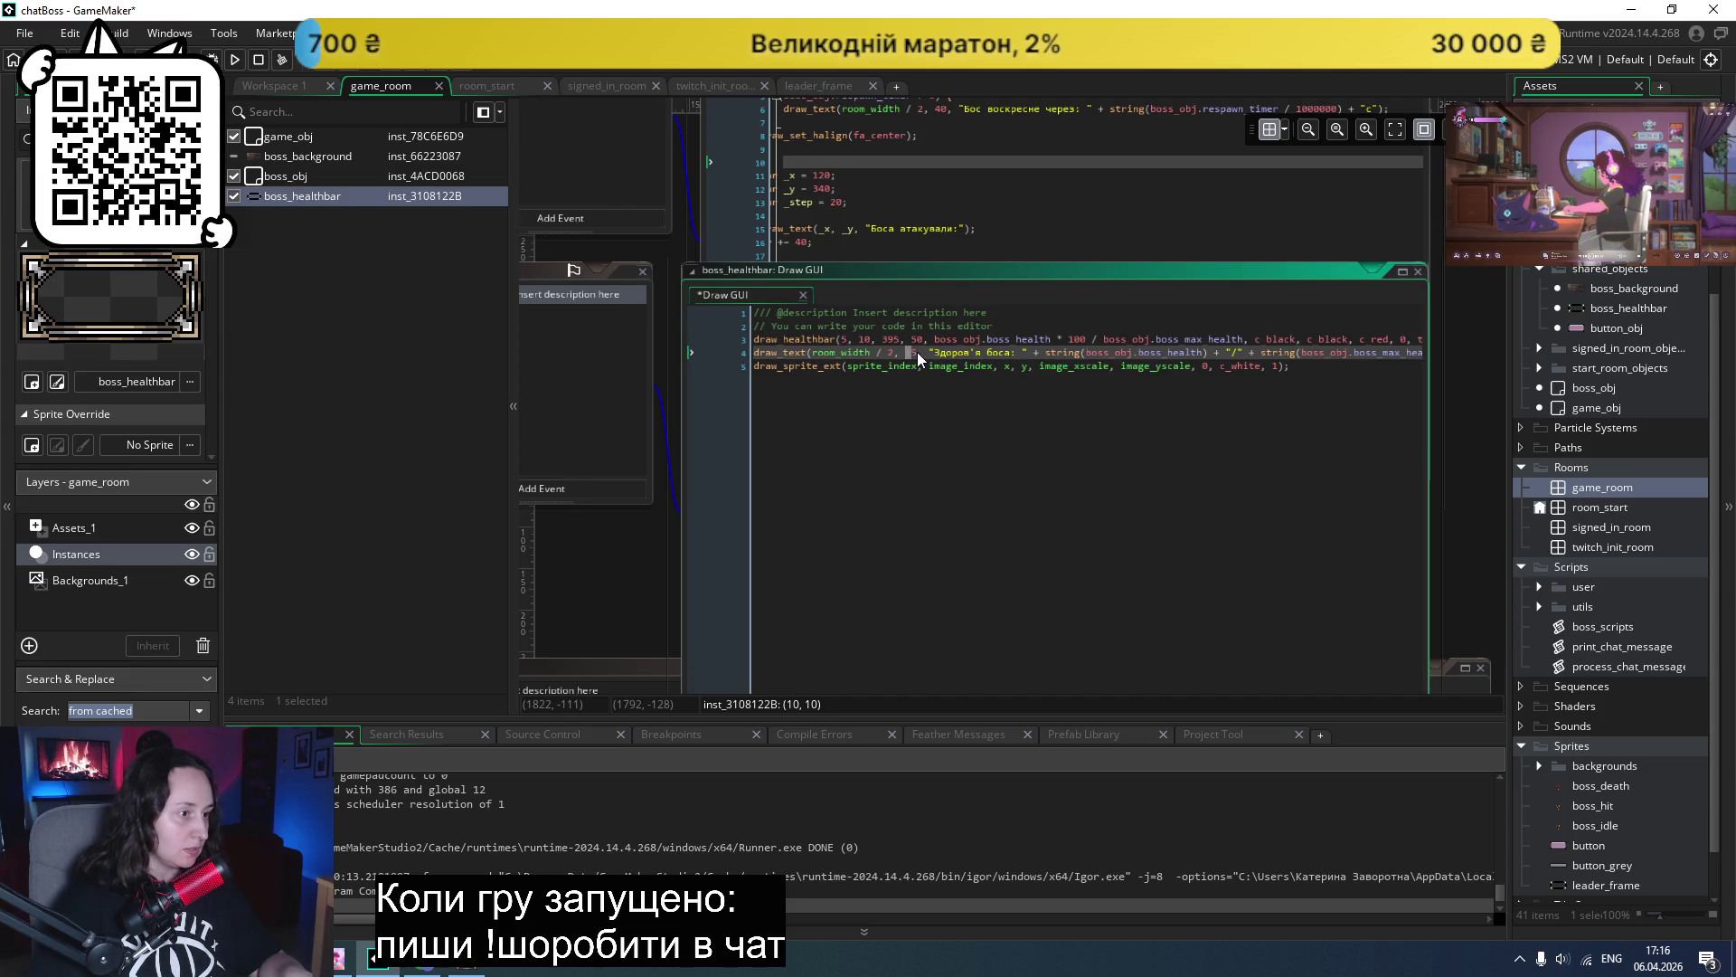
left_click(241, 61)
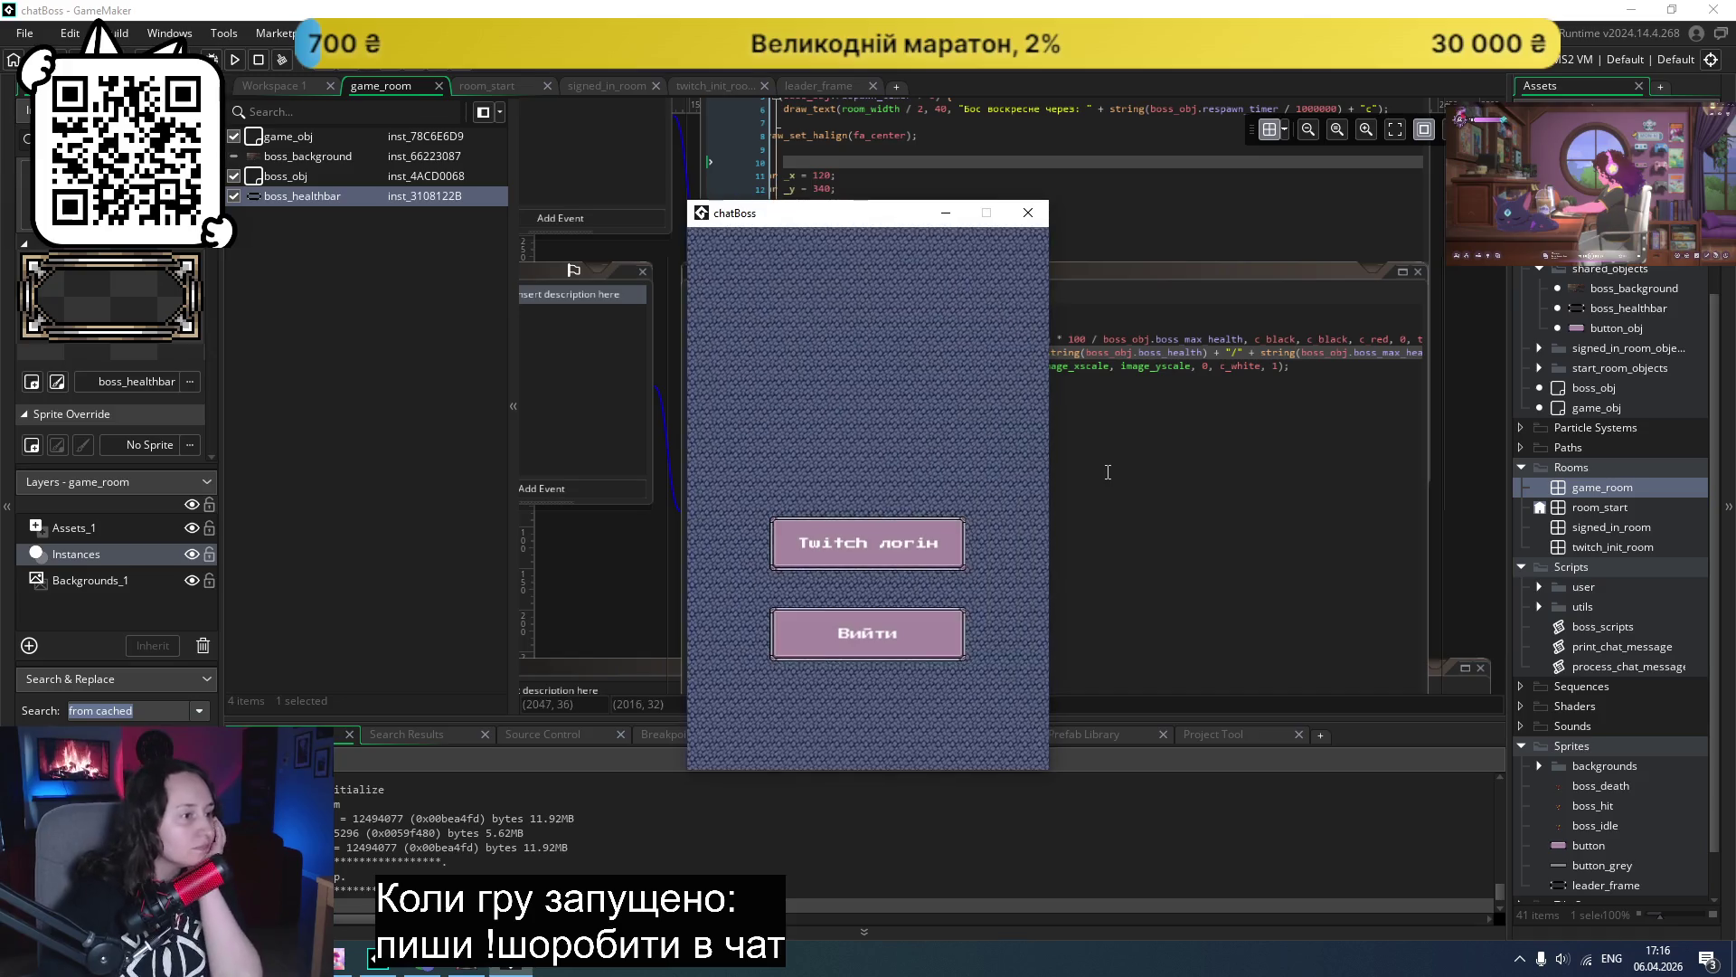
- Check the boss fight, then change the bar's right edge to 380 and rerun
left_click(933, 519)
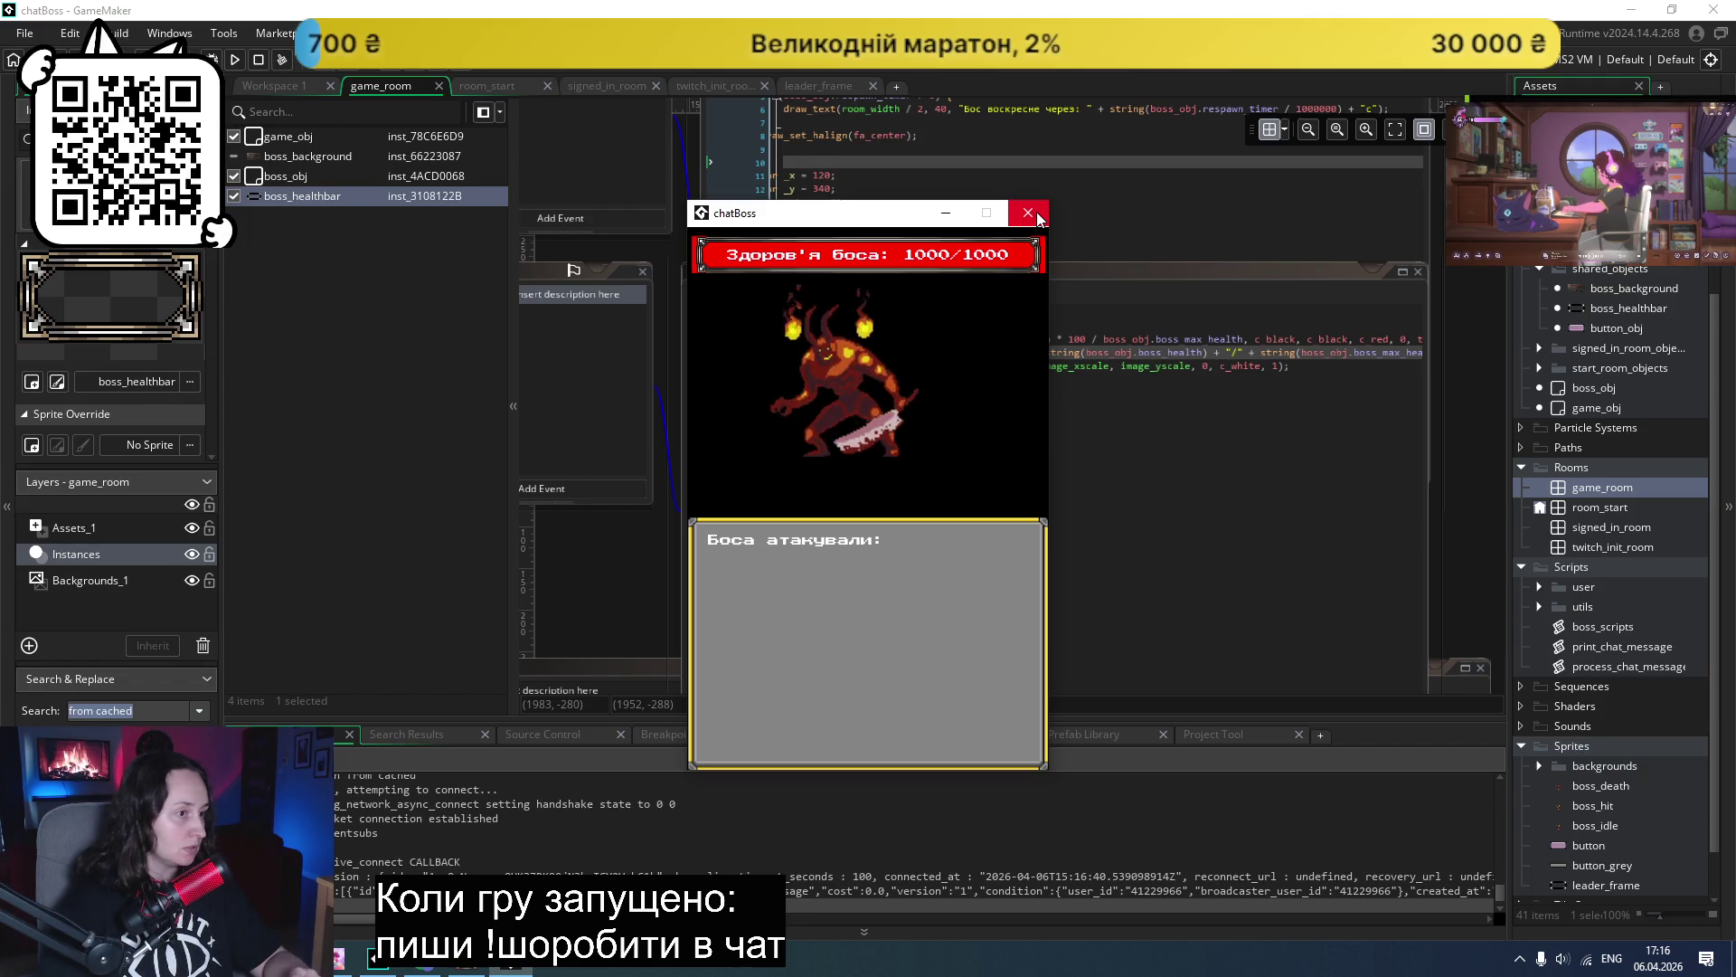
left_click(1036, 217)
left_click(841, 341)
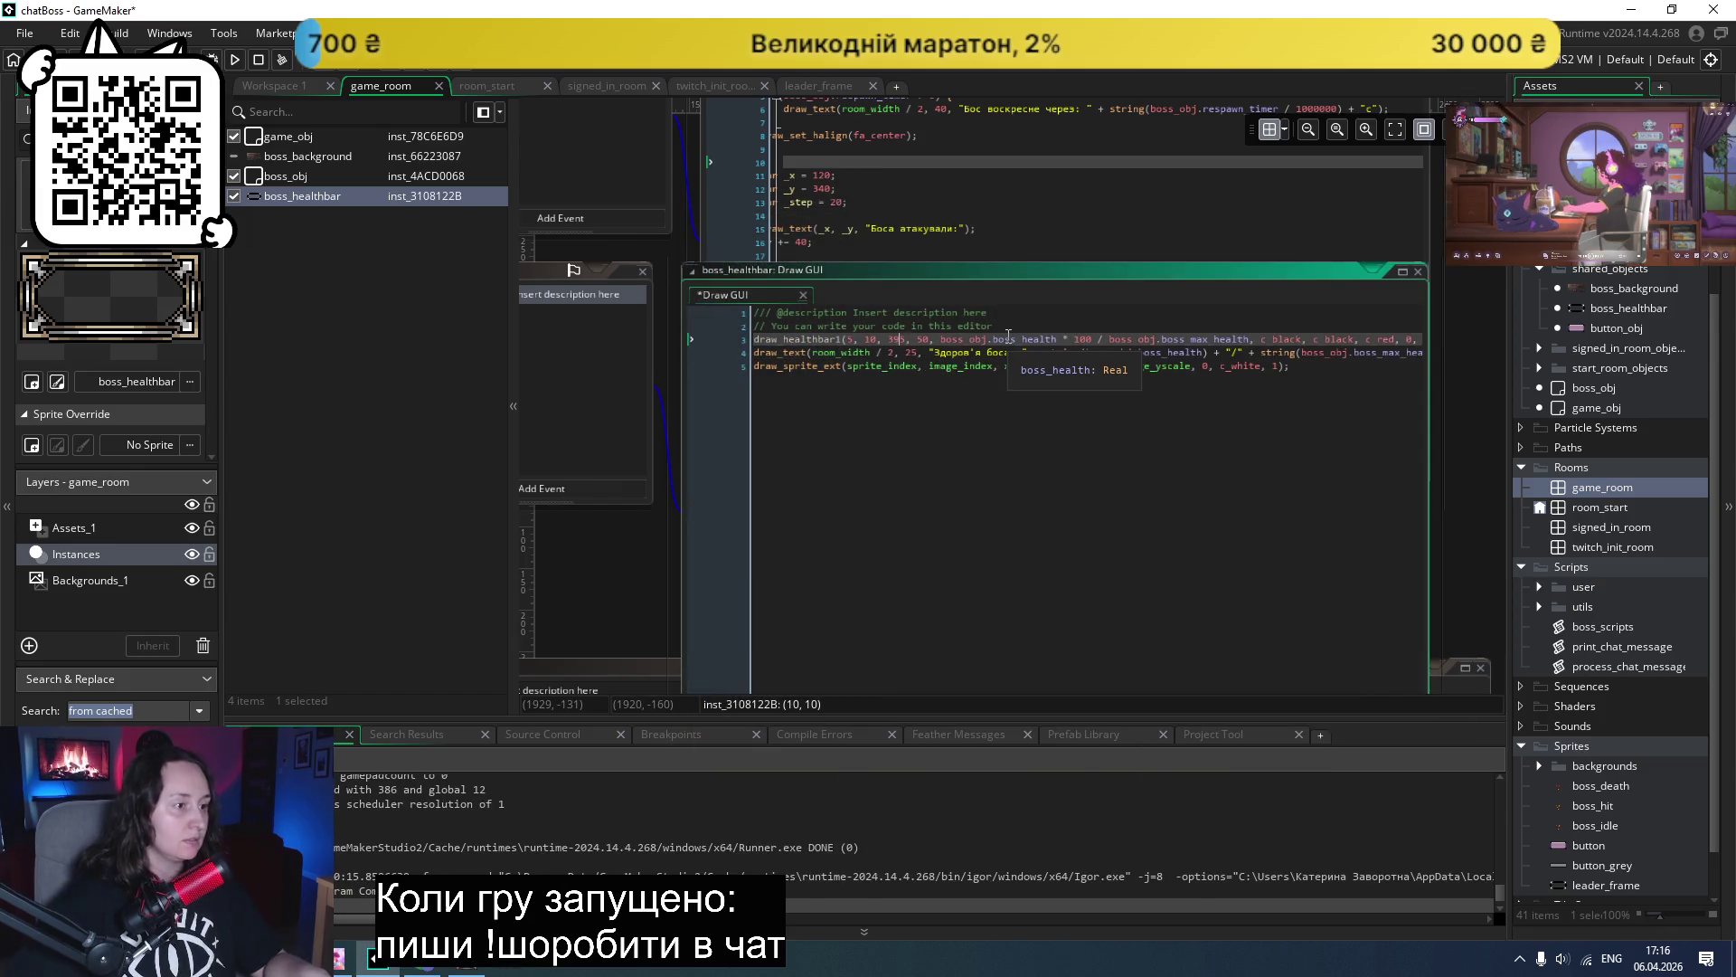
key("BackSpace")
key("BackSpace")
type("80")
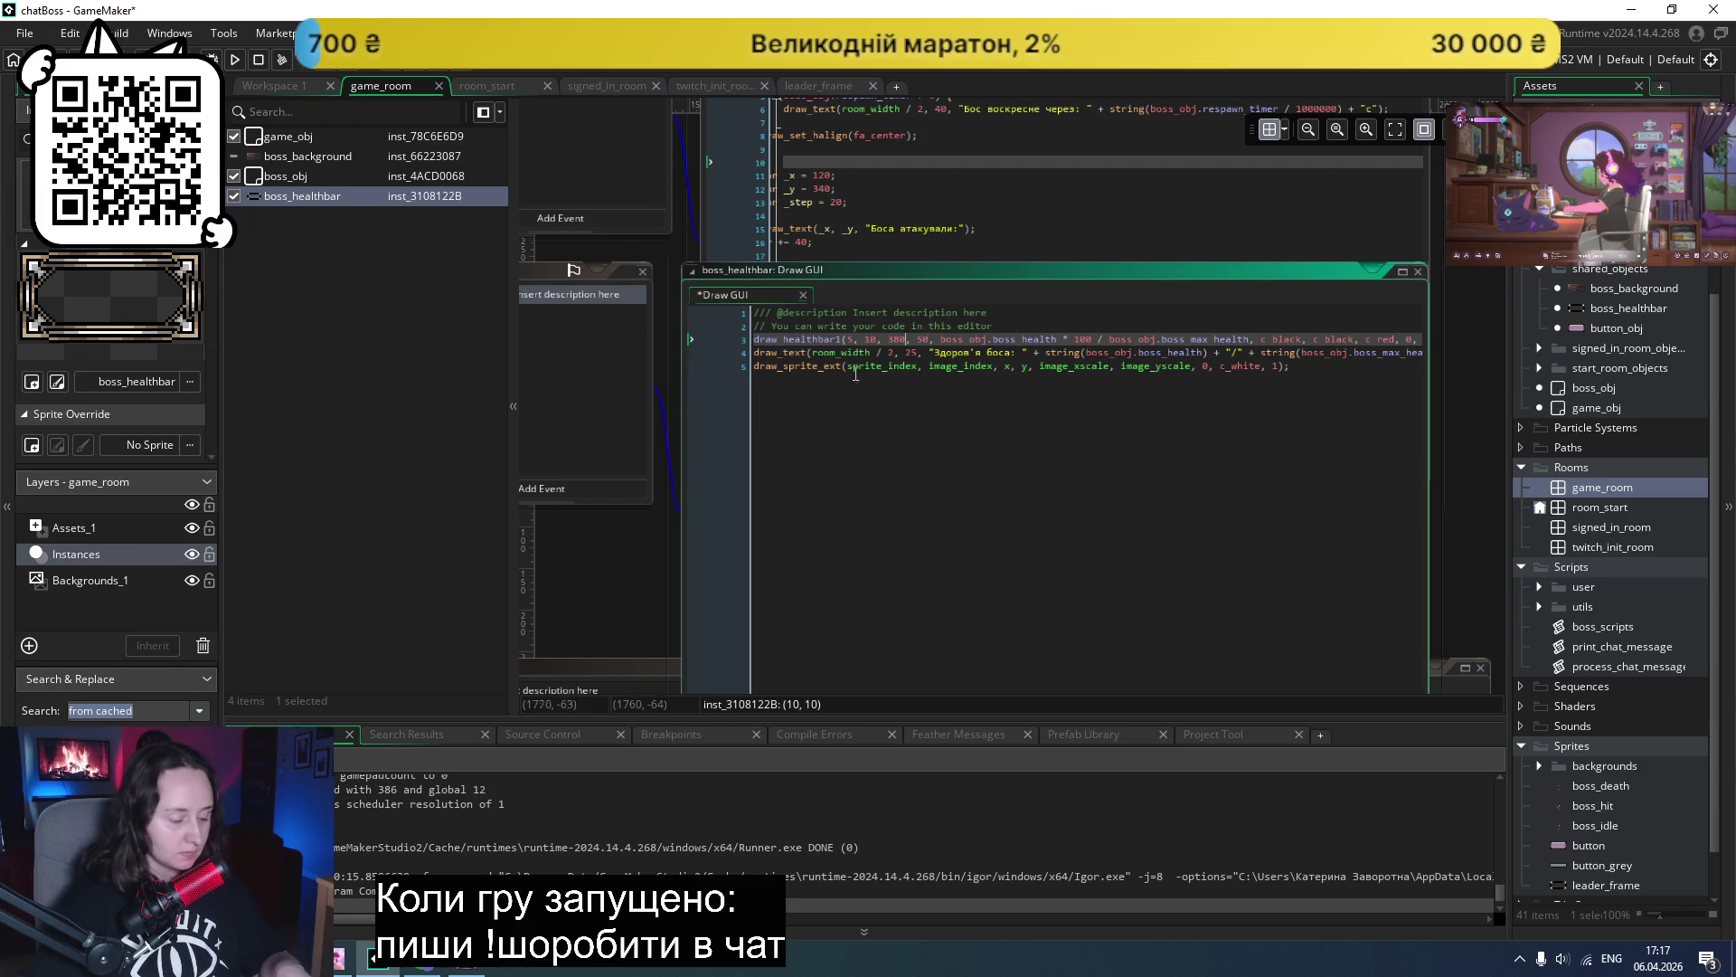
left_click(237, 61)
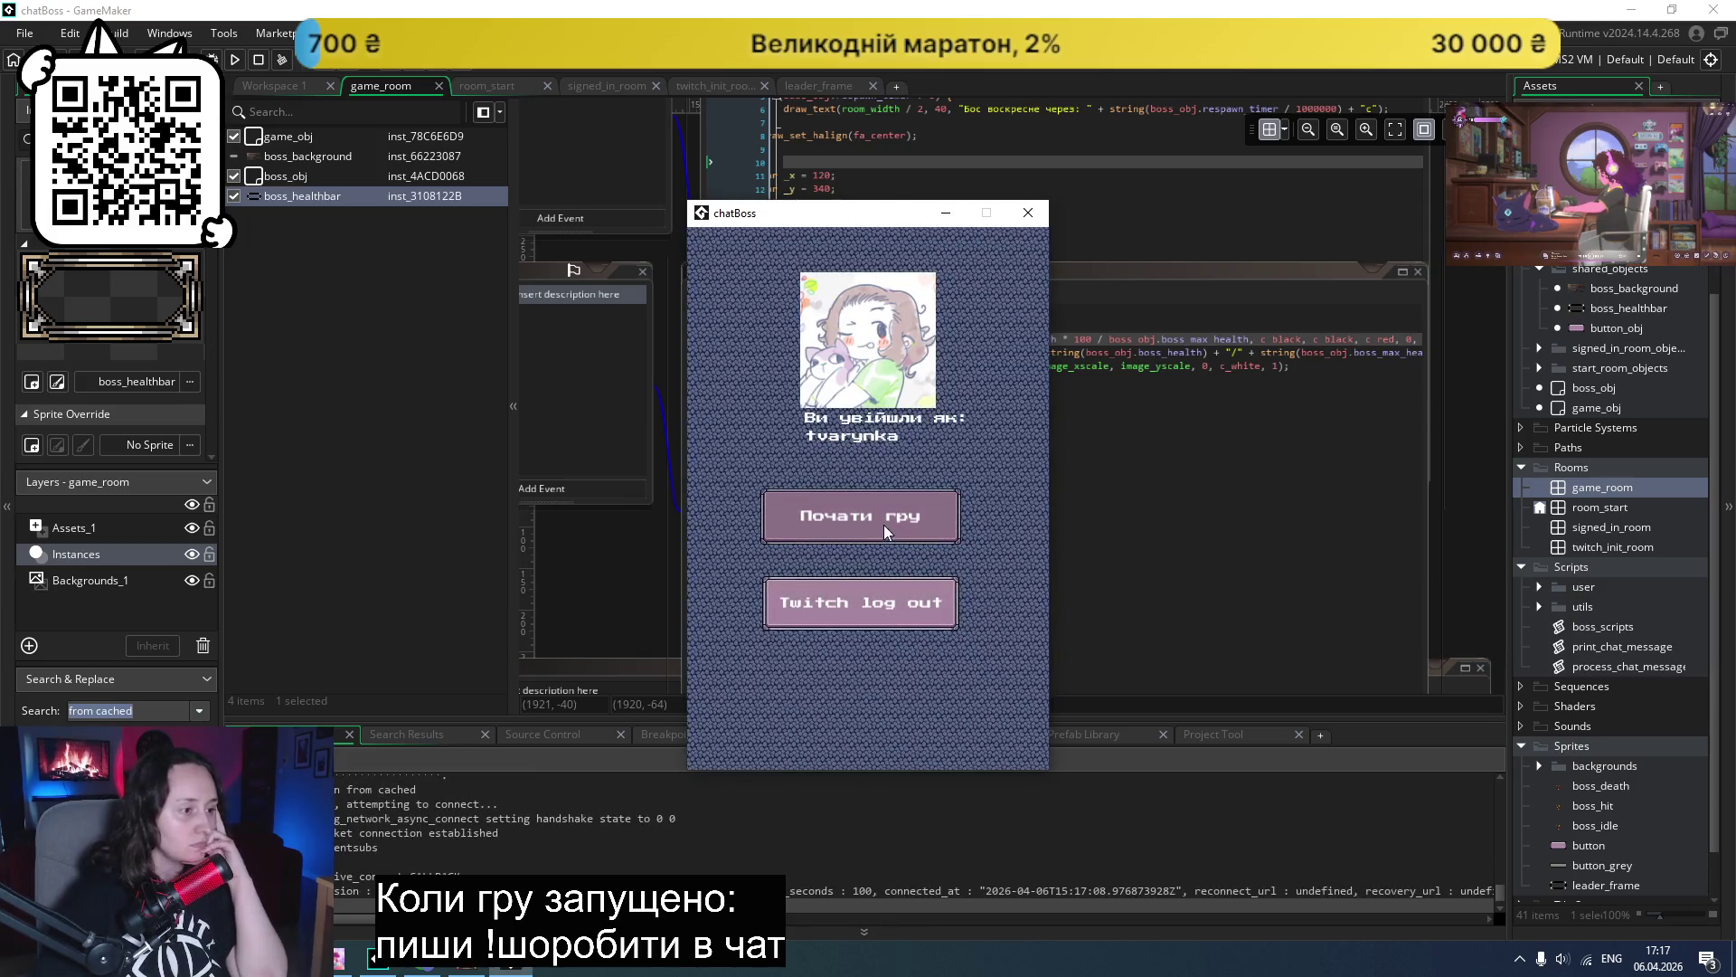
- After the Code Error, remove the stray '1' in draw_healthbar, set x1 to 15, and rerun
left_click(883, 523)
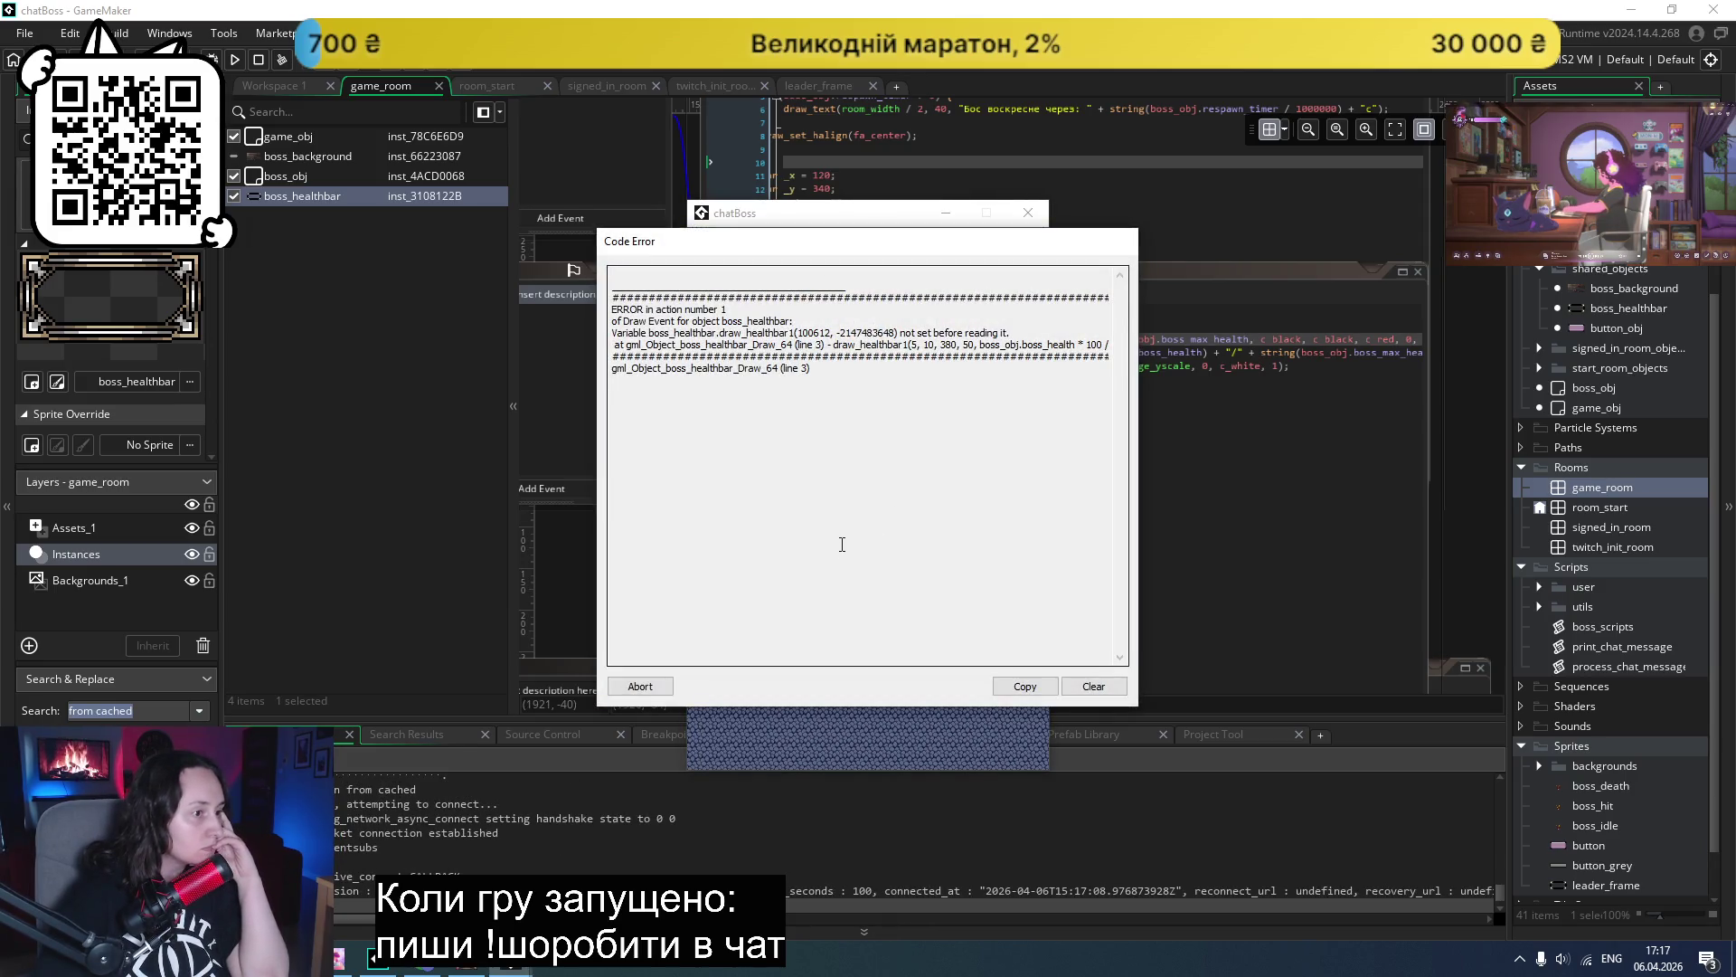
left_click(640, 686)
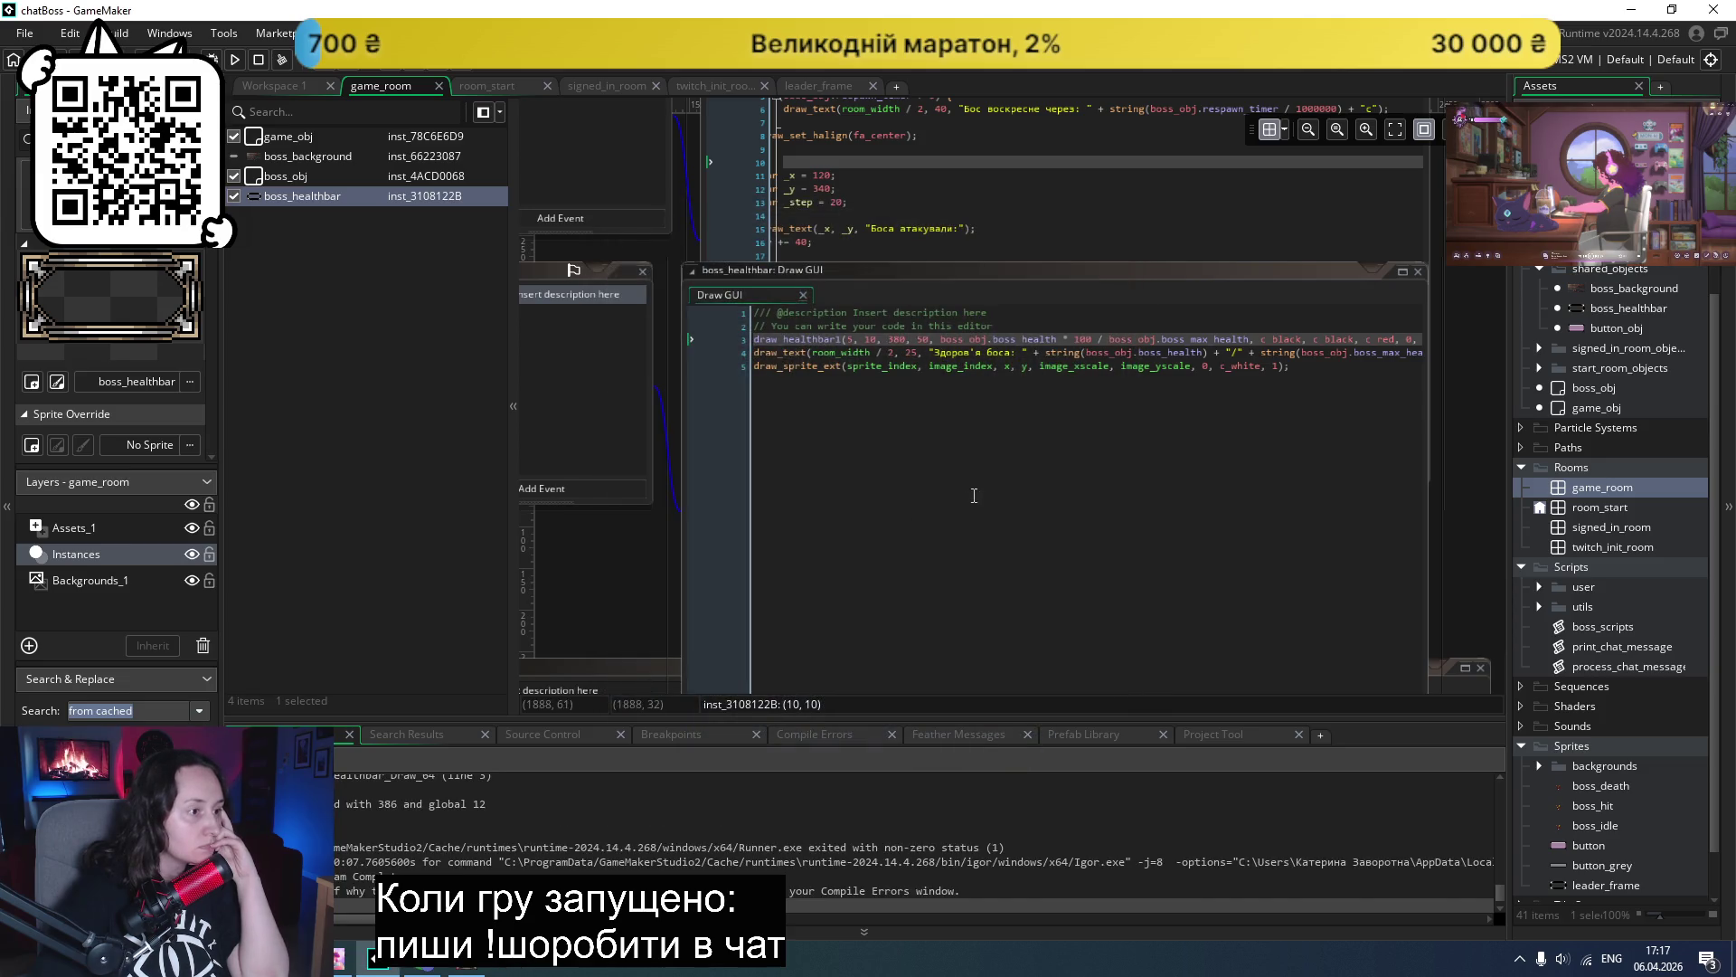
left_click(846, 342)
key("BackSpace")
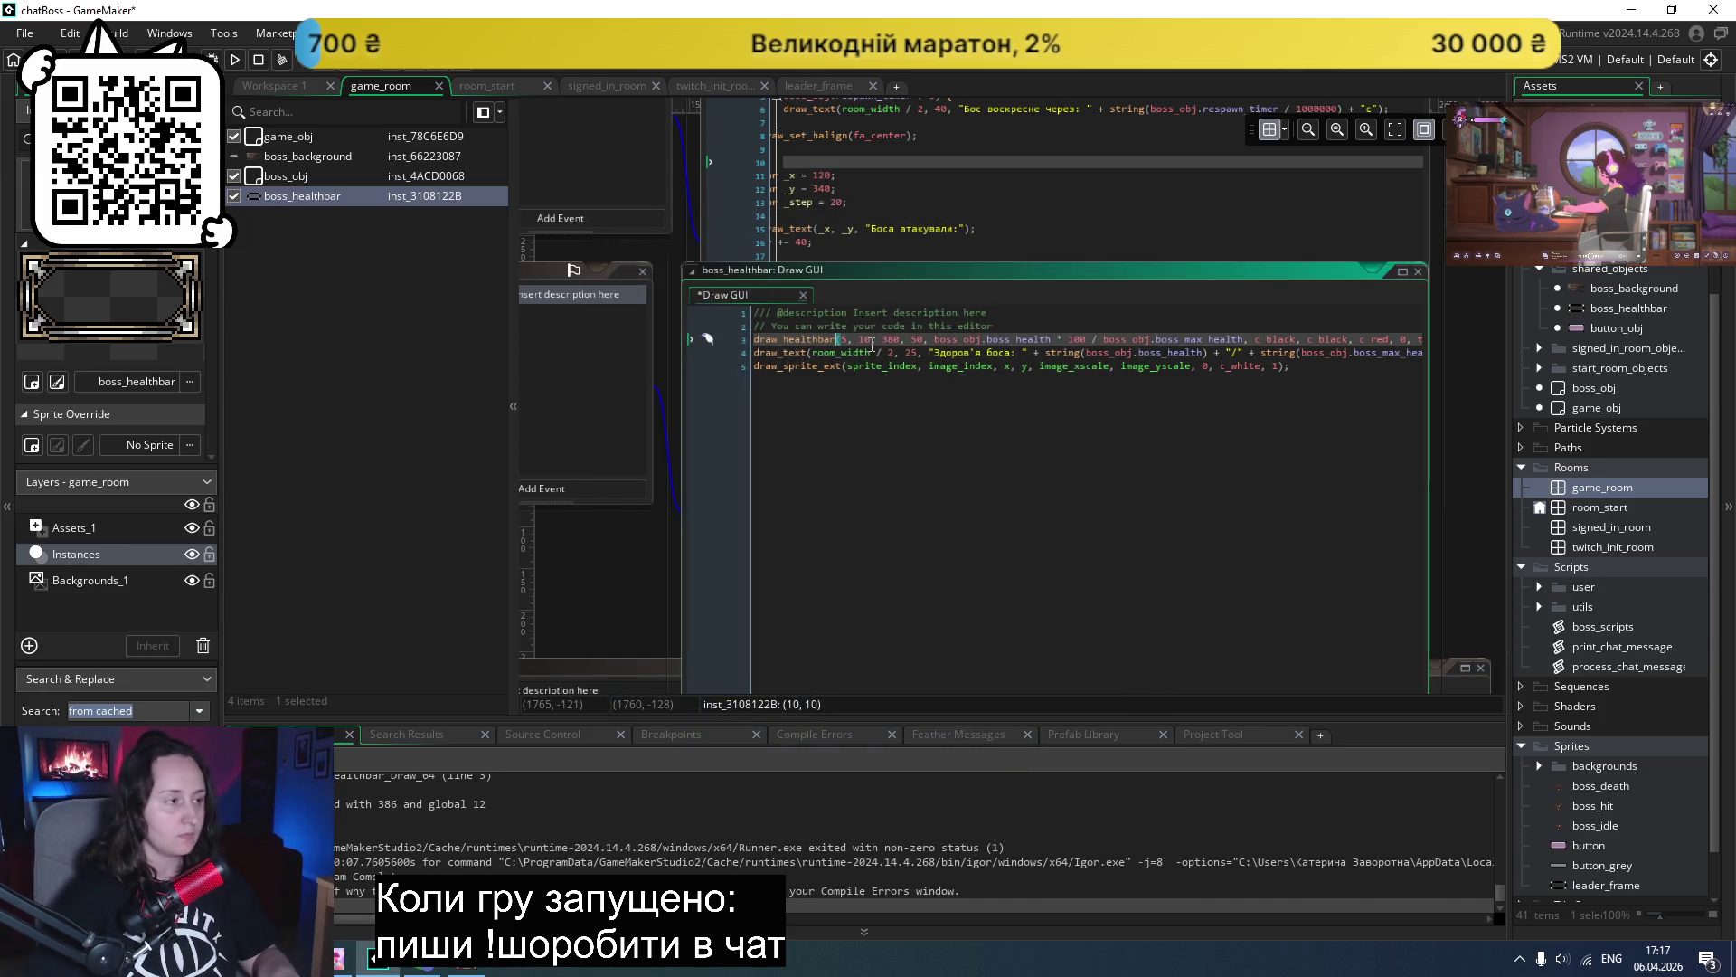
type("1")
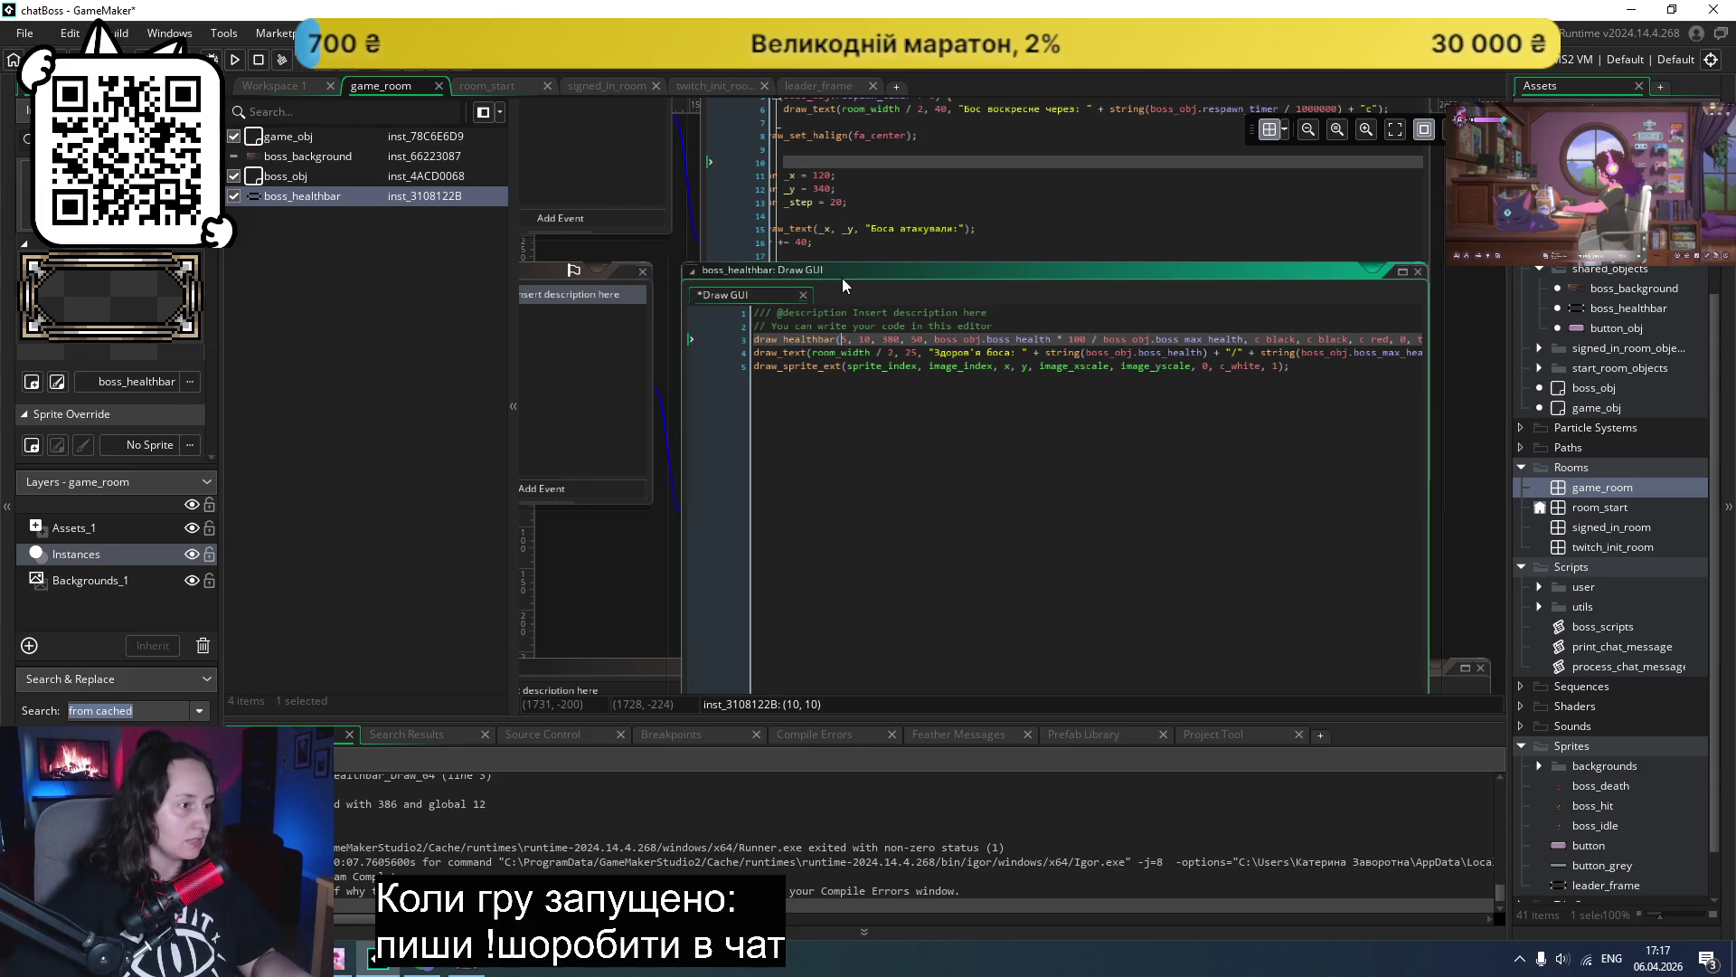
left_click(235, 58)
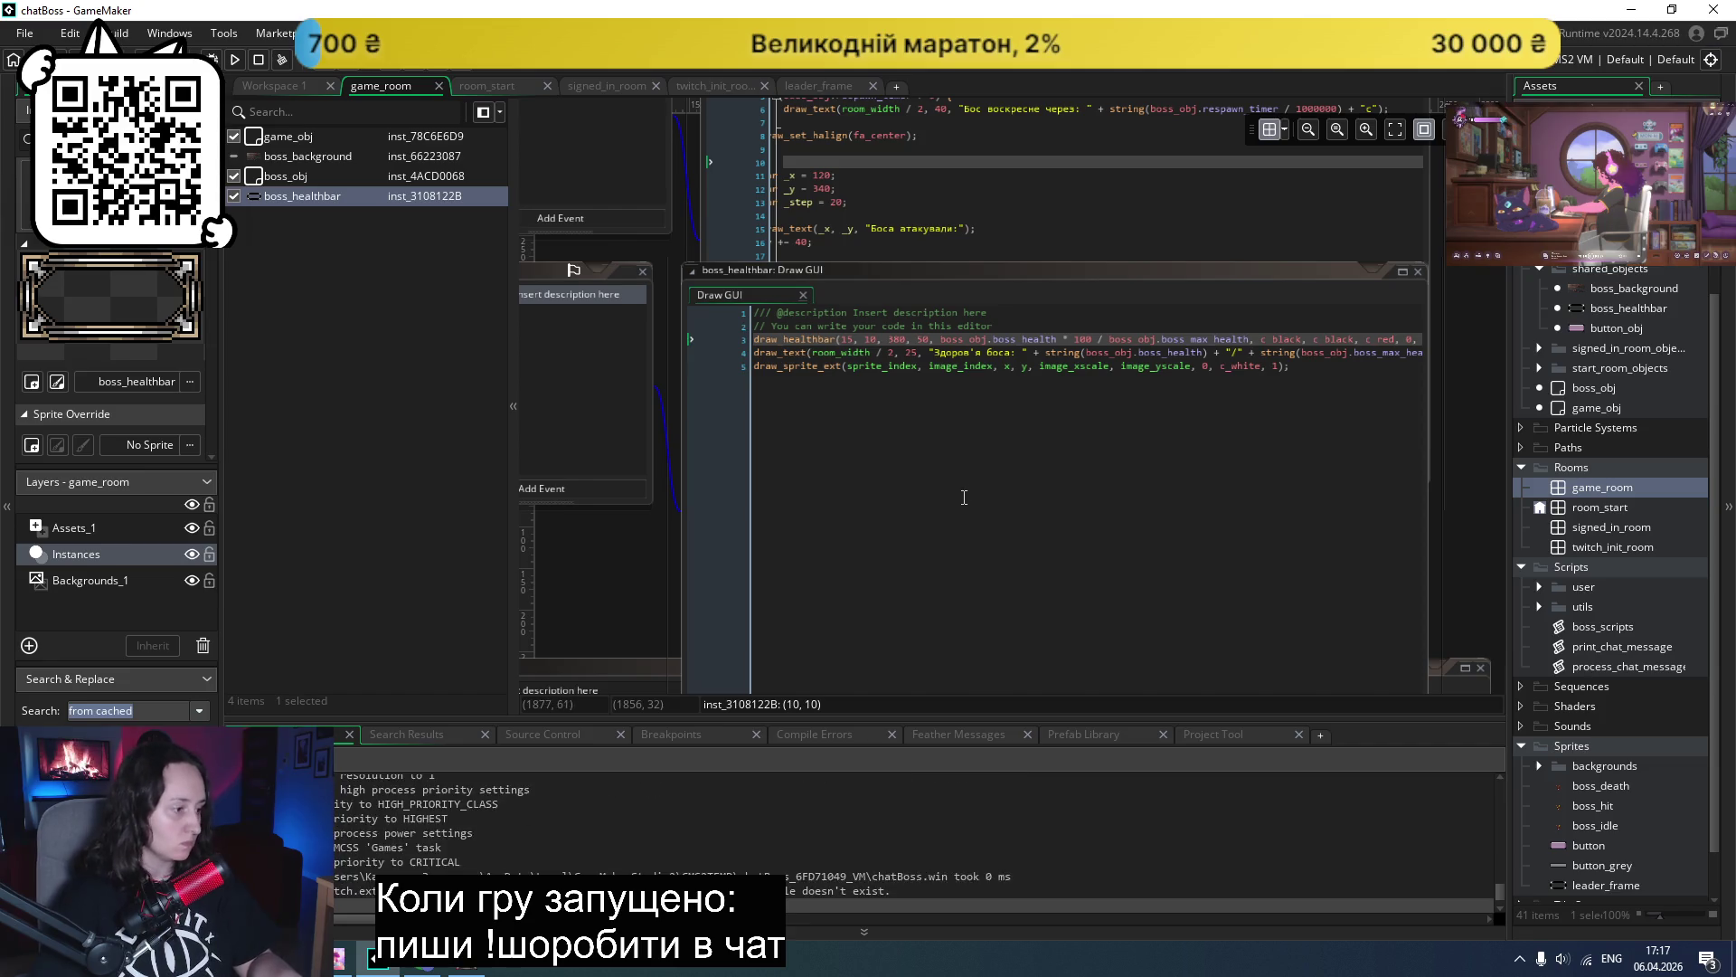
left_click(888, 538)
left_click(884, 525)
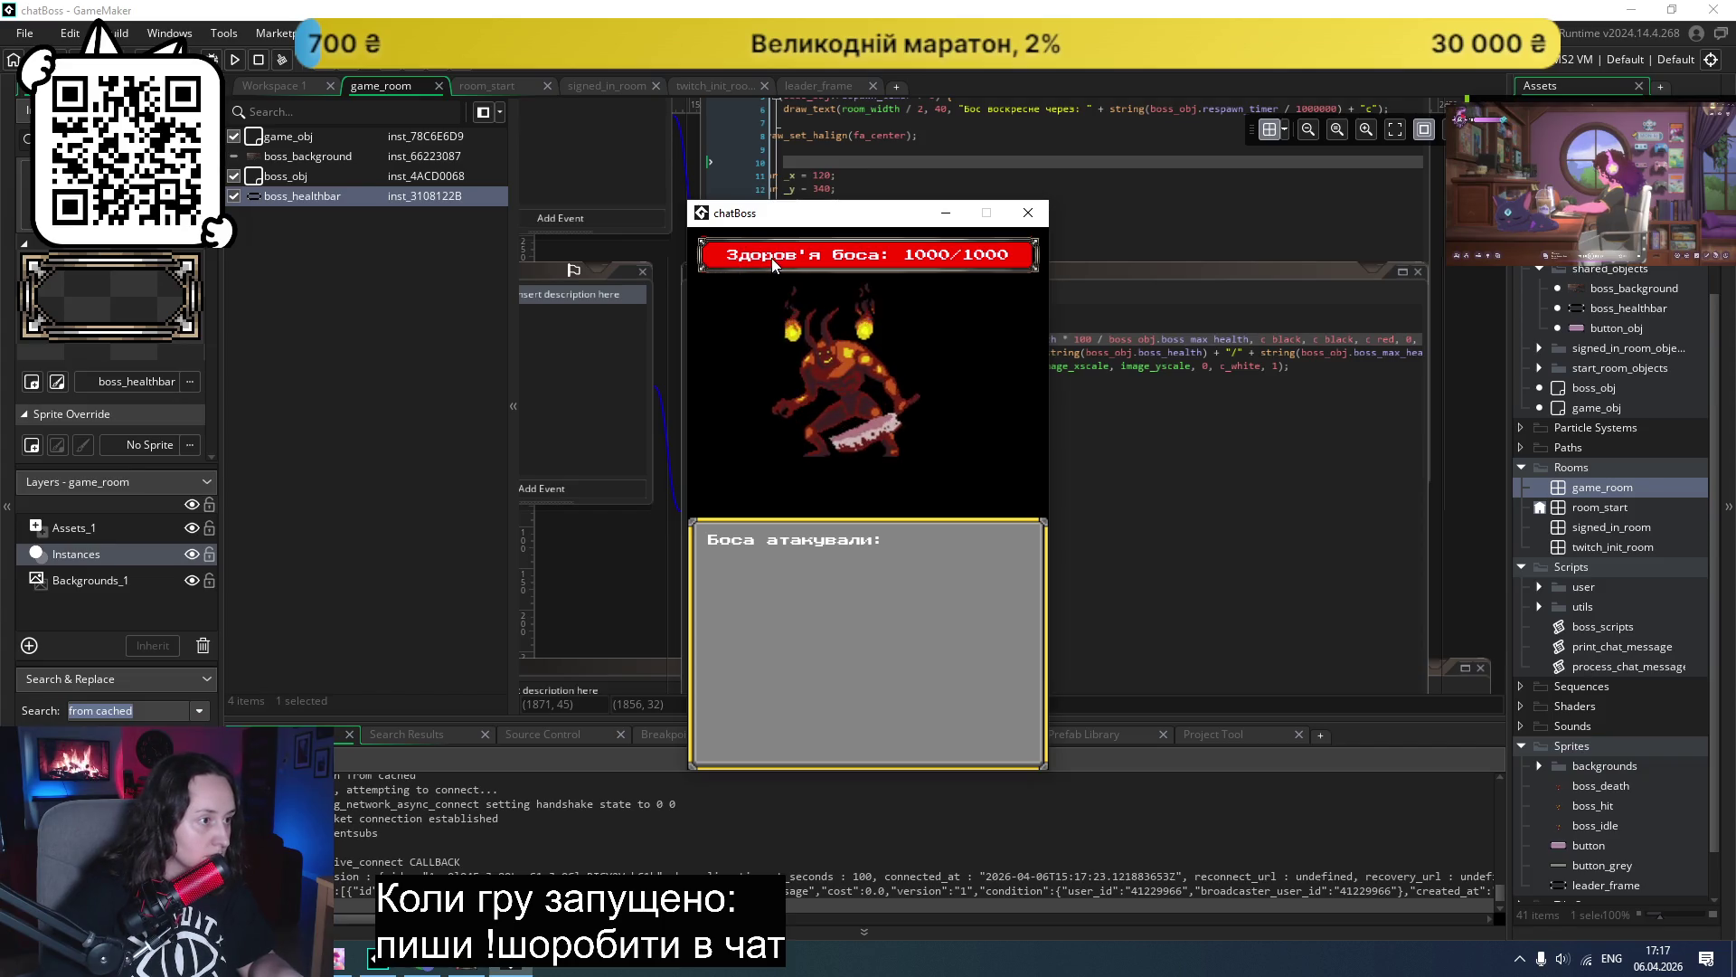
- Make draw_healthbar (15, 12, 385, 40) and test a boss battle reaching 961/1000 health
left_click(1029, 213)
left_click(905, 341)
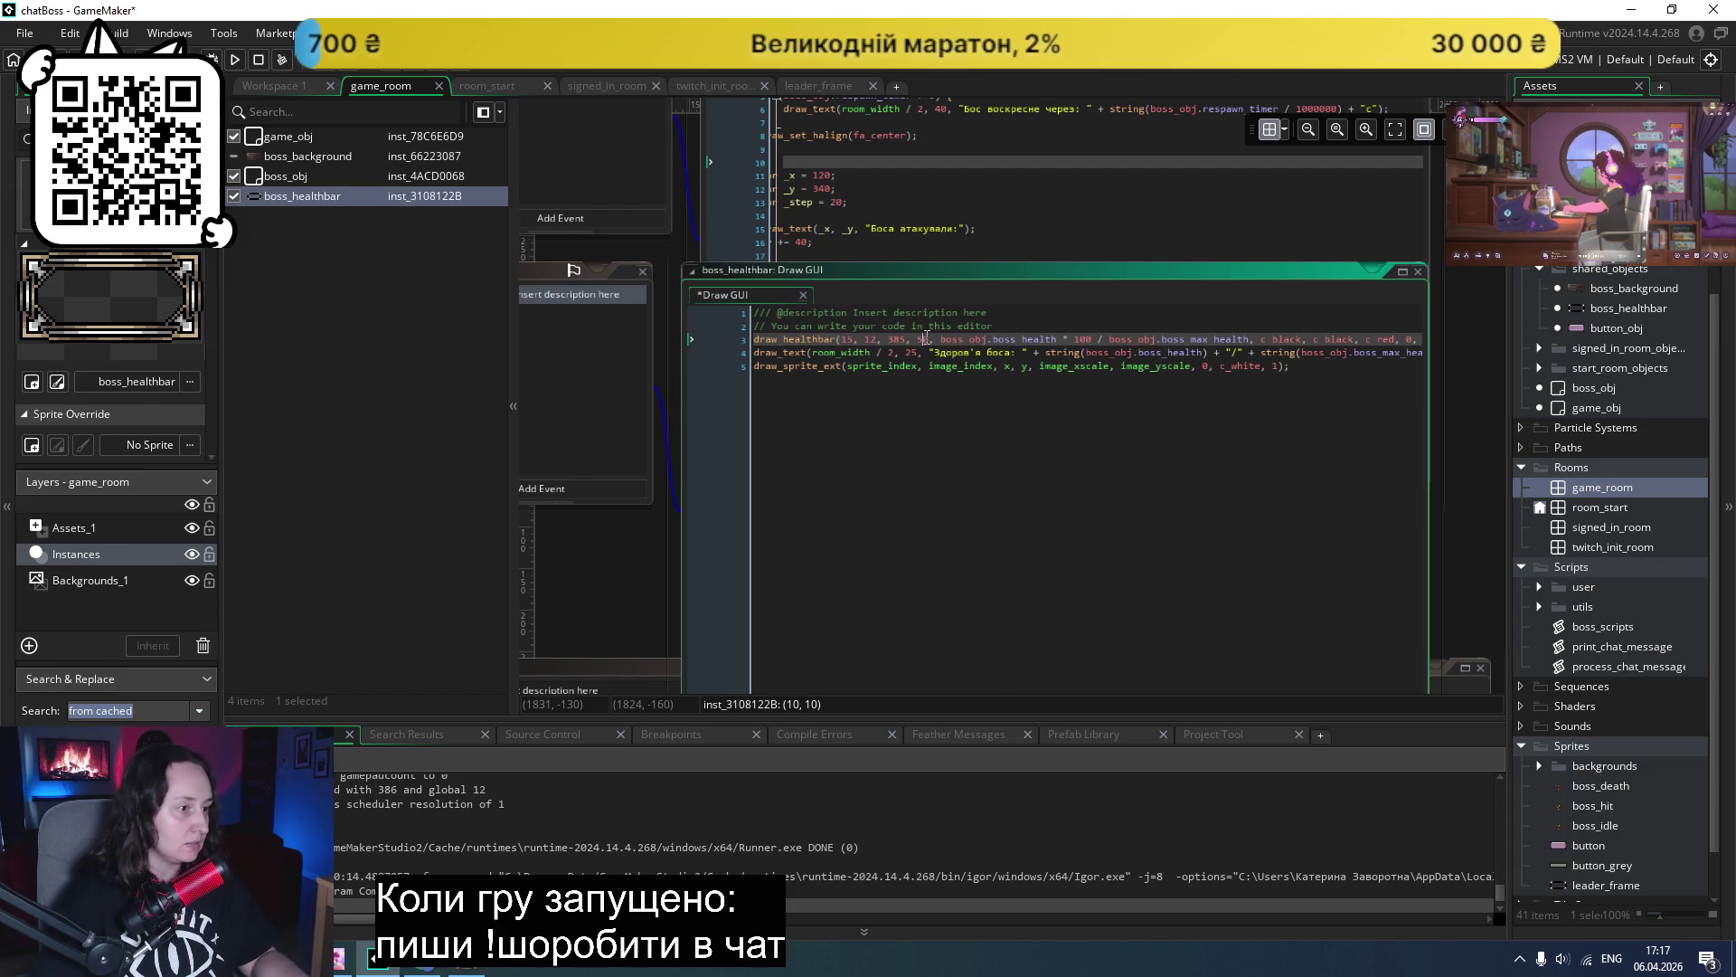
mouse_move(997, 368)
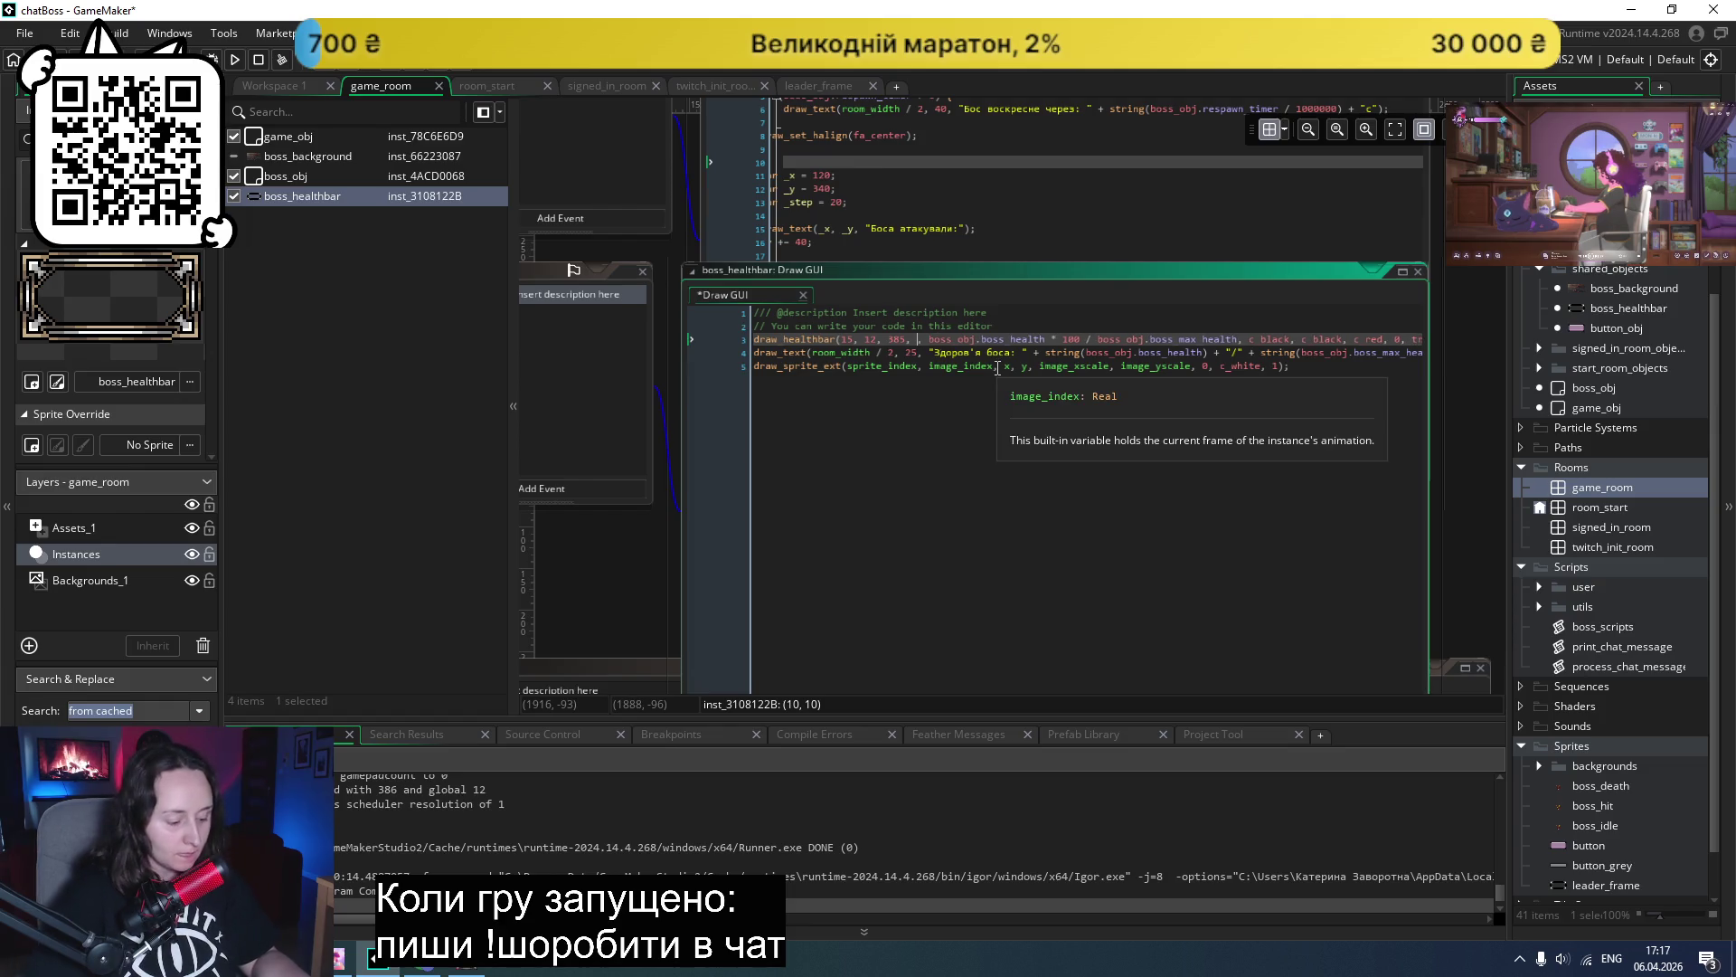
type("40")
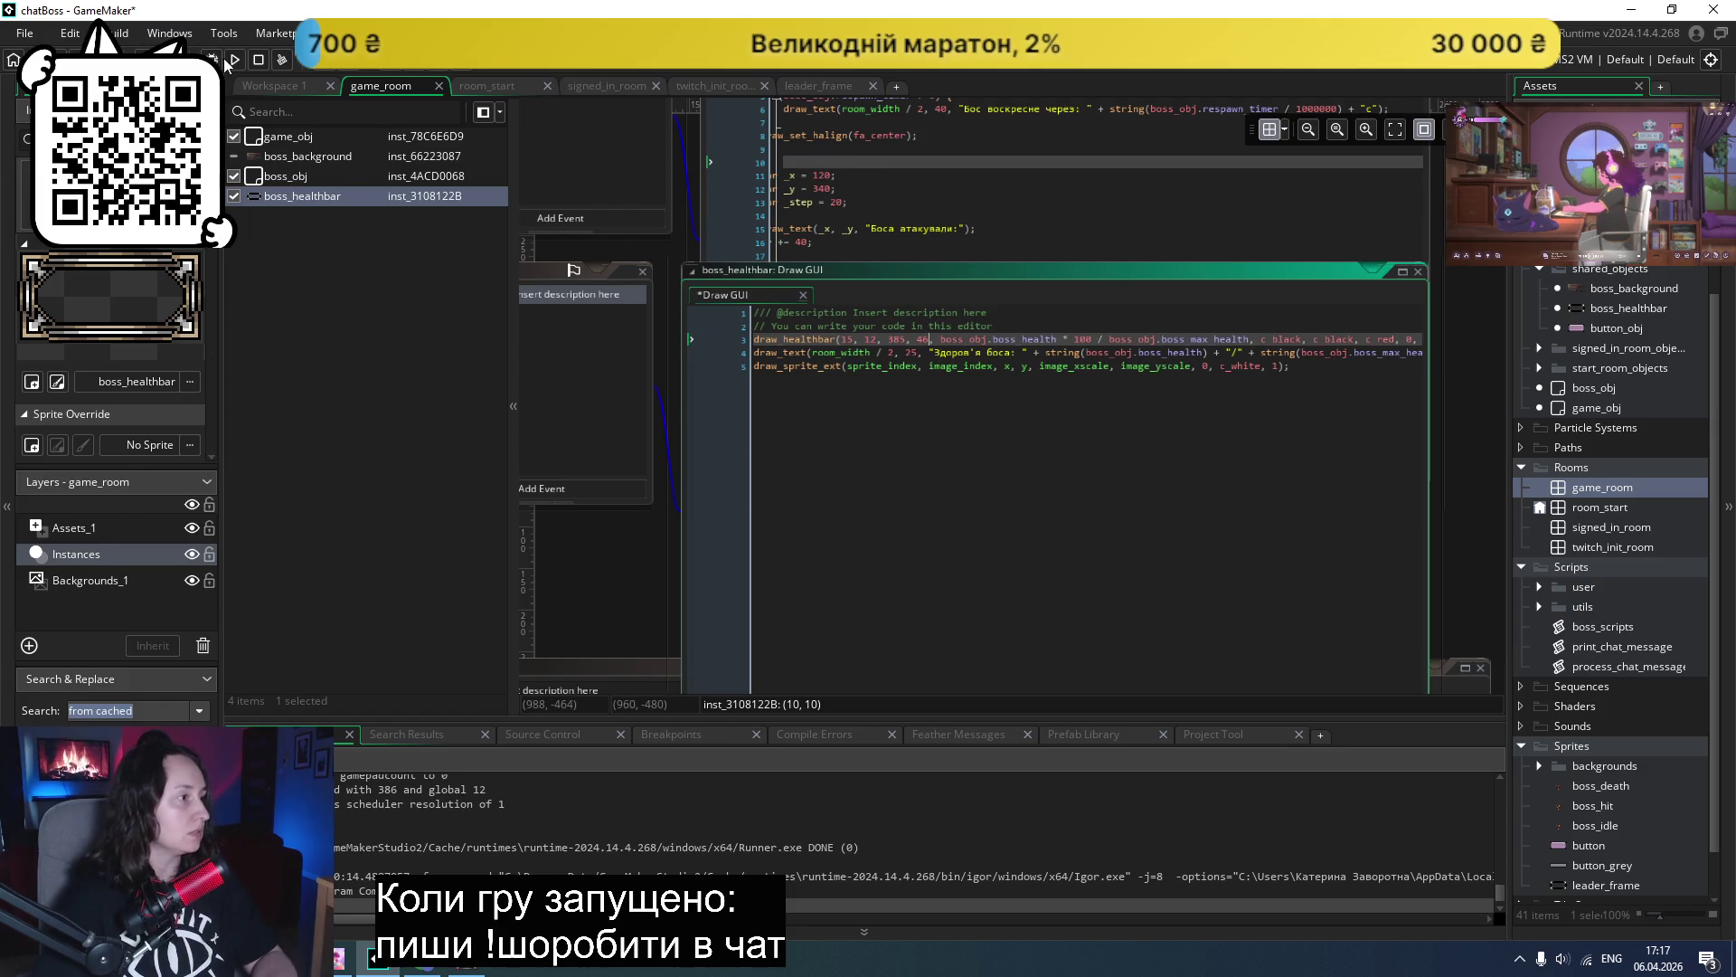
left_click(233, 60)
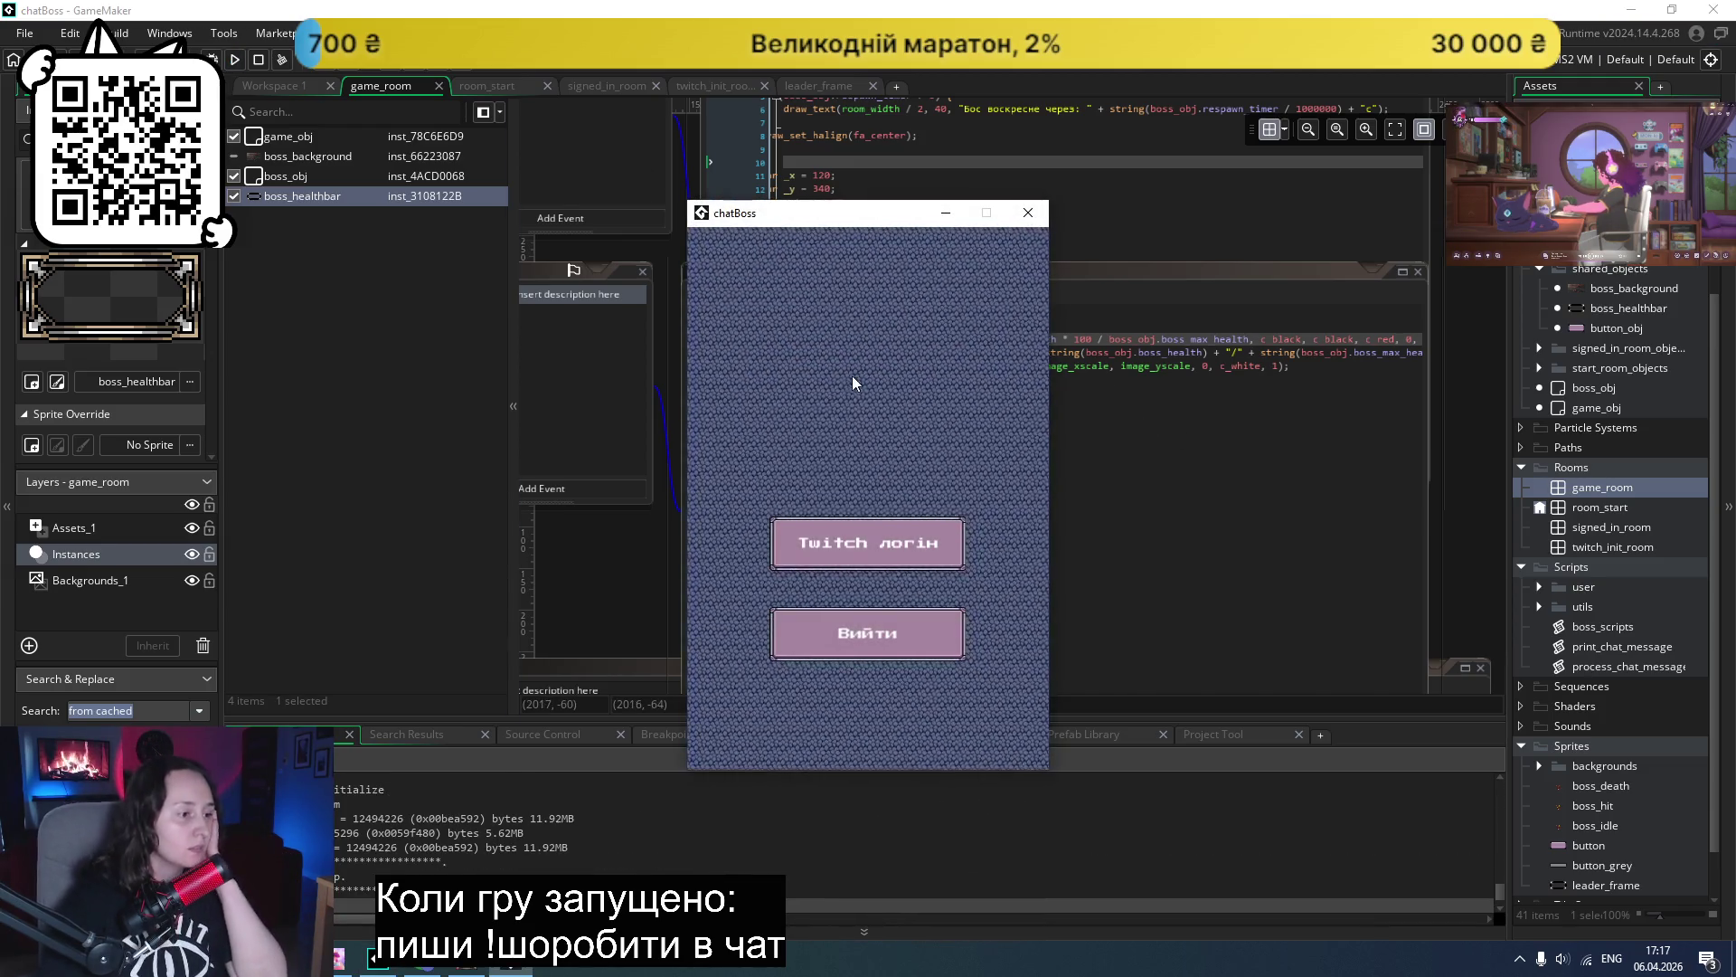
left_click(871, 522)
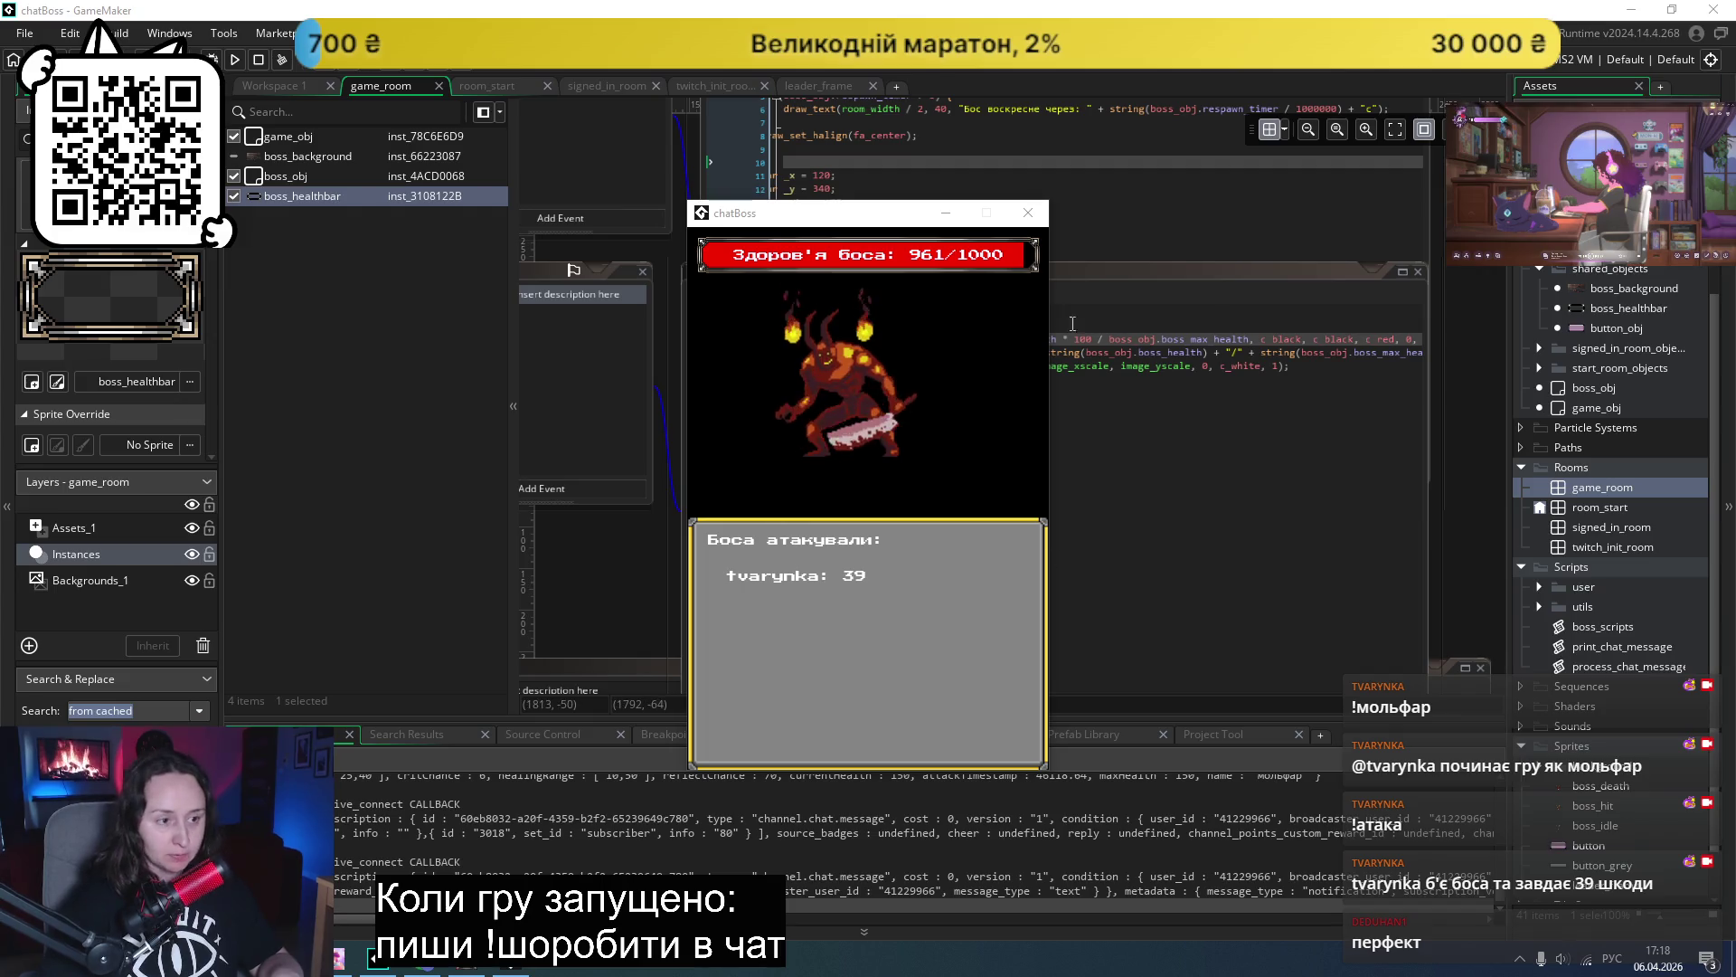
mouse_move(868, 213)
left_mouse_down()
mouse_move(1514, 229)
mouse_move(1500, 233)
left_mouse_up()
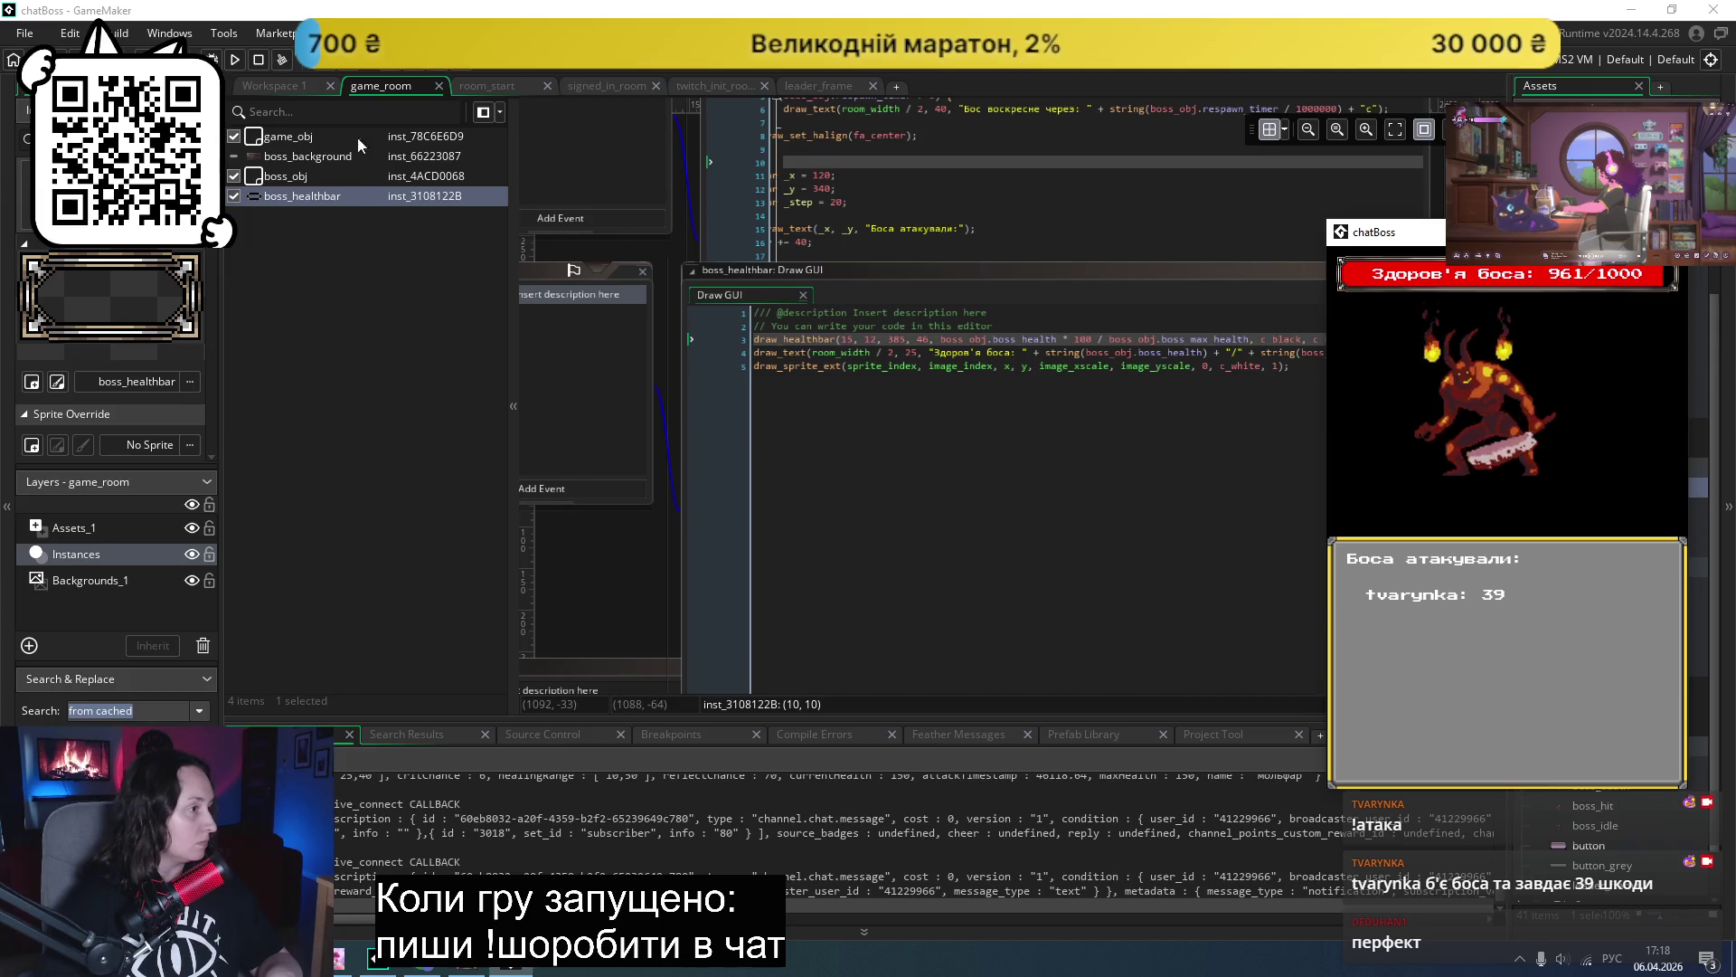
- Move boss_background to the top of the Instances list and rerun the boss fight
left_click(233, 159)
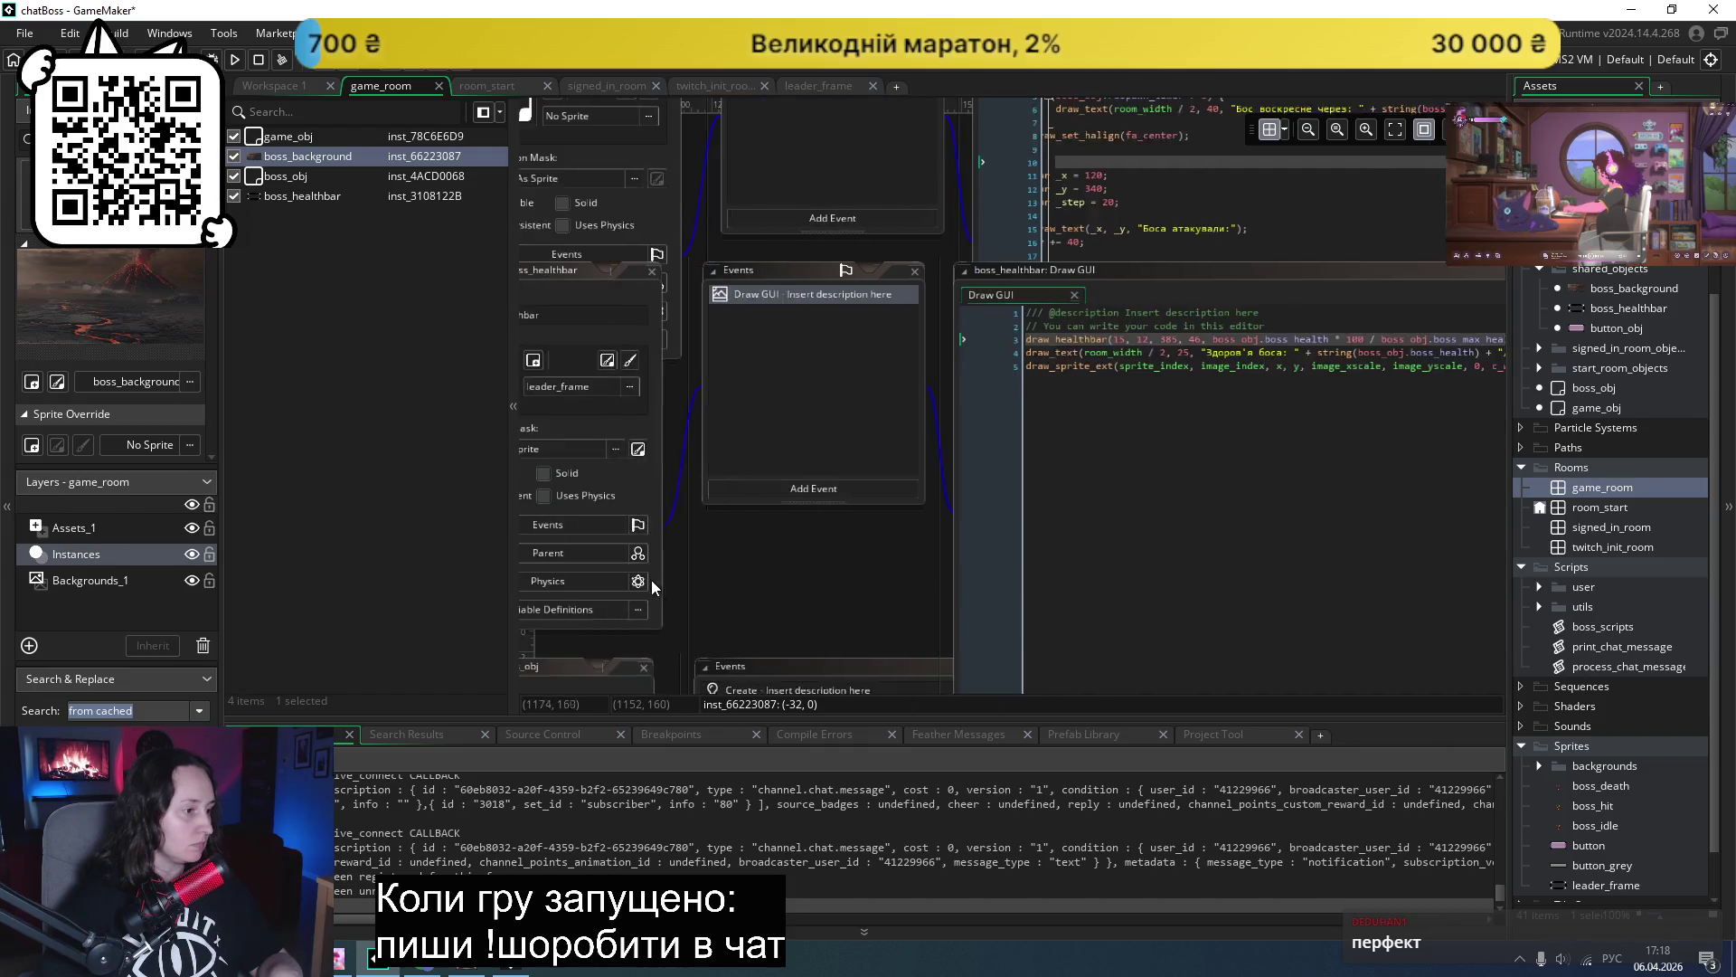
scroll(651, 579, "down", 5)
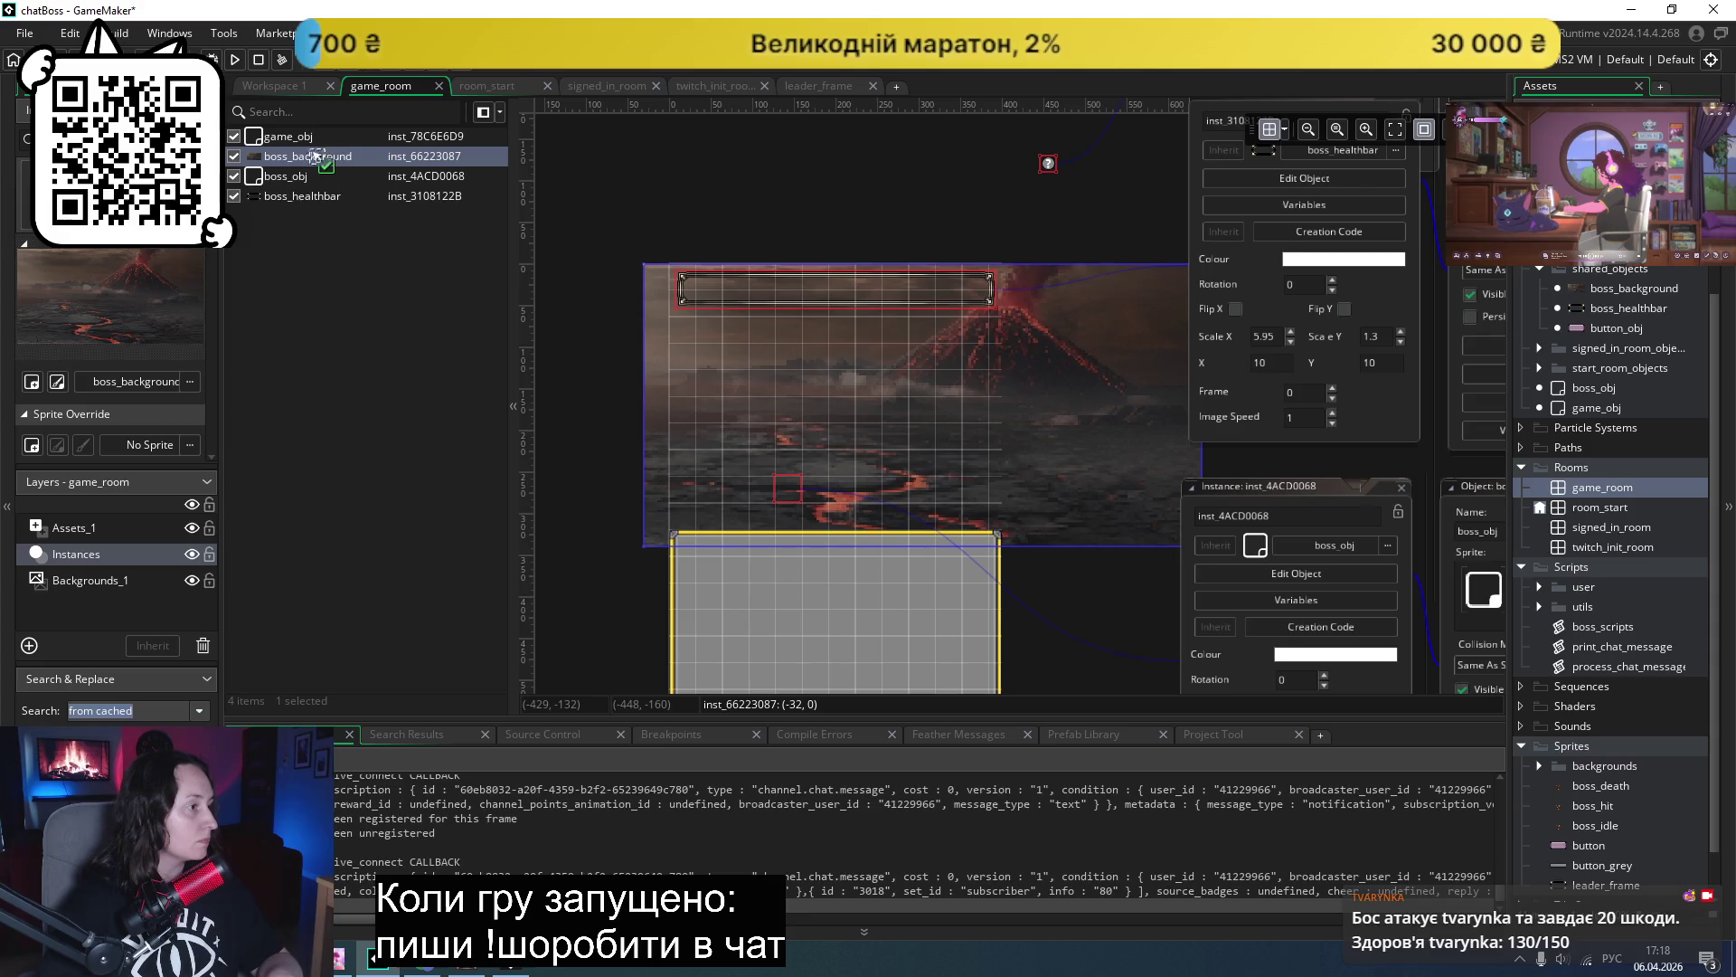
left_click_drag(315, 156, 314, 138)
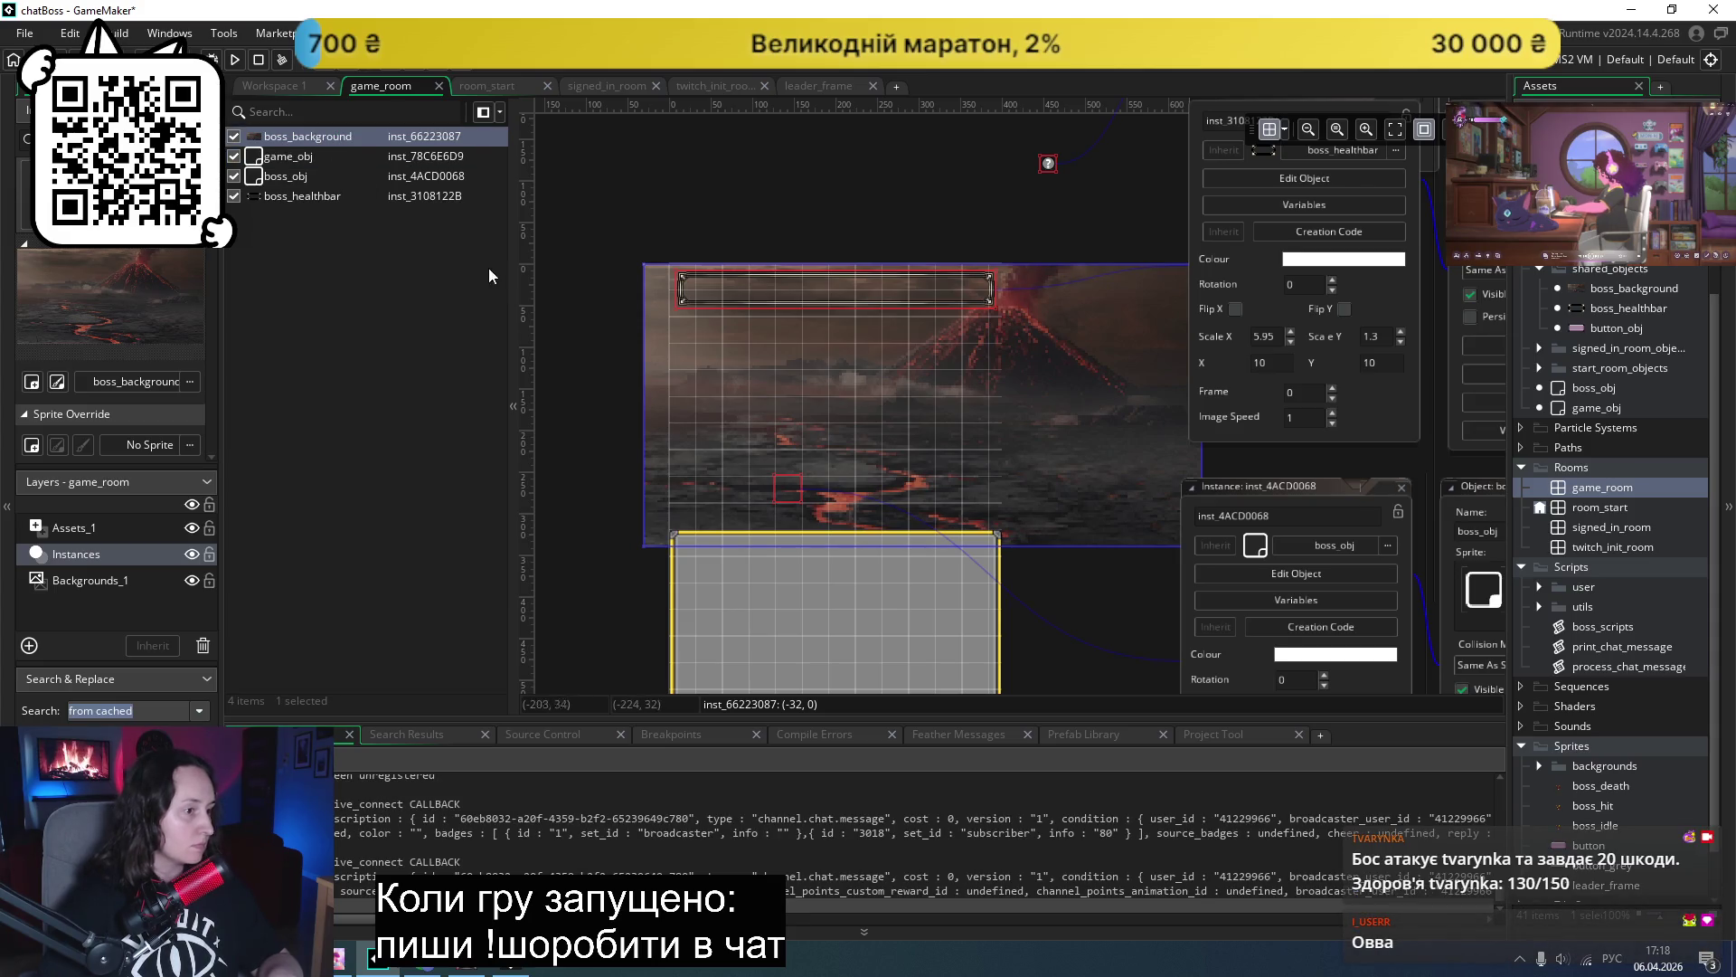
left_click(233, 61)
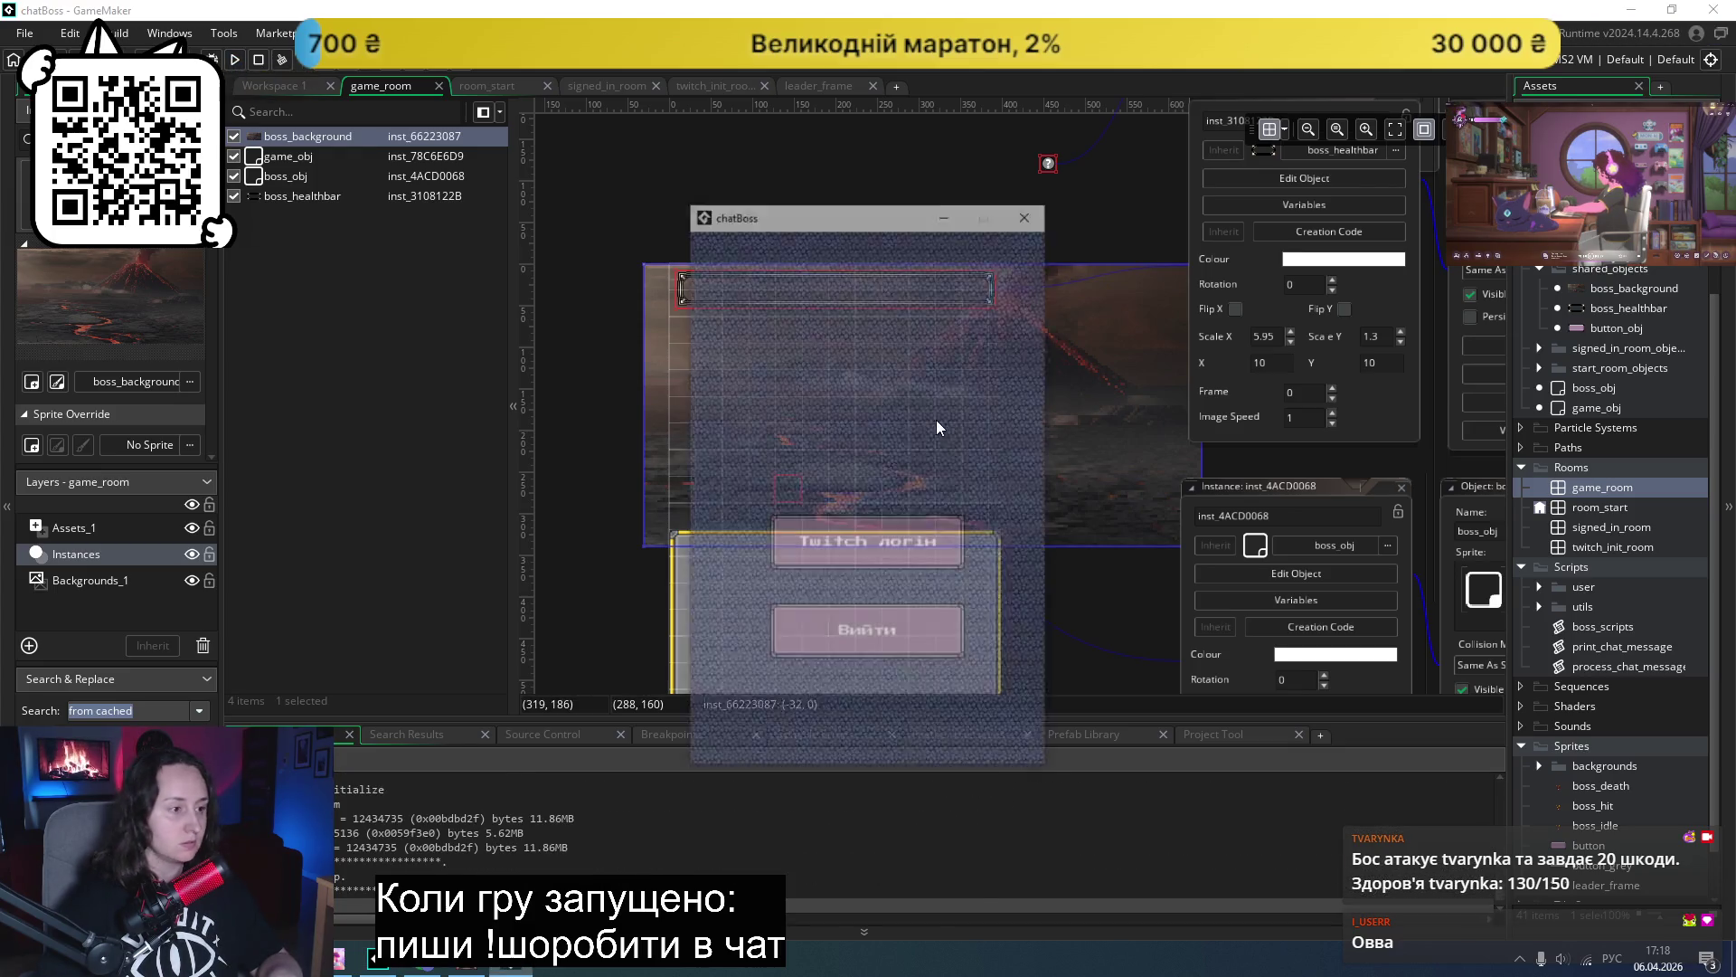
left_click(870, 526)
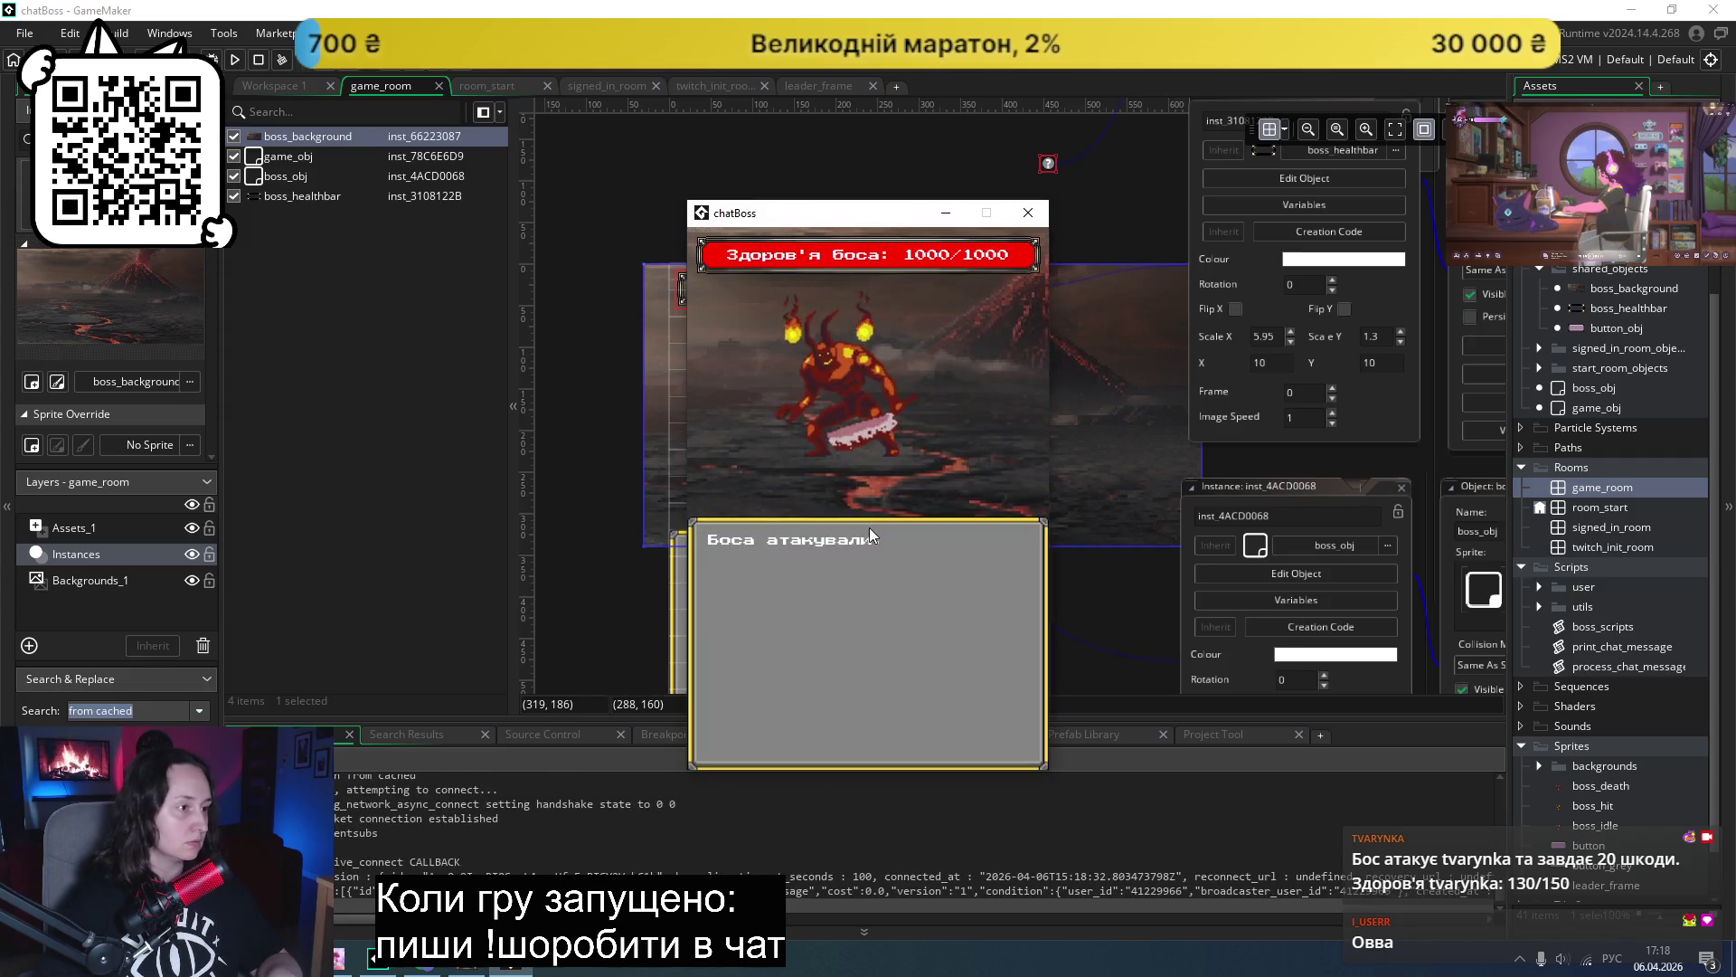